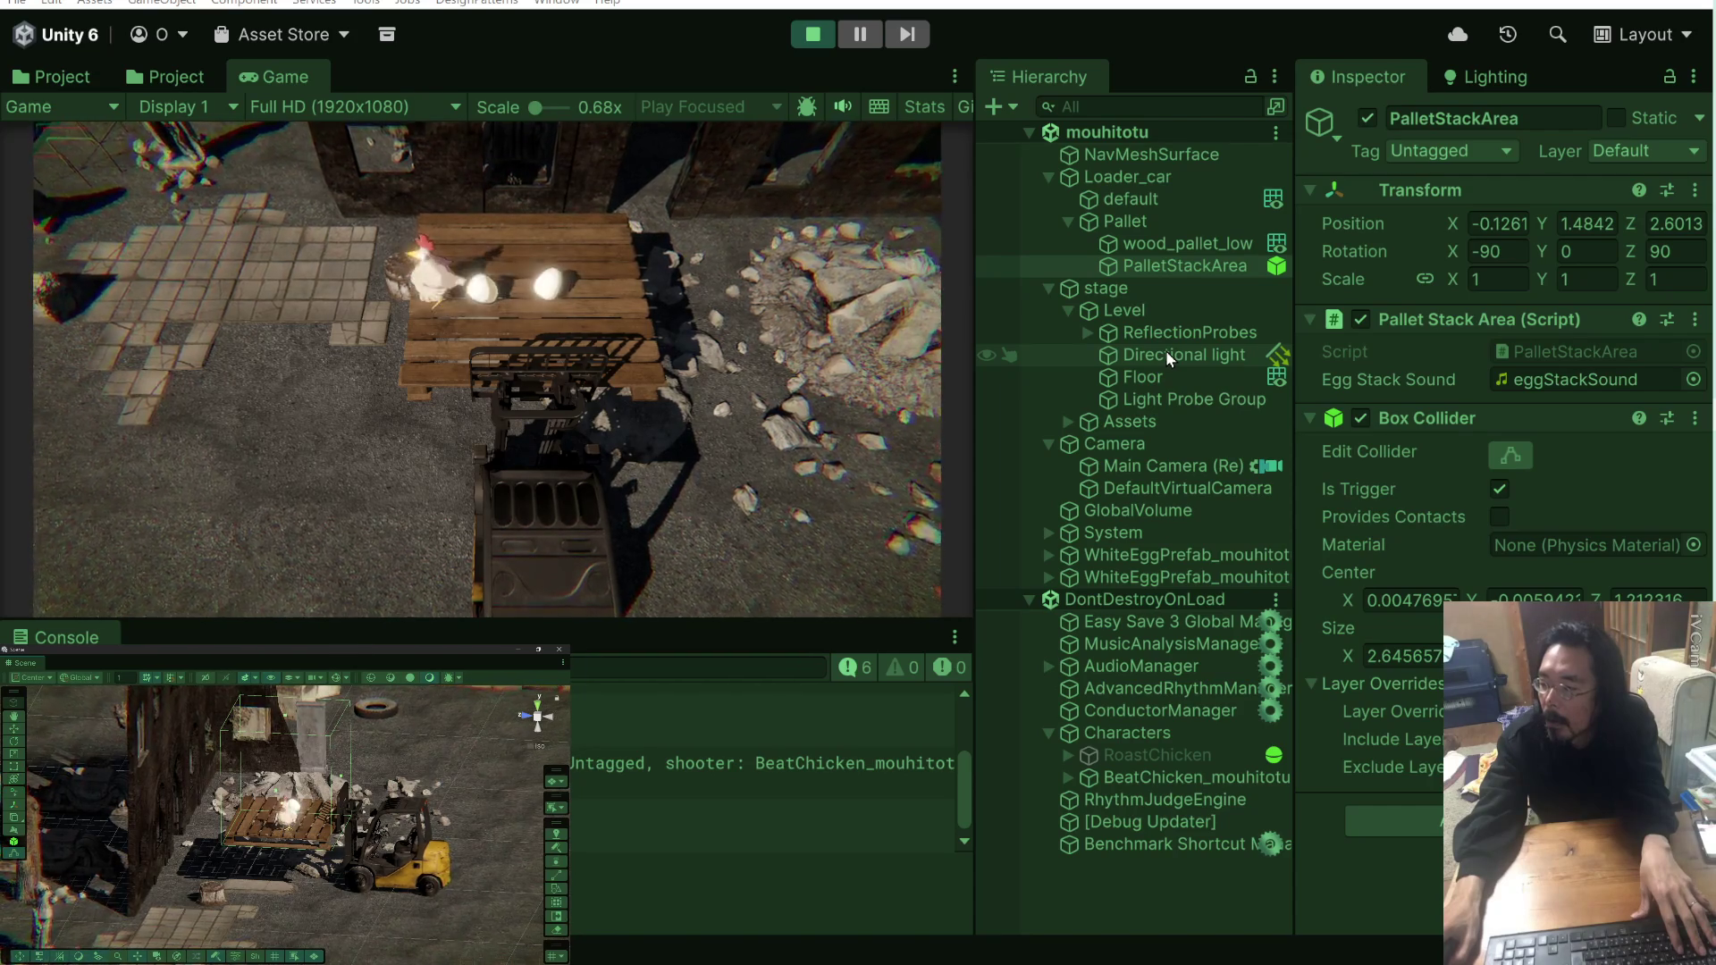
Stop the play test and open the eggStackSound clip from the Egg Stack Sound field
key(ctrl+p)
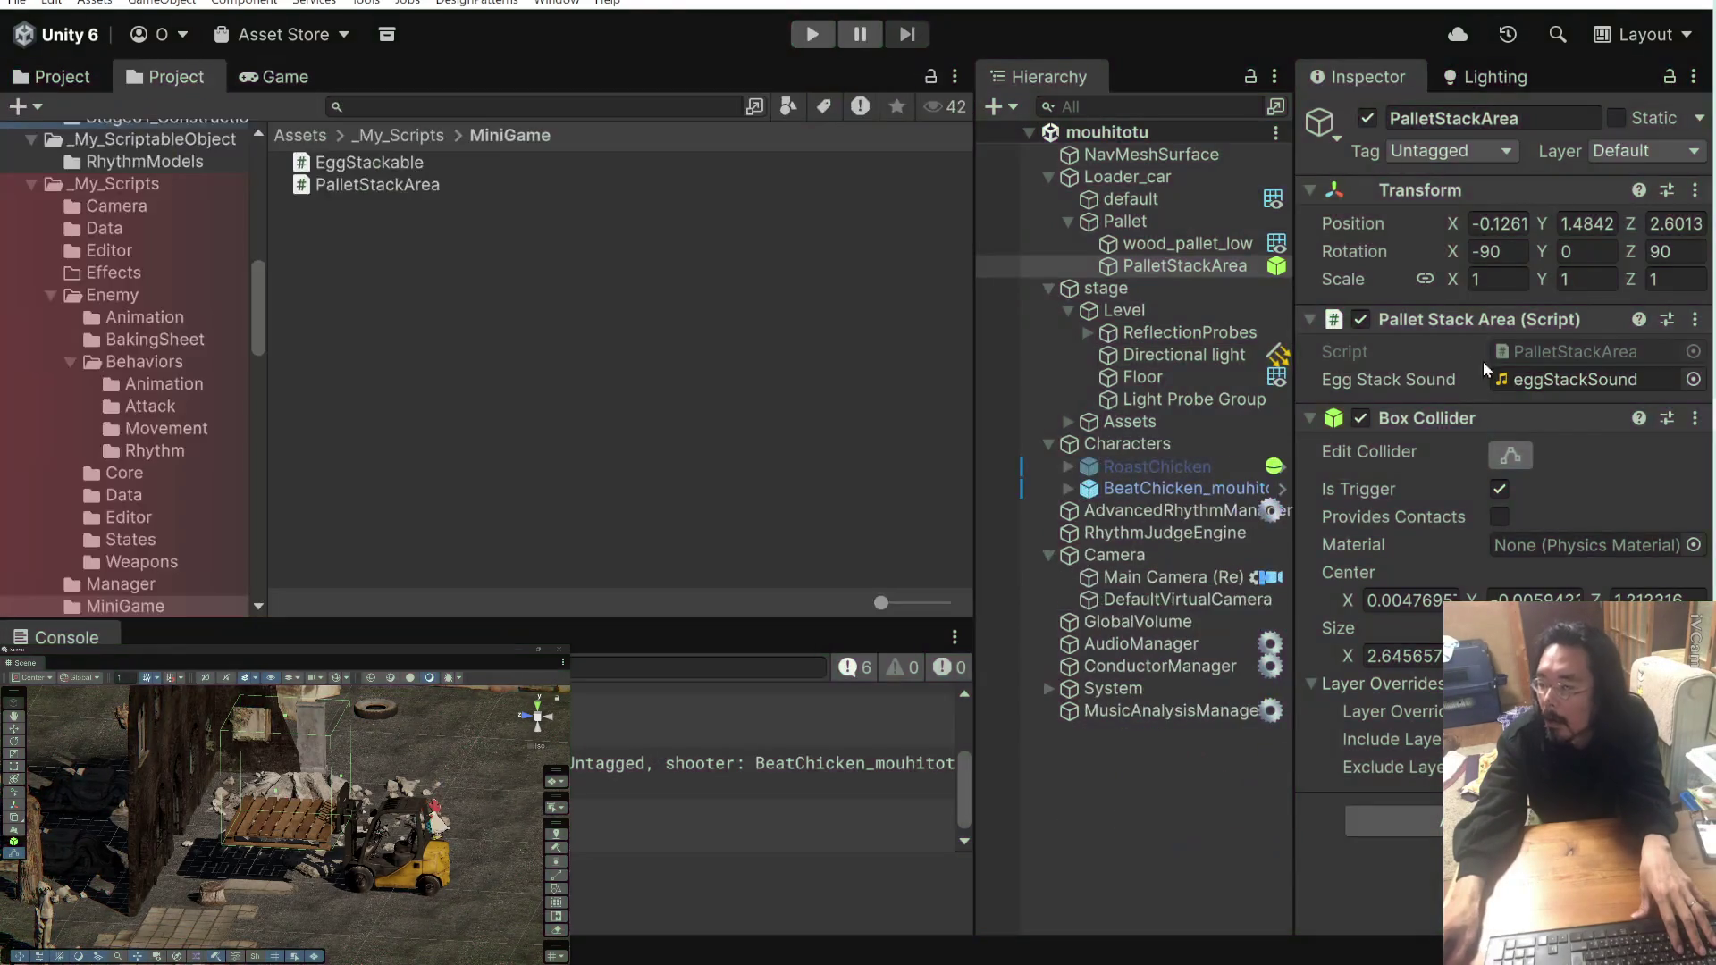
click(1540, 378)
double_click(1572, 379)
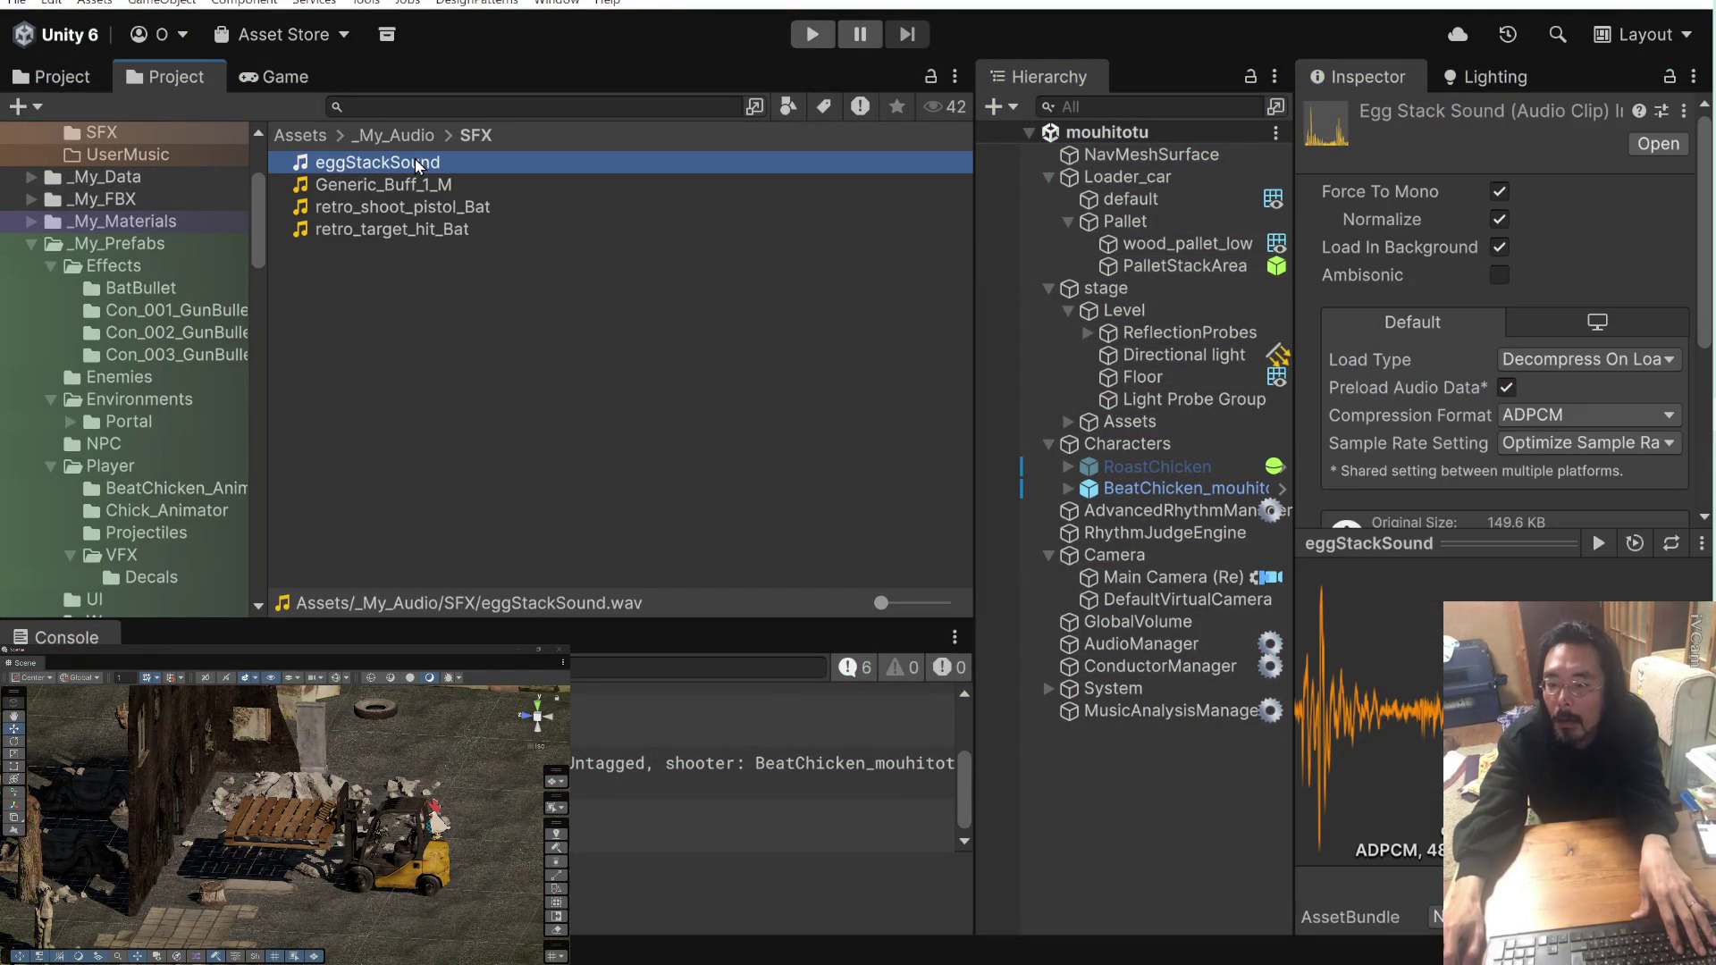
Preview the eggStackSound clip several times, then inspect PalletStackArea and AudioManager
click(1599, 545)
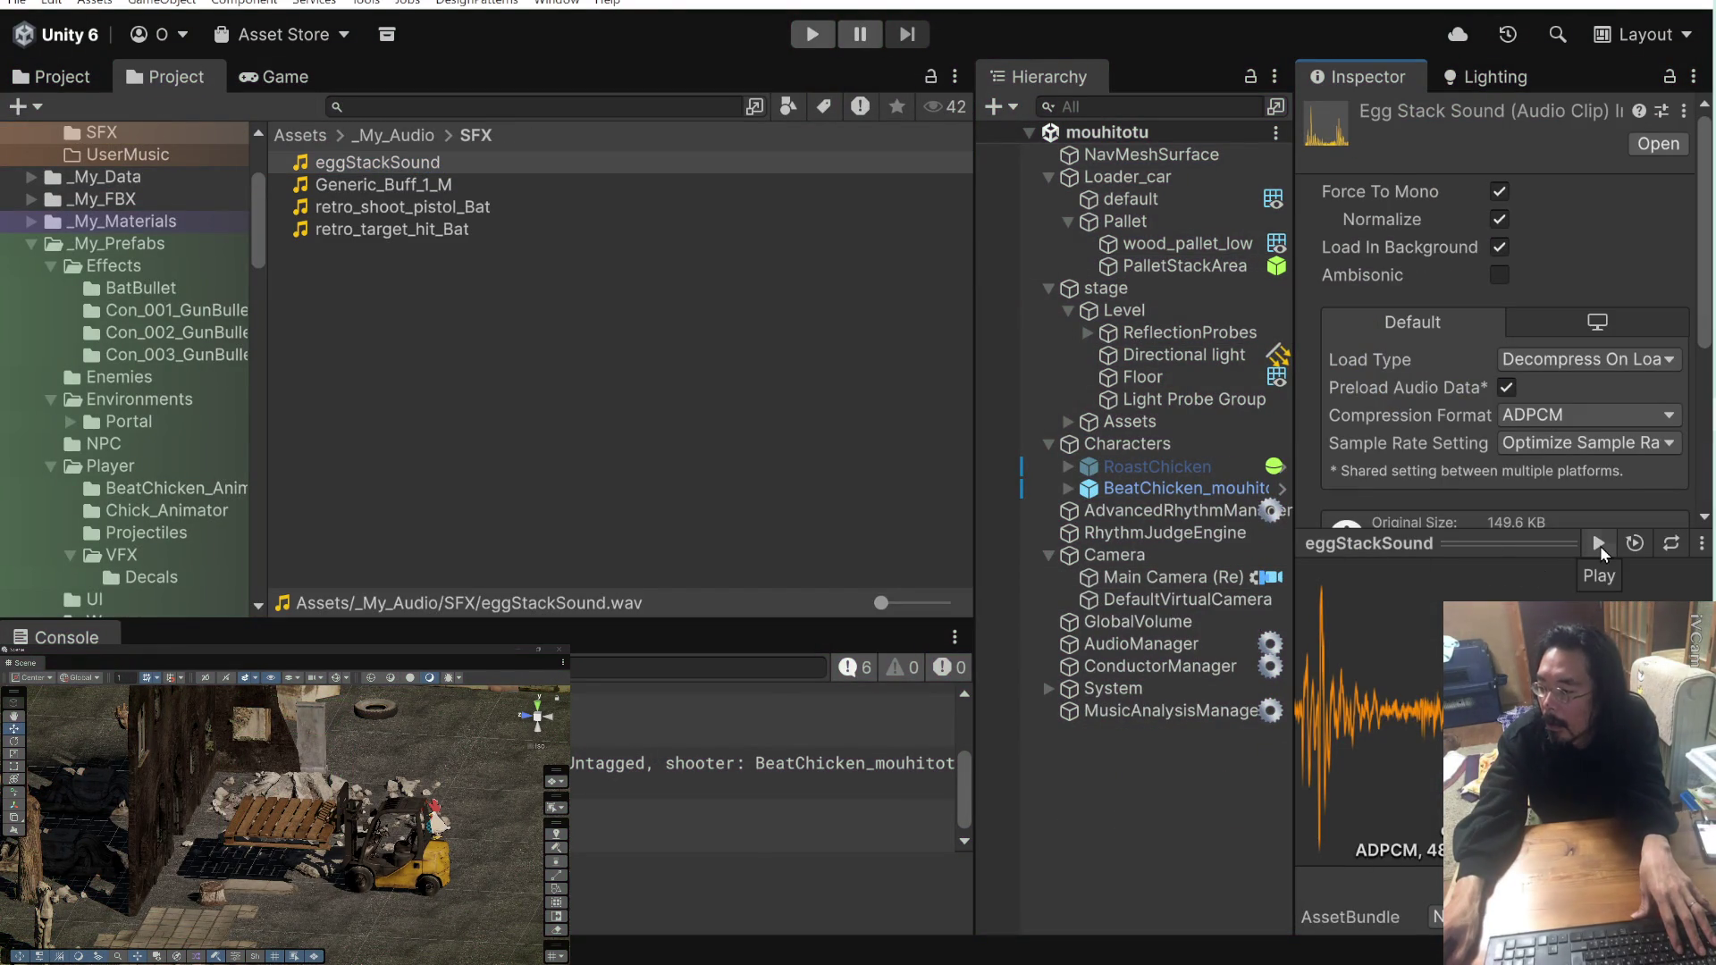
click(1600, 546)
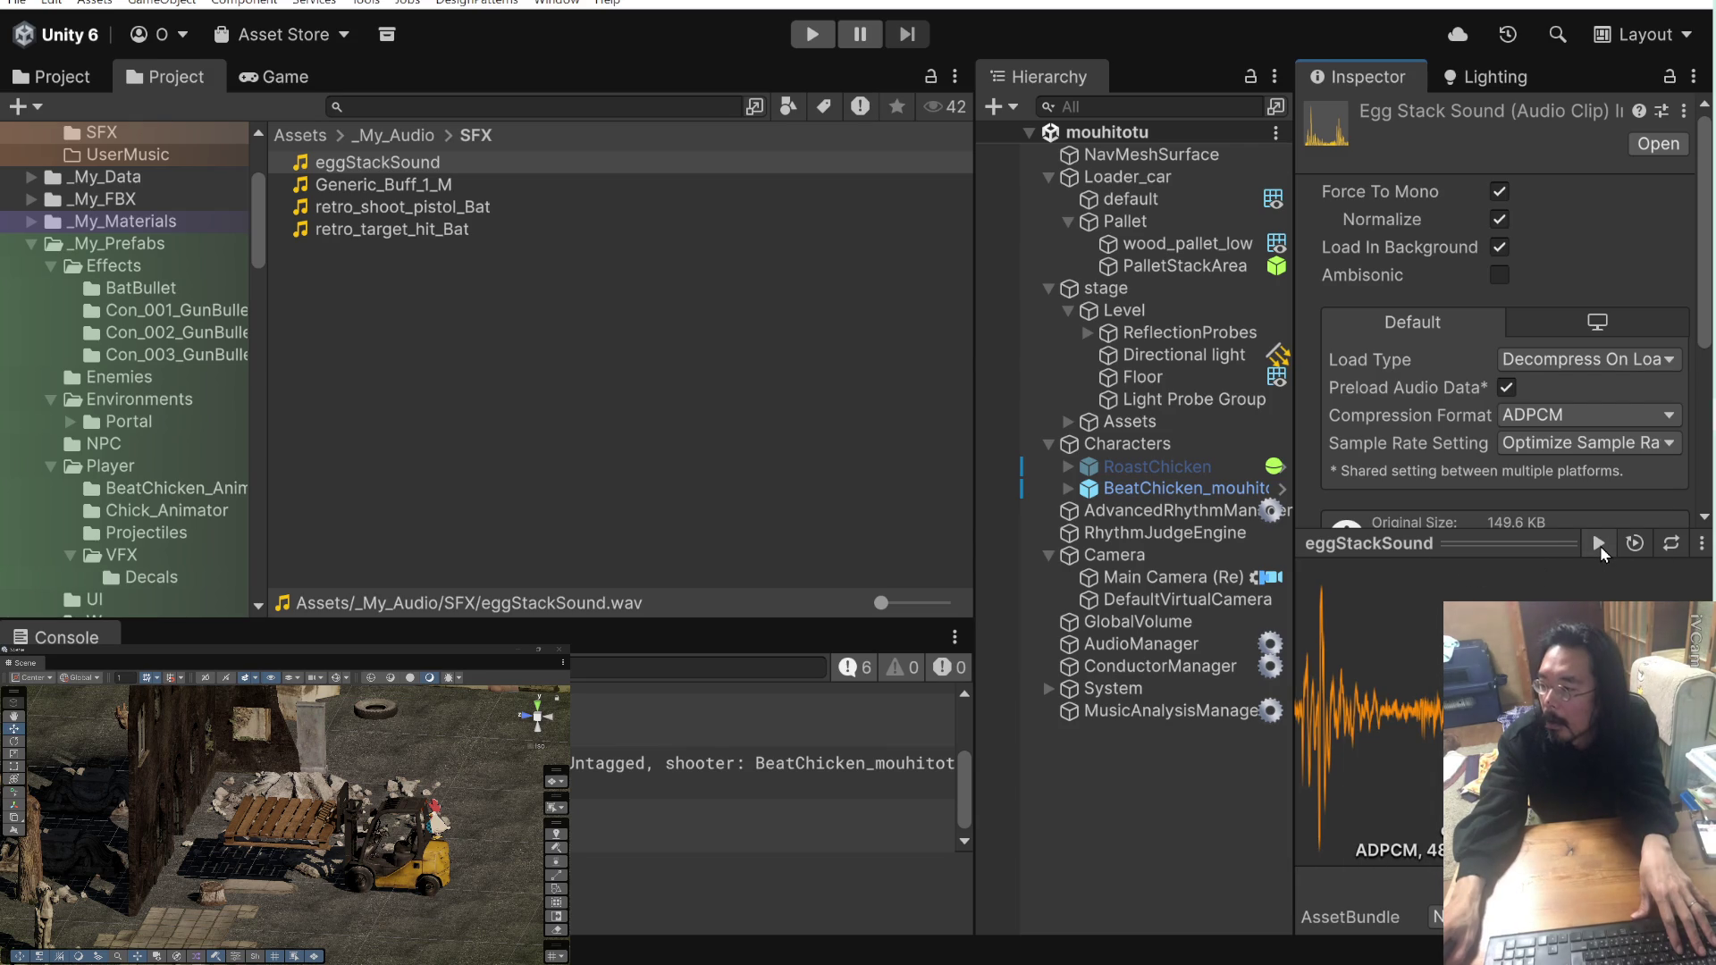
click(1600, 545)
scroll(1520, 466, down, 3)
click(1596, 545)
click(1596, 545)
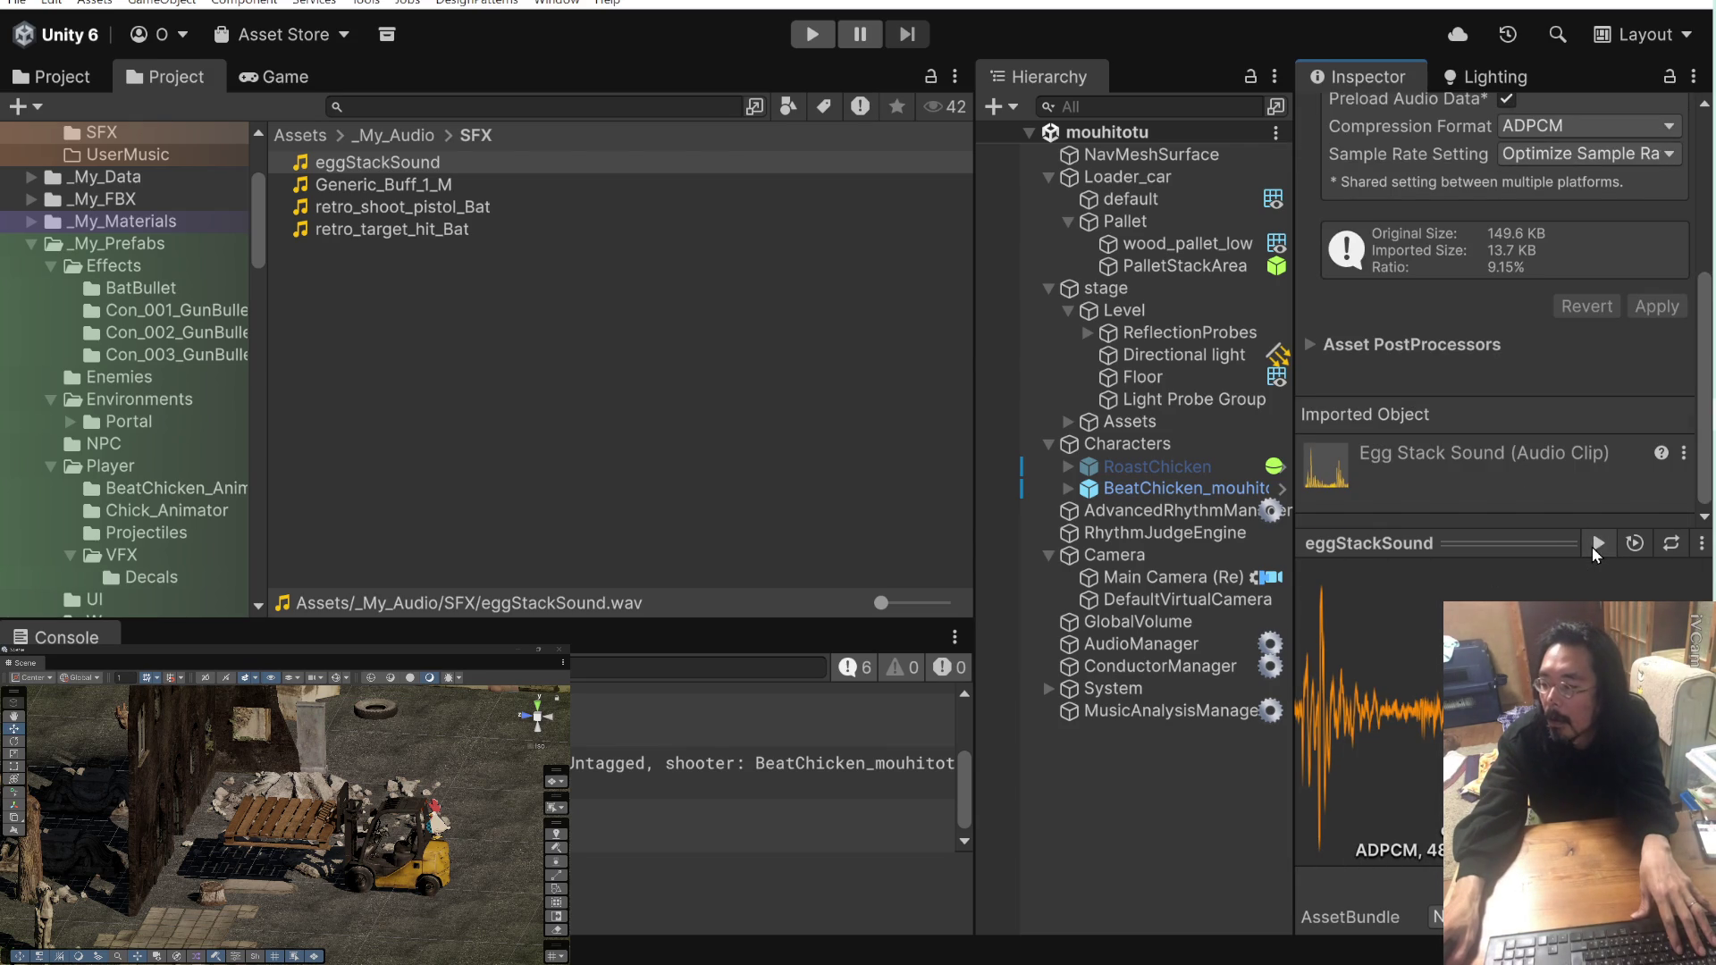
click(1593, 547)
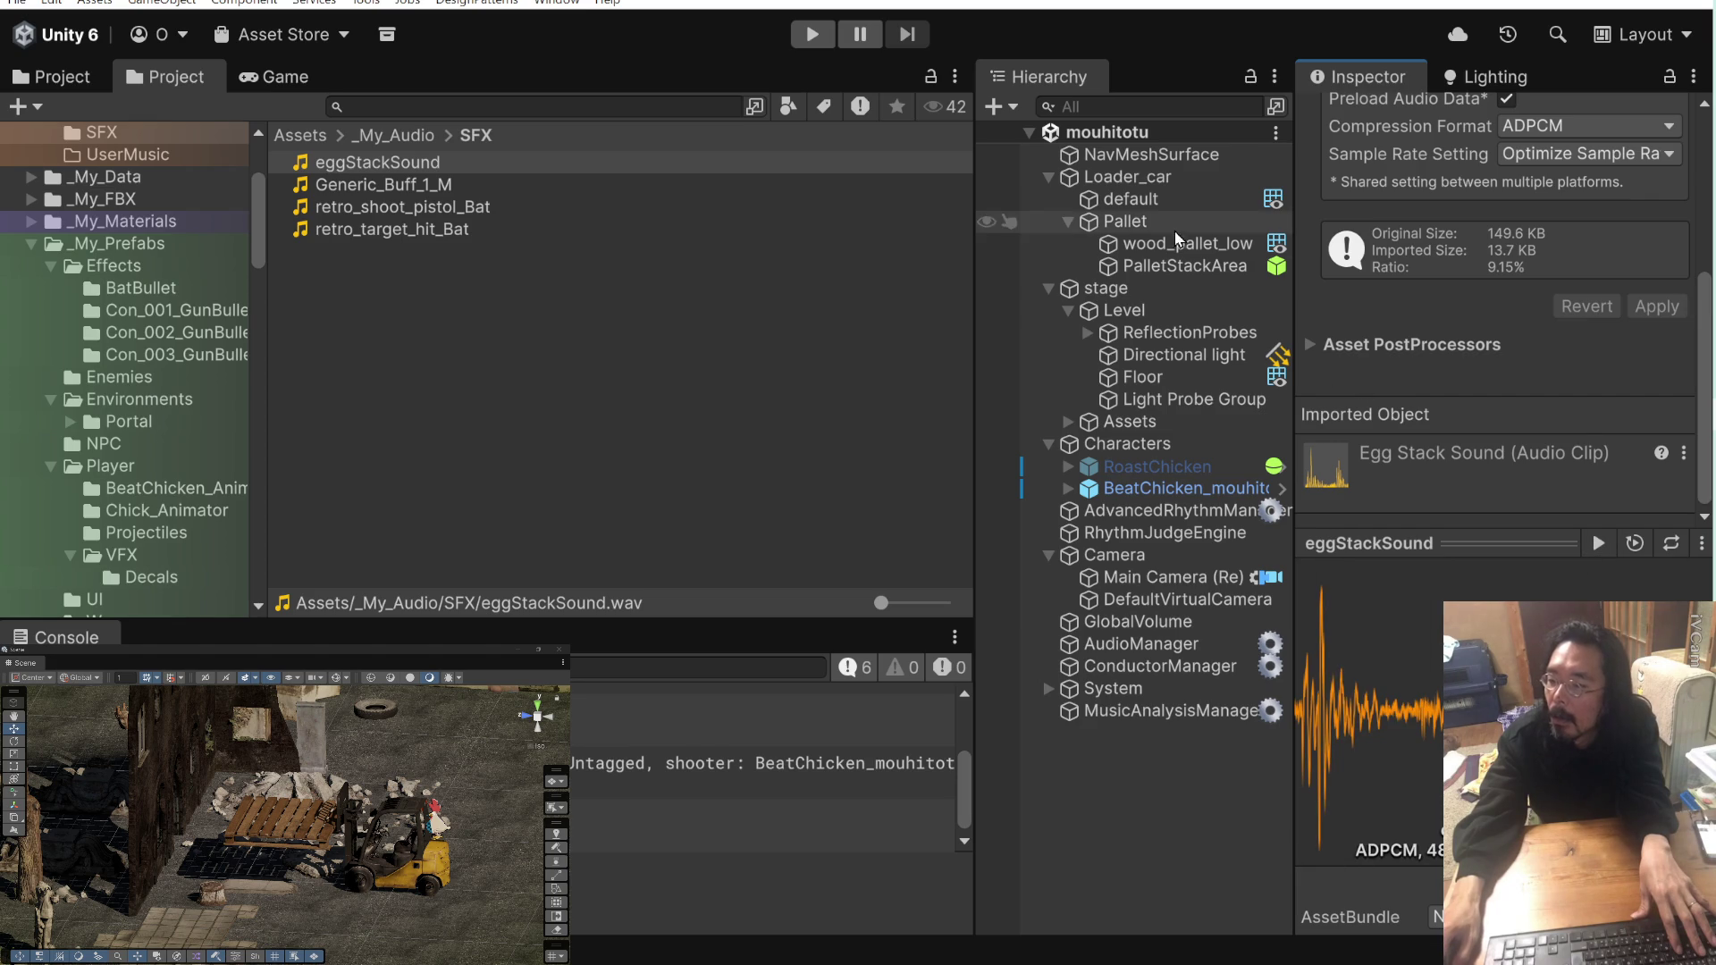
click(1177, 261)
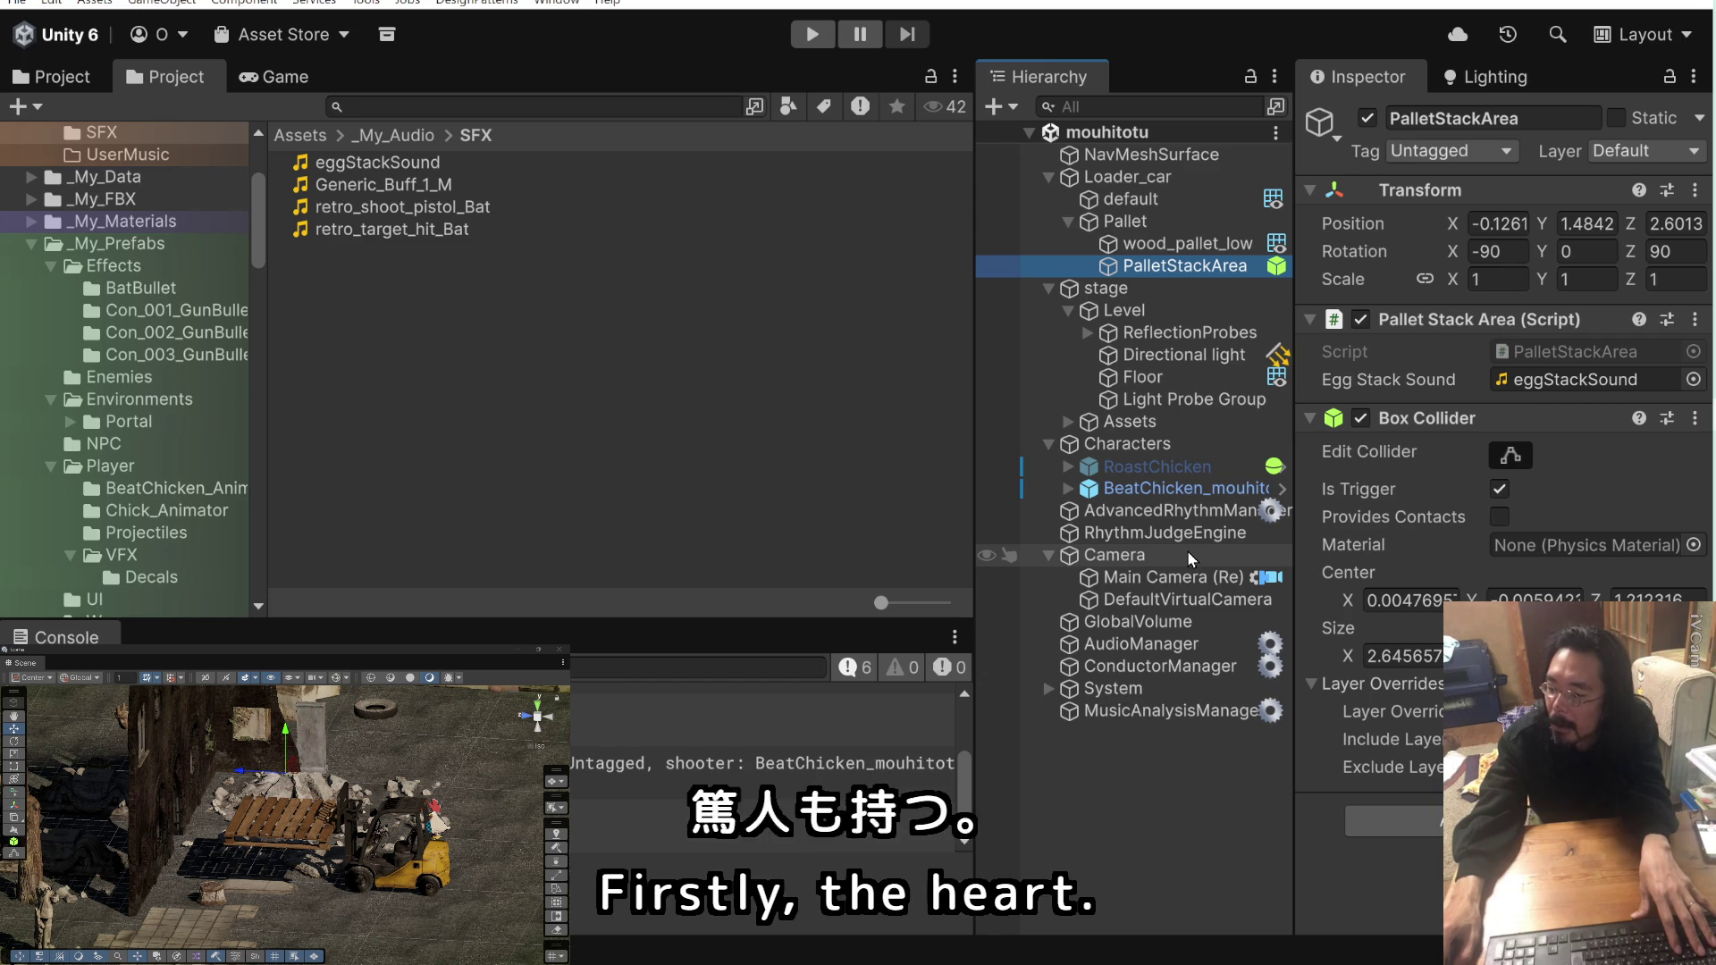
click(1171, 643)
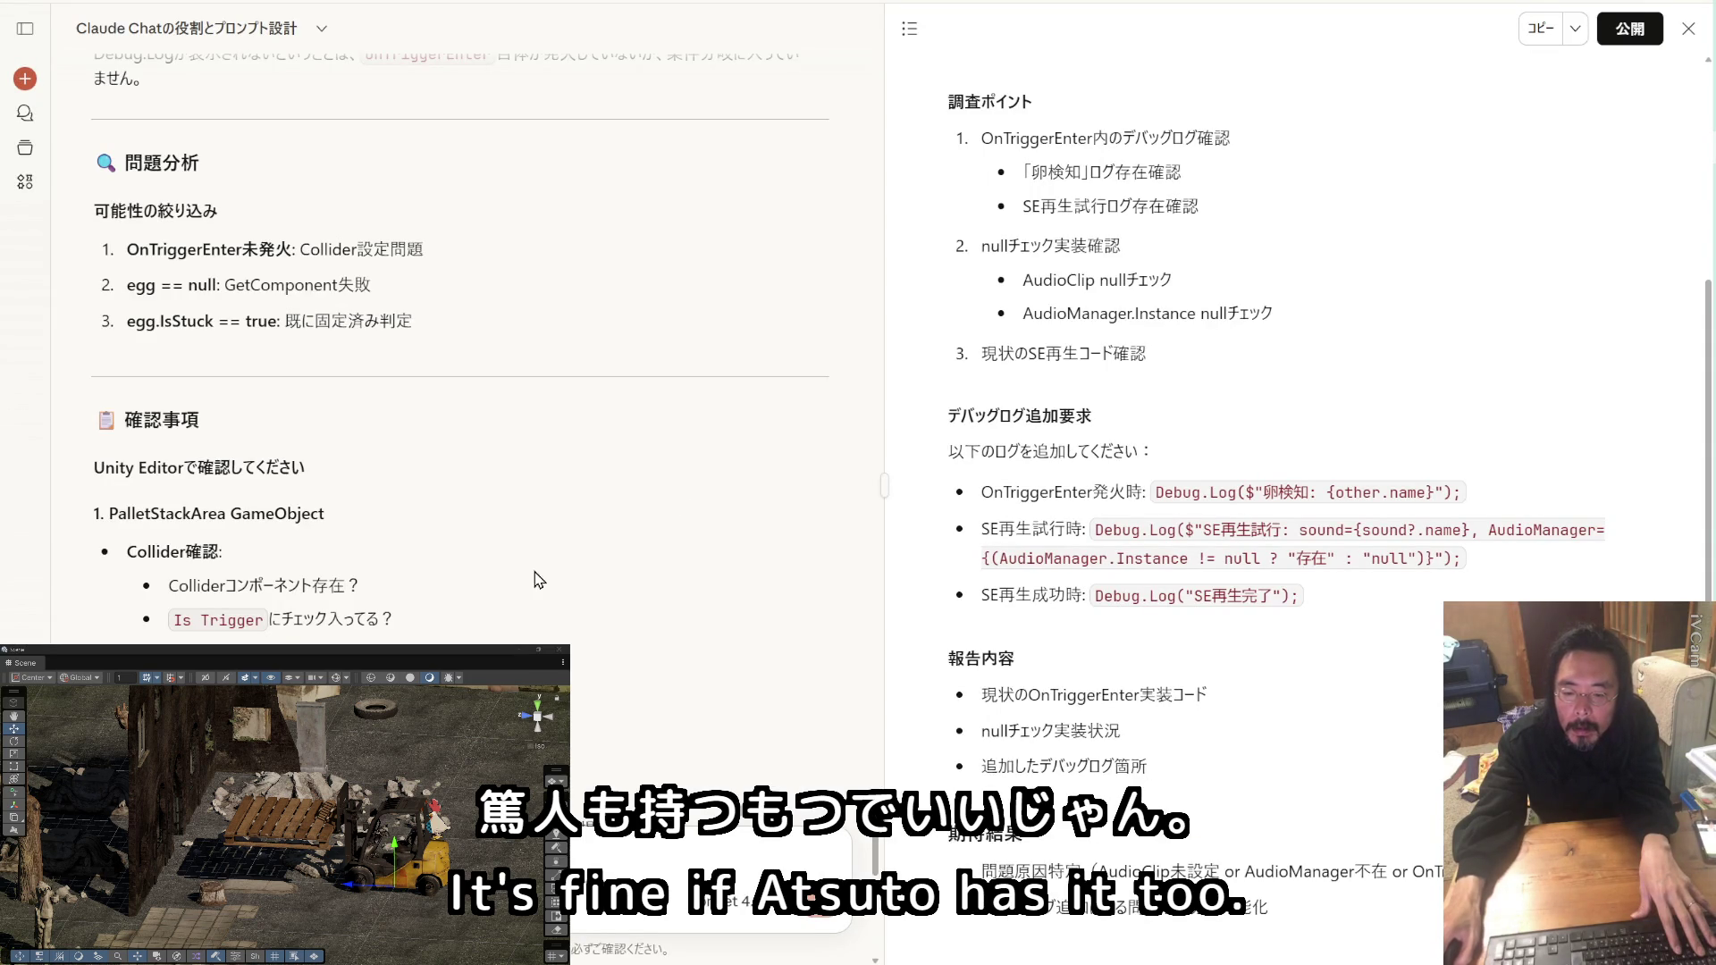
Copy the Collider確認 bullet line from Claude's reply and paste it into the chat box
double_click(188, 551)
click(236, 560)
double_click(188, 551)
click(188, 551)
double_click(221, 554)
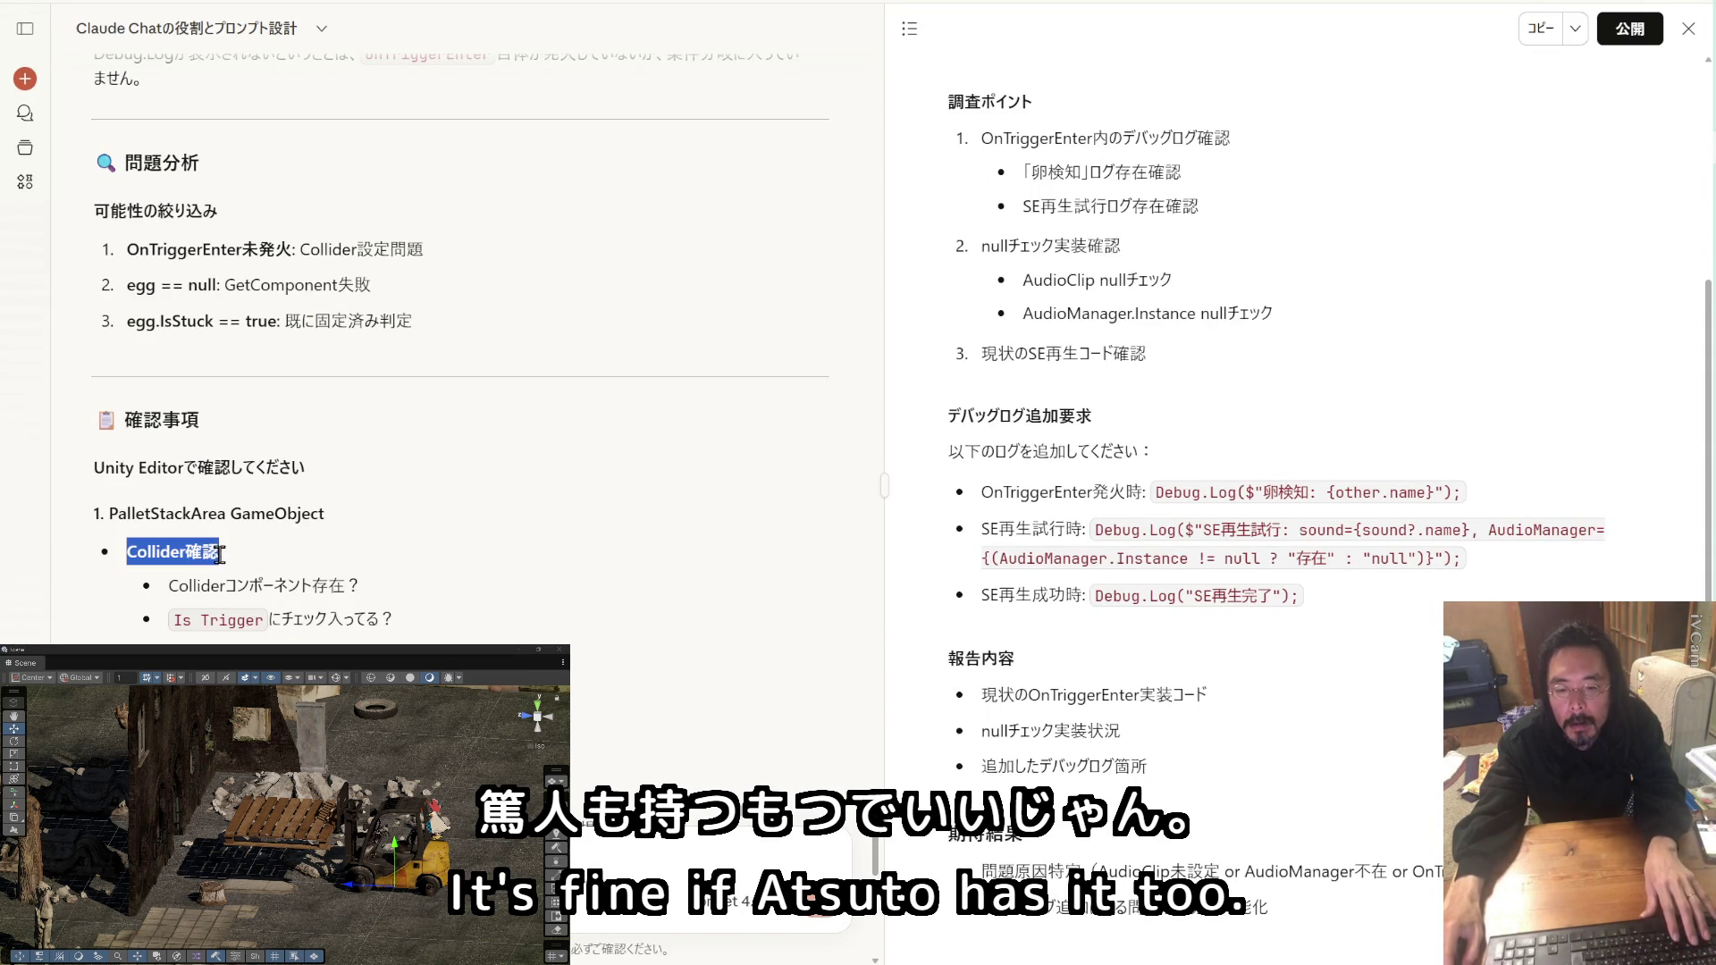
click(224, 558)
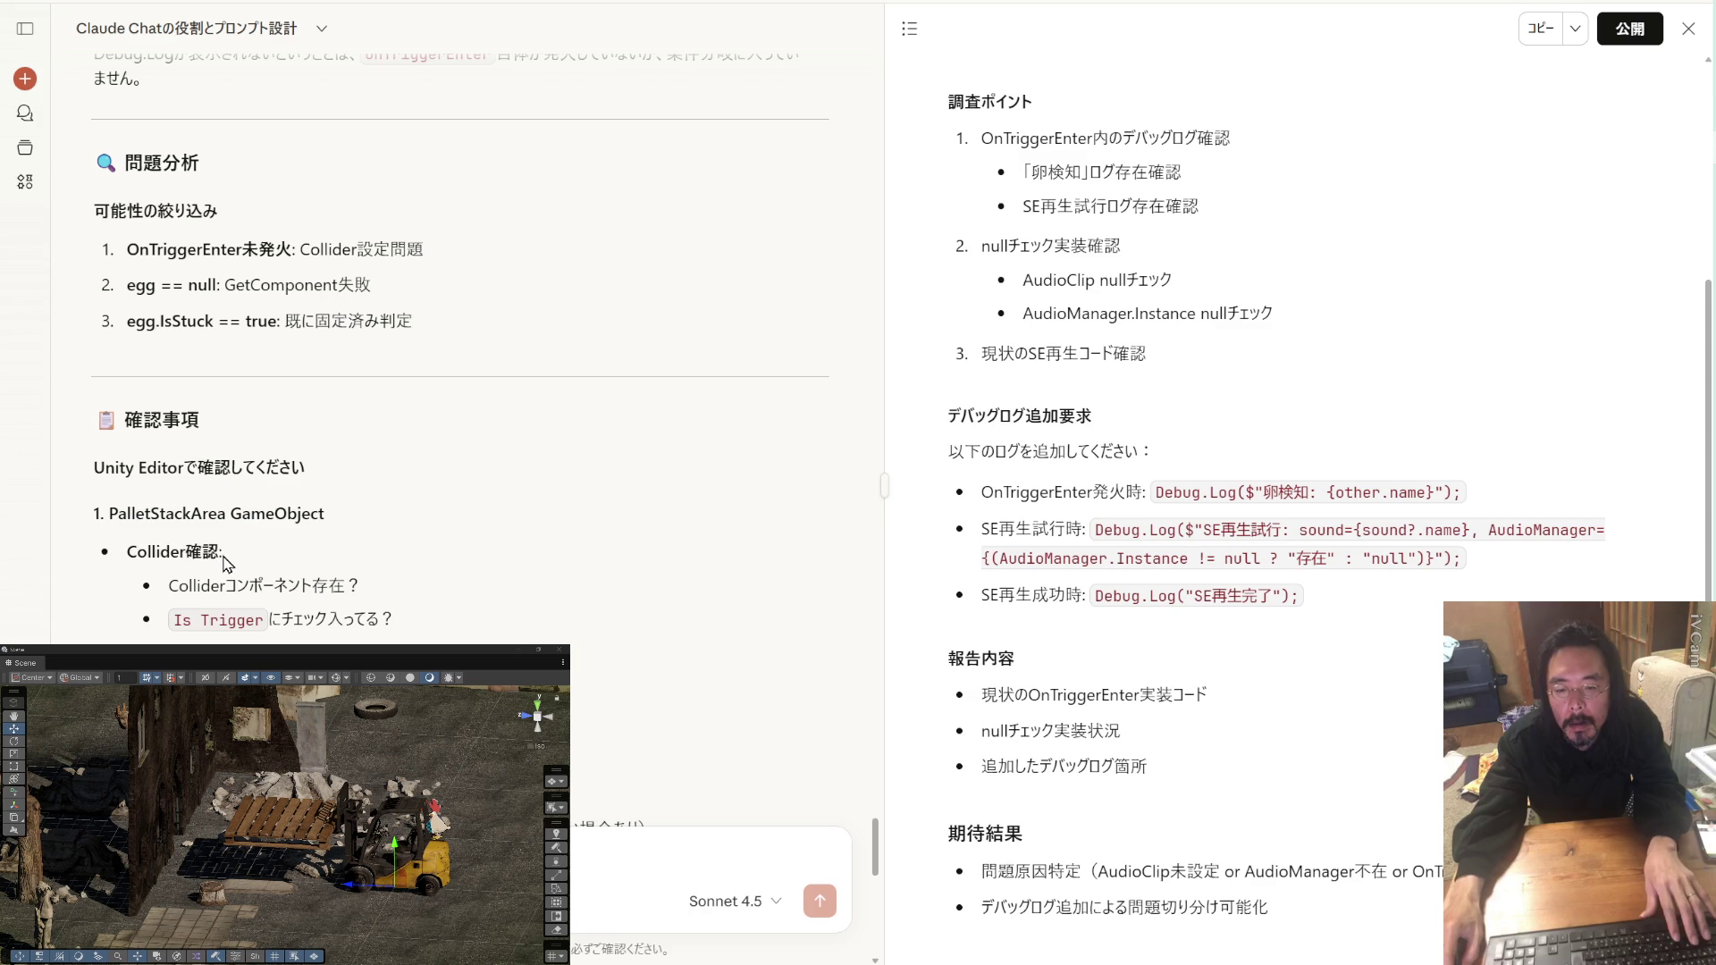
triple_click(226, 558)
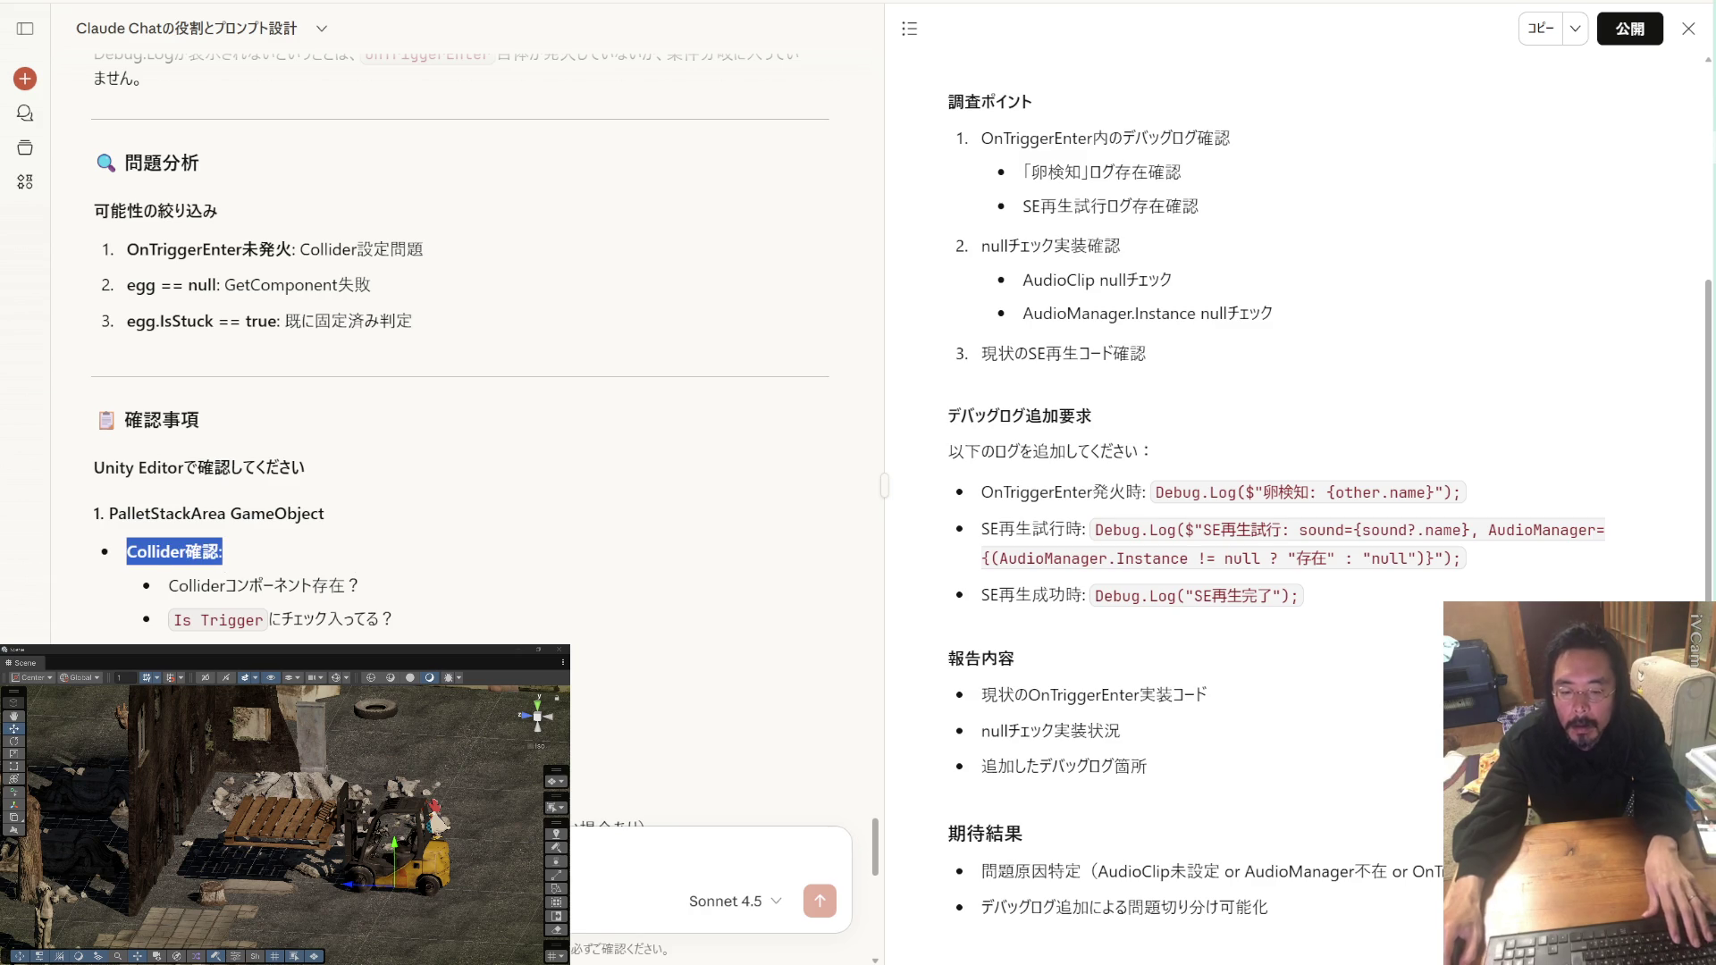
key(ctrl+c)
key(ctrl+v)
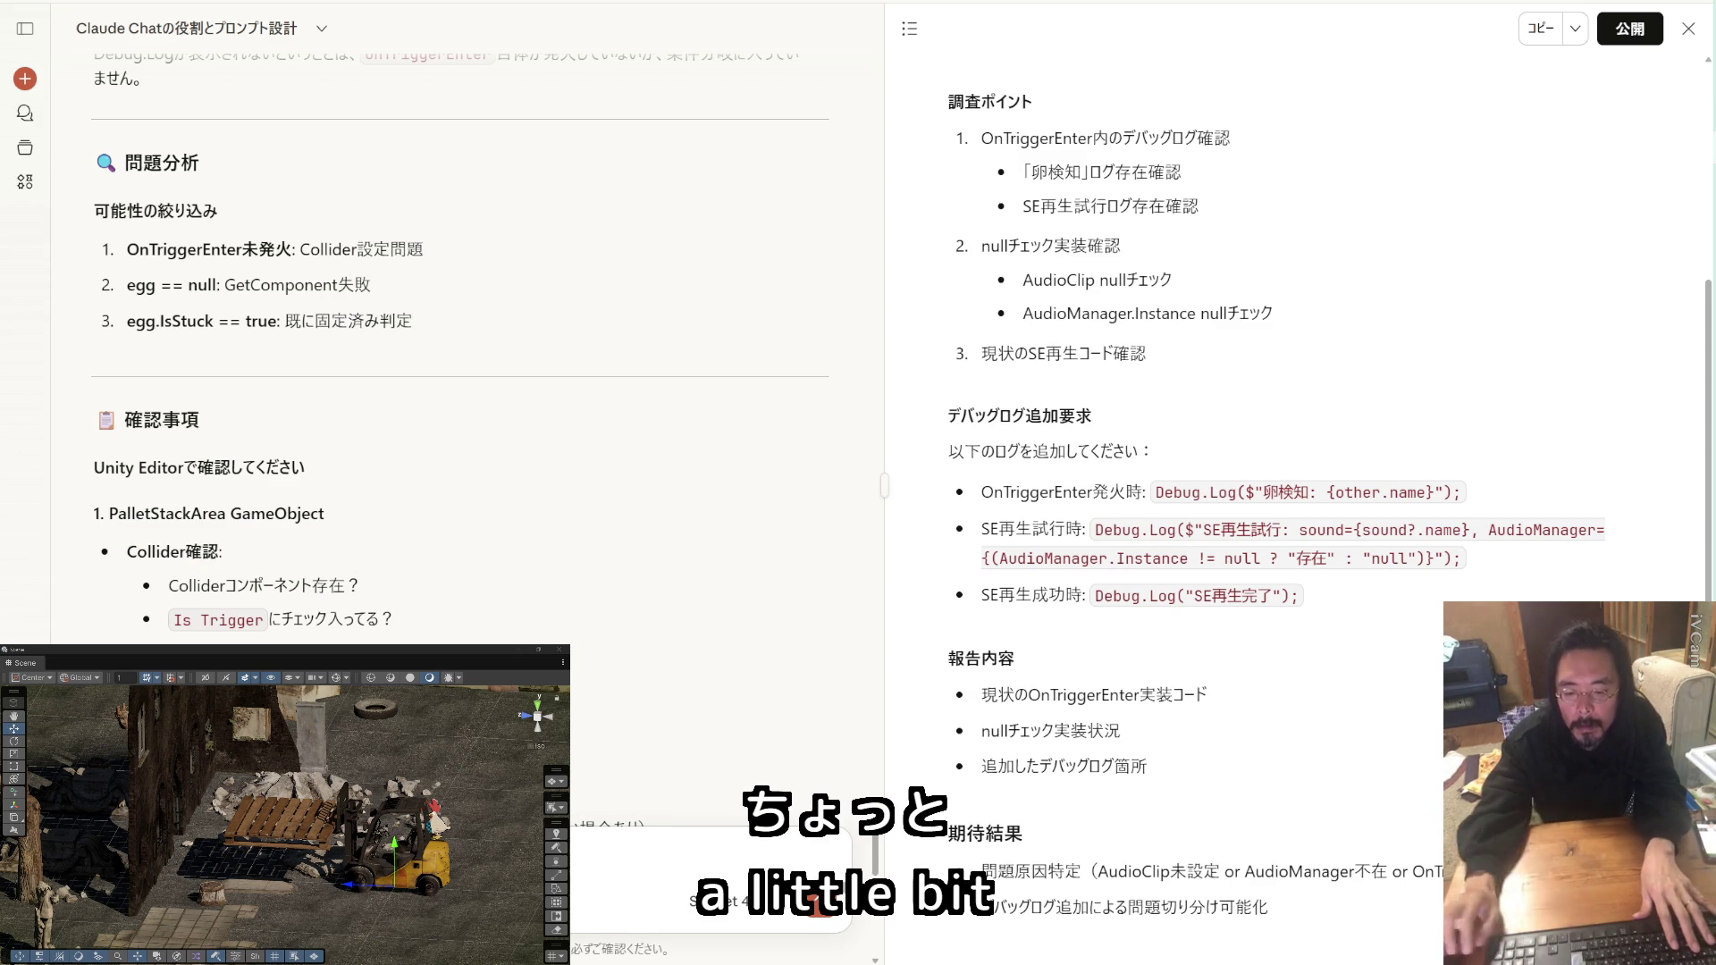
Scroll through the rest of Claude's reply and return to the Unity editor
scroll(447, 358, down, 2)
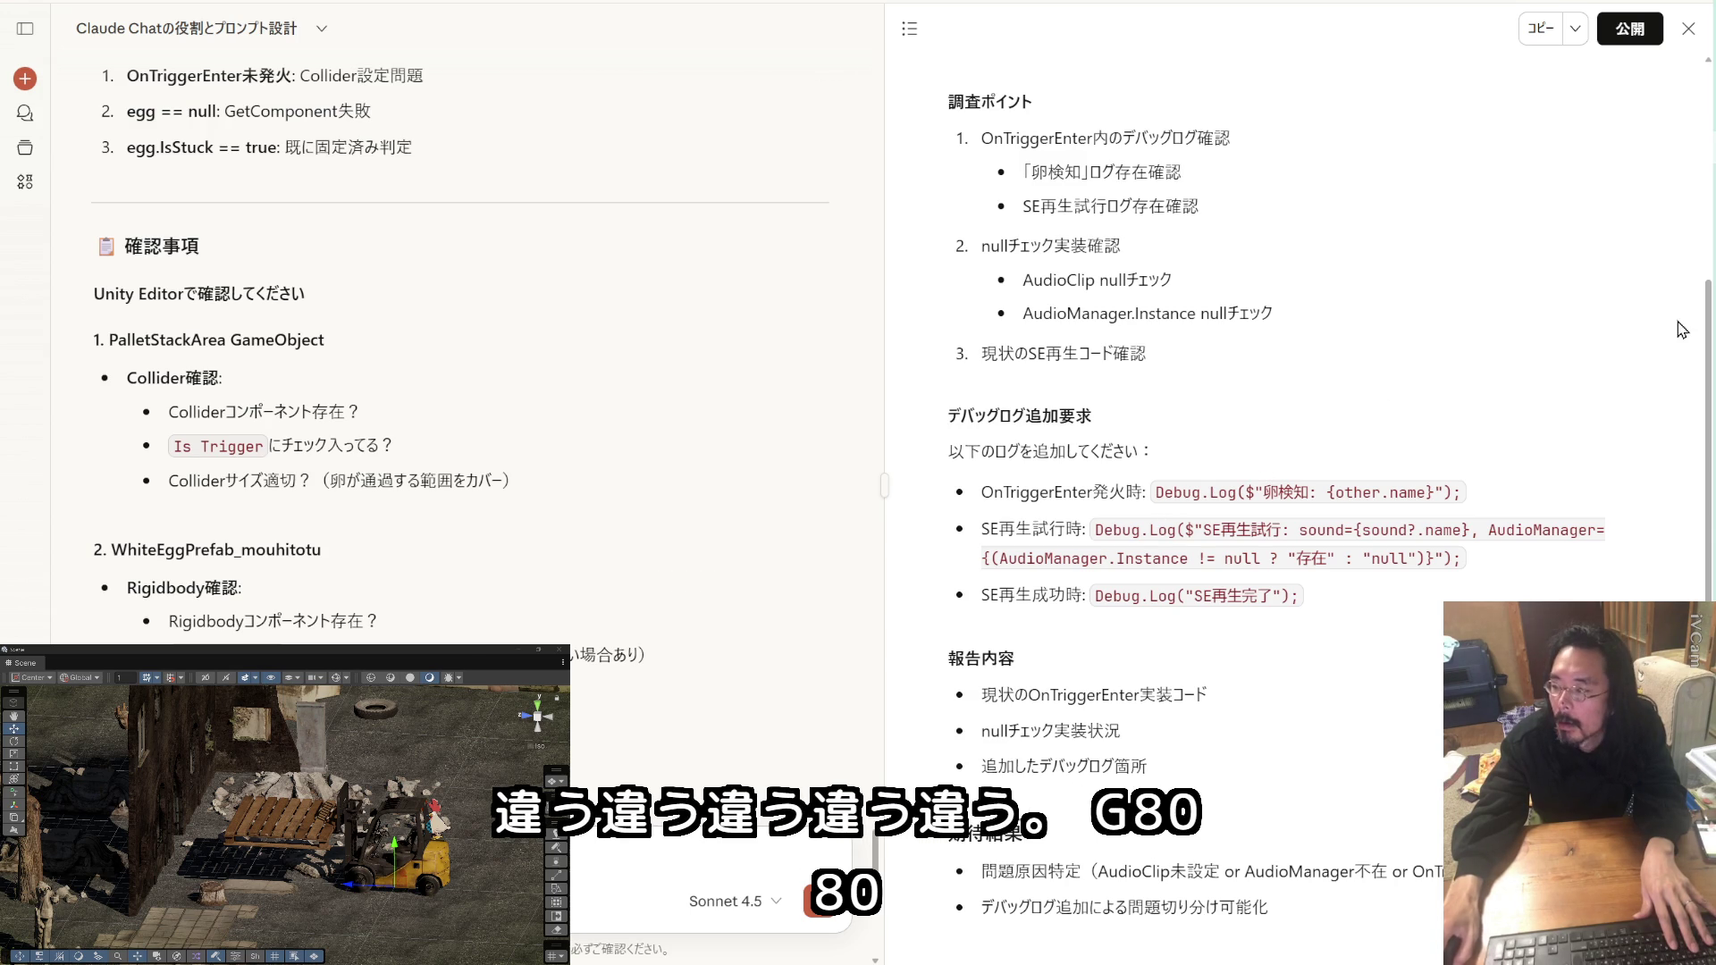
mouse_move(1711, 447)
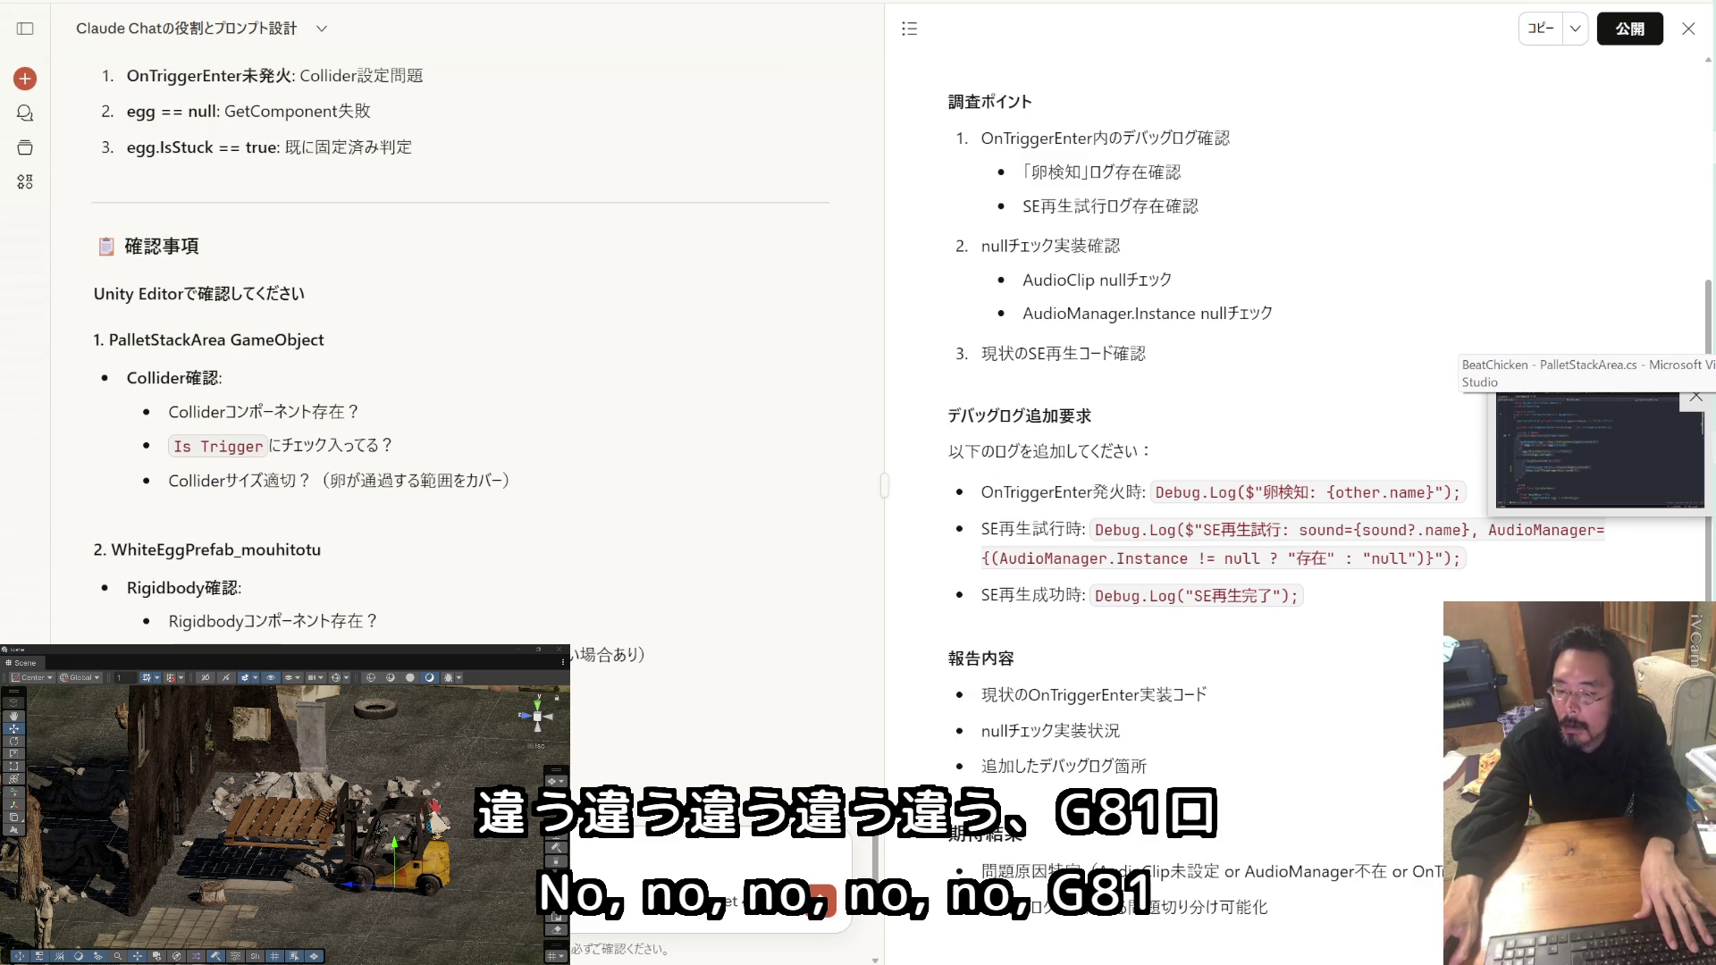
click(1600, 451)
key(alt+Tab)
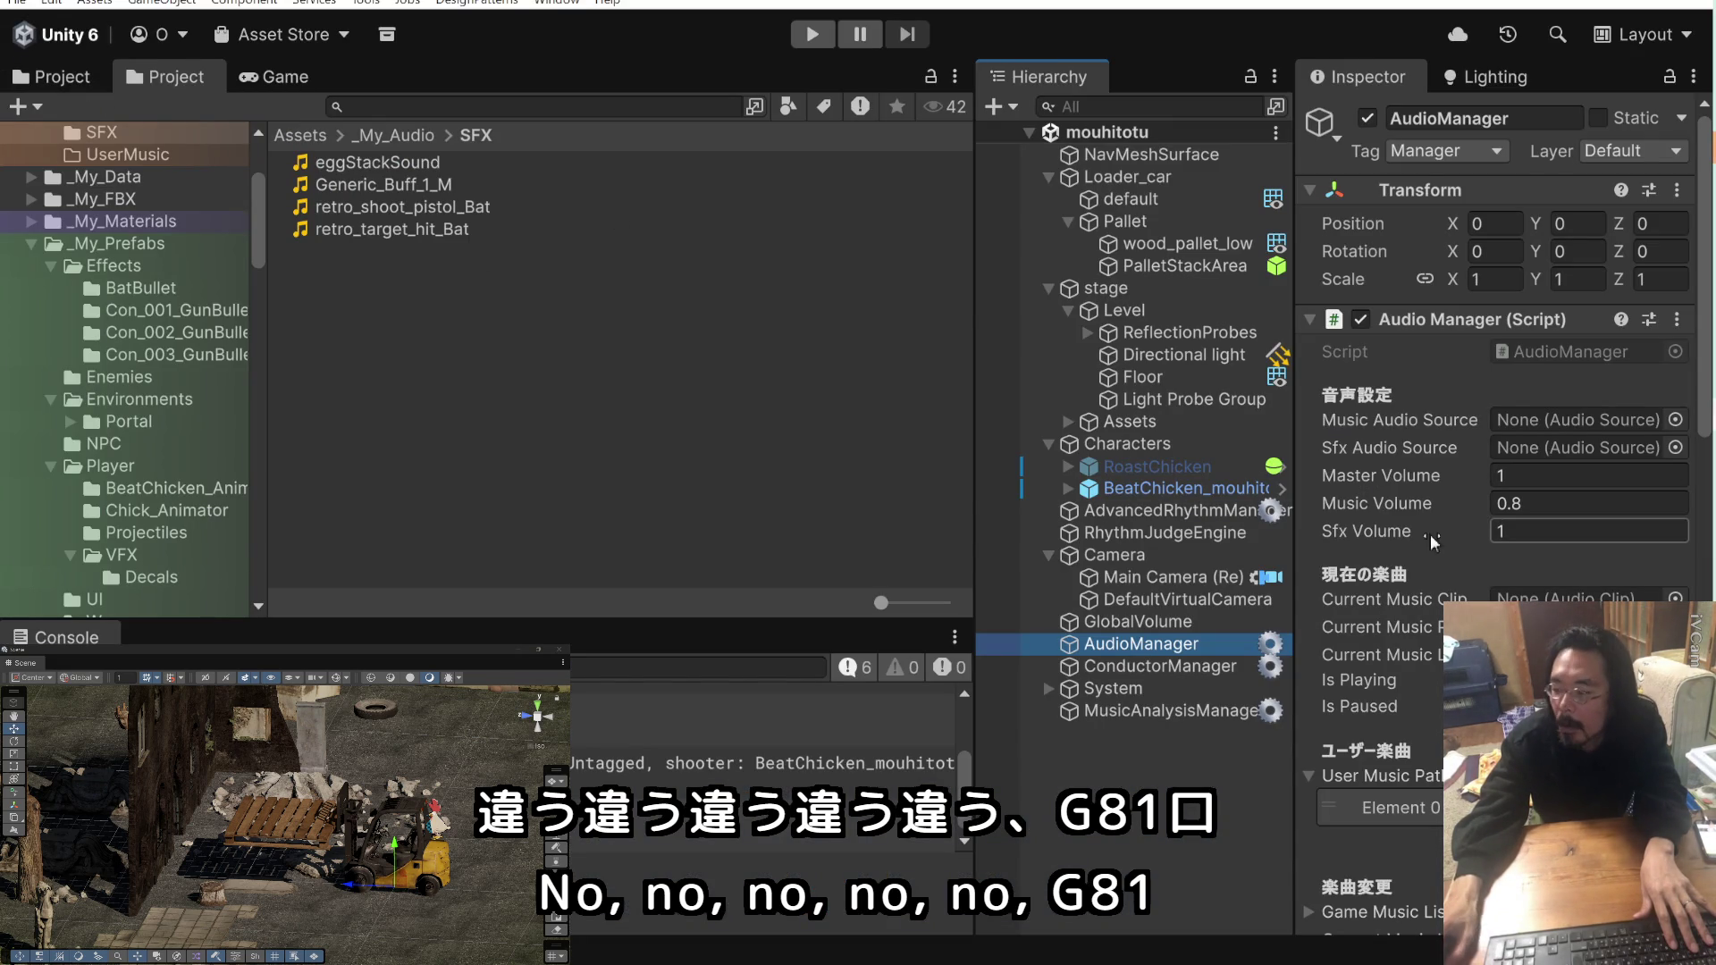
Place a WhiteEggPrefab_mouhitotu instance under Characters and disable it
click(1194, 488)
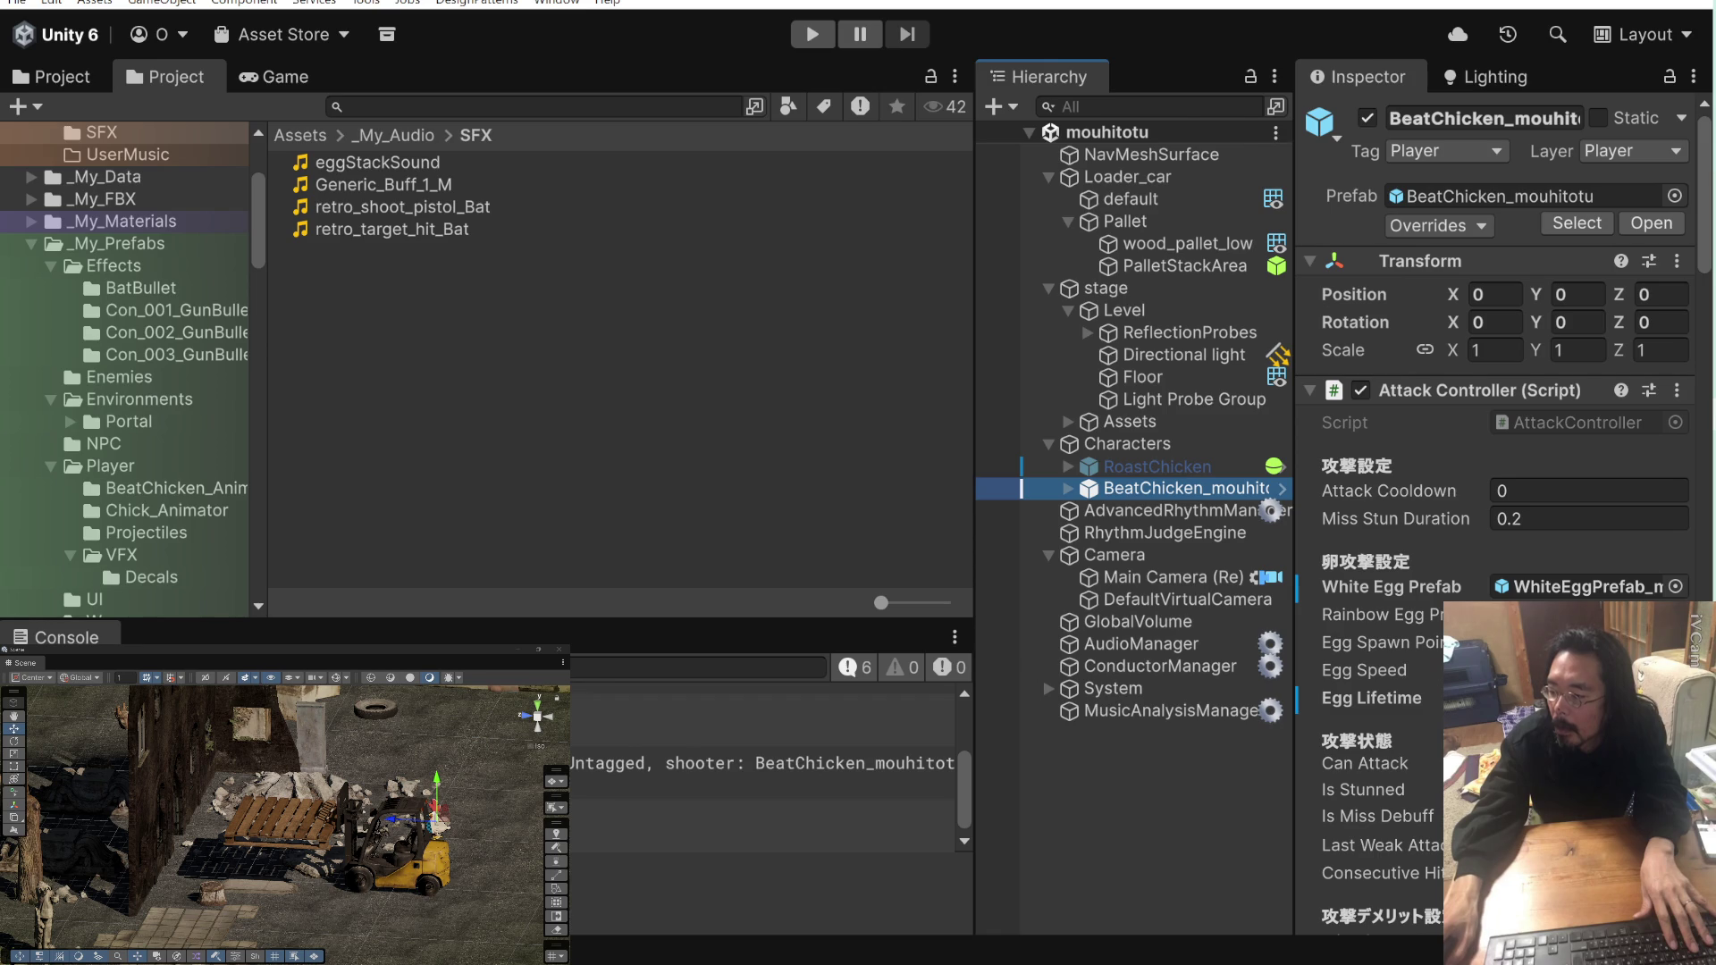
click(1577, 586)
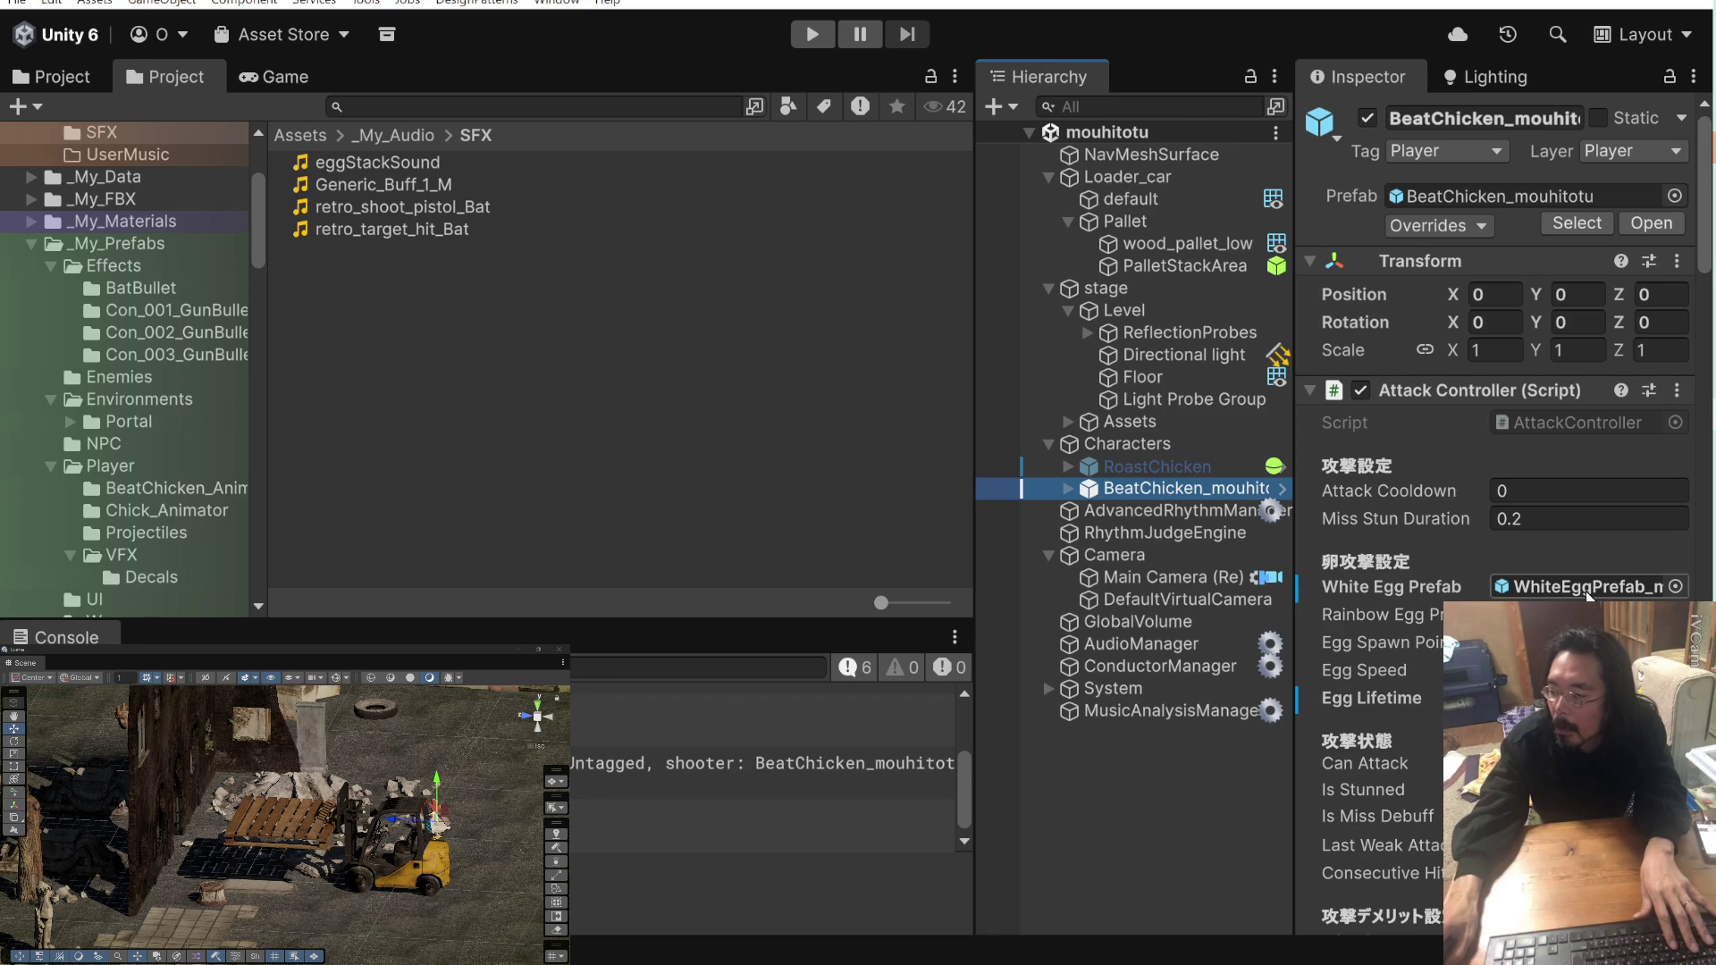
drag(1153, 488, 1146, 453)
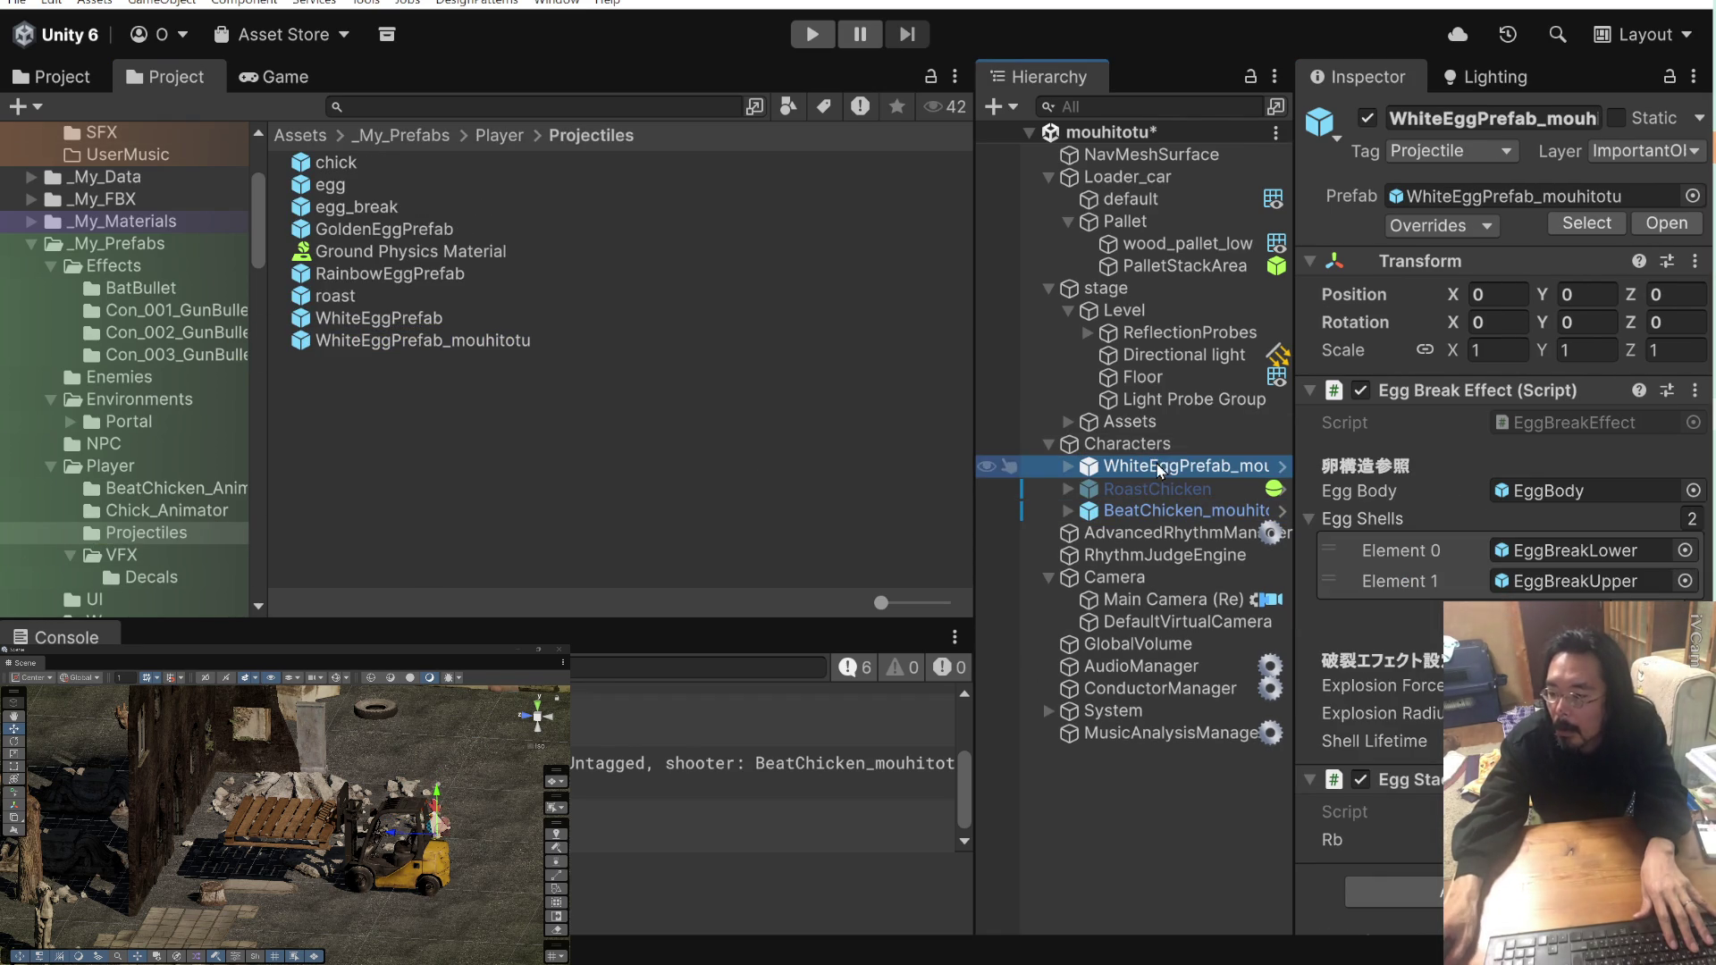
click(1367, 117)
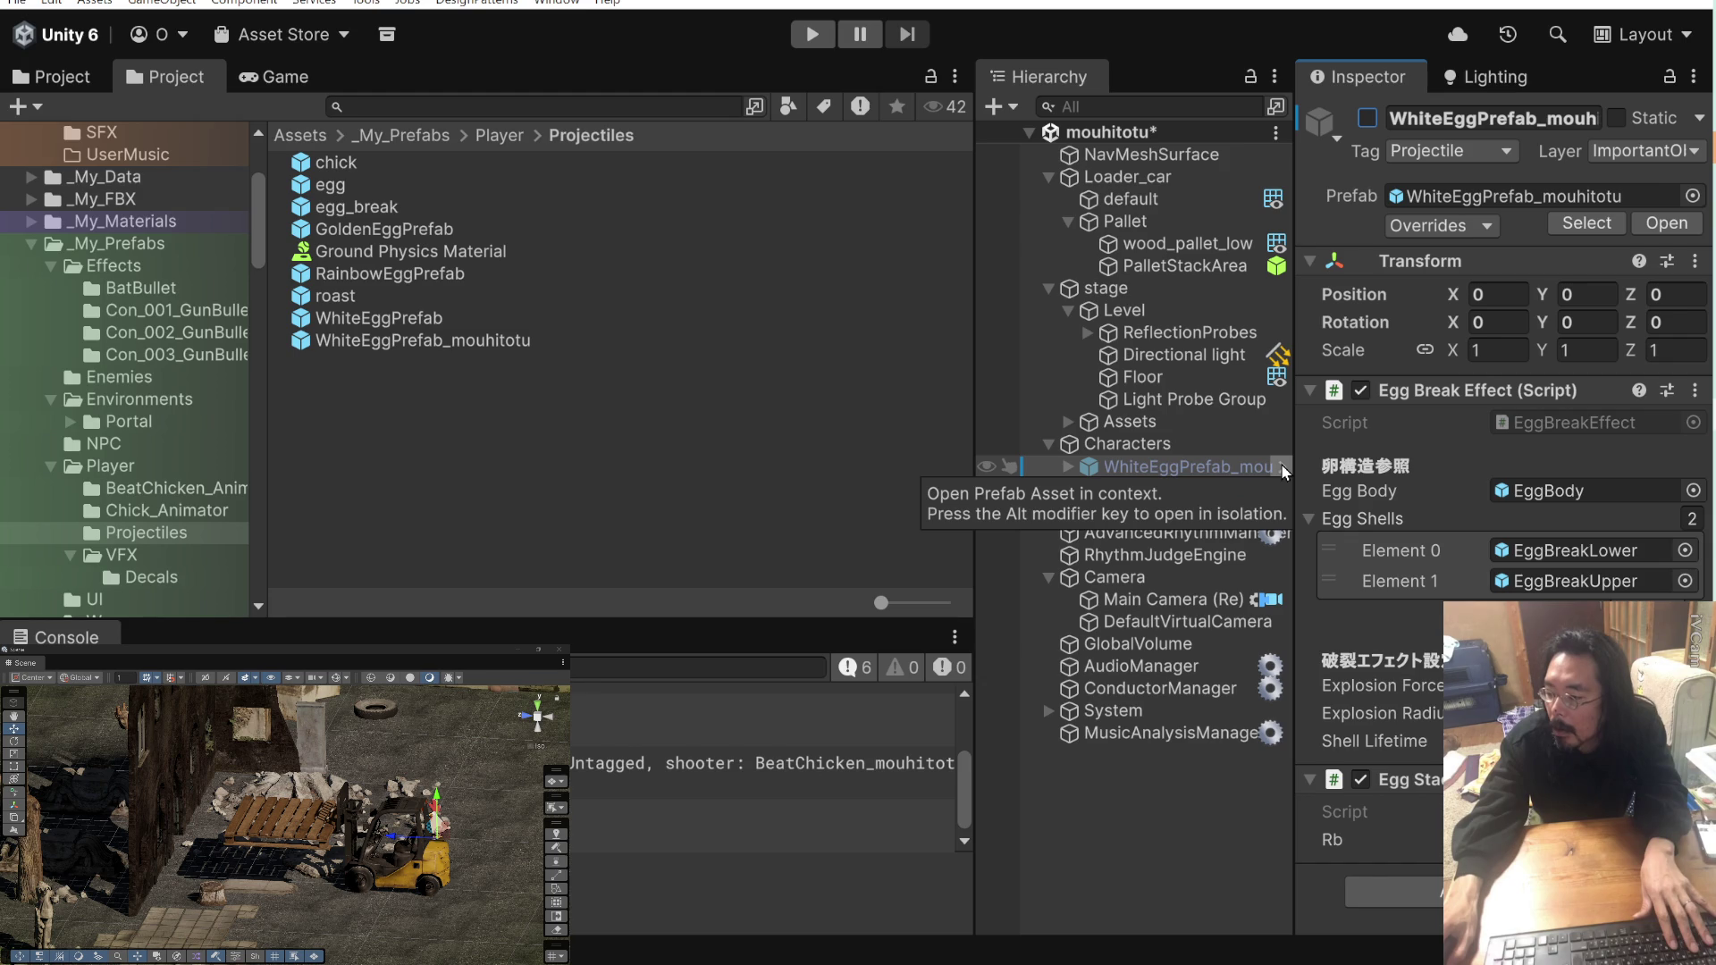
Open the egg prefab in Prefab Mode and review EggBody's Rigidbody settings
click(1281, 467)
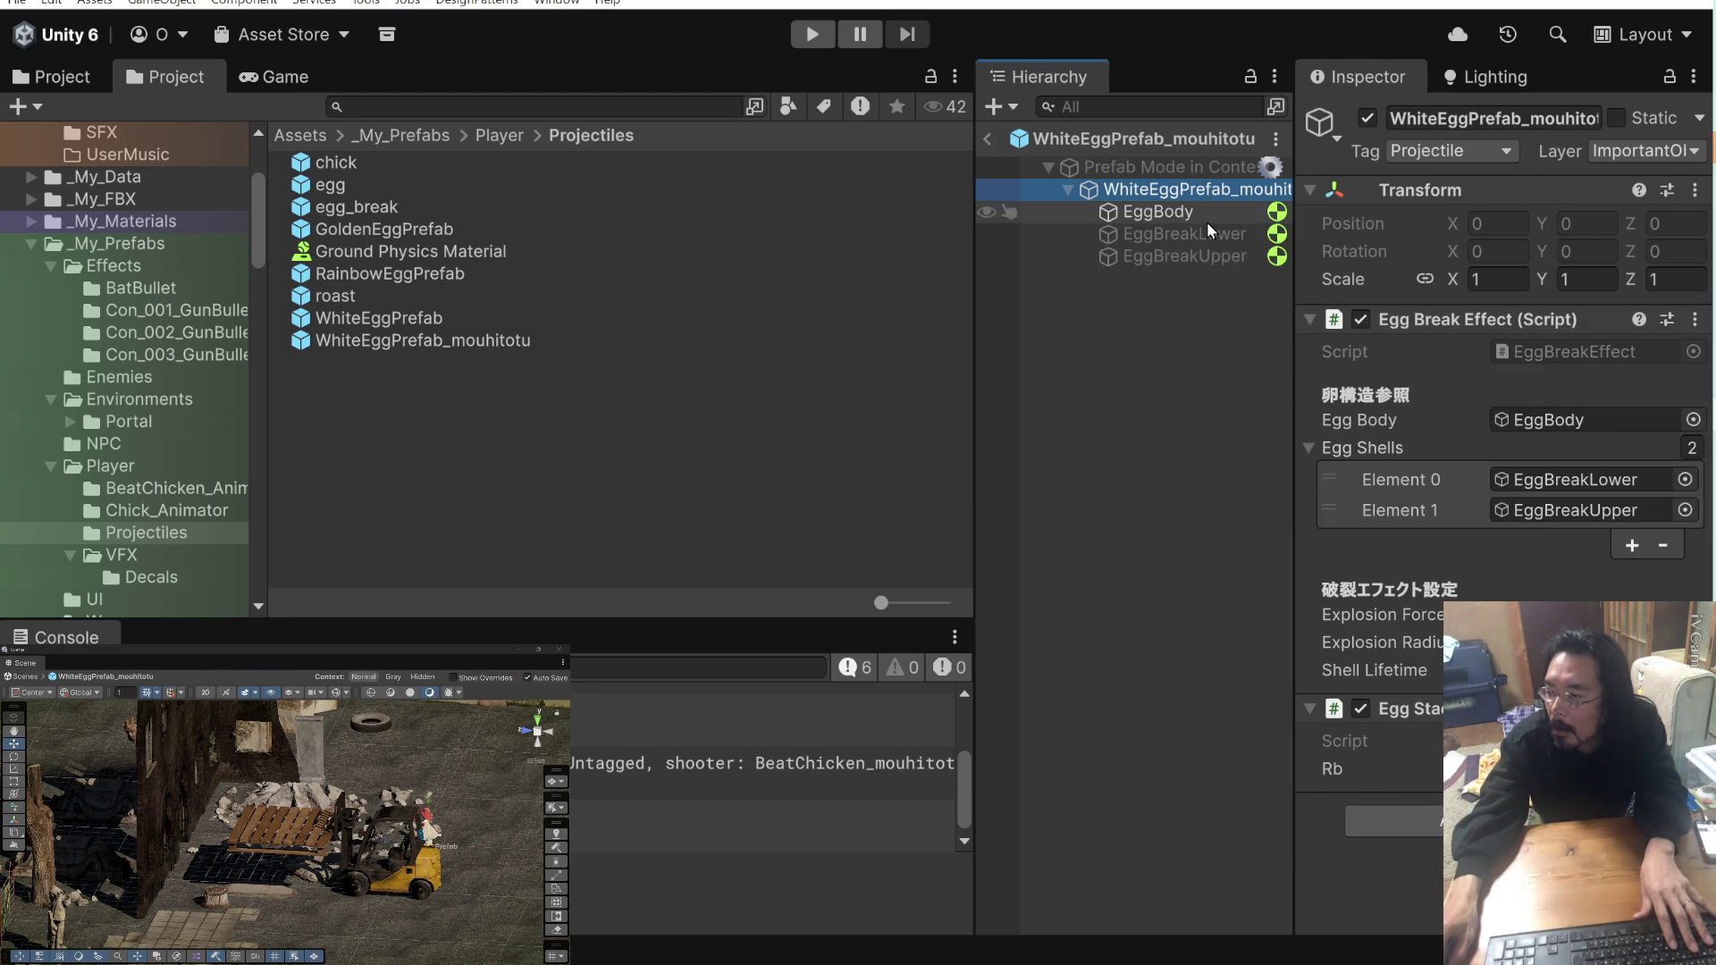
click(1188, 215)
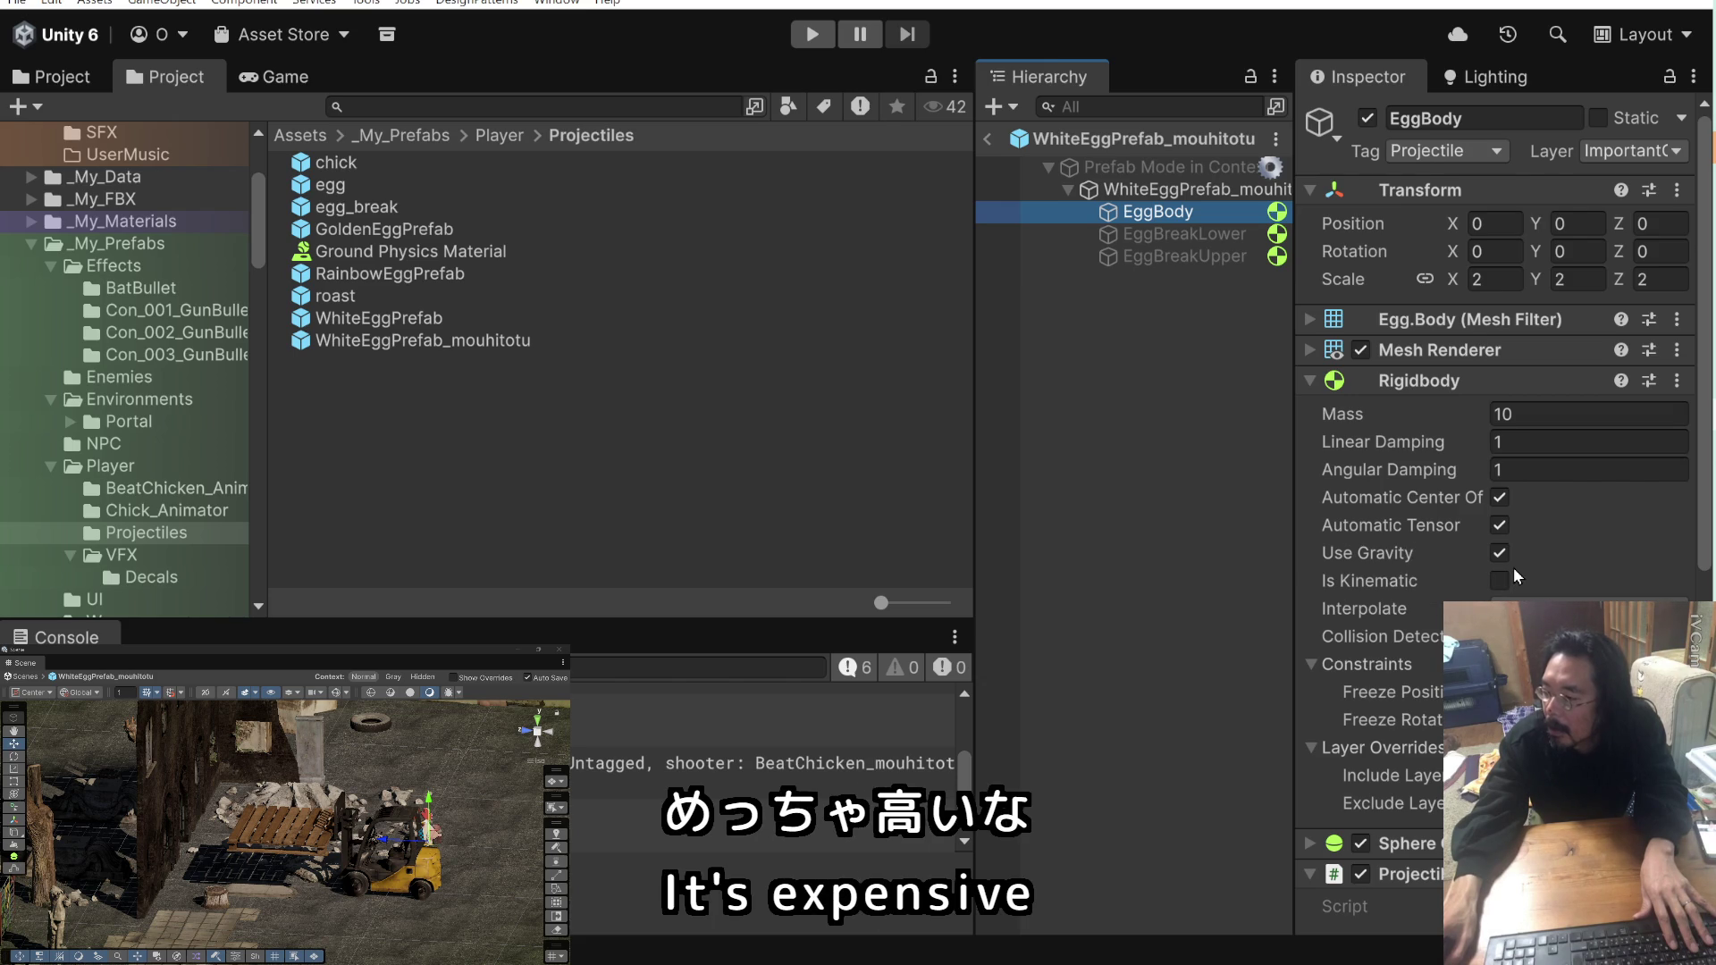
scroll(1514, 566, down, 5)
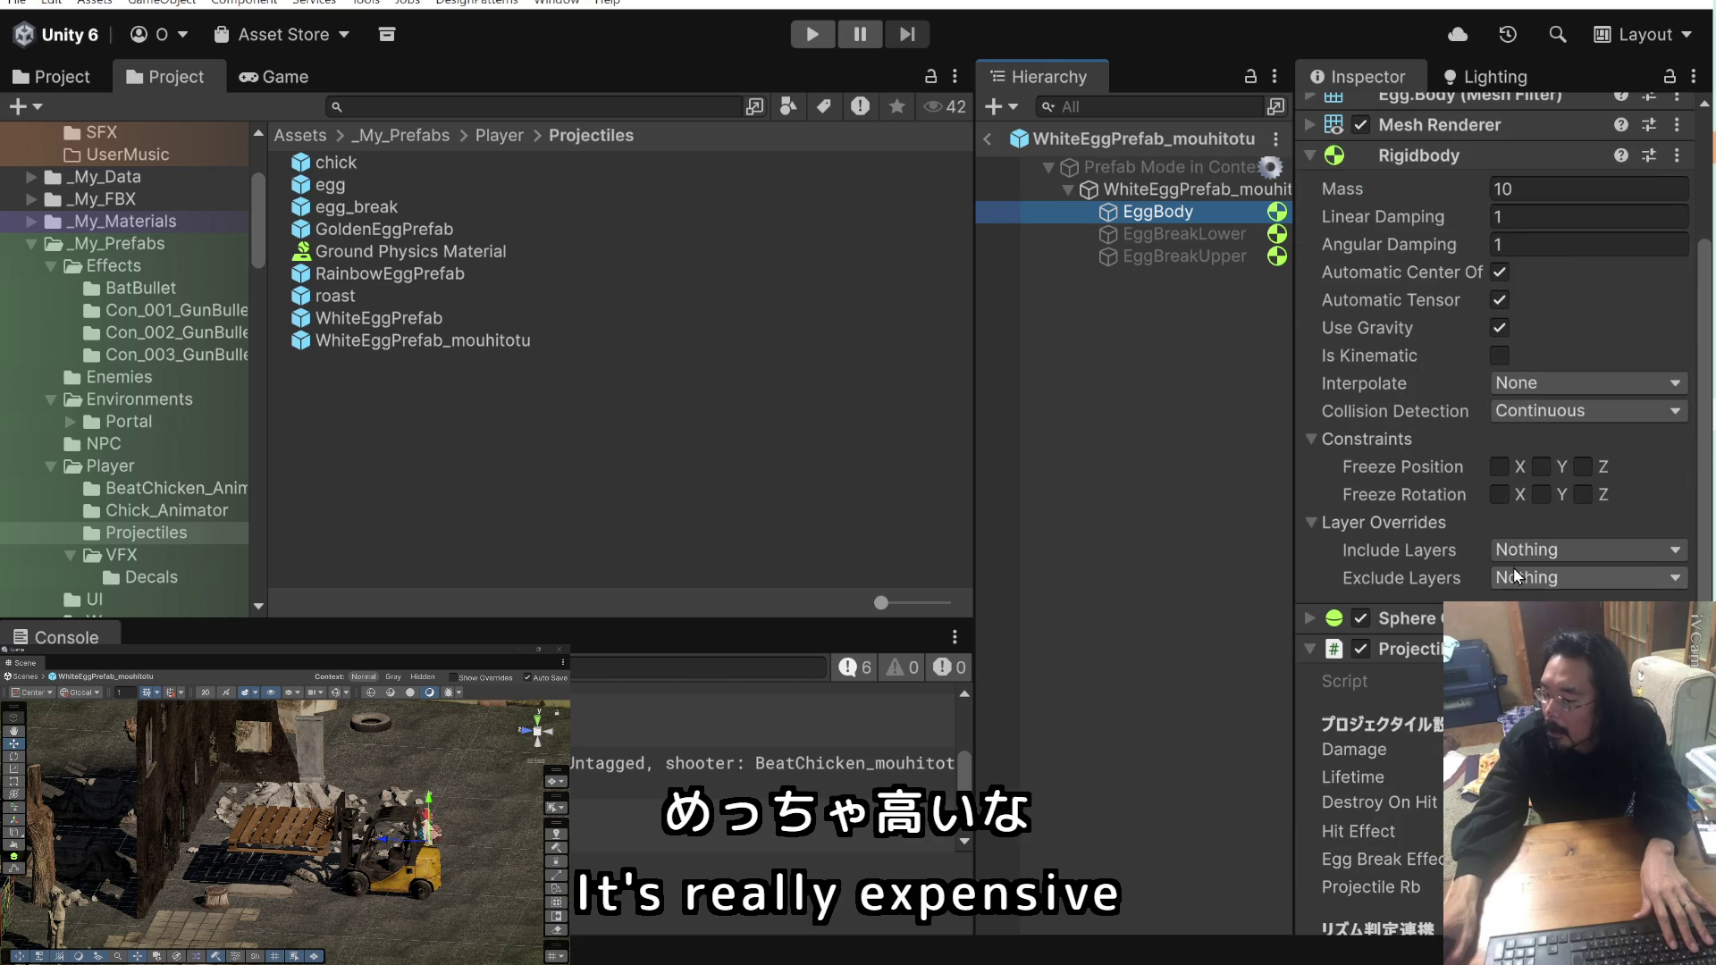
scroll(1514, 566, down, 3)
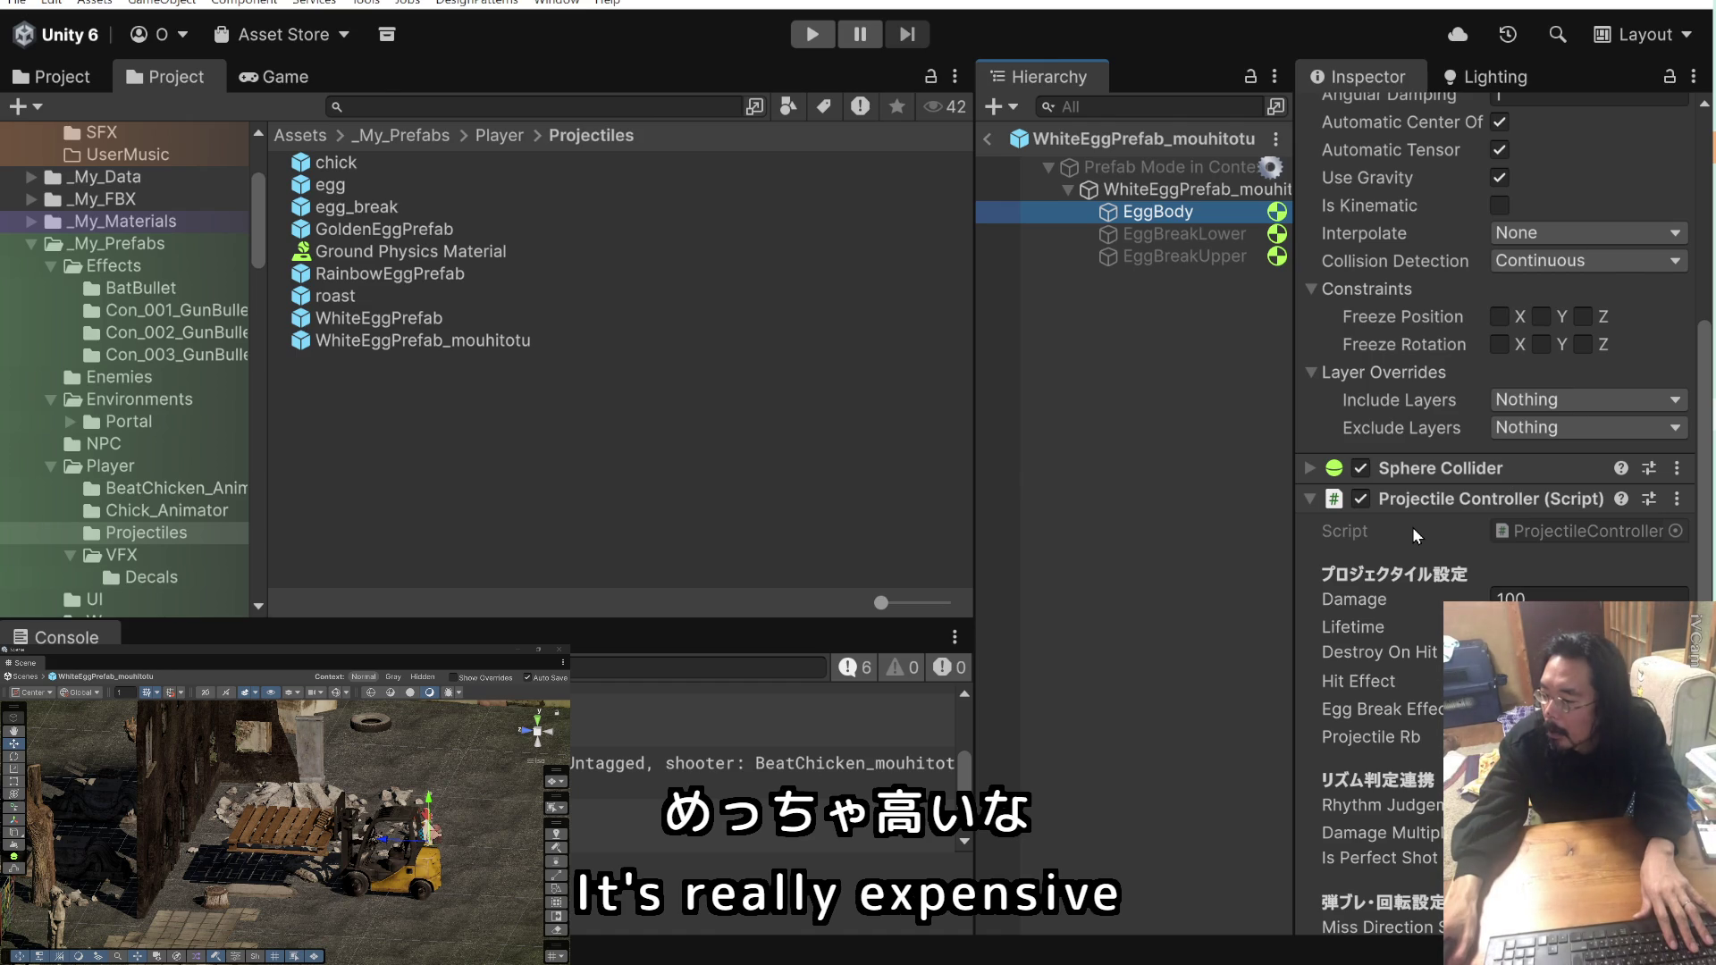
scroll(1411, 527, down, 3)
scroll(1414, 534, down, 2)
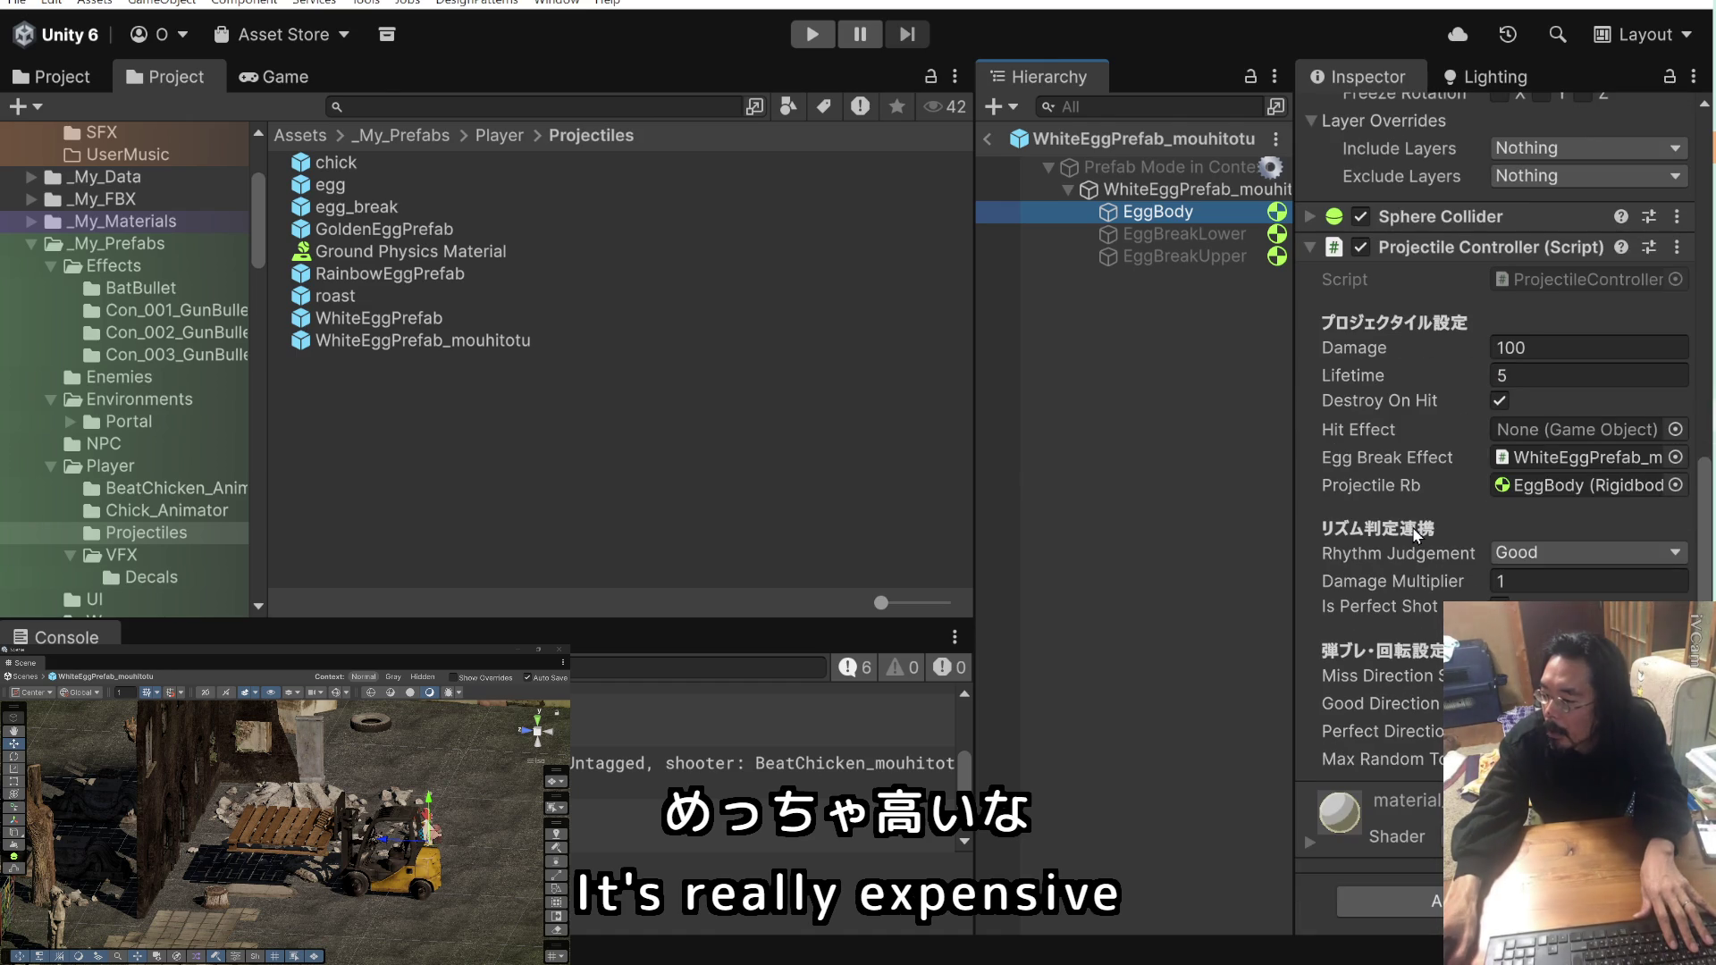
scroll(1413, 531, up, 12)
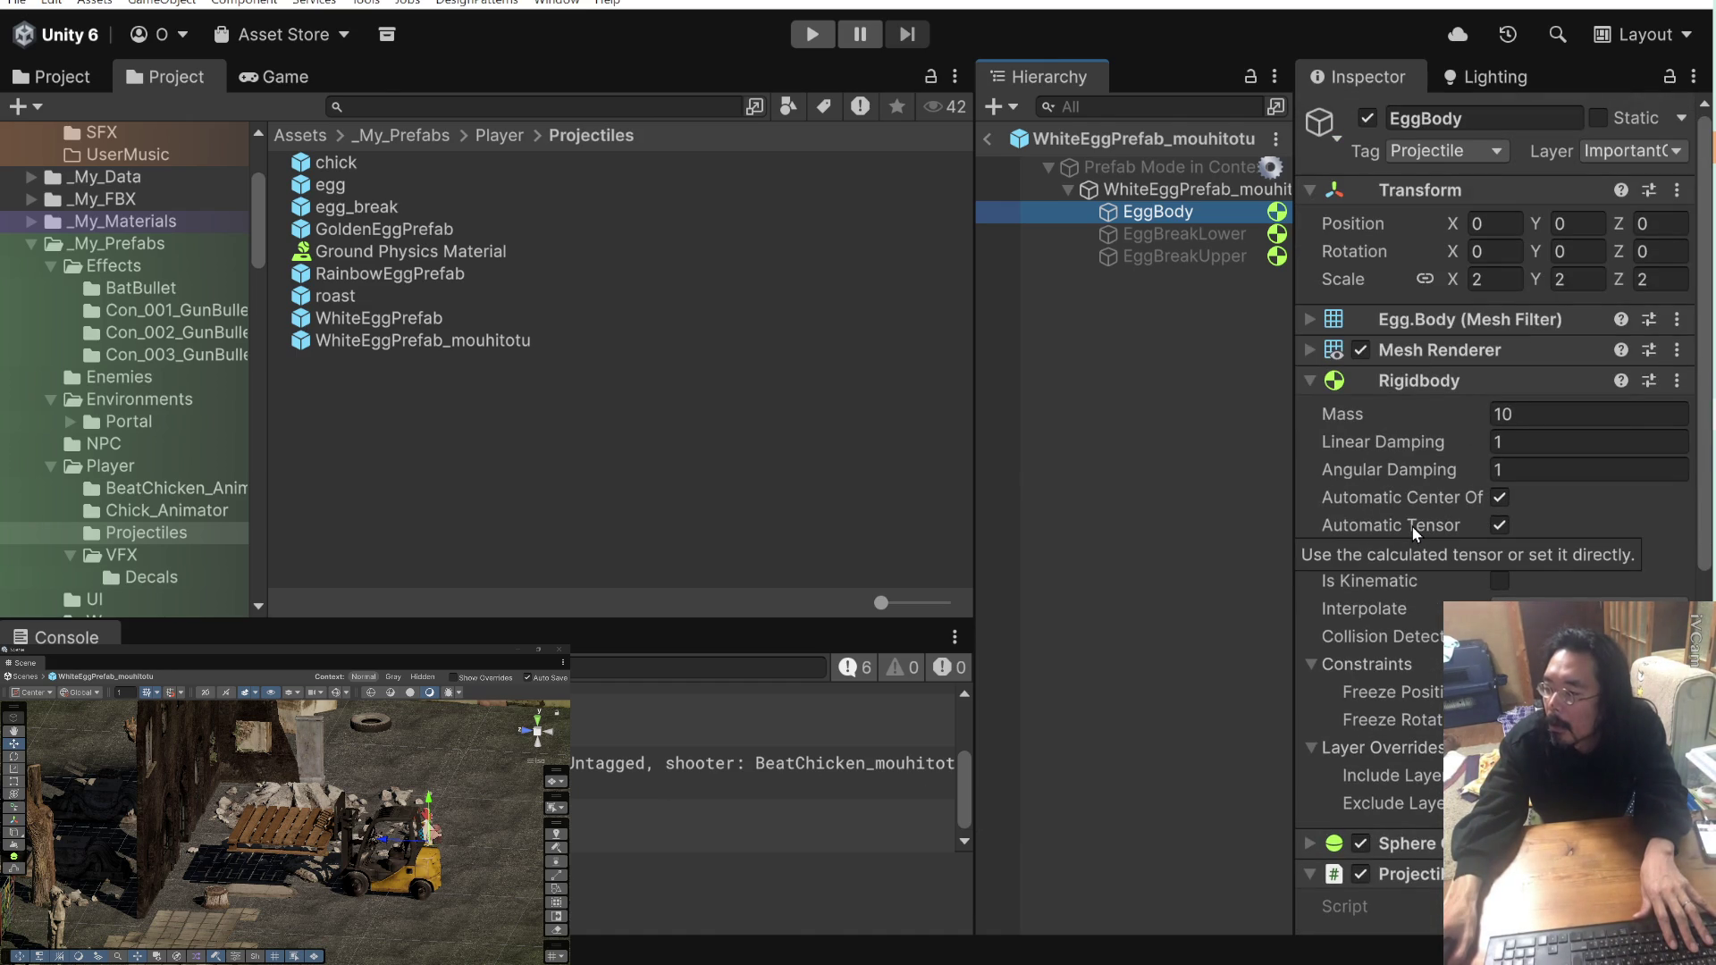
key(alt+Tab)
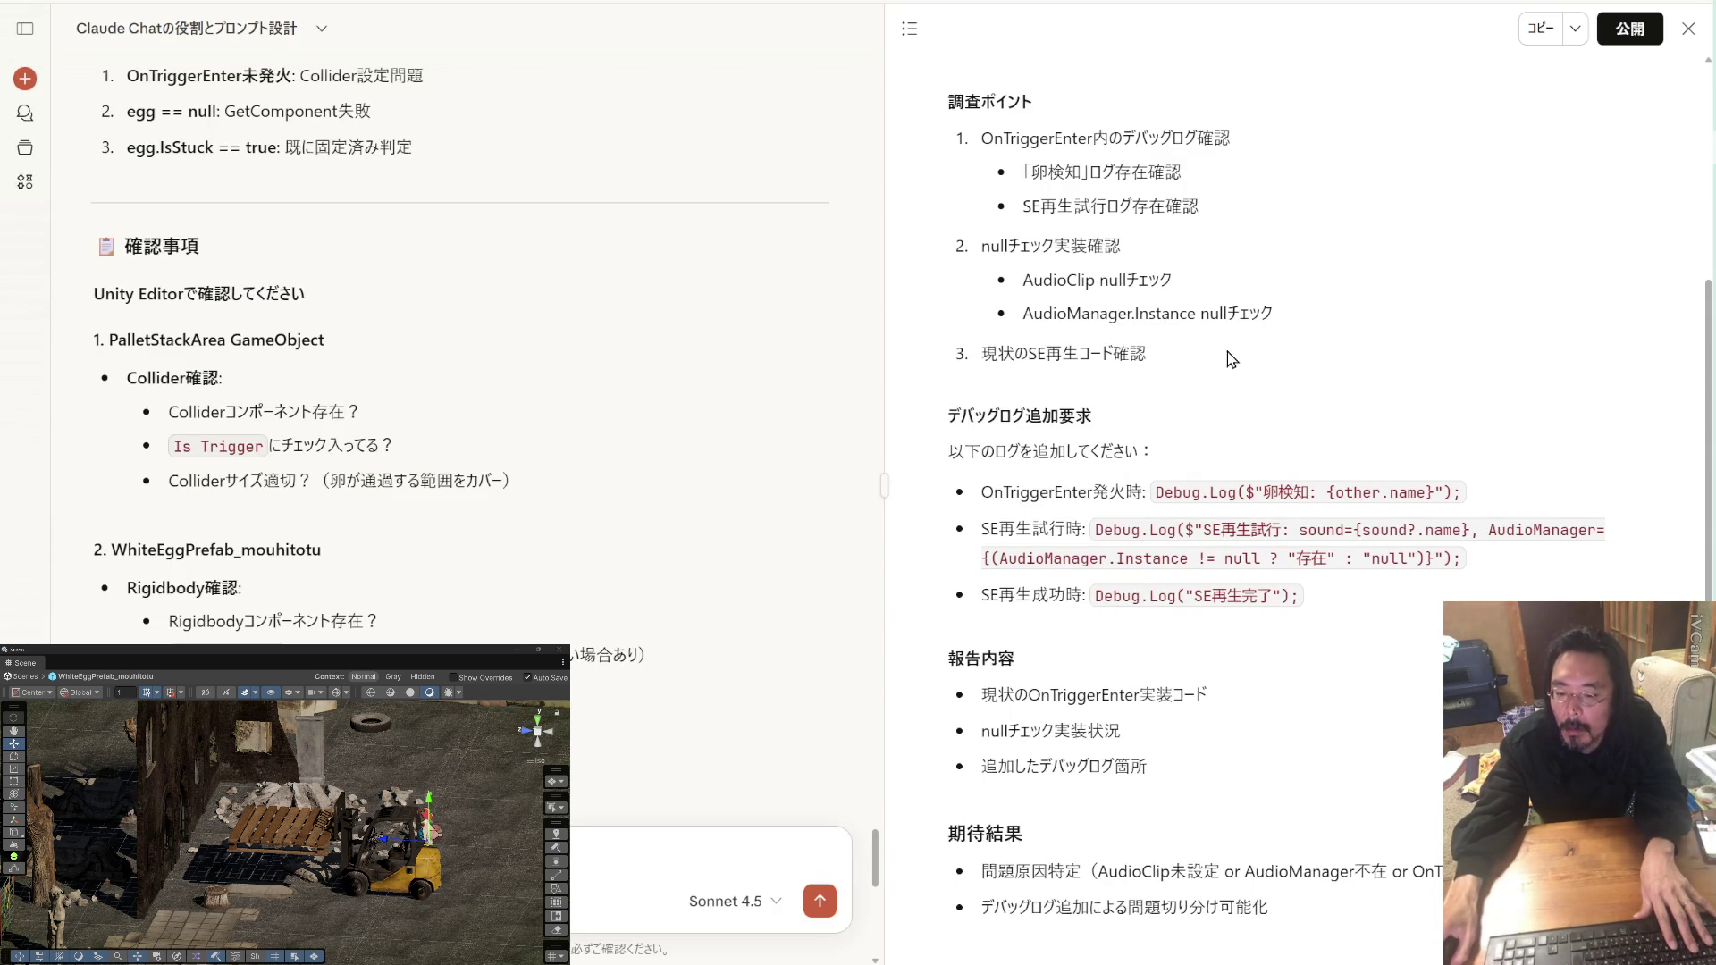
Select the prefab's EggBody and expand its Sphere Collider settings in the Inspector
key(alt+Tab)
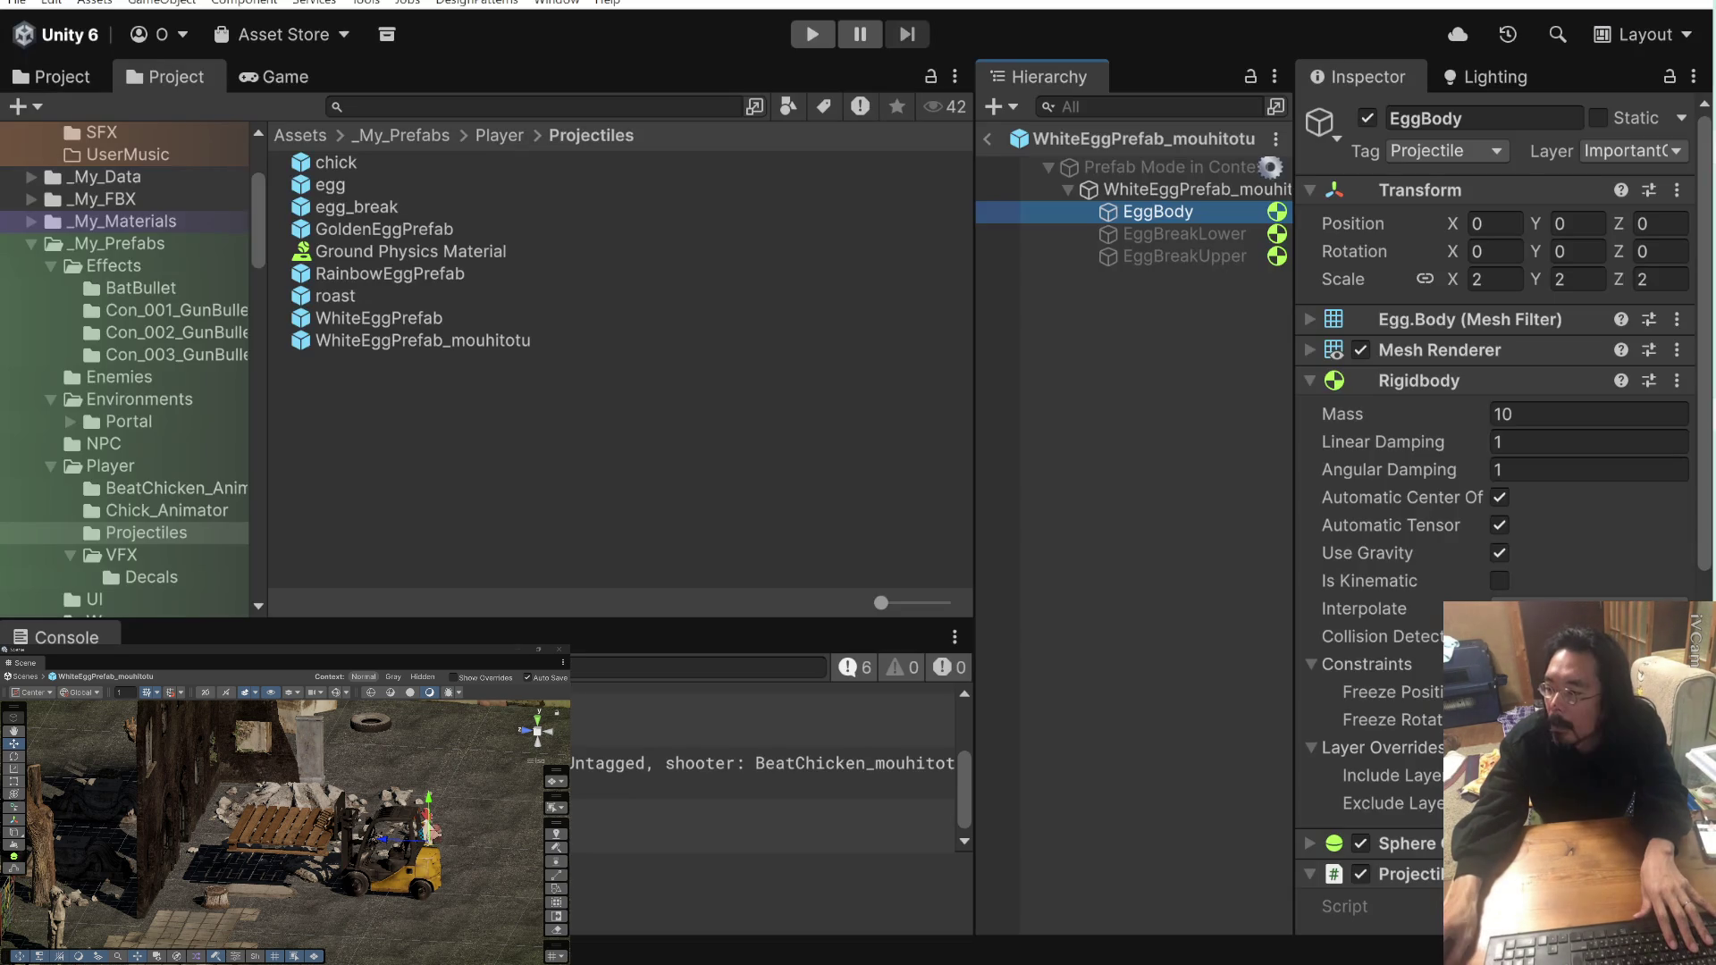
click(1214, 185)
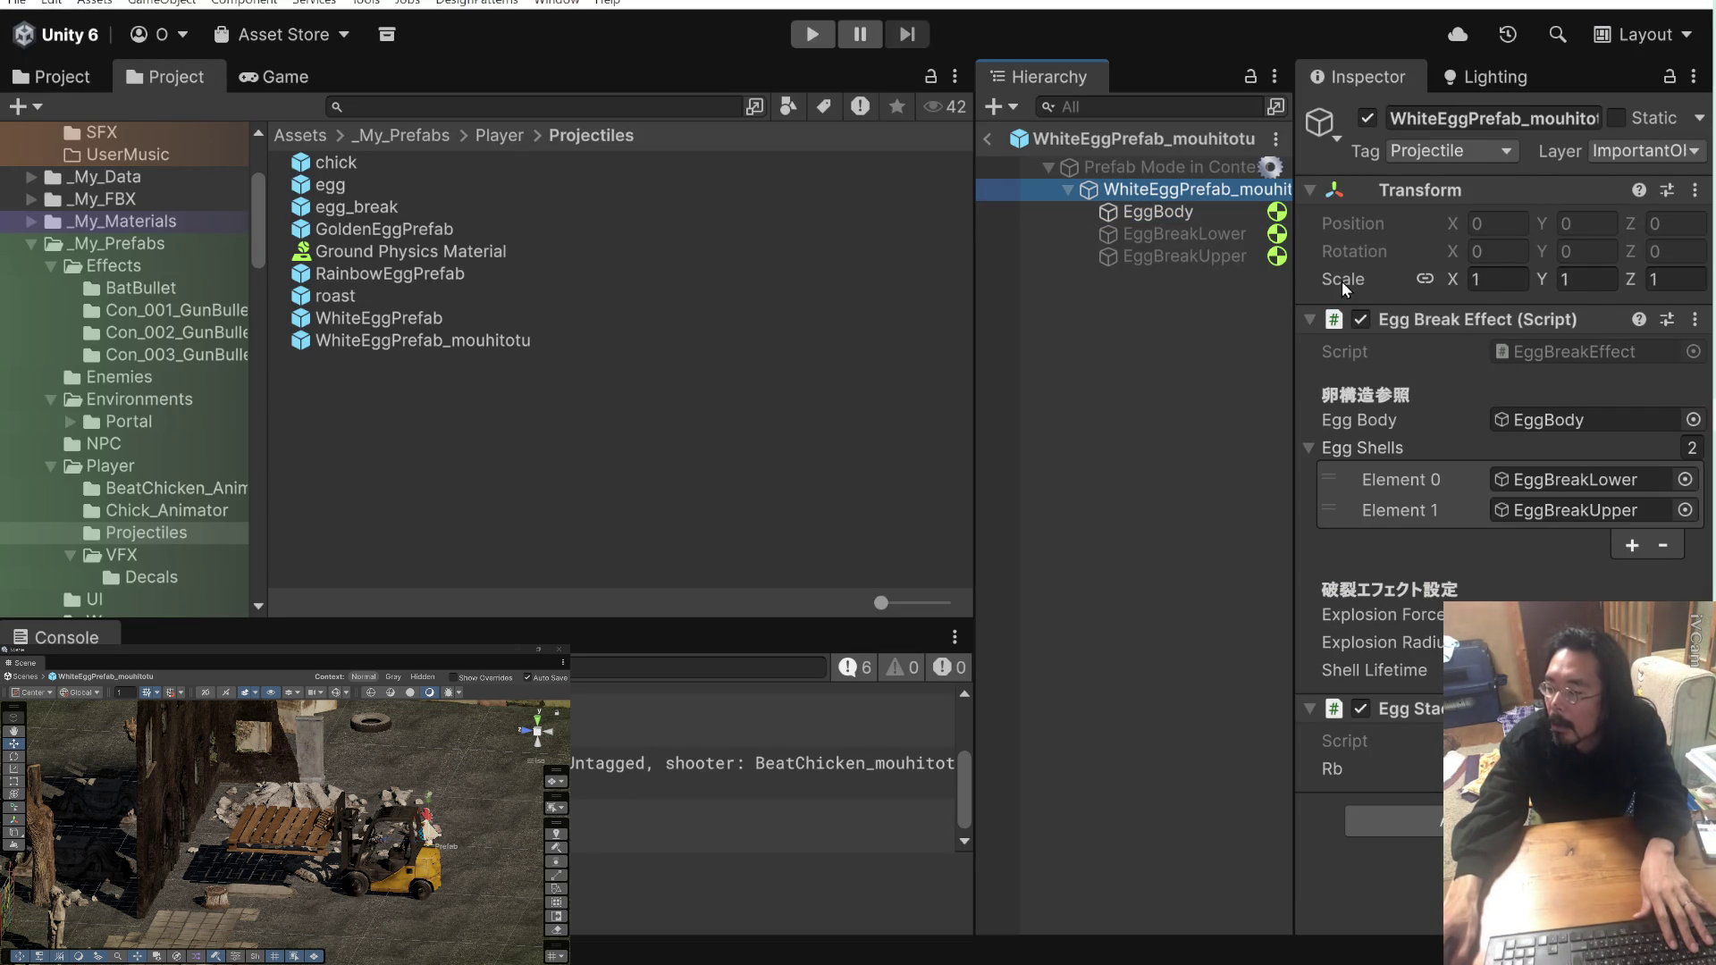
click(1218, 213)
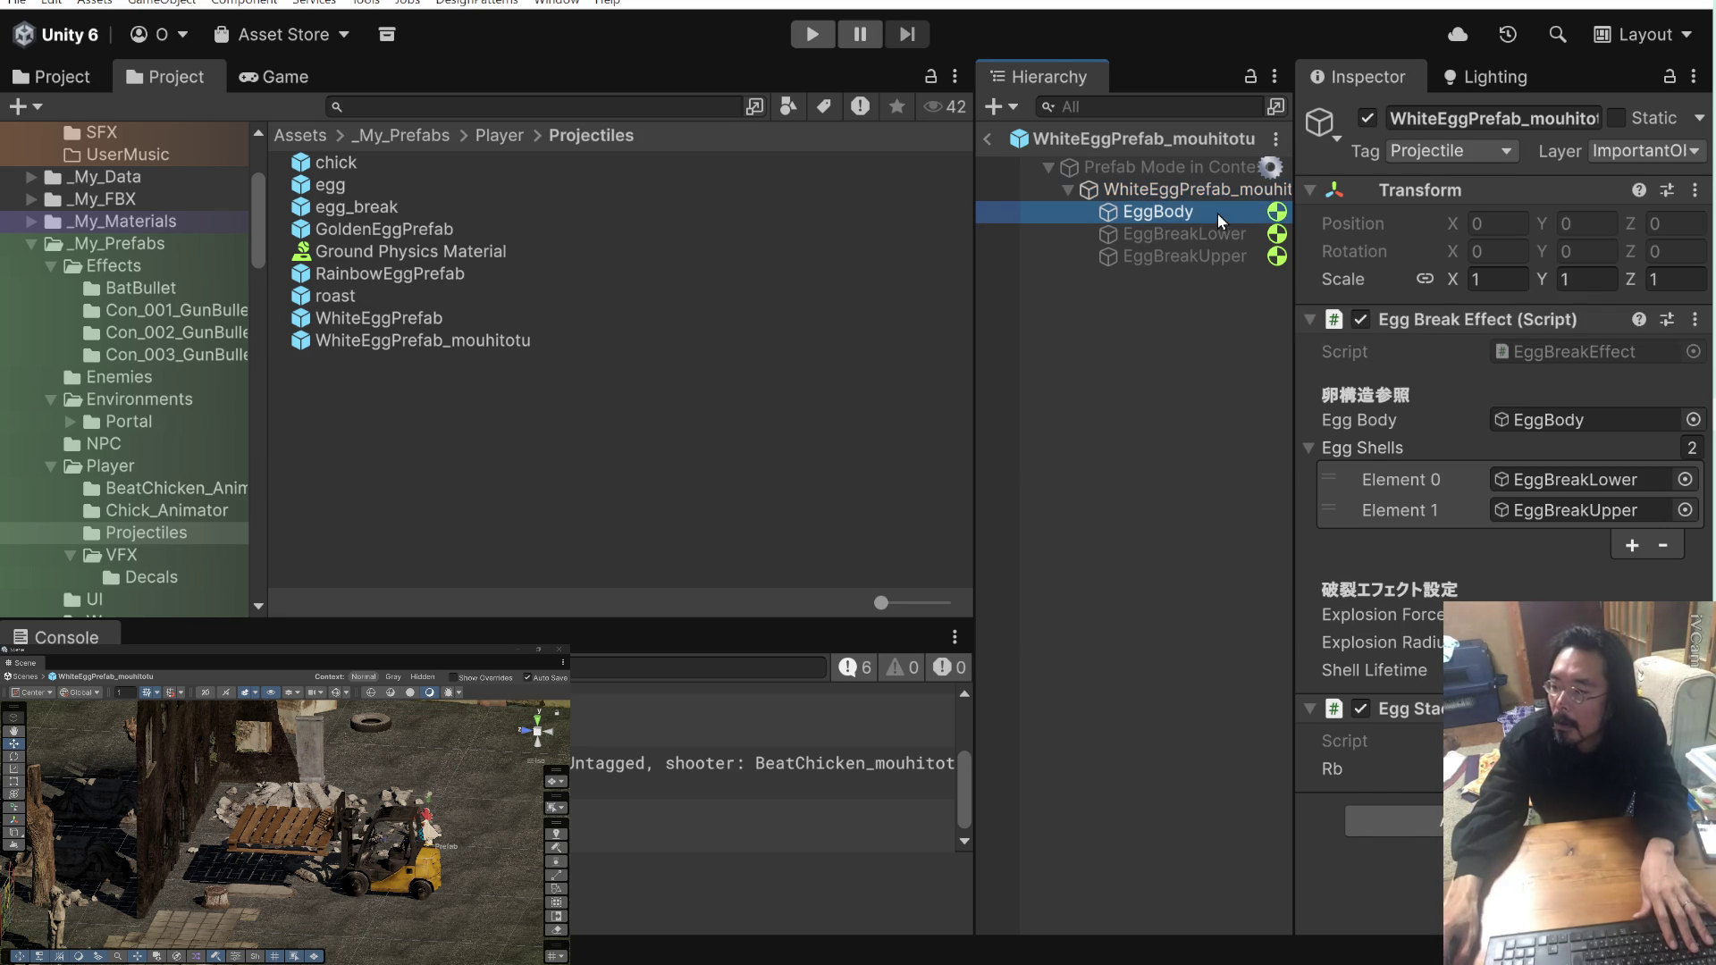
scroll(1392, 388, down, 3)
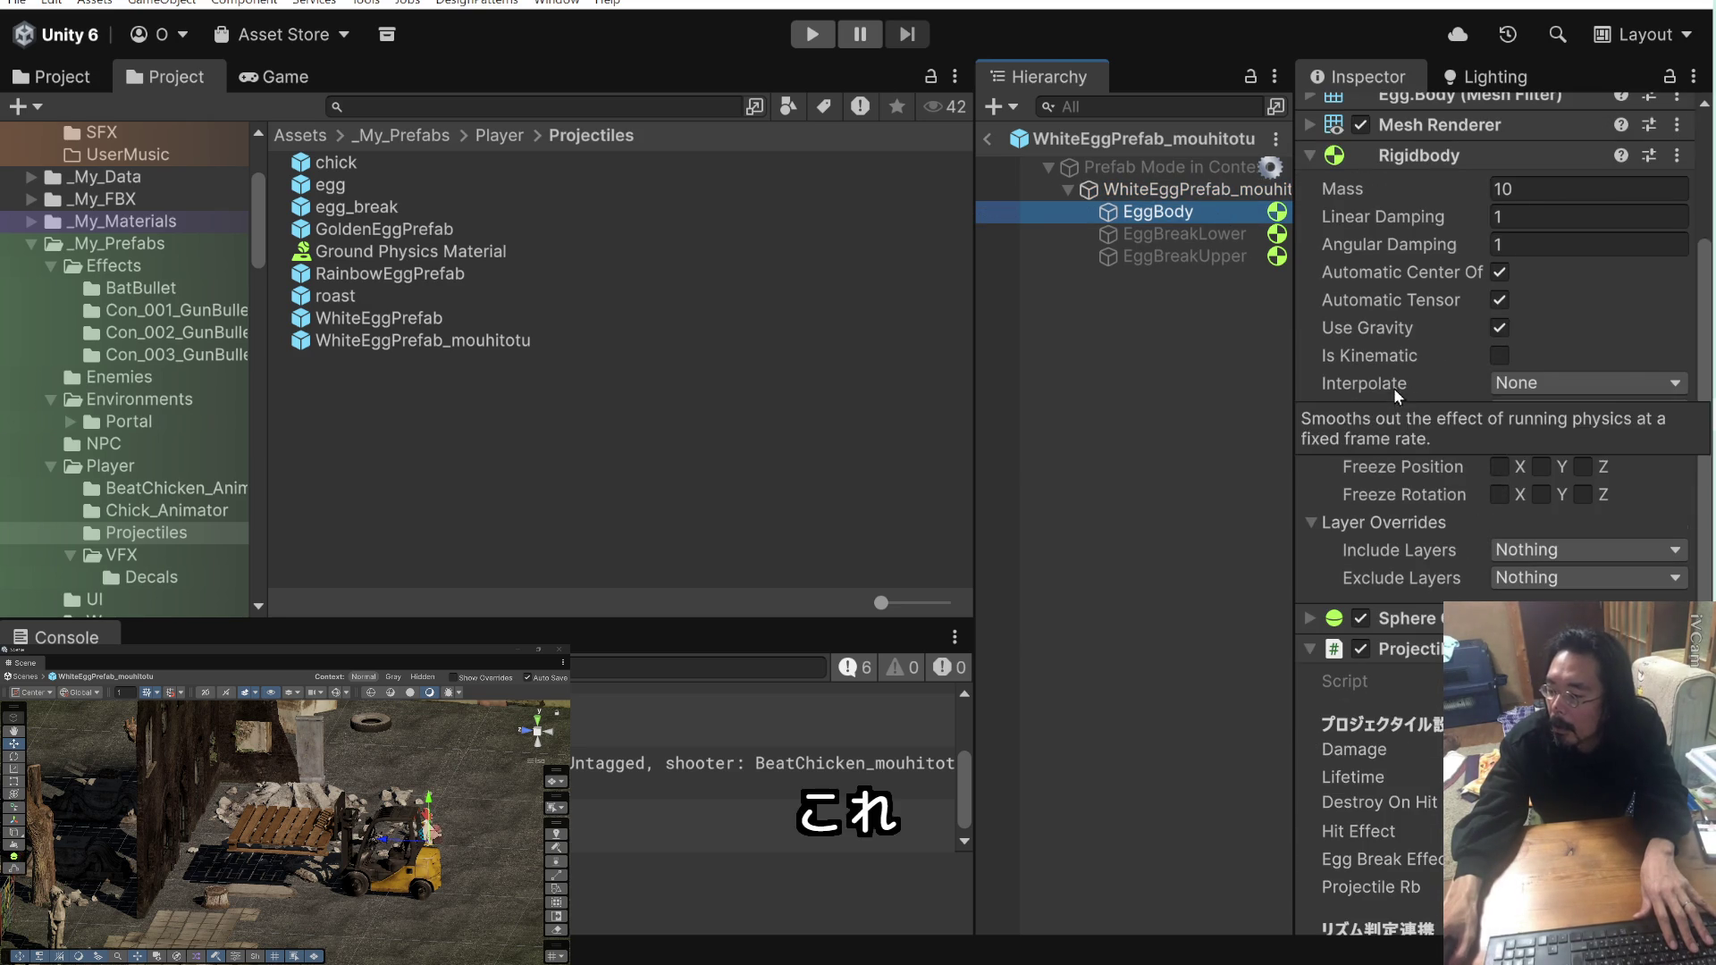
click(1308, 614)
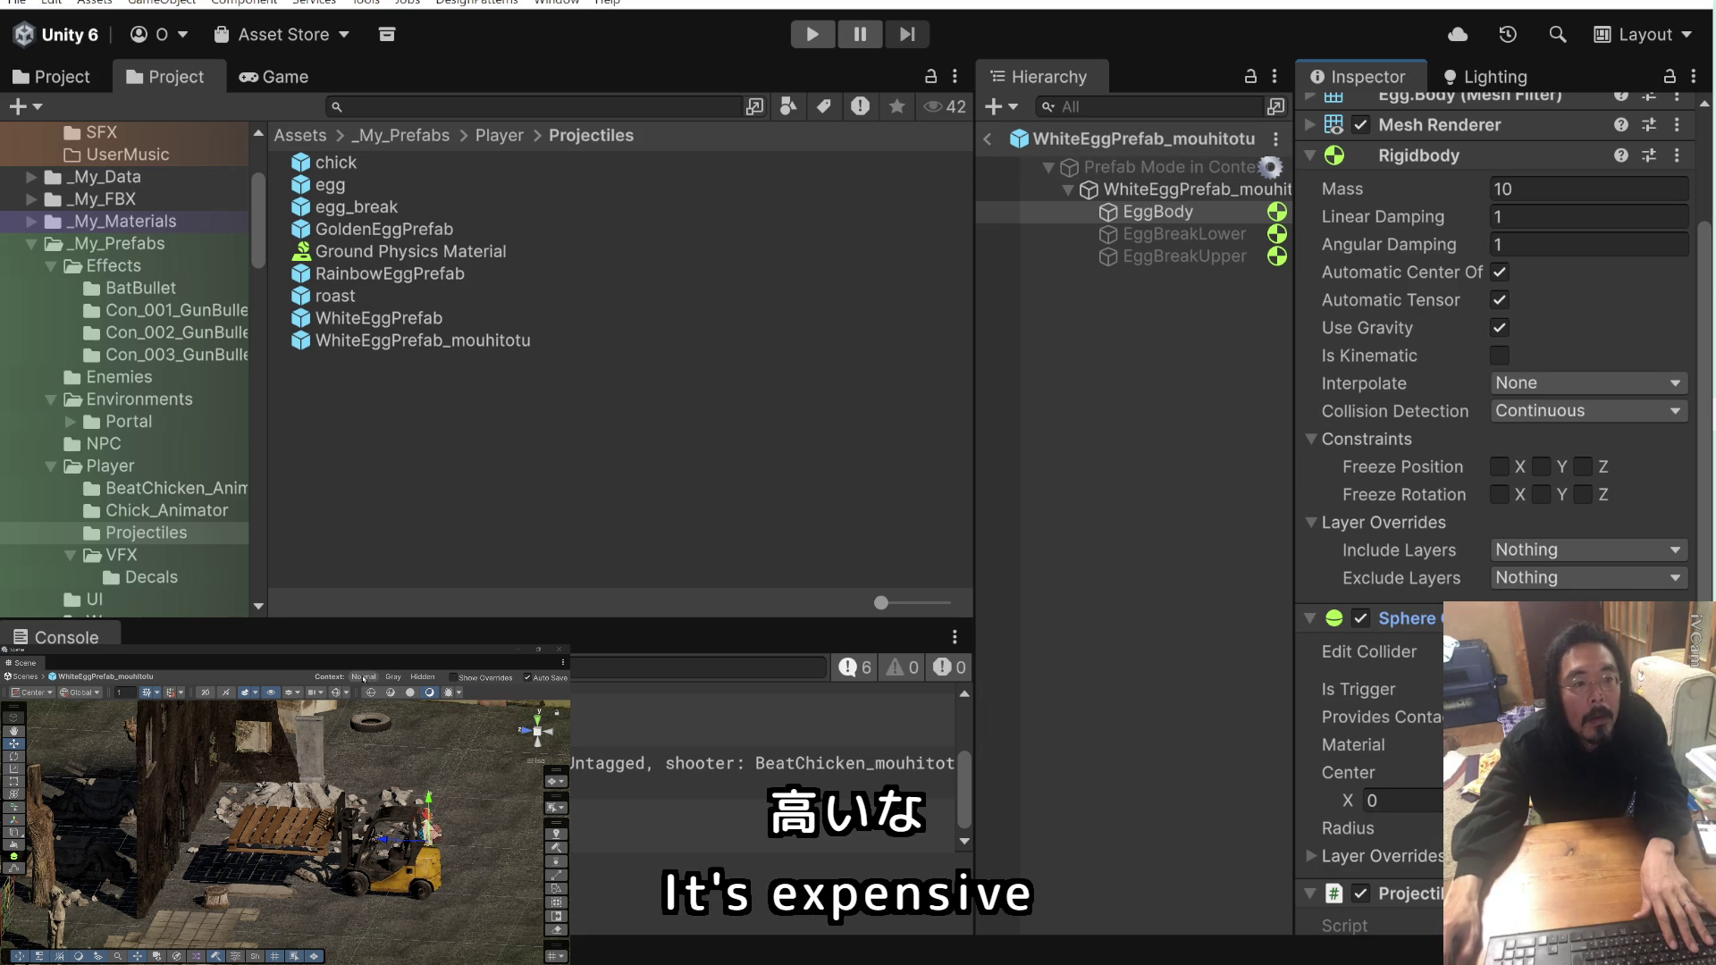
Toggle the Scene view context between Gray and Normal, then return to Claude's checklist
click(391, 678)
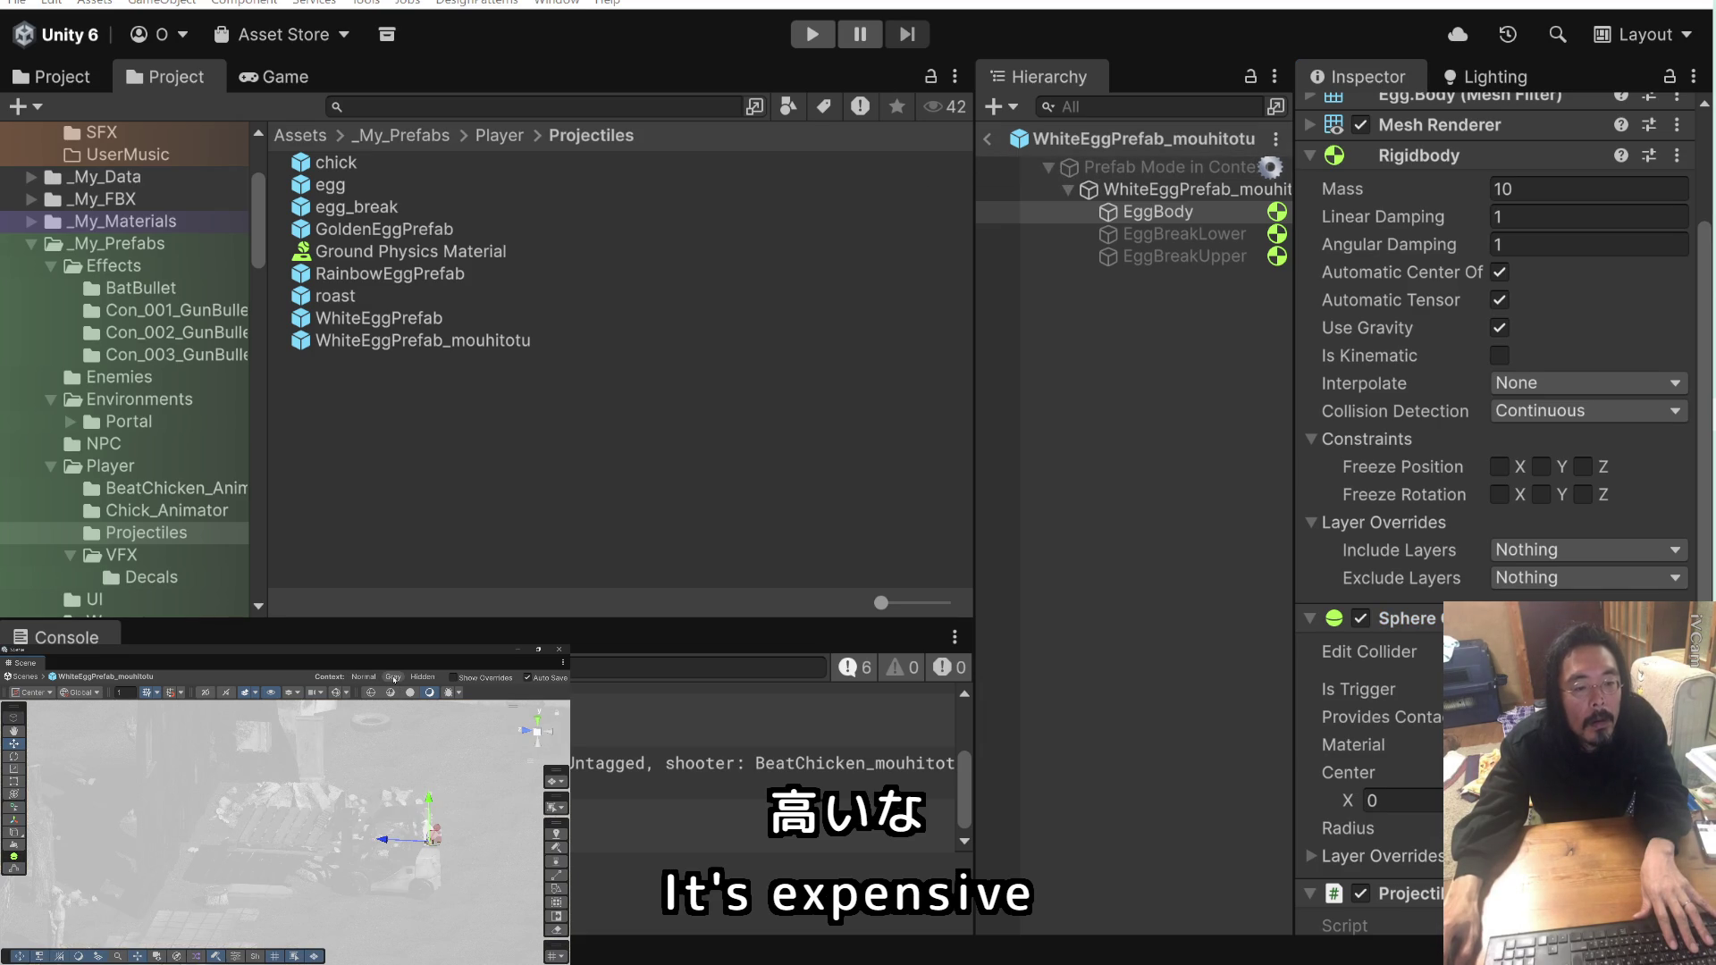
click(355, 677)
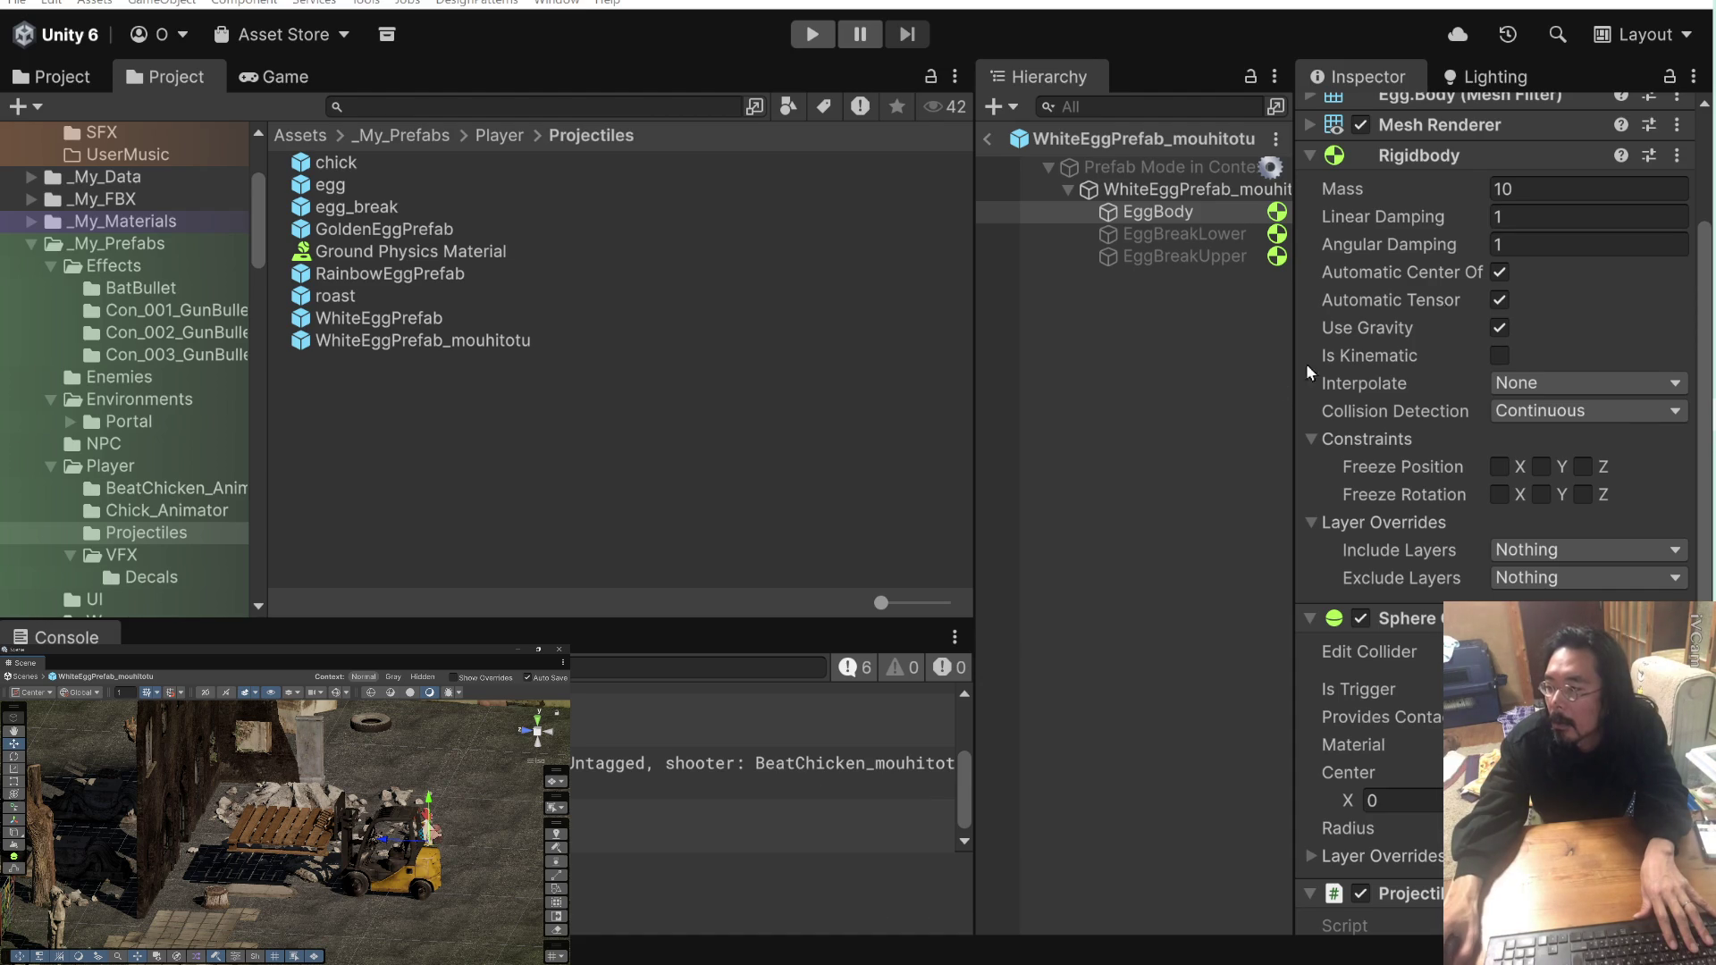
key(alt+Tab)
scroll(636, 490, down, 5)
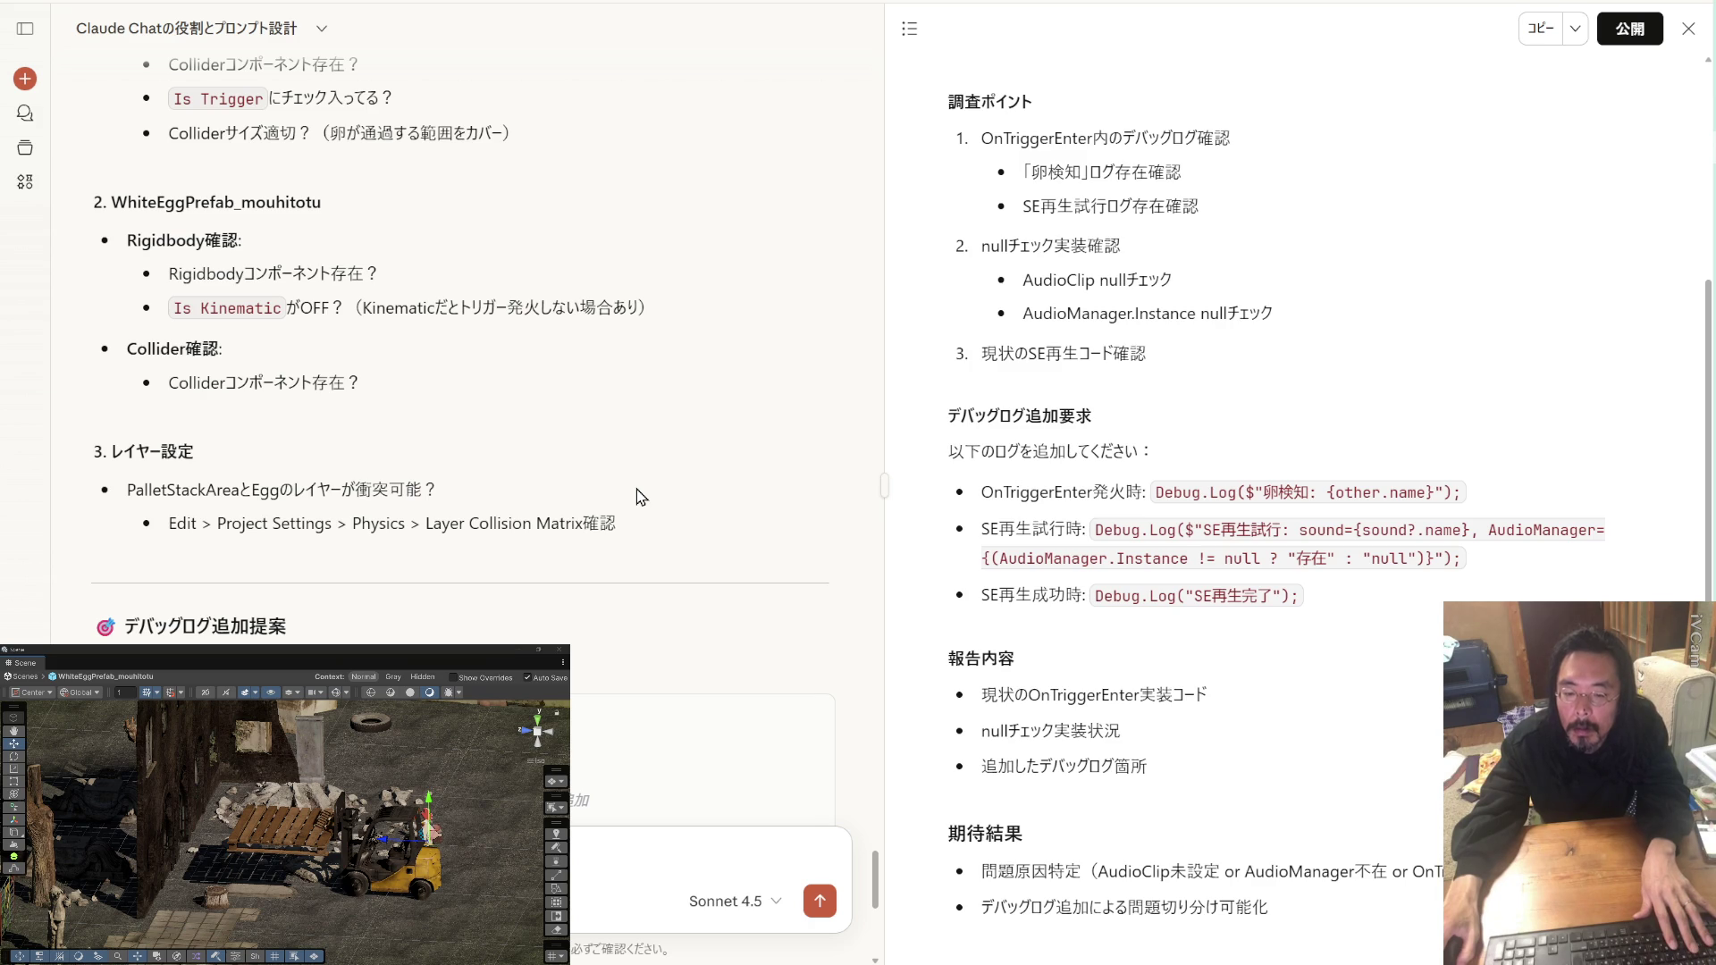
Replace OnTriggerEnter in PalletStackArea.cs with Claude's Debug.Log version, save, and return to Unity
scroll(641, 497, down, 6)
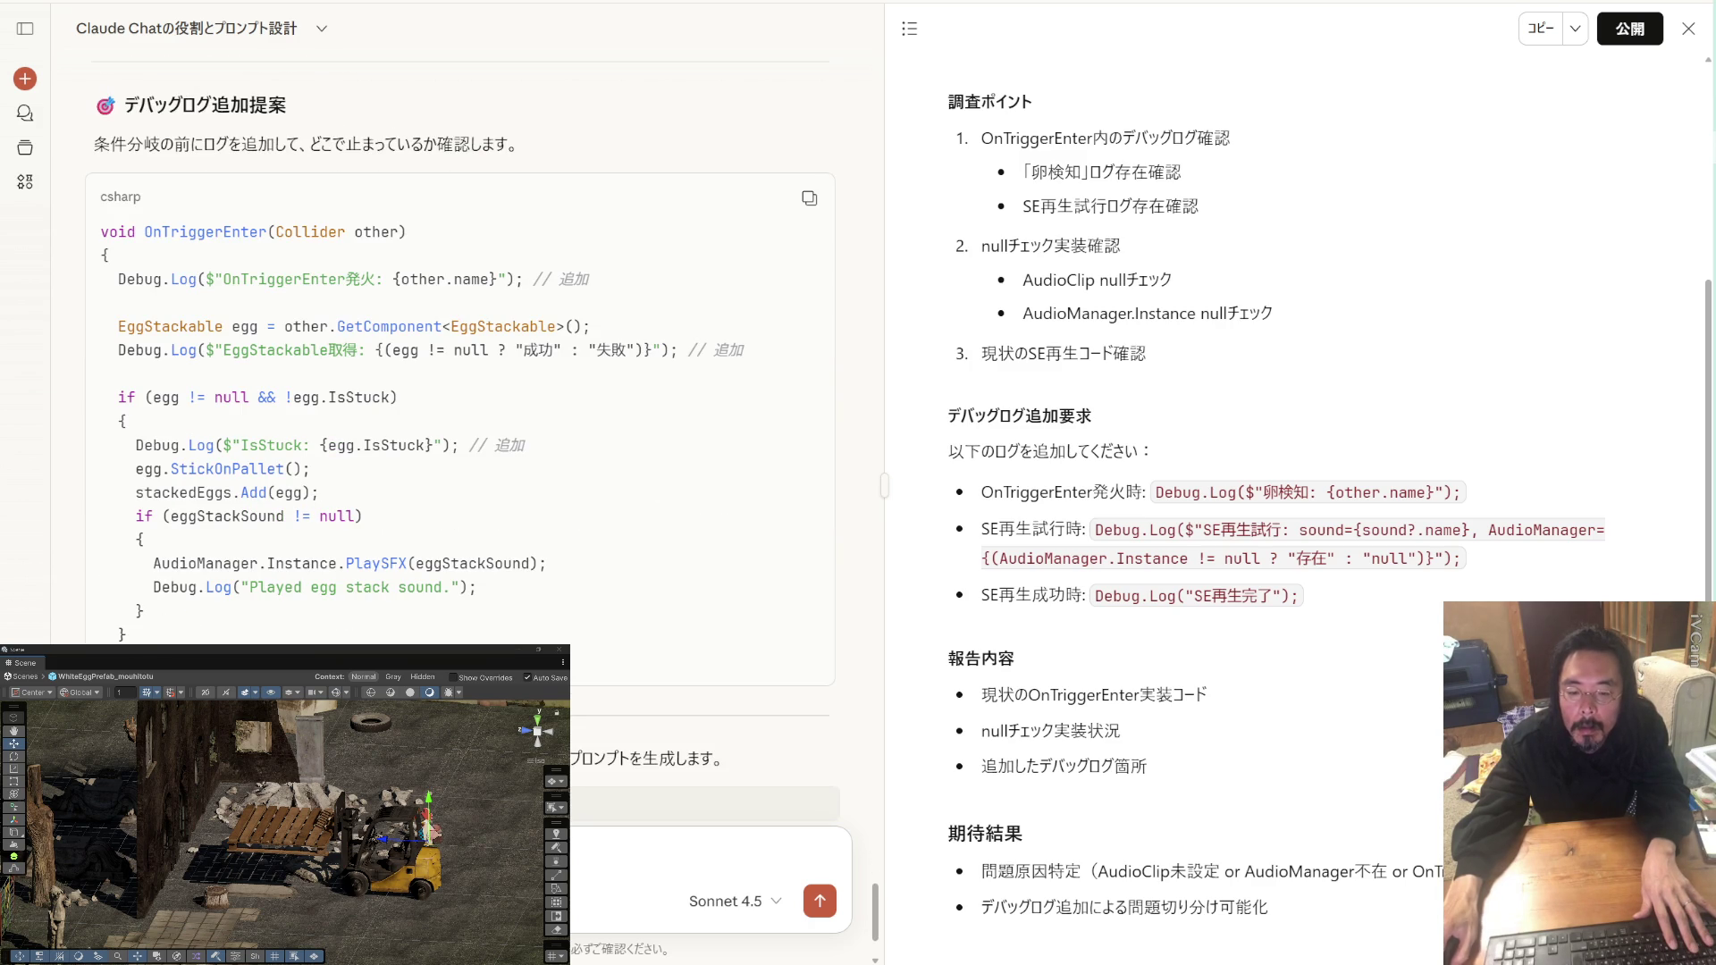
mouse_move(134, 637)
mouse_down()
mouse_move(105, 553)
mouse_move(100, 231)
mouse_move(100, 257)
mouse_up()
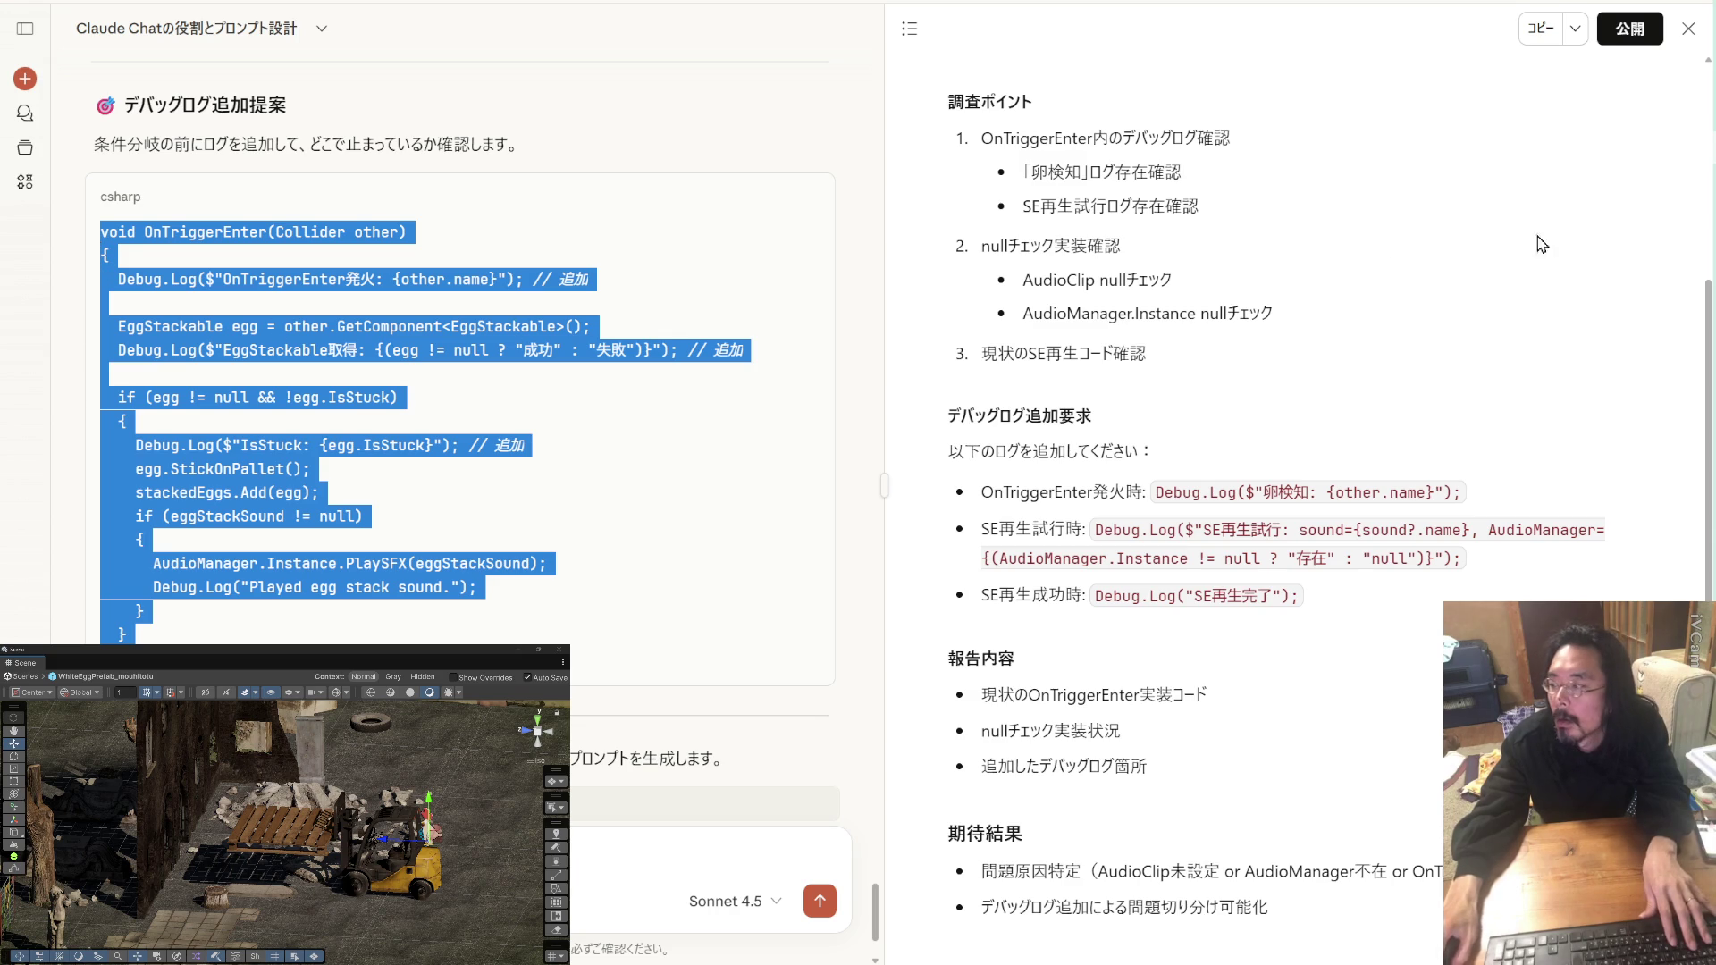
key(alt+Tab)
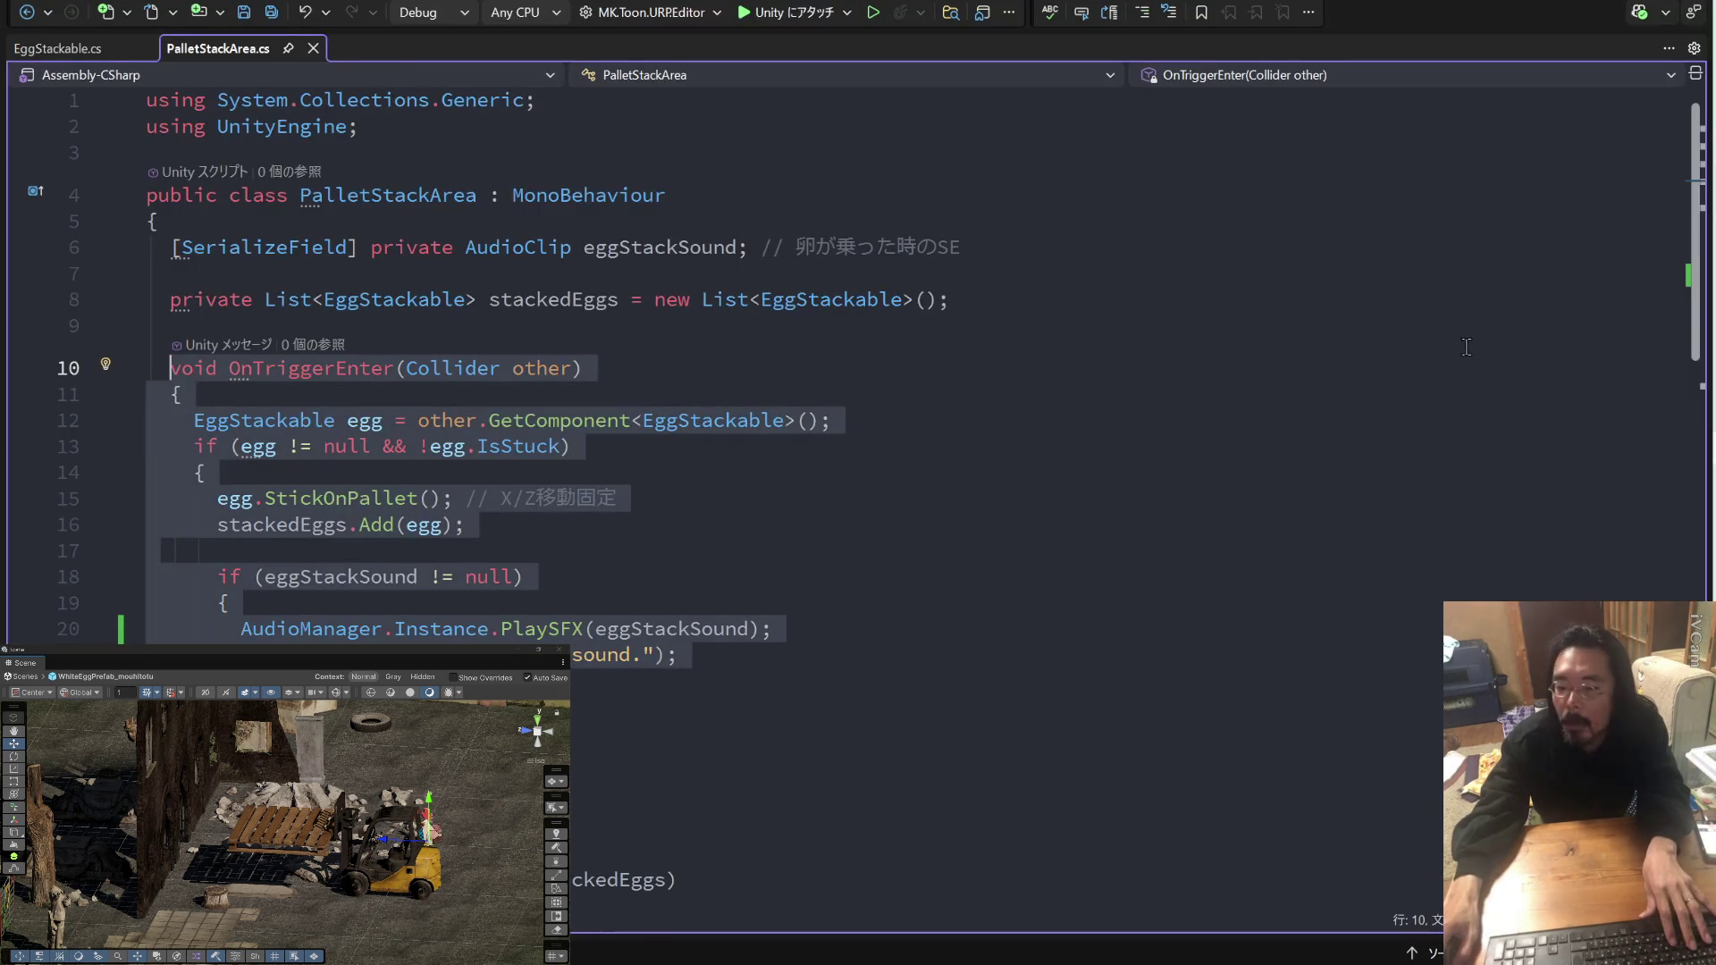
click(625, 732)
mouse_move(626, 732)
mouse_down()
mouse_move(193, 420)
mouse_move(173, 367)
mouse_up()
key(ctrl+v)
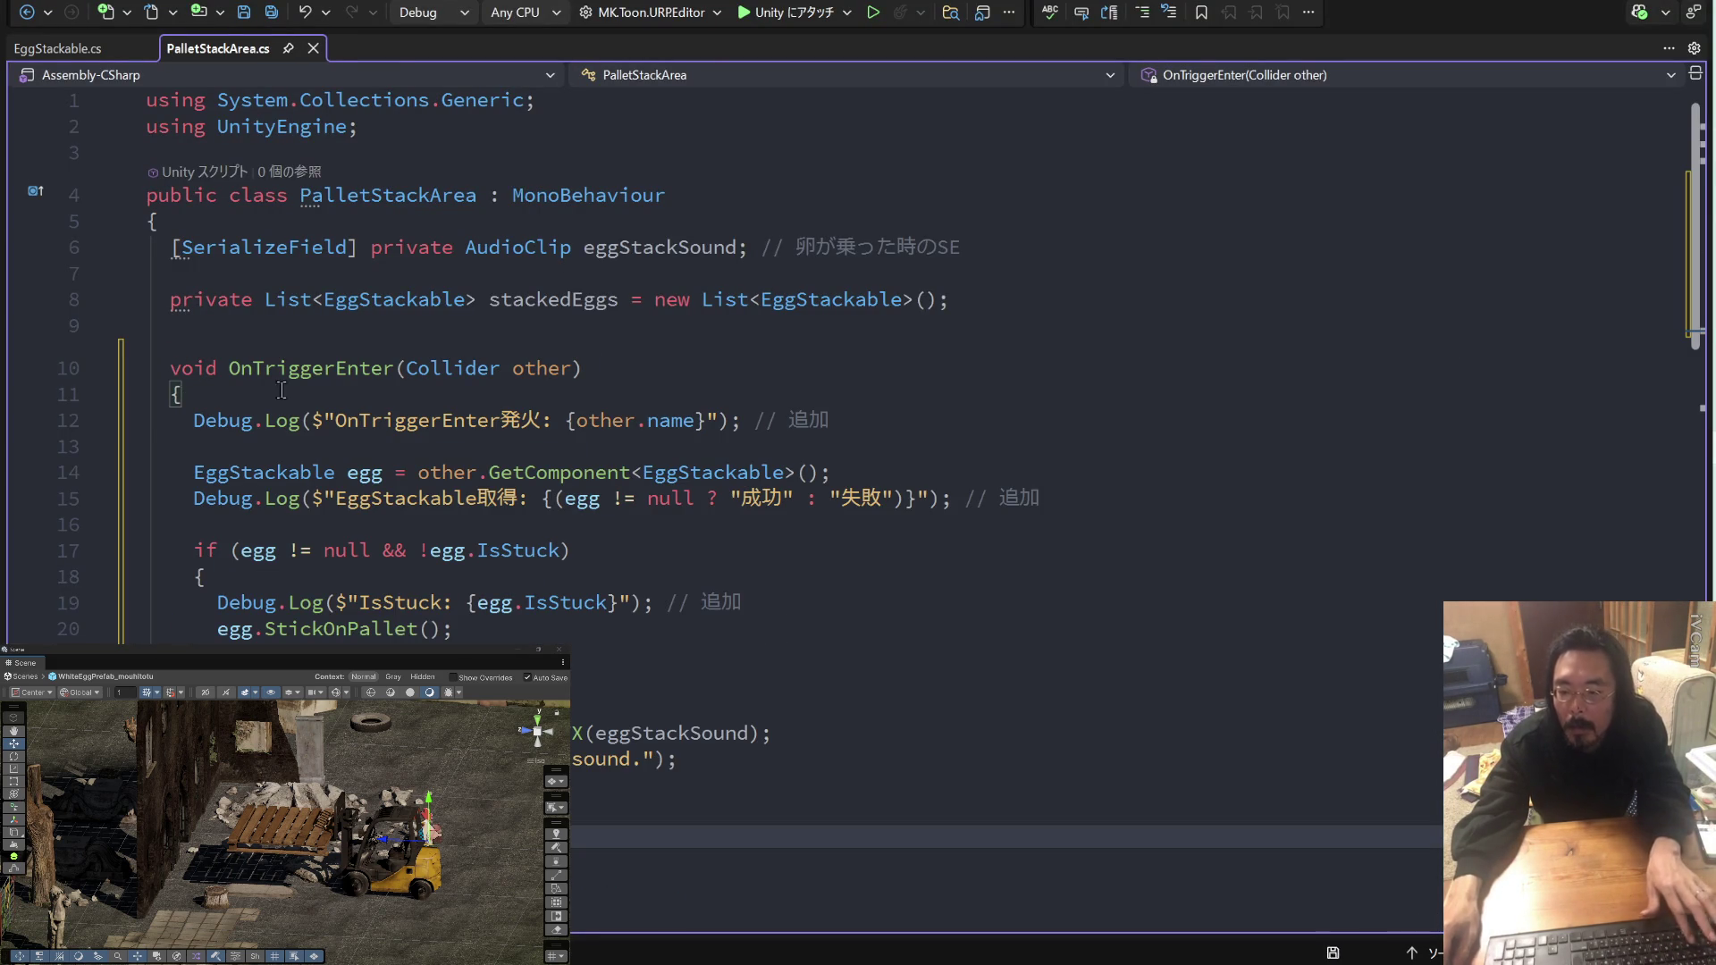
key(ctrl+s)
key(alt+Tab)
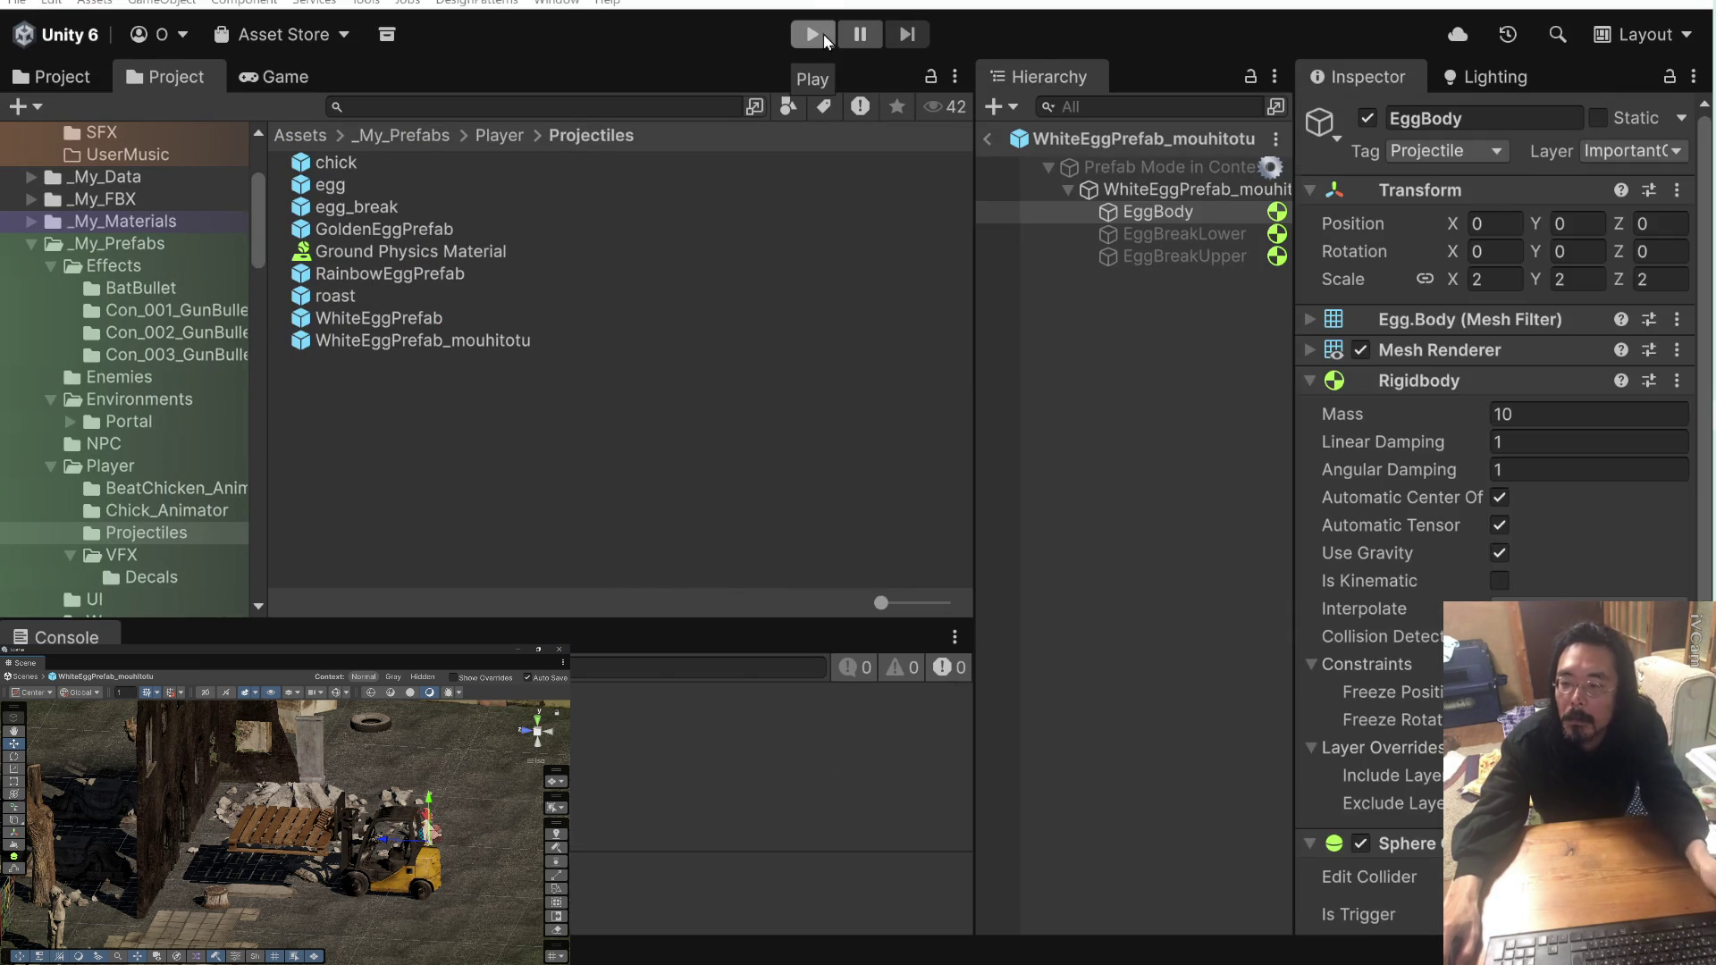
Run the egg game in Play mode and open the [PROJECTILE] collision log's source
click(823, 34)
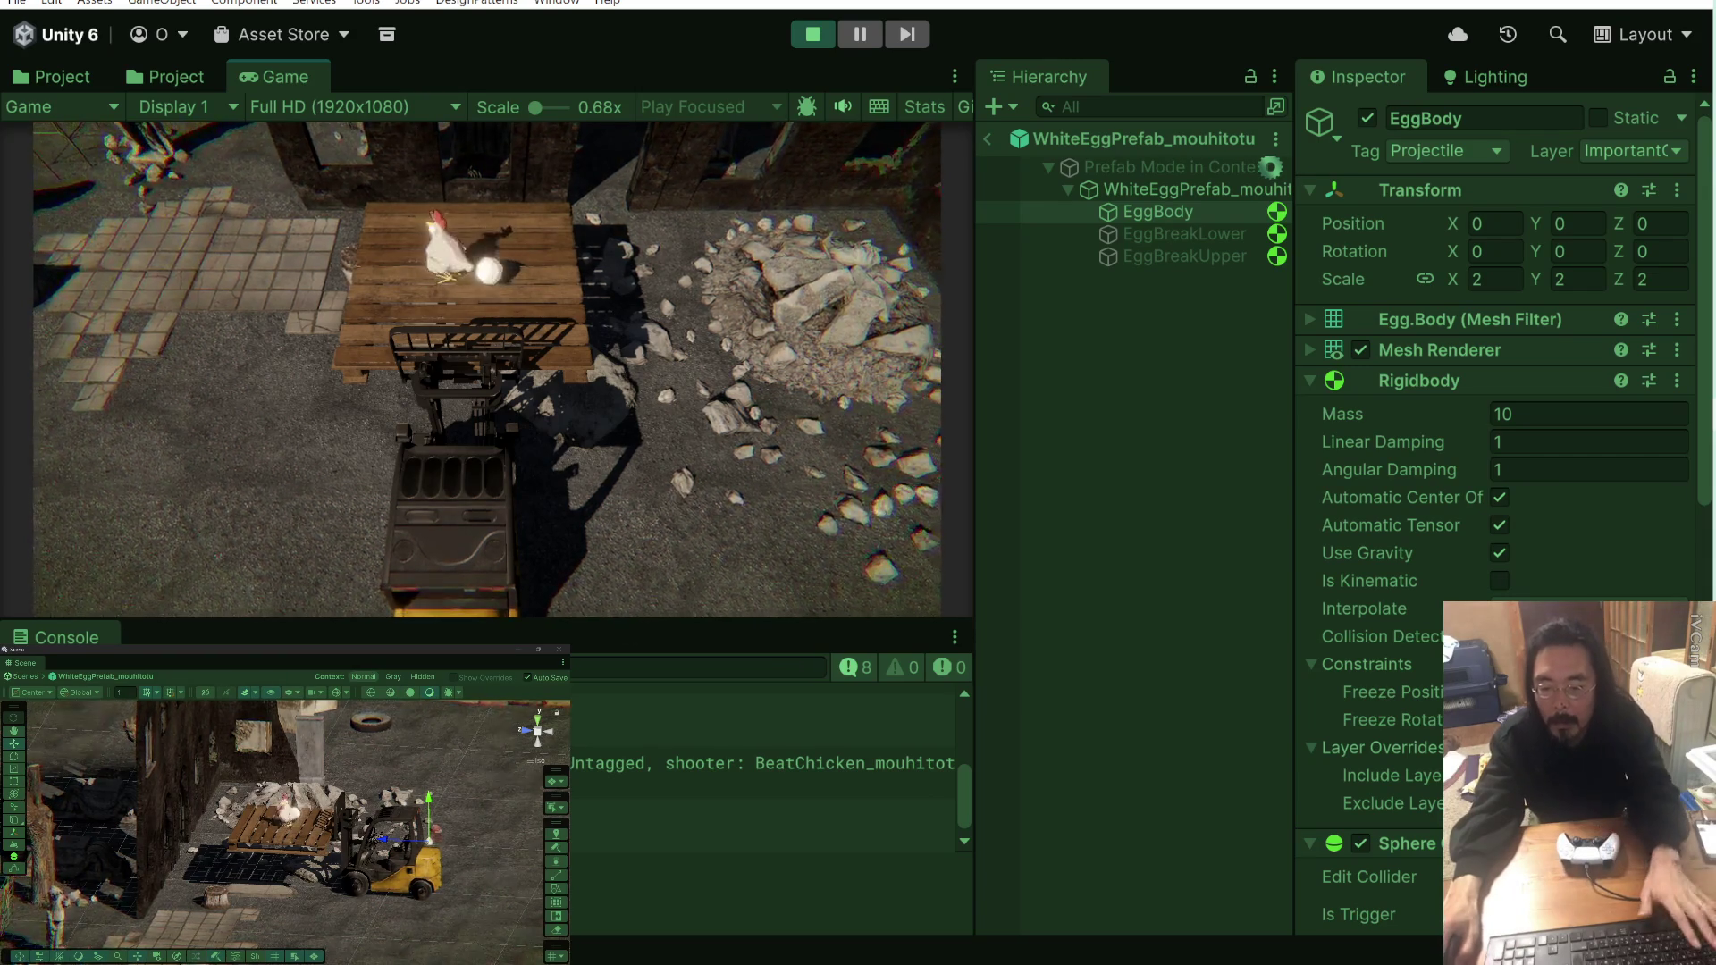
click(581, 719)
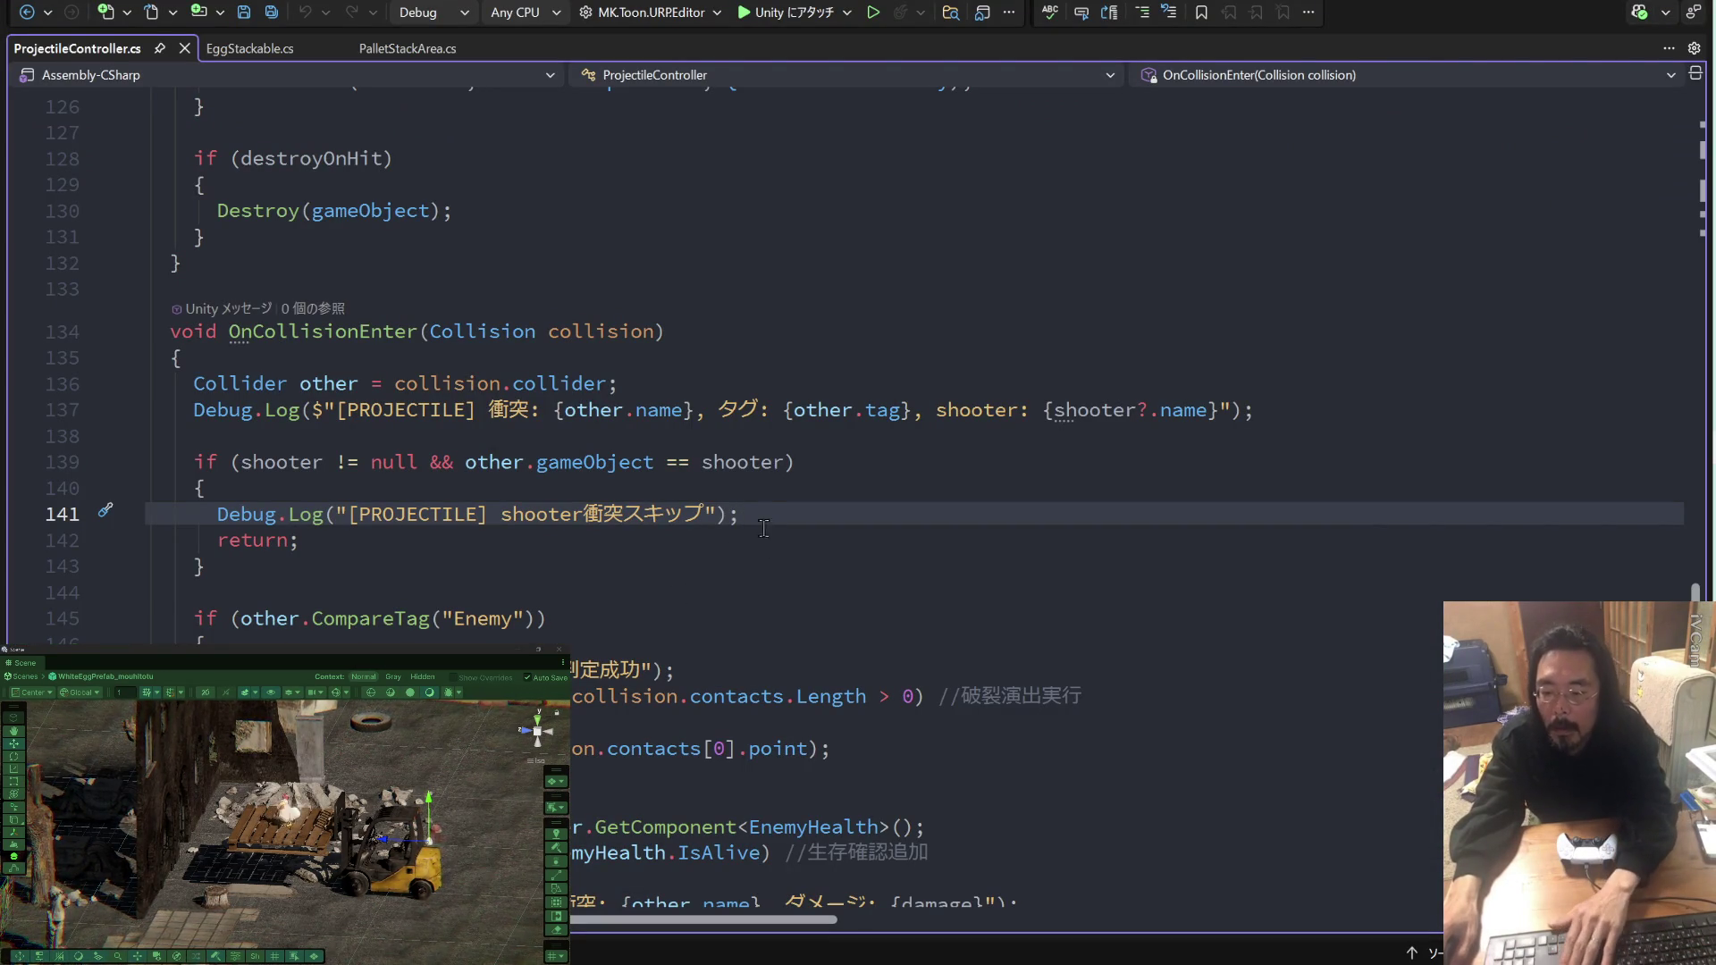
Delete the shooter-skip, line 137 collision and line 166 normal-bounce Debug.Log lines
key(BackSpace)
key(BackSpace)
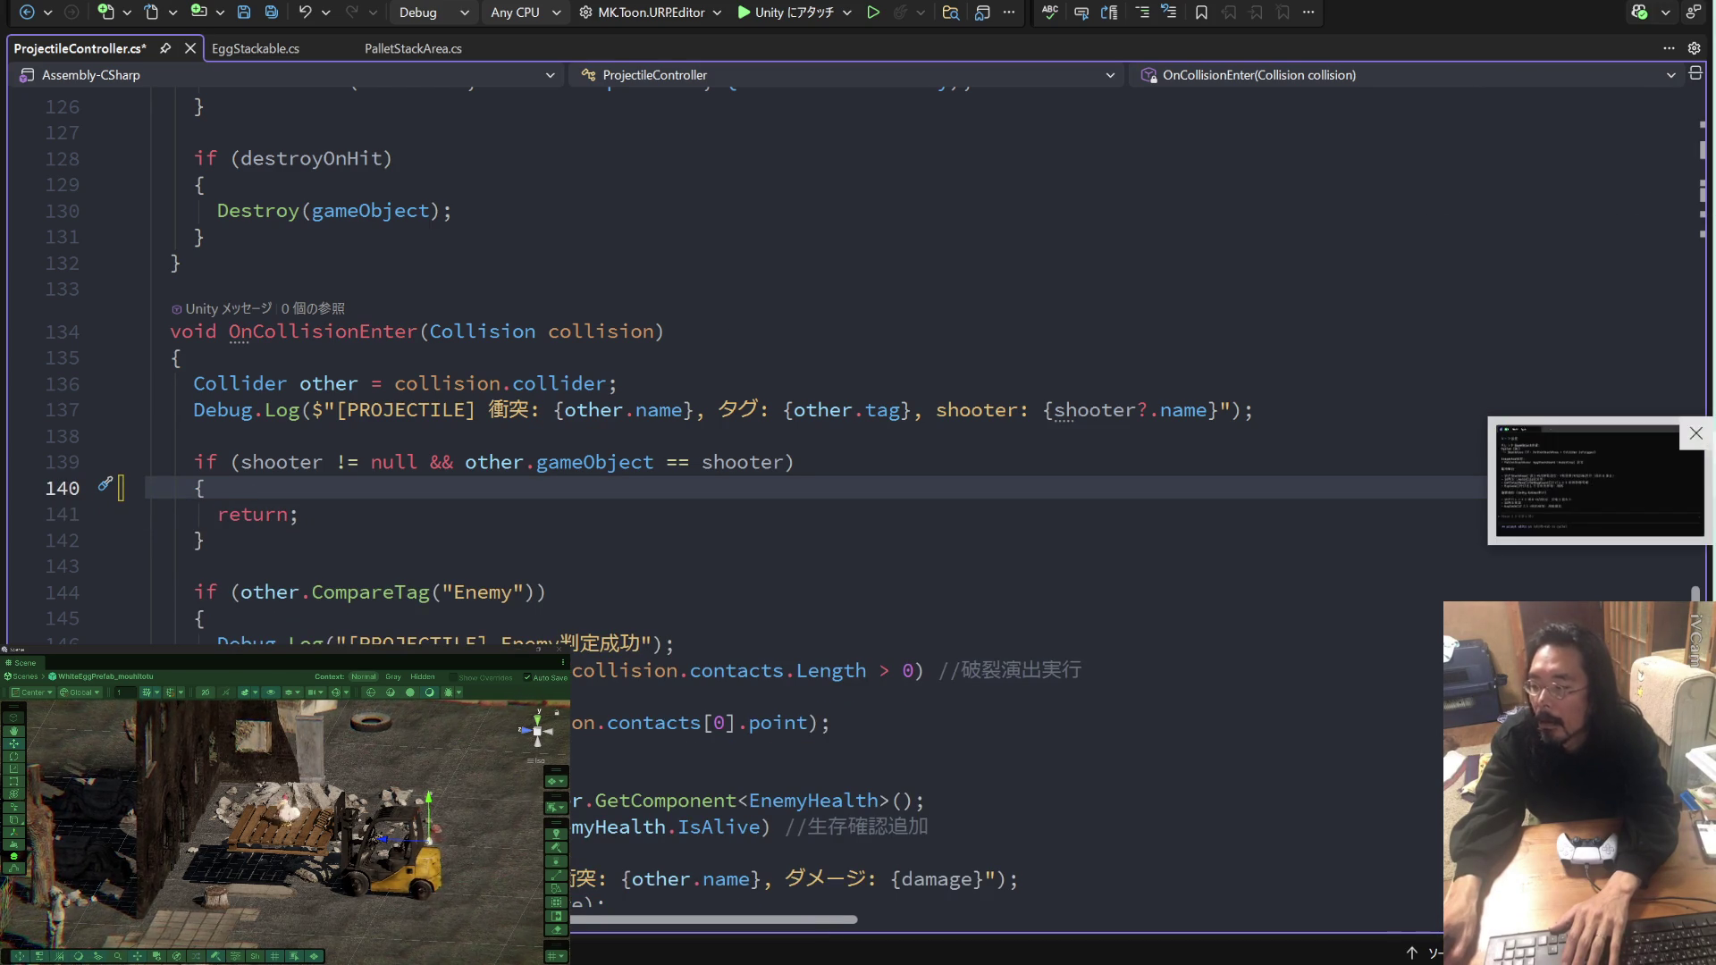
key(alt+Tab)
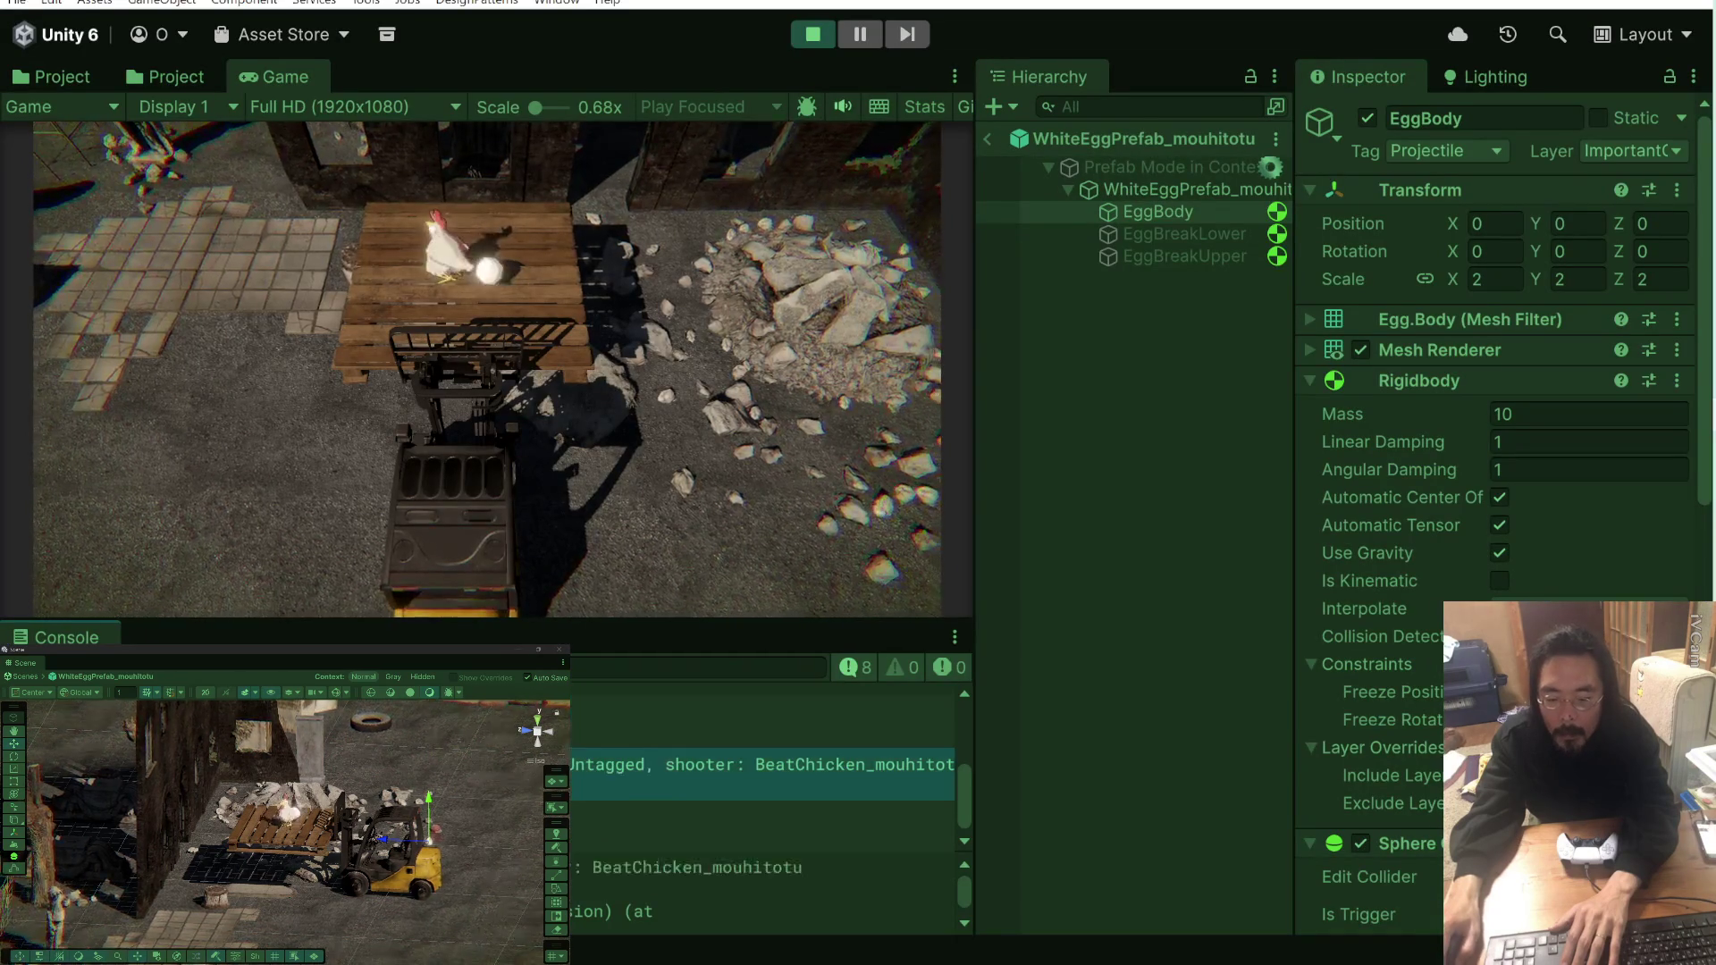
key(alt+Tab)
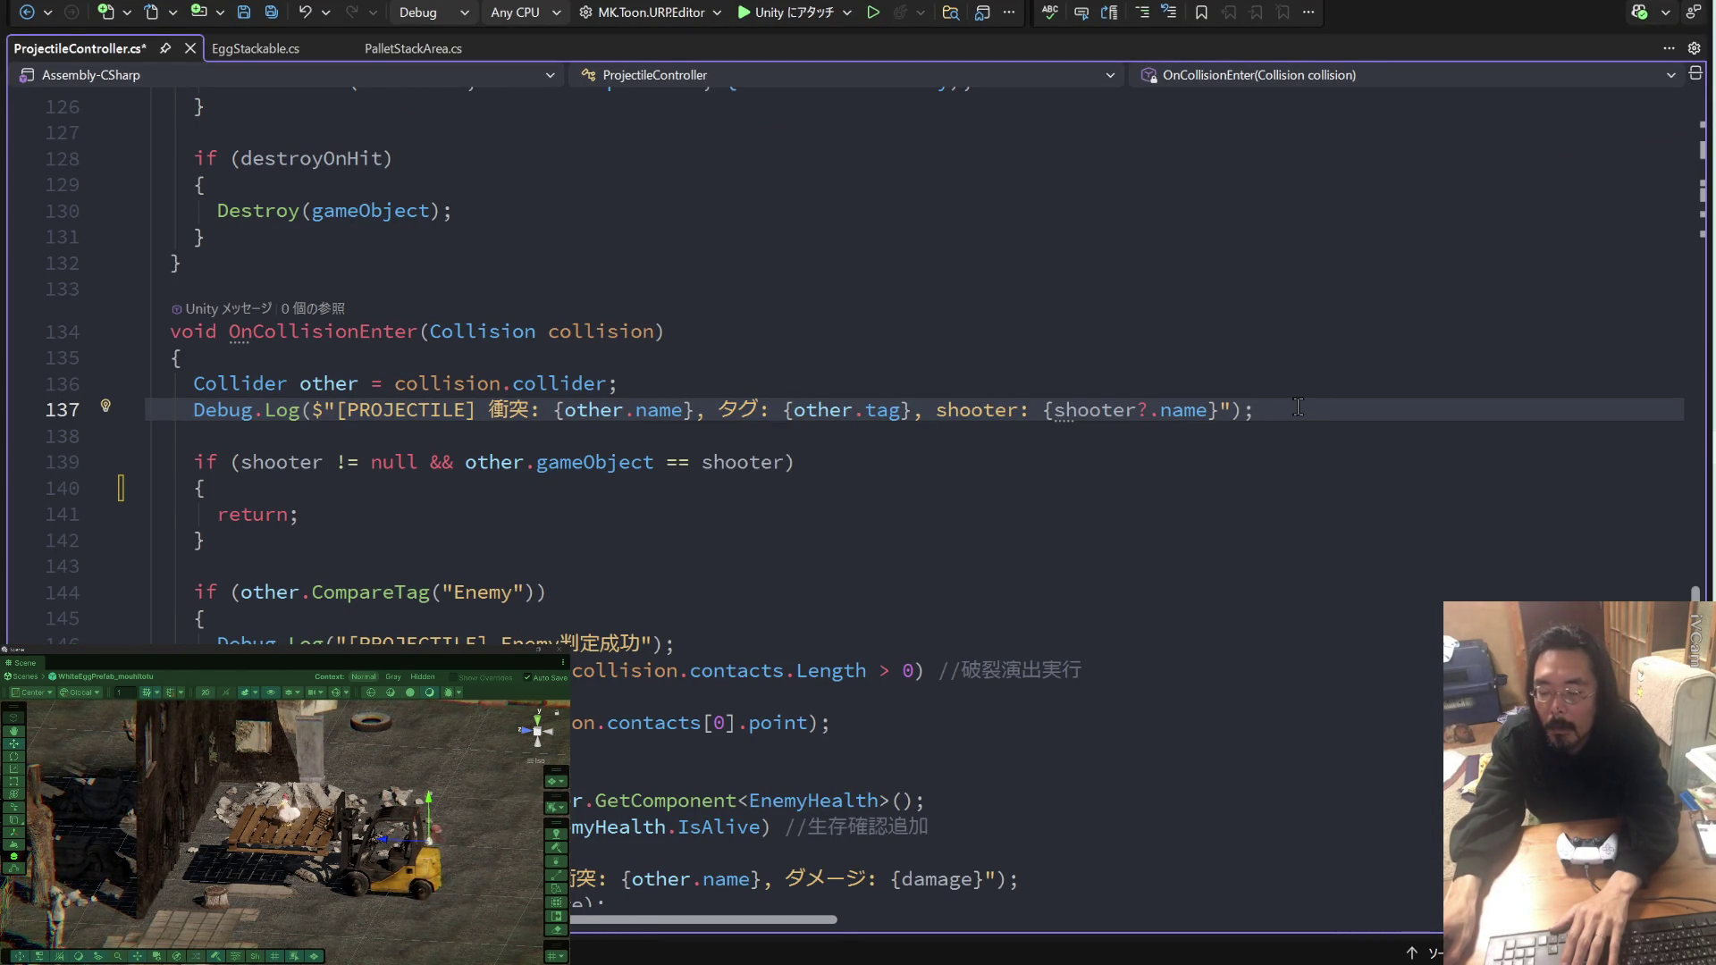
drag(1298, 408, 16, 413)
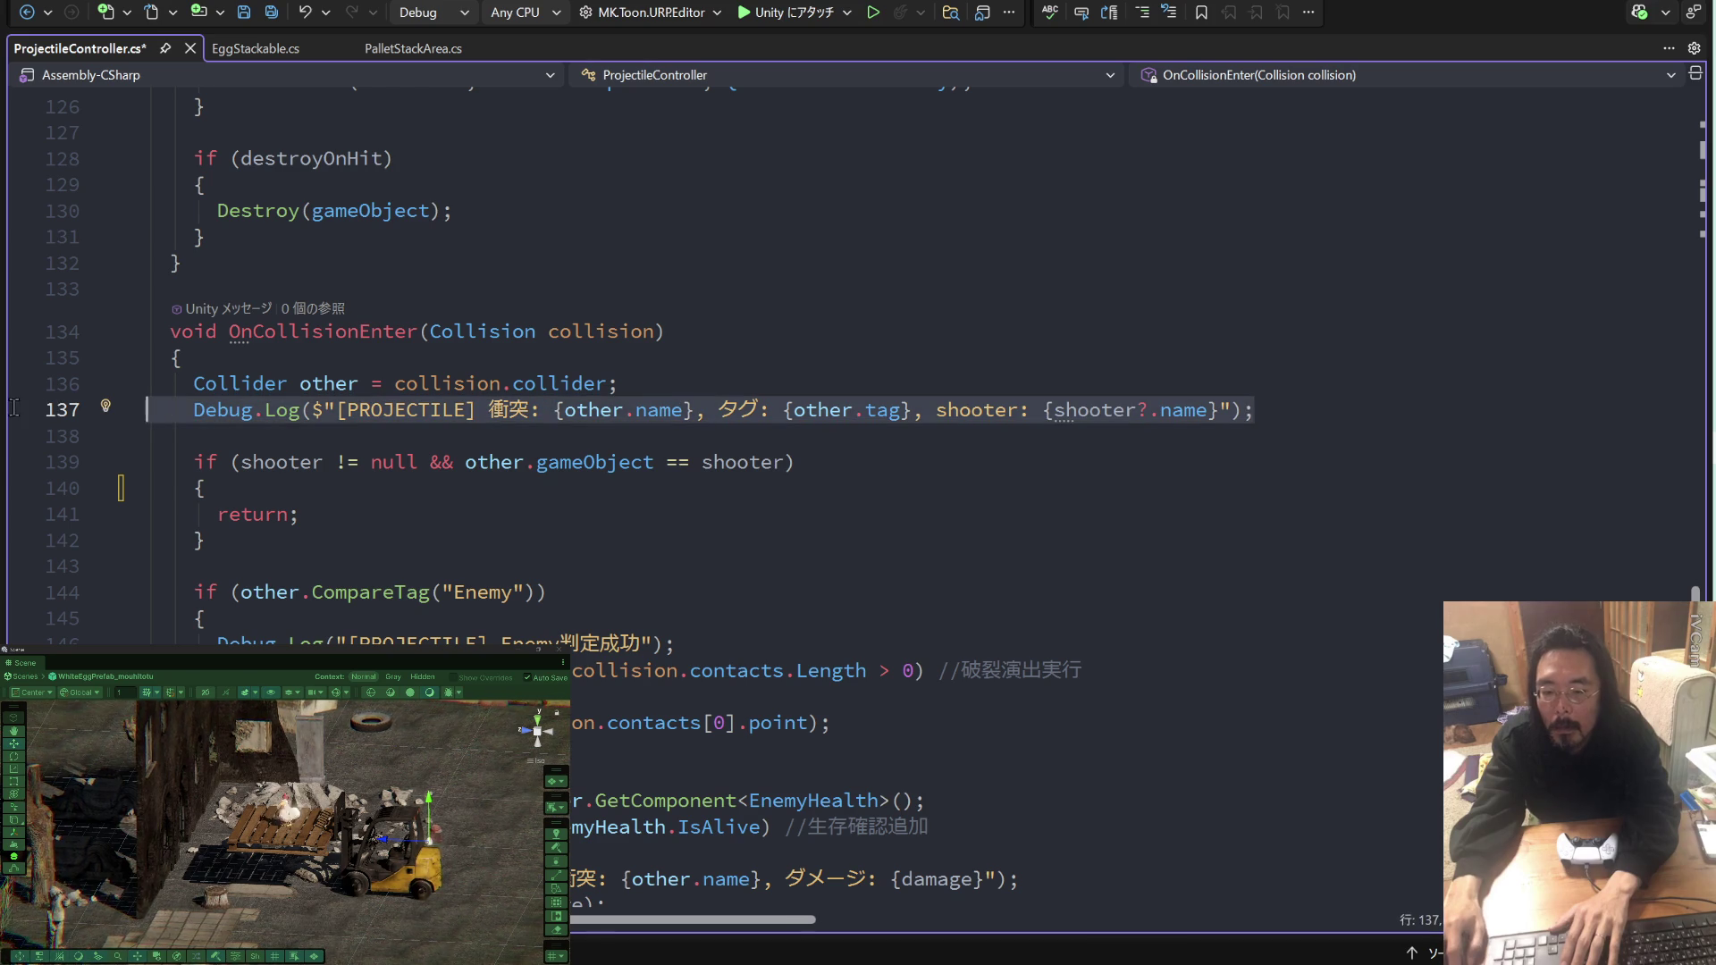
key(BackSpace)
key(BackSpace)
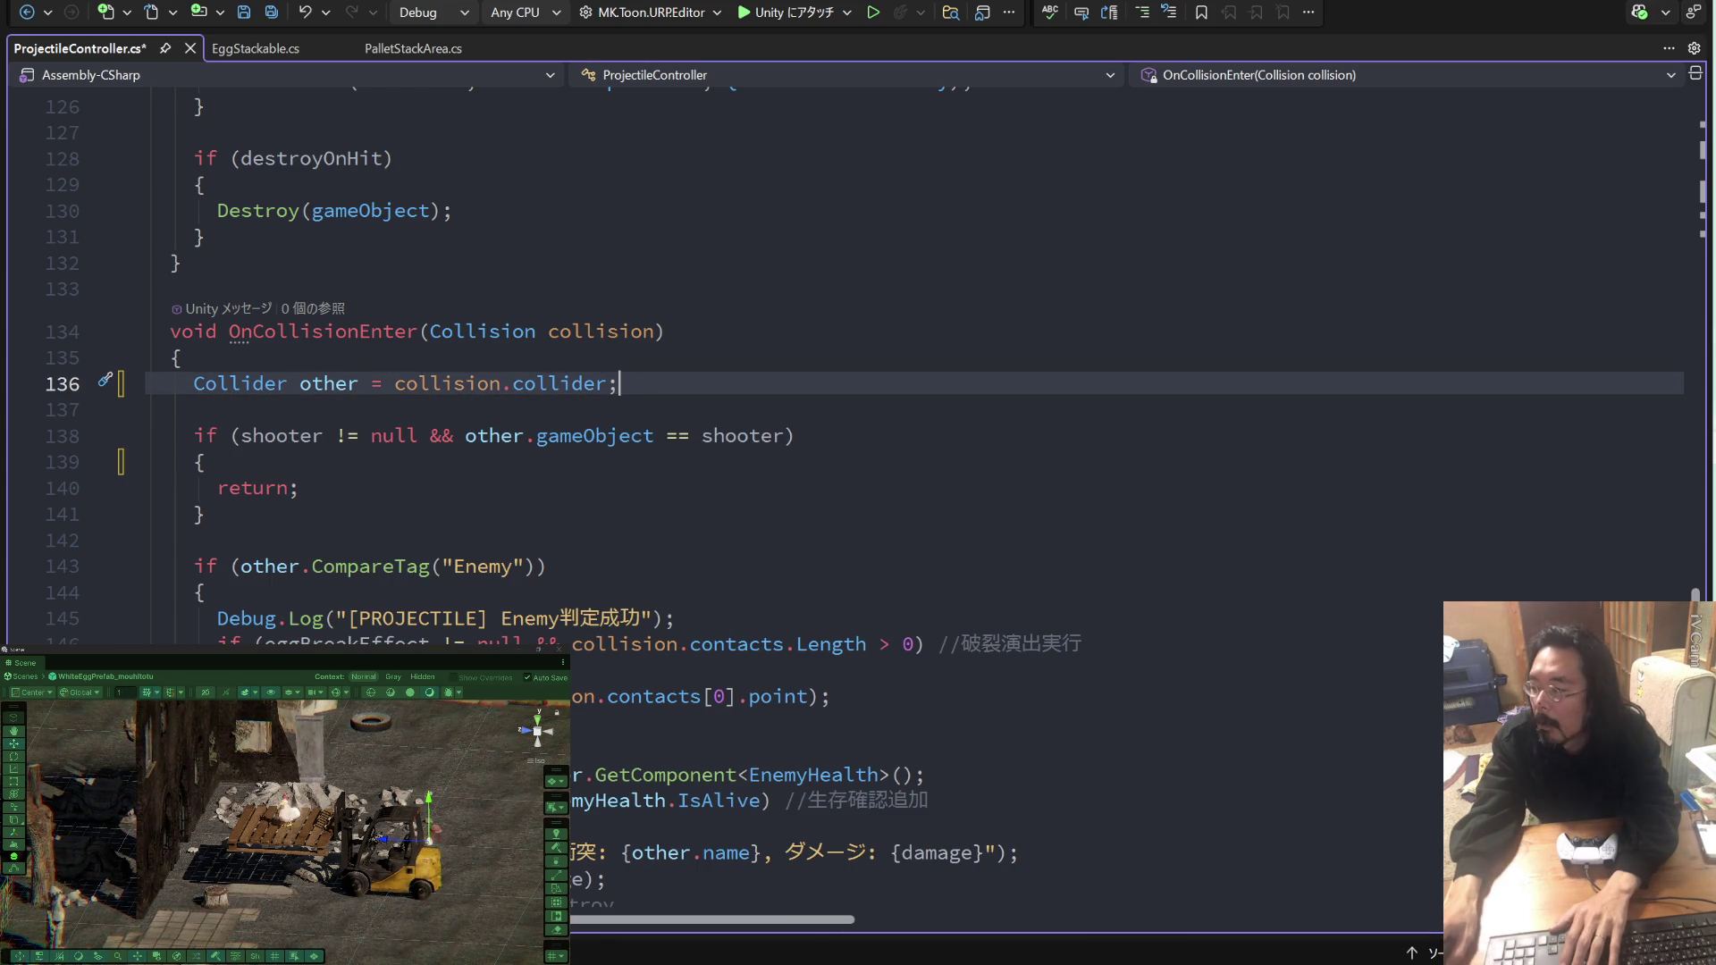
key(alt+Tab)
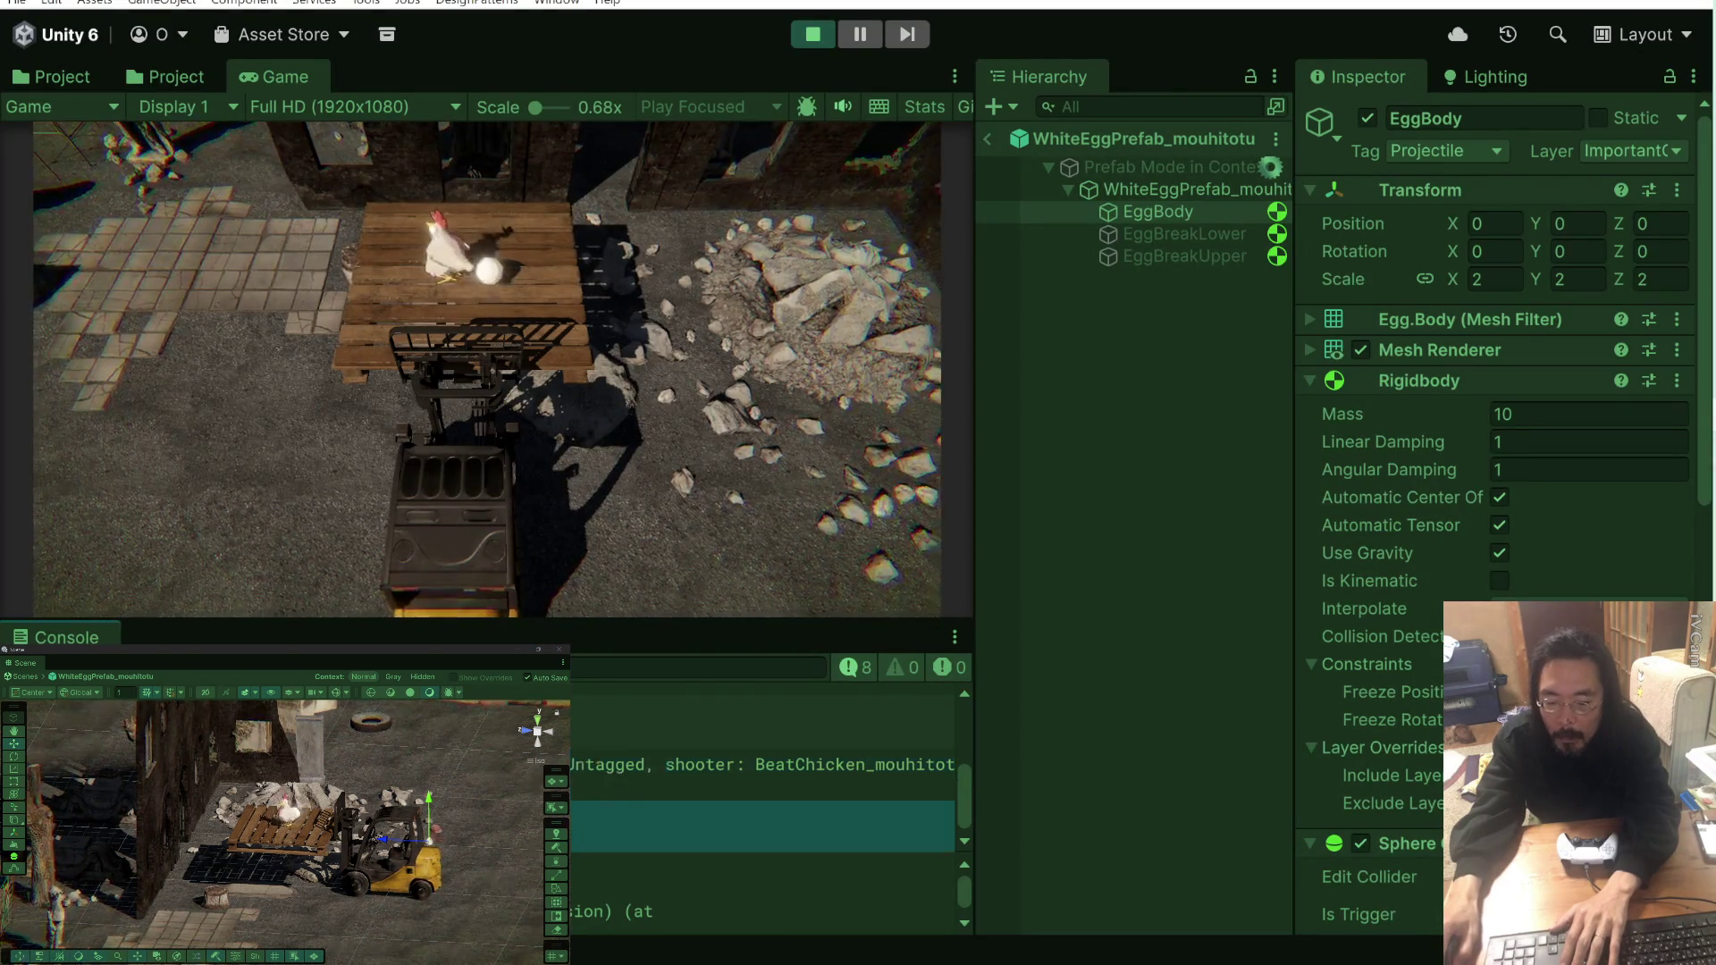
key(alt+Tab)
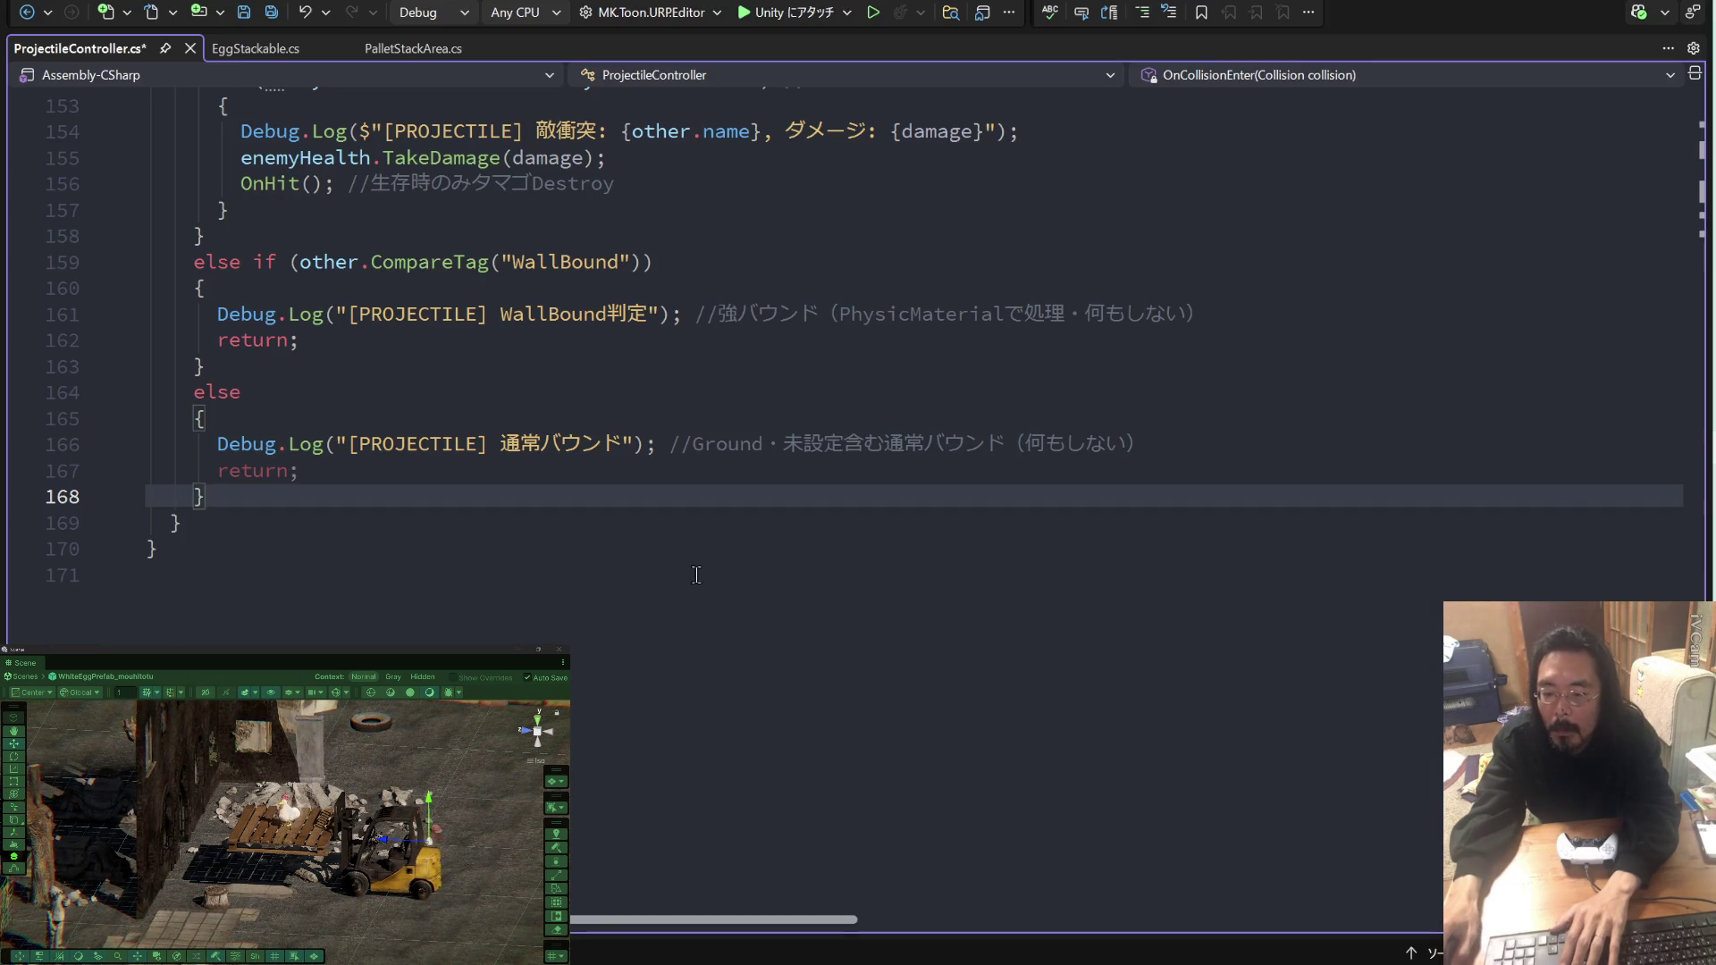
drag(1152, 441, 205, 445)
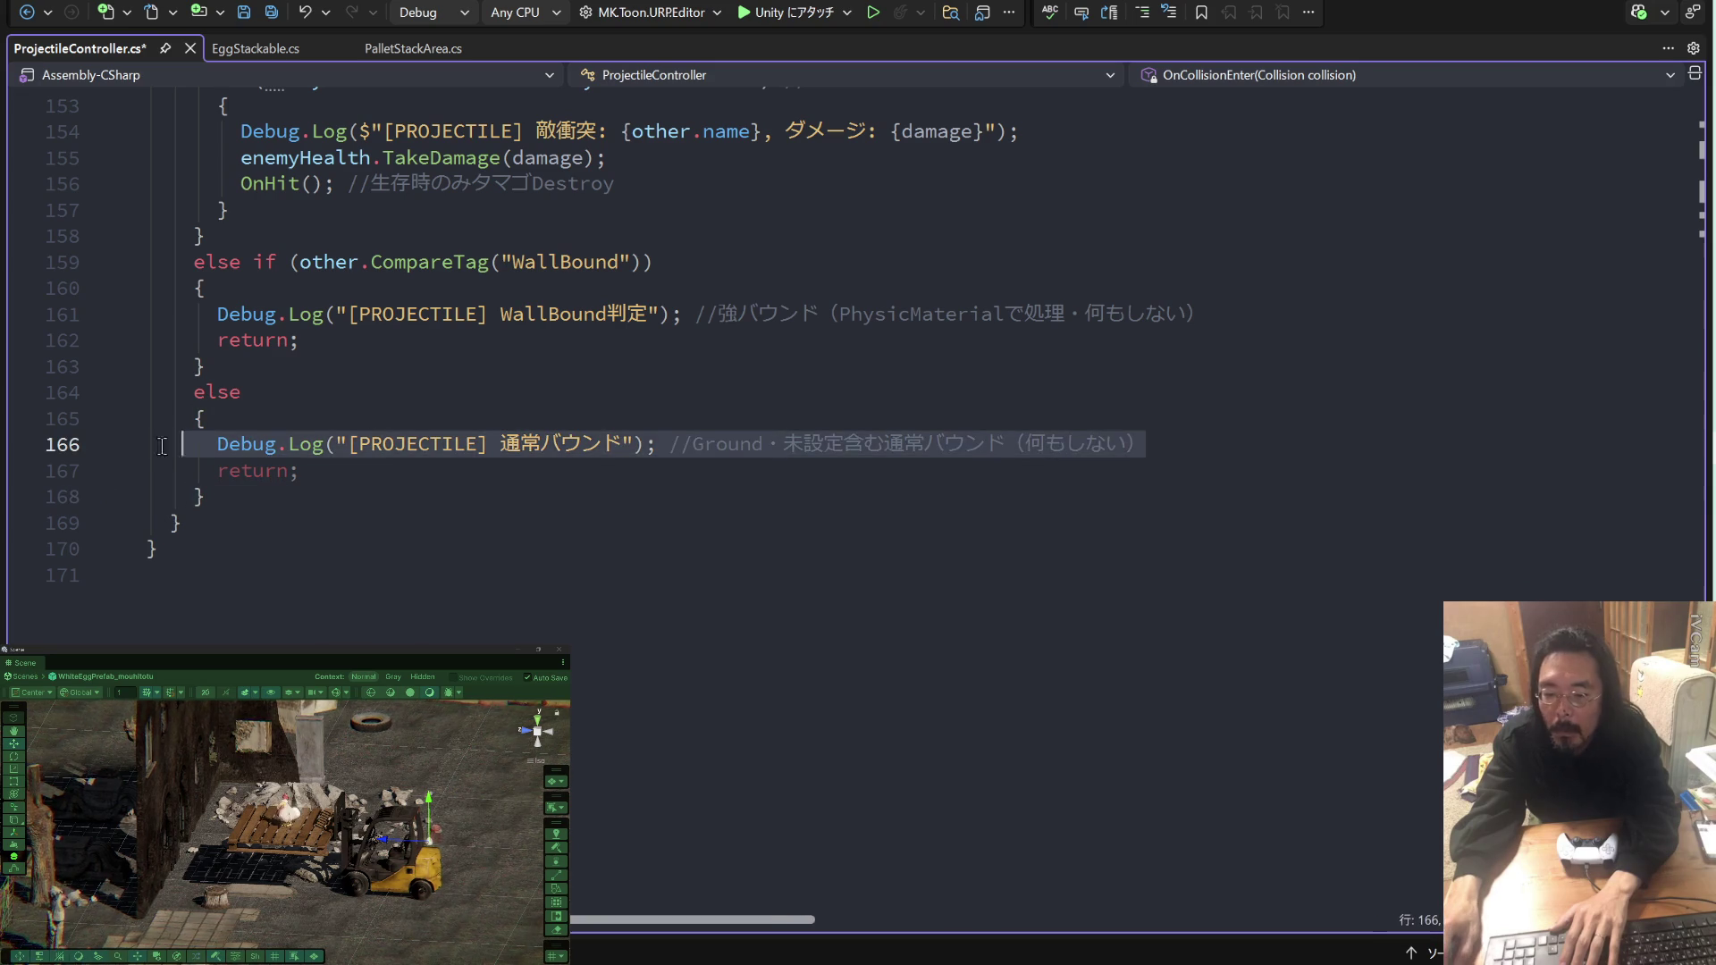
key(BackSpace)
key(BackSpace)
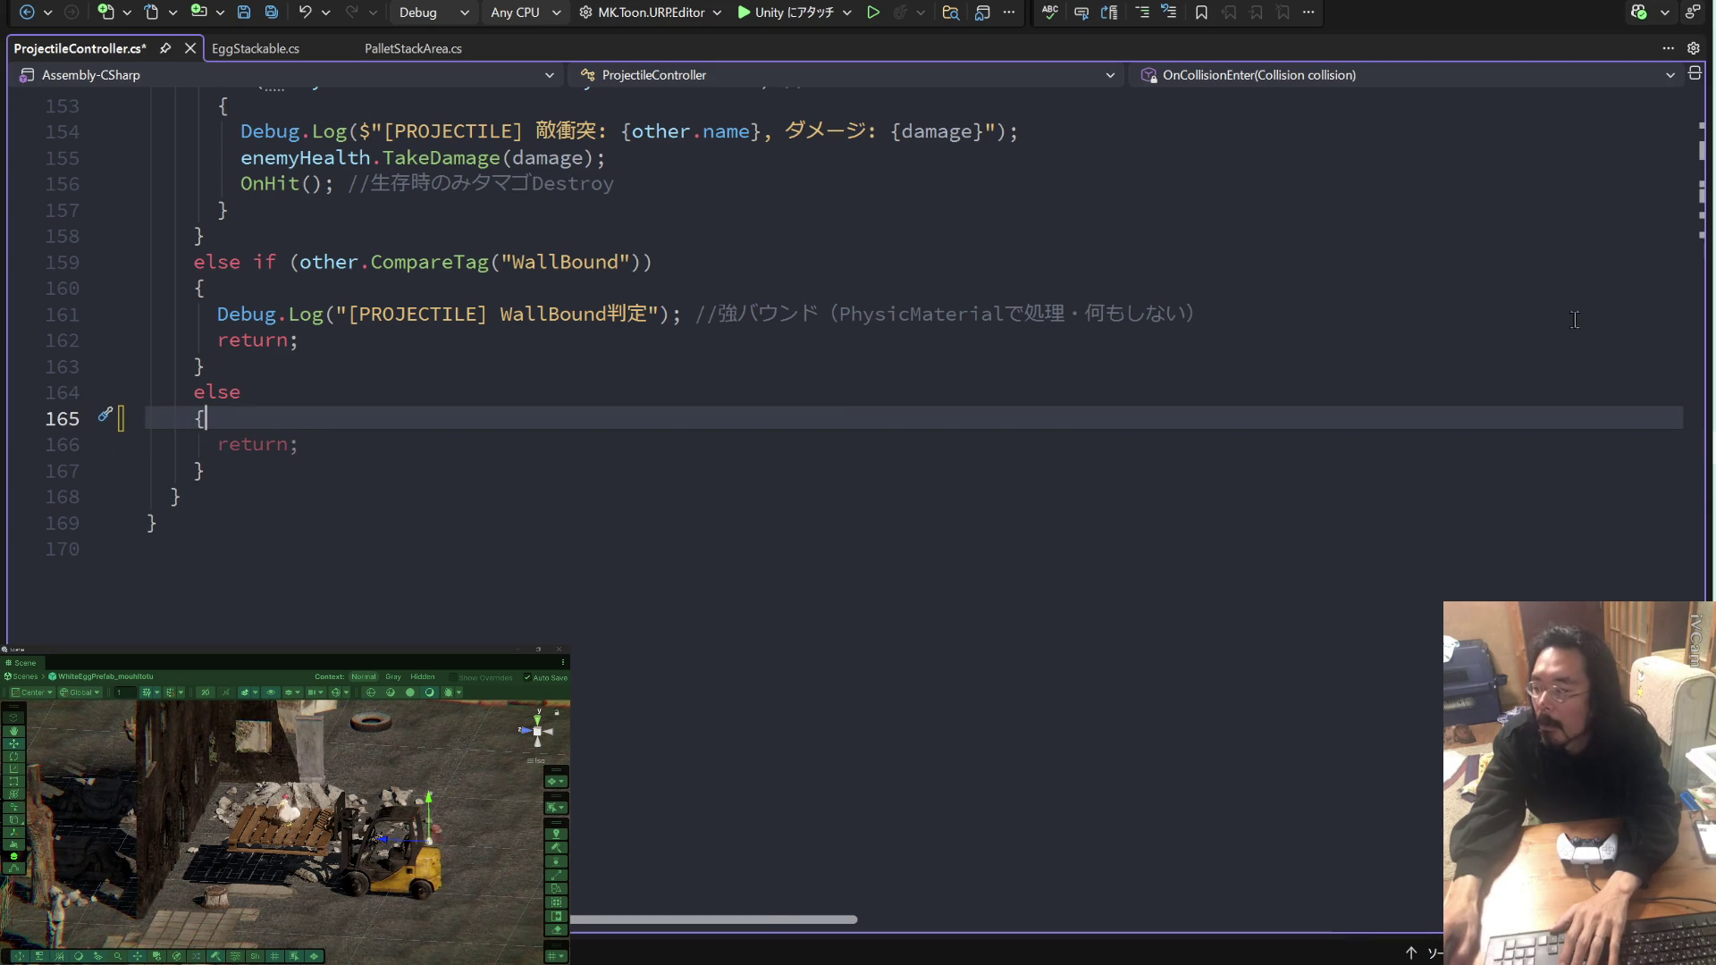
key(alt+Tab)
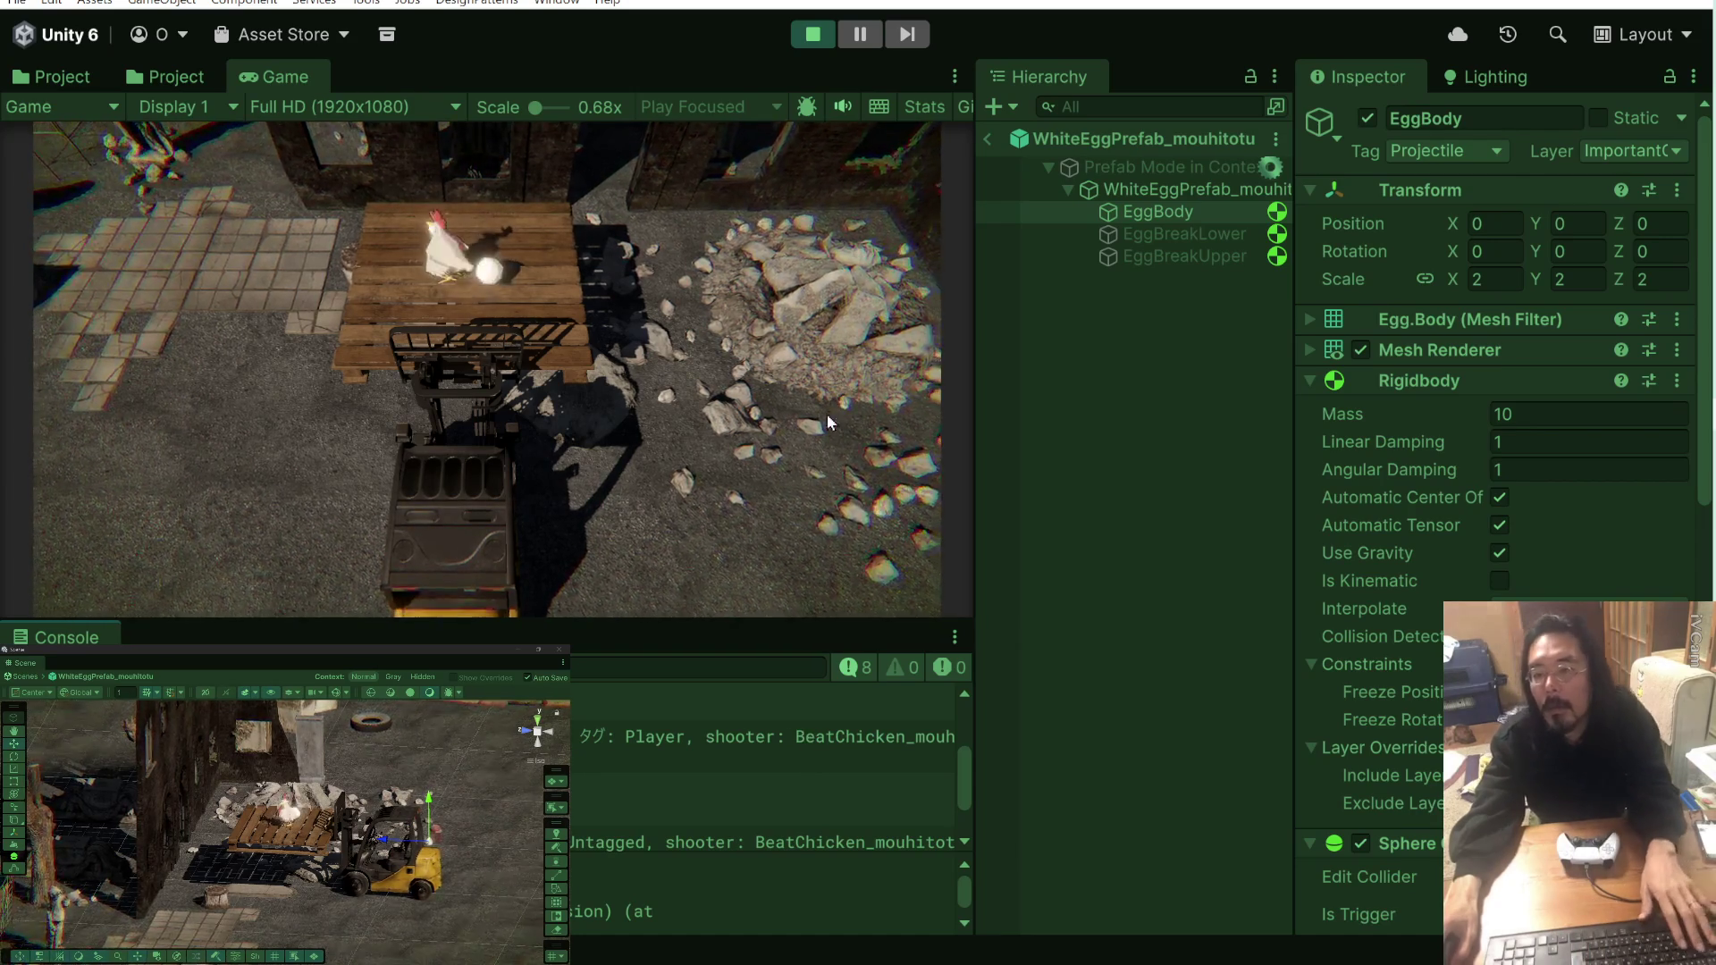
Stop the running game and inspect a Console log entry
click(797, 42)
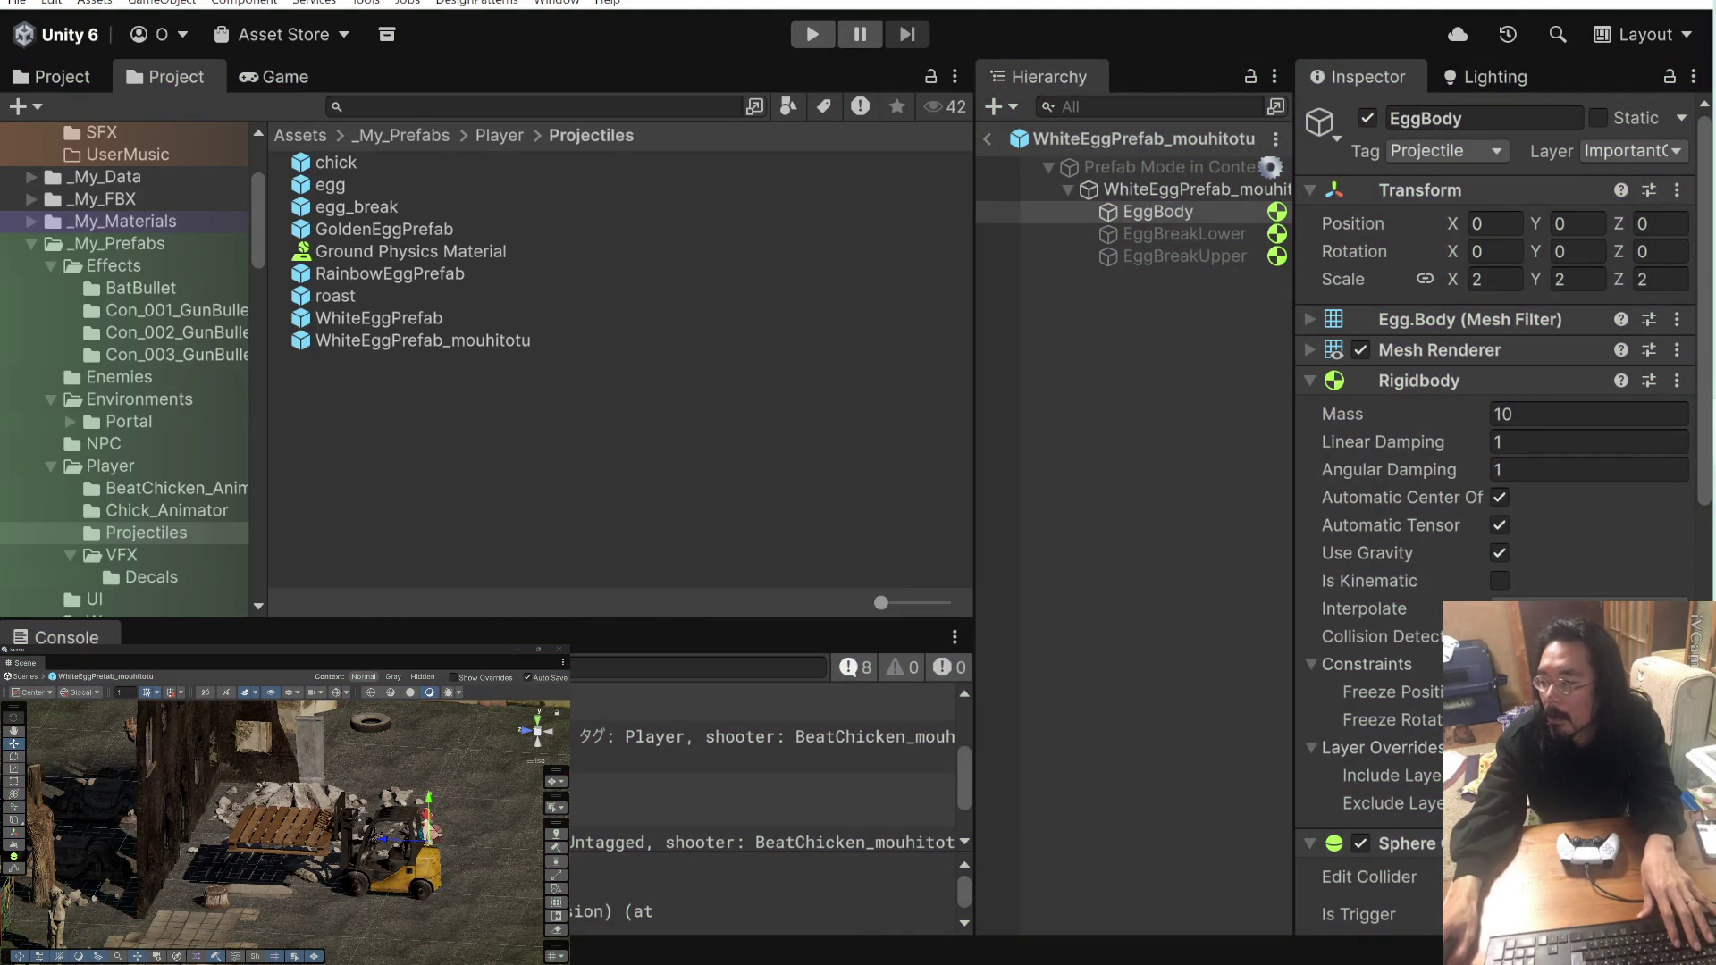
mouse_move(1711, 438)
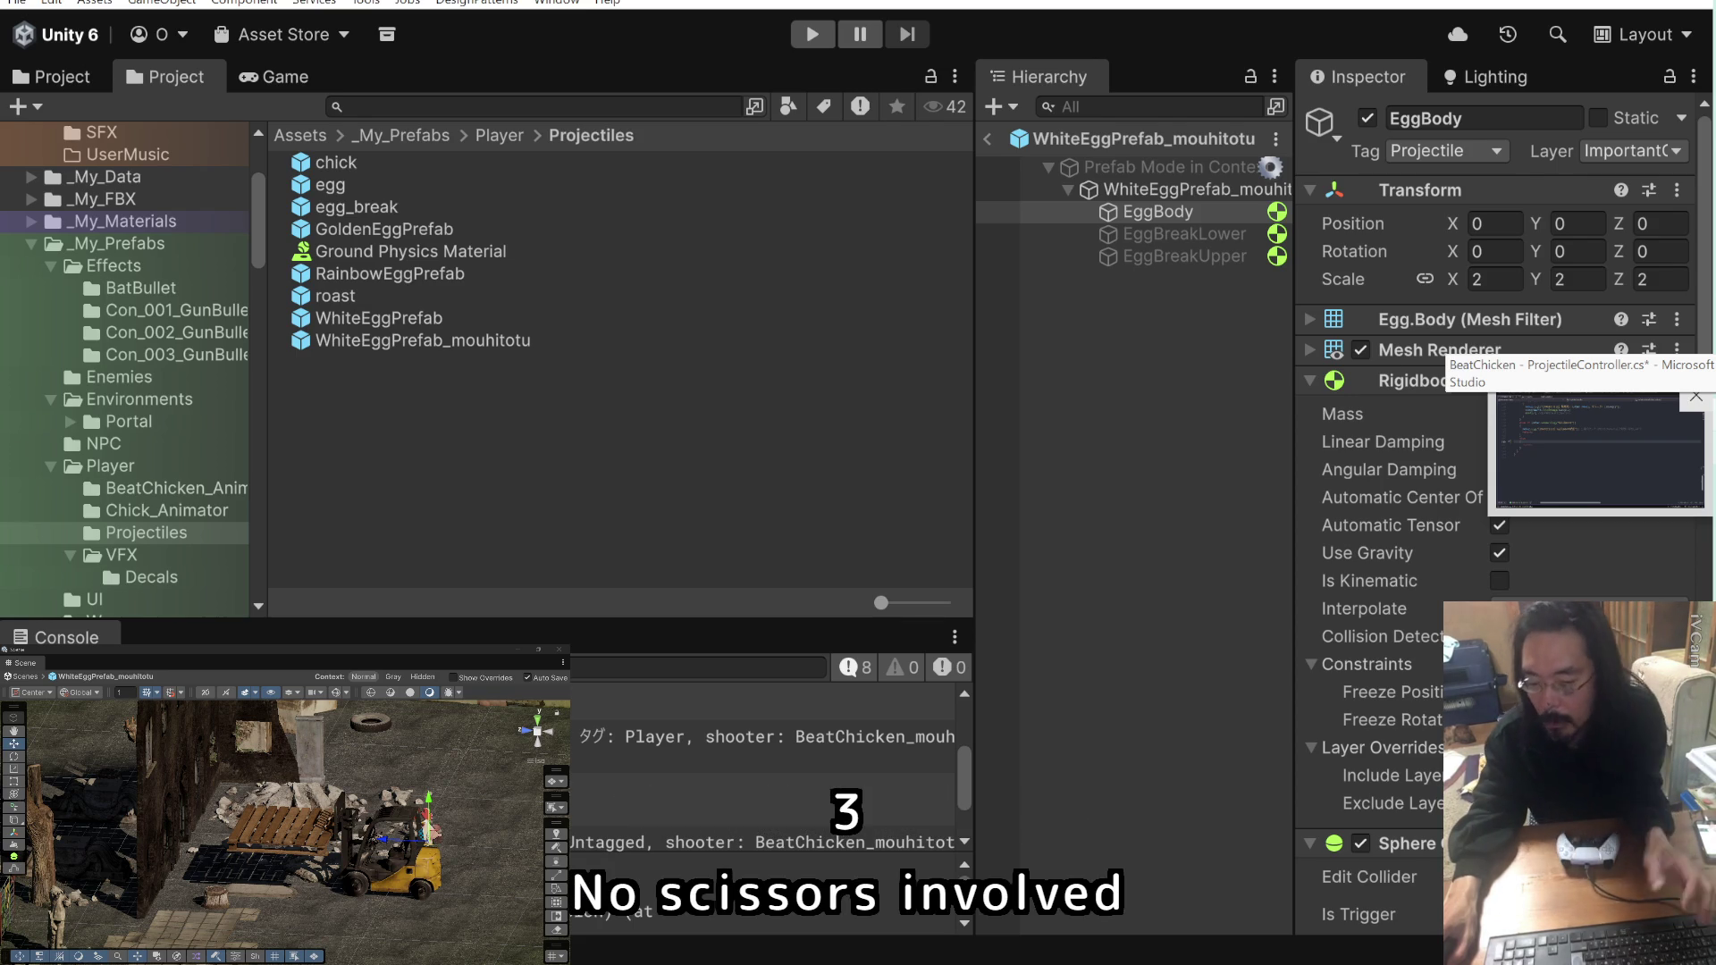
scroll(827, 765, up, 1)
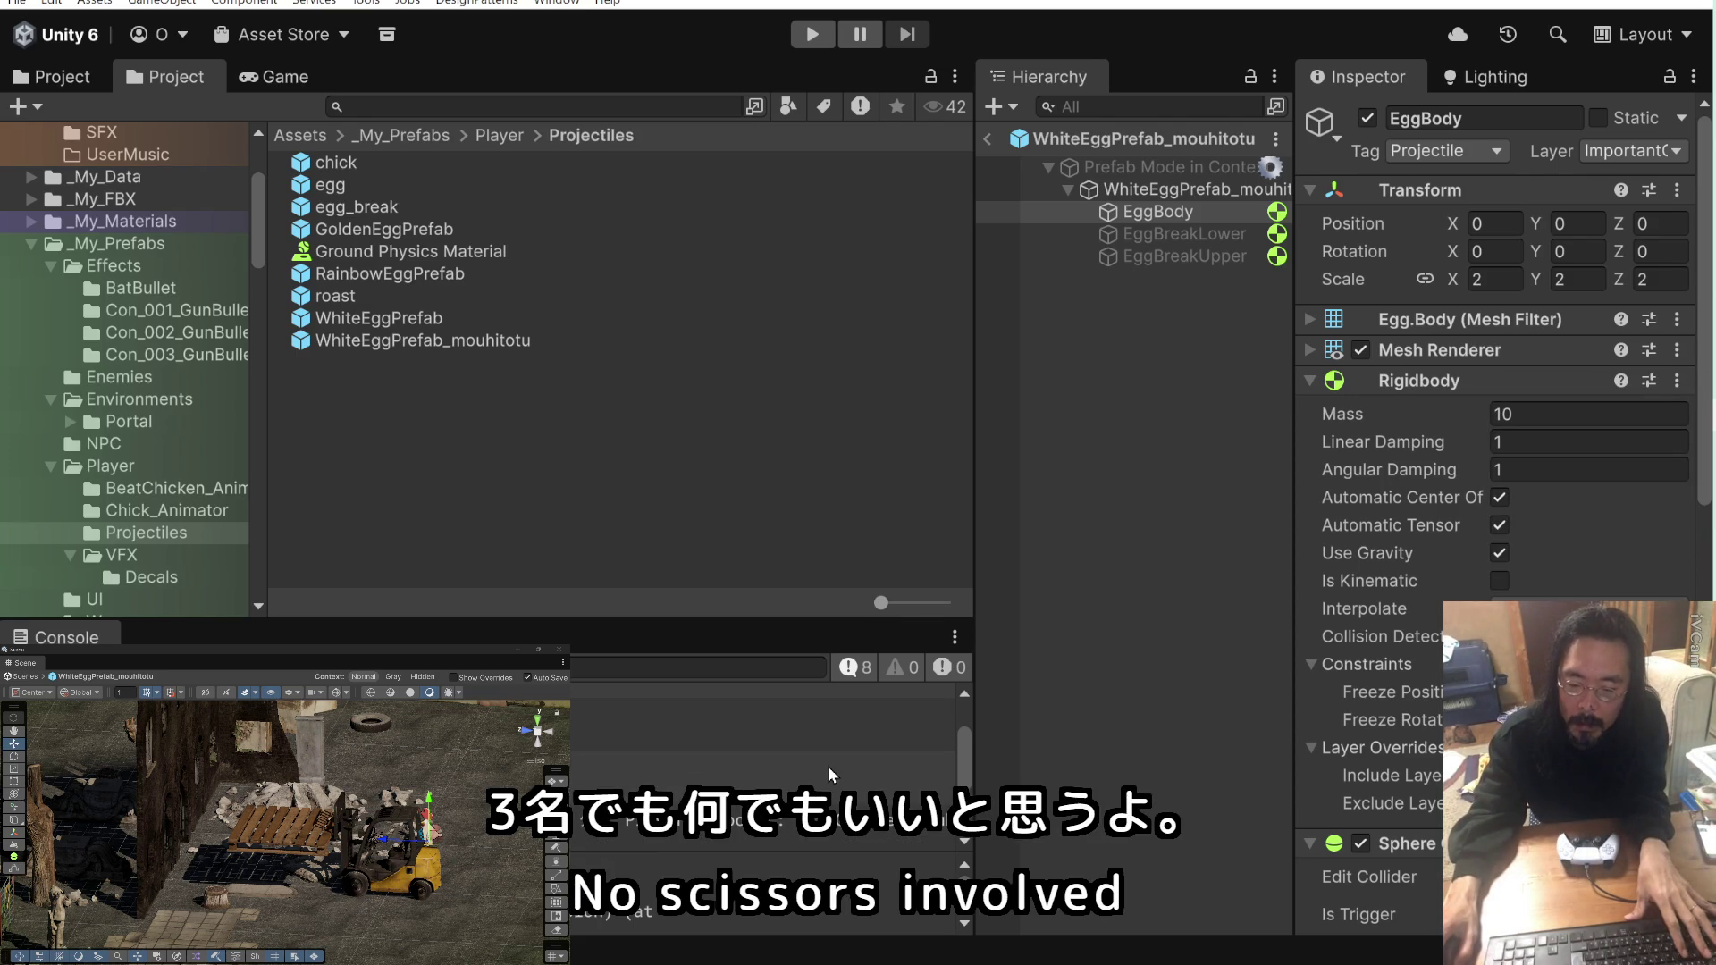
click(850, 723)
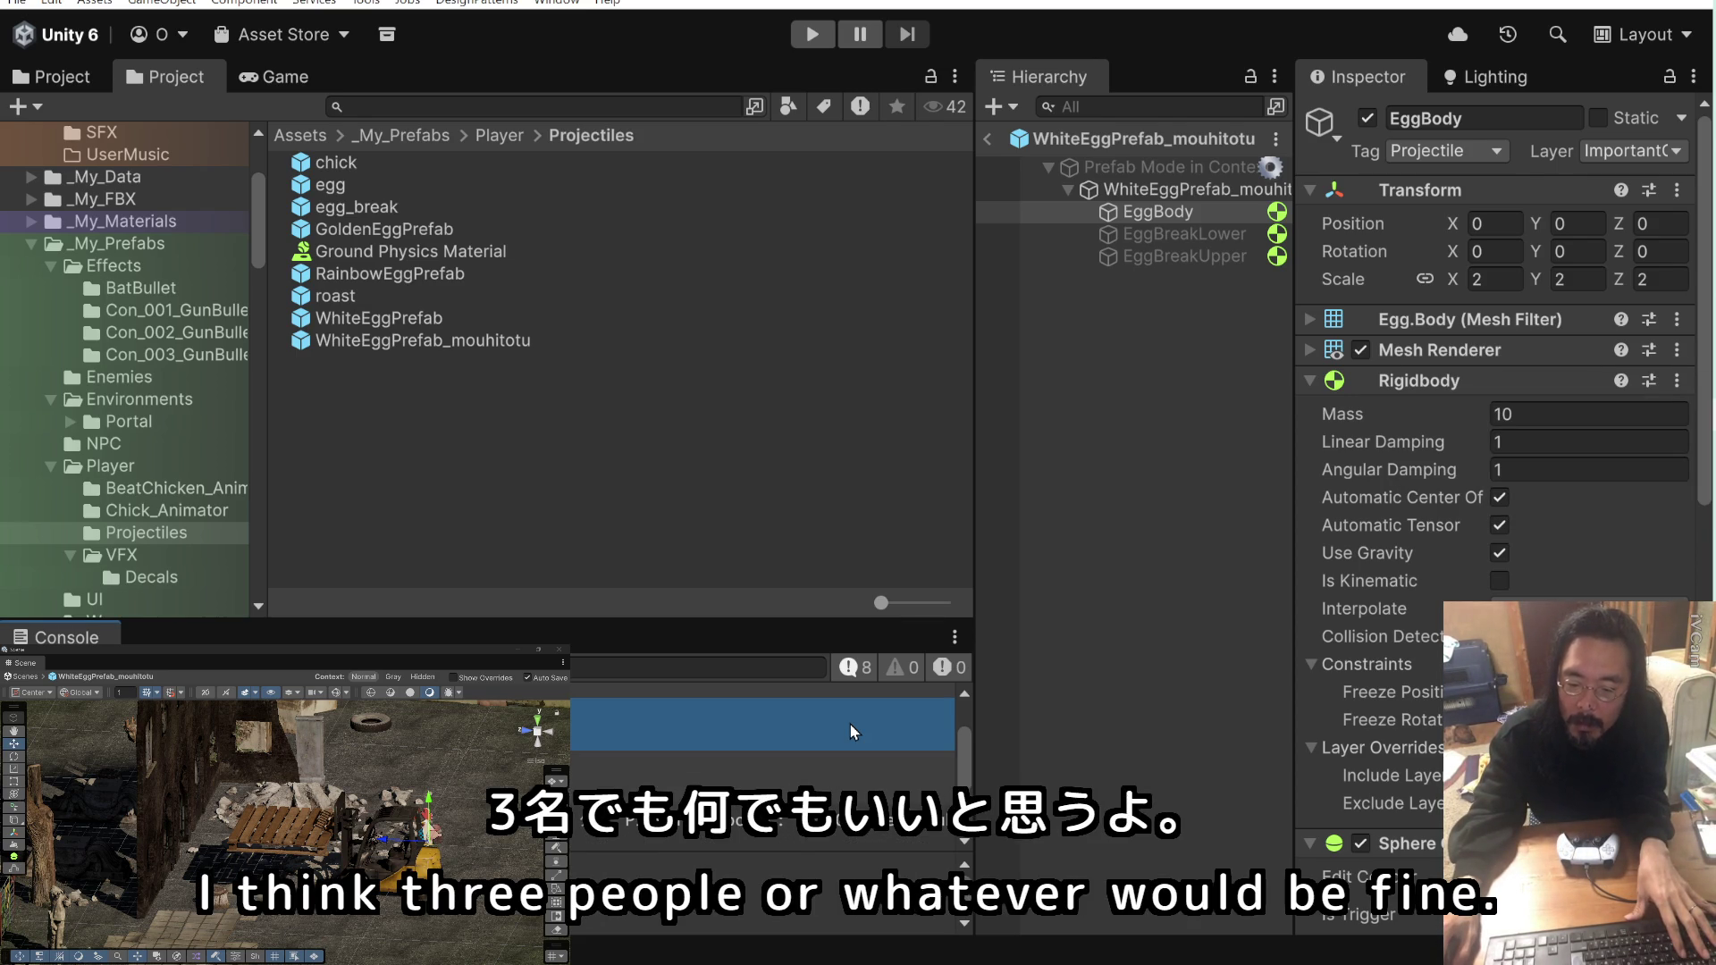
scroll(850, 724, up, 1)
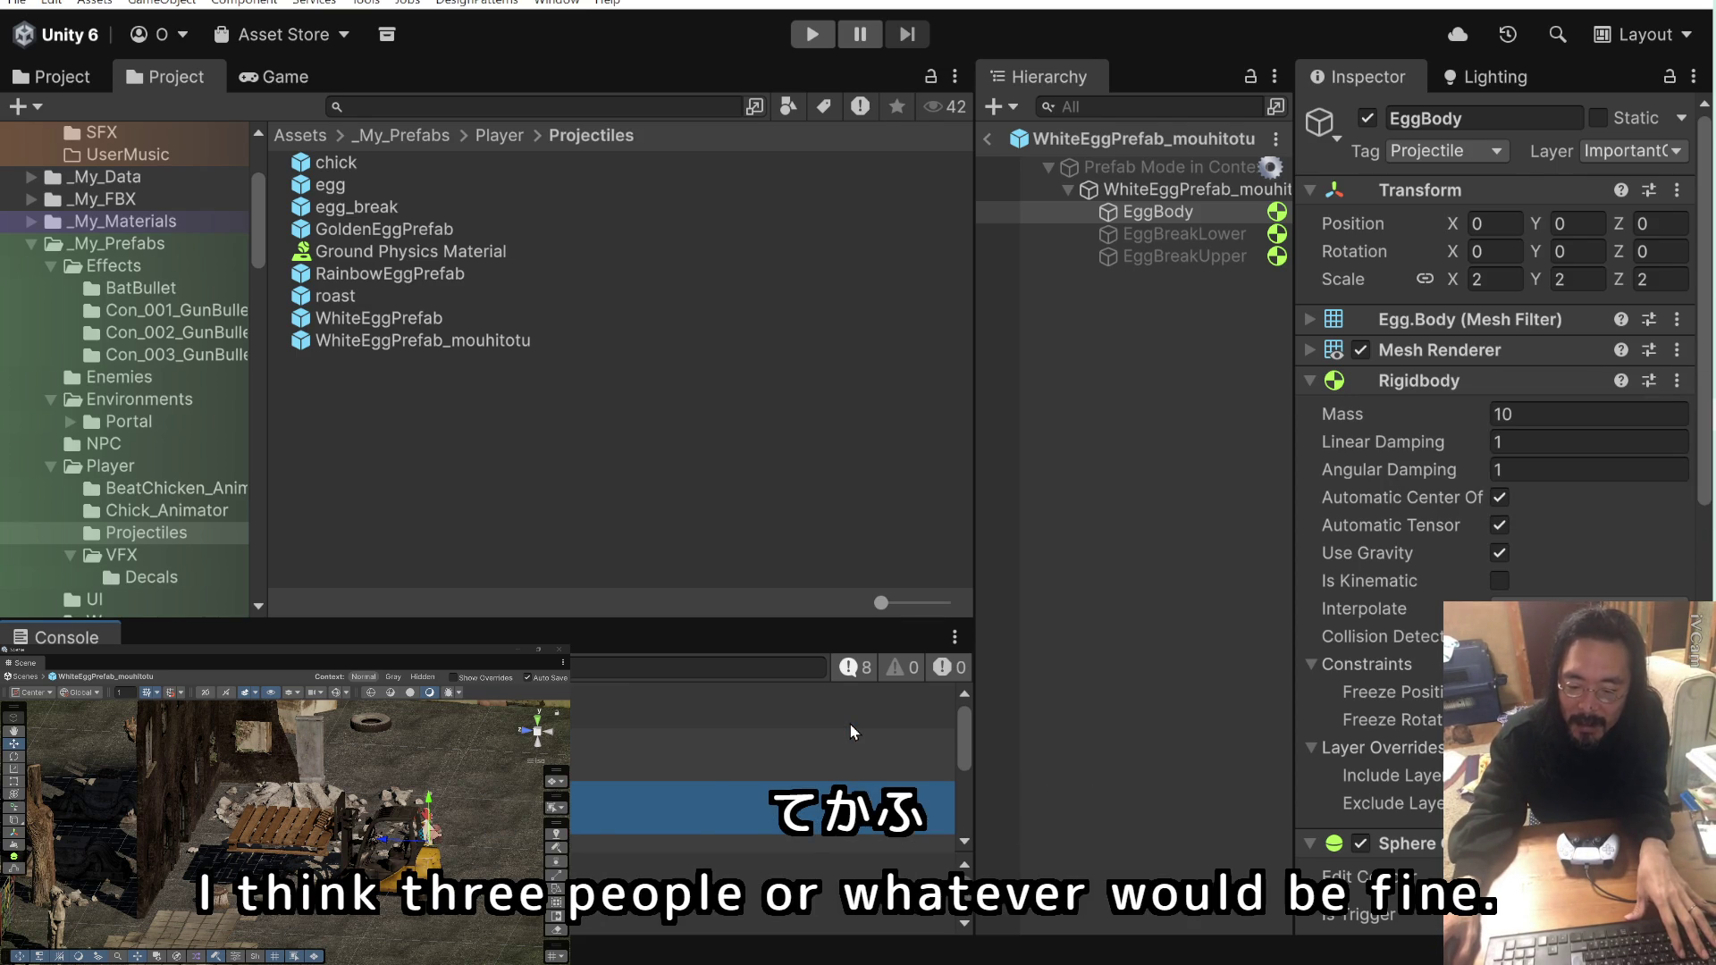
Rerun and stop the game, then save ProjectileController.cs in Visual Studio
click(816, 39)
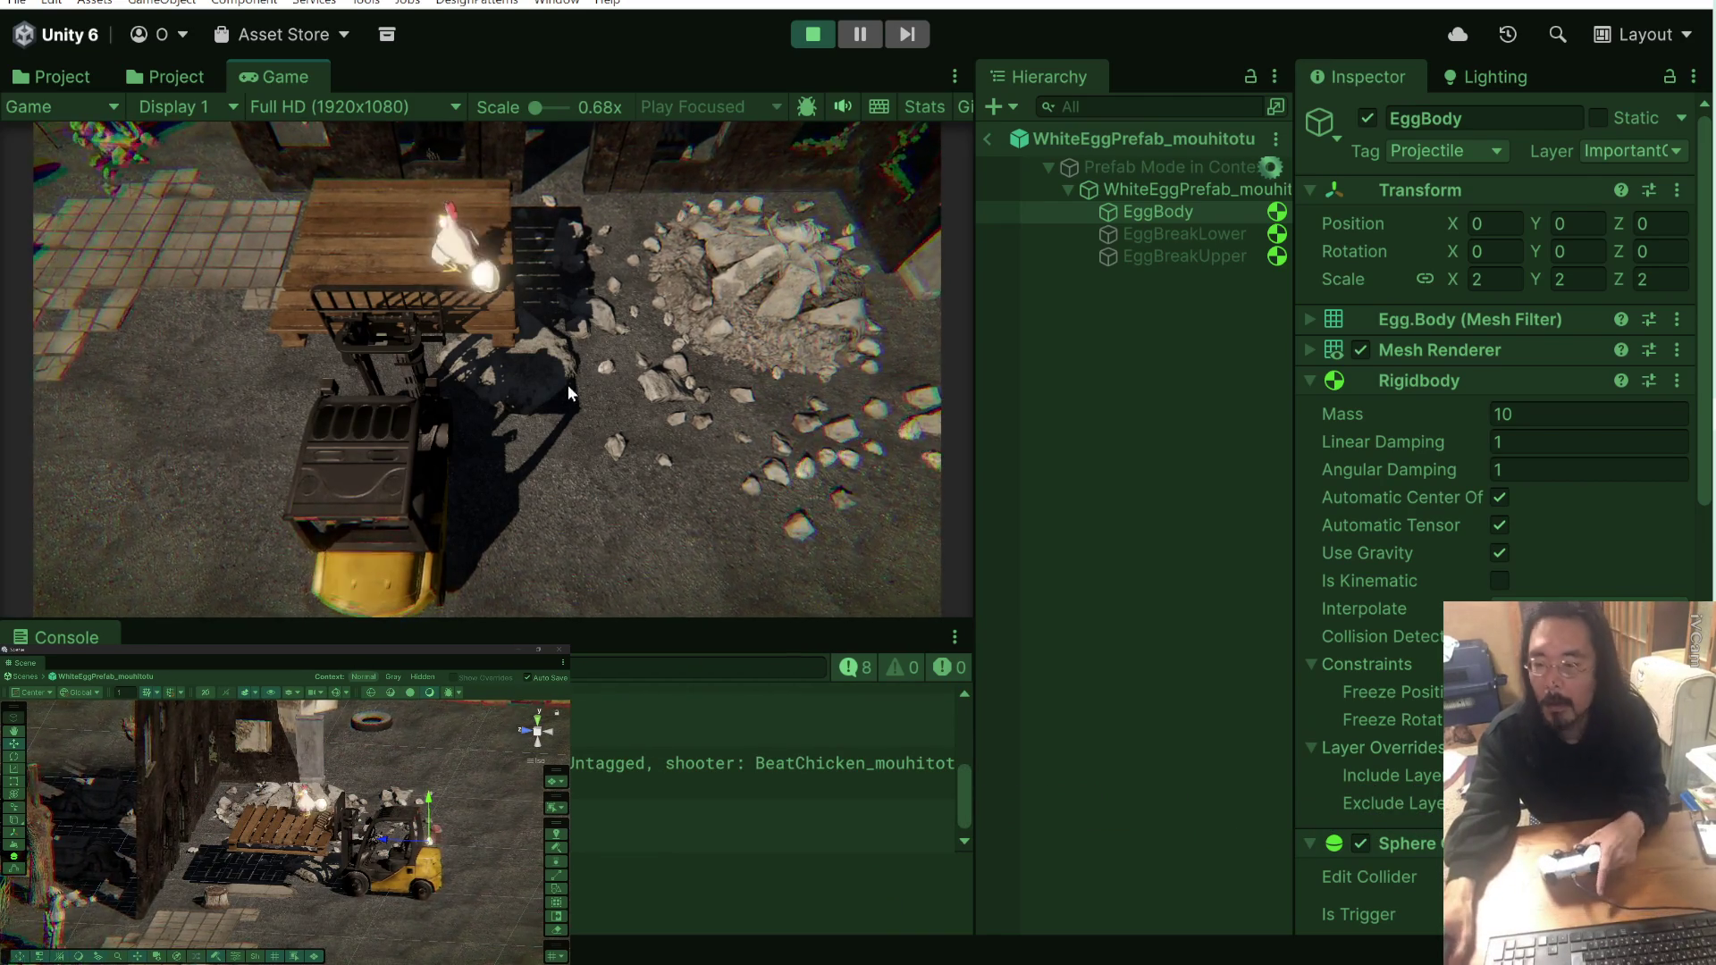
click(813, 34)
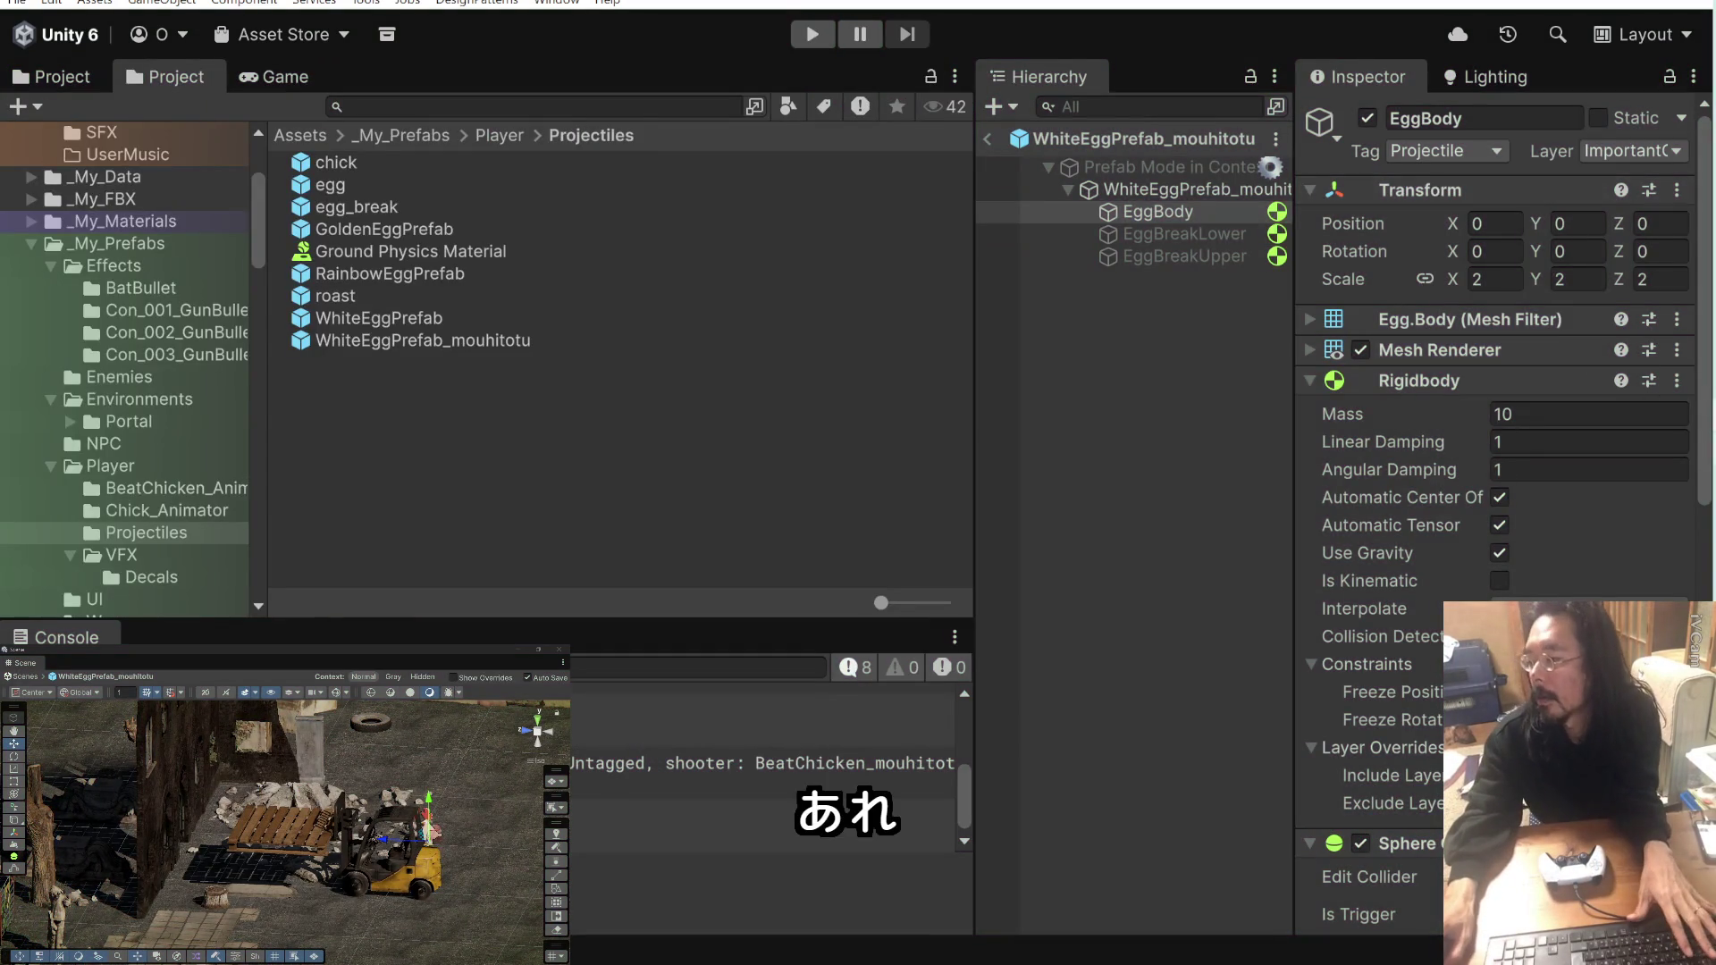
key(alt+Tab)
key(ctrl+s)
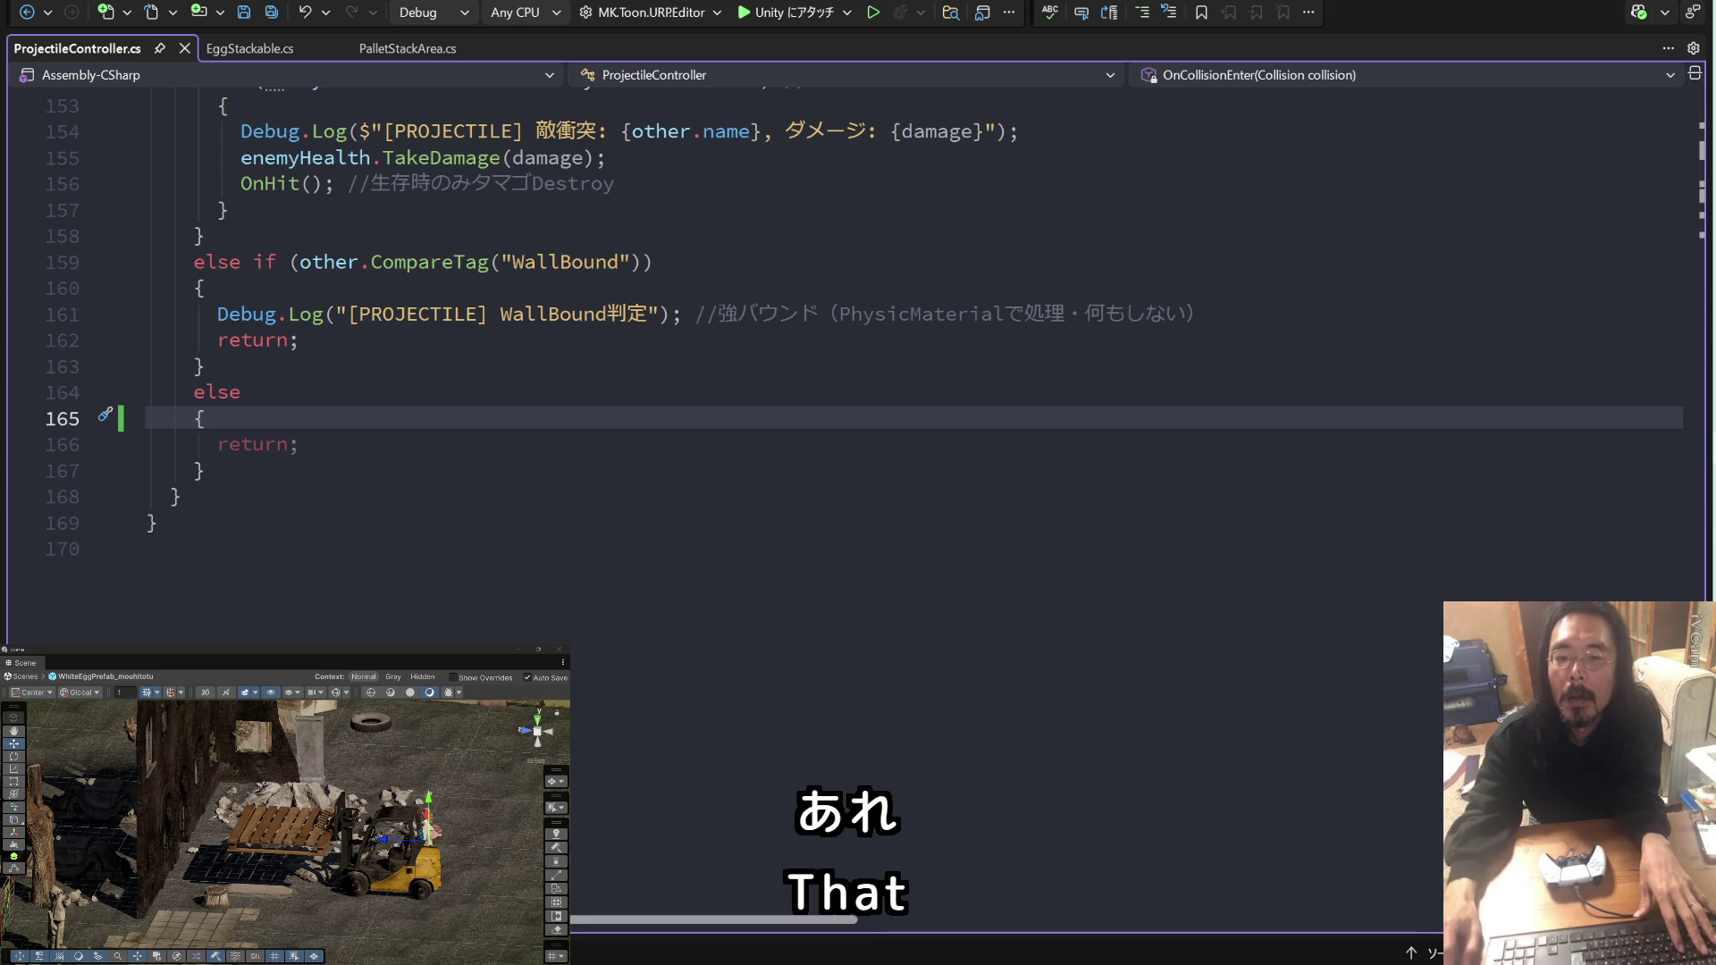
Save all files via File > Save All, then start Play mode in Unity after recompiling
key(alt+f)
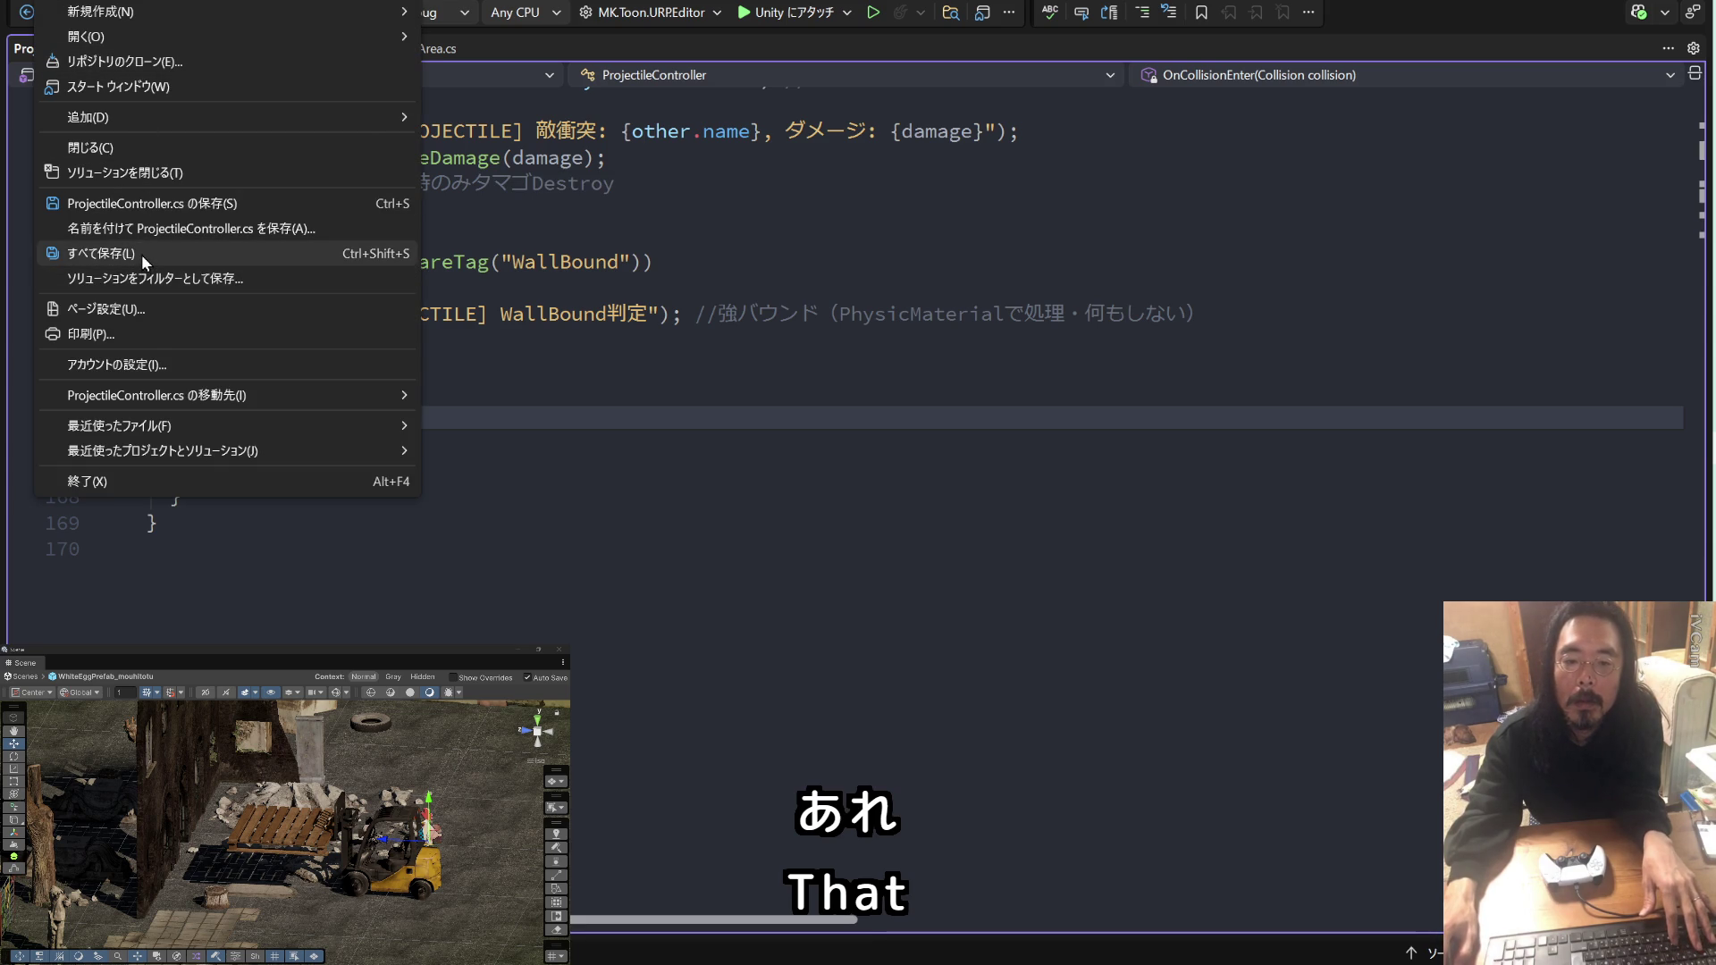
click(144, 259)
key(alt+Tab)
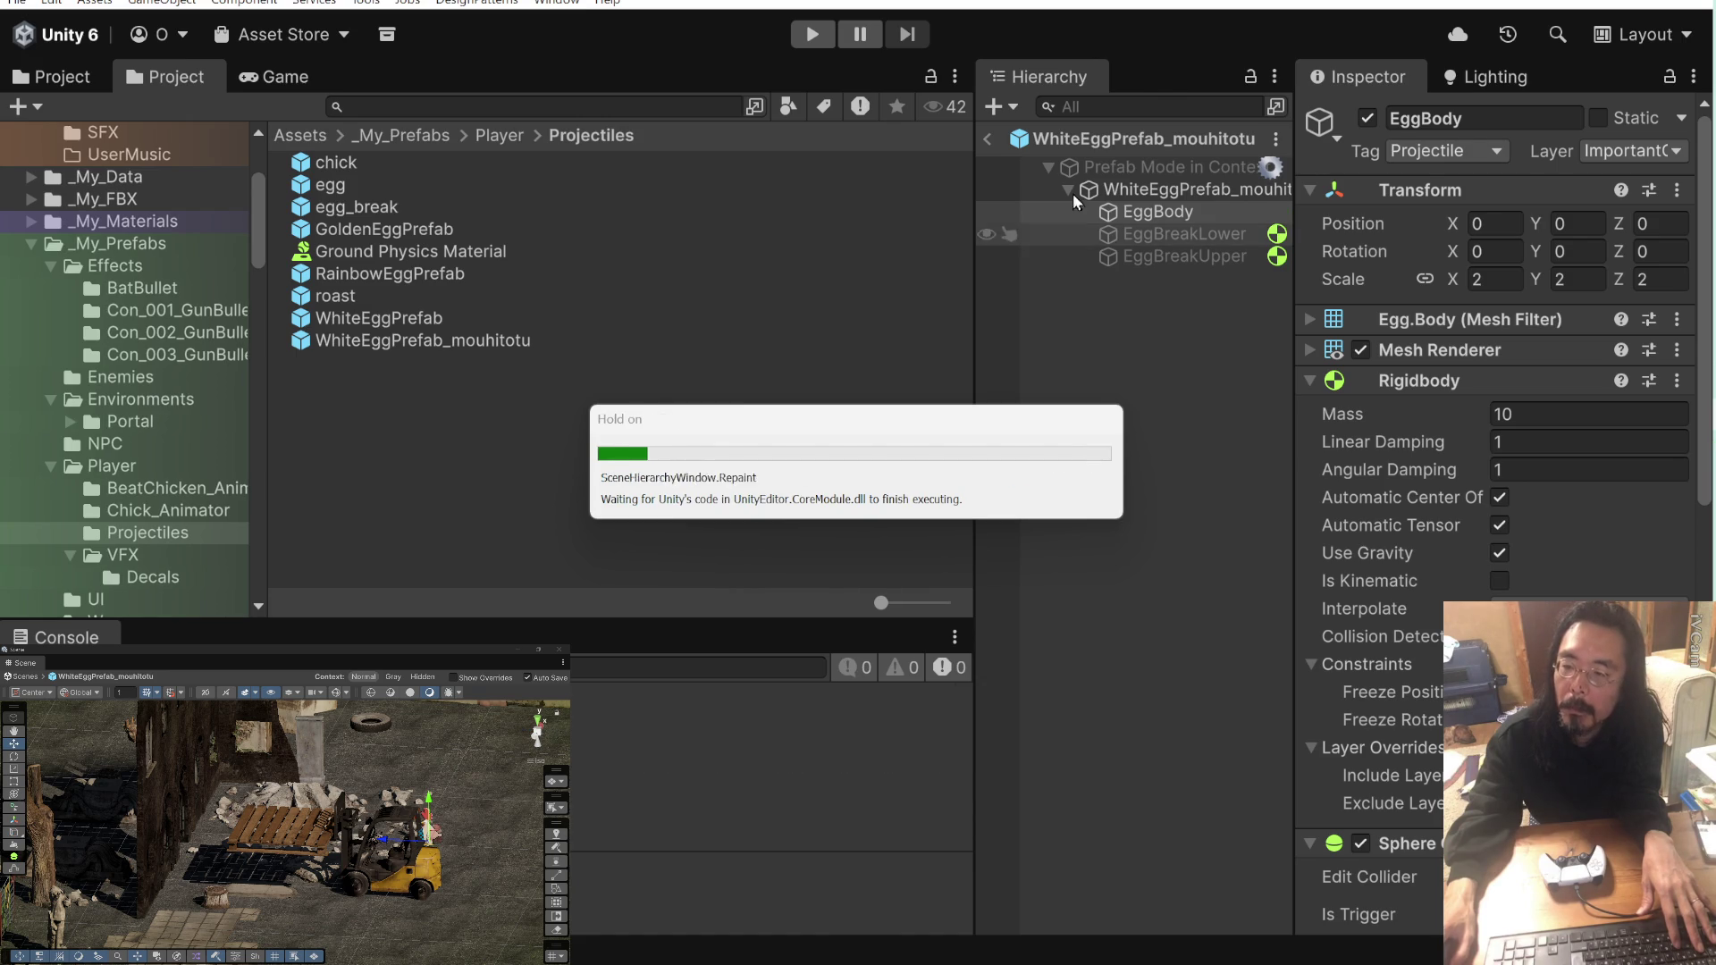
click(821, 35)
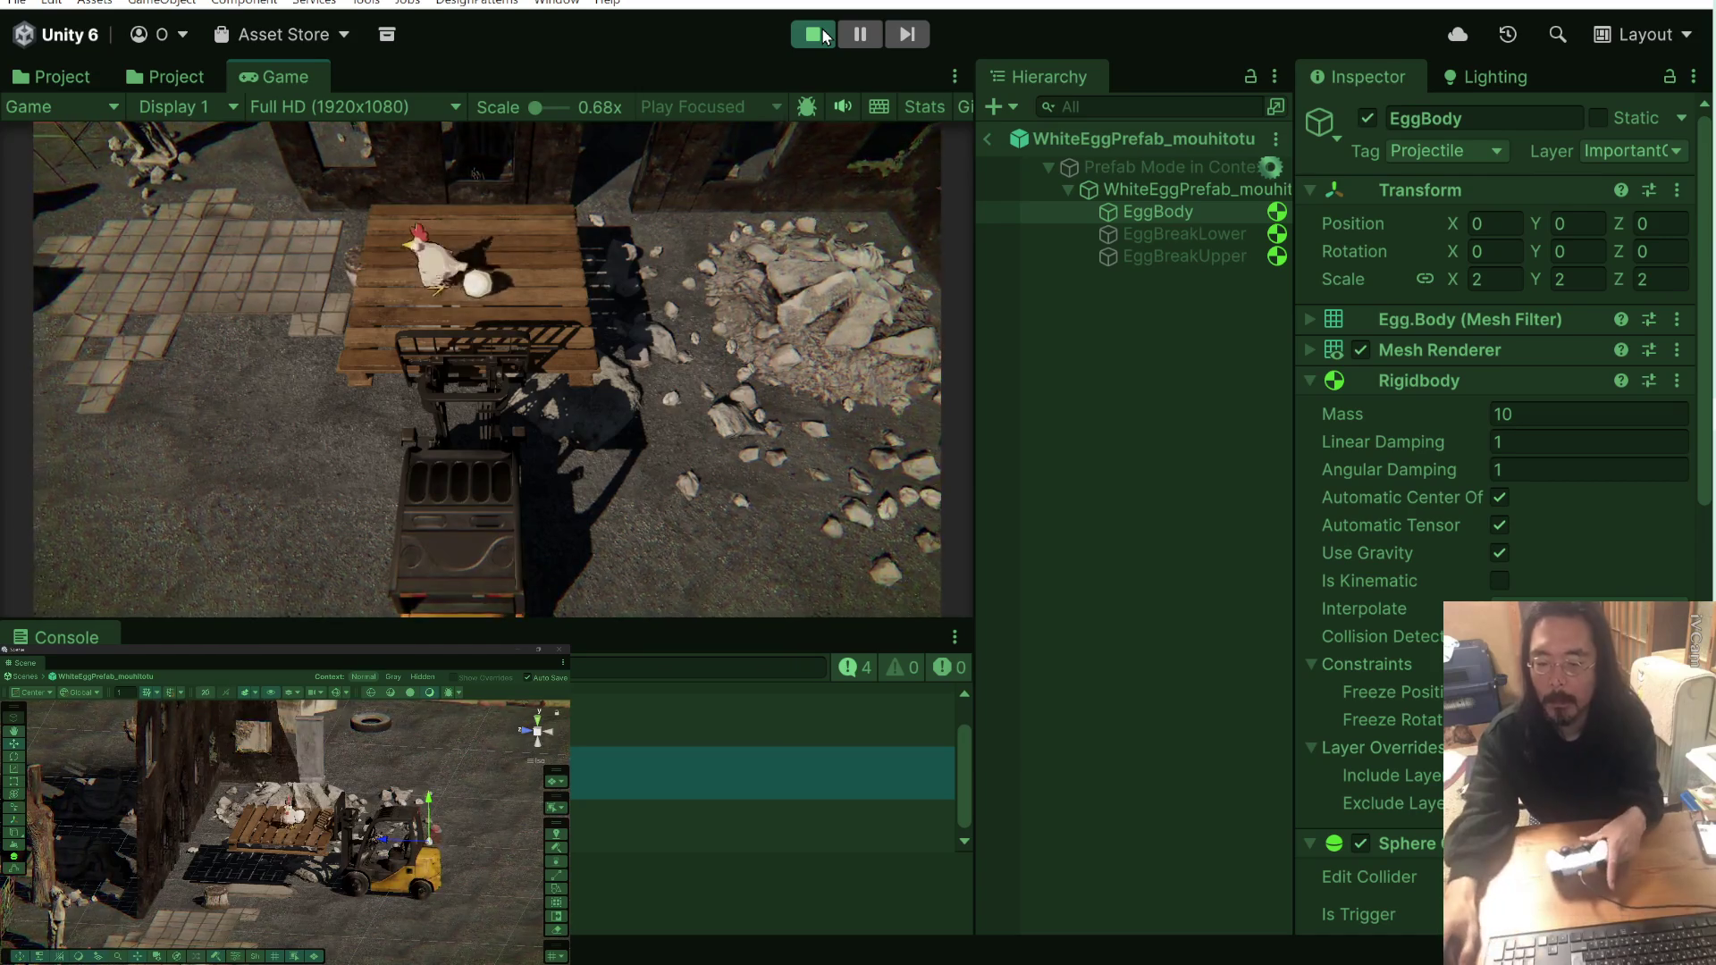
Stop Play mode, review the four console messages and EggBody's Projectile Controller (Damage 100, Lifetime 5)
click(824, 34)
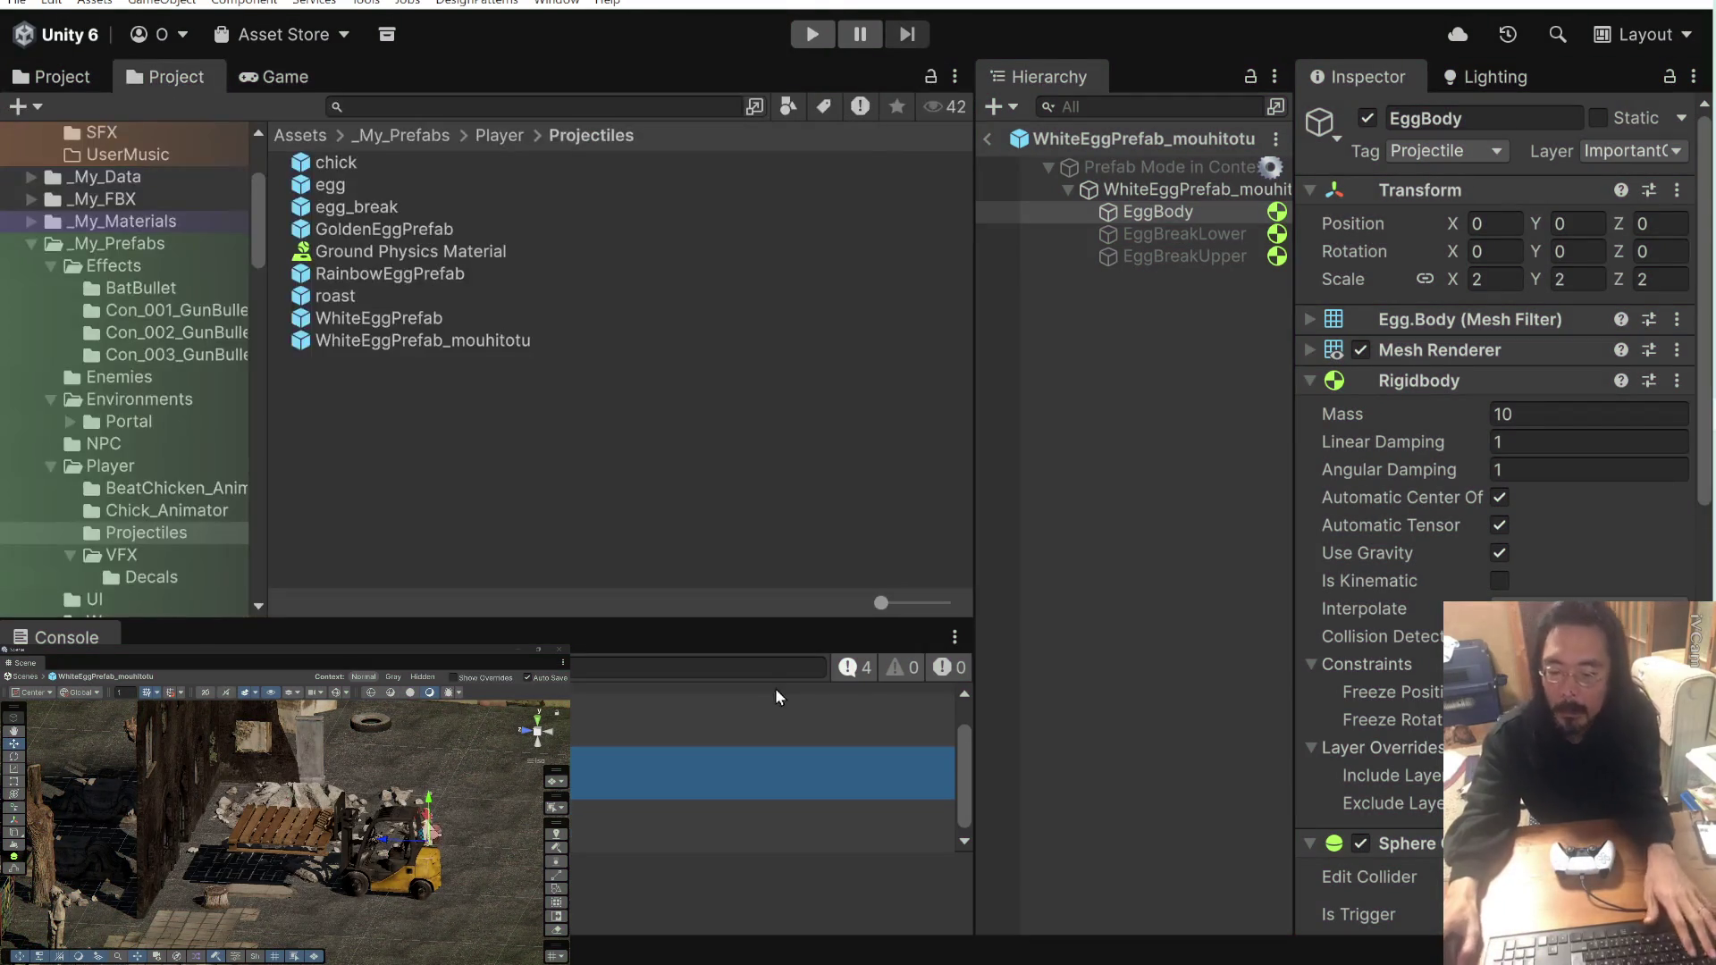
click(635, 703)
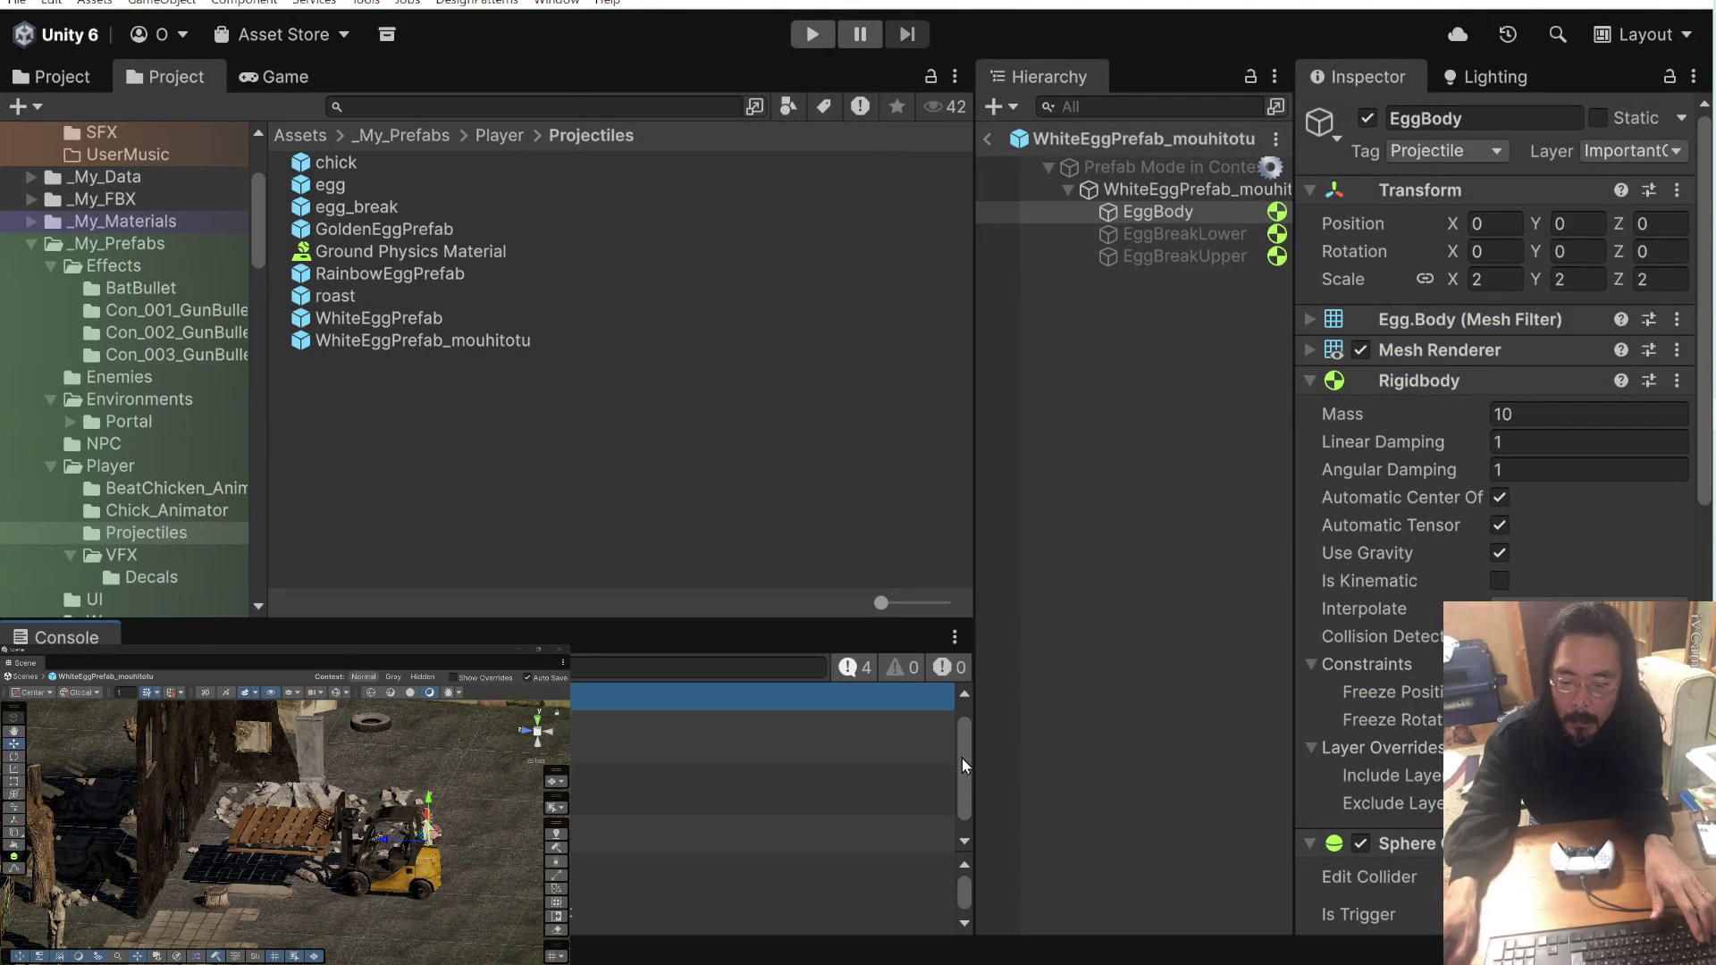
drag(962, 743, 961, 759)
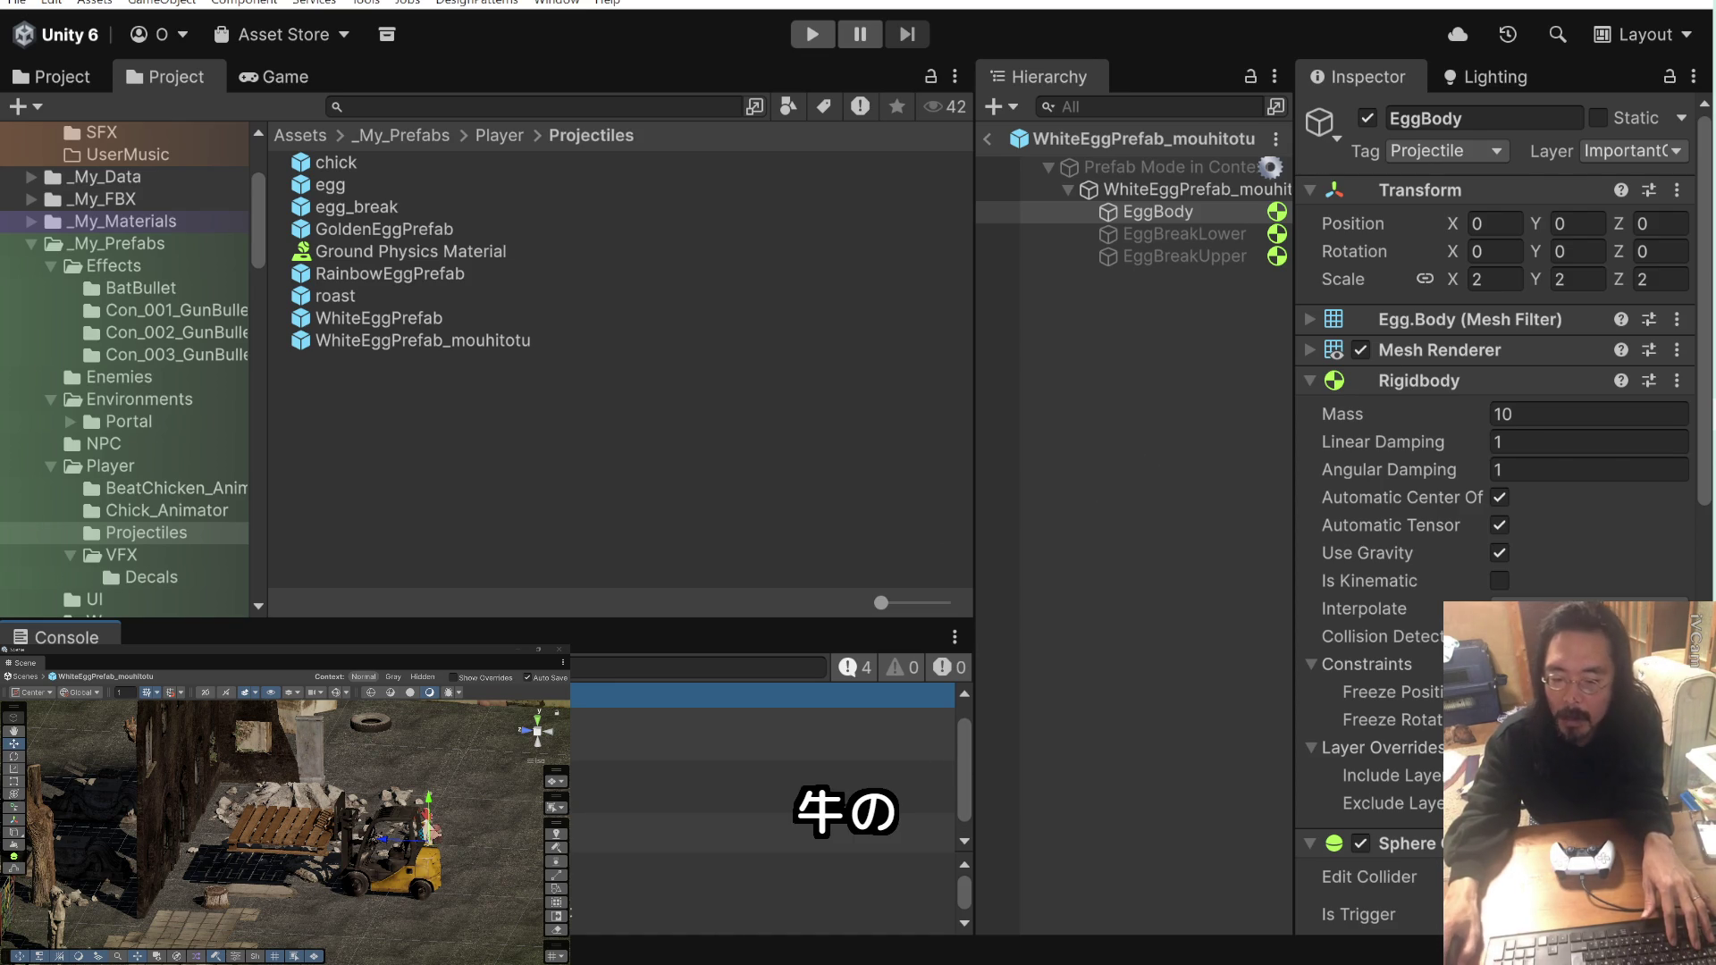
click(759, 734)
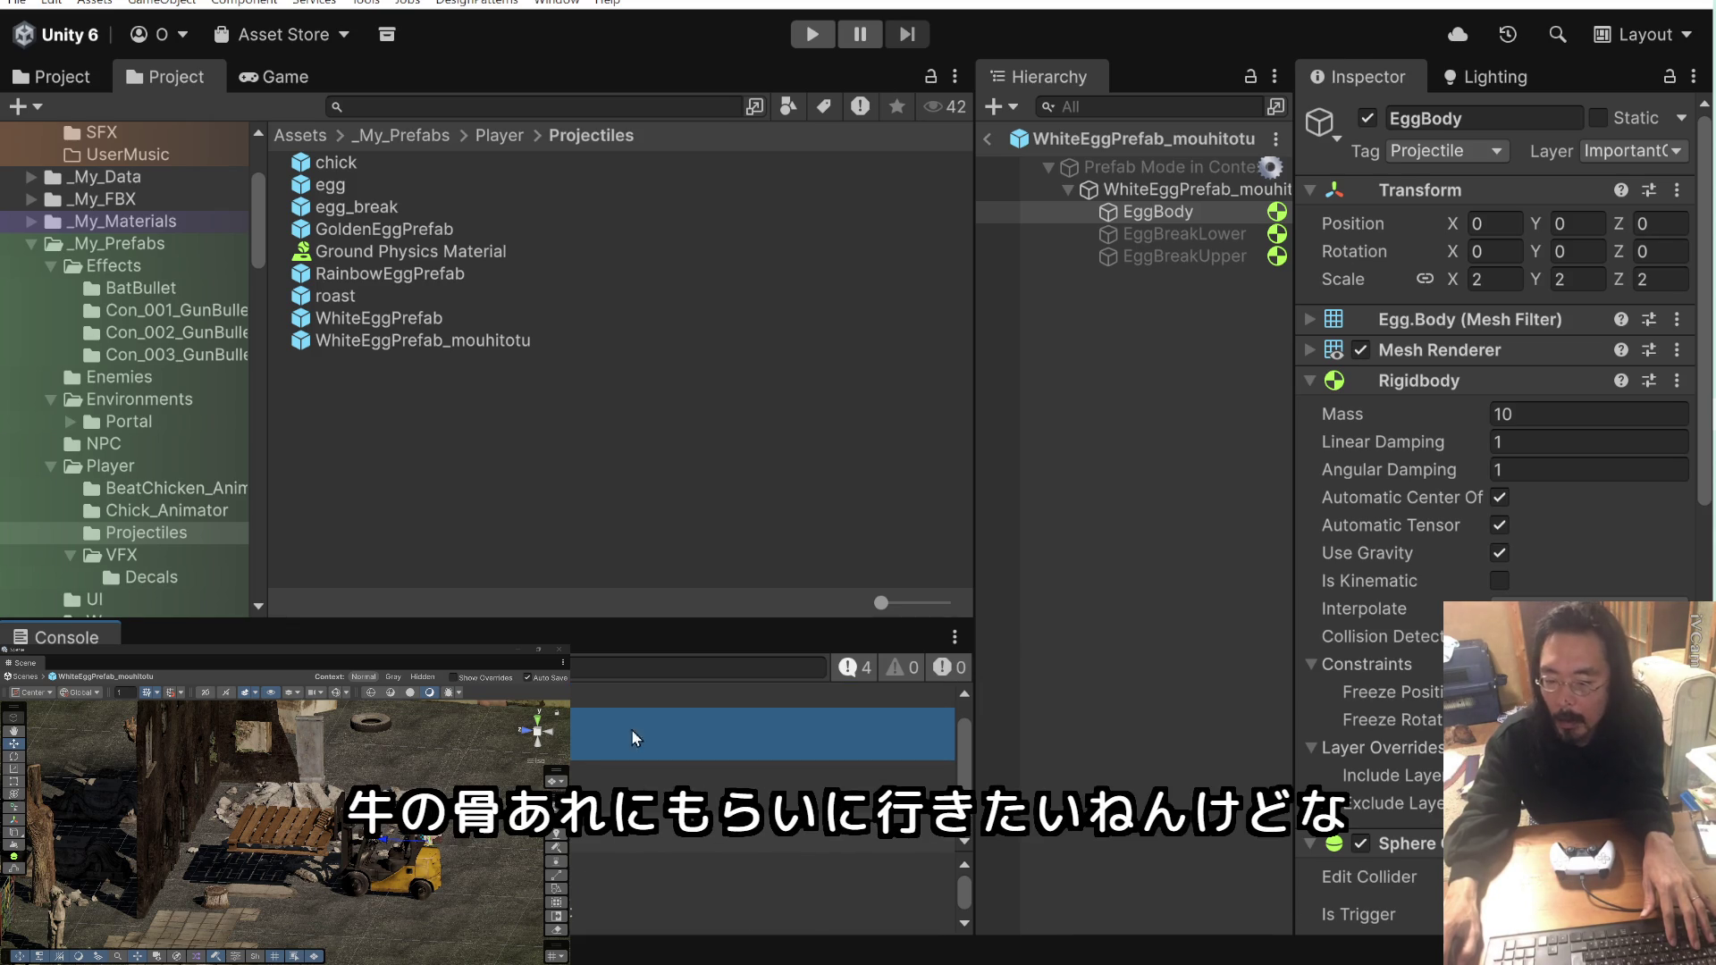
scroll(1504, 532, down, 2)
scroll(1376, 733, down, 10)
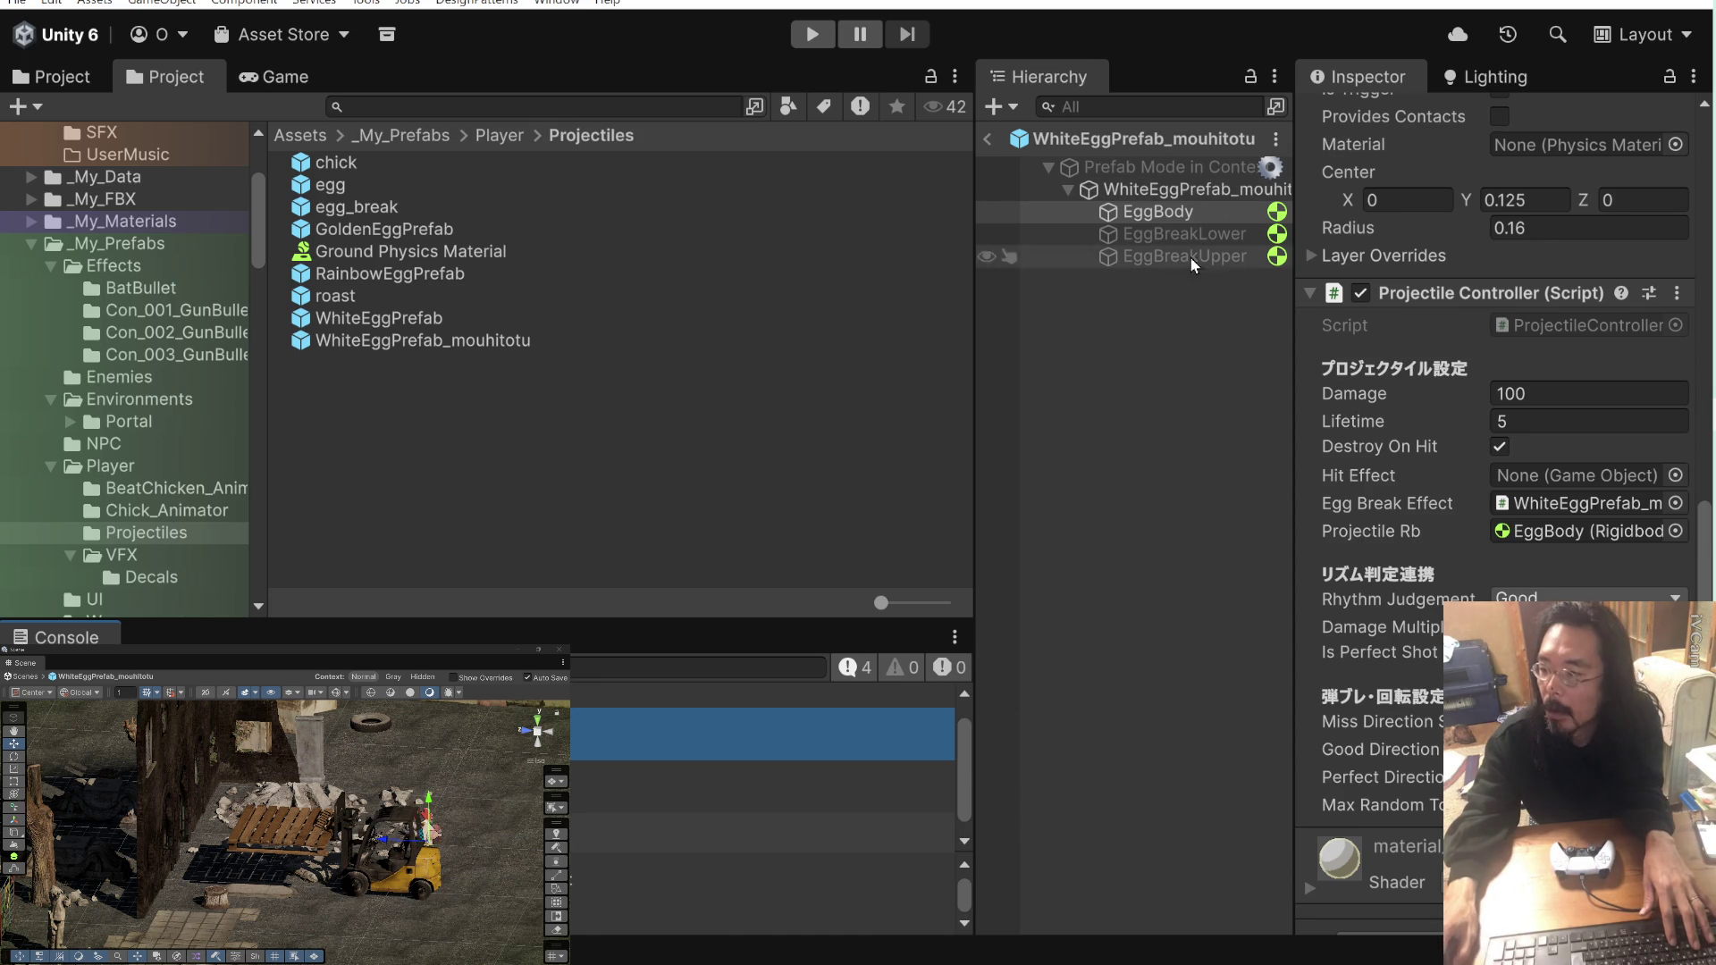
Attach the EggStackable script from the MiniGame folder to EggBody in the egg prefab
click(1188, 191)
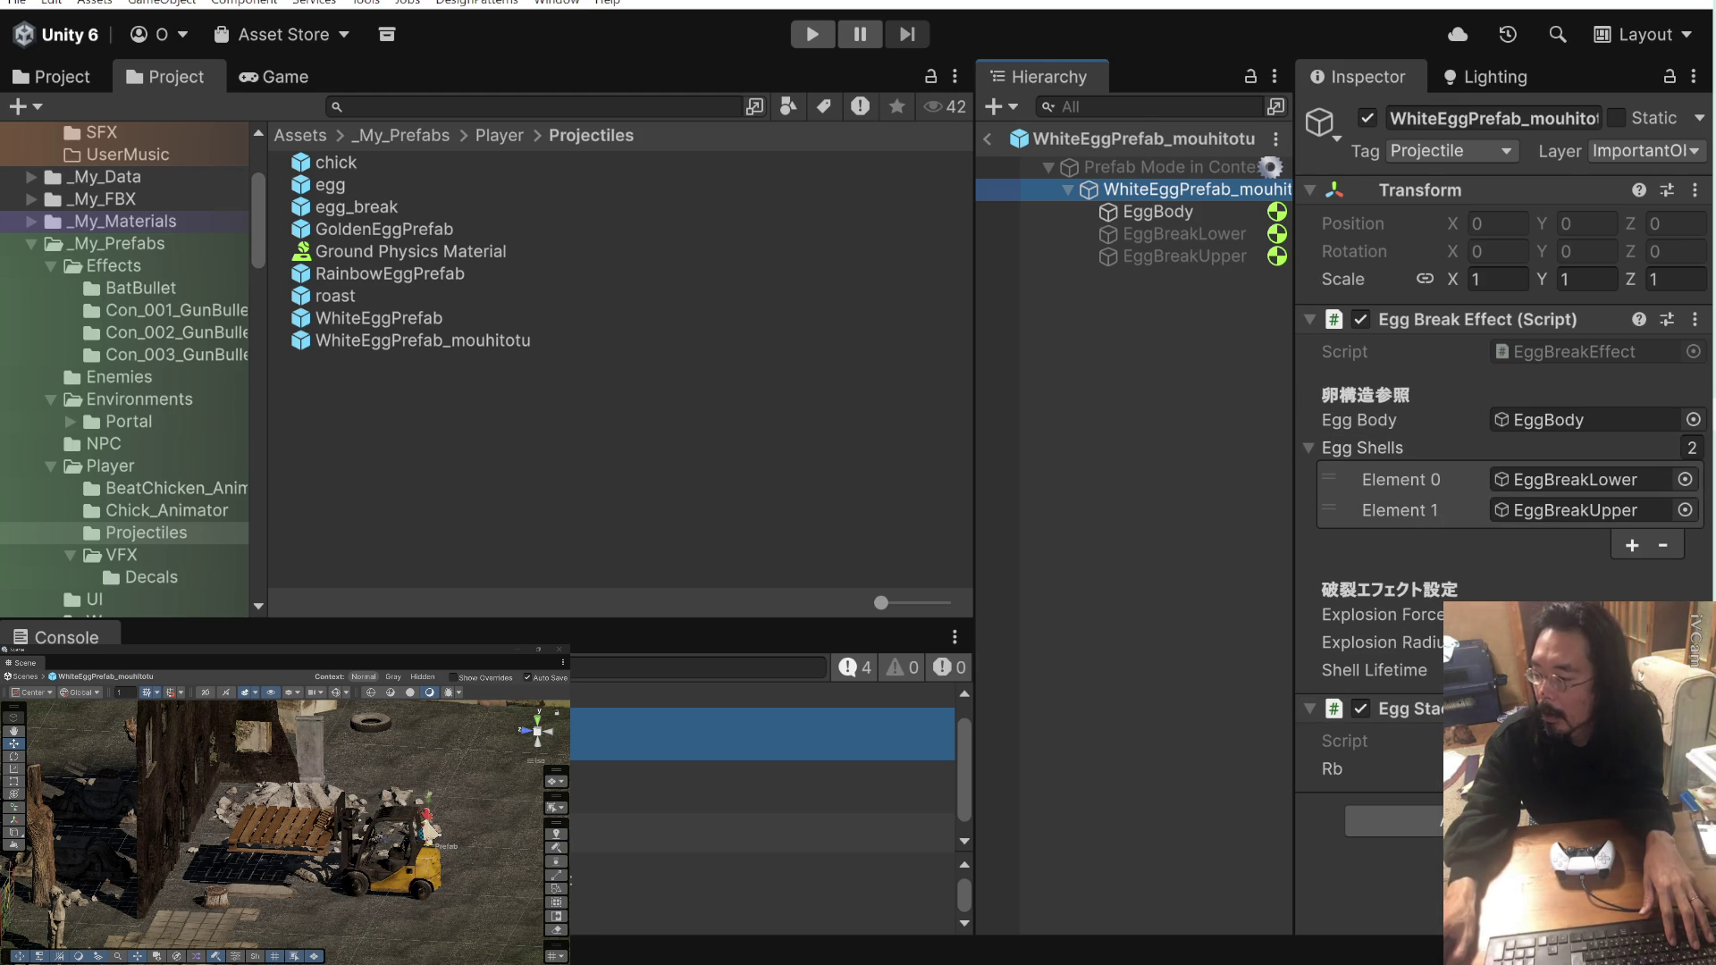
click(1572, 741)
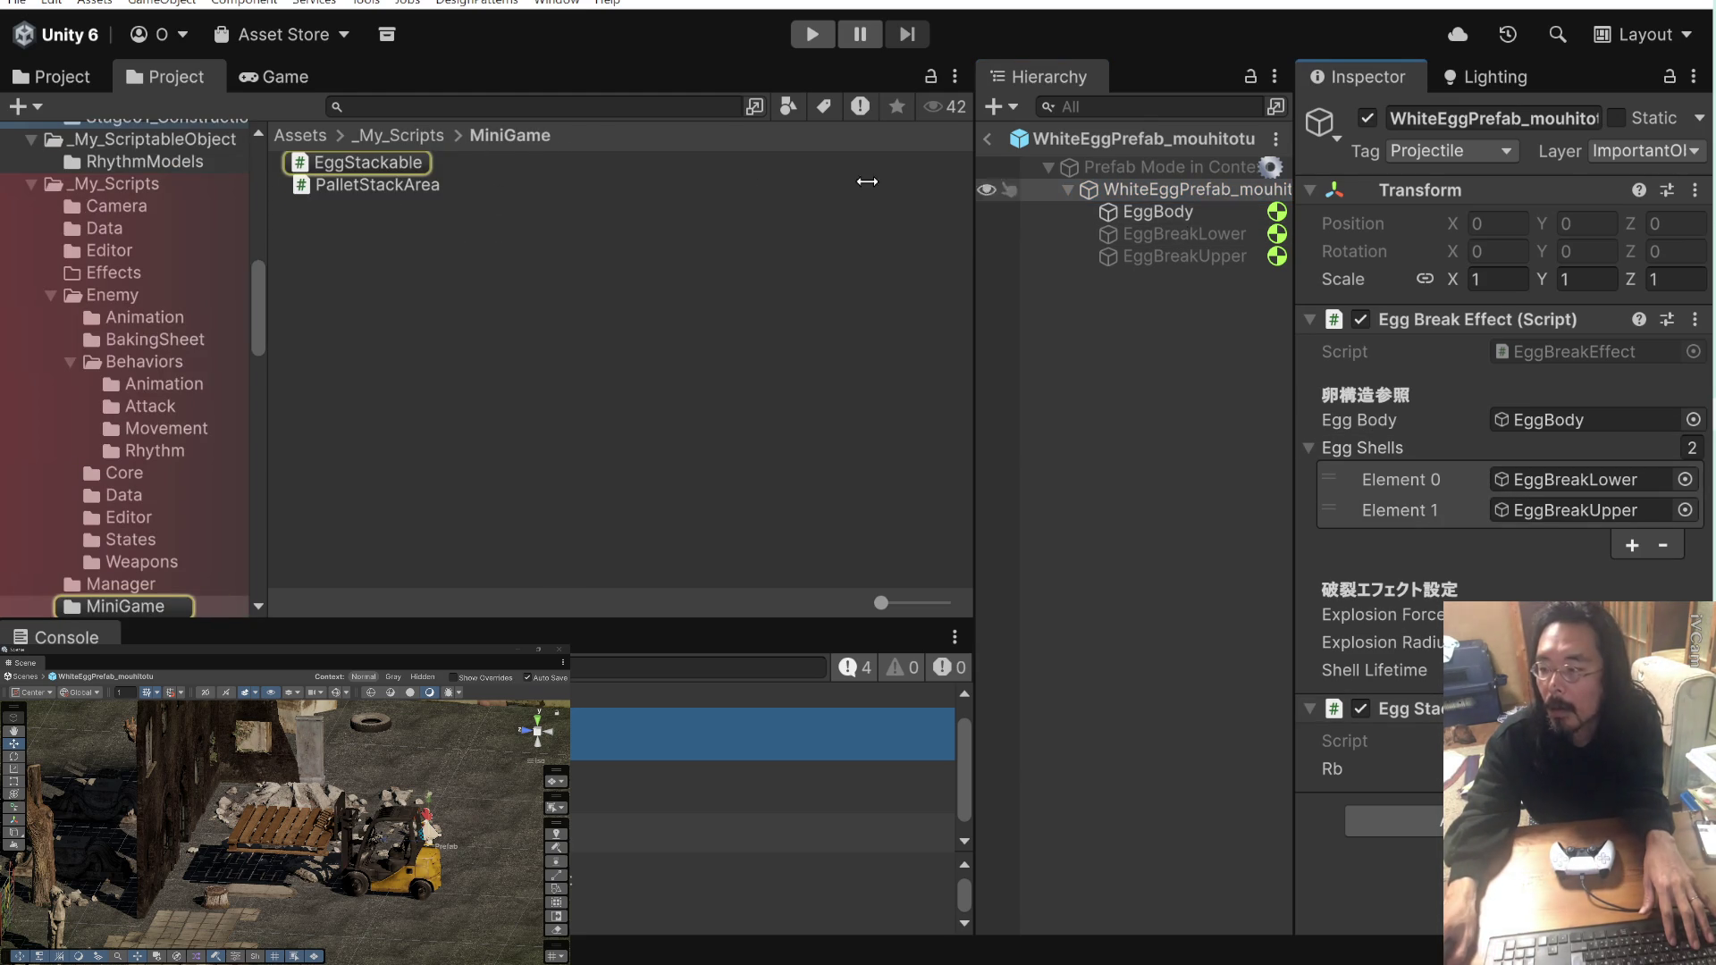
drag(367, 162, 1144, 213)
scroll(1387, 550, down, 10)
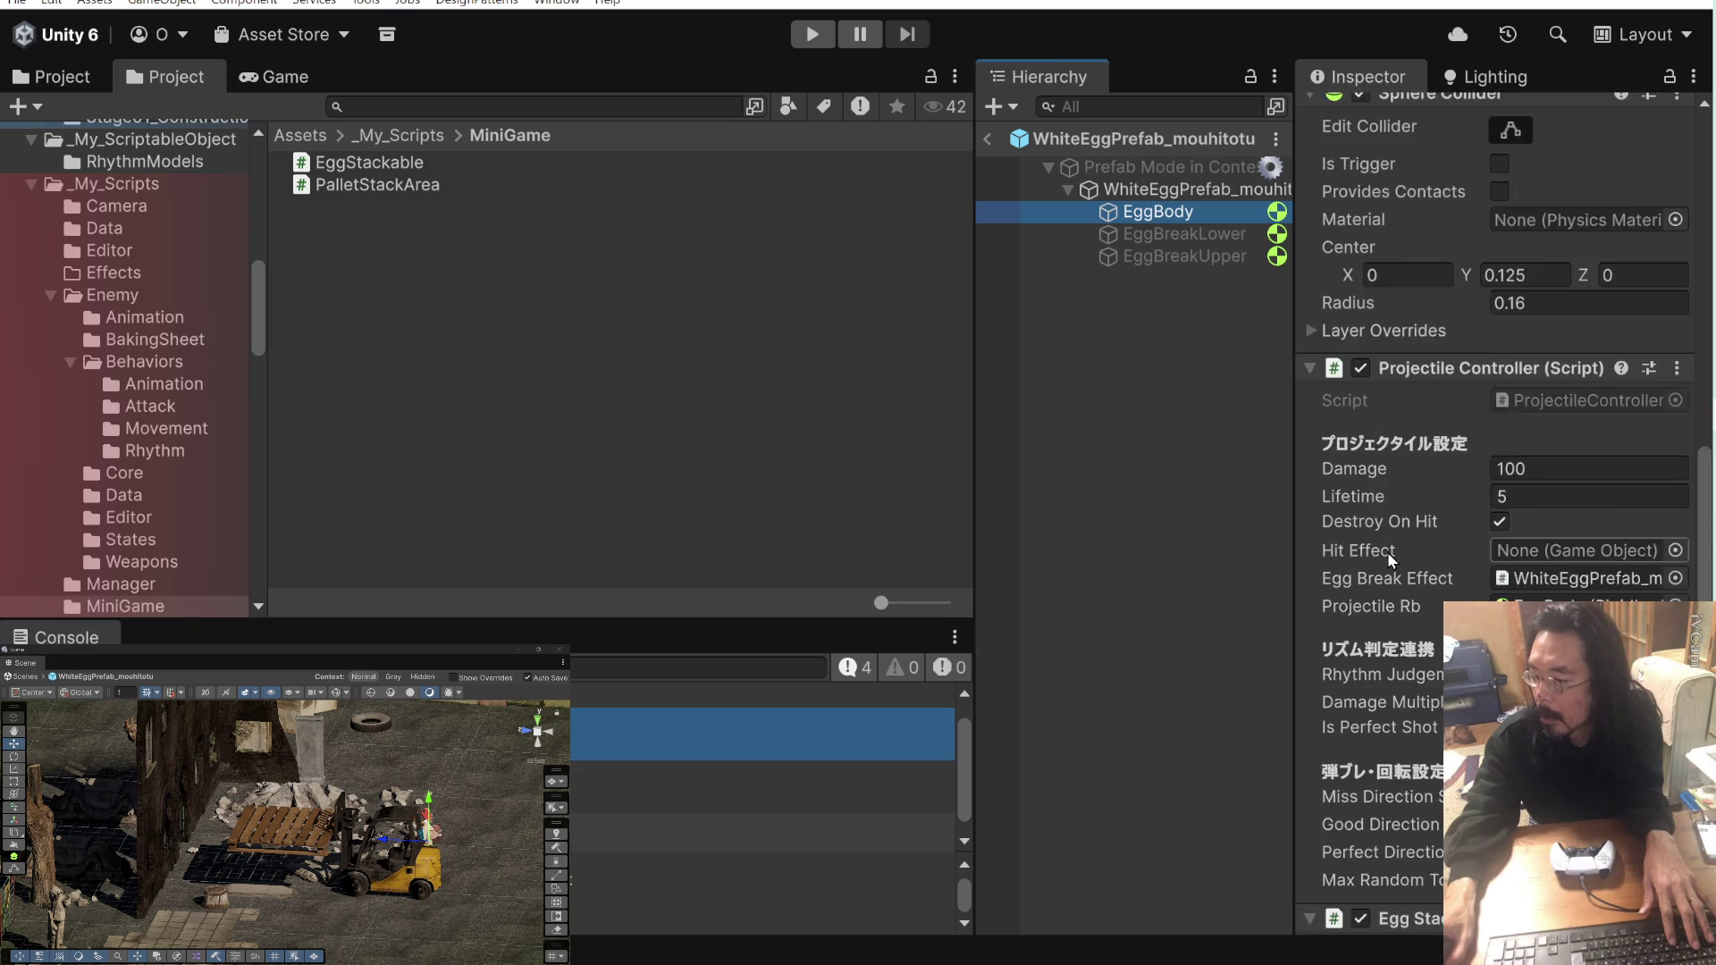
scroll(1386, 551, down, 5)
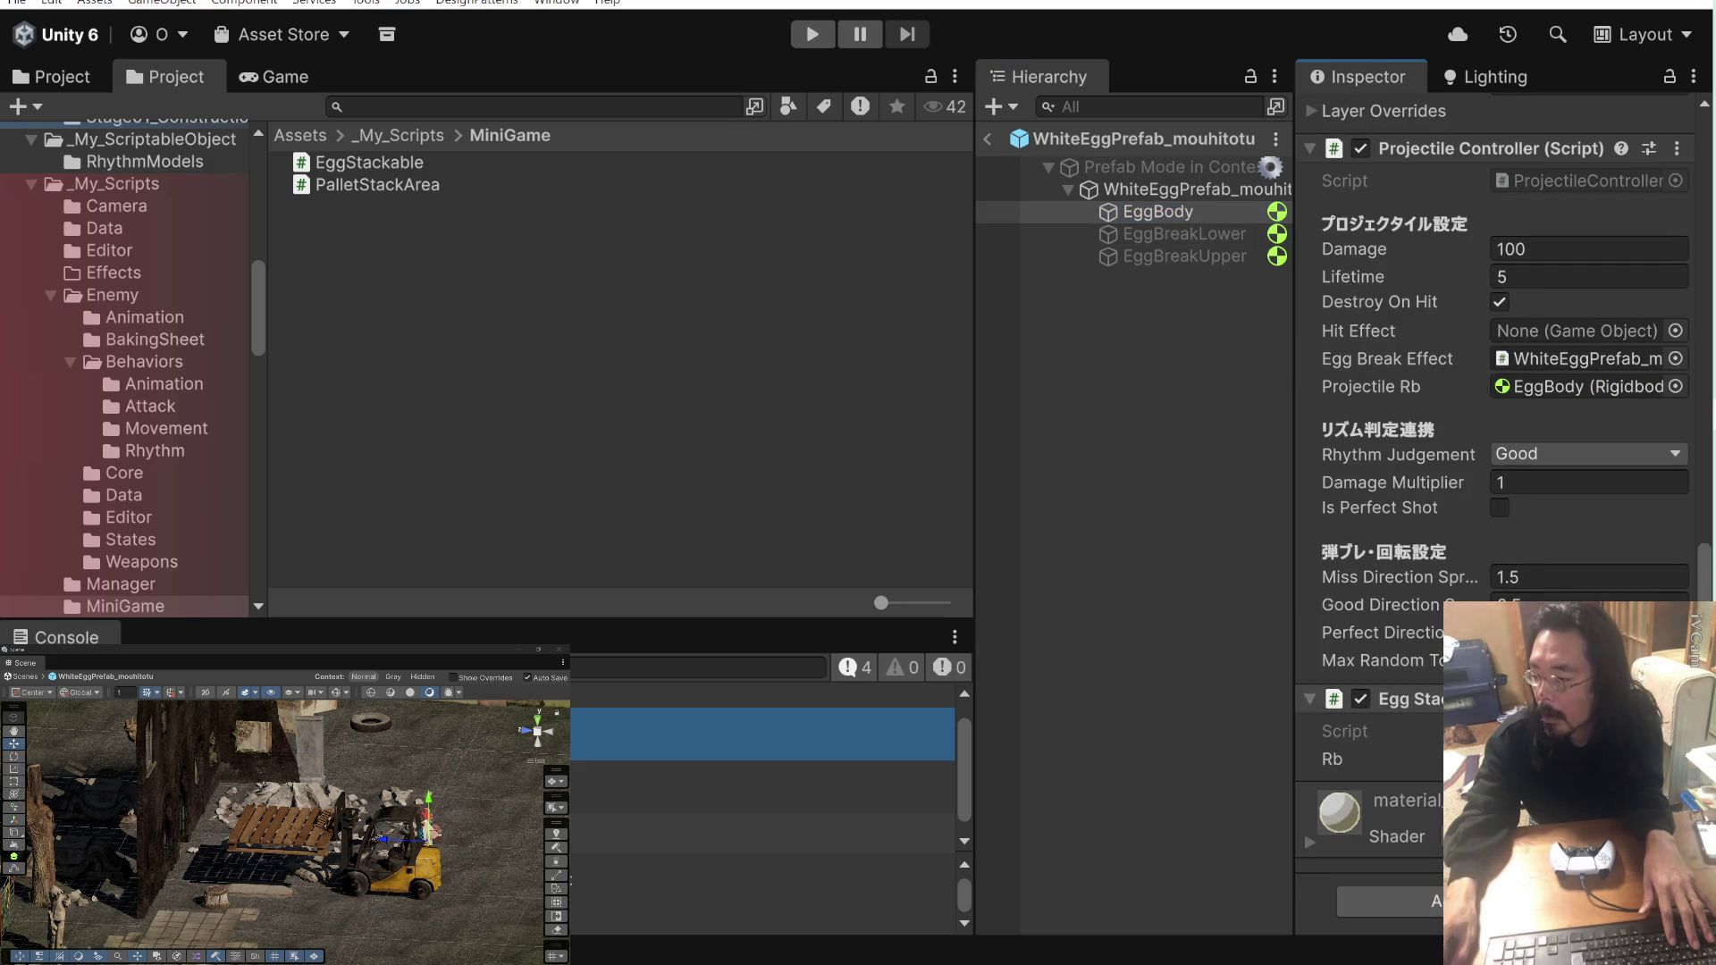
Remove the Egg Stackable component from the prefab root and start a Play test
click(1144, 190)
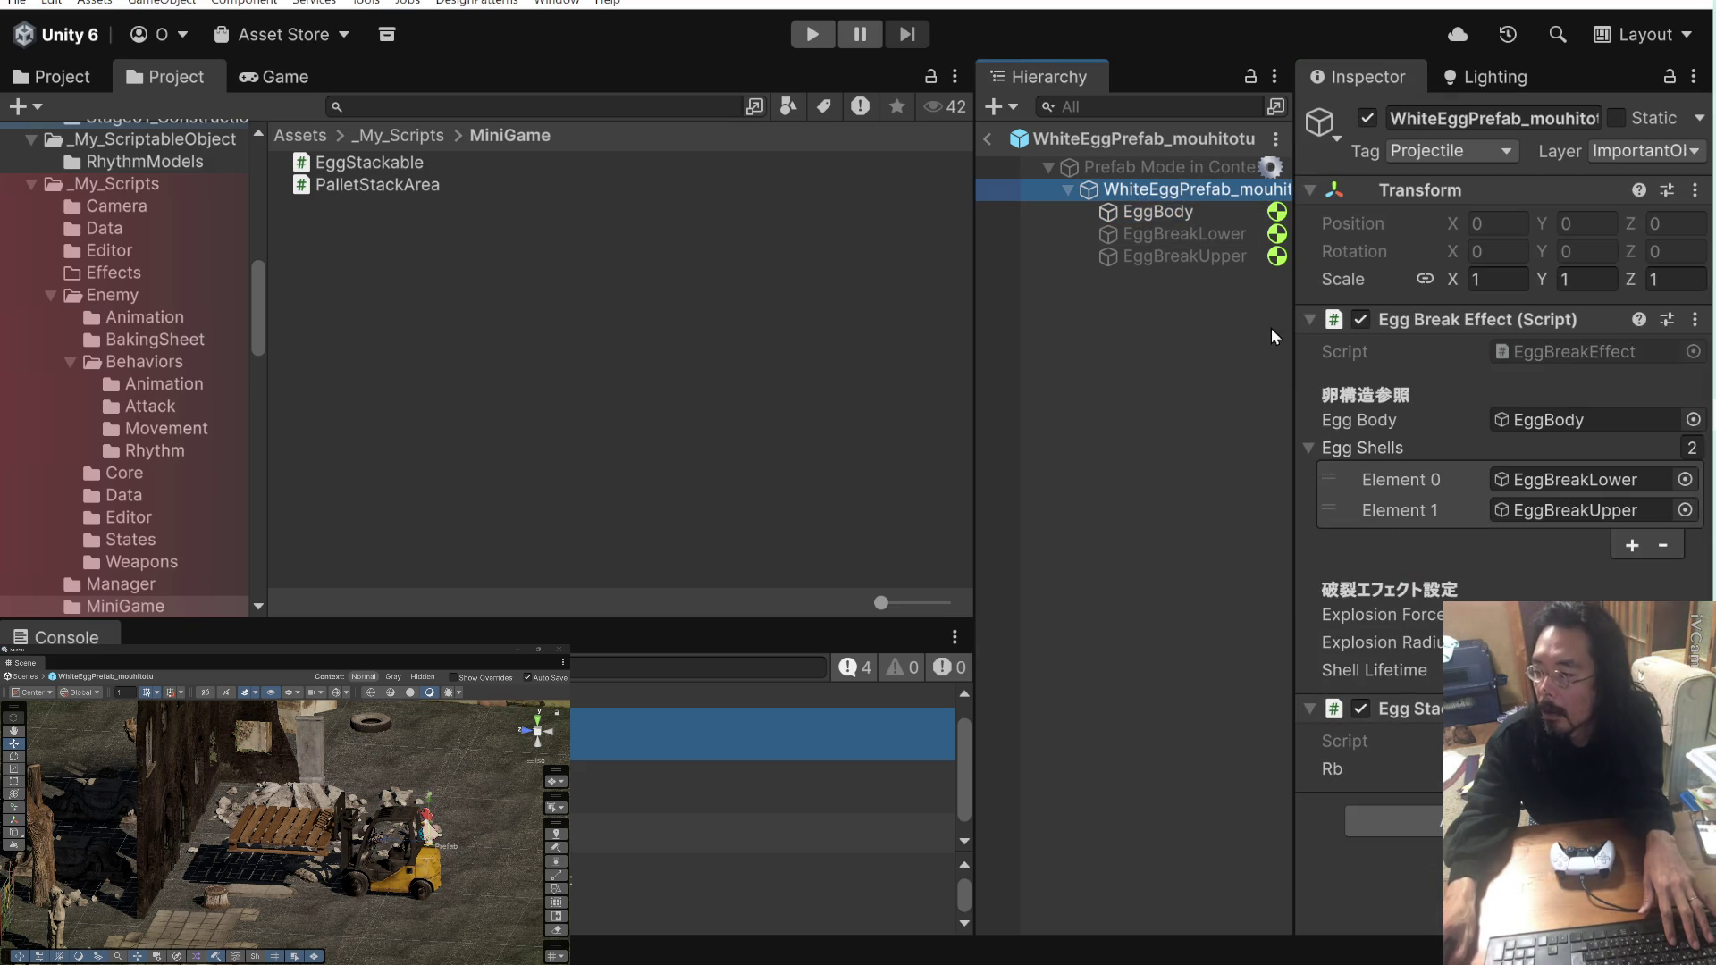
click(1695, 319)
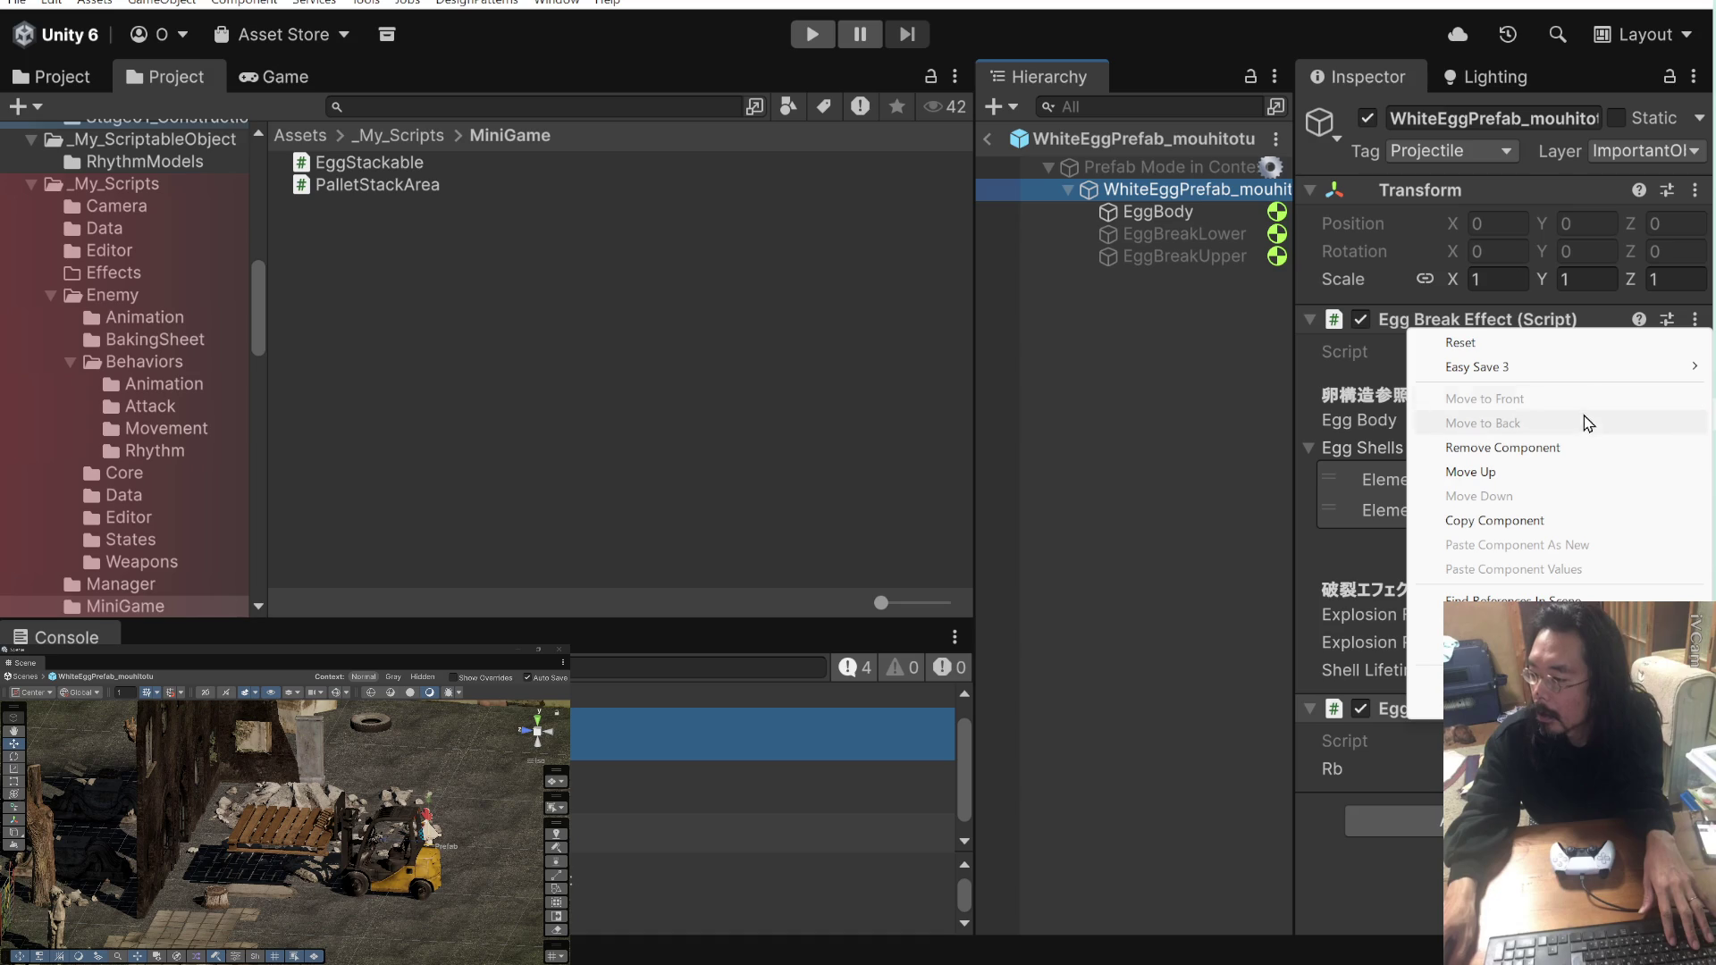
click(1584, 452)
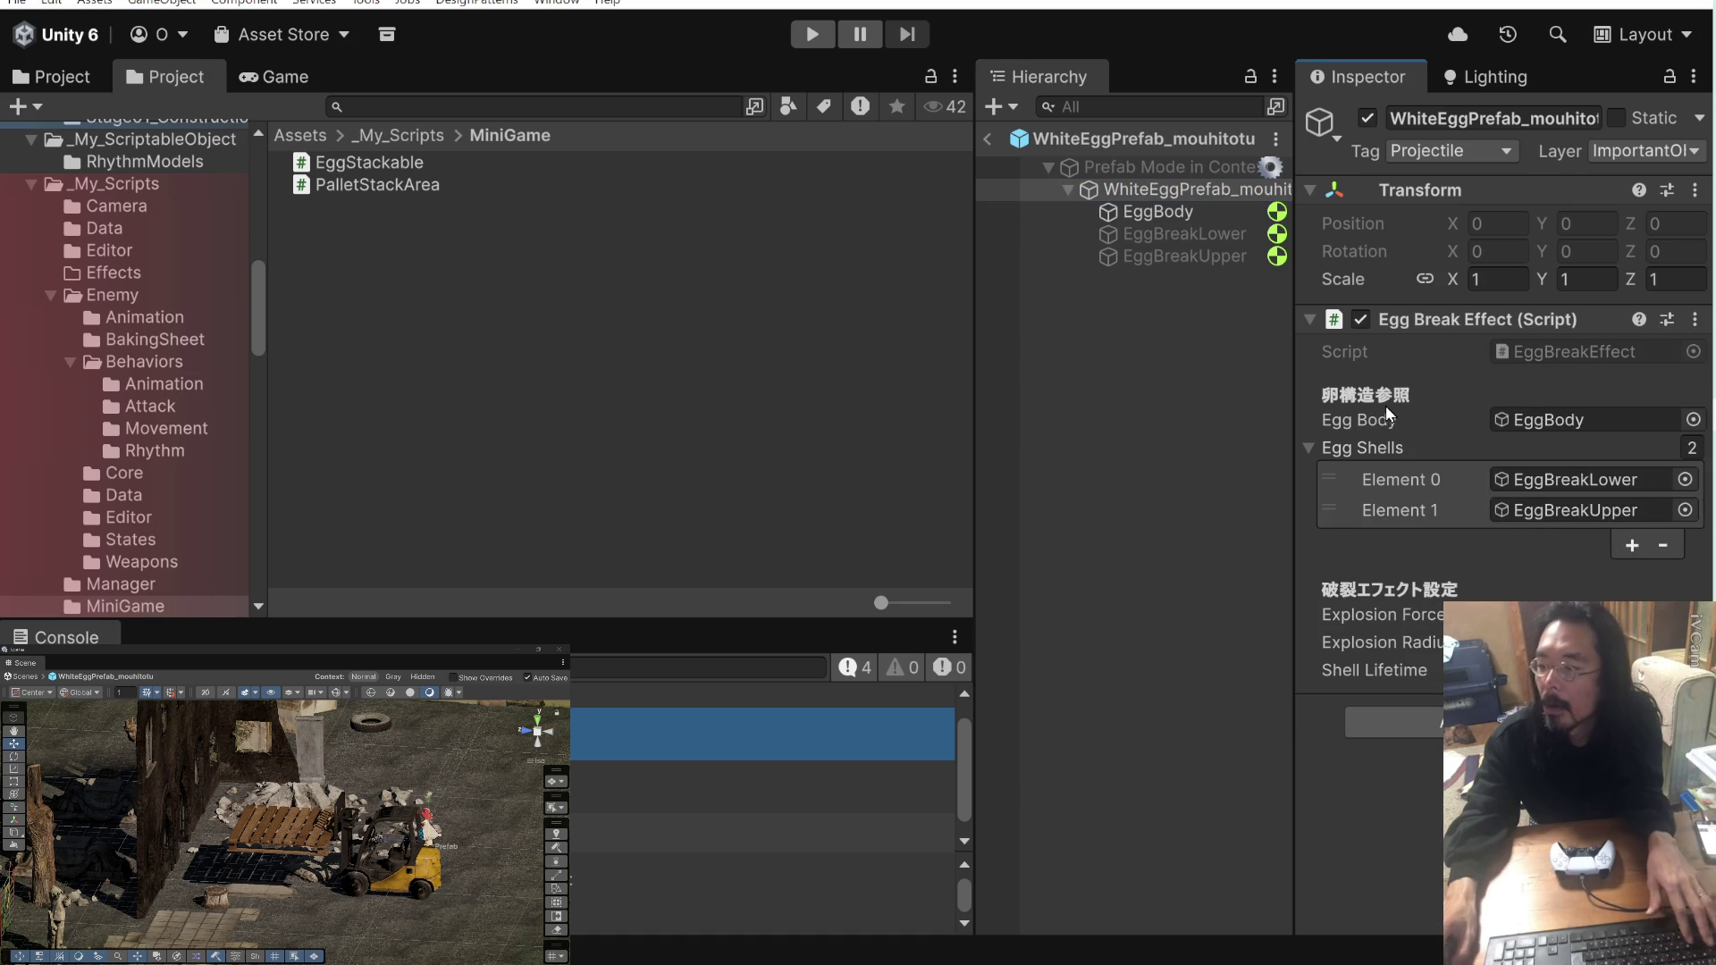
click(822, 37)
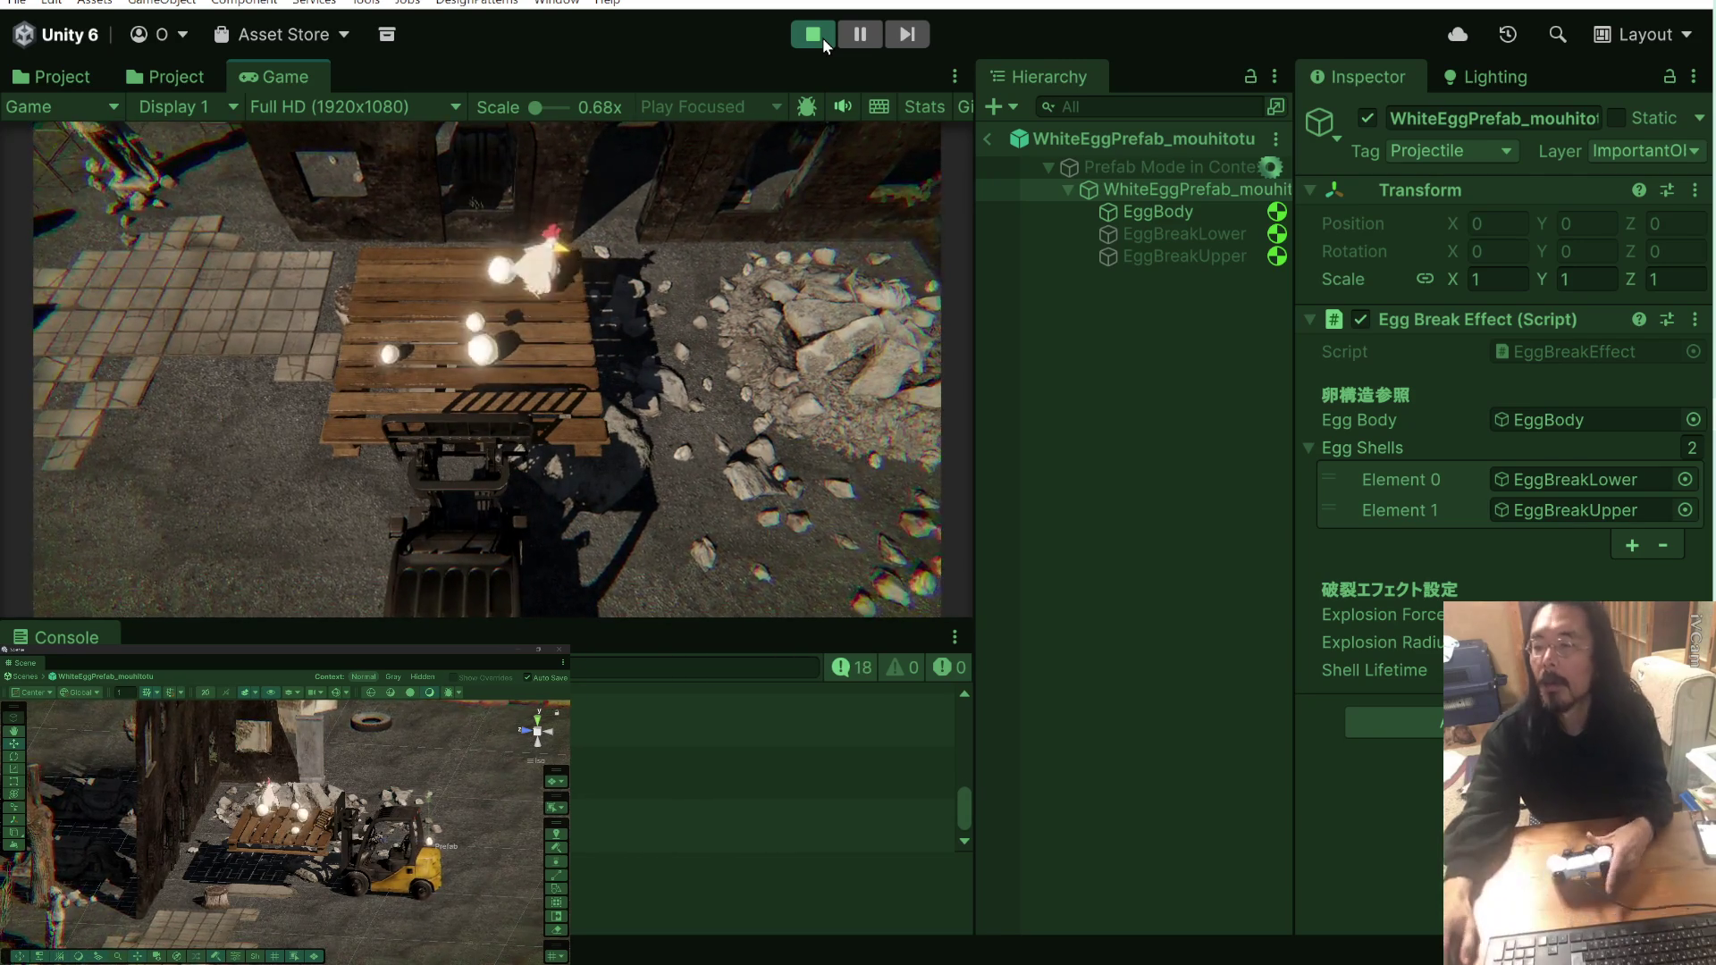
Stop the play test and bring up eggStackSound.wav in Adobe Audition
click(822, 37)
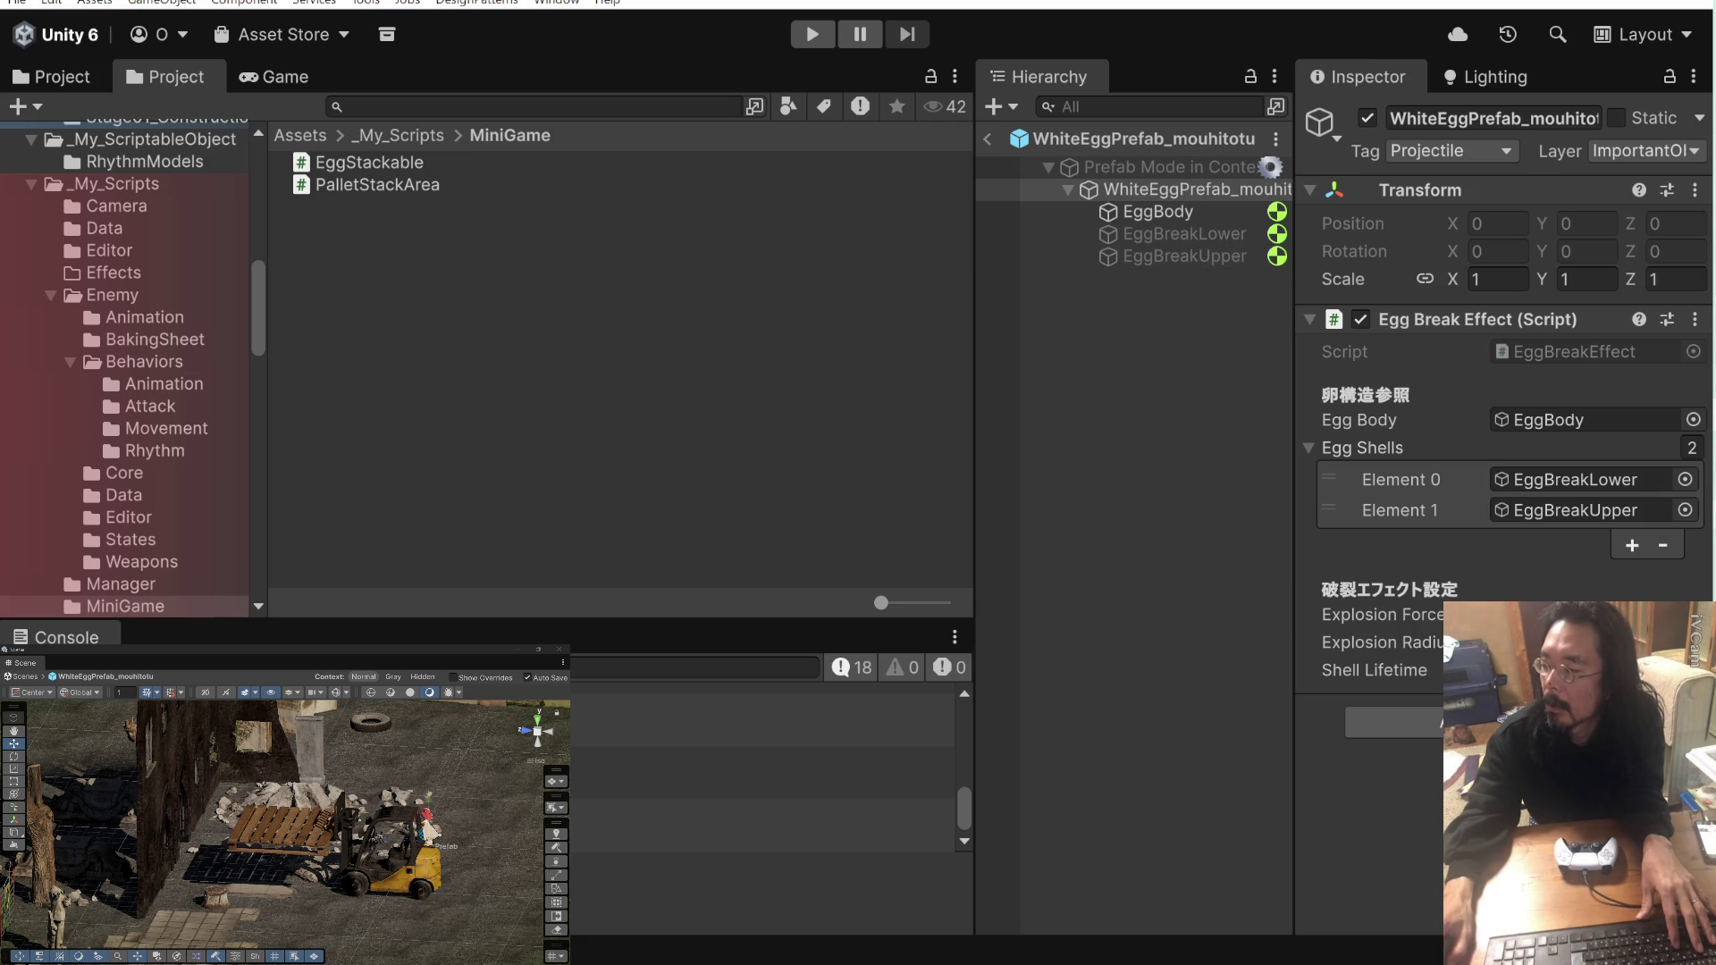
key(alt+Tab)
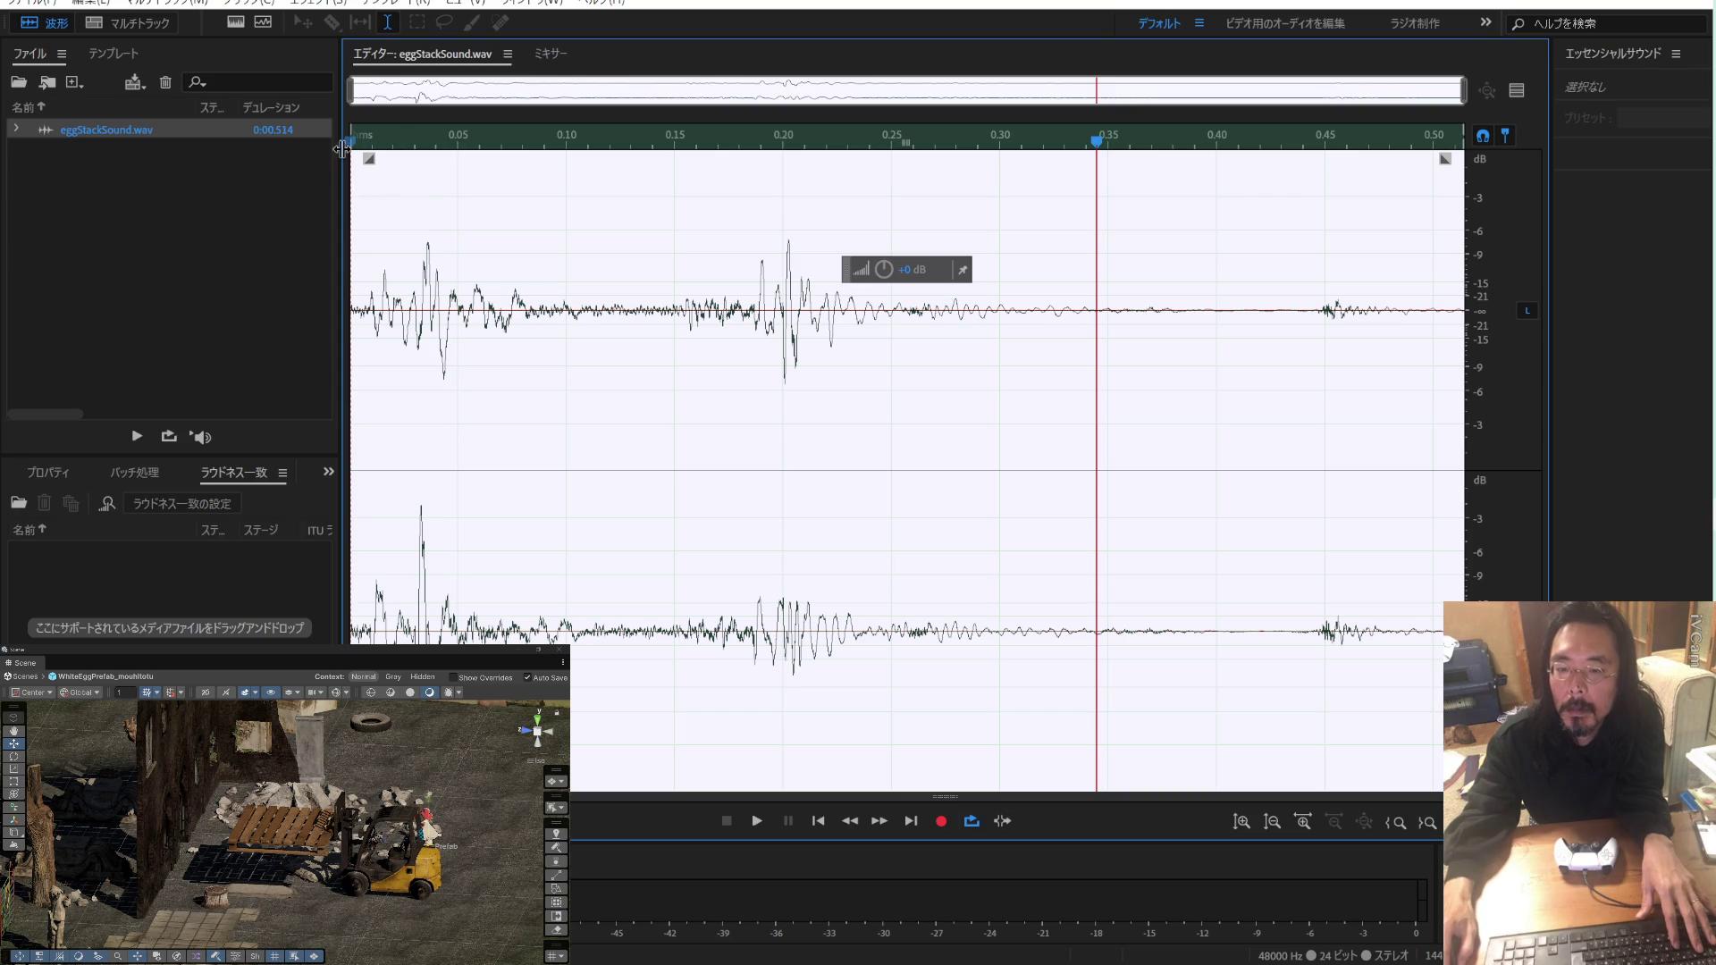
Play the 0.514-second egg clip from its start several times, then open Edit > Insert
click(447, 191)
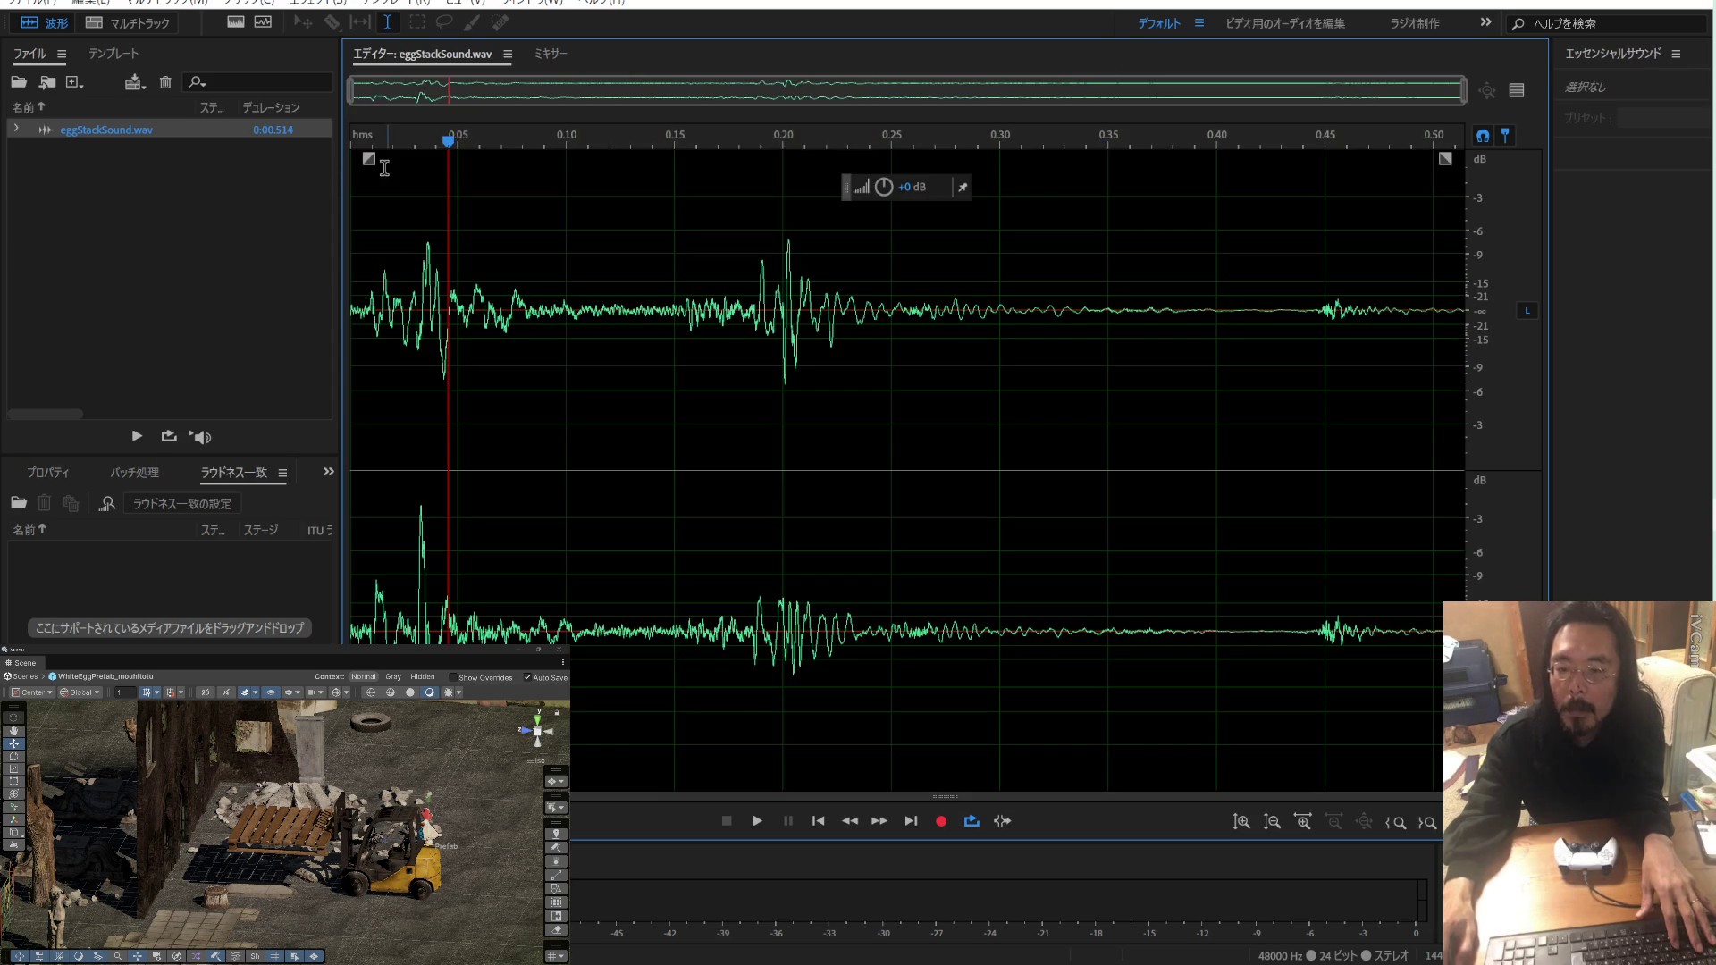
key(Home)
key(space)
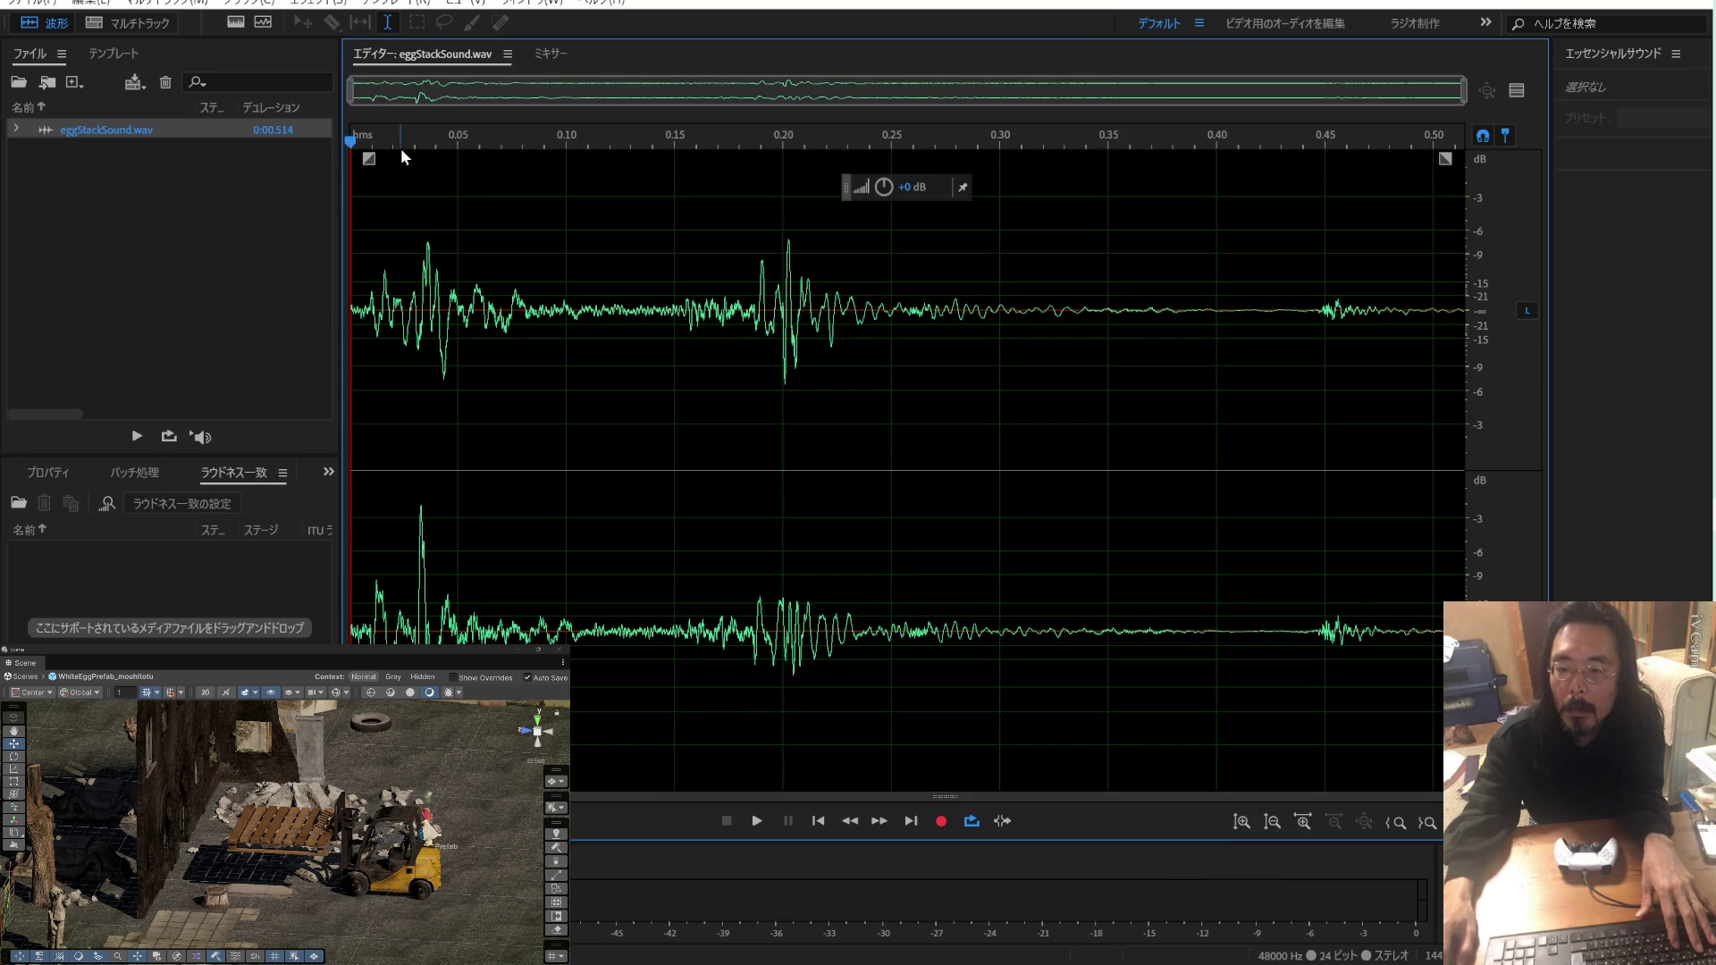
key(space)
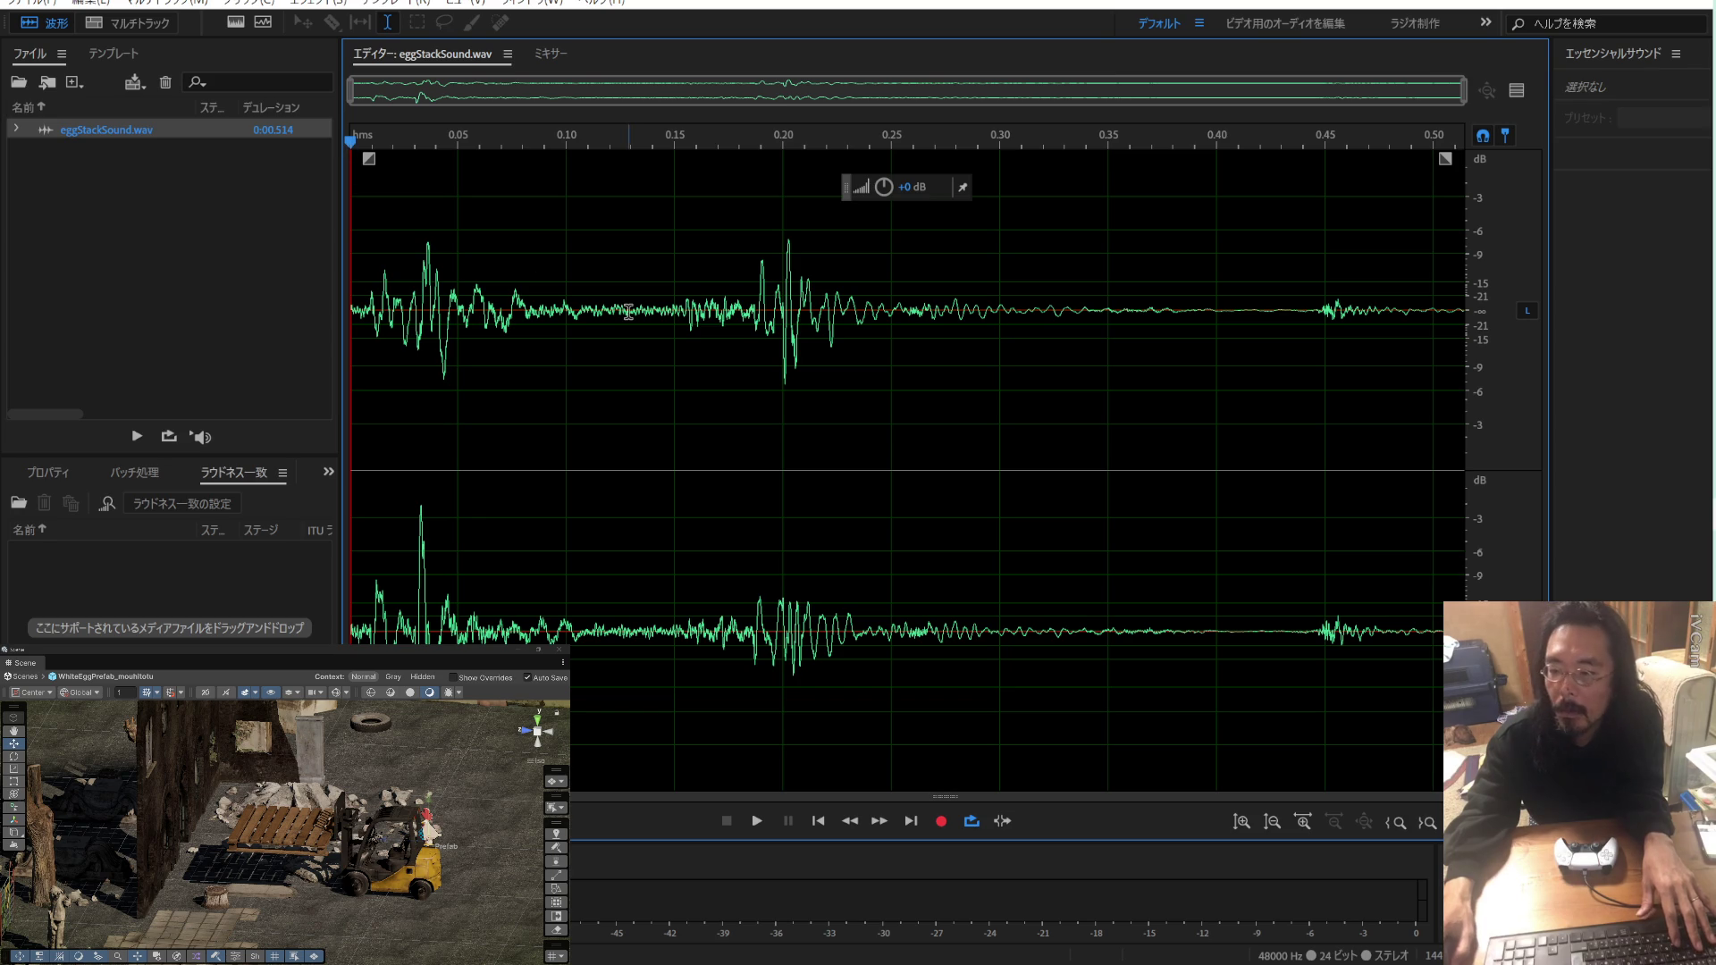
key(ctrl+a)
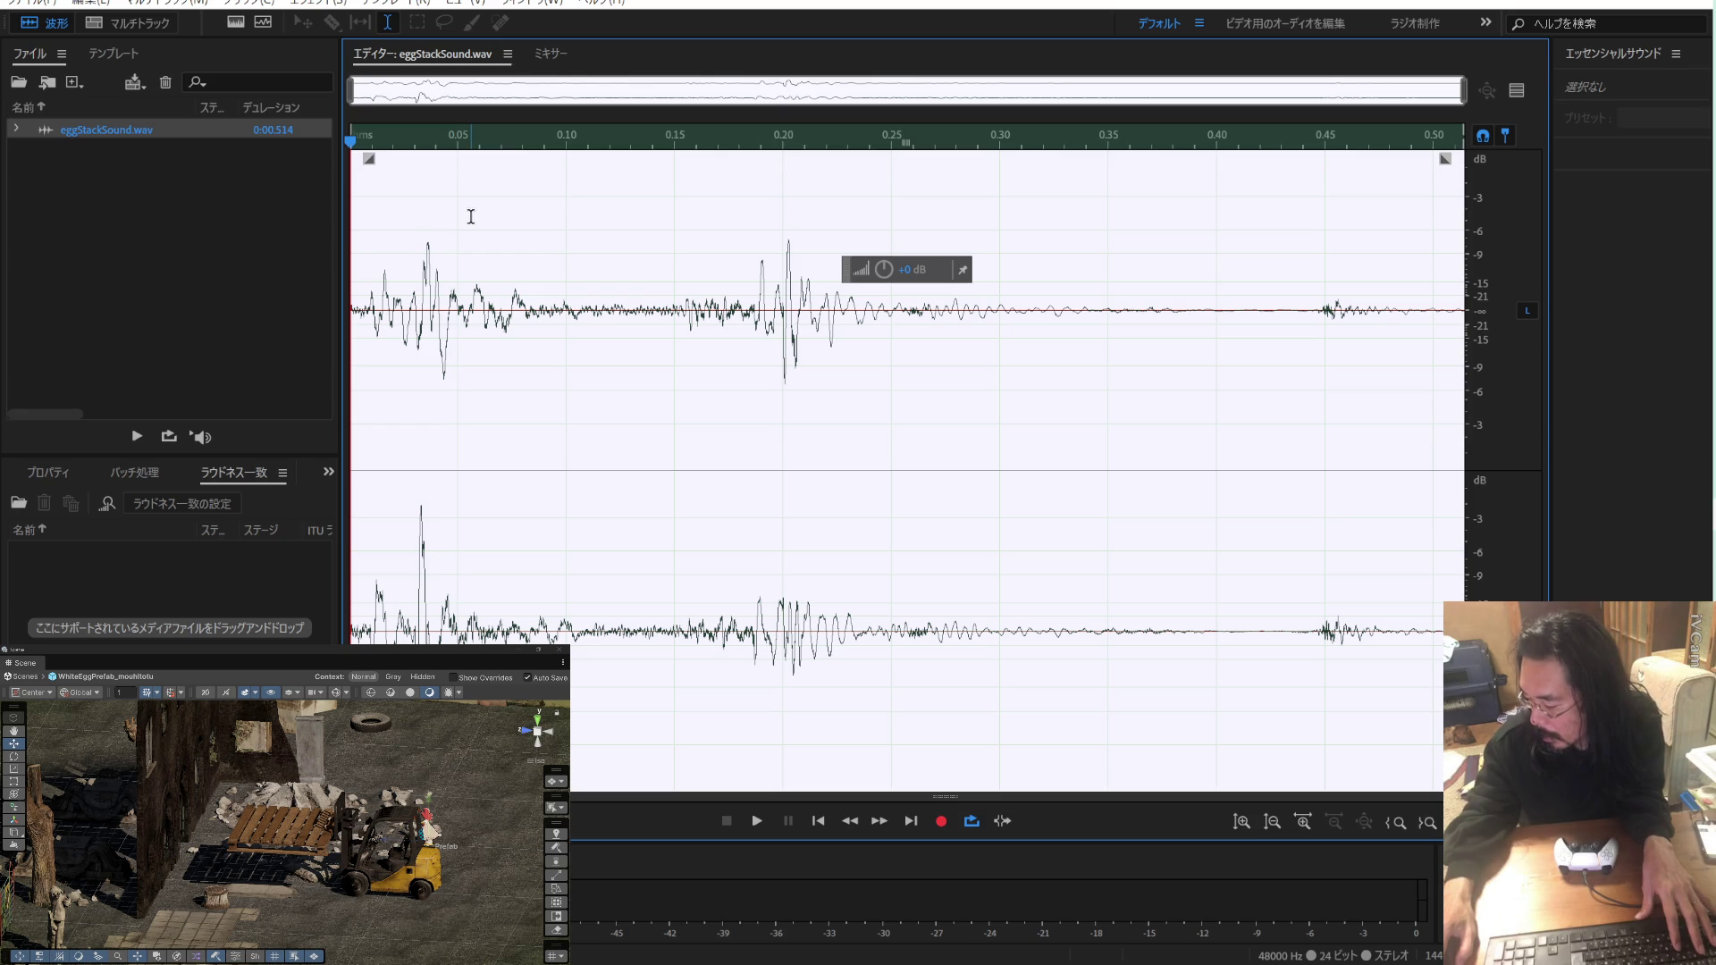
click(471, 217)
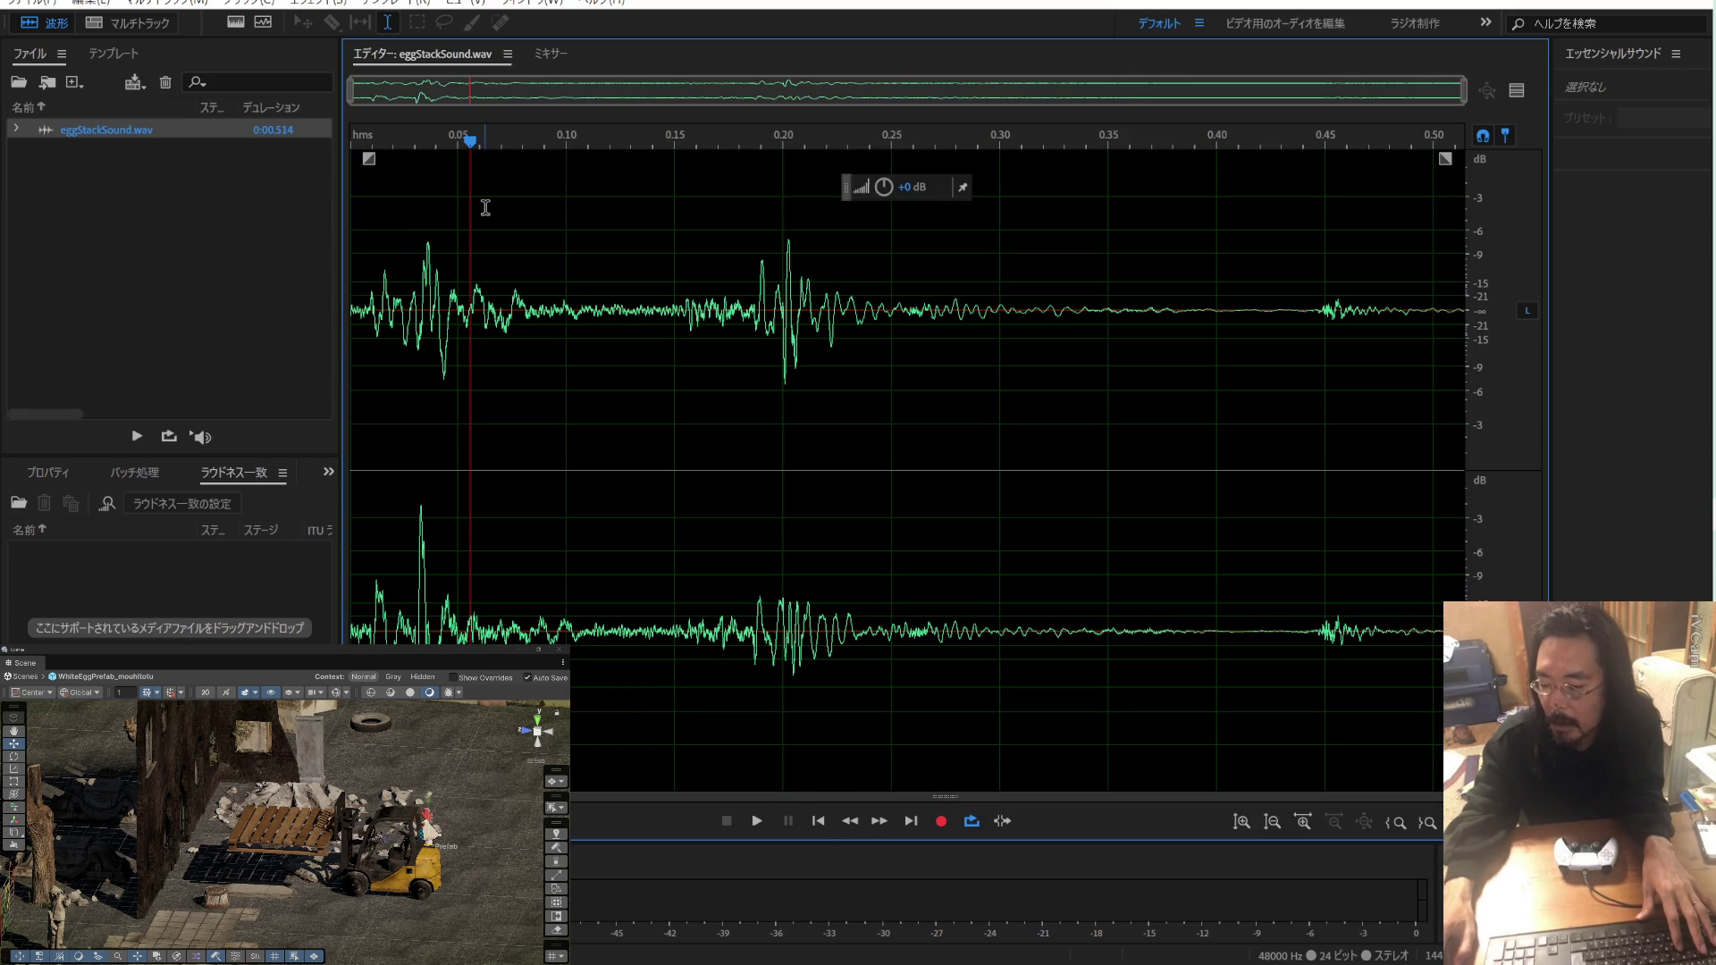
key(space)
click(342, 149)
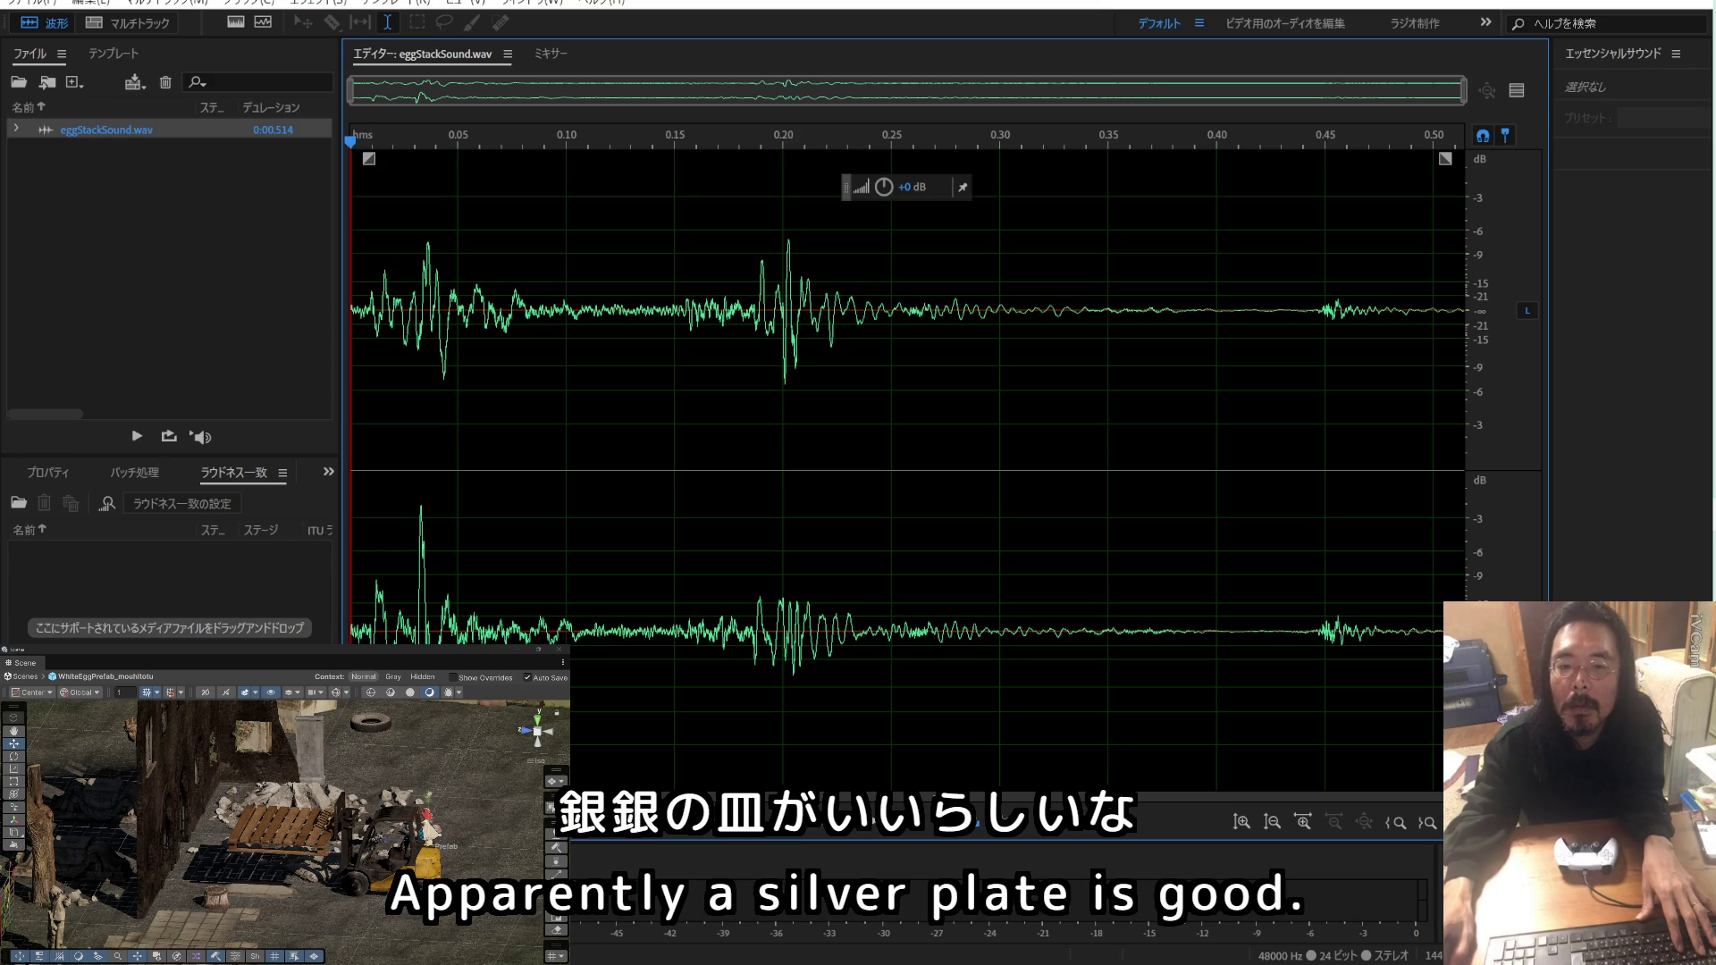
click(86, 4)
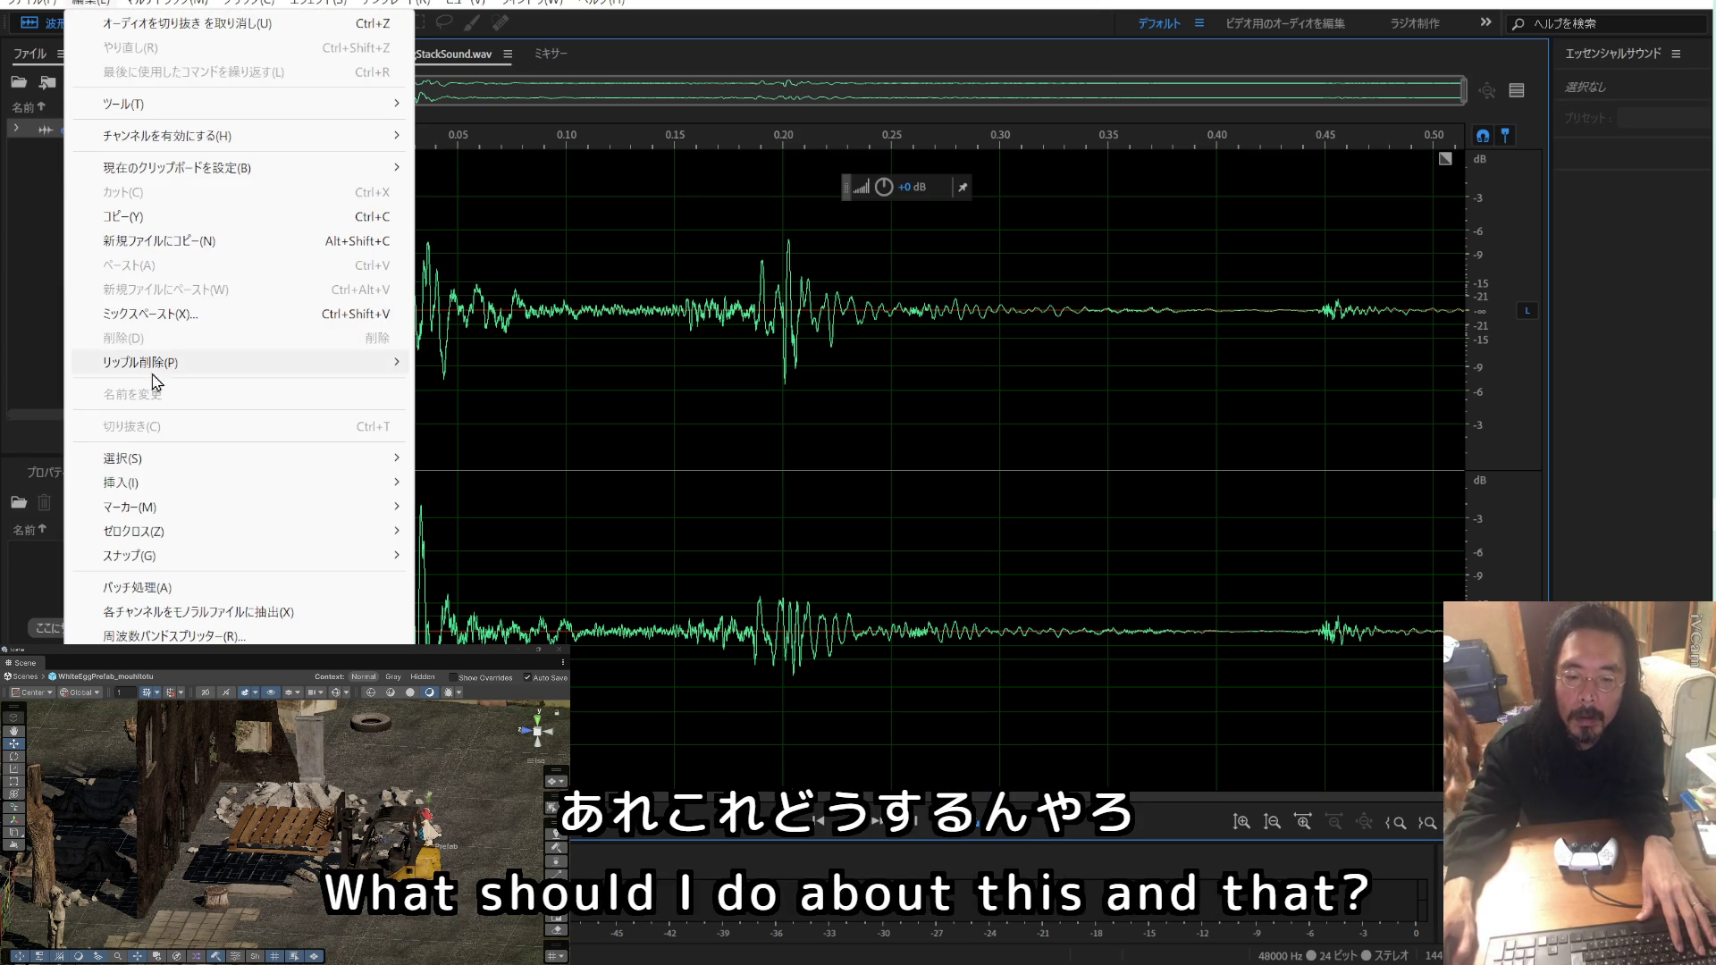
mouse_move(174, 479)
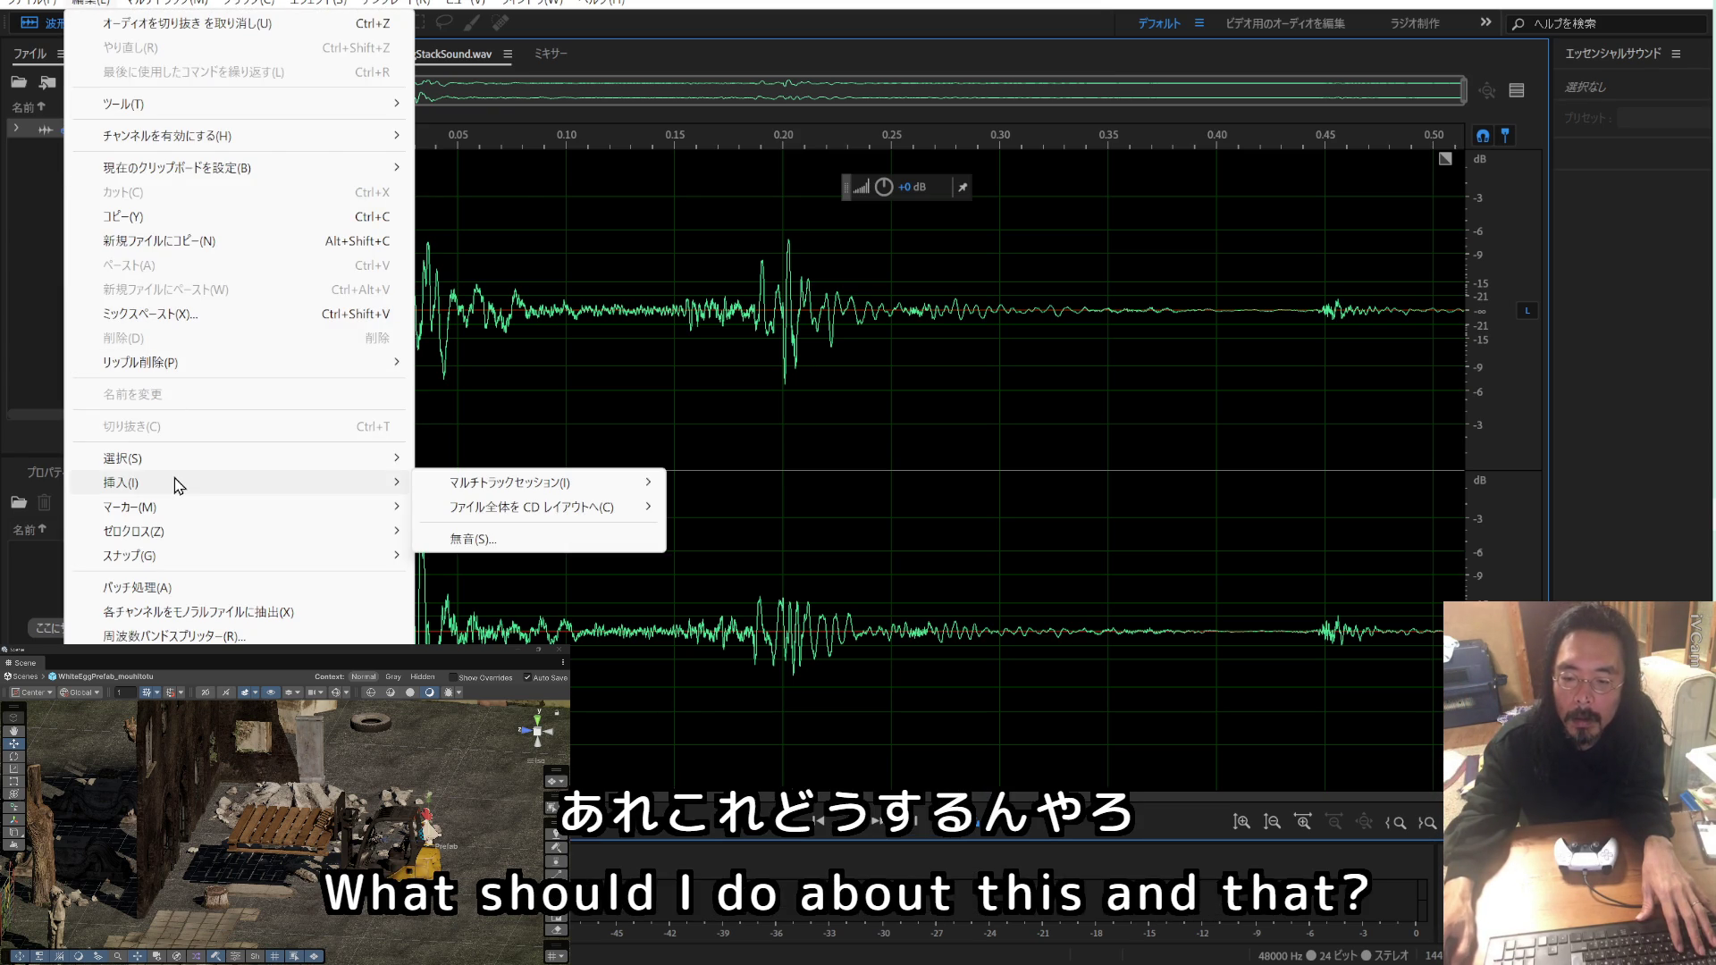
Insert 1 second of silence before the egg sound, play it back, and save eggStackSound.wav
click(471, 540)
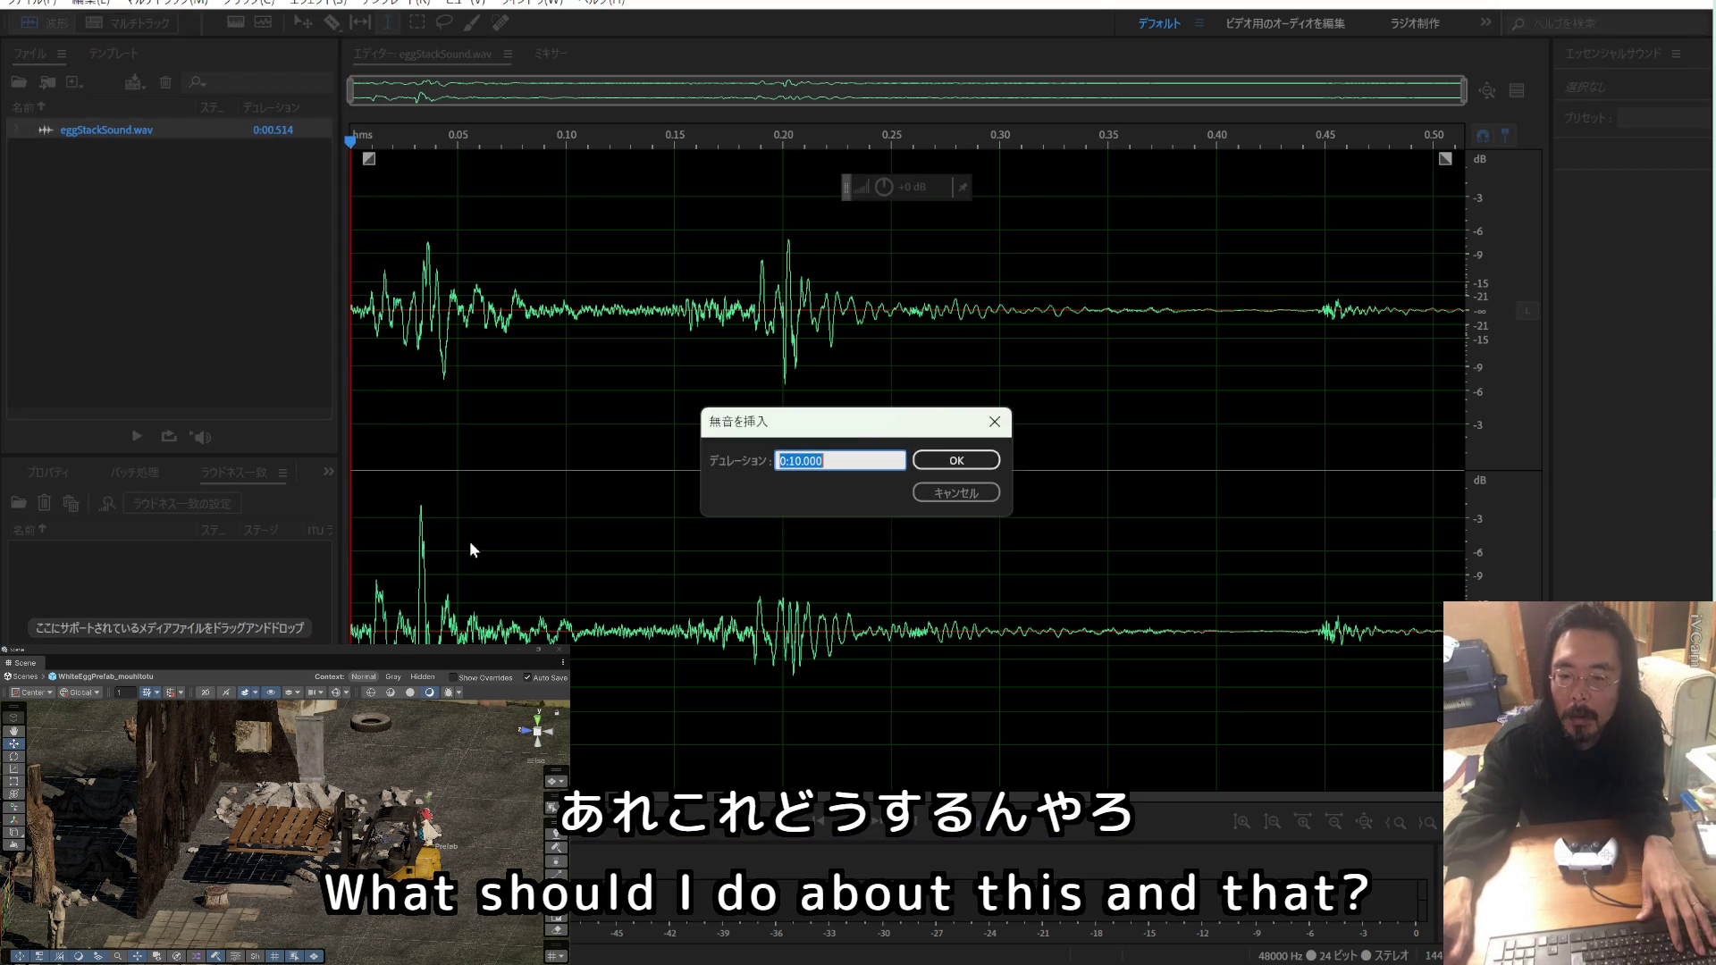
text(1)
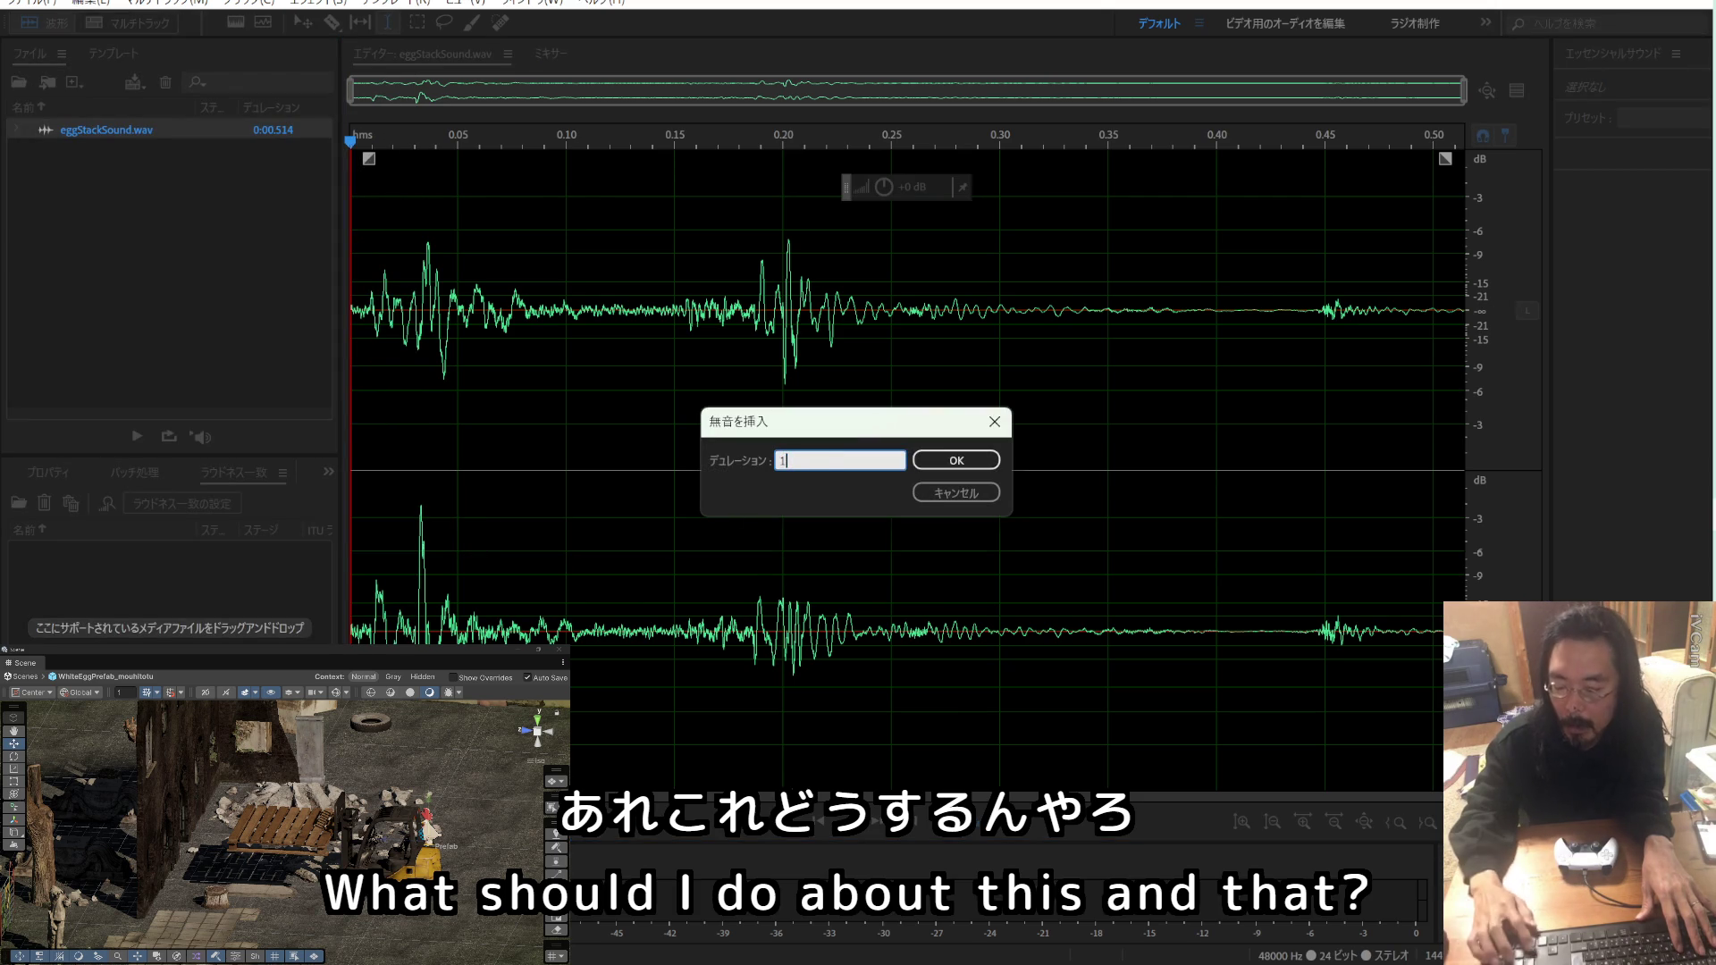
key(Return)
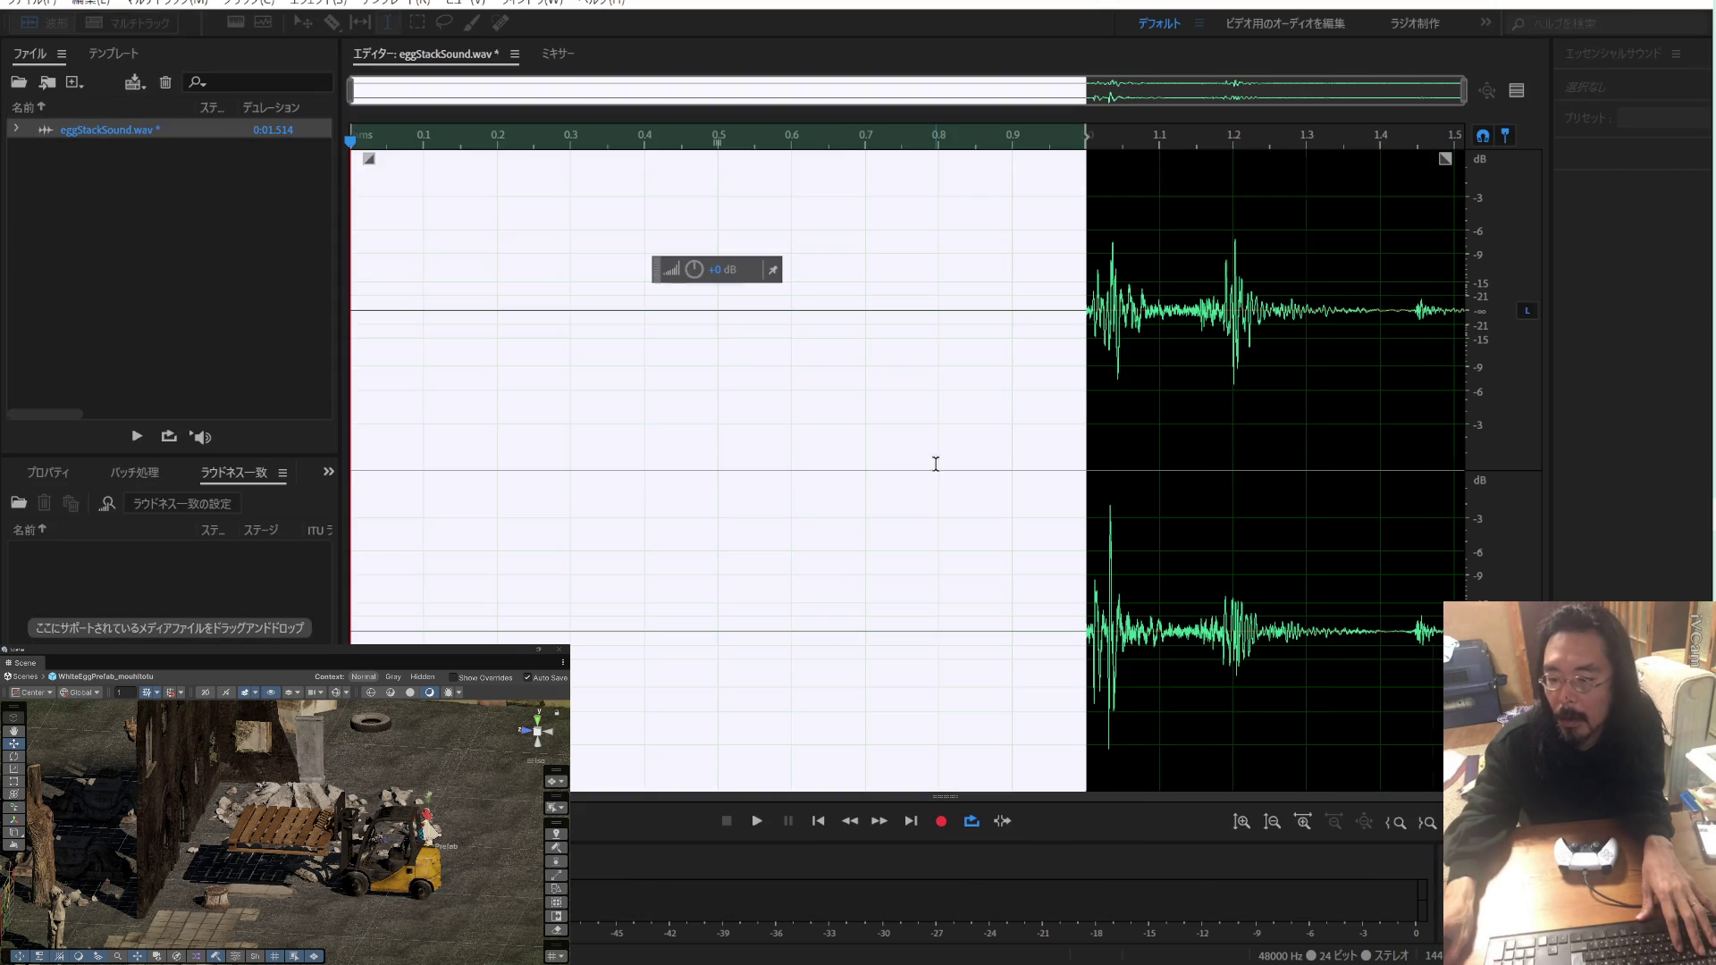
click(844, 460)
key(space)
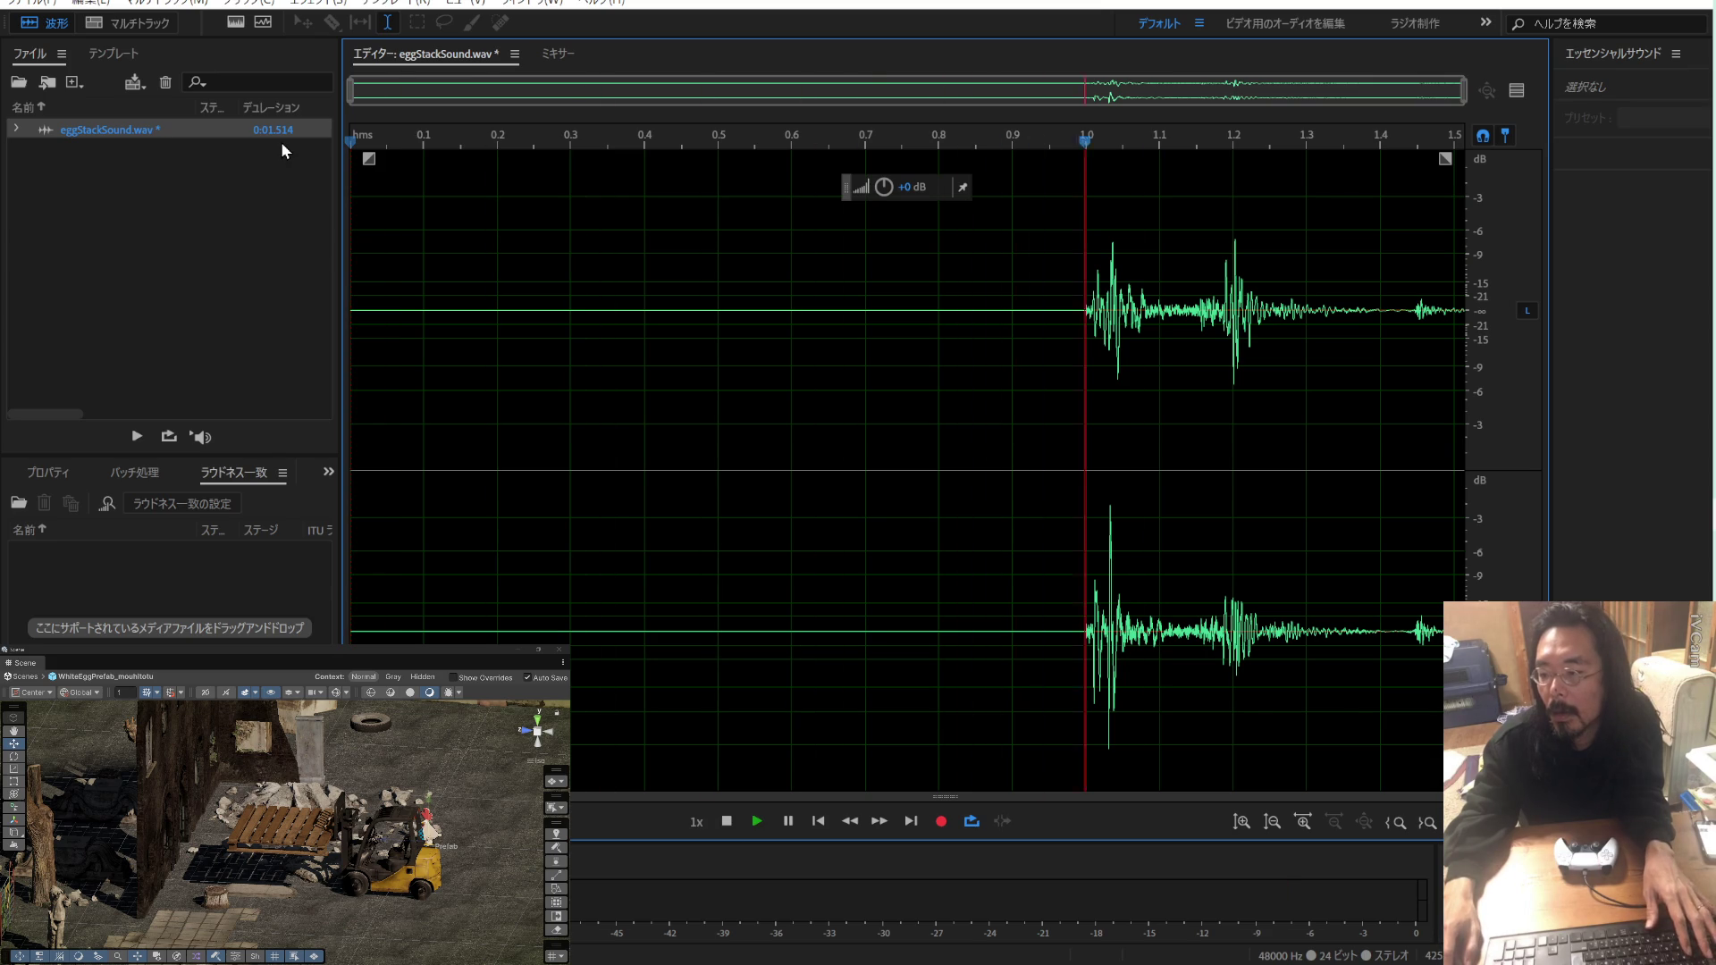
key(ctrl+s)
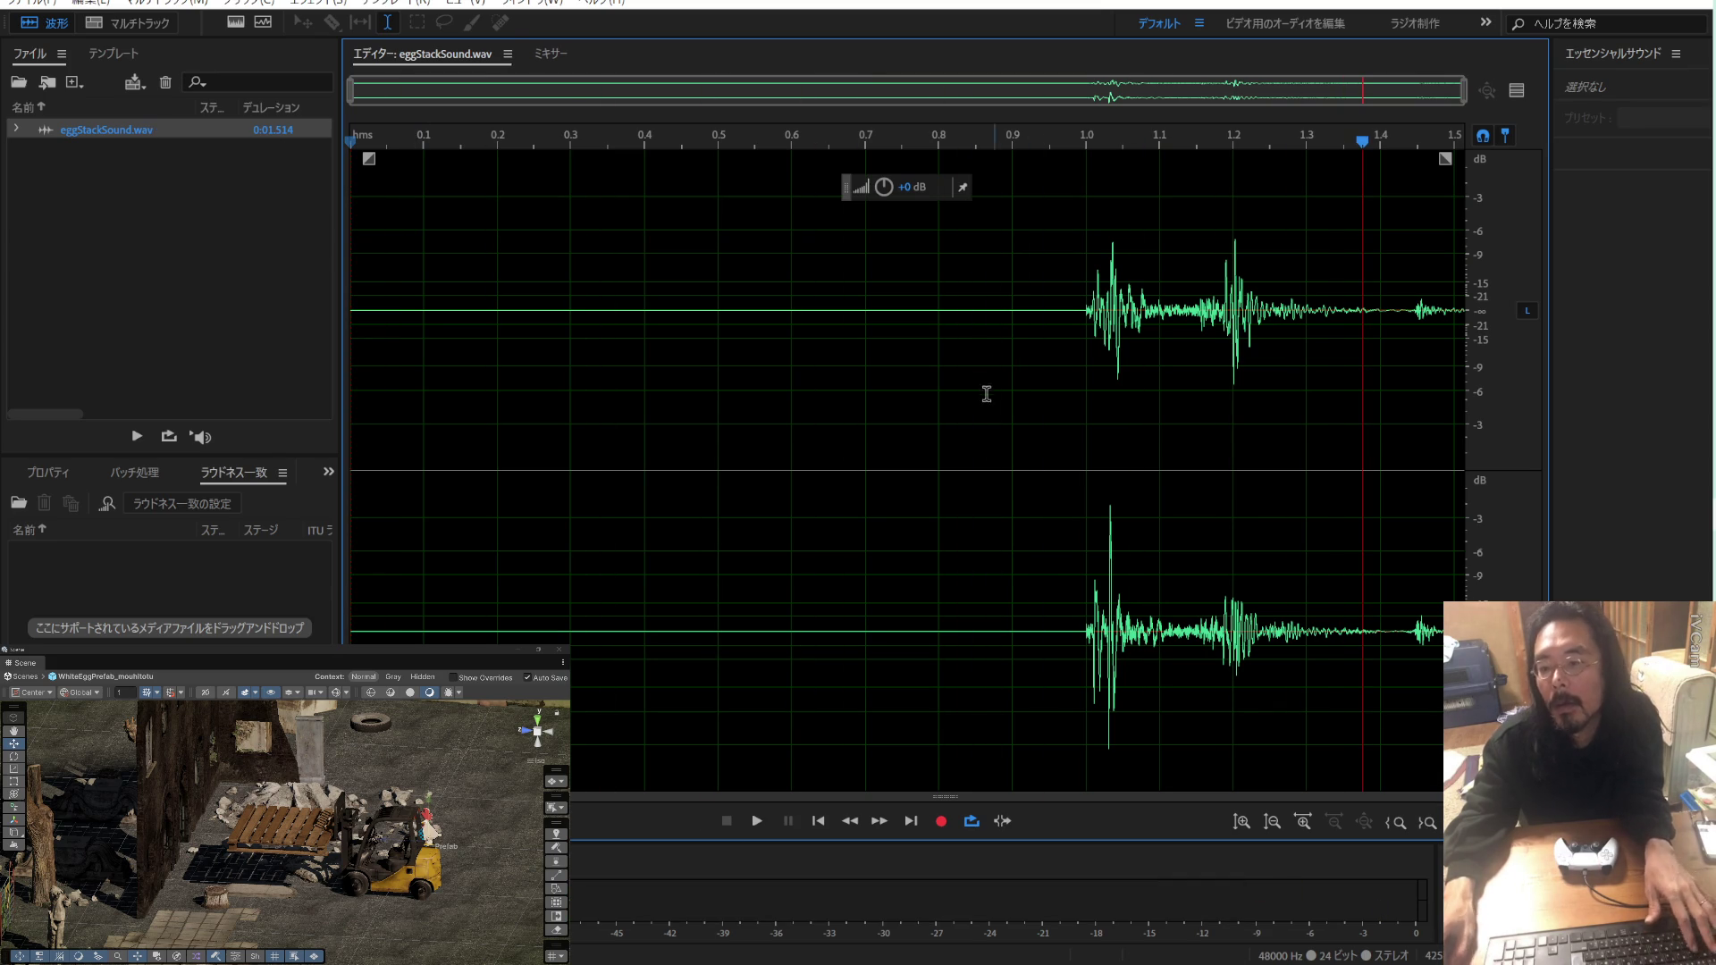
Run a quick Play test in Unity to hear the padded egg sound
key(alt+Tab)
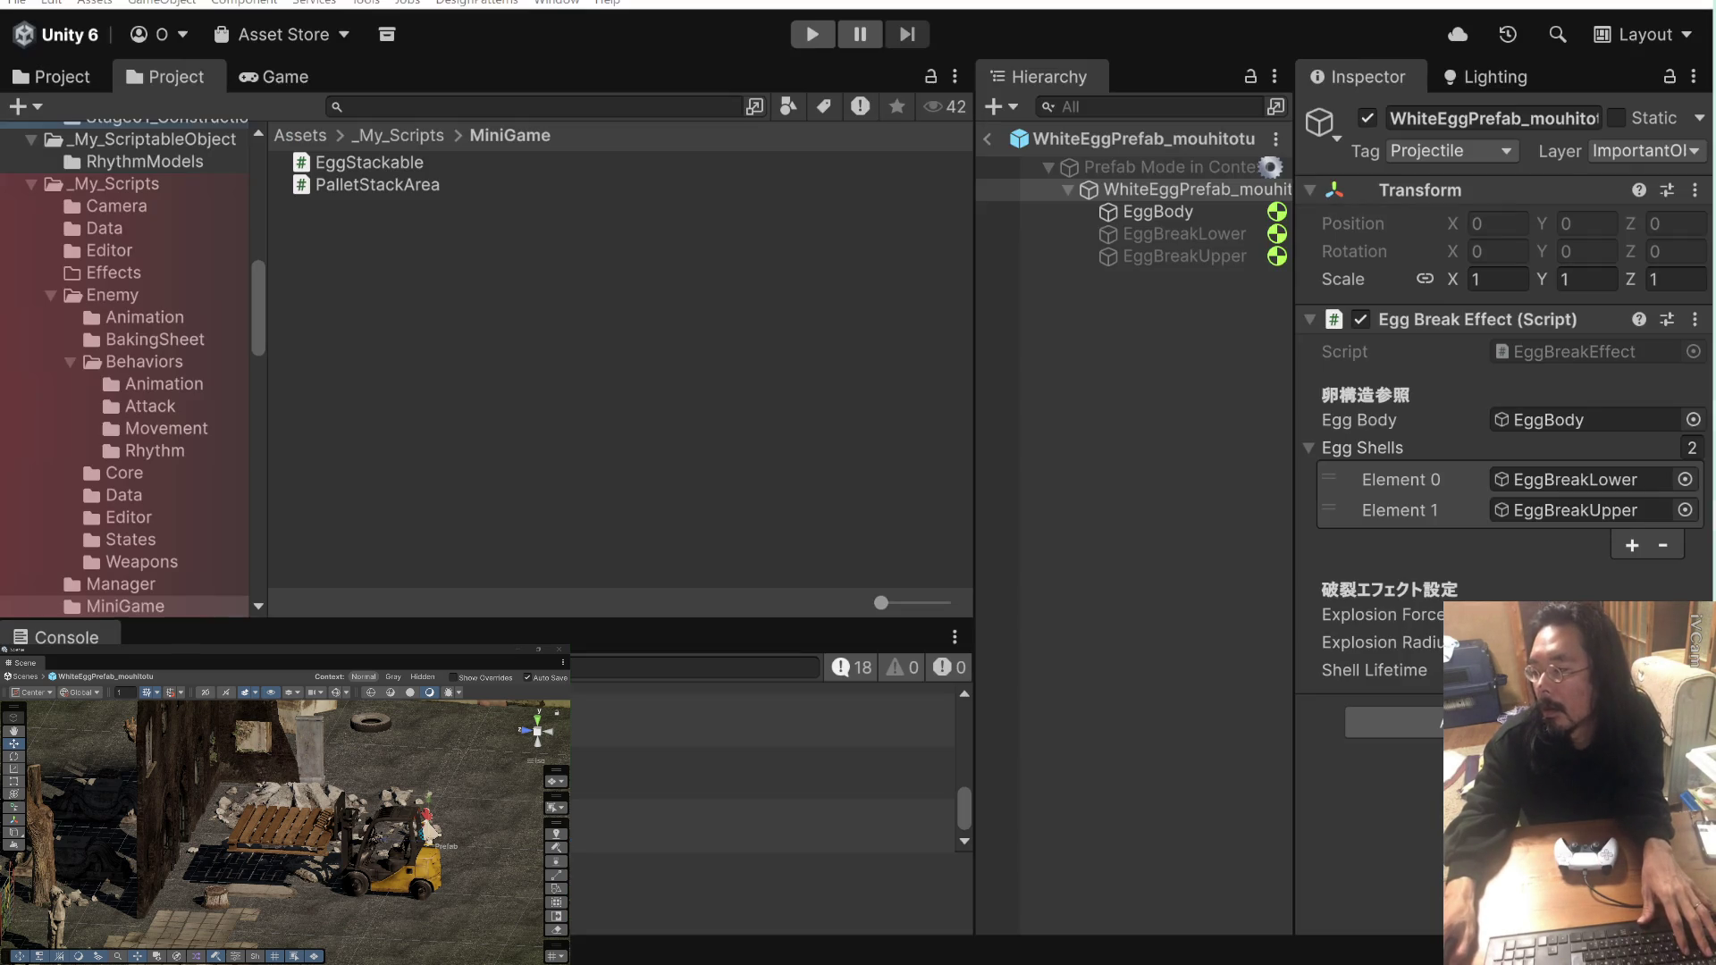
click(821, 41)
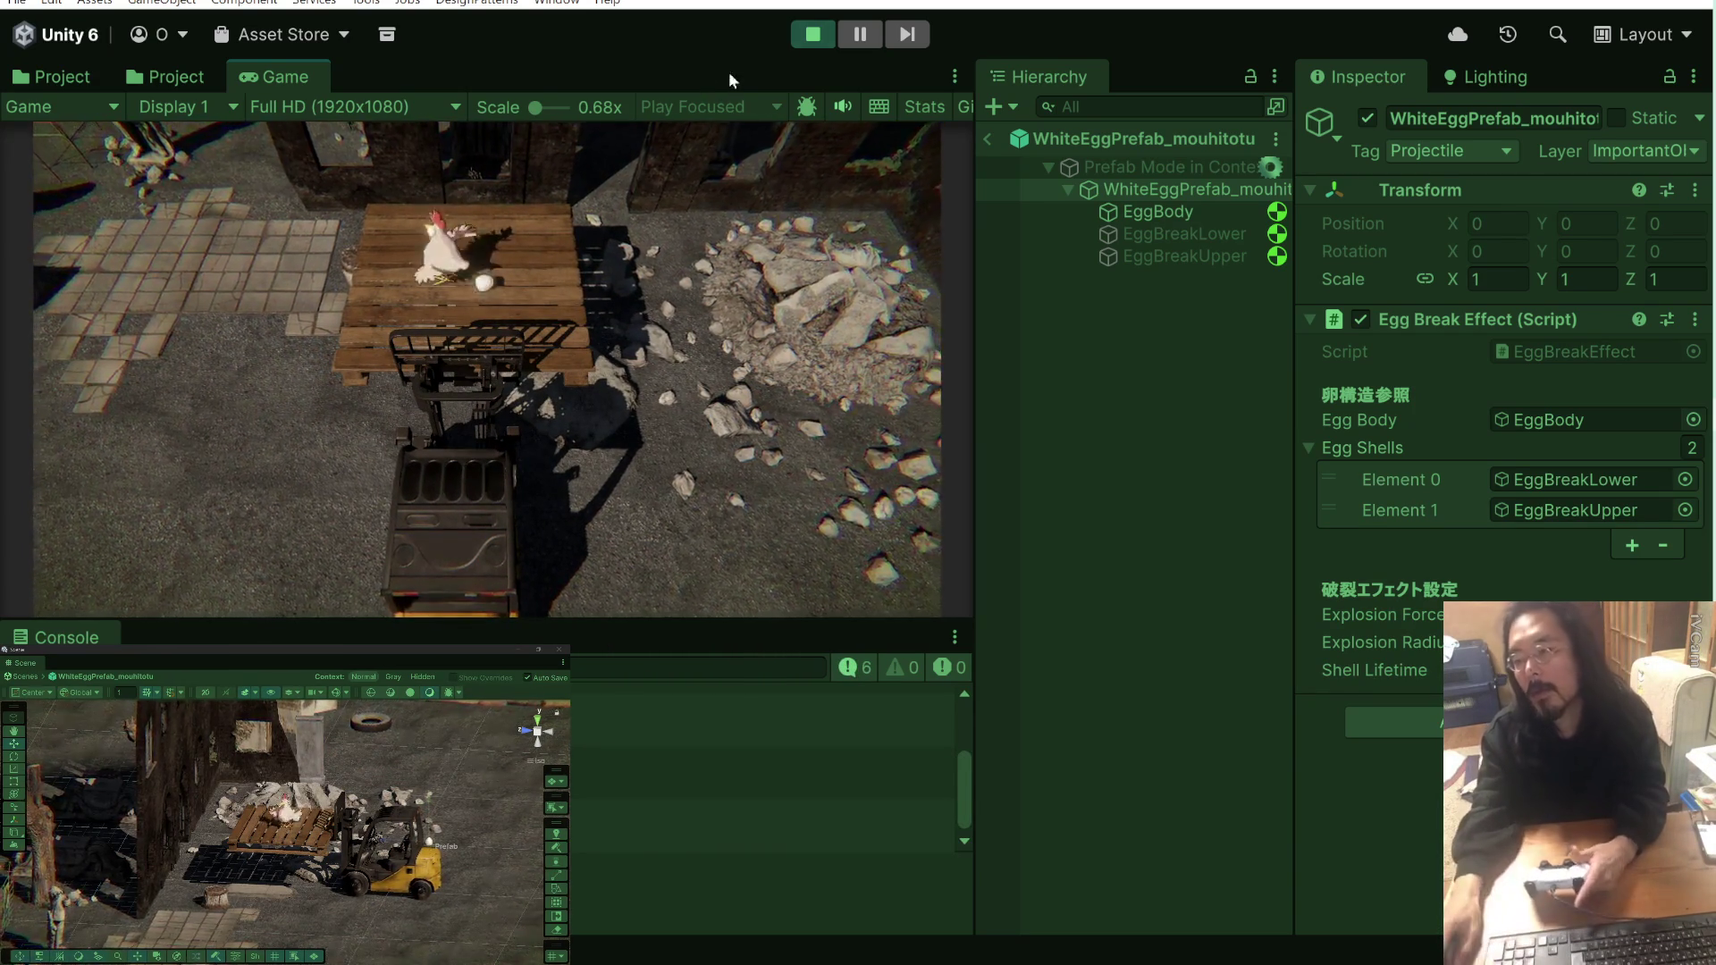
click(804, 32)
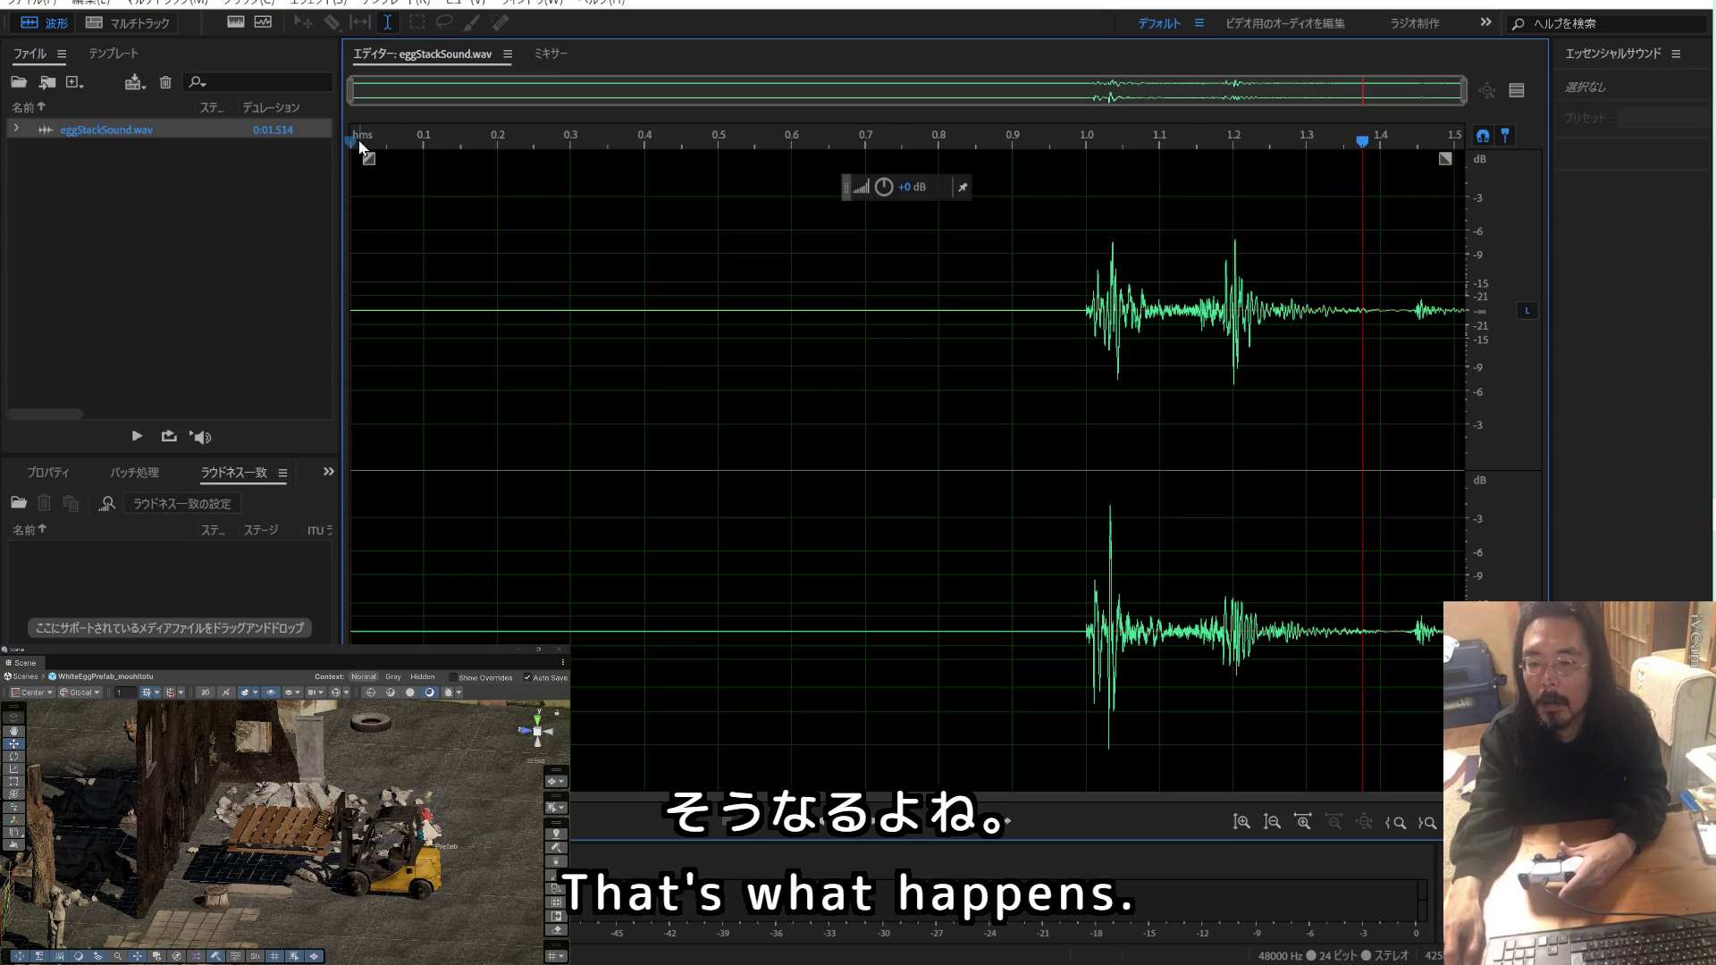
Delete the leading silence from eggStackSound.wav, returning it to 0.514 s, and save
mouse_move(354, 139)
mouse_down()
mouse_move(814, 140)
mouse_move(777, 148)
mouse_up()
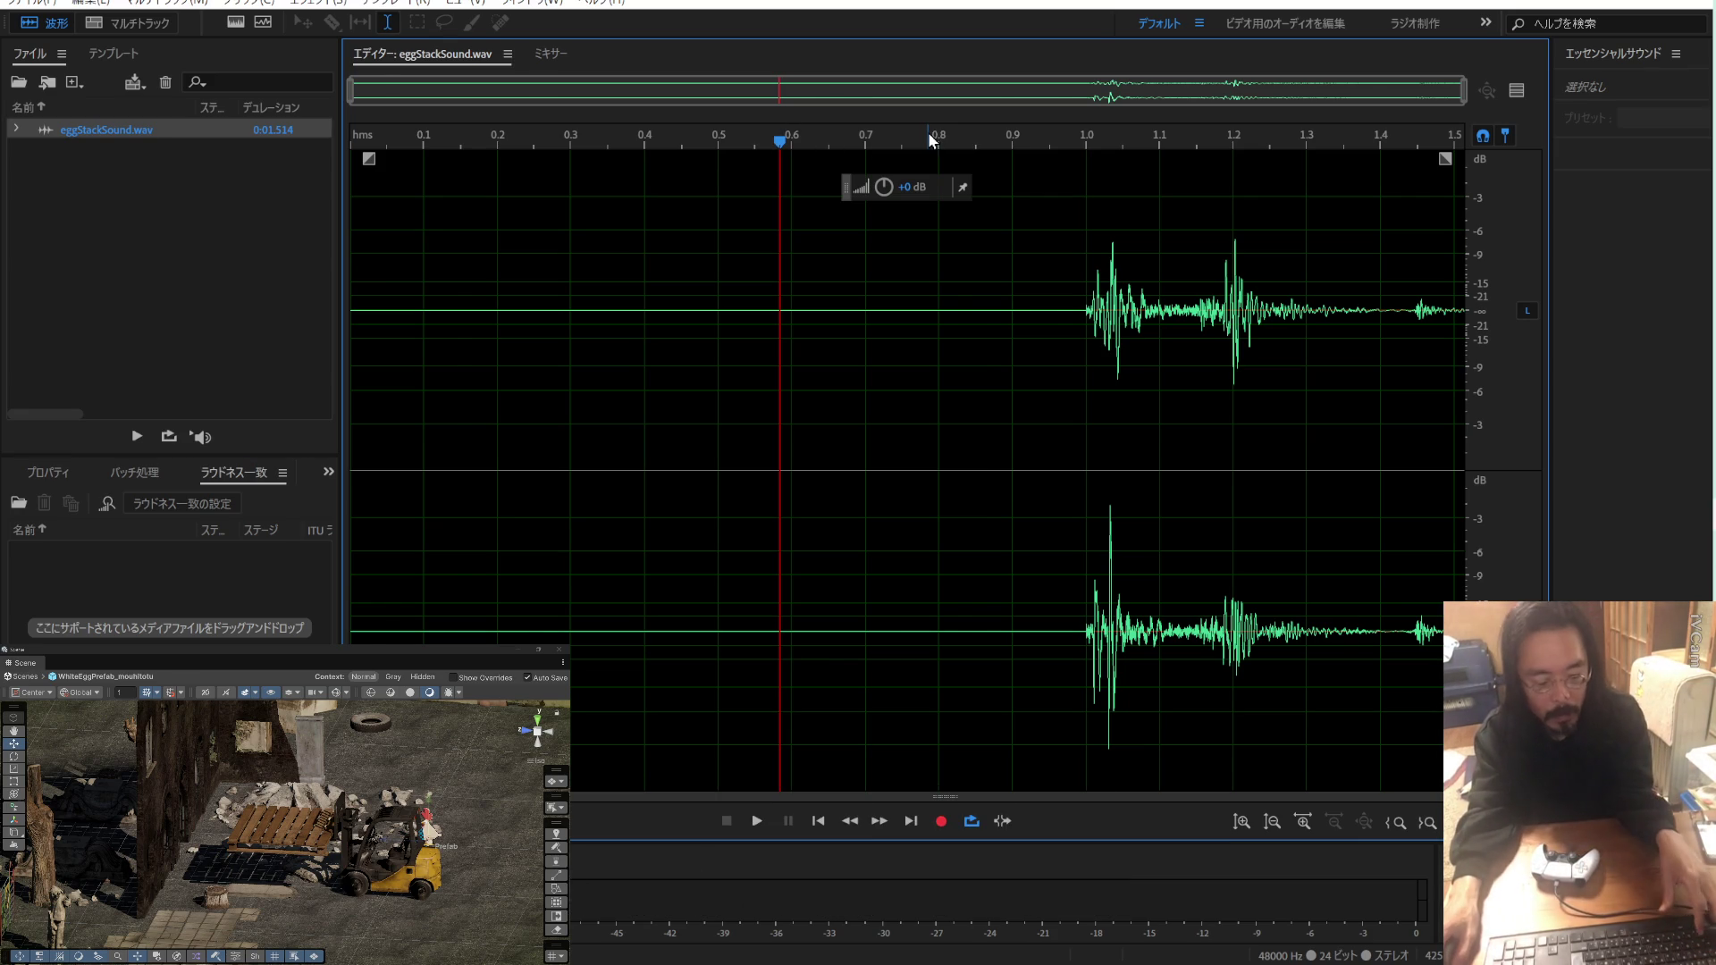
key(Delete)
key(ctrl+s)
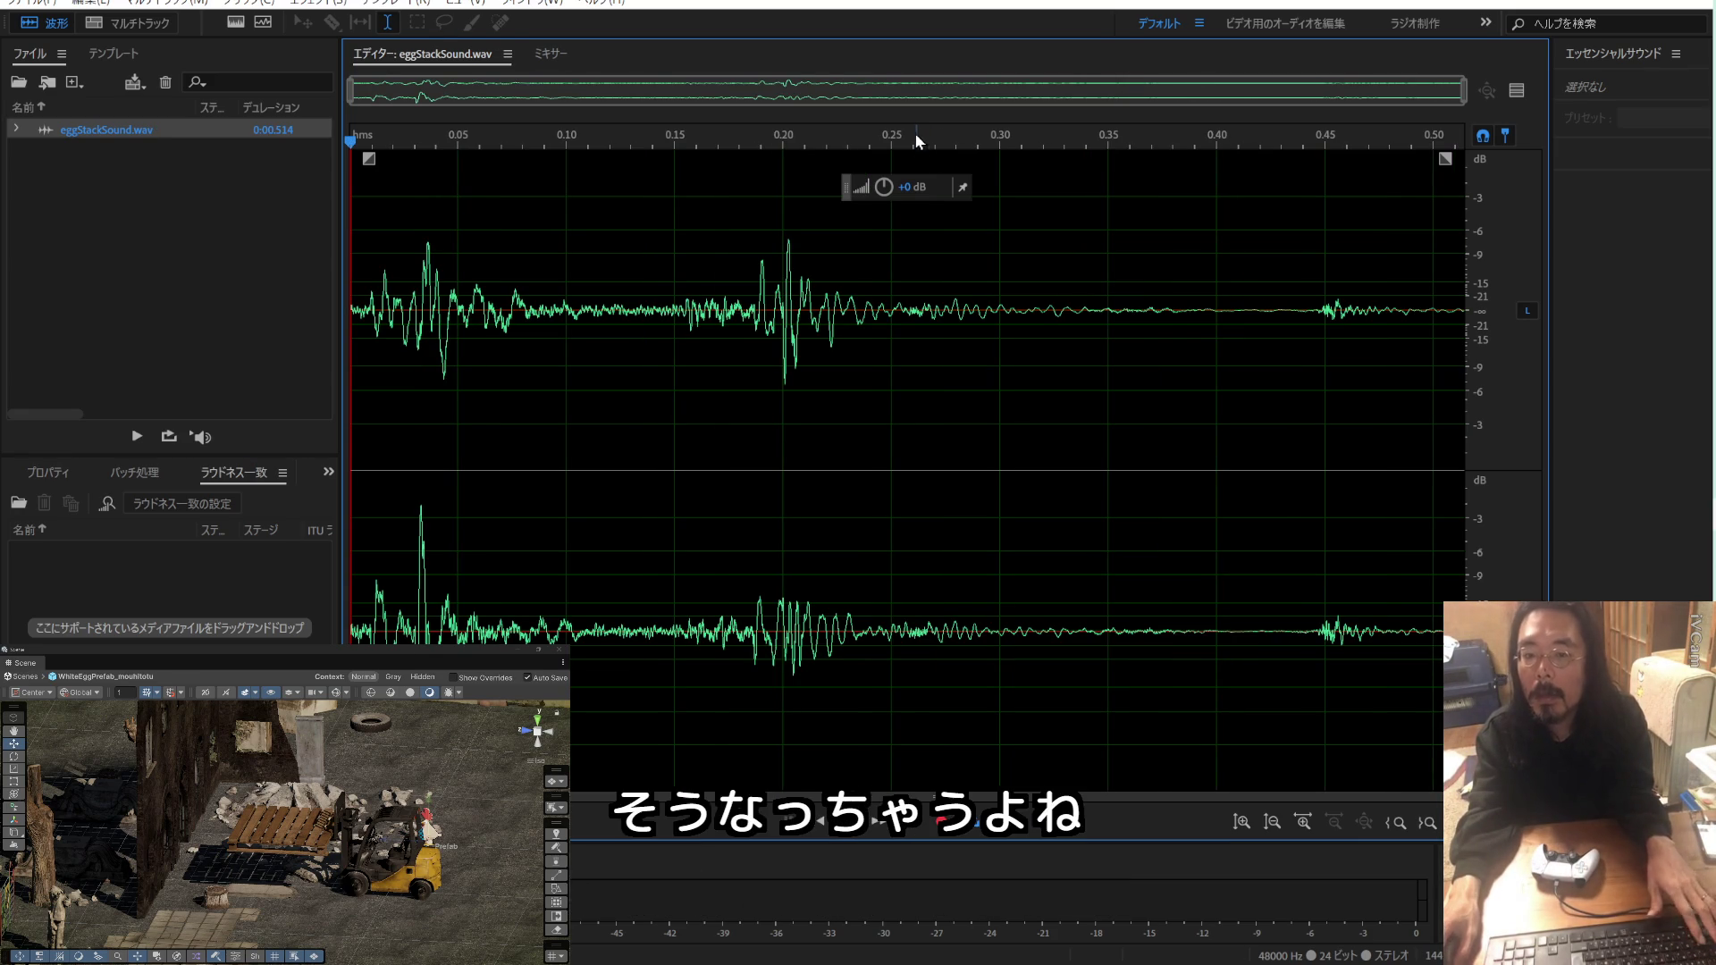
key(alt+Tab)
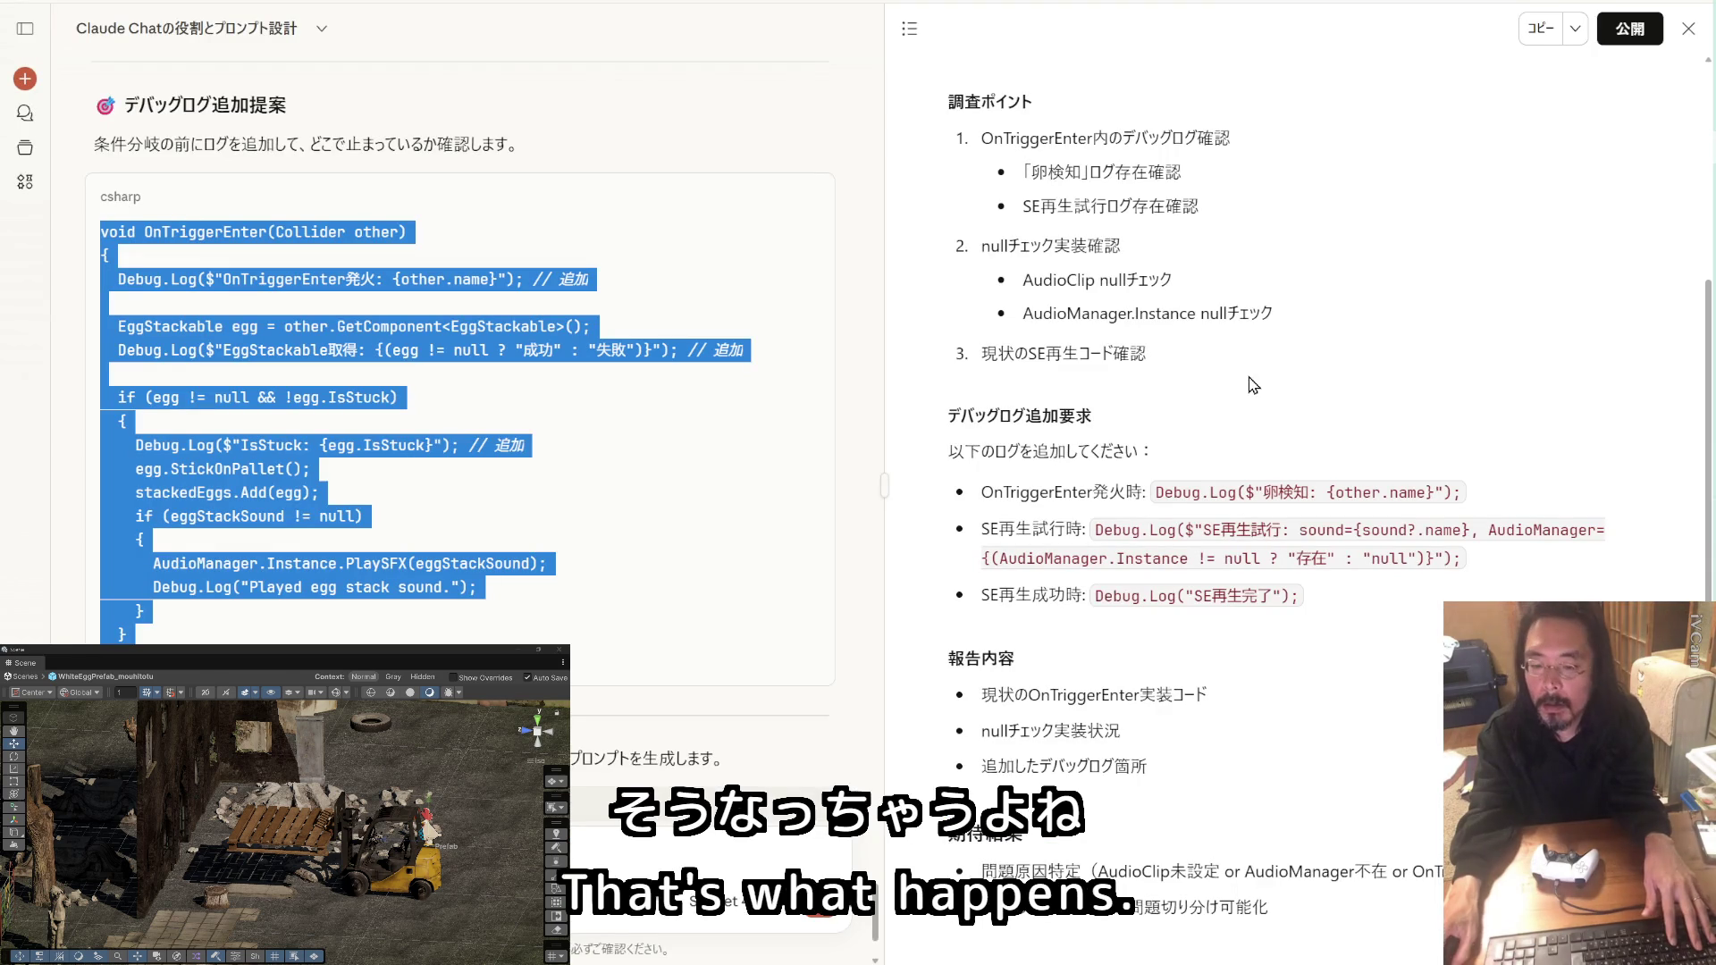
Replace the Claude message box contents with pasted text and finish the Japanese input
key(alt+Tab)
key(alt+Tab)
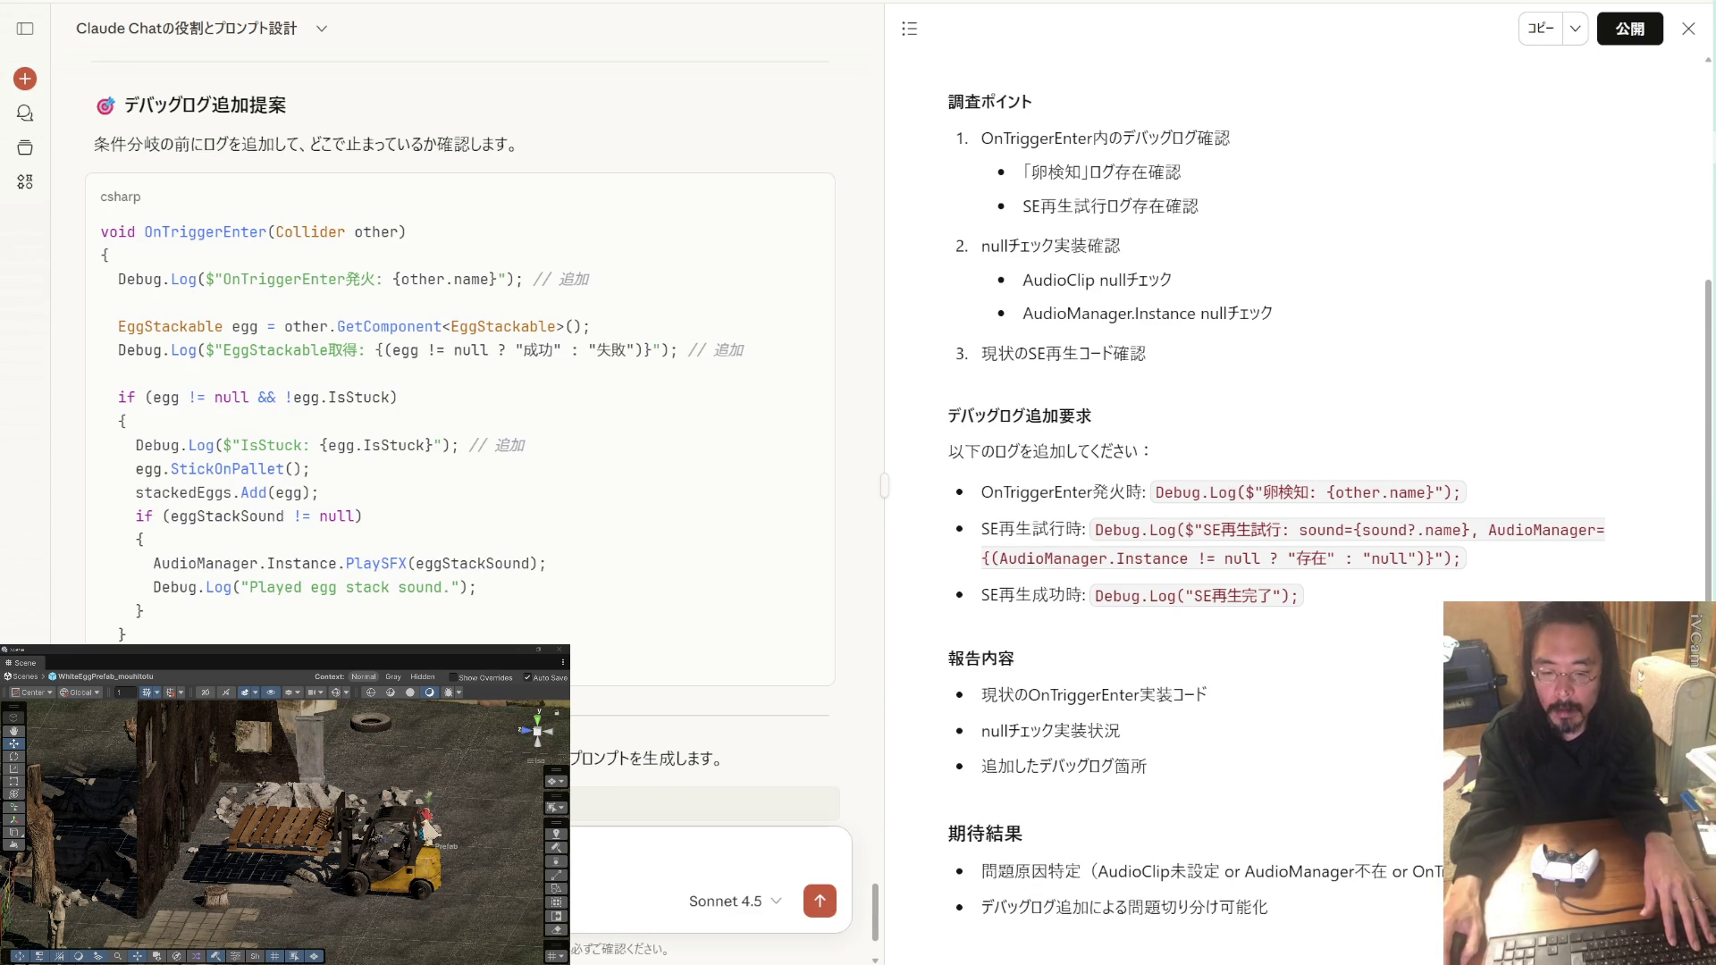
key(BackSpace)
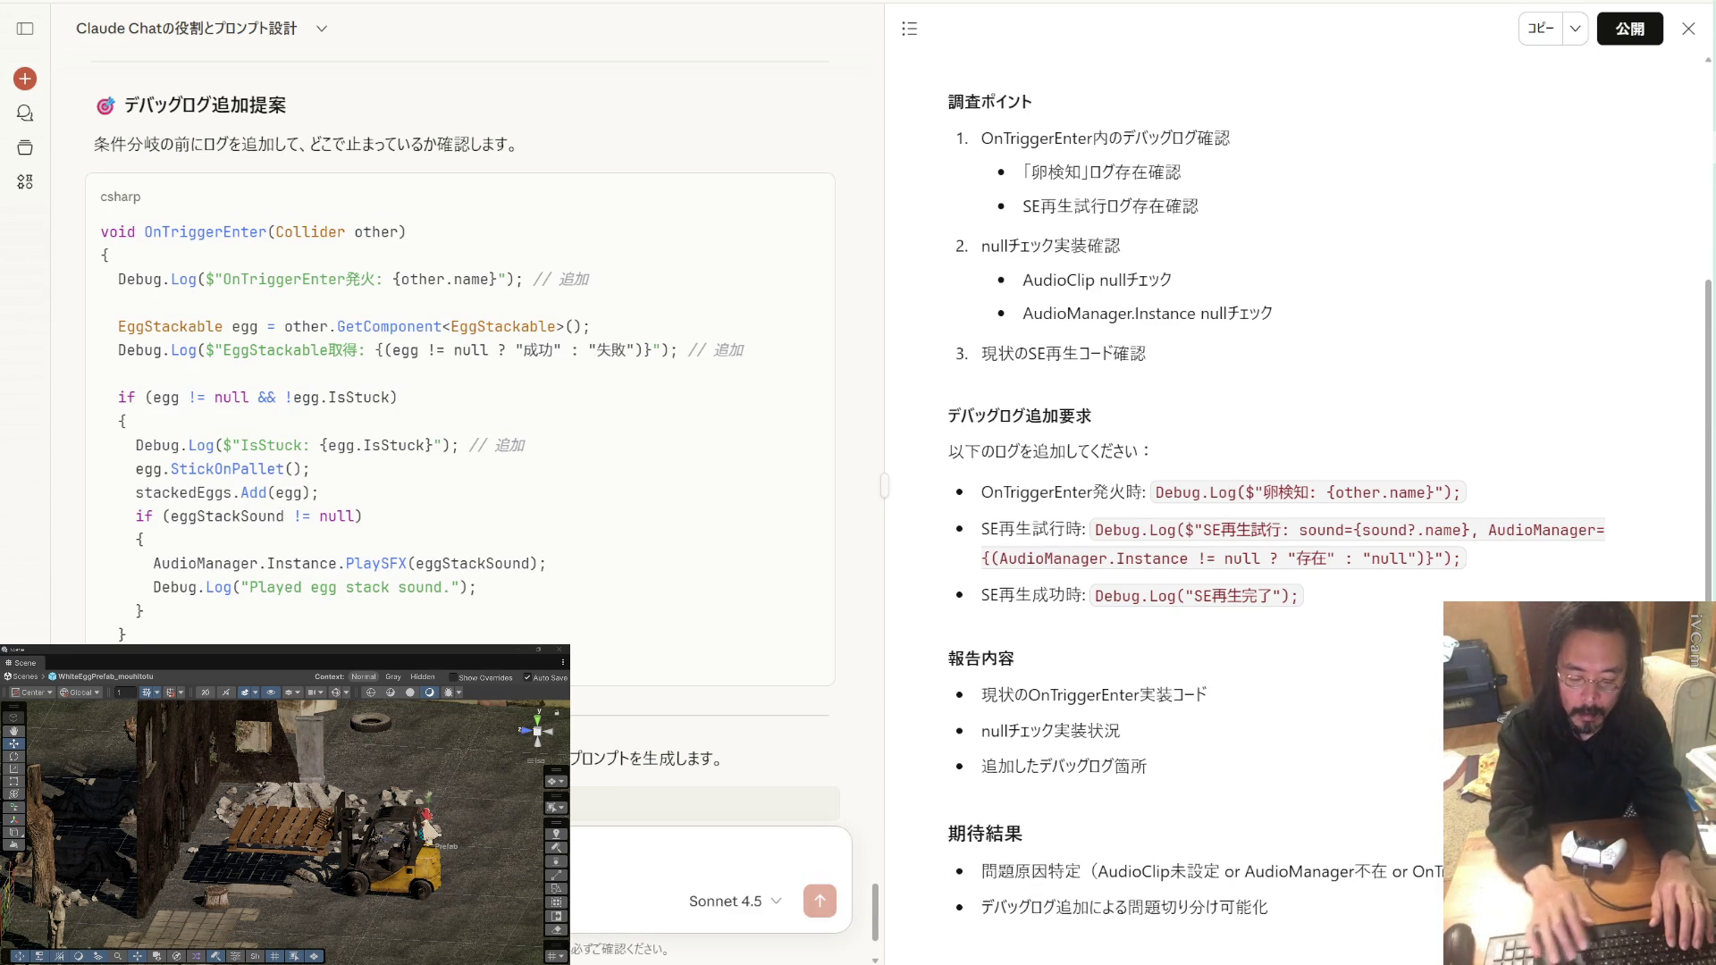
key(ctrl+v)
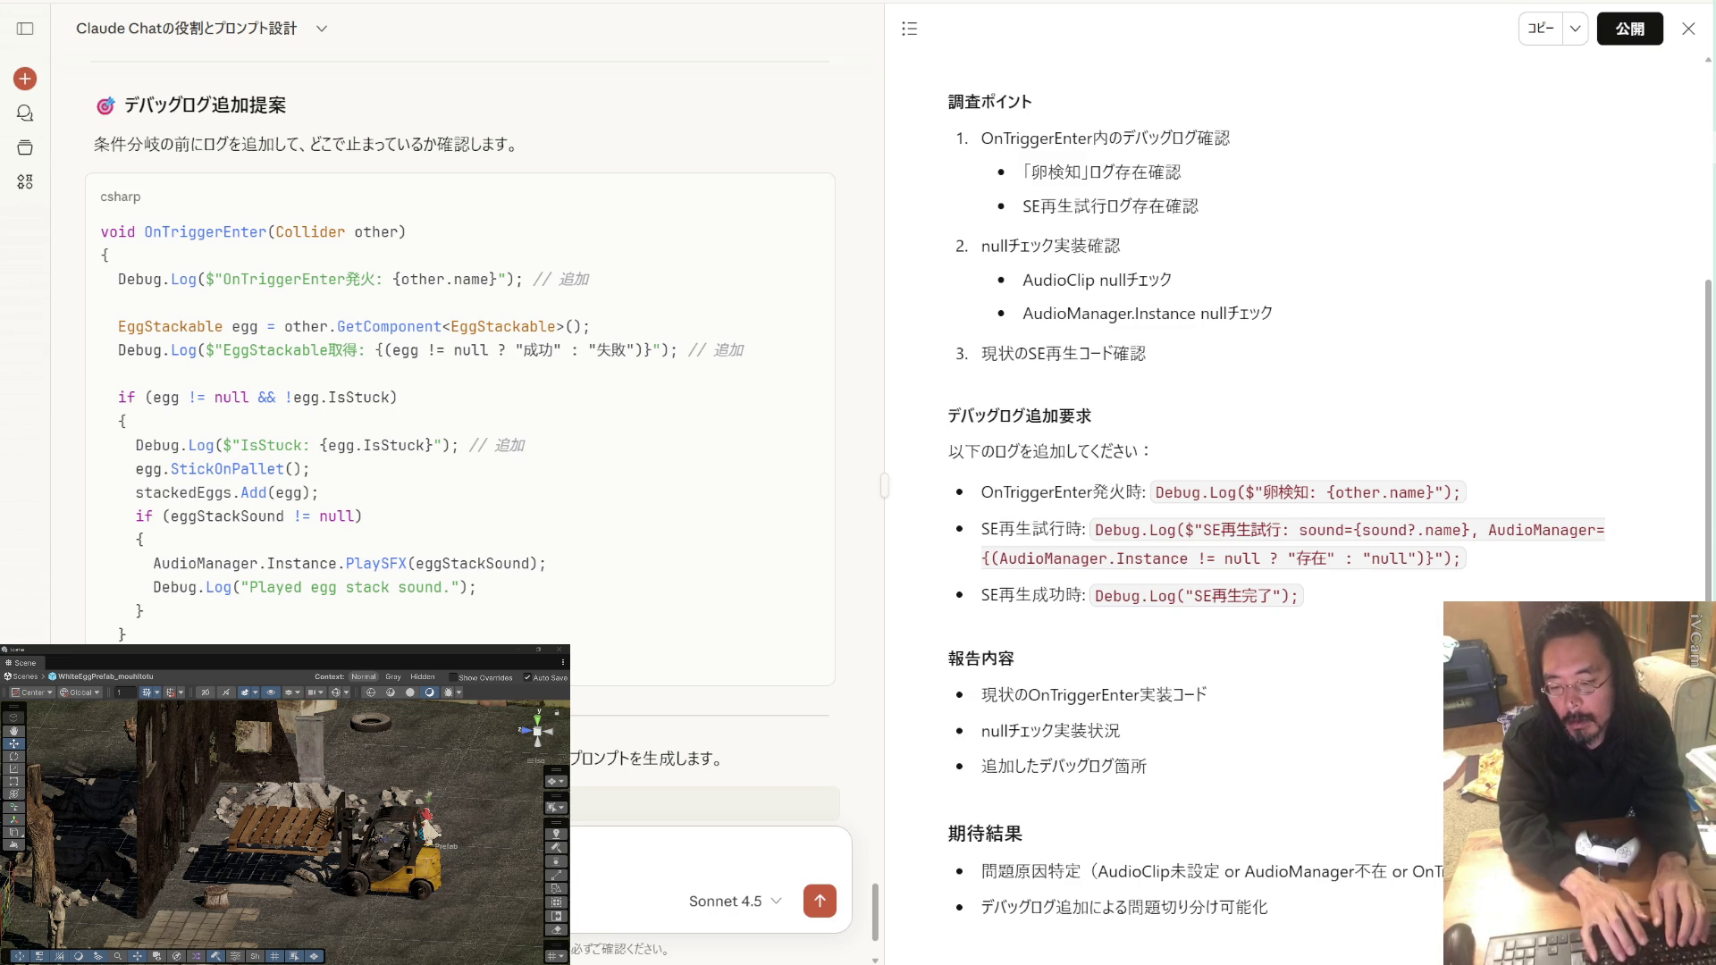
text(ru)
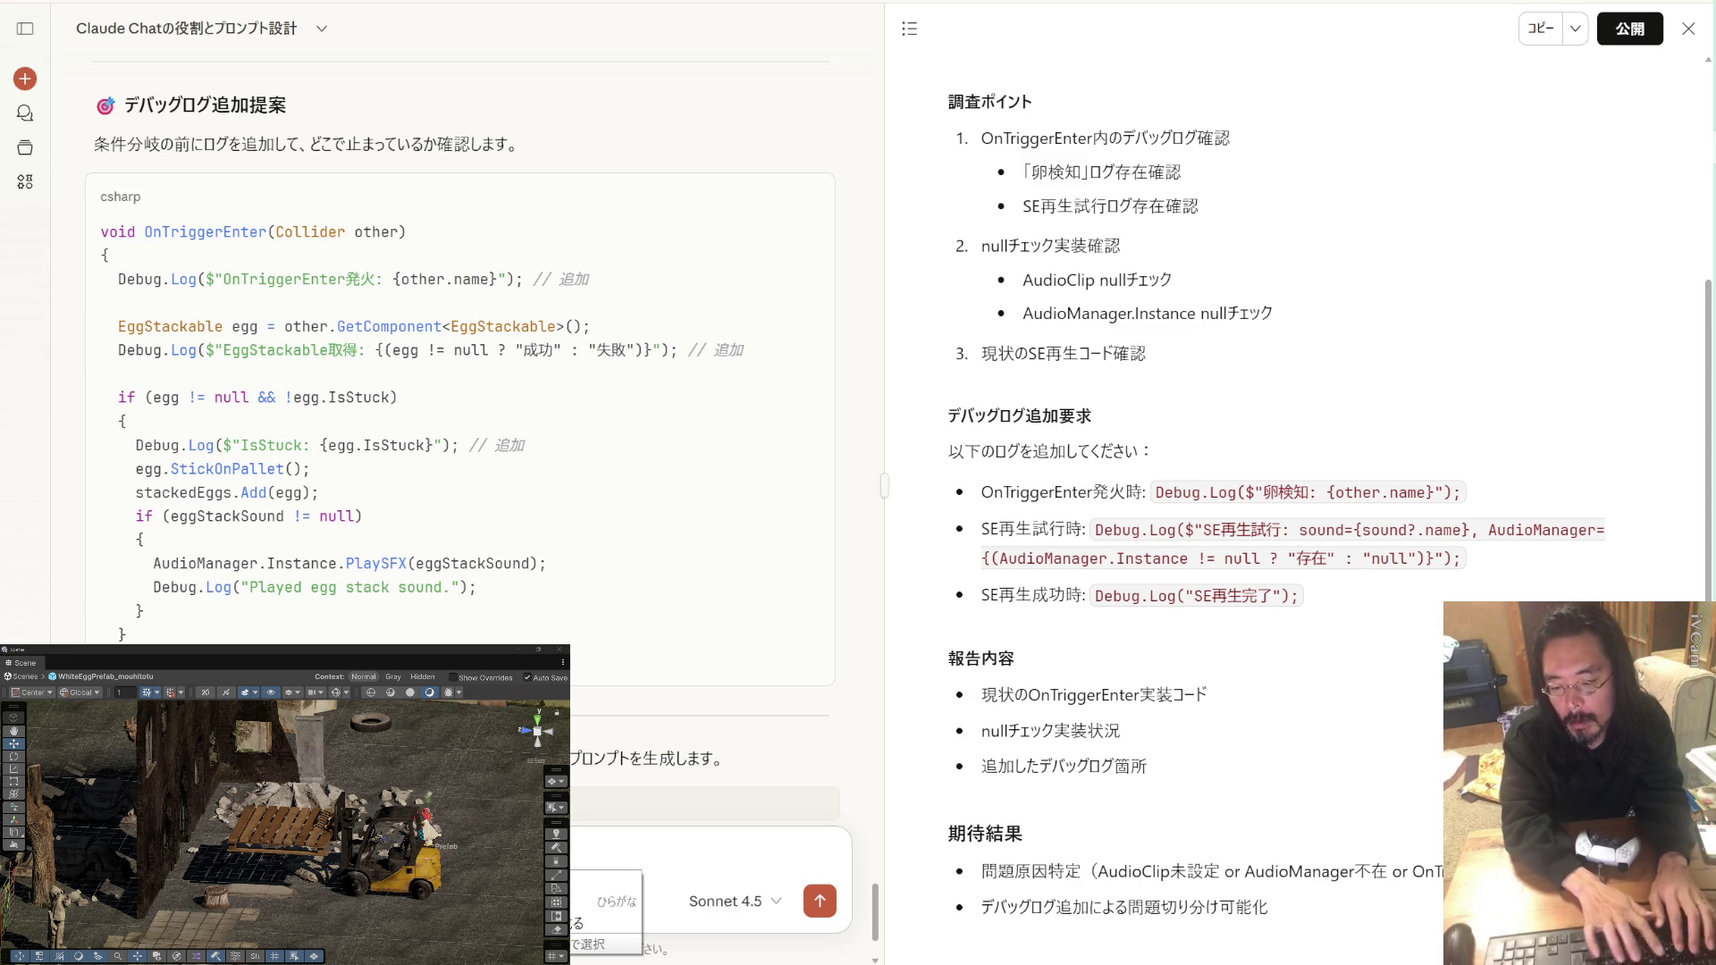
key(Return)
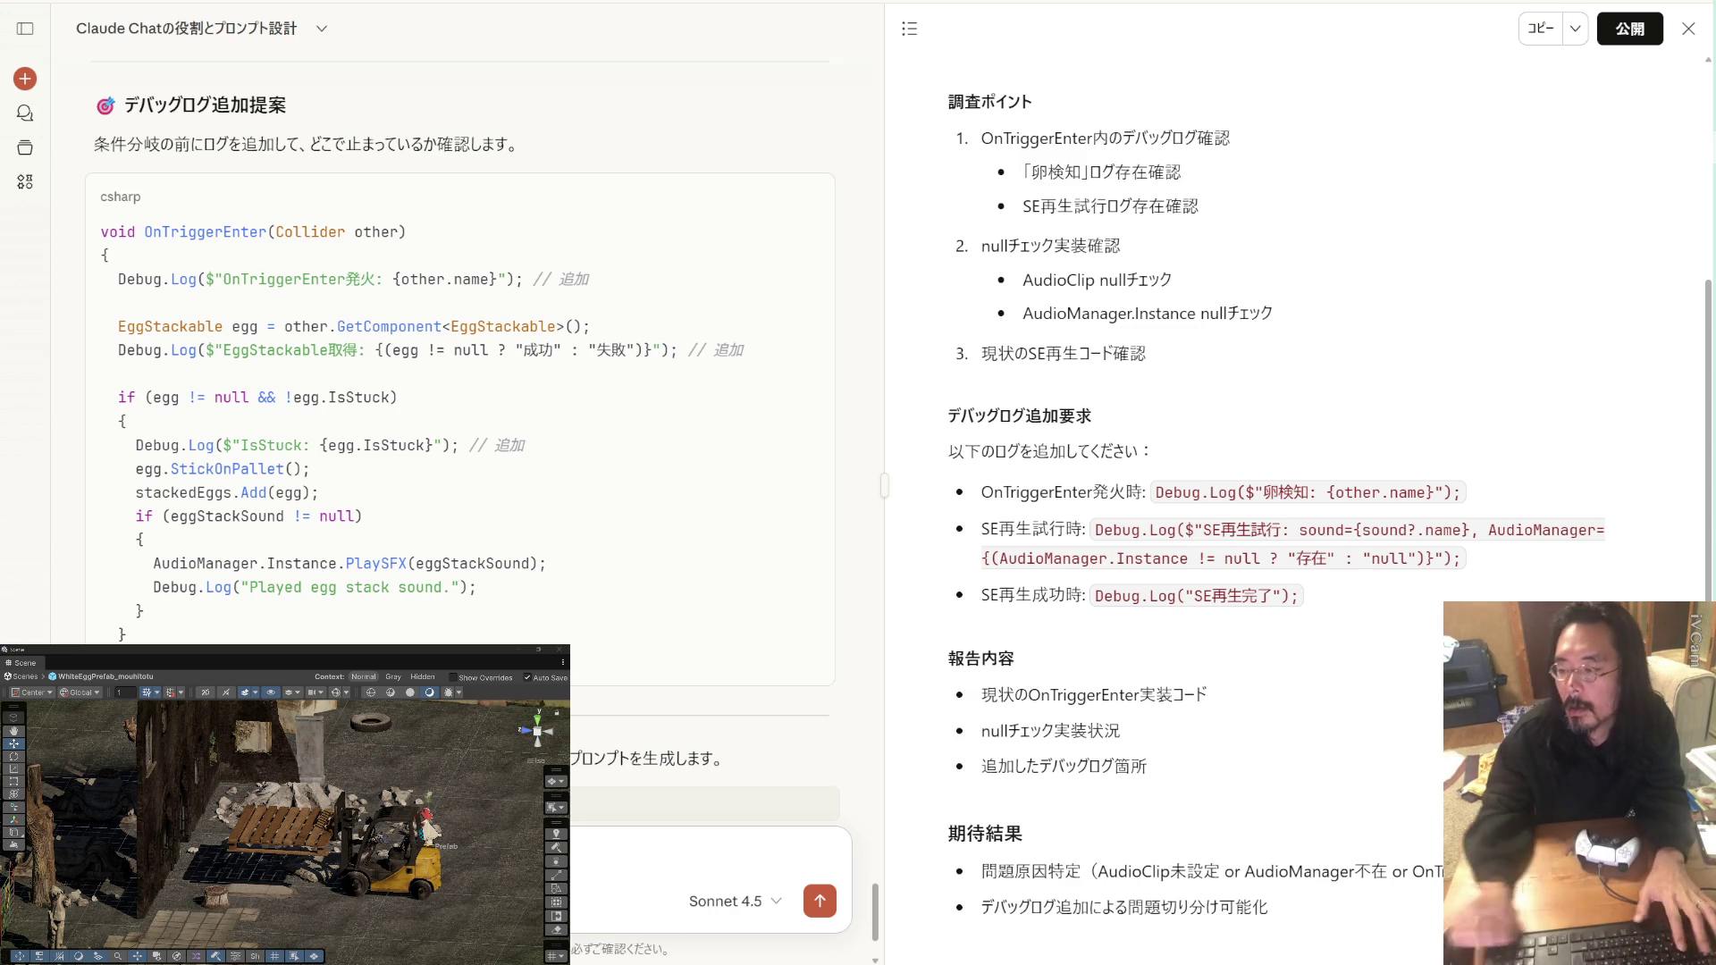
Check ProjectileController.cs in Visual Studio, then return via Claude to Unity
key(alt+Tab)
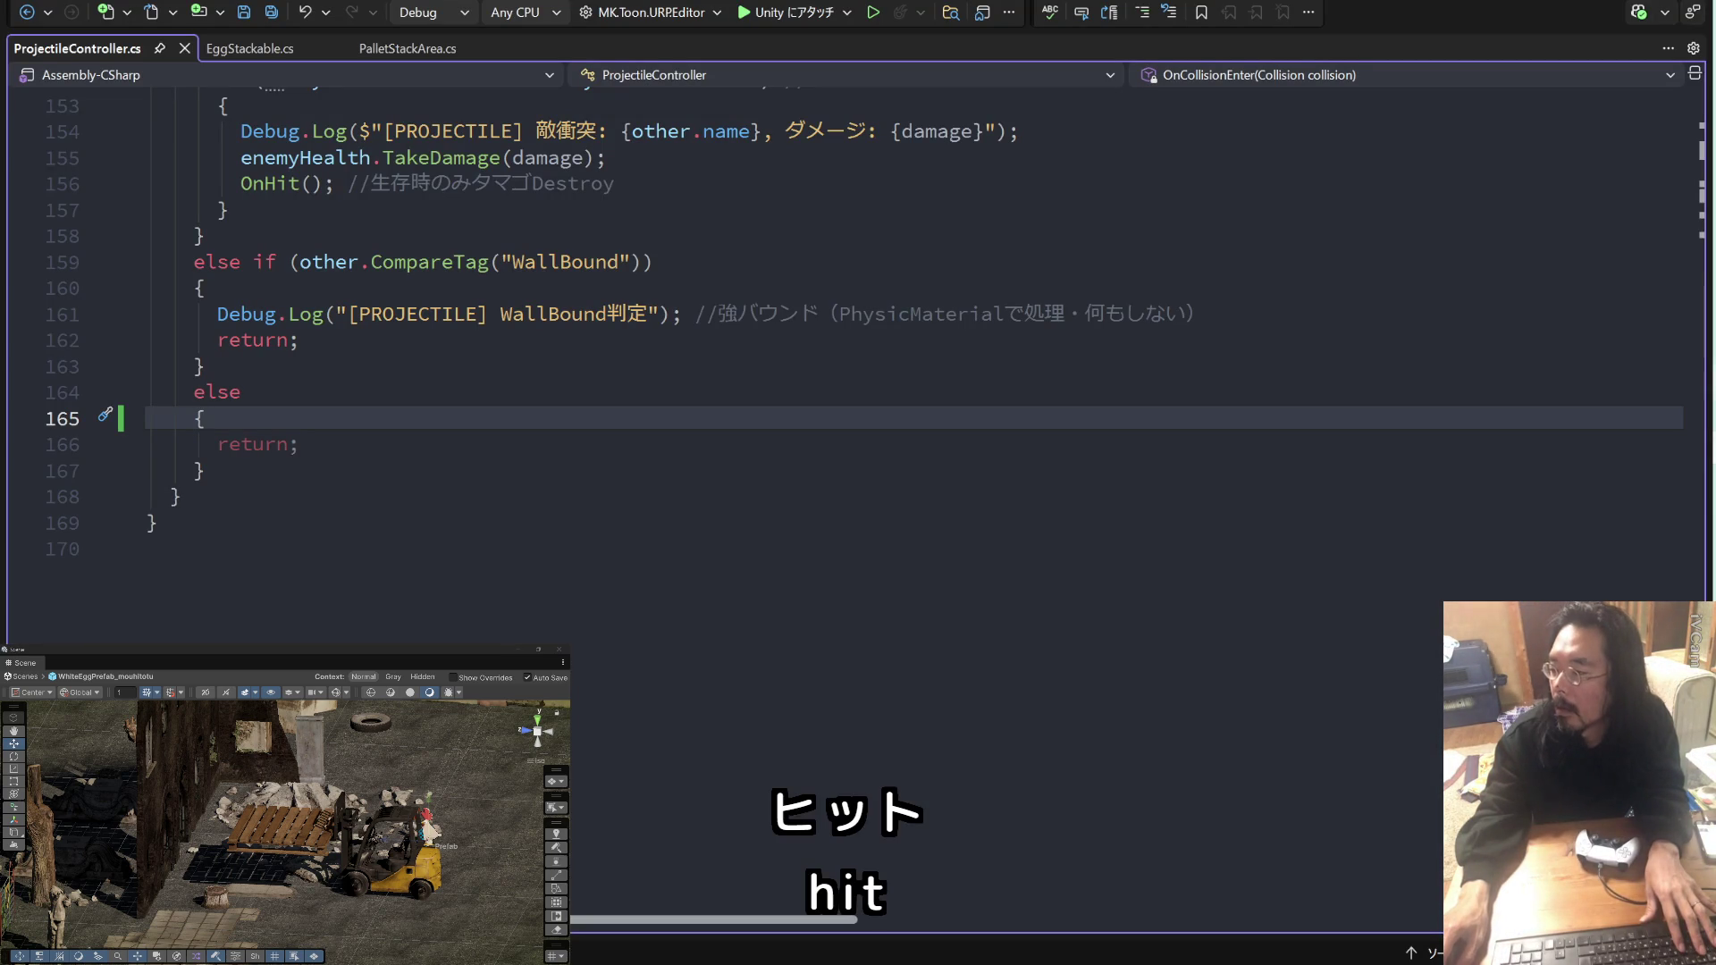
key(alt+Tab)
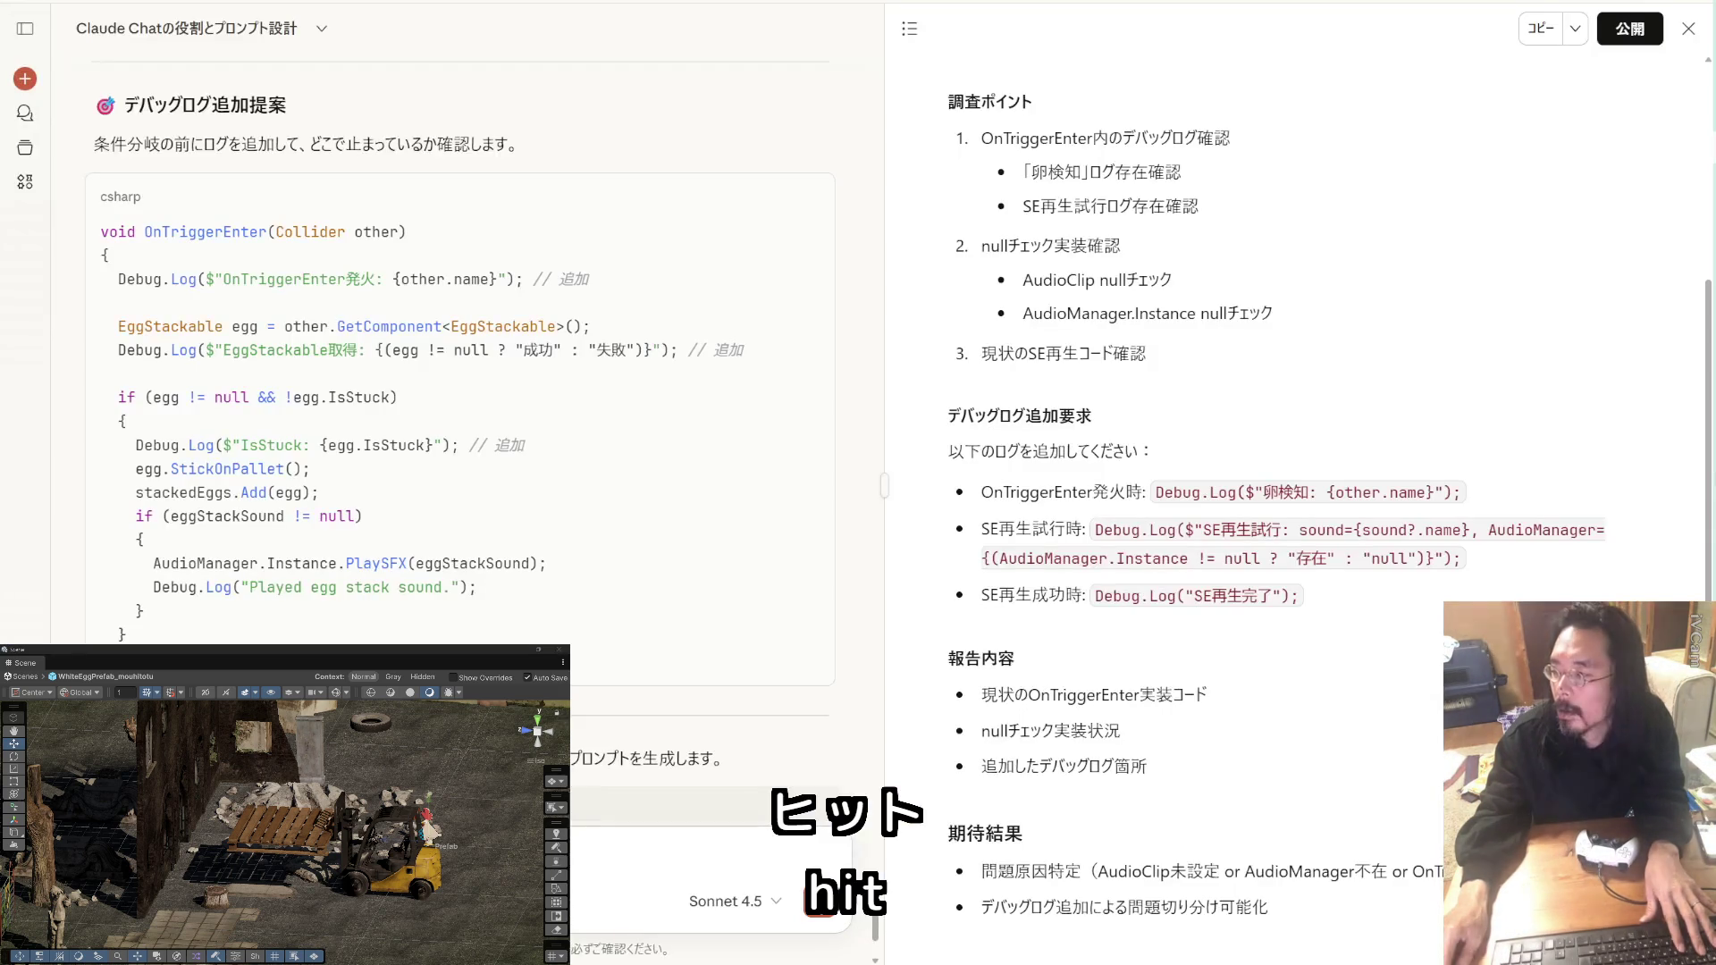
key(alt+Tab)
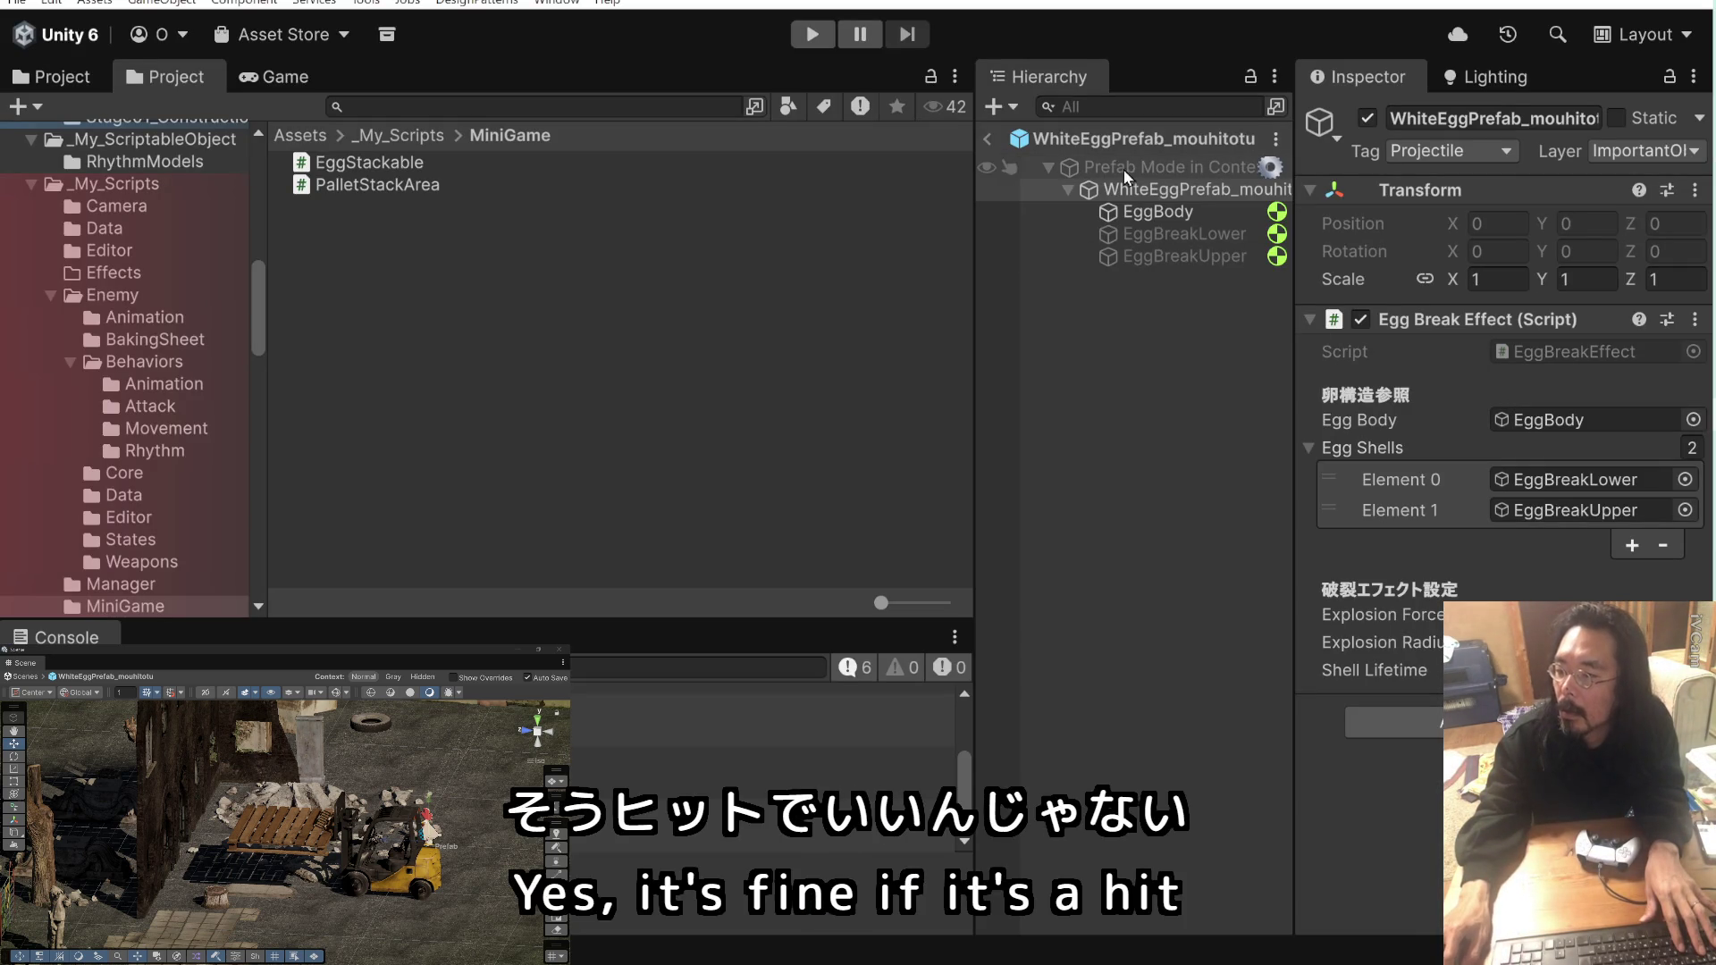
Inspect EggBody's components inside the WhiteEggPrefab_mouhitotu prefab, then exit prefab editing
click(1144, 193)
click(1192, 211)
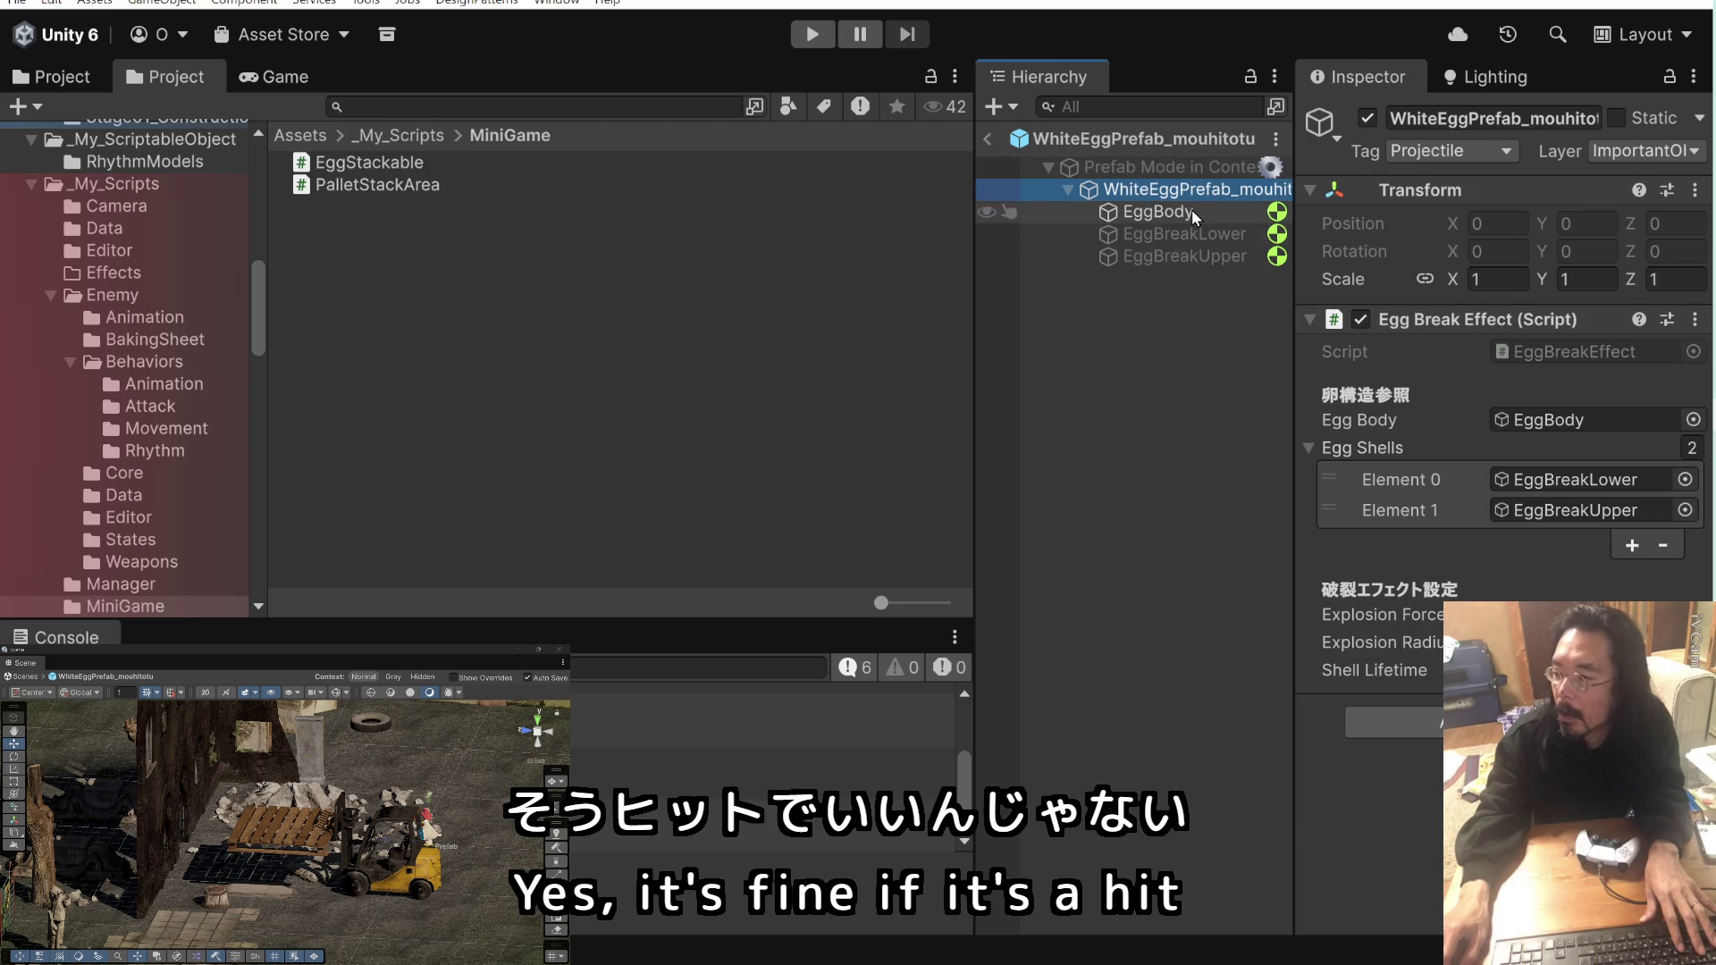
scroll(1344, 395, down, 5)
scroll(1344, 395, down, 5)
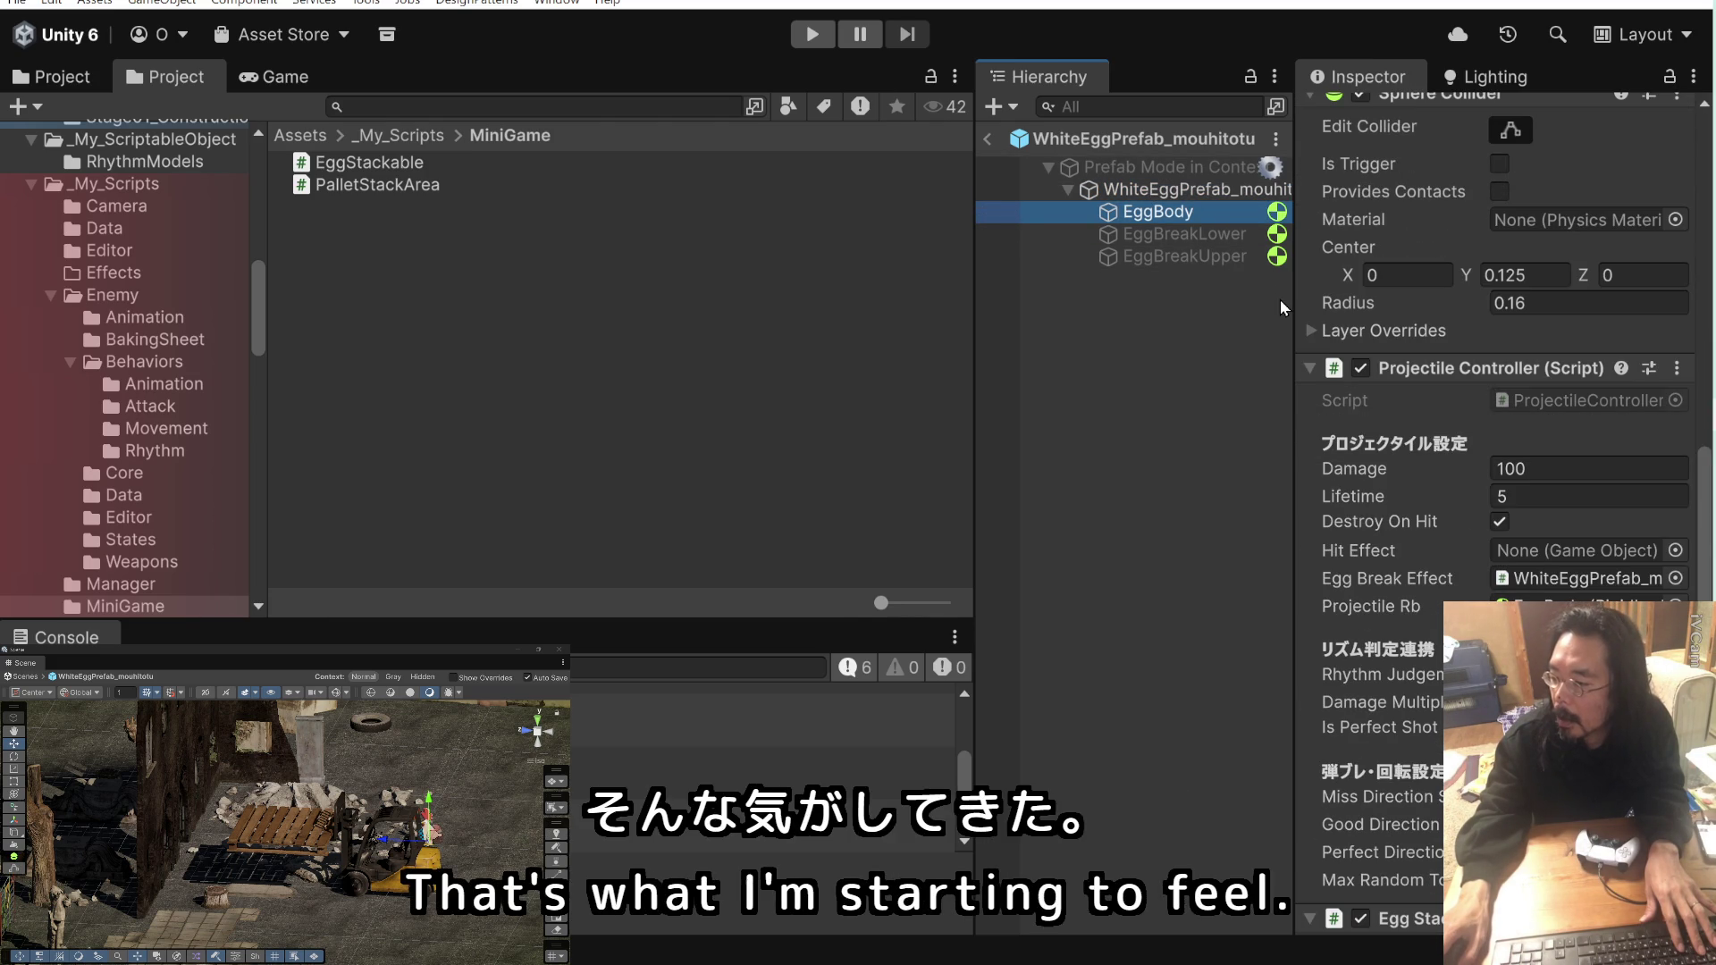
scroll(1375, 332, down, 5)
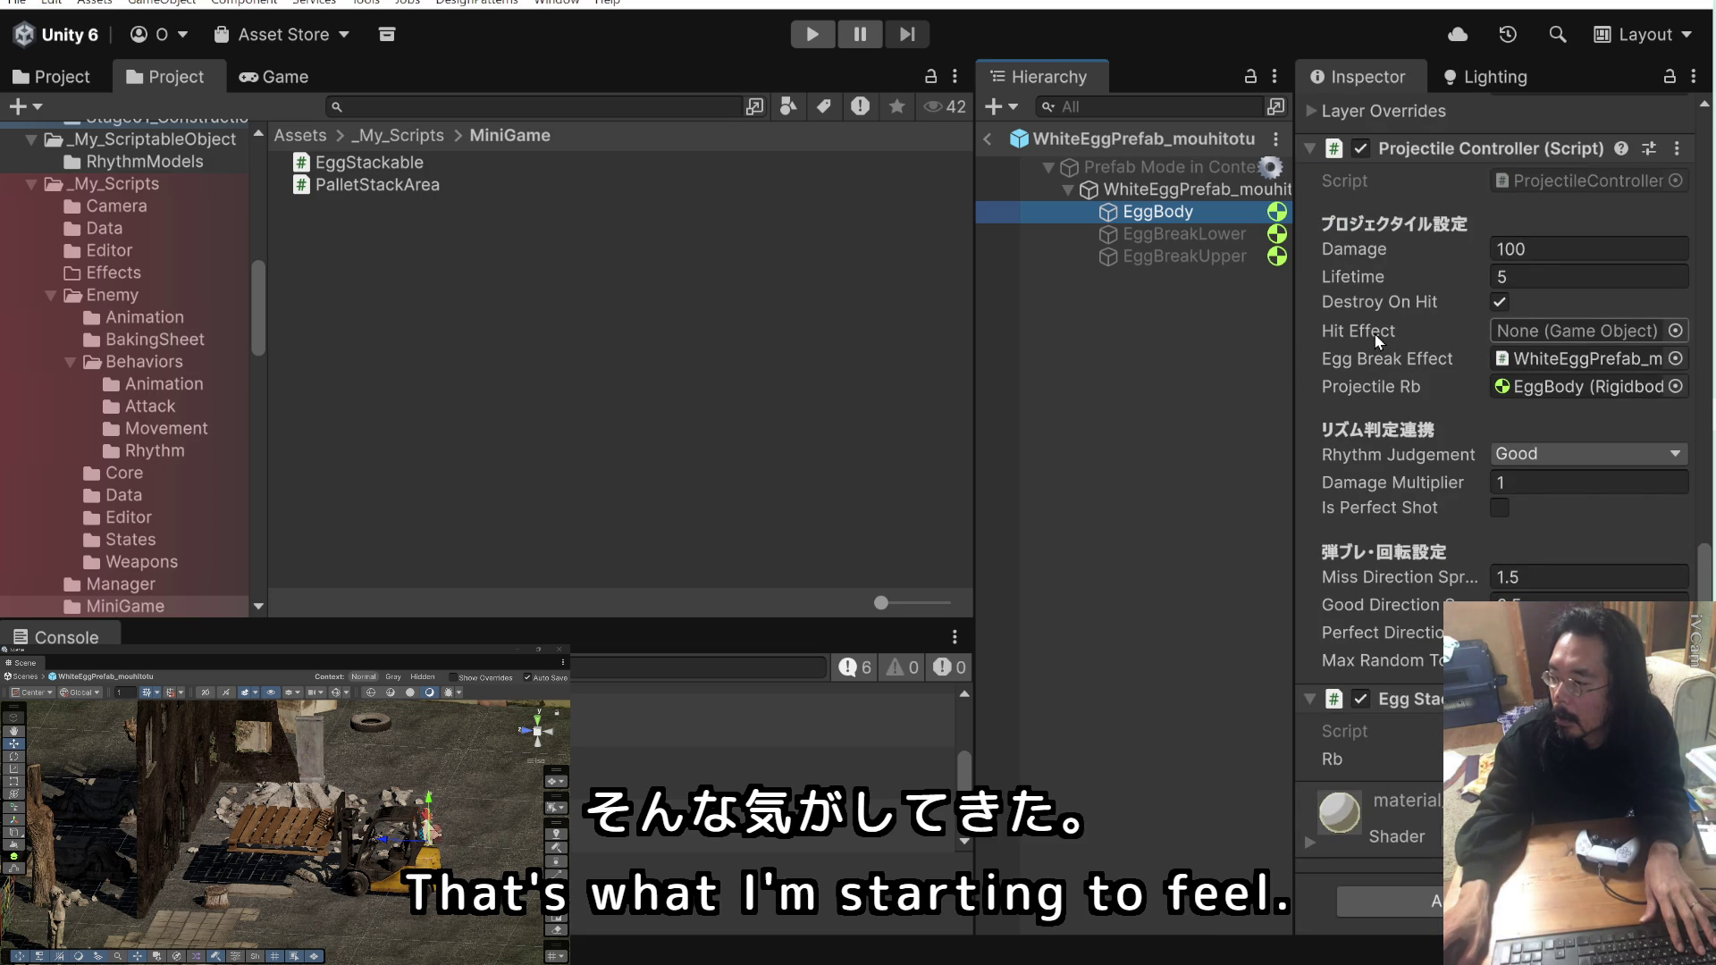
scroll(1374, 333, up, 3)
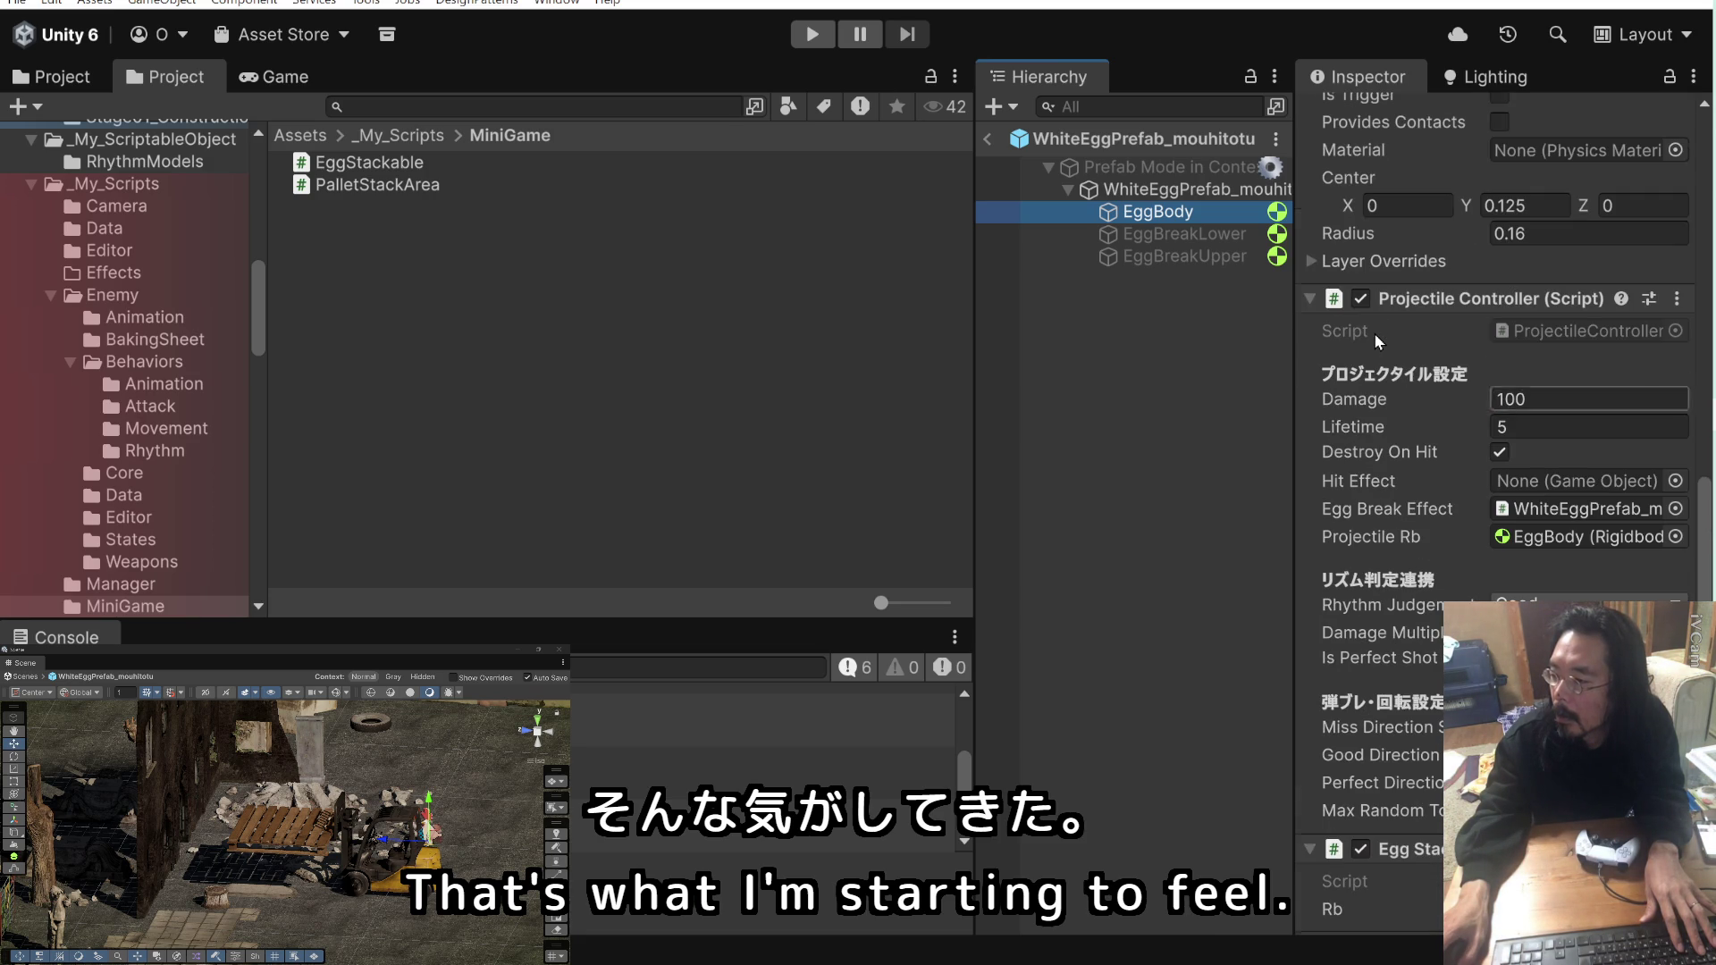
scroll(1375, 333, up, 5)
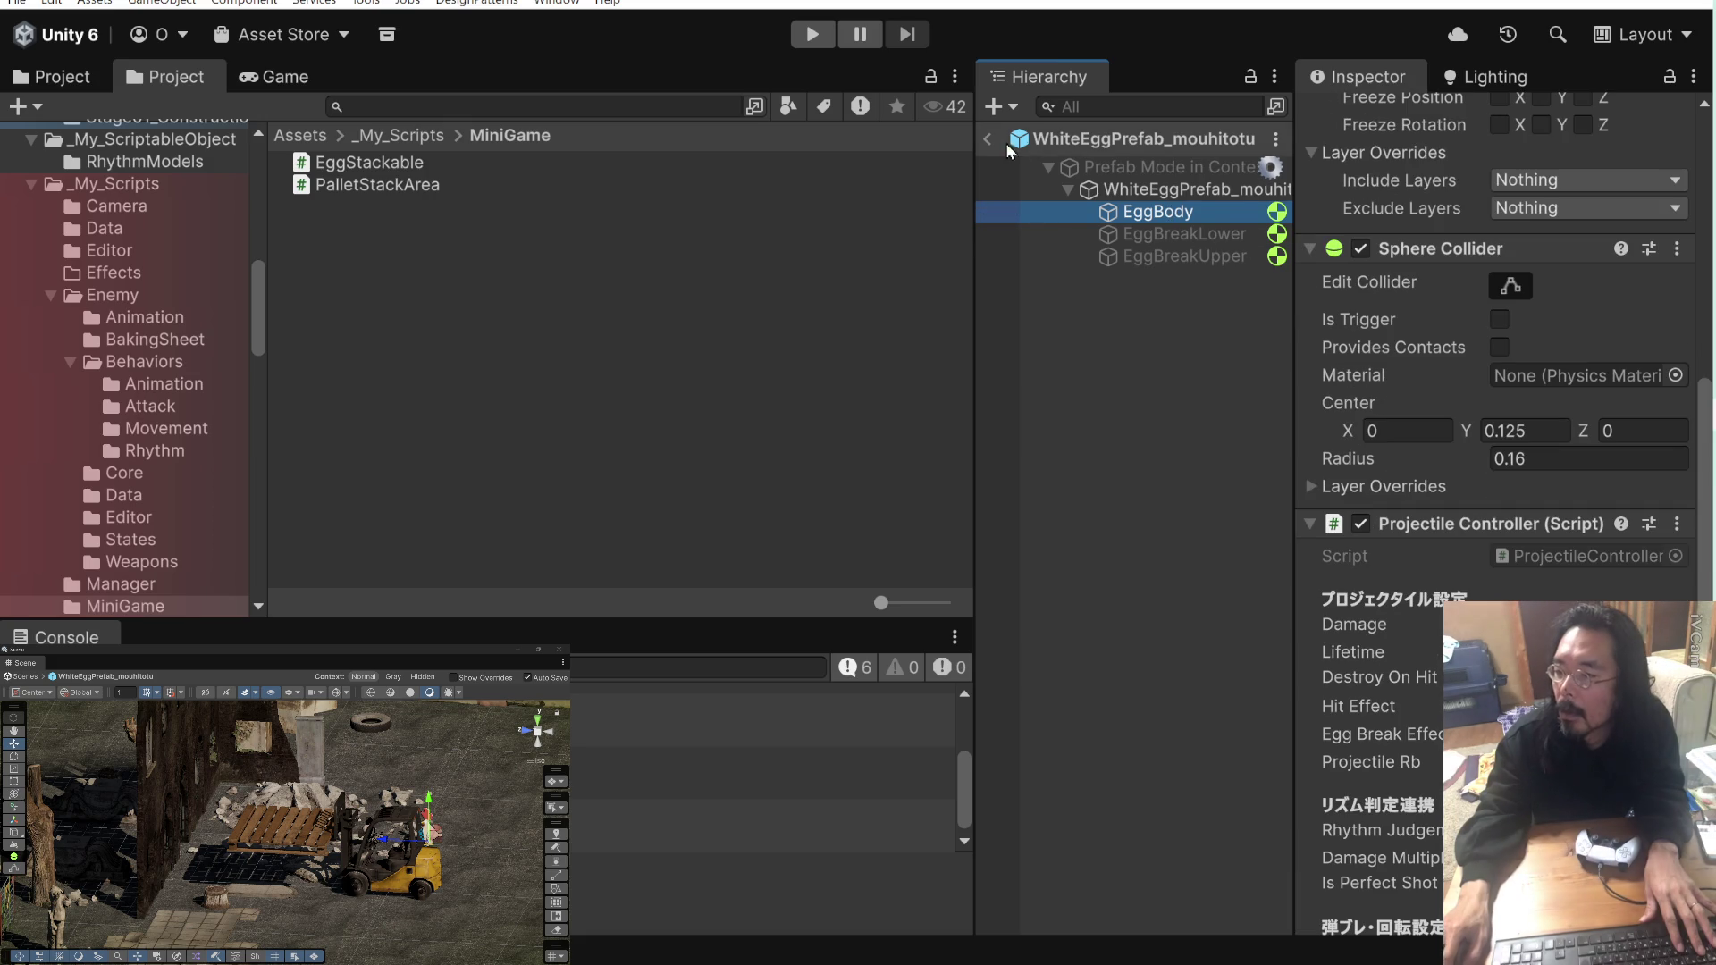
click(987, 139)
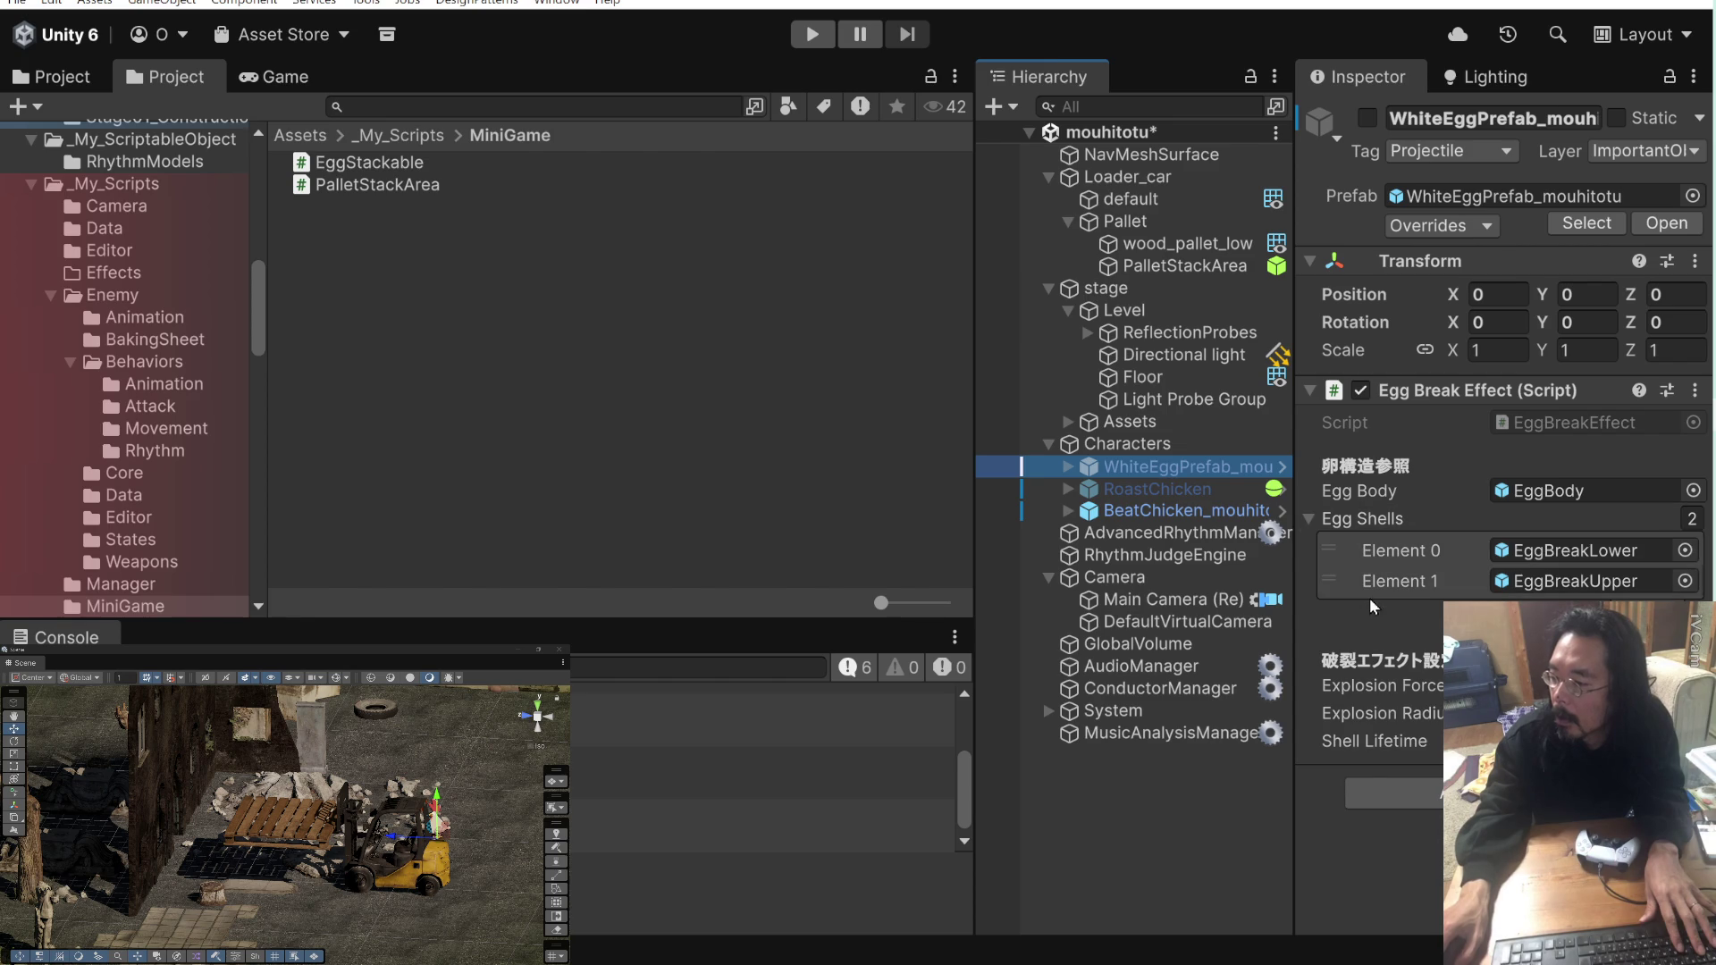
Review the scene EggBody's components and a Console log message, then switch to Claude
click(1067, 466)
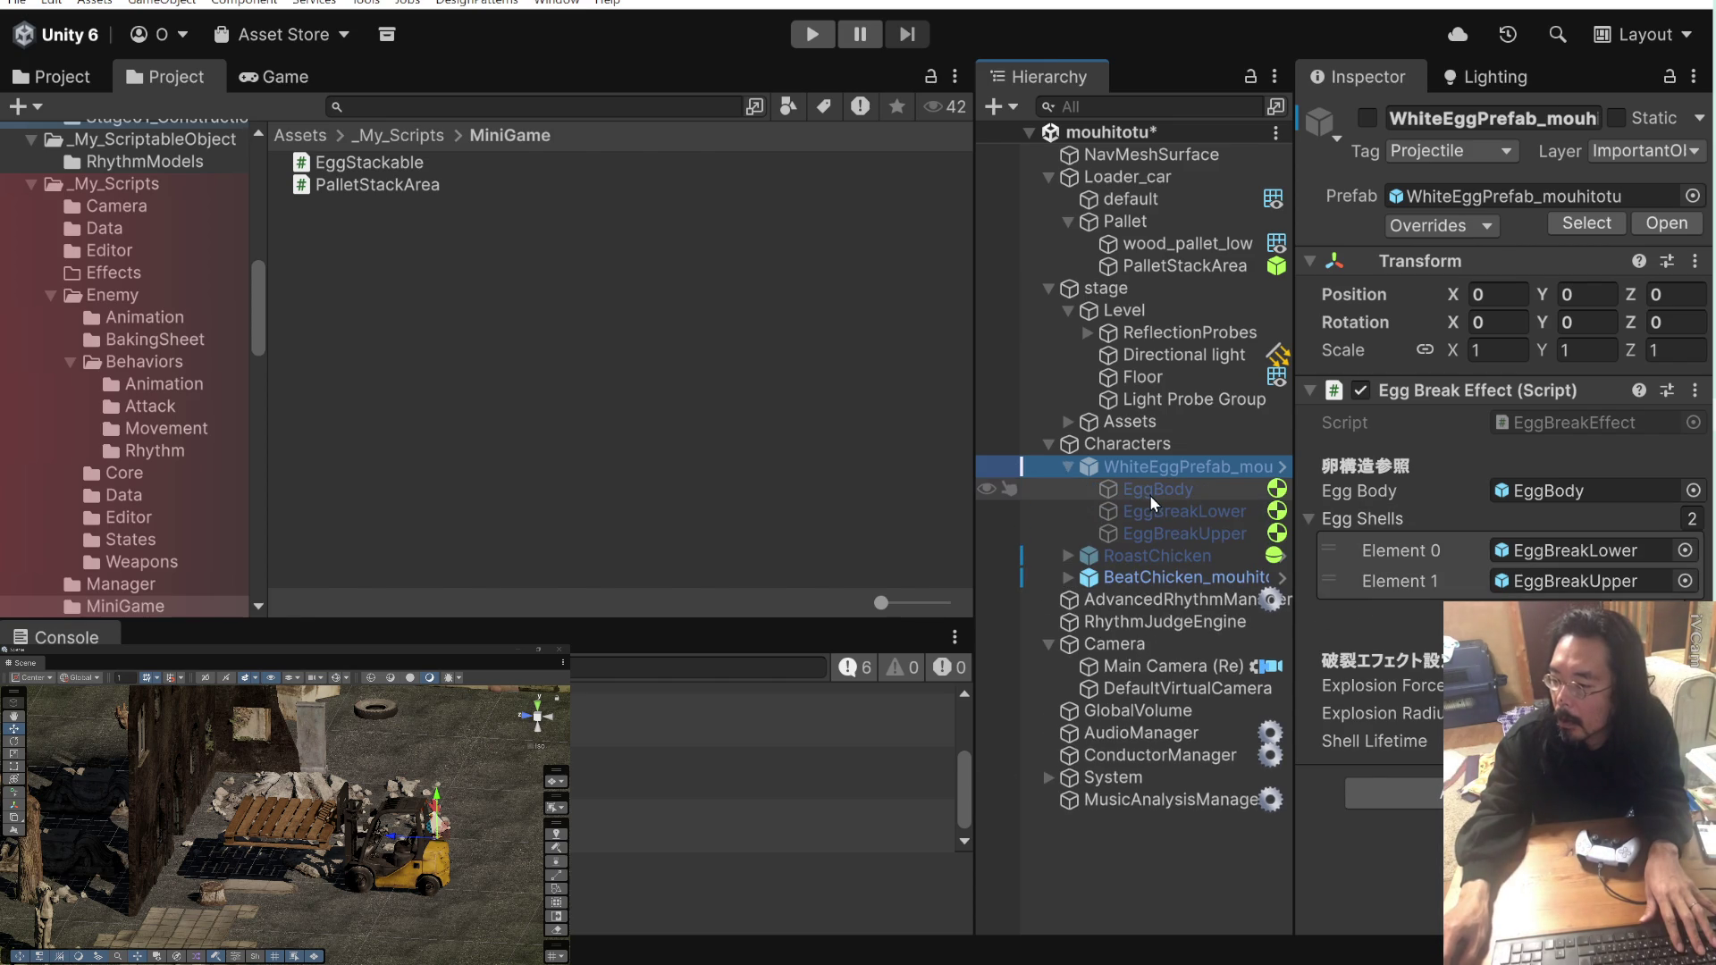
click(1149, 495)
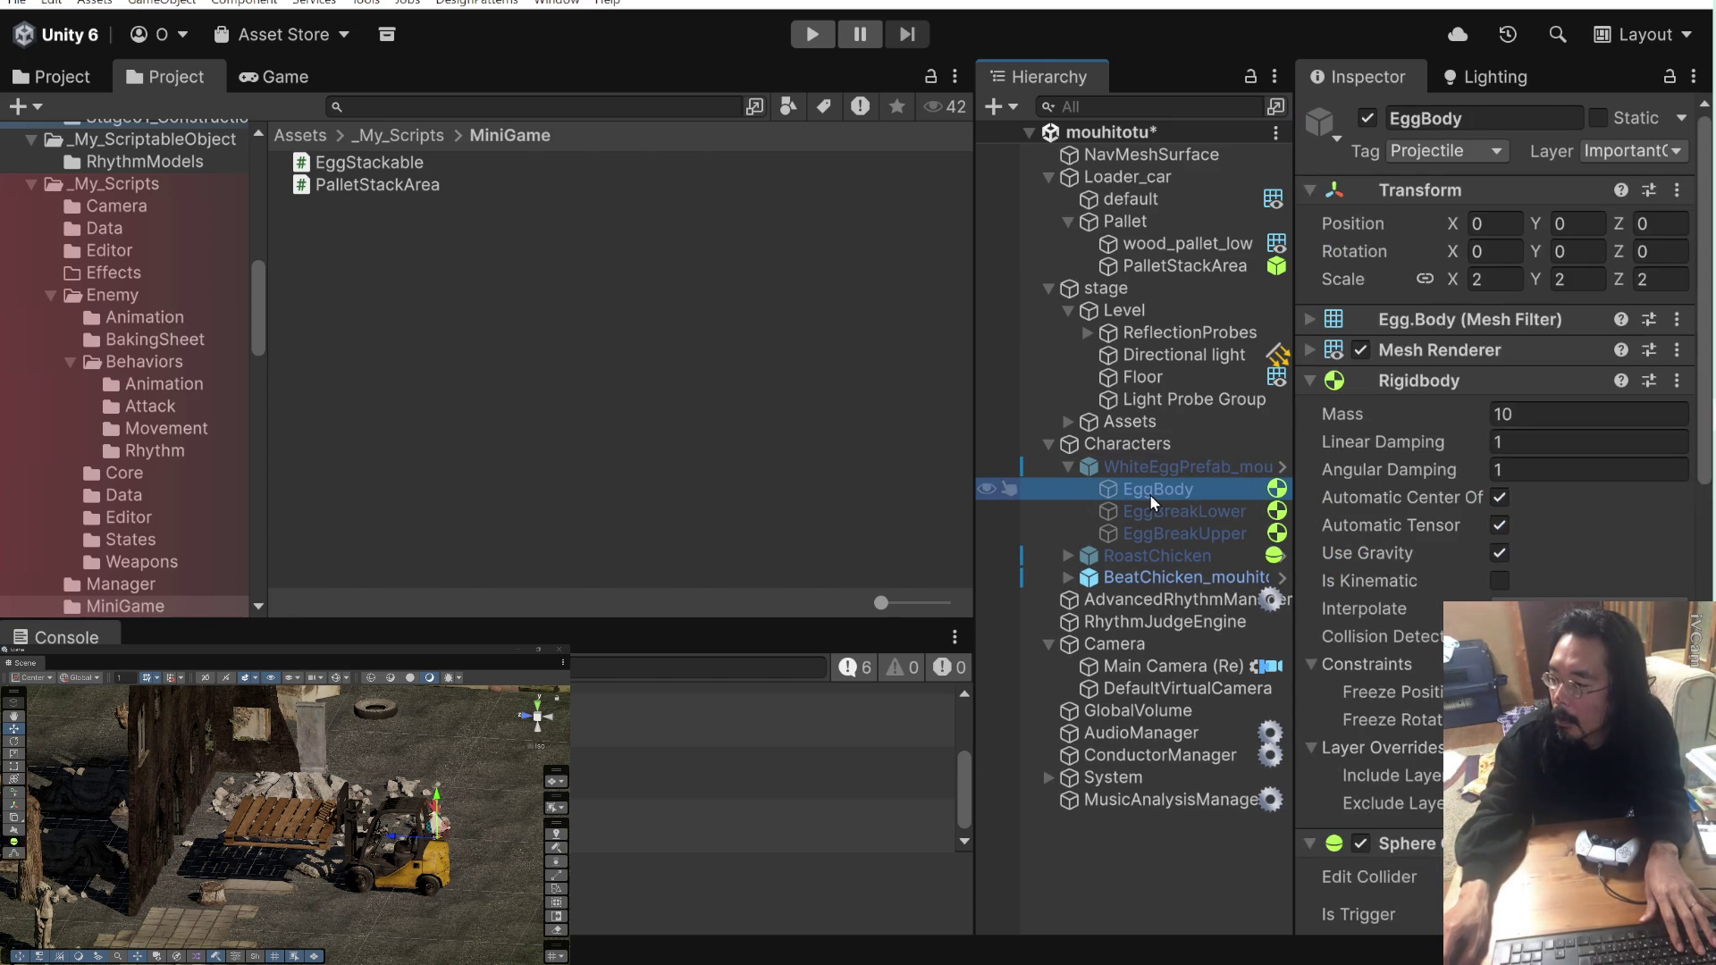
scroll(1405, 470, down, 3)
scroll(1405, 470, down, 10)
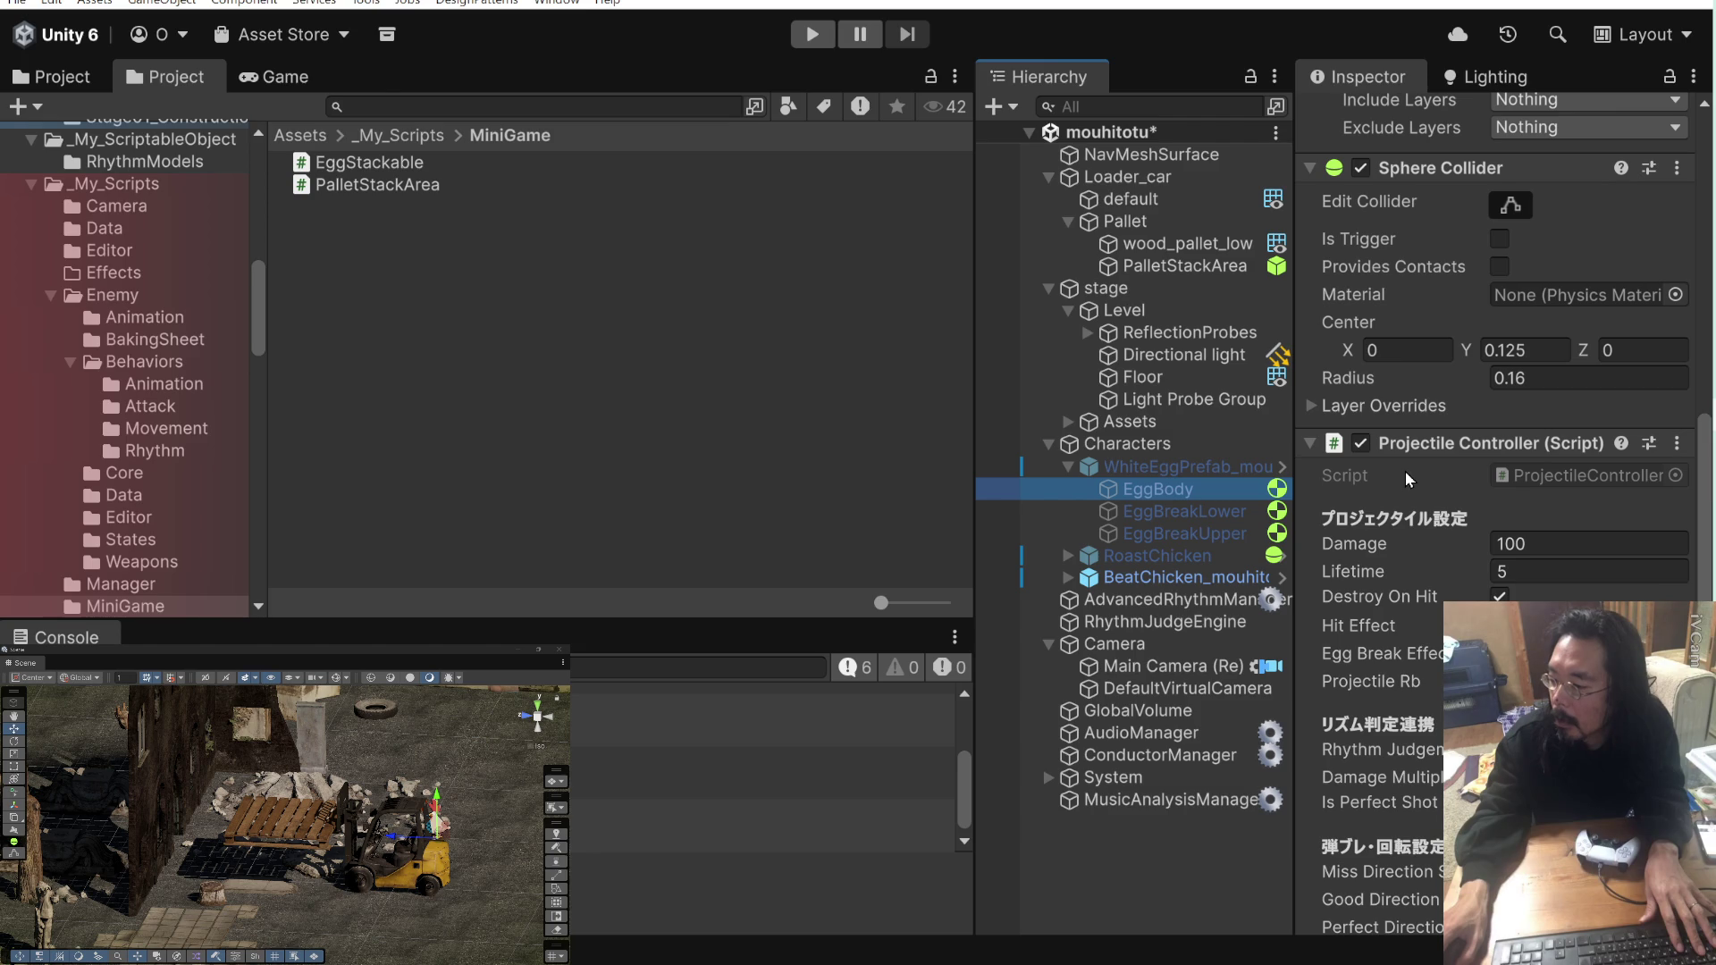
scroll(1405, 470, down, 2)
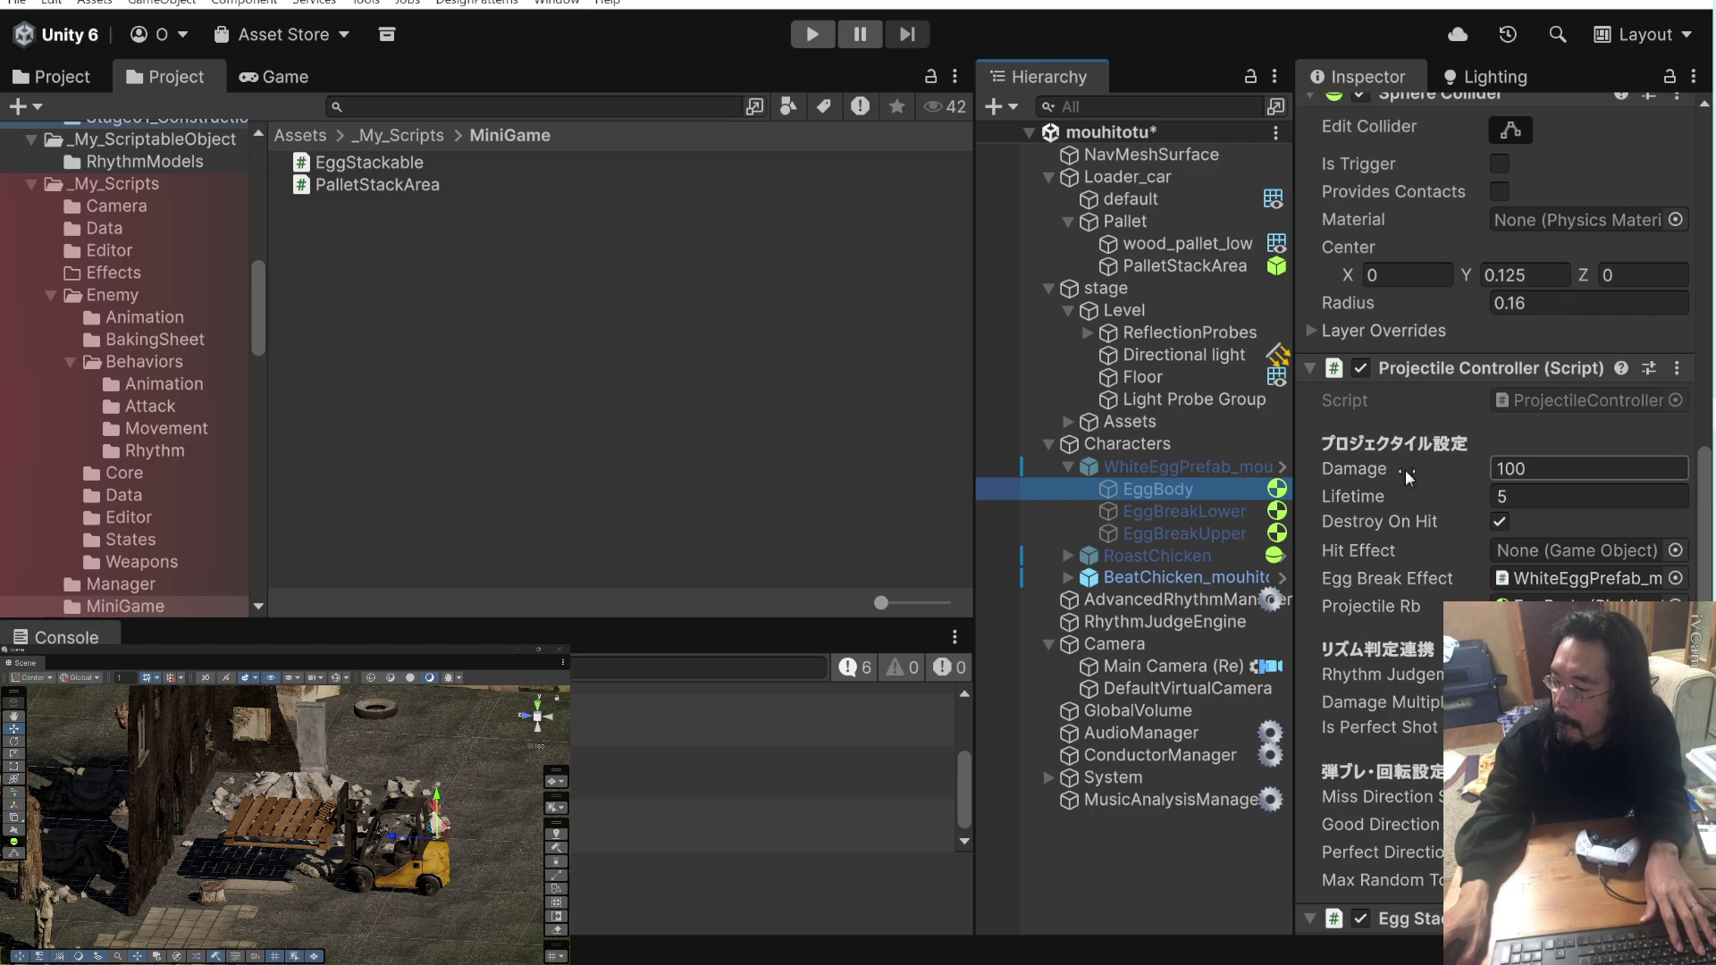
scroll(1405, 470, down, 2)
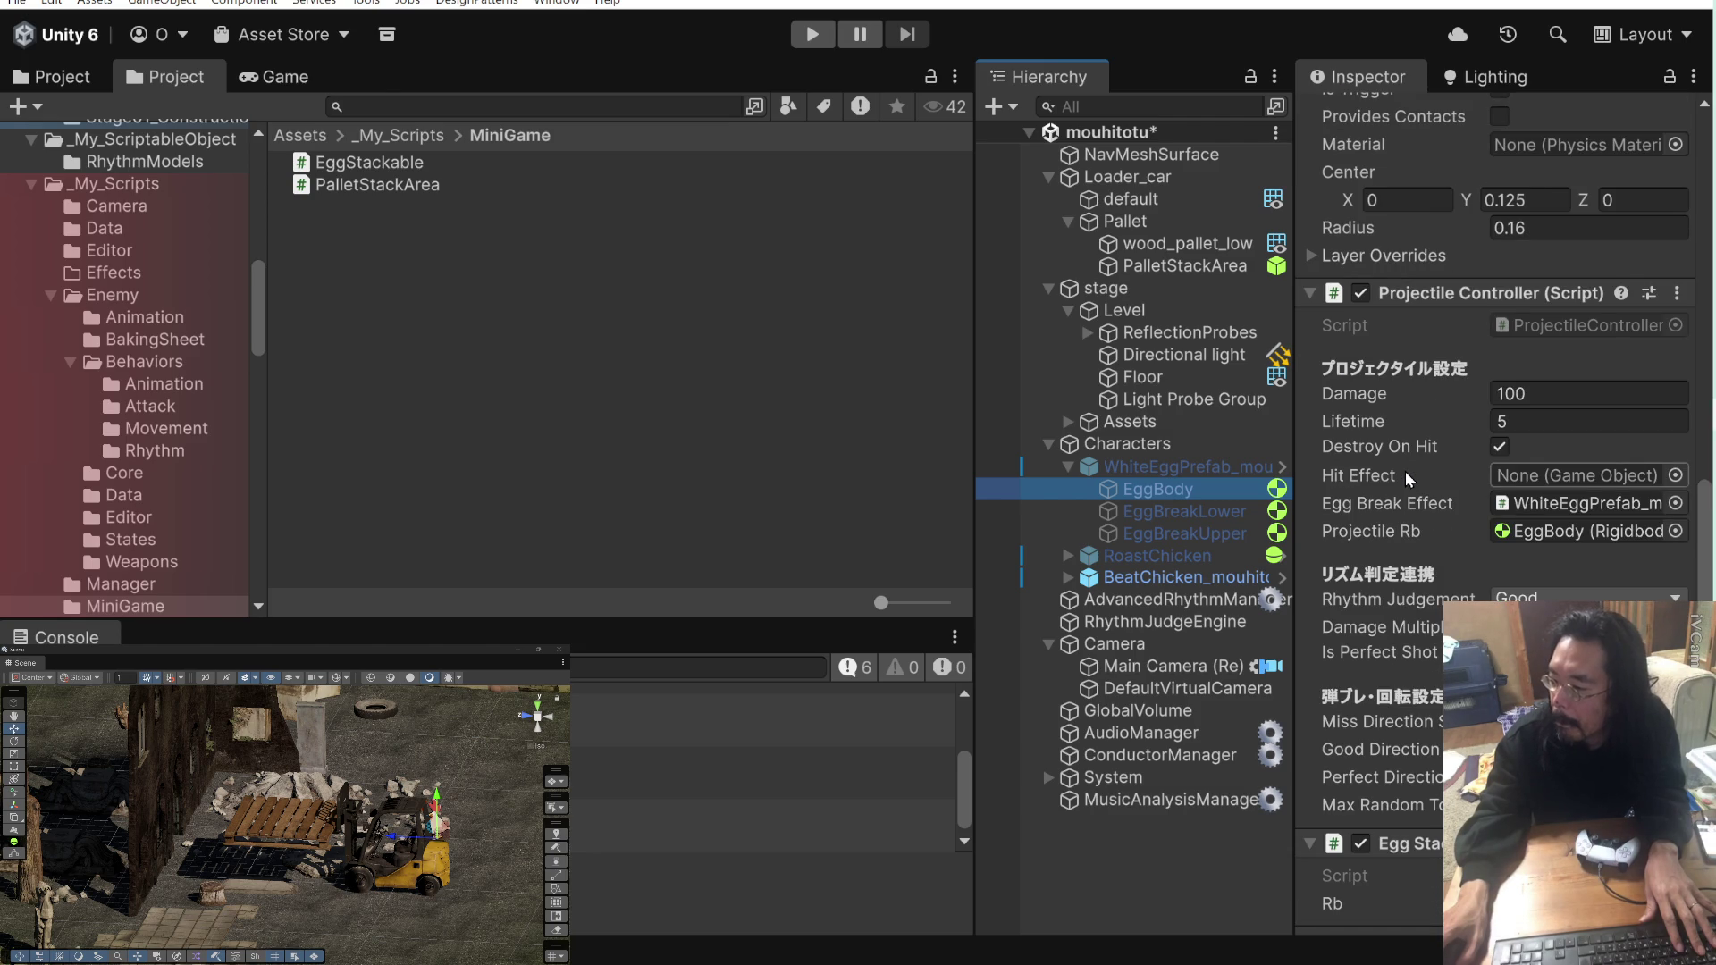
scroll(1405, 470, down, 2)
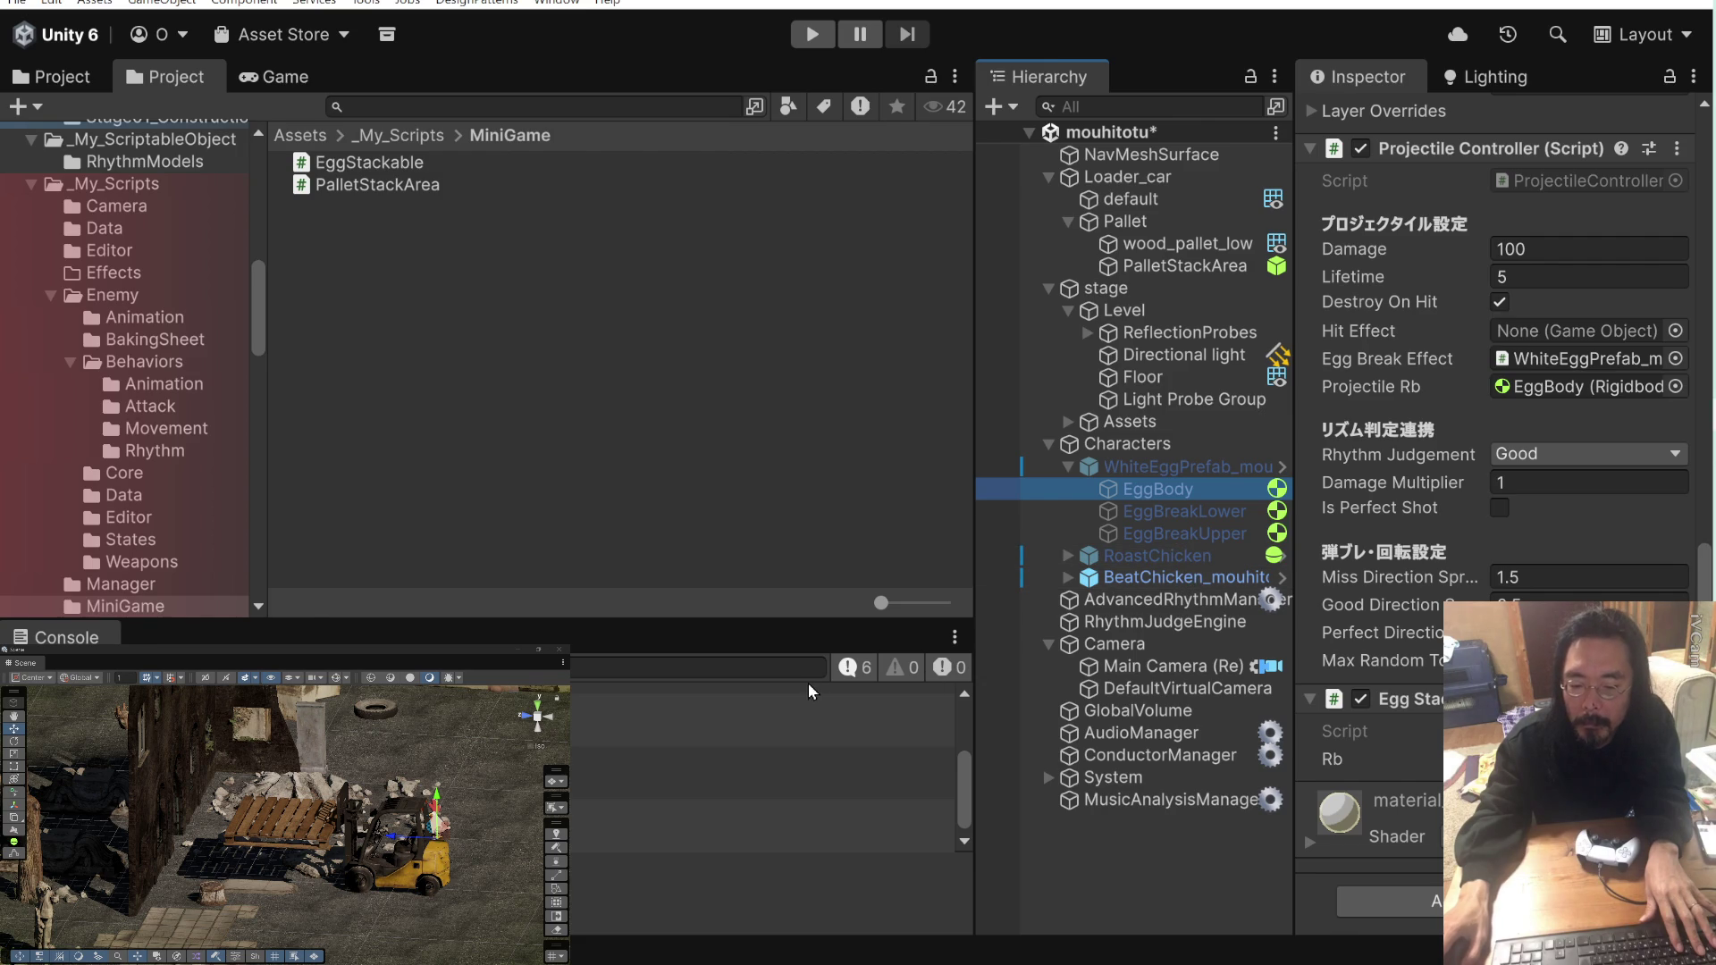
scroll(725, 763, up, 2)
click(725, 763)
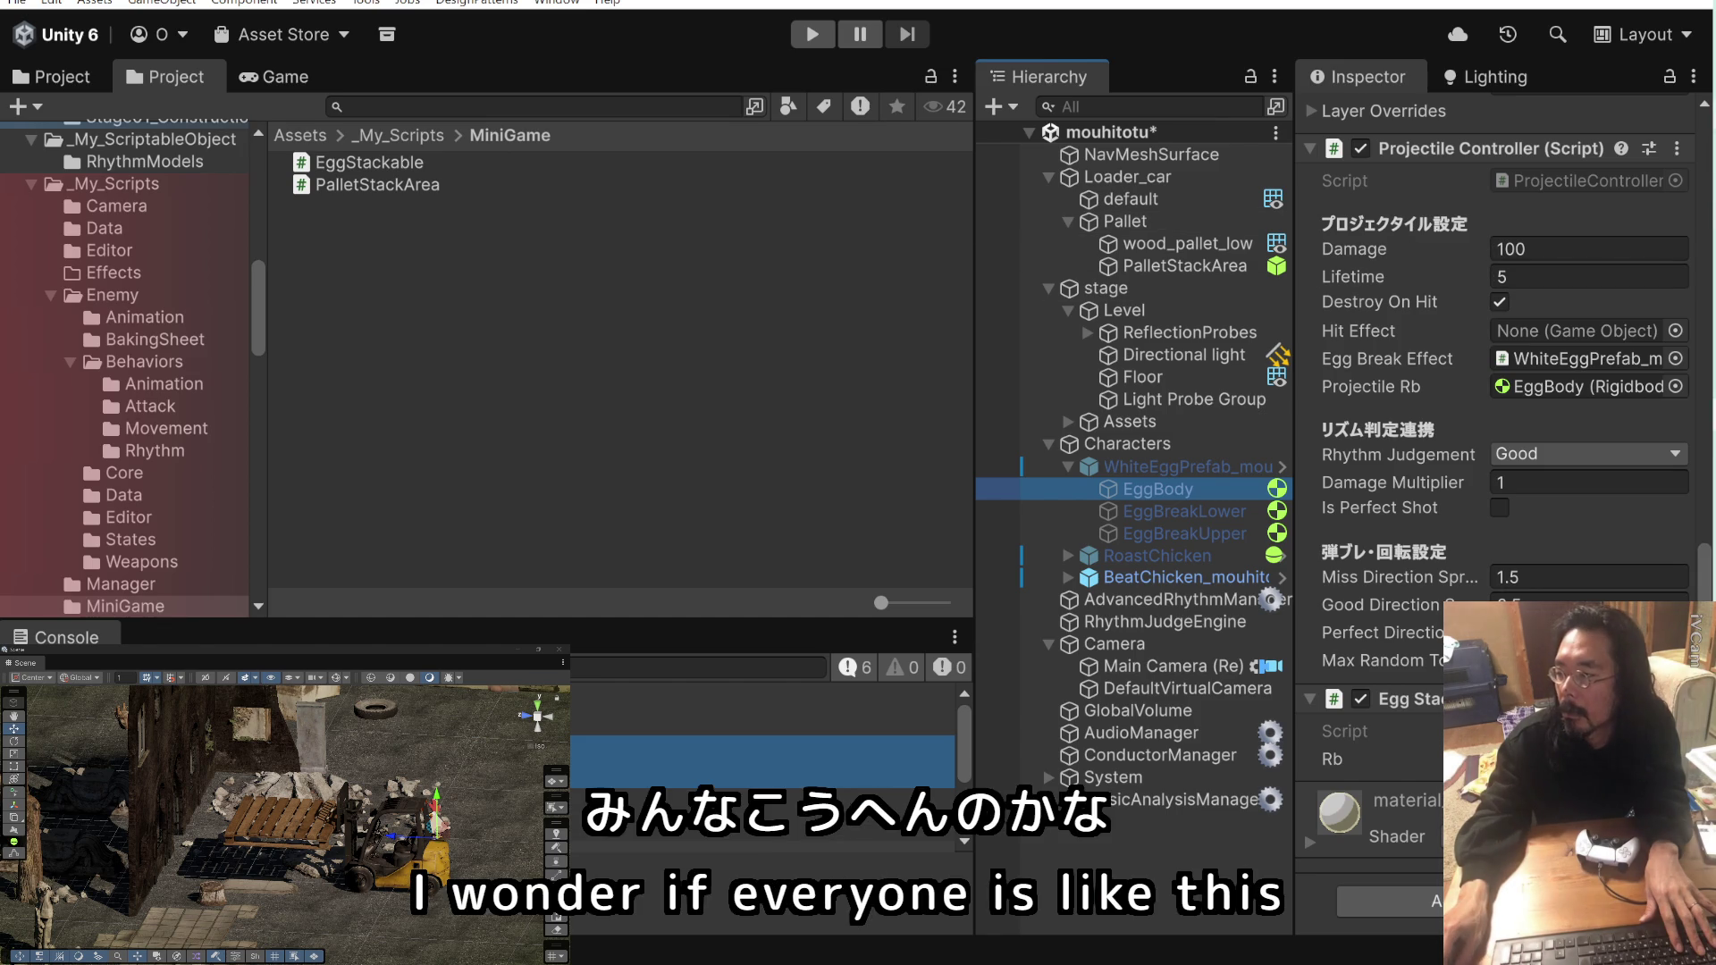
key(alt+Tab)
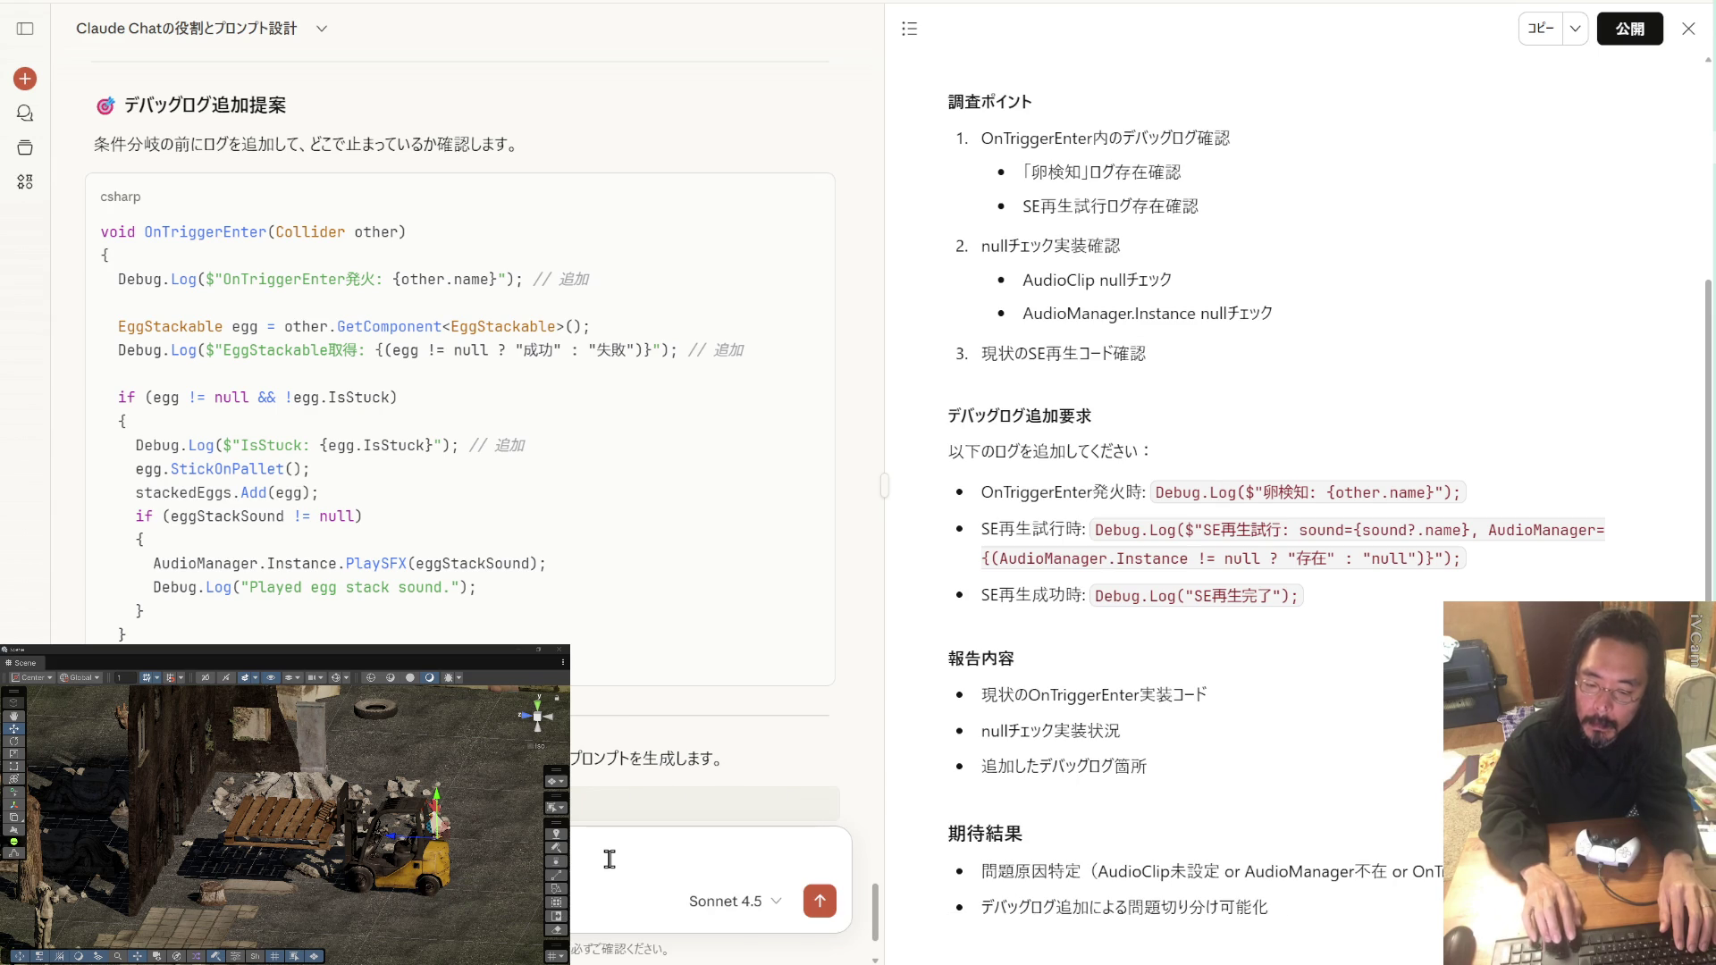
Compose and send the Japanese request ending 'できませんか' for collision-triggered egg sounds
text(うに)
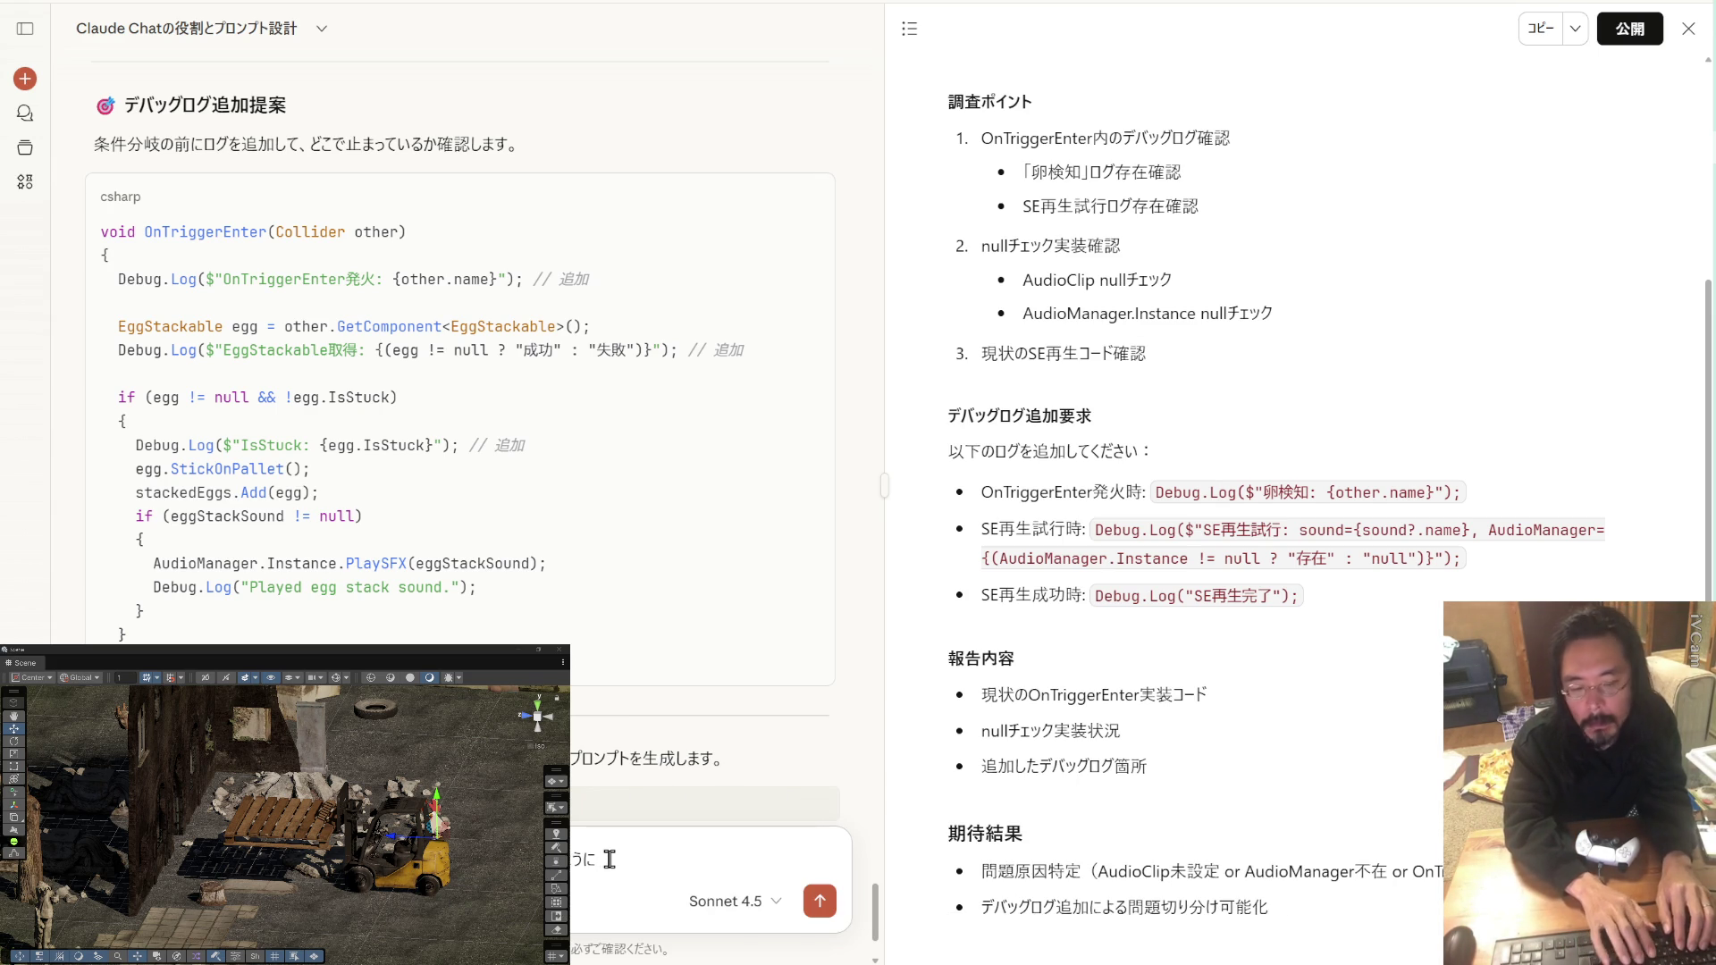
text(音がなるよ)
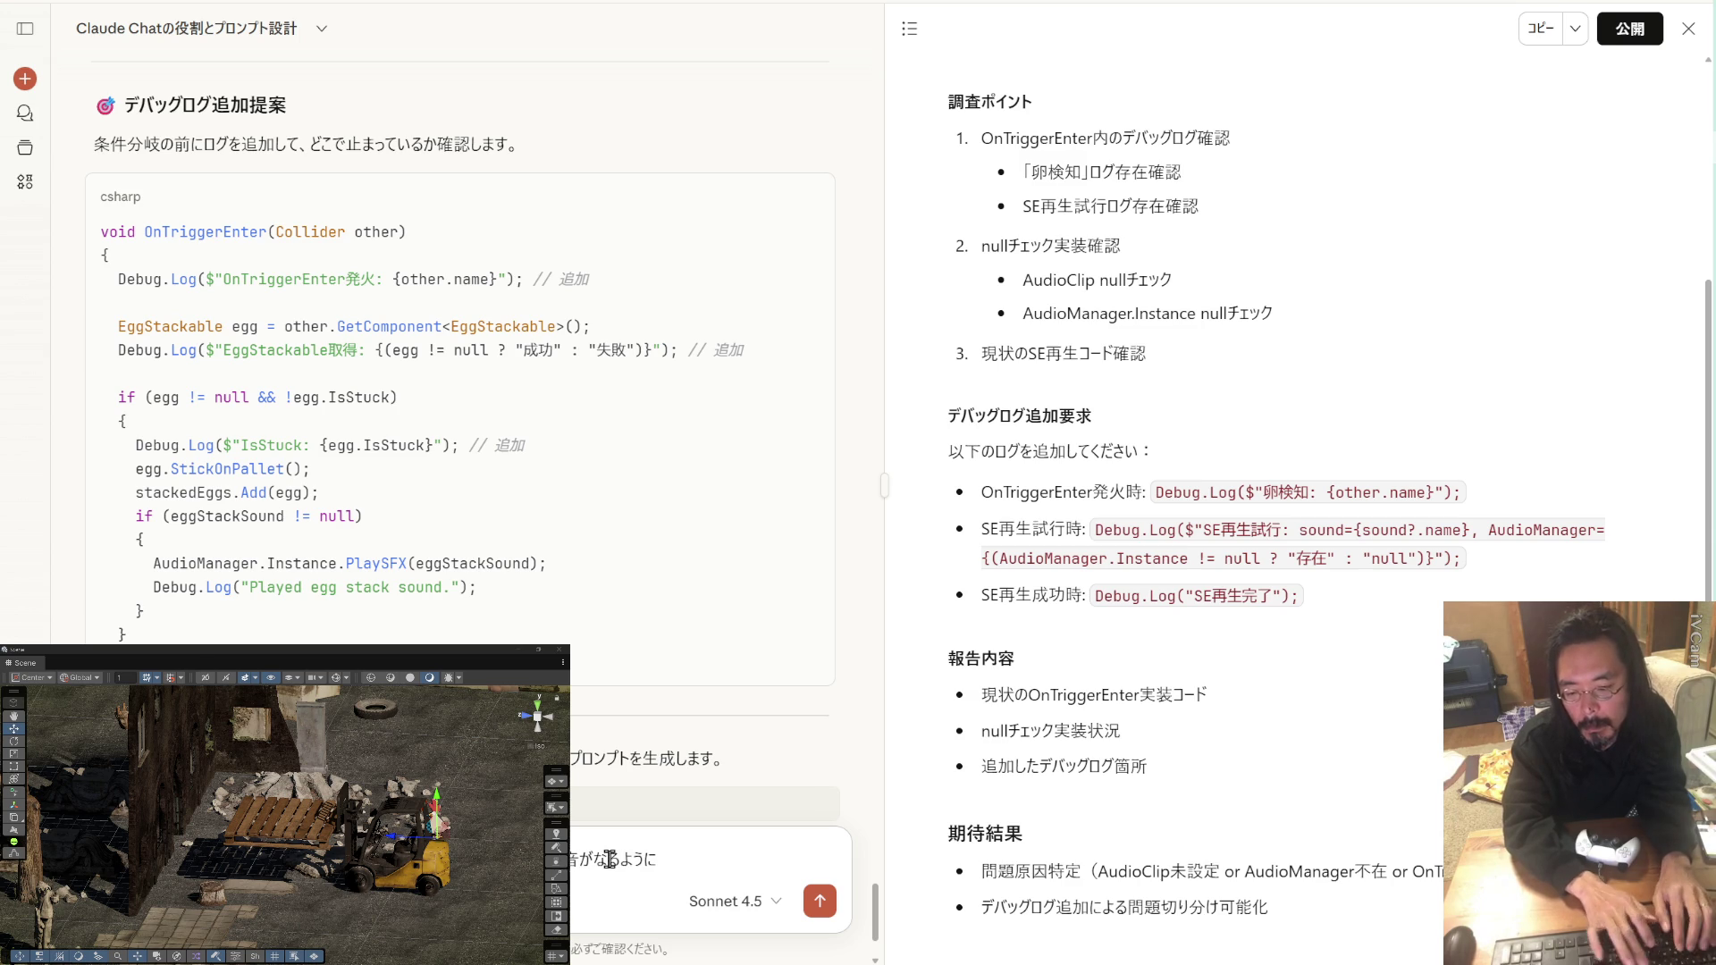
key(space)
text(ぶつかった)
text(かに)
text(なに)
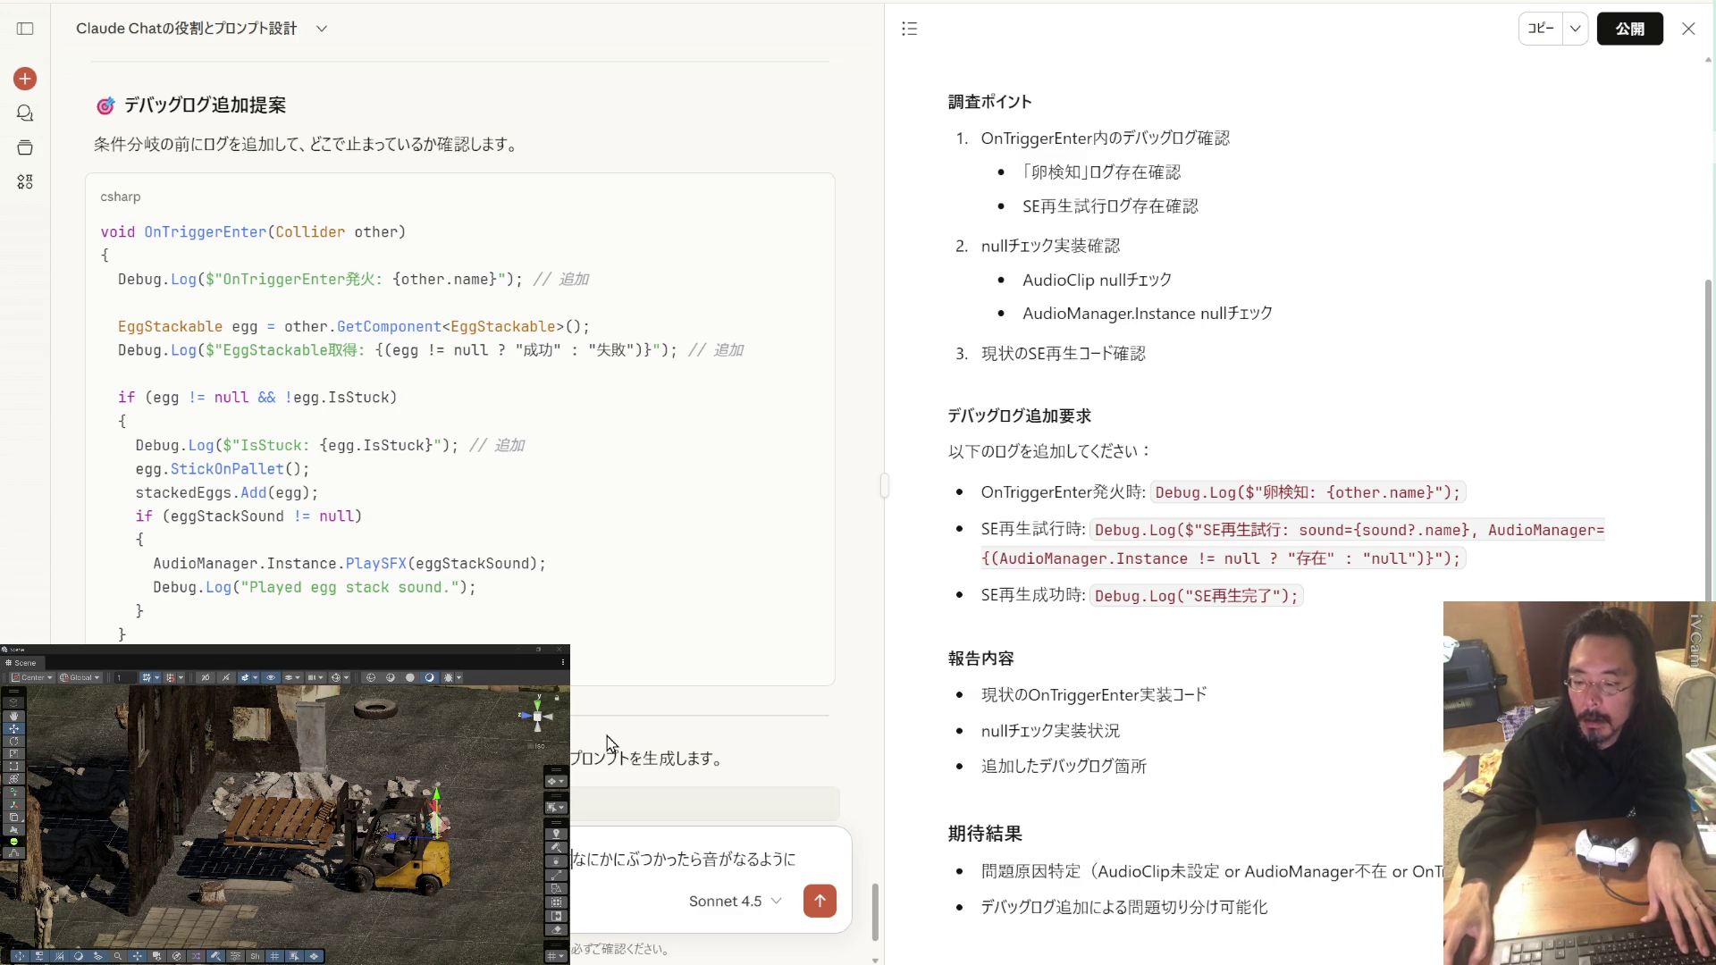
text(dekimasenka)
key(Return)
key(Delete)
key(Delete)
key(Delete)
key(Delete)
key(Delete)
key(Delete)
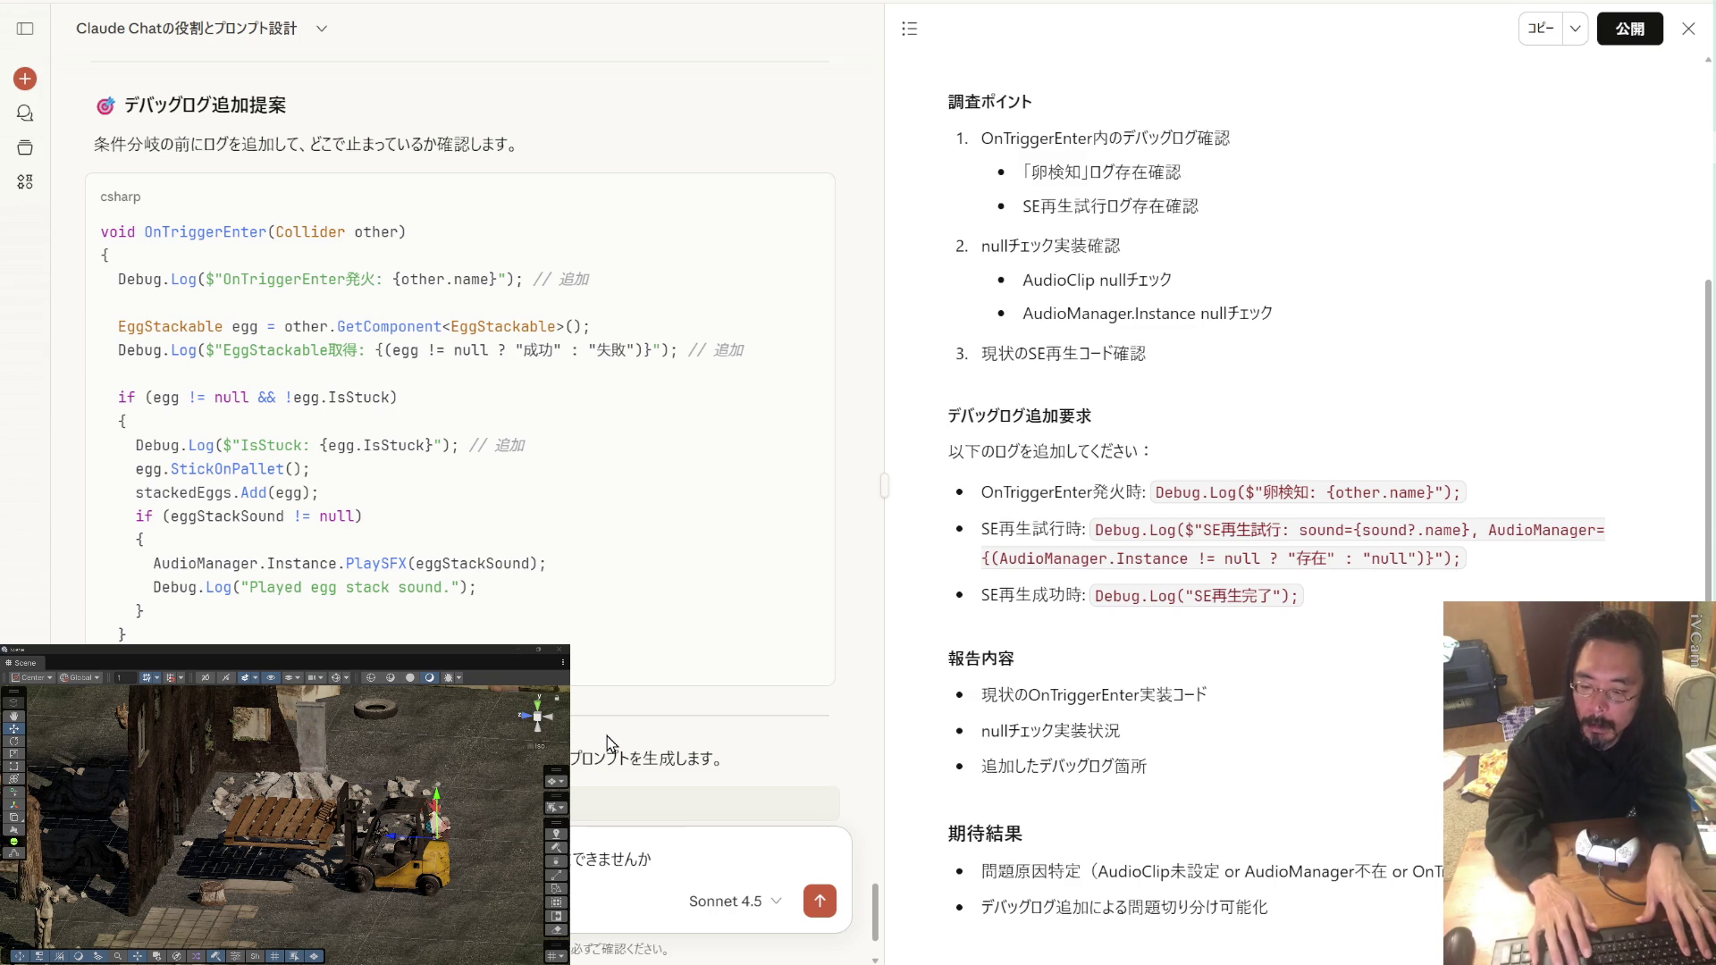
key(Return)
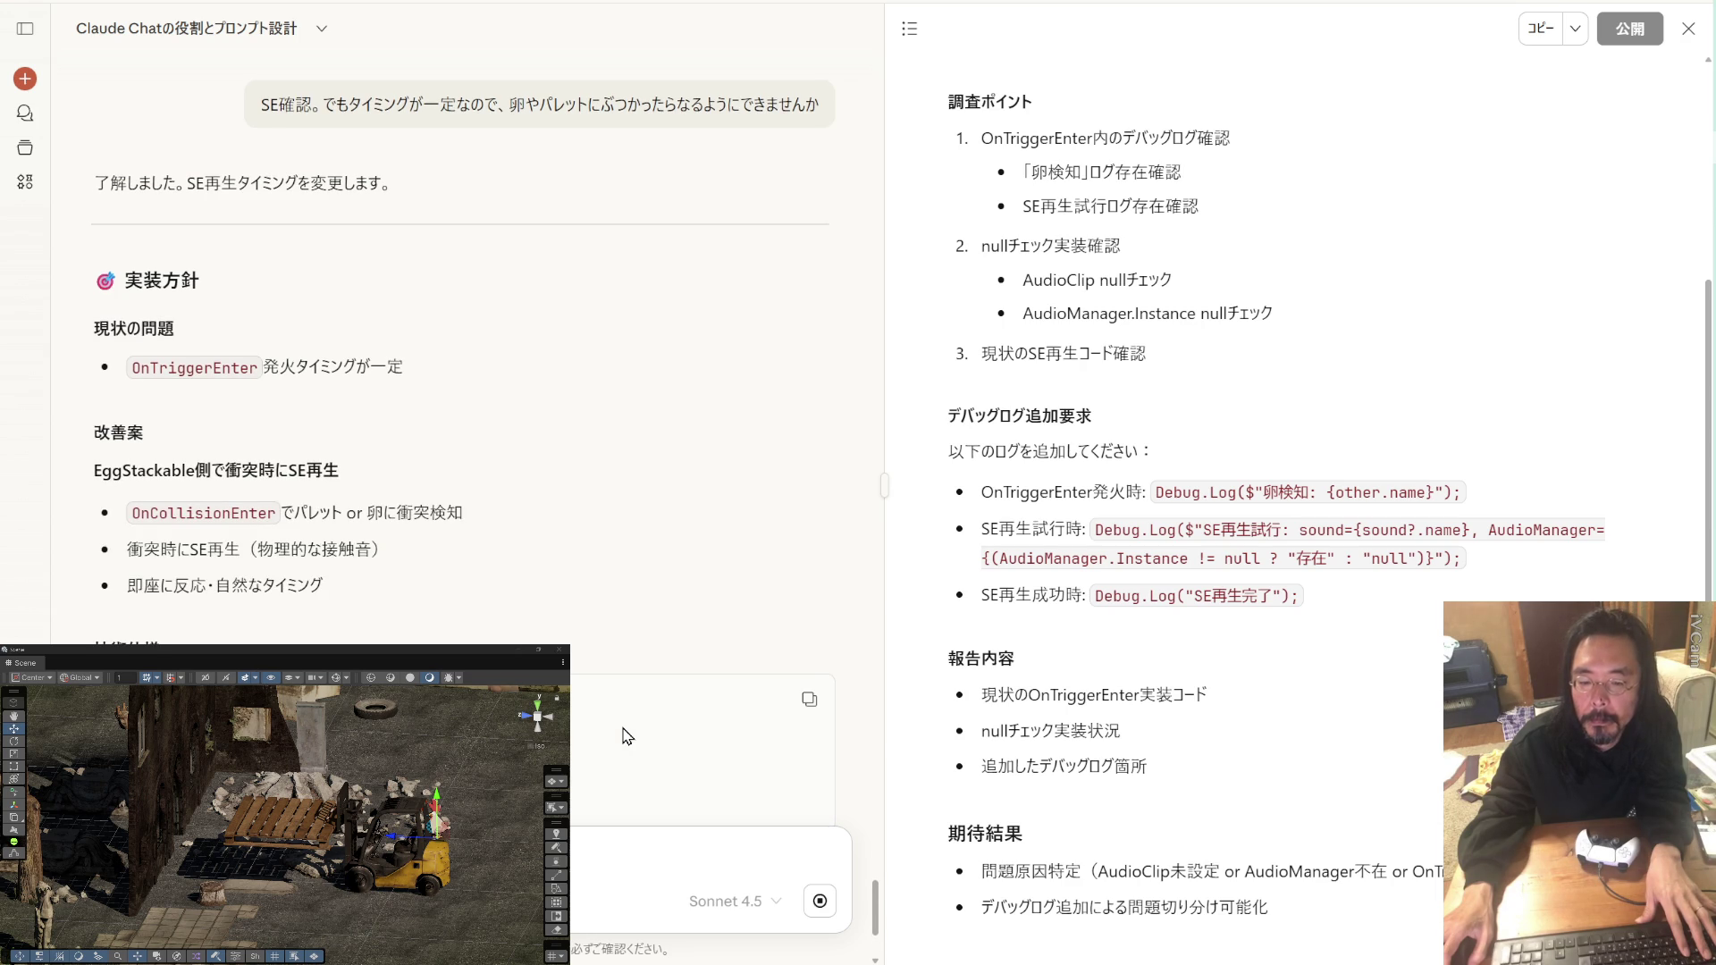
Read Claude's collisionSound OnCollisionEnter spec for EggStackable.cs, paste a draft reply, and return to Unity
scroll(627, 734, down, 2)
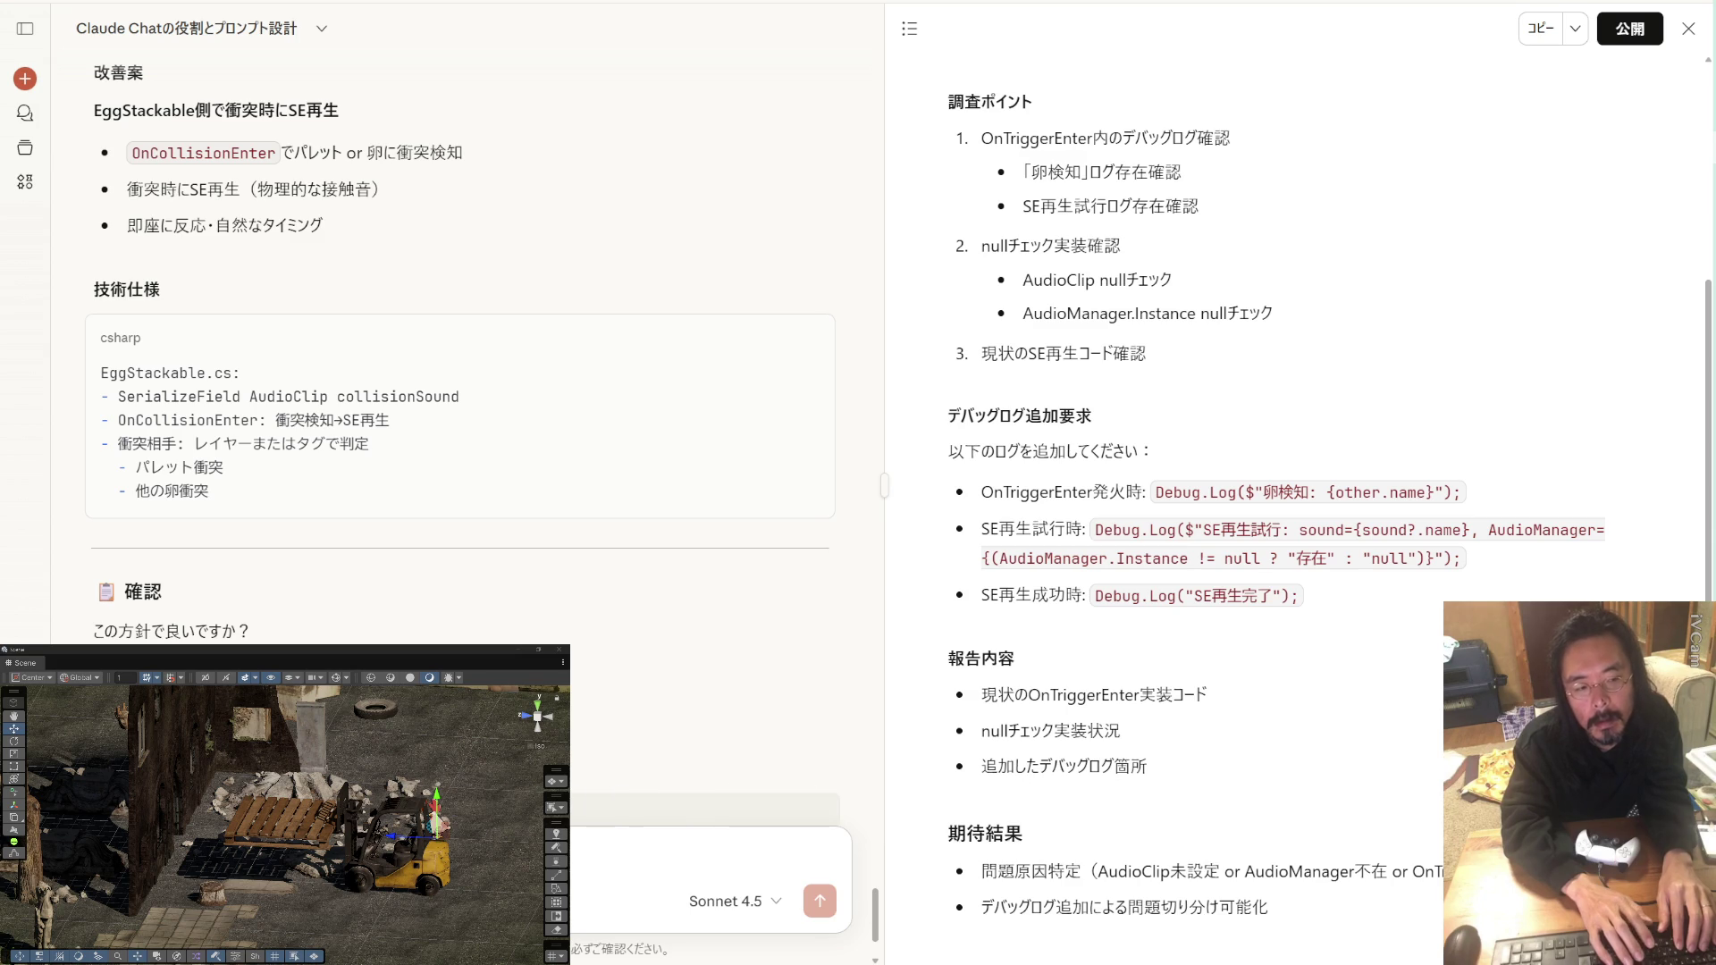
key(ctrl+v)
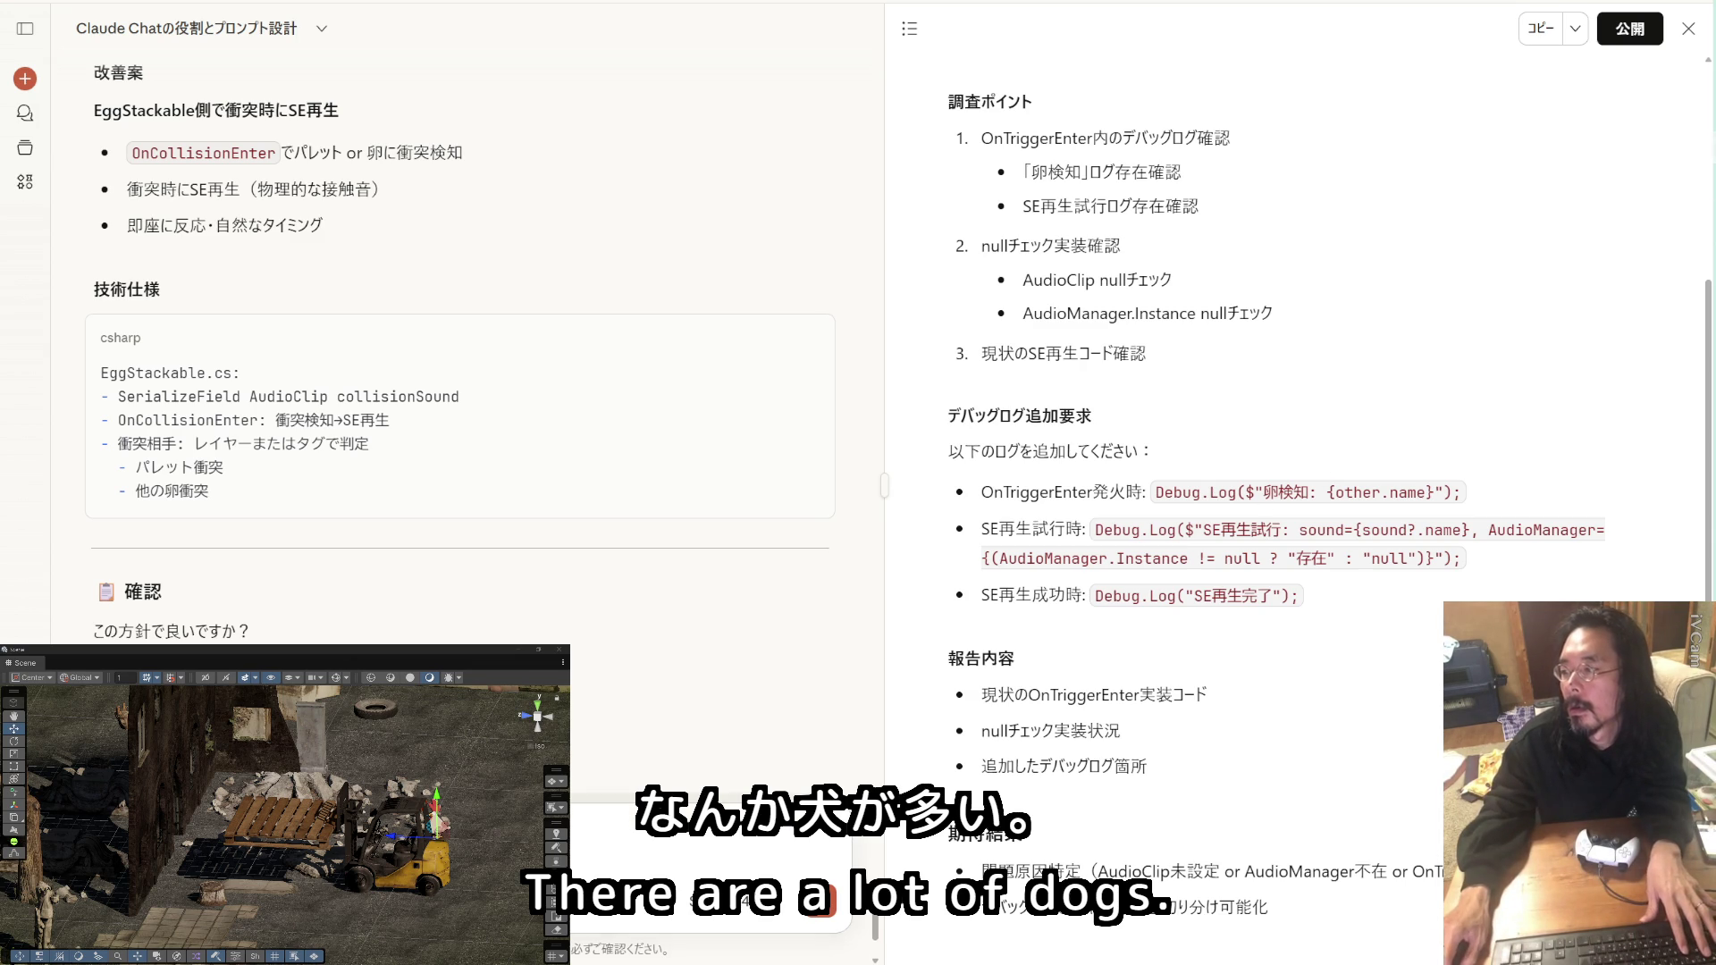
key(alt+Tab)
scroll(1430, 234, up, 10)
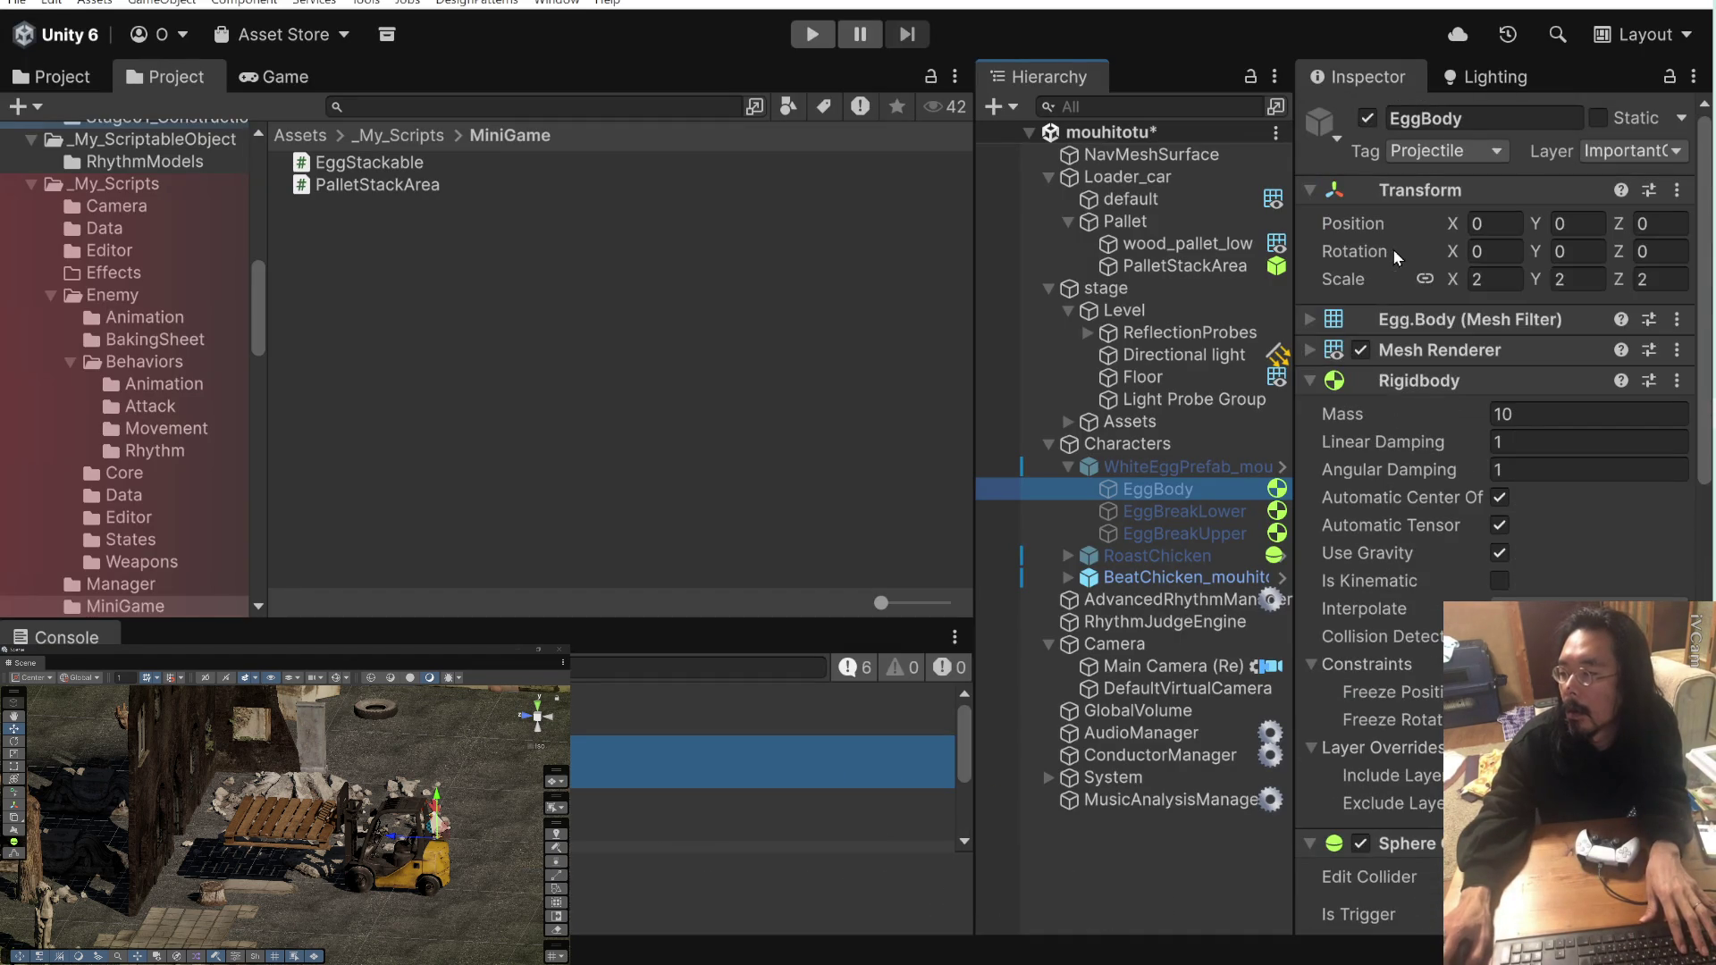
Check the Inspector tags of wood_pallet_low, PalletStackArea, Pallet, default and Loader_car
click(1212, 241)
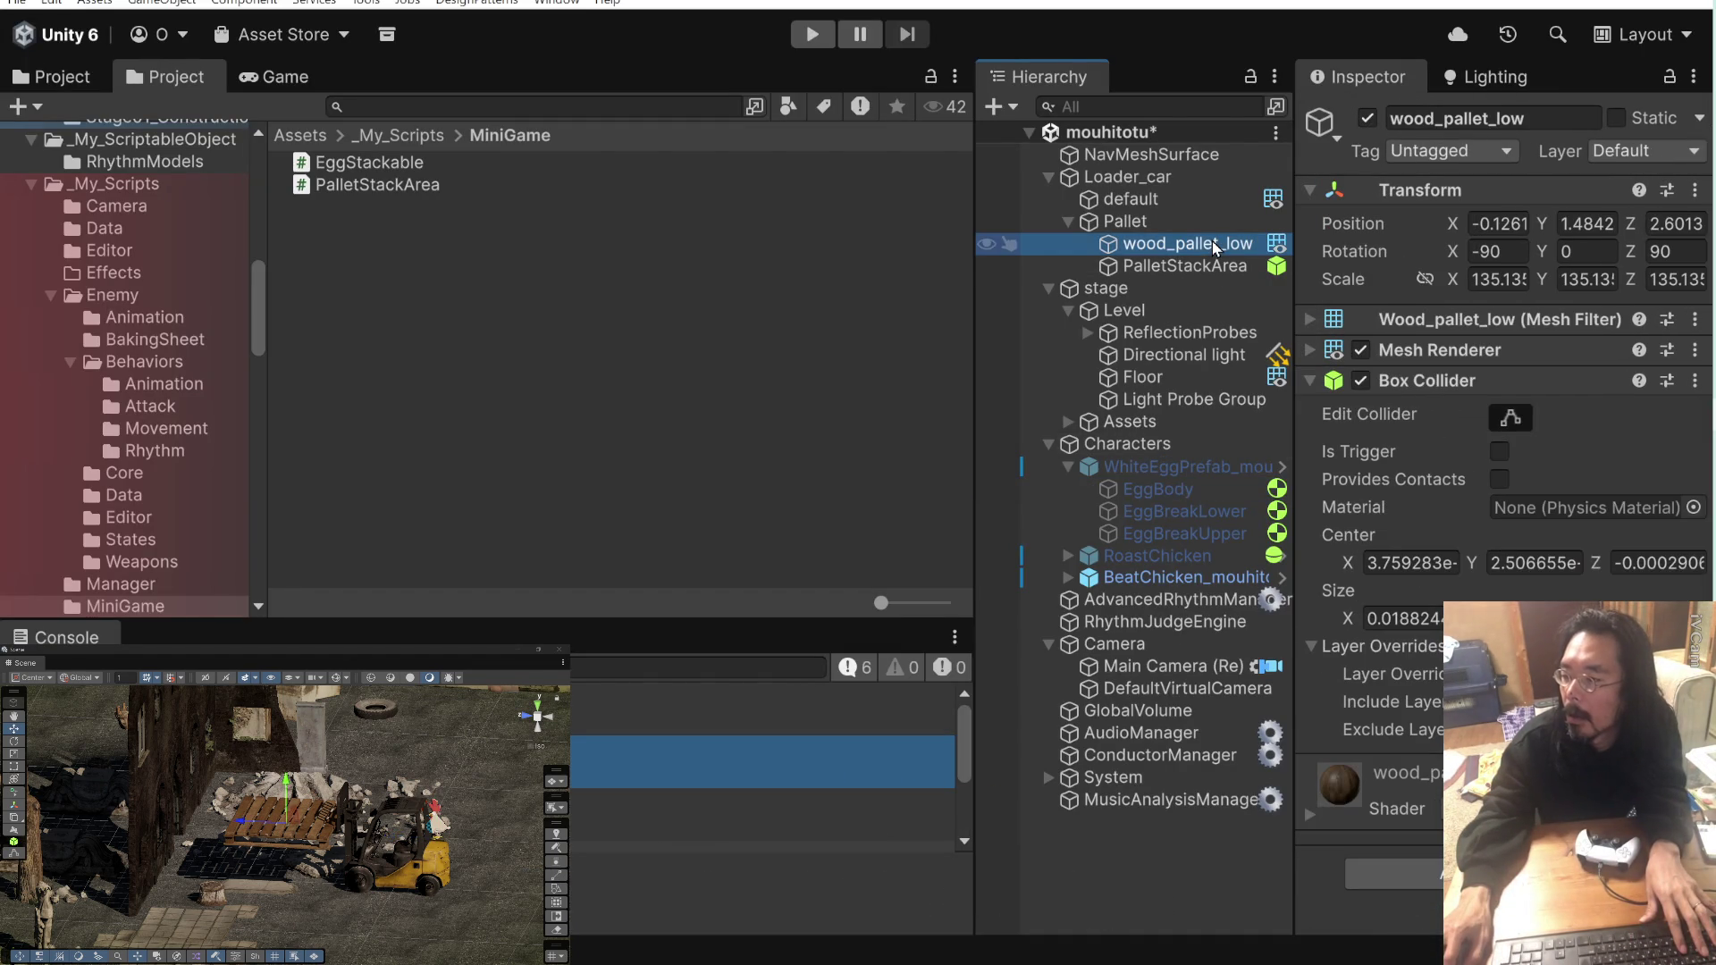
click(1210, 265)
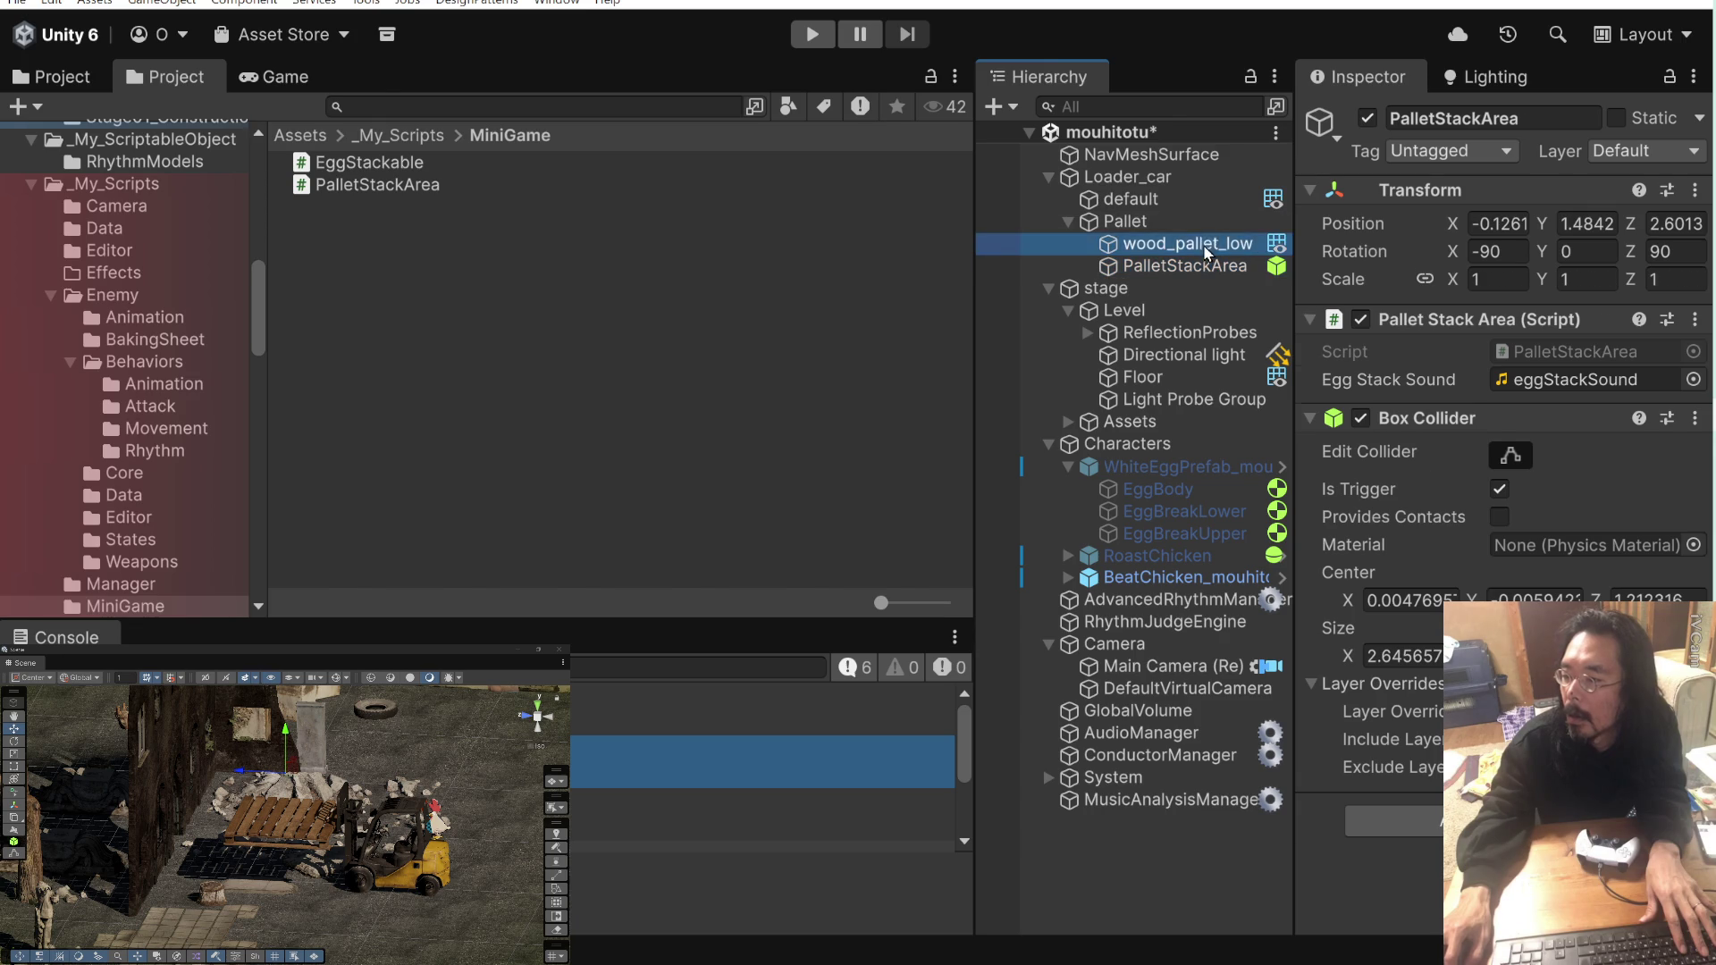
click(1203, 223)
click(1206, 198)
click(1208, 181)
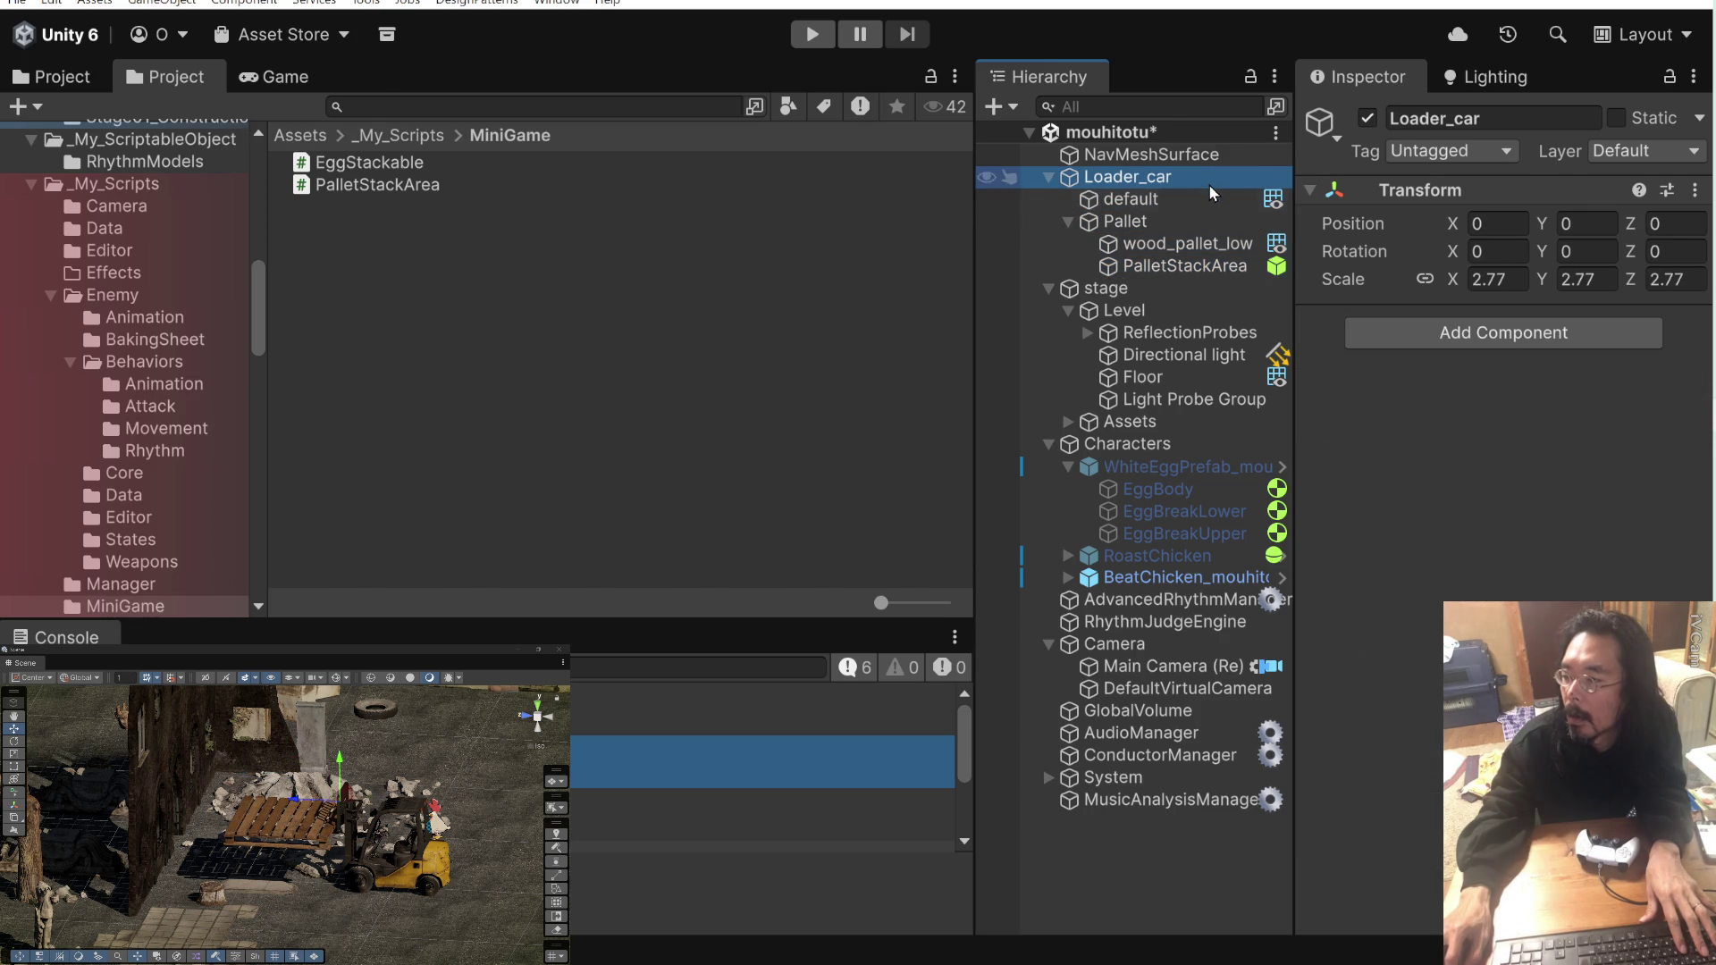
key(alt+Tab)
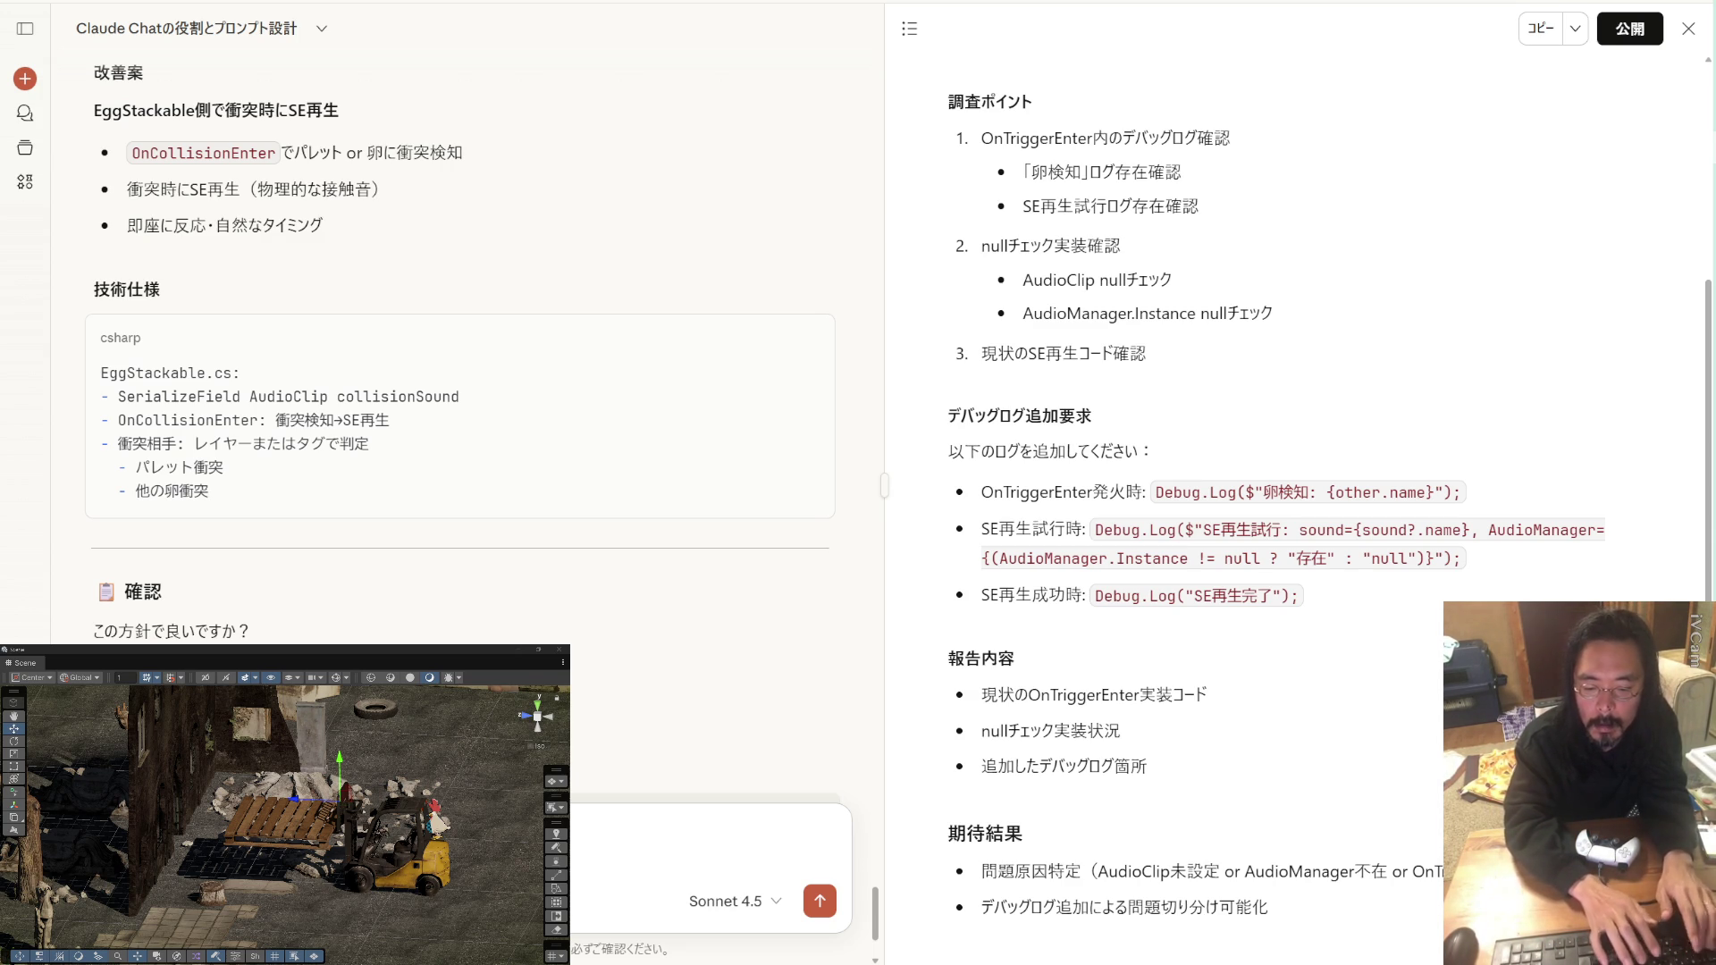
Send the follow-up message, review the implementation spec, and reply OK to approve the plan
key(Return)
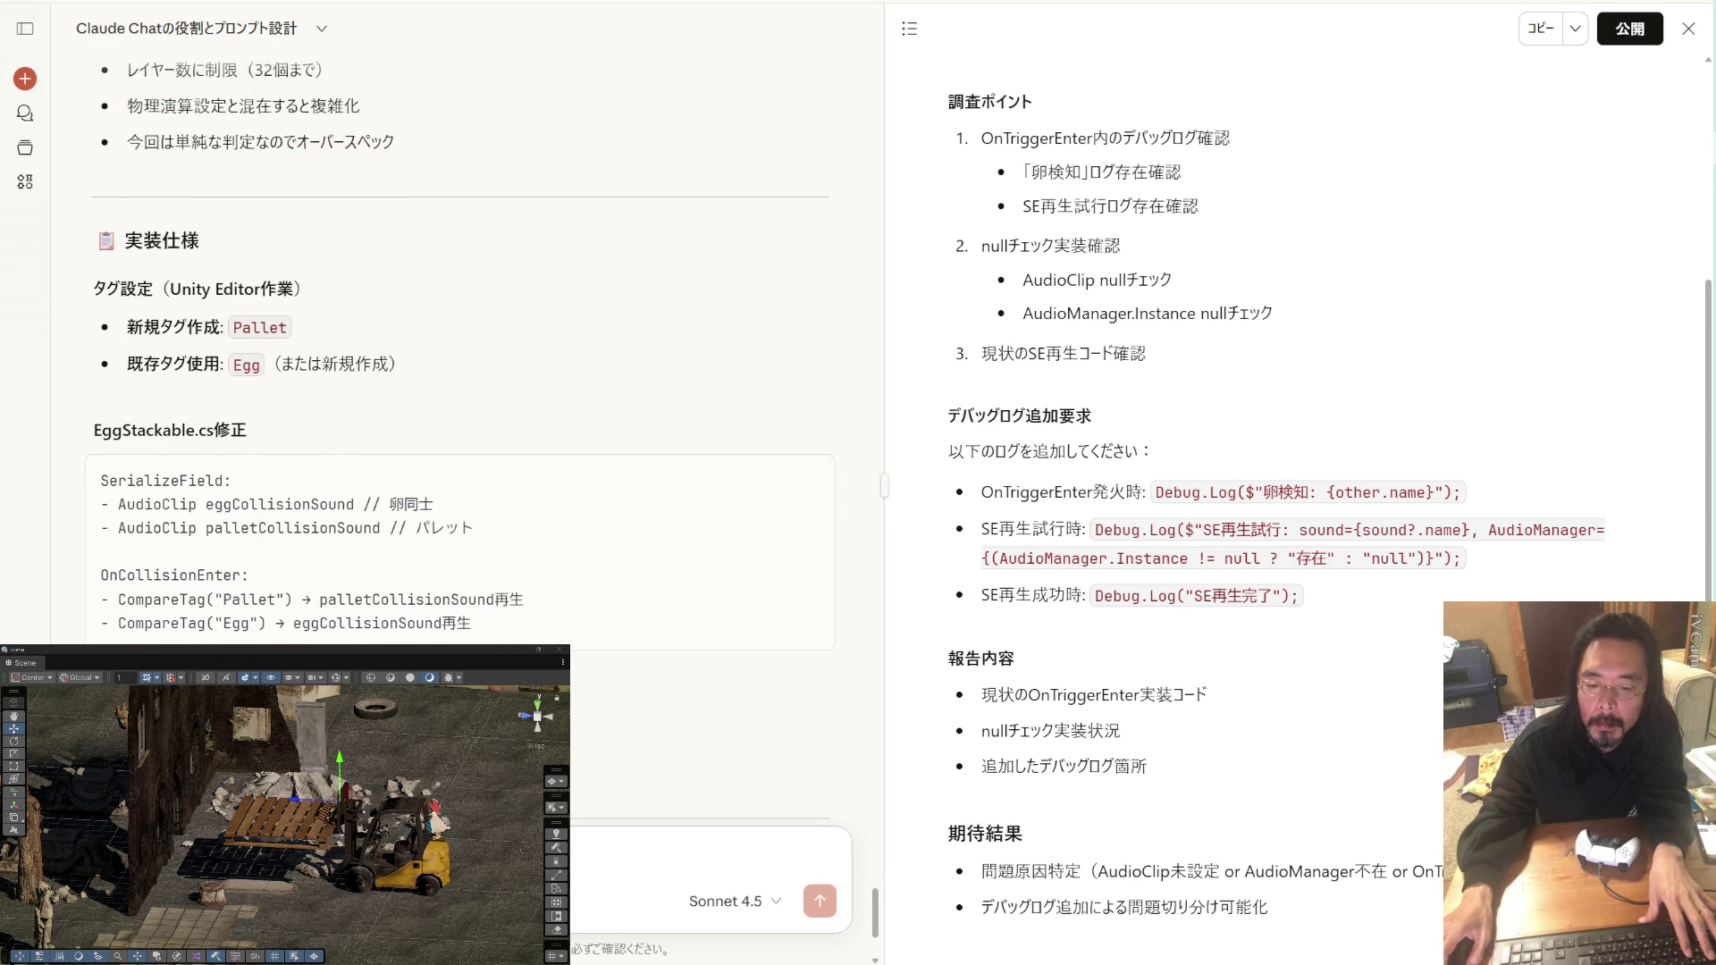
scroll(460, 357, down, 2)
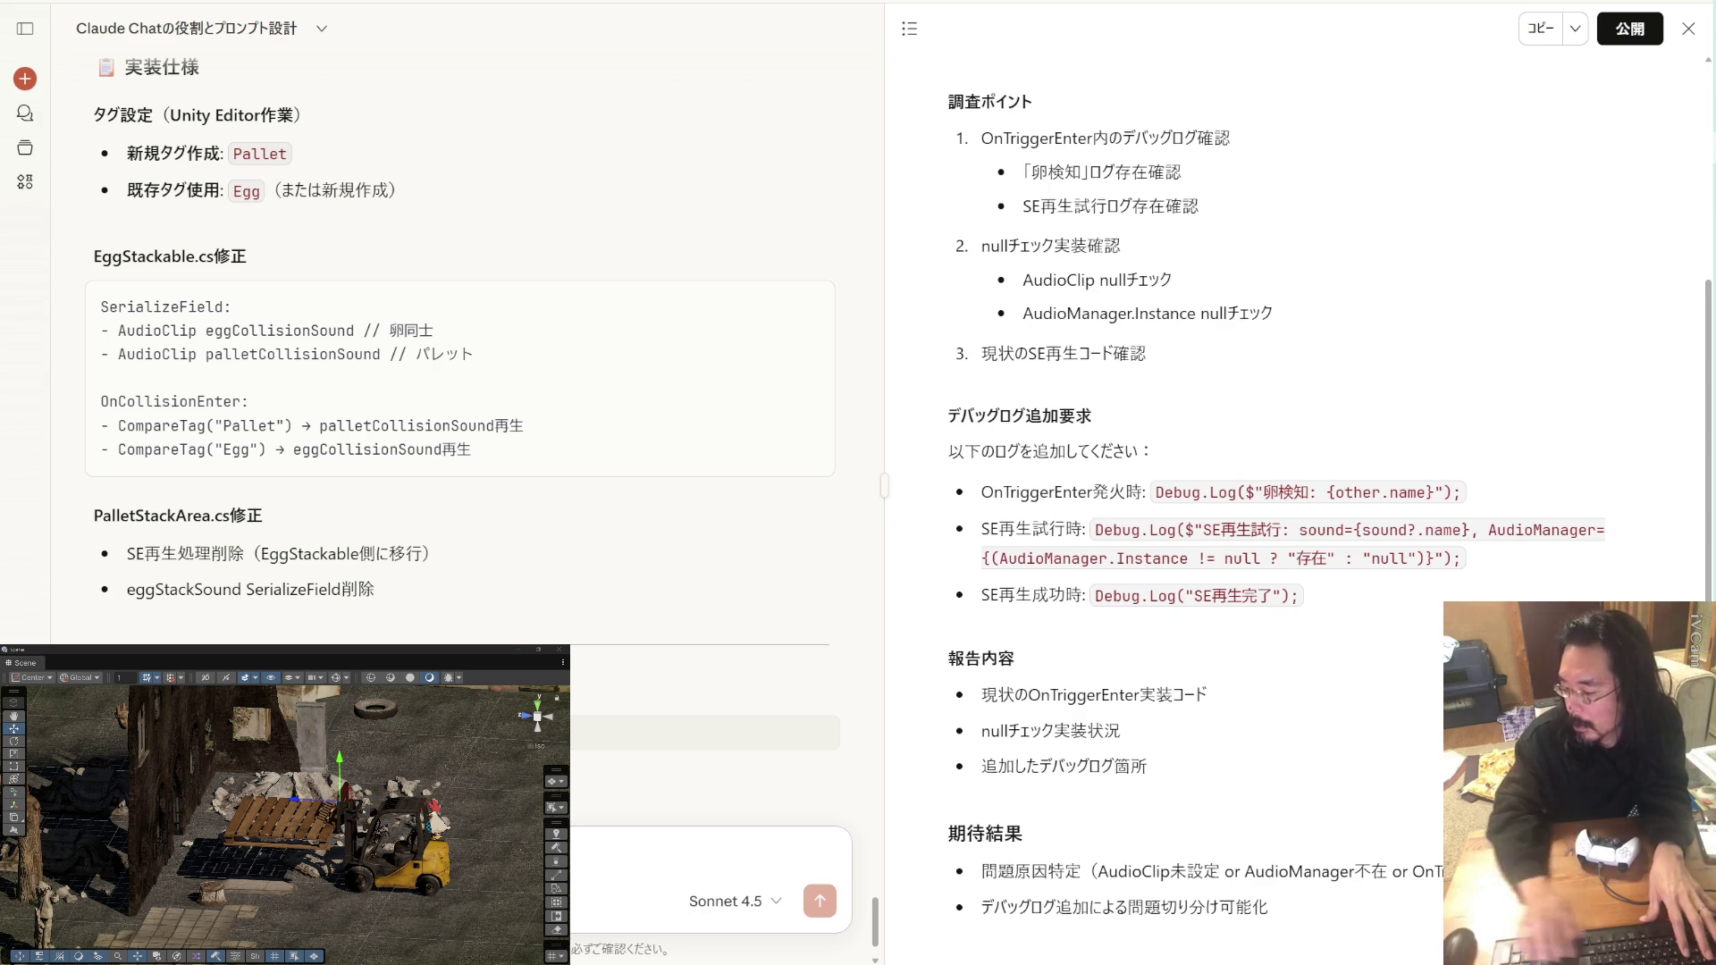
key(ctrl+v)
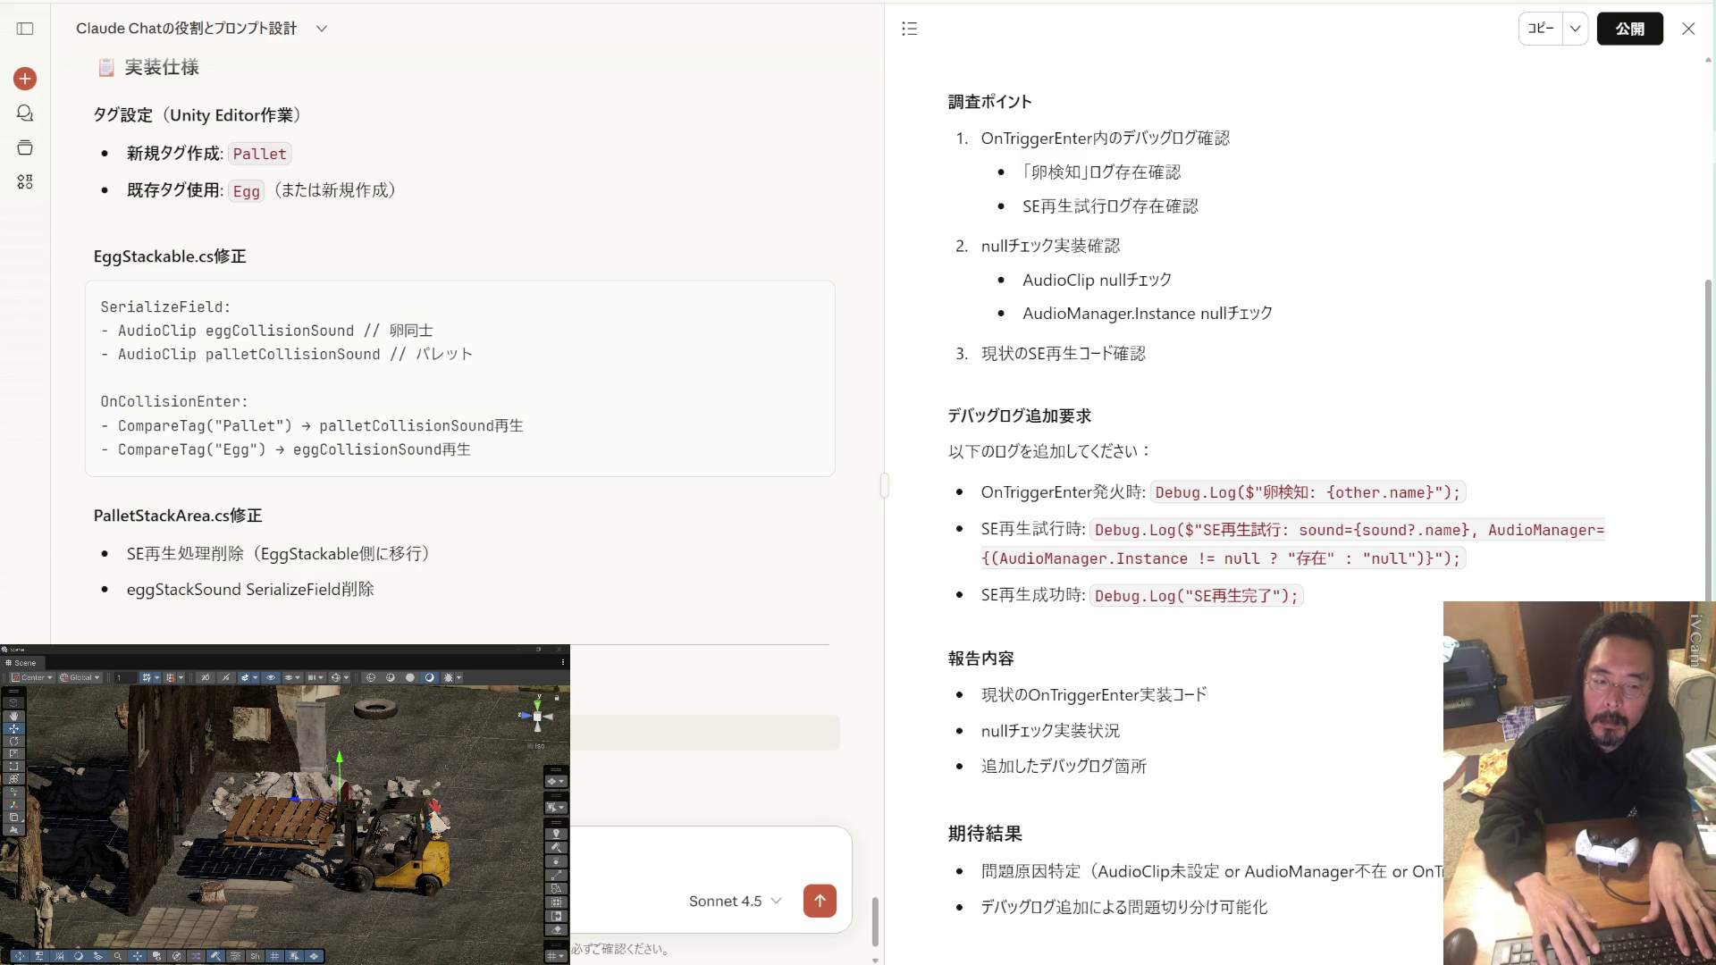
key(Return)
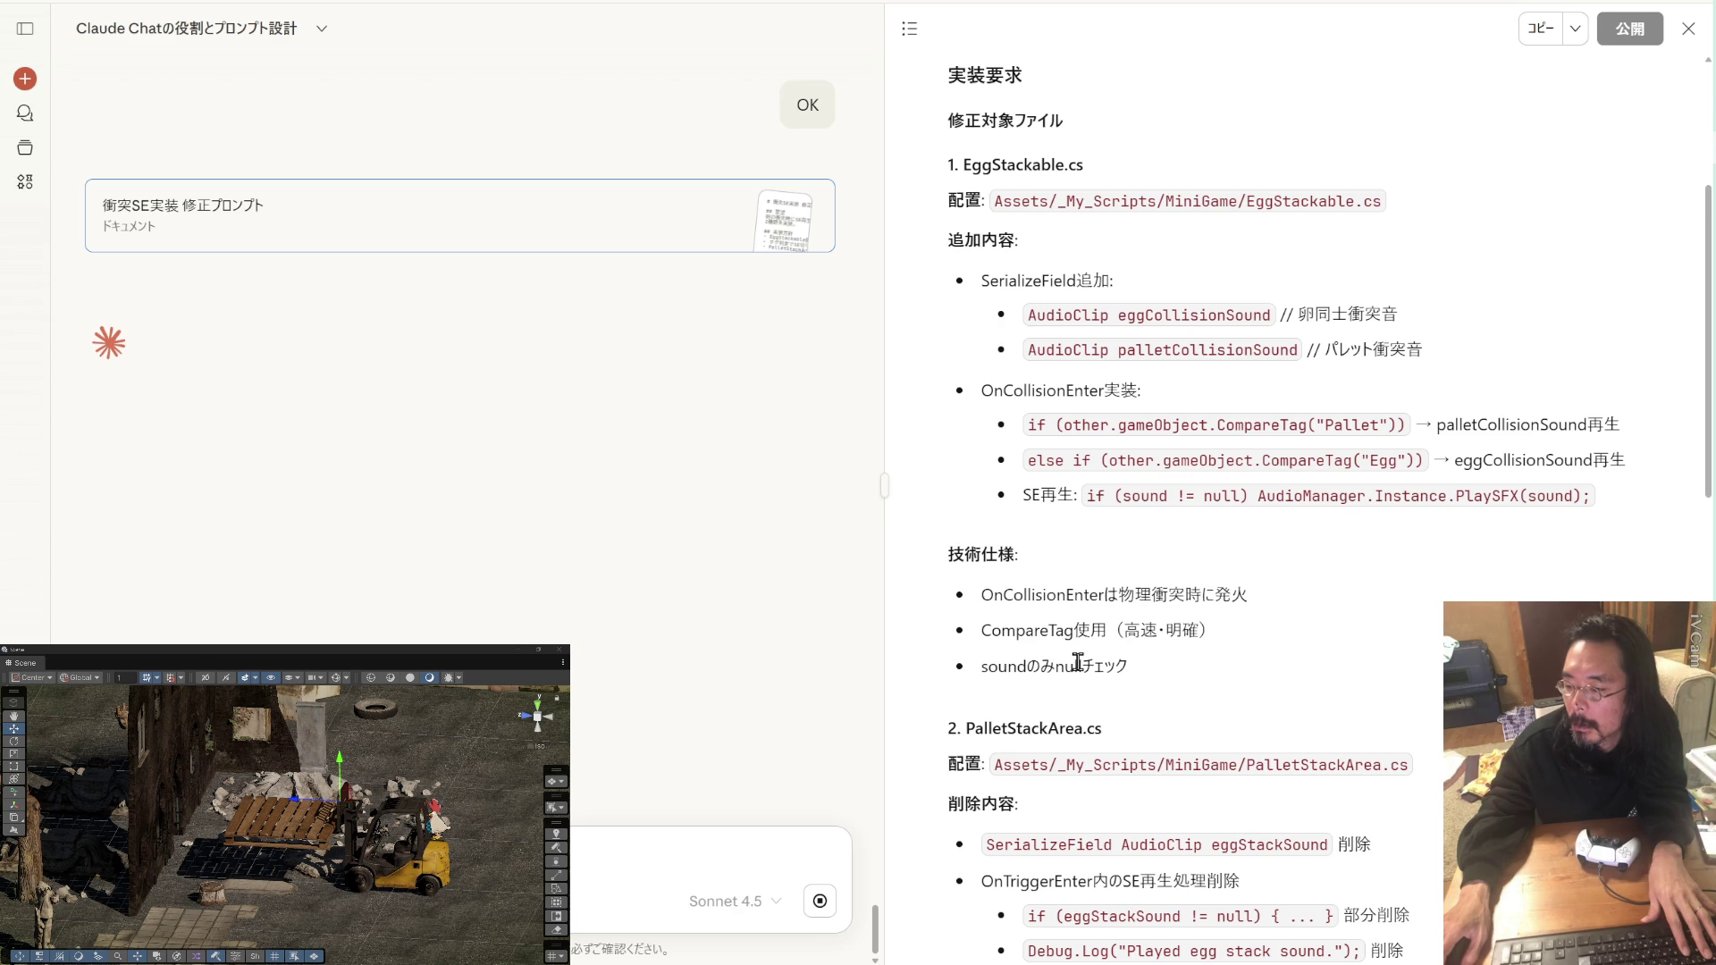
Read the Unity Editor作業 tag-setup steps, then show Loader_car's Tag dropdown in Unity
scroll(1077, 661, down, 12)
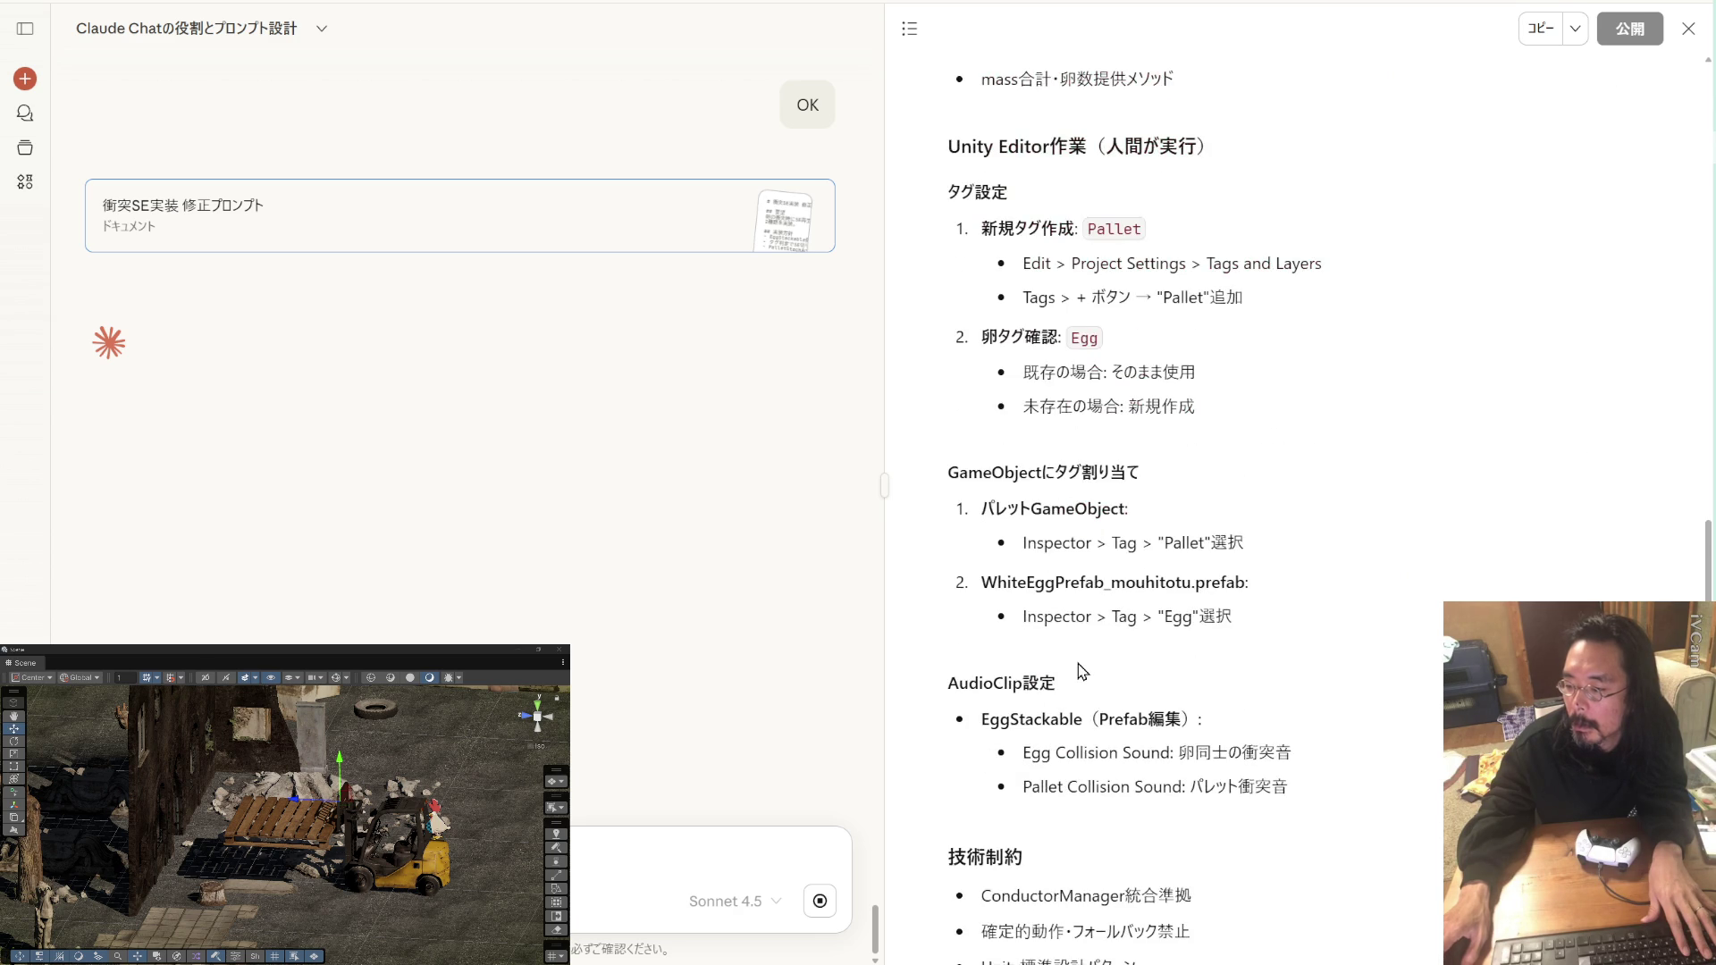
scroll(1082, 671, down, 5)
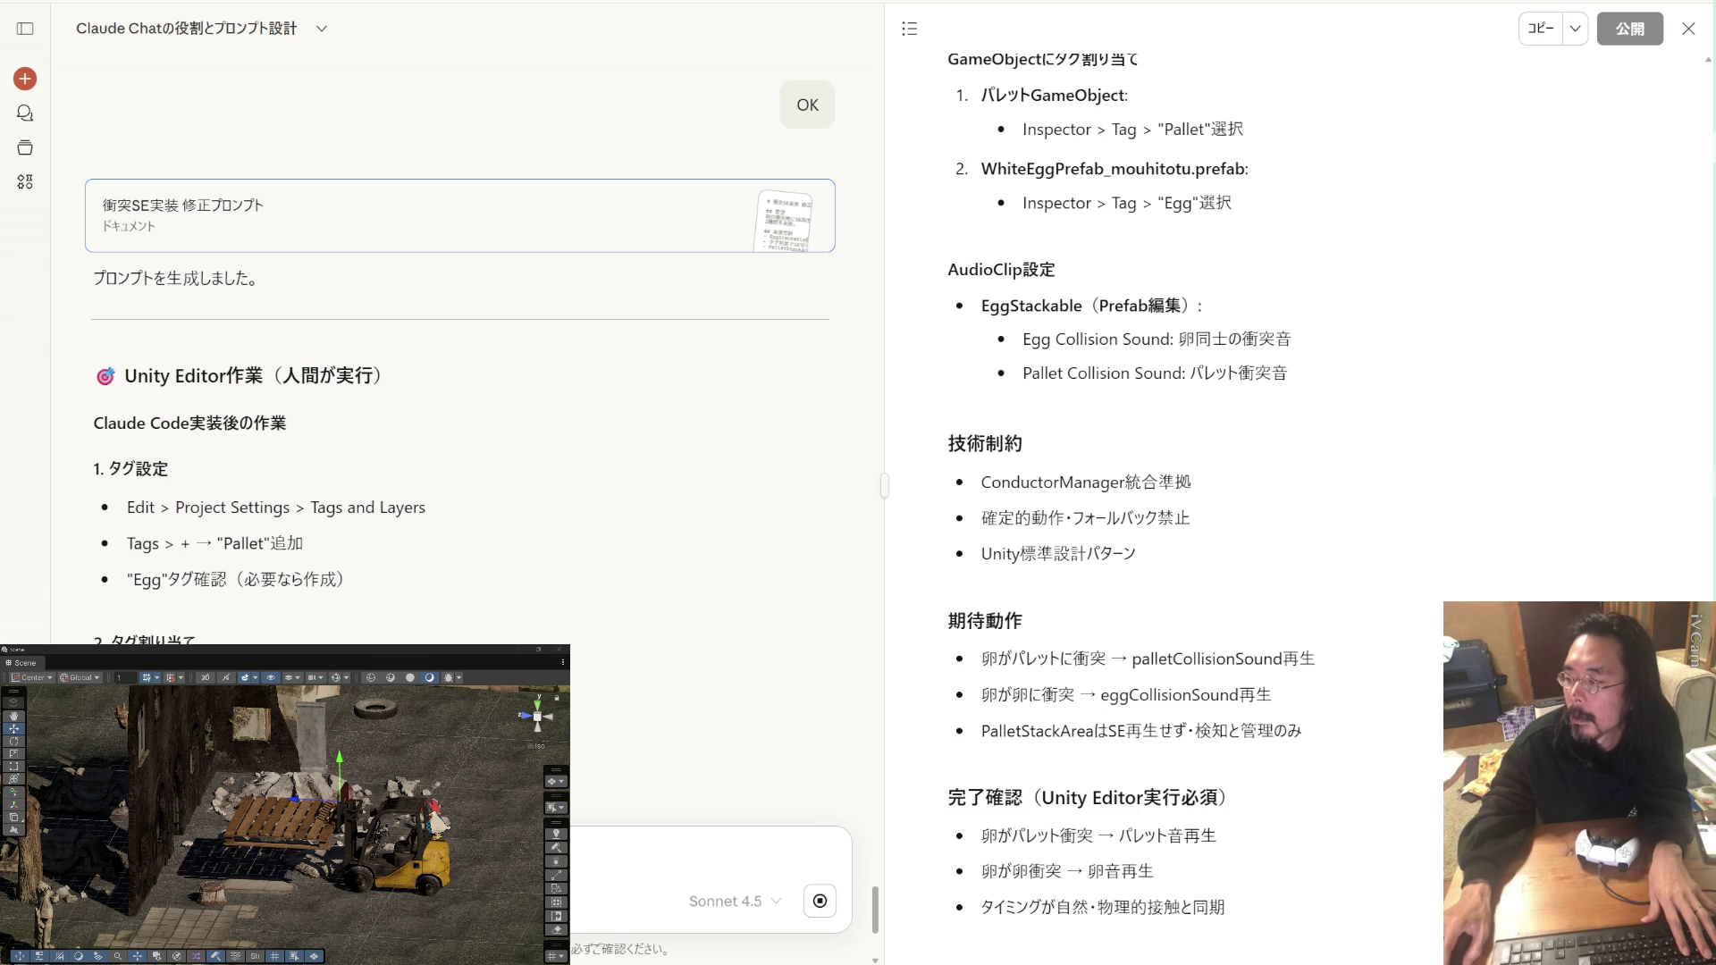
key(alt+Tab)
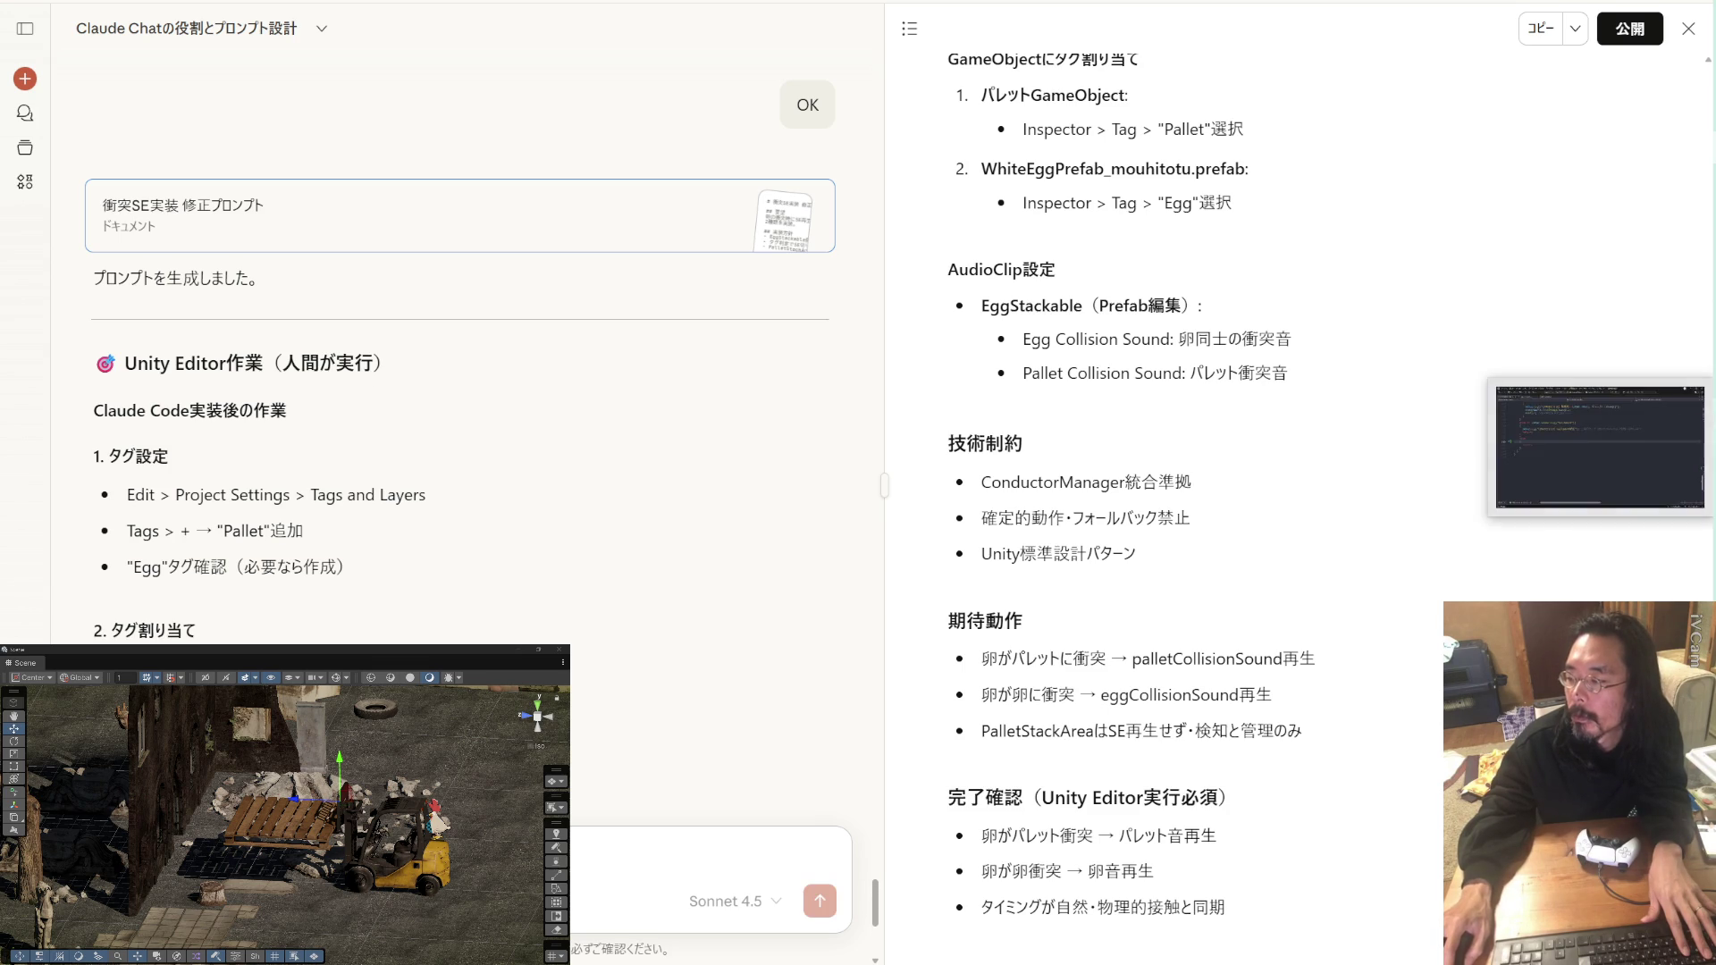
click(1510, 152)
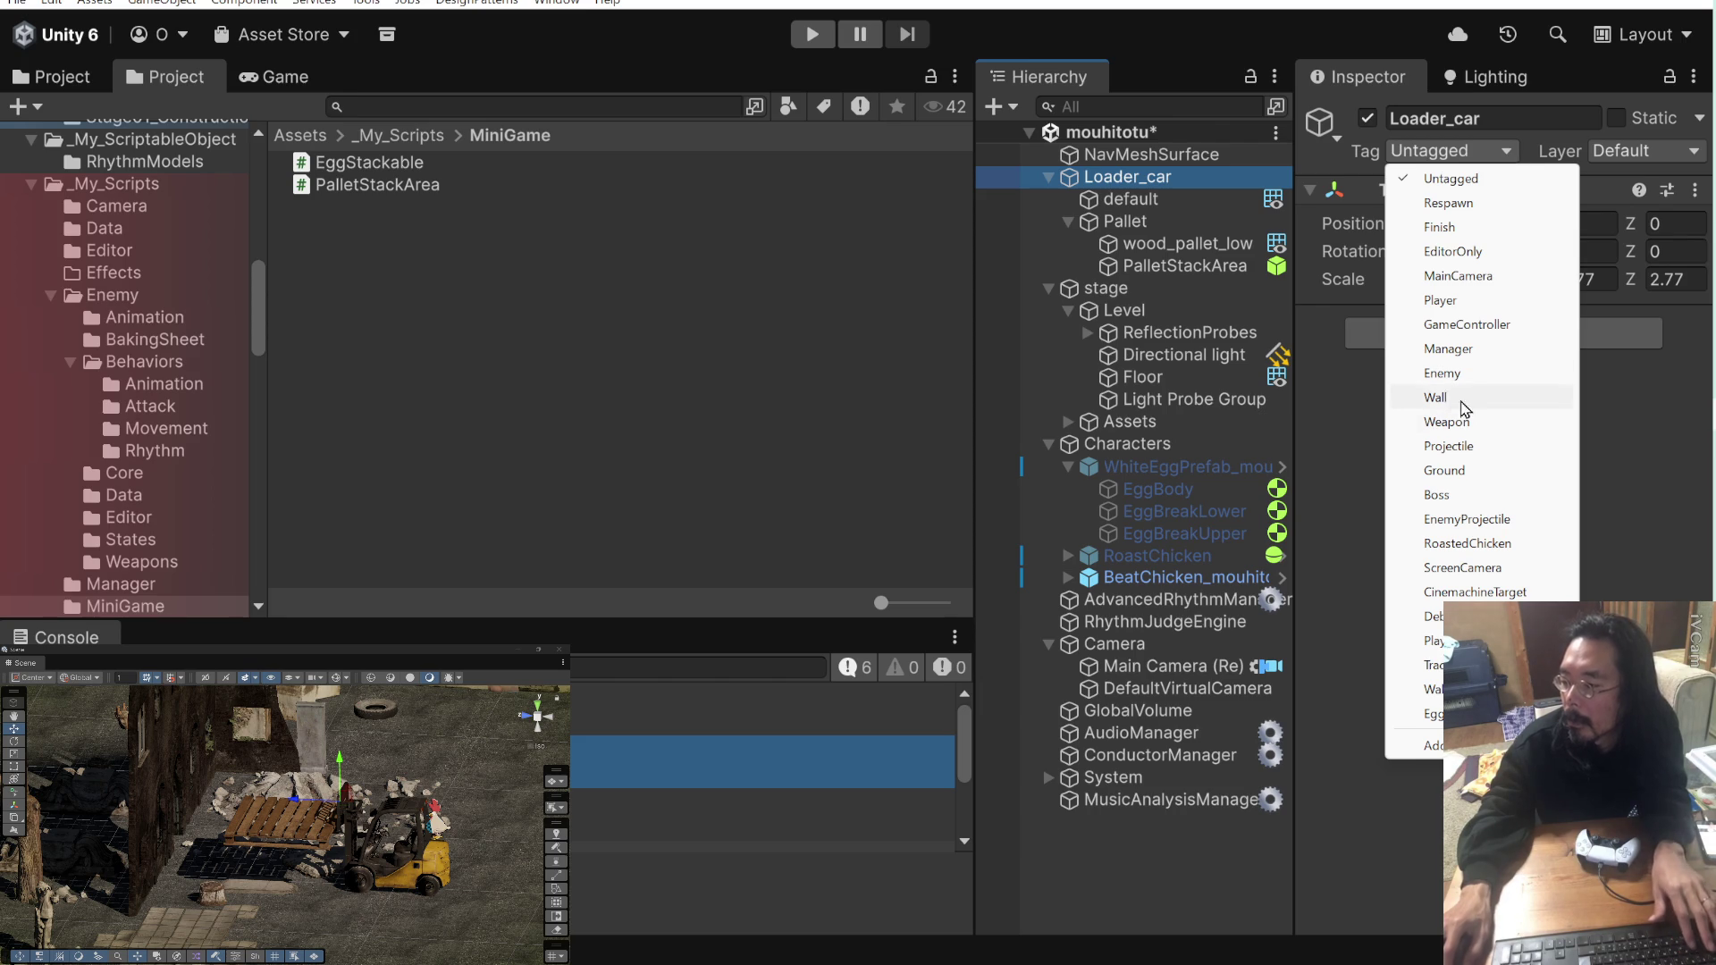
Snip the Projectile tag entry, then choose Add Tag... from Loader_car's Tag dropdown
key(super+shift+s)
drag(1487, 436, 1421, 455)
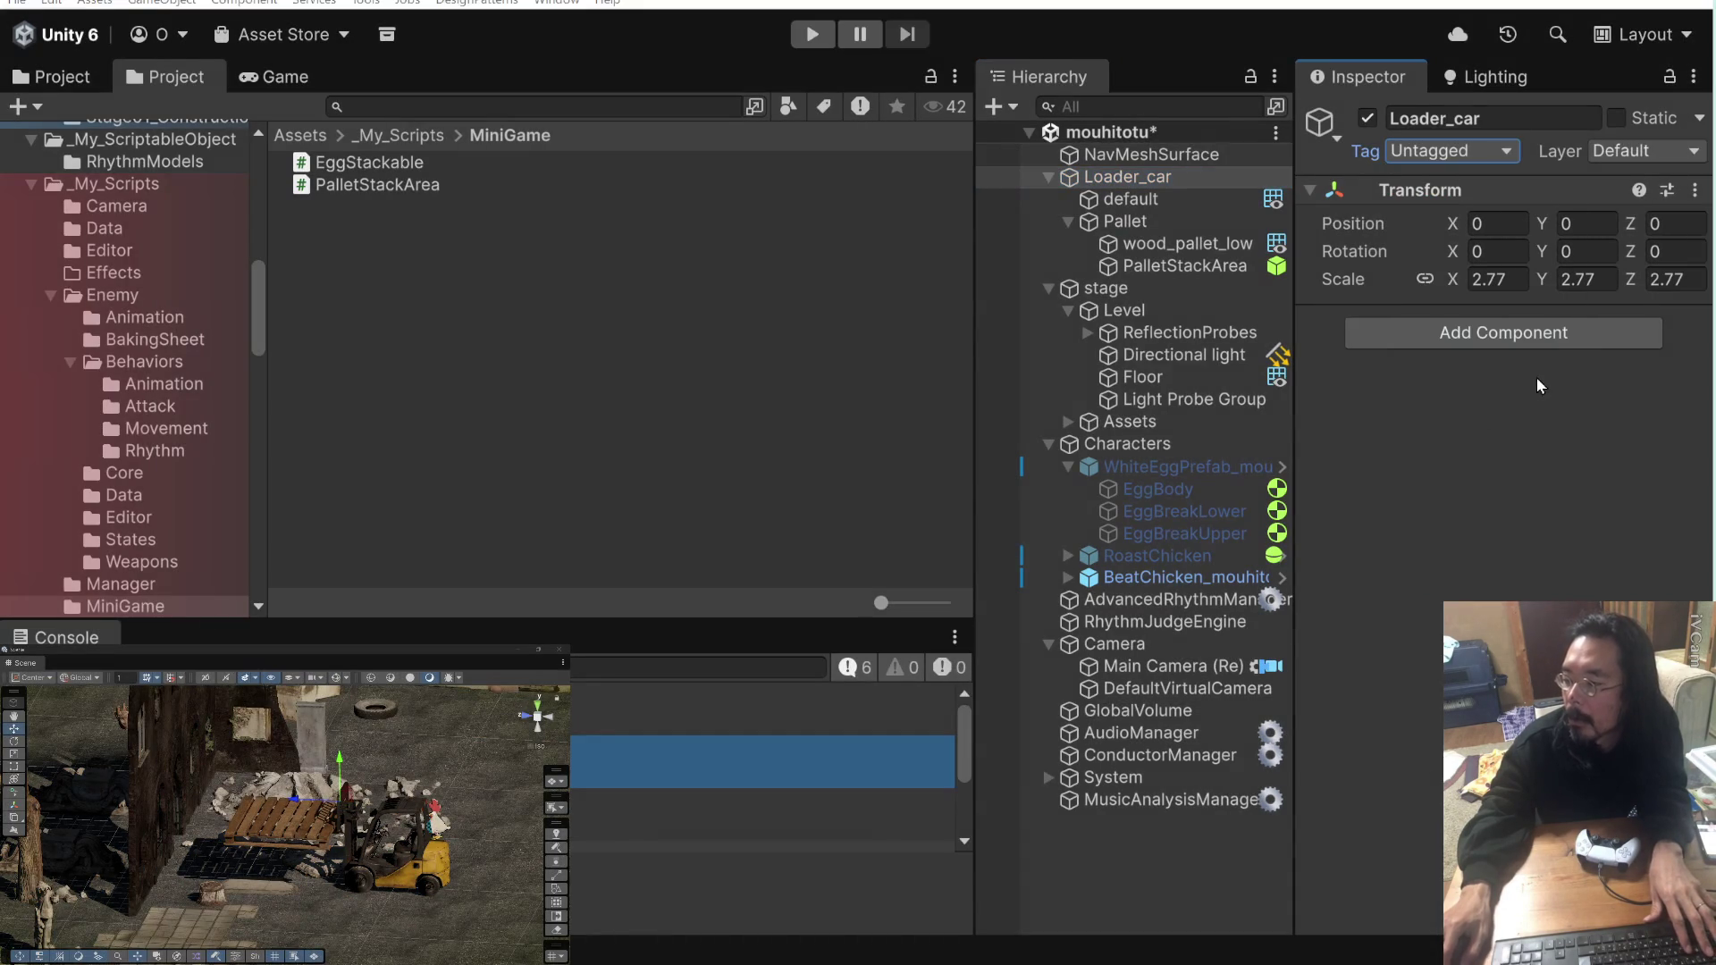
click(1514, 152)
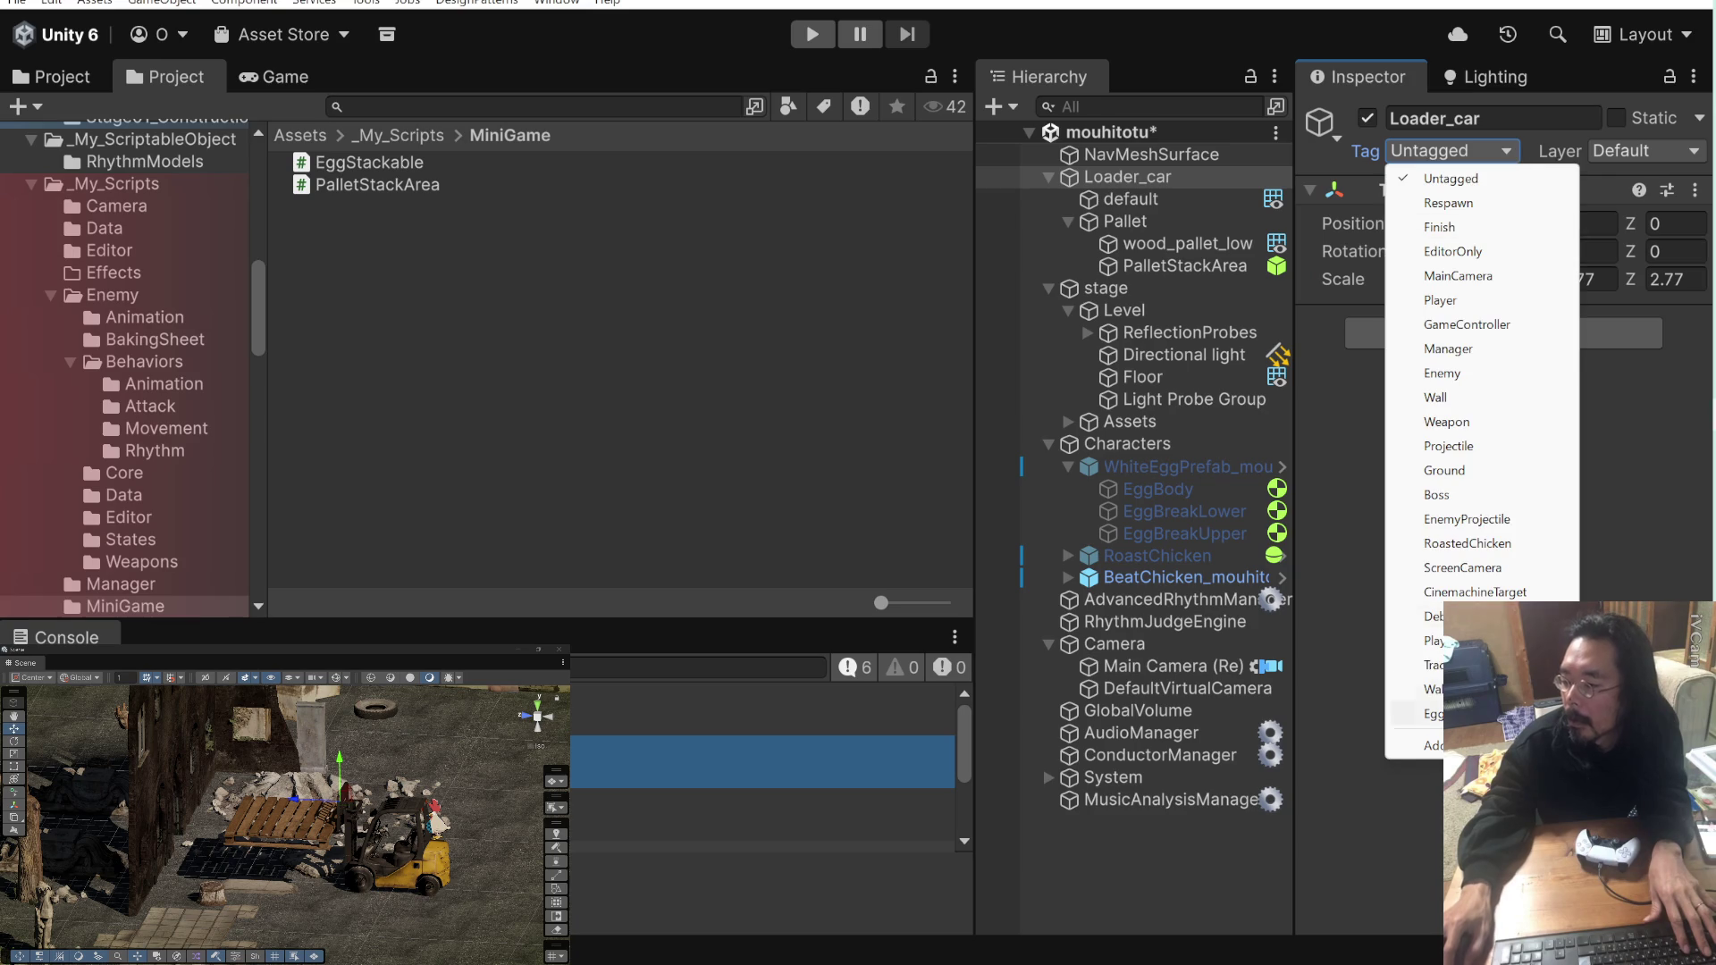
click(1430, 745)
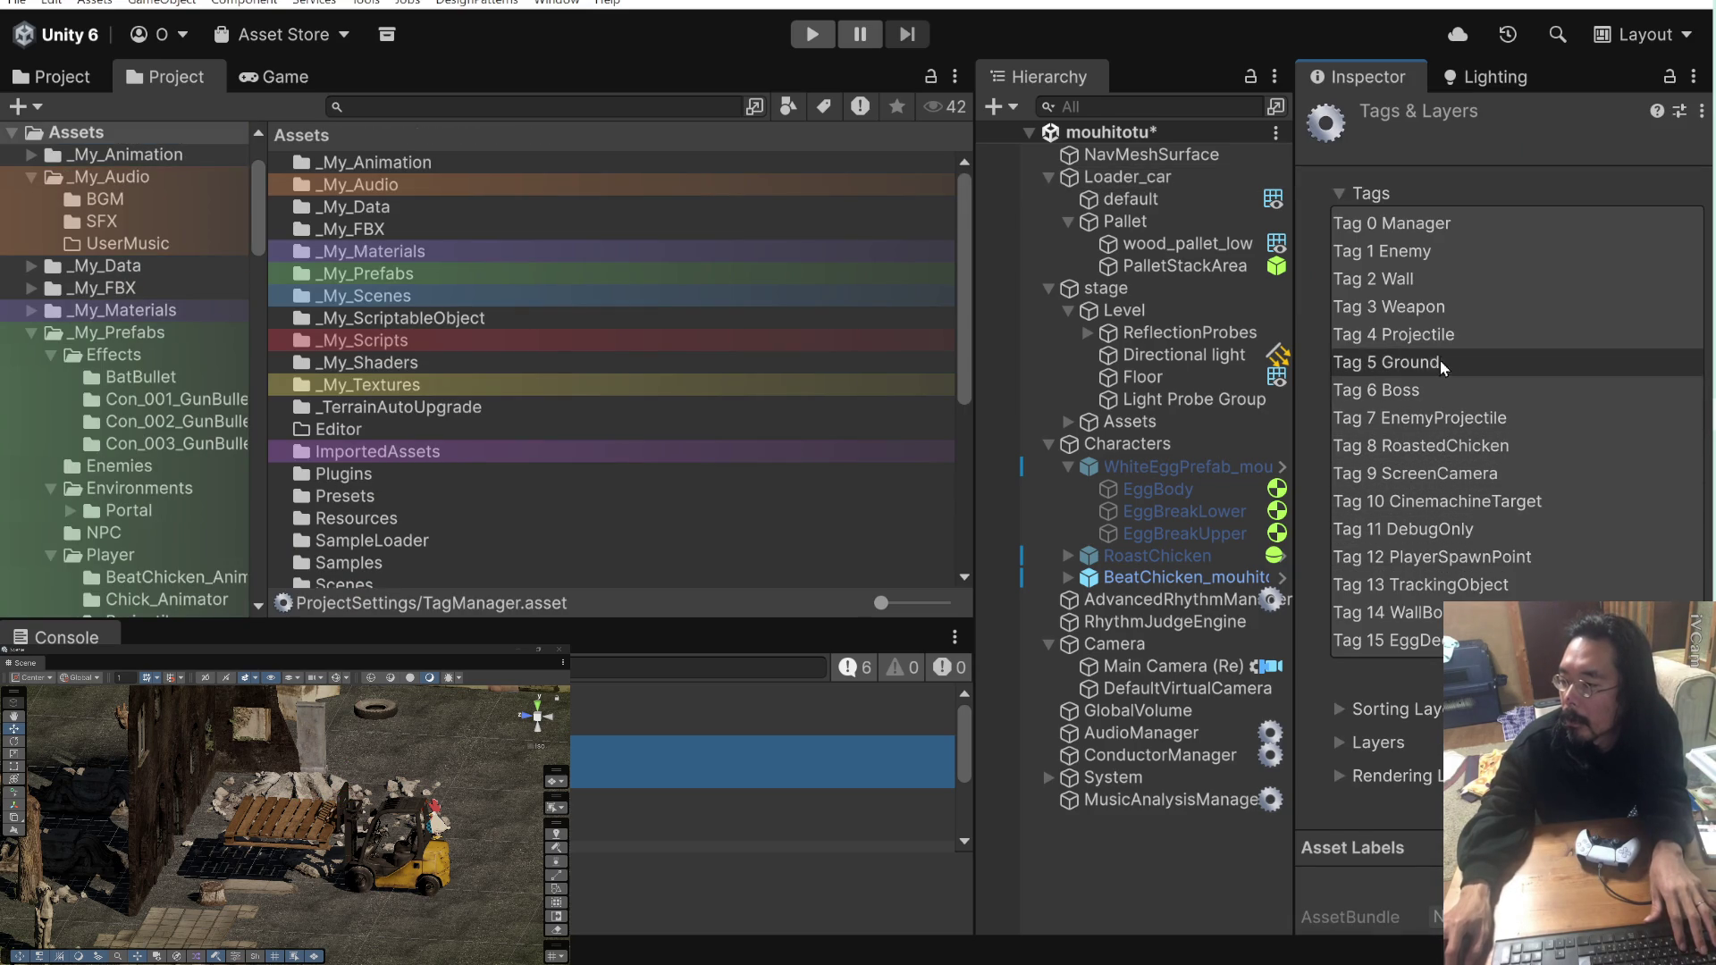
Translate the Projectile tag name in Google Translate (発射物), then return to the Claude chat
click(1440, 334)
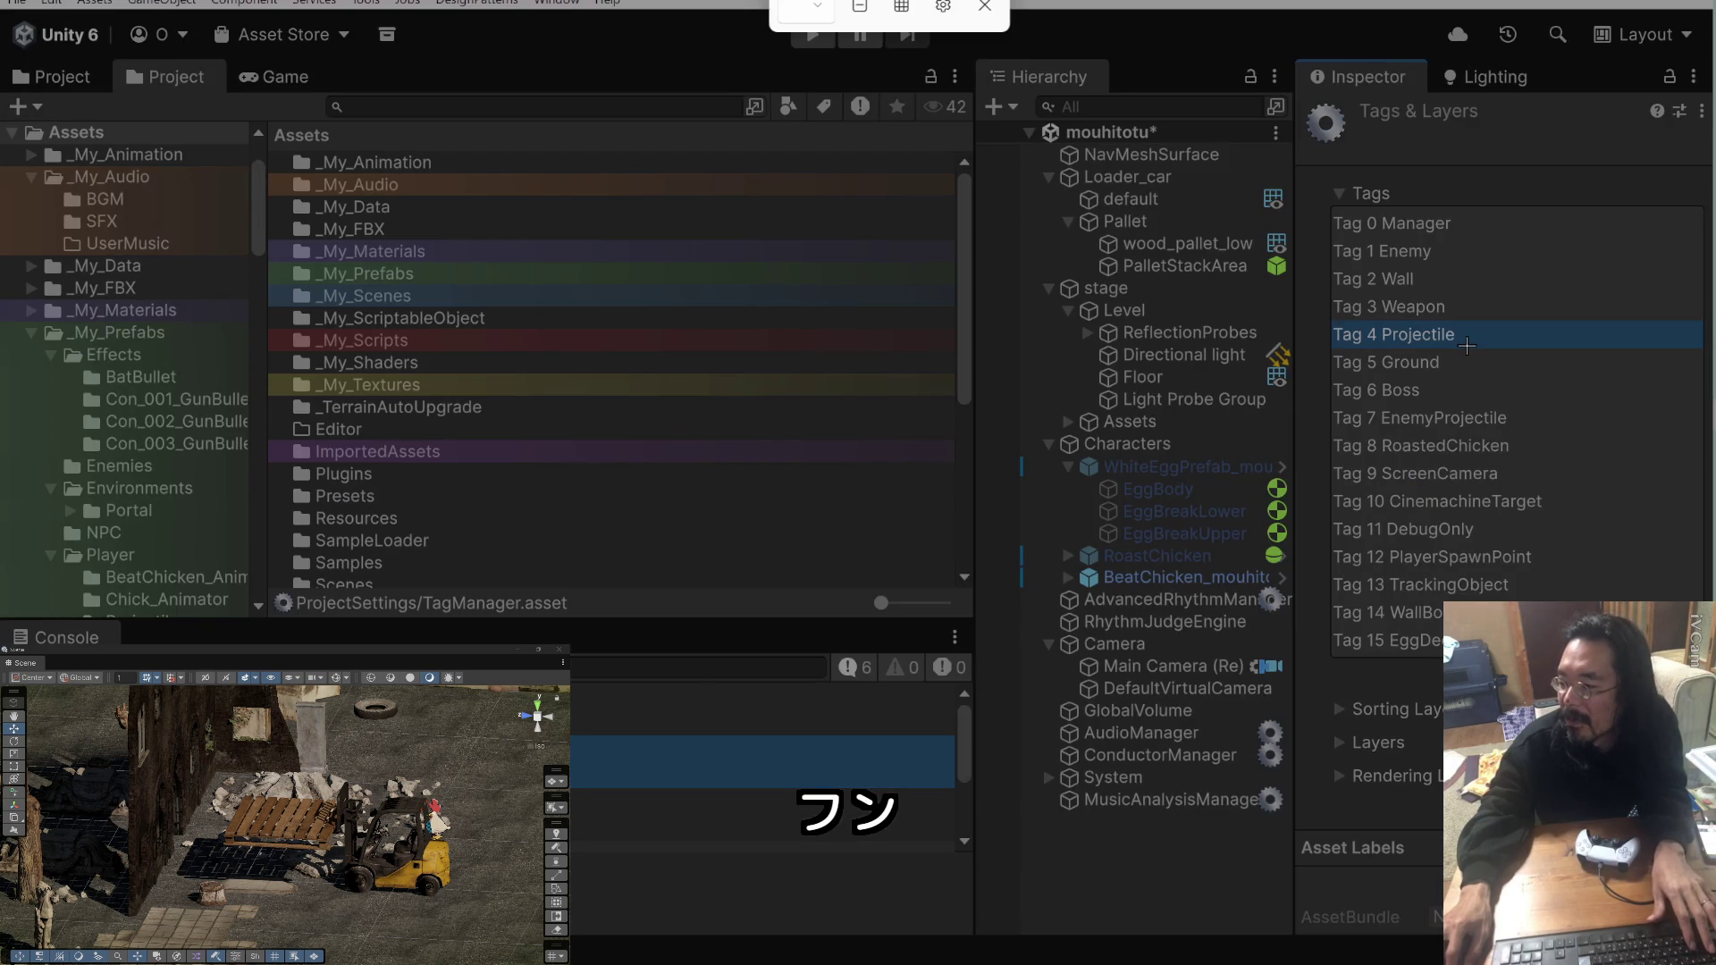
click(1403, 331)
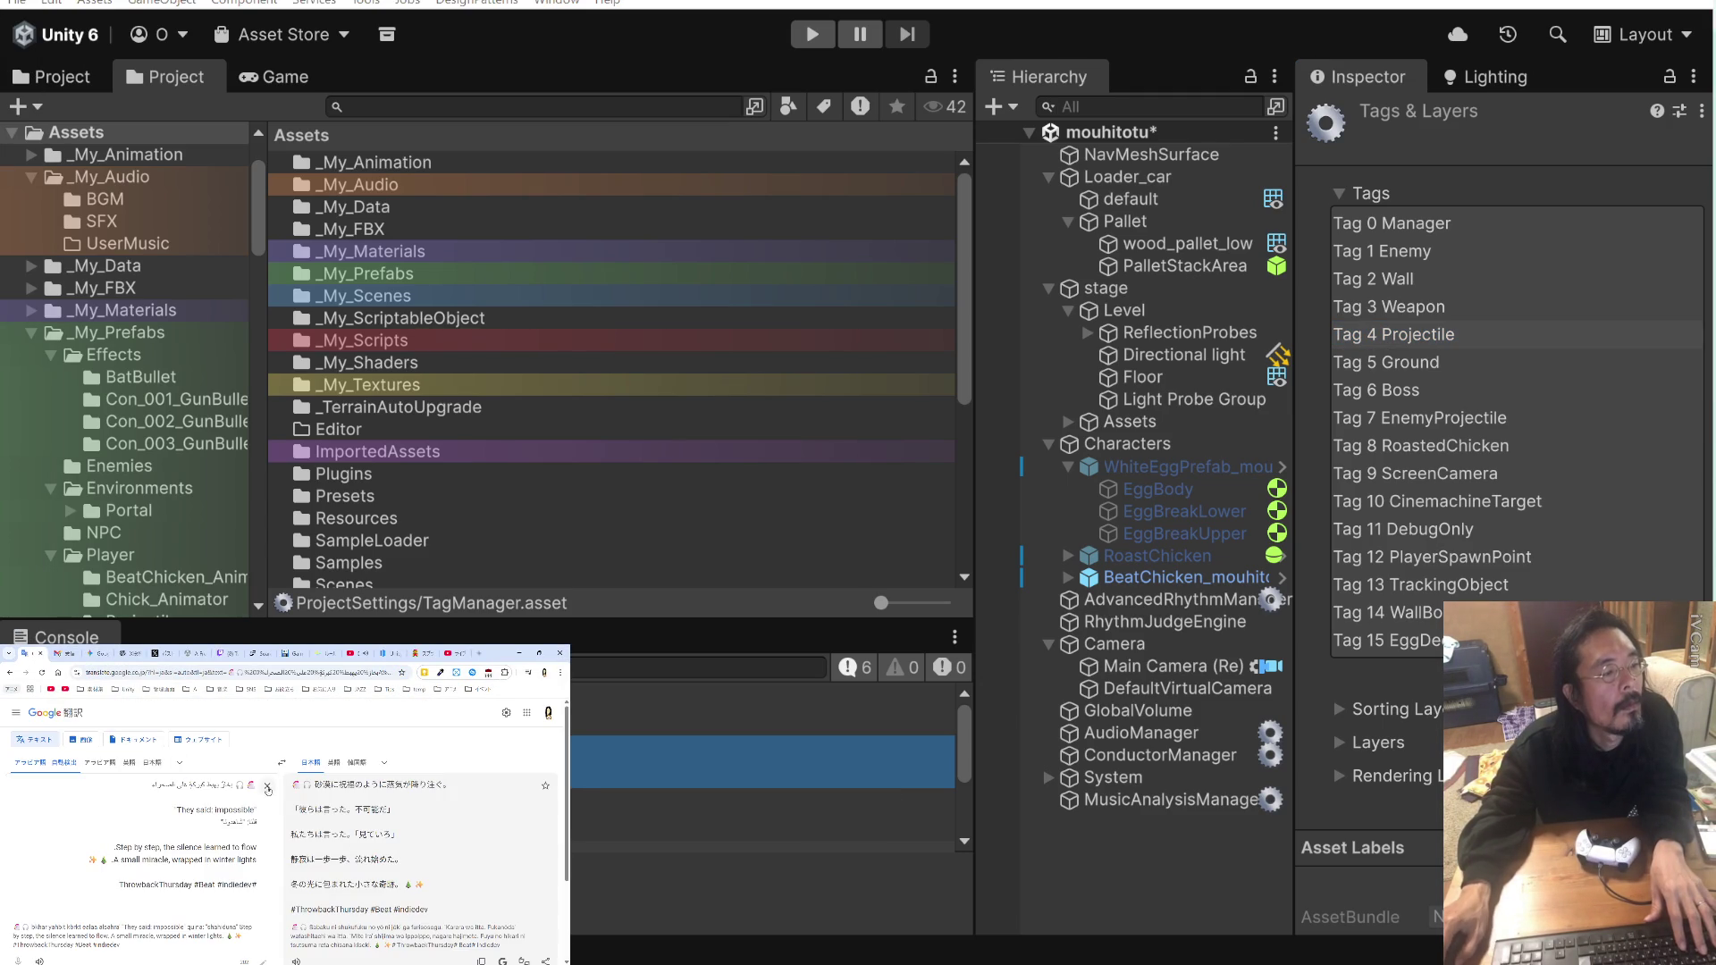
click(267, 787)
text(Projectile)
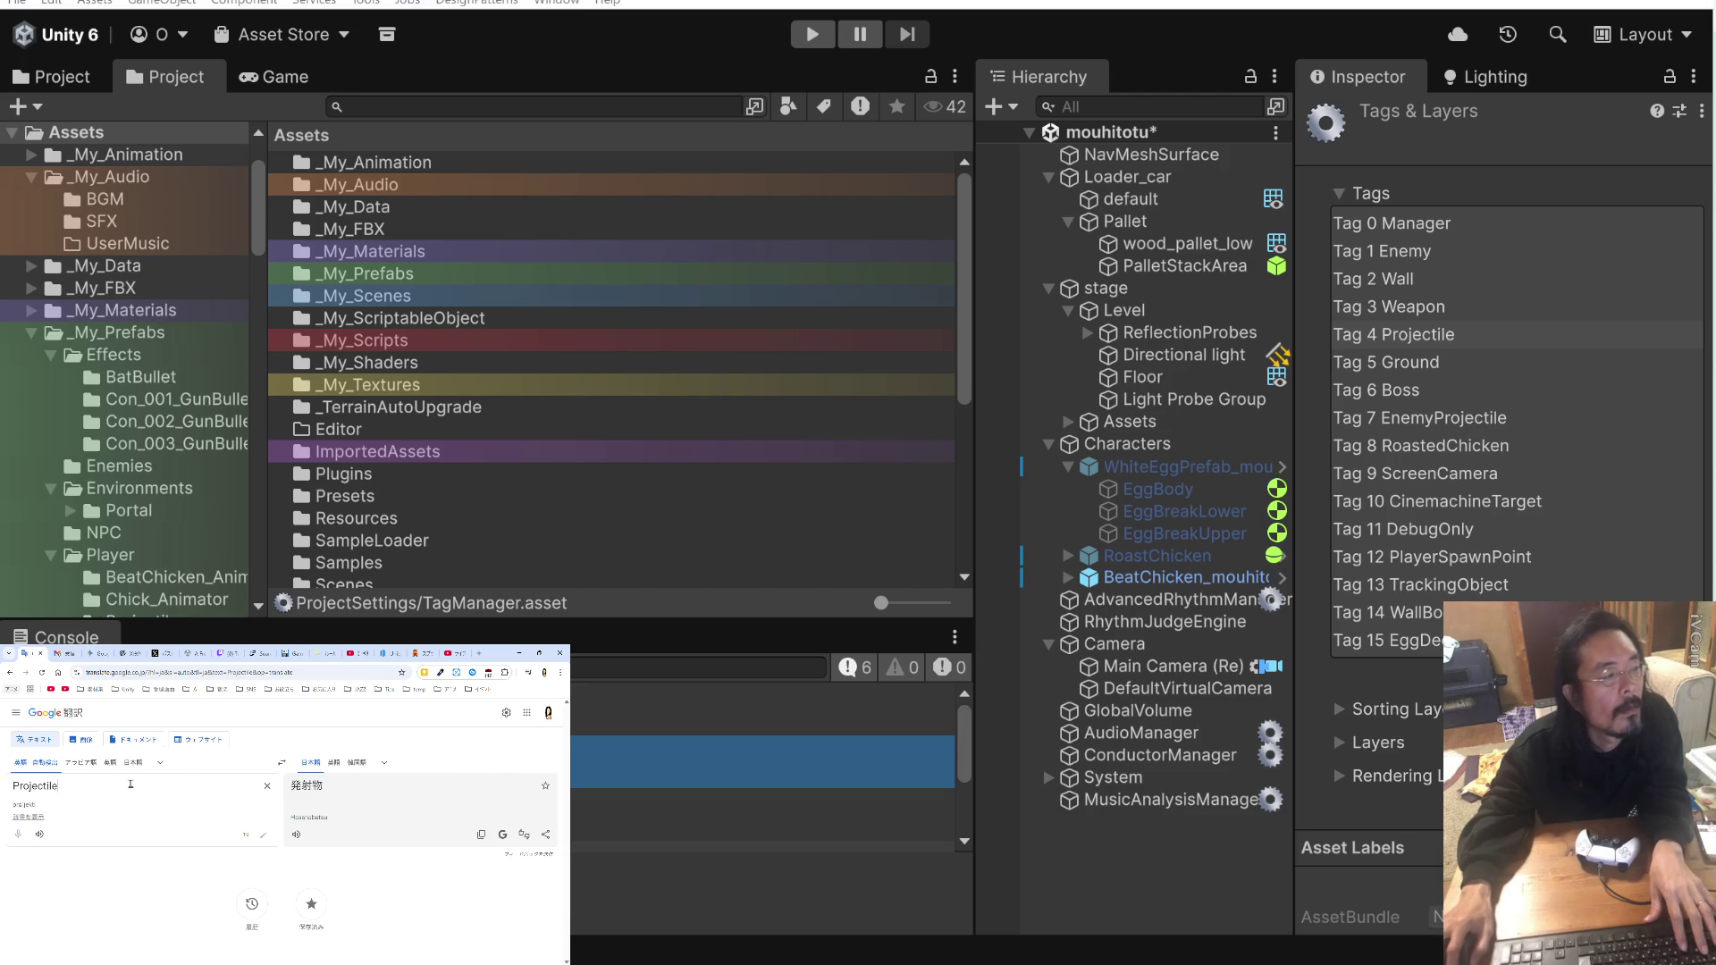
double_click(54, 787)
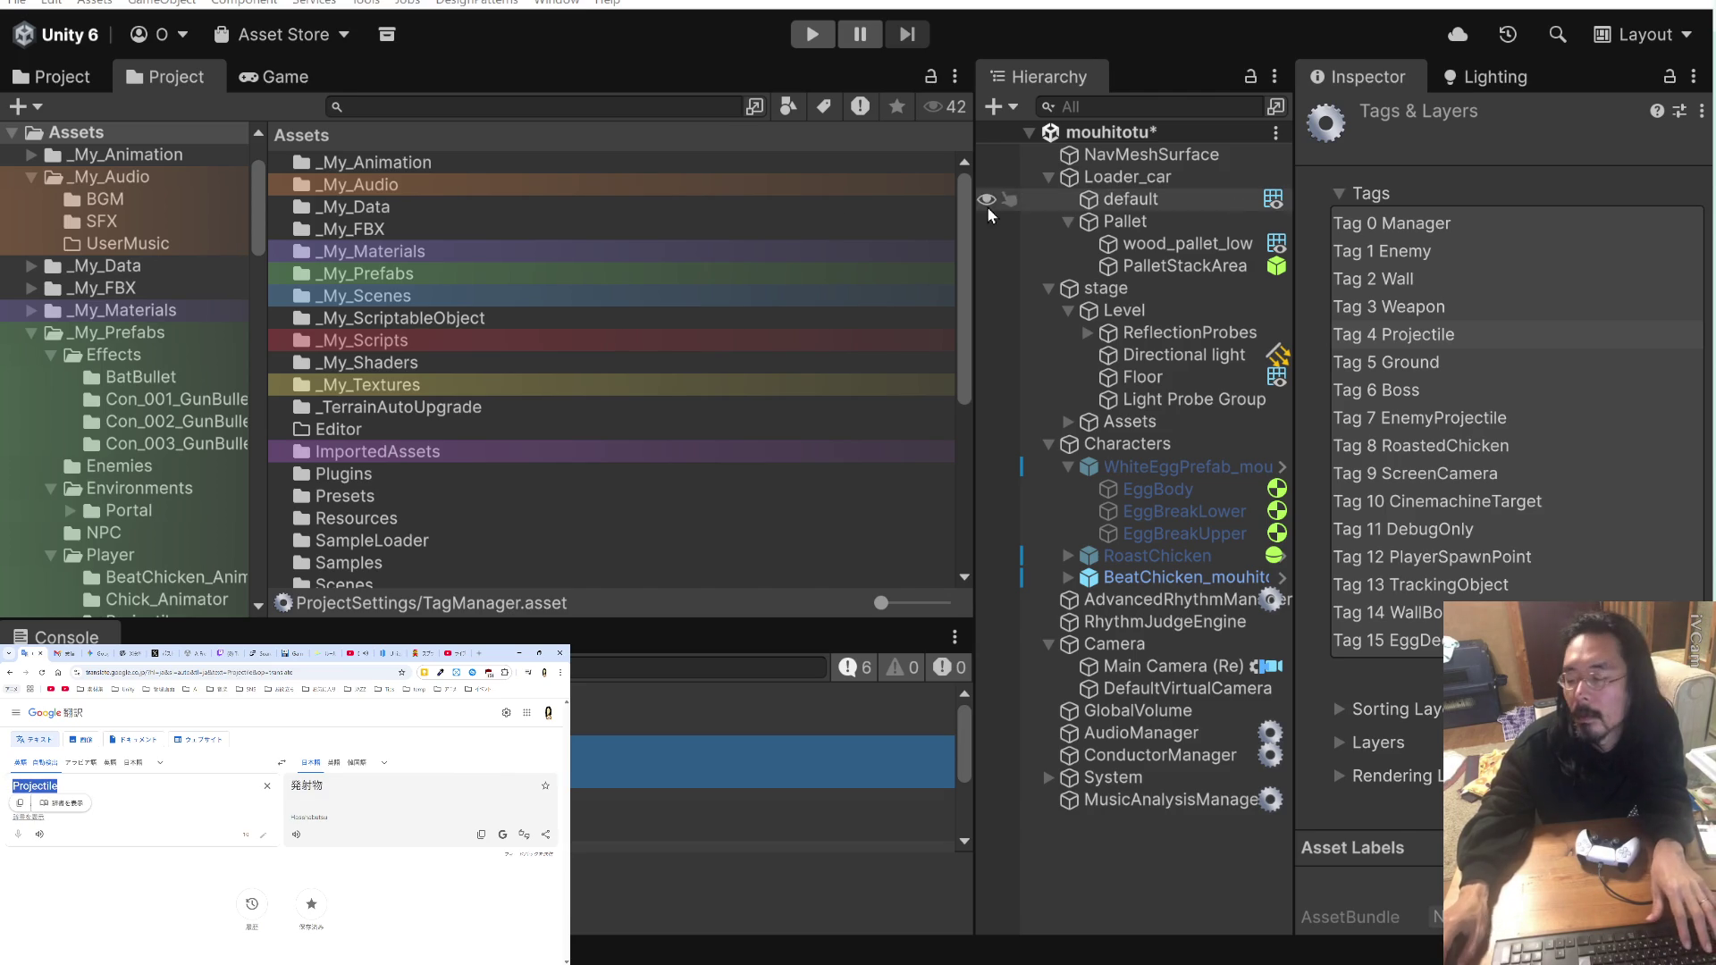
key(alt+Tab)
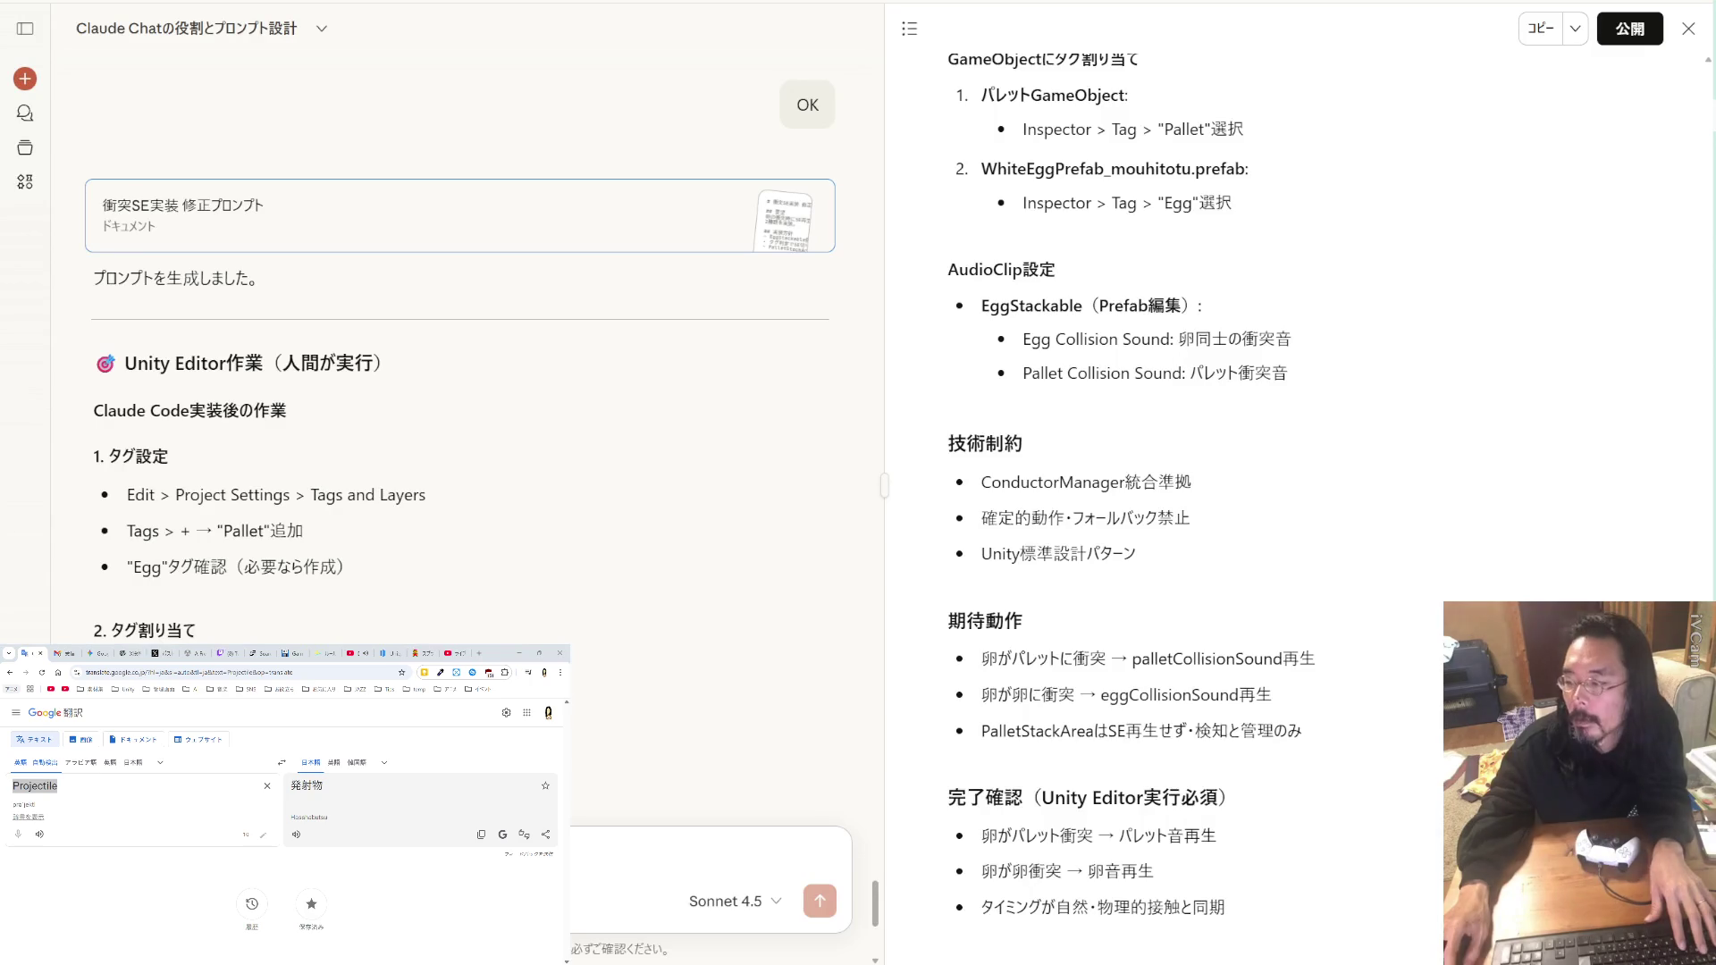
Start a reply to Claude, then recheck the existing tags in Unity's Tags & Layers list
key(ctrl+v)
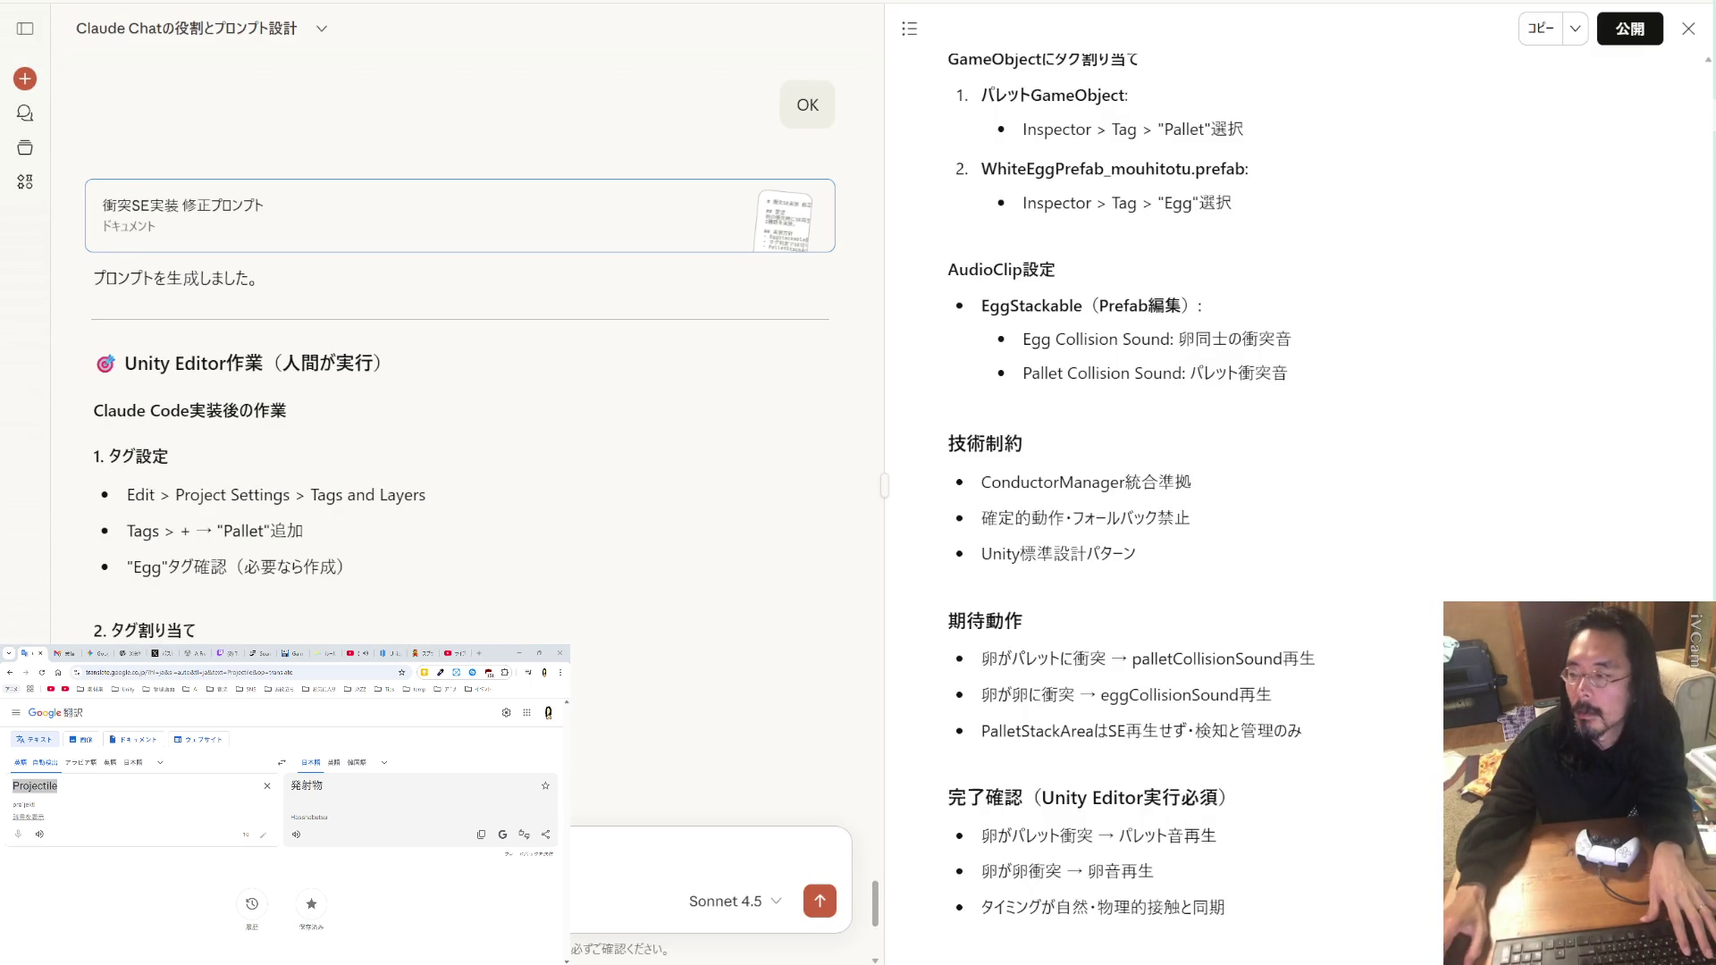
key(alt+Tab)
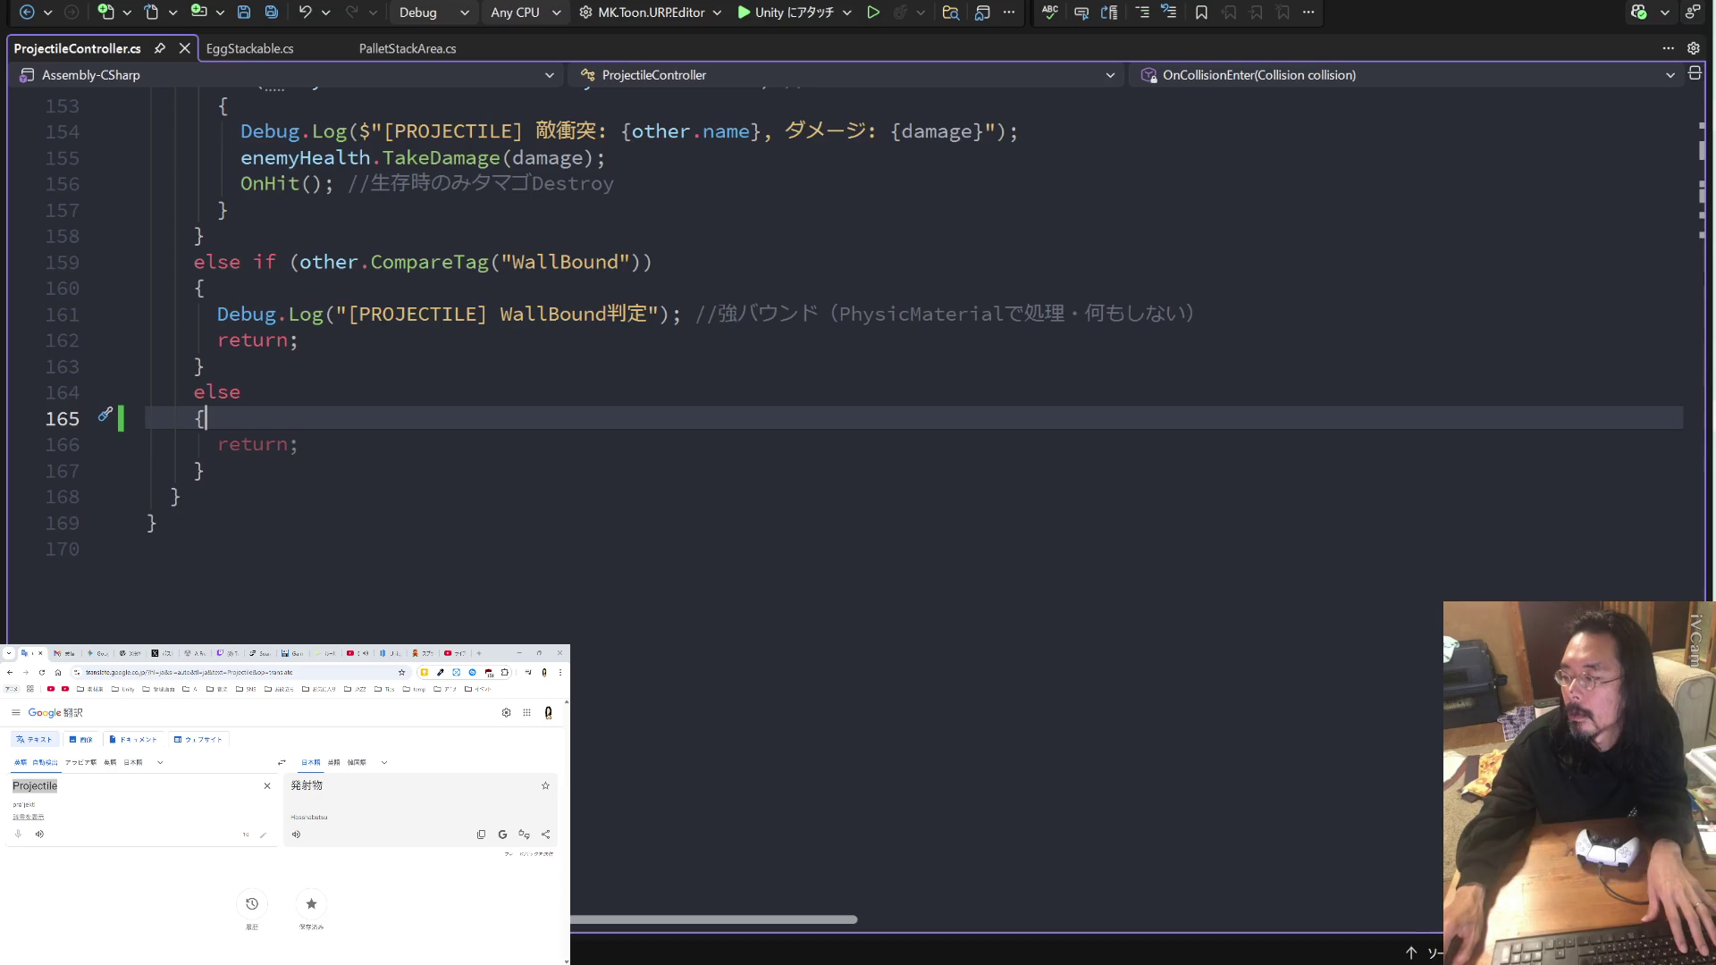
key(alt+Tab)
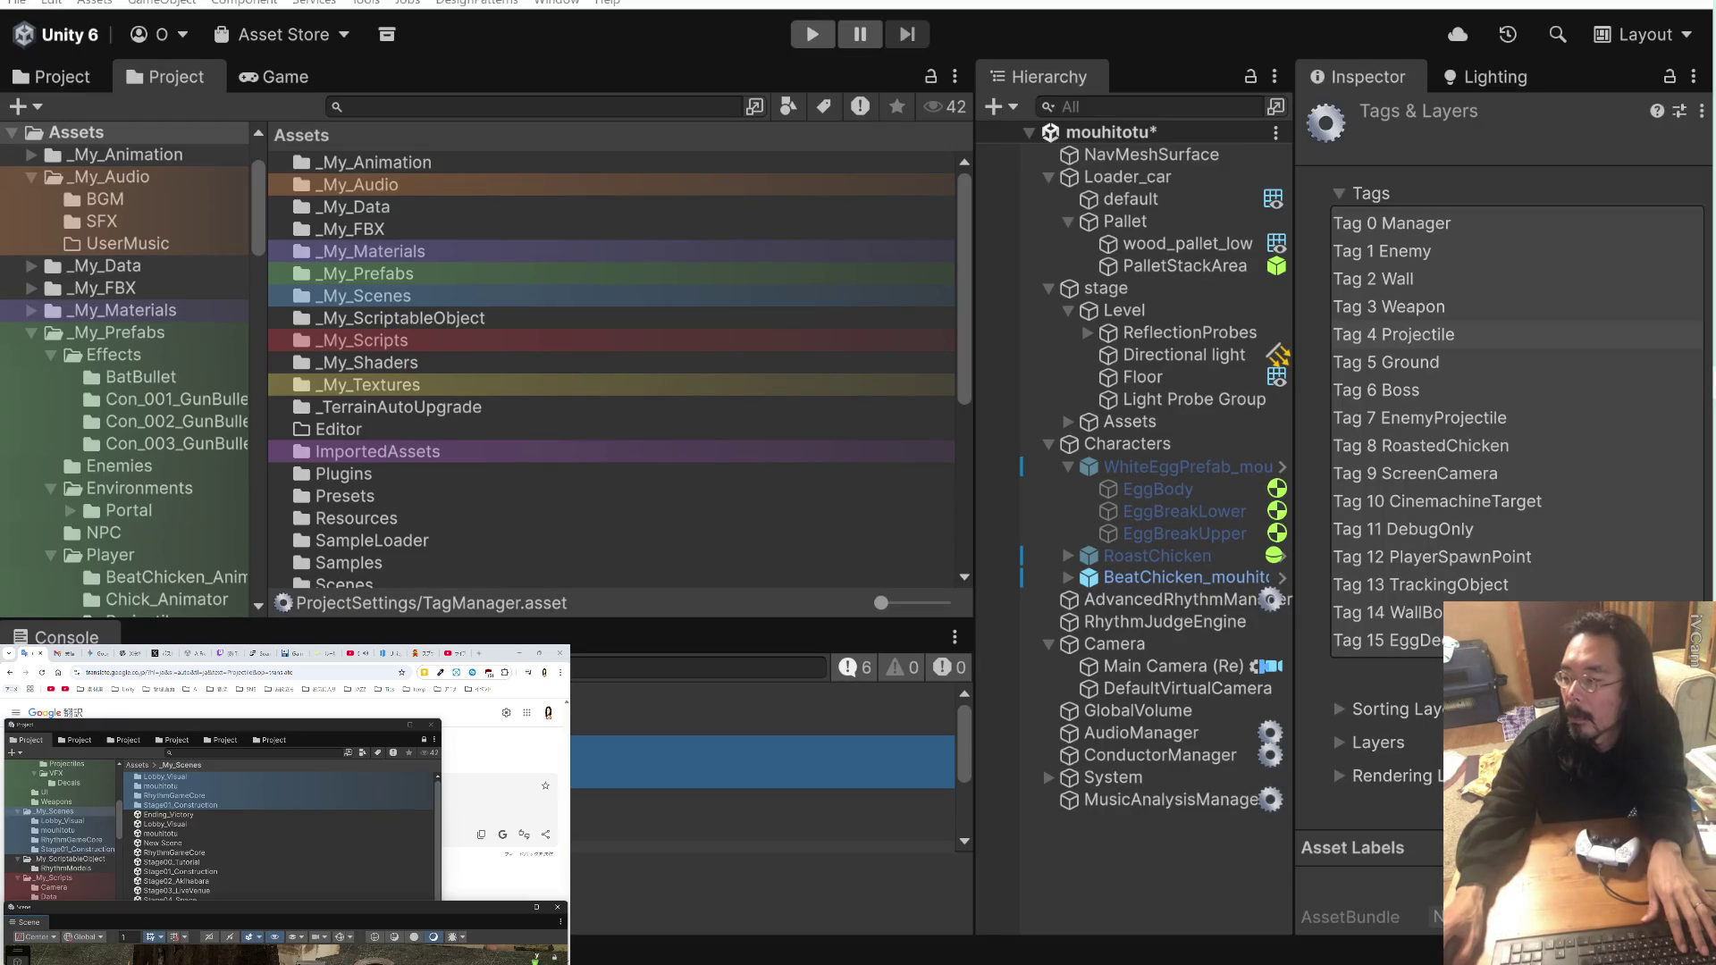
click(1450, 250)
click(1433, 333)
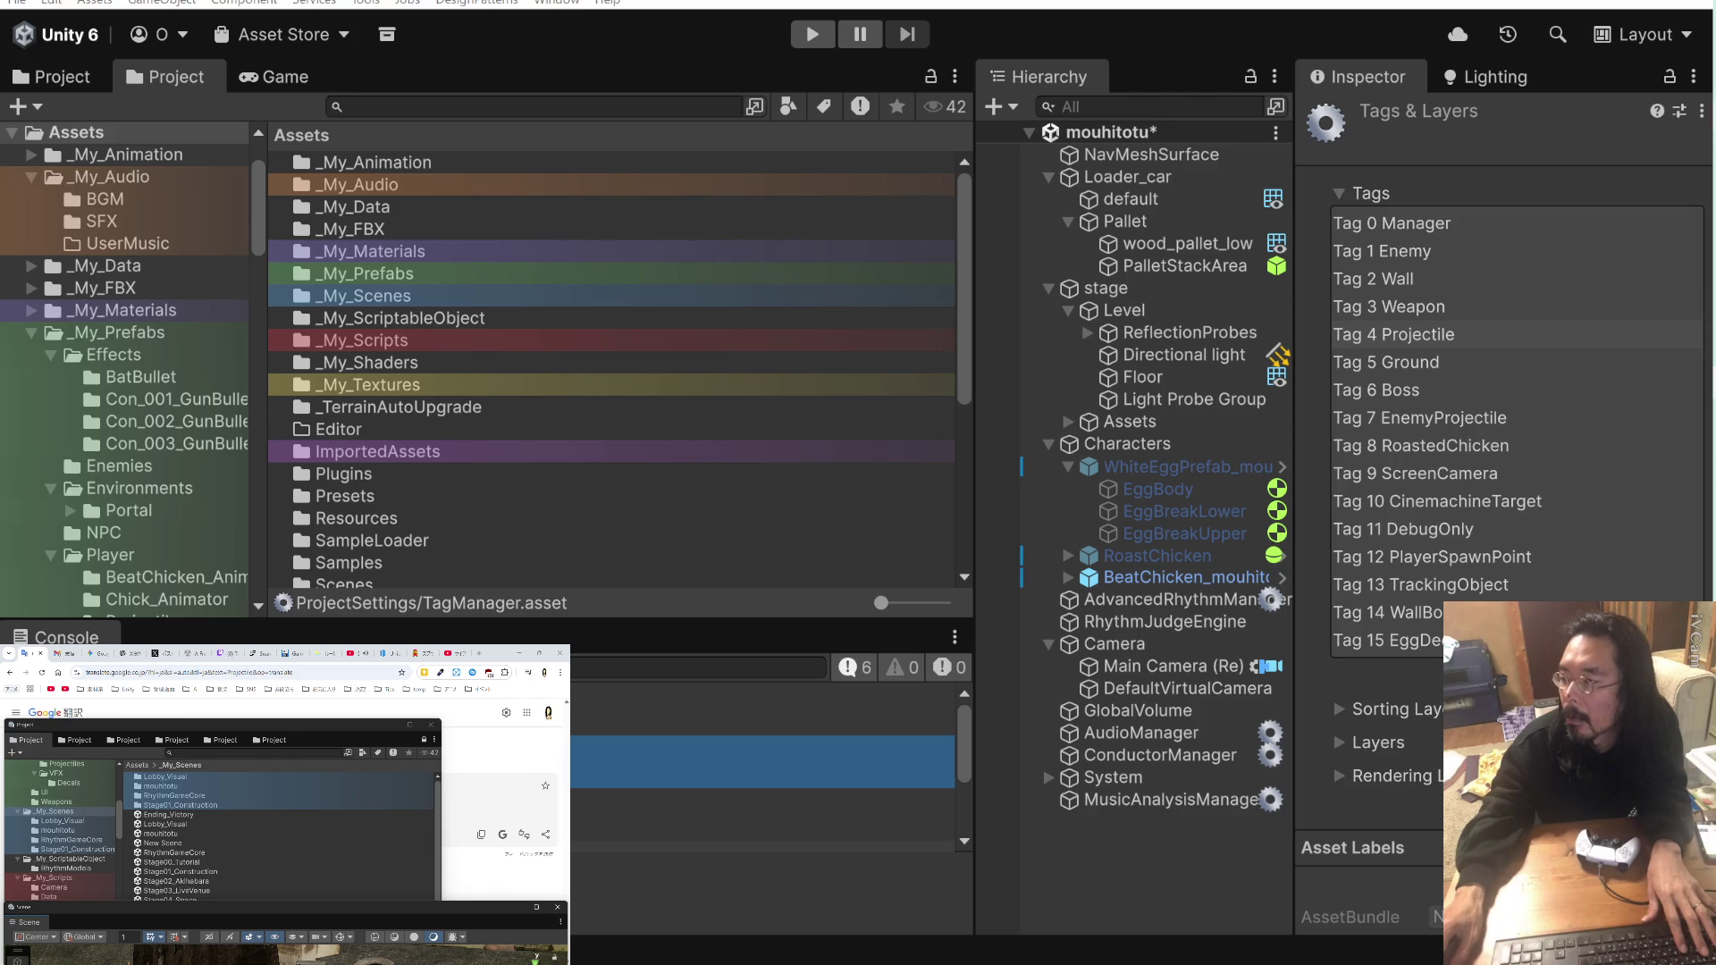
Bring the memo_BC.md notes to the front
key(alt+Tab)
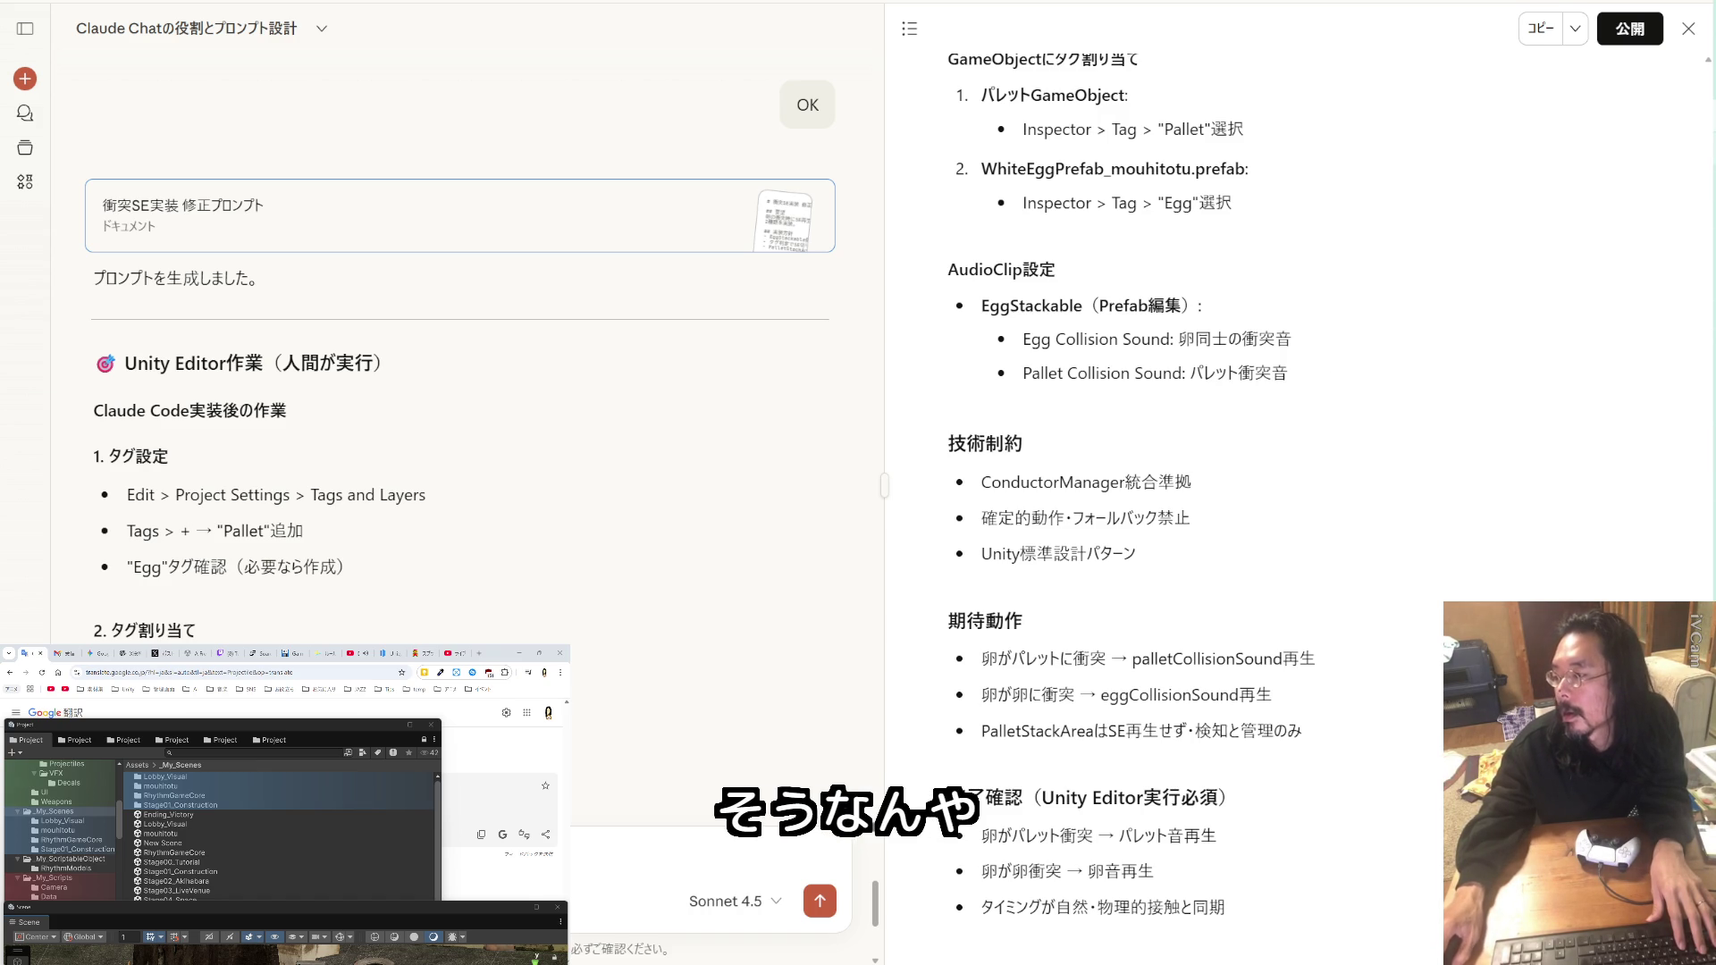
mouse_move(1715, 80)
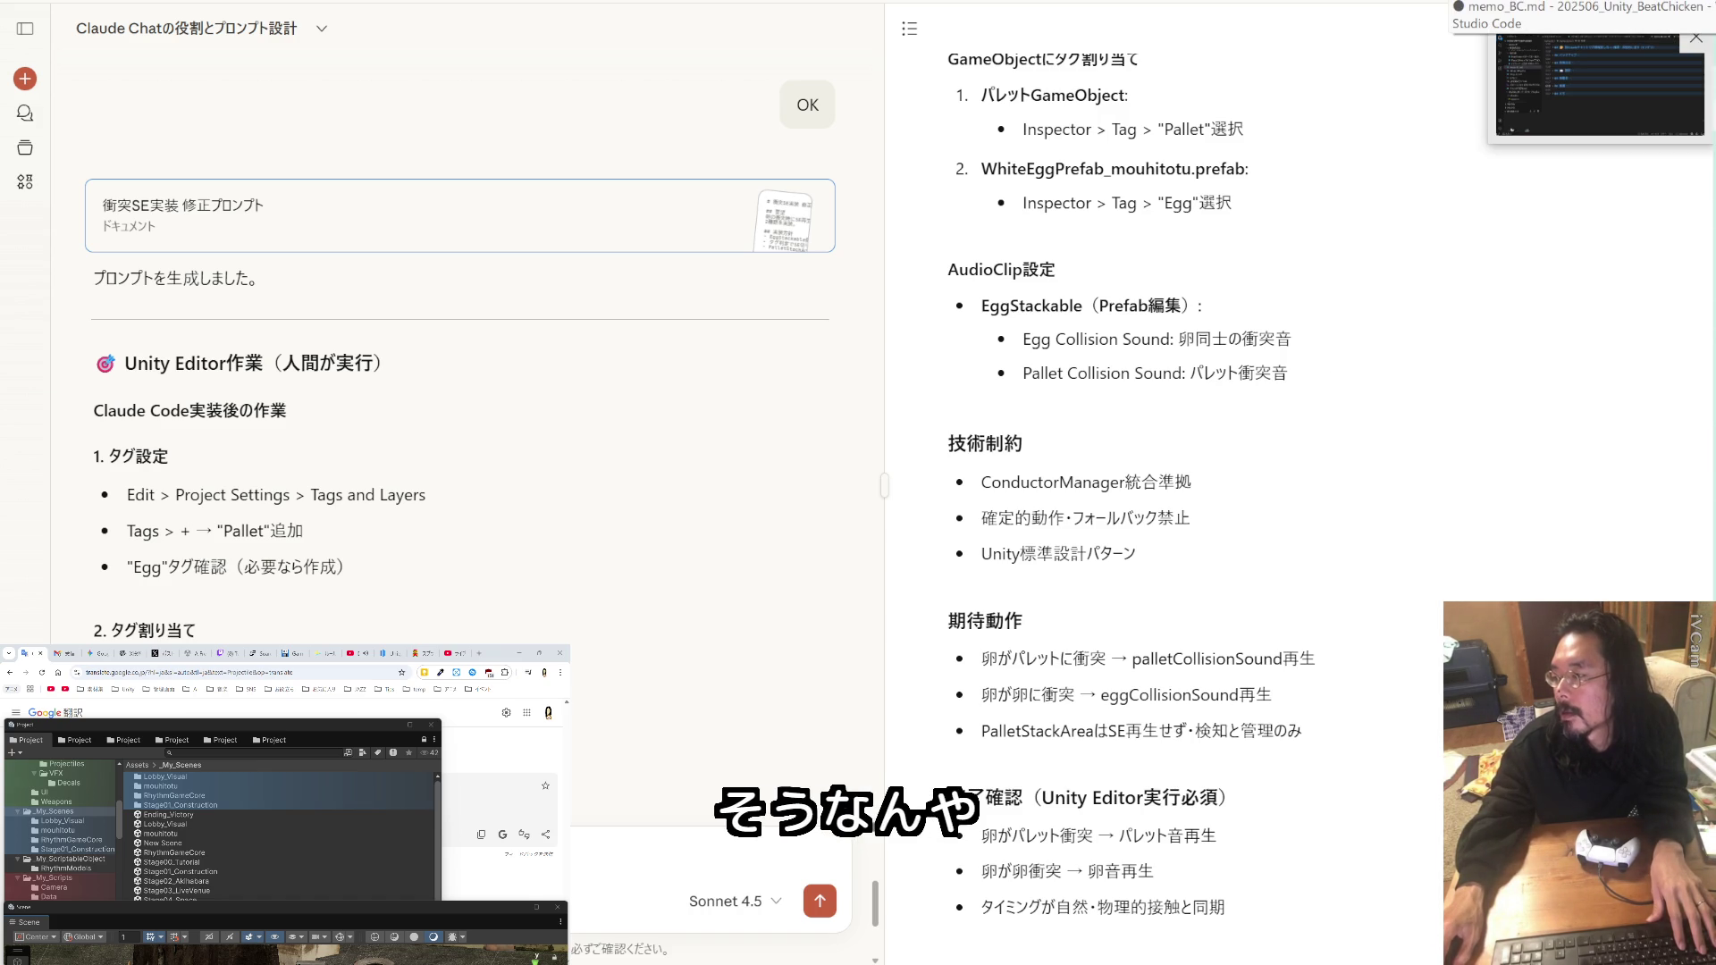
click(1600, 85)
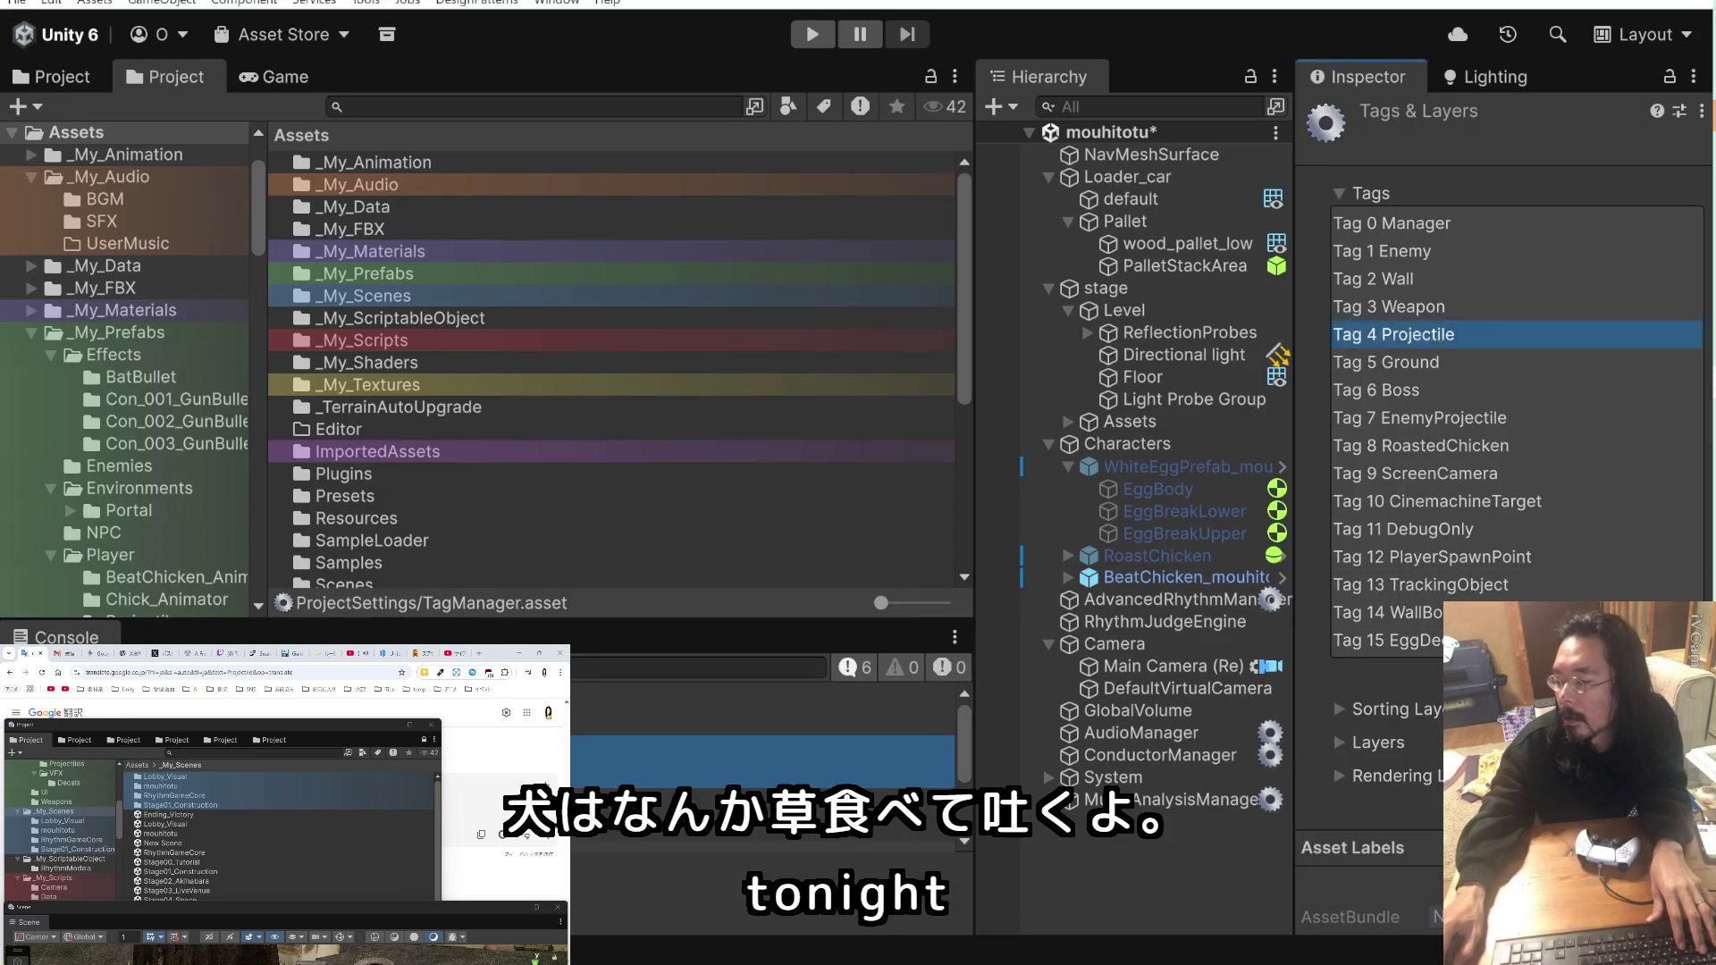
Create a new tag named 'Pallet' in the Tags list, then switch back to Claude
click(1671, 666)
text(Pallet)
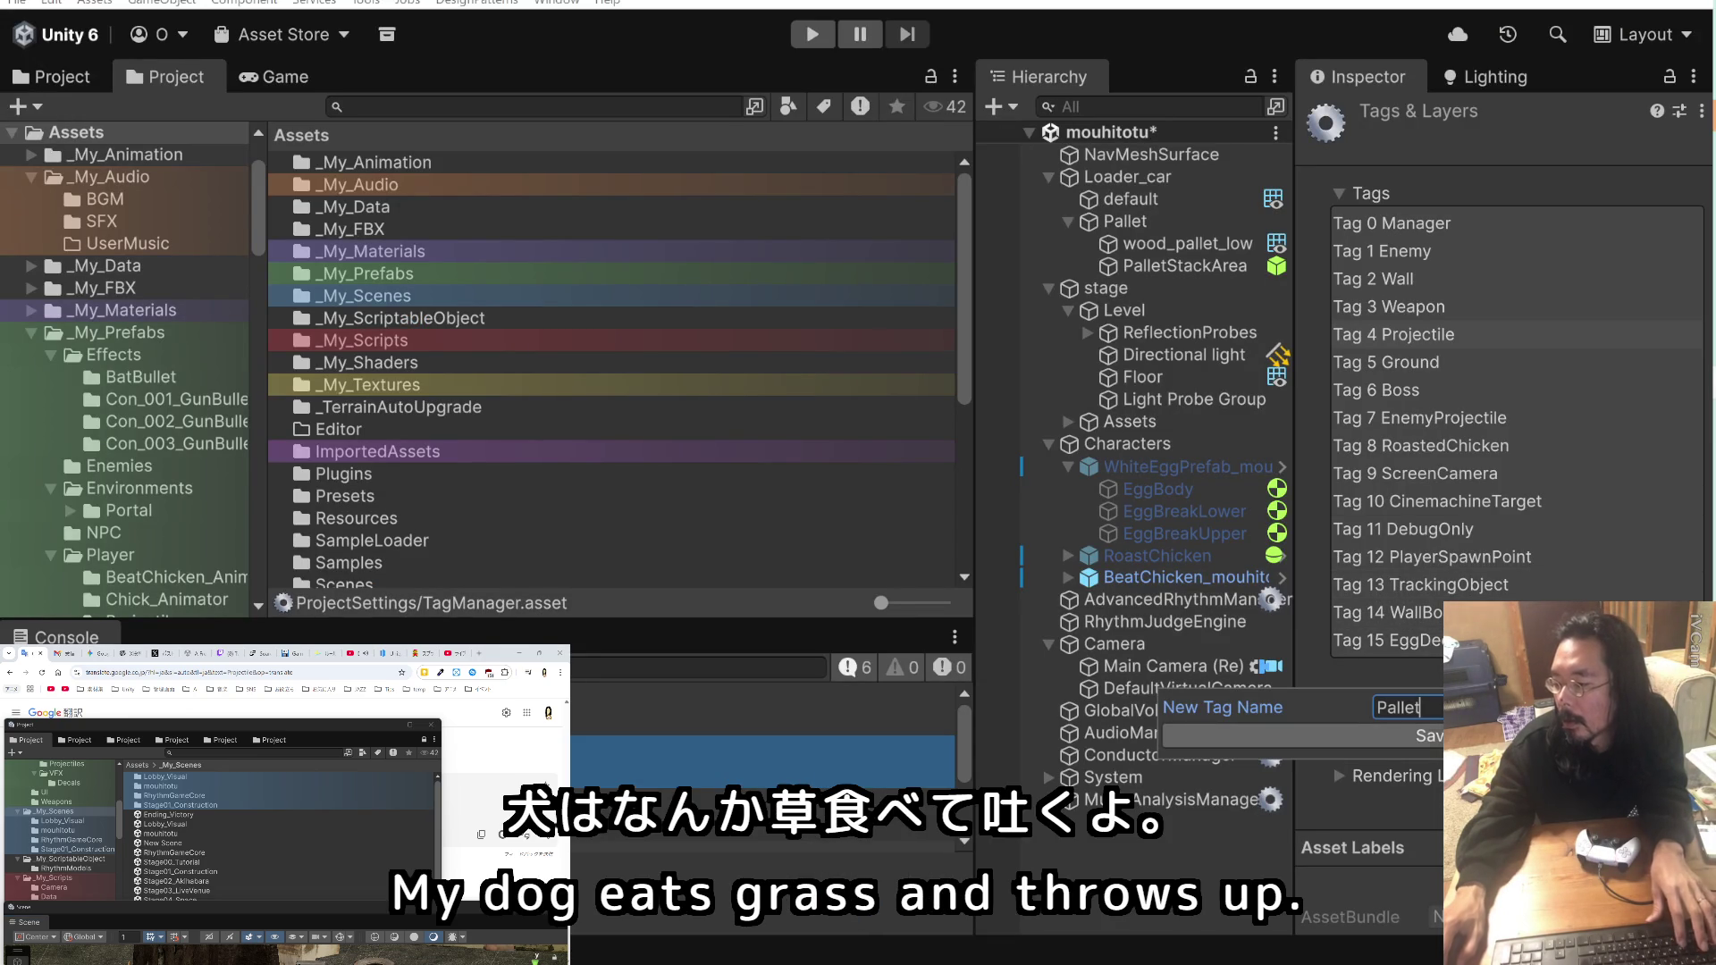
key(Return)
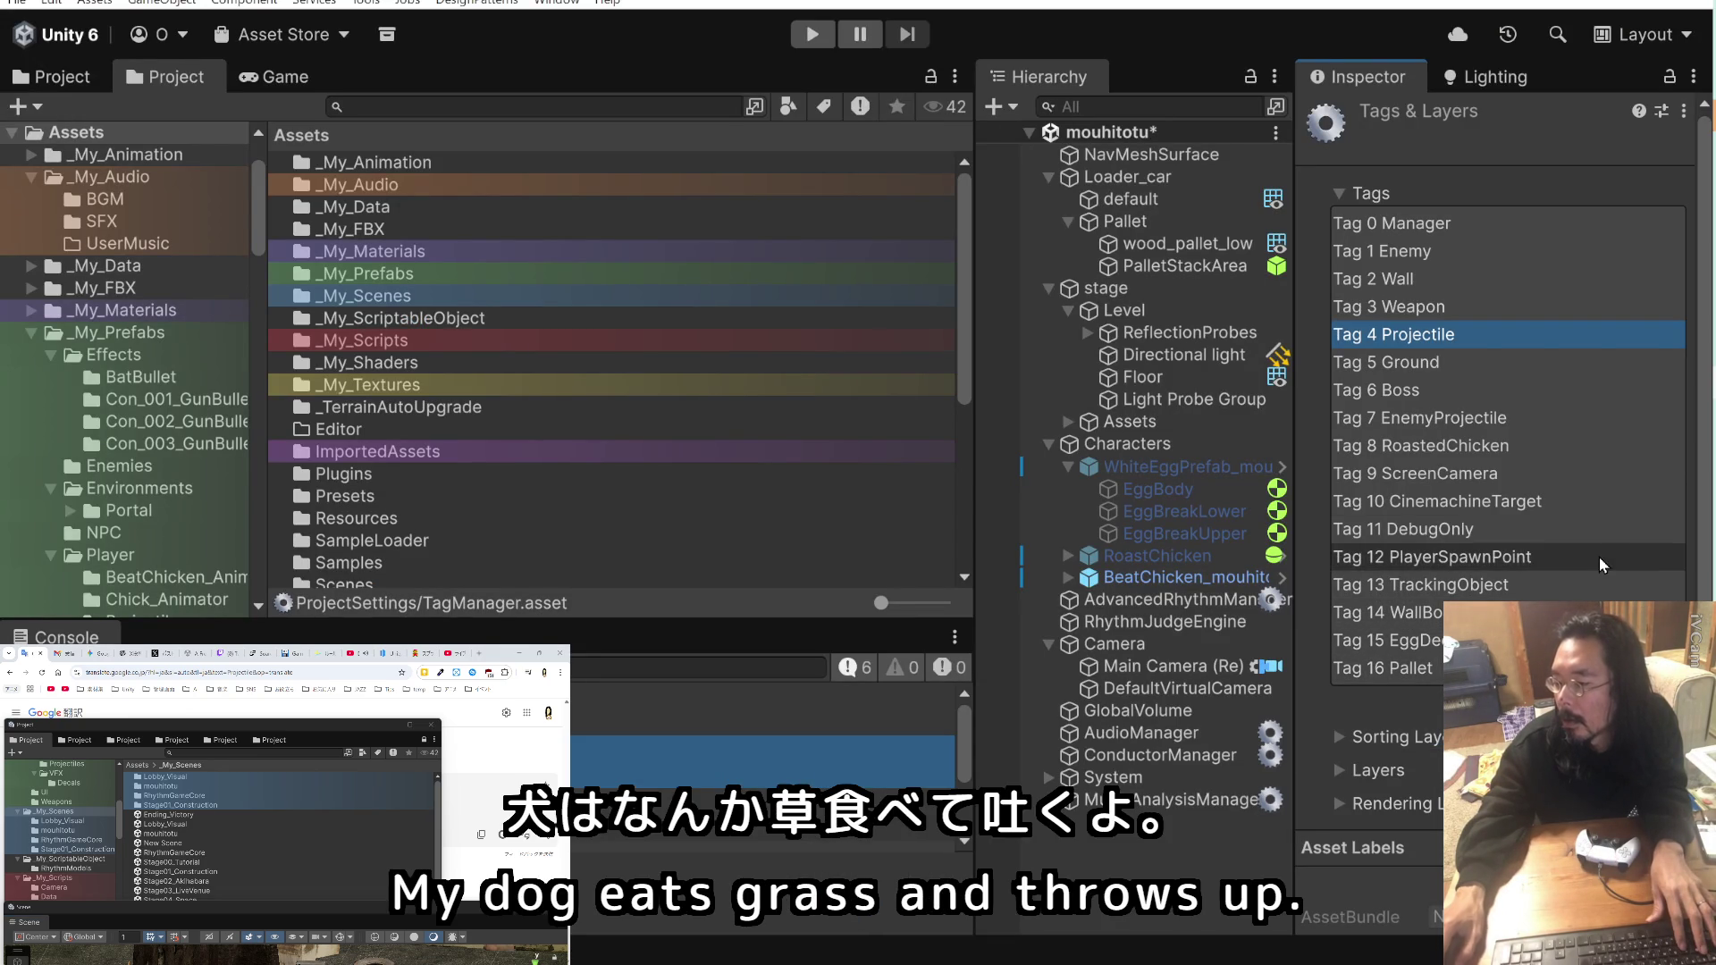
key(alt+Tab)
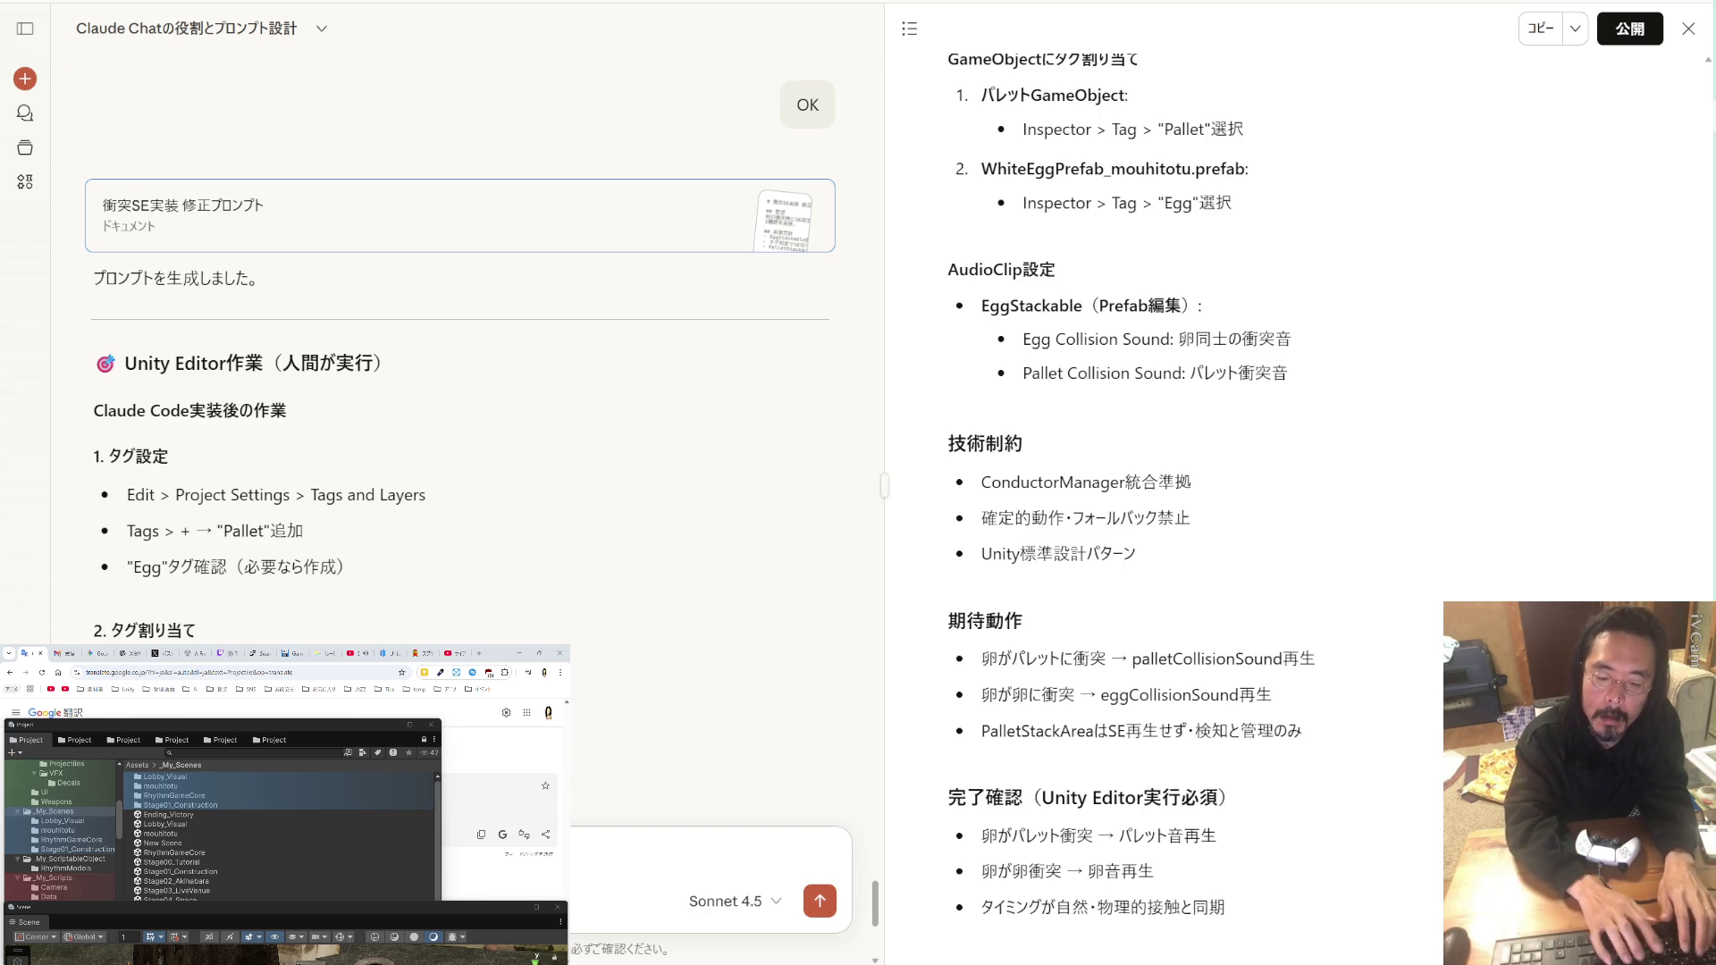
Ask Claude to use the existing Projectile tag for eggs and copy the version 4 prompt
key(Return)
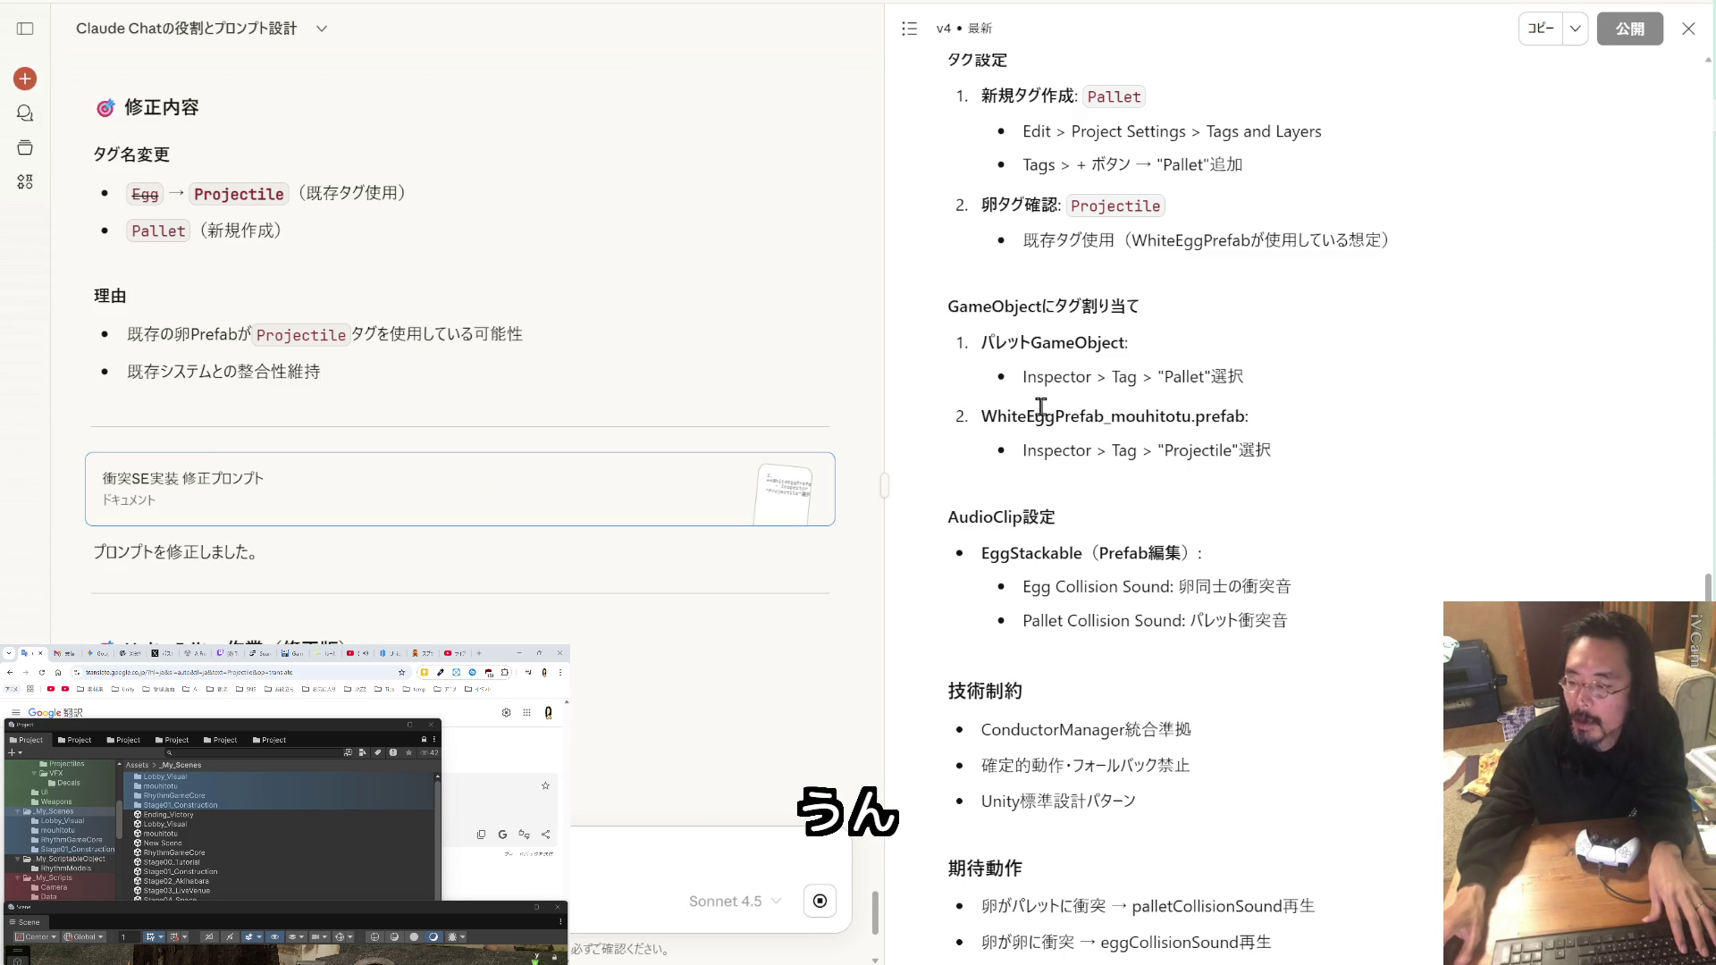
click(1540, 27)
key(super+e)
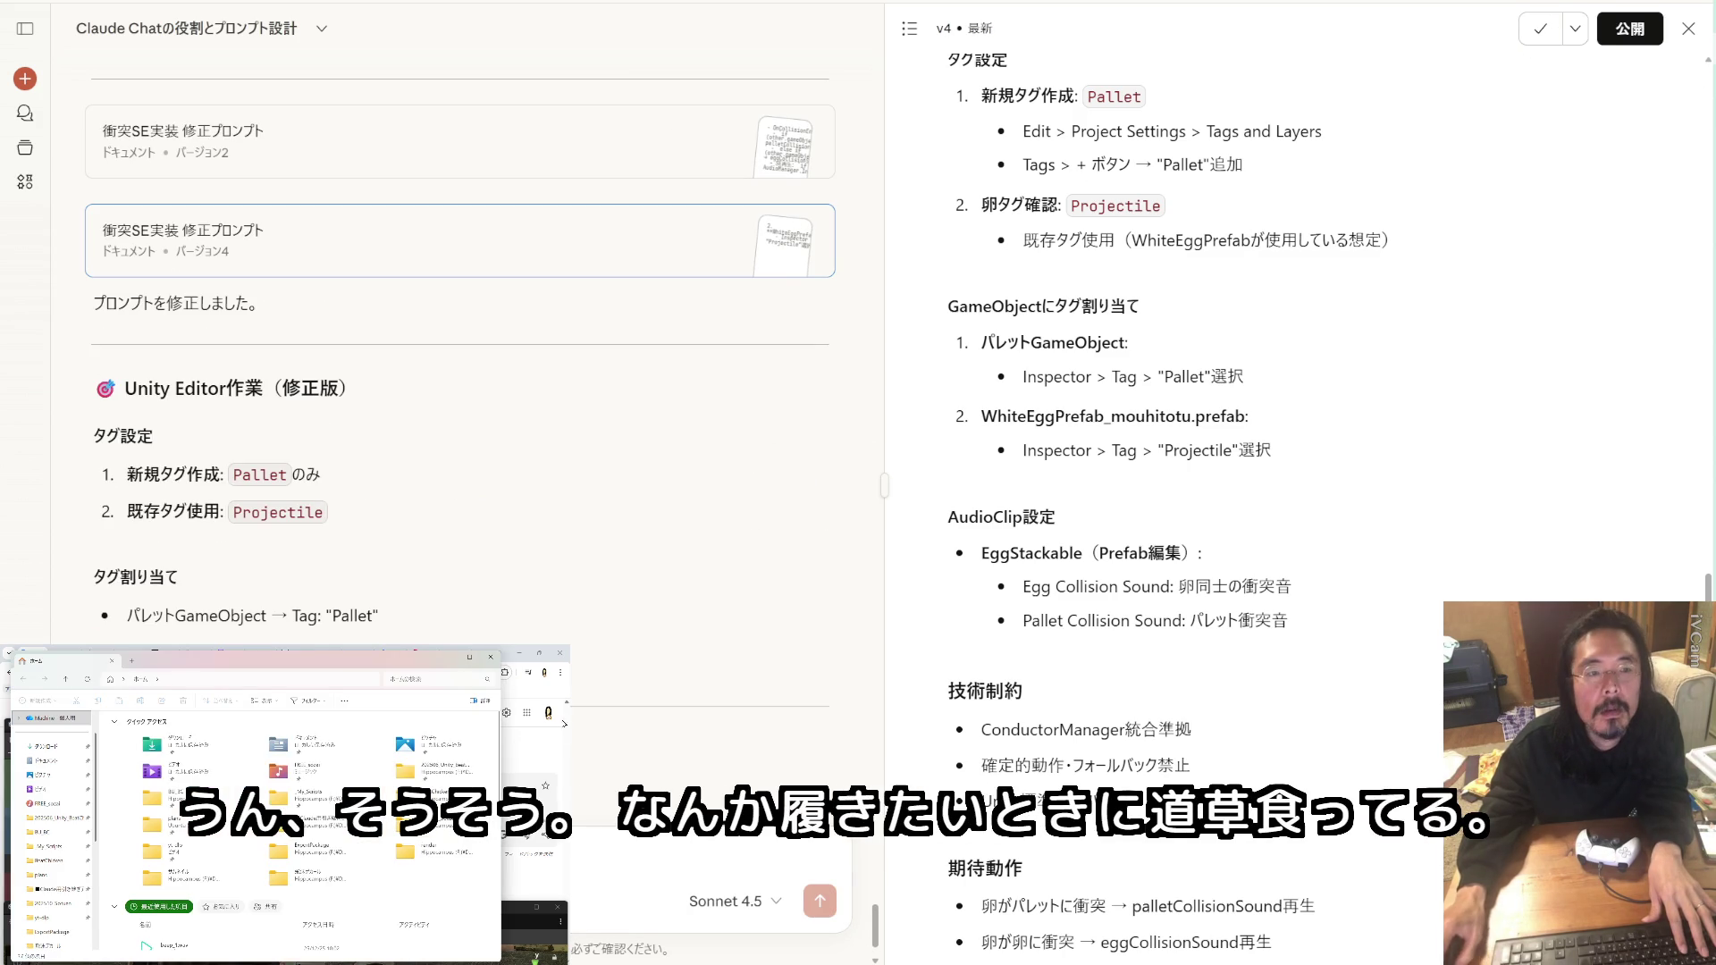
Create and open a new folder named 1225_1035 inside the BU_BC backup folder
mouse_move(5, 105)
mouse_down()
mouse_move(1113, 105)
mouse_move(1121, 87)
mouse_up()
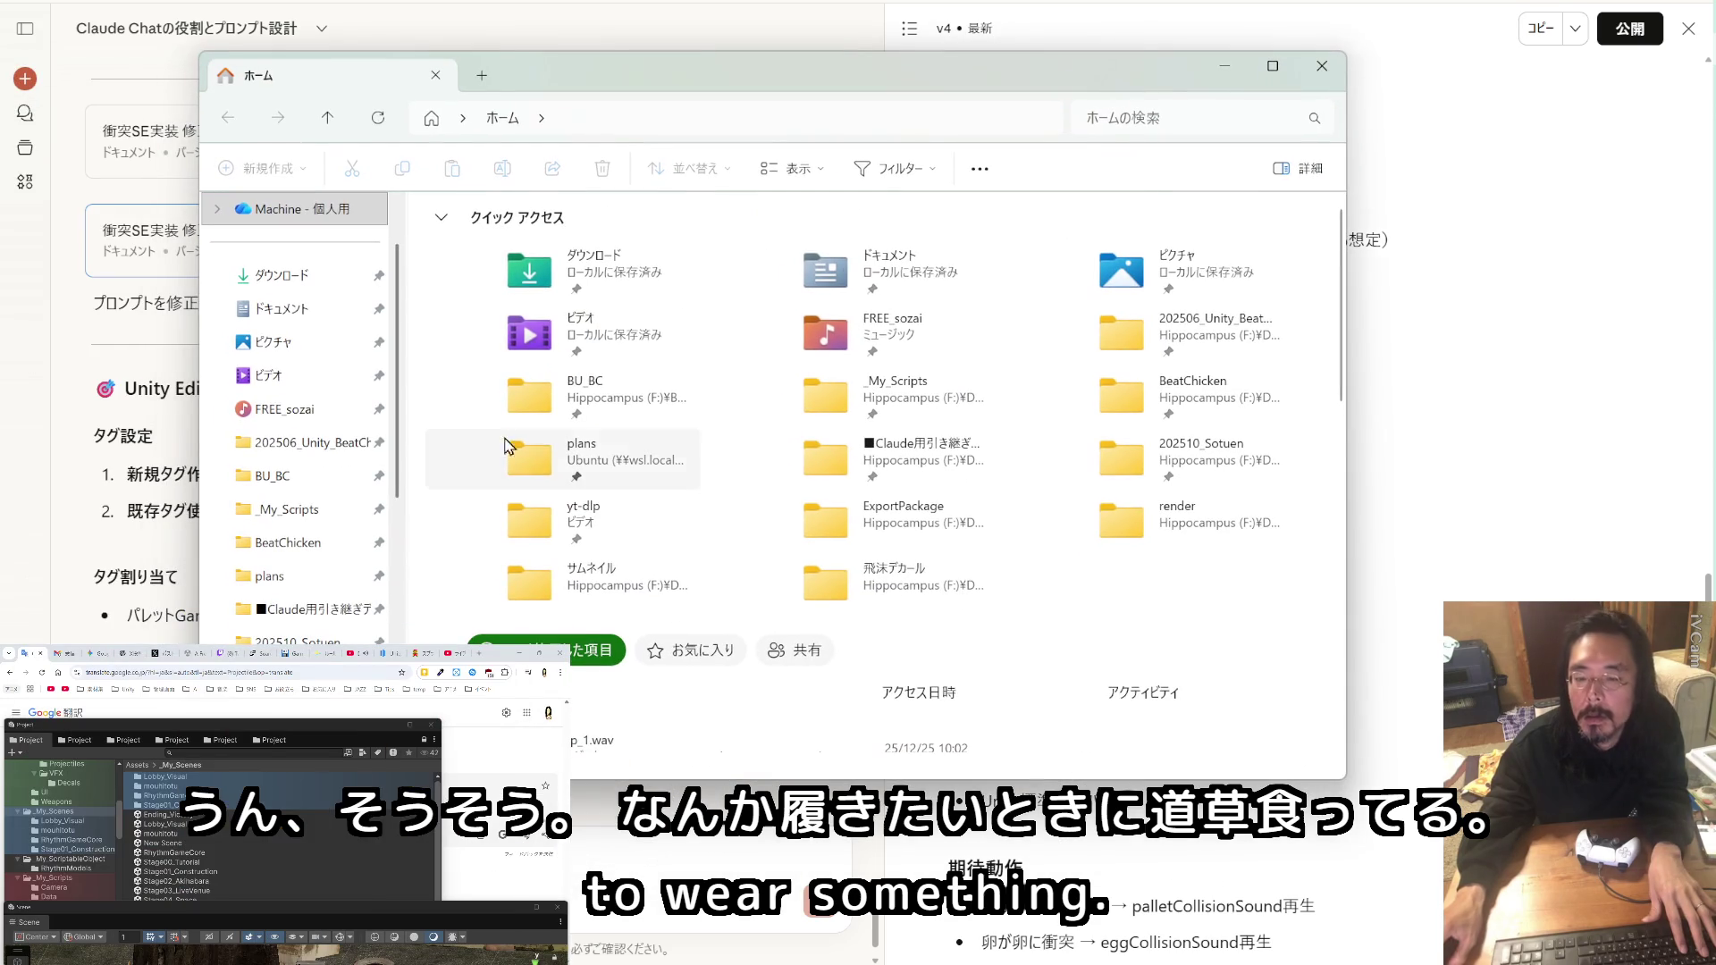
click(345, 442)
click(330, 483)
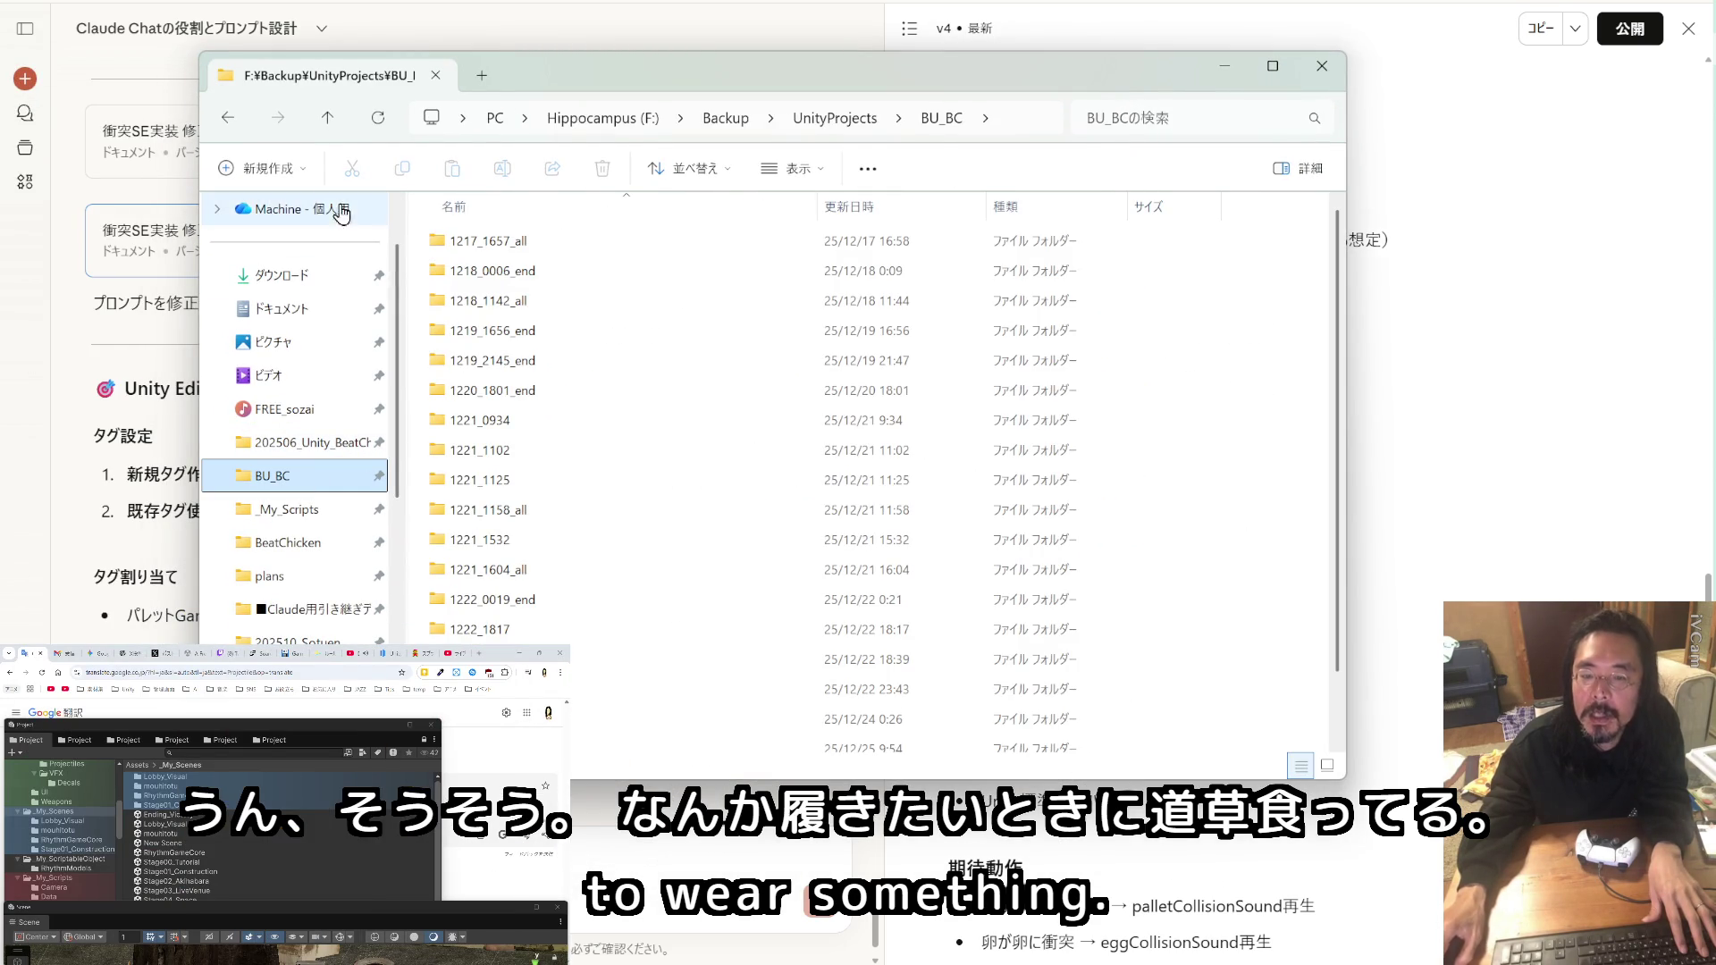
click(286, 170)
click(288, 220)
text(1225_1035)
key(Return)
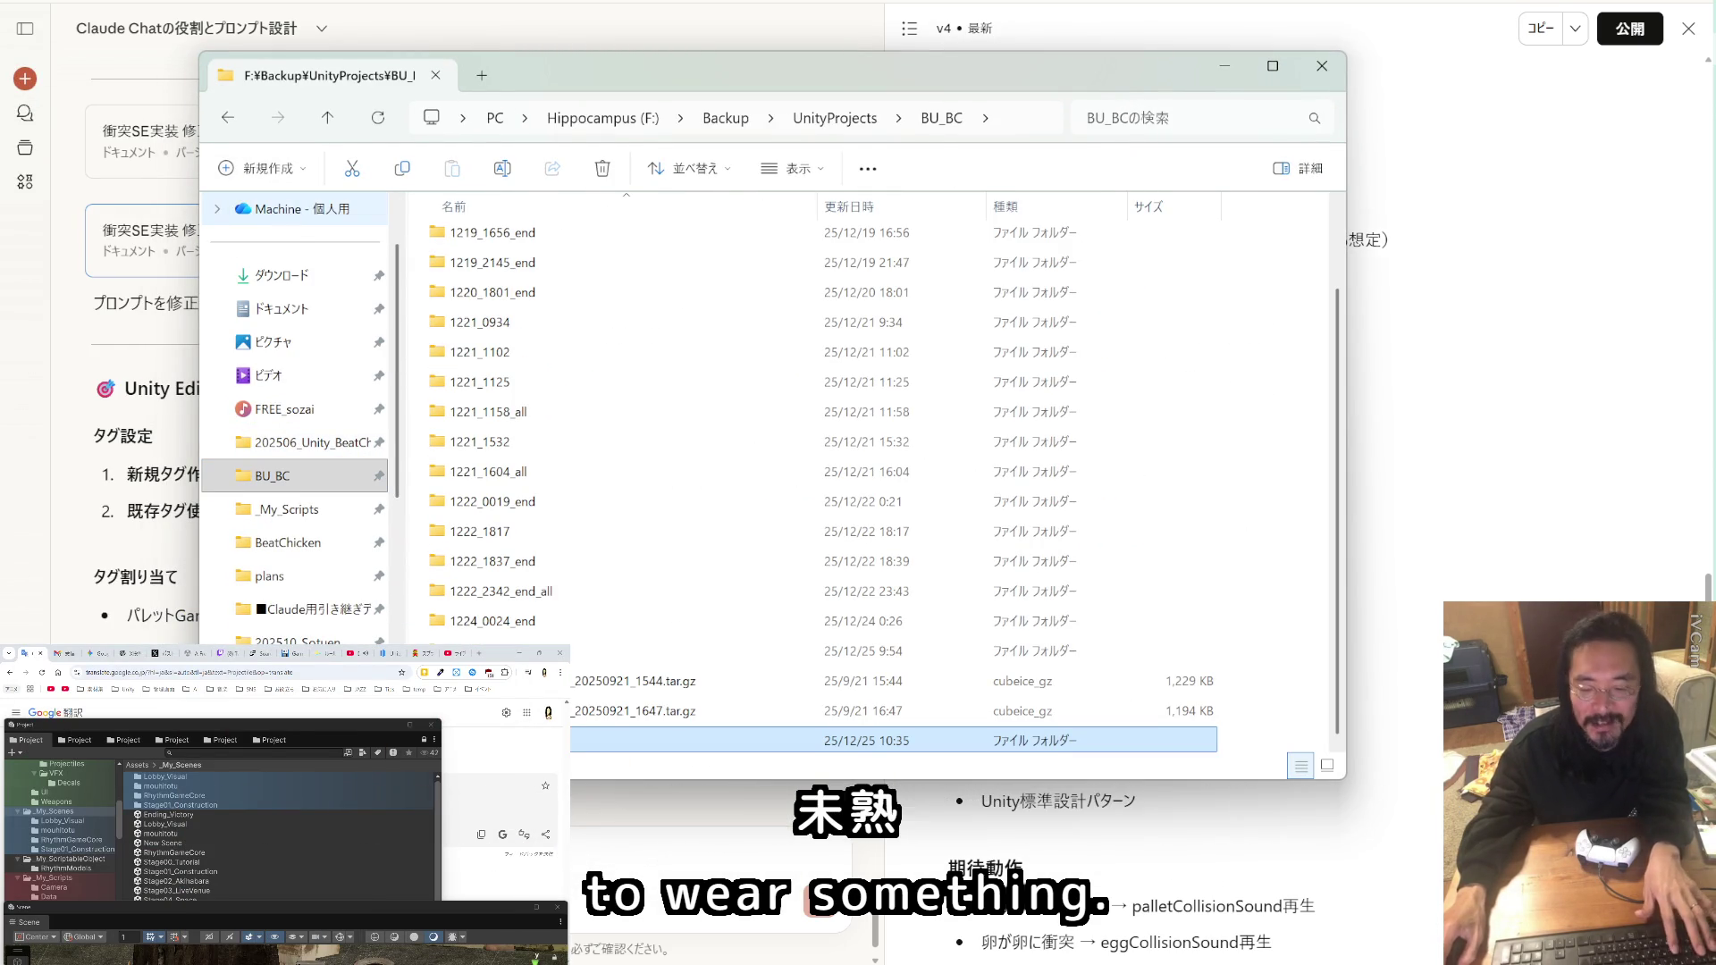
key(Return)
Copy the _My_Scripts folder into 1225_1035 as a backup
mouse_move(314, 415)
mouse_down()
mouse_move(318, 323)
mouse_move(345, 288)
mouse_move(639, 362)
mouse_up()
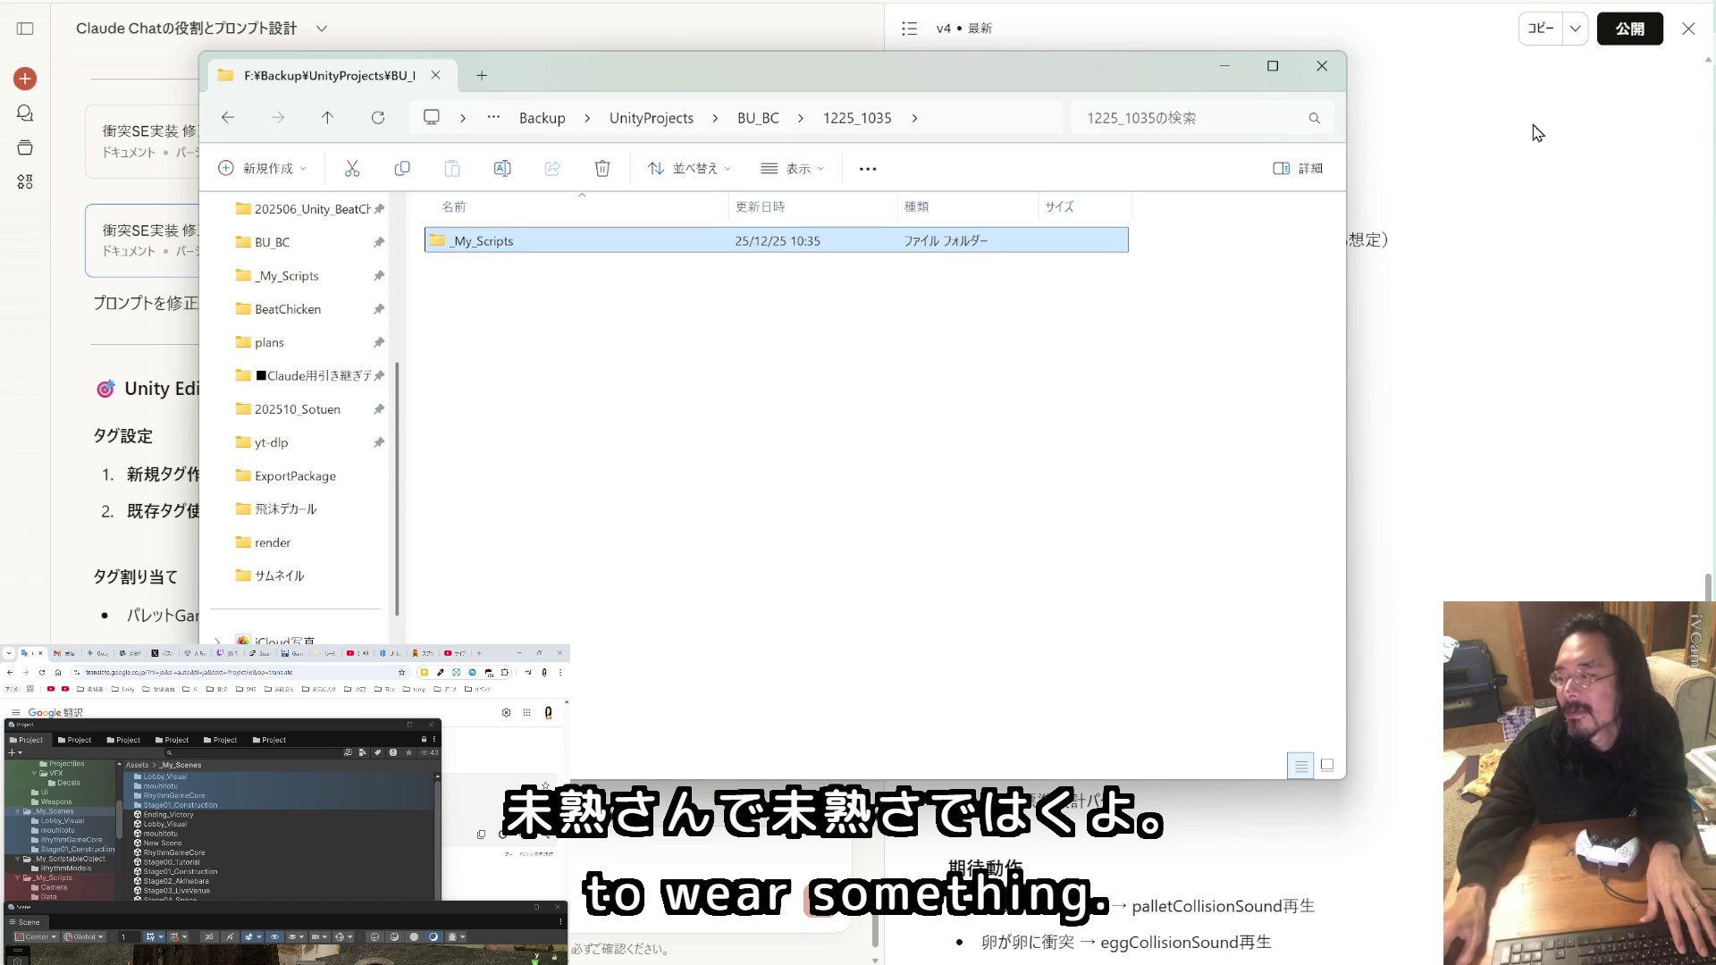
click(1539, 28)
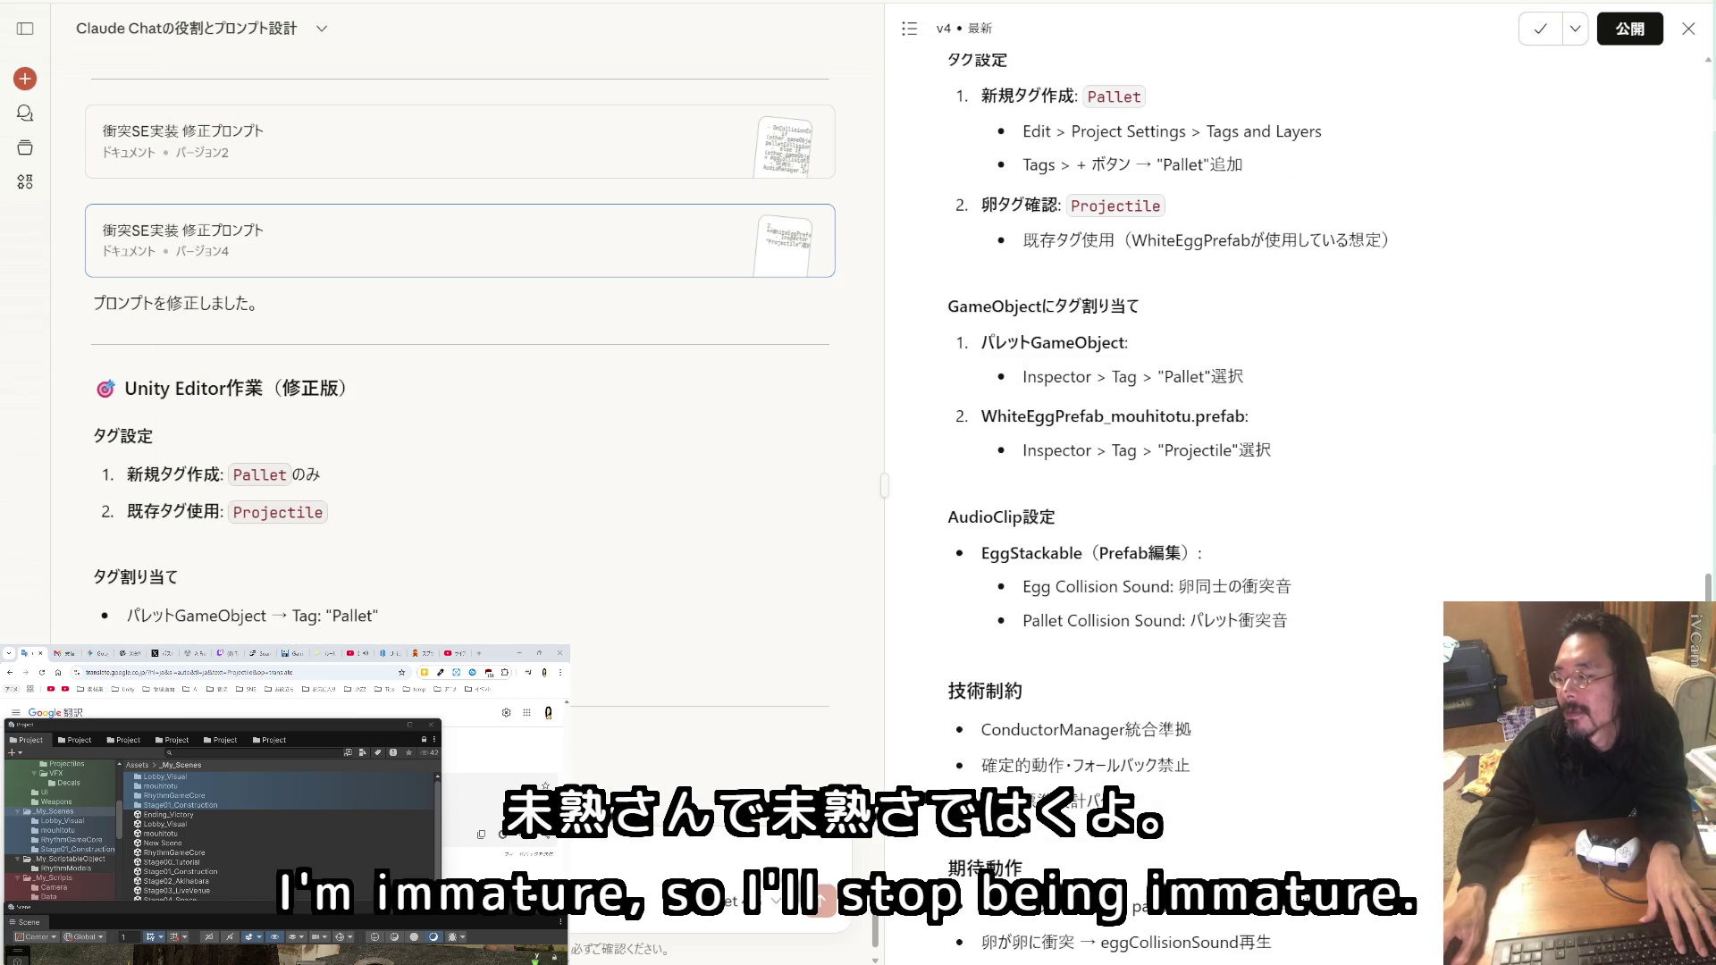
key(alt+Tab)
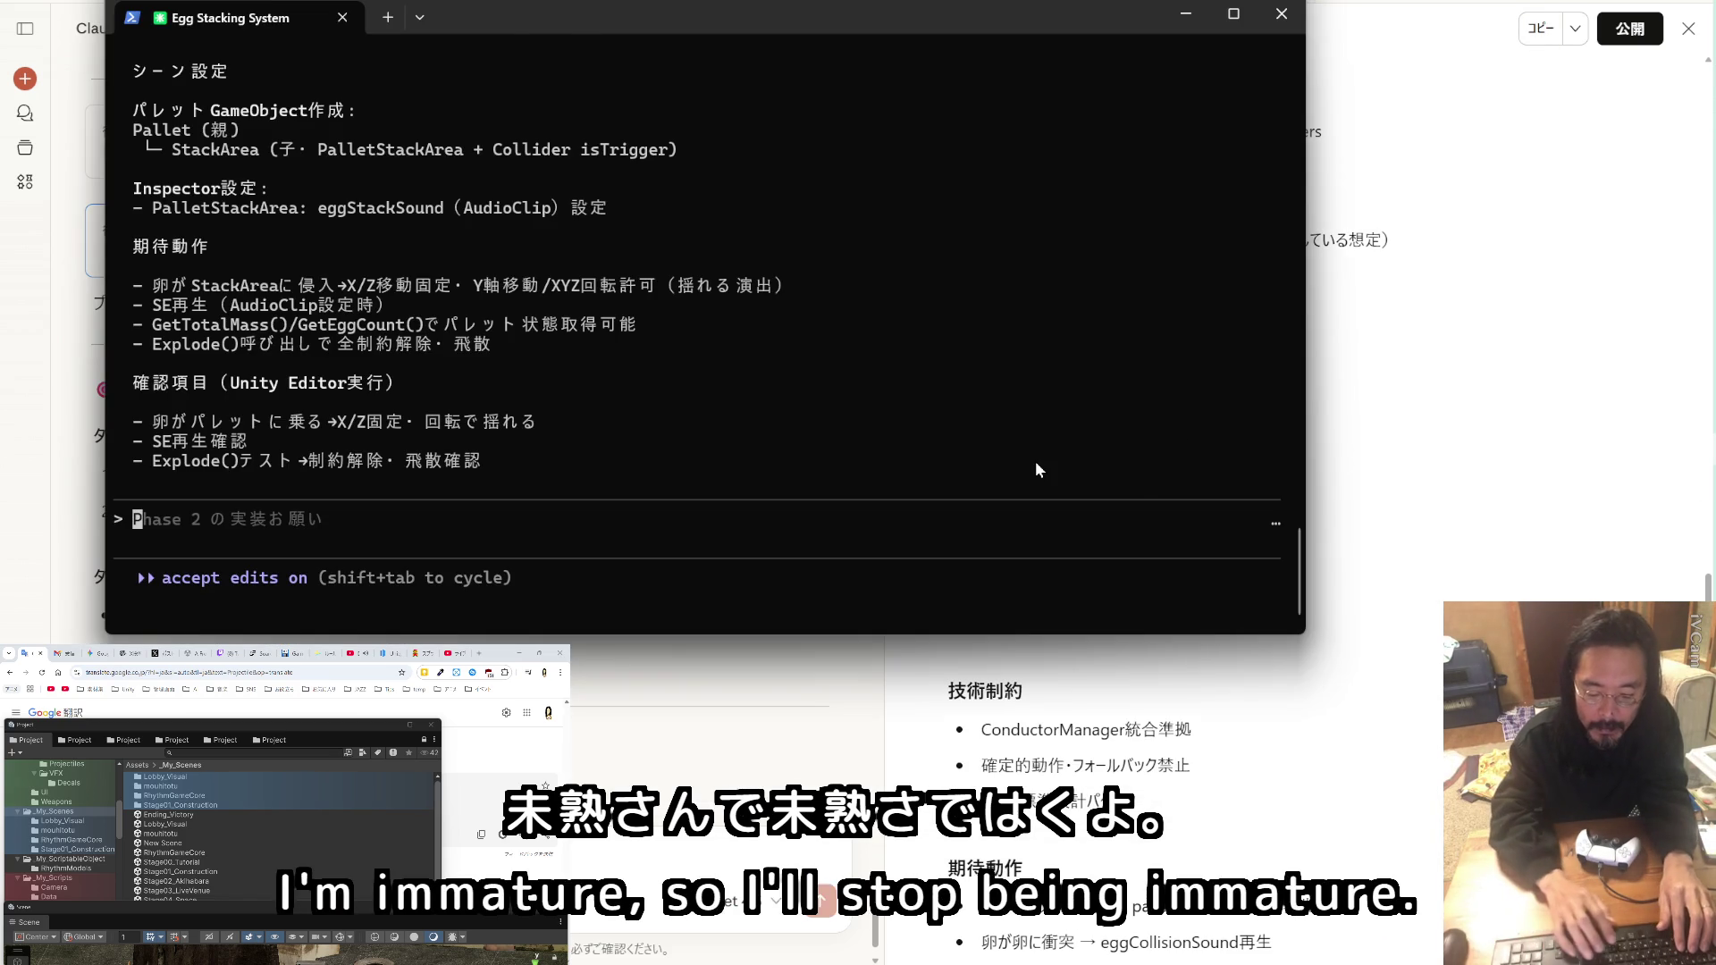
Paste the copied collision-sound prompt into Claude Code and submit it
text(/)
key(BackSpace)
key(ctrl+v)
key(Return)
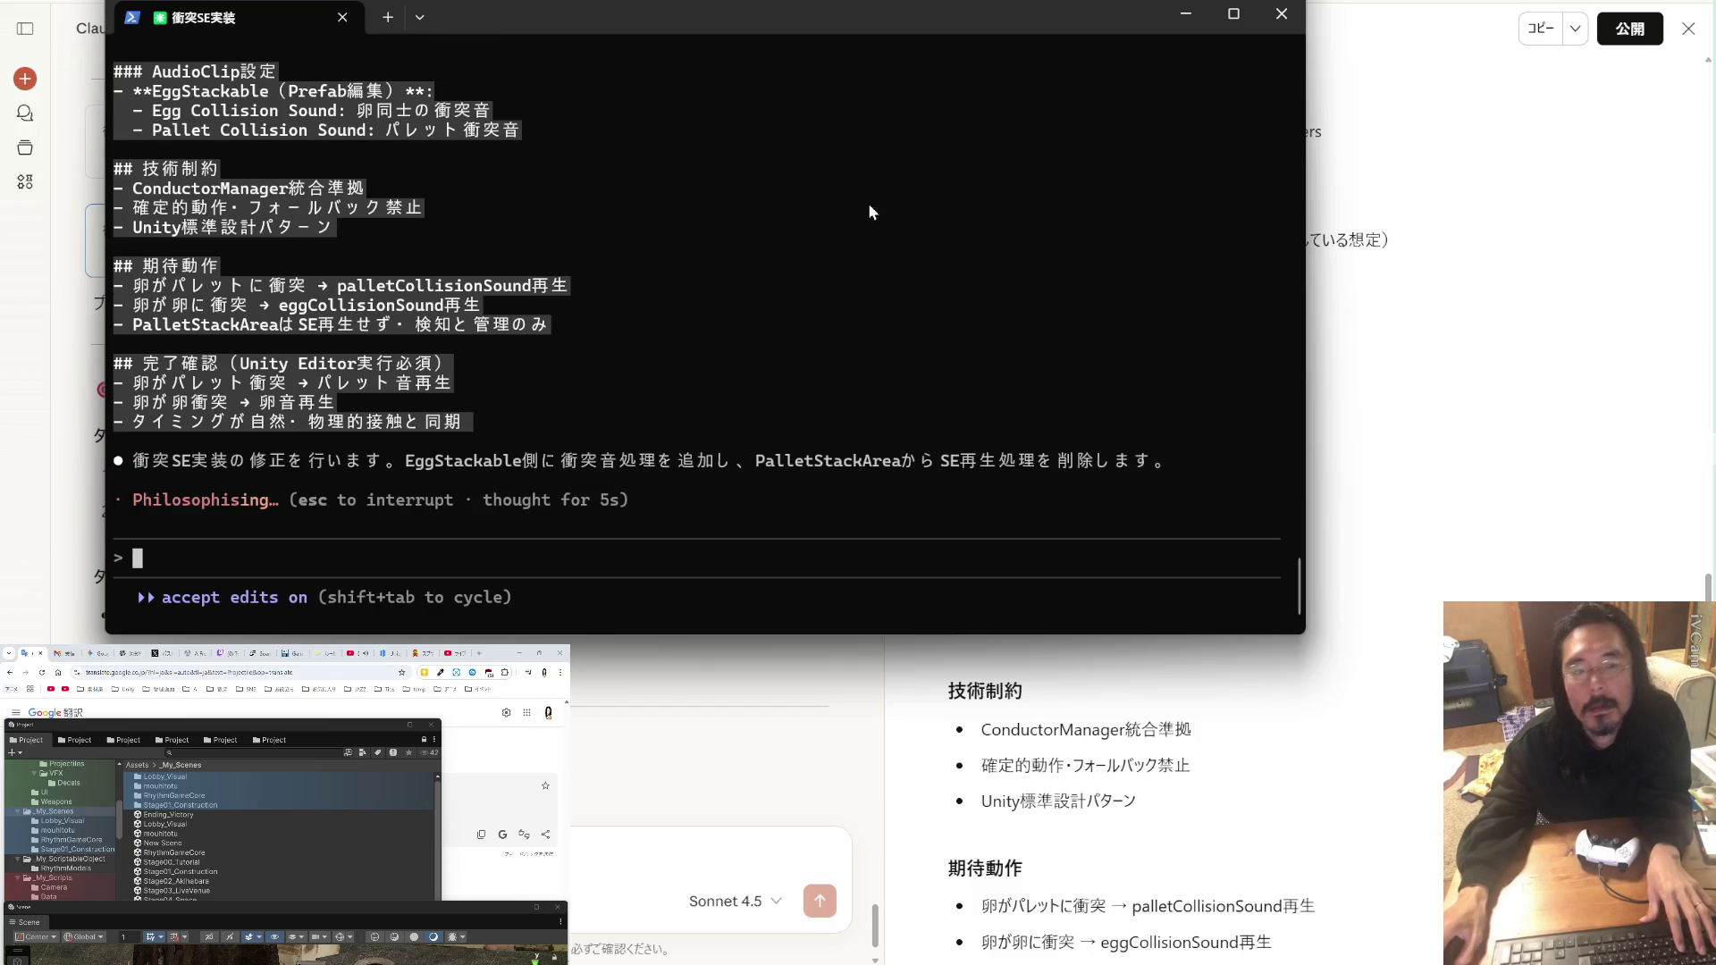
Open a new Chrome tab in its own maximized window
click(479, 654)
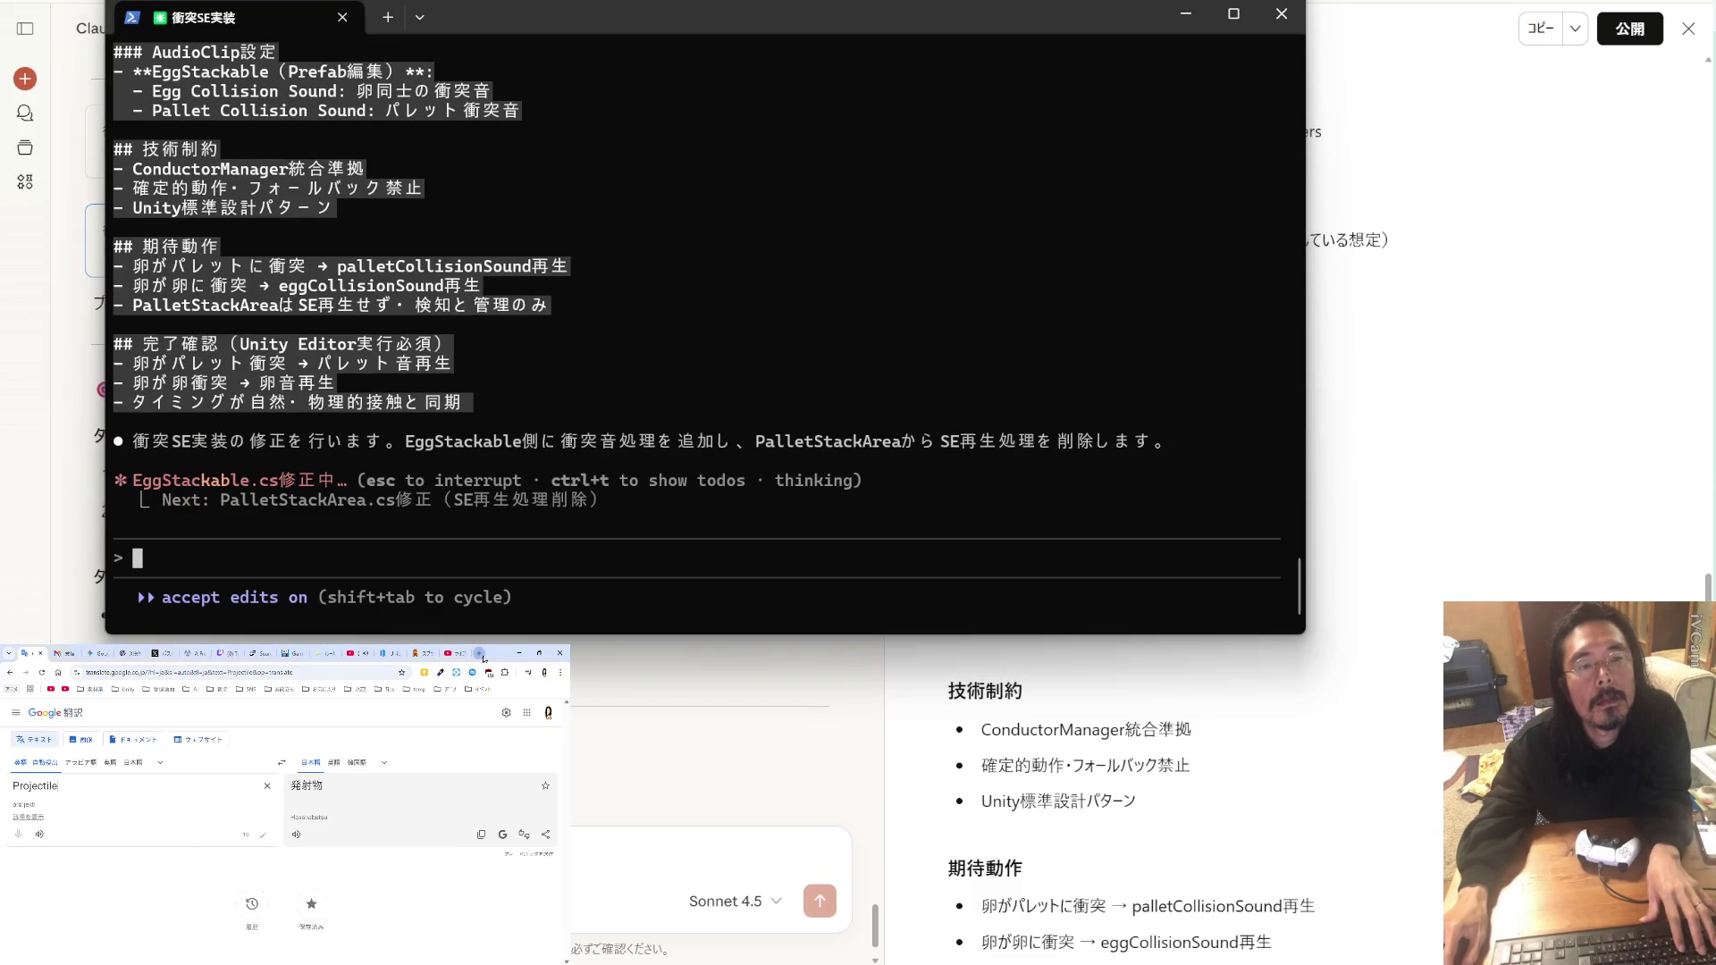
mouse_move(457, 655)
mouse_down()
mouse_move(907, 96)
mouse_move(953, 96)
mouse_move(528, 59)
mouse_up()
click(531, 33)
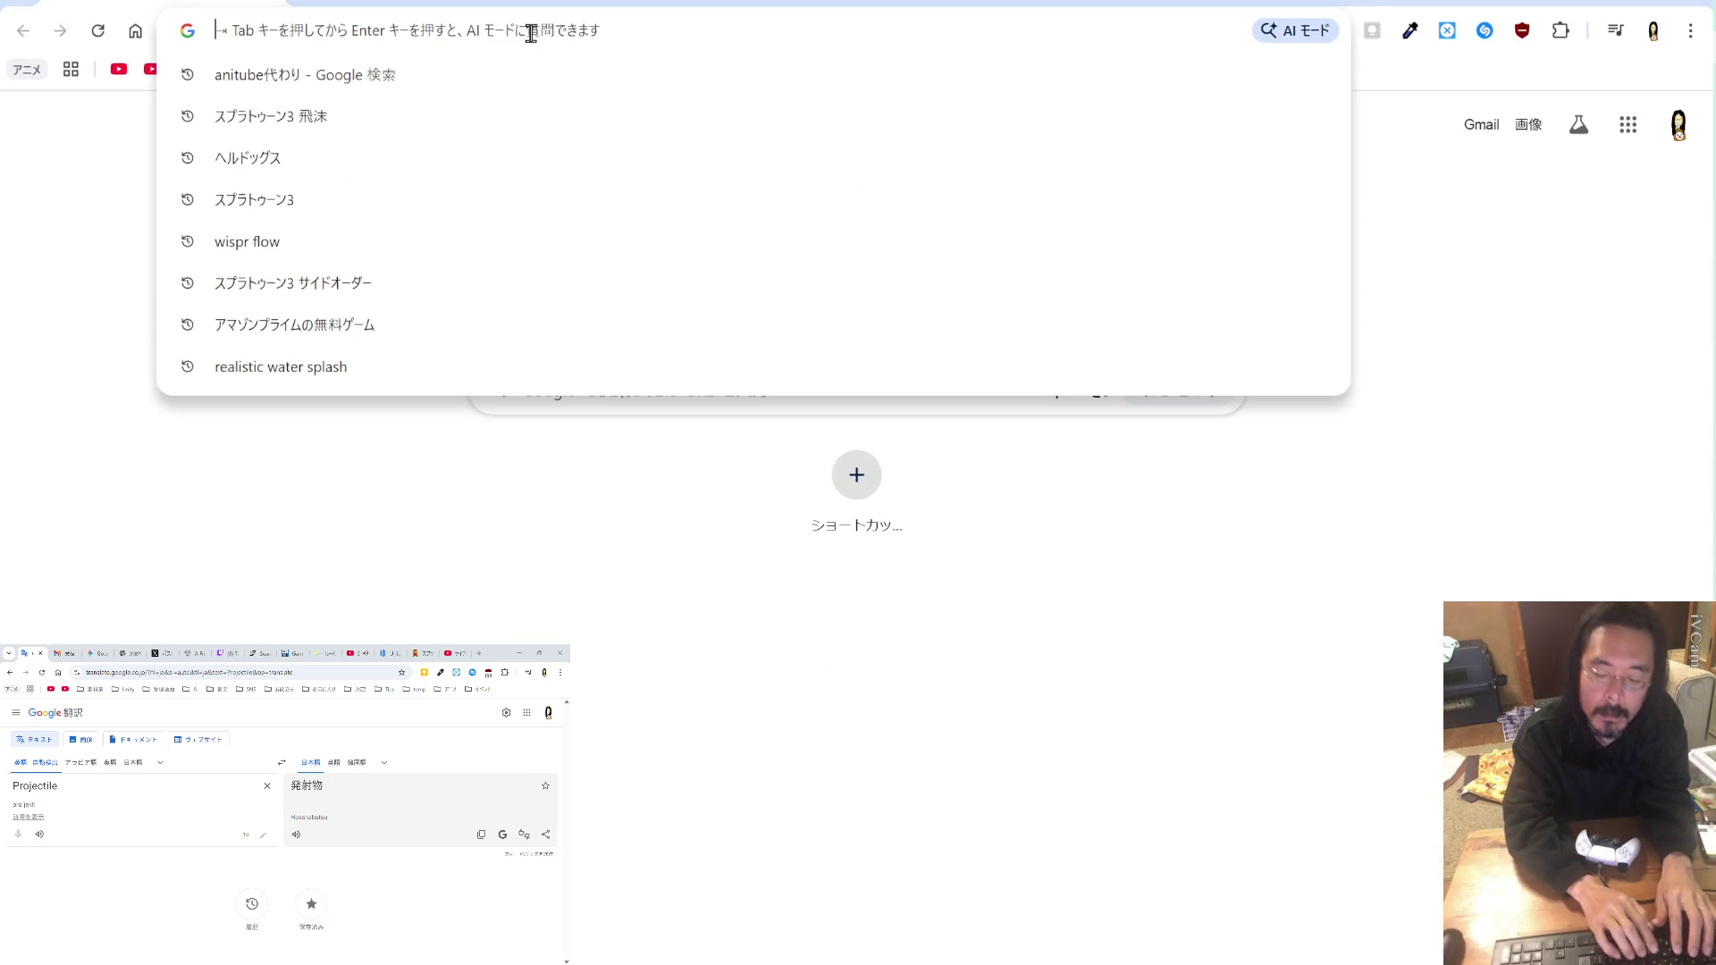
Search Google for 卵が割れる音 and open the On-Jin egg sound-effect results
text(tamago)
key(space)
text(gaware)
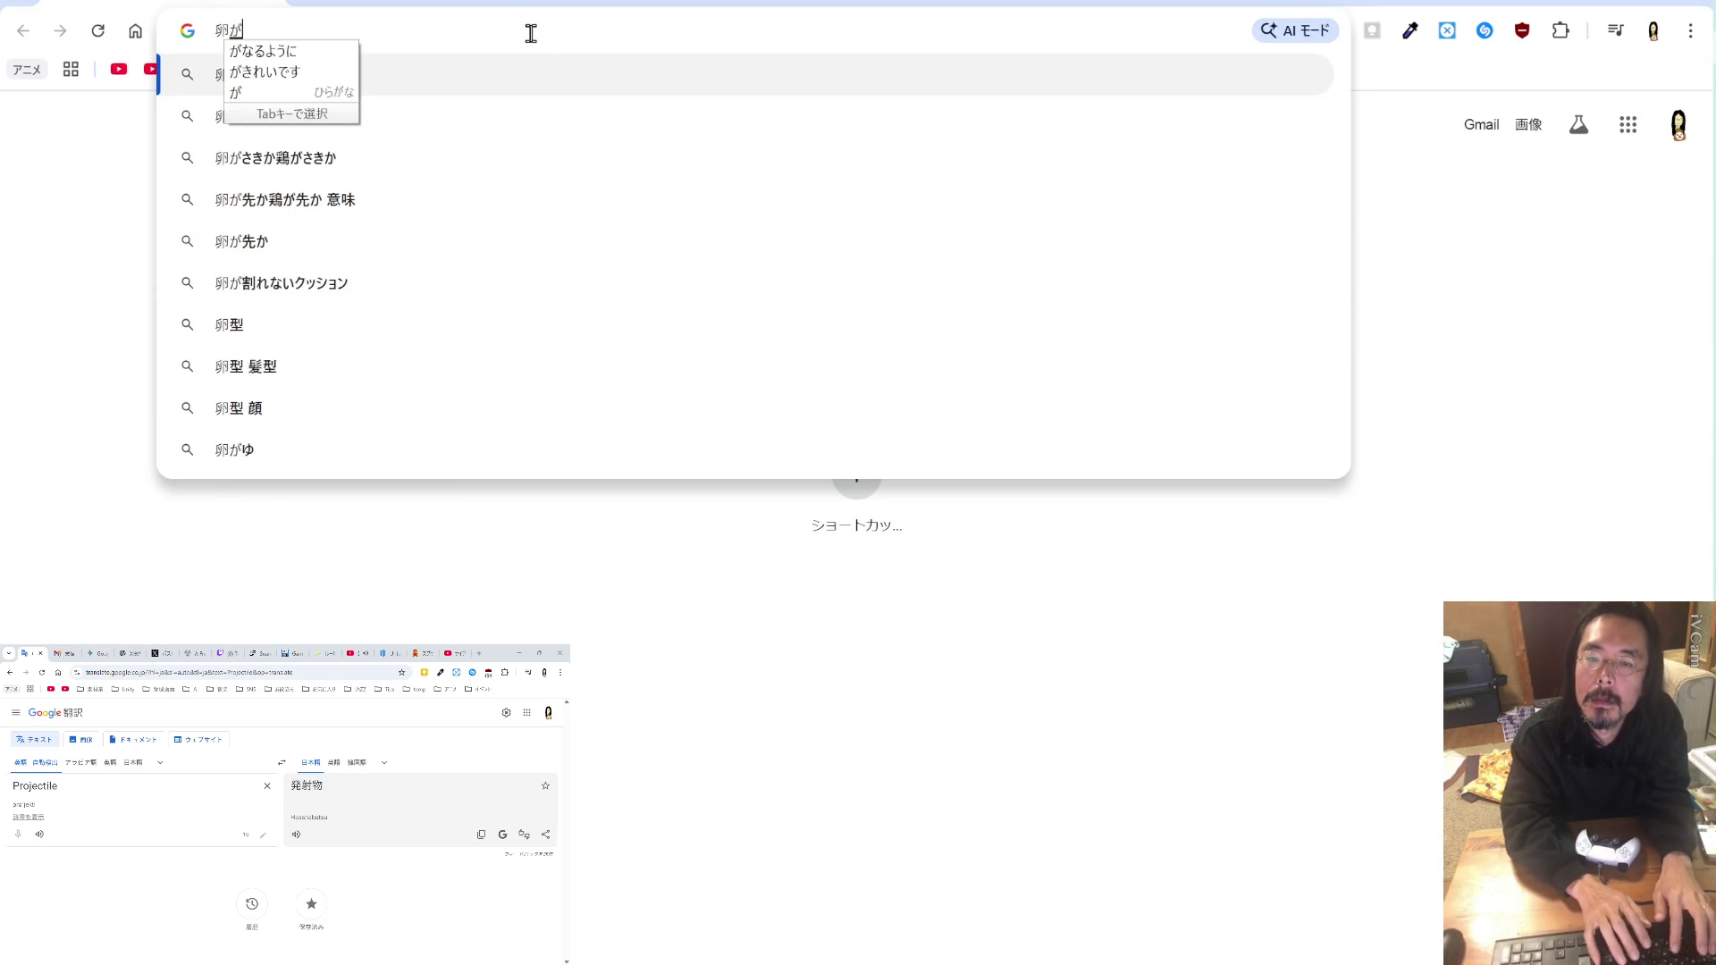
text(ru)
key(space)
text(oto)
key(space)
key(Return)
key(Return)
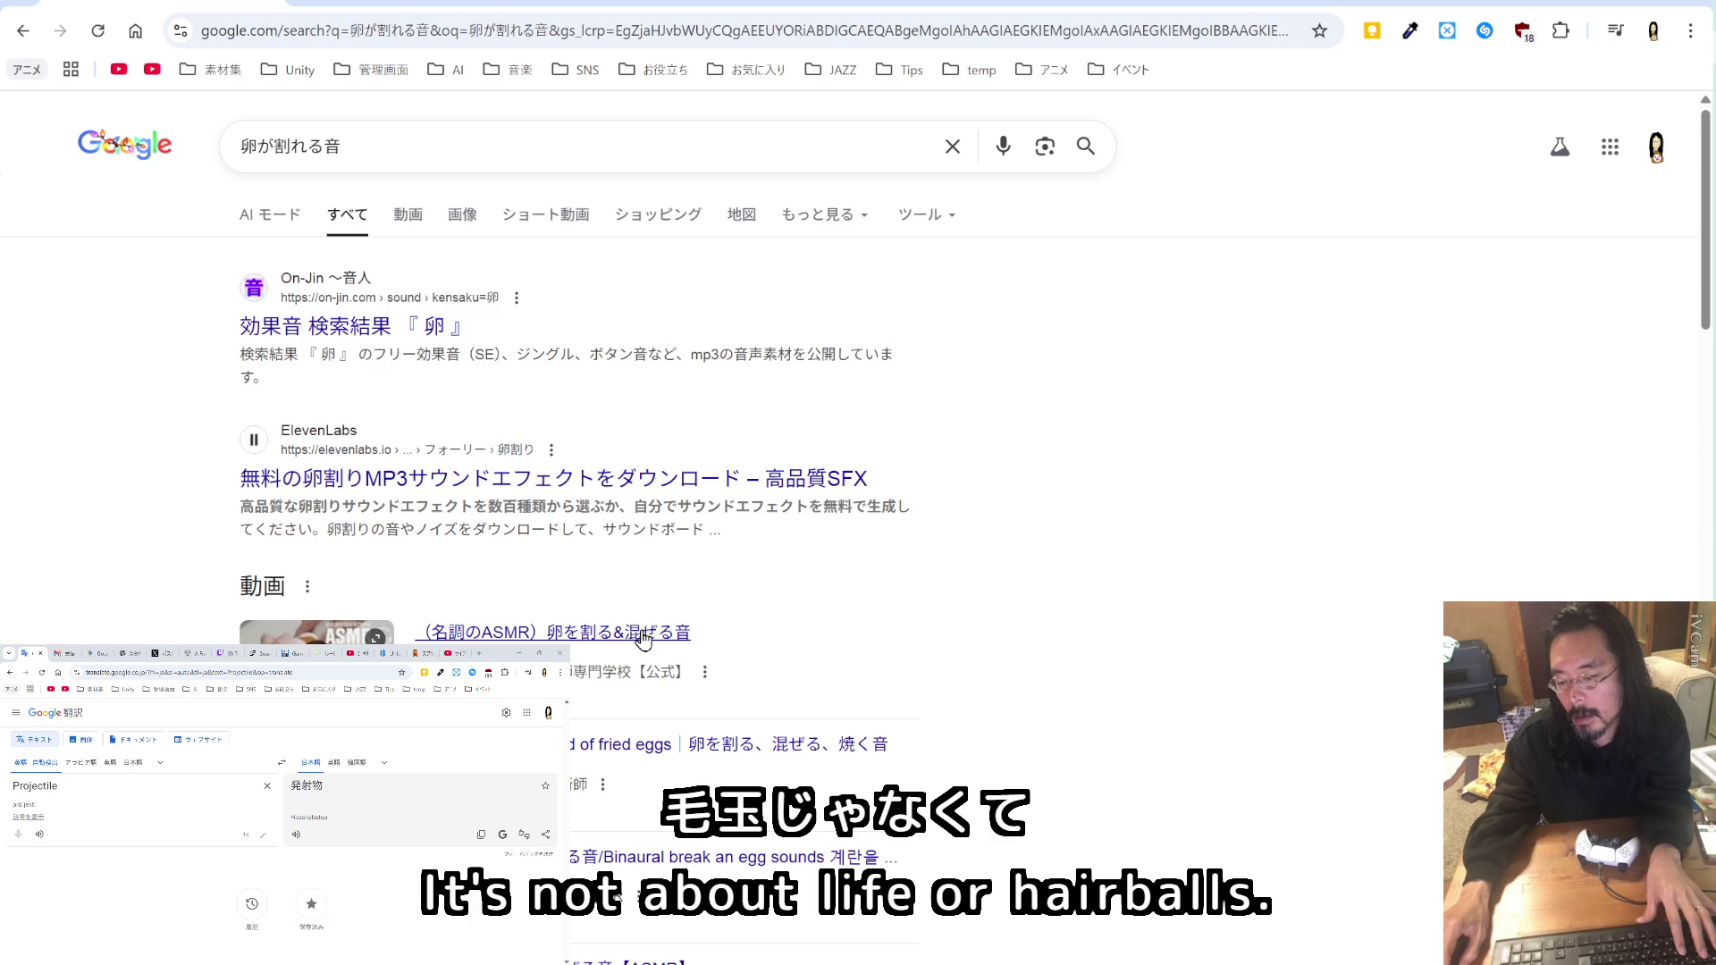
click(424, 327)
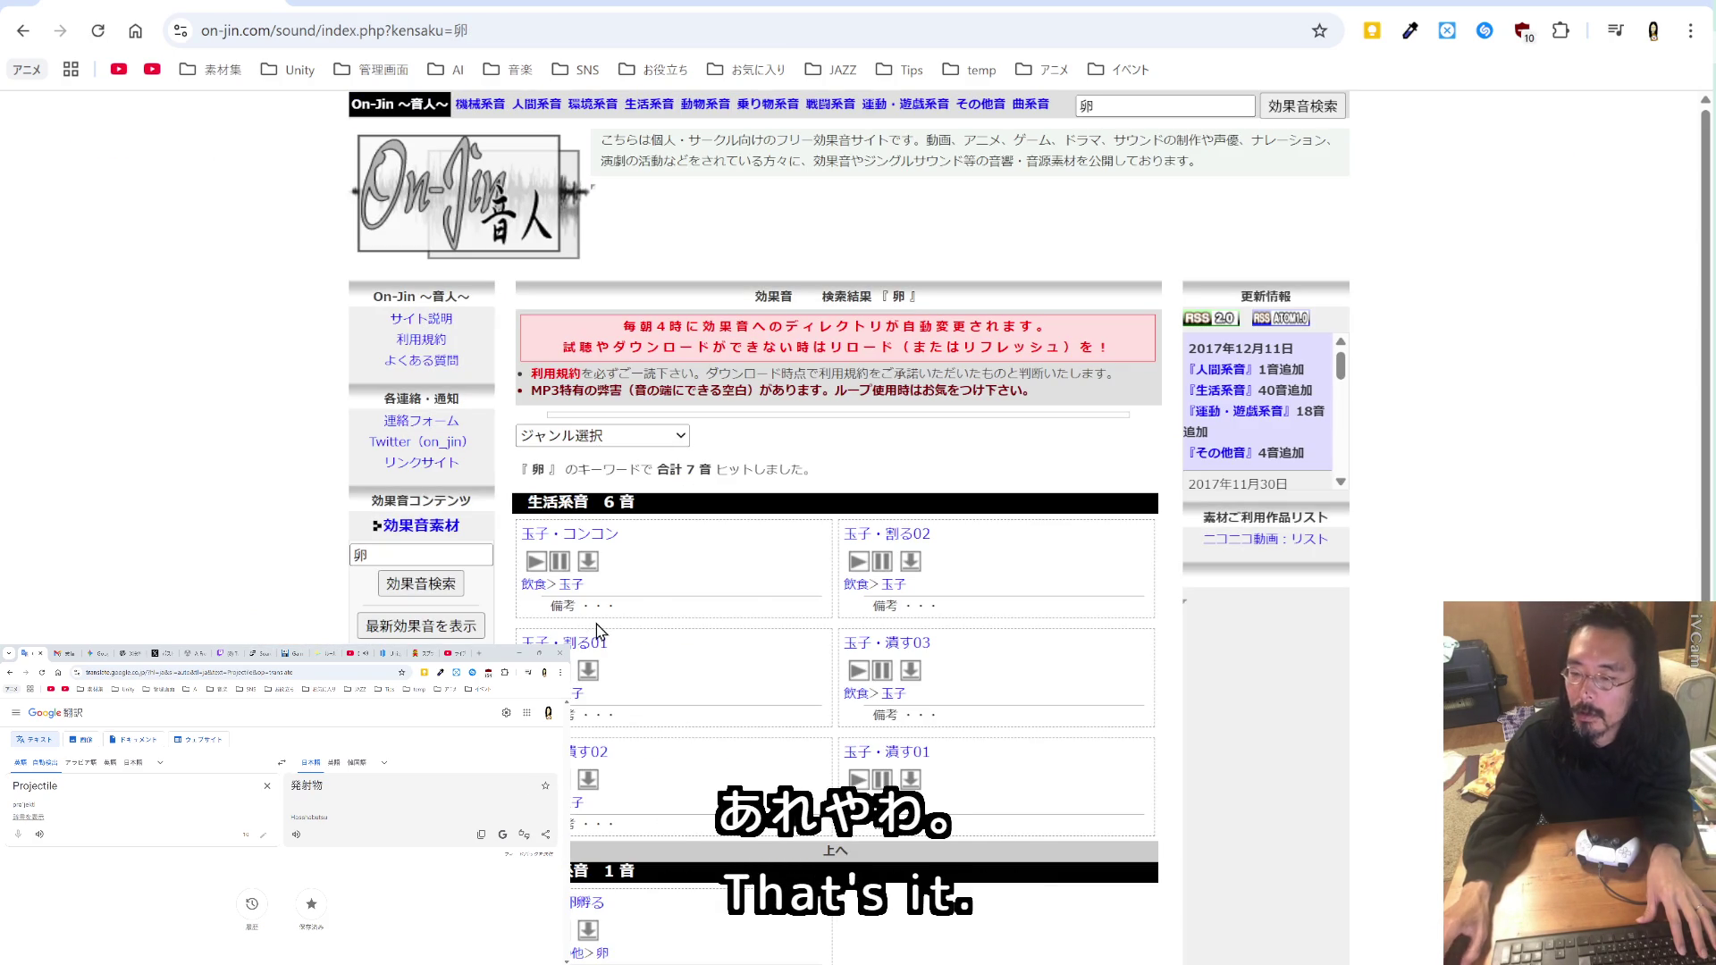
Preview the 玉子・コンコン, 玉子・割る01, 玉子・割る02 and 玉子・潰す03 egg sounds on On-Jin
click(536, 562)
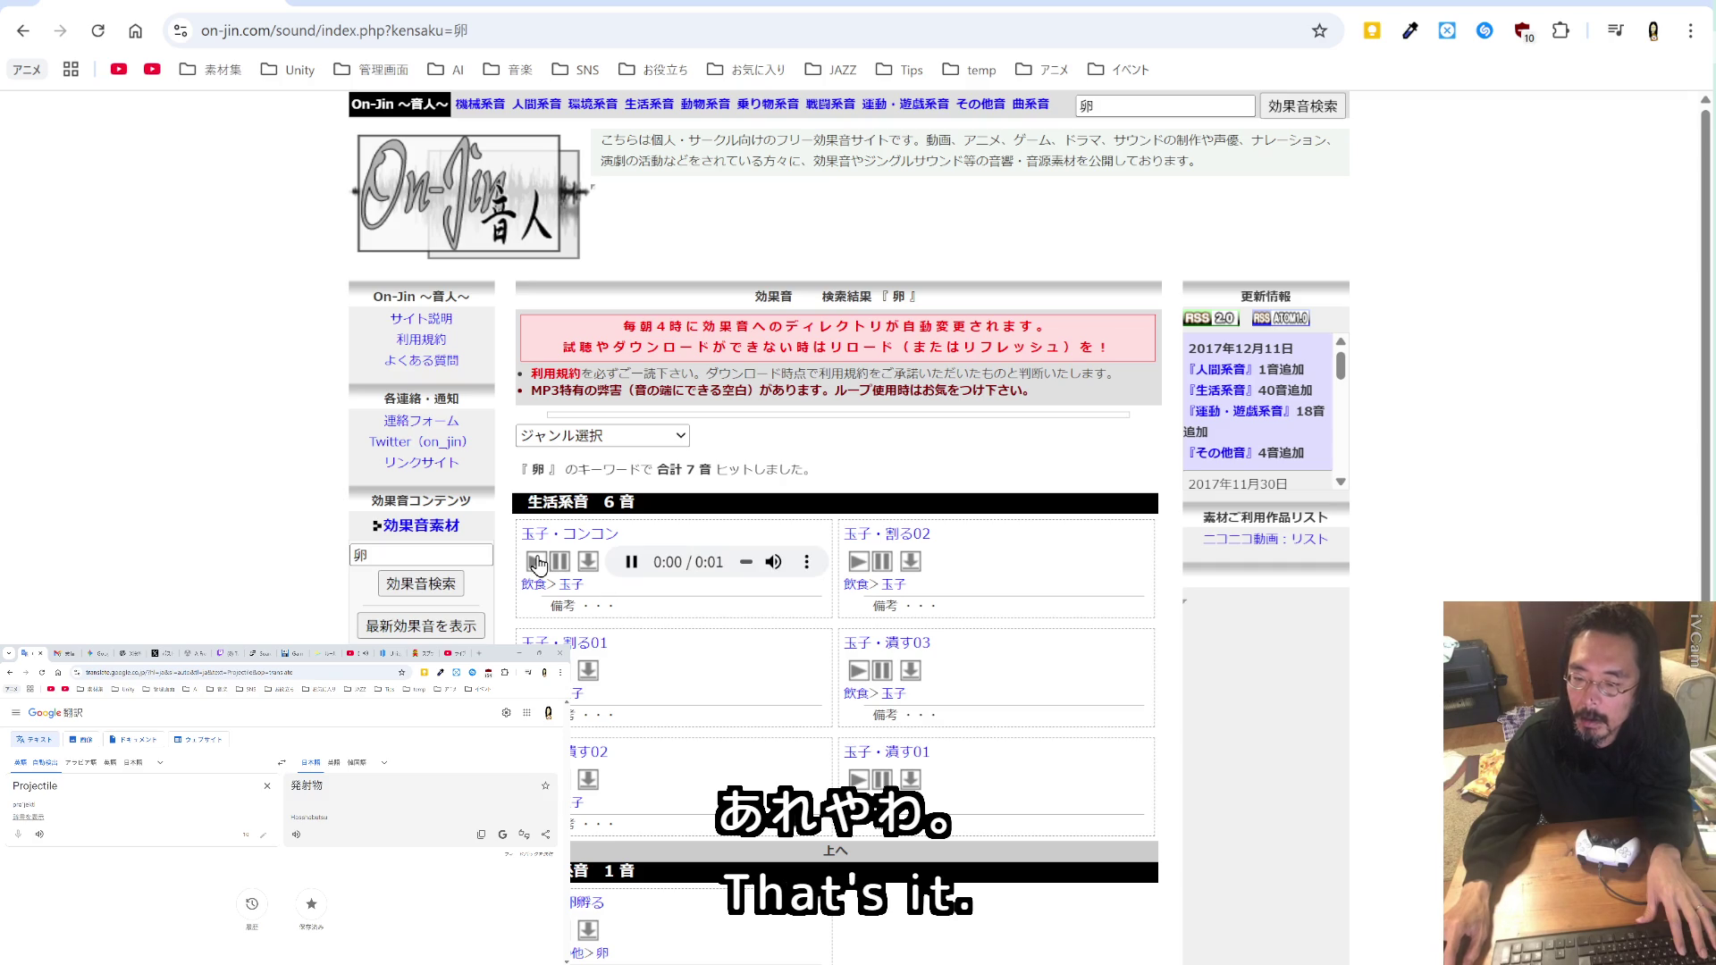
click(536, 670)
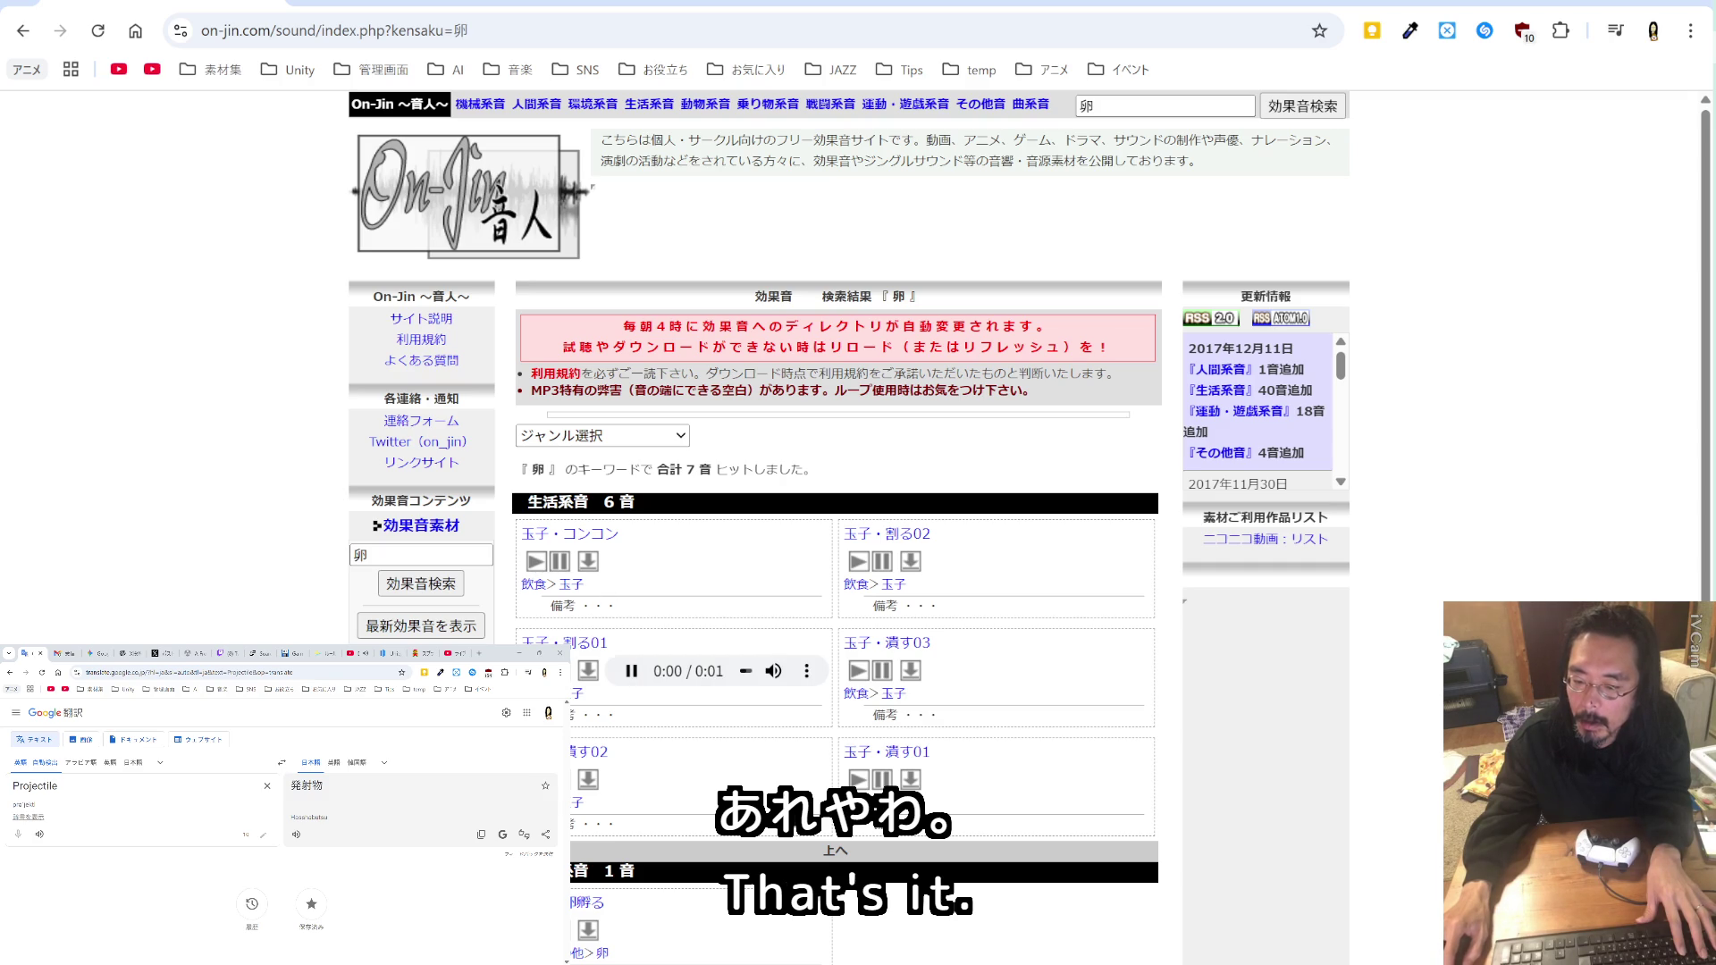
click(536, 779)
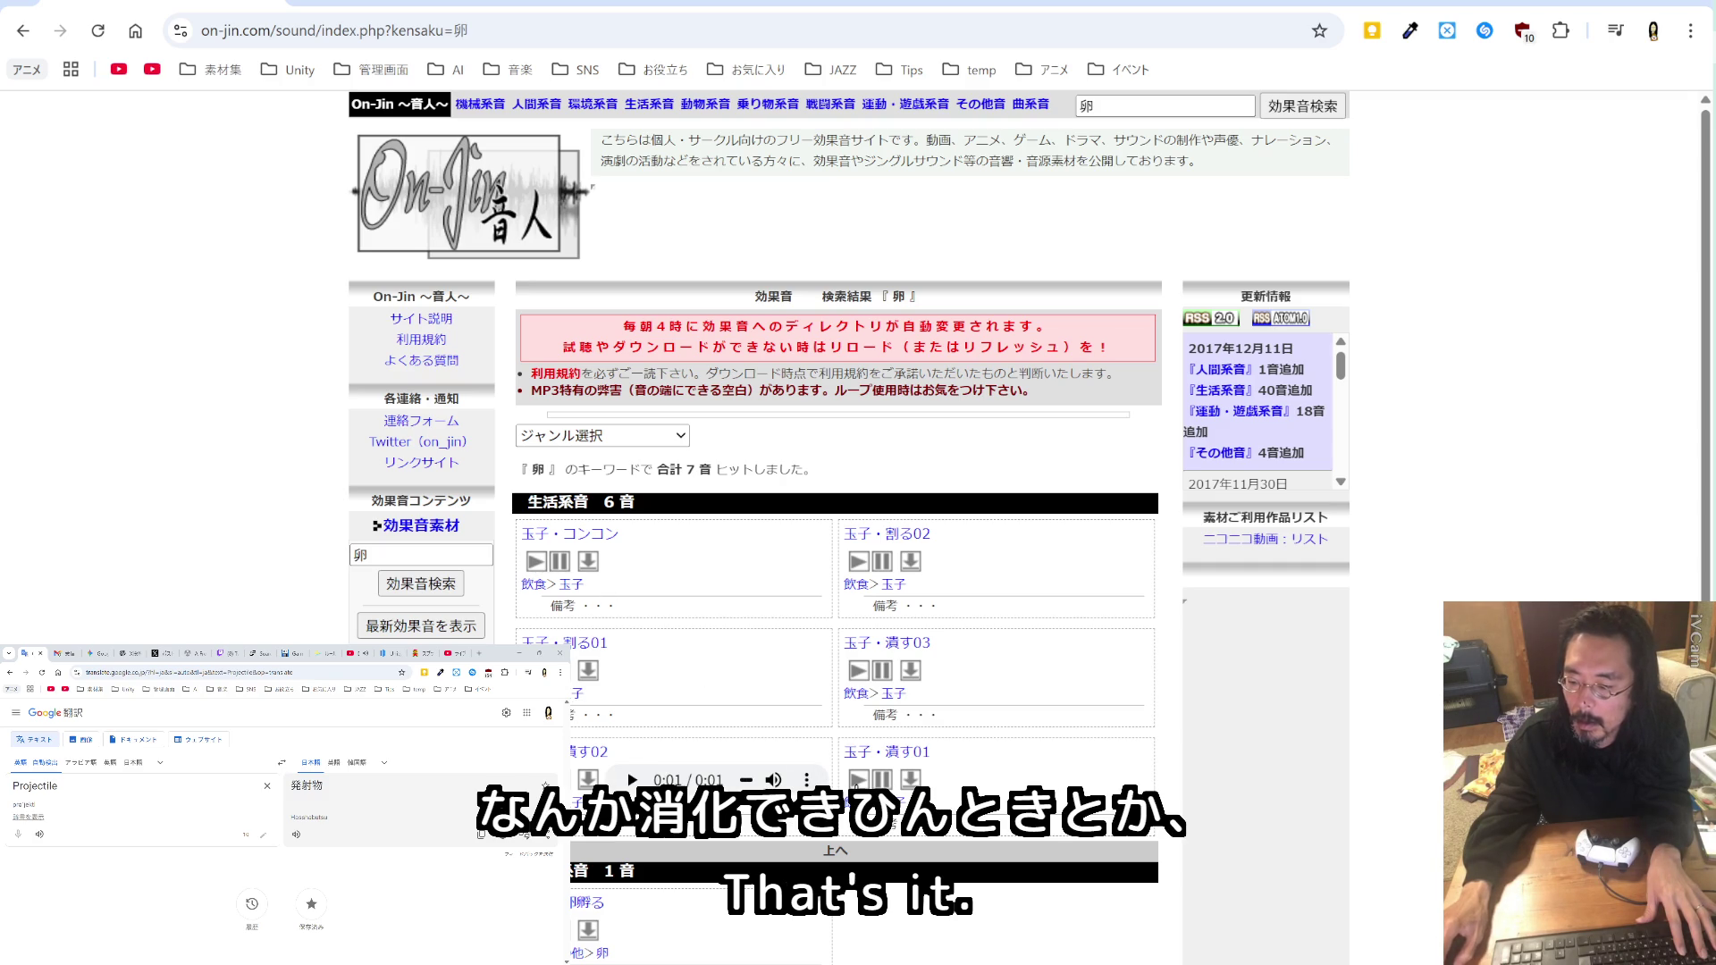
click(858, 671)
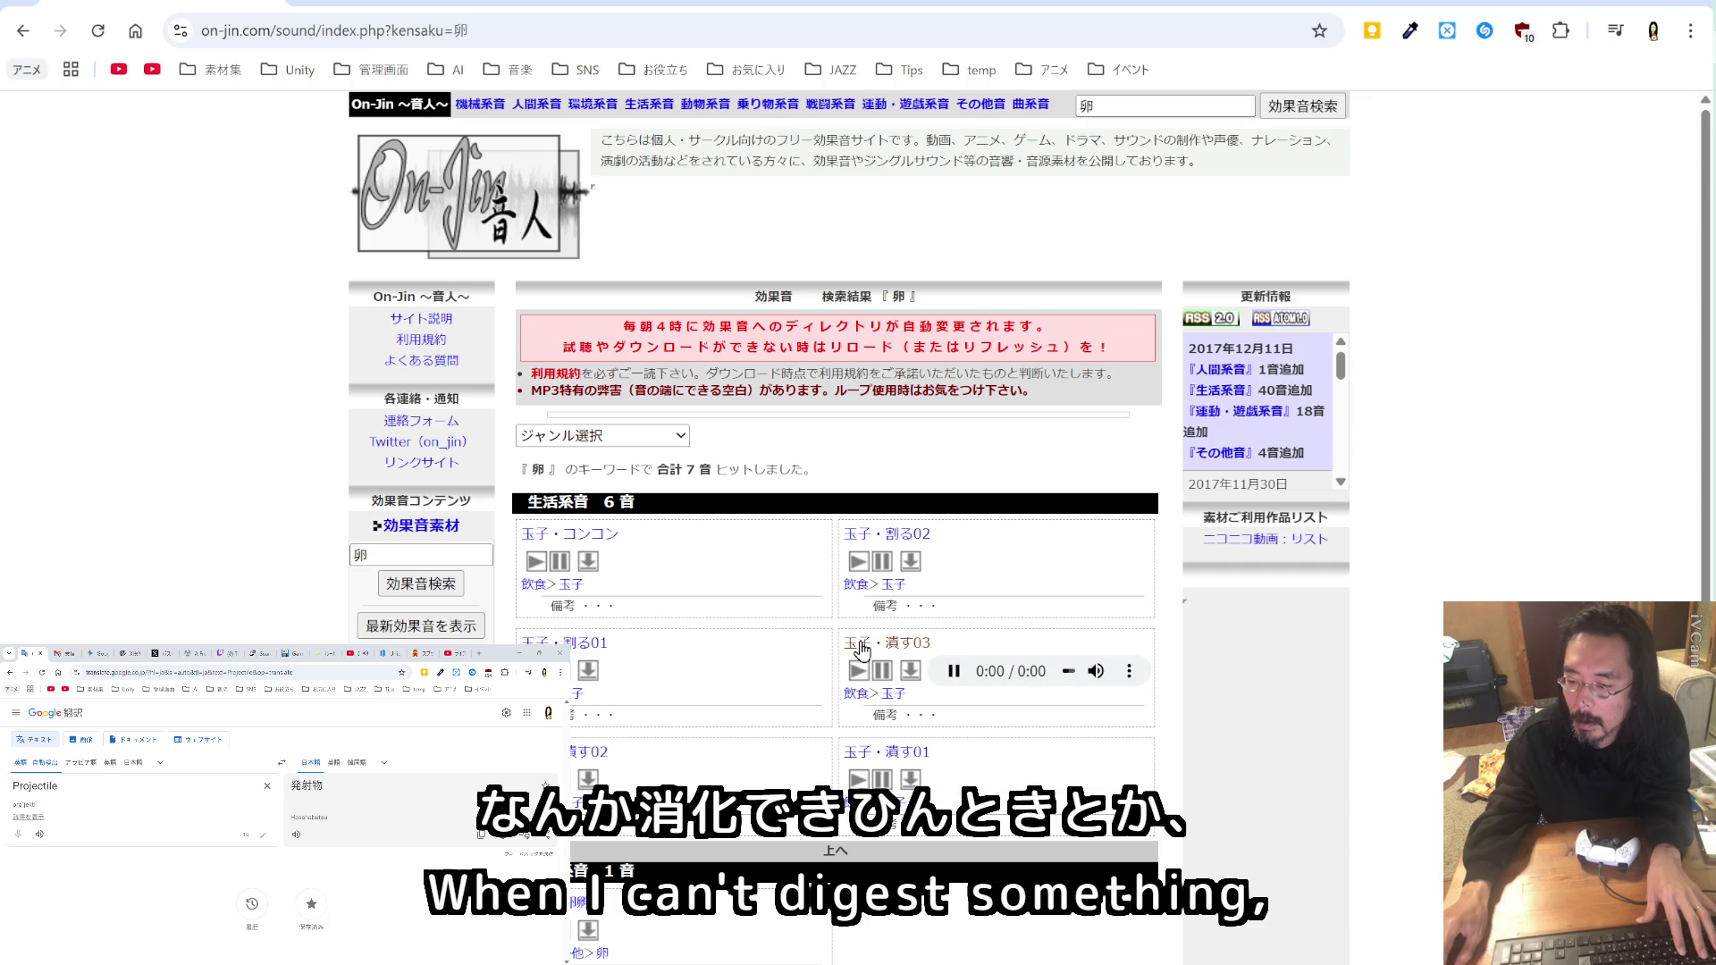
click(858, 561)
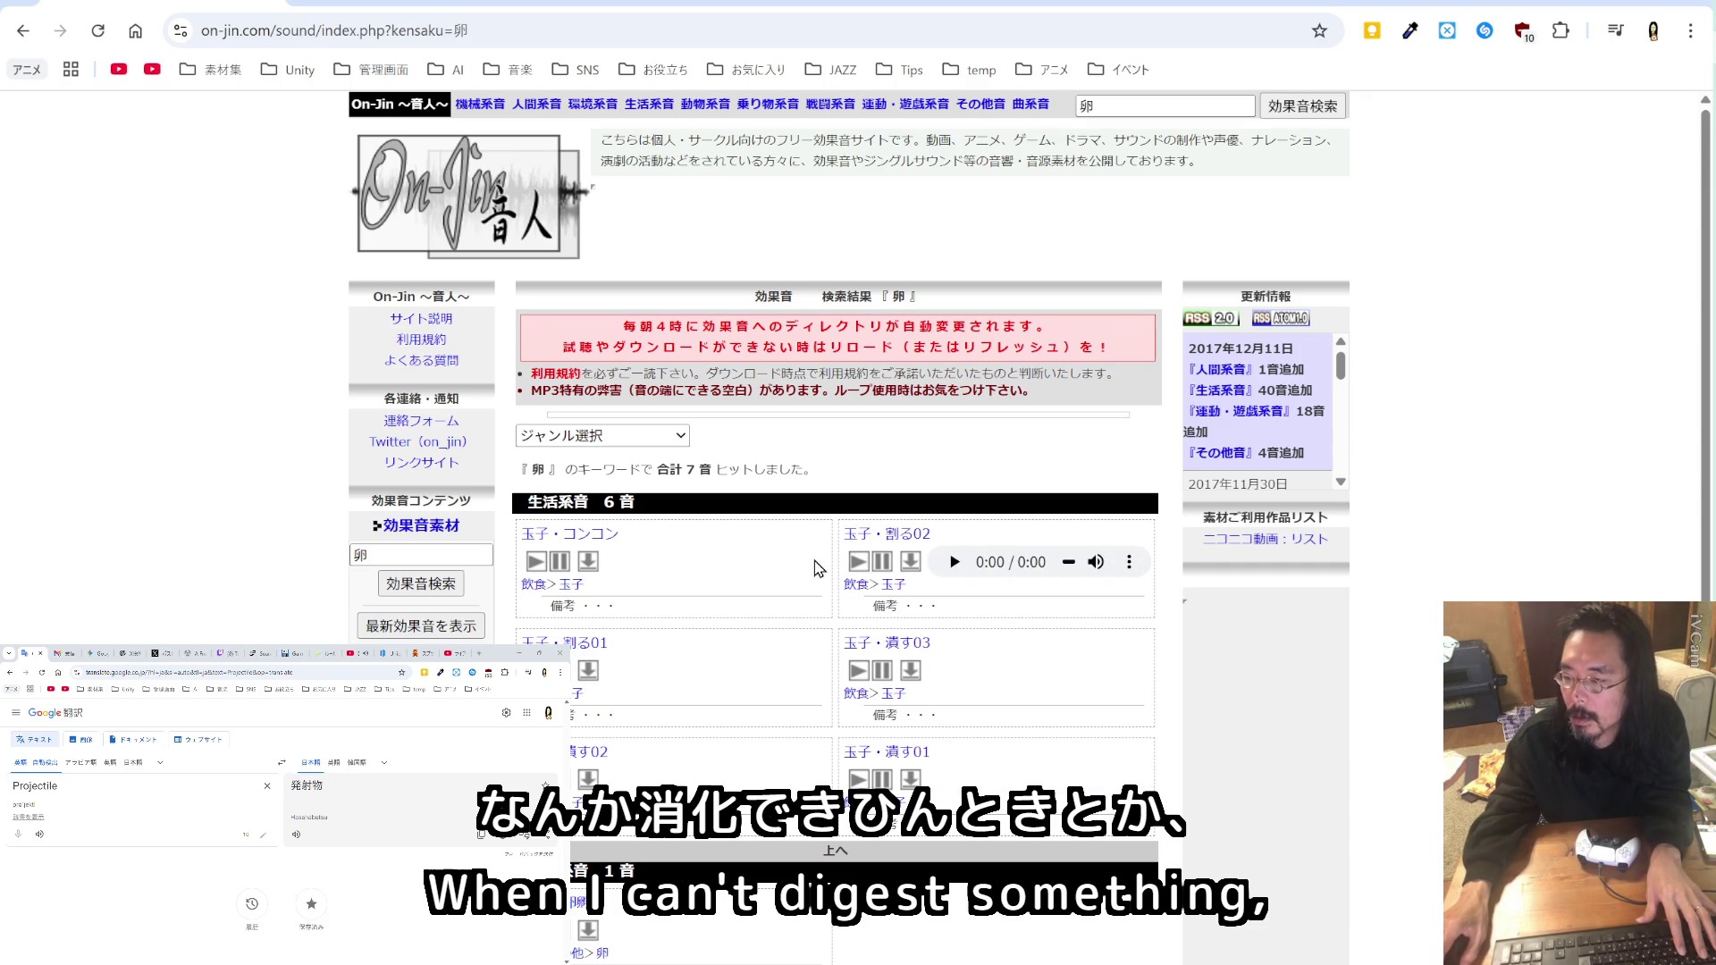
Preview 卵・孵る and 玉子・潰す02, then open ElevenLabs' egg-crack sounds page from the Google results
scroll(804, 567, down, 2)
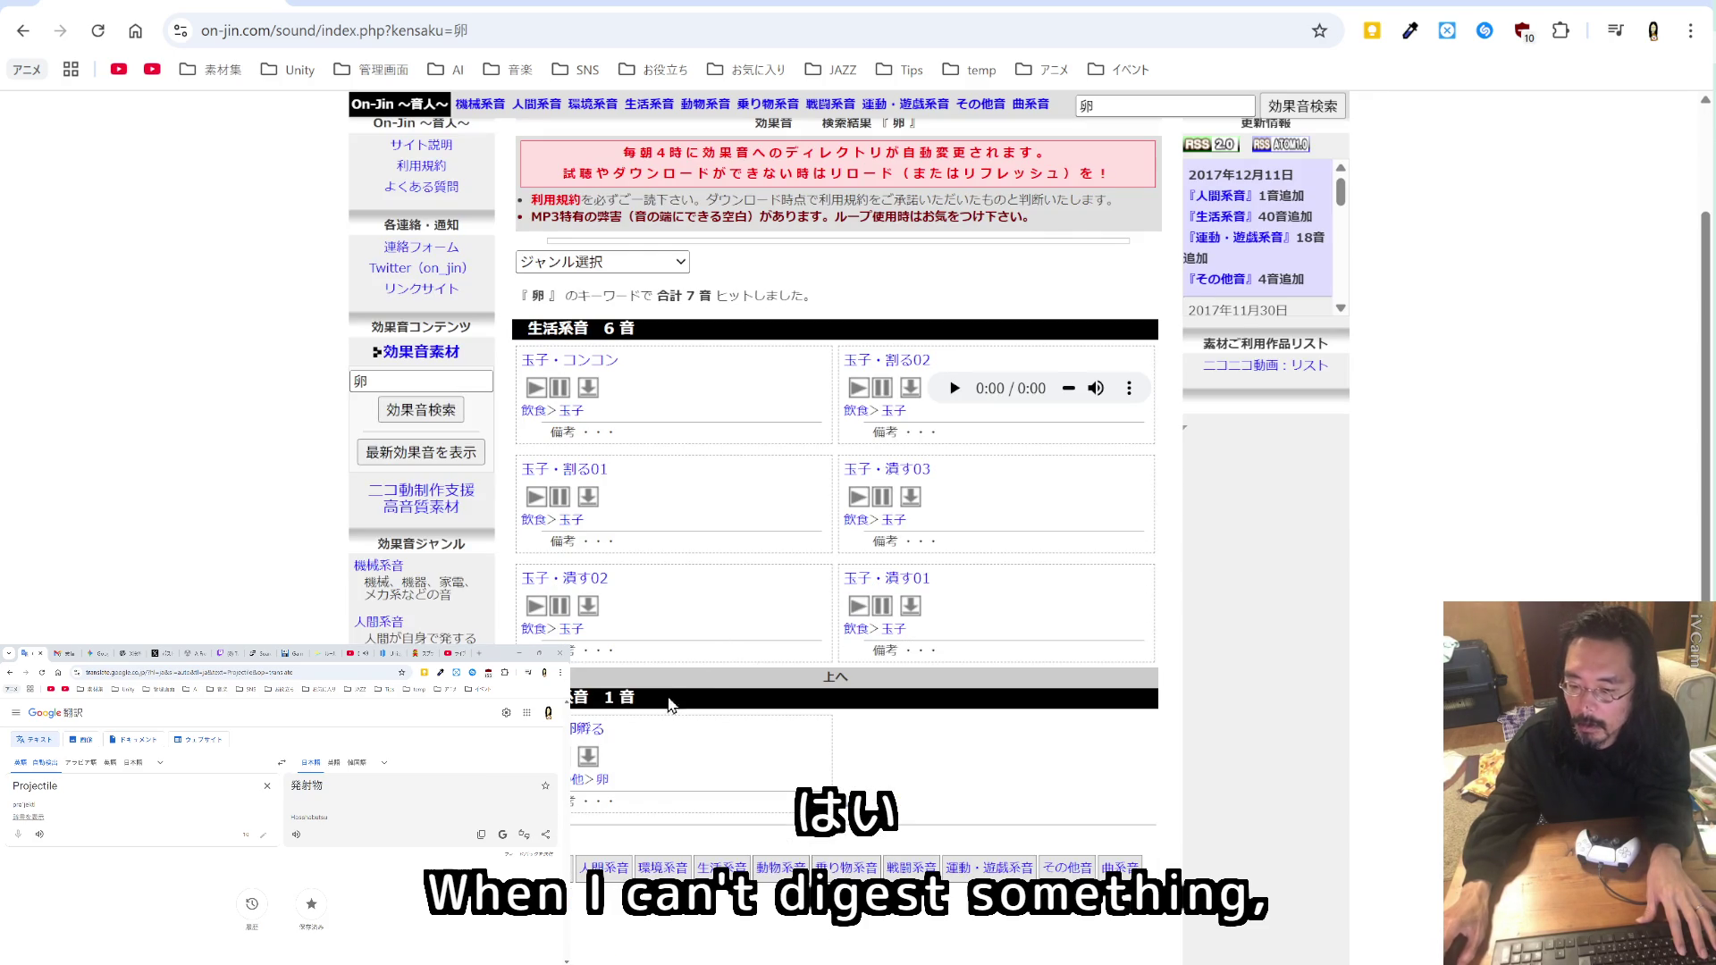
click(536, 757)
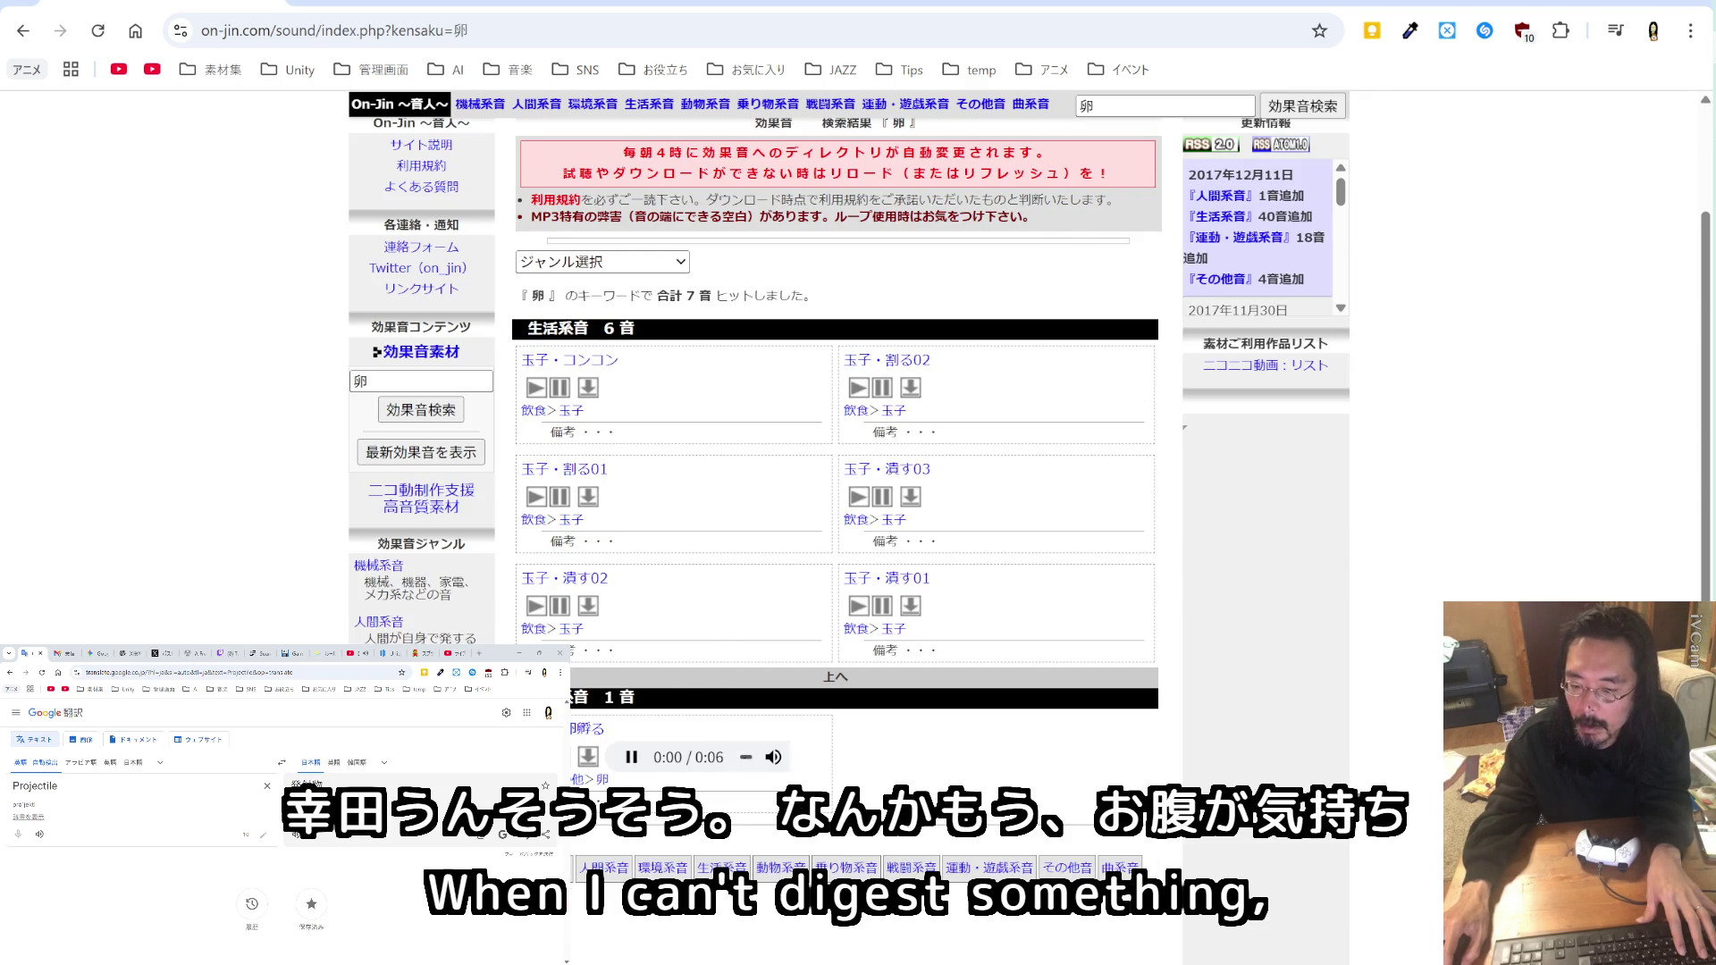
click(535, 607)
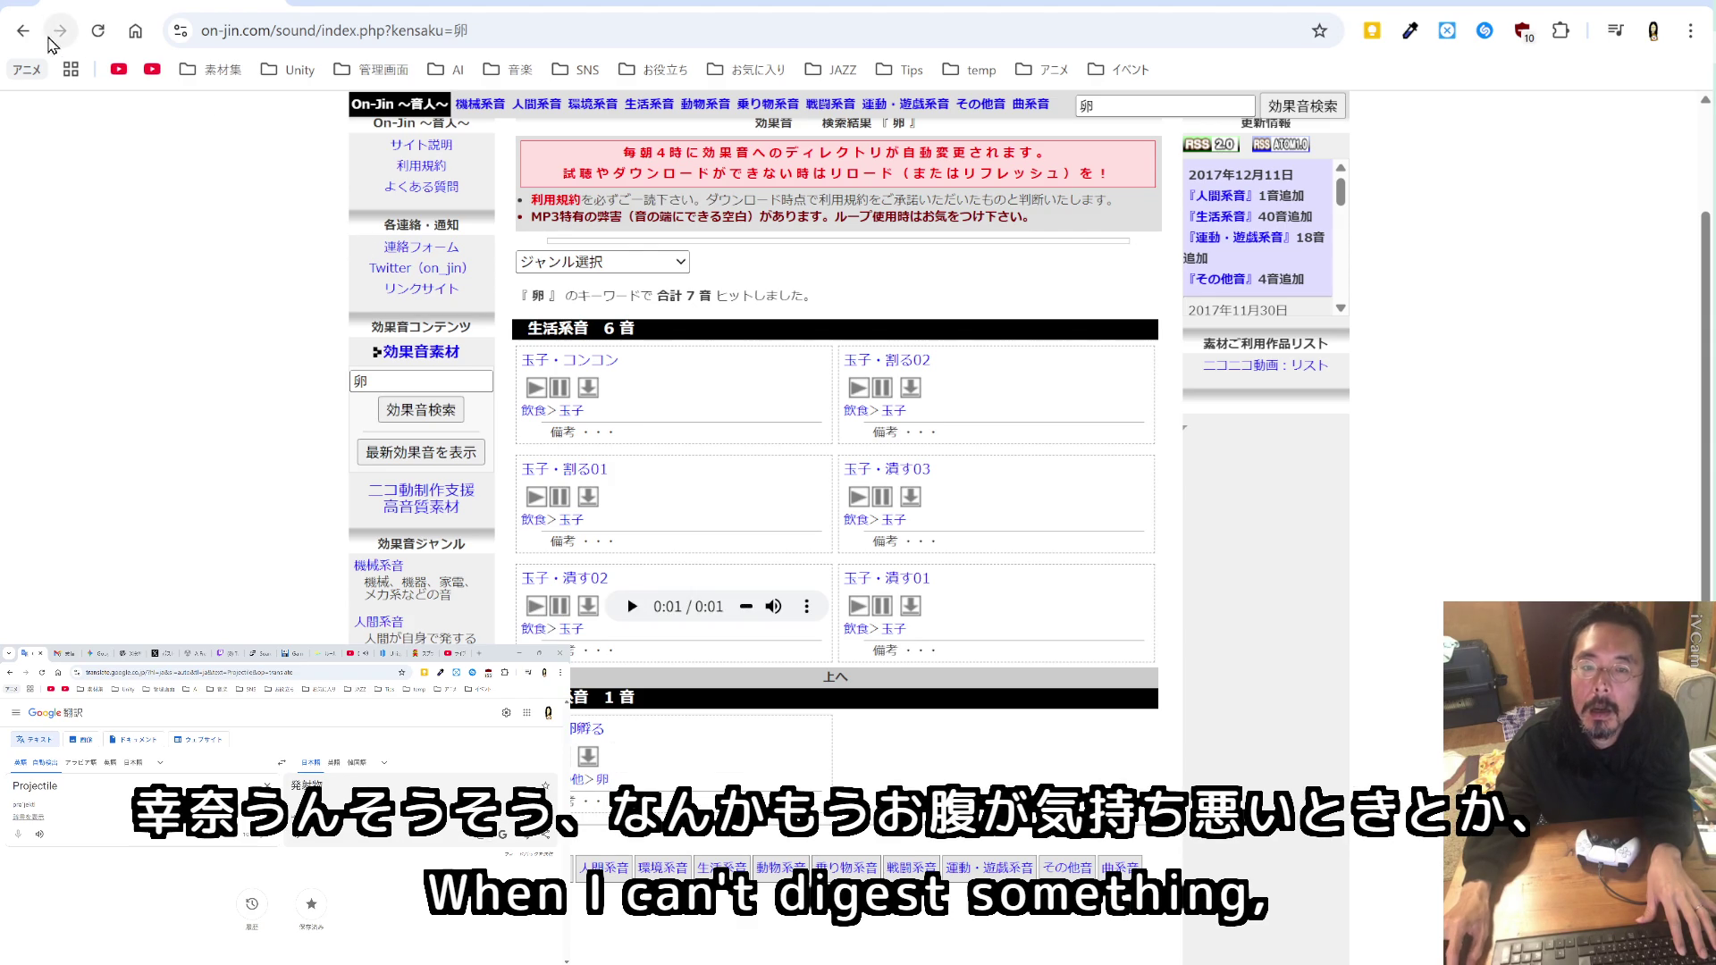
click(22, 30)
click(565, 480)
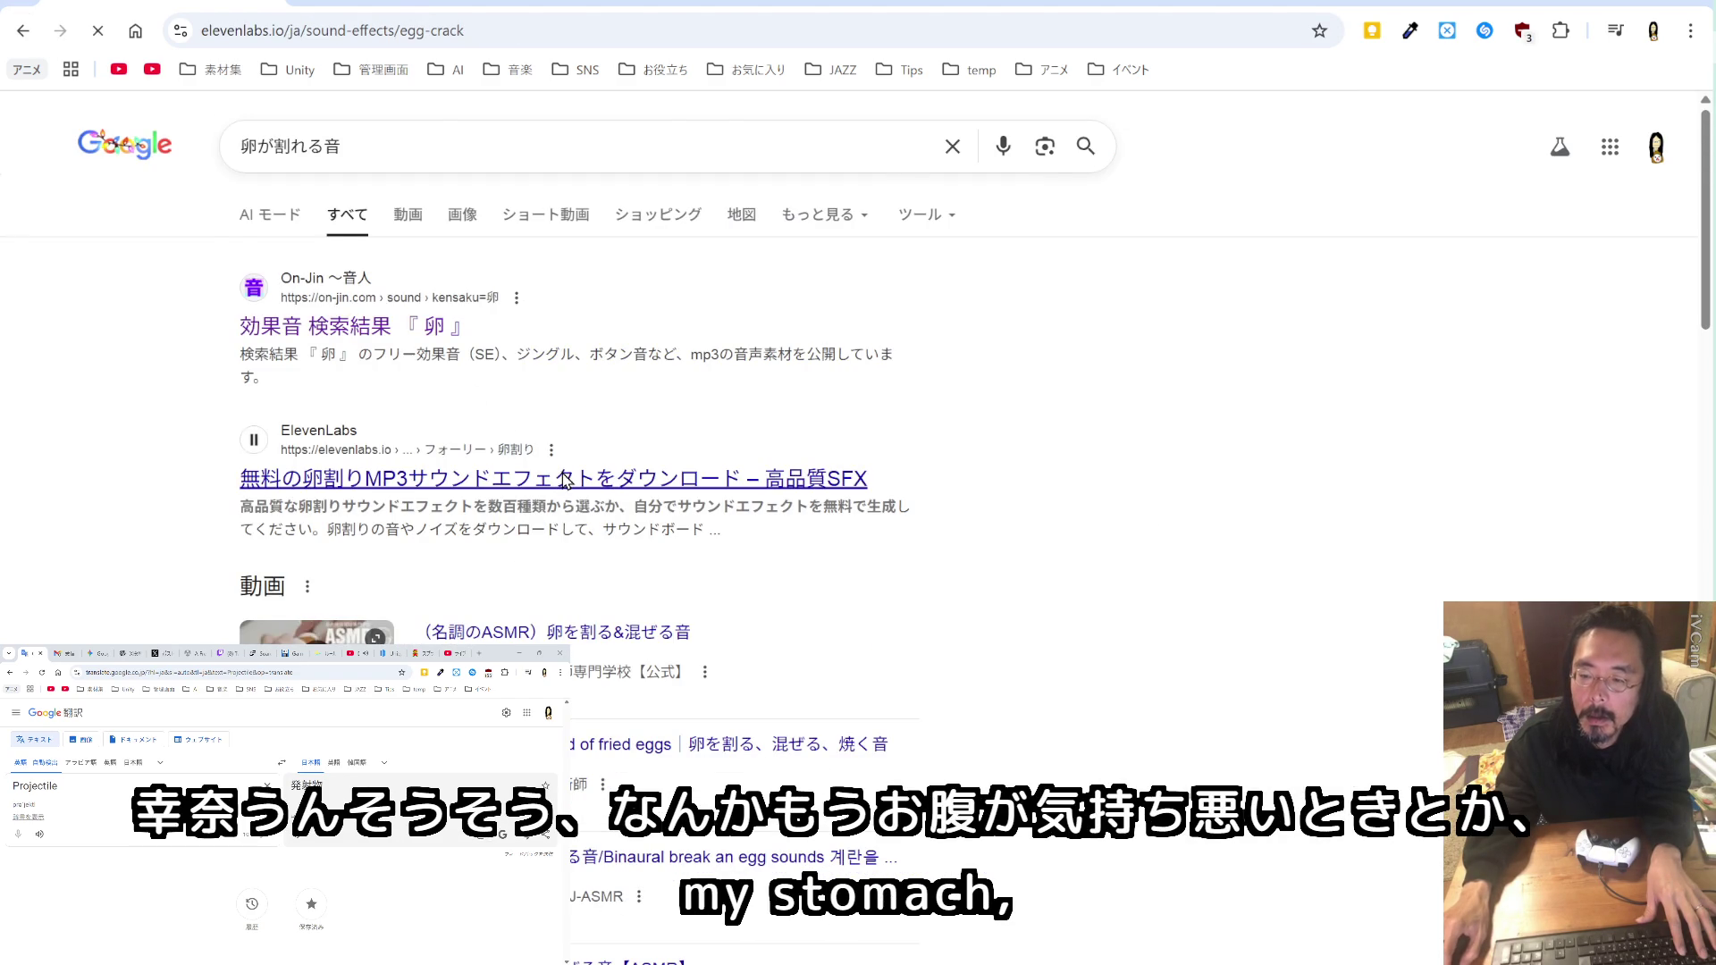
Preview ElevenLabs egg-crack clips 1–4 and download the fourth one
scroll(561, 474, down, 4)
click(207, 313)
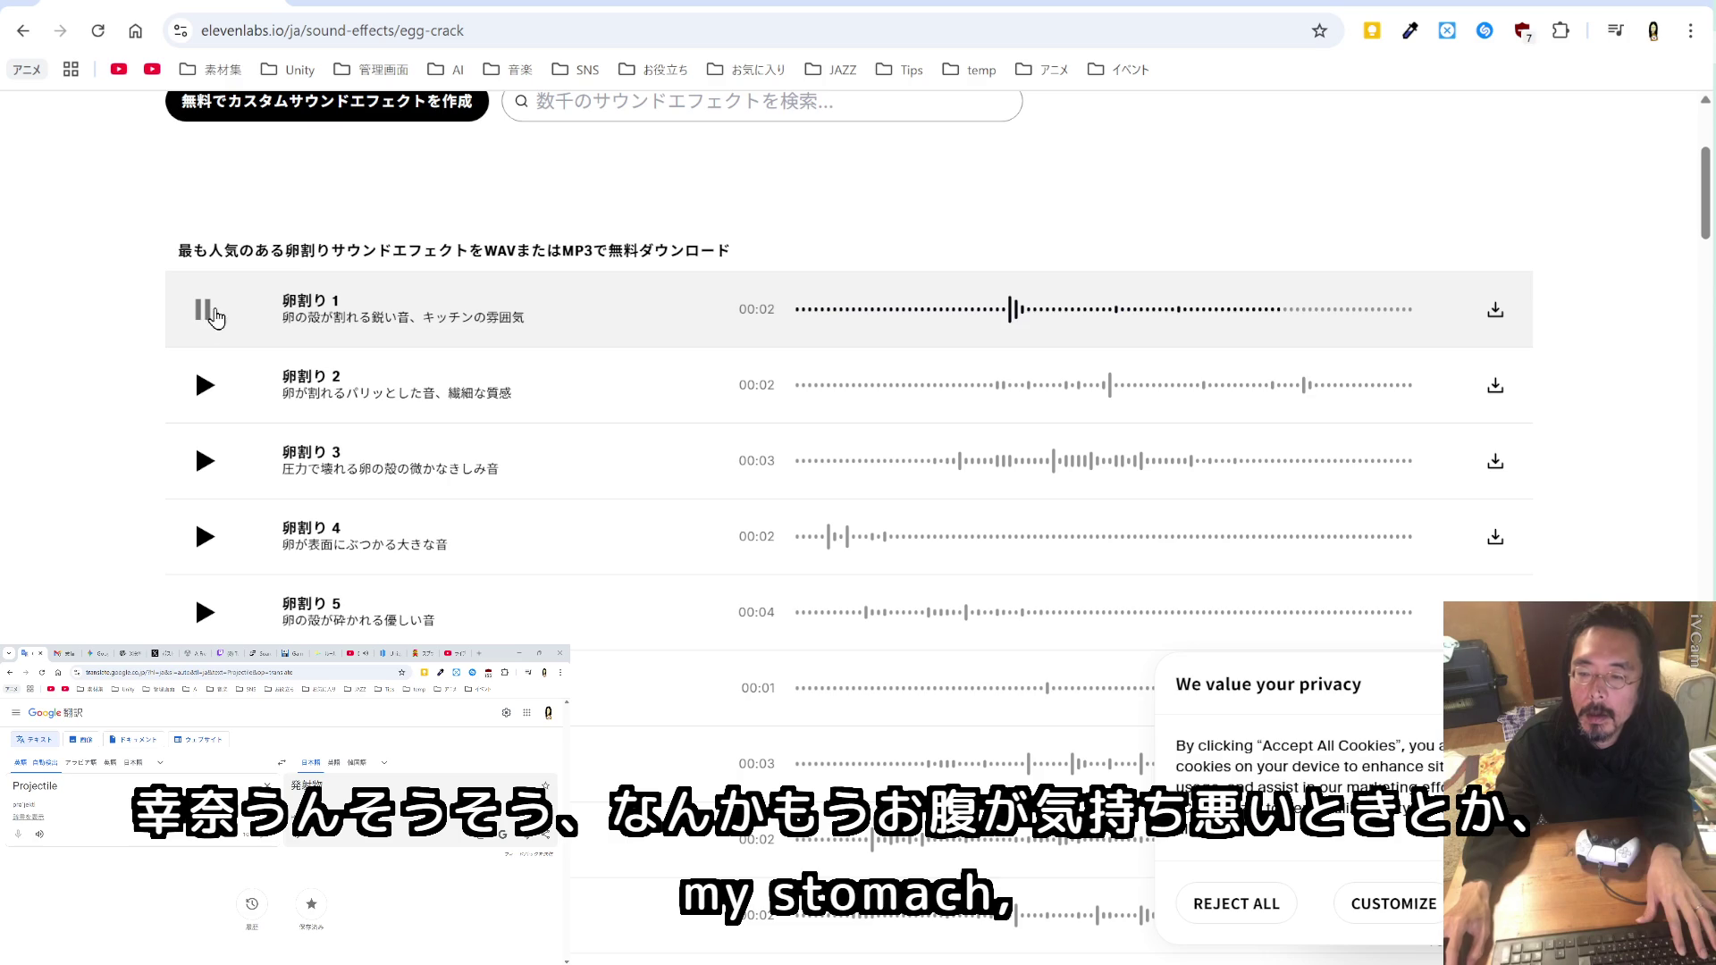
click(206, 386)
click(206, 463)
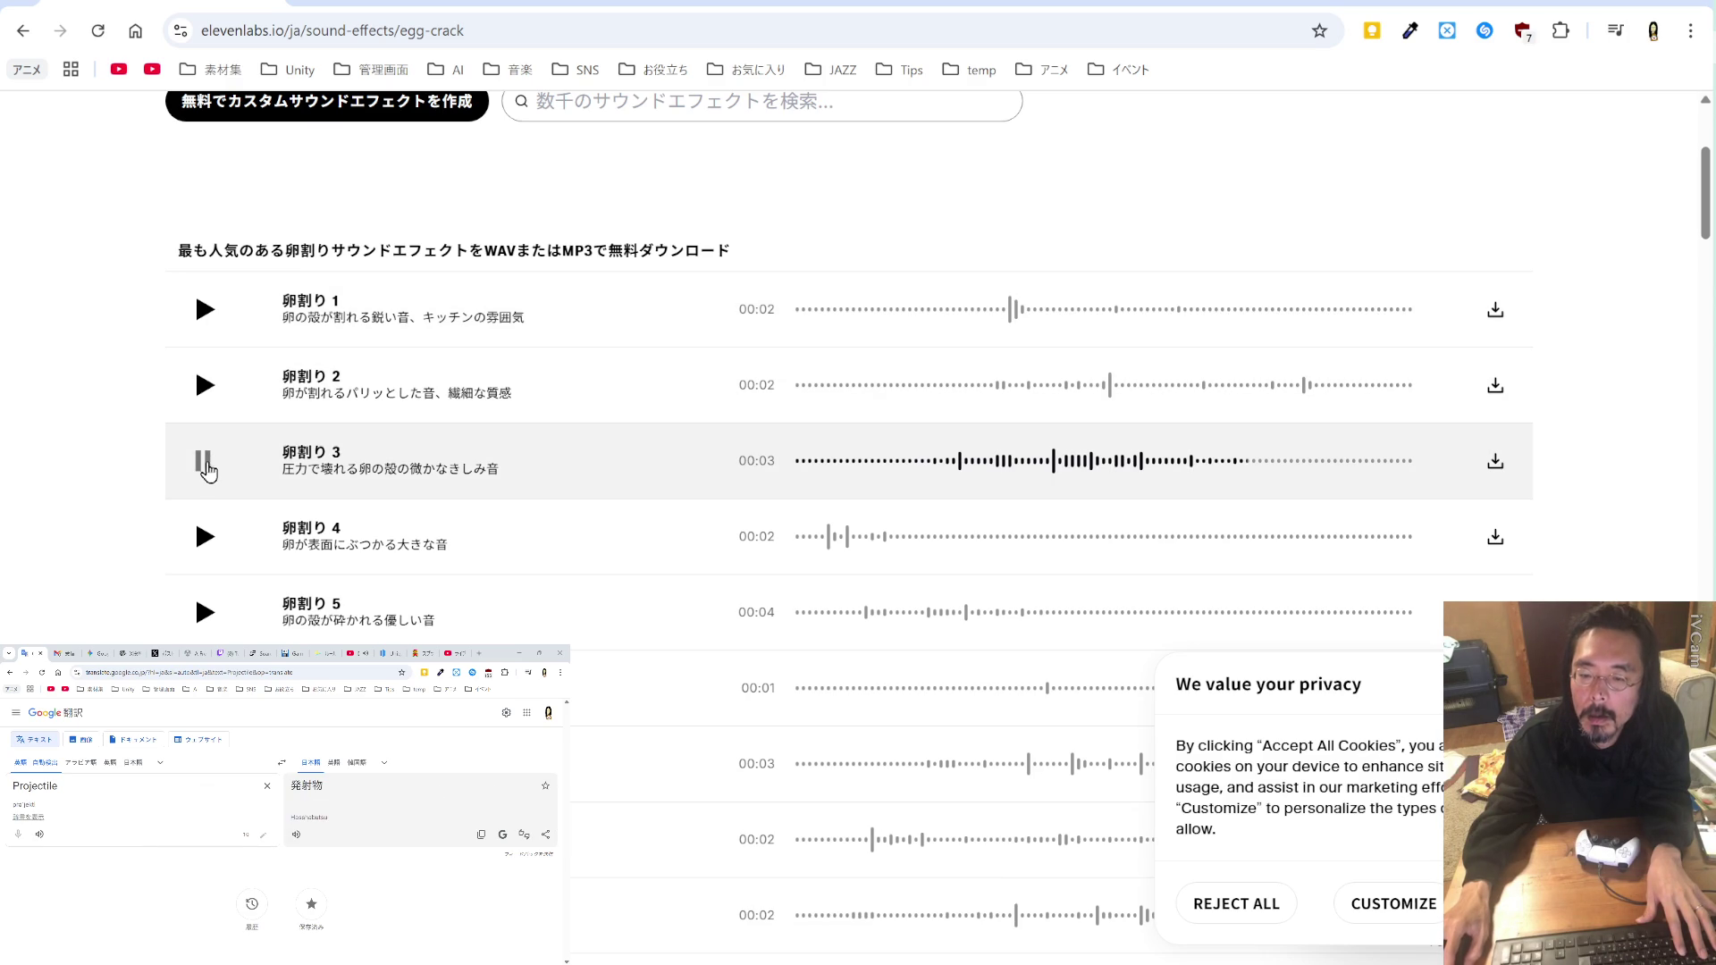
click(204, 536)
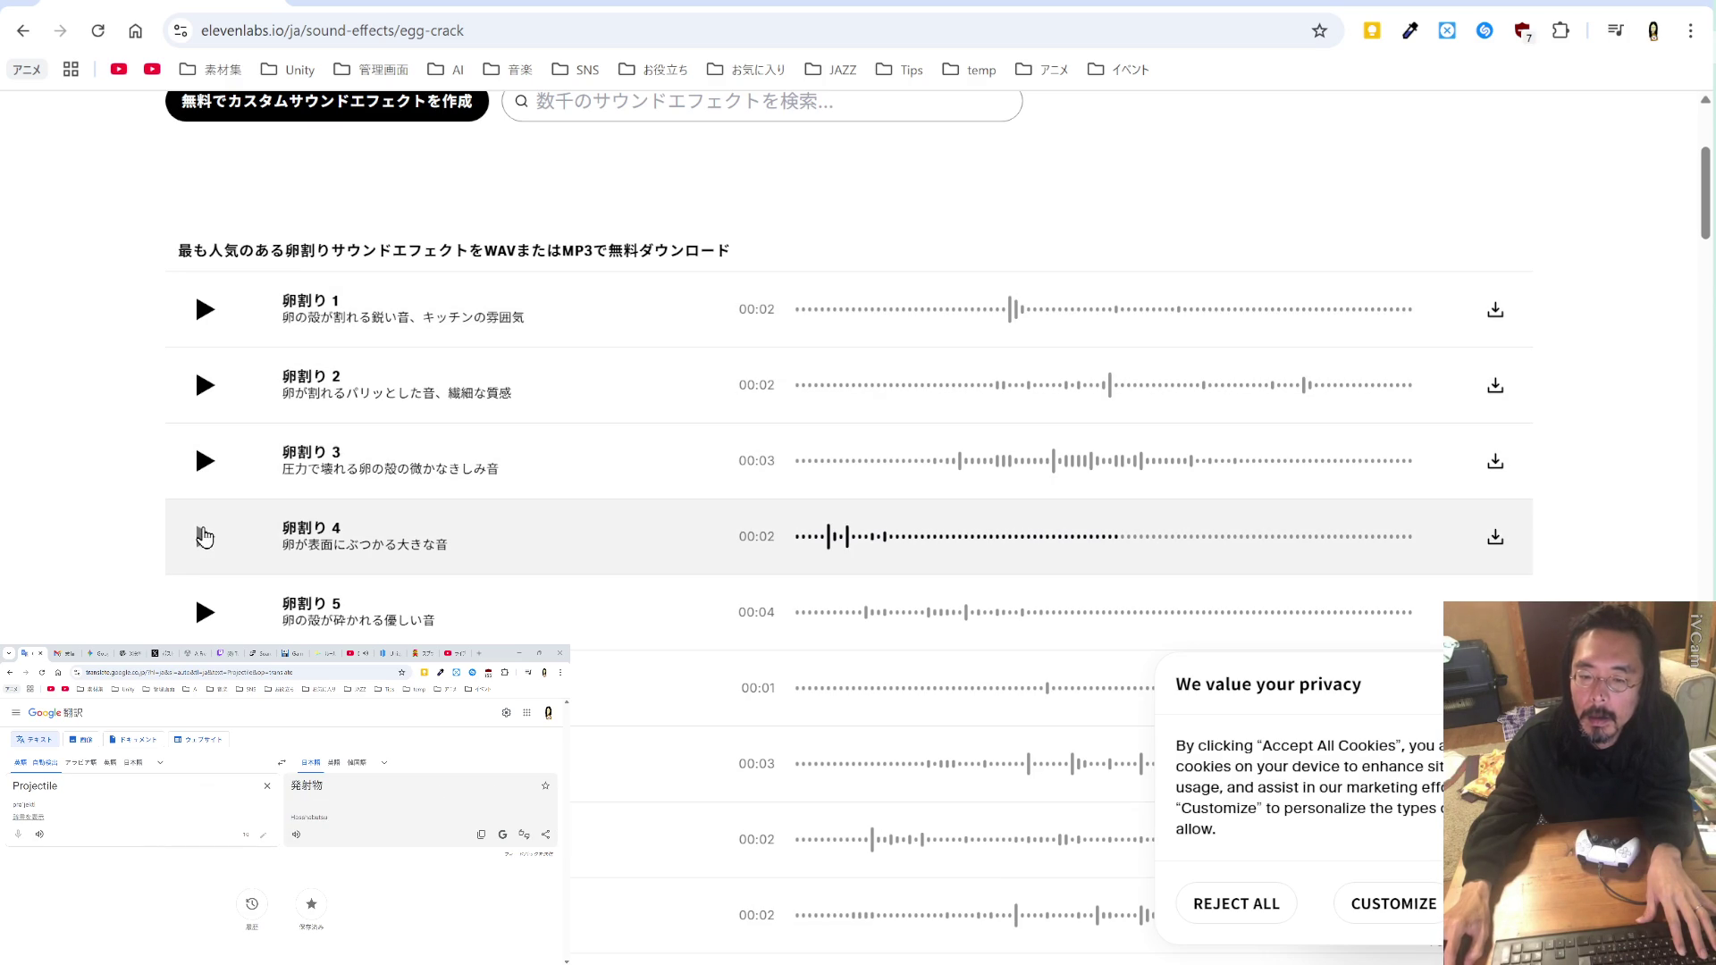
click(1495, 536)
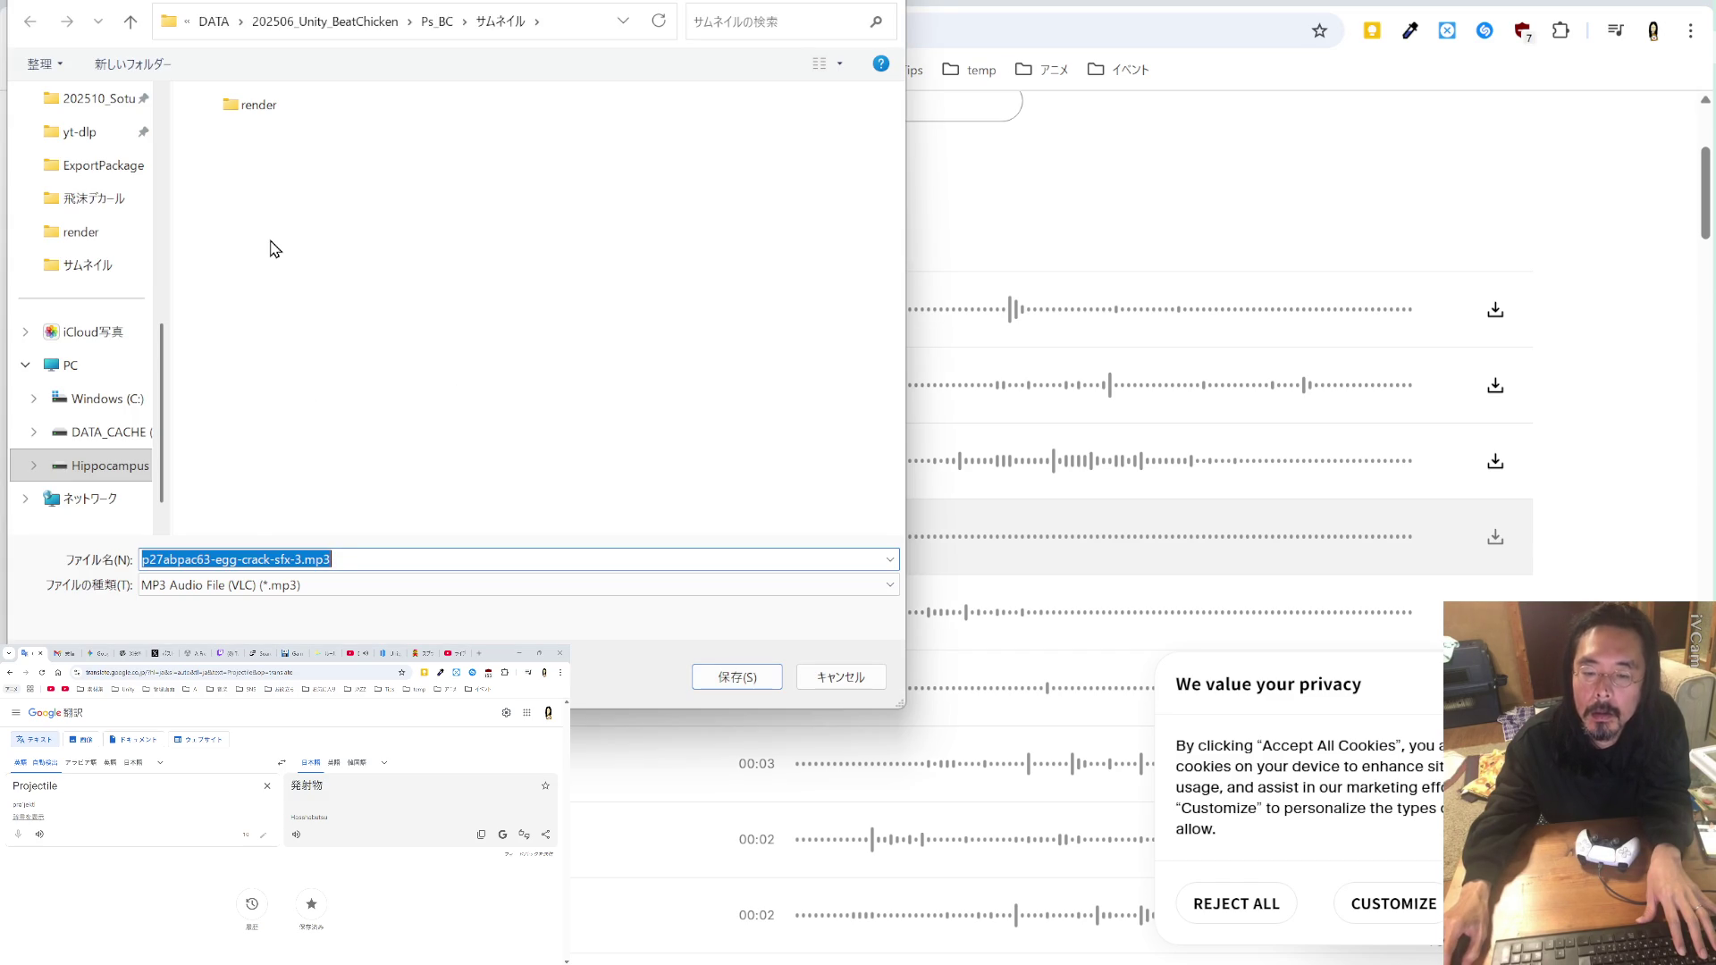
Enter 'Egg' as the file name and translate 卵ぶつかる in Google Translate
scroll(105, 204, up, 5)
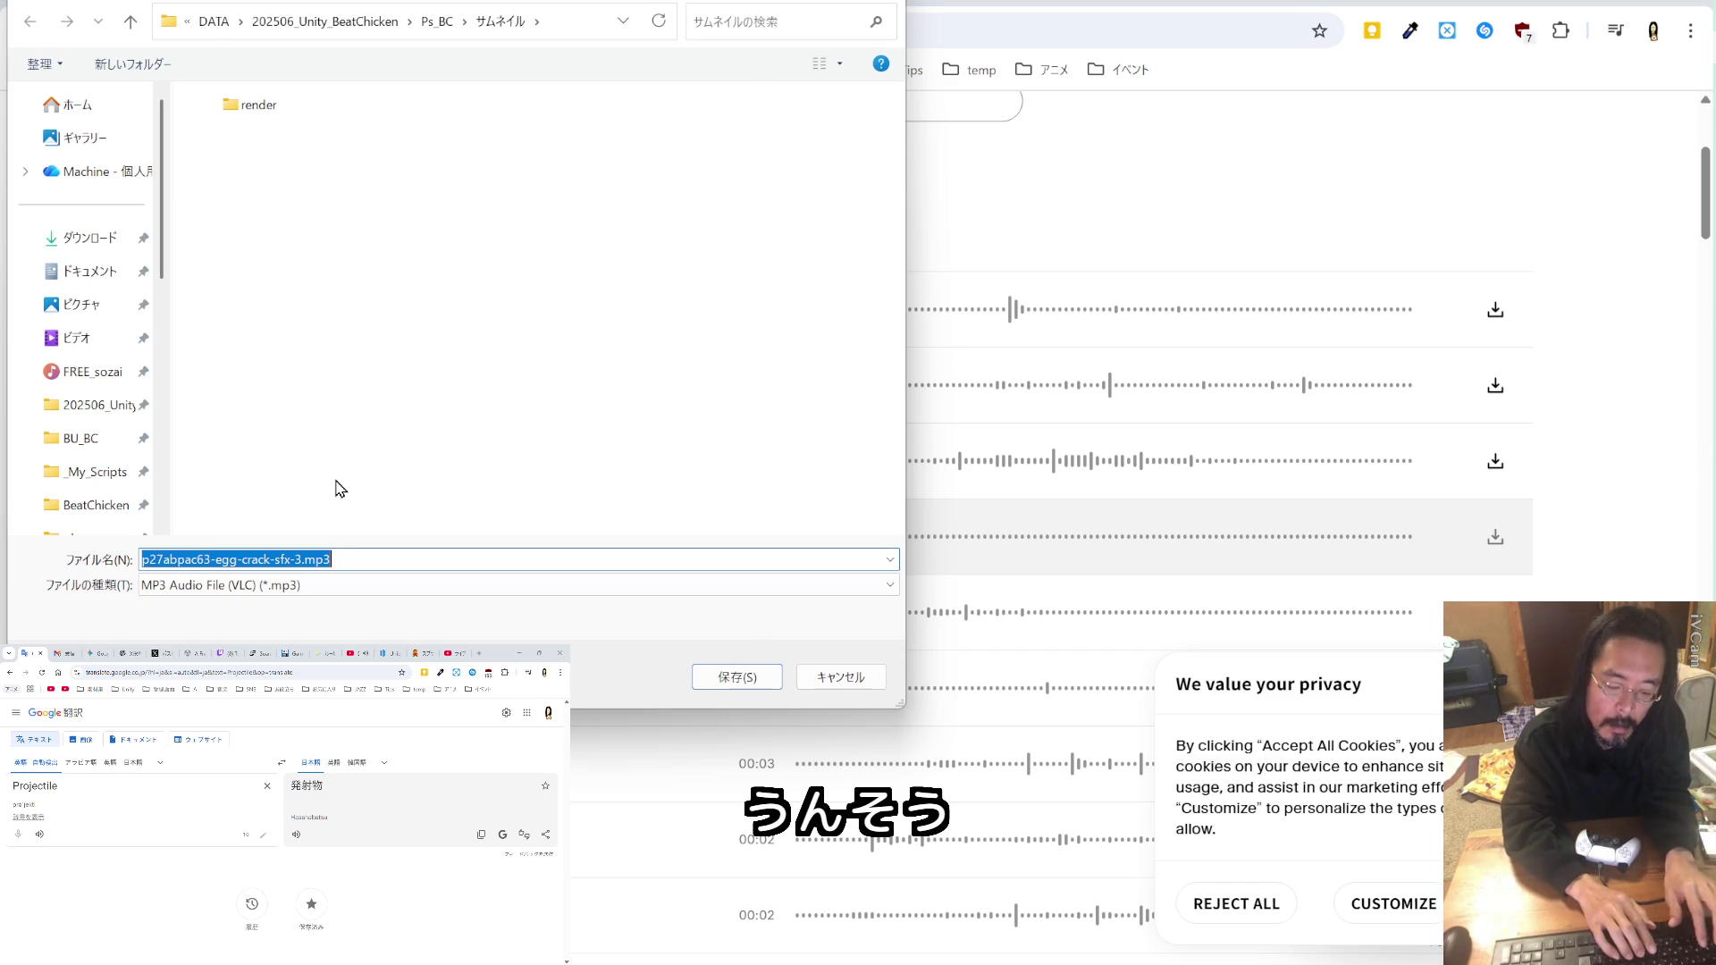
text(Egg)
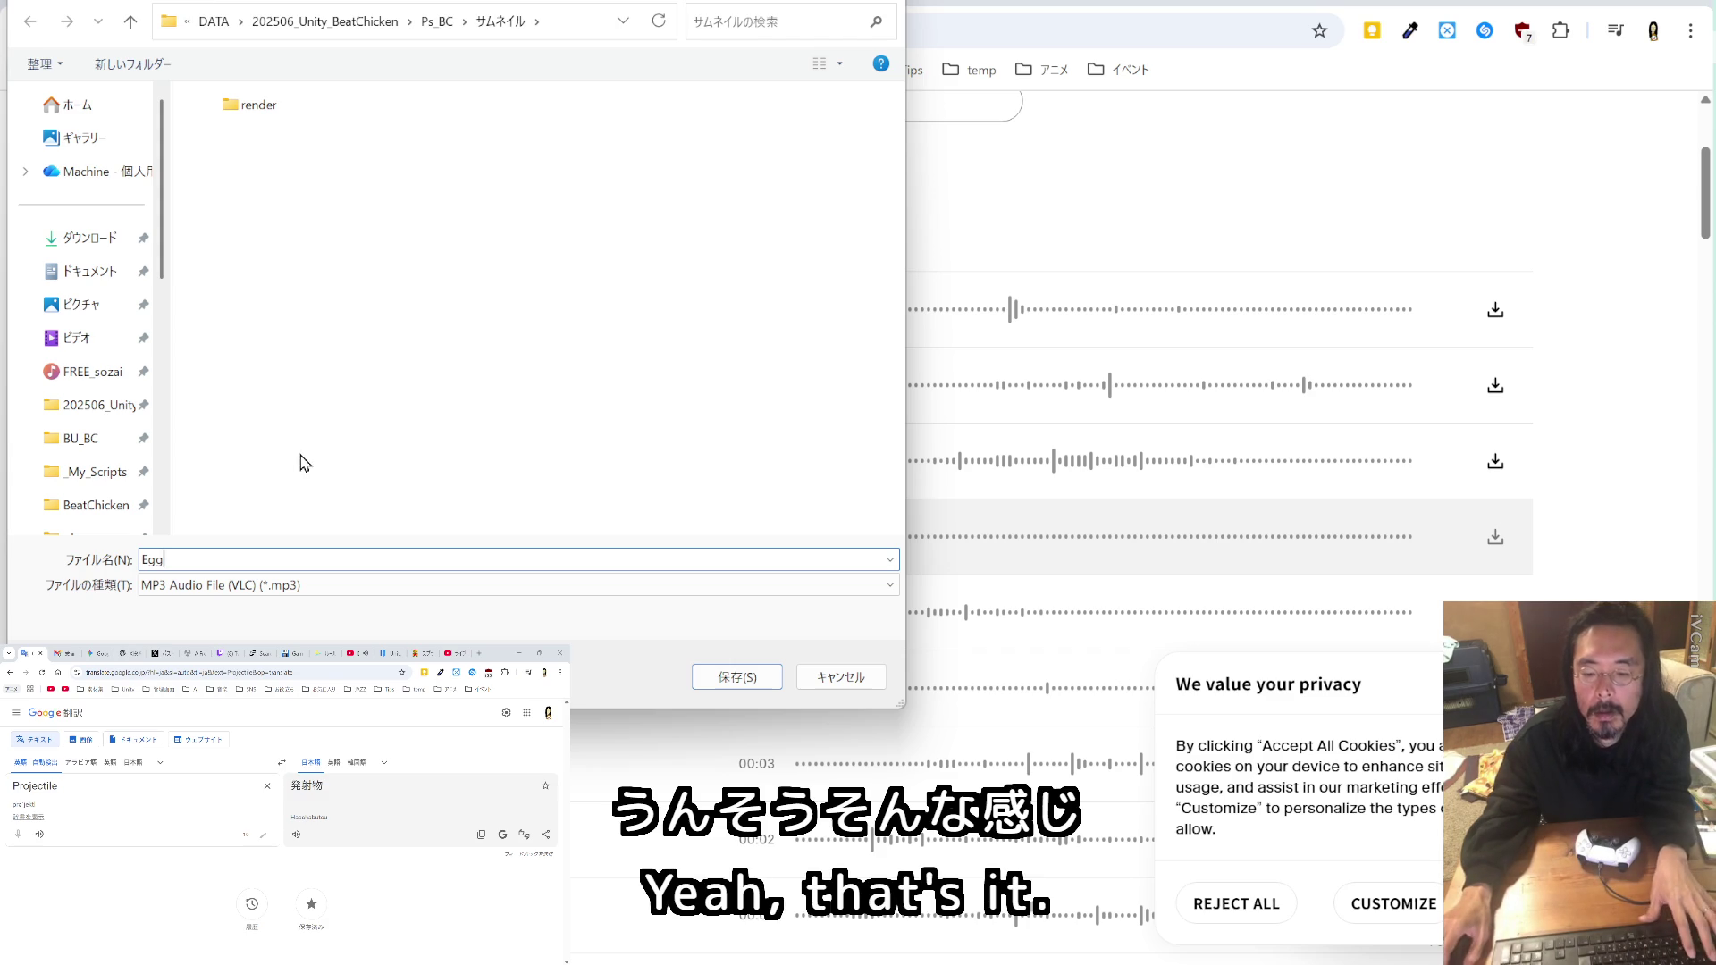
double_click(34, 785)
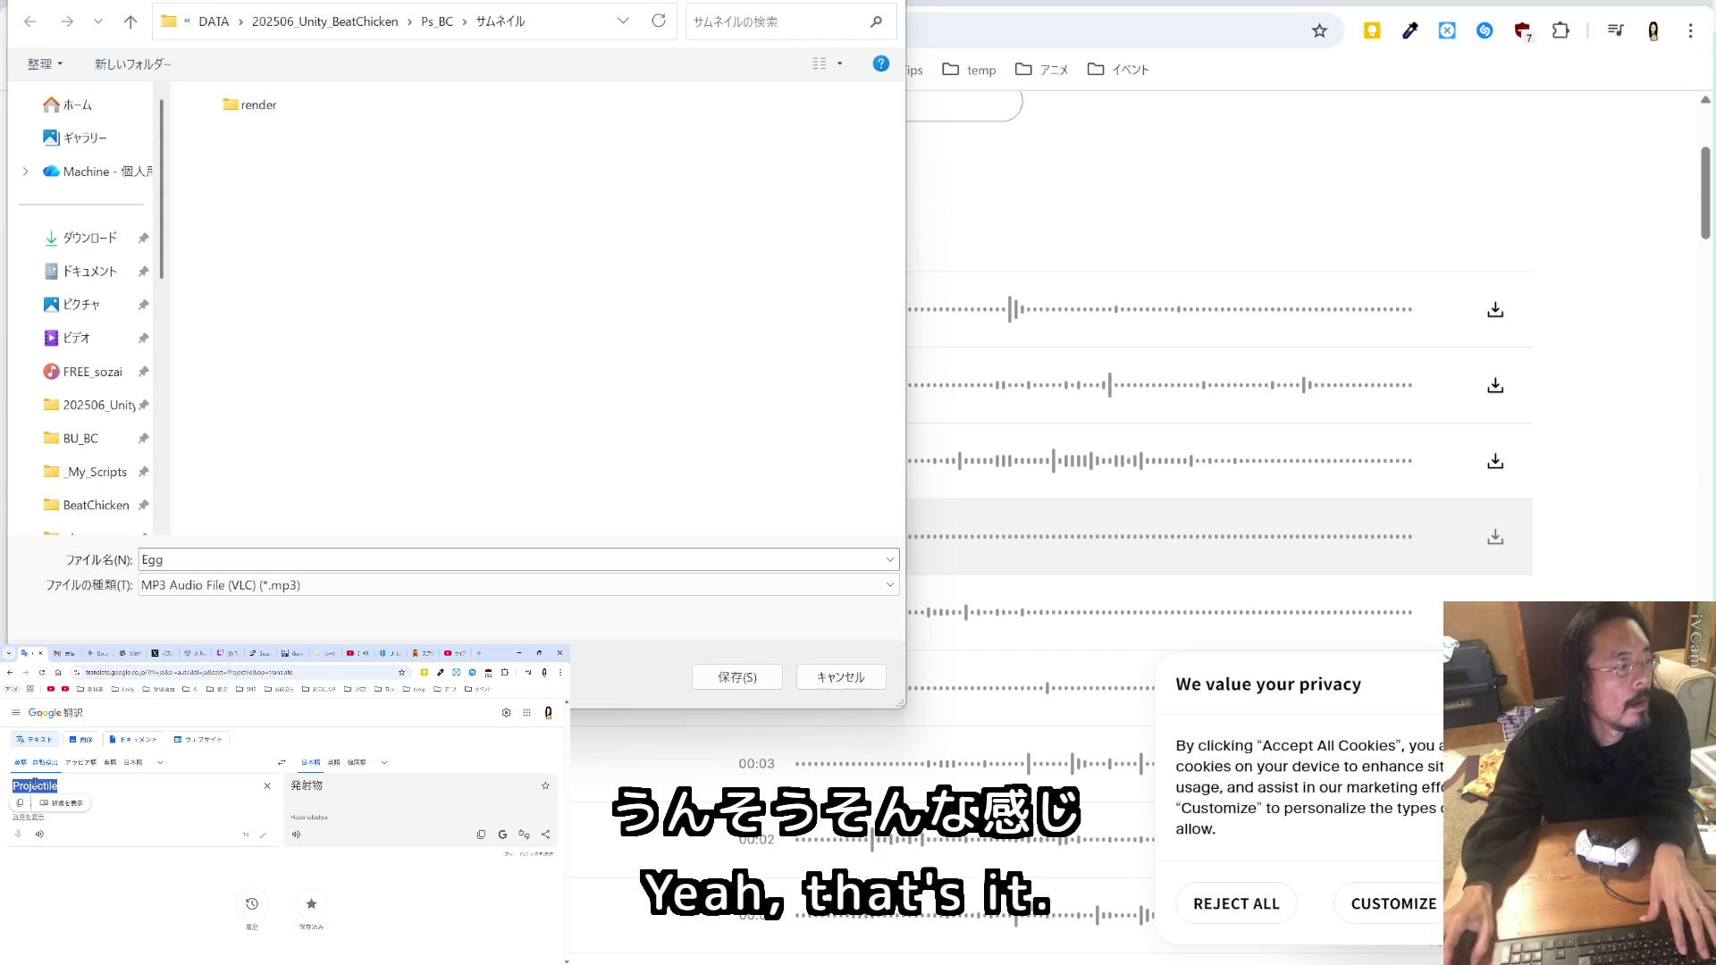
text(剣)
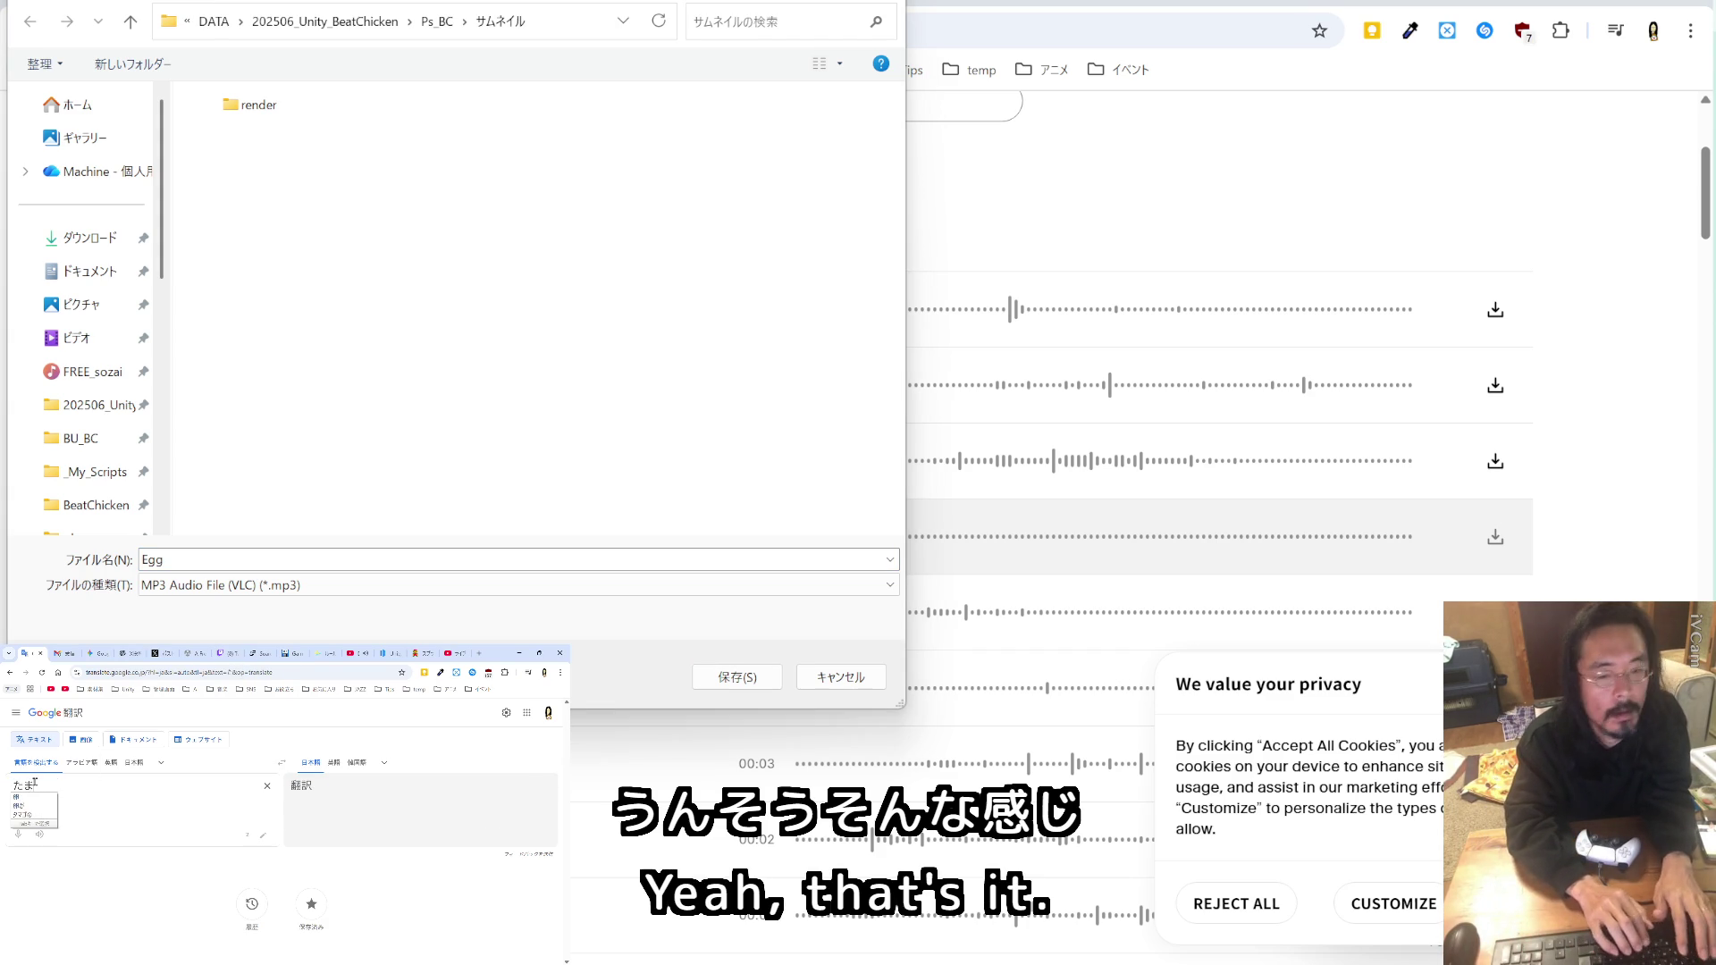
key(Return)
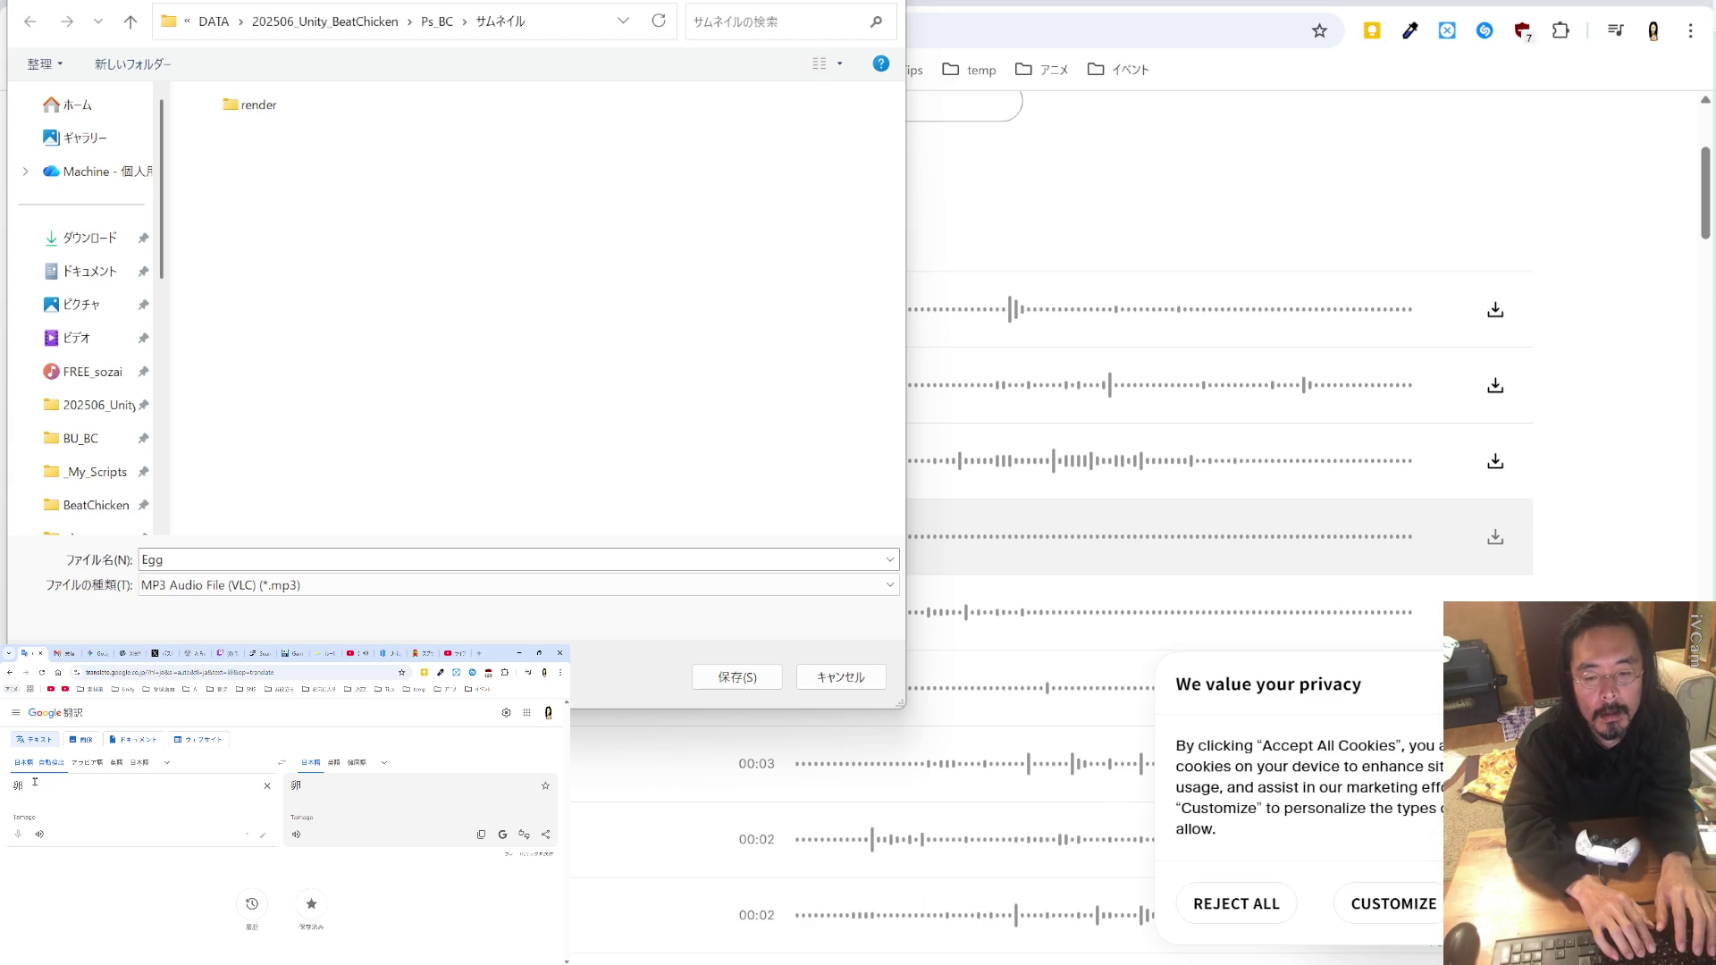
text(ぶつかる)
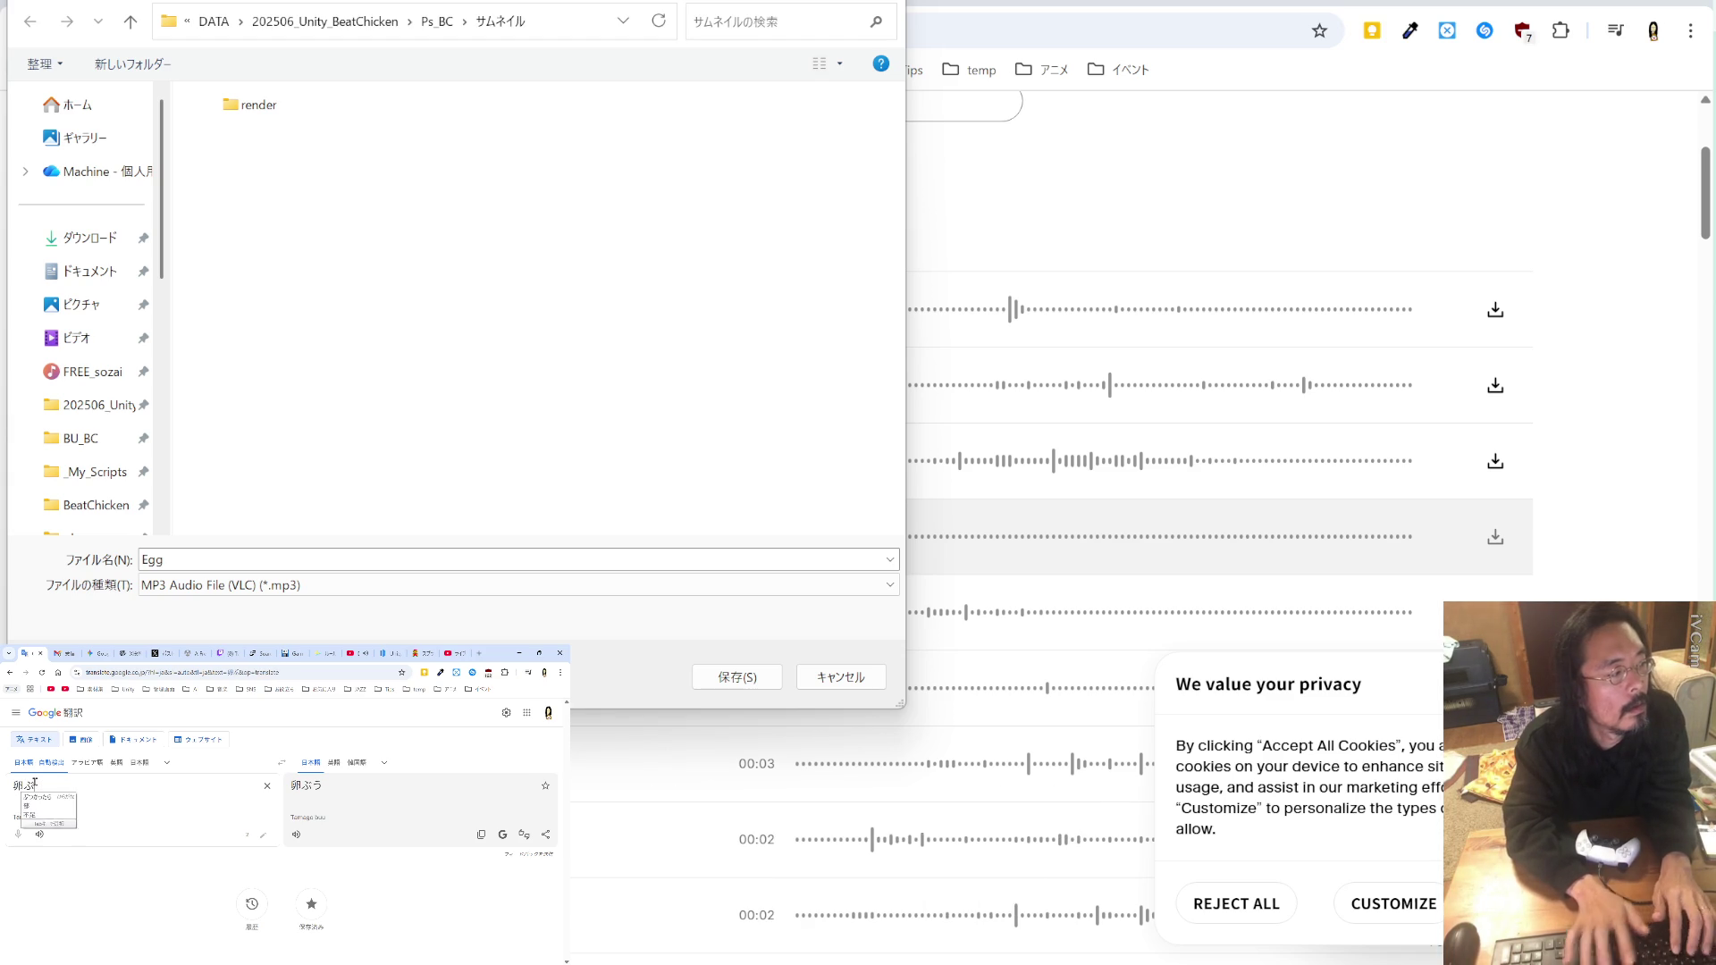
key(Return)
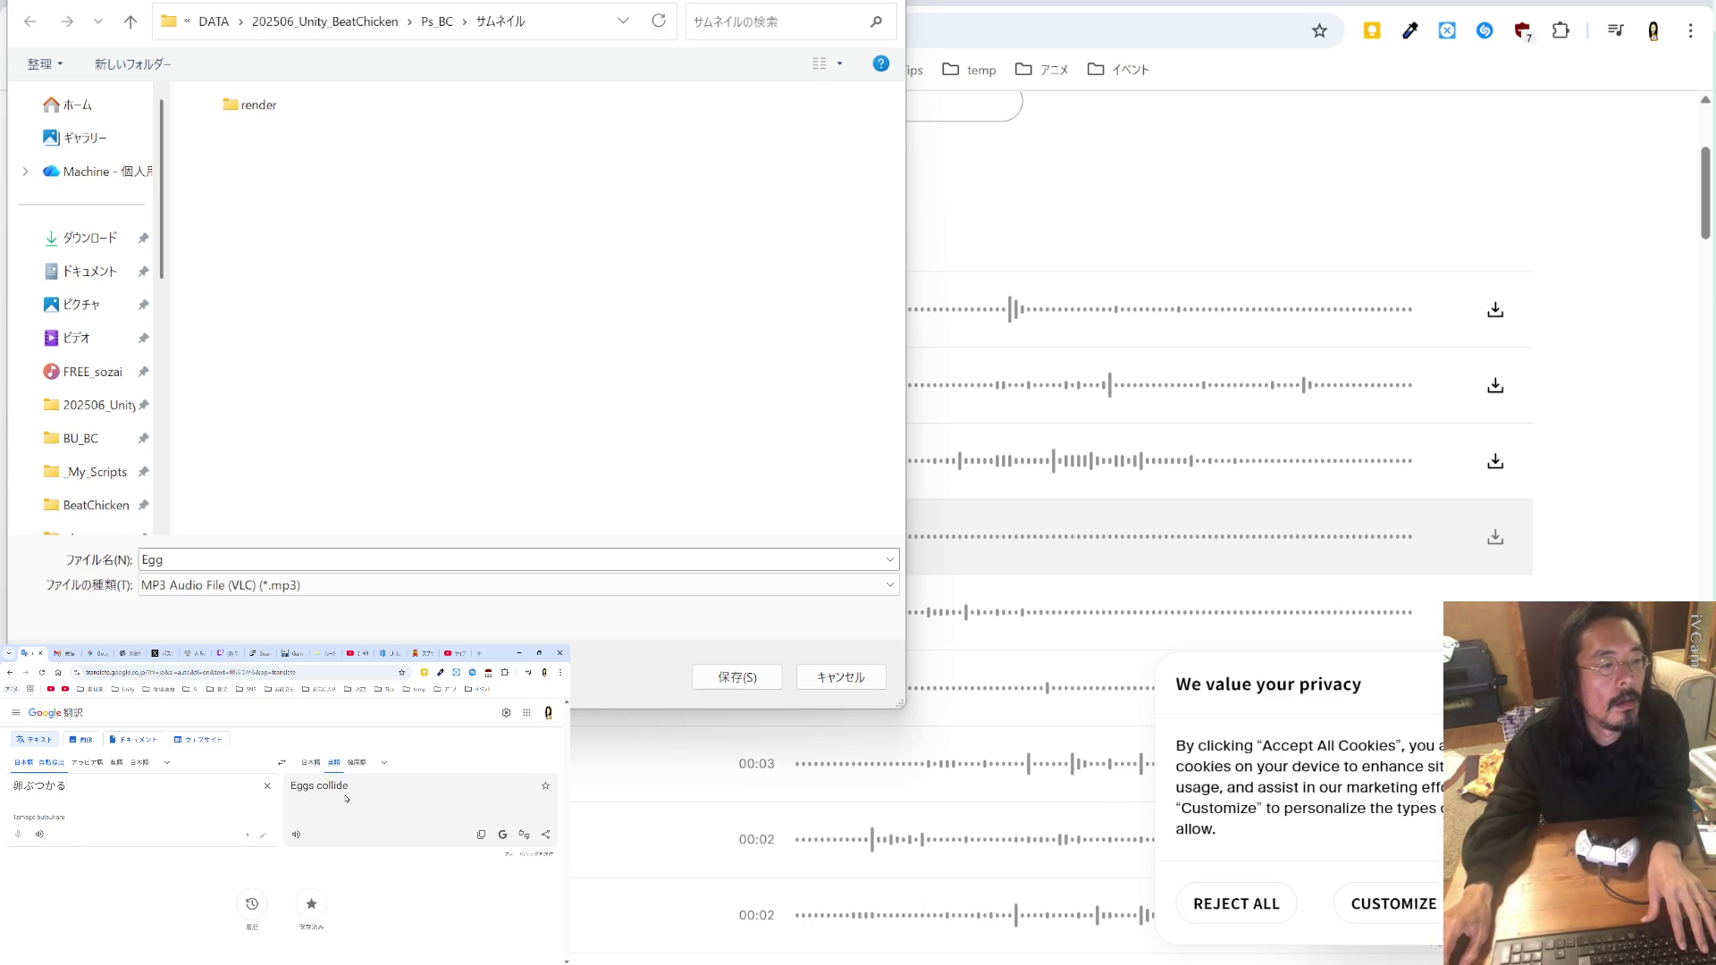
Paste 'collide' from the translation after Egg and capitalise it to 'EggCollide'
drag(354, 790, 318, 791)
key(ctrl+c)
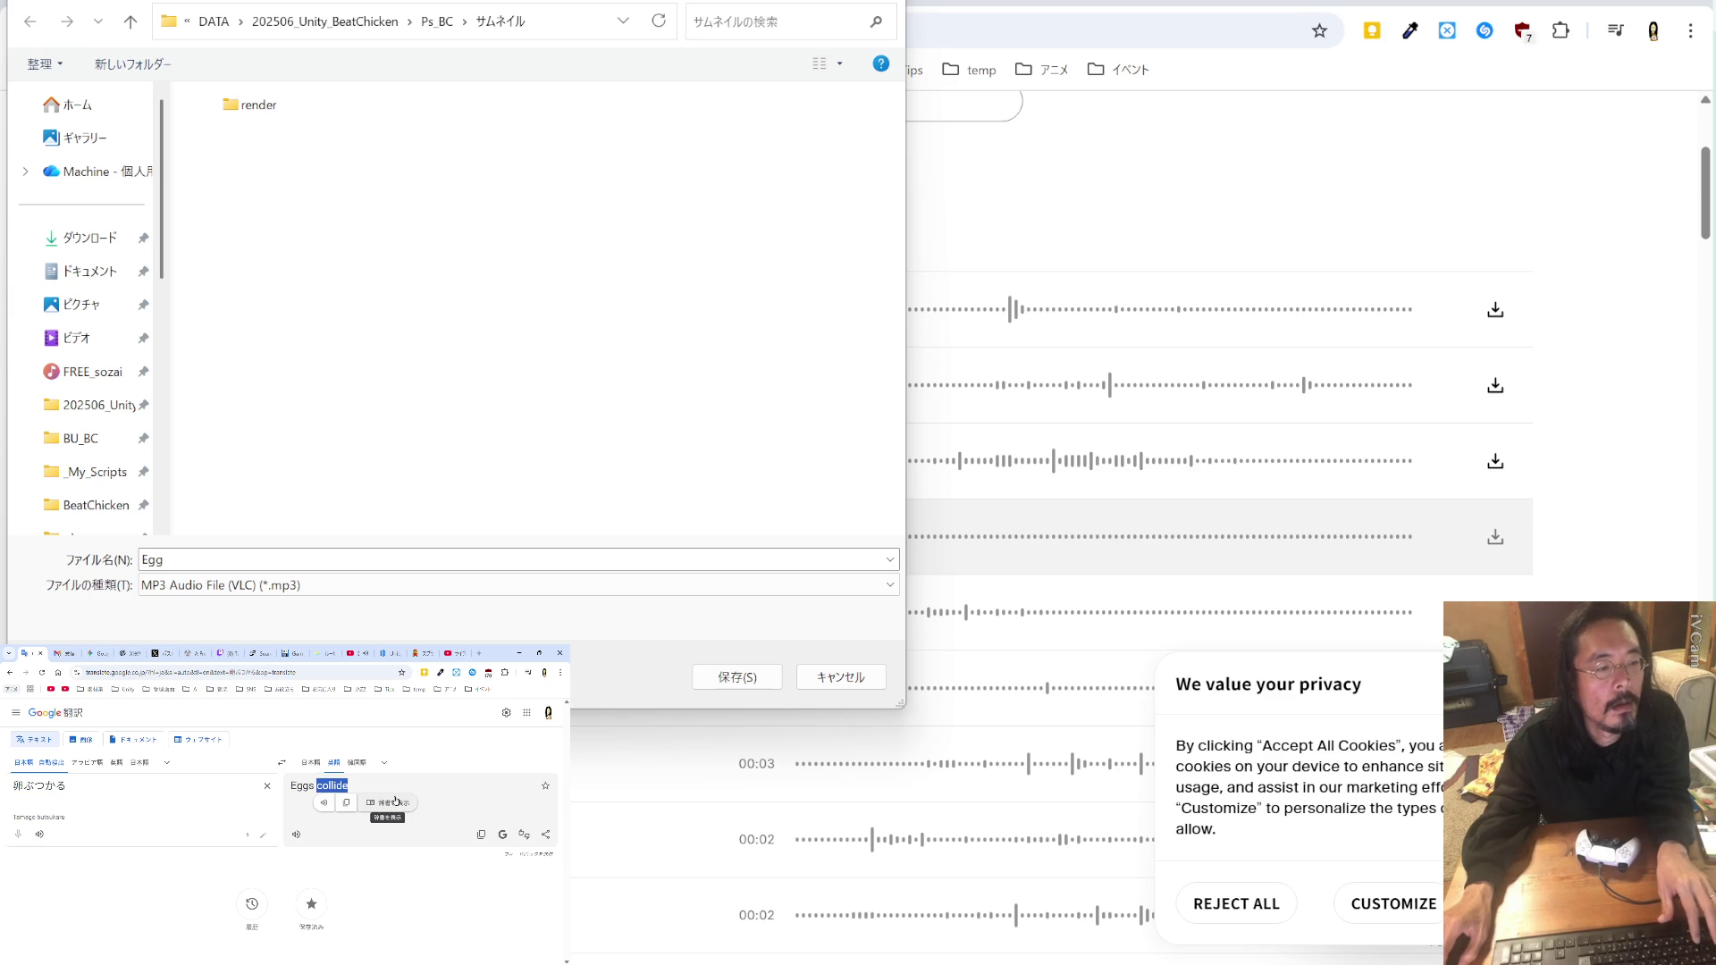
click(208, 556)
key(ctrl+v)
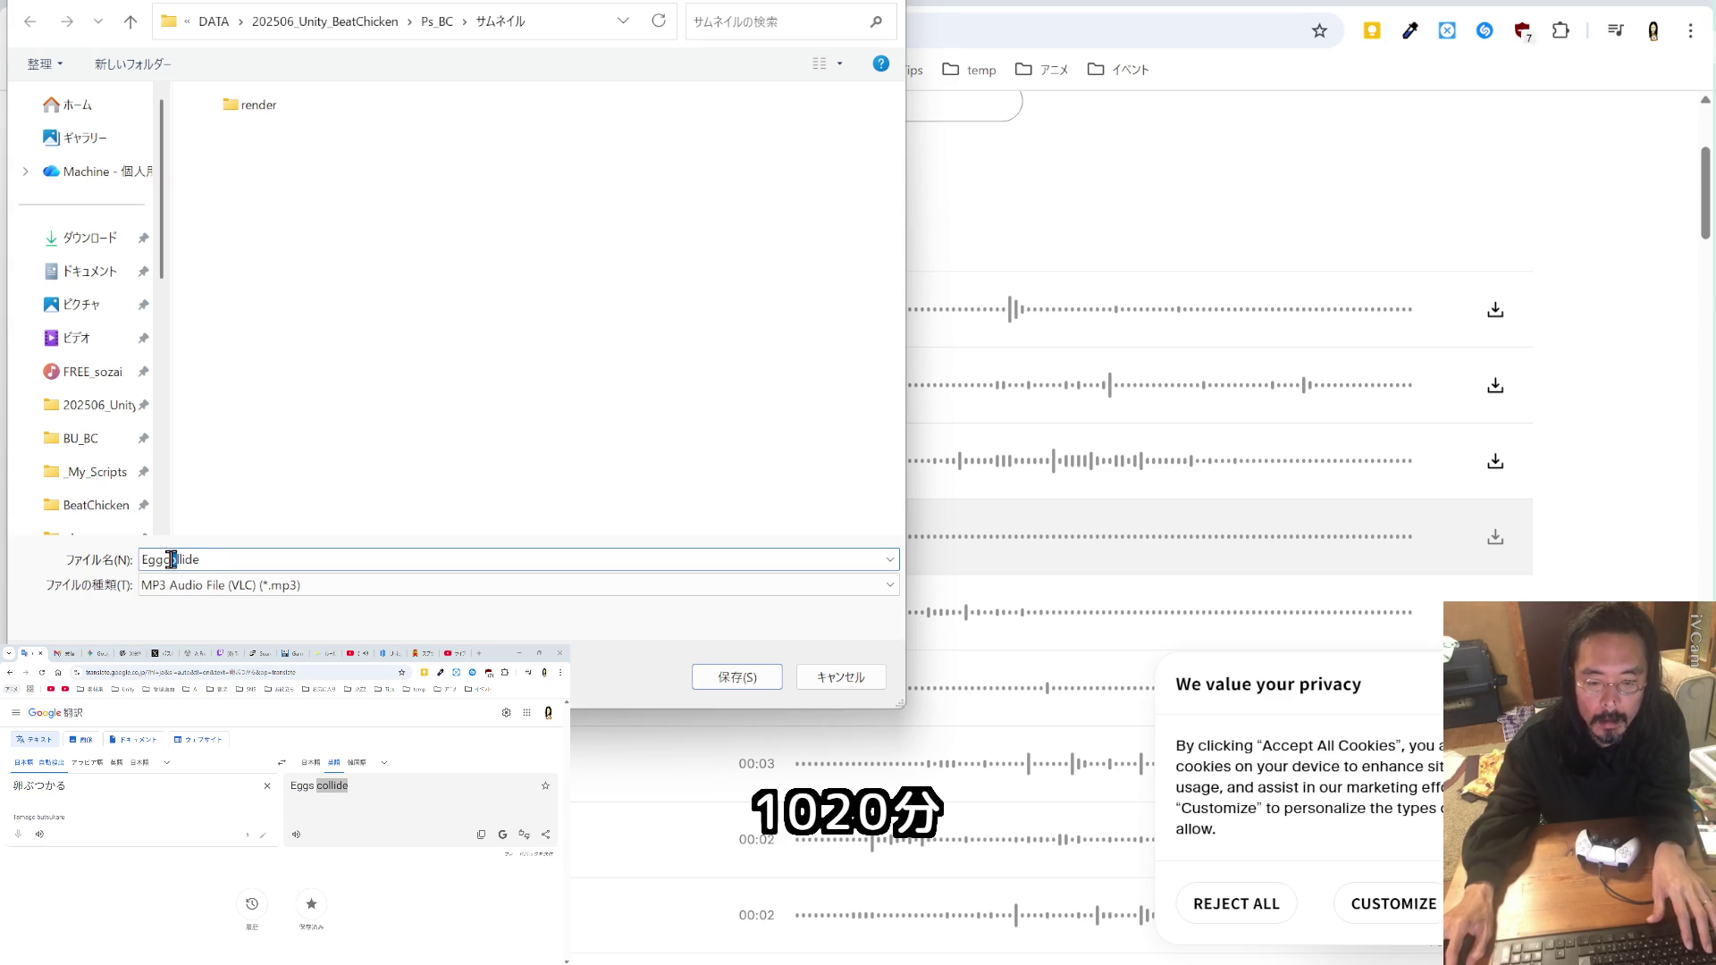
drag(165, 559, 171, 560)
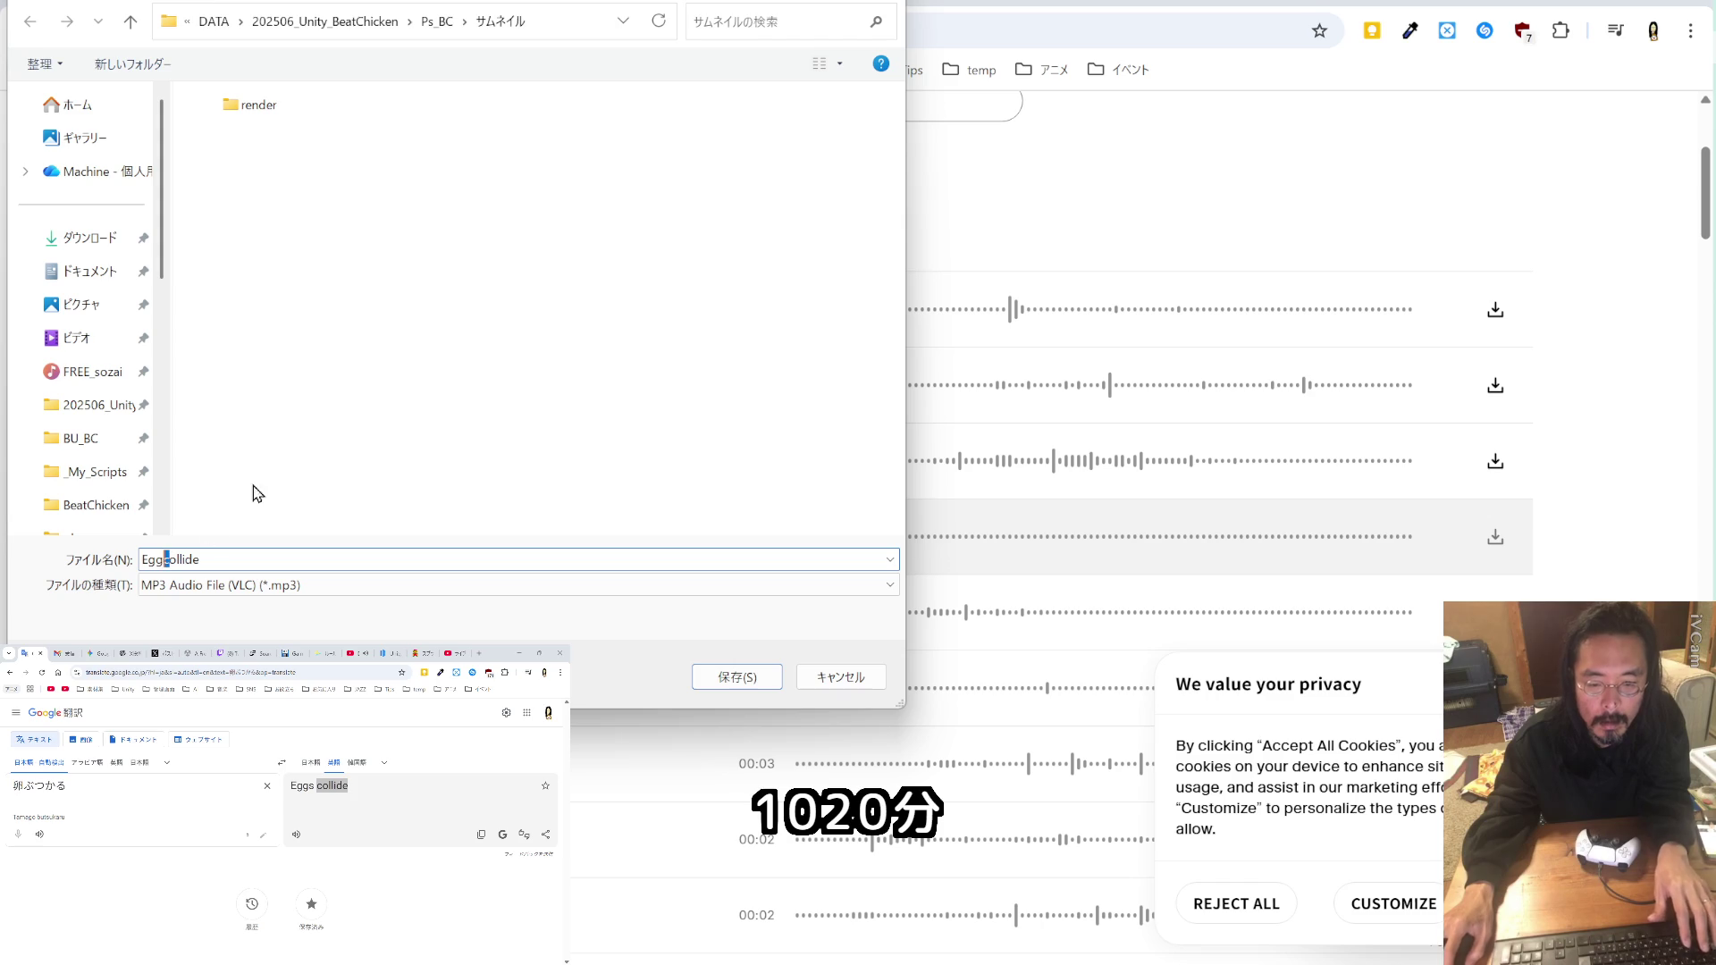
text(C)
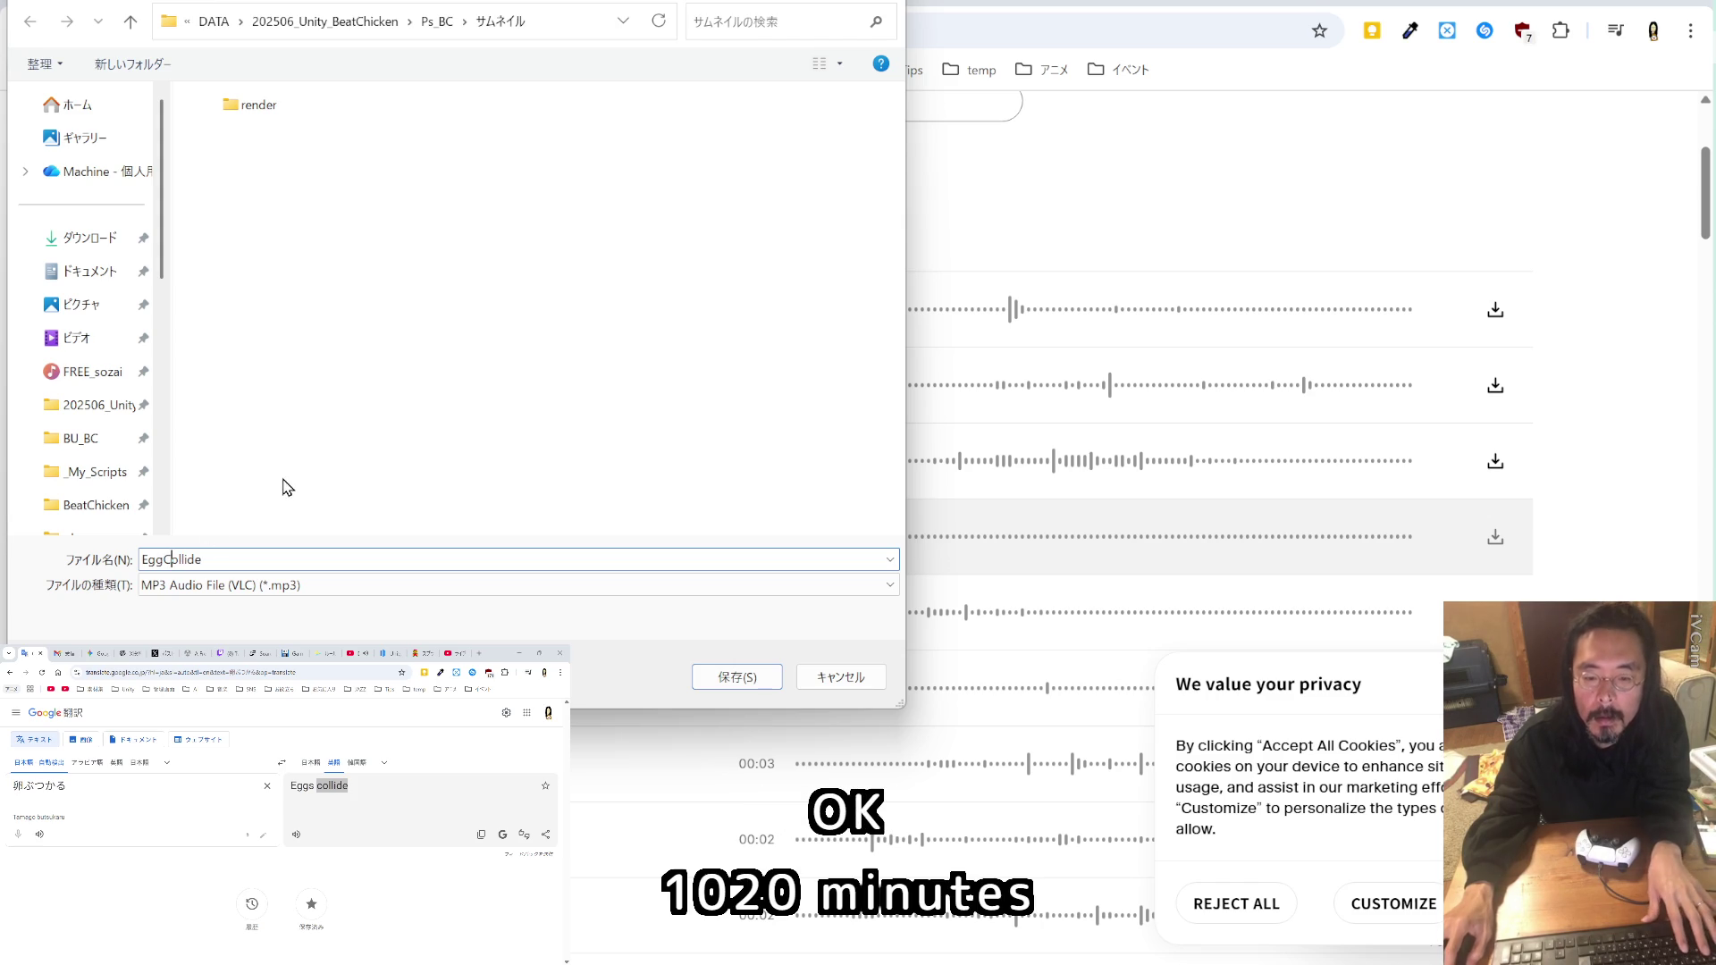
Save EggCollide.mp3 into BeatChicken\Assets\_My_Audio\SFX and return to the Unity editor
click(336, 34)
scroll(82, 204, up, 5)
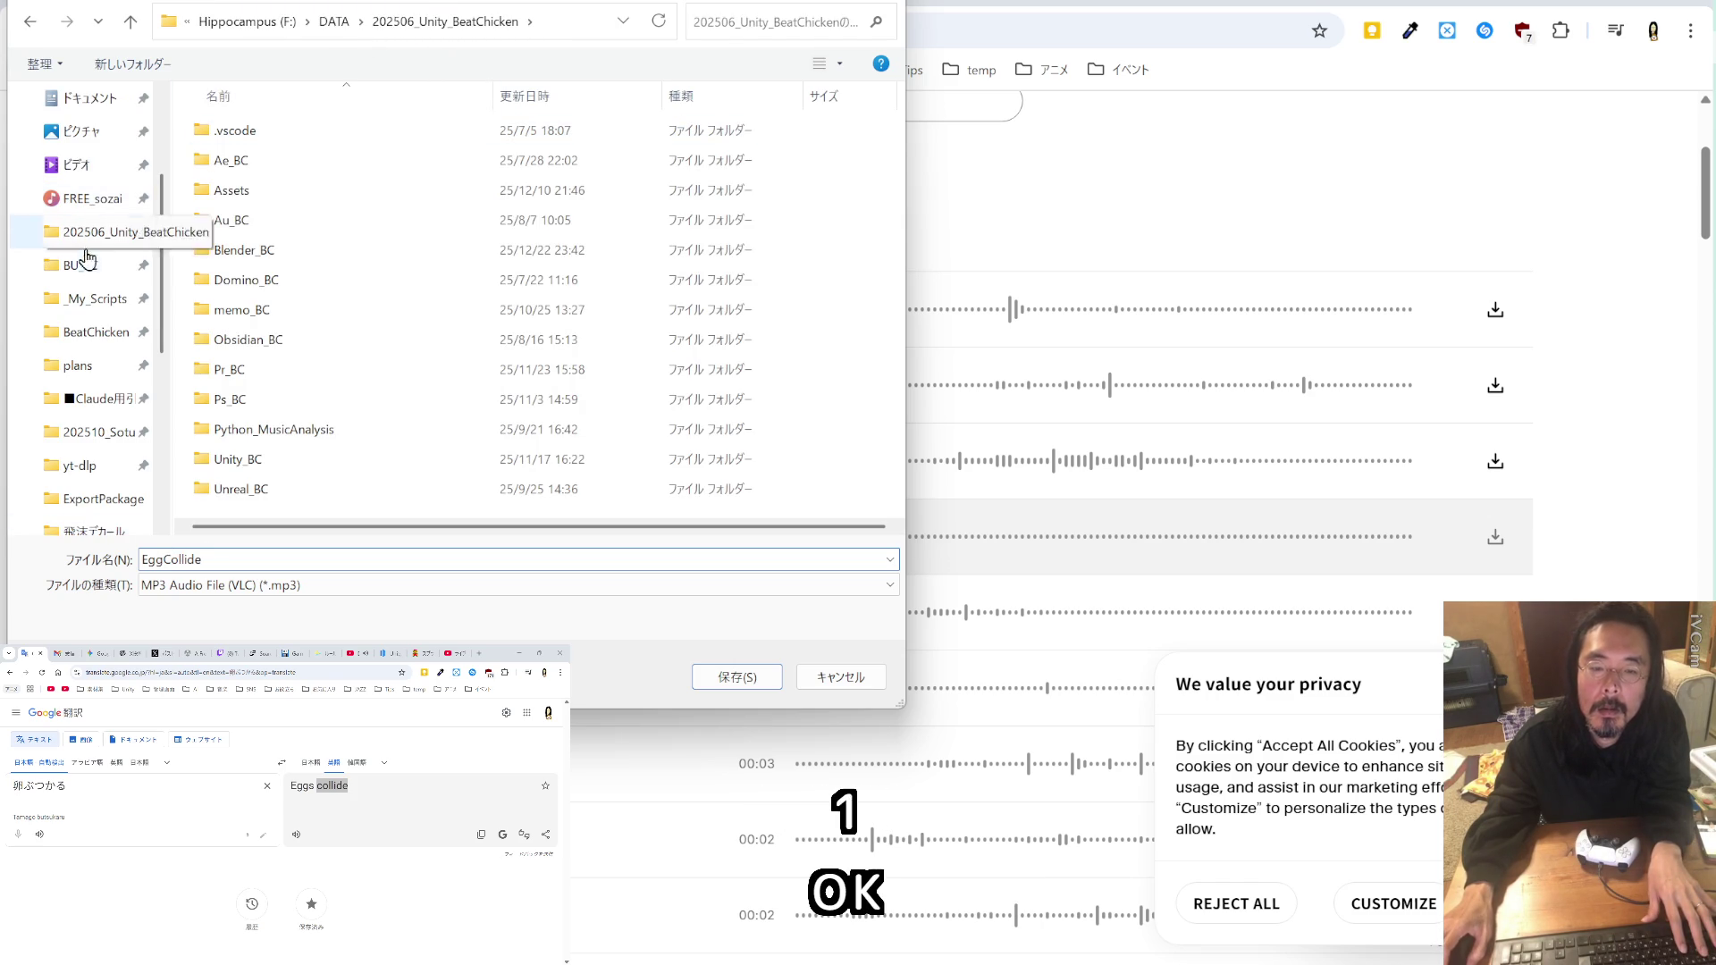
click(99, 232)
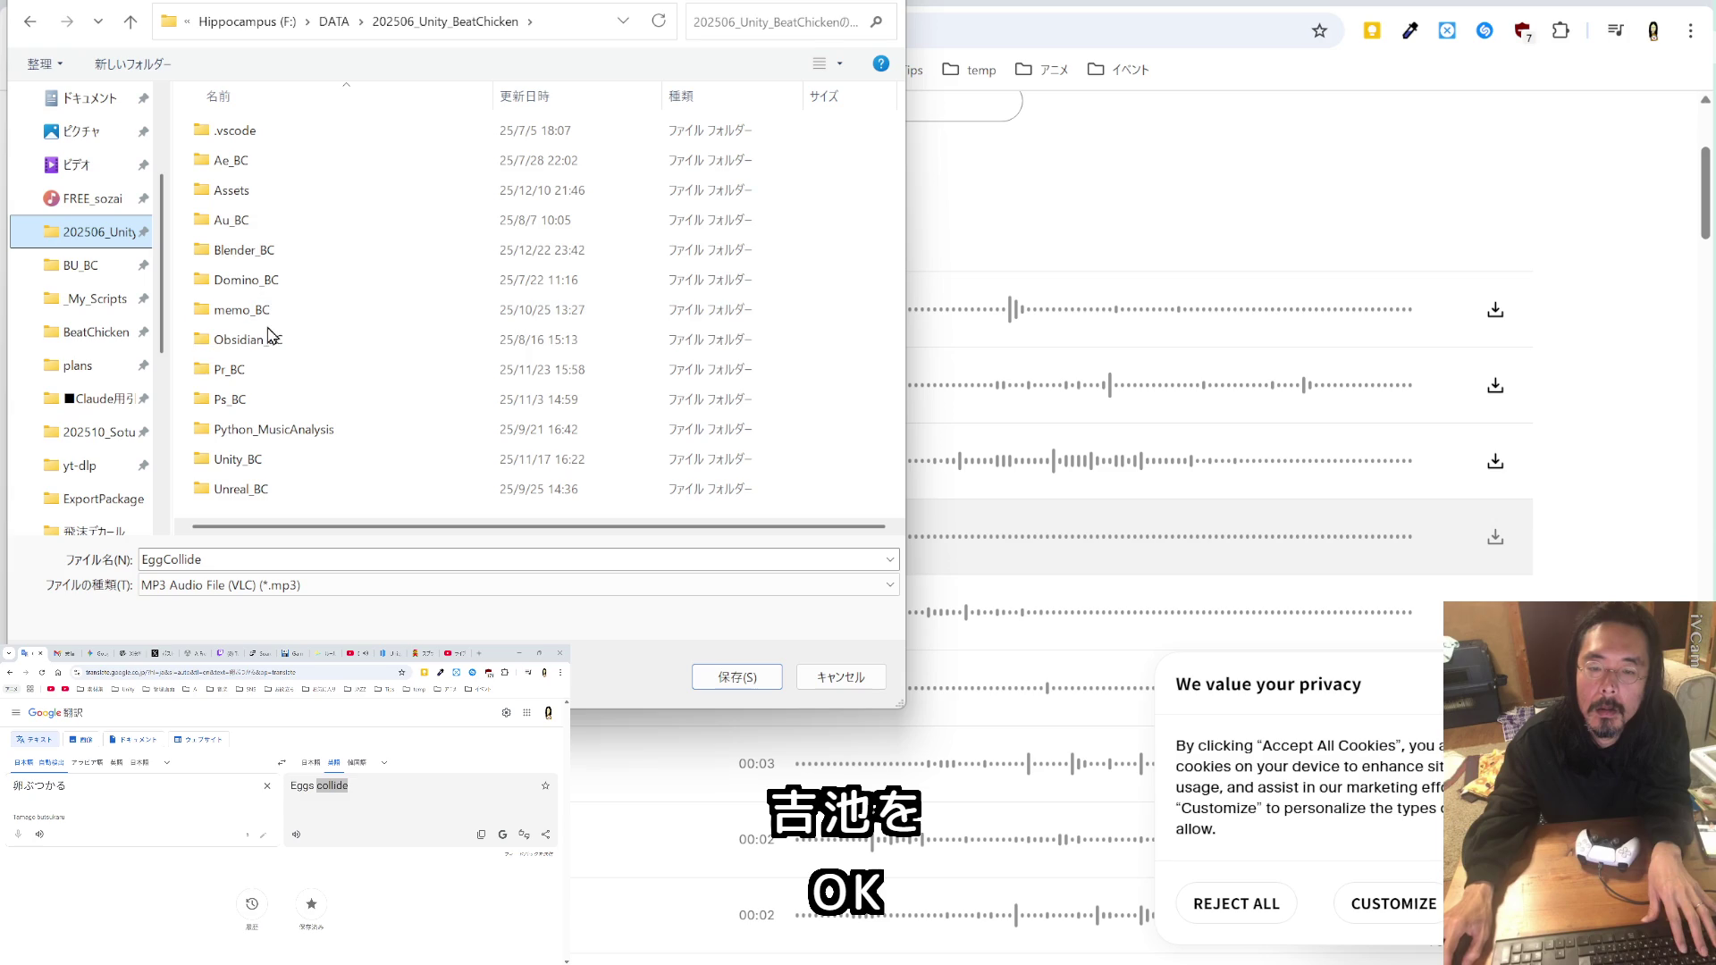
double_click(259, 463)
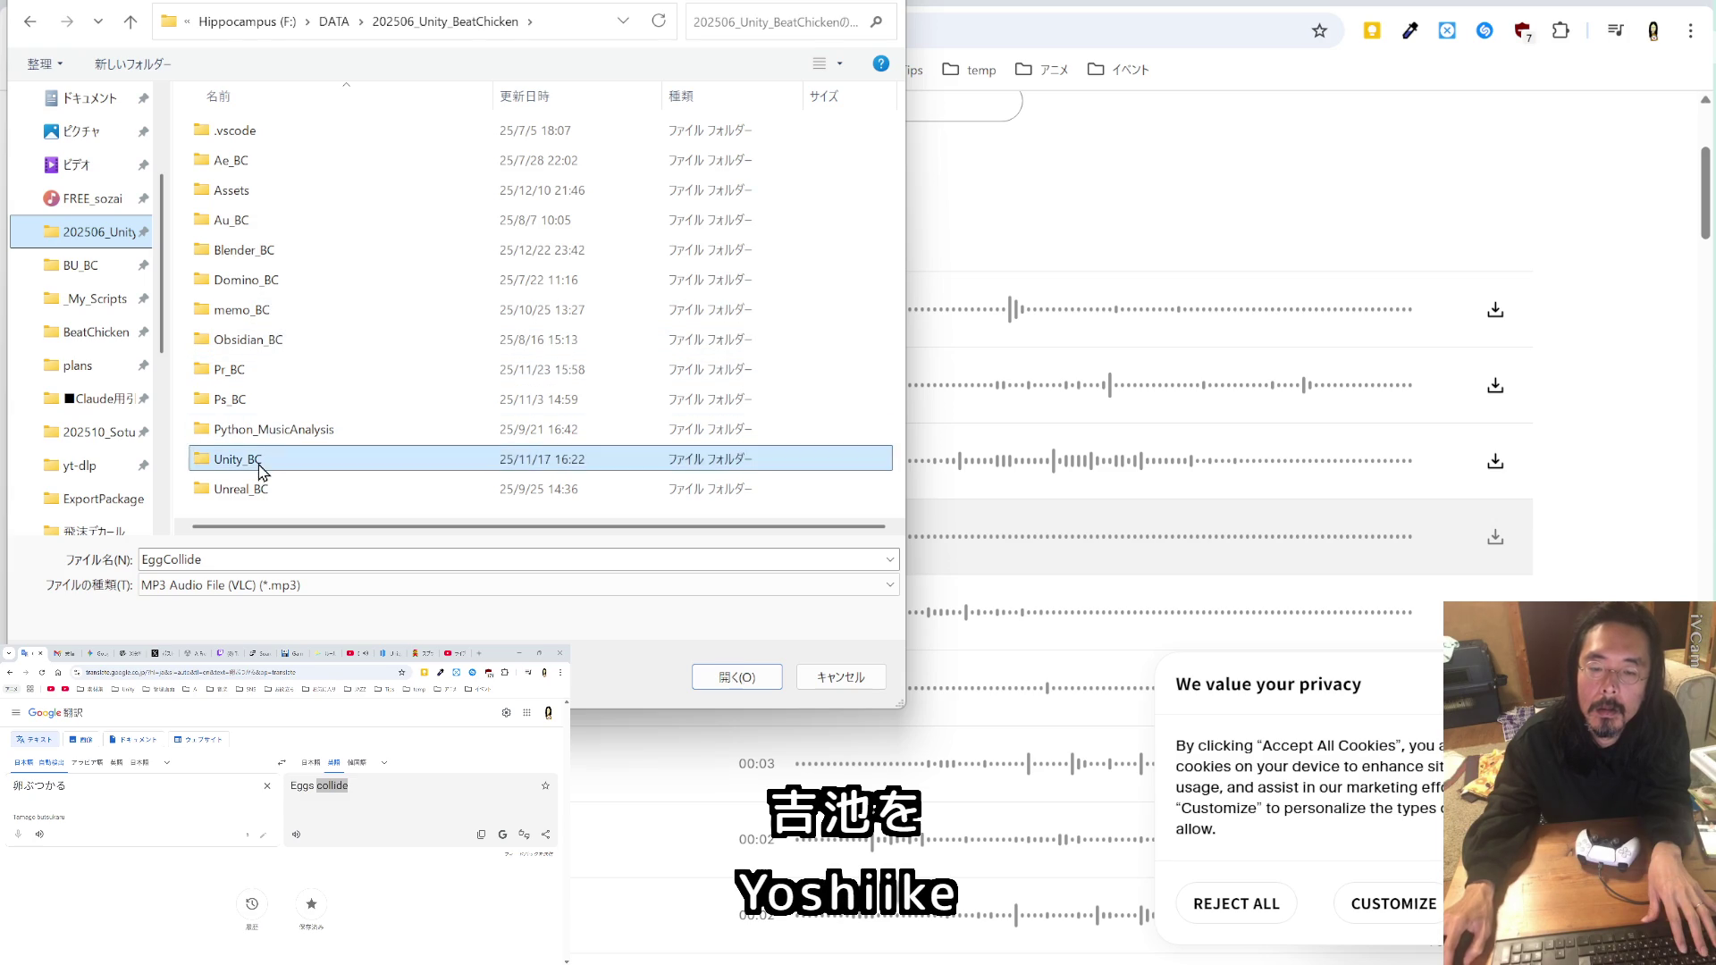
click(258, 288)
double_click(258, 282)
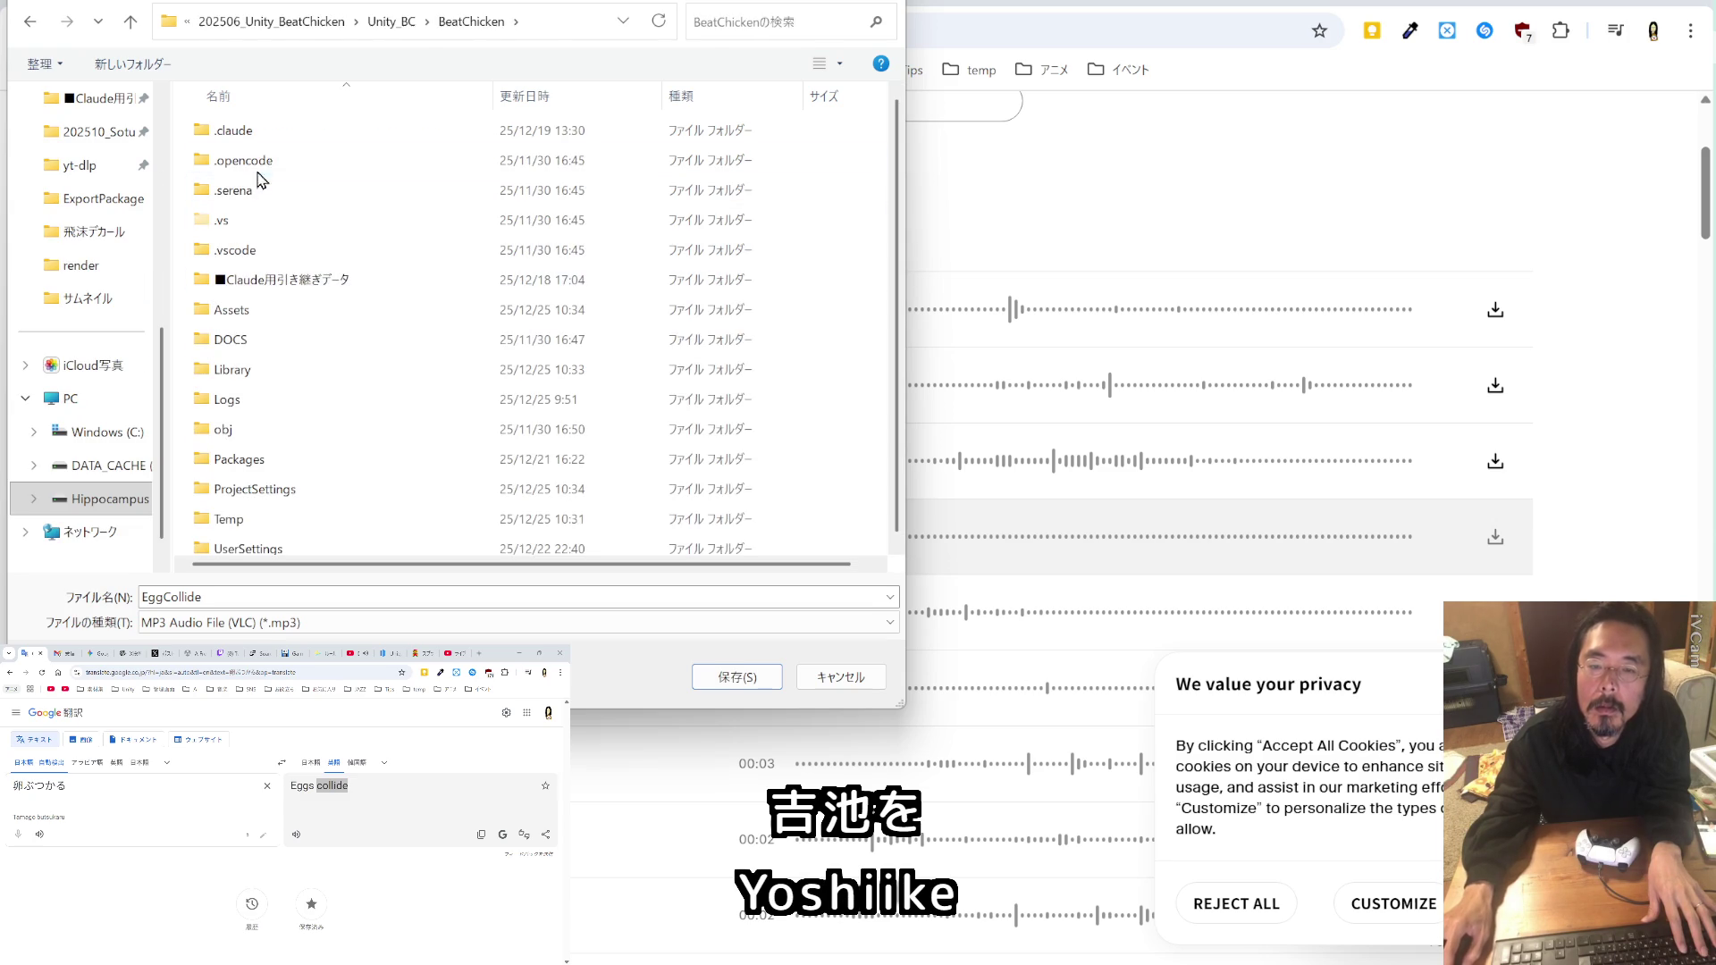
double_click(256, 314)
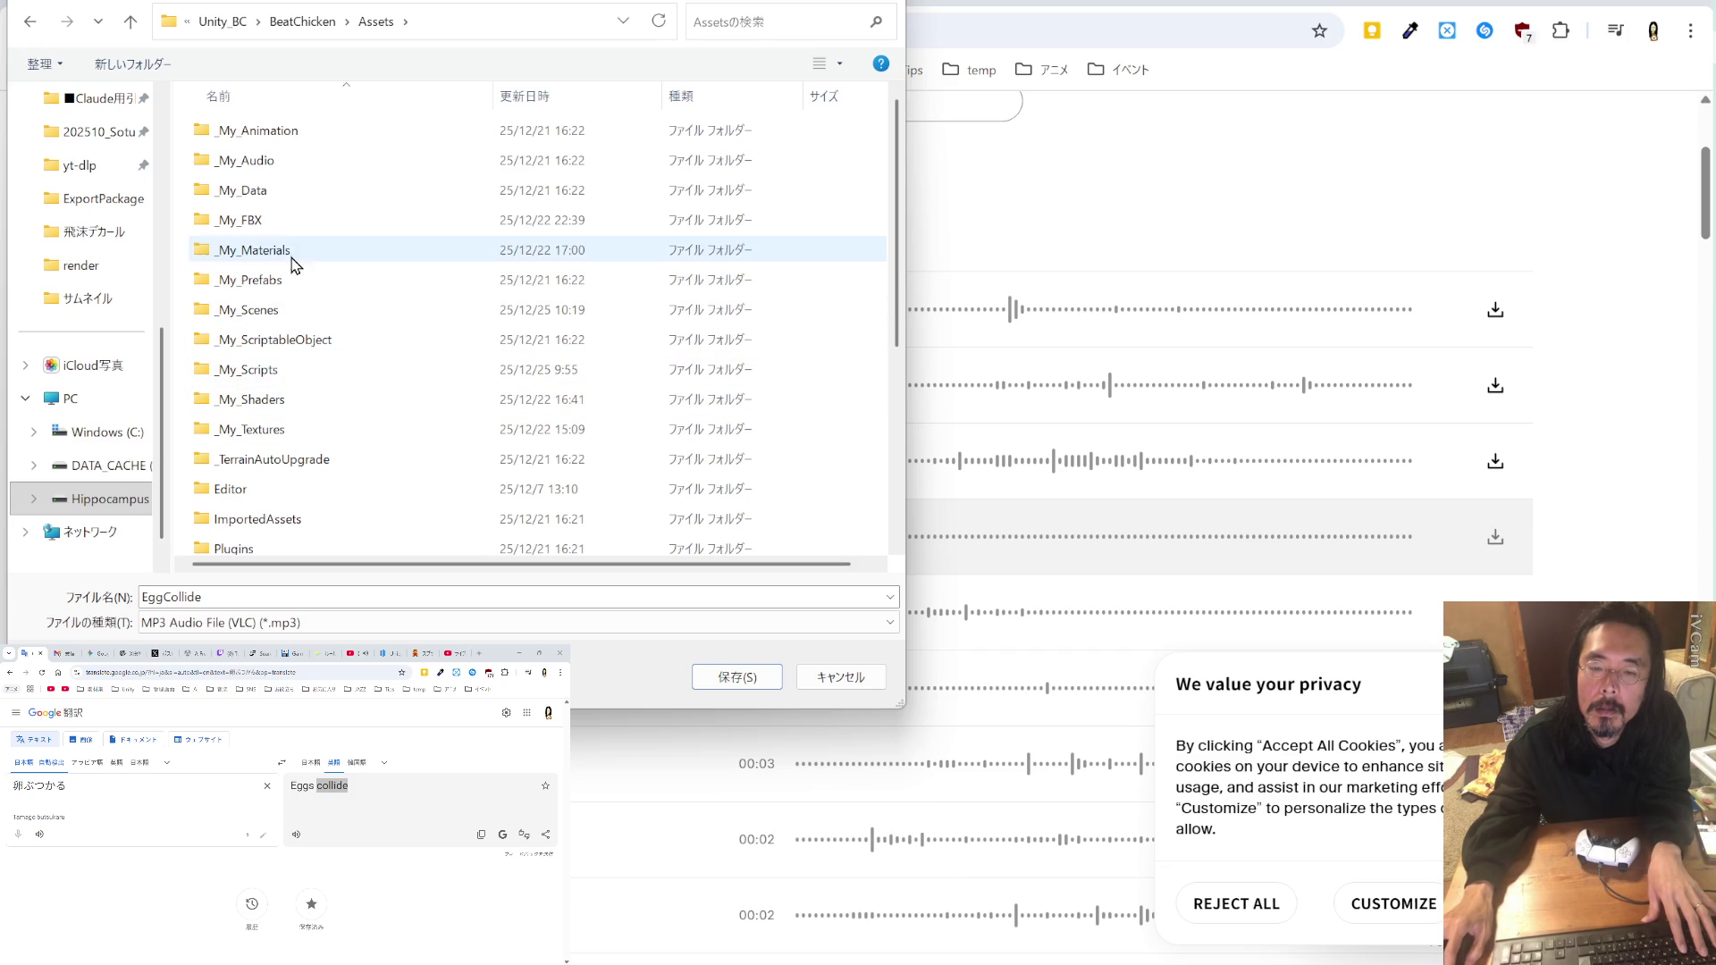
double_click(288, 160)
double_click(289, 167)
click(747, 677)
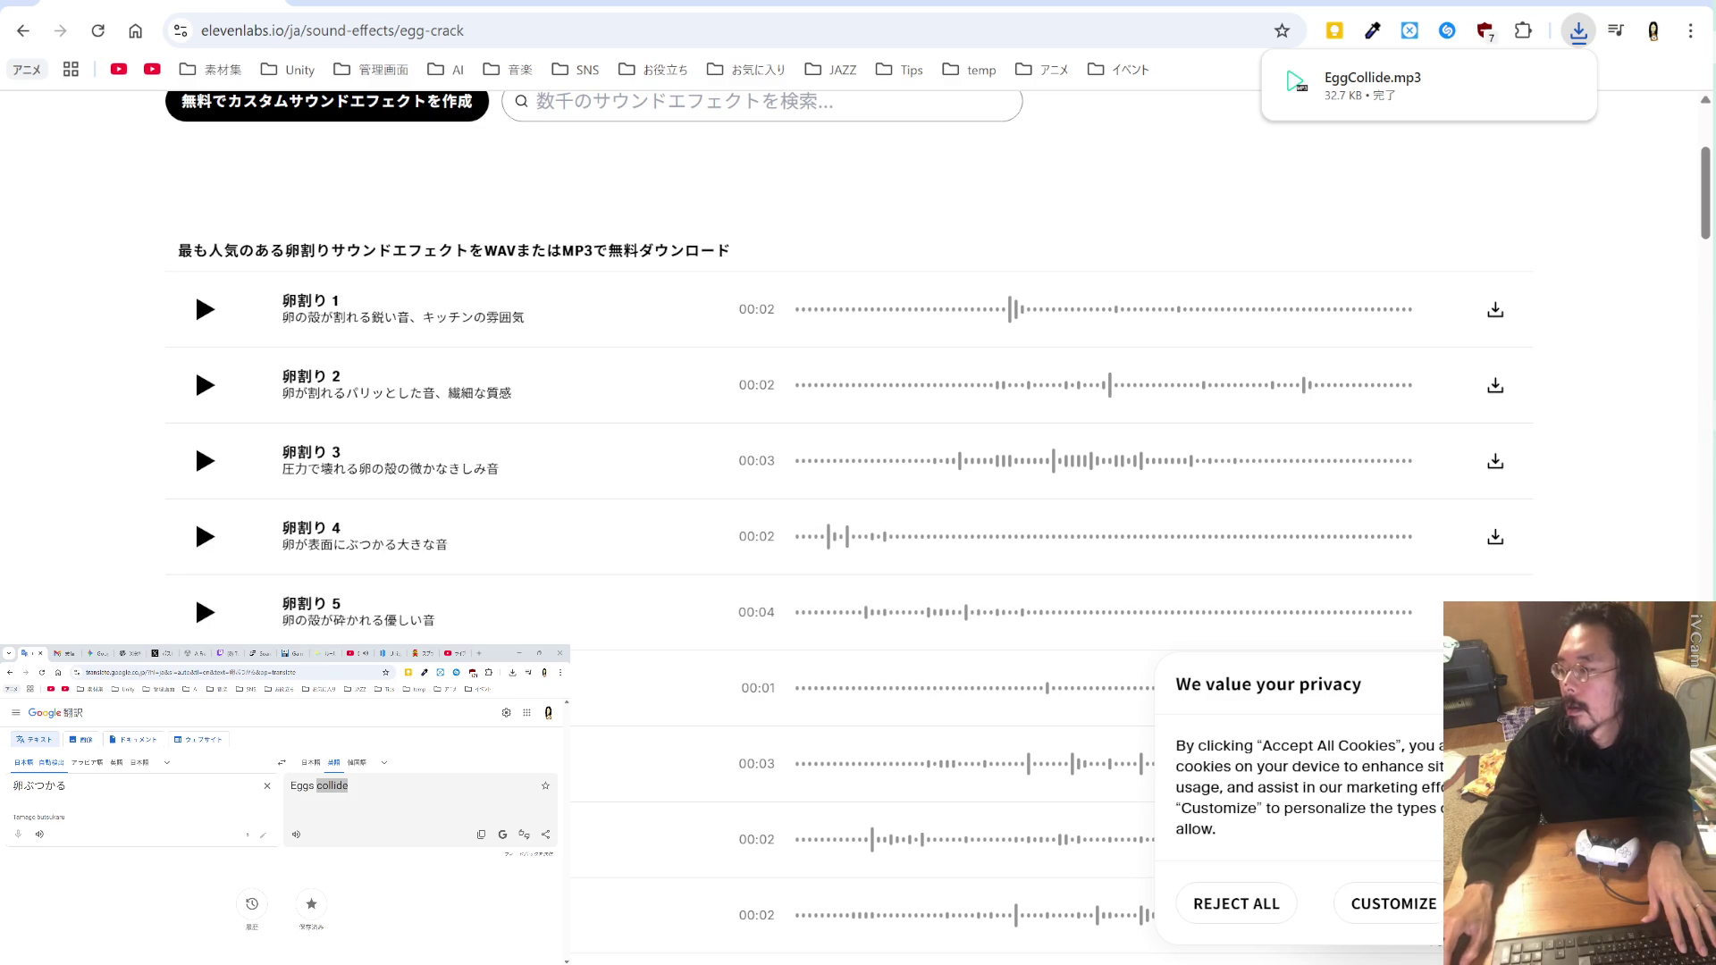
key(alt+Tab)
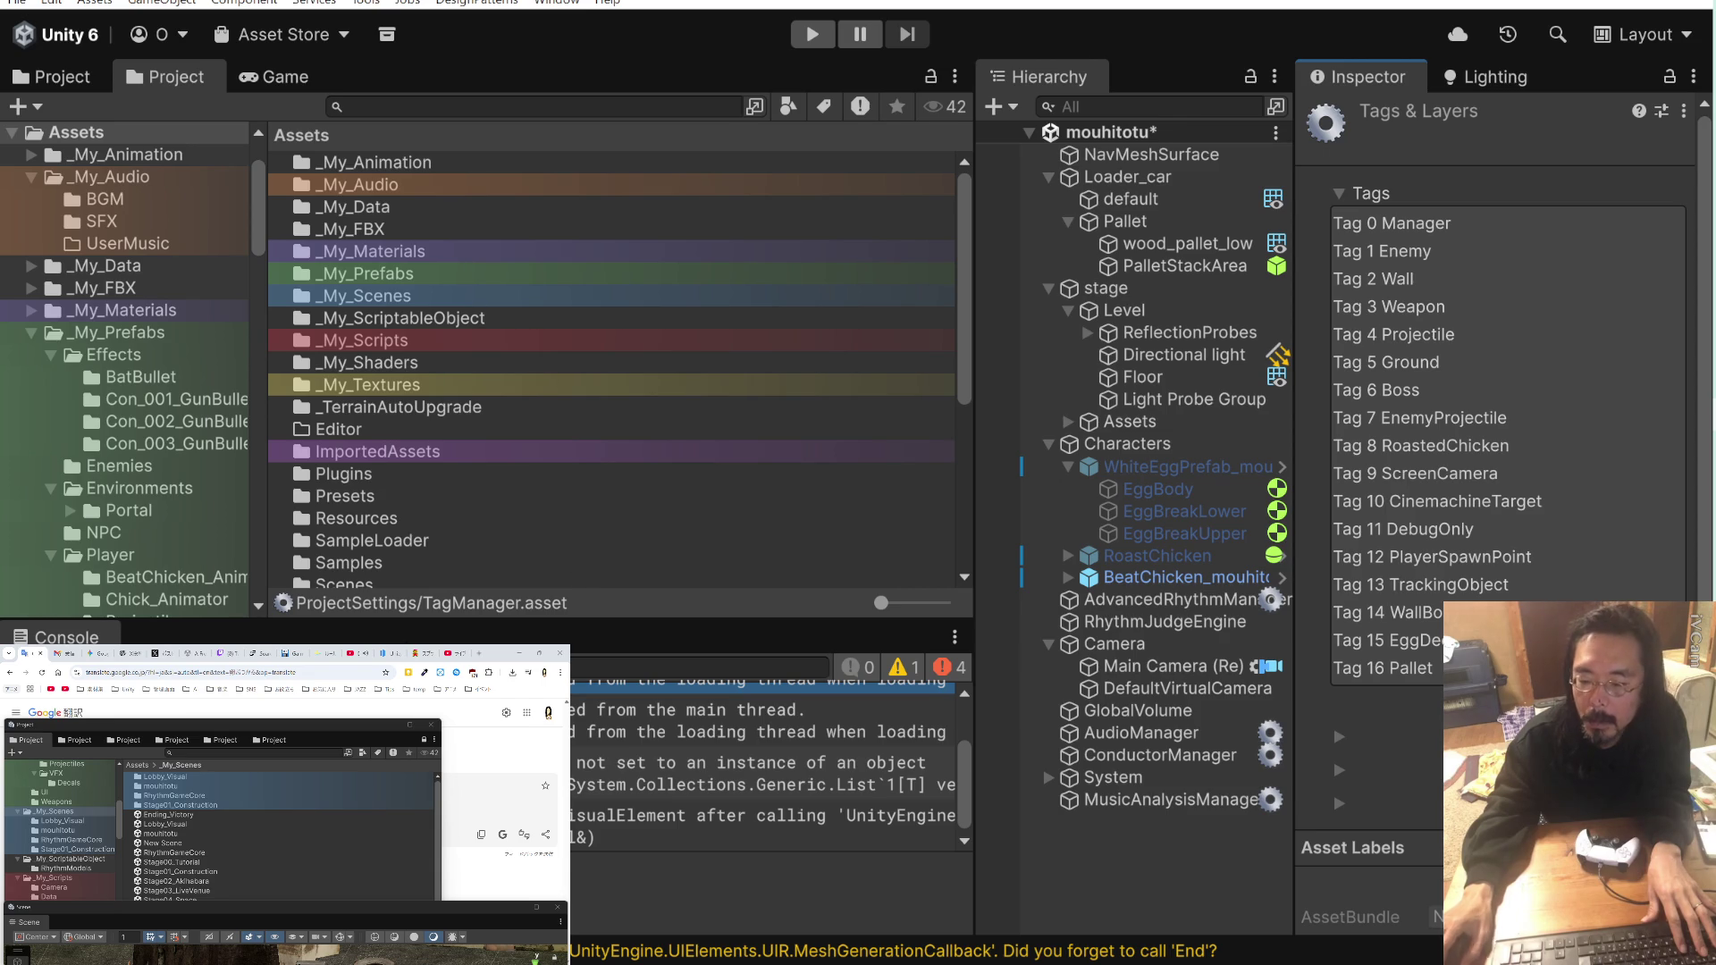
Clear the console, then find and listen to the EggCollide clip in _My_Audio/SFX
click(31, 667)
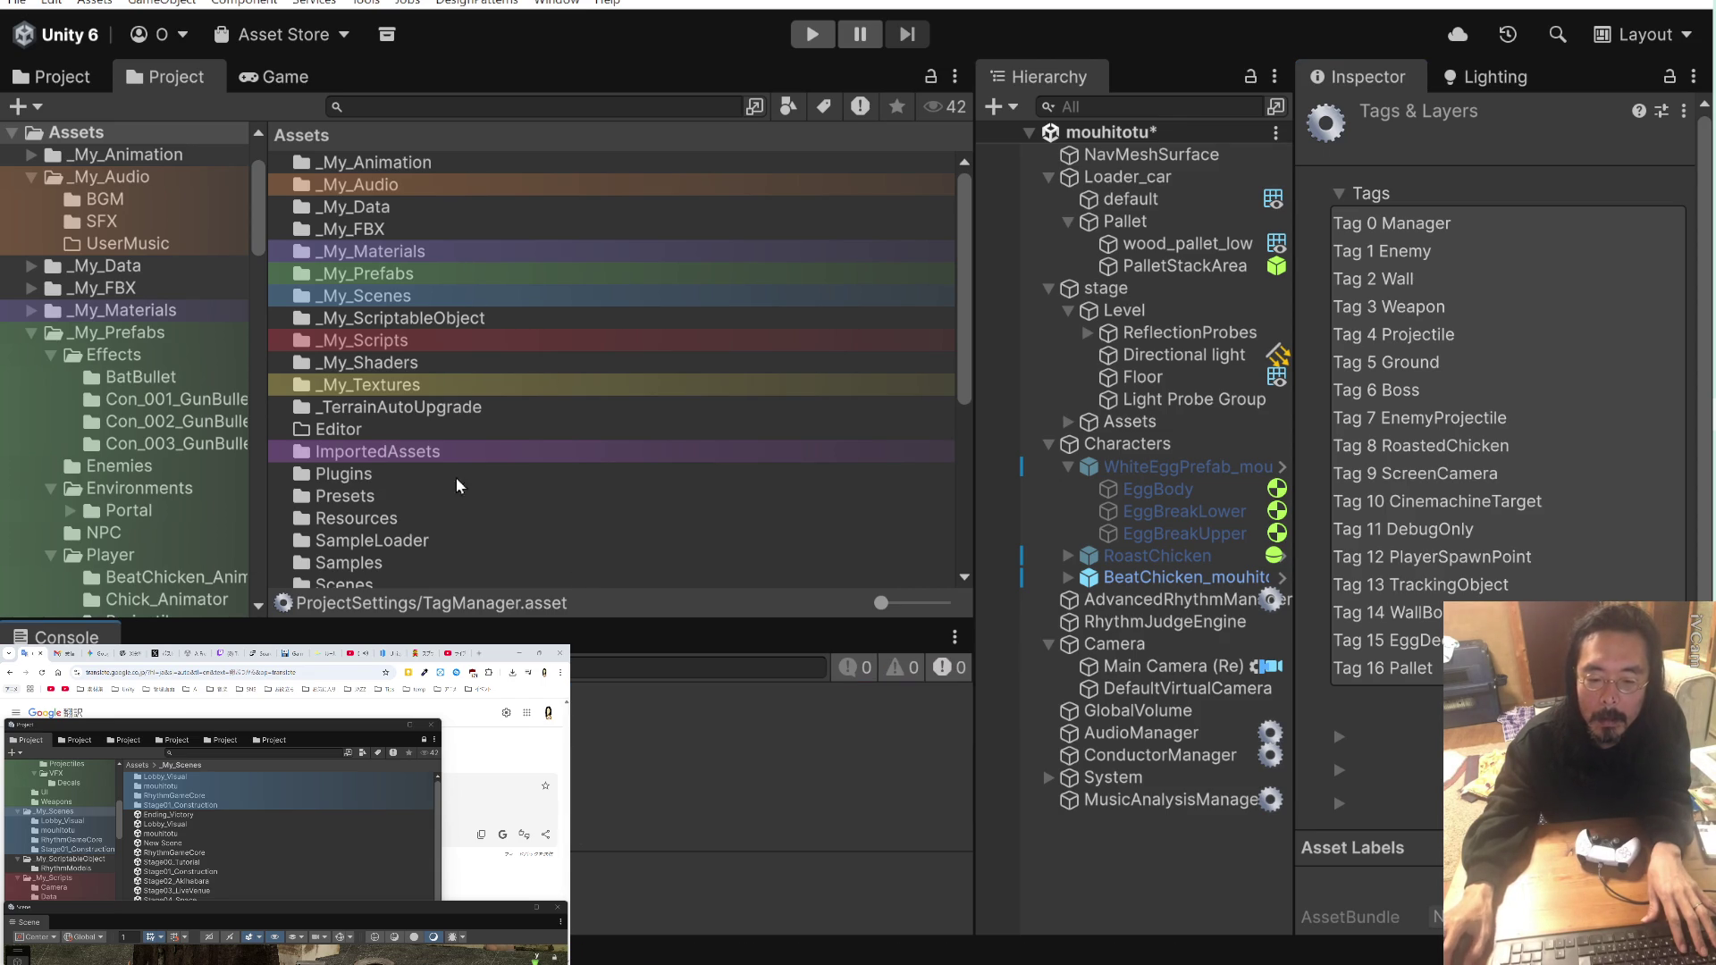
double_click(393, 186)
double_click(384, 187)
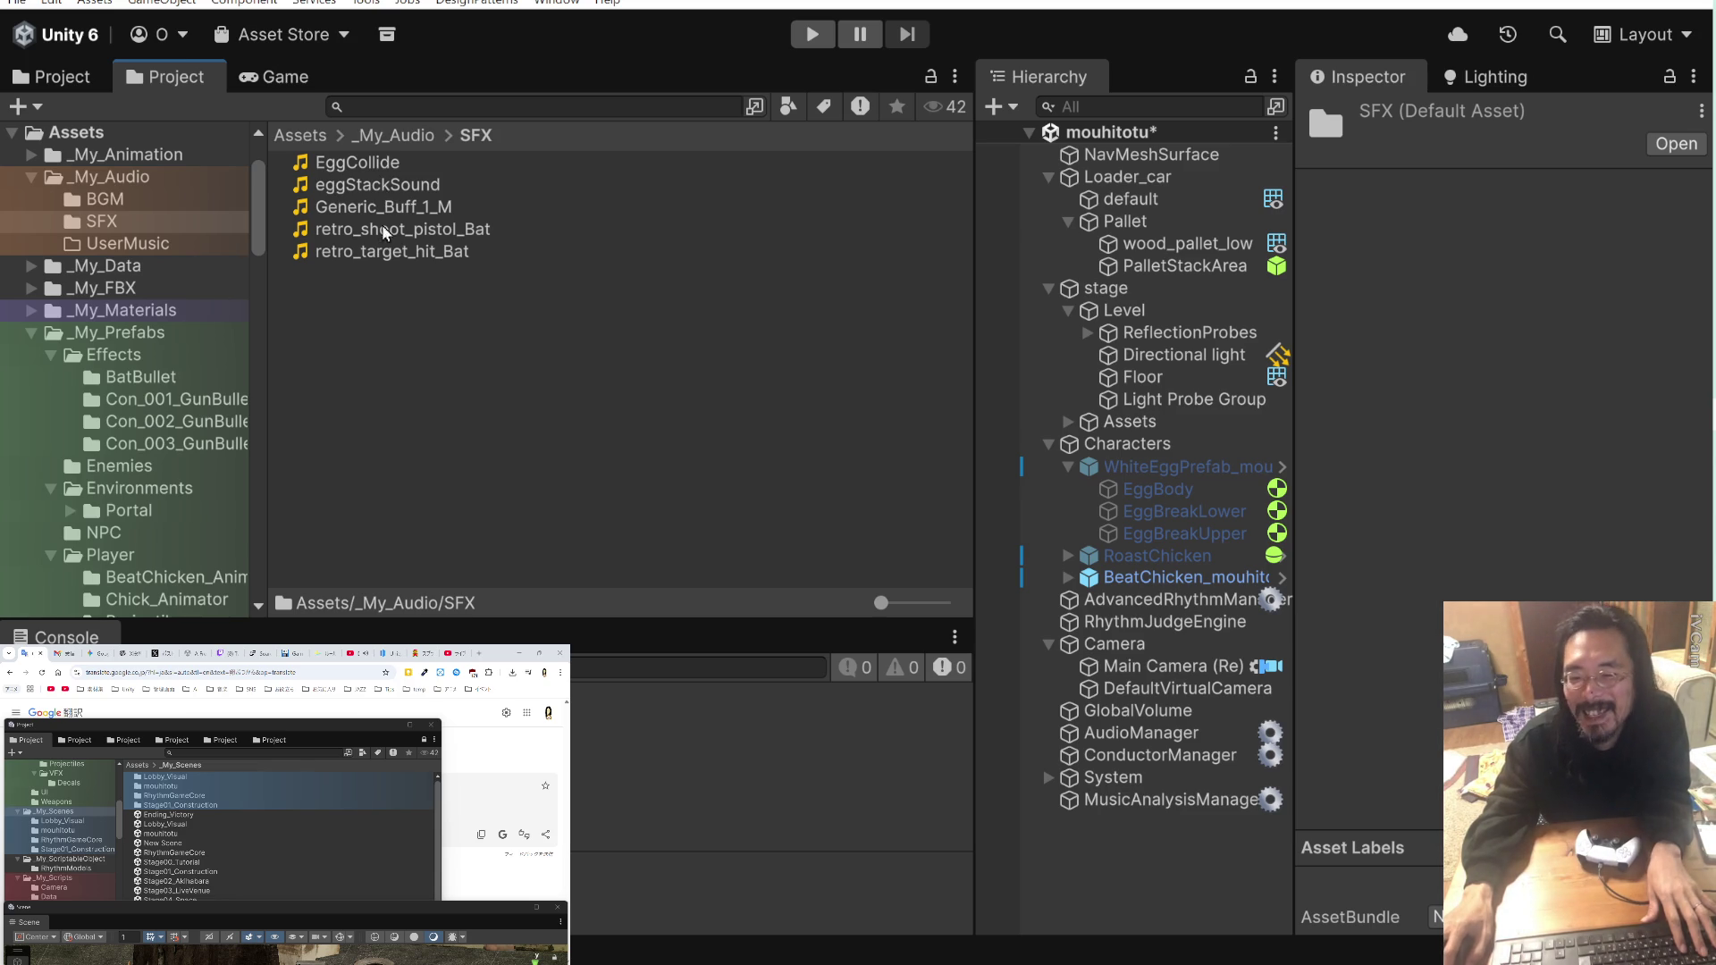
click(380, 167)
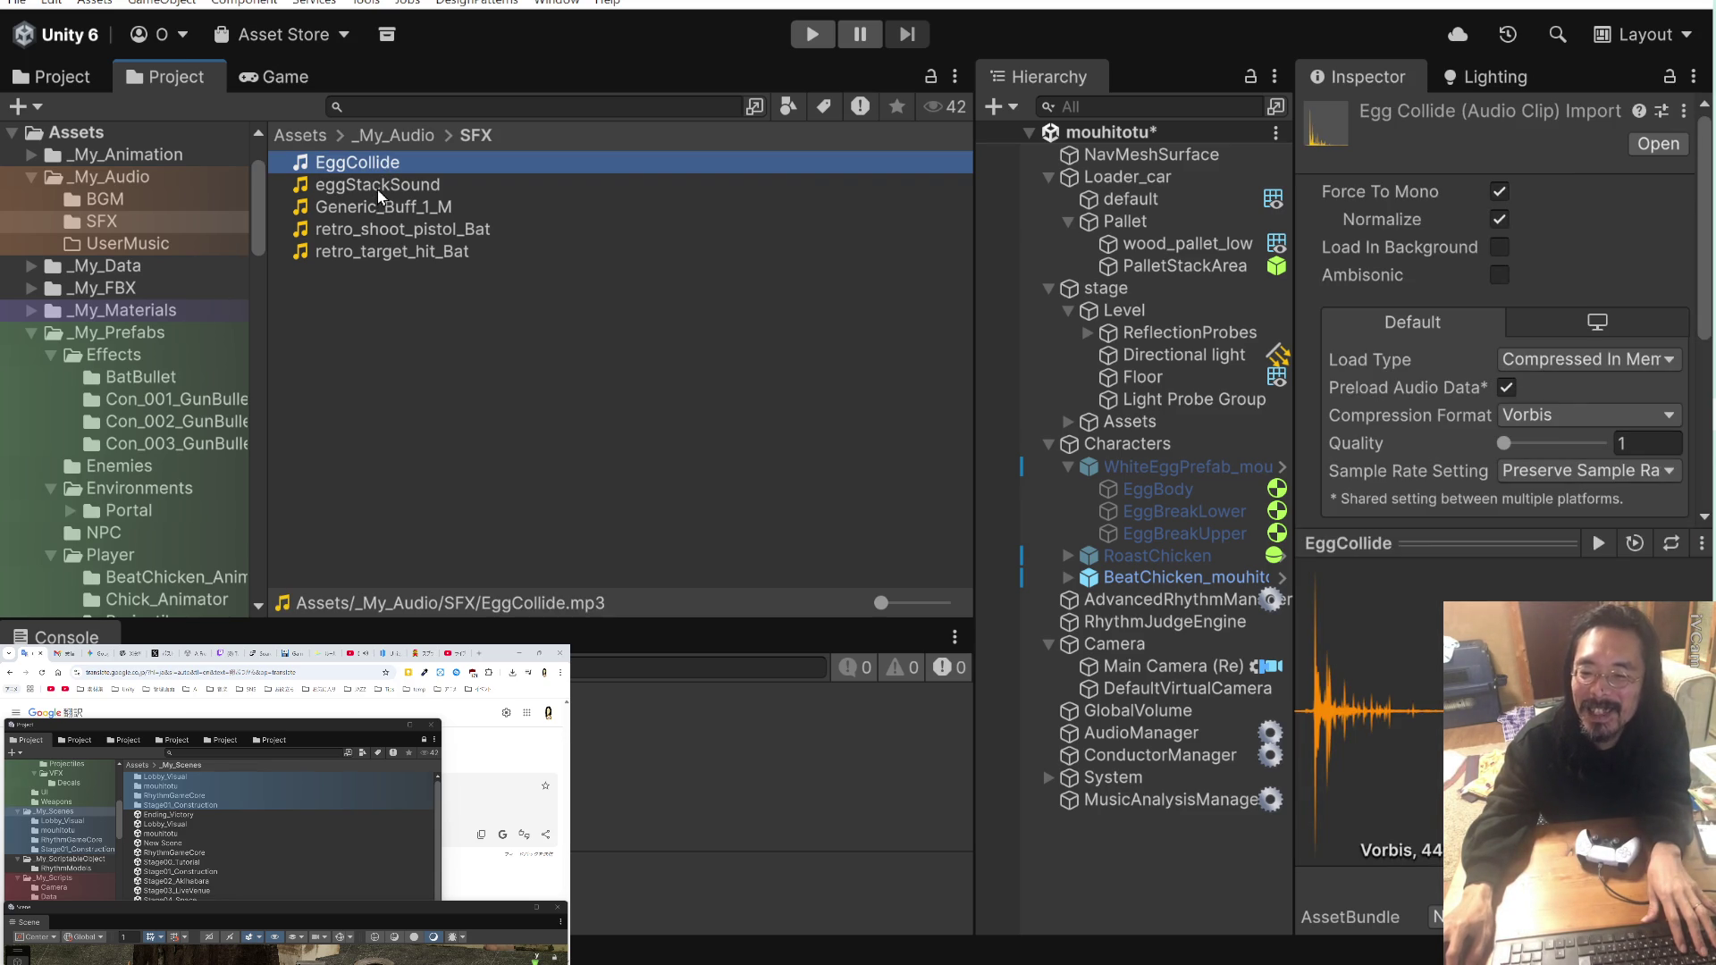
click(1601, 543)
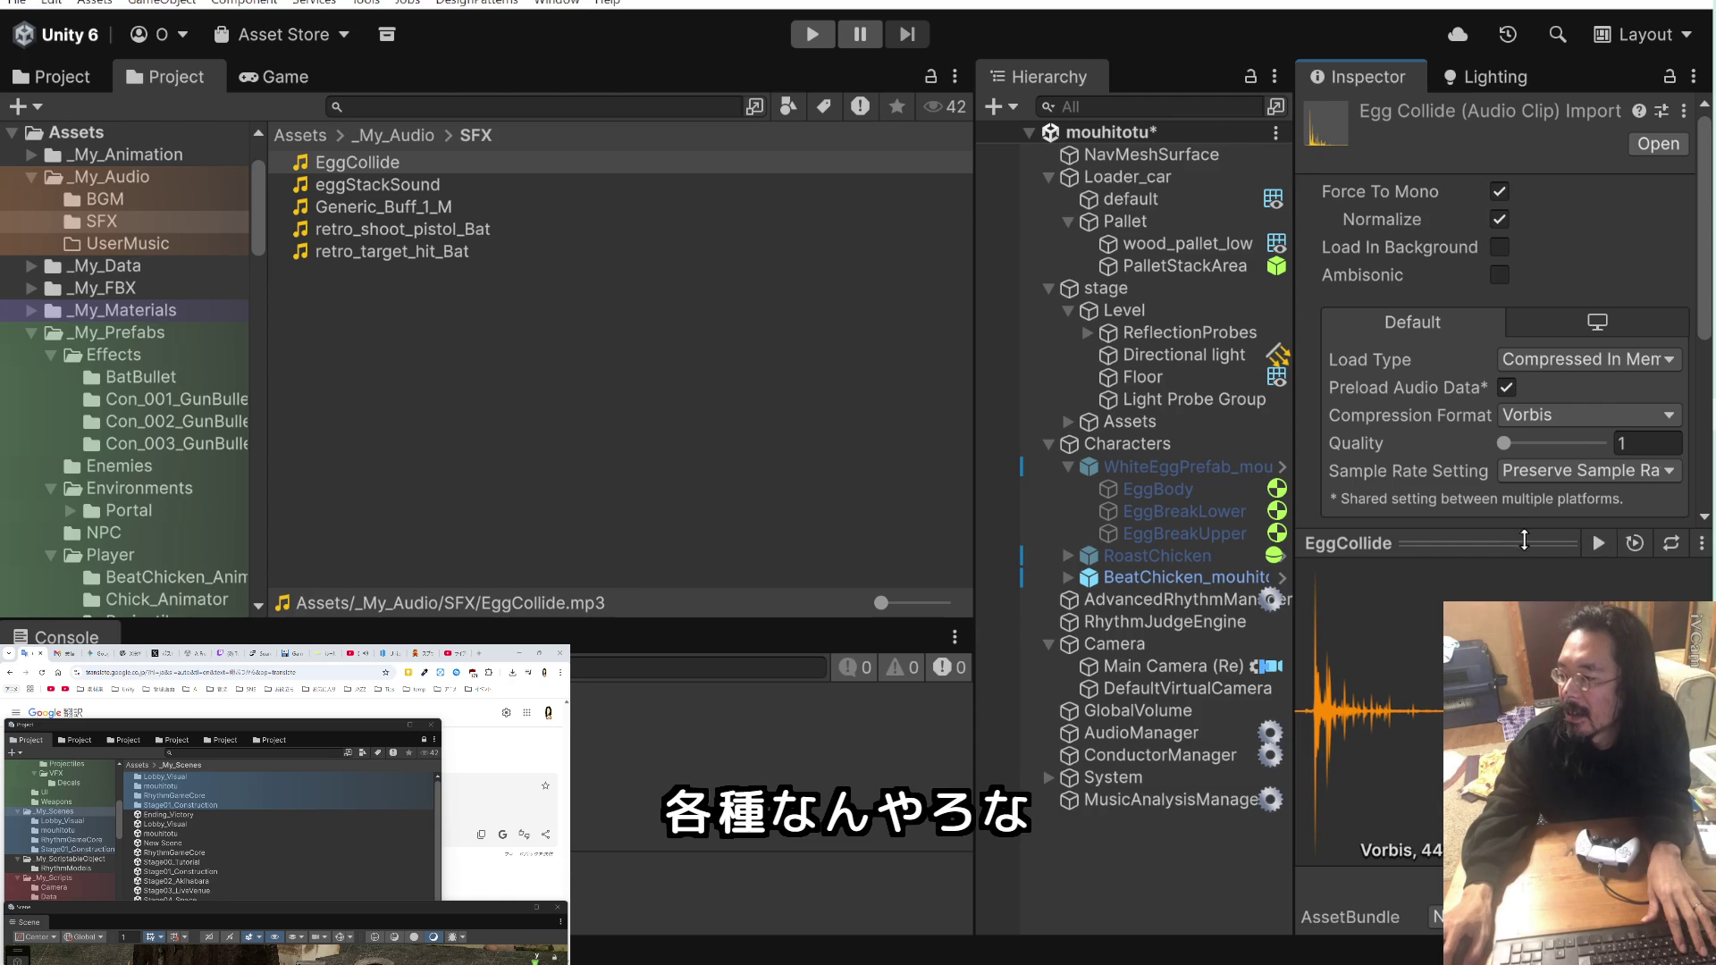
Apply the SE import preset to EggCollide, giving Decompress On Load with ADPCM
click(1661, 111)
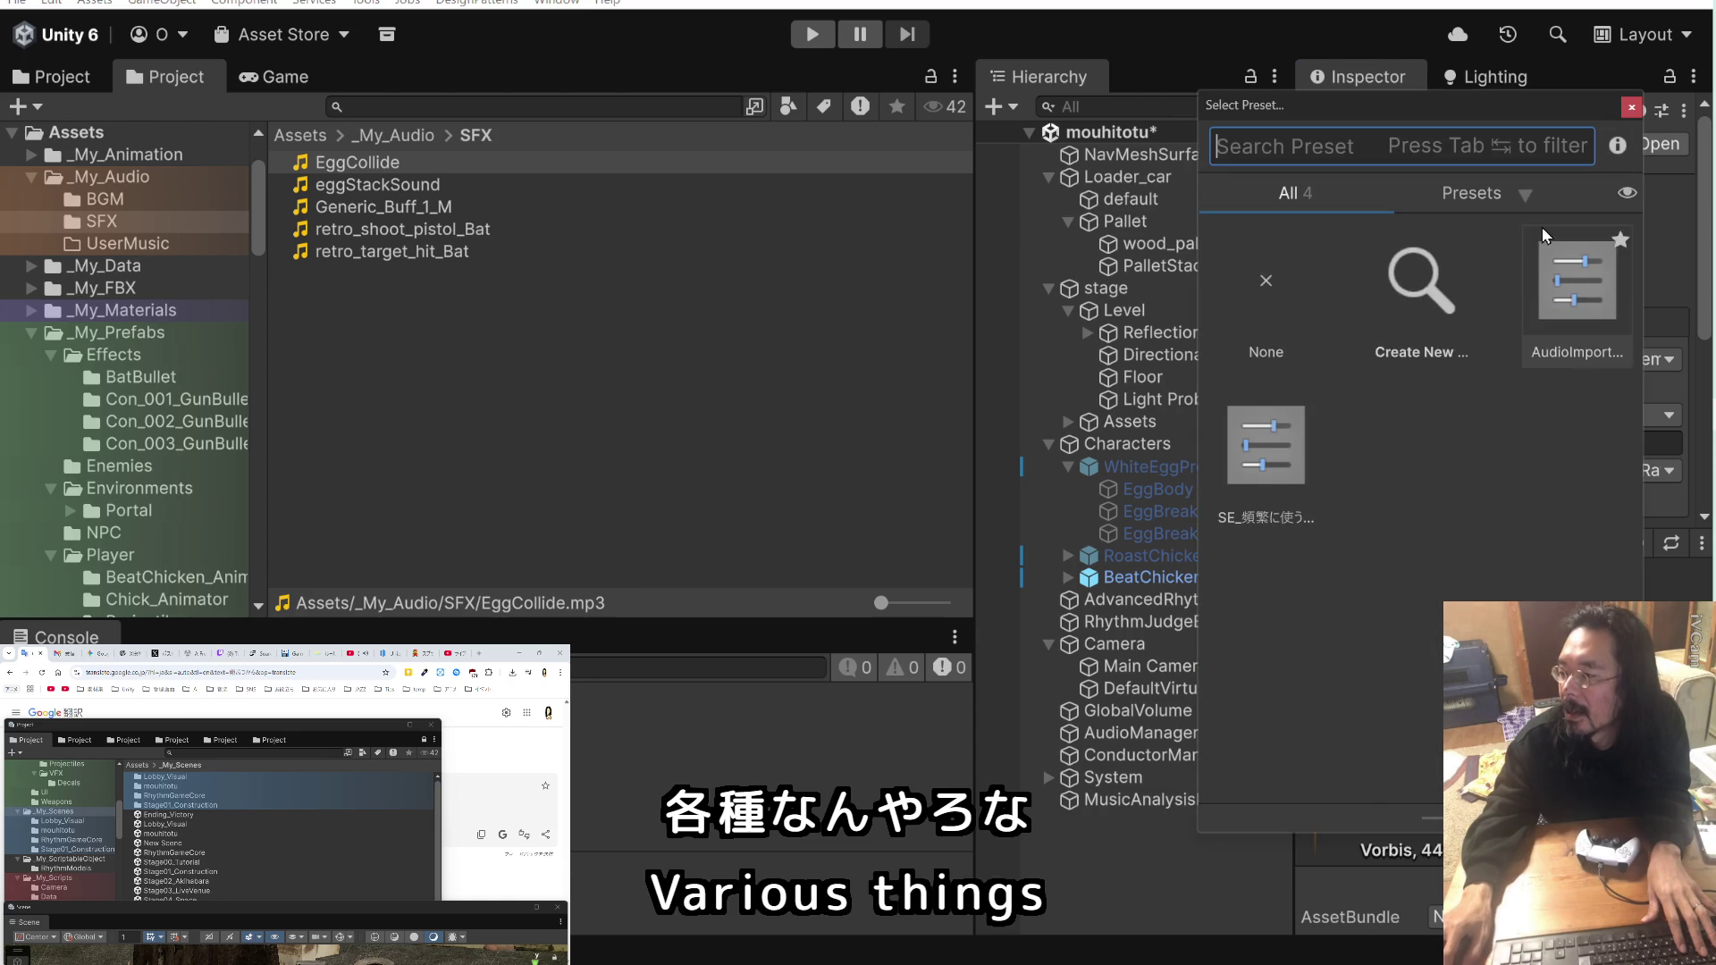
double_click(1256, 449)
scroll(1552, 452, down, 3)
click(1634, 444)
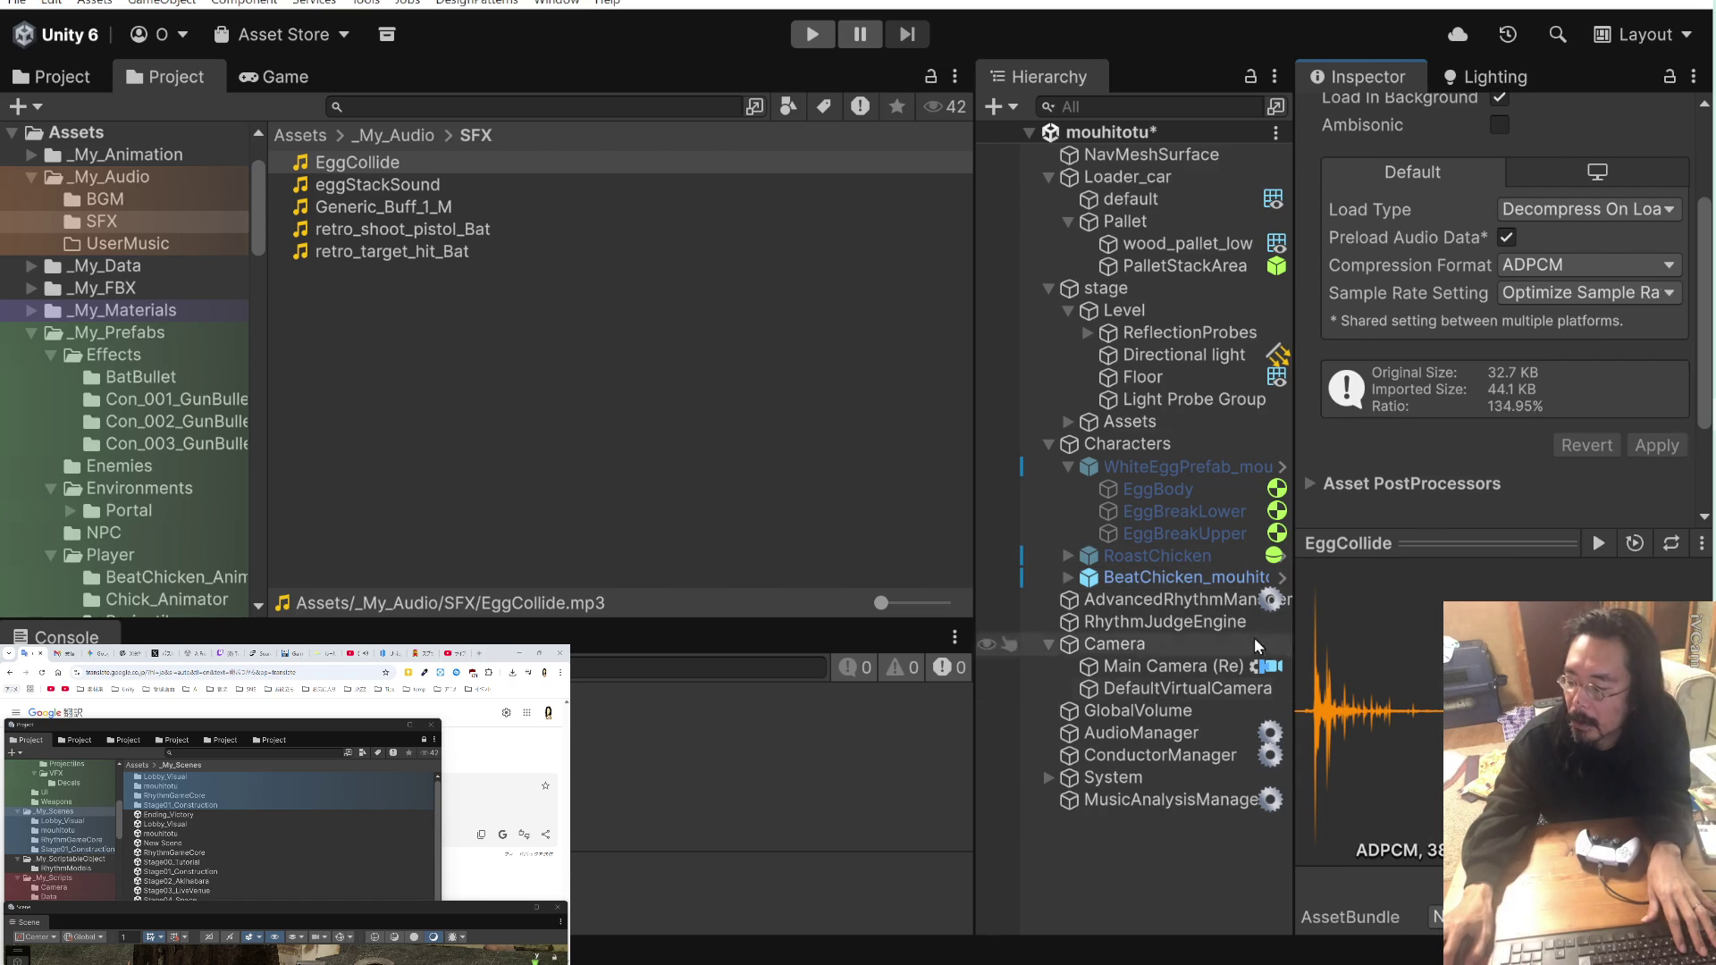
key(alt+Tab)
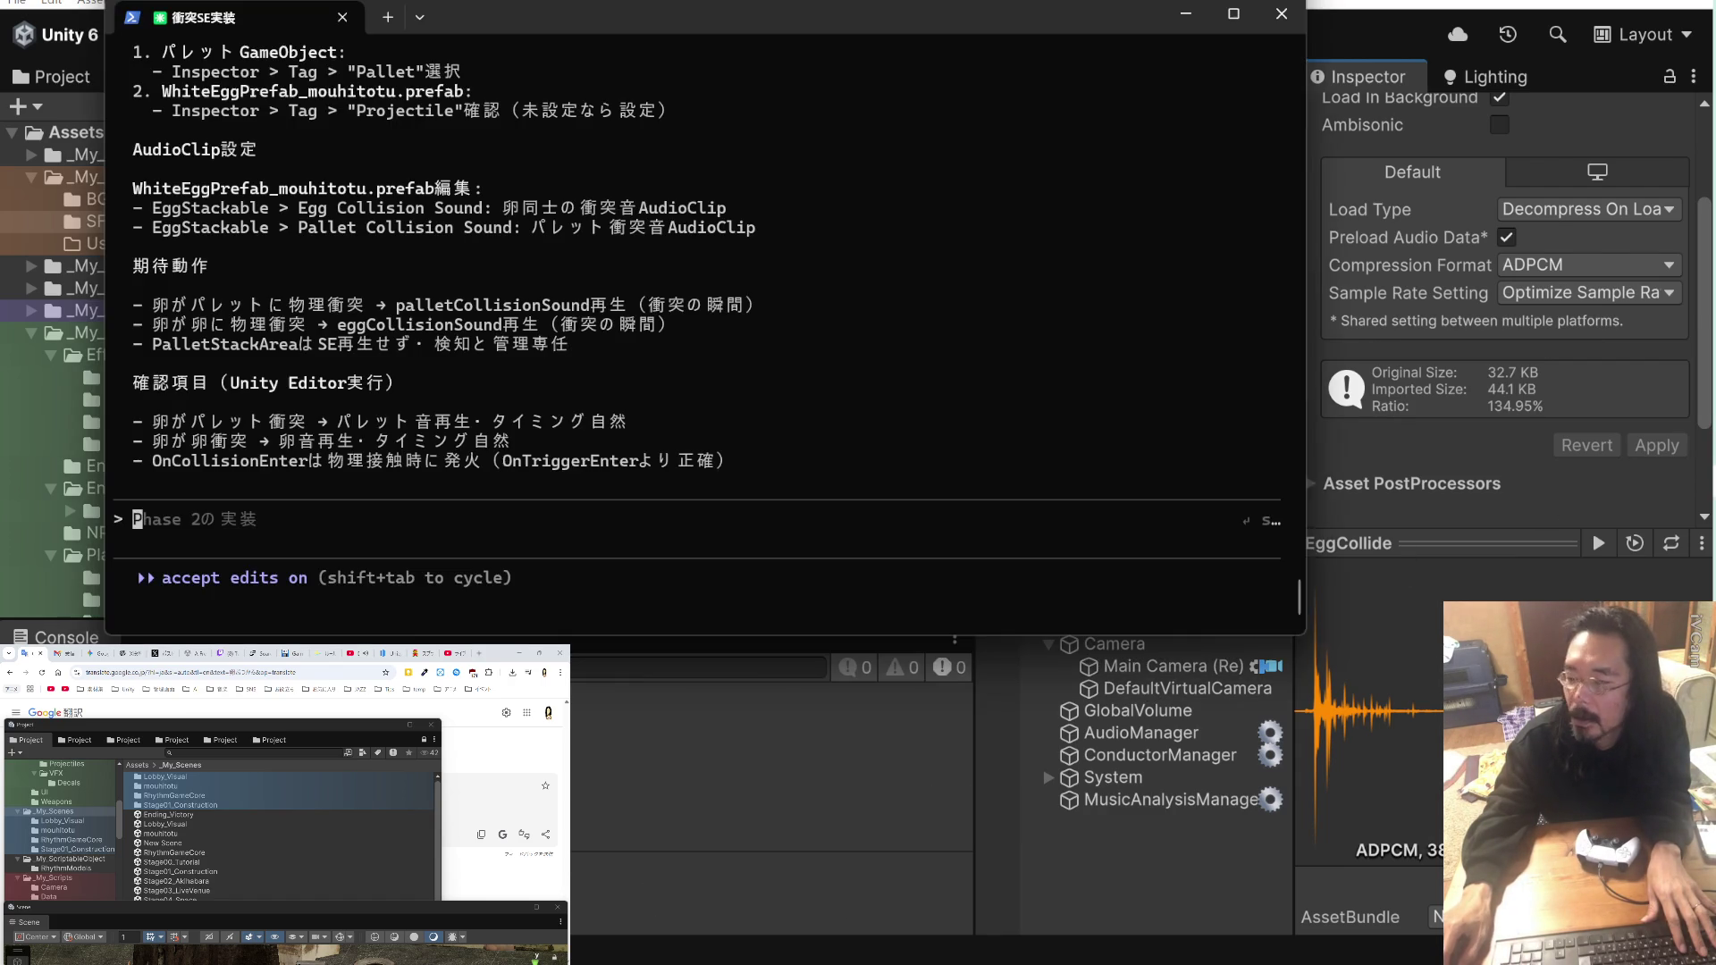
Read Claude Code's remaining editor tasks for the Pallet/Projectile tags and EggStackable collision sounds
scroll(813, 389, up, 8)
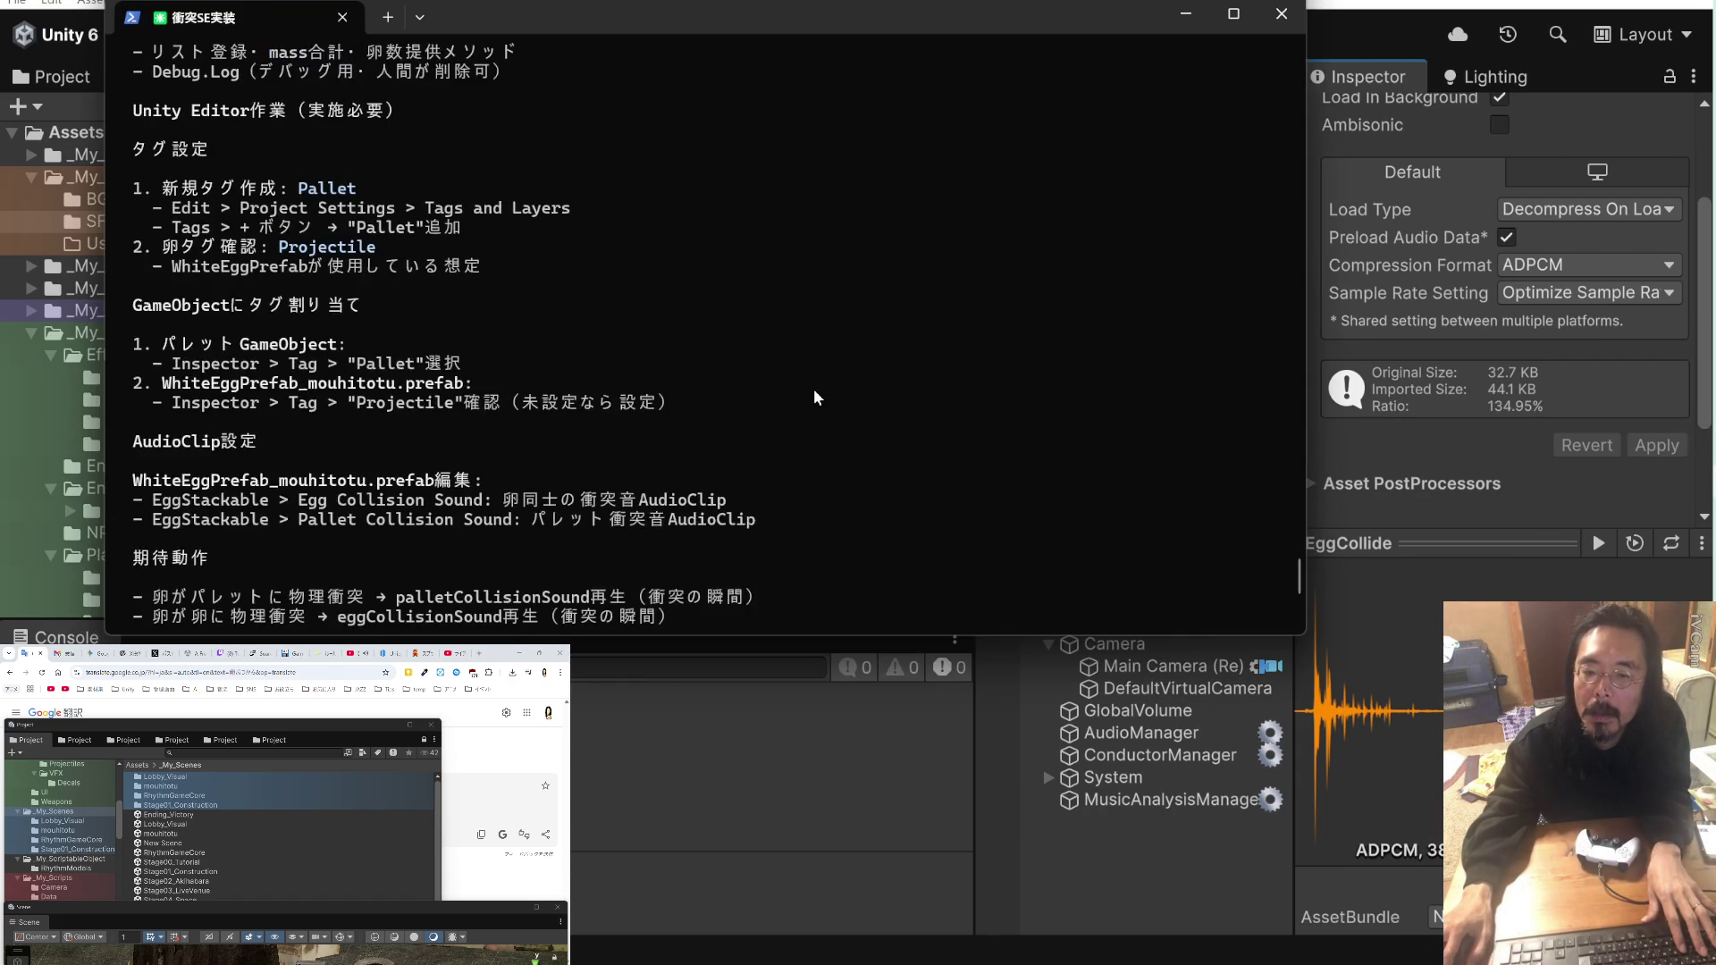
scroll(709, 408, up, 2)
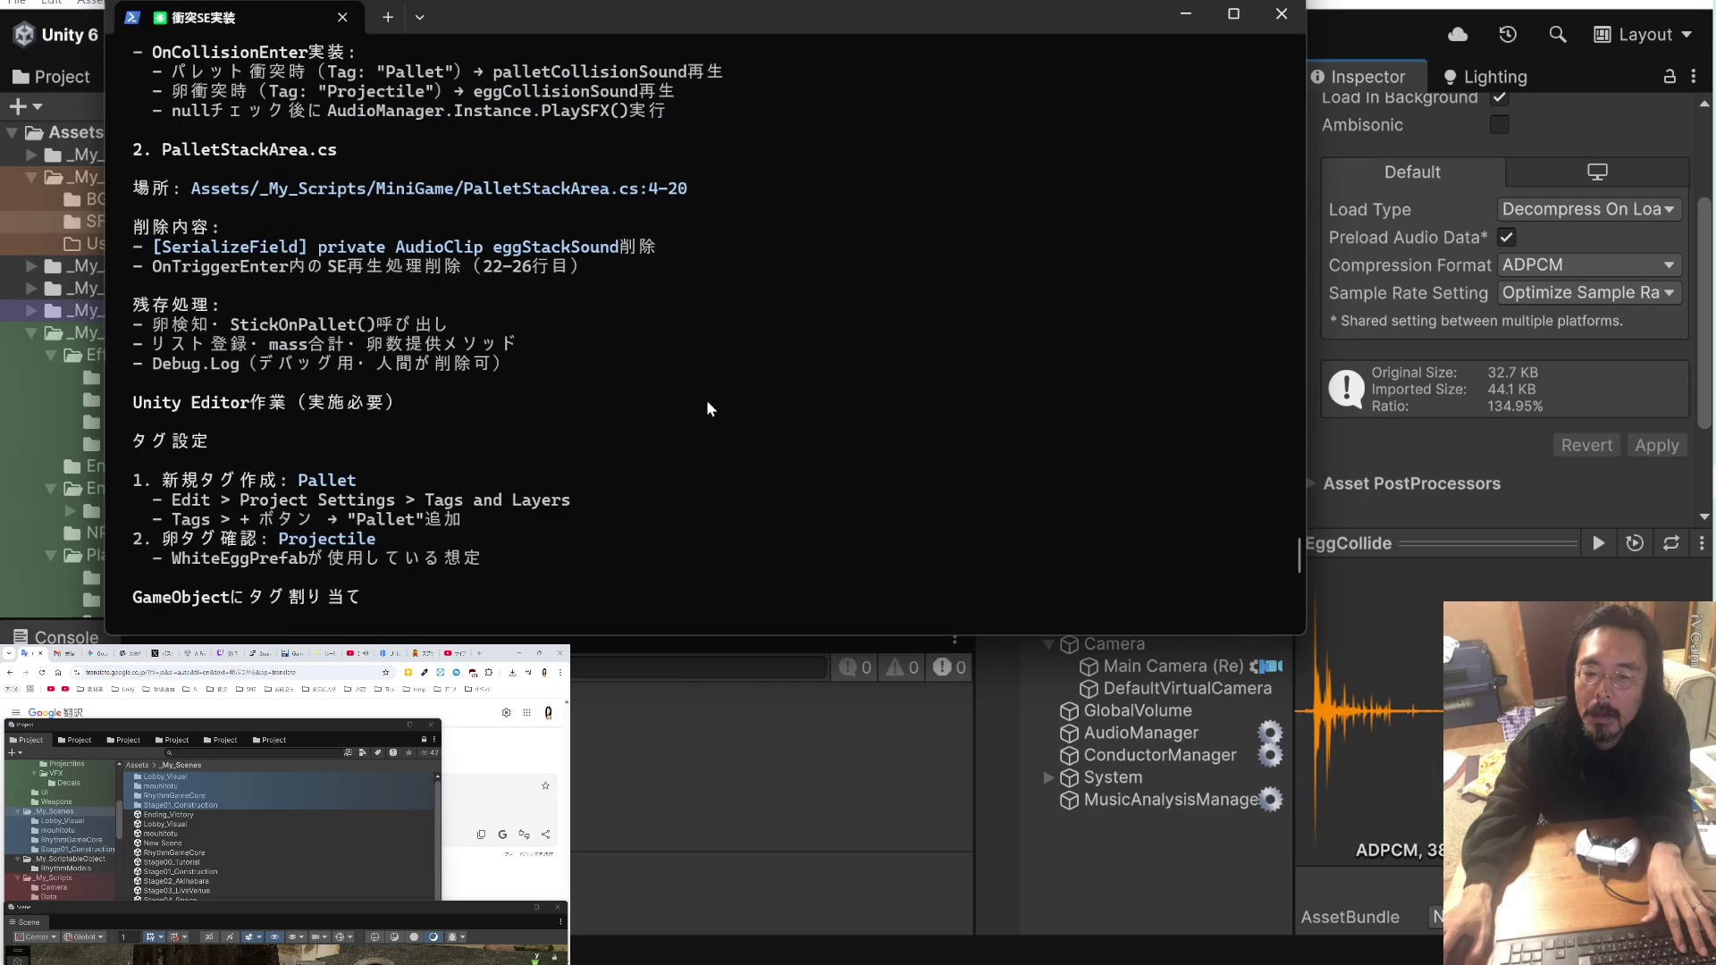
scroll(702, 402, up, 2)
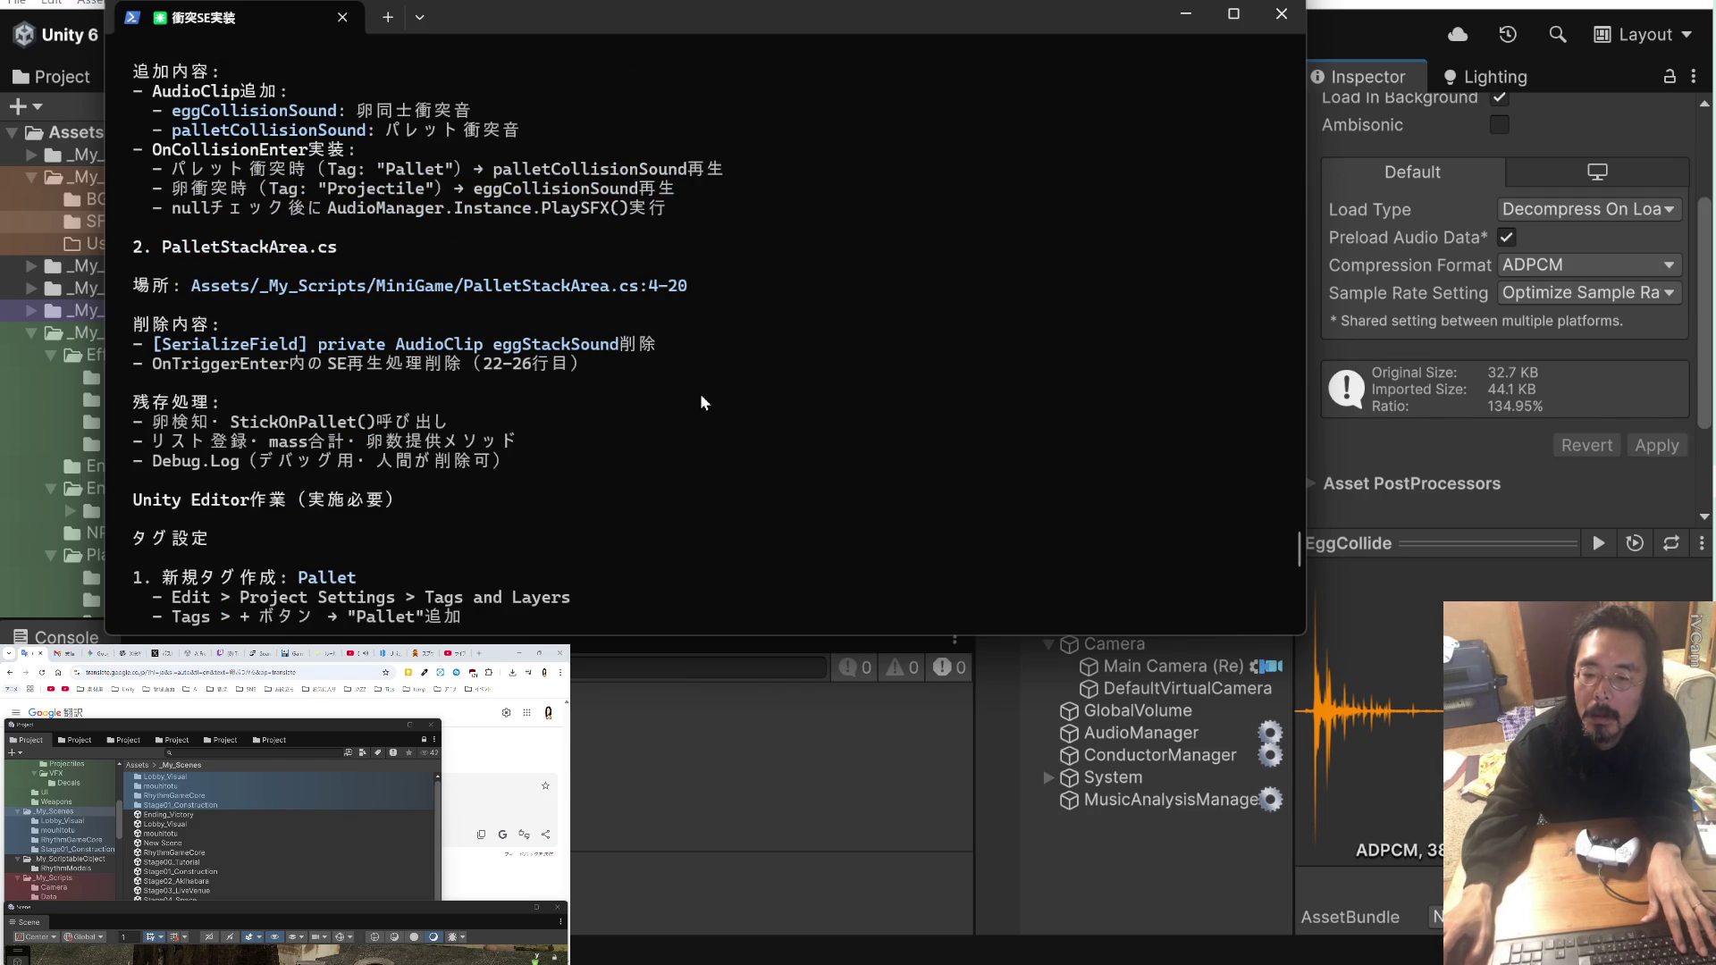
scroll(701, 397, down, 4)
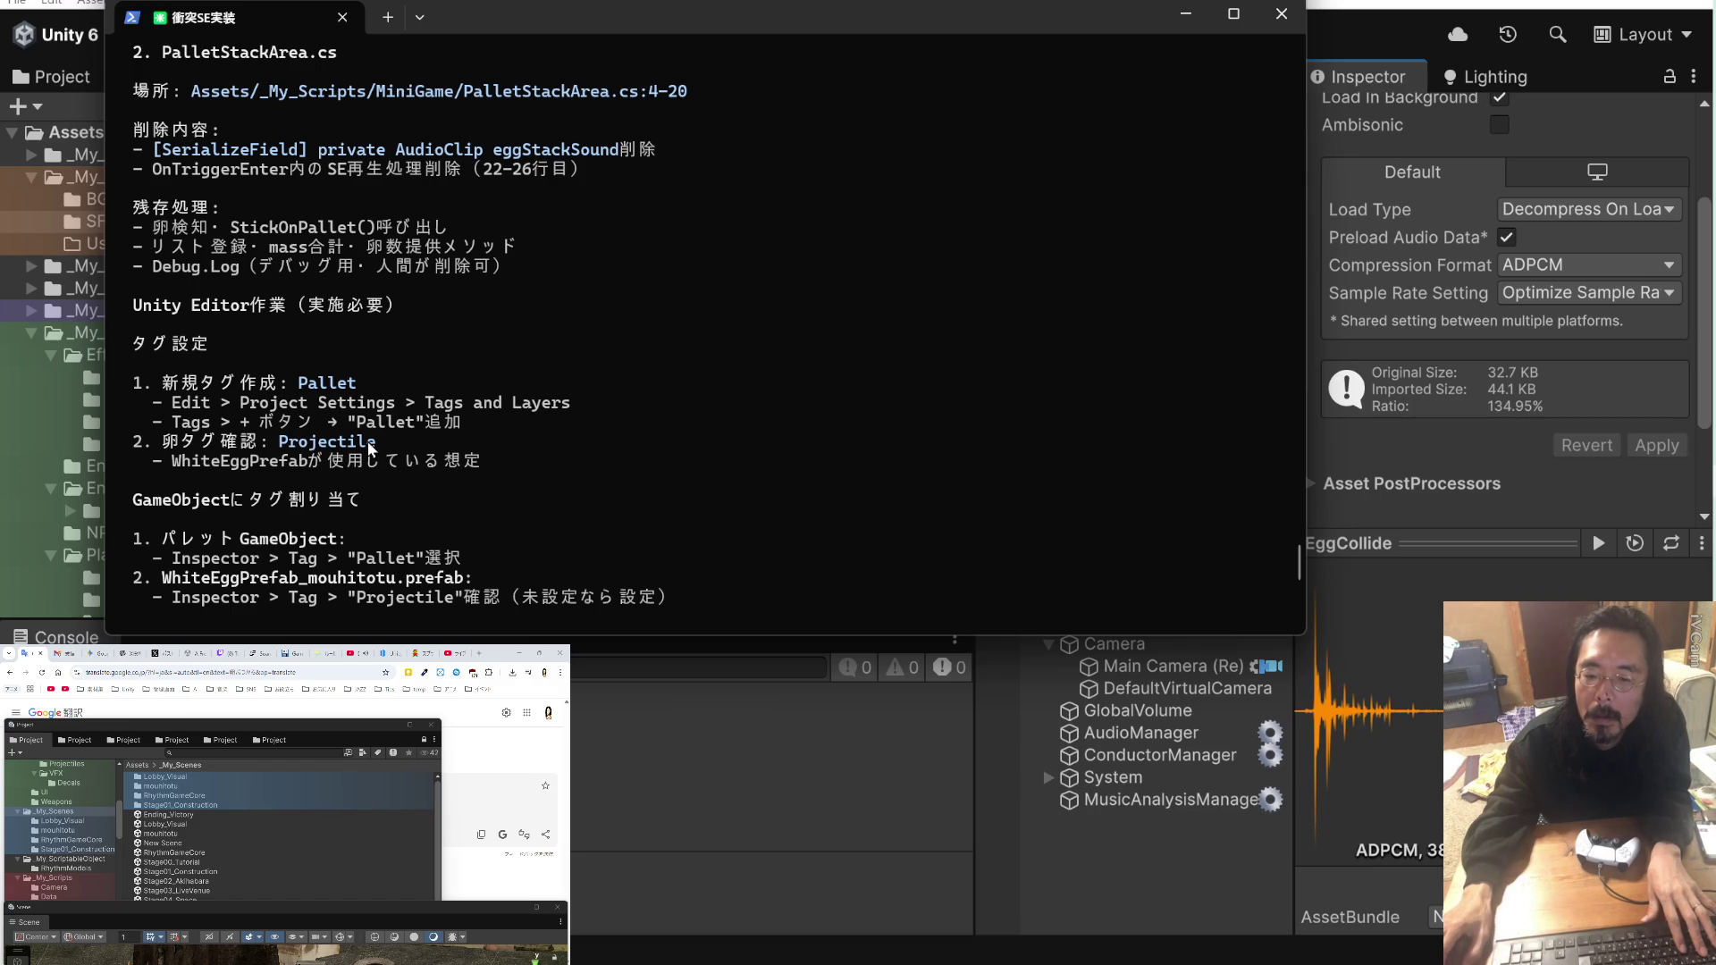
scroll(371, 447, down, 4)
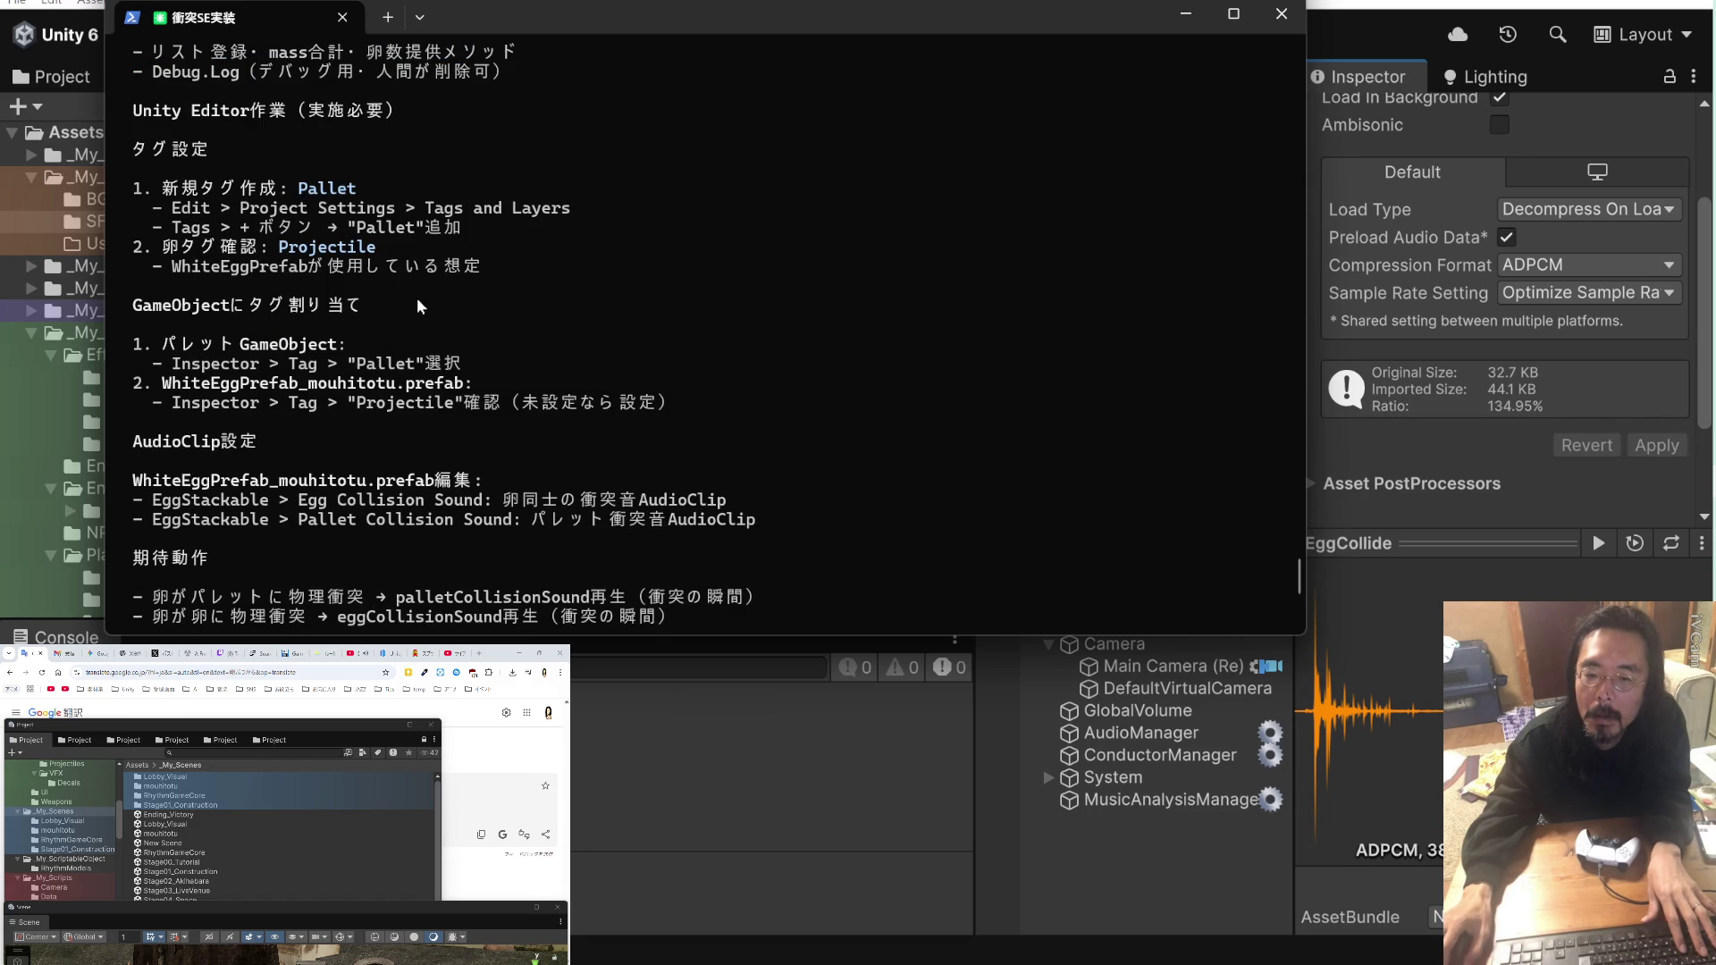
drag(767, 32, 0, 36)
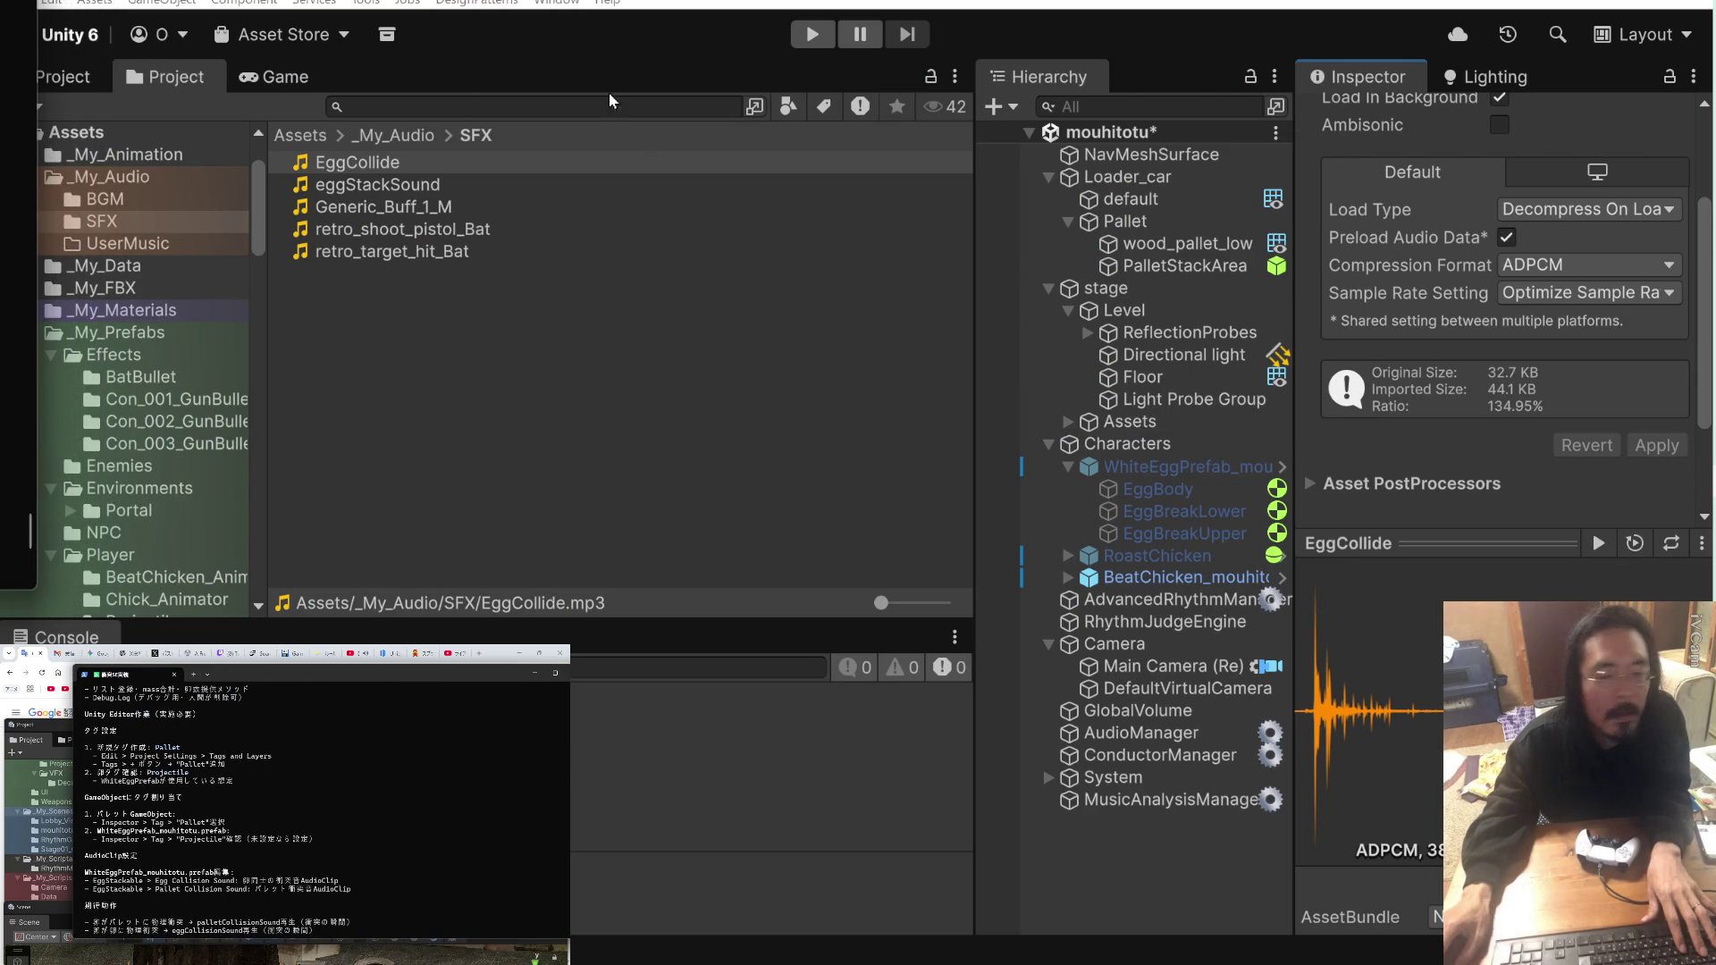
Tag the wood_pallet_low object as Pallet
click(1251, 244)
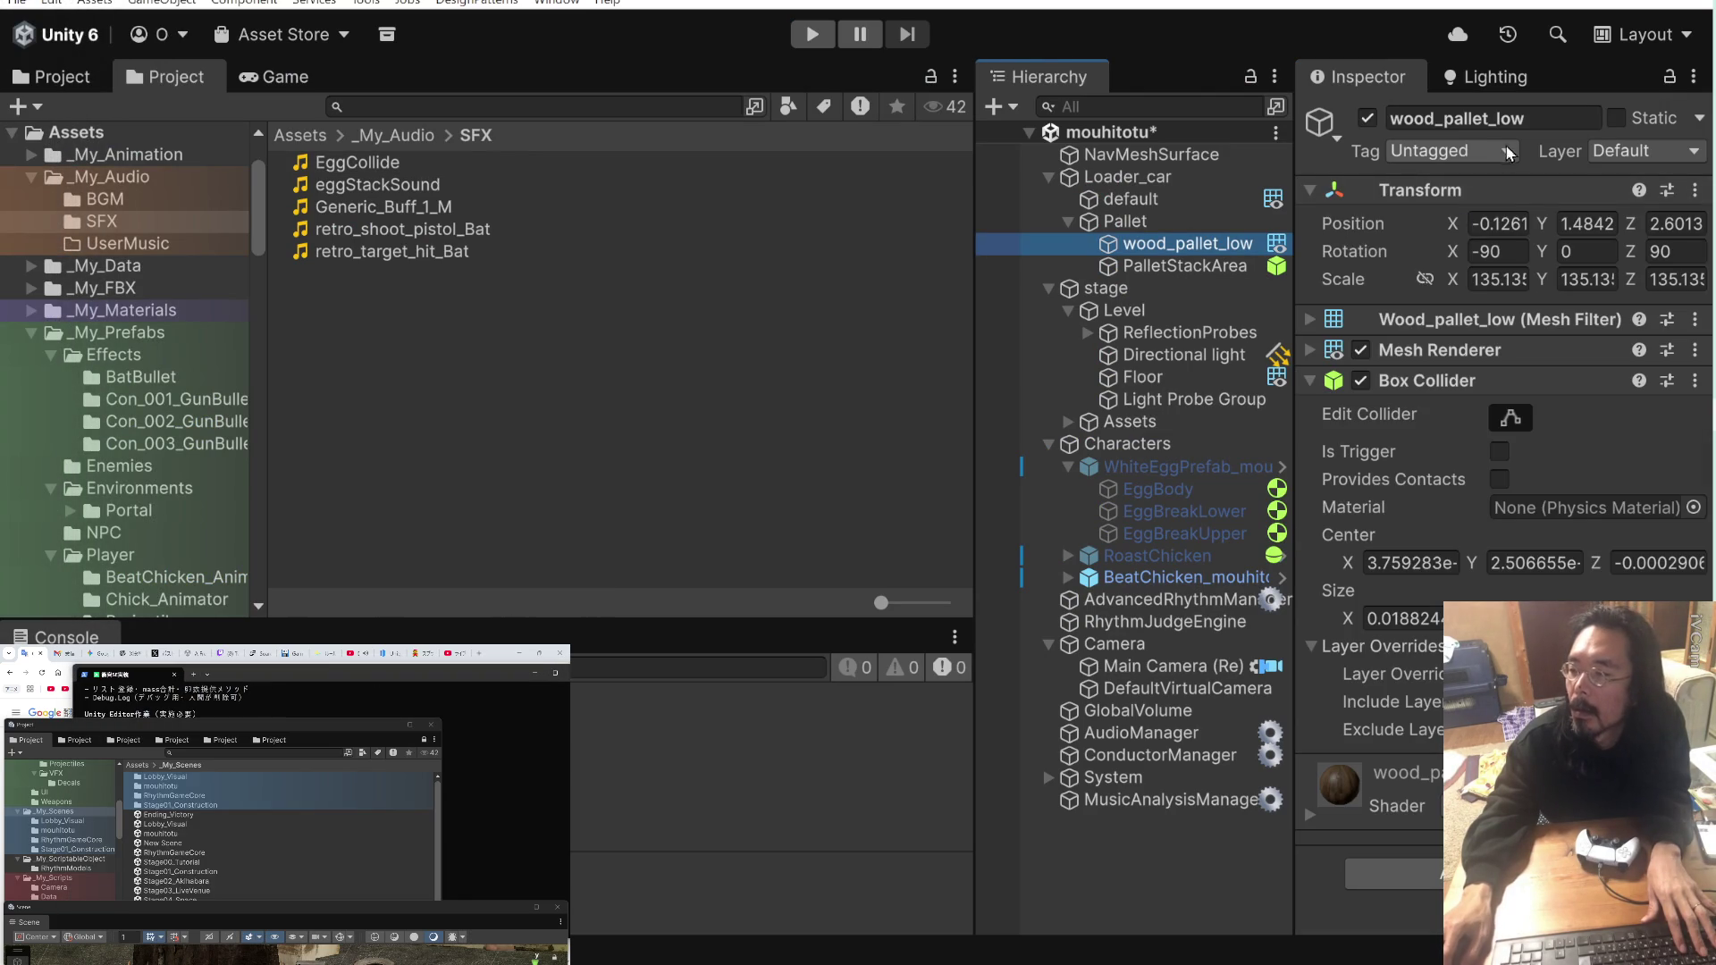
click(1448, 150)
click(1434, 739)
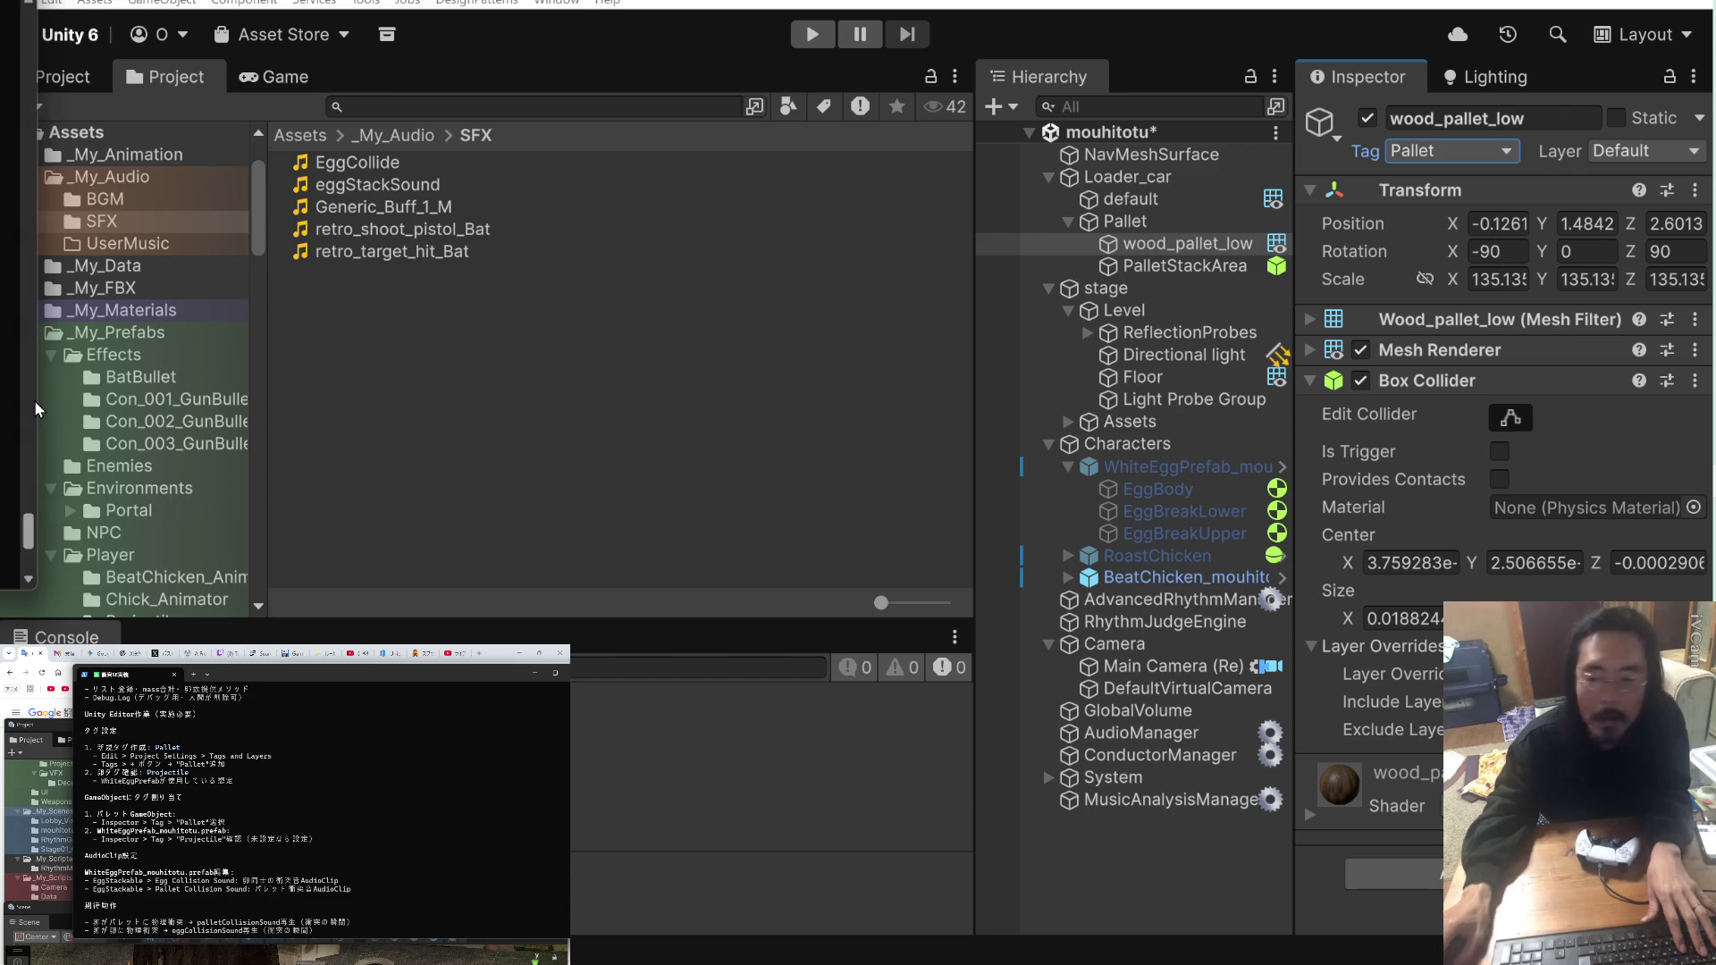
Open WhiteEggPrefab_mouhitotu and confirm it is tagged Projectile
click(1270, 469)
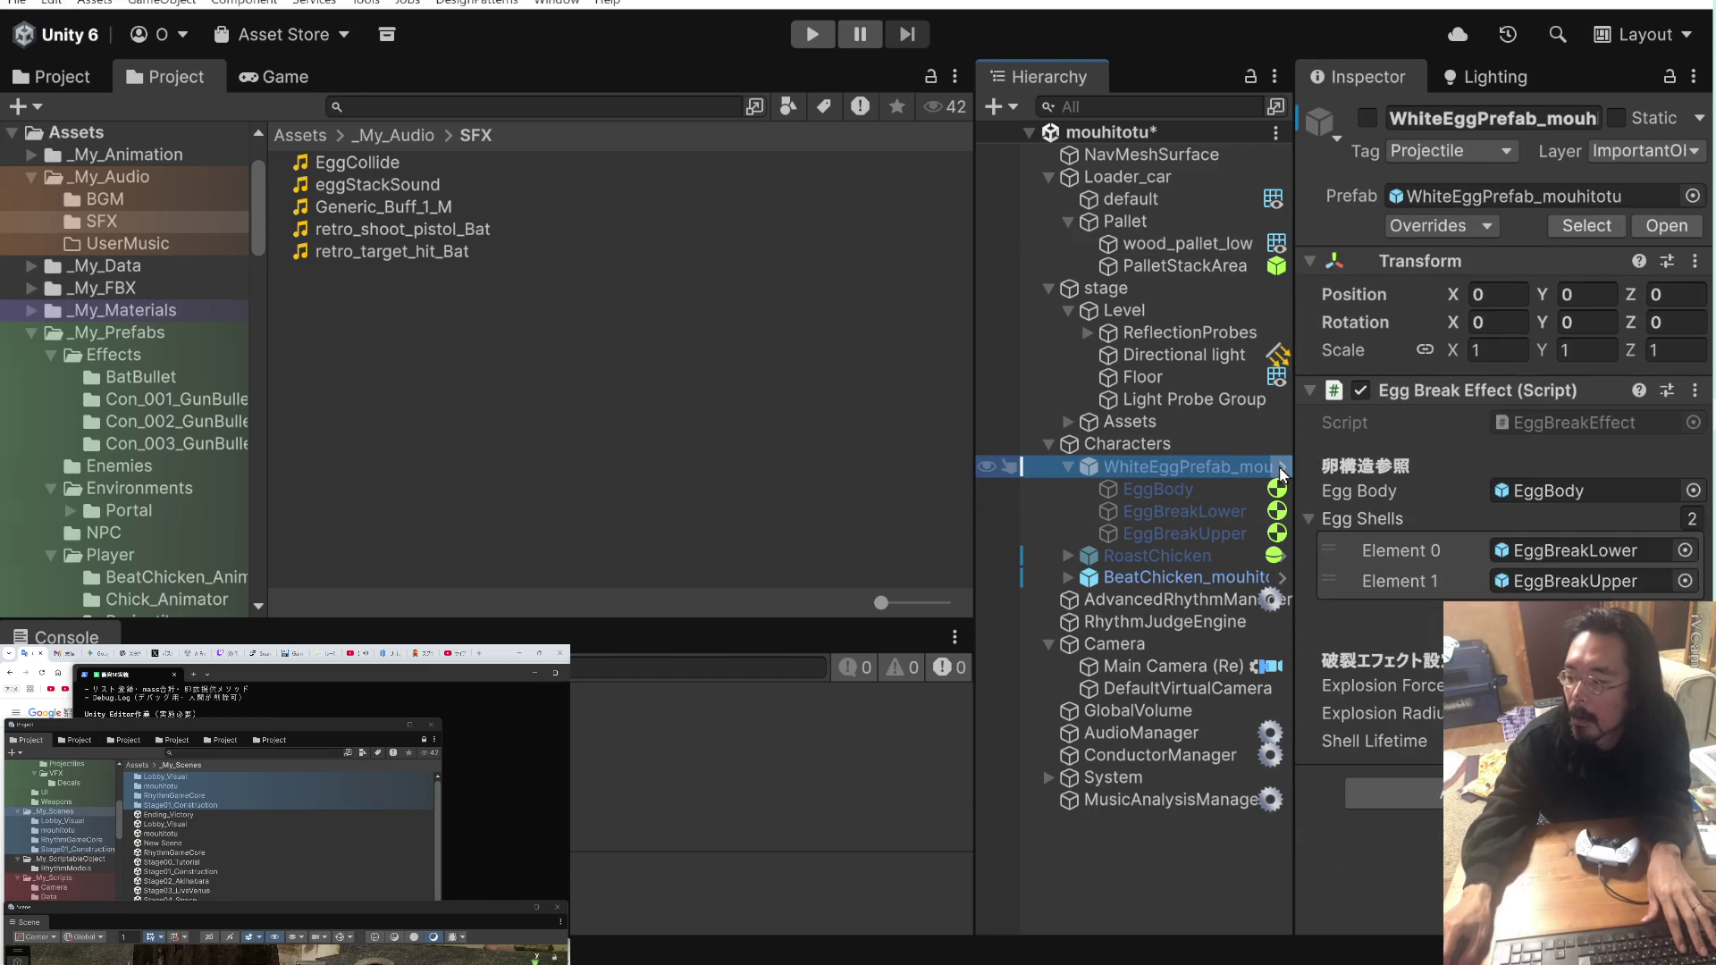
click(1281, 466)
click(1220, 222)
click(1221, 193)
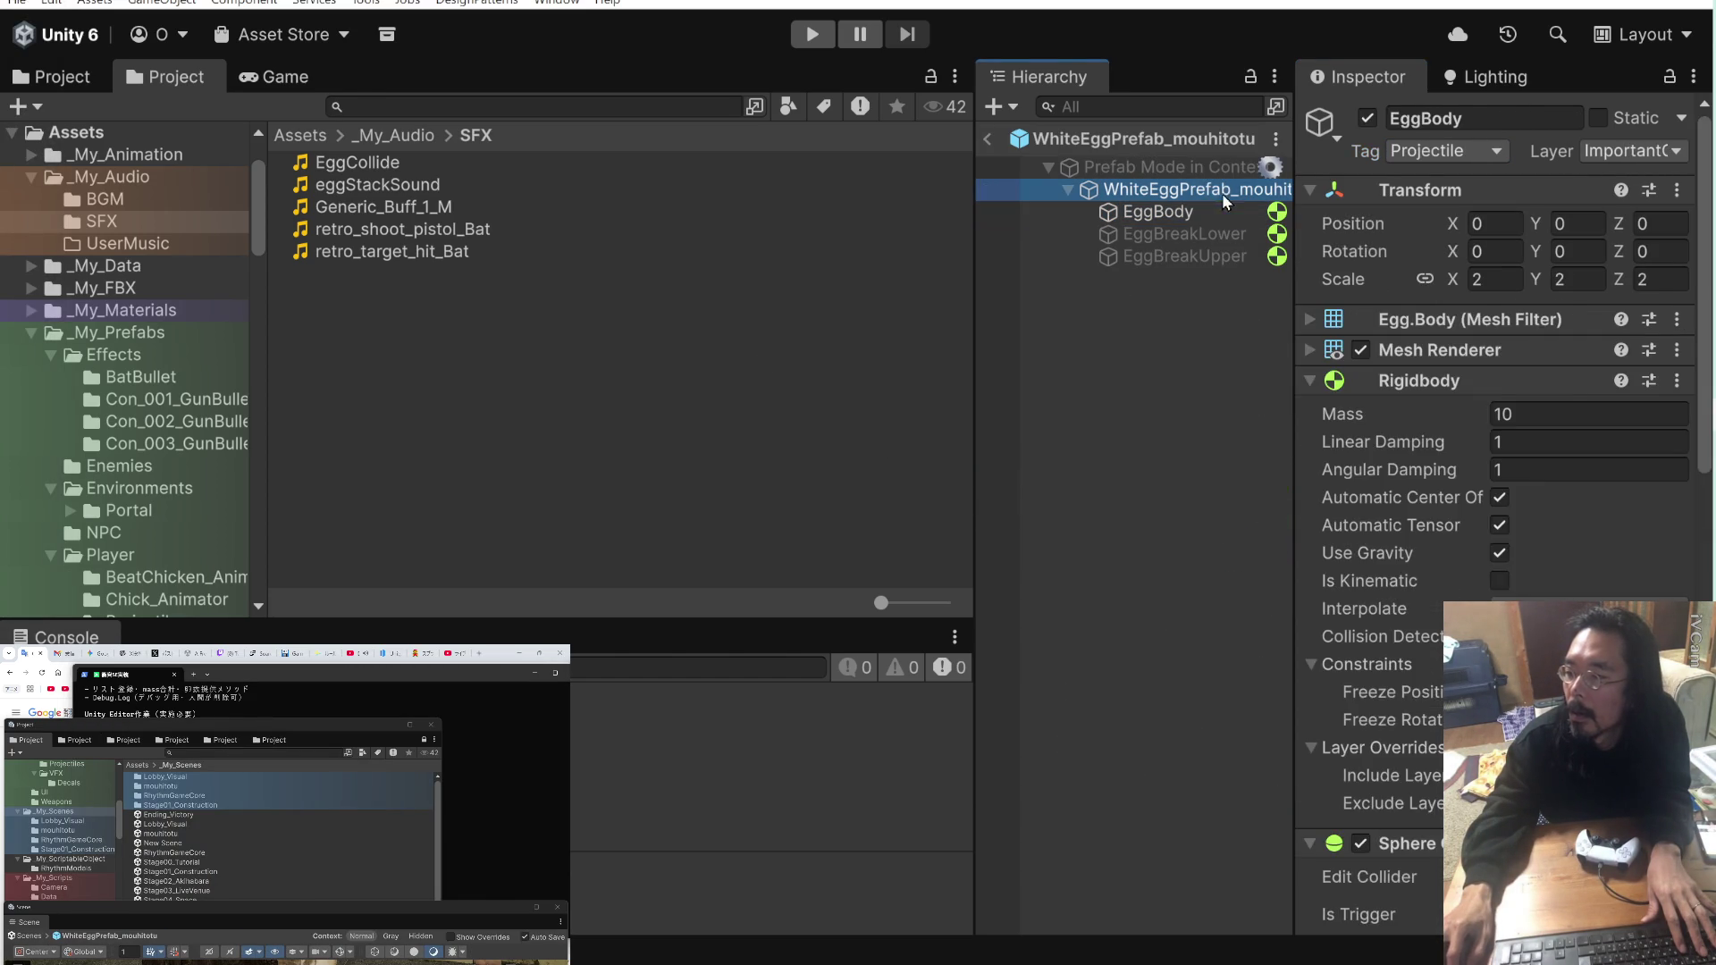
click(983, 141)
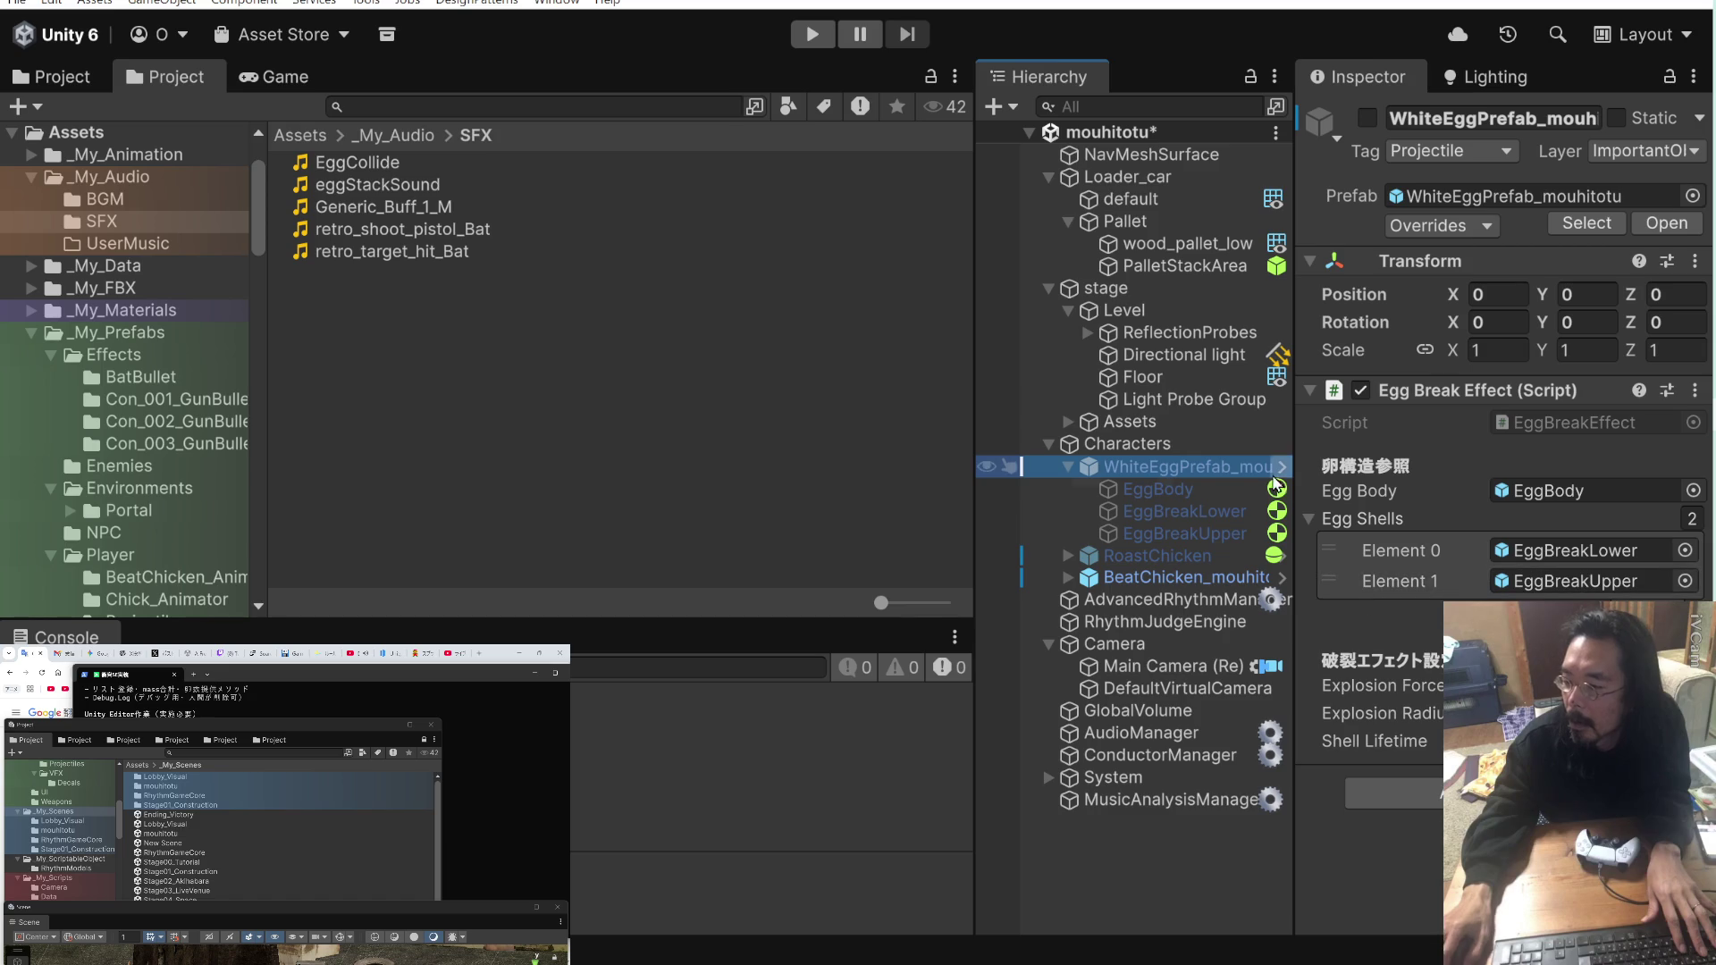
click(1281, 466)
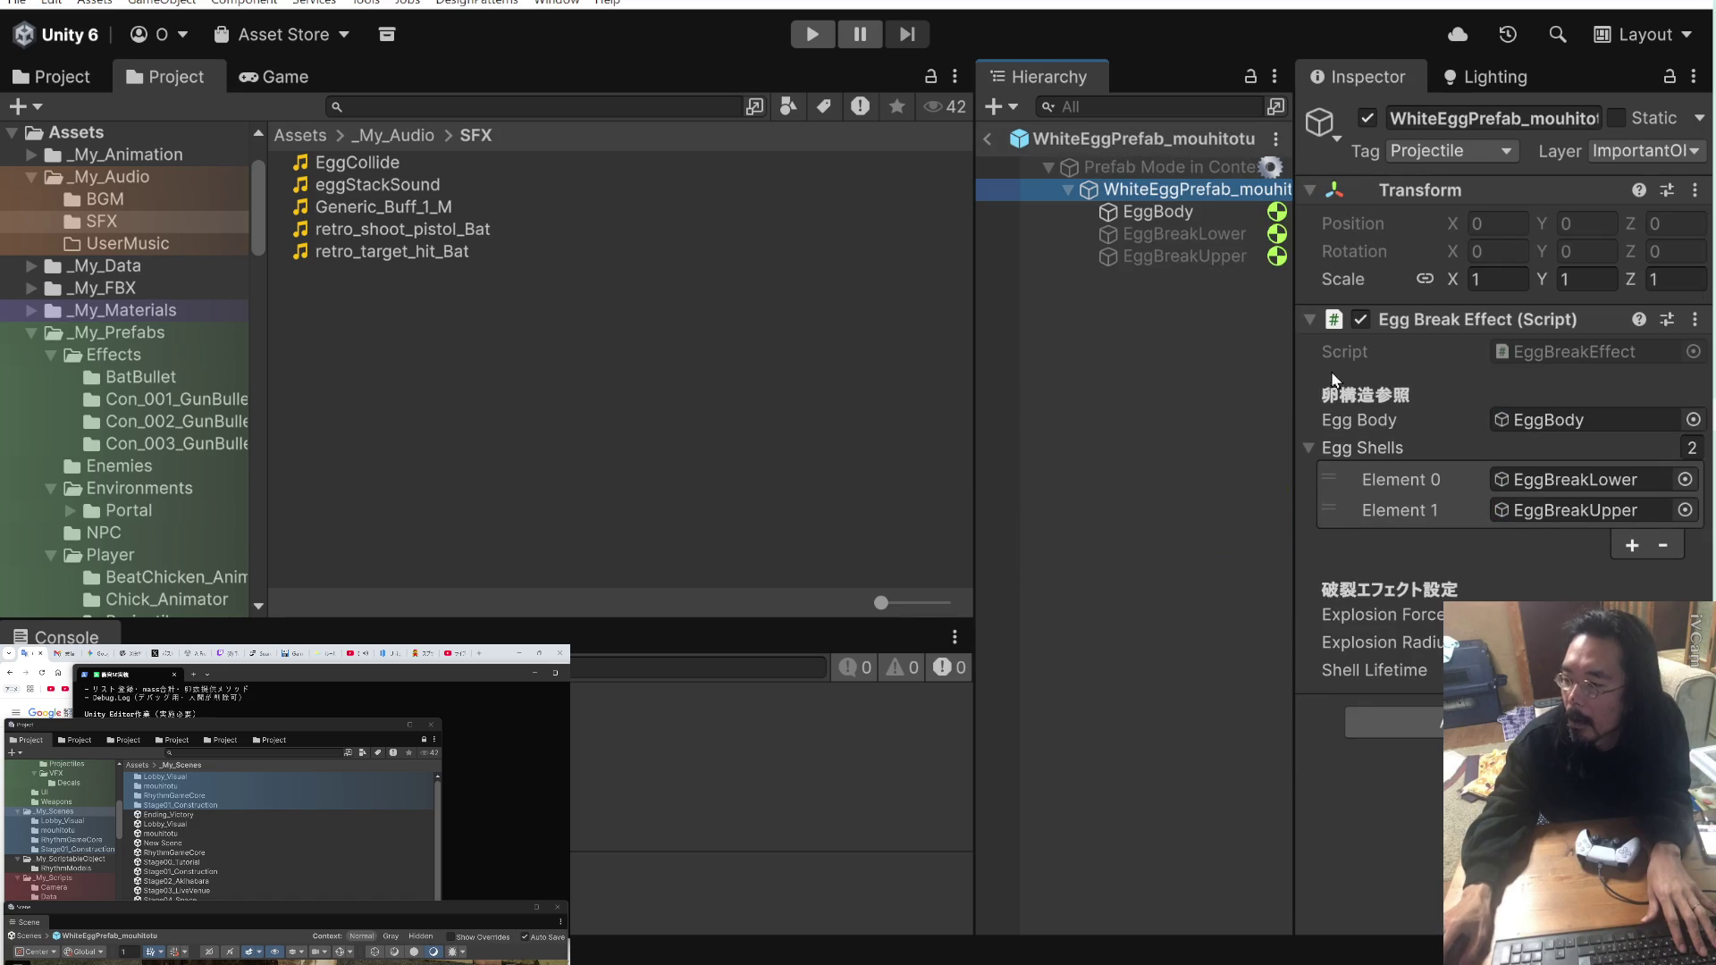
click(1229, 214)
scroll(1365, 411, down, 10)
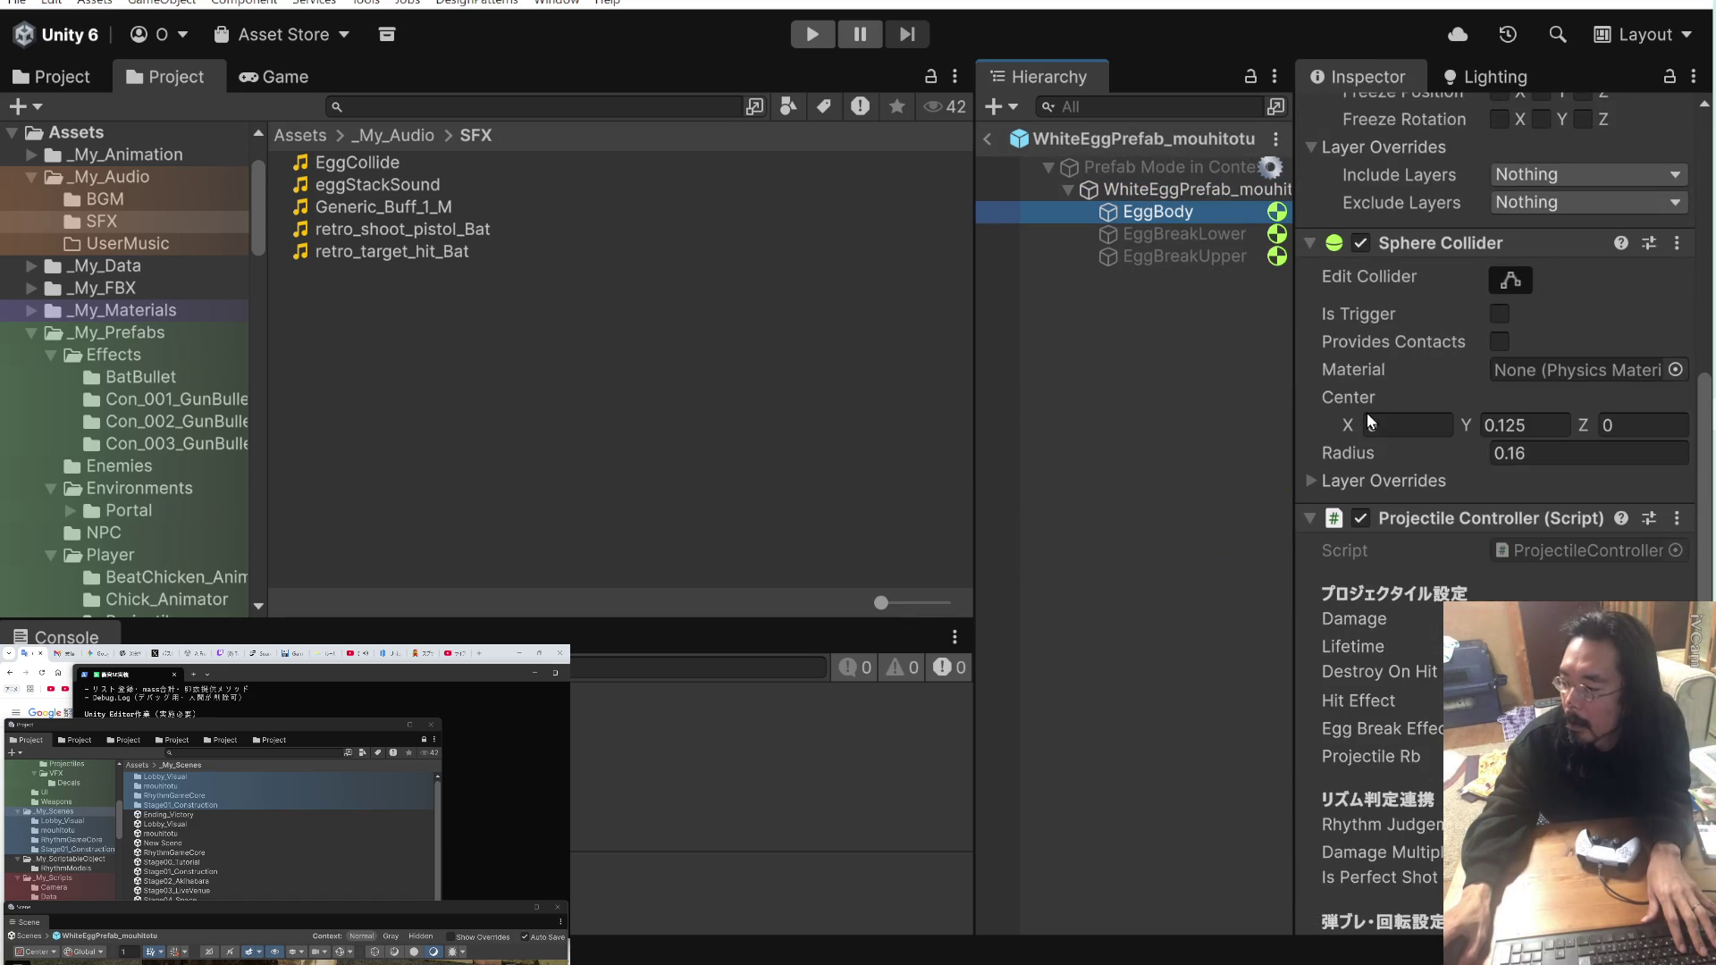
scroll(1366, 411, down, 5)
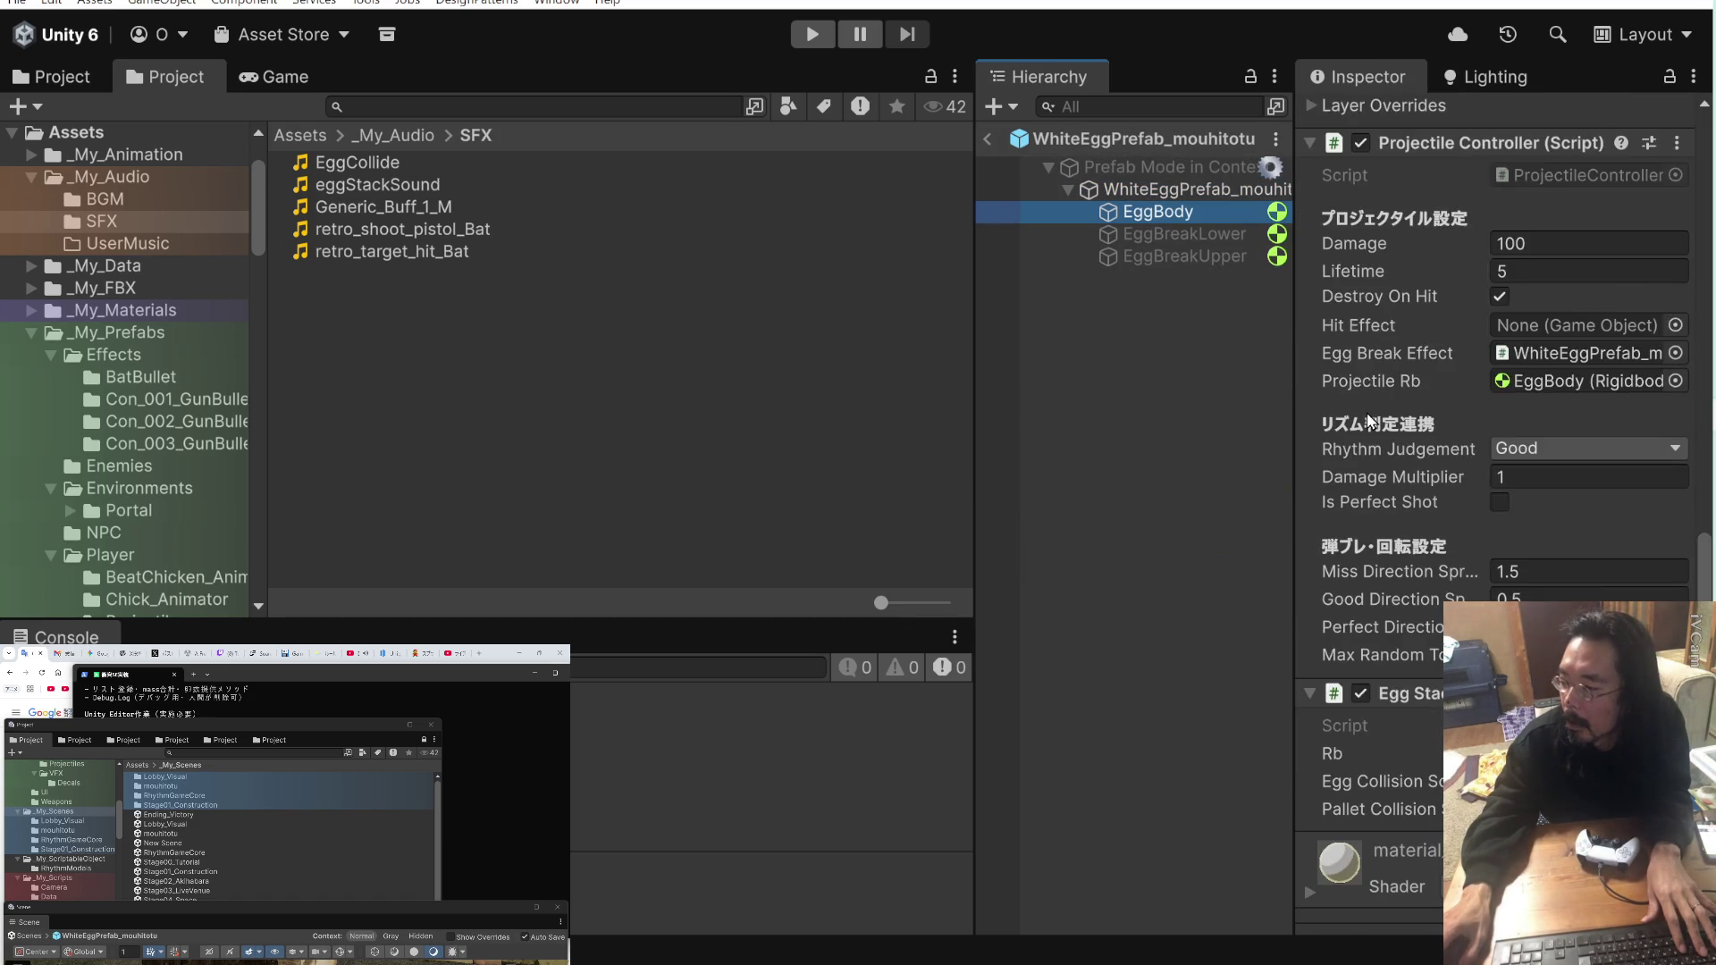
scroll(1366, 414, down, 1)
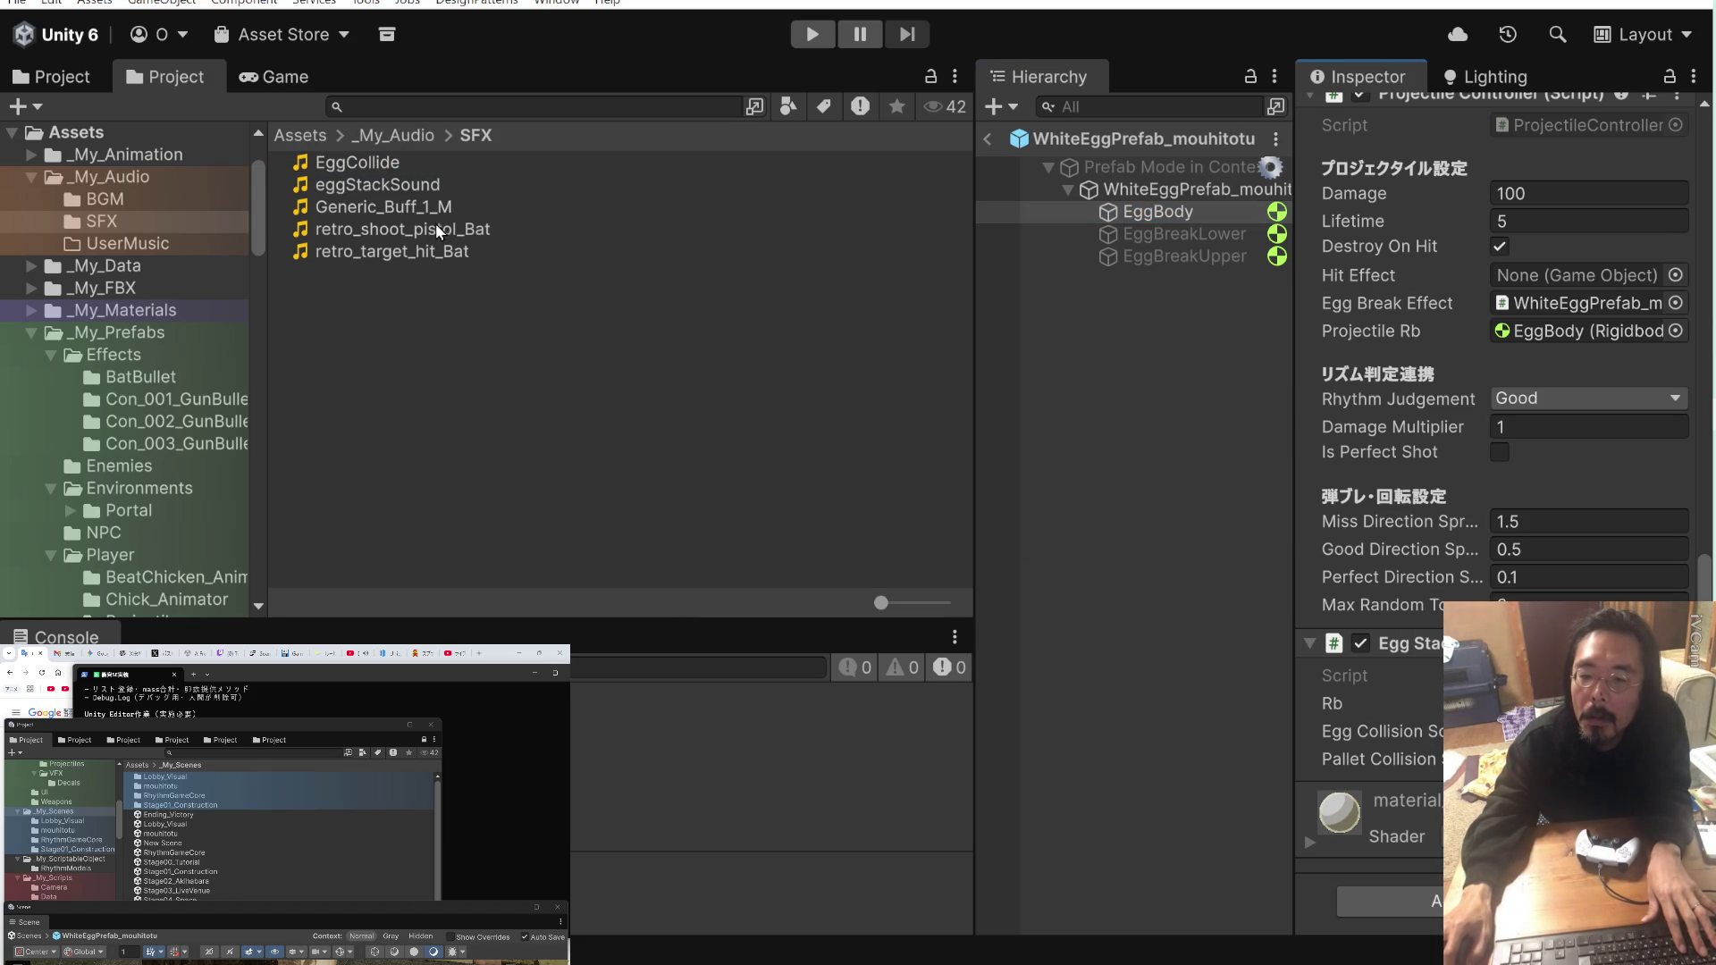
click(433, 184)
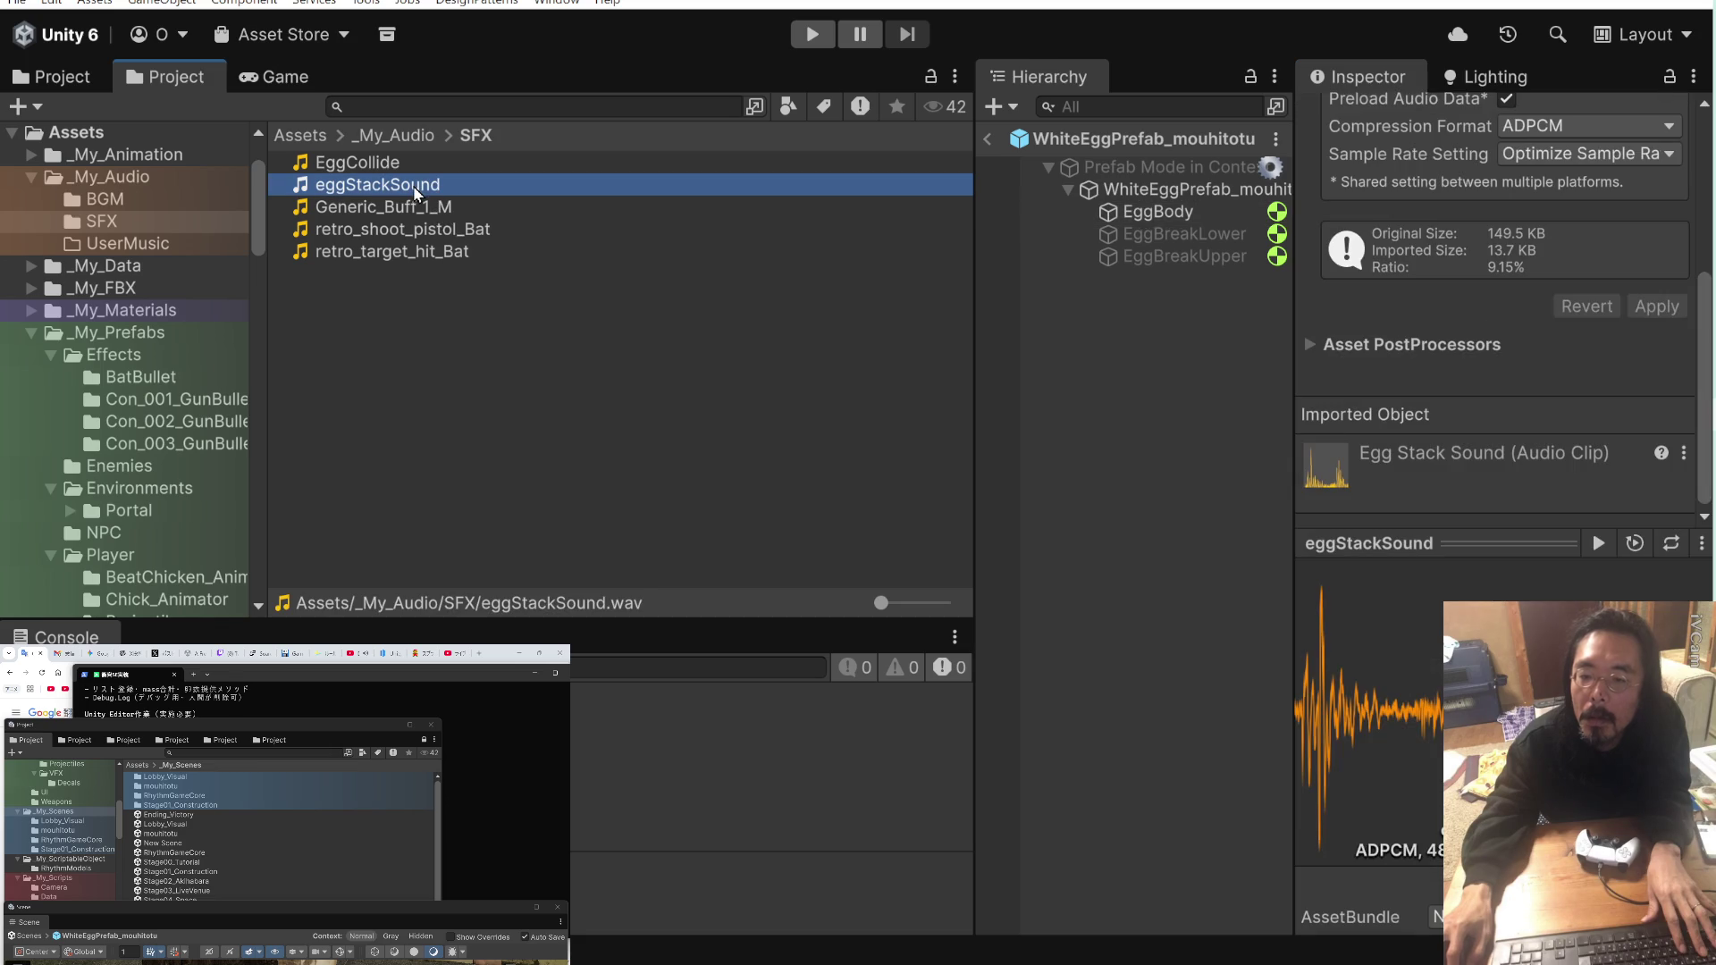
click(1593, 542)
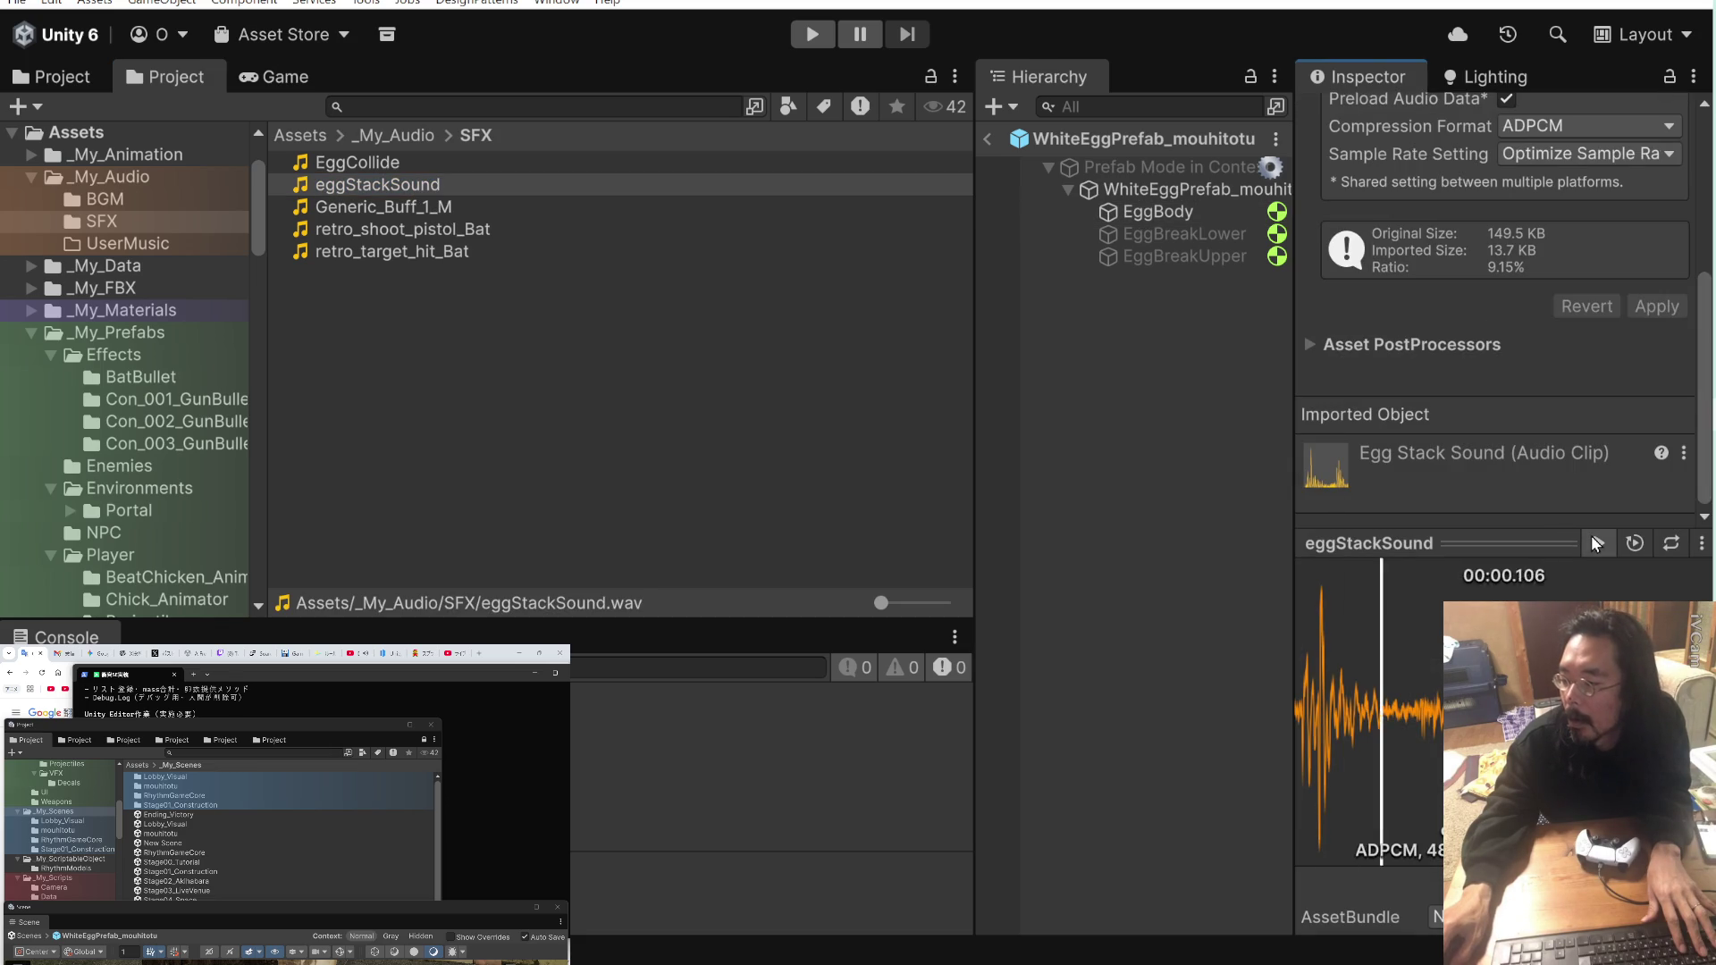
click(1165, 218)
scroll(1423, 608, down, 10)
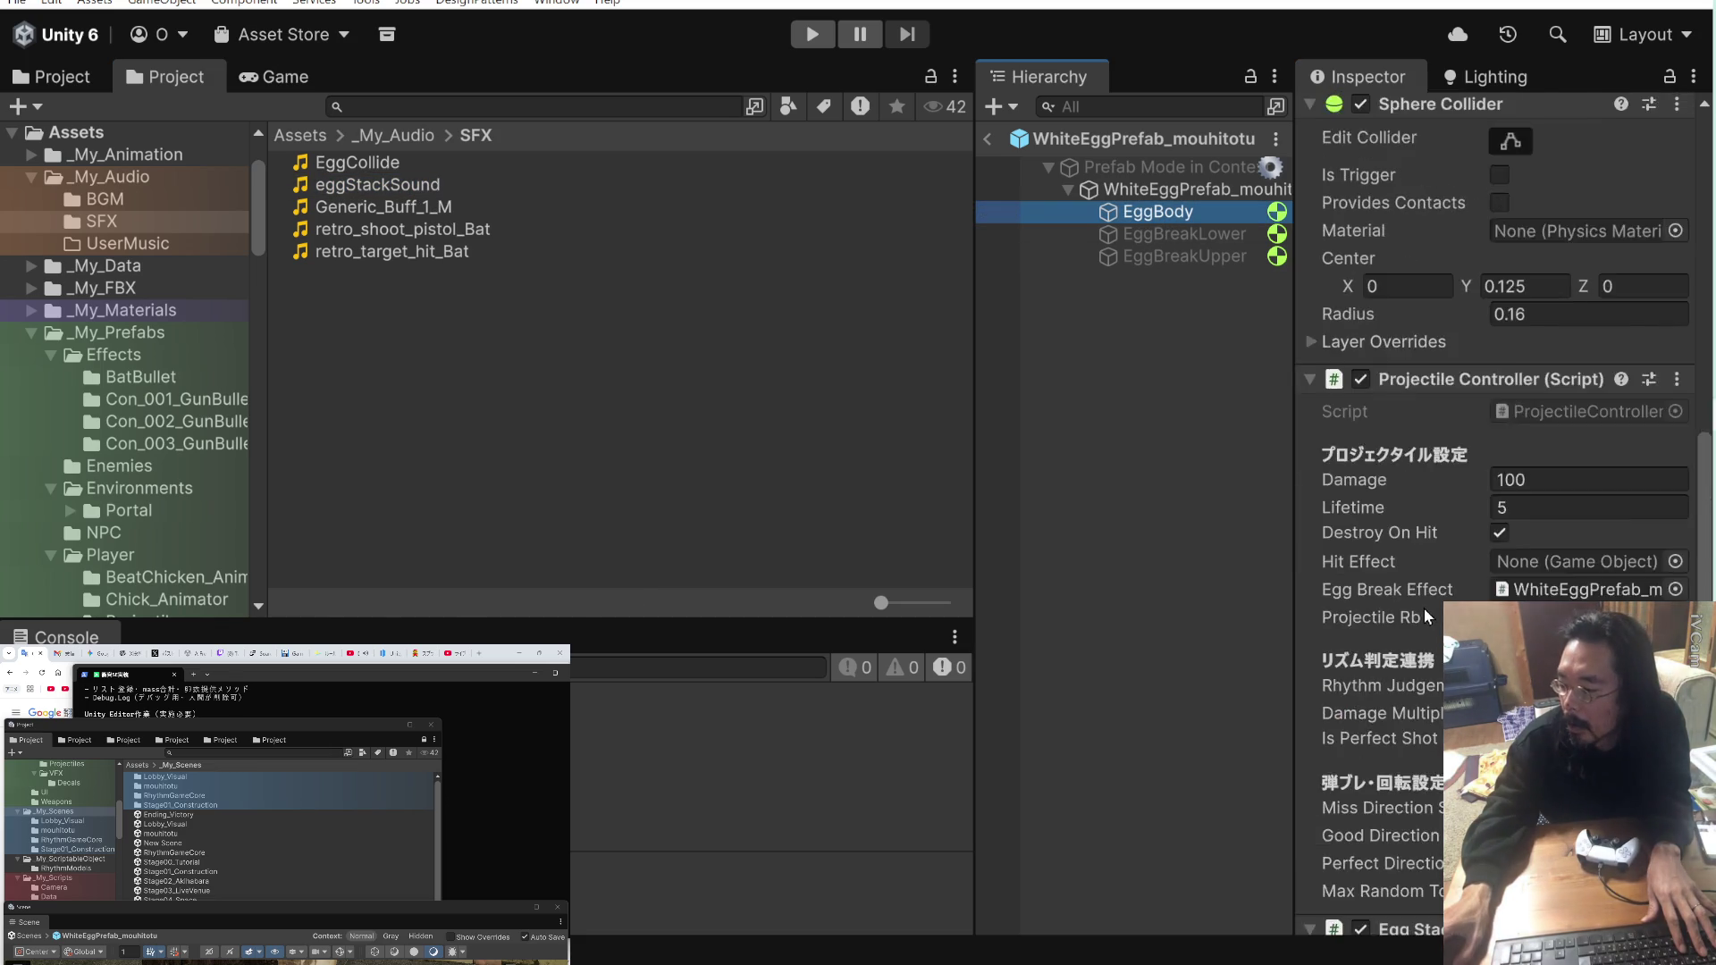
mouse_move(431, 186)
mouse_down()
mouse_move(1370, 659)
mouse_move(1439, 626)
mouse_move(1305, 466)
mouse_up()
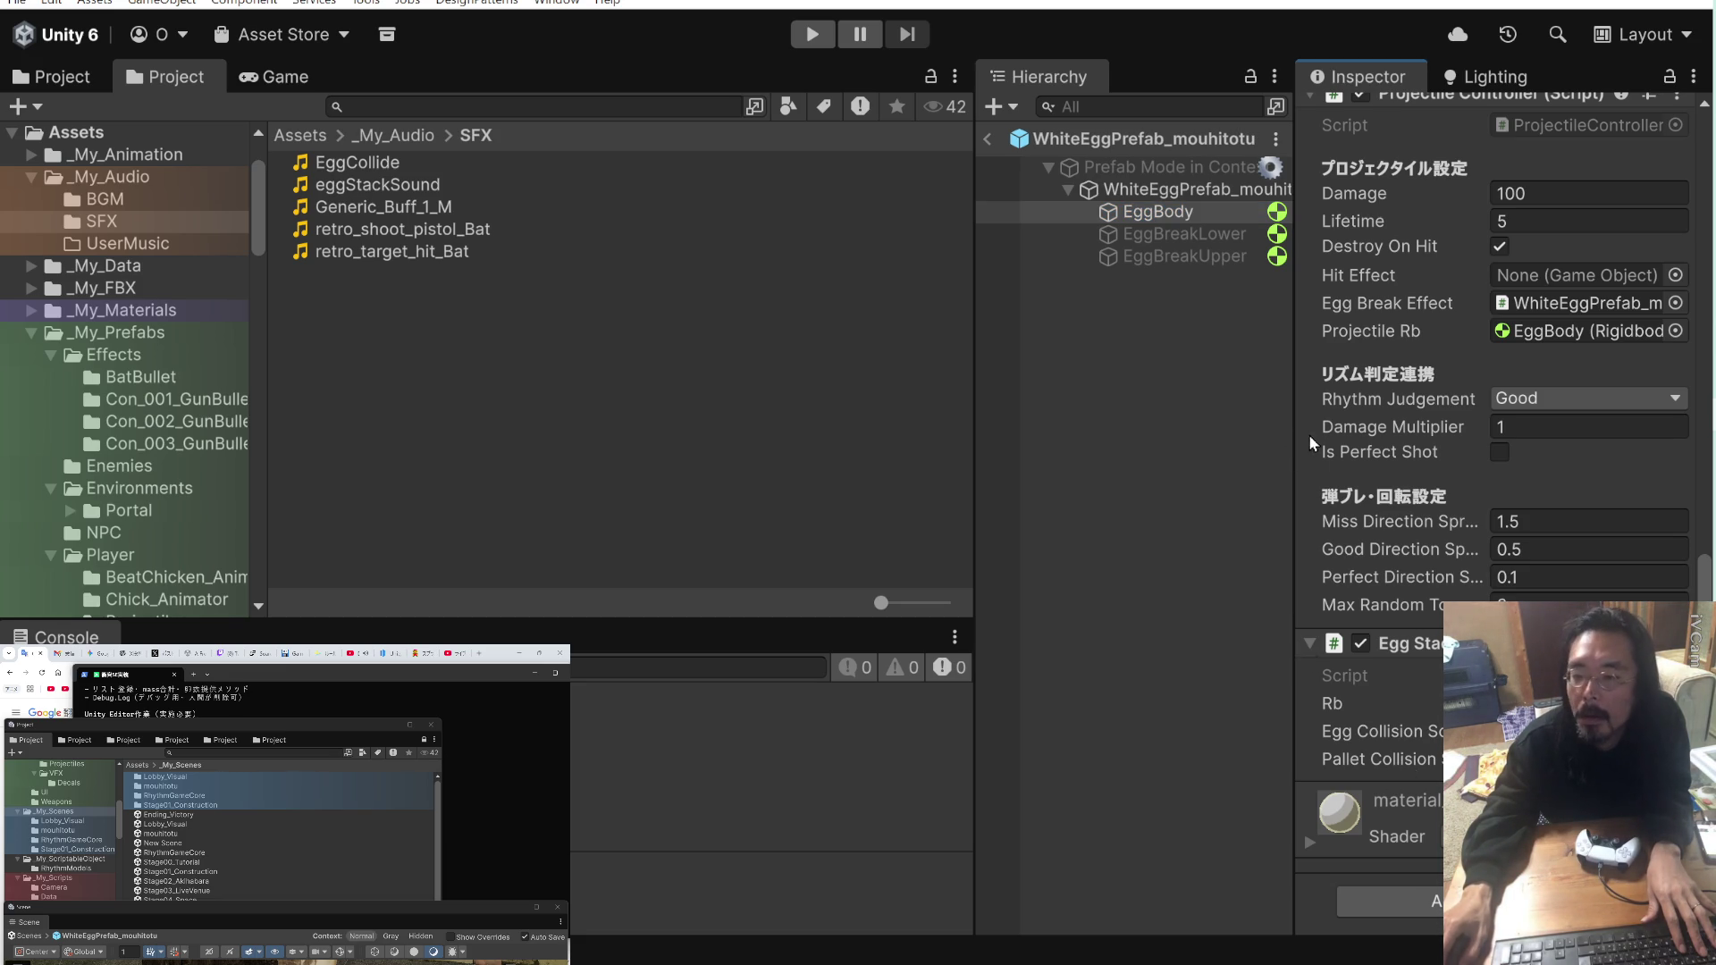
click(998, 154)
click(988, 141)
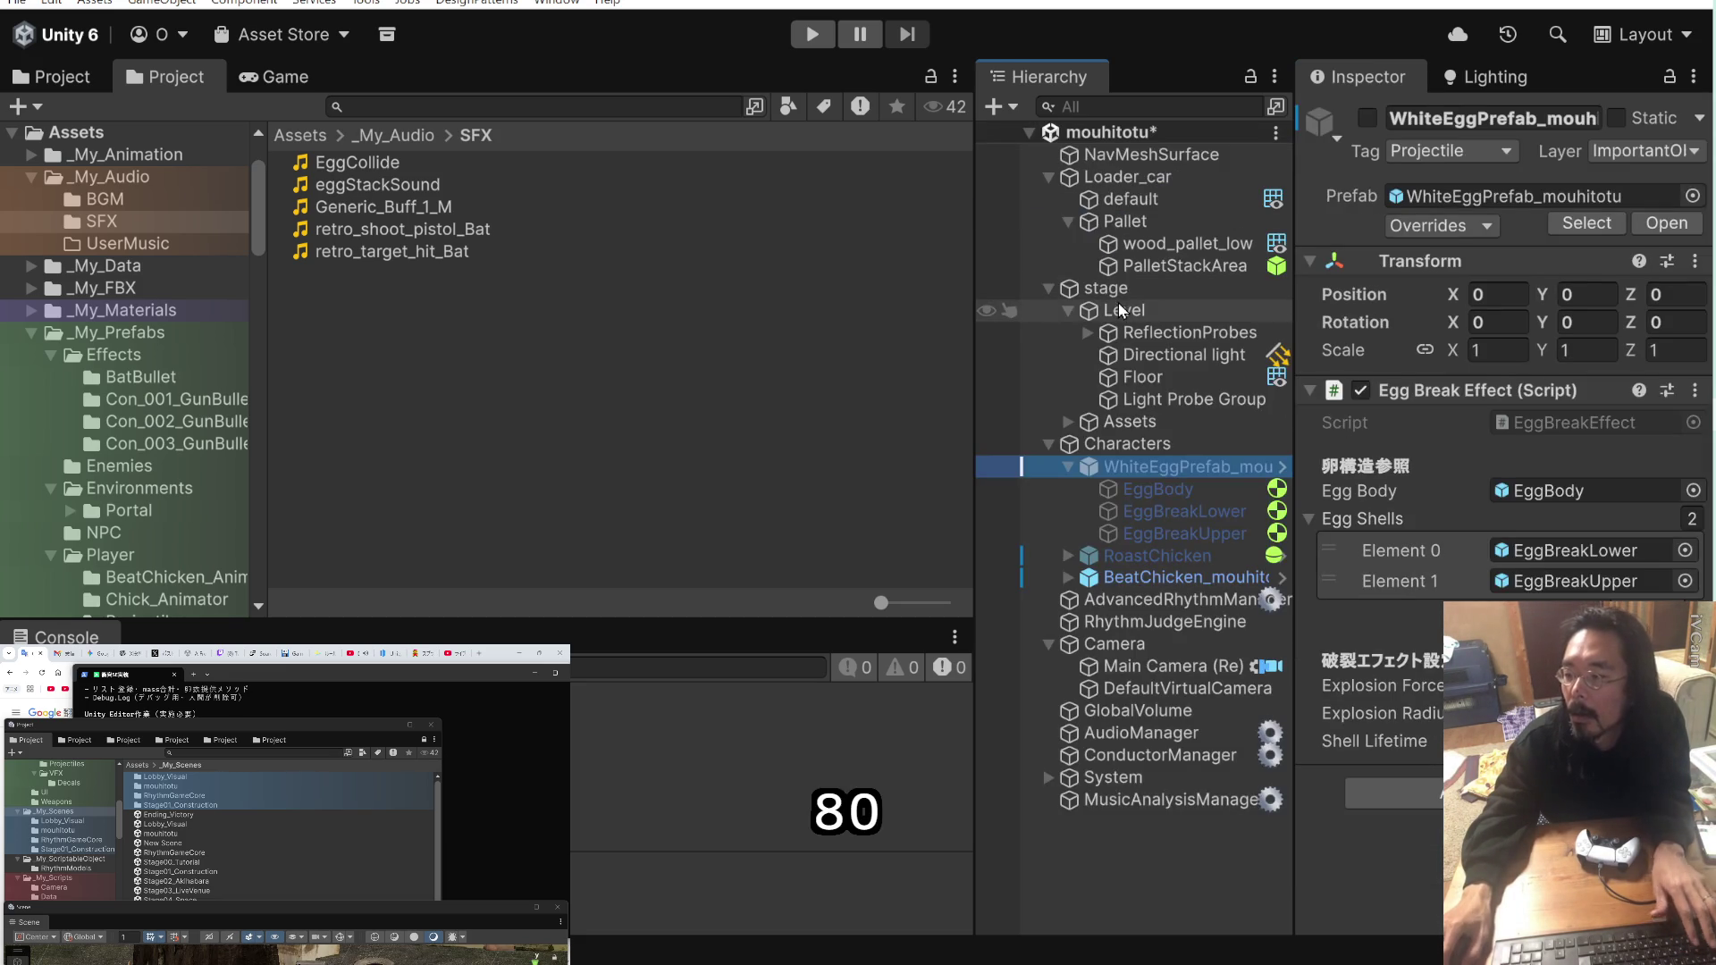
key(ctrl+p)
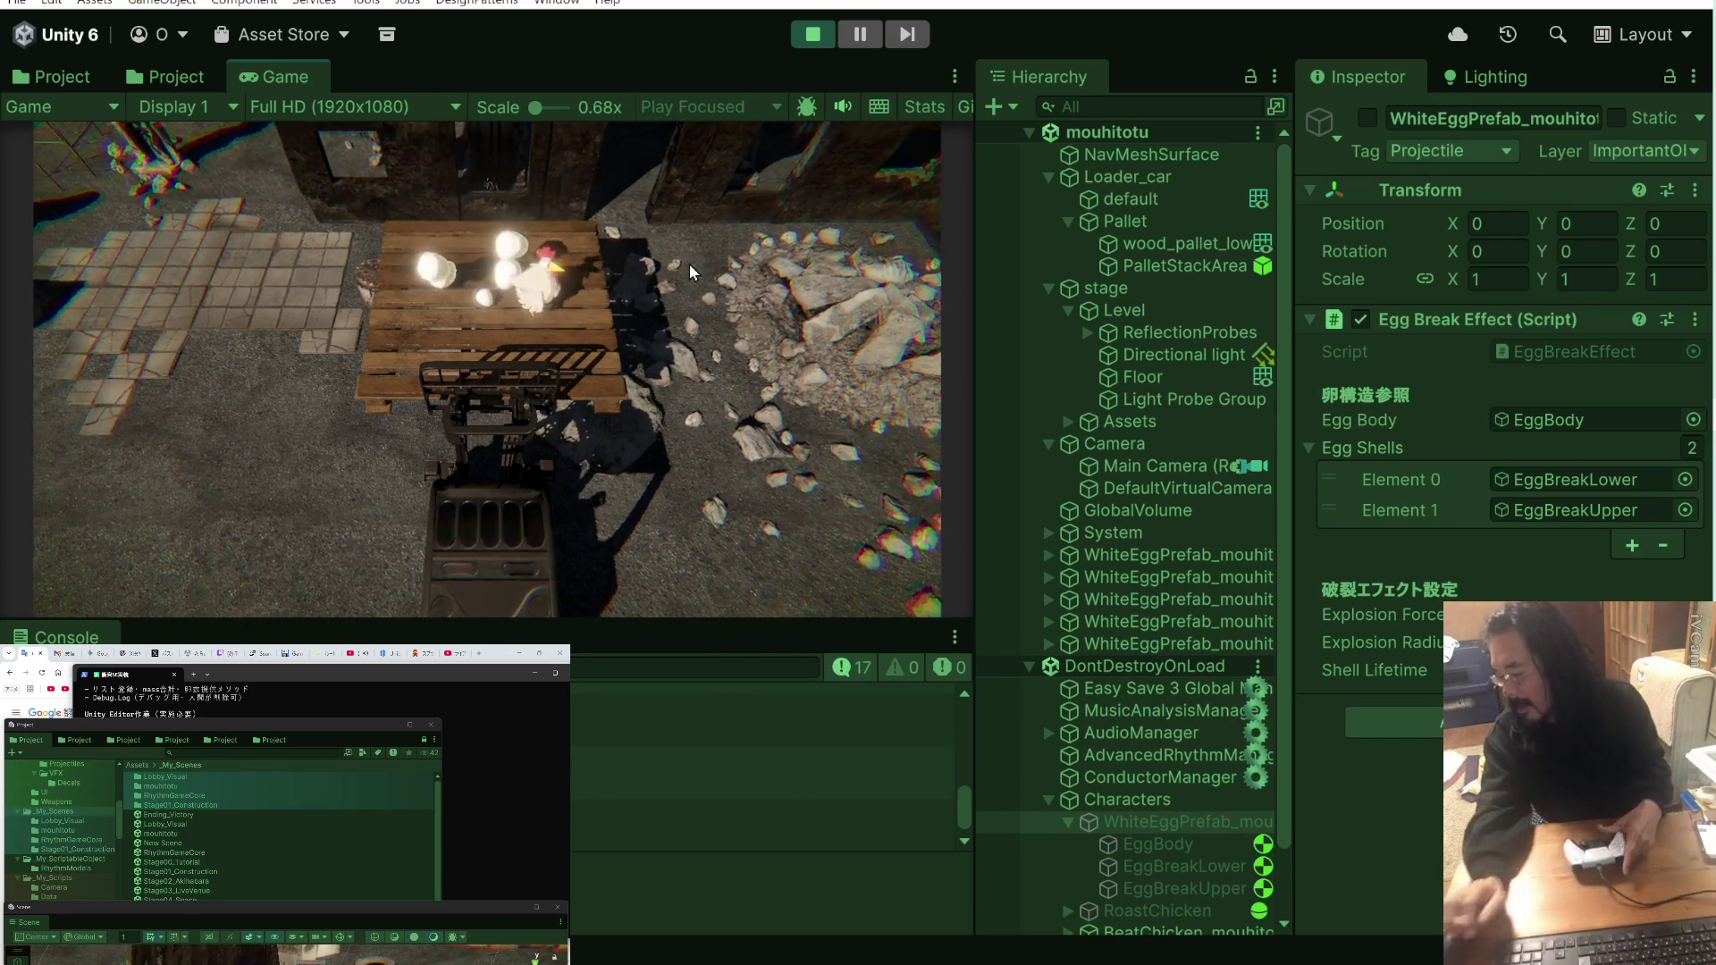
Stop the egg-stacking playtest after hearing the collision sounds
click(817, 34)
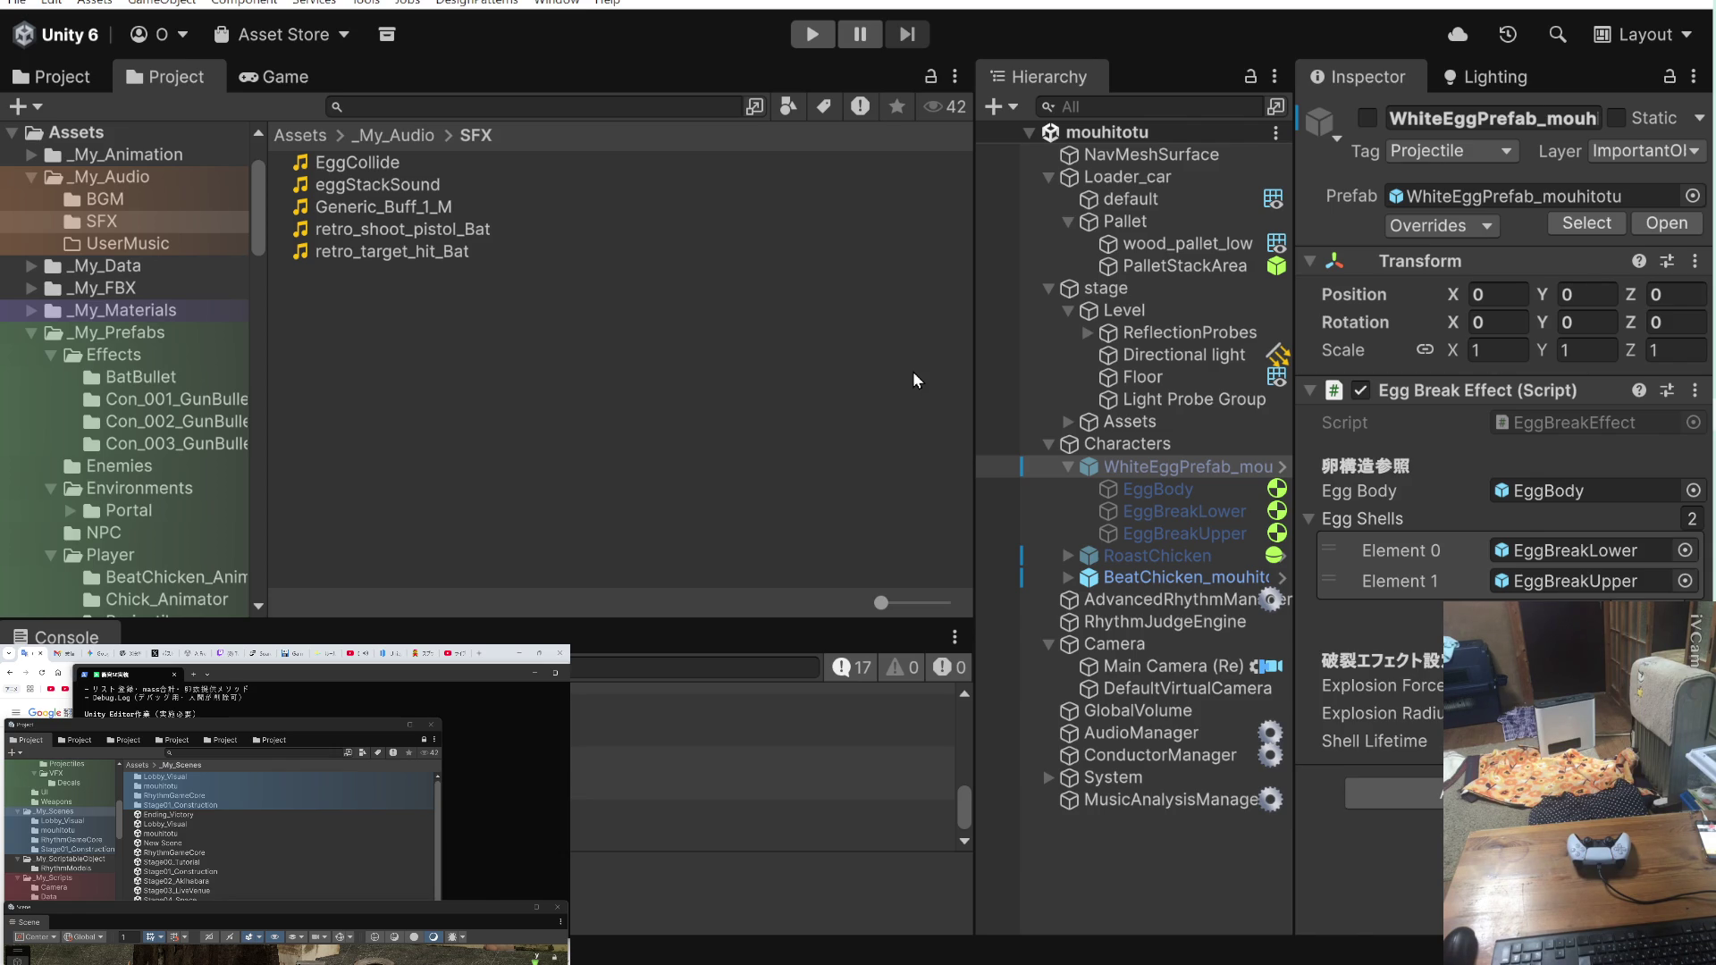
key(p)
key(p)
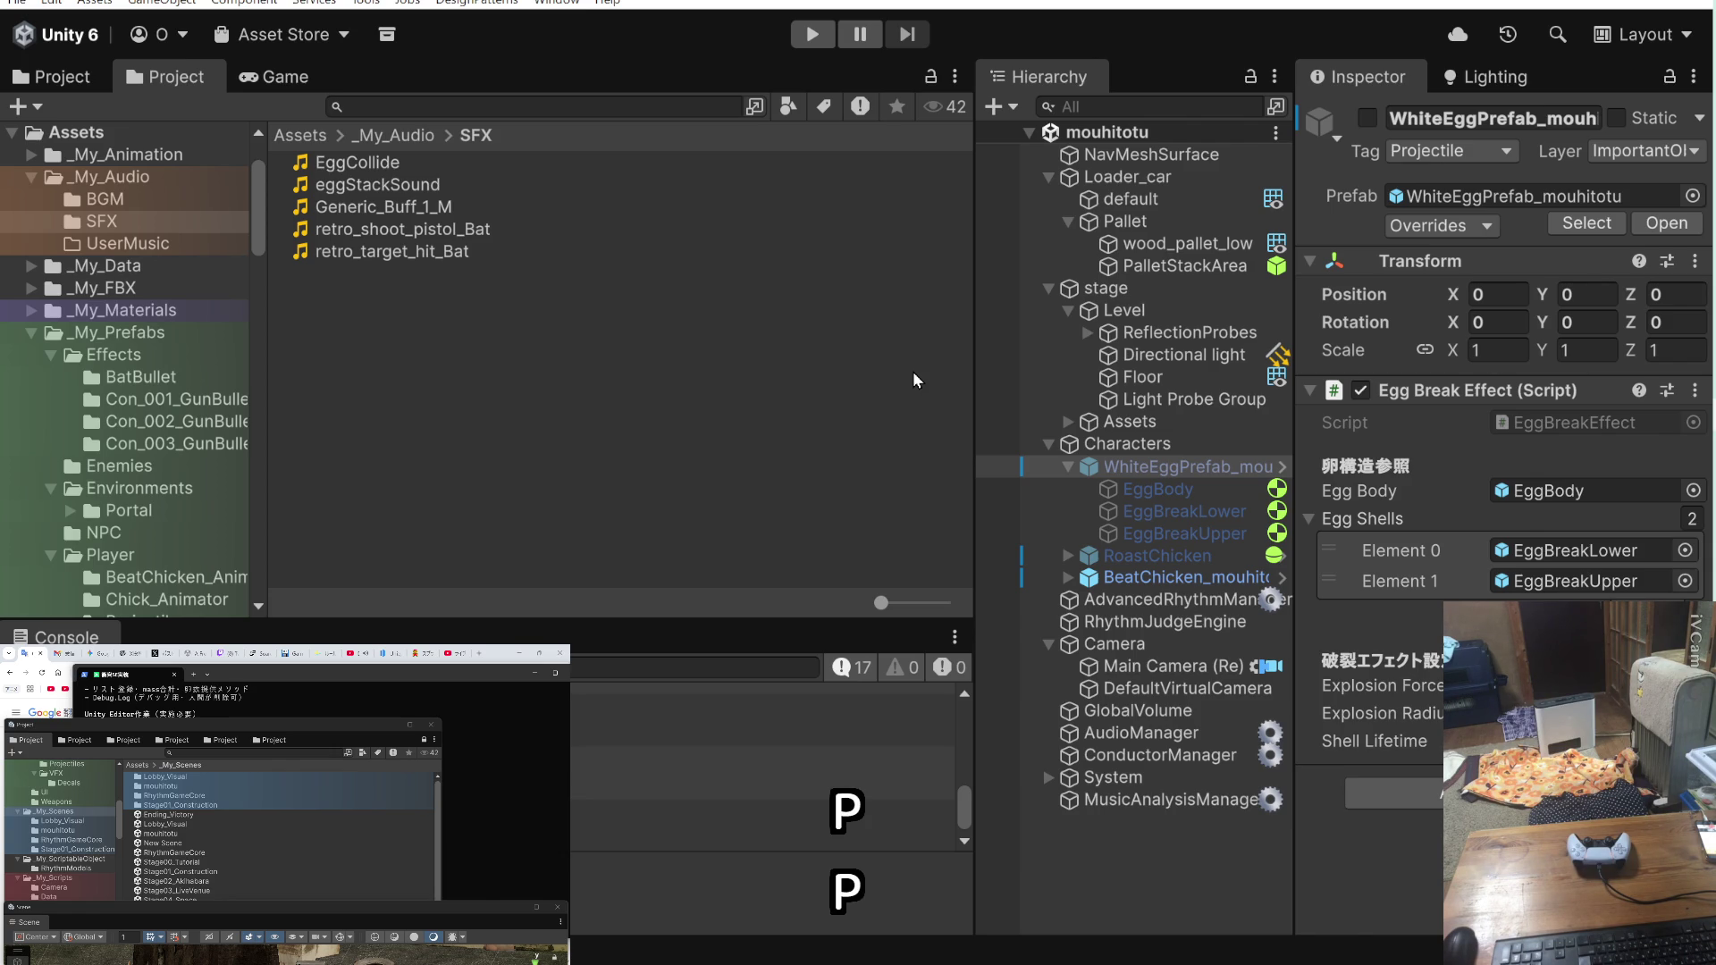
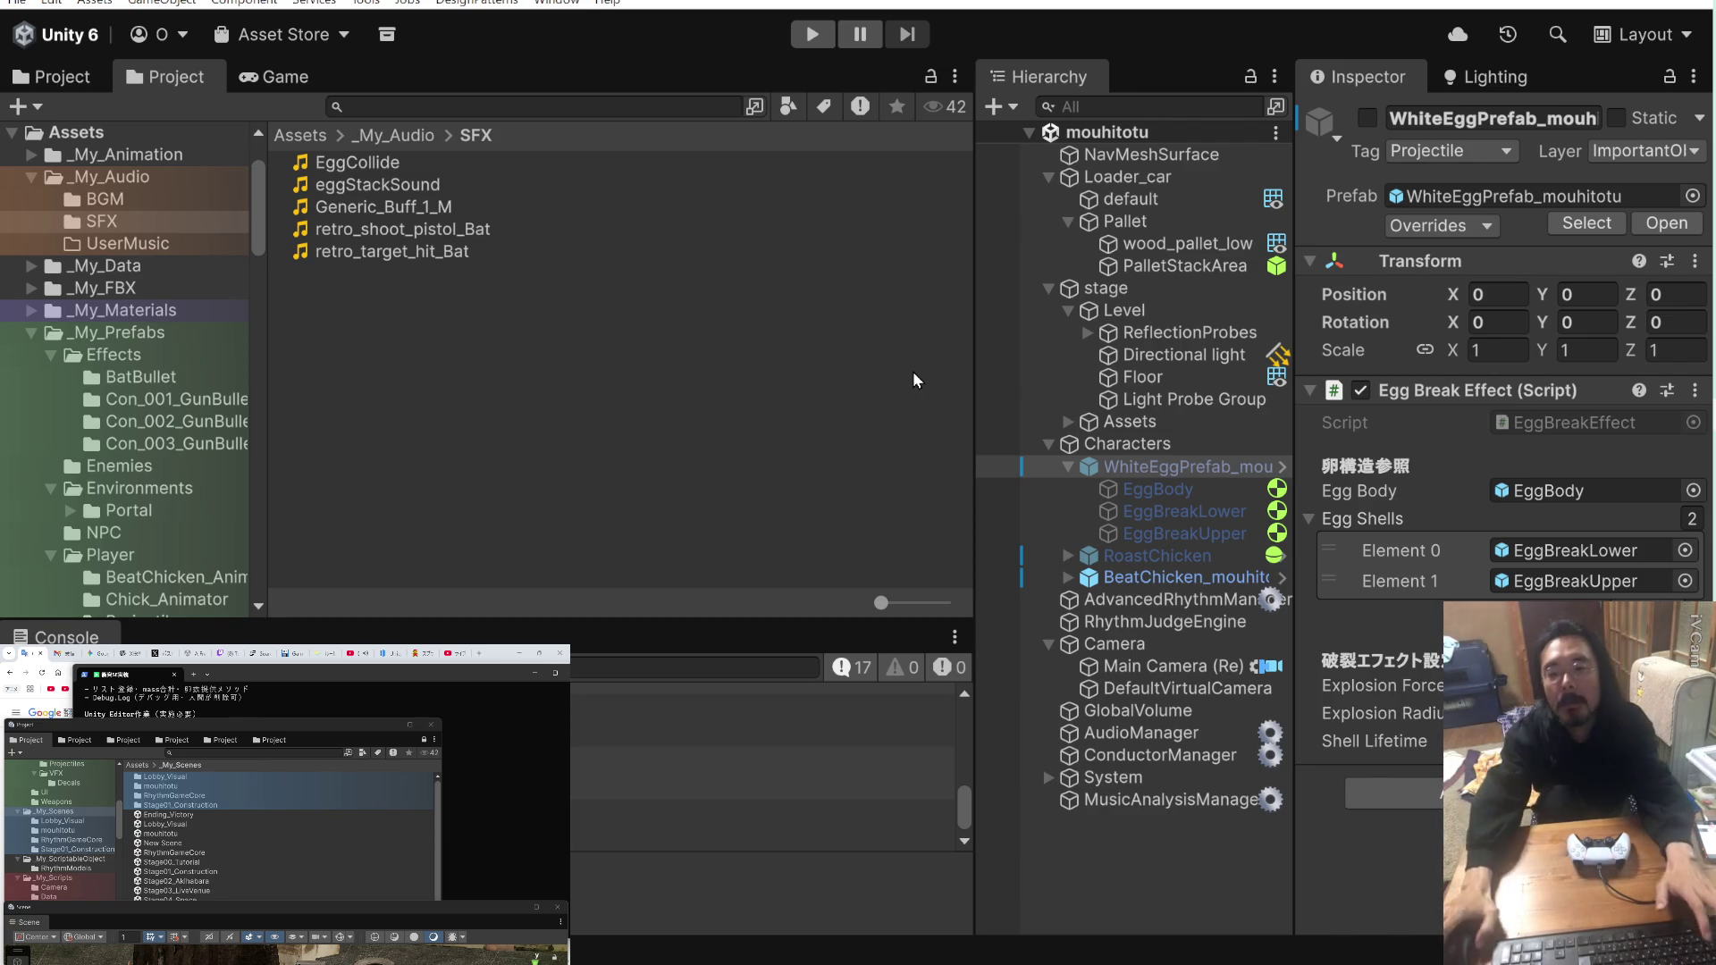
Open Amazon Japan from the bookmarks folder in a new tab and go to the order history
key(ctrl+t)
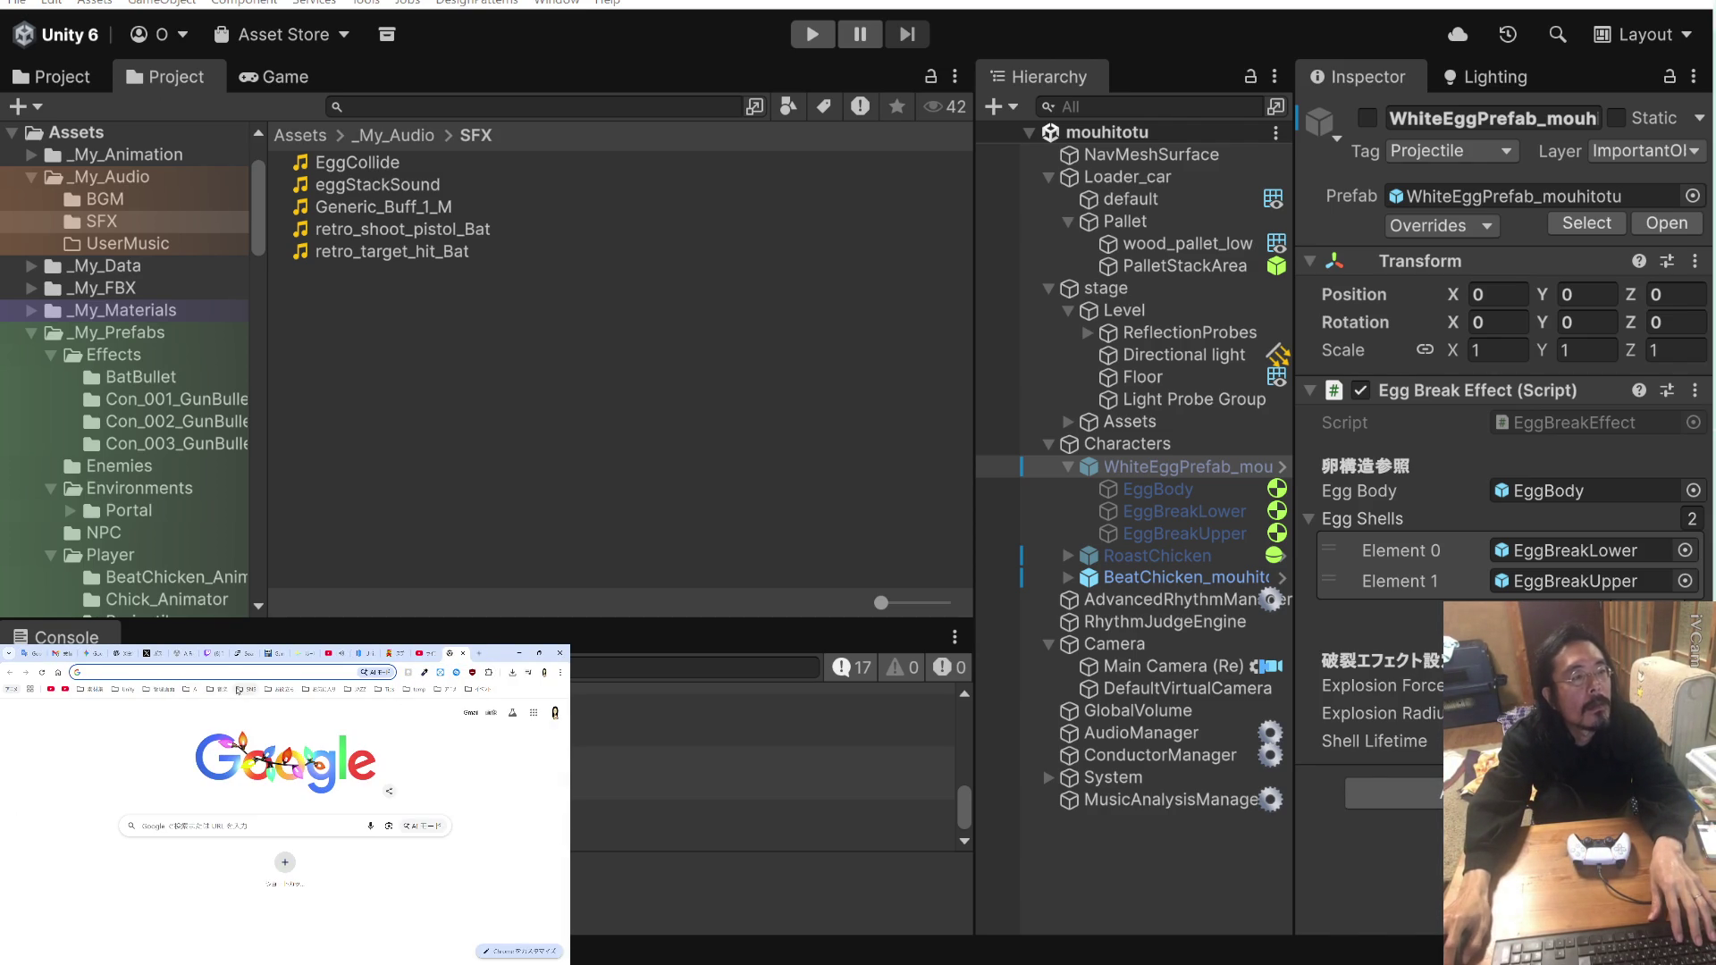
click(168, 692)
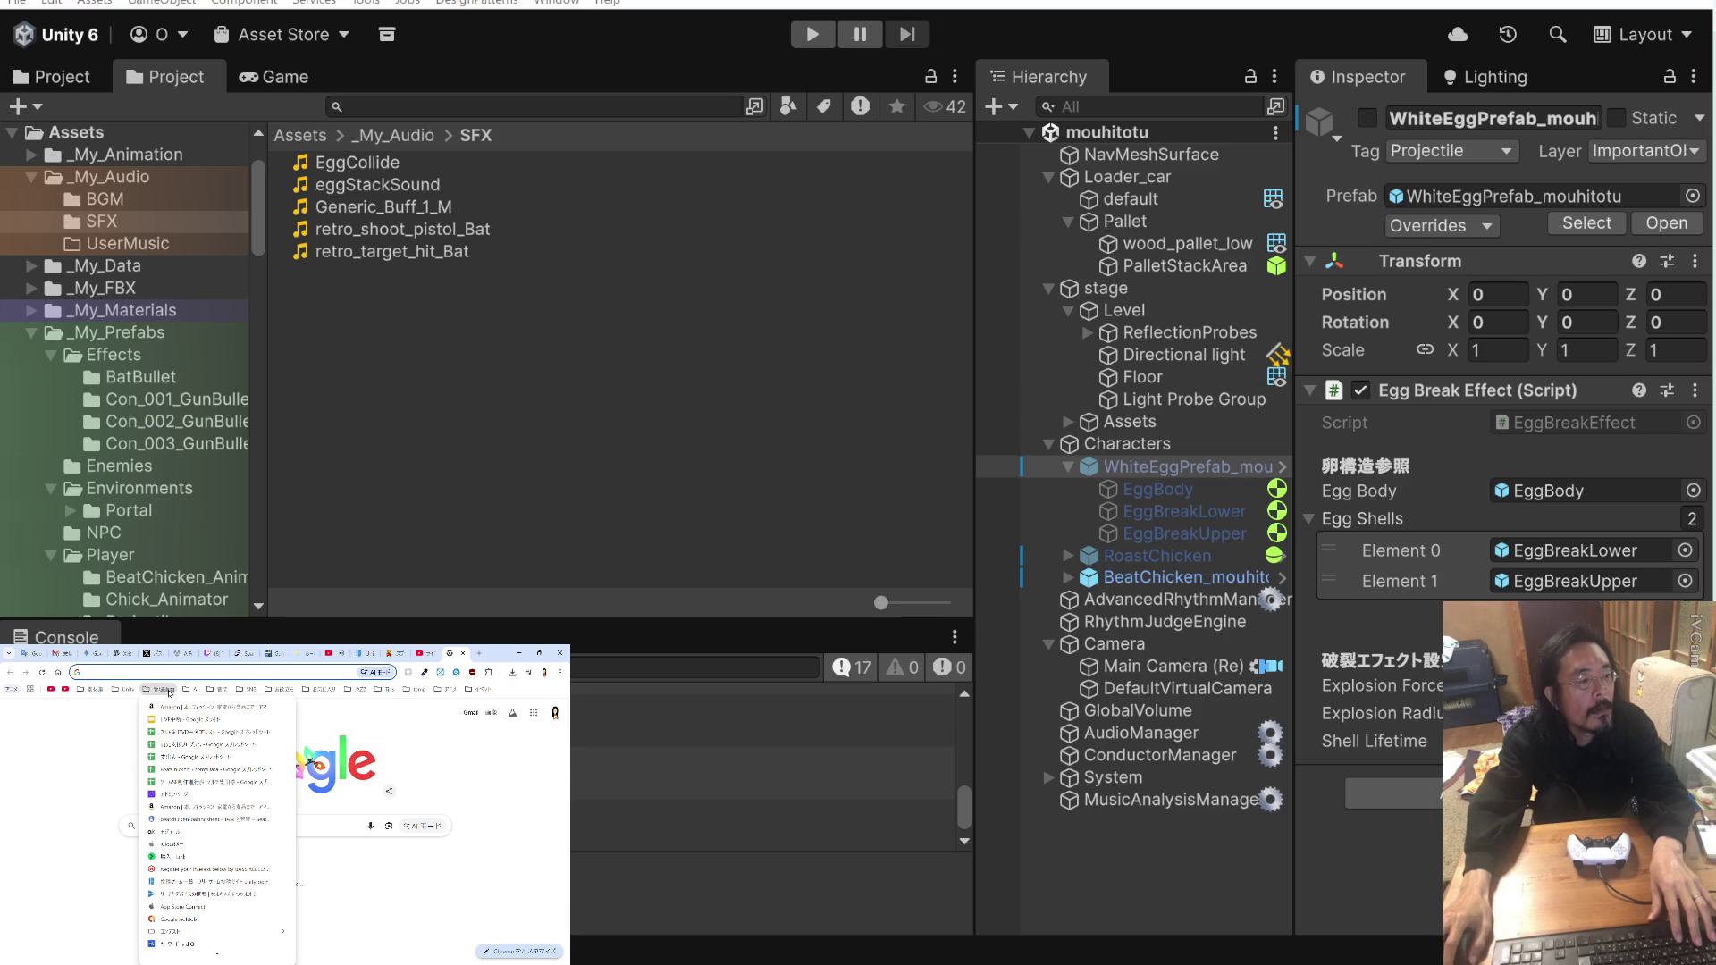
click(213, 807)
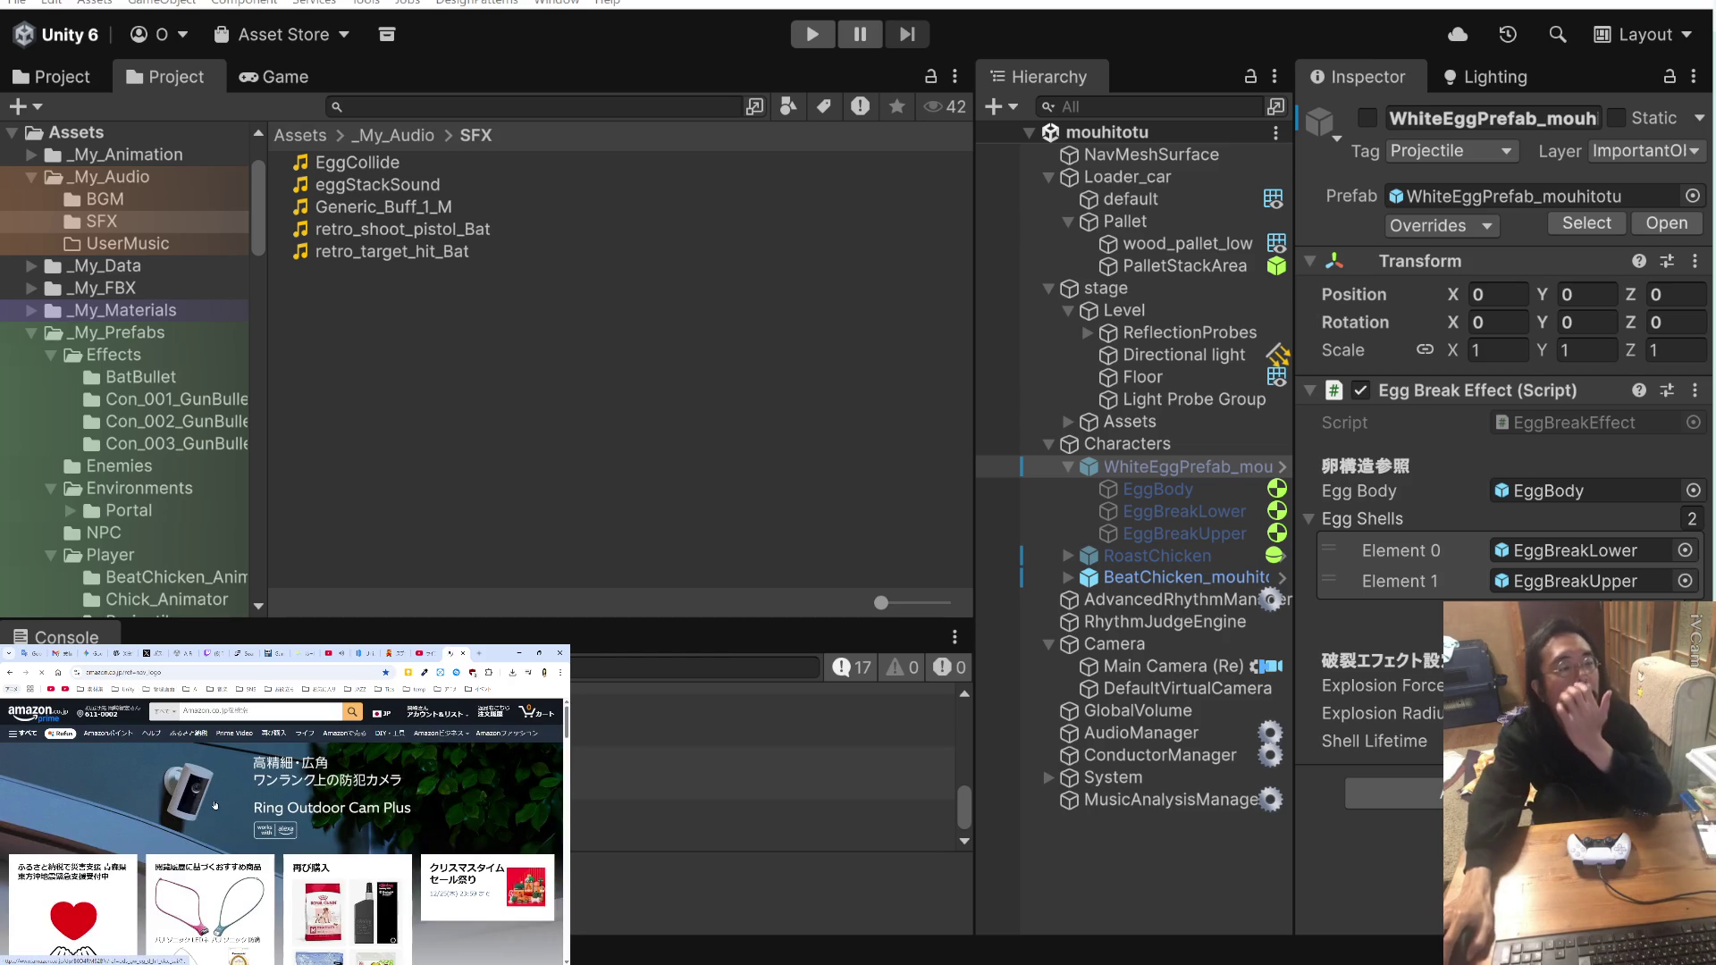
scroll(213, 807, down, 5)
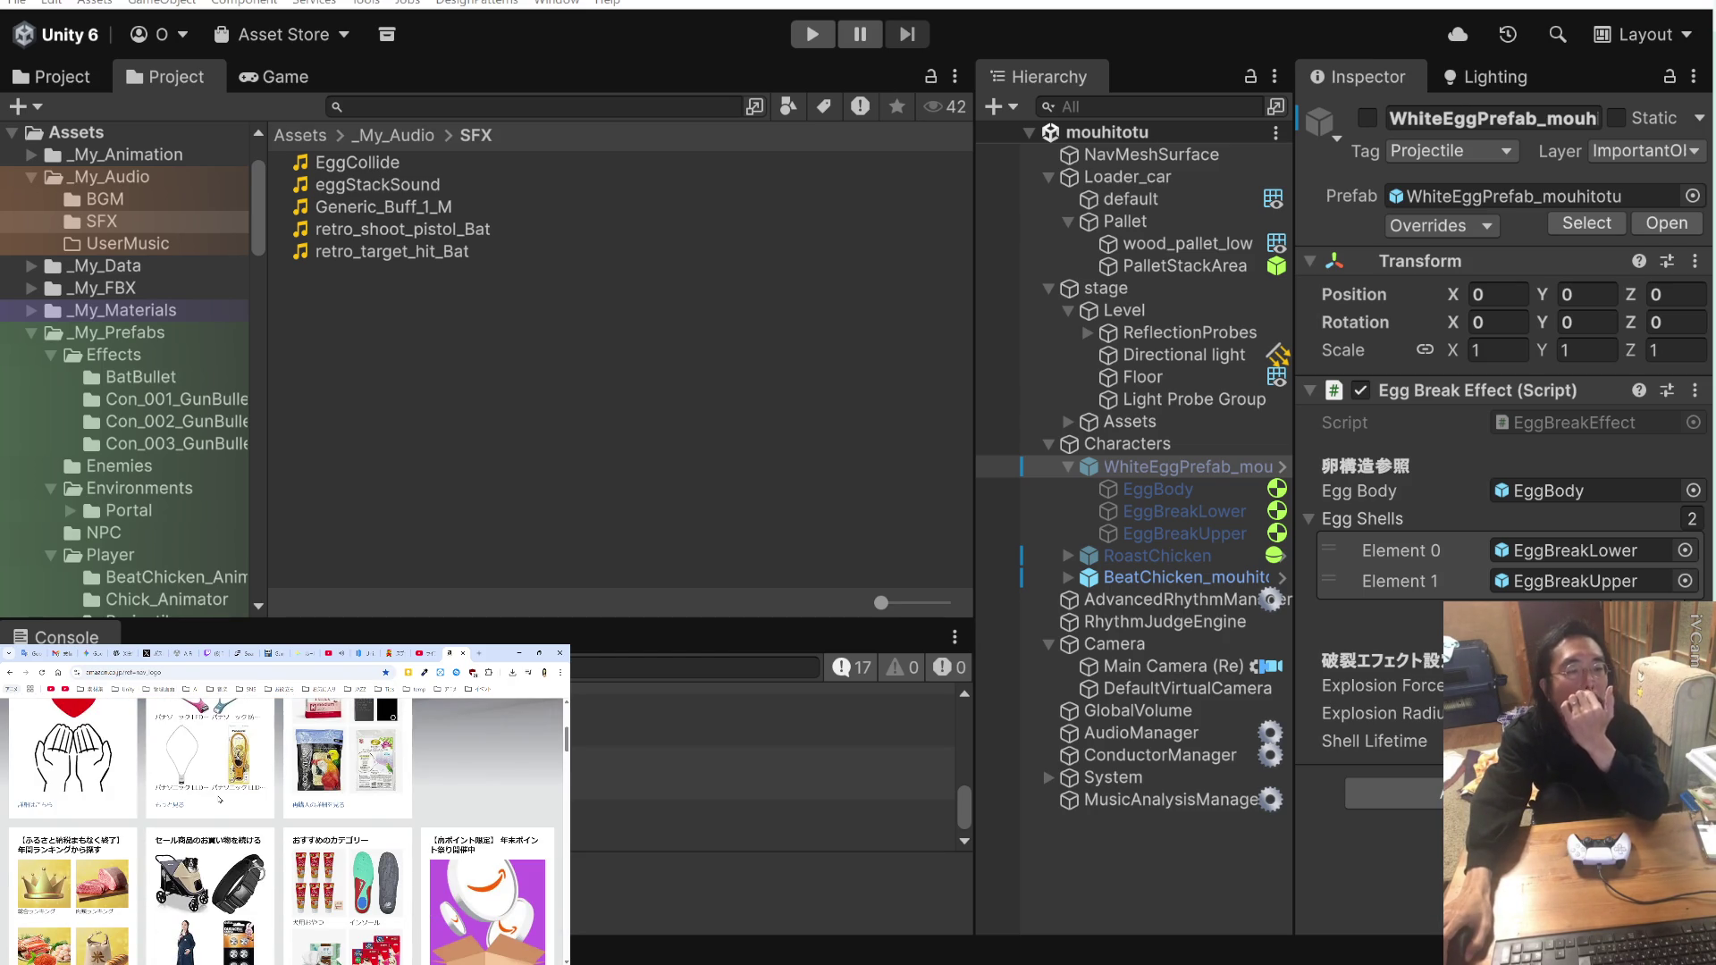
scroll(219, 798, up, 5)
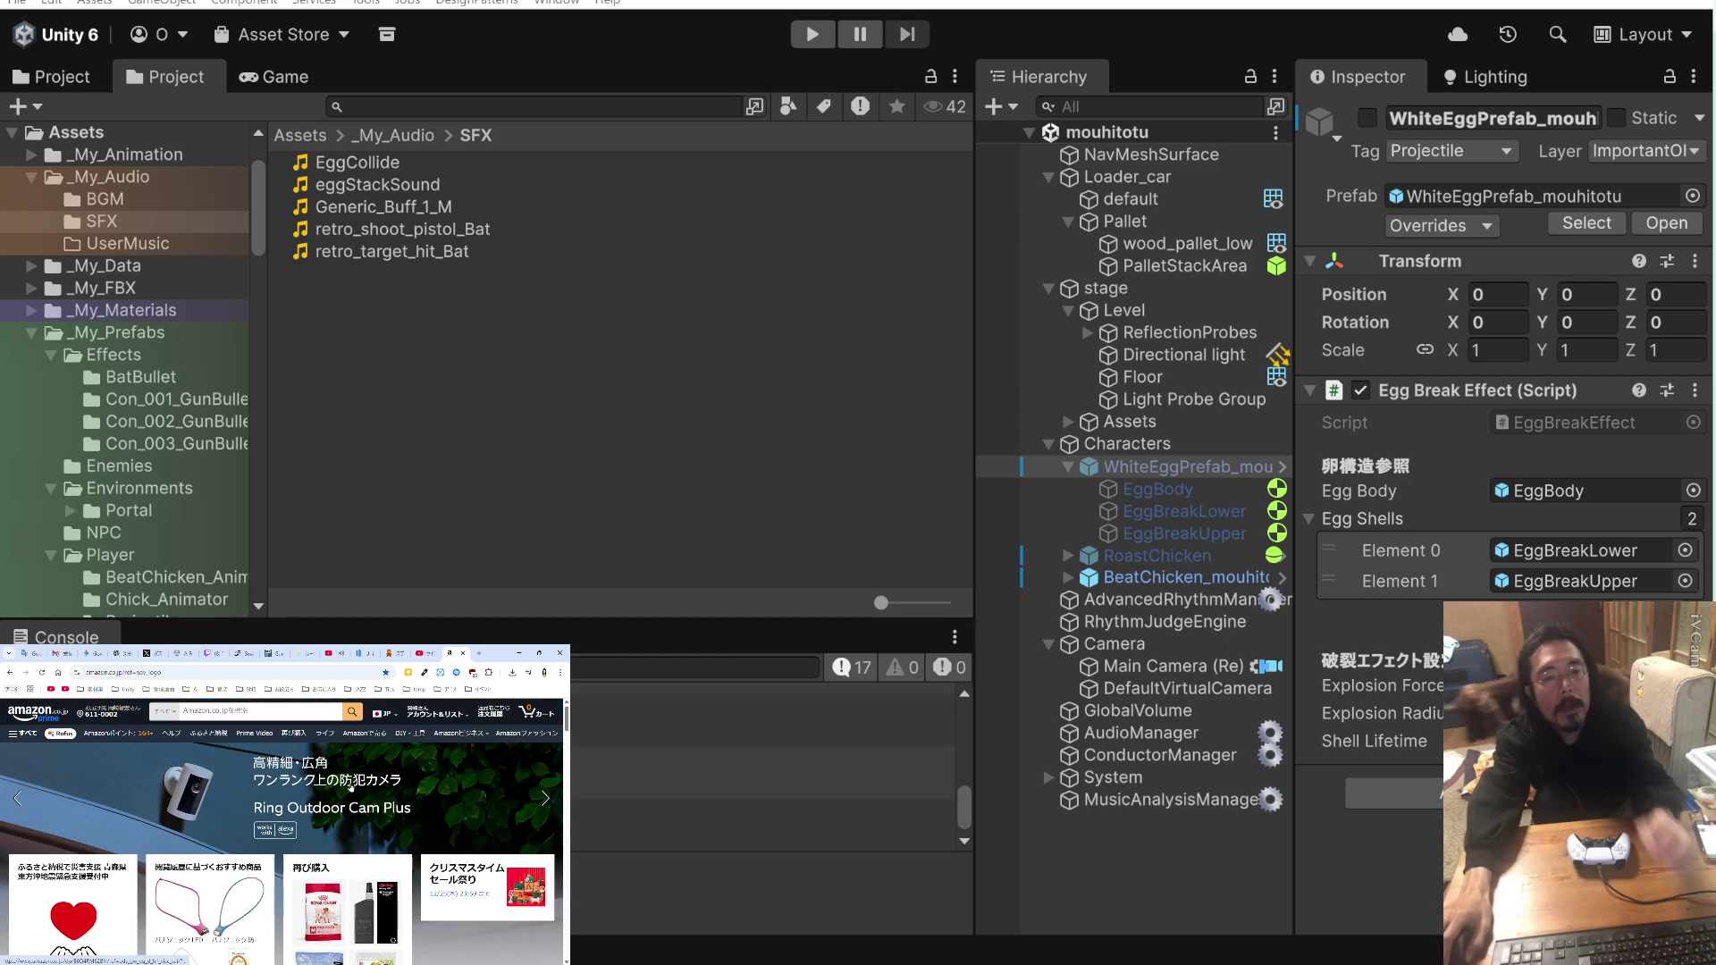
scroll(351, 789, down, 2)
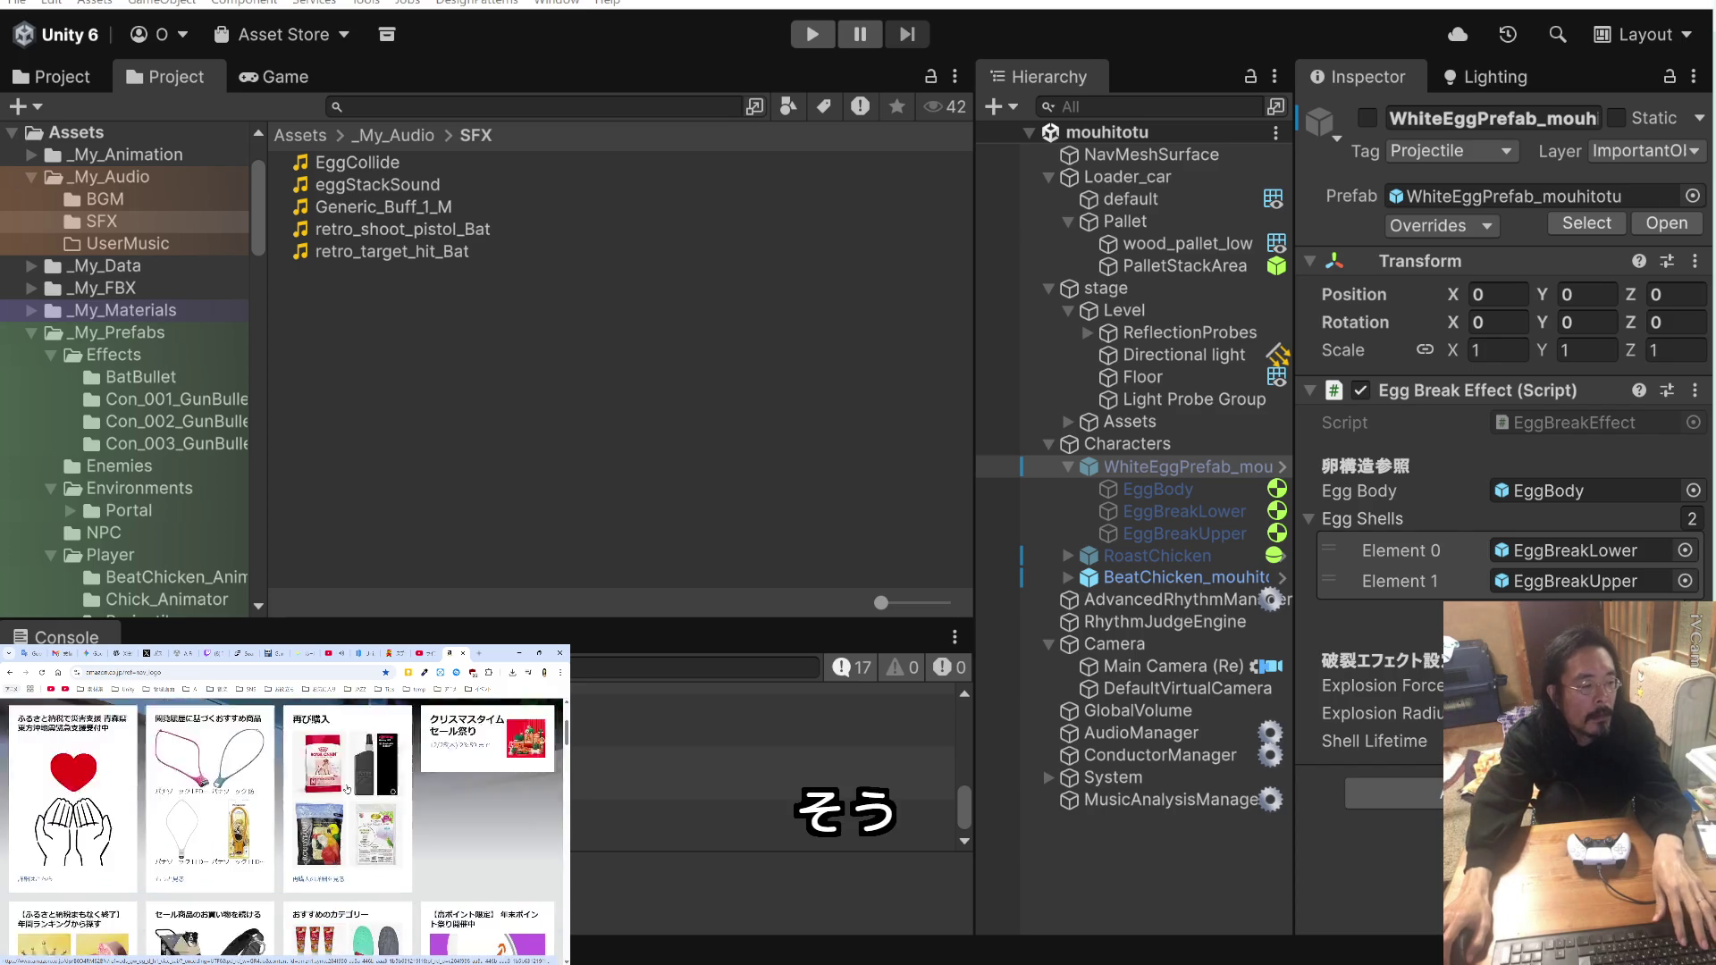
scroll(347, 790, down, 5)
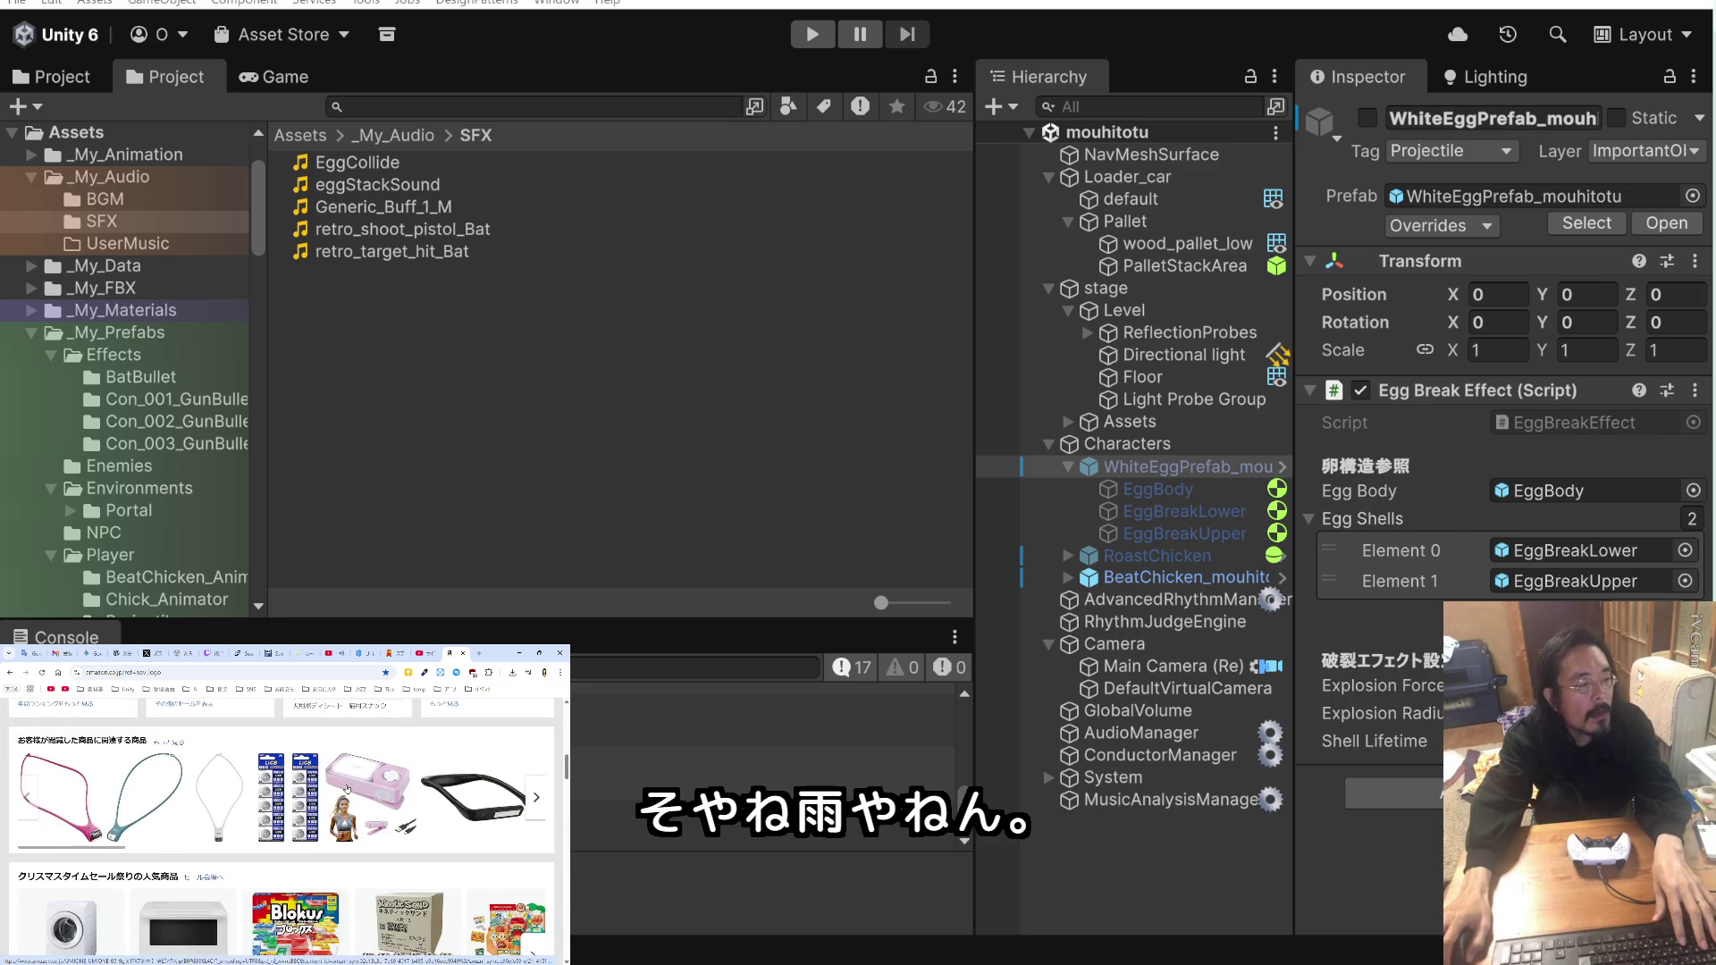
scroll(347, 790, up, 7)
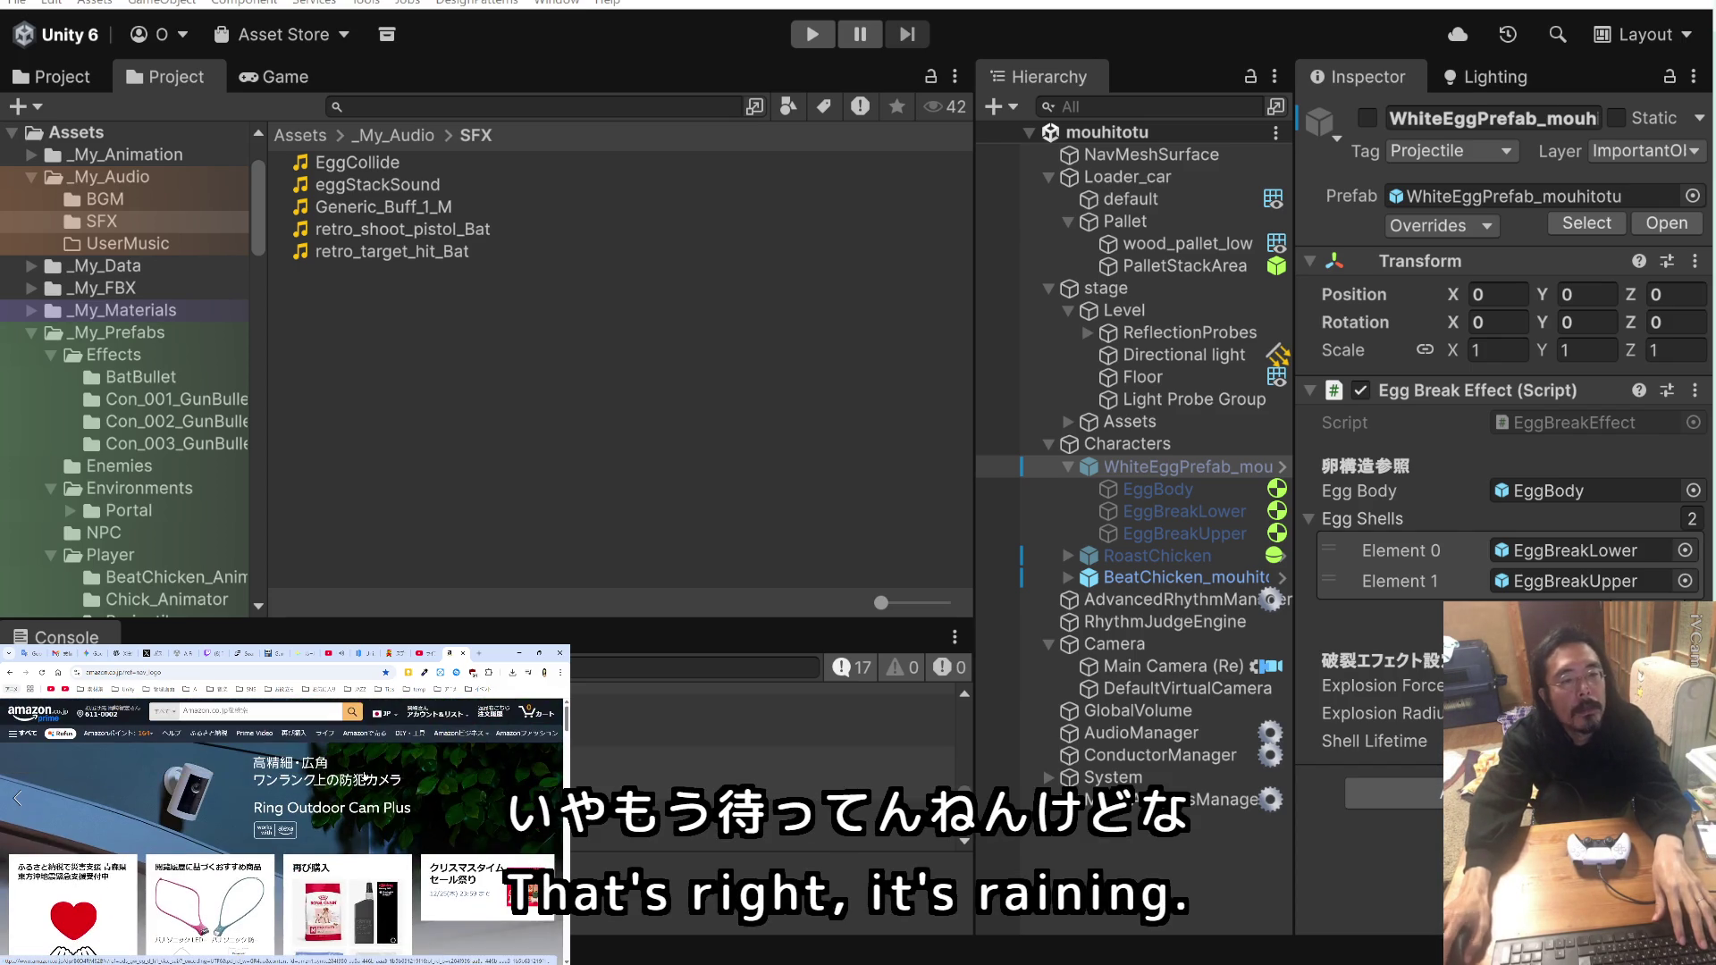
click(487, 714)
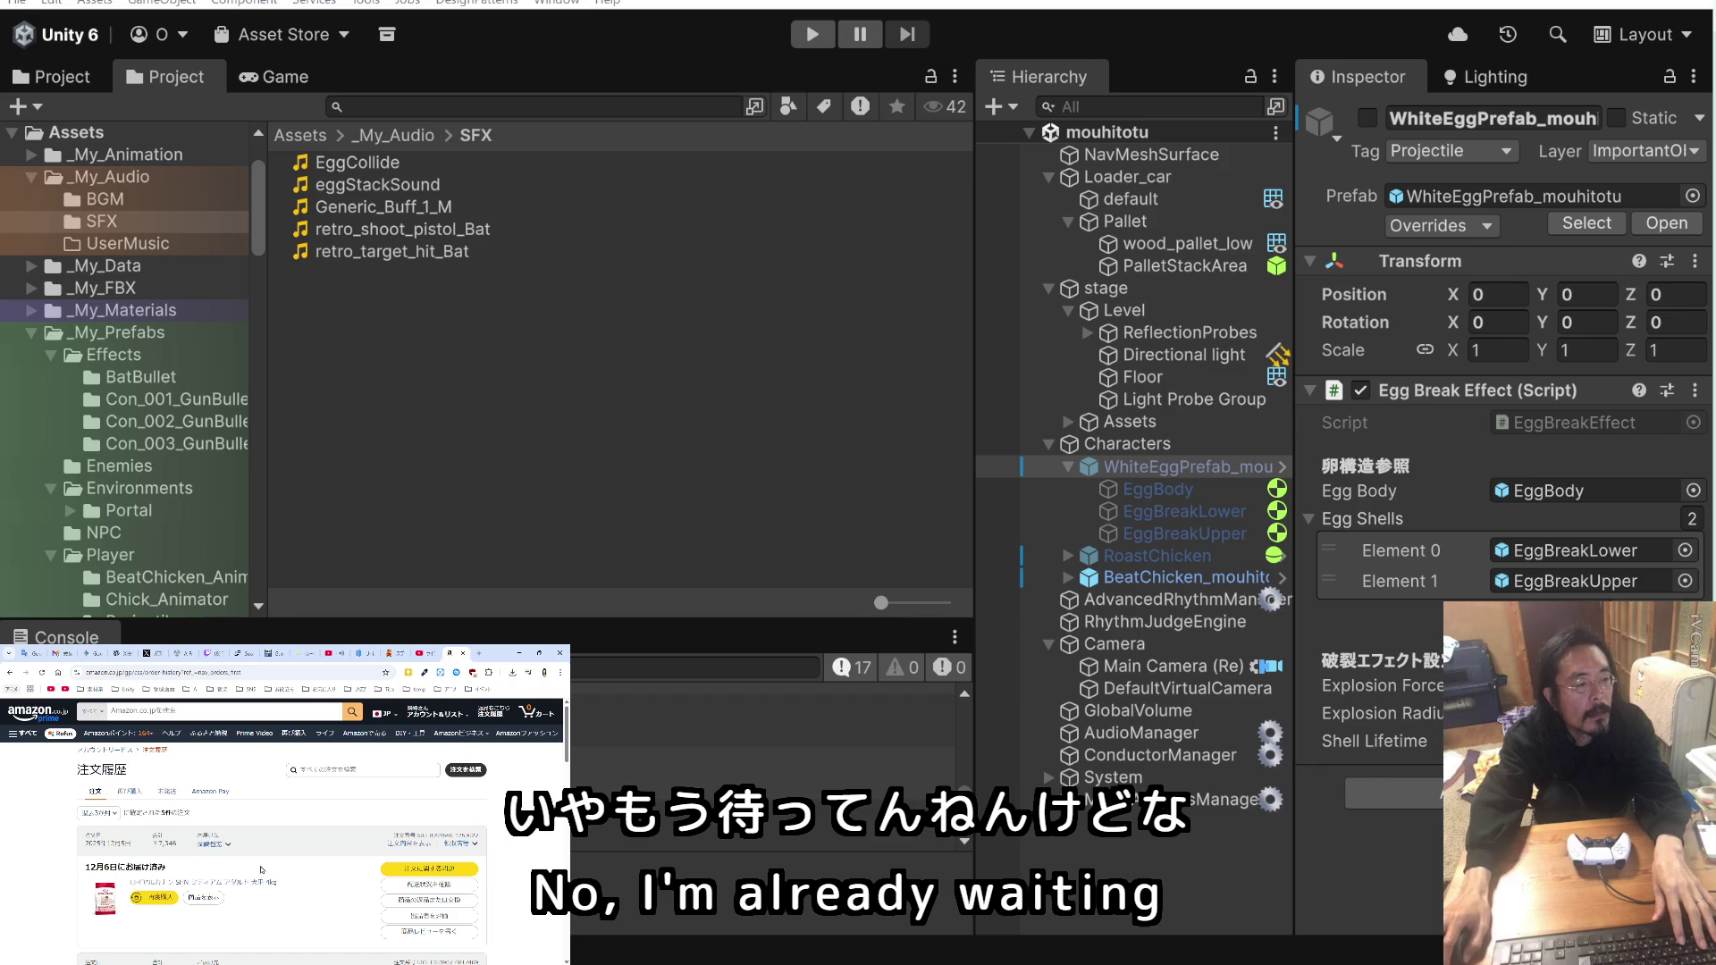
Copy the 12月12日 order's product title and search the store for it
scroll(260, 869, down, 5)
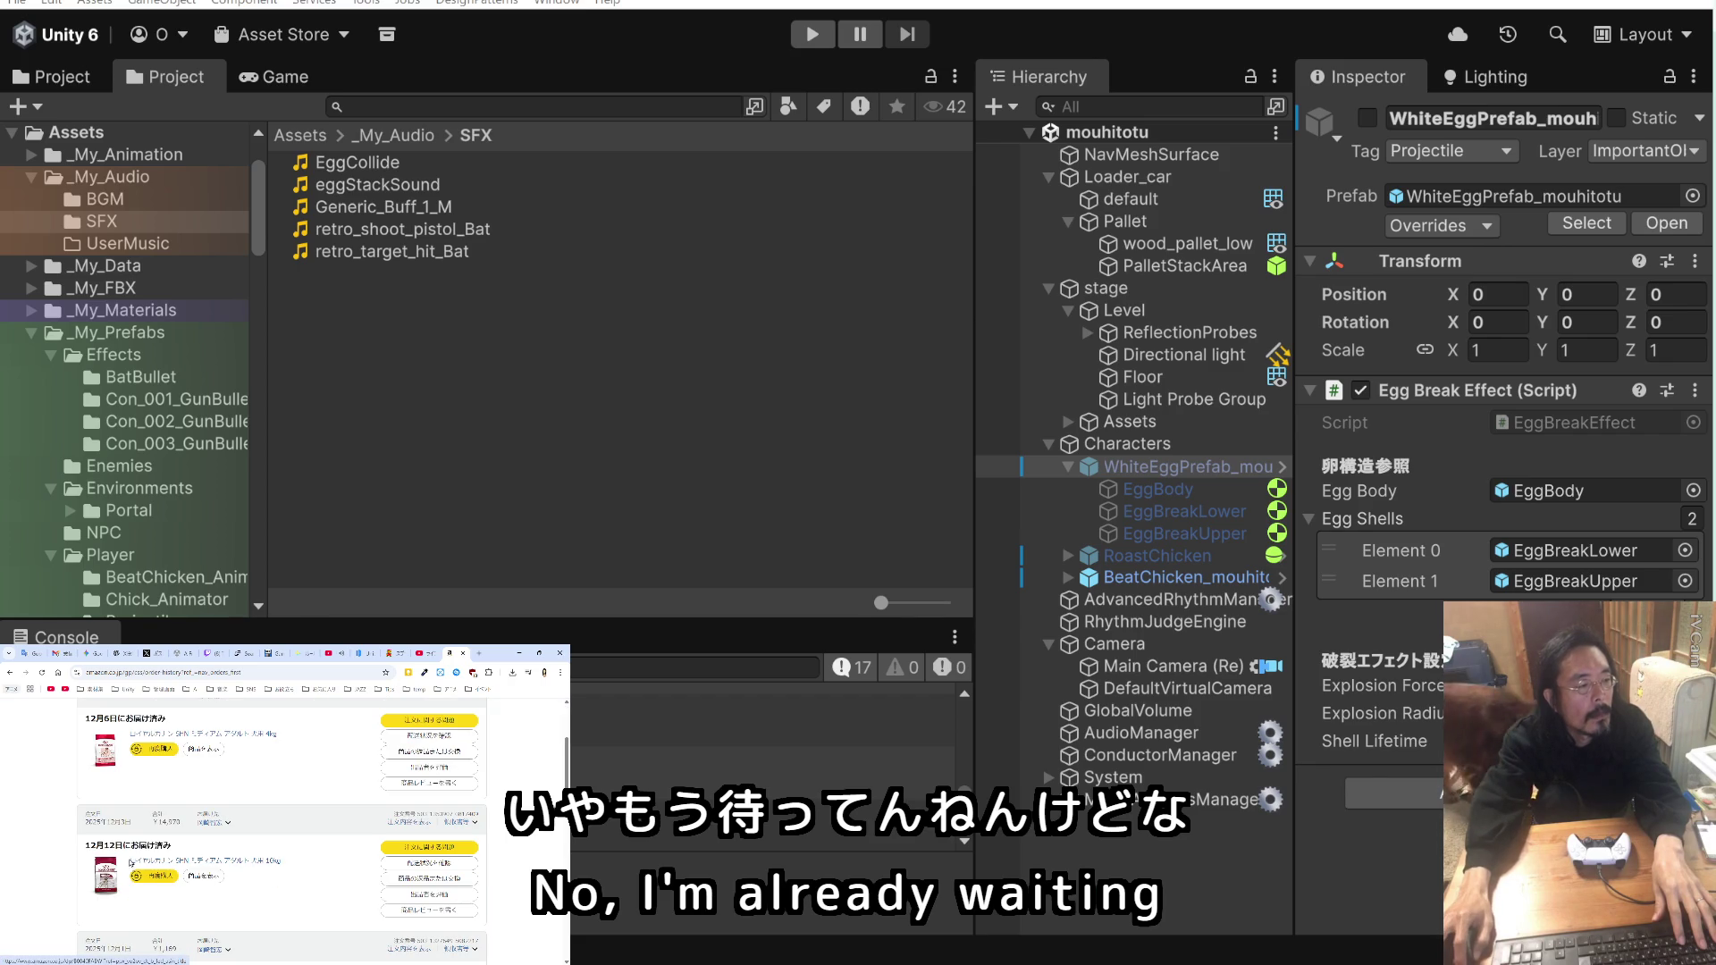
drag(129, 863, 264, 860)
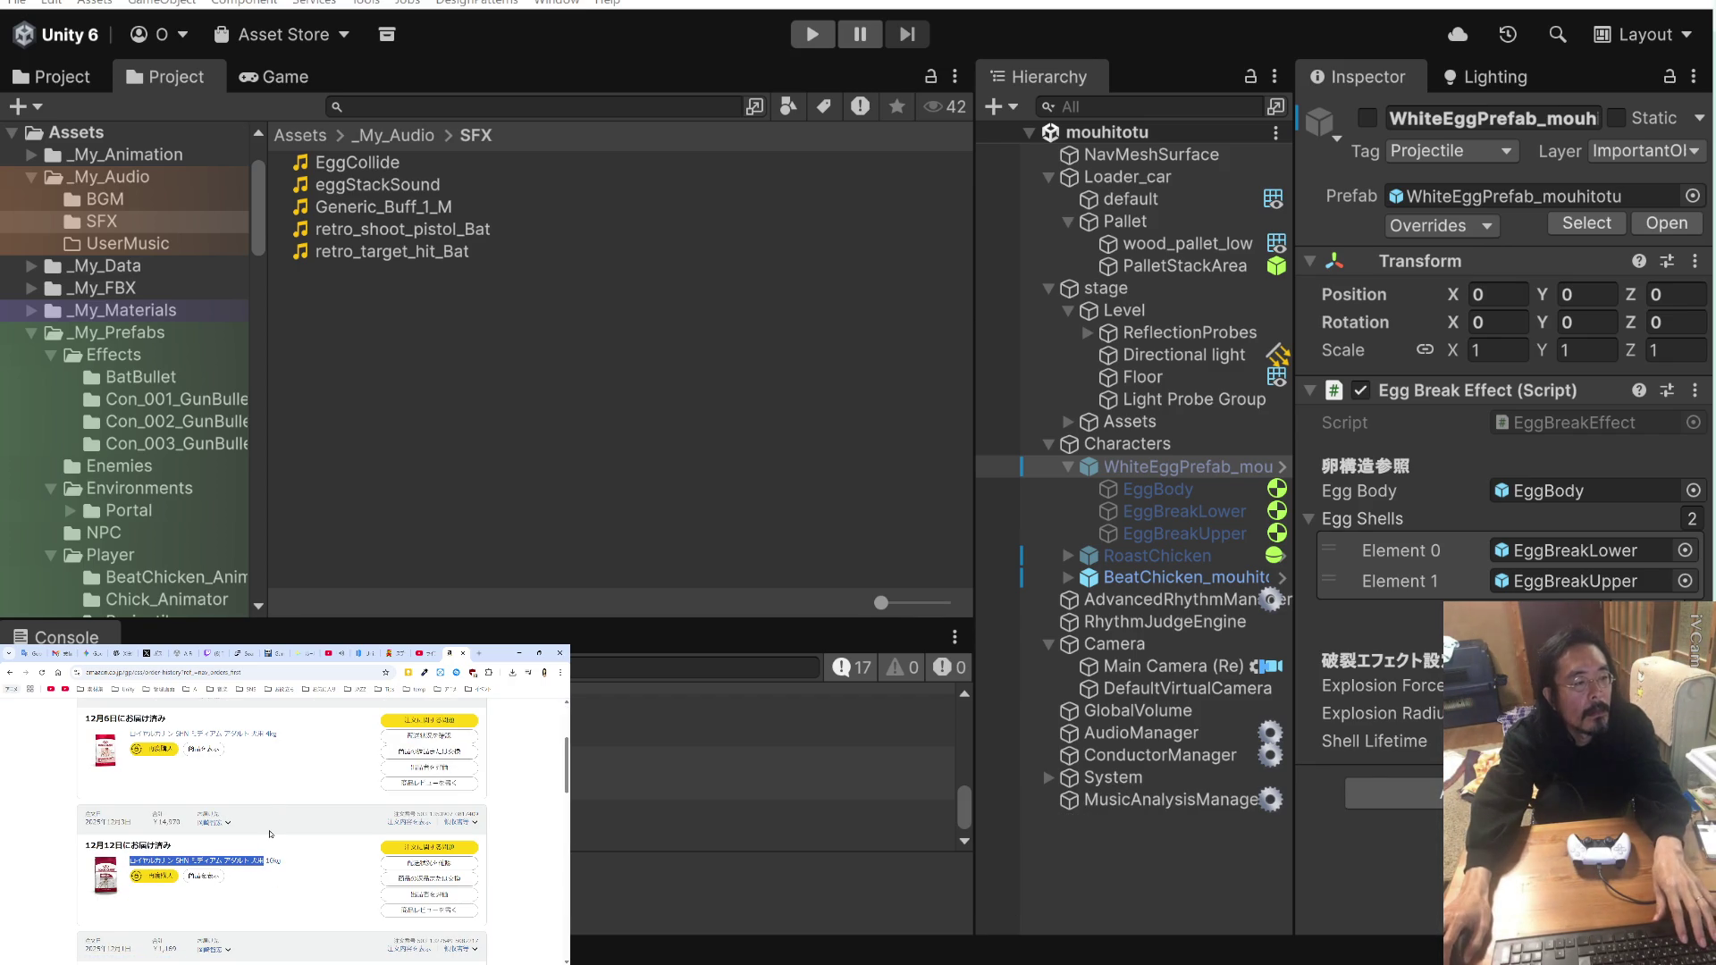
scroll(235, 712, up, 3)
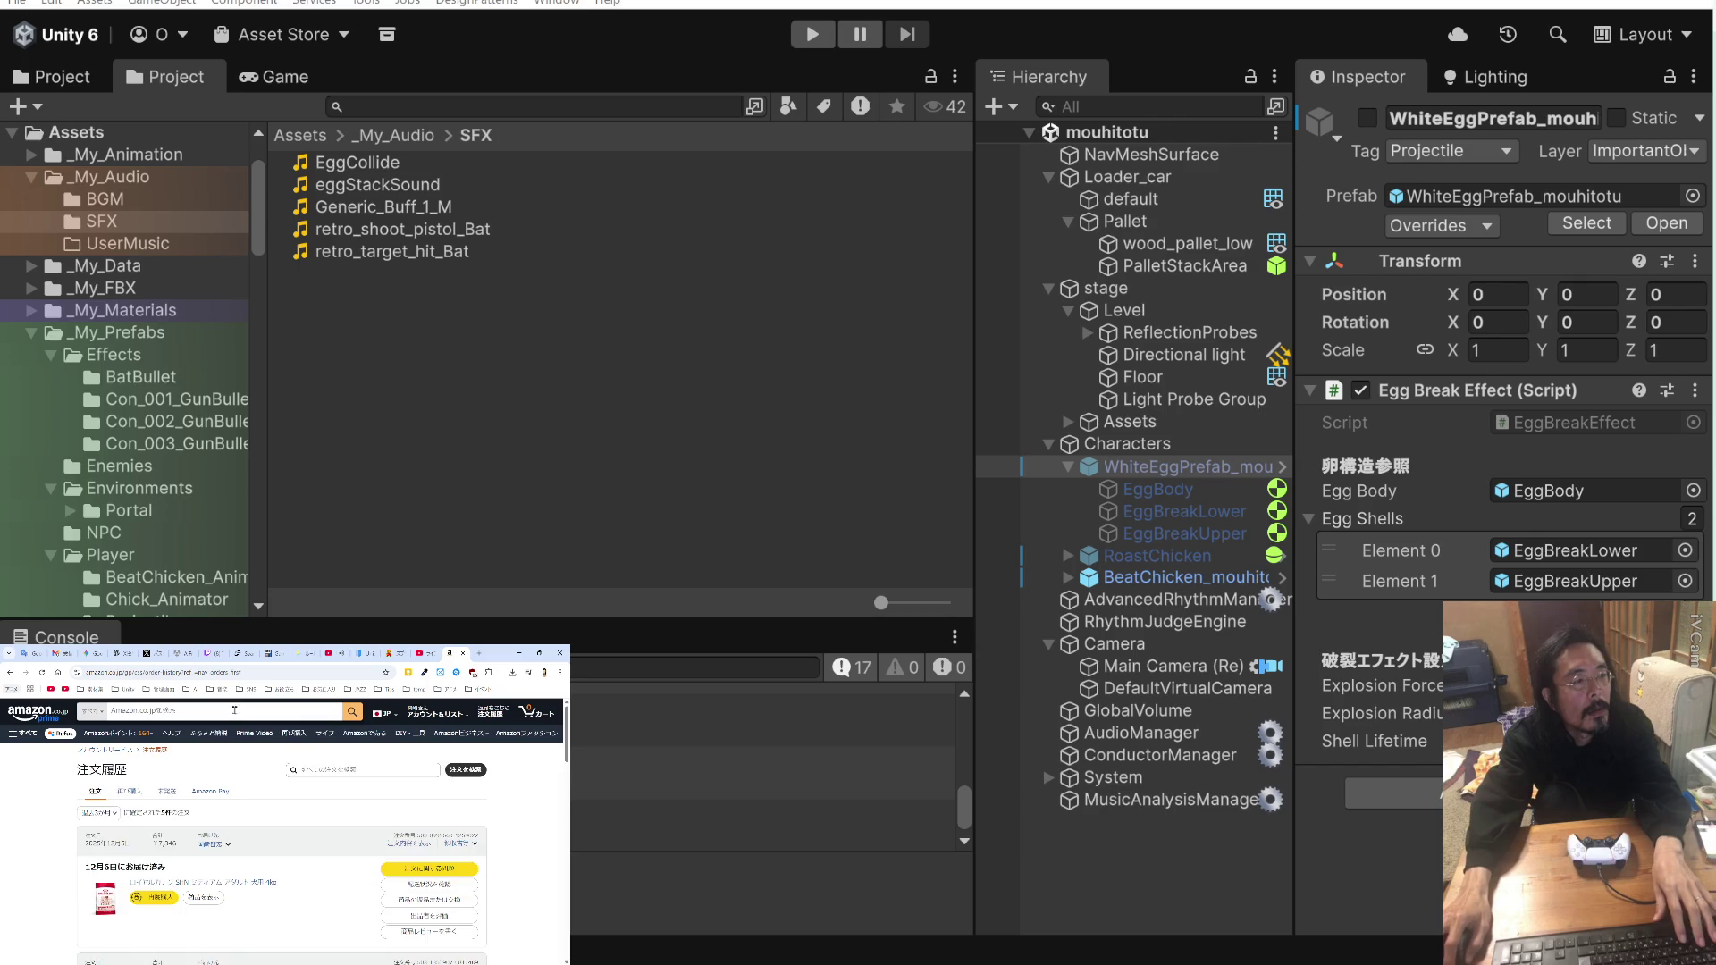
click(235, 712)
text(ロイヤルカナン SHN ミディアム アダルト 犬用)
key(Return)
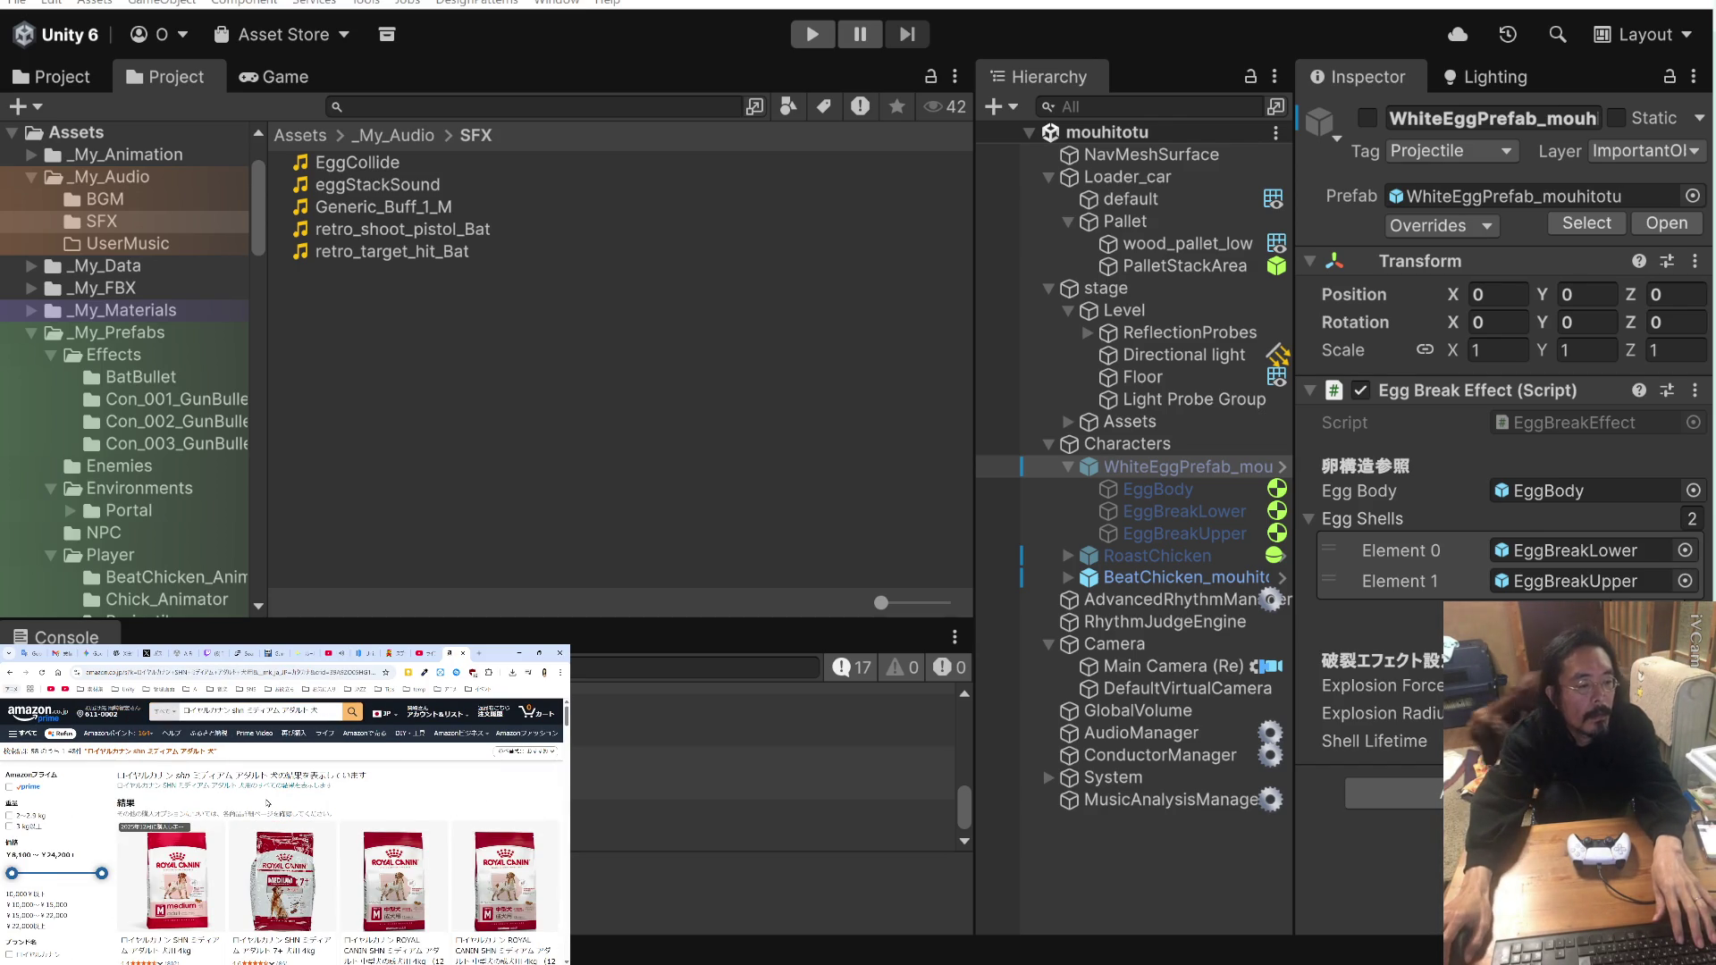
Scroll the results and open the ROYAL CANIN SHN Medium Adult 4kg listing at ¥13,480
scroll(267, 802, down, 2)
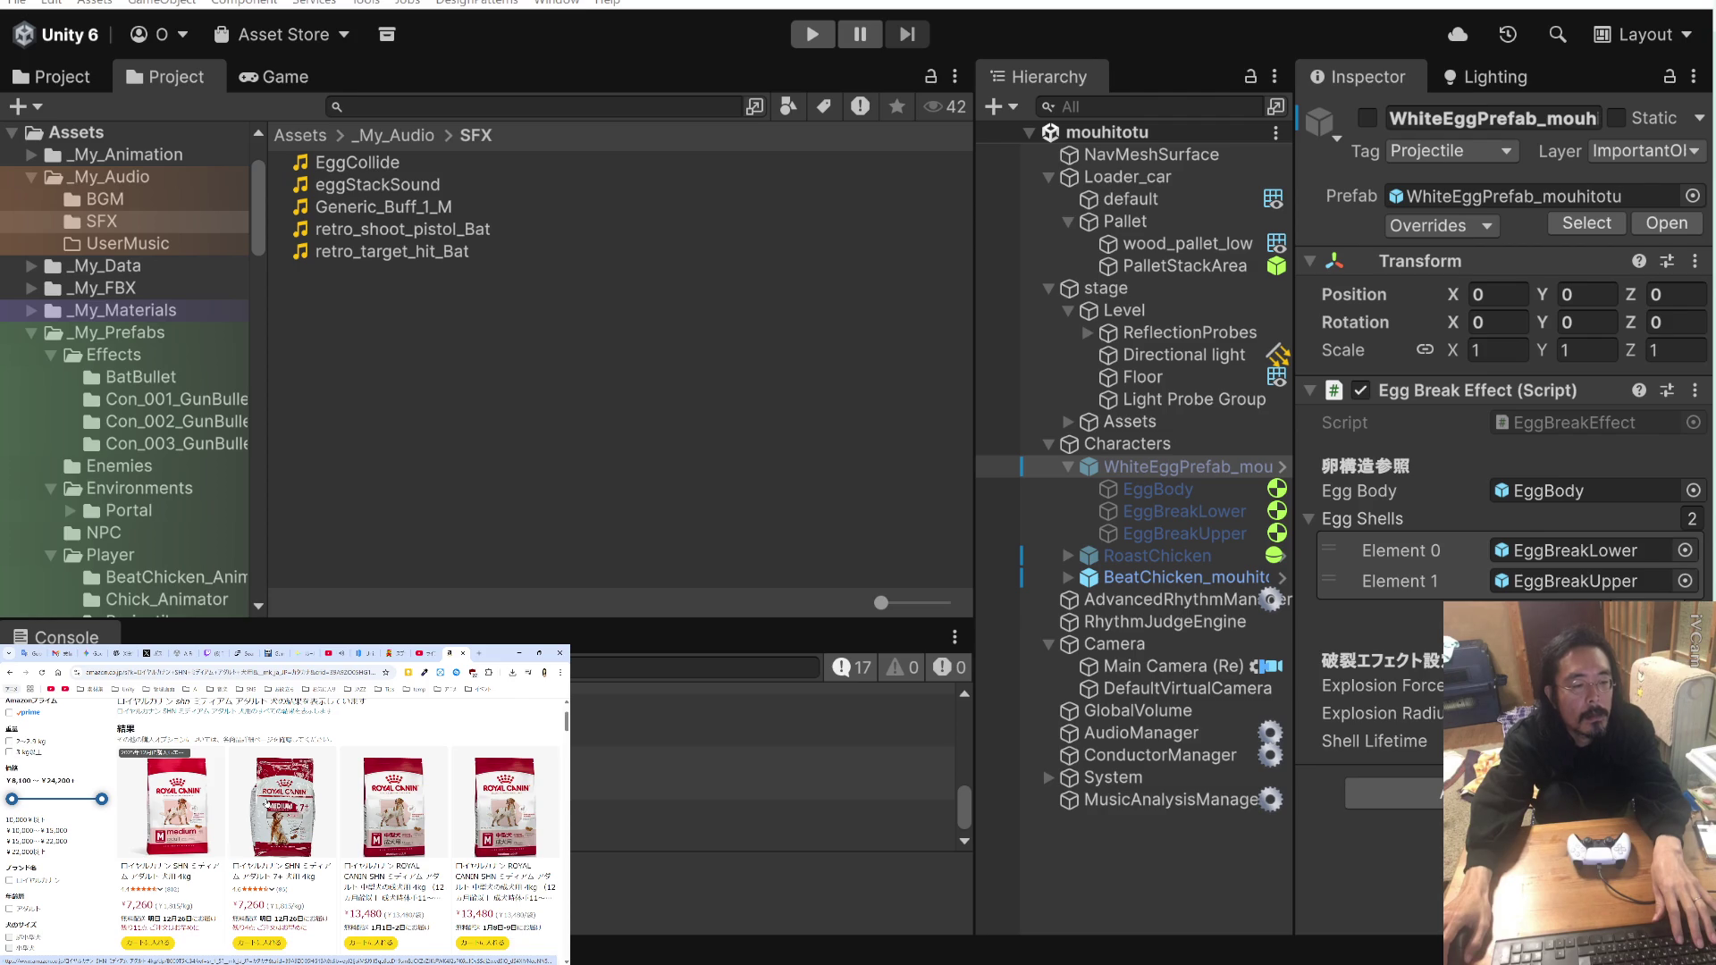
scroll(265, 804, down, 2)
scroll(265, 802, down, 2)
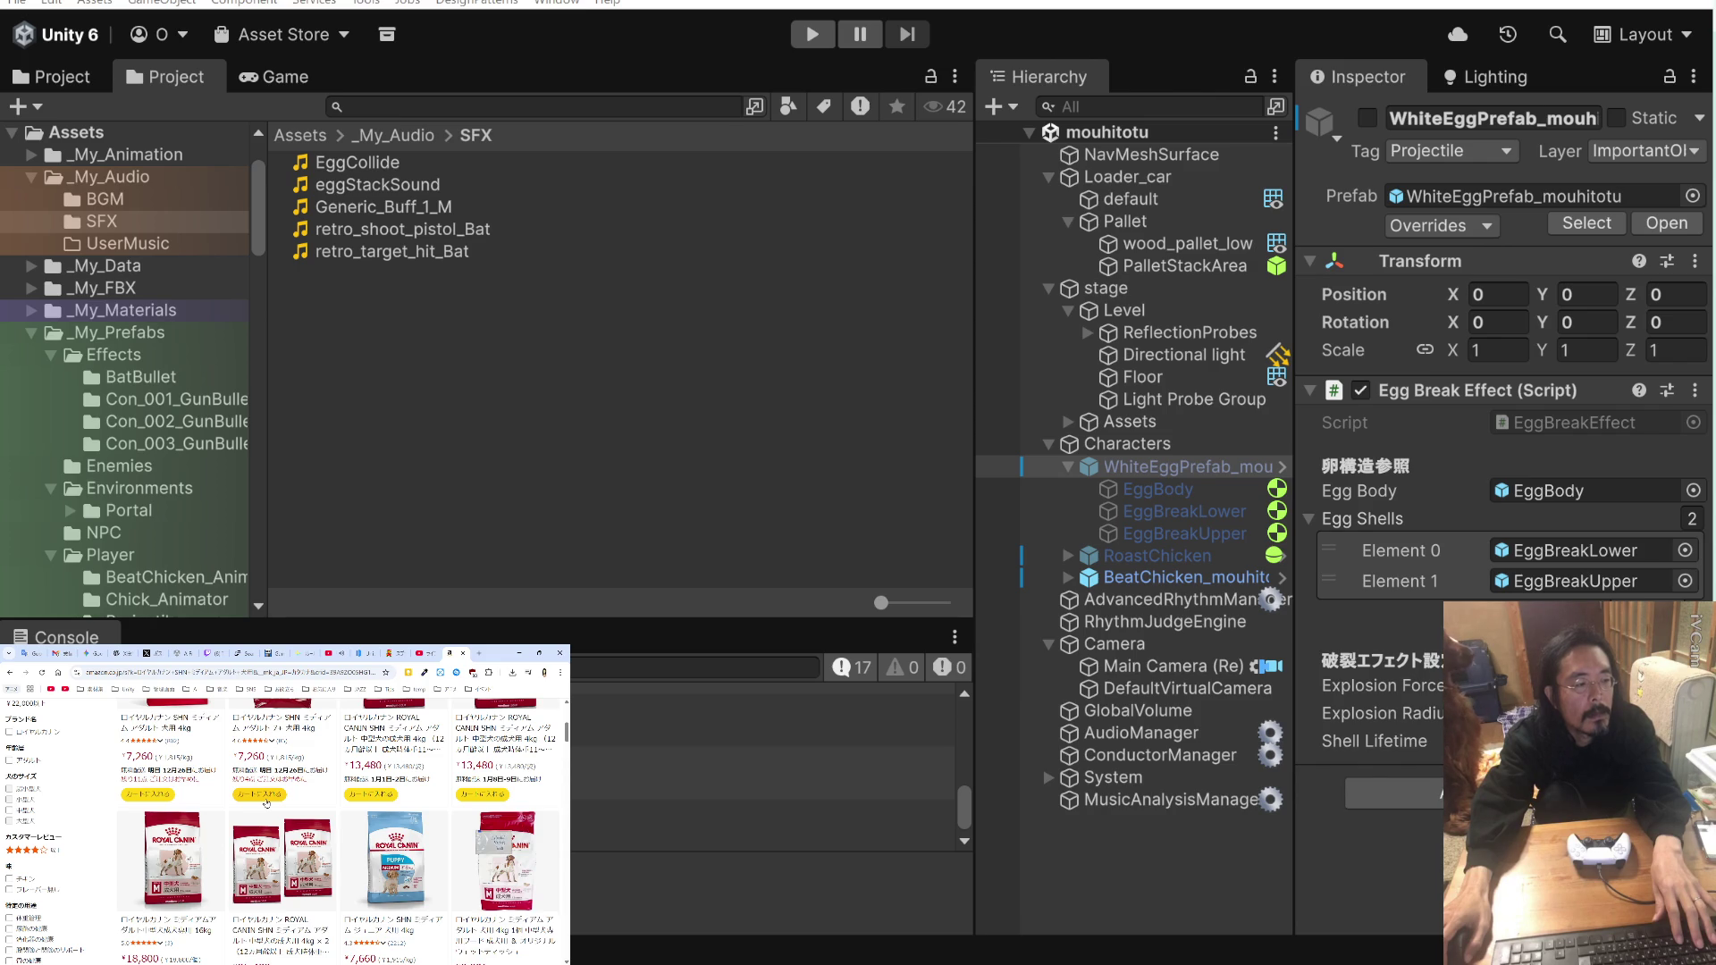
scroll(265, 803, down, 2)
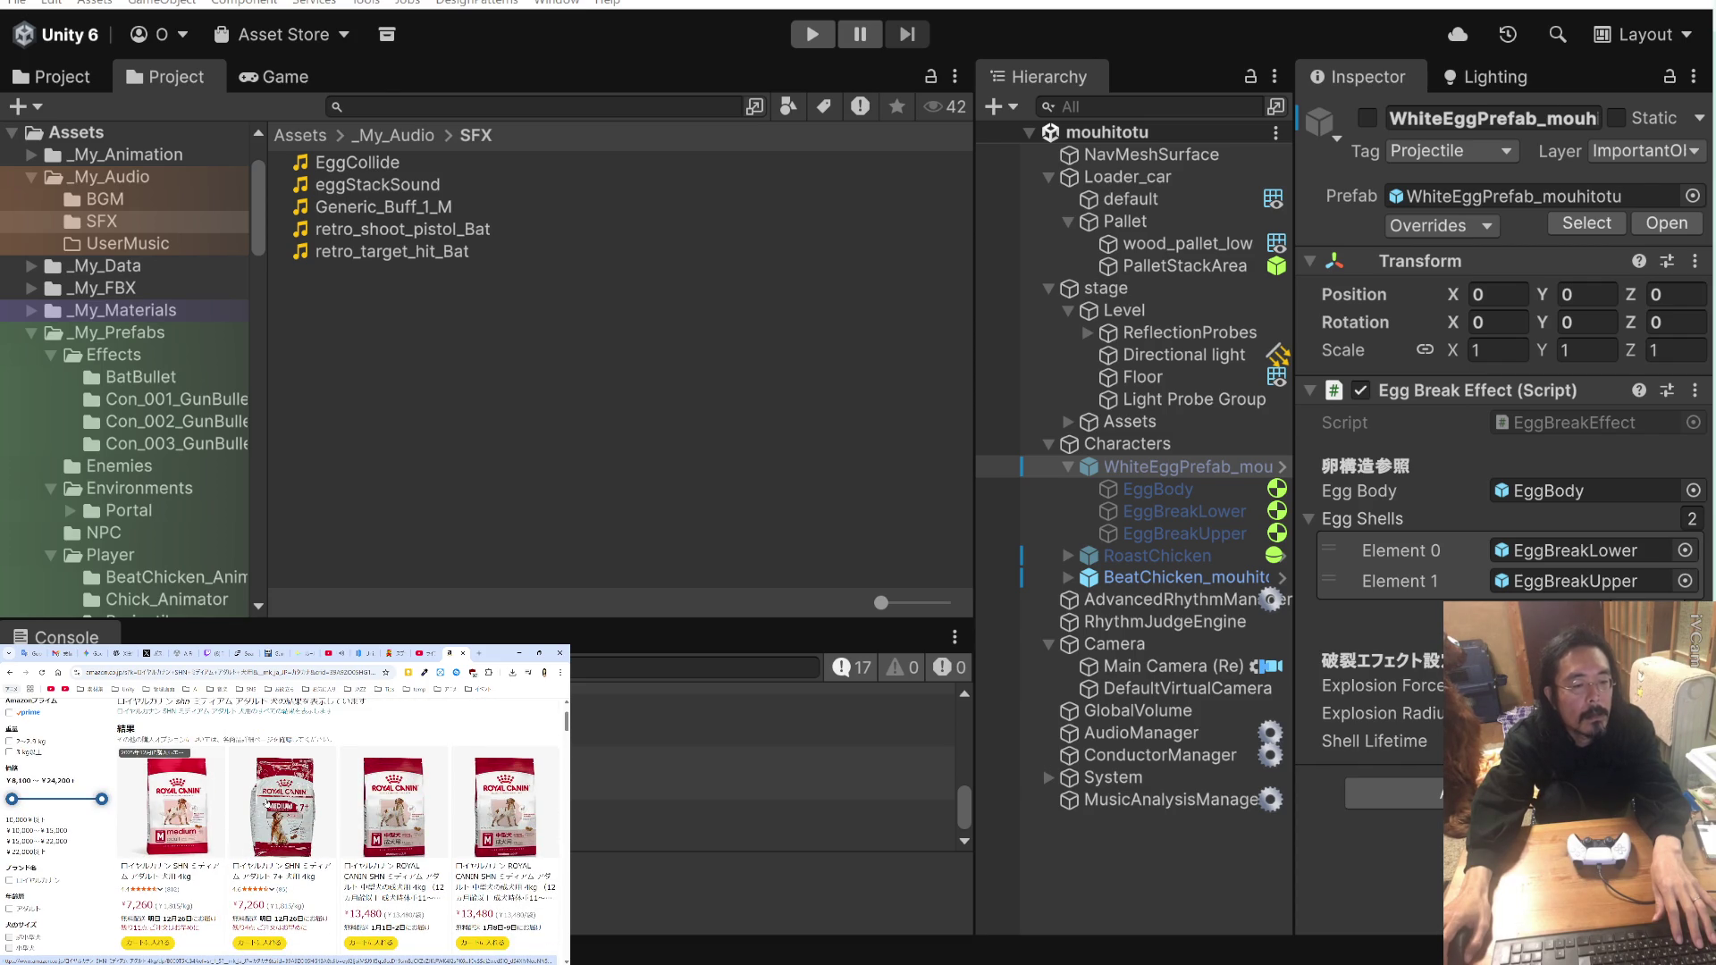
scroll(266, 805, down, 3)
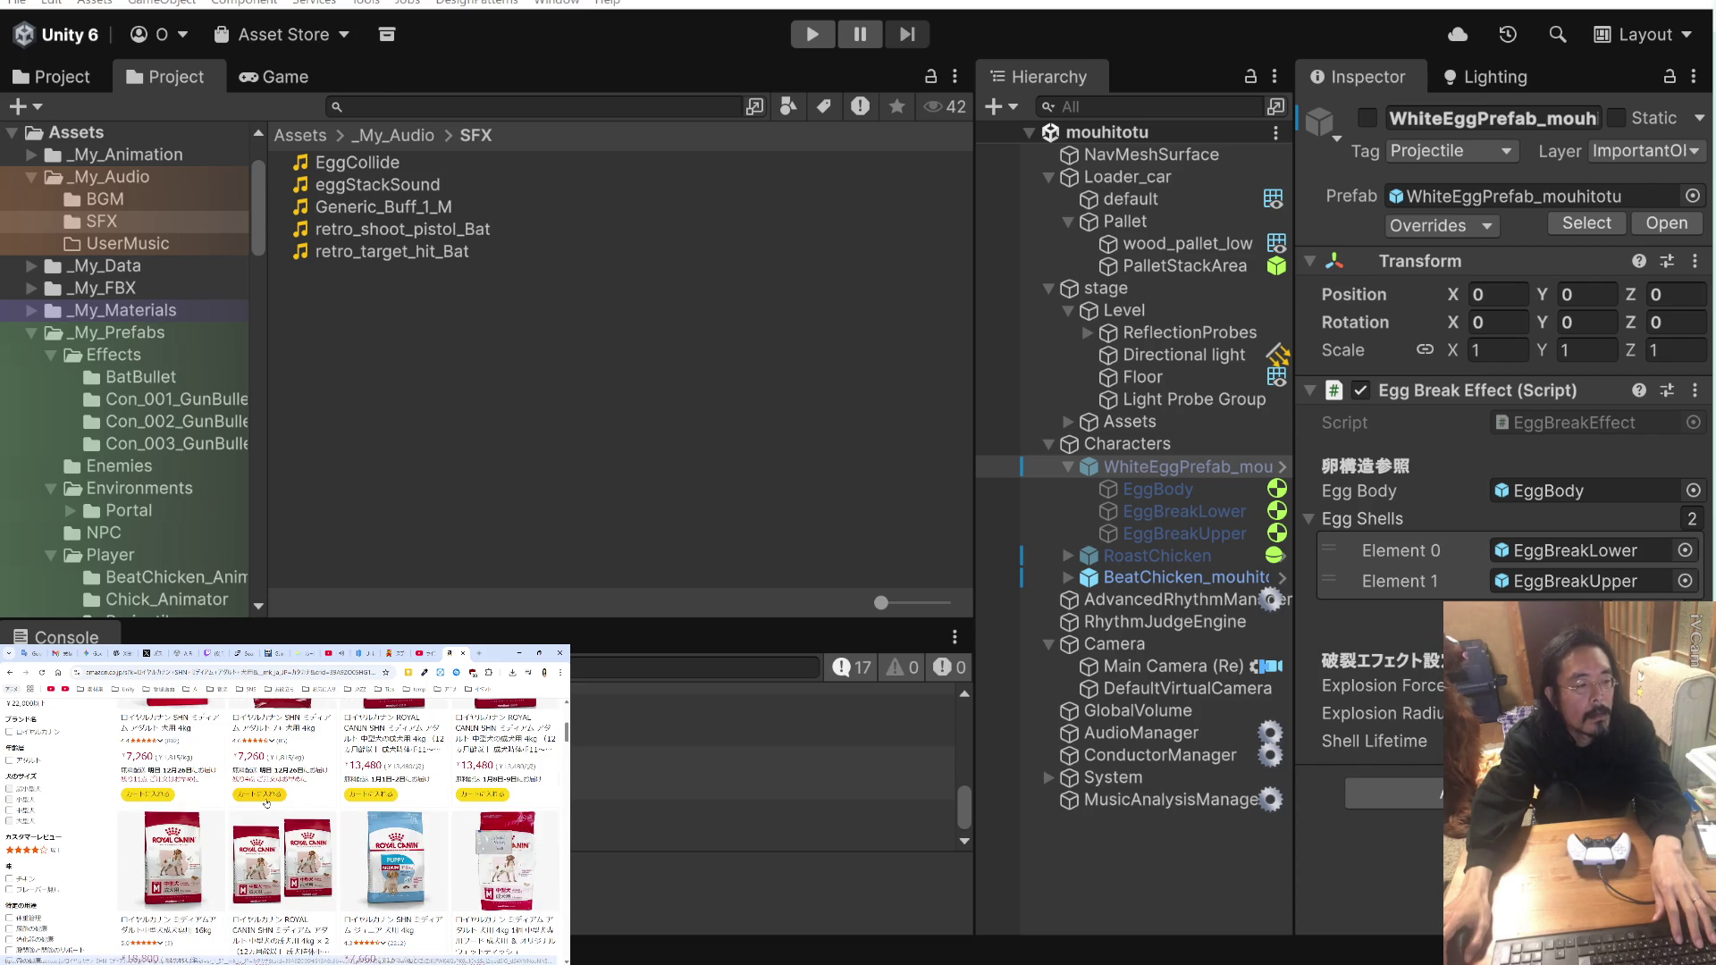
scroll(266, 802, down, 2)
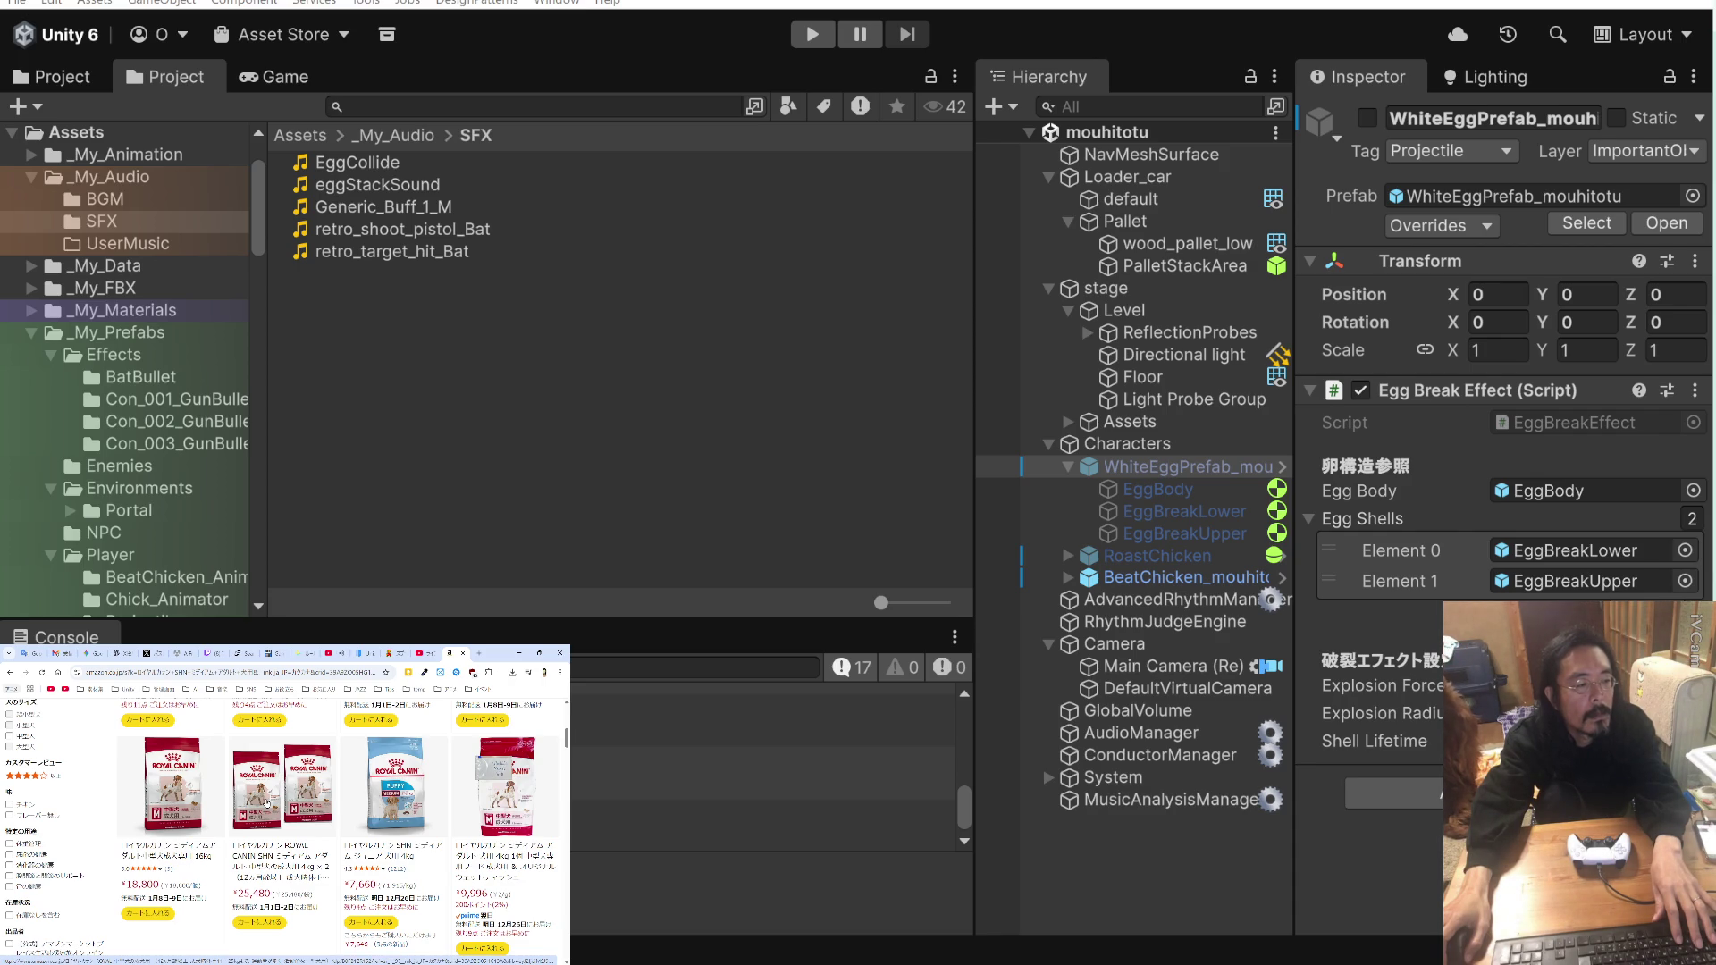
scroll(266, 802, up, 2)
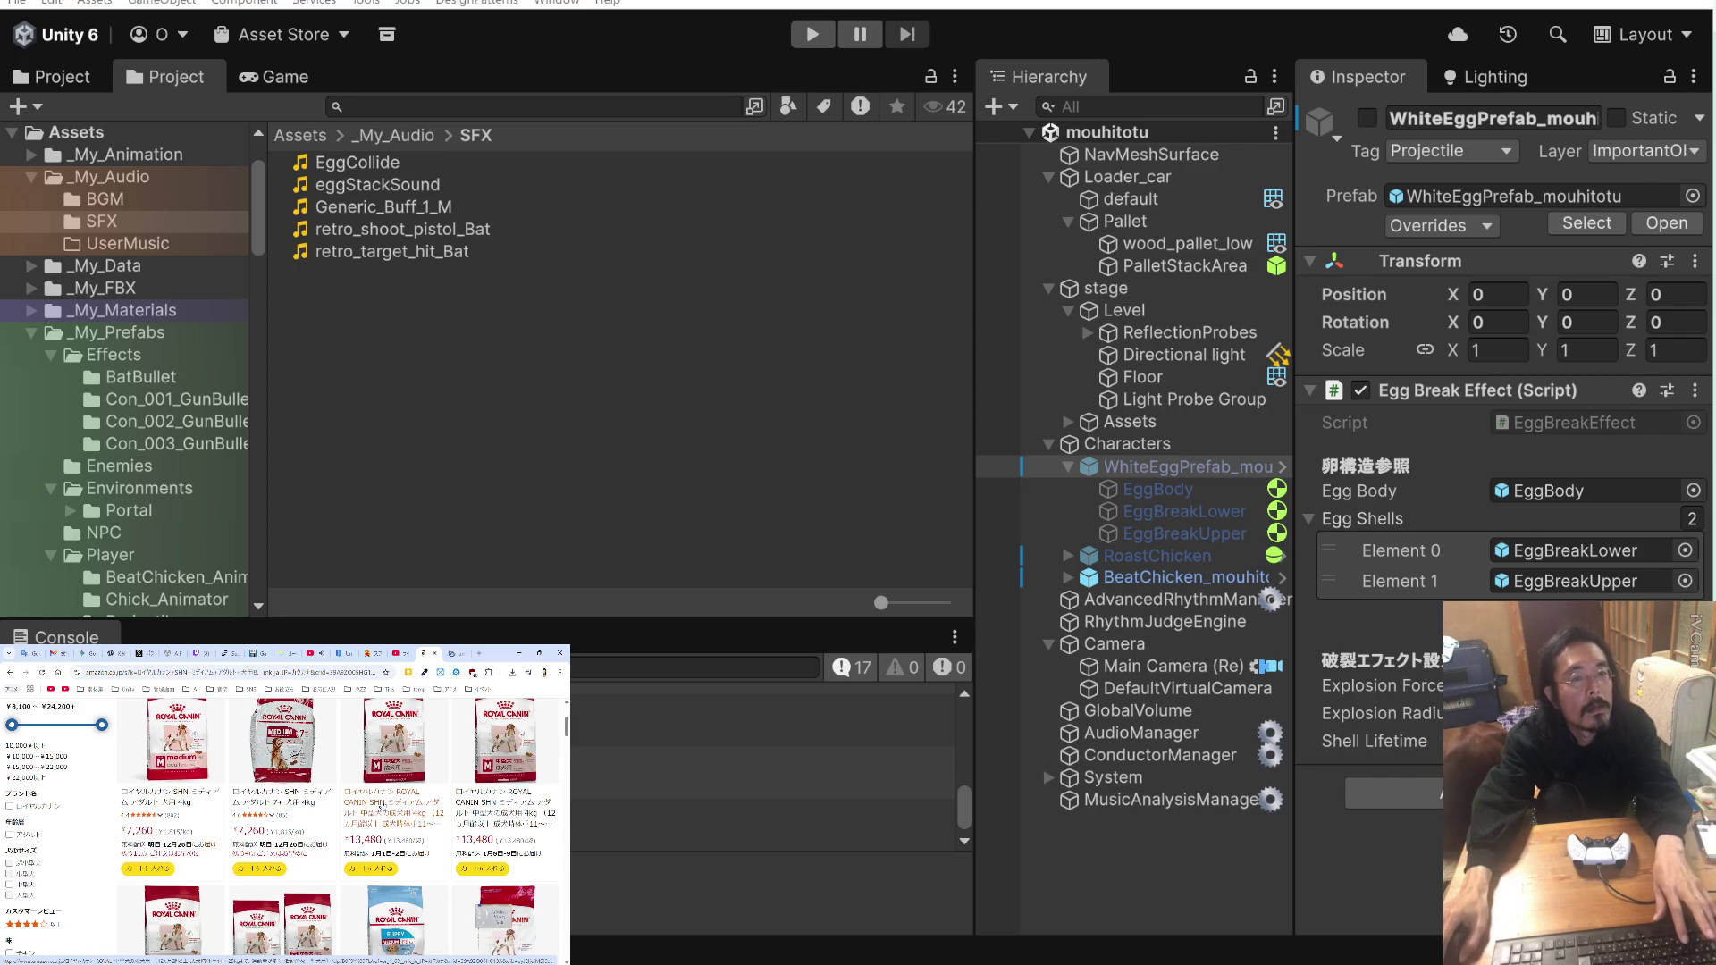
click(361, 825)
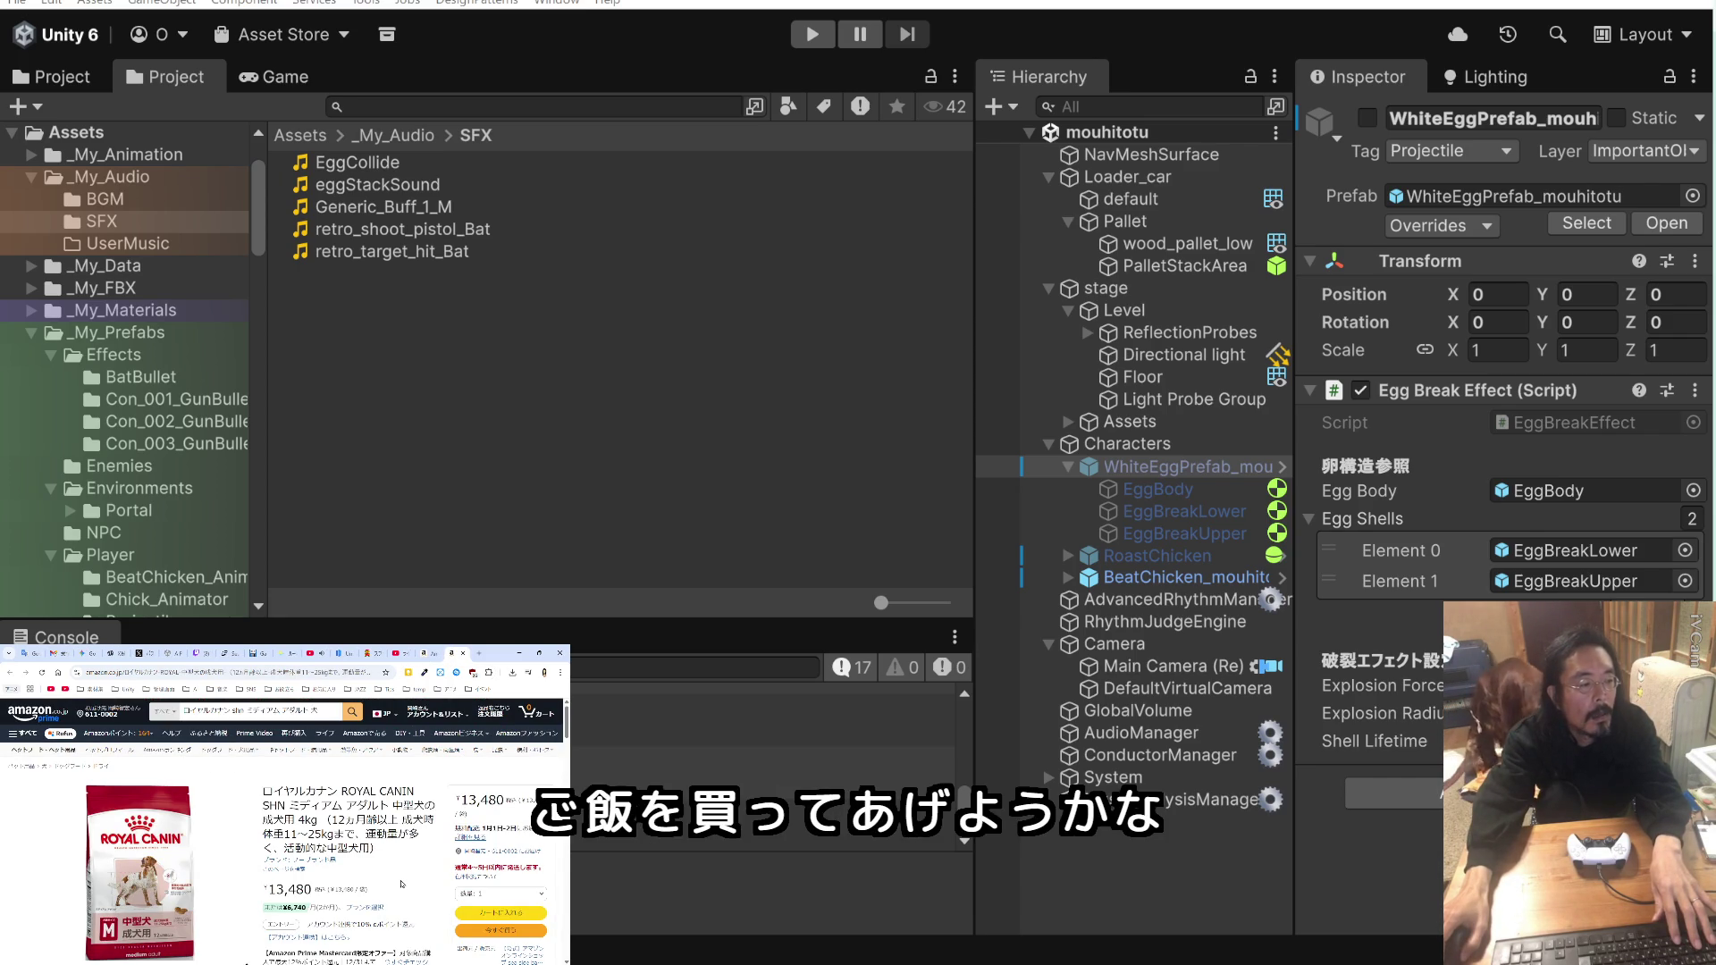
Compare the 4kg and twin-pack Royal Canin listings, then return to the search results
scroll(401, 884, down, 2)
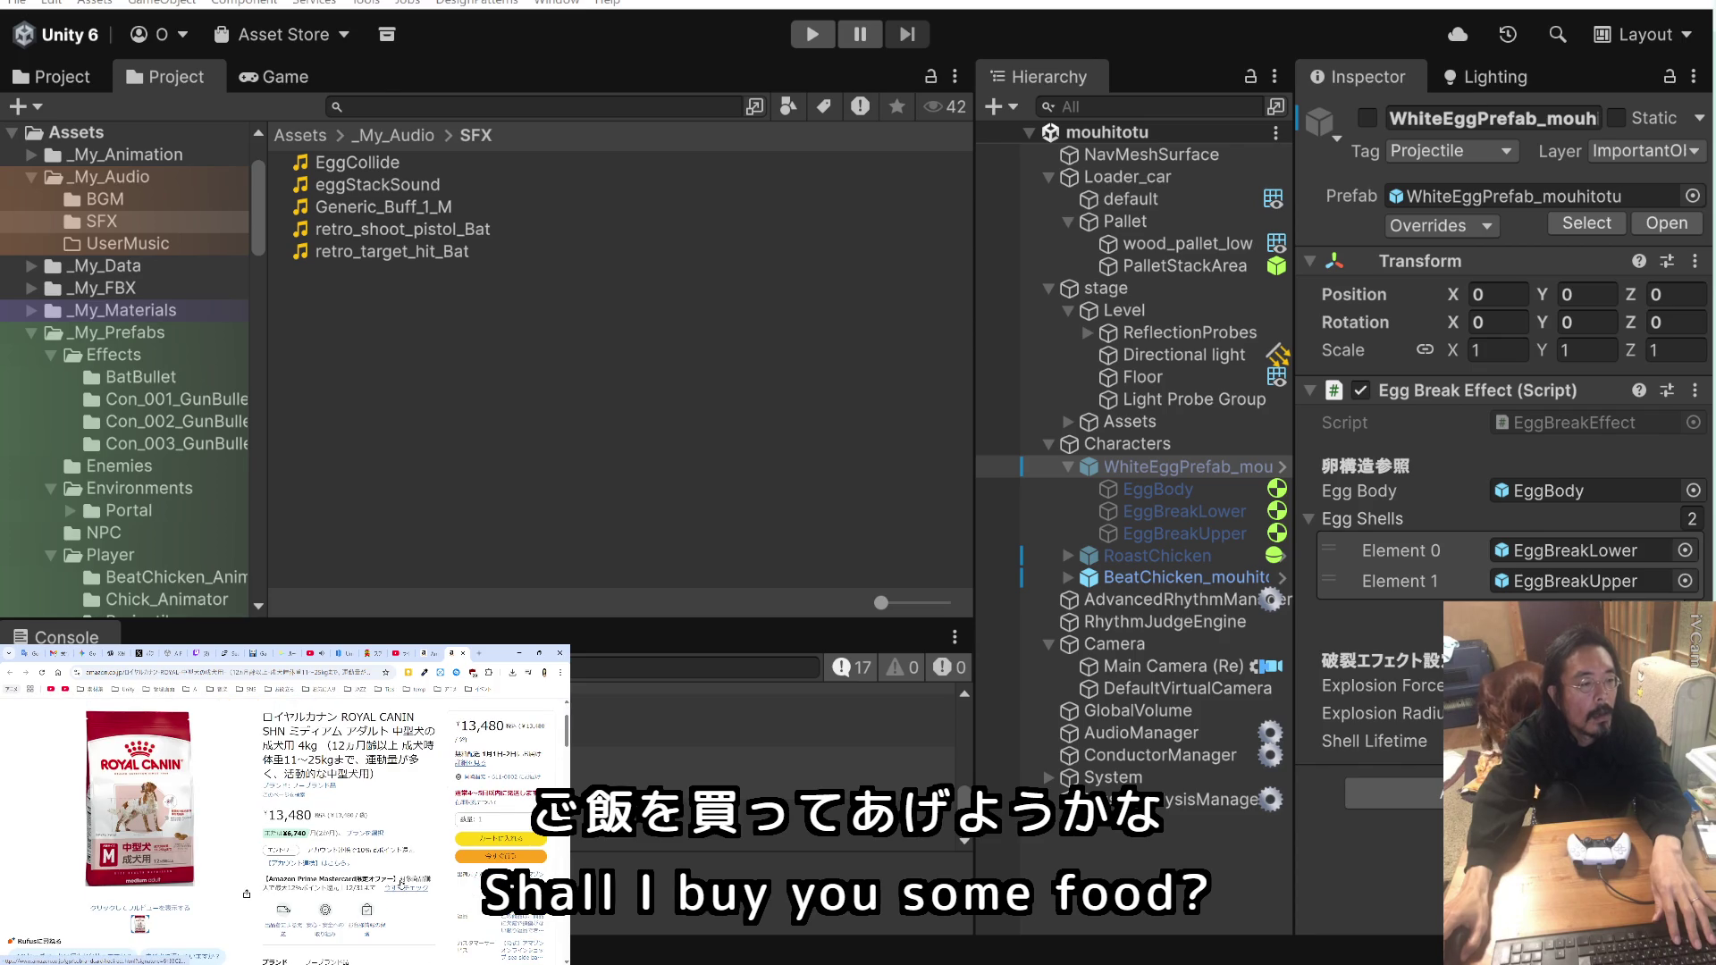
mouse_move(129, 840)
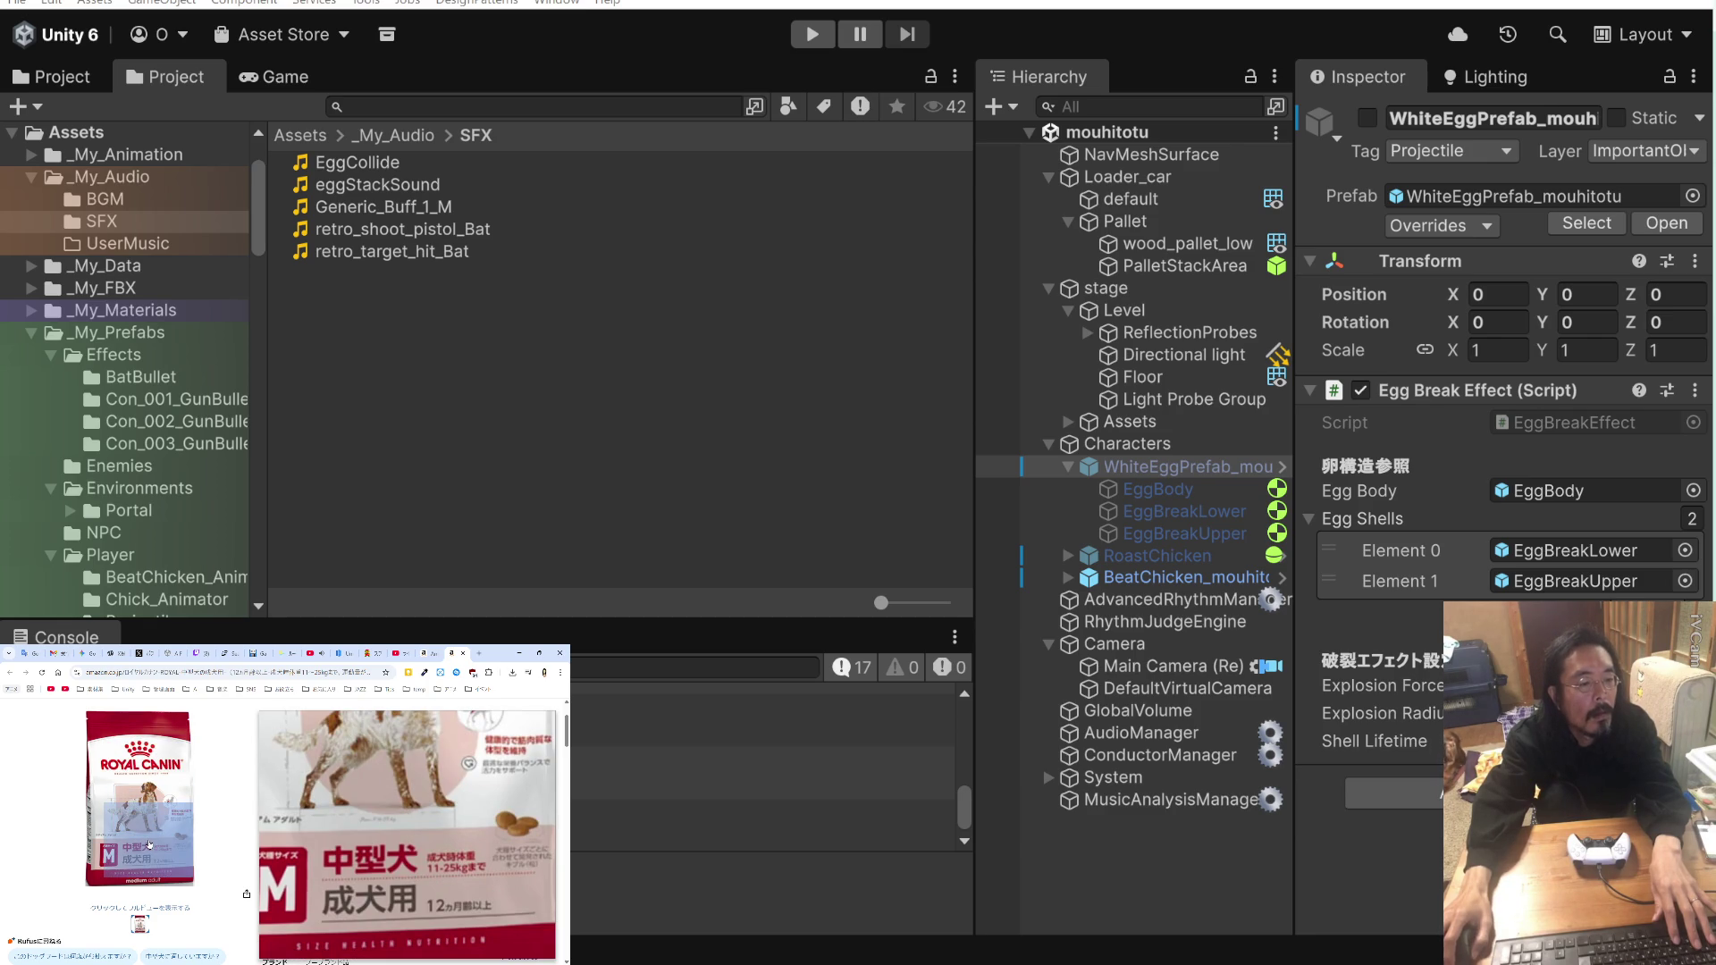
scroll(329, 863, down, 5)
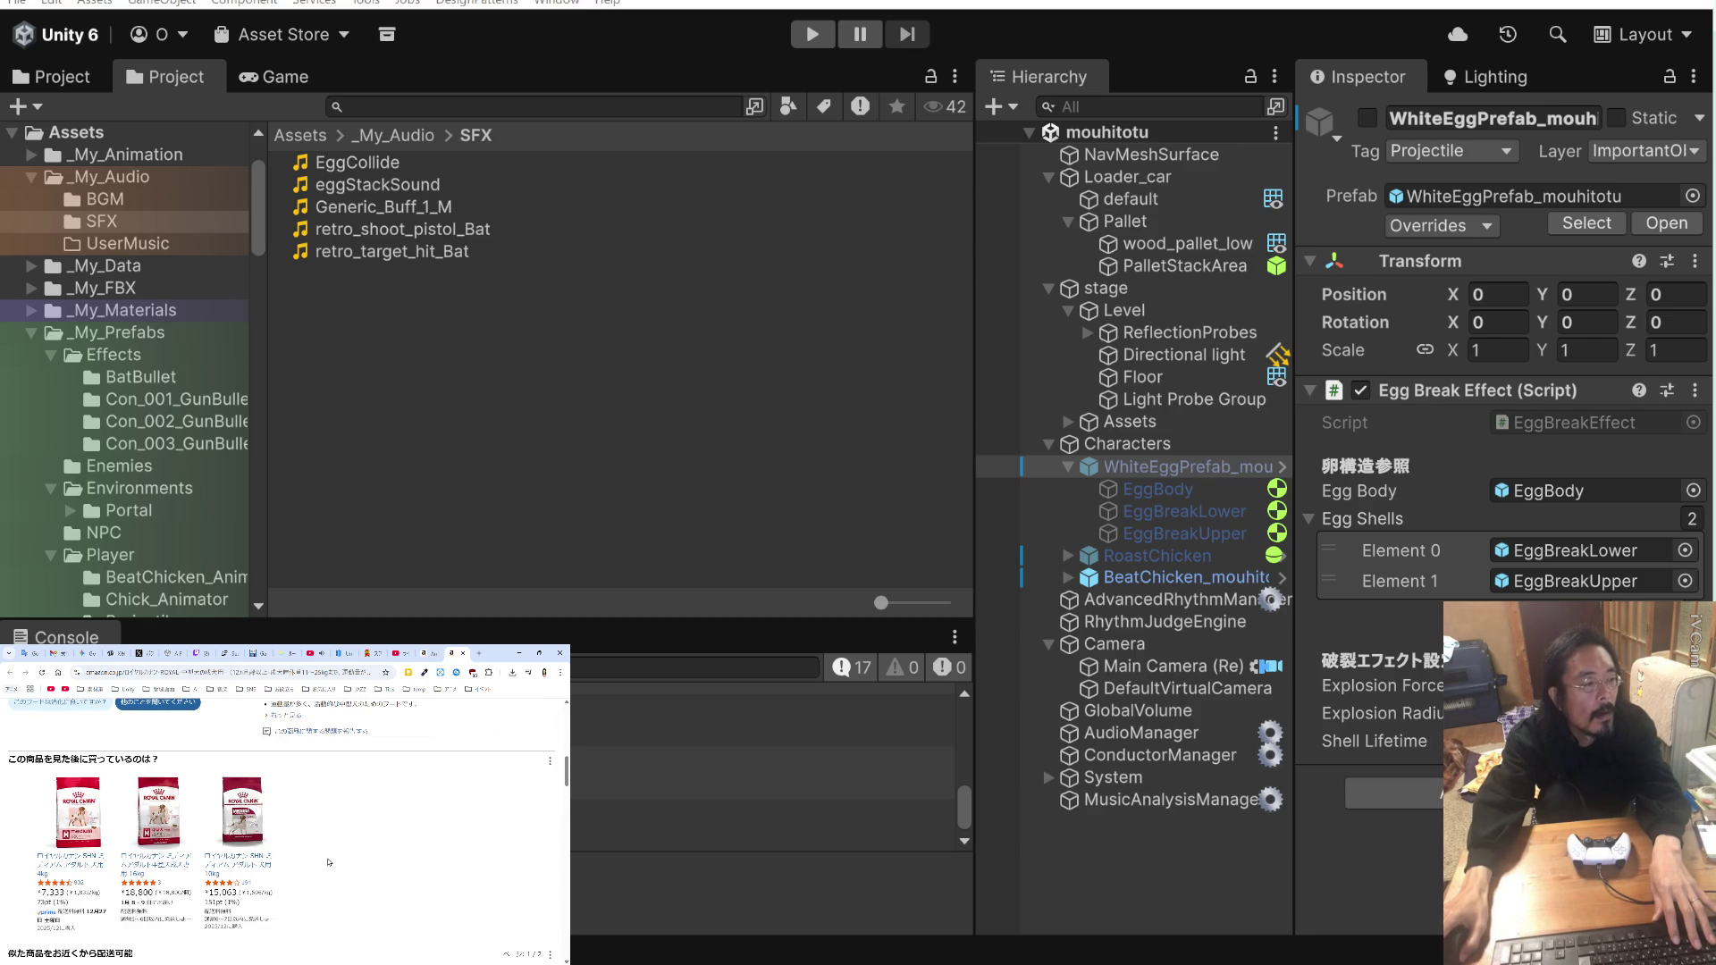
scroll(329, 862, up, 5)
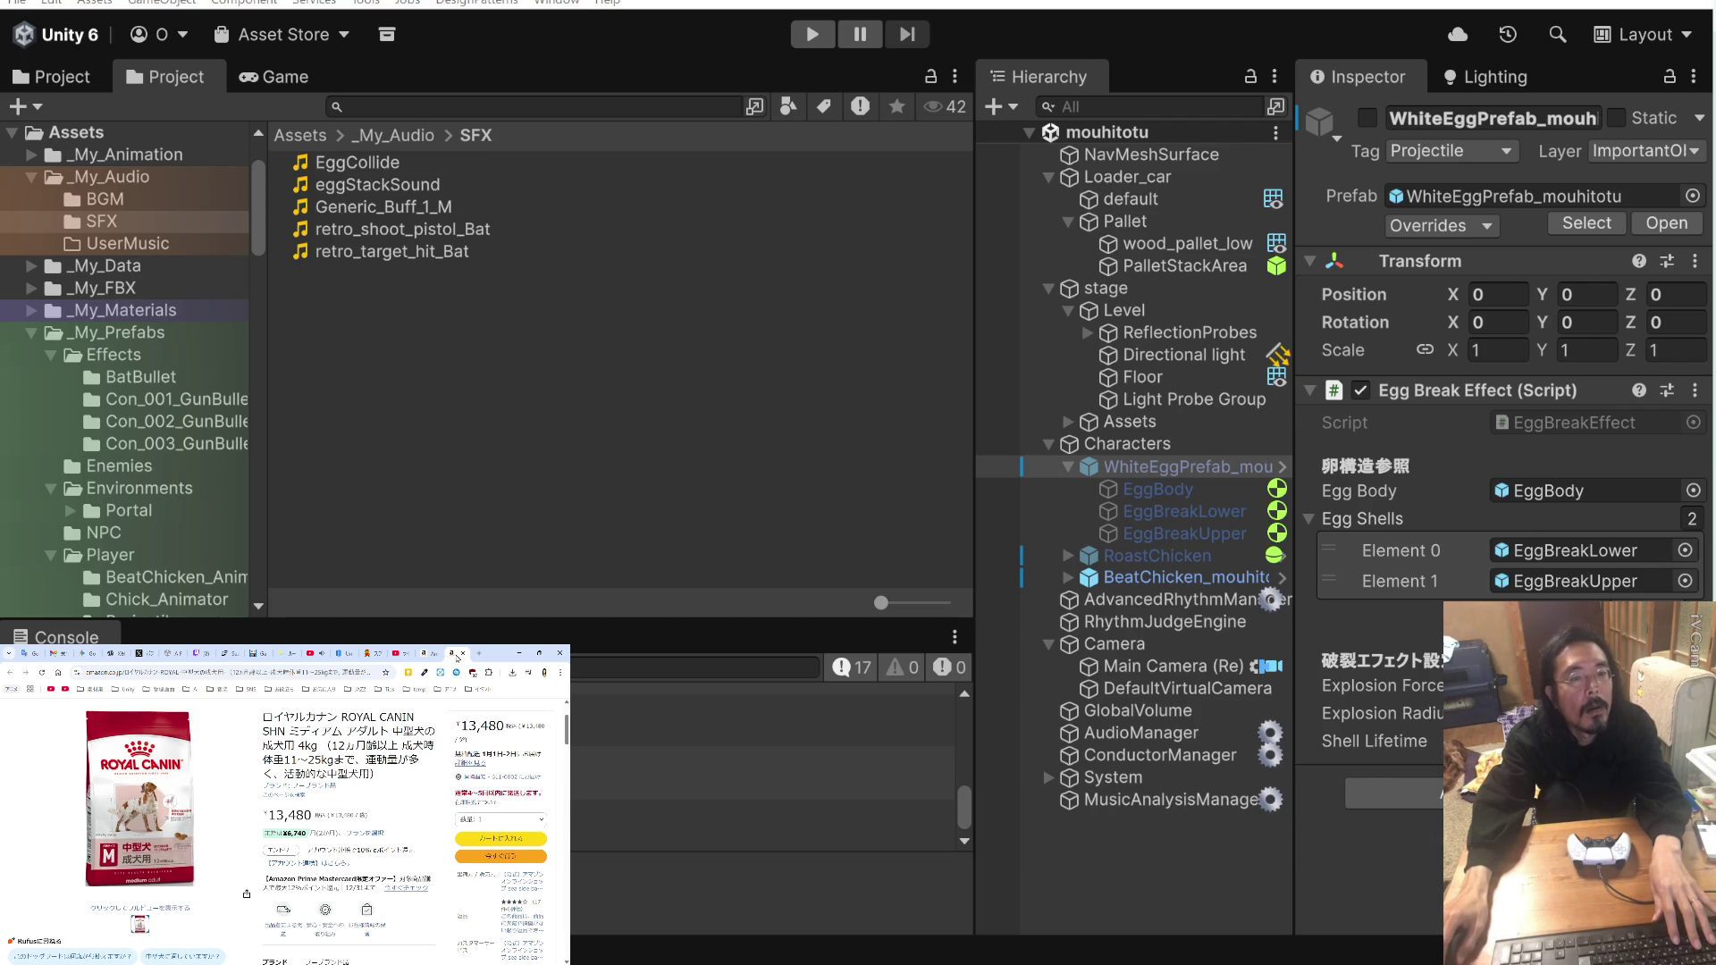
key(alt+Left)
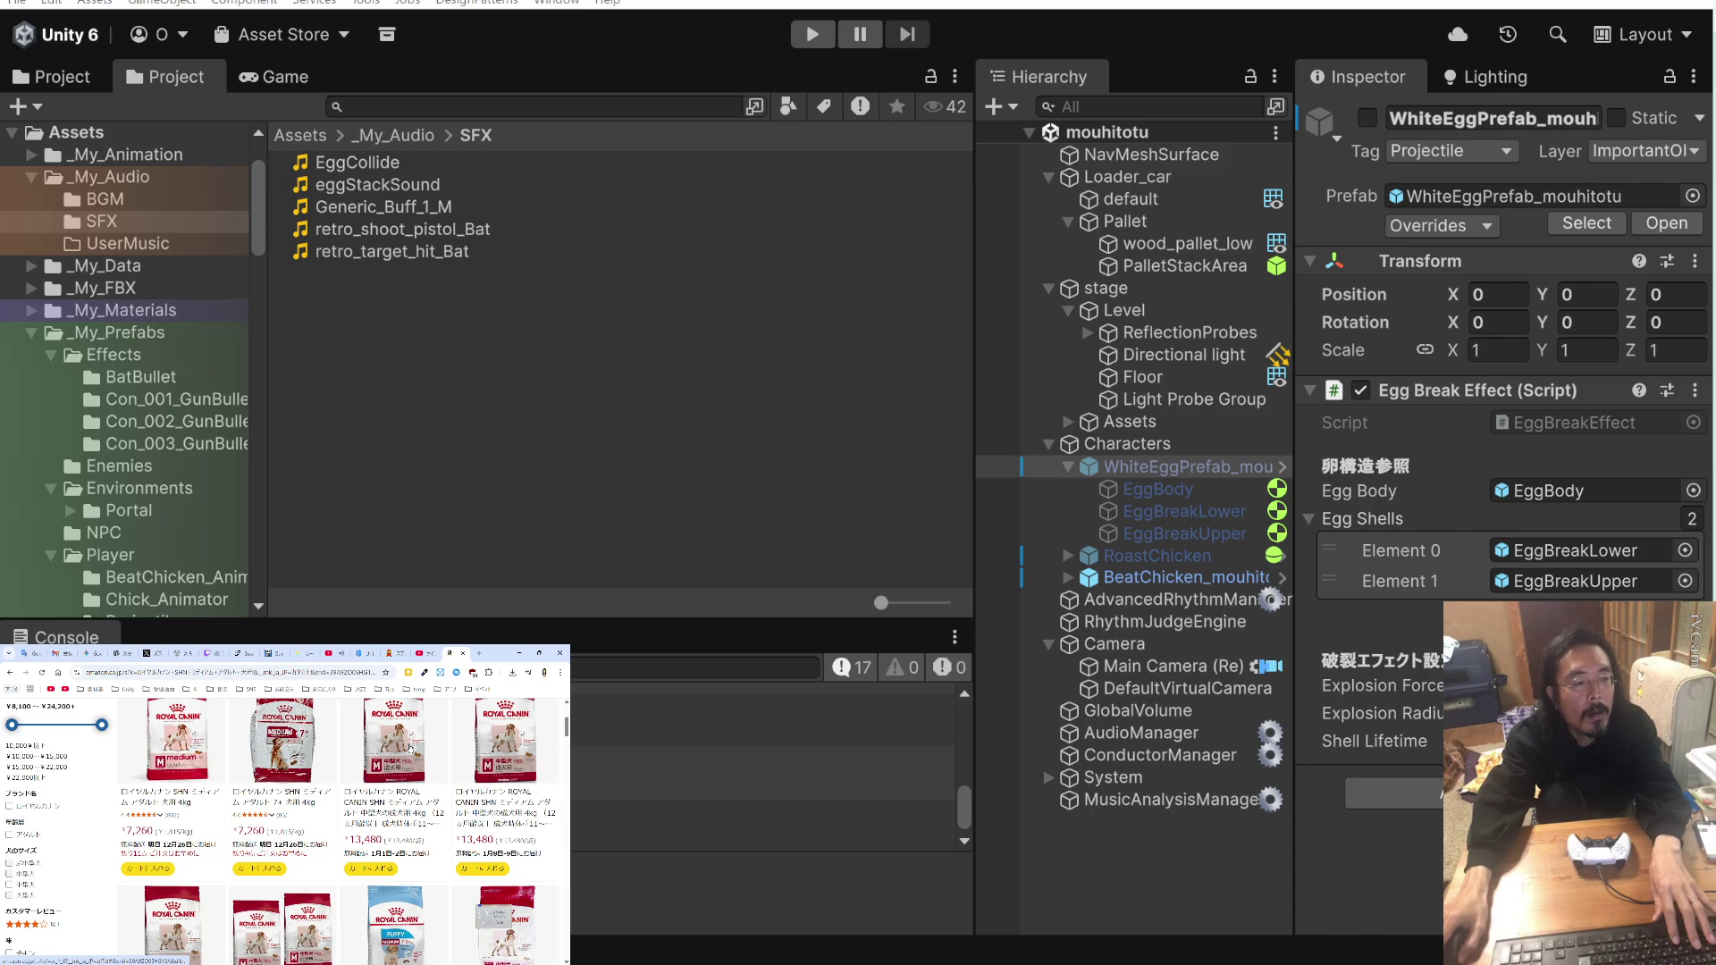
scroll(409, 747, down, 2)
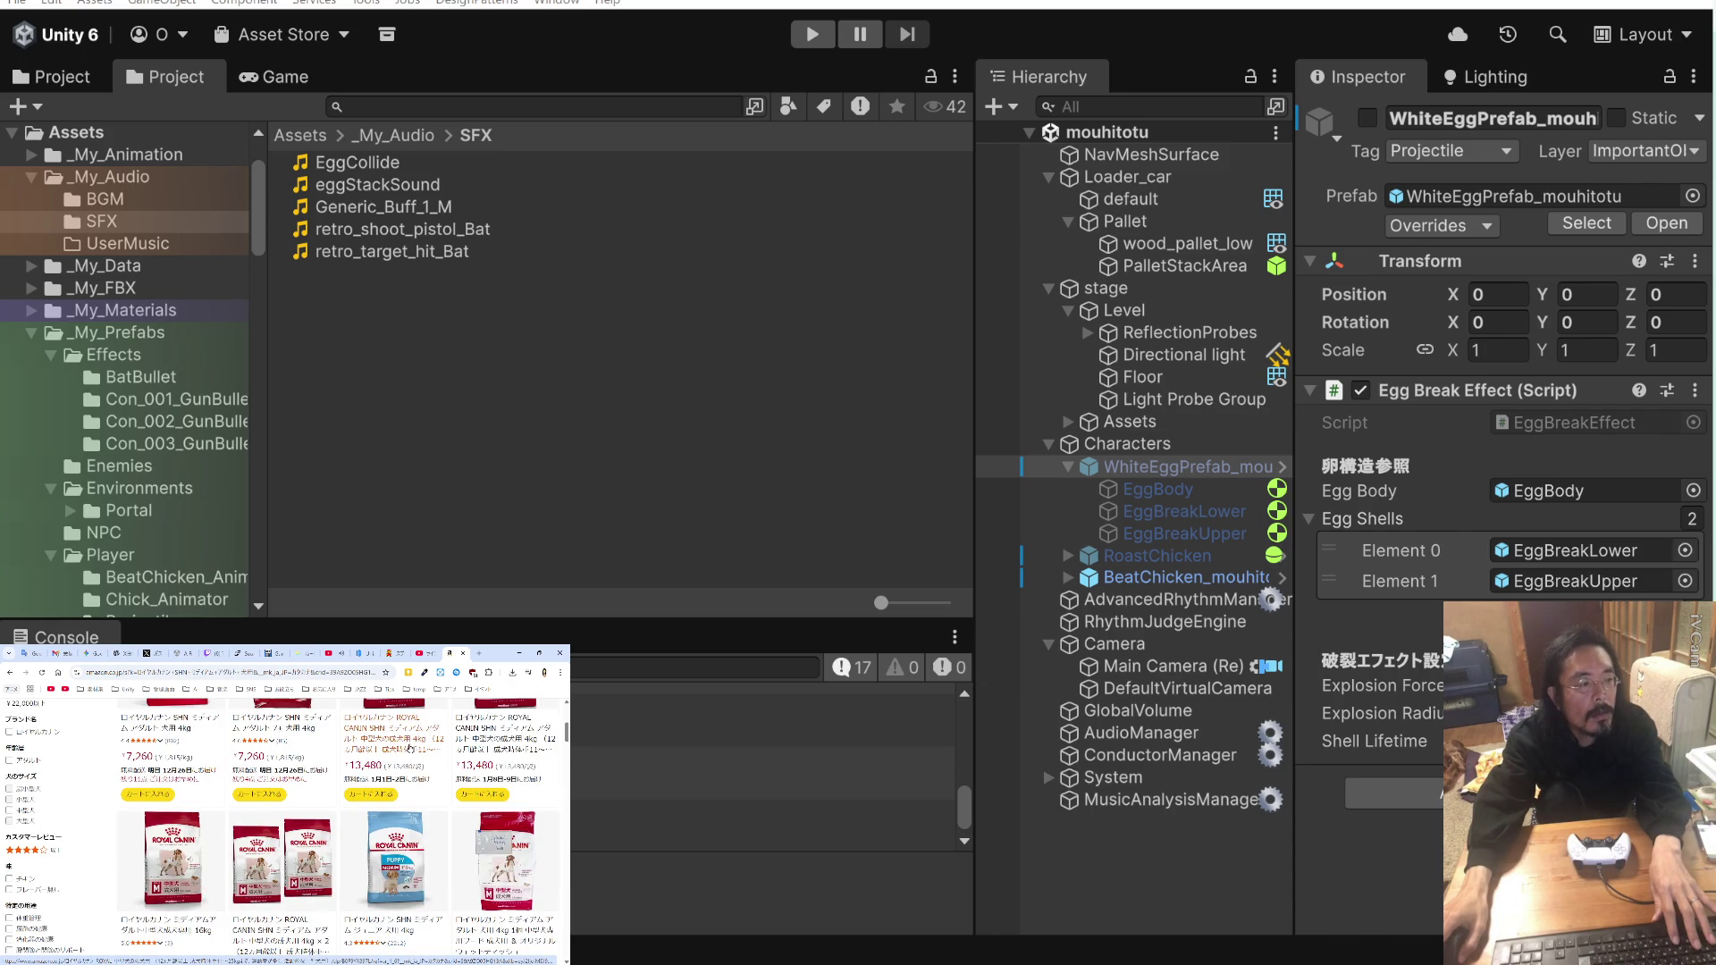
scroll(409, 746, down, 3)
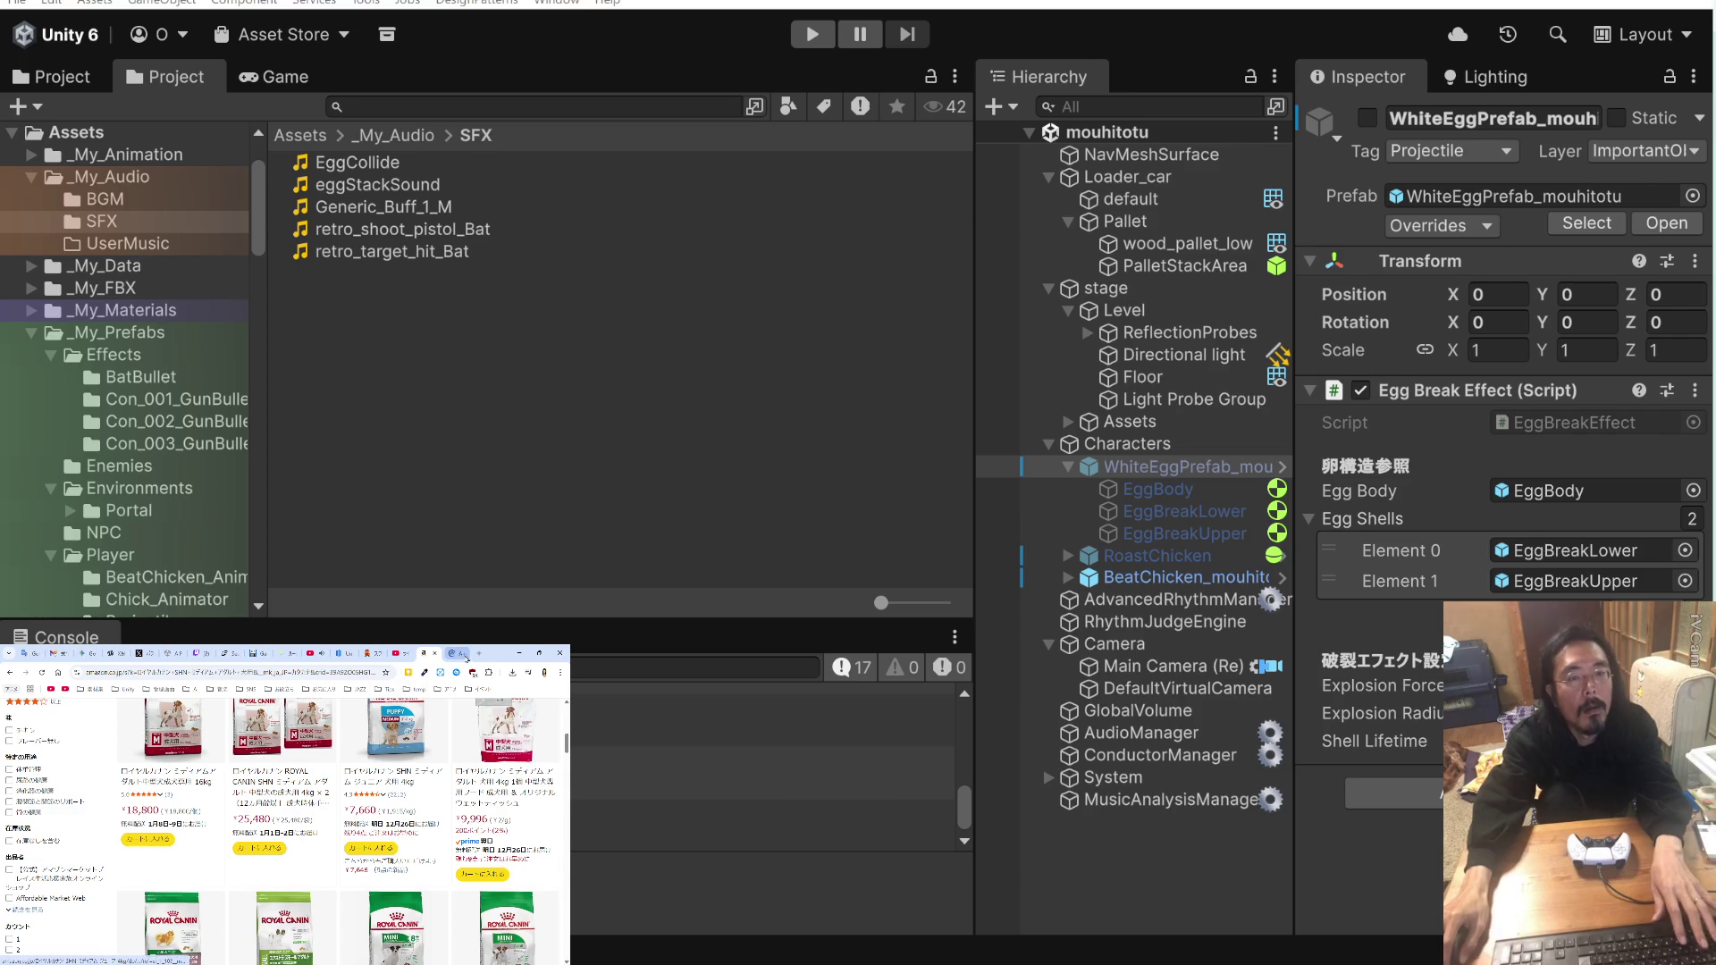
click(268, 787)
mouse_move(427, 728)
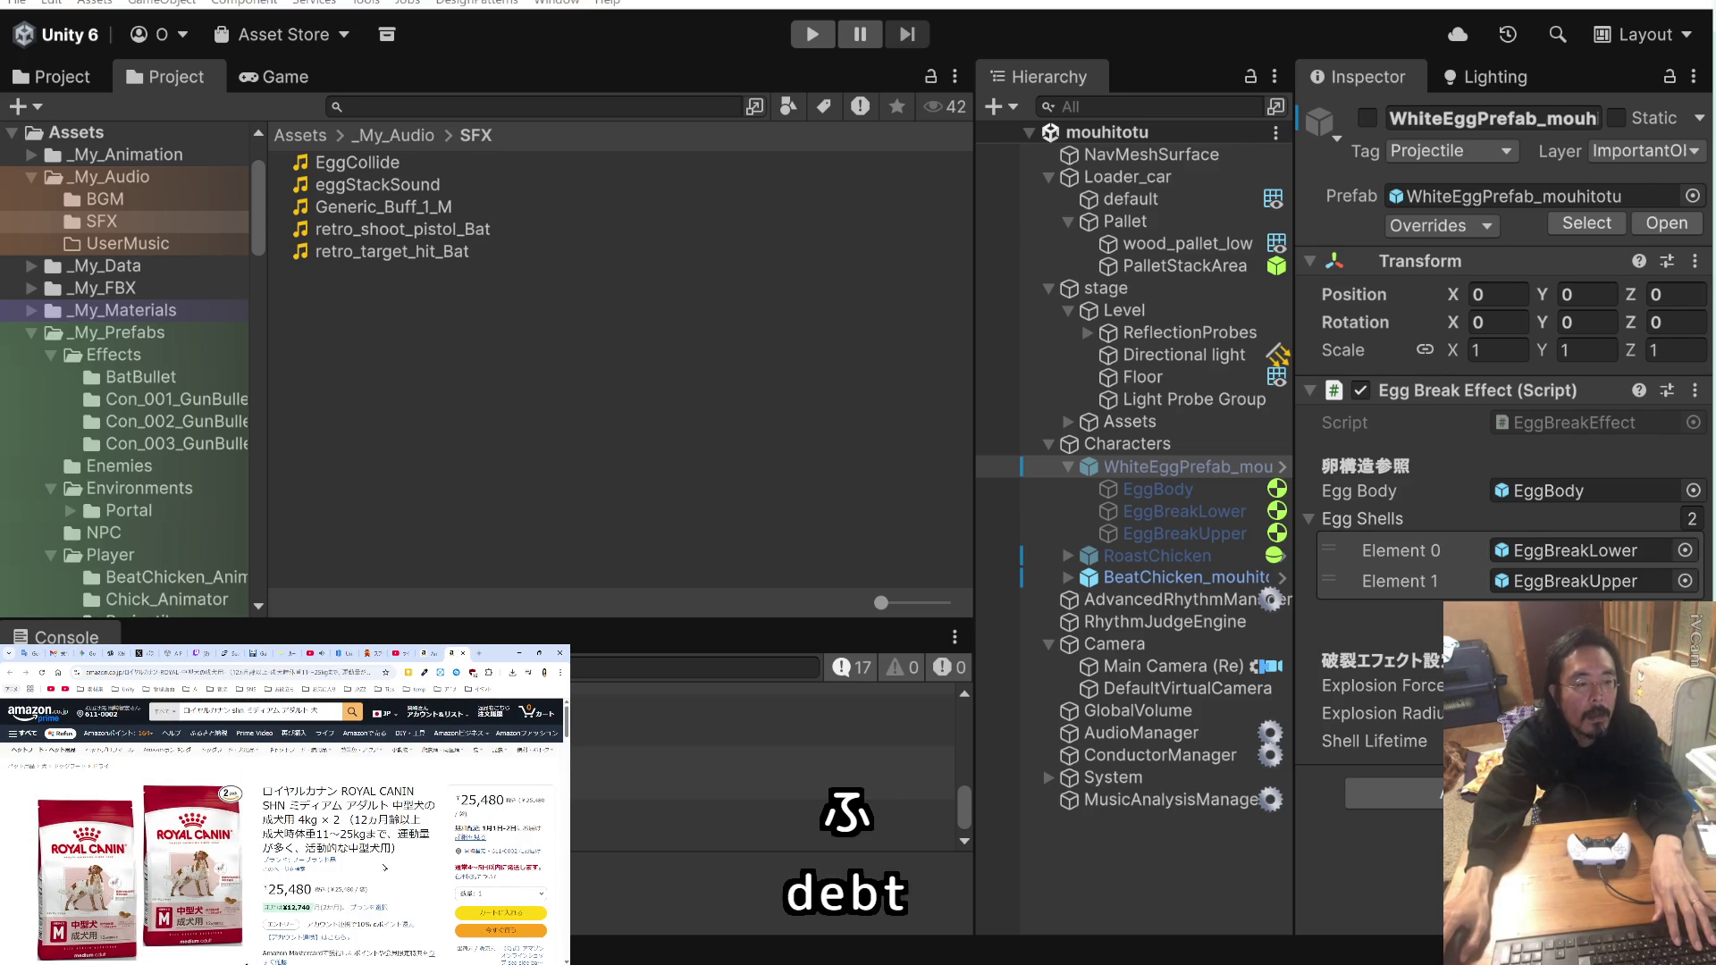
key(alt+Left)
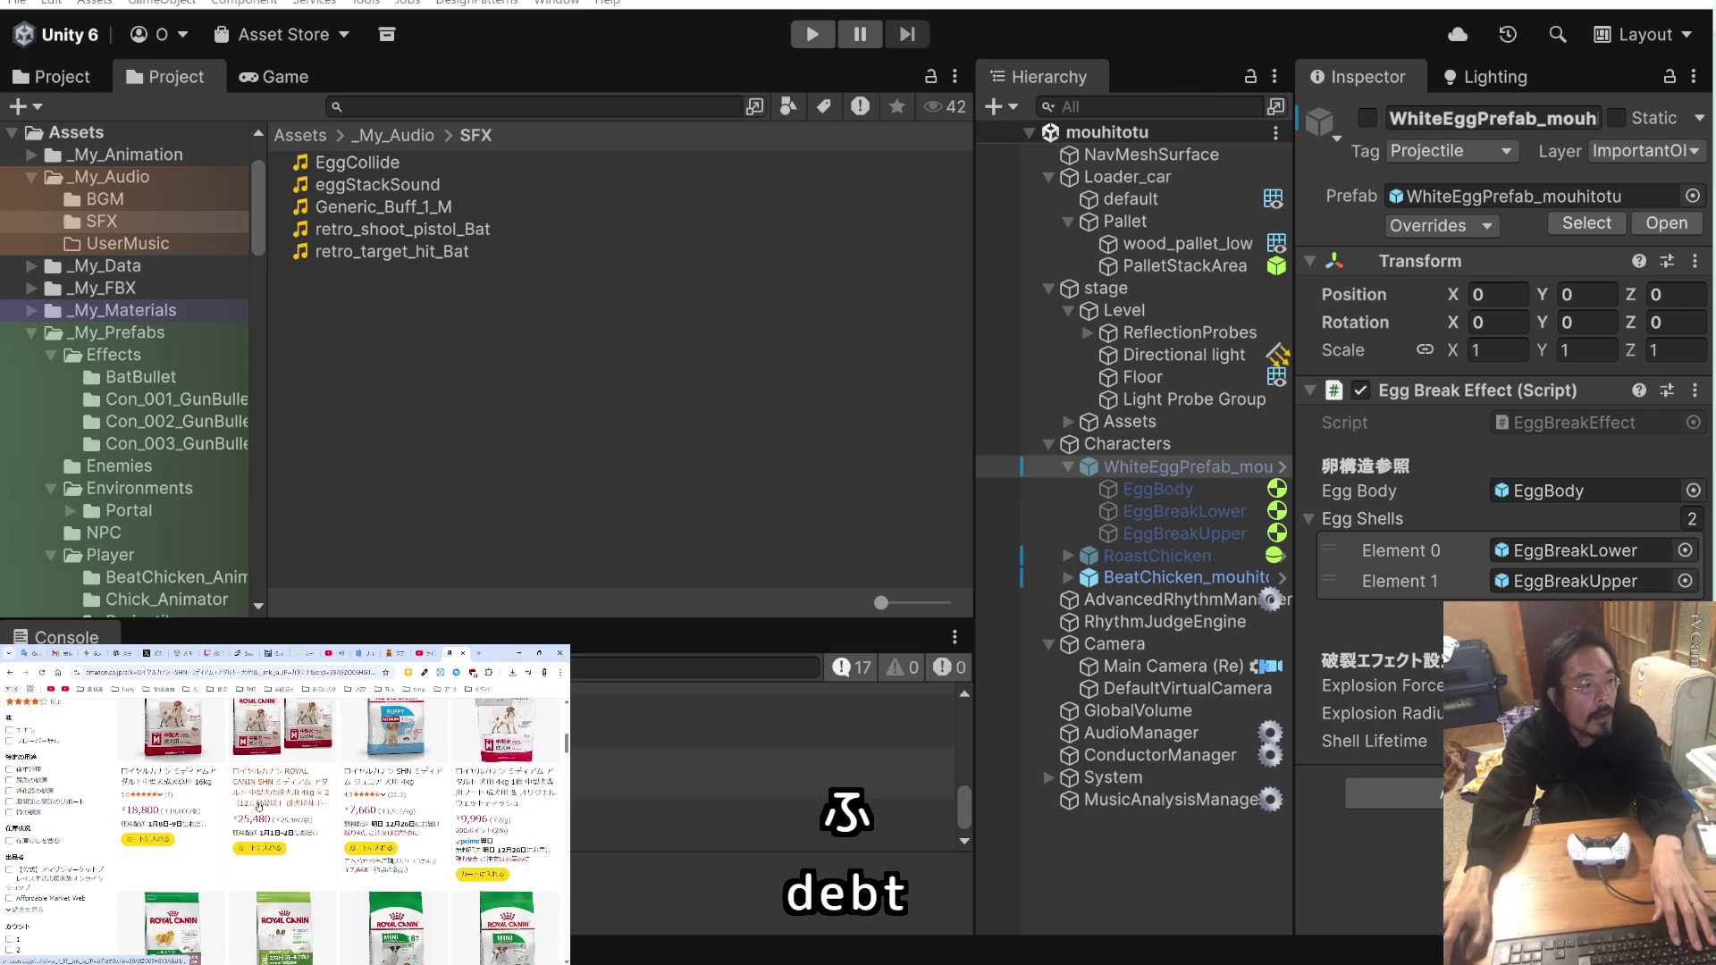
Add the first Royal Canin result, the Medium Adult 16kg at ¥18,800, to the cart and view the cart
click(161, 840)
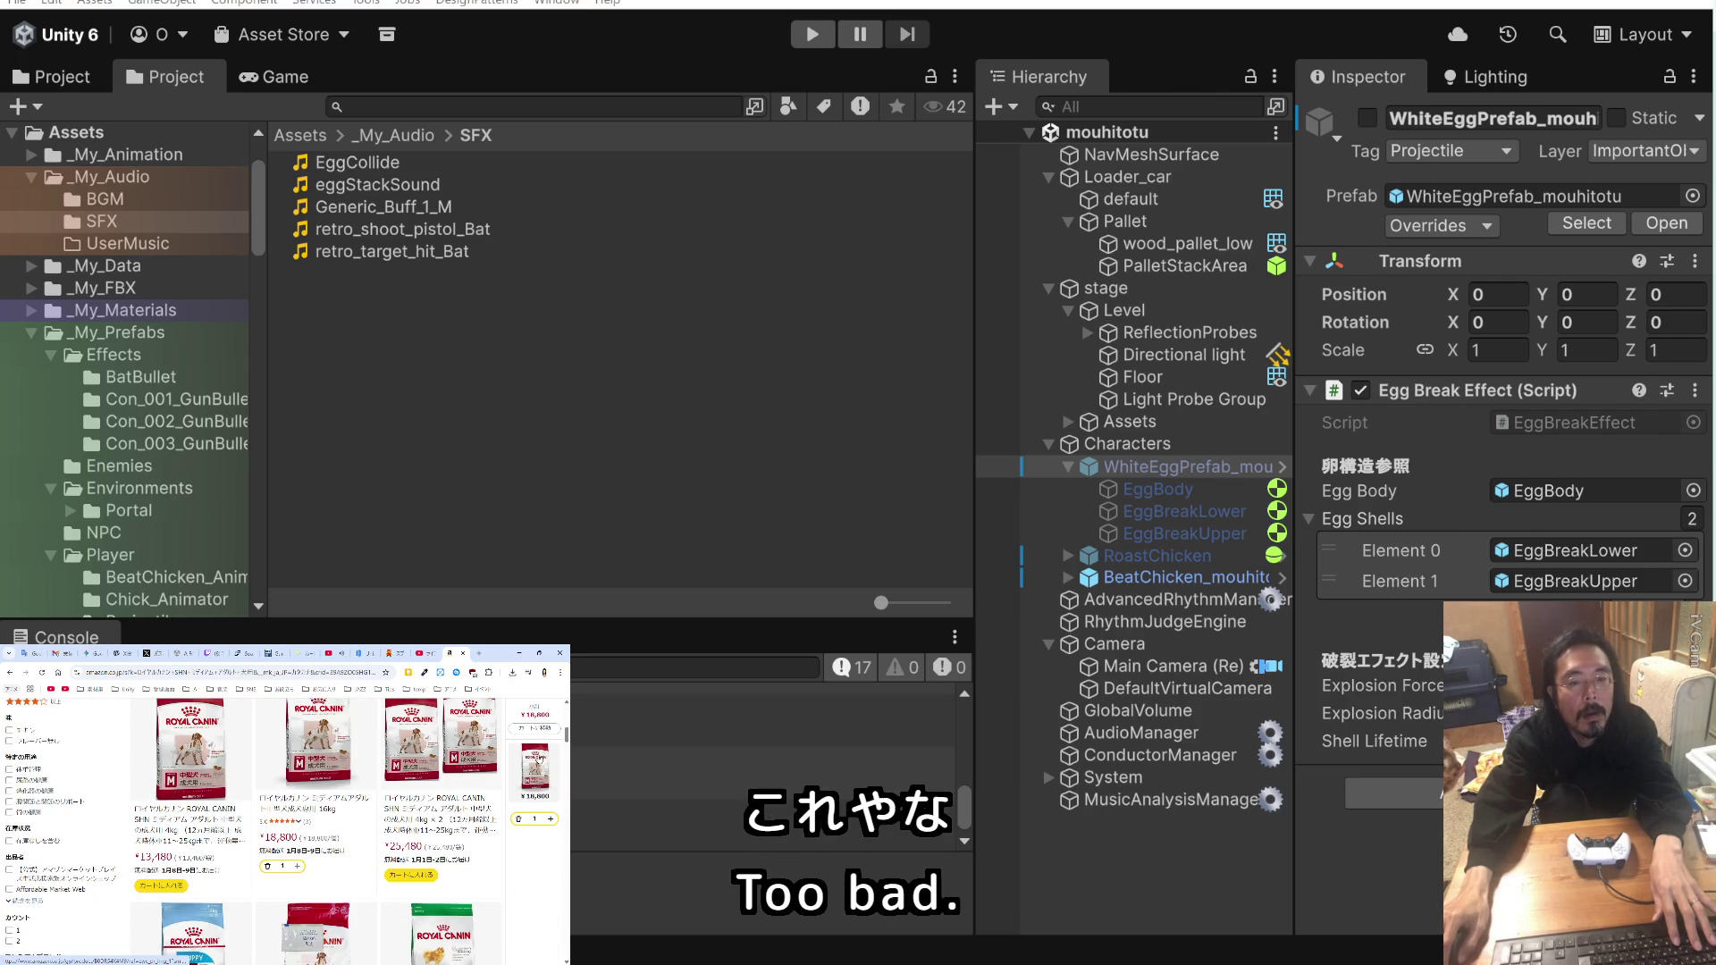
click(536, 761)
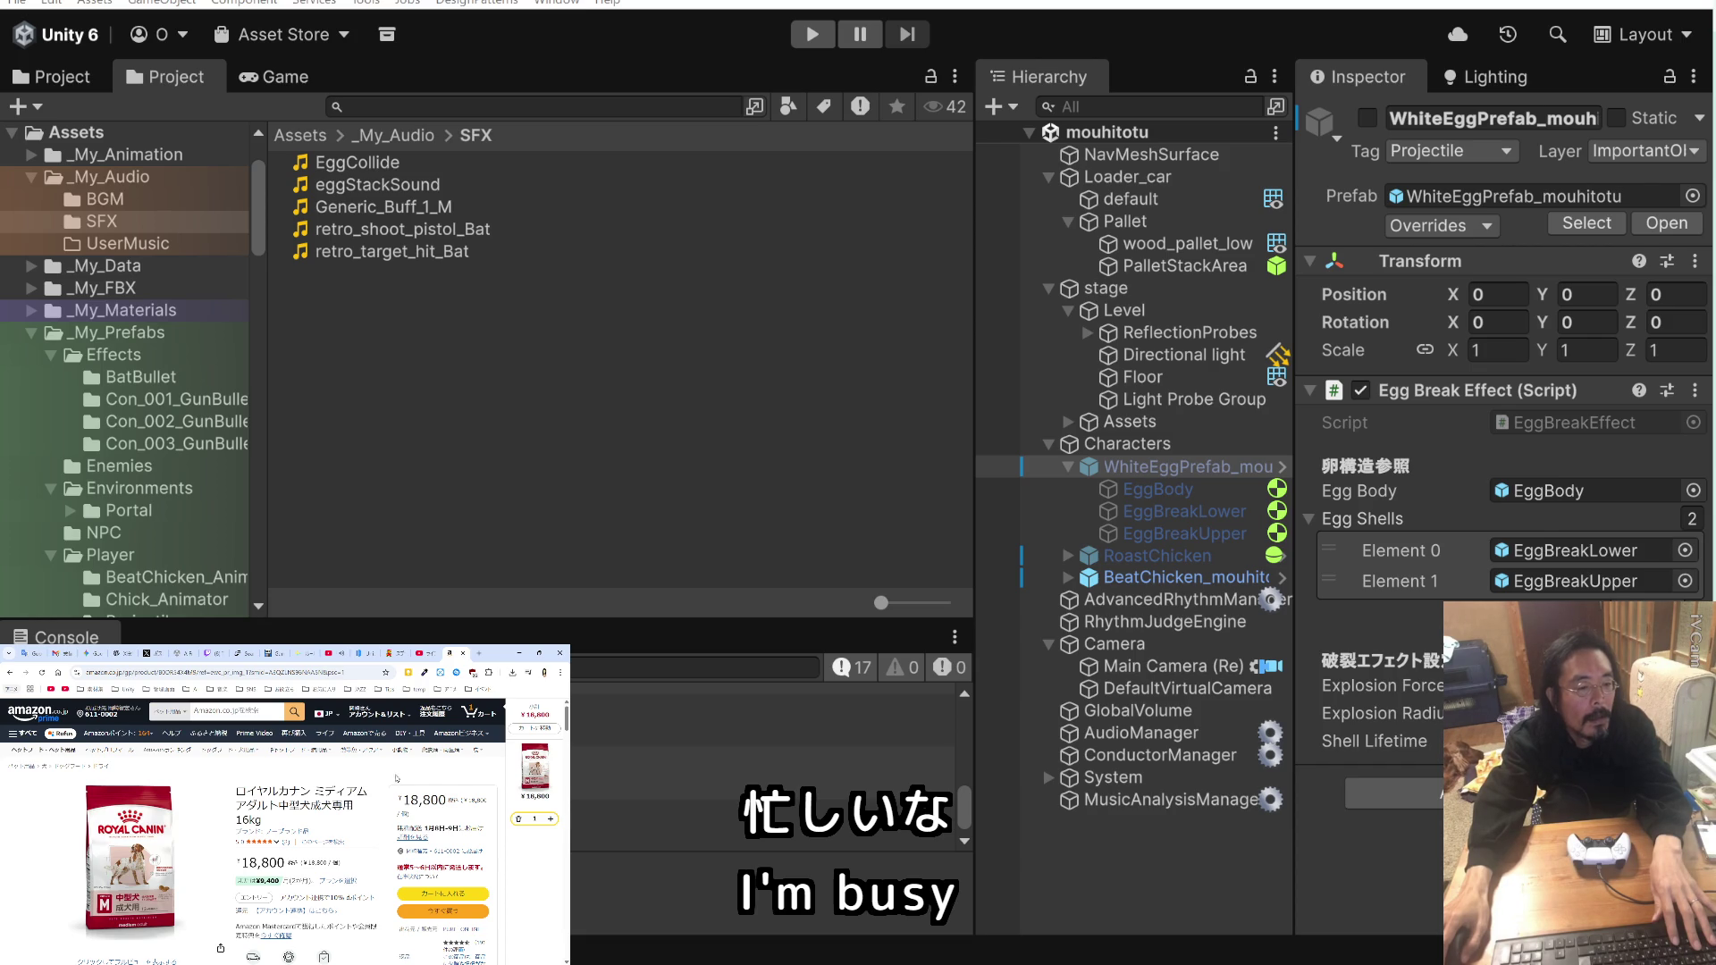
click(547, 729)
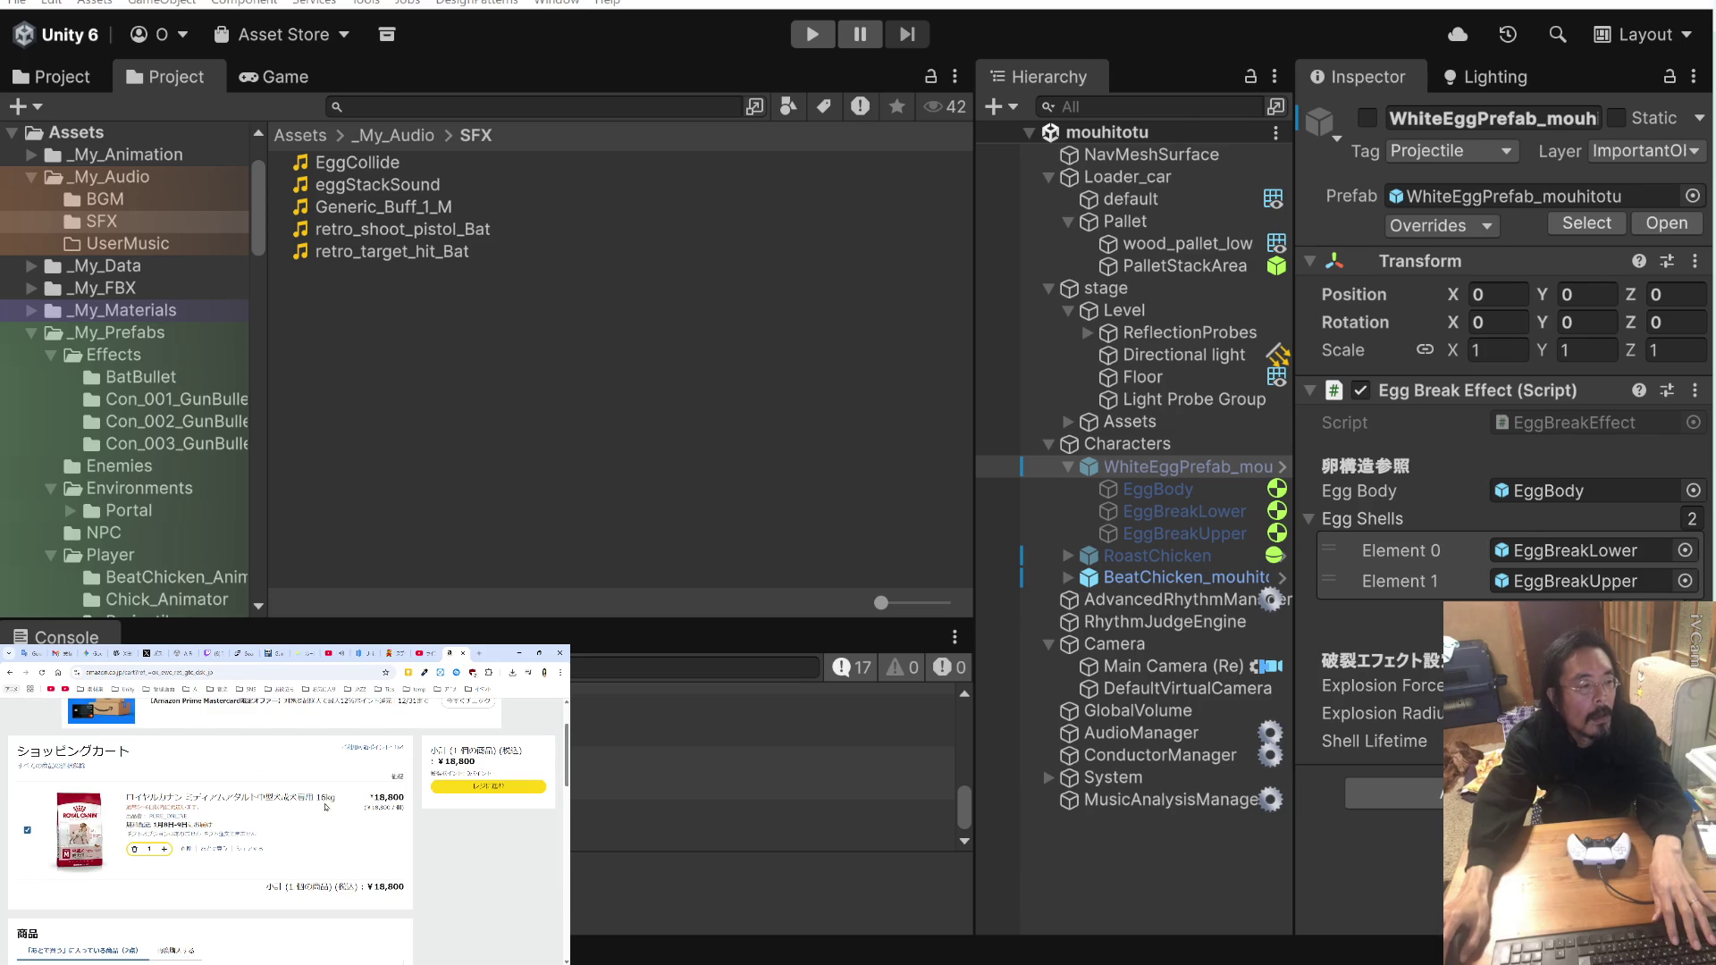
Review the Royal Canin 16kg details from the cart, then return to the cart at ¥18,800
click(292, 798)
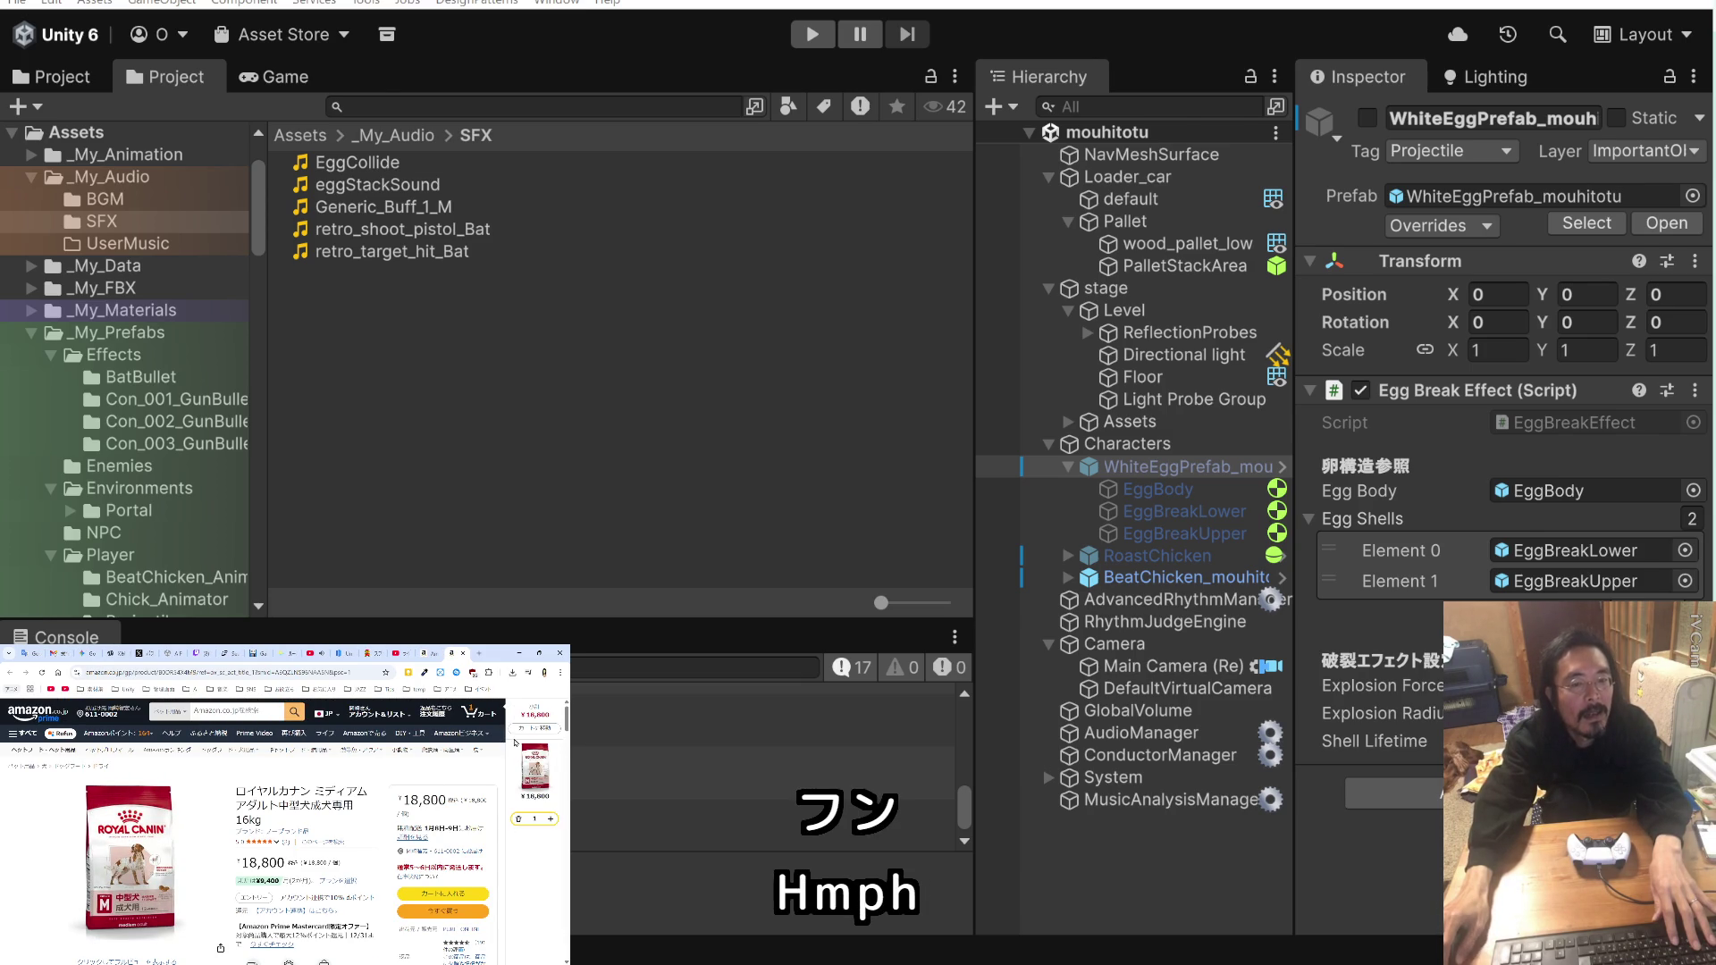
scroll(353, 849, down, 3)
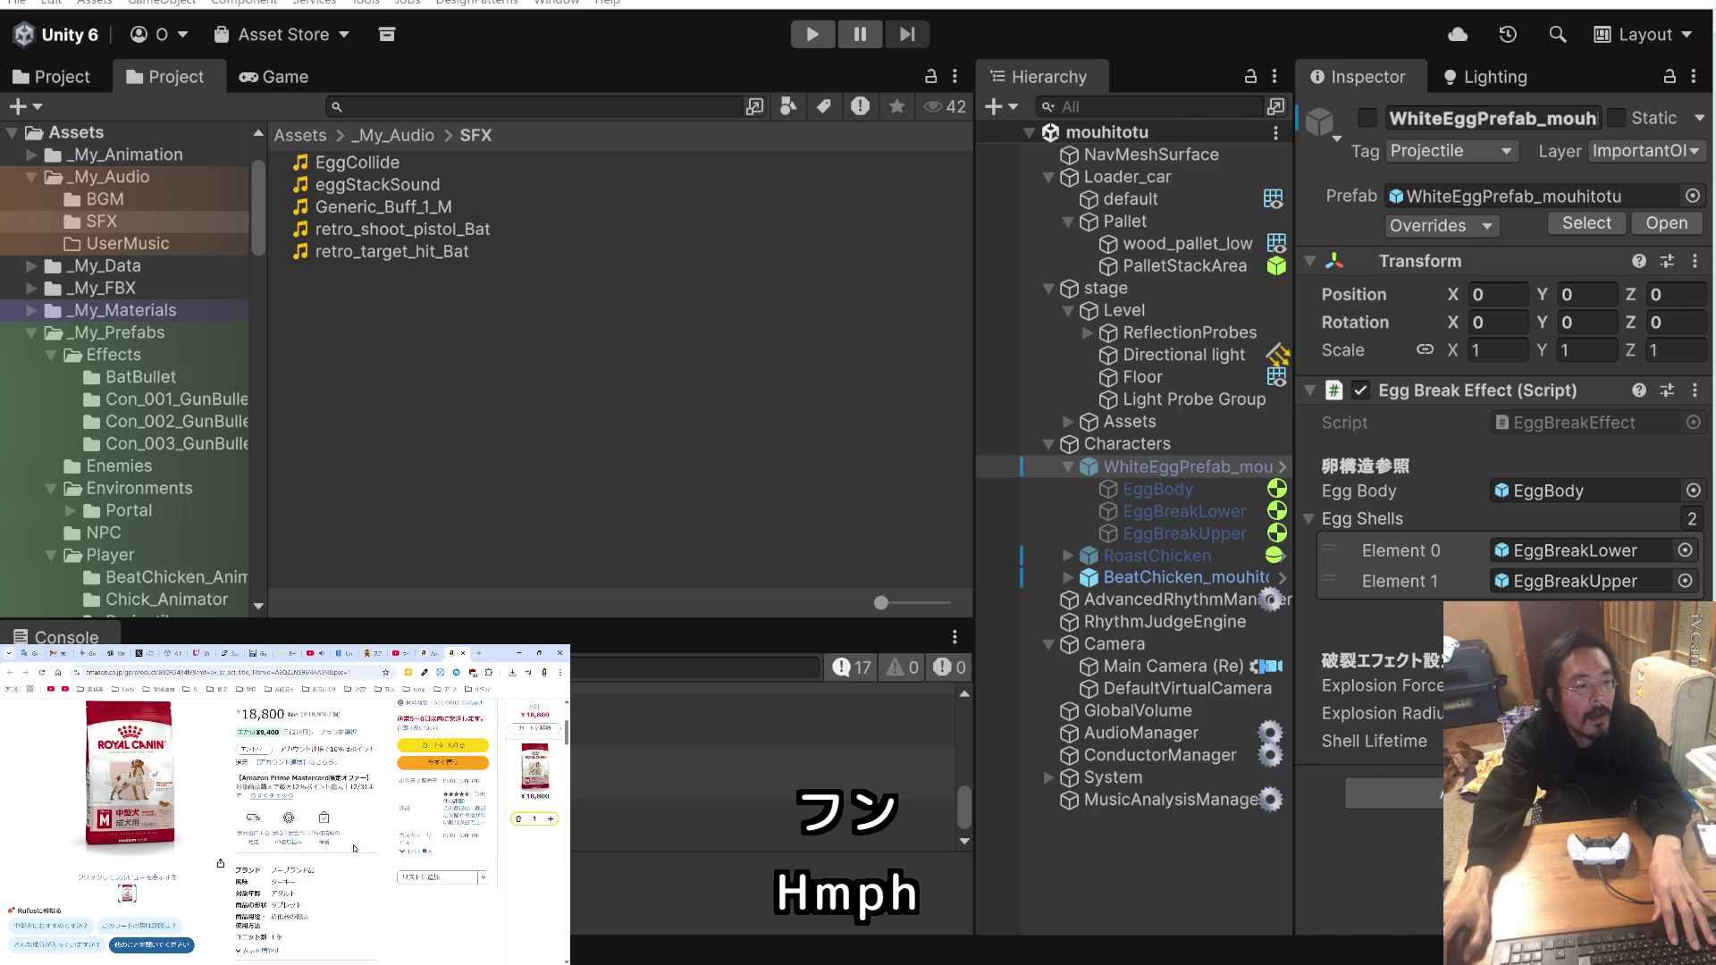
scroll(353, 847, down, 3)
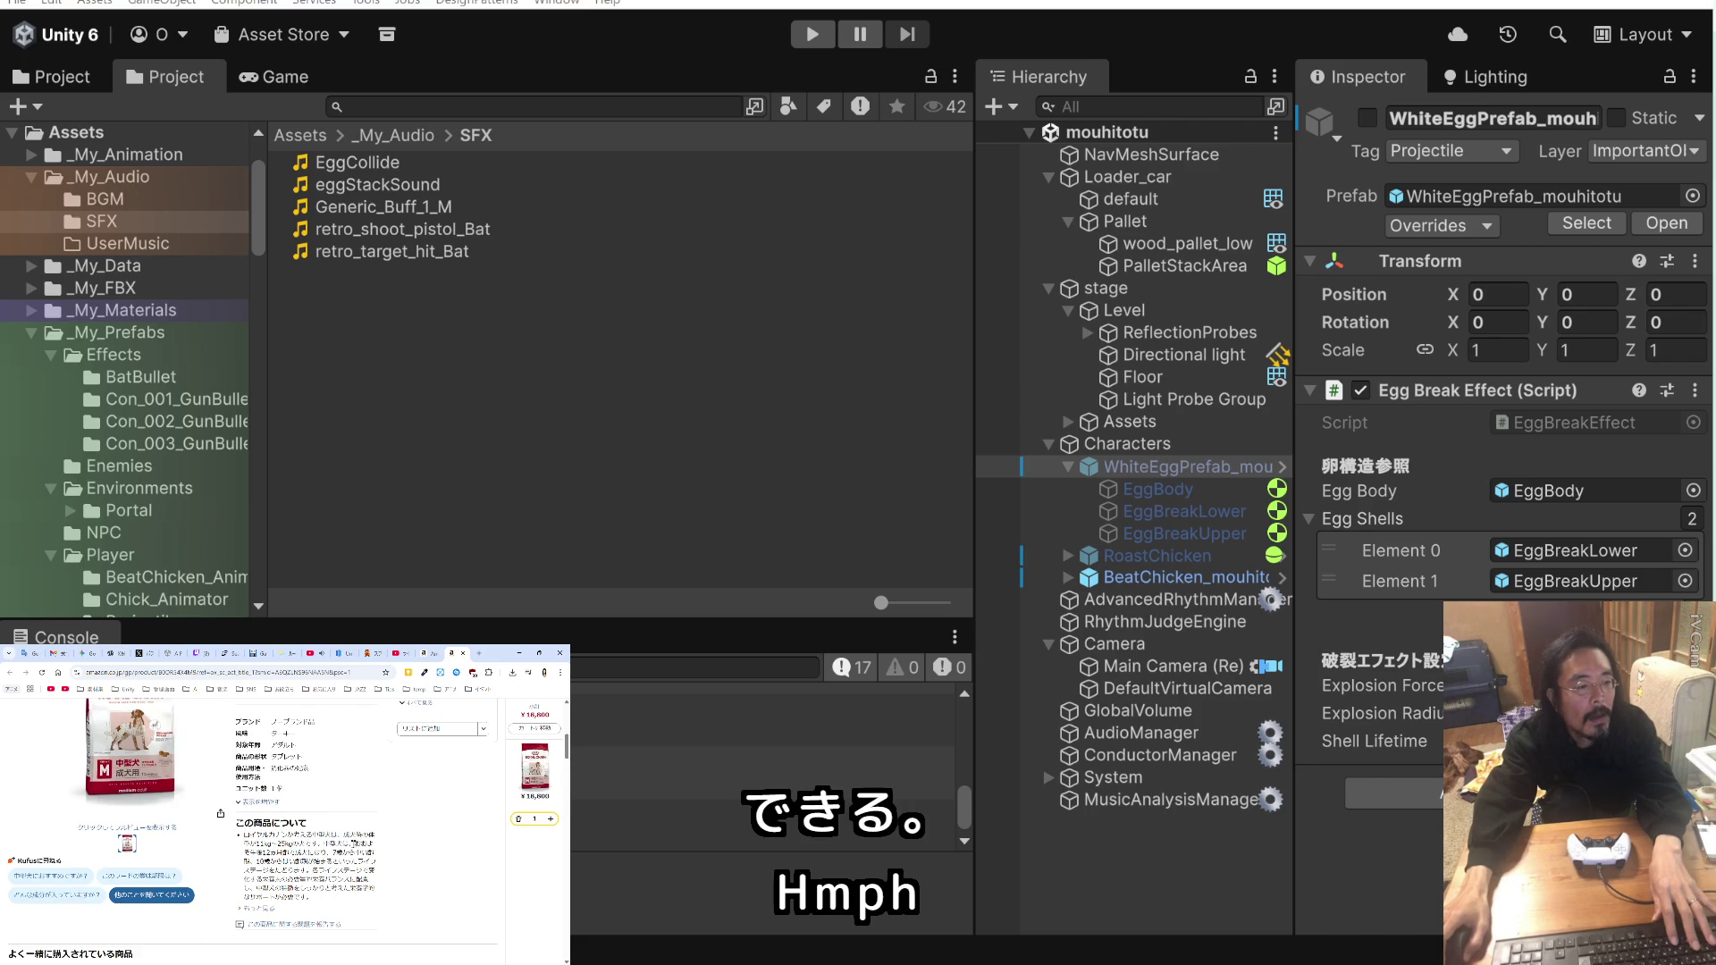
scroll(354, 848, down, 3)
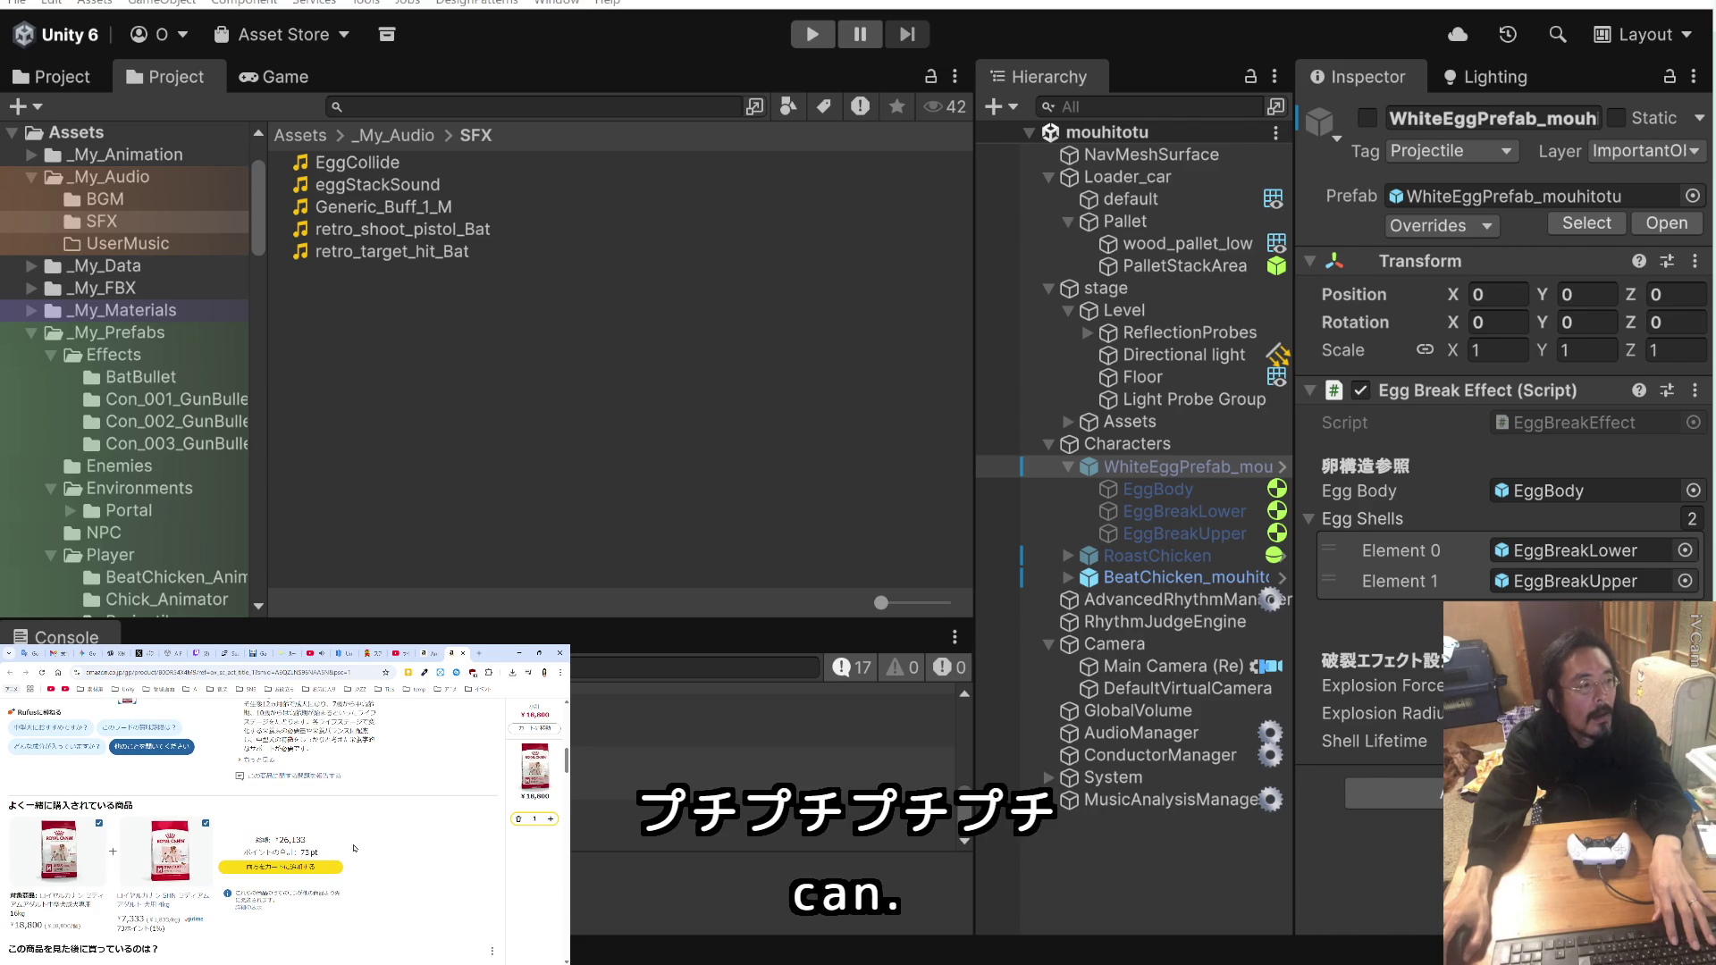
scroll(355, 847, down, 5)
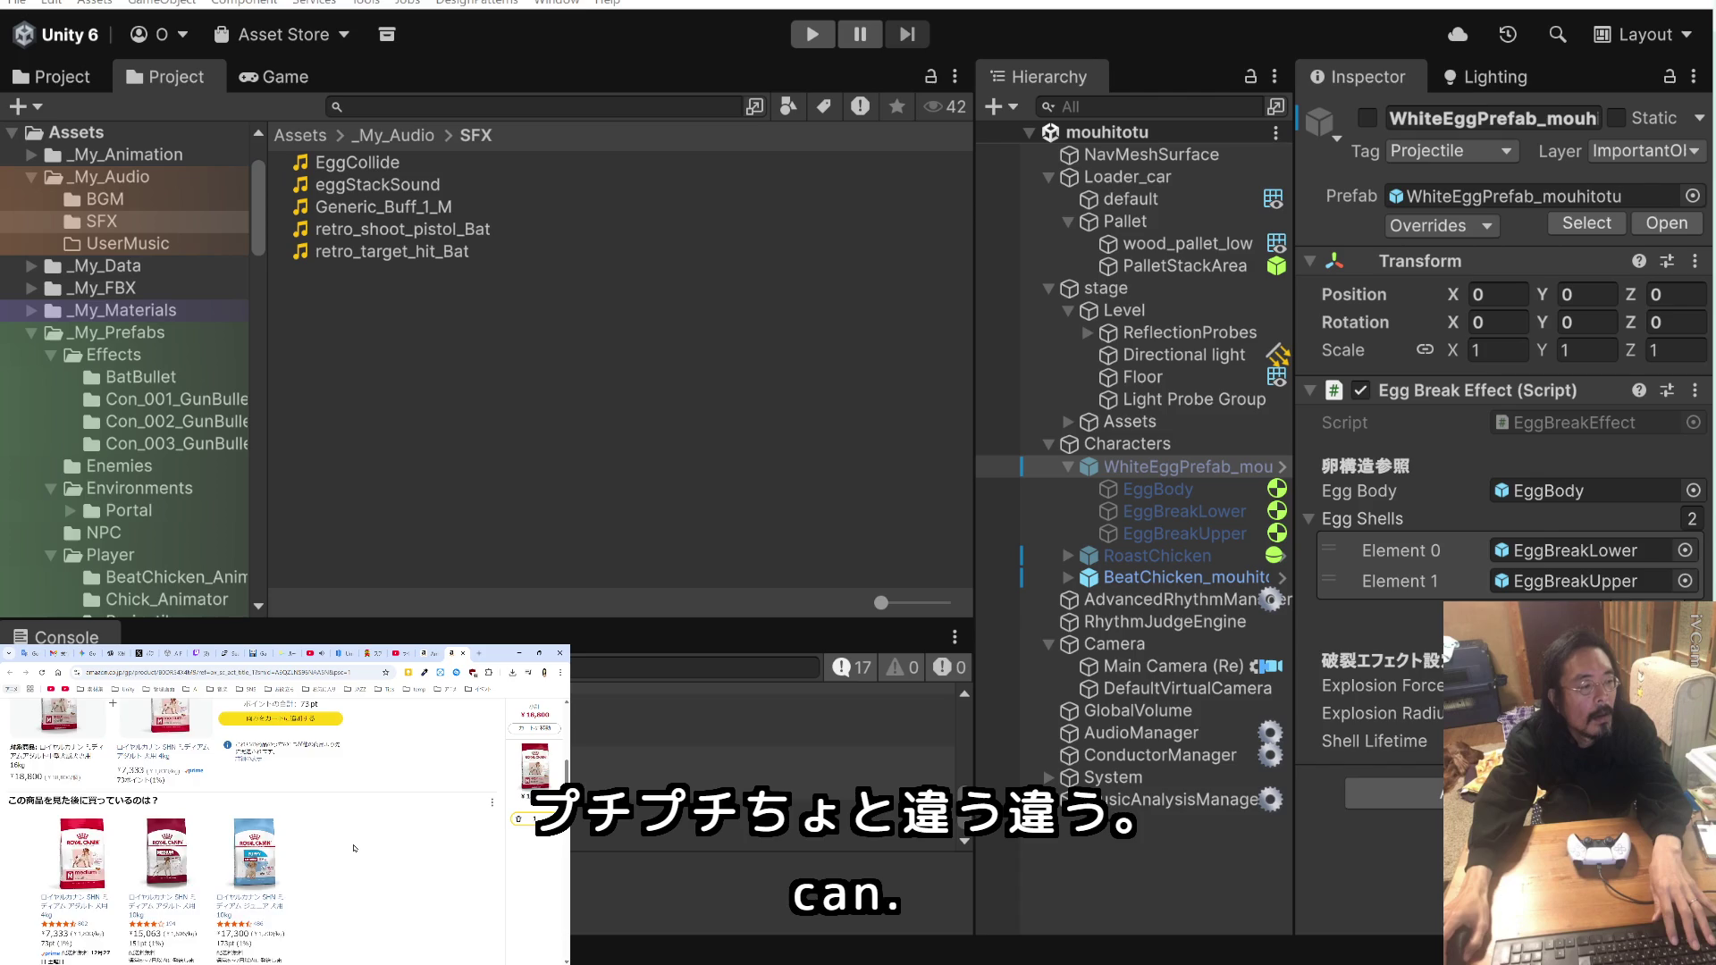
scroll(354, 847, up, 15)
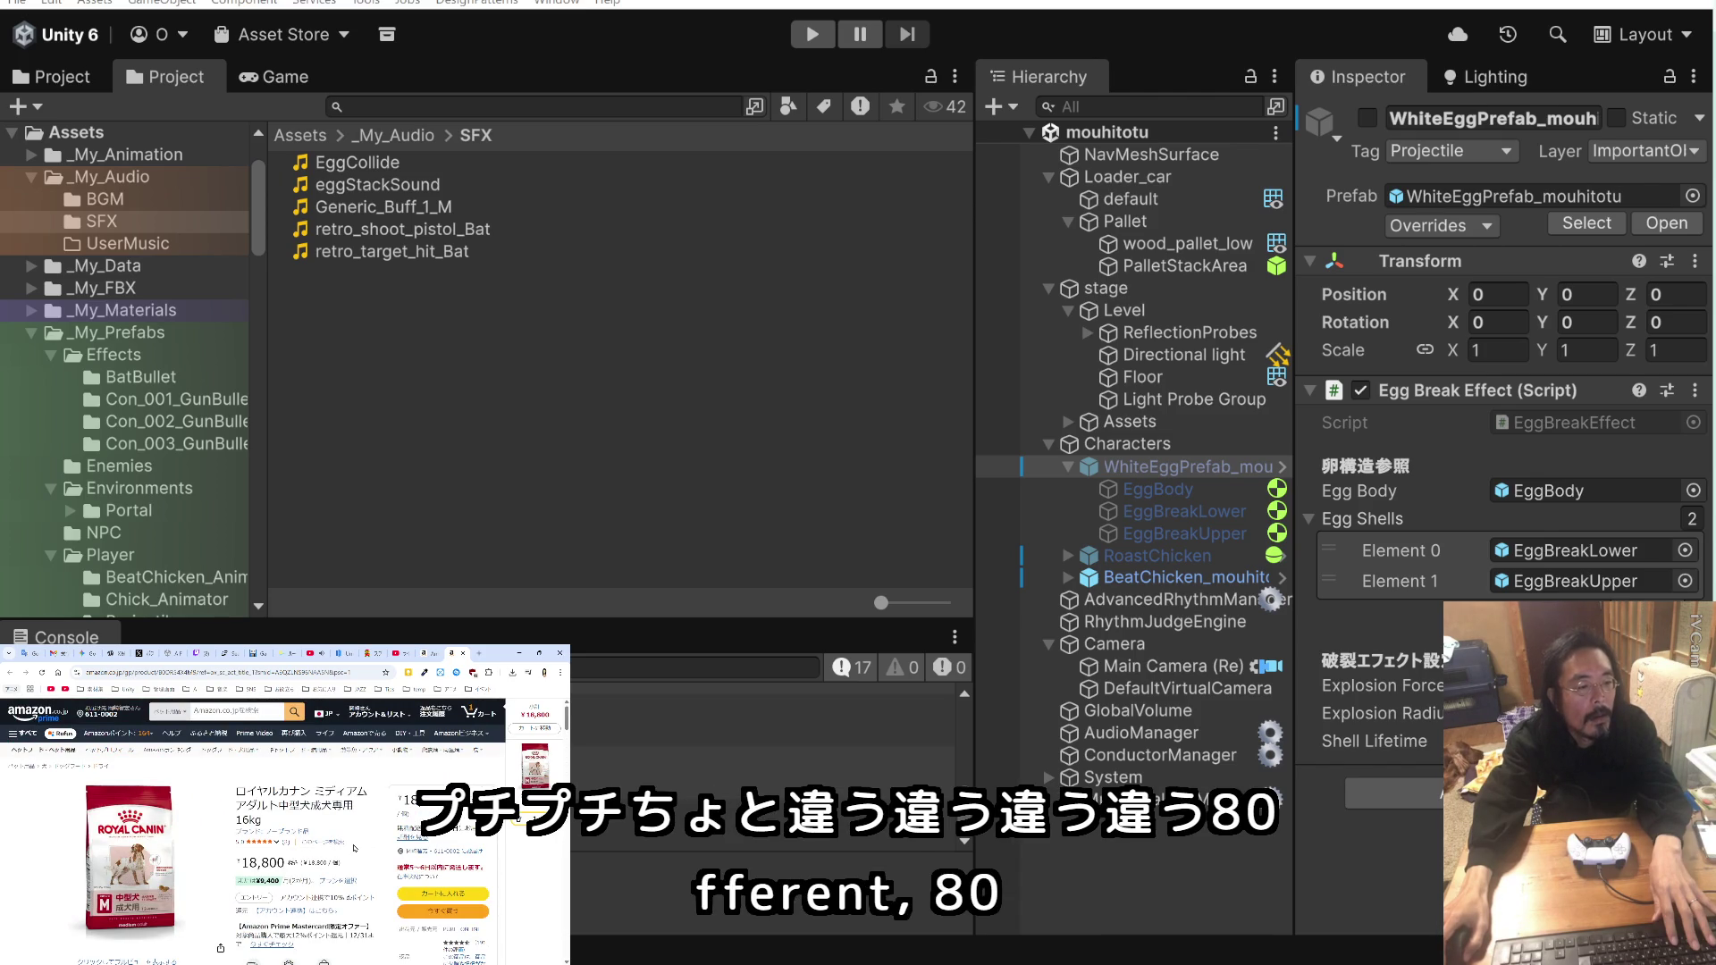
scroll(354, 847, down, 2)
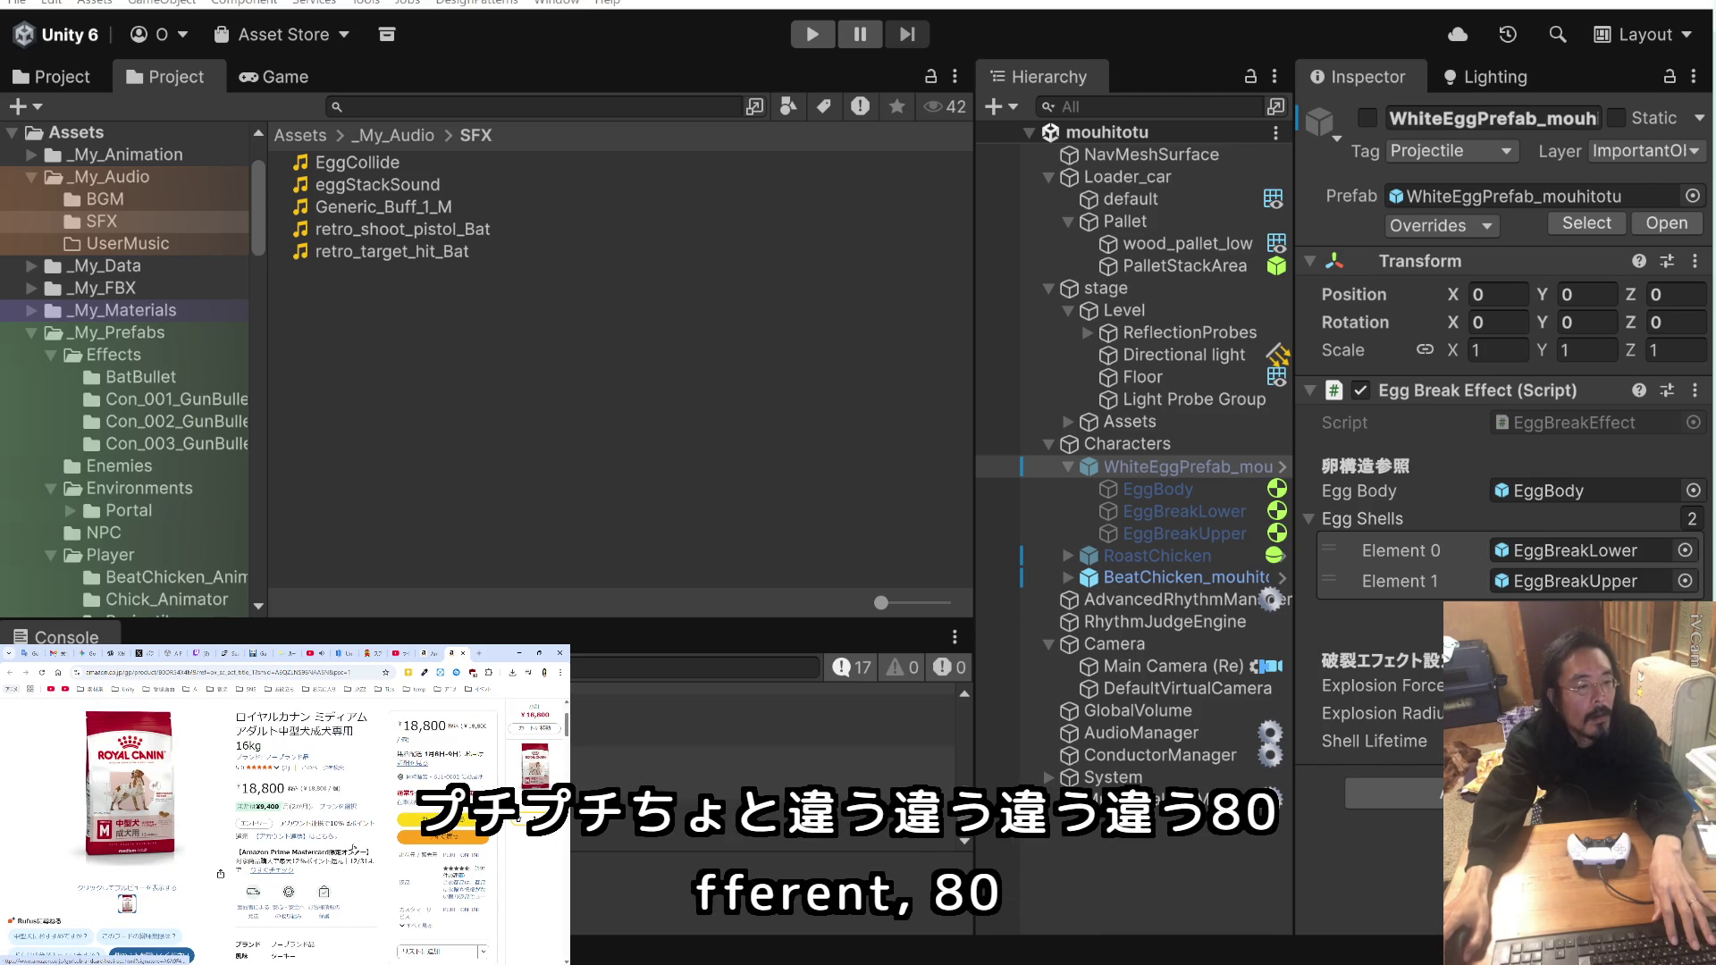
click(438, 820)
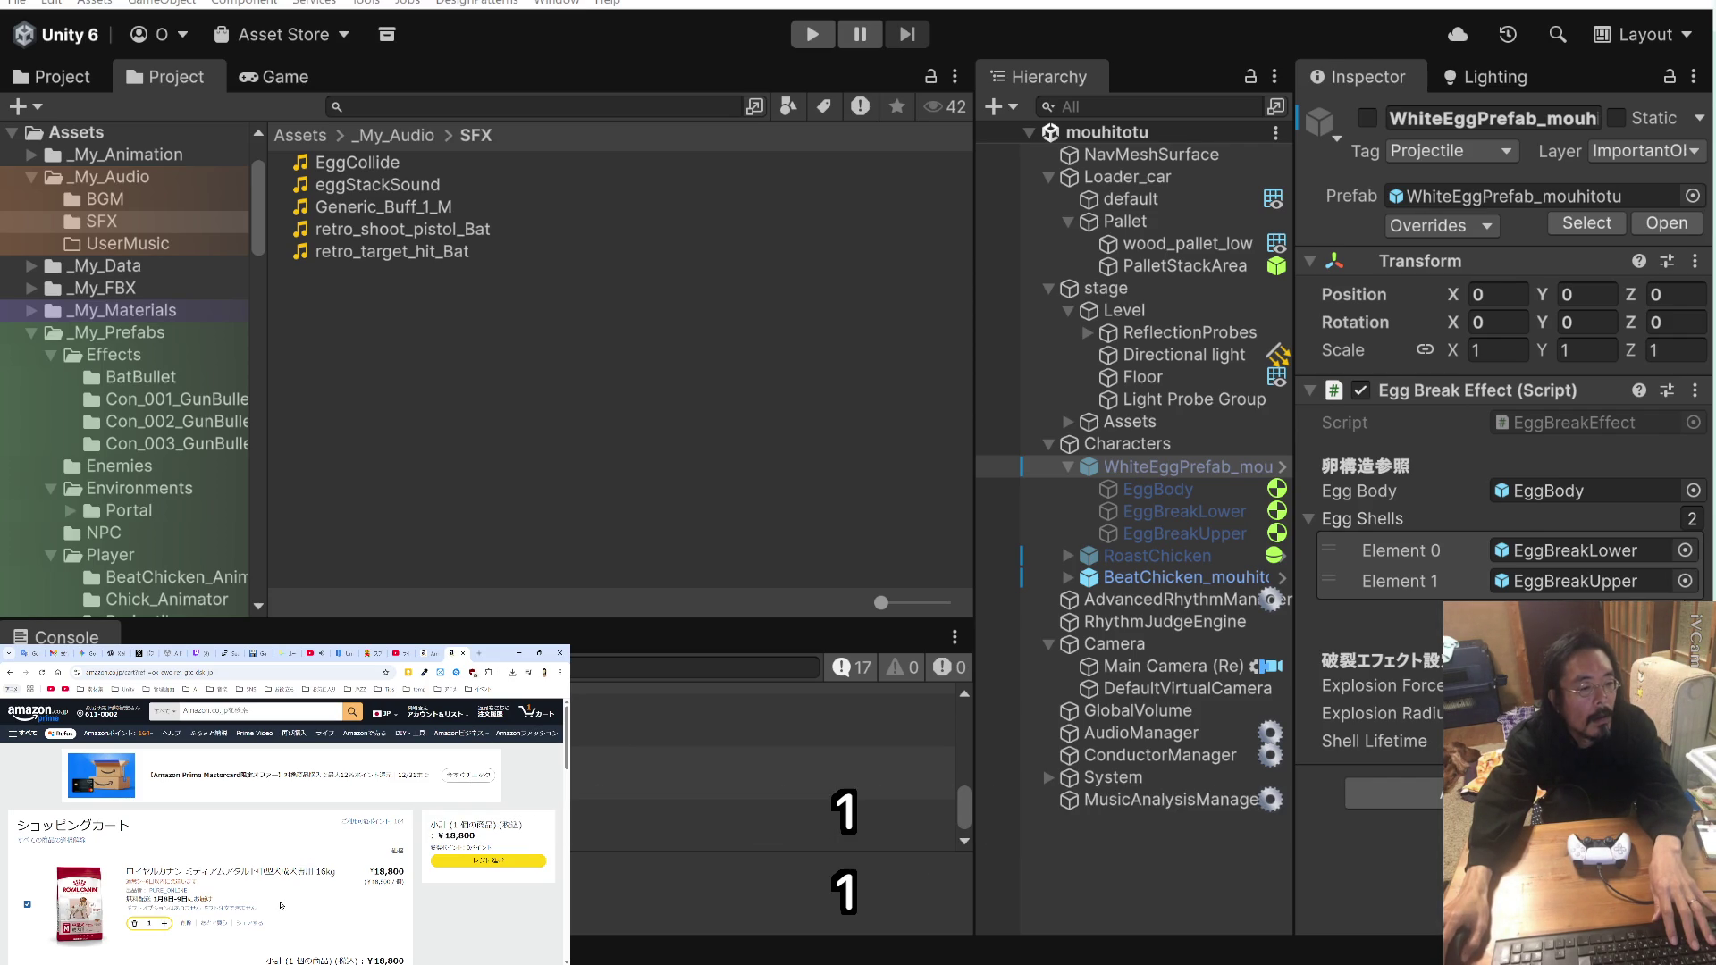
scroll(281, 905, down, 2)
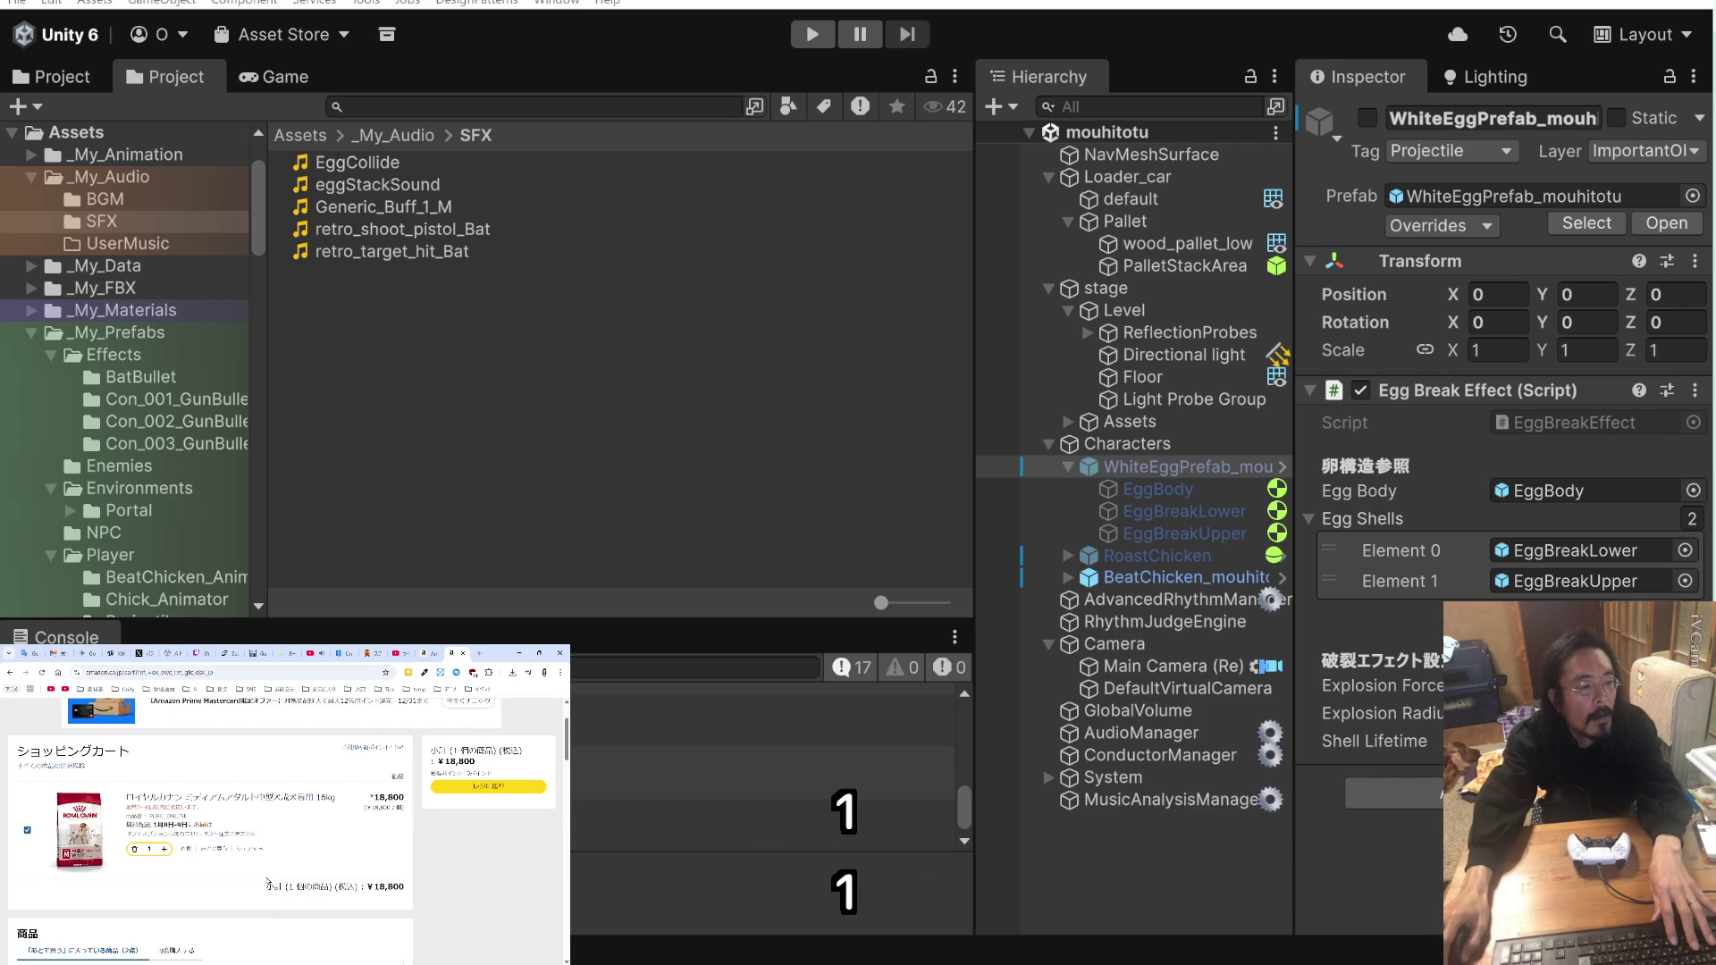
Check out with Amazon points applied and place the order for ¥18,636
click(469, 787)
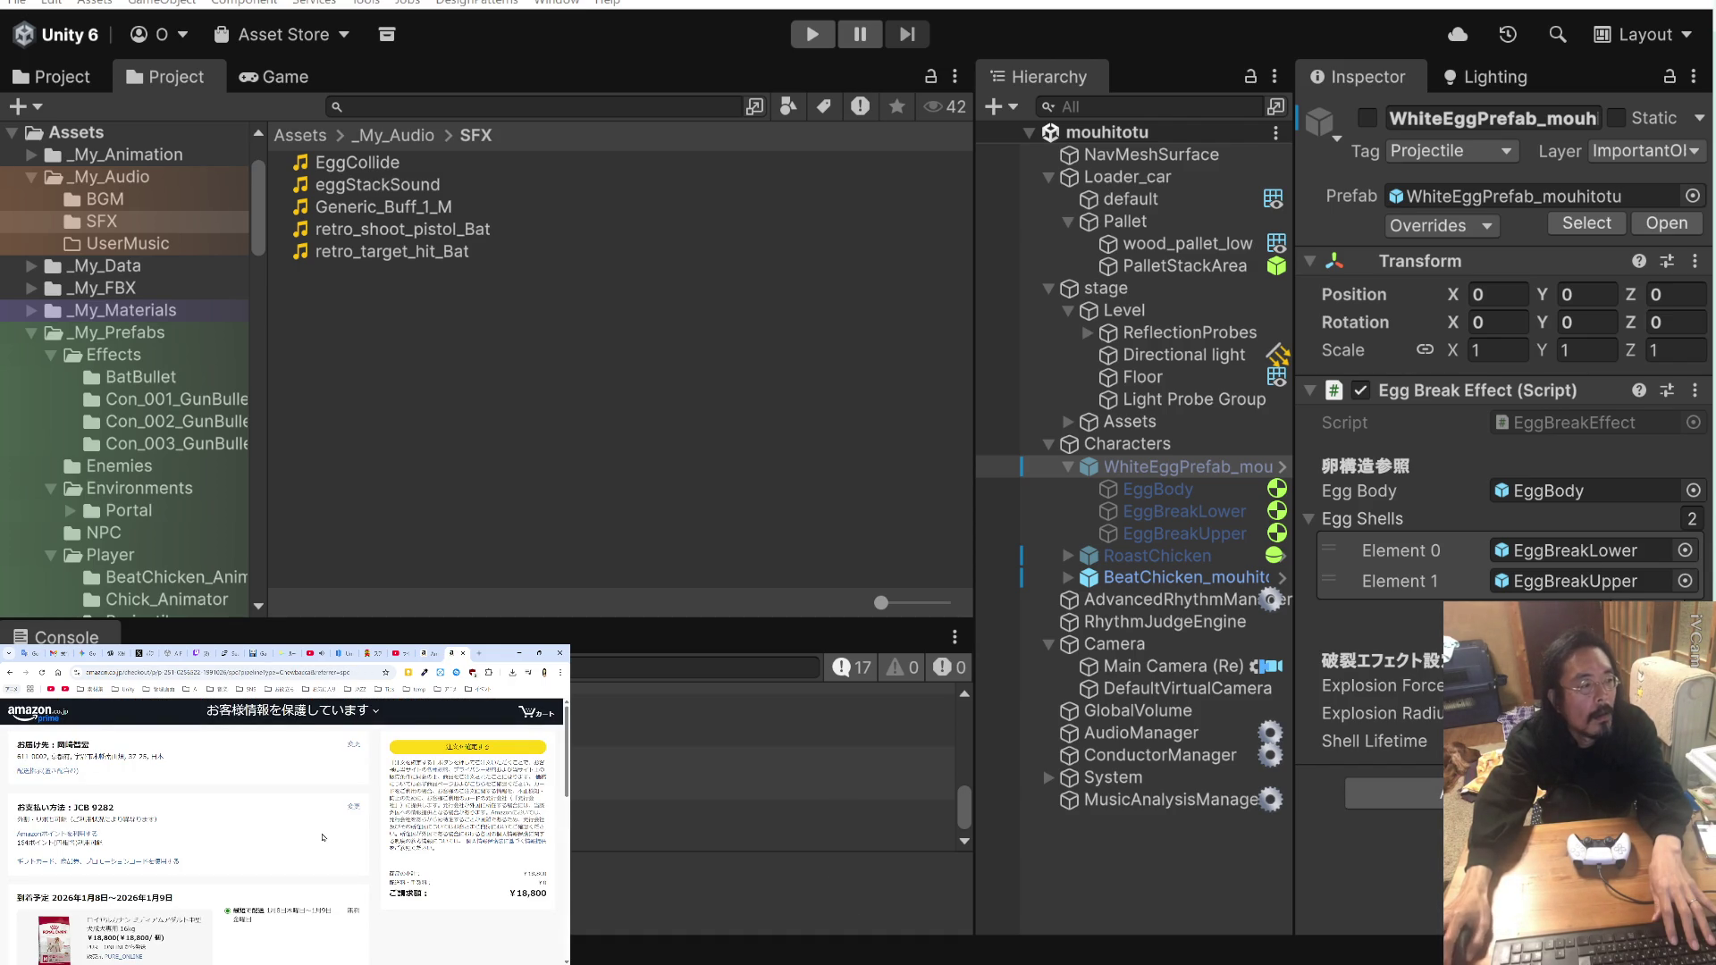
scroll(317, 839, down, 2)
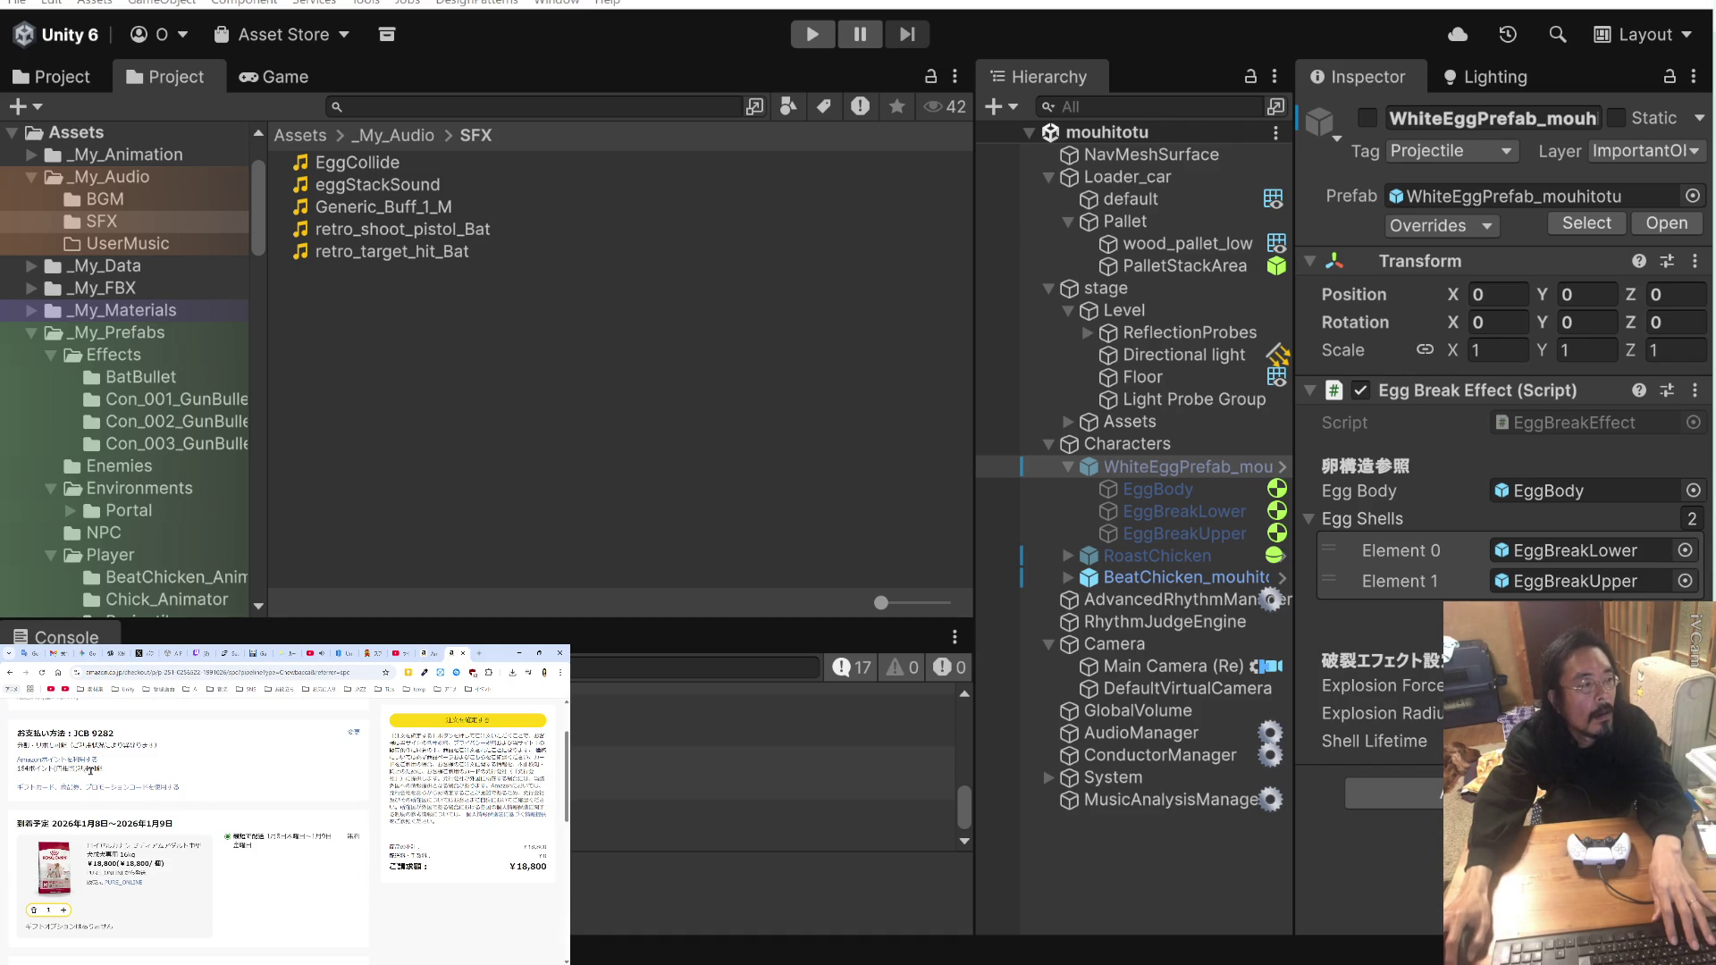
click(55, 759)
click(270, 864)
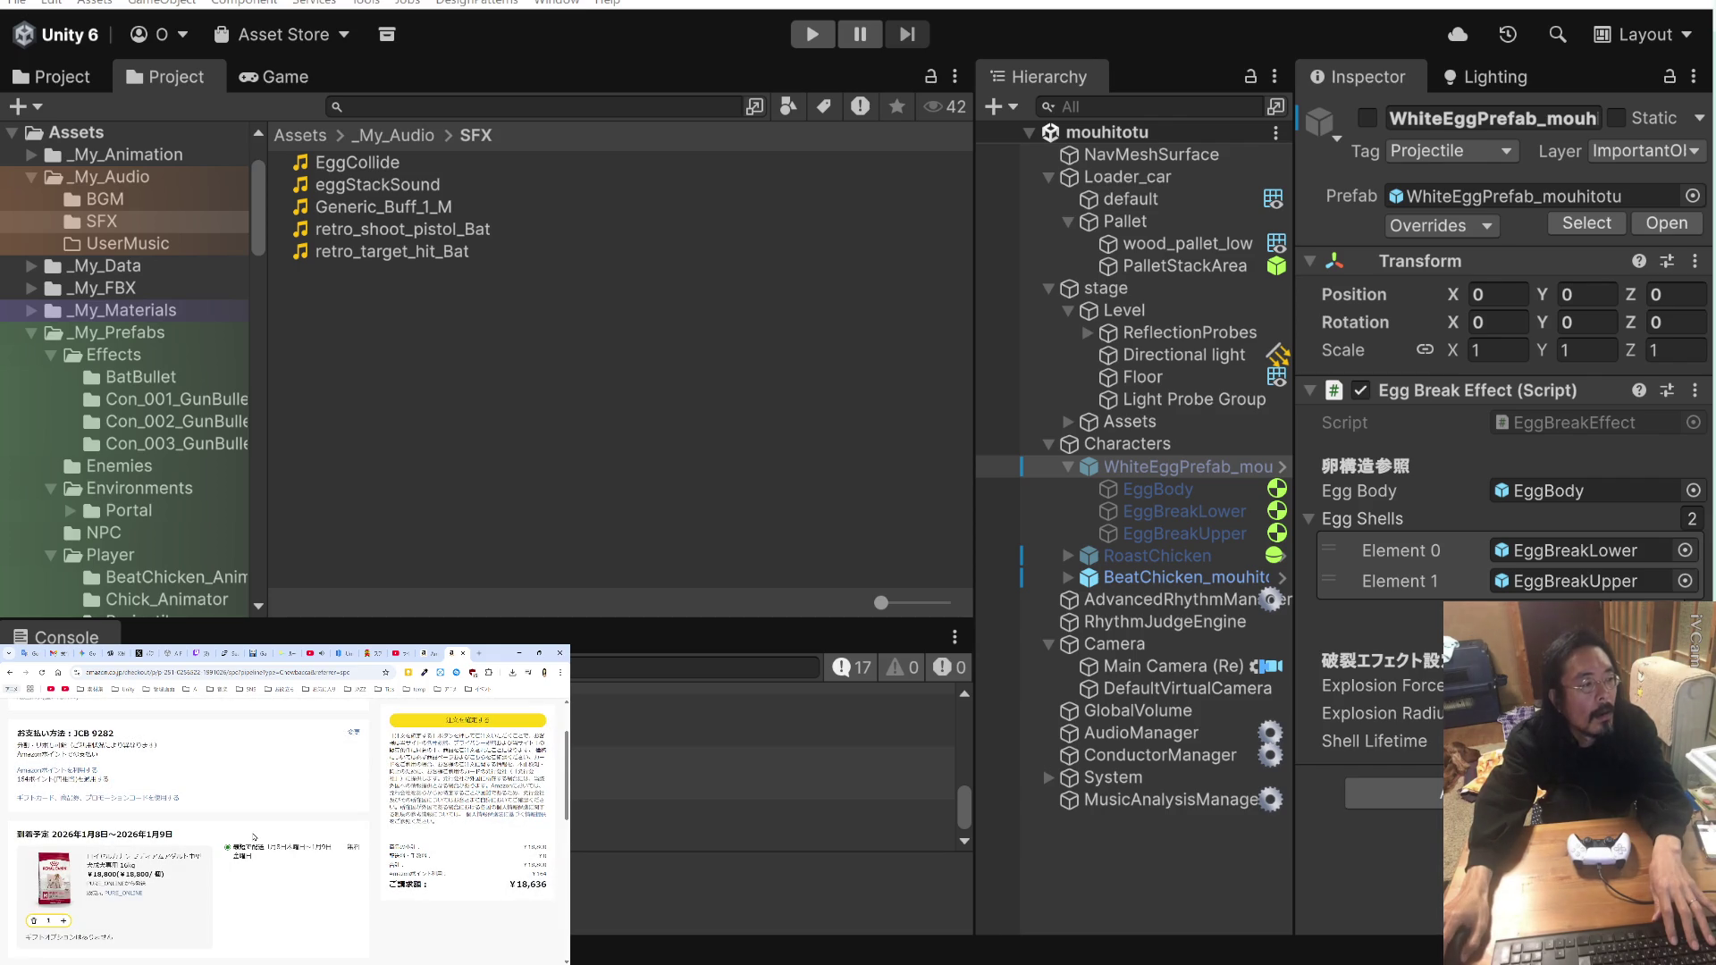
scroll(255, 837, down, 2)
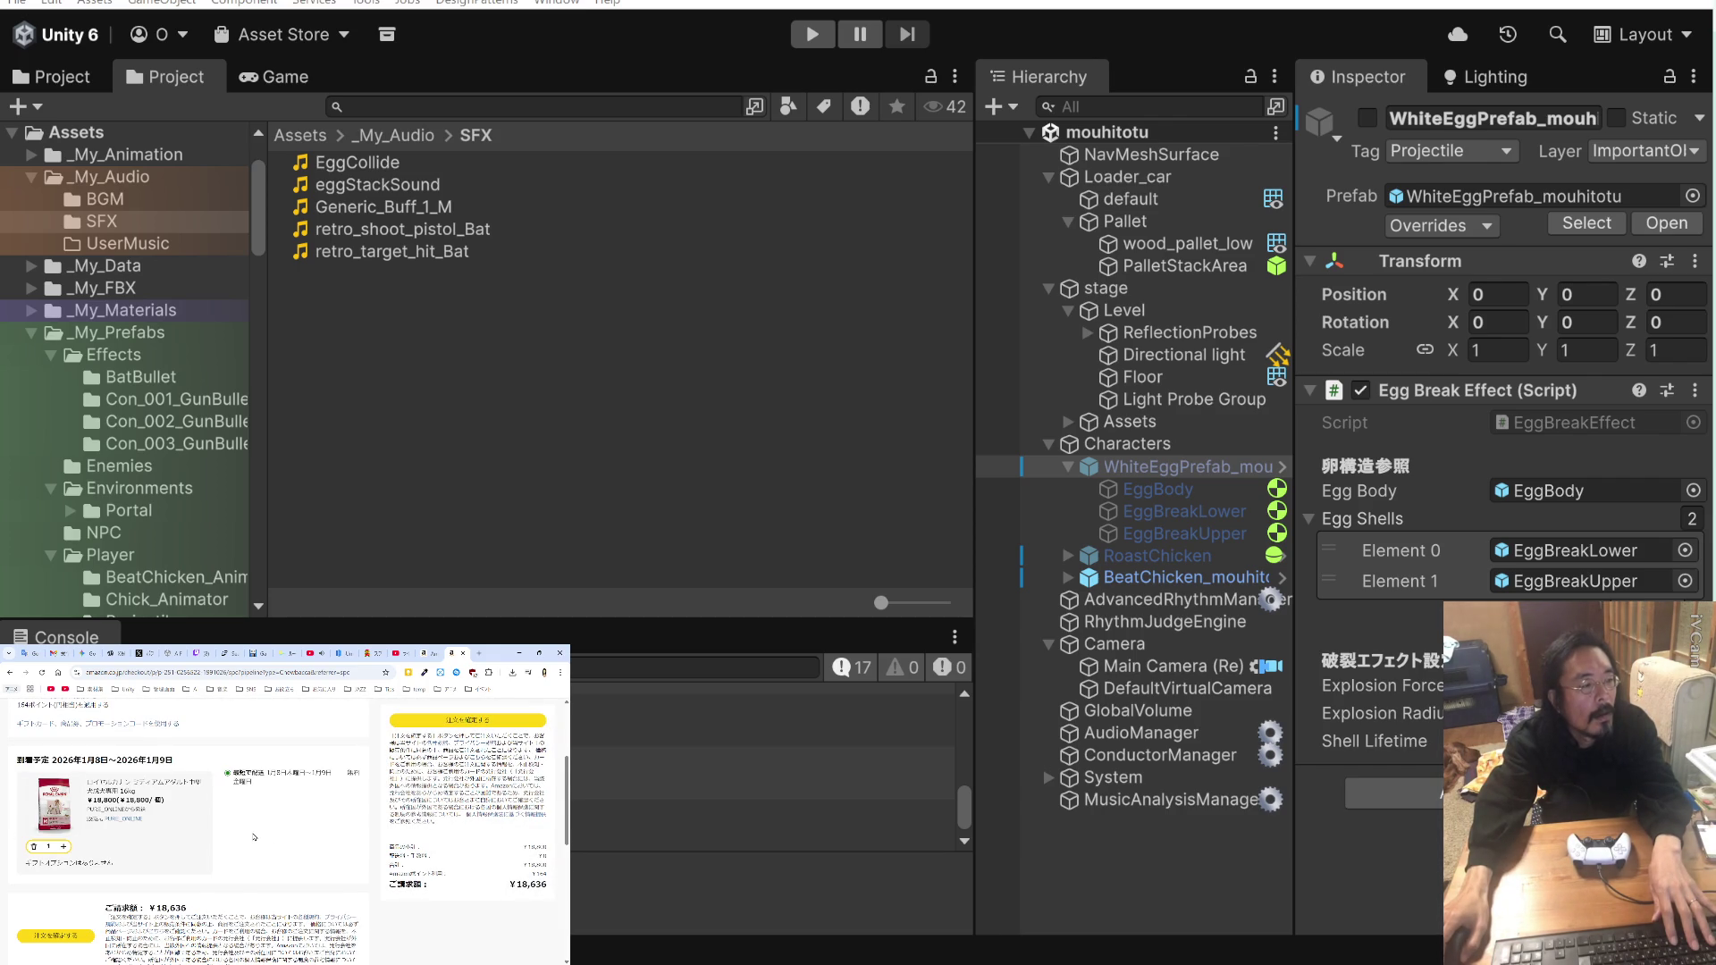
scroll(254, 837, down, 2)
scroll(254, 837, up, 2)
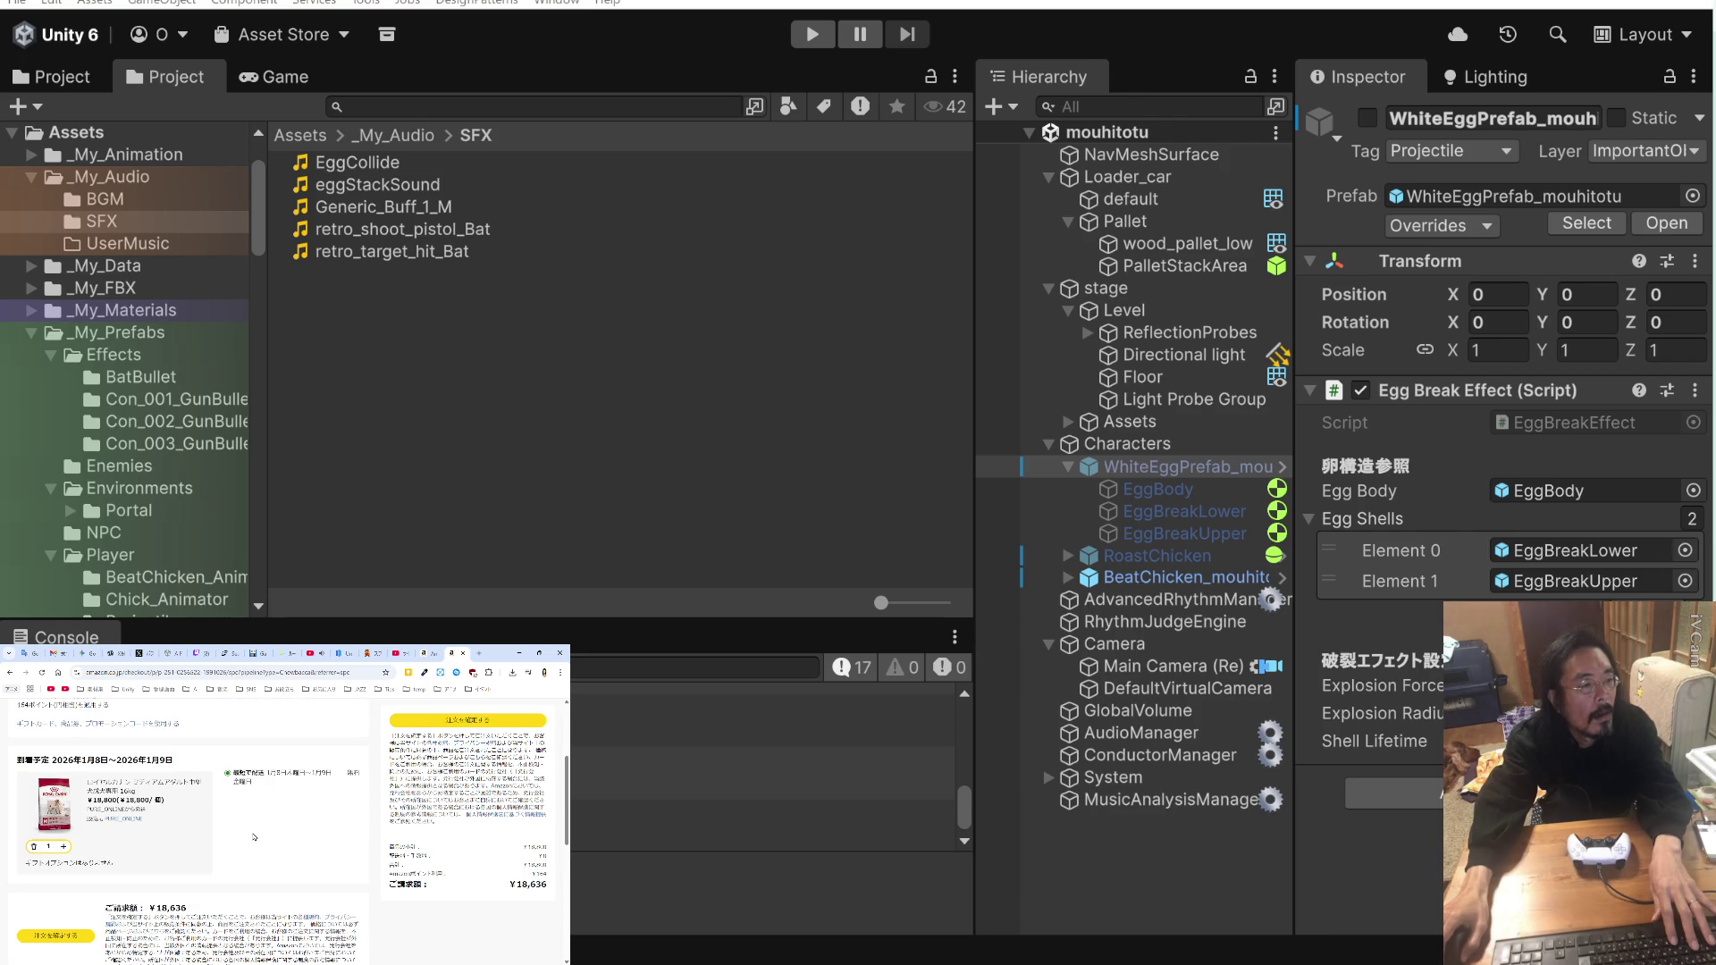
scroll(254, 837, down, 2)
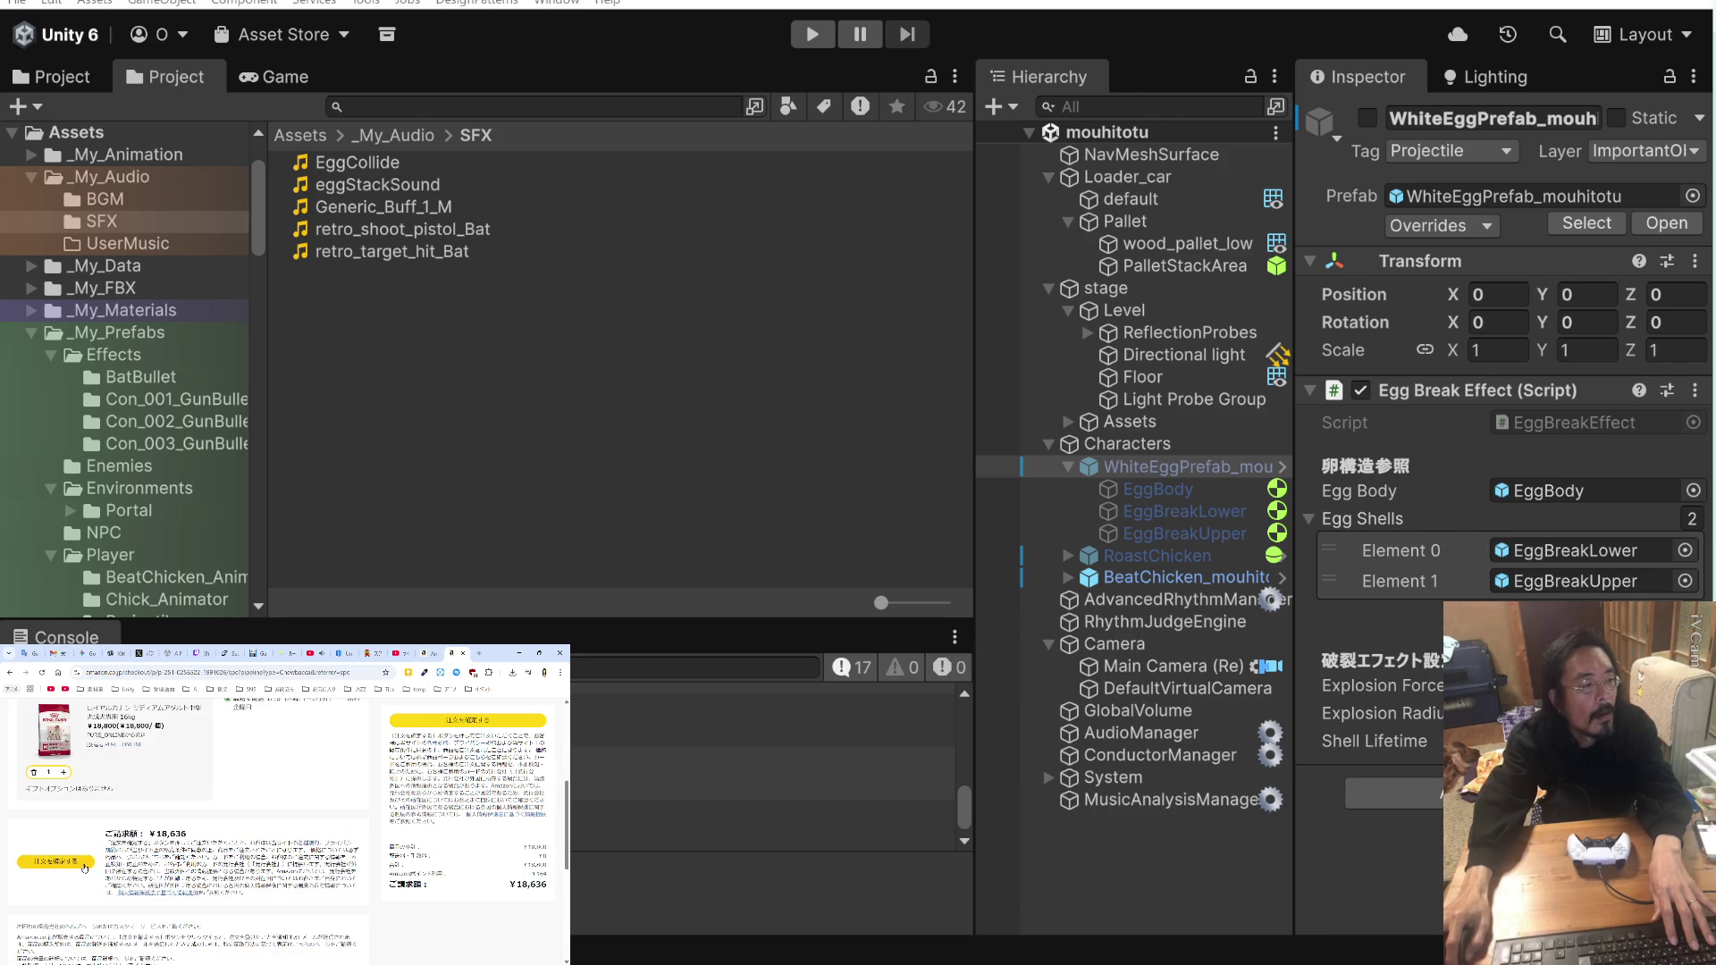
click(85, 866)
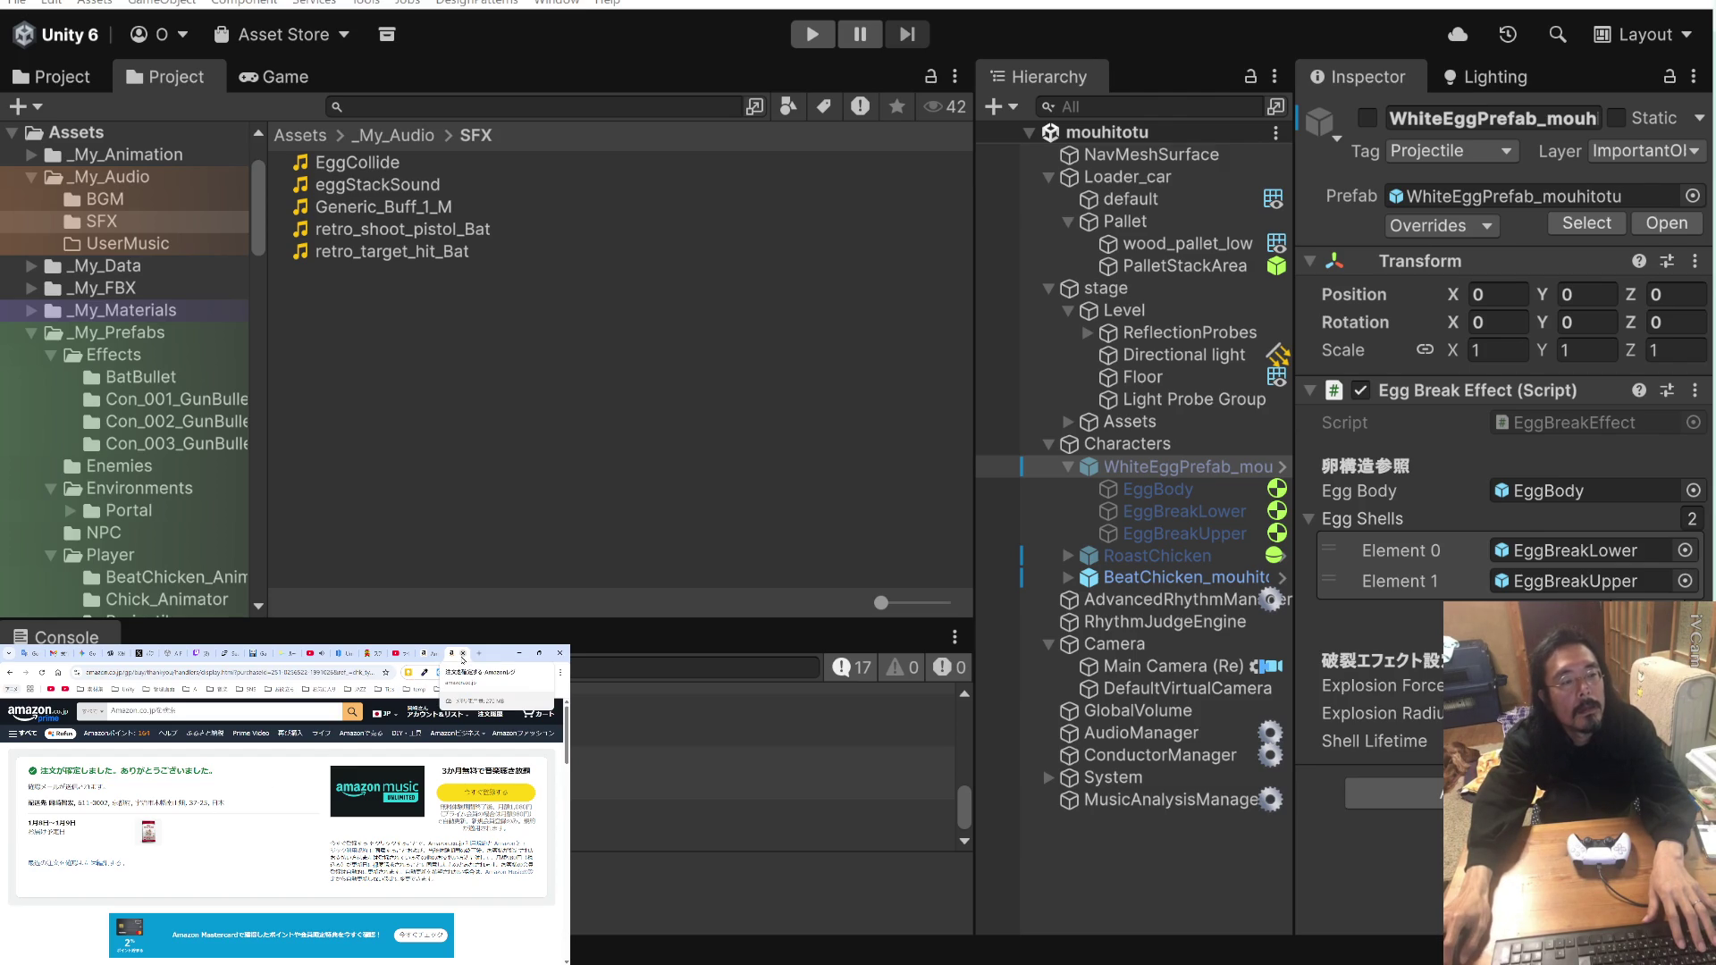
Close the order confirmation, cart and YouTube Studio tabs, dismissing the live stream share dialog
click(462, 655)
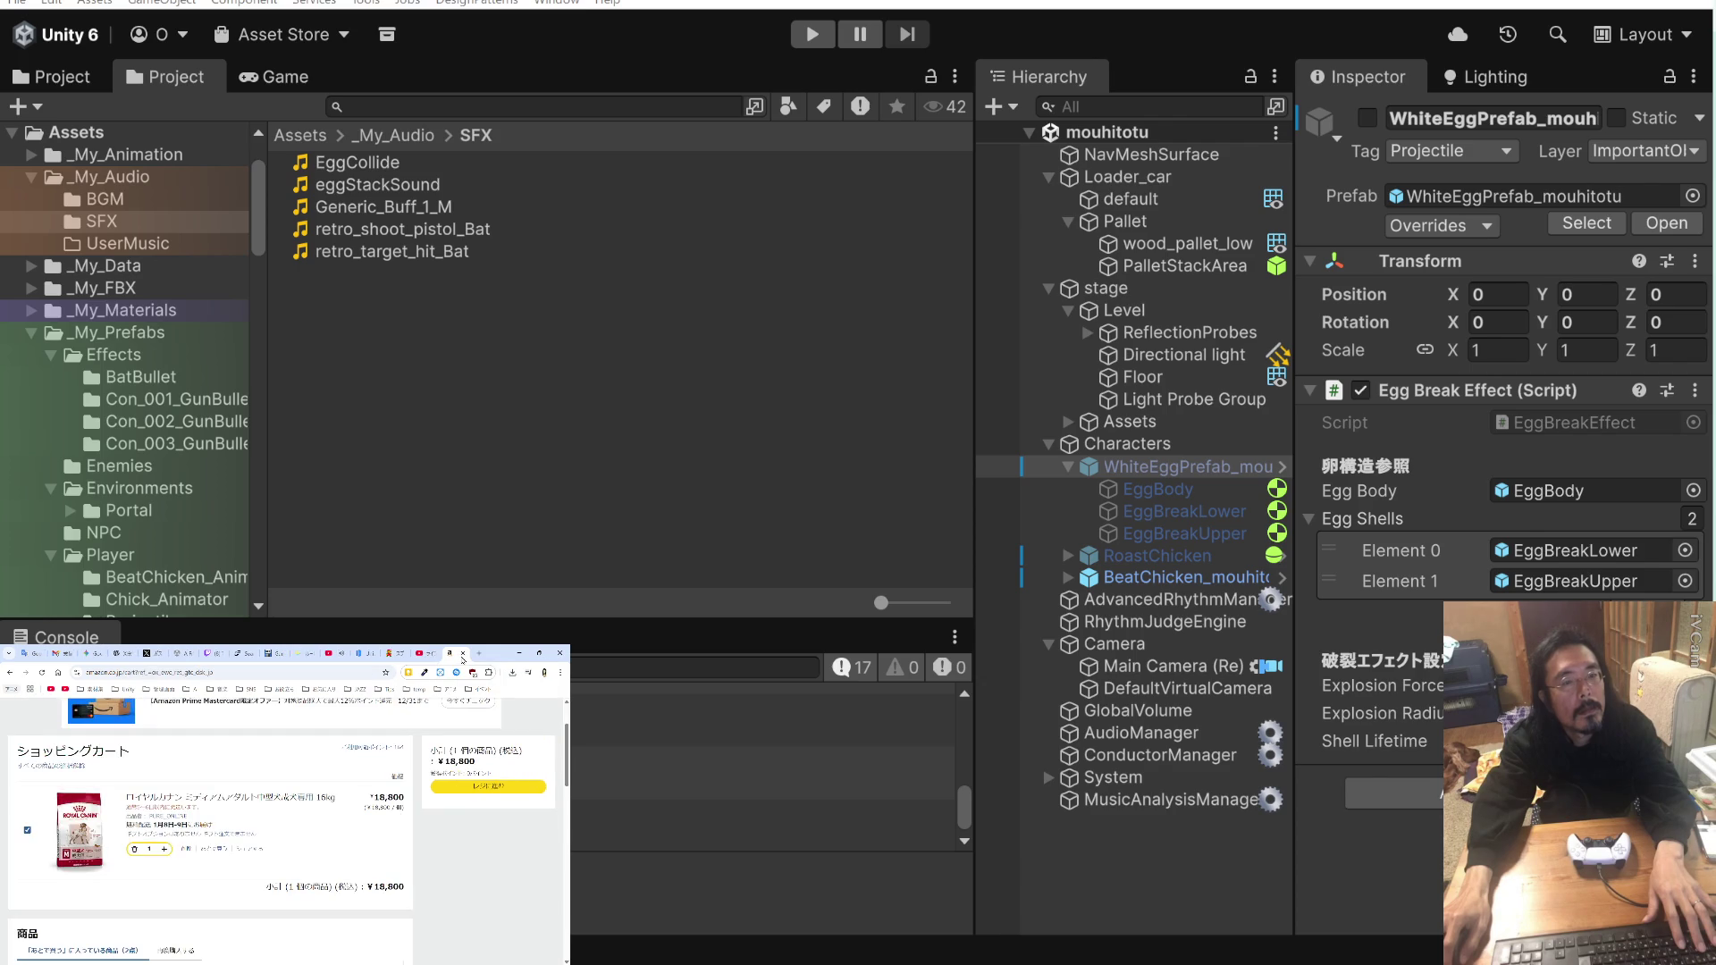
click(462, 655)
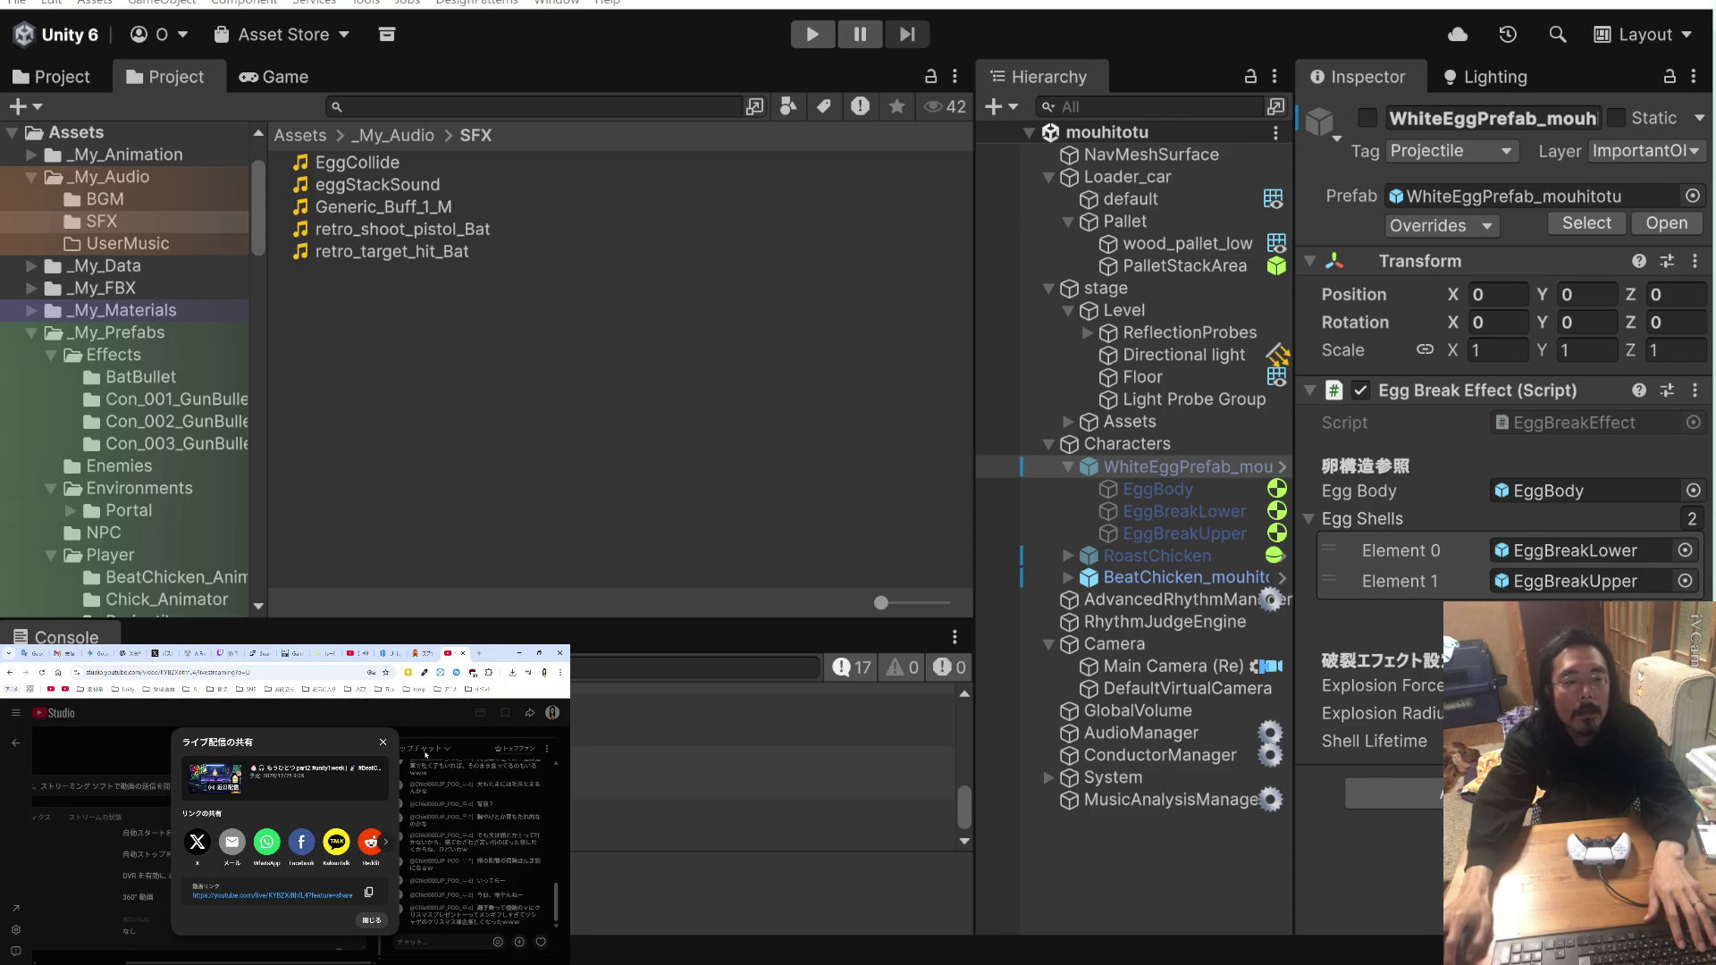
click(382, 745)
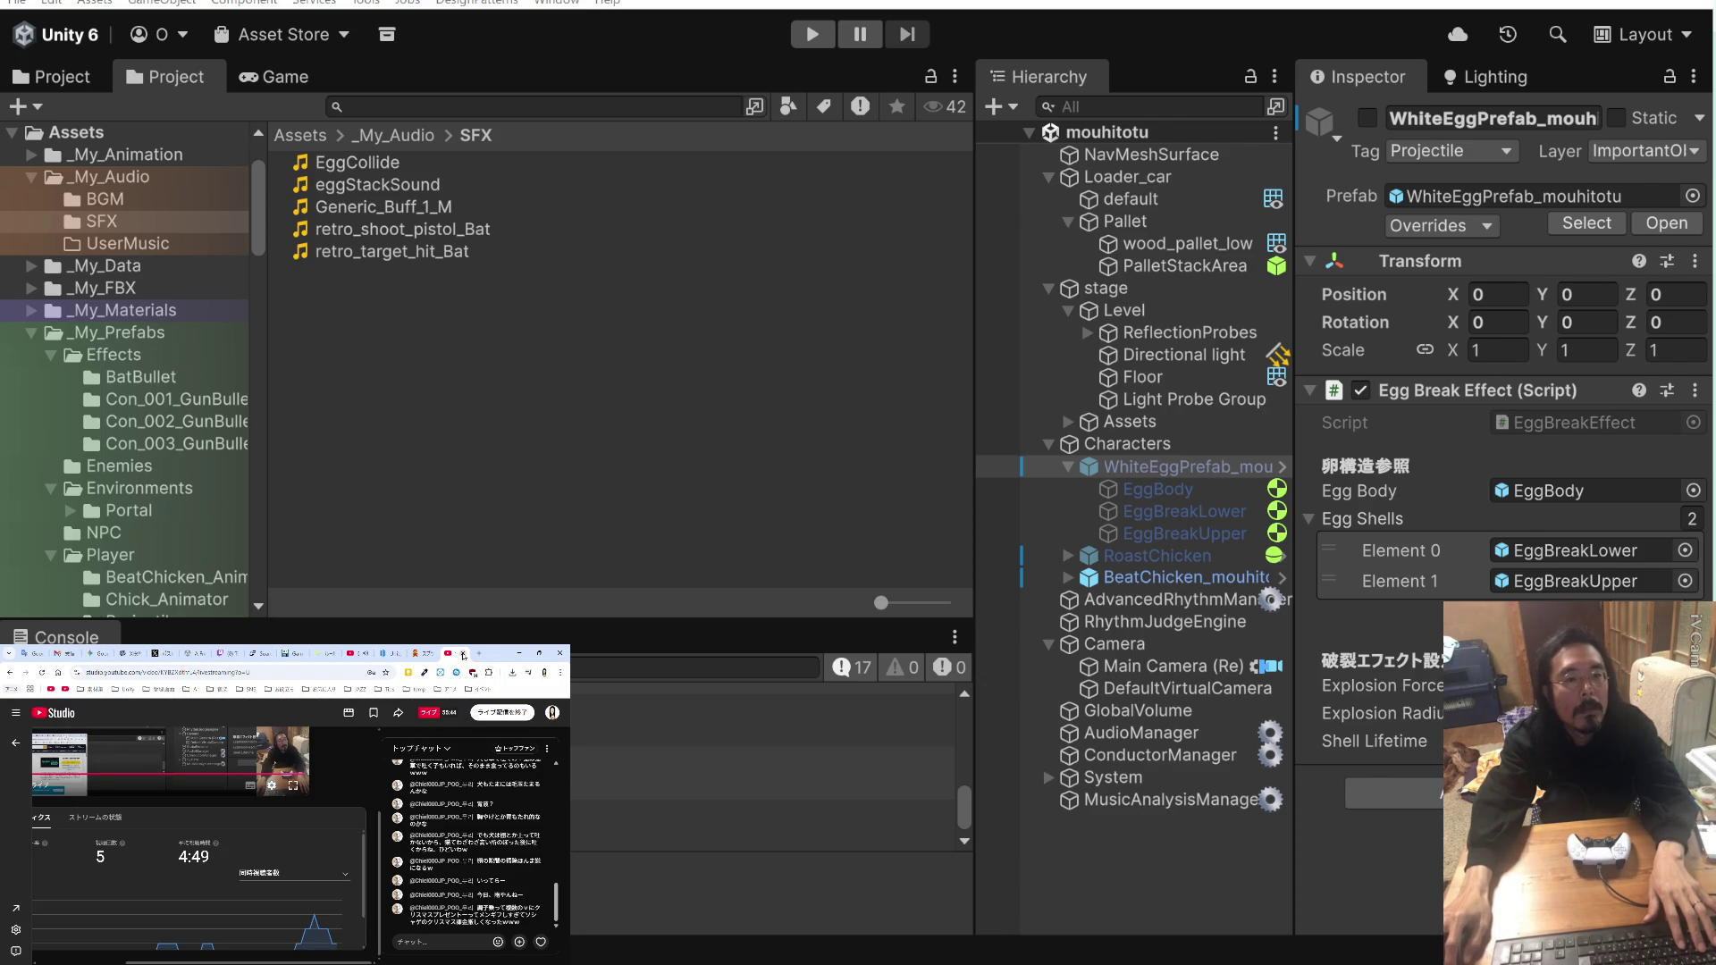
click(462, 655)
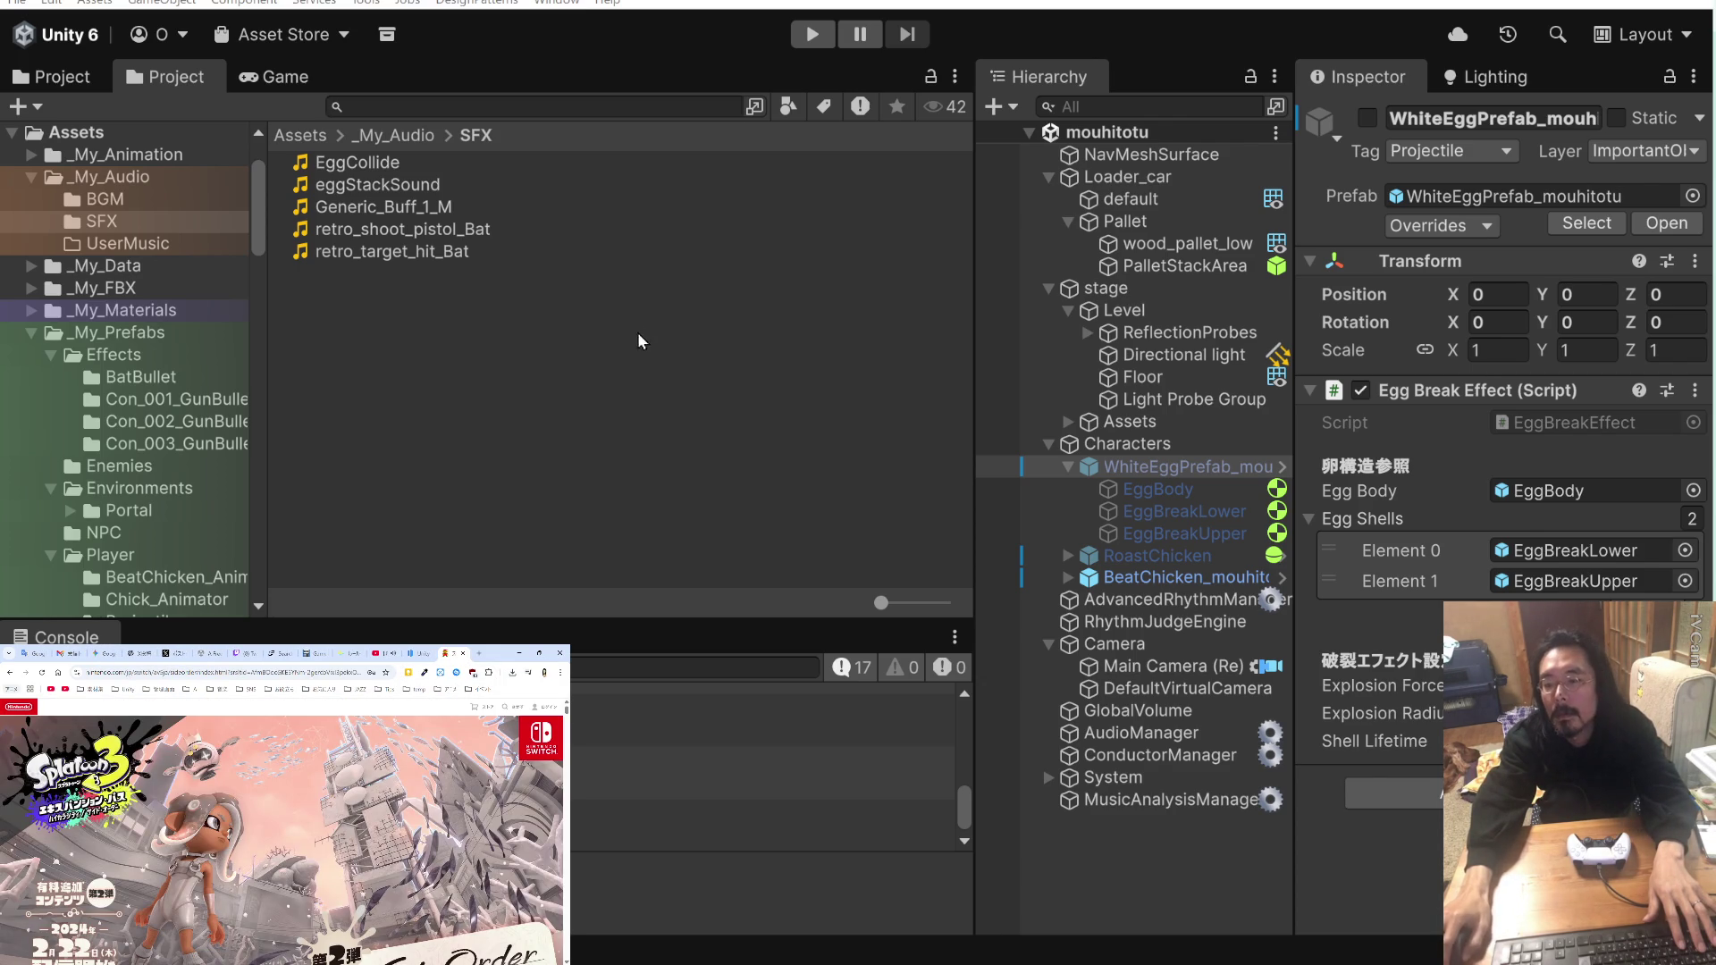
click(597, 401)
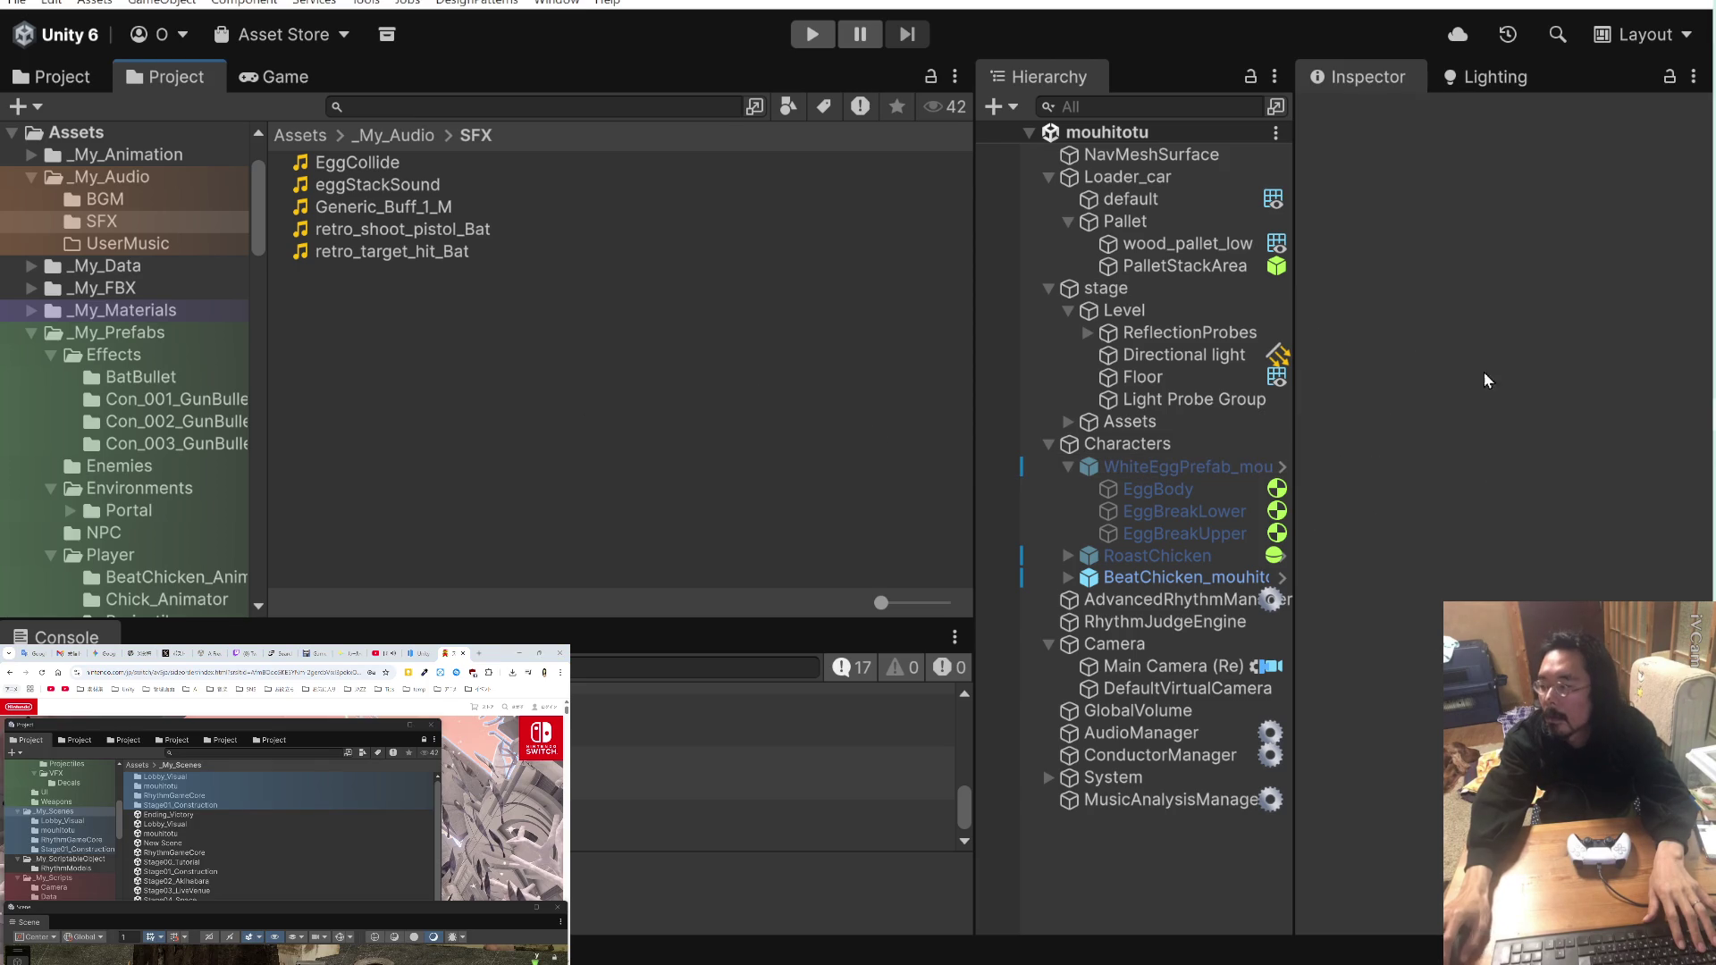
In the Claude chat, send 'OK フェーズ2にいきましょう'
key(alt+Tab)
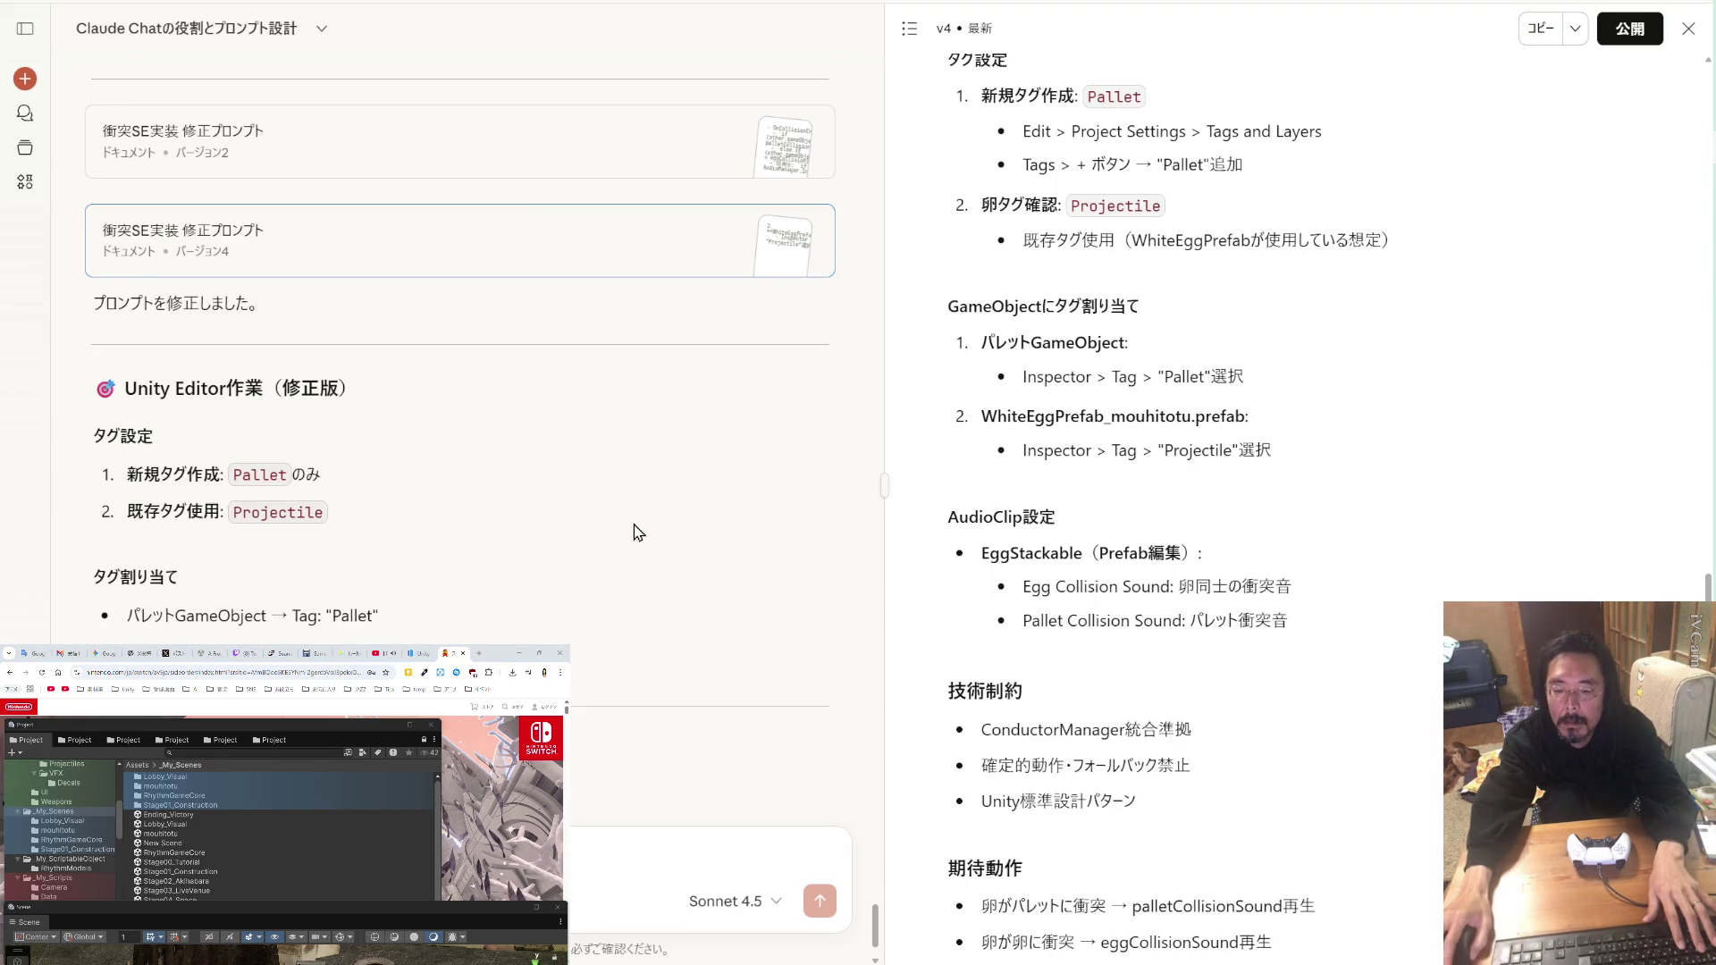
scroll(637, 532, down, 2)
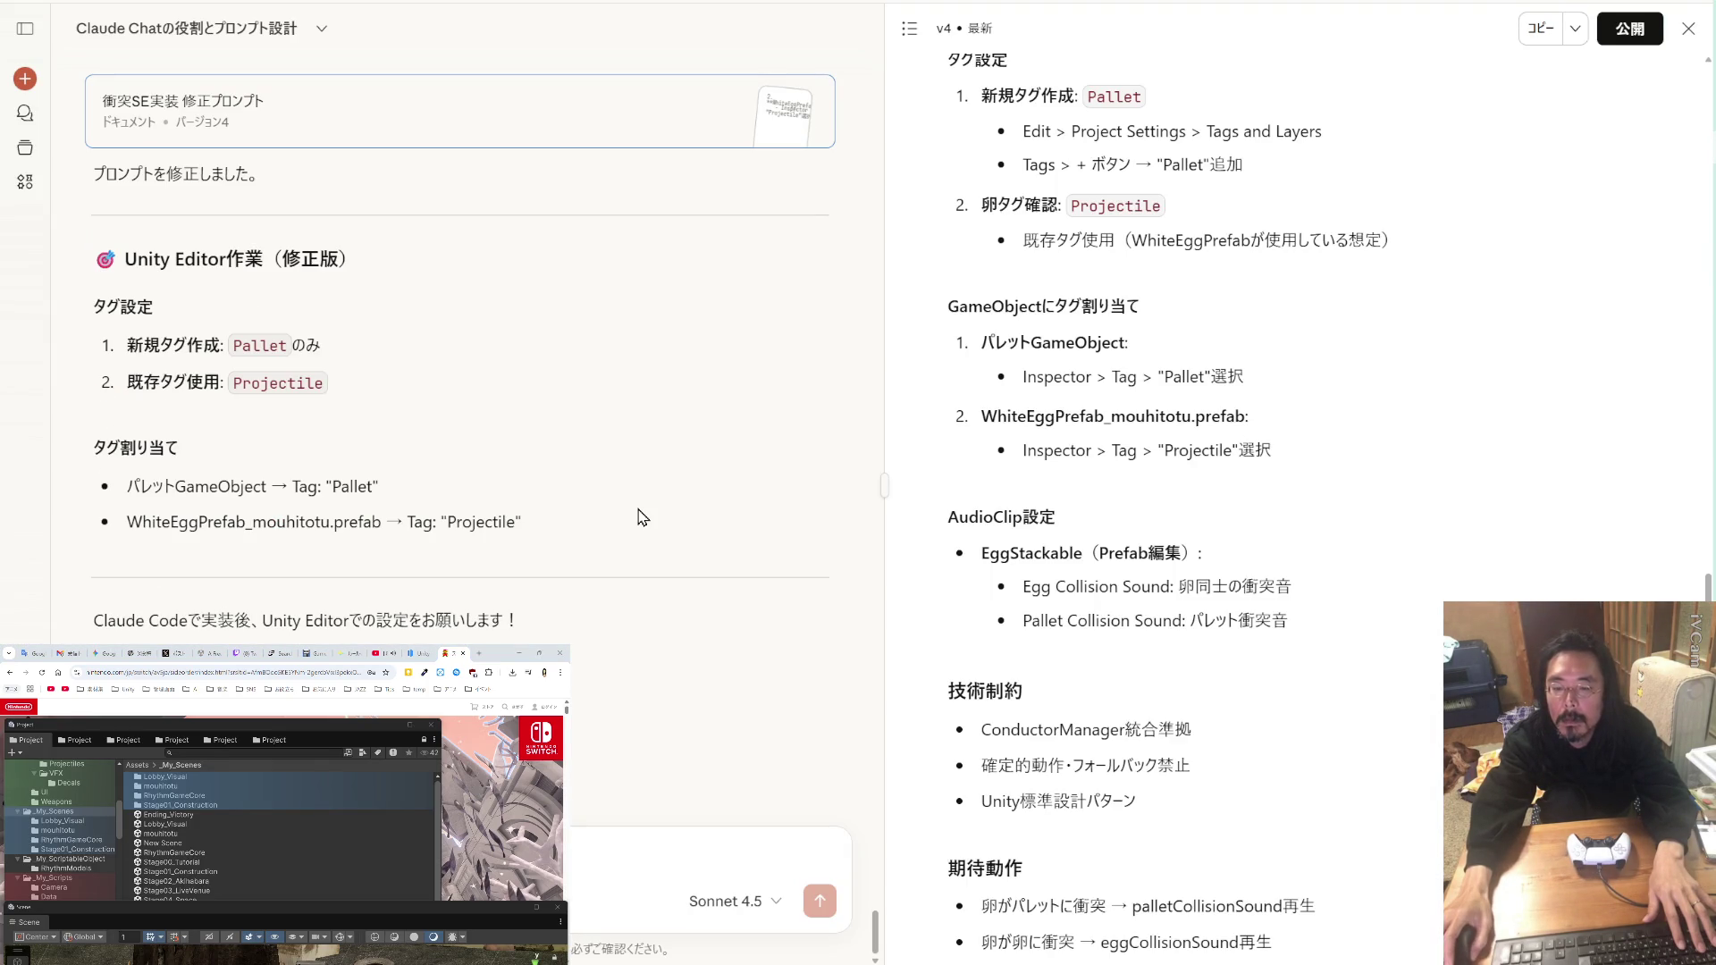
scroll(639, 527, up, 10)
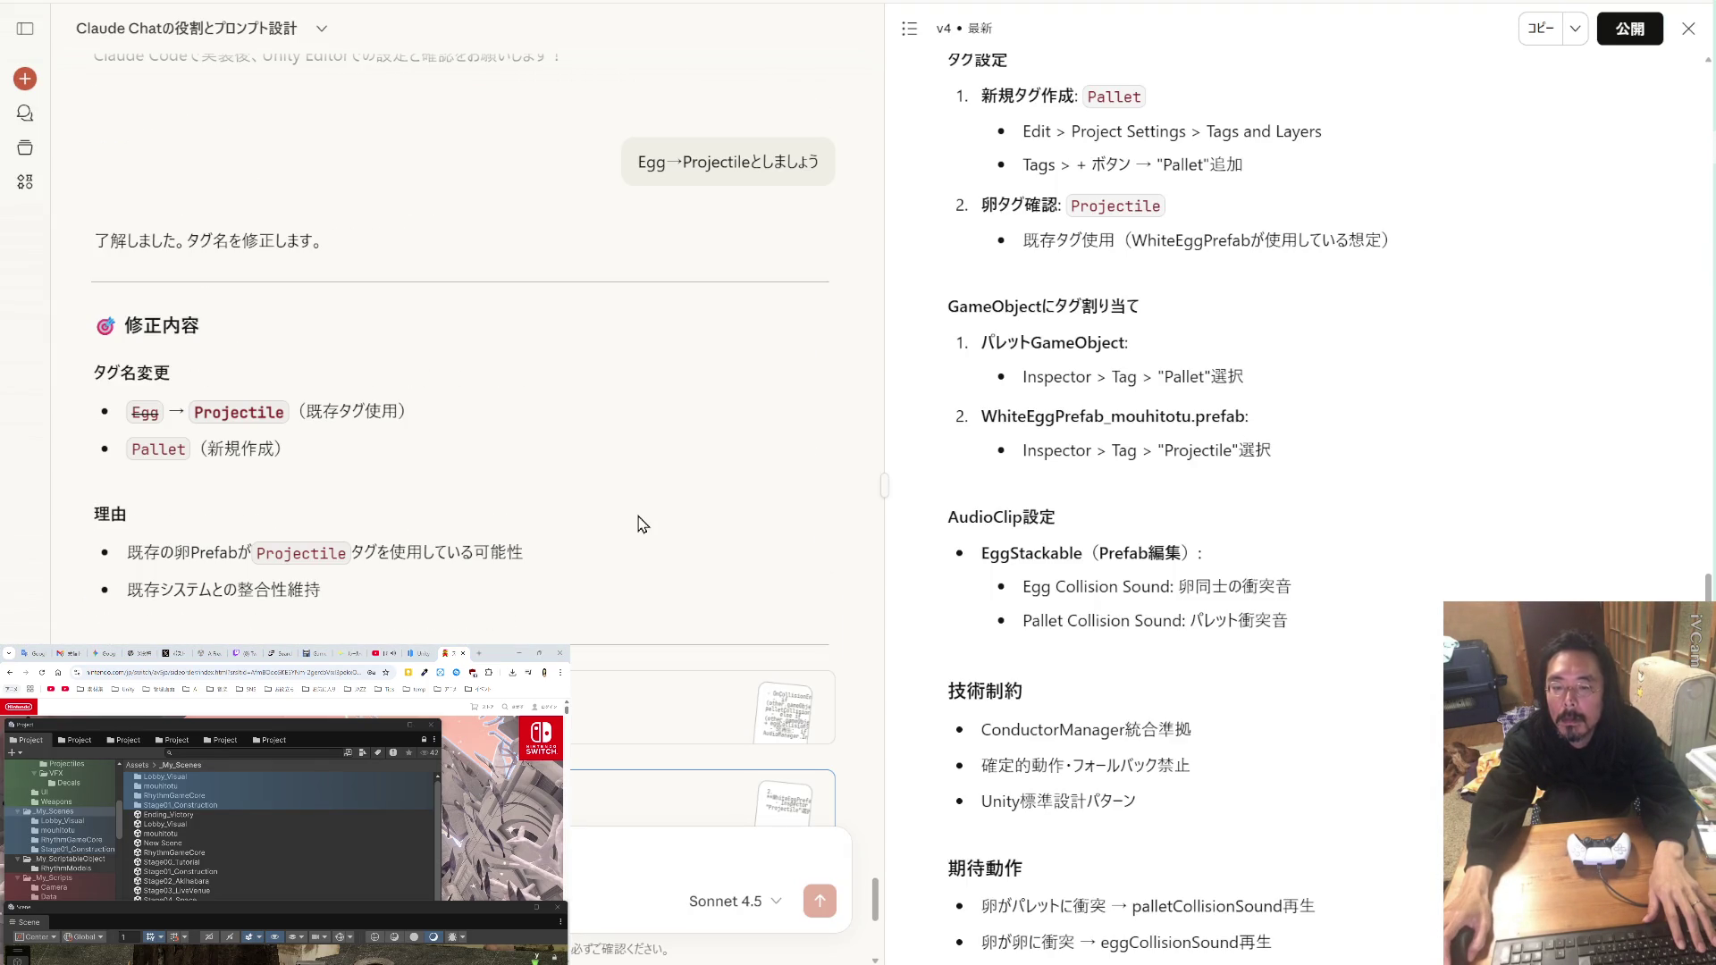
scroll(637, 525, up, 5)
scroll(637, 524, down, 20)
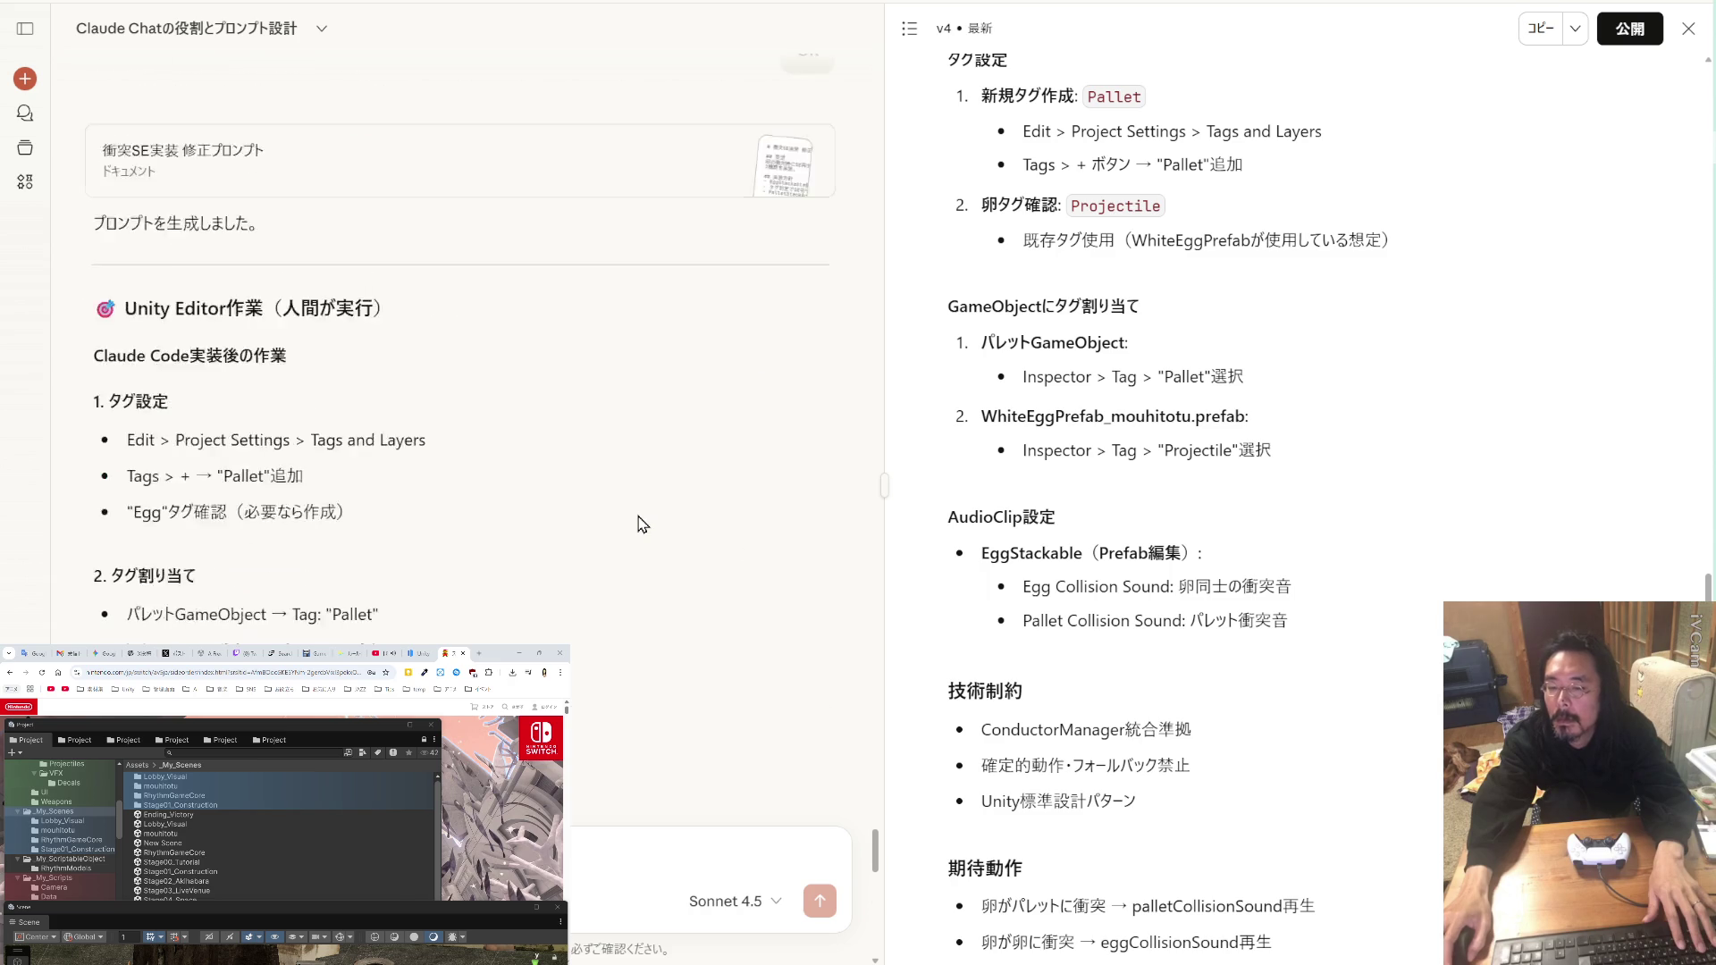
scroll(637, 524, up, 2)
scroll(641, 524, up, 5)
scroll(640, 525, down, 20)
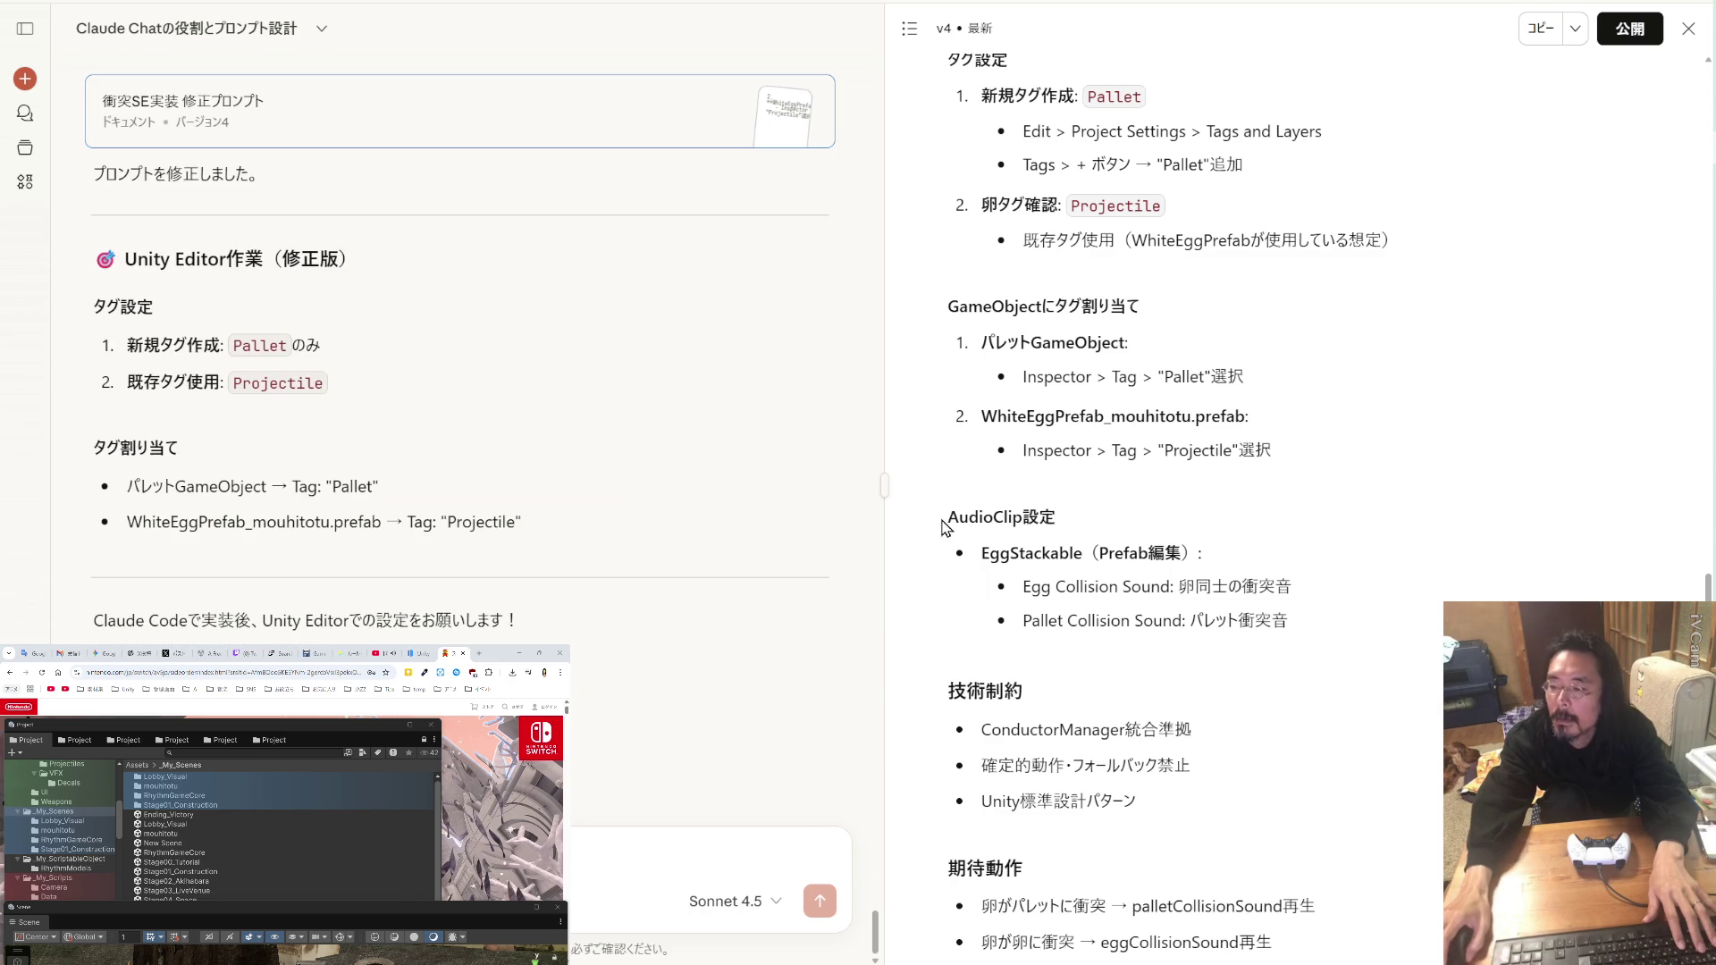
text(OK)
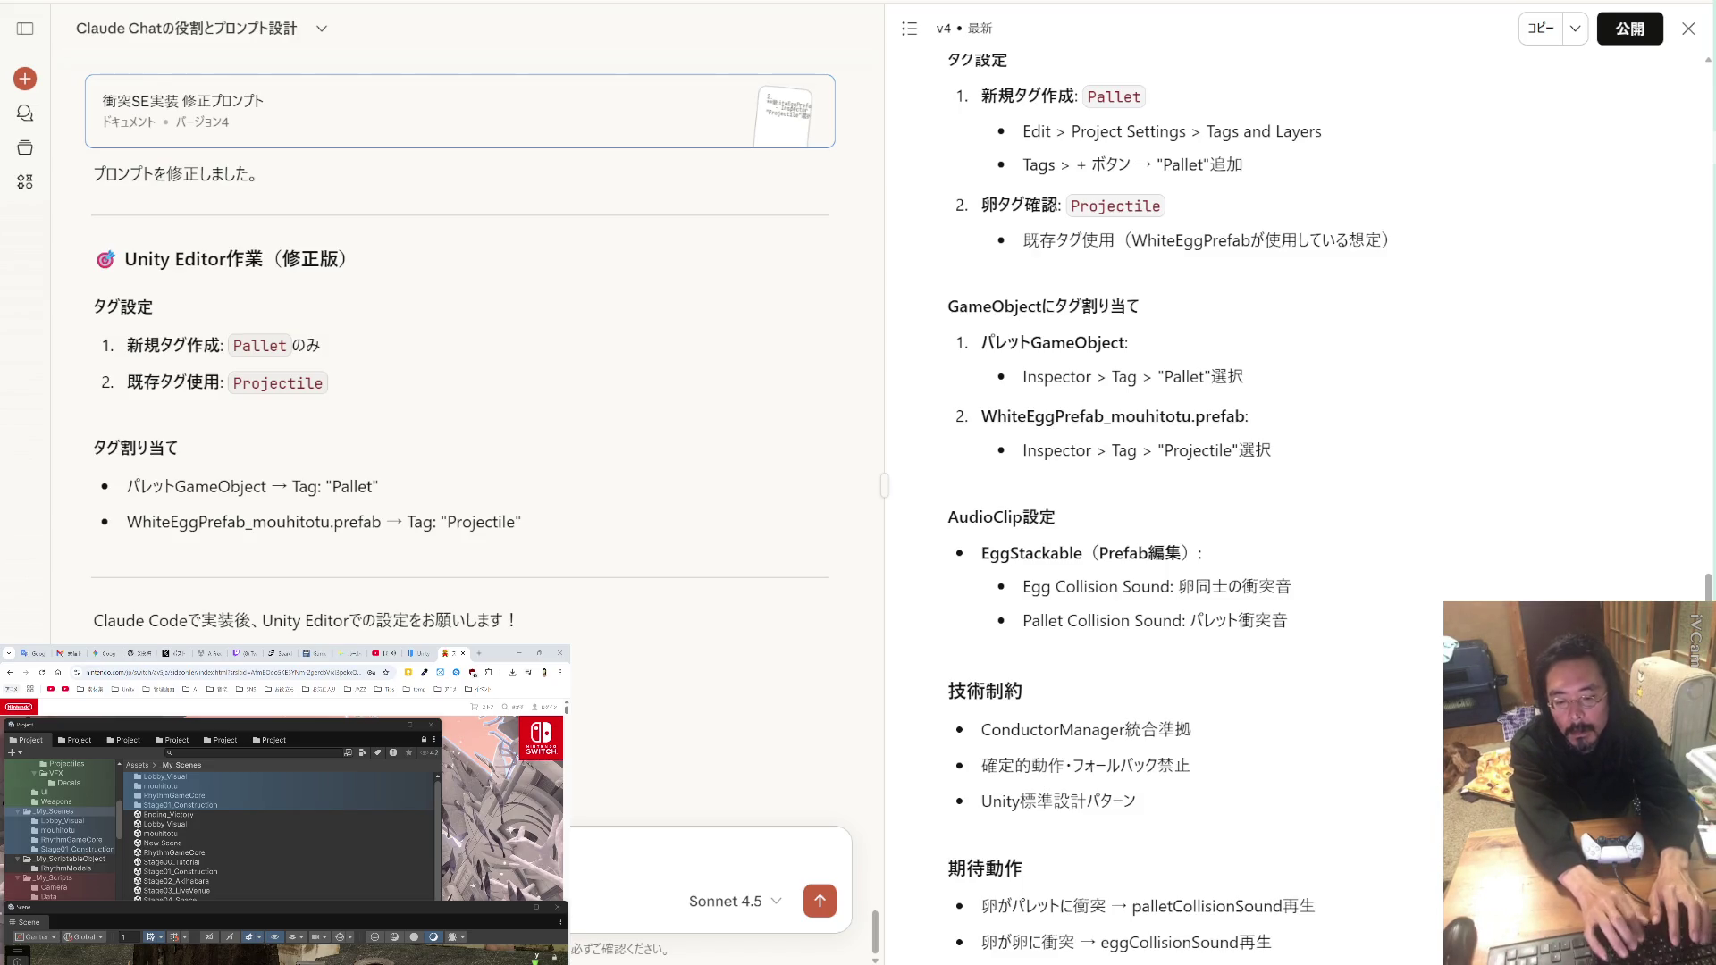
key(Return)
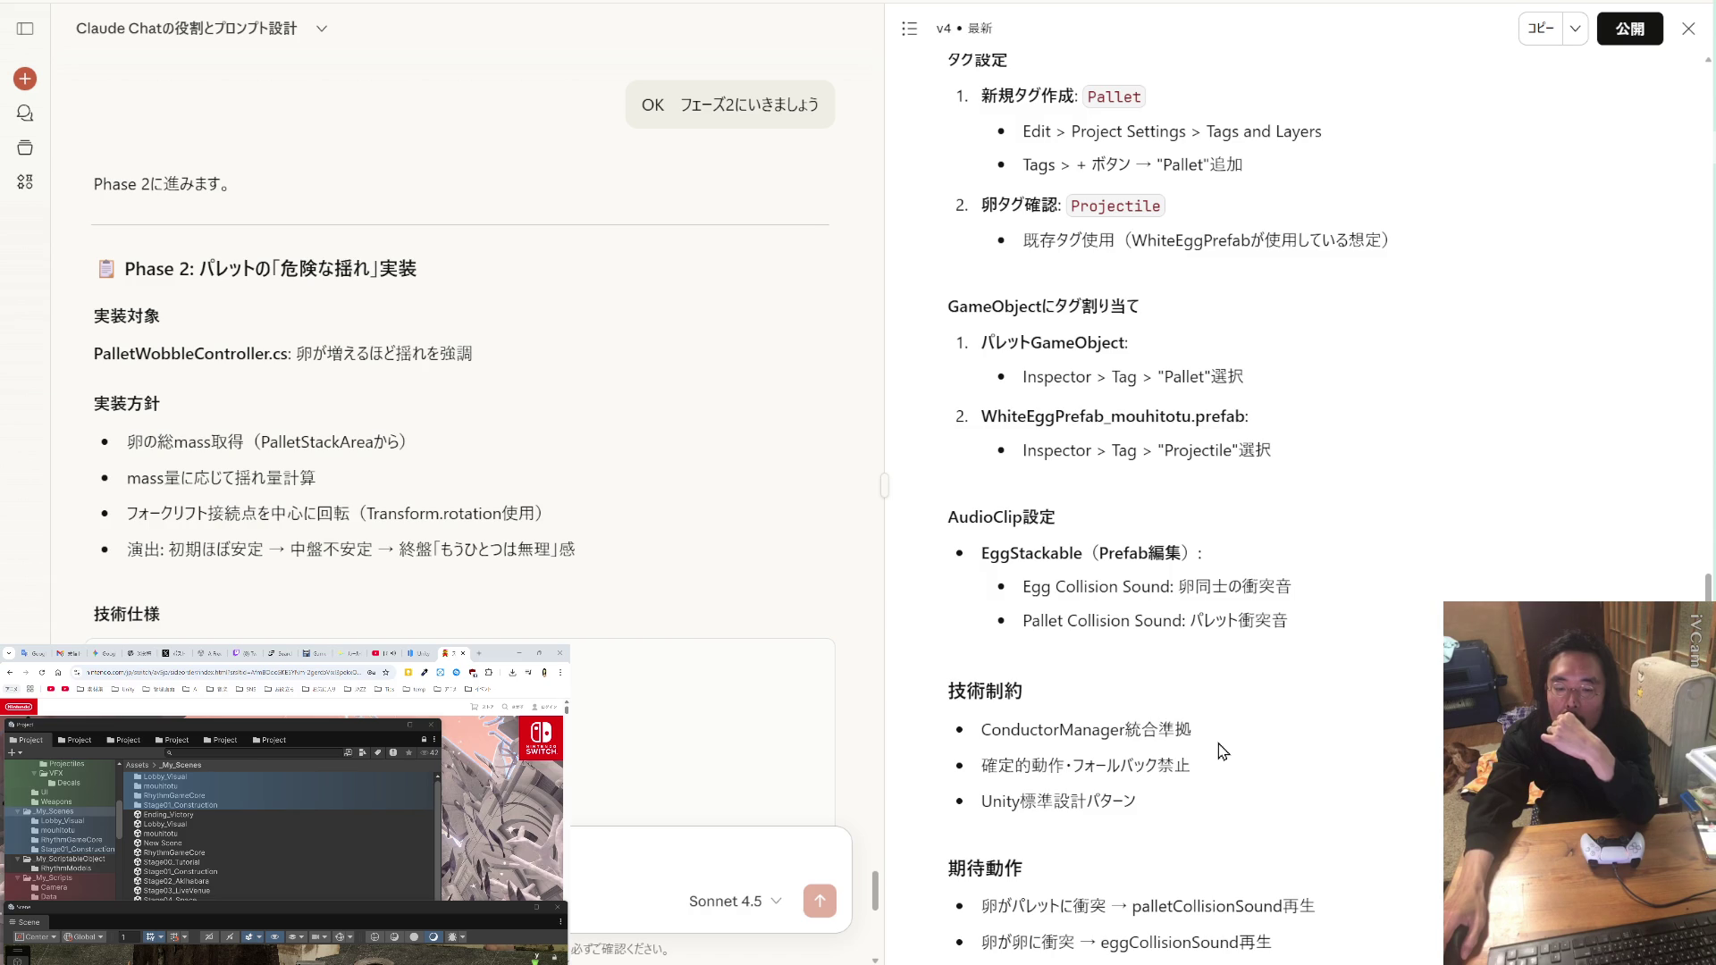
Read through Claude's Phase 2 pallet-wobble plan, then return to Unity
scroll(444, 471, down, 2)
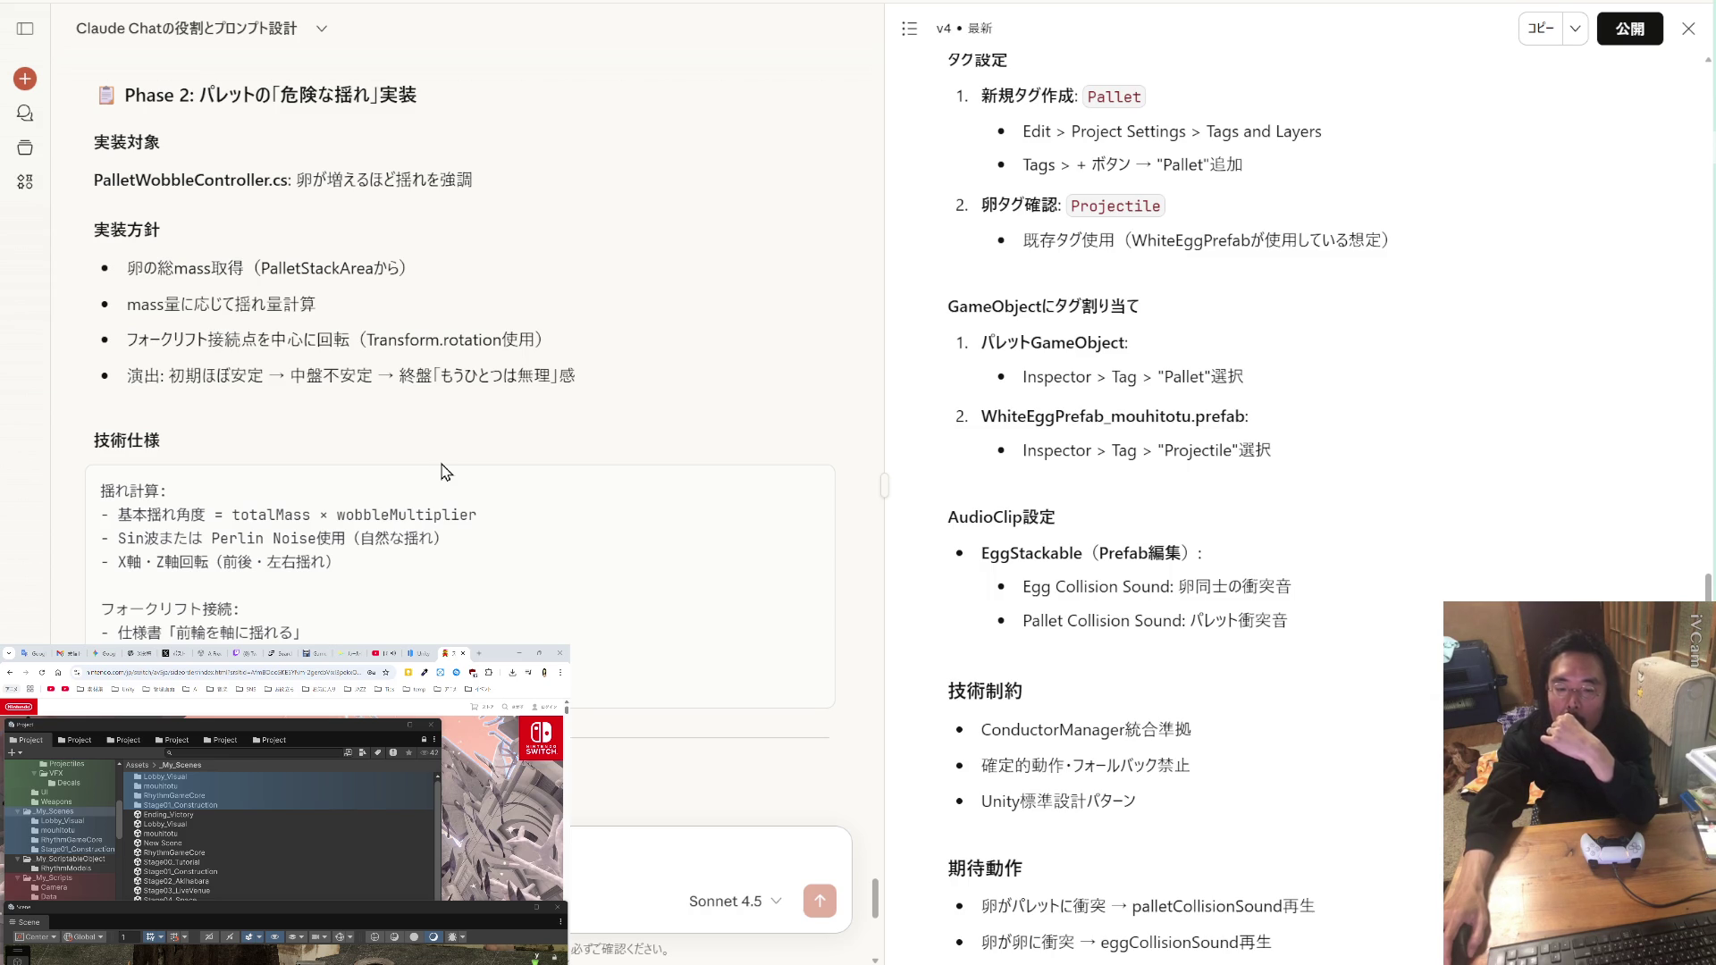
scroll(445, 471, down, 2)
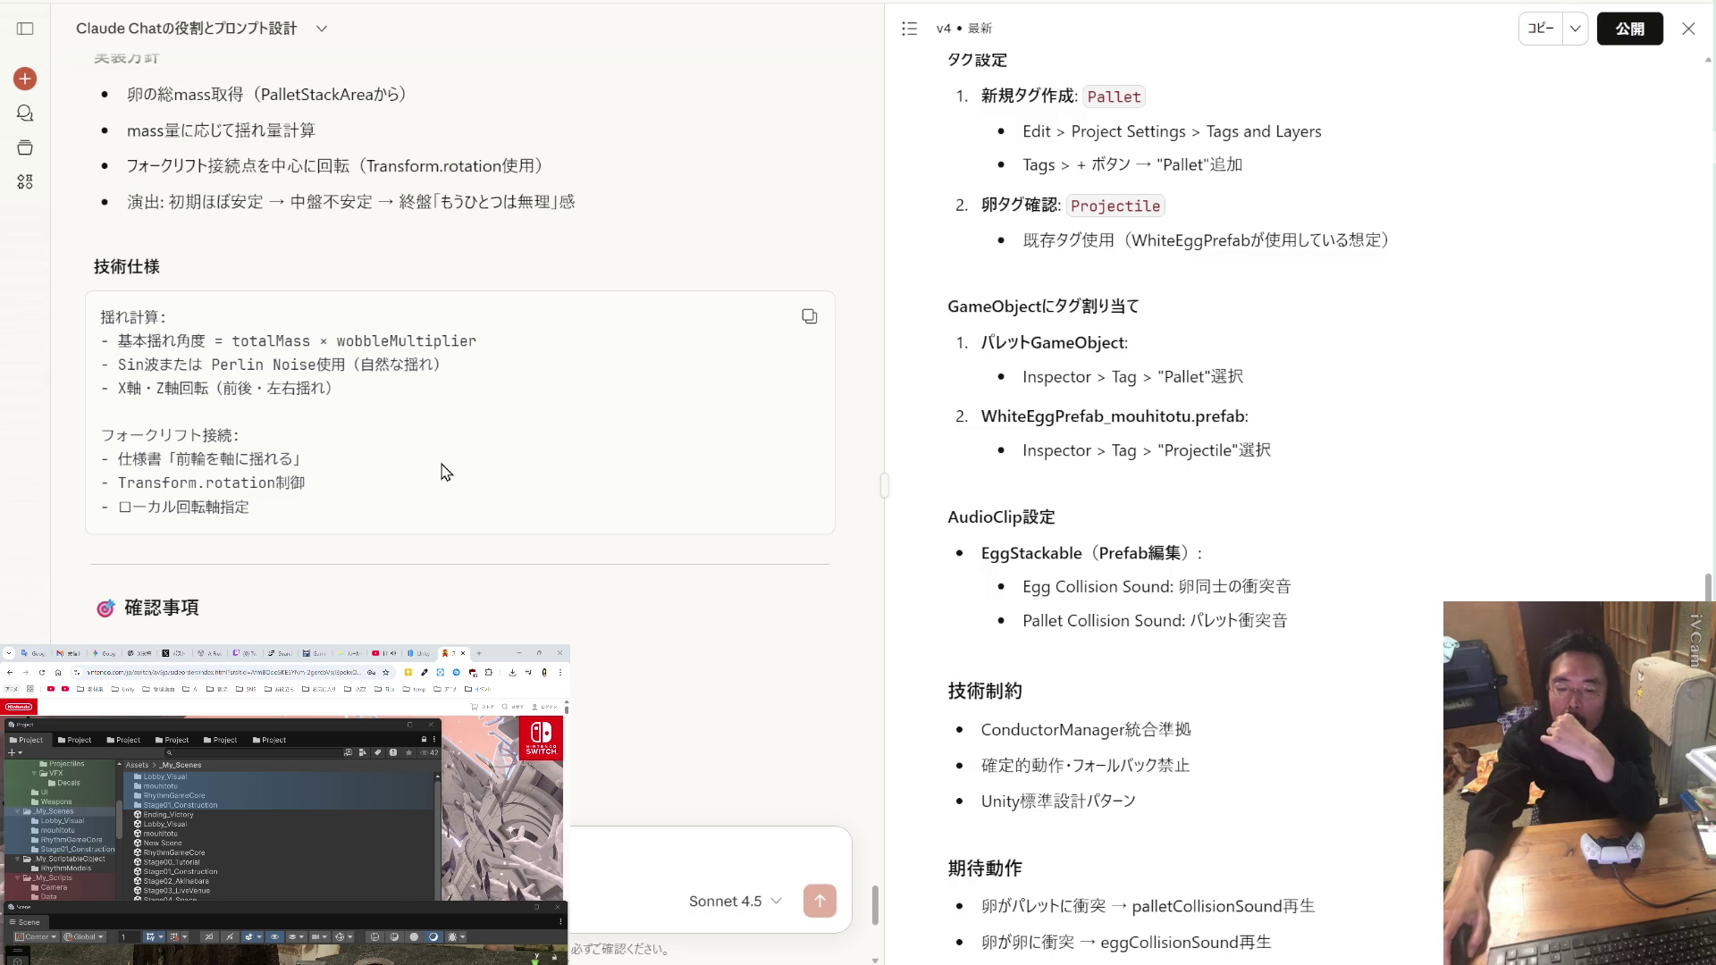
scroll(444, 471, down, 2)
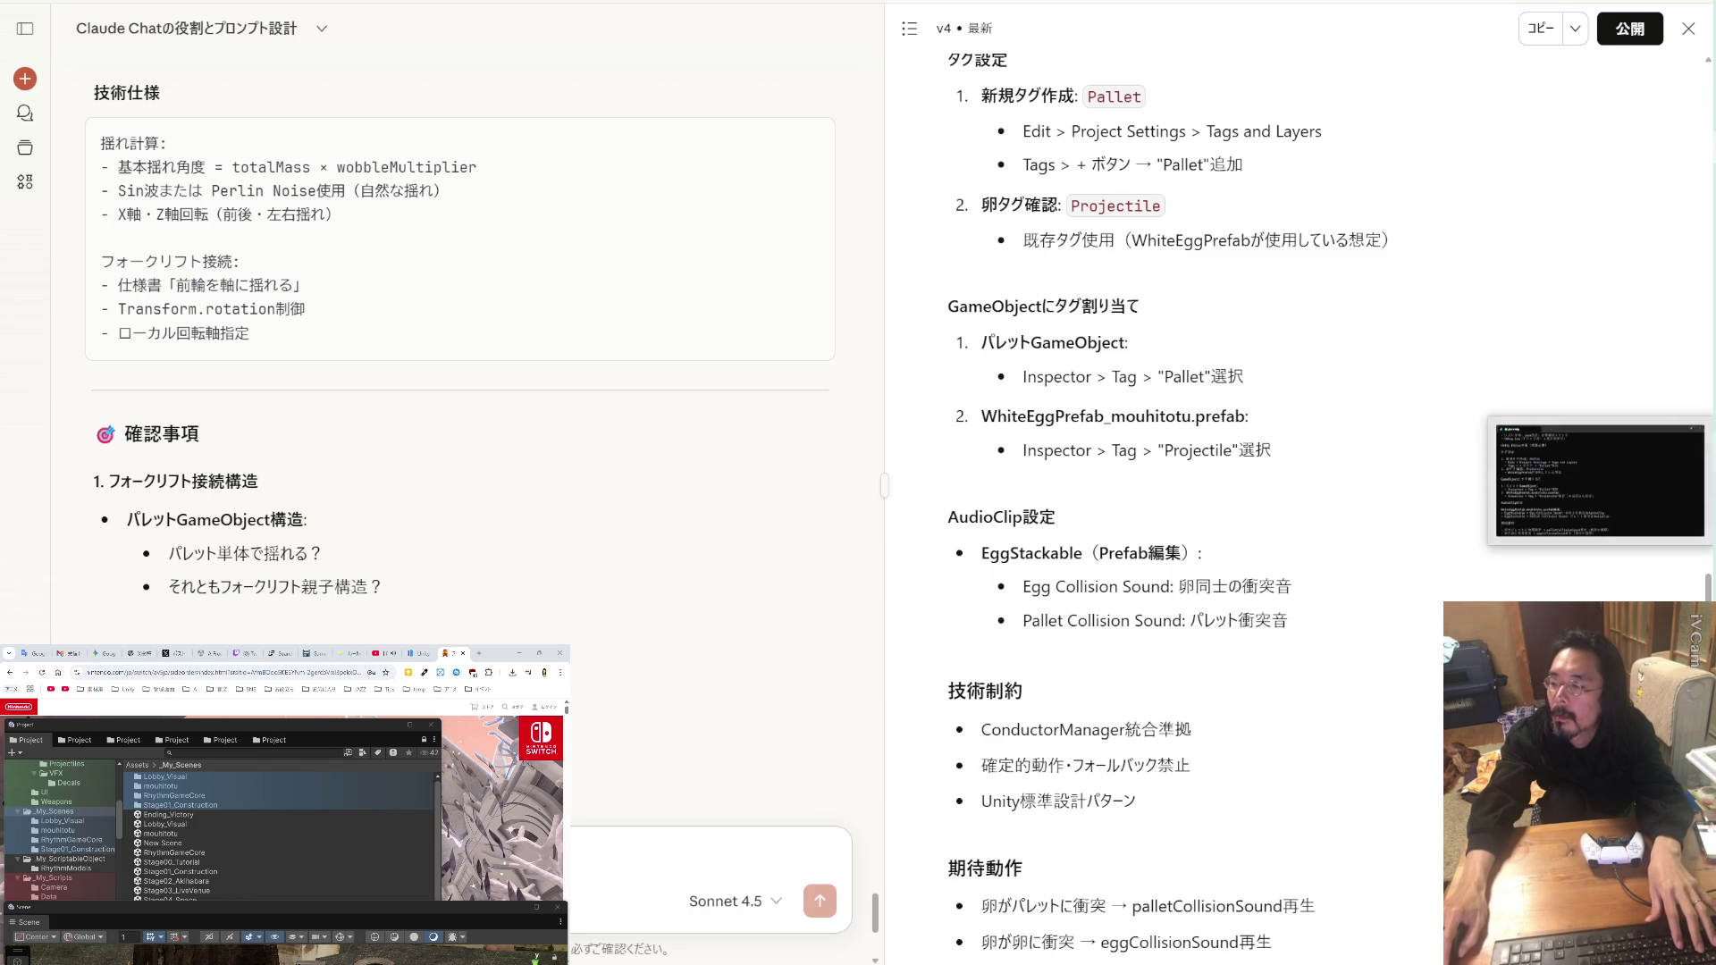
key(alt+Tab)
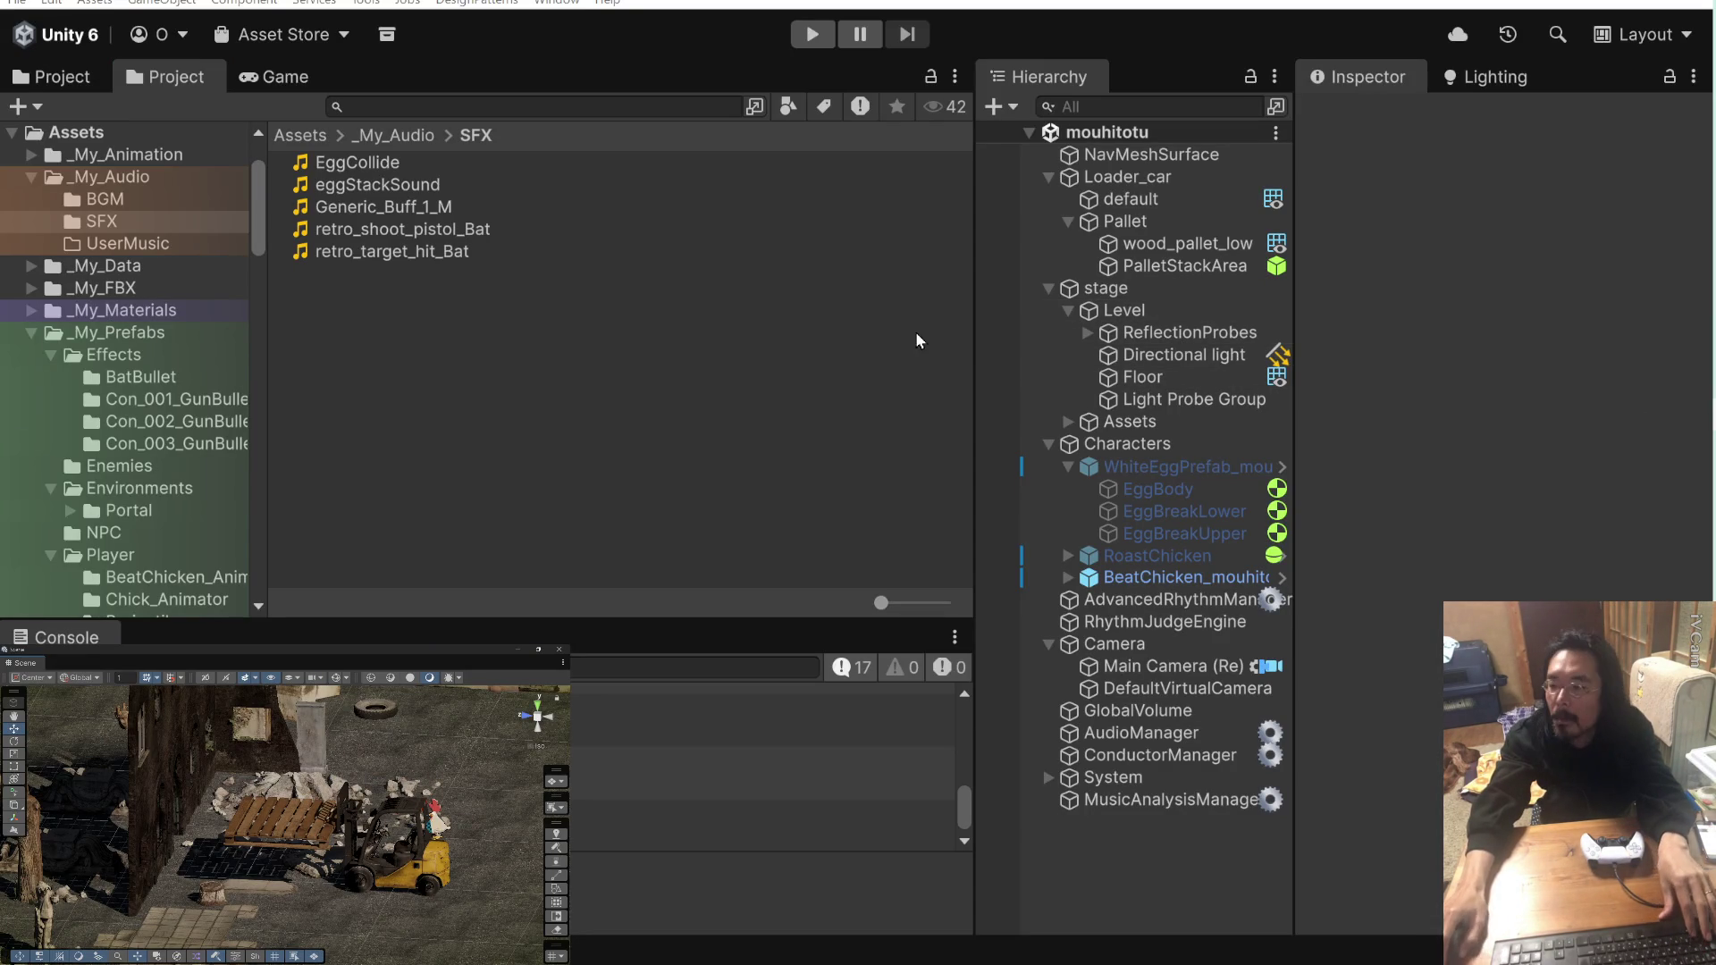
click(1117, 177)
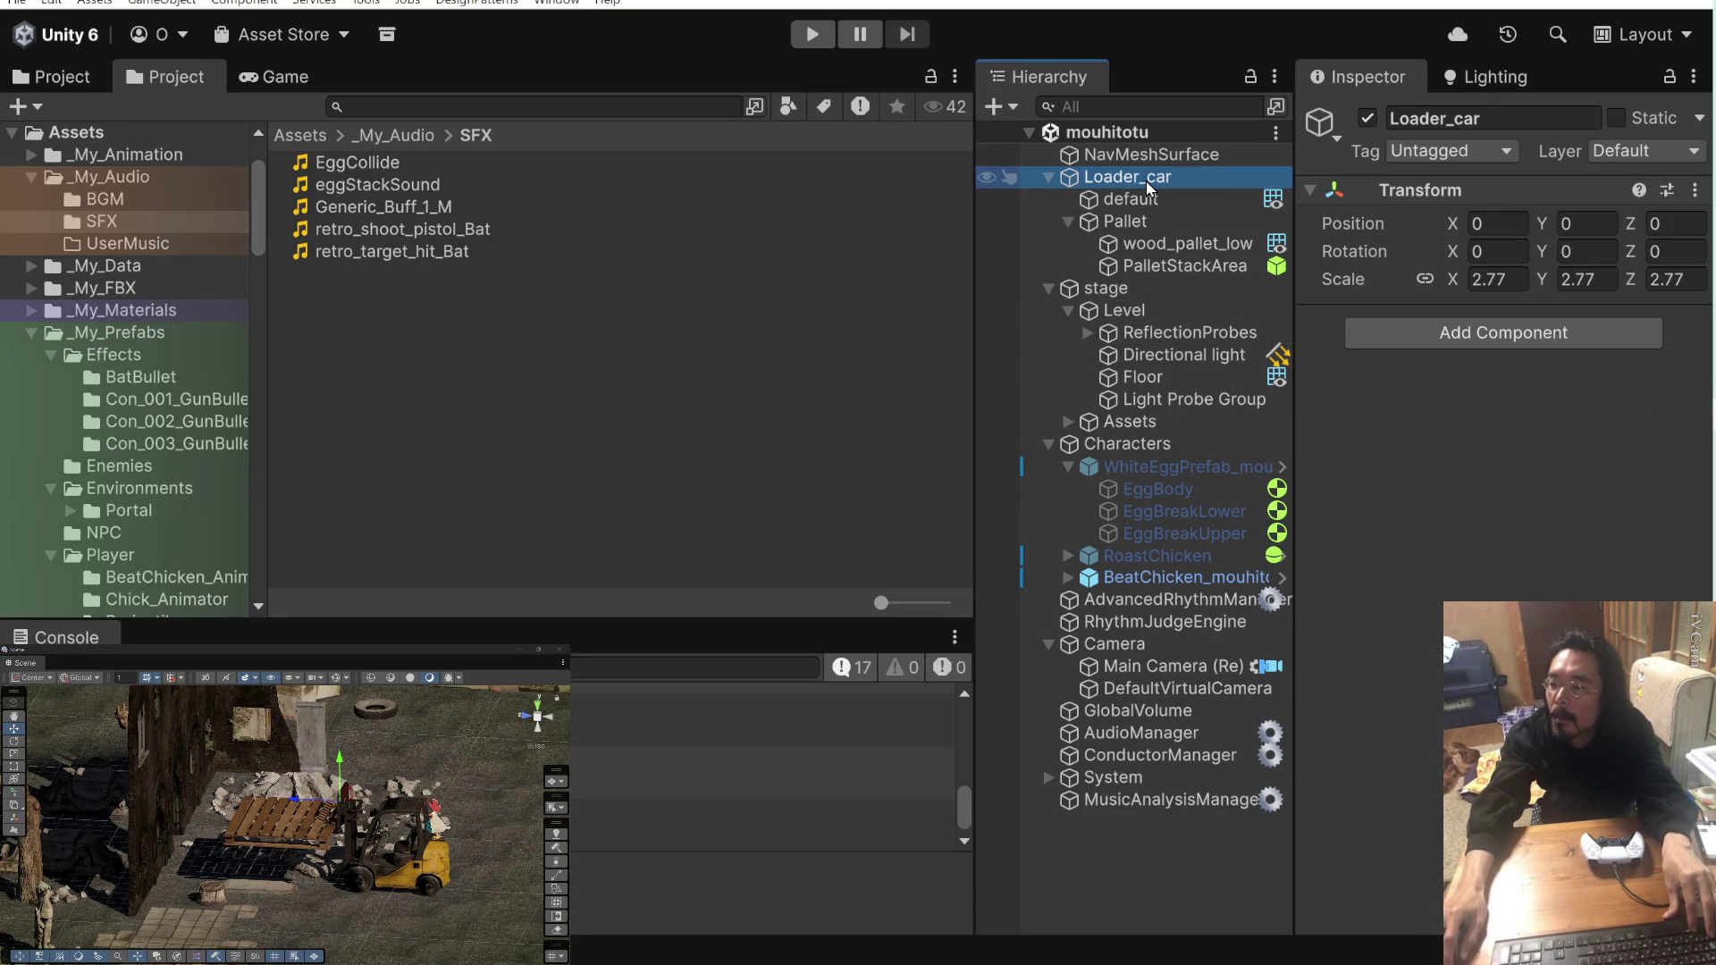
drag(460, 828, 451, 791)
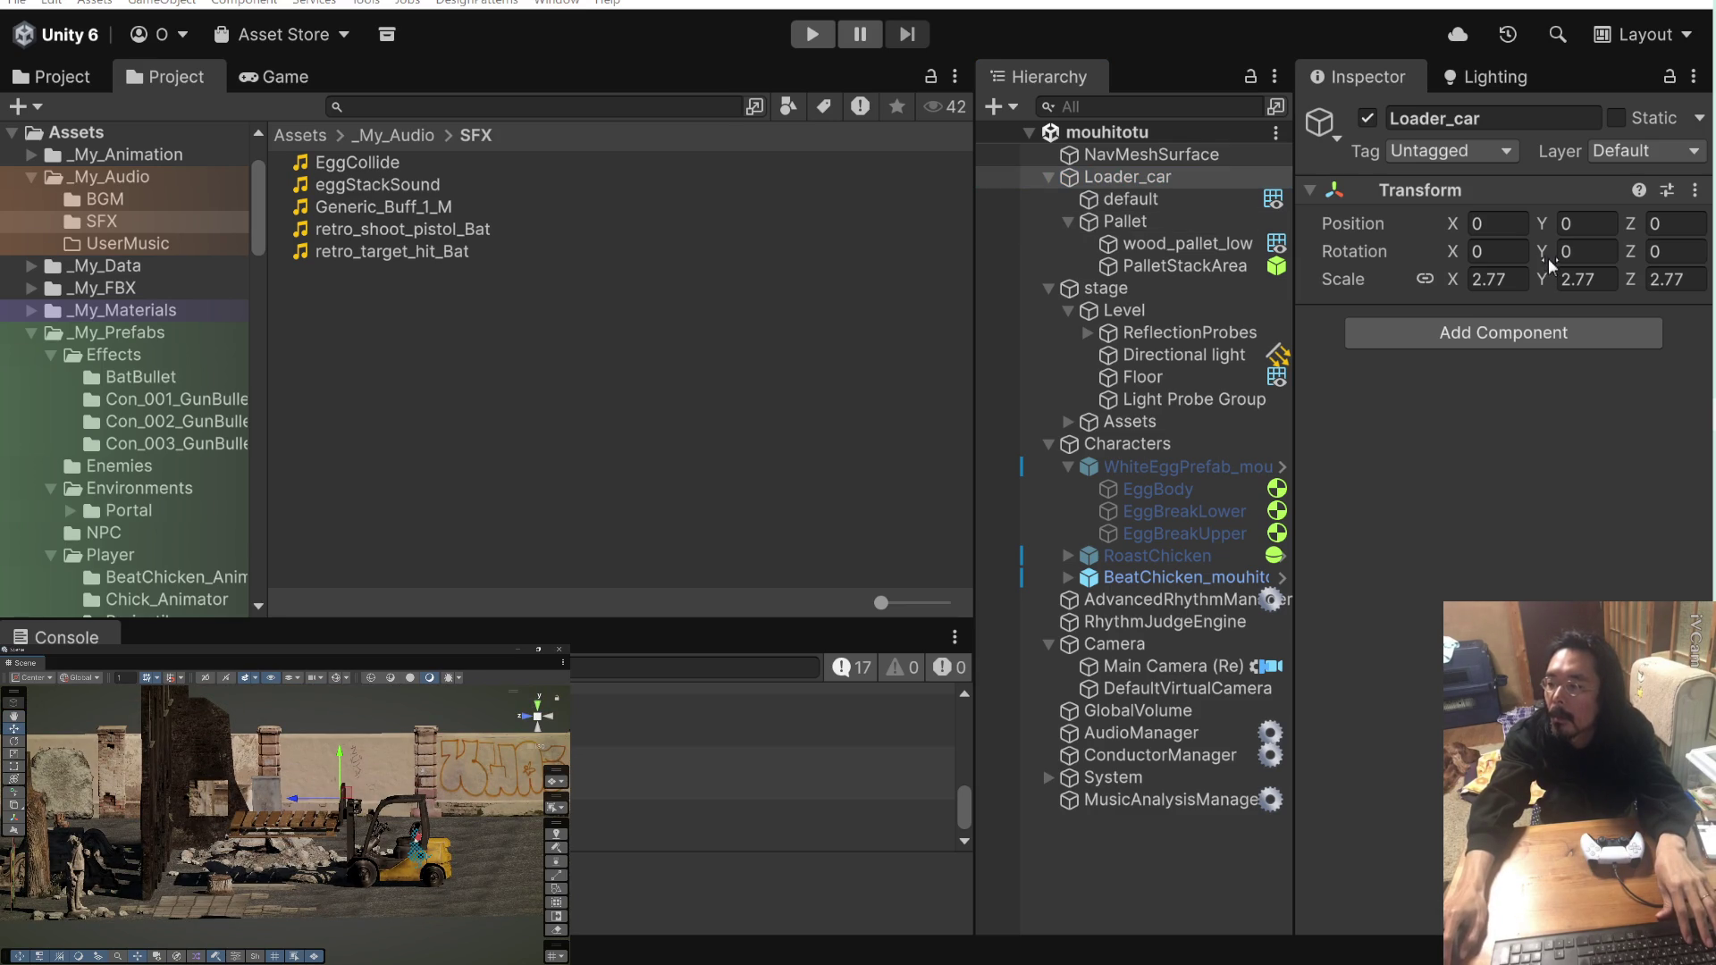
drag(1548, 247, 1562, 249)
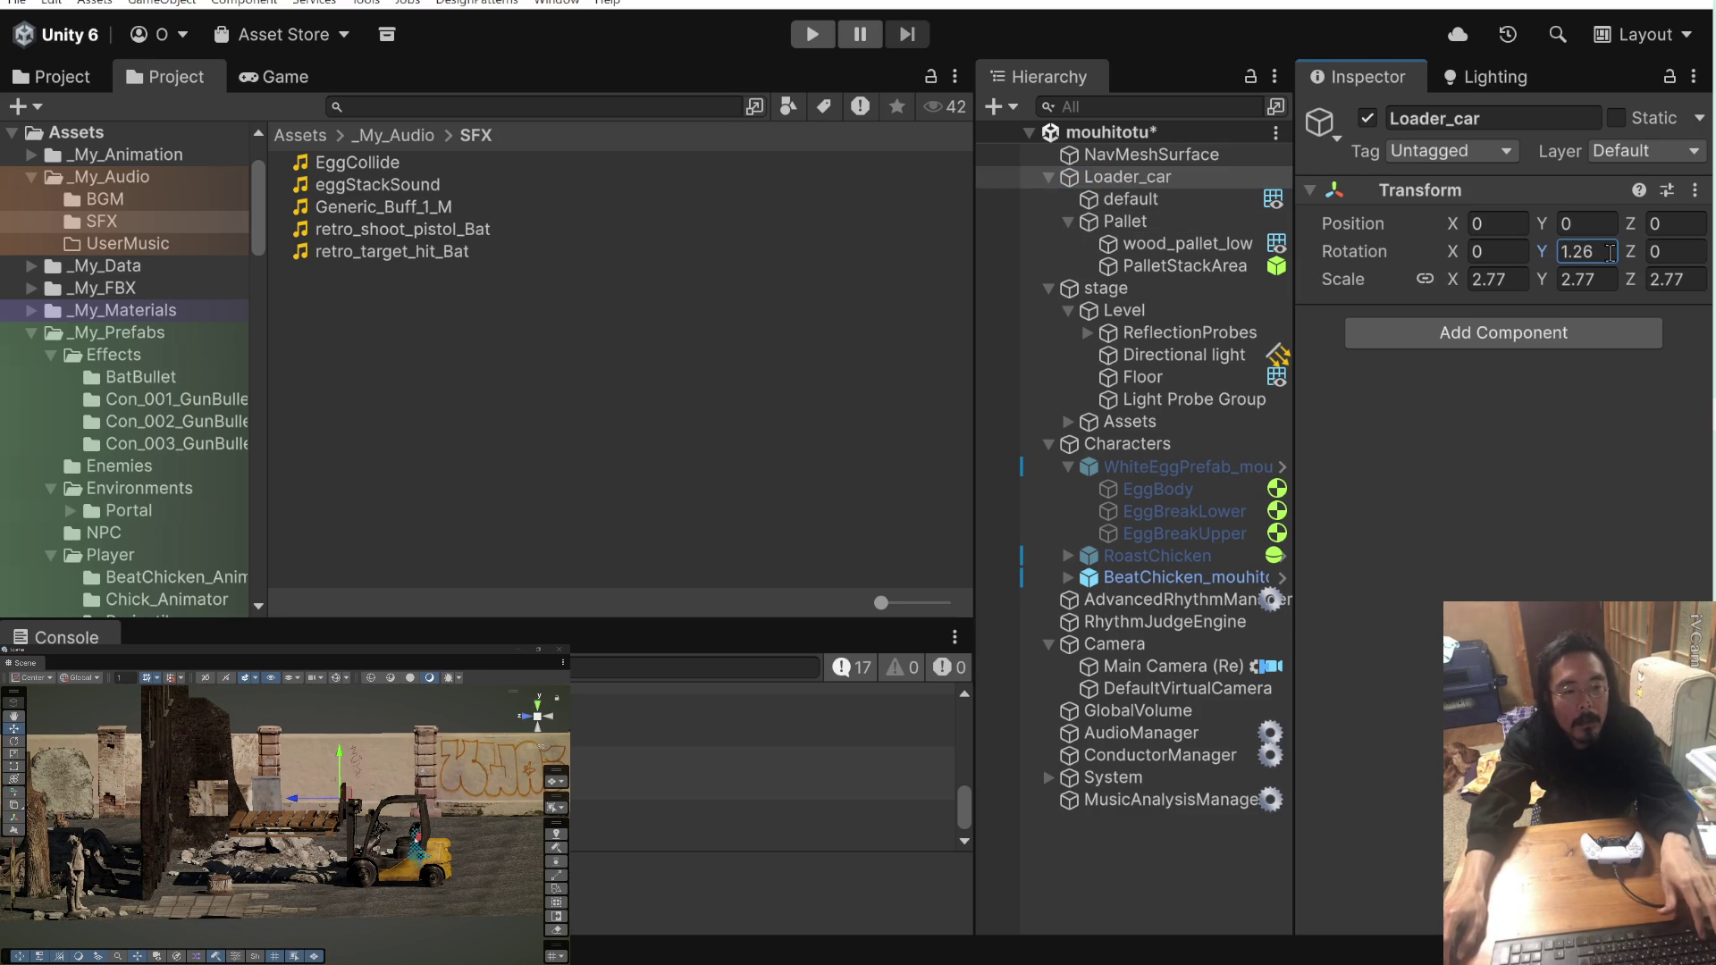
key(ctrl+z)
drag(1460, 258, 1507, 259)
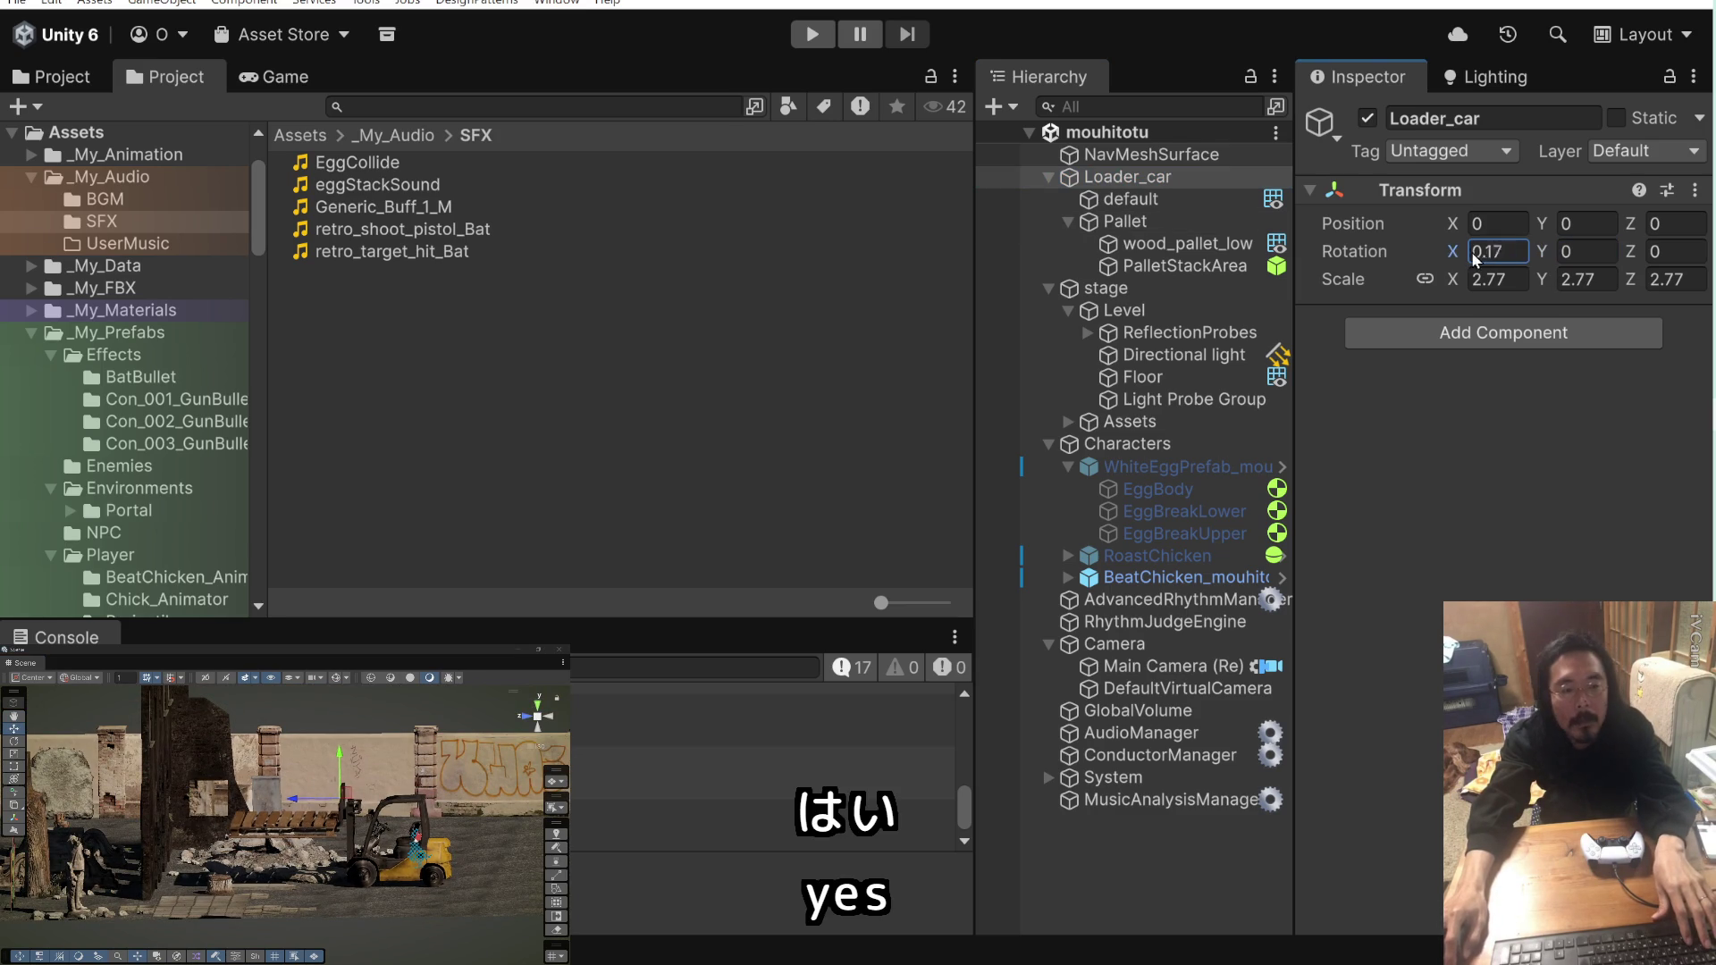
key(ctrl+z)
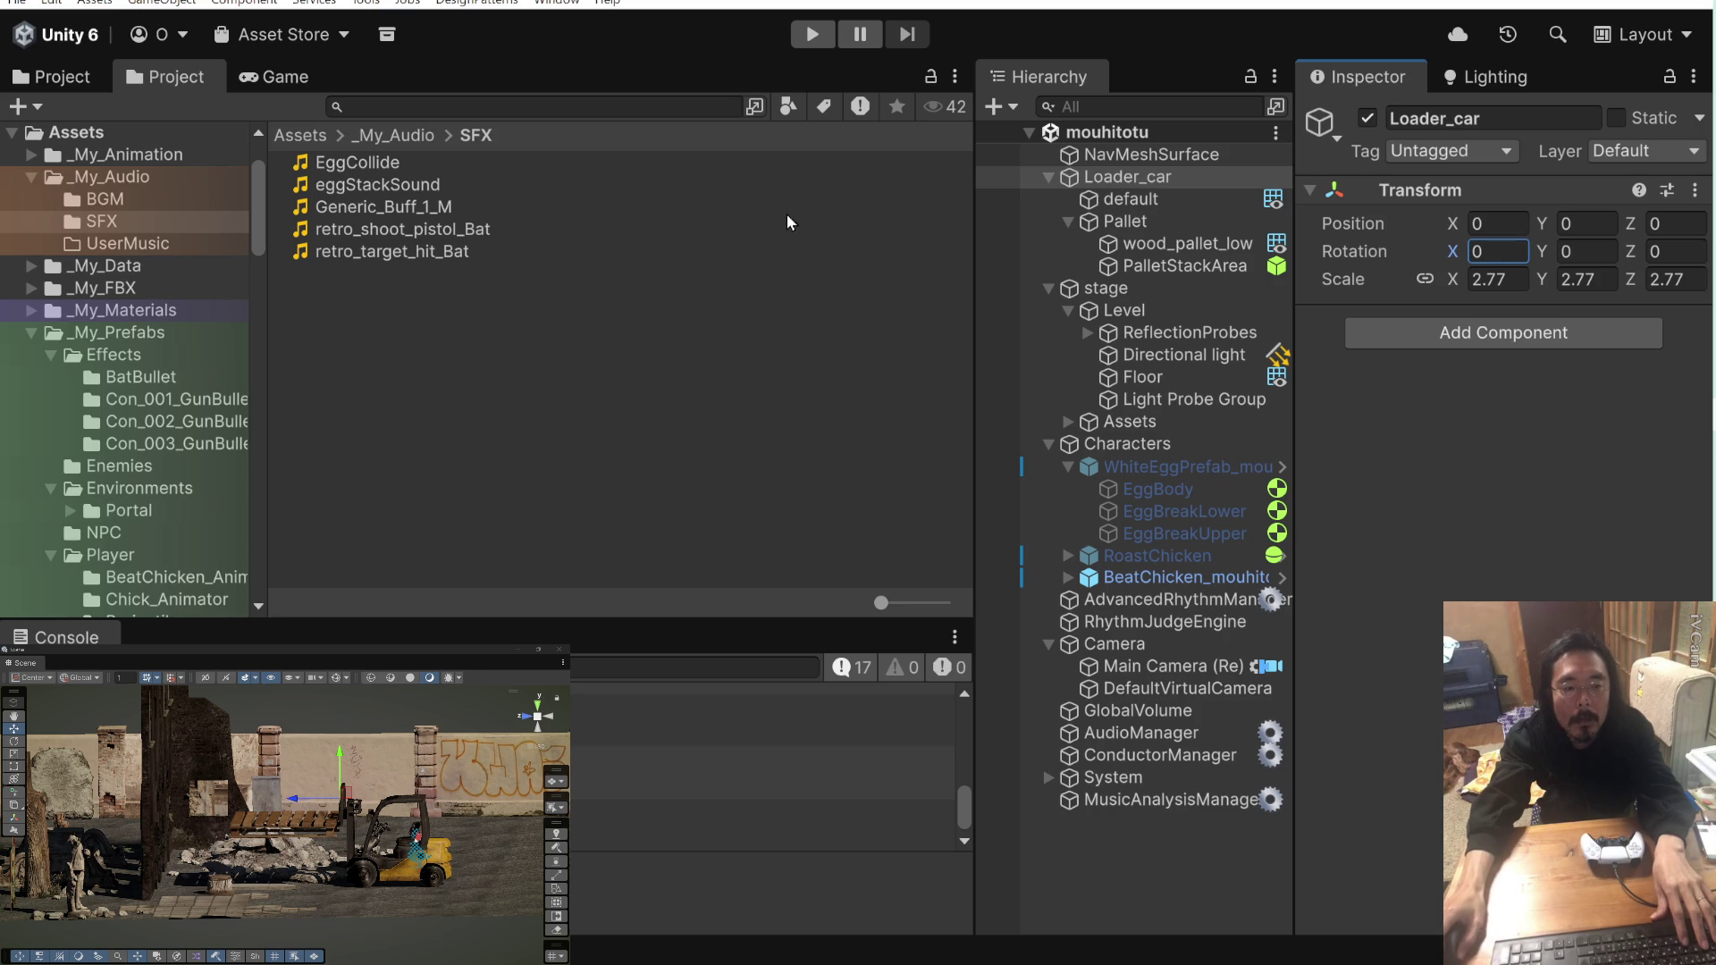
mouse_move(481, 791)
mouse_down()
mouse_move(352, 824)
mouse_move(235, 822)
mouse_move(263, 843)
mouse_move(382, 844)
mouse_up()
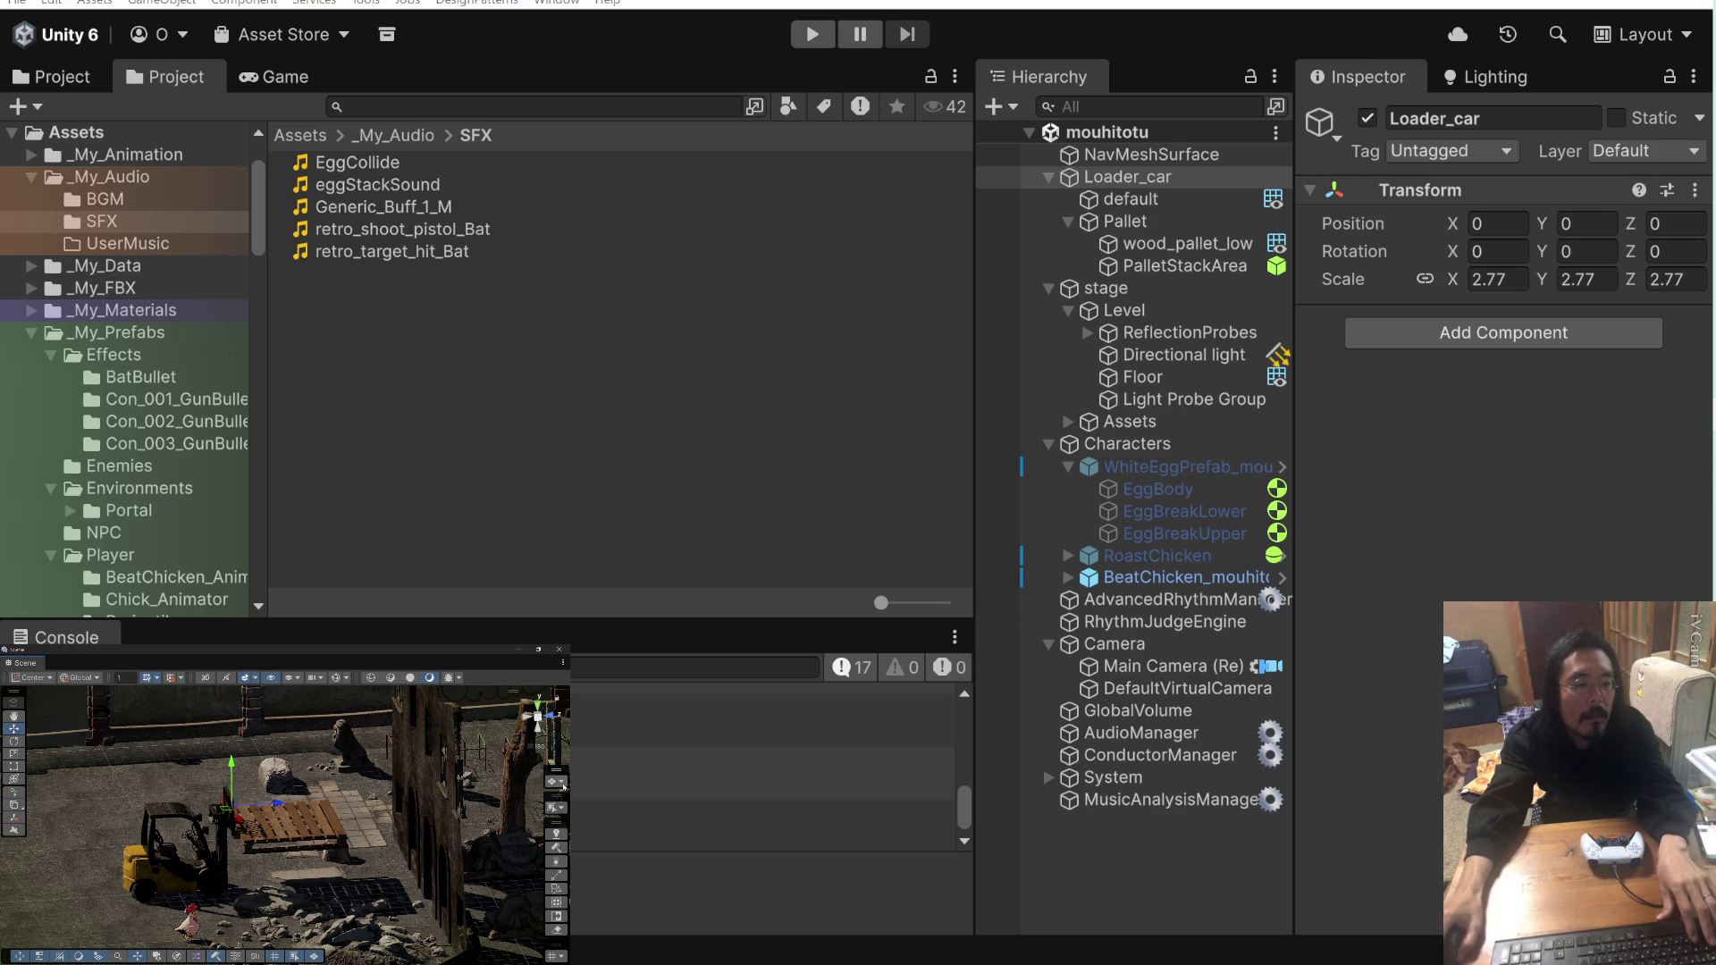
mouse_move(295, 786)
mouse_down()
mouse_move(327, 792)
mouse_move(373, 753)
mouse_move(366, 800)
mouse_move(308, 742)
mouse_up()
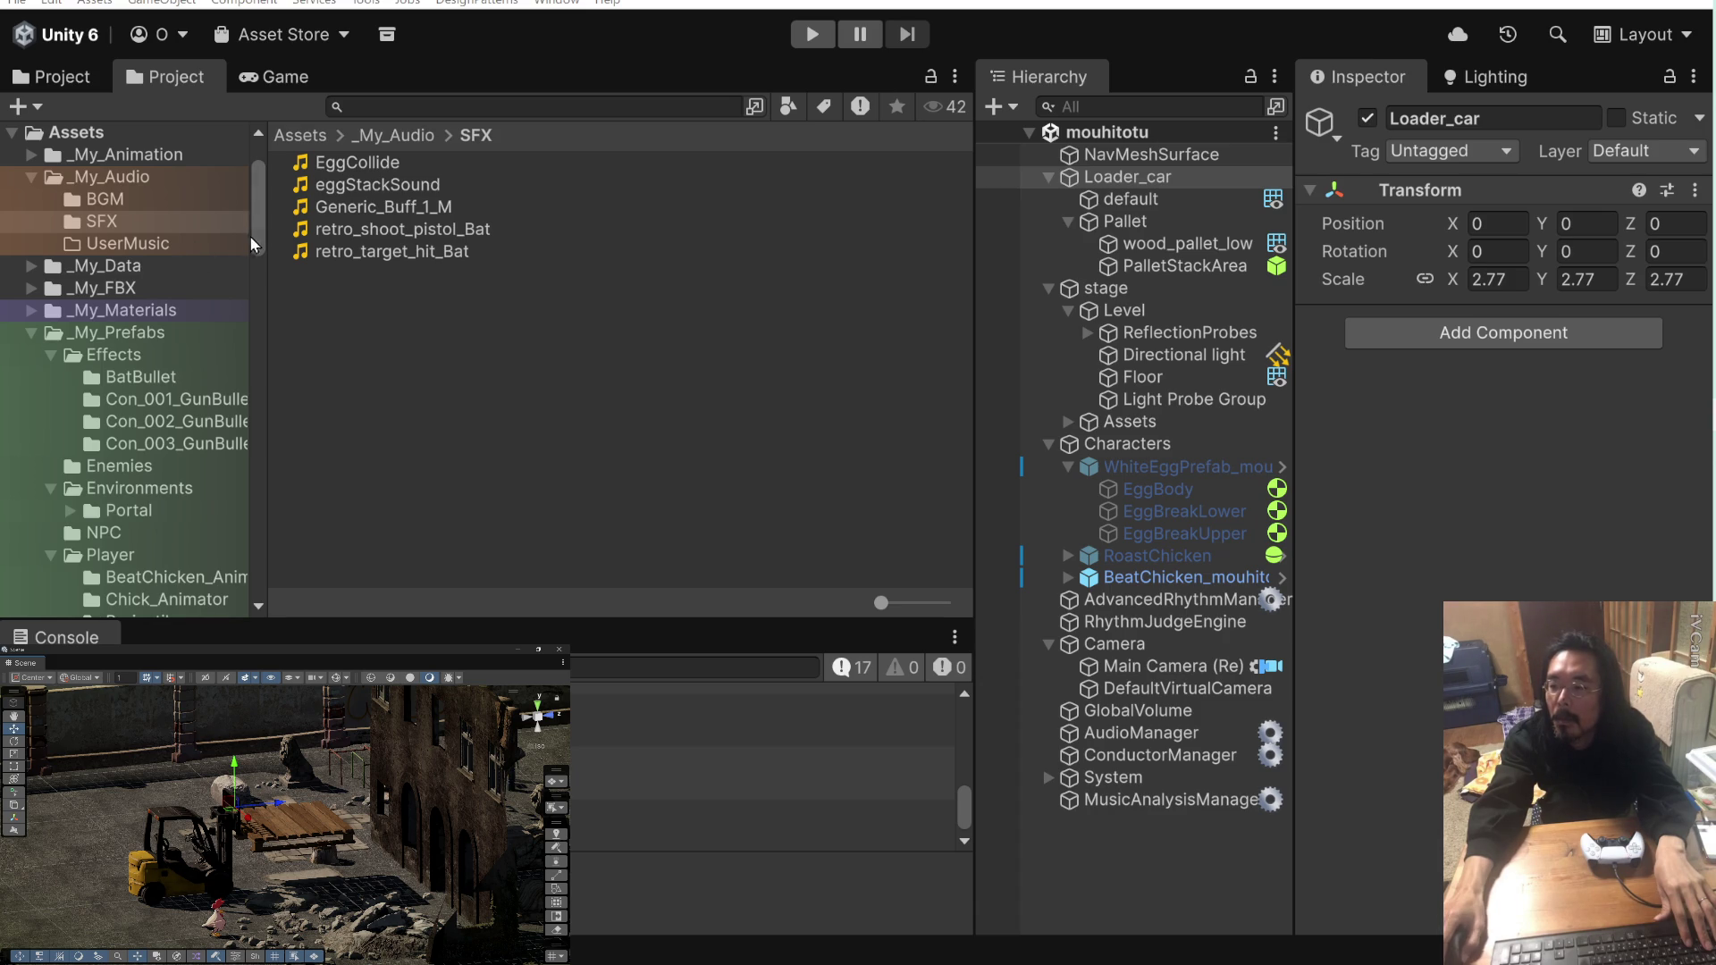
click(1158, 199)
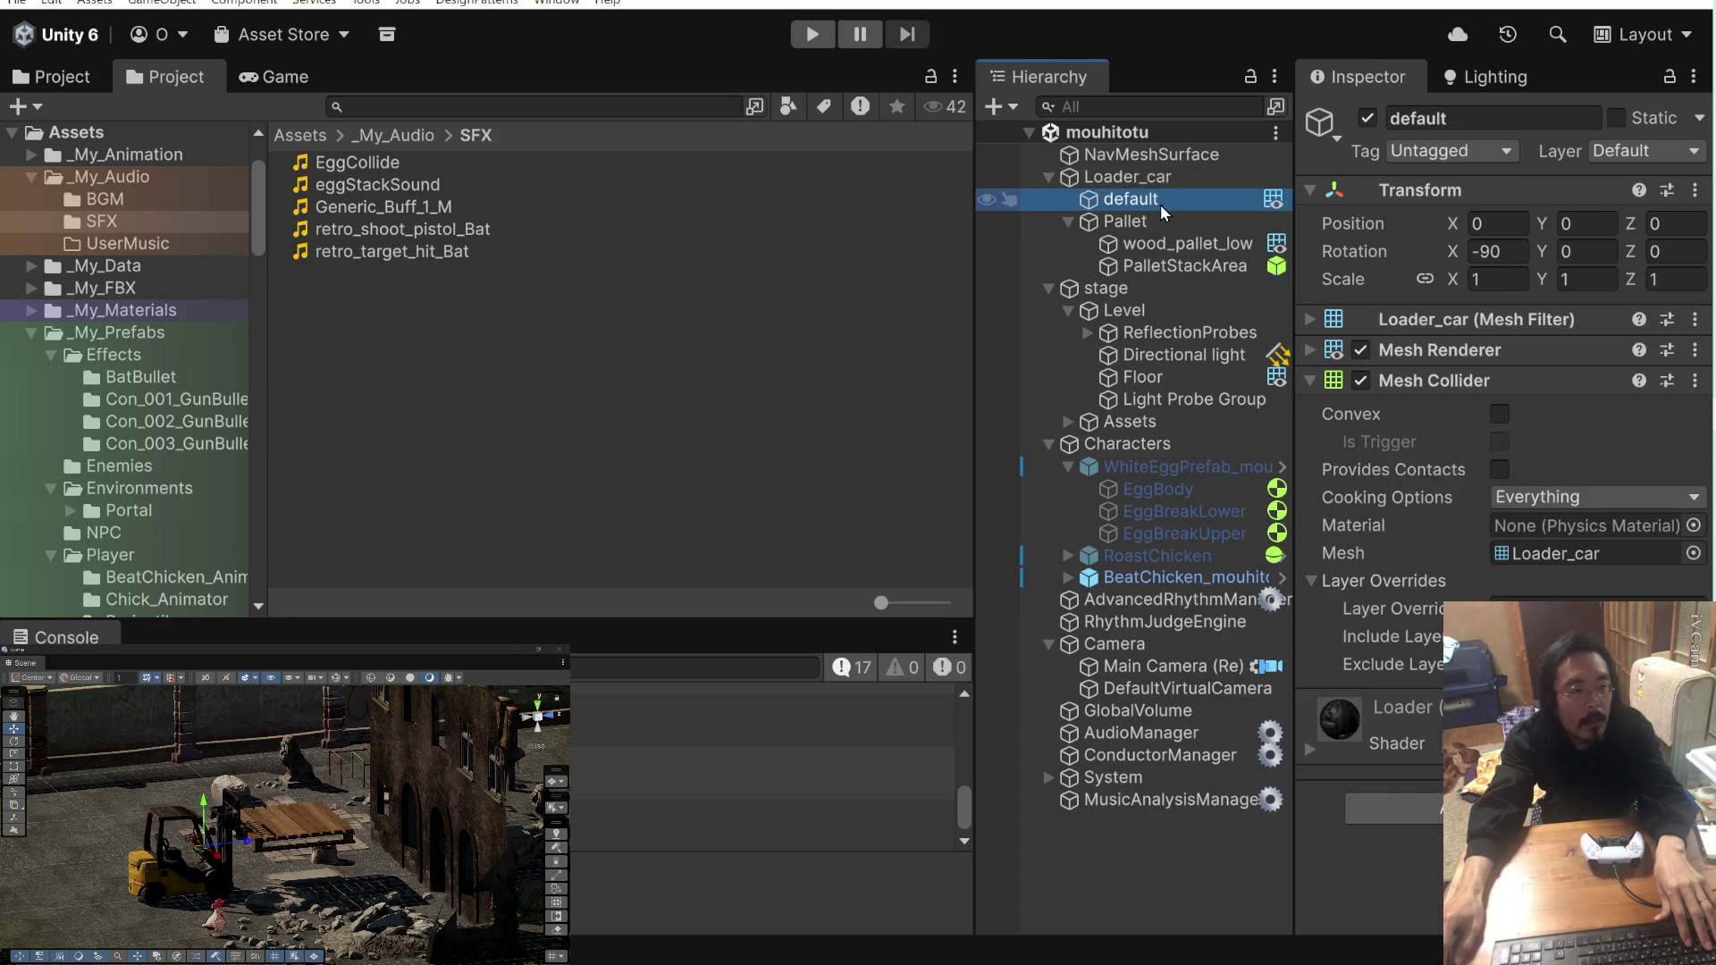
click(1160, 183)
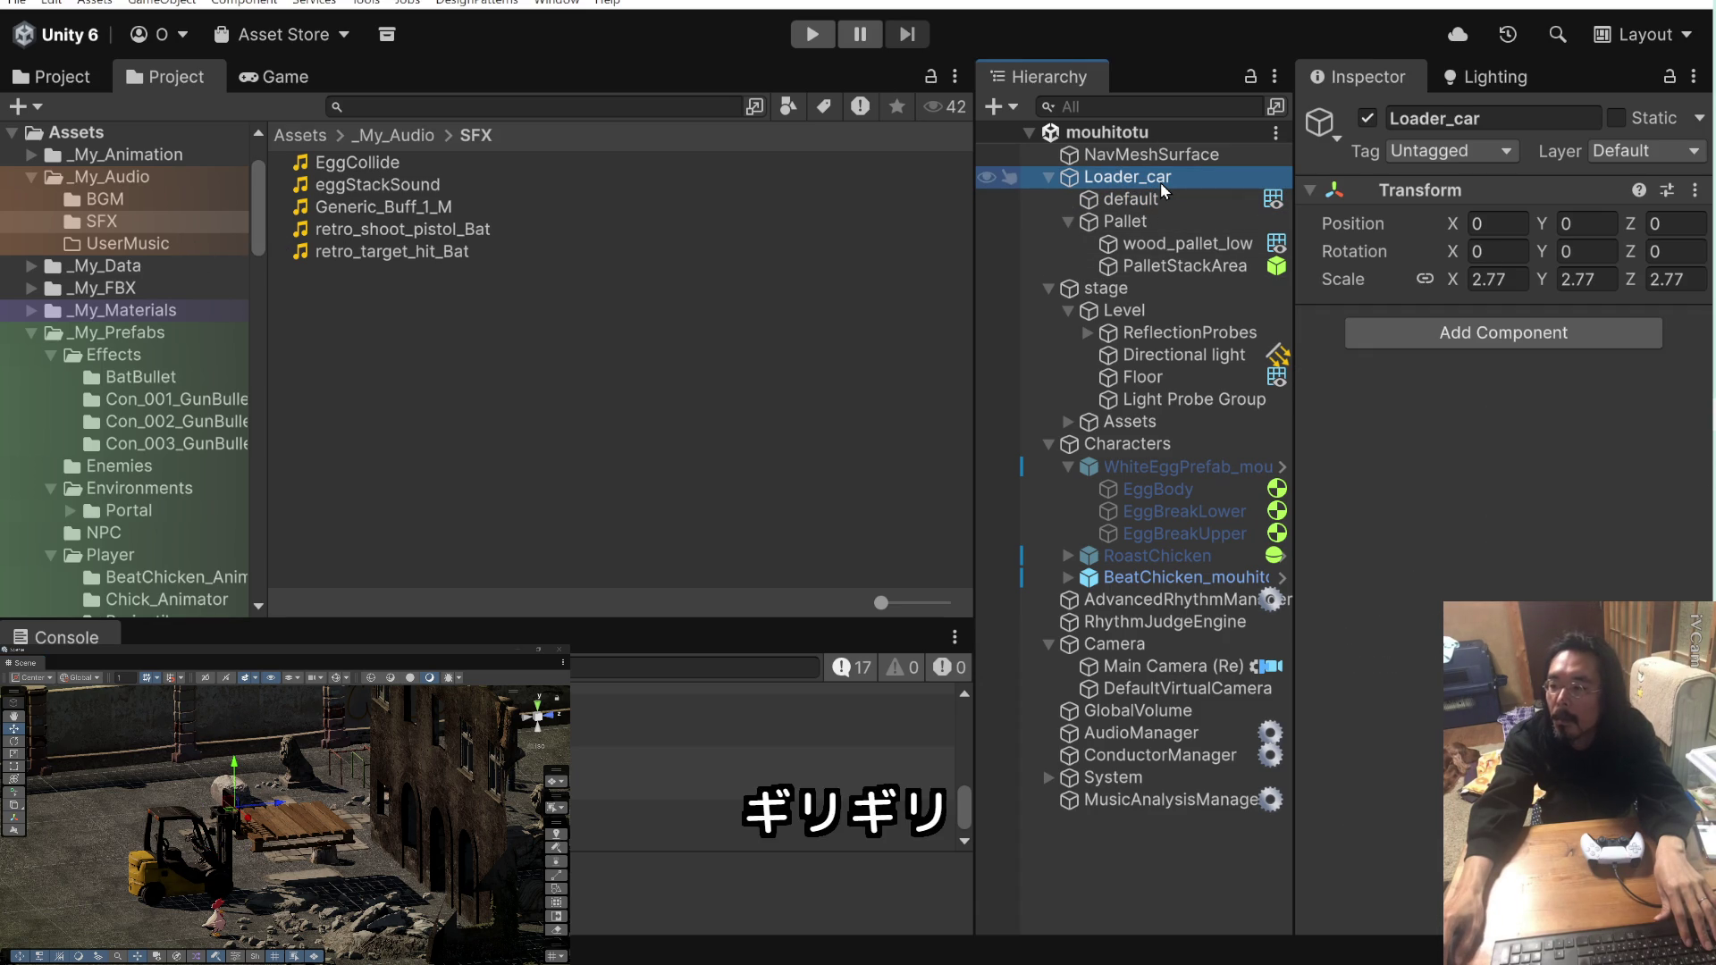
click(1158, 202)
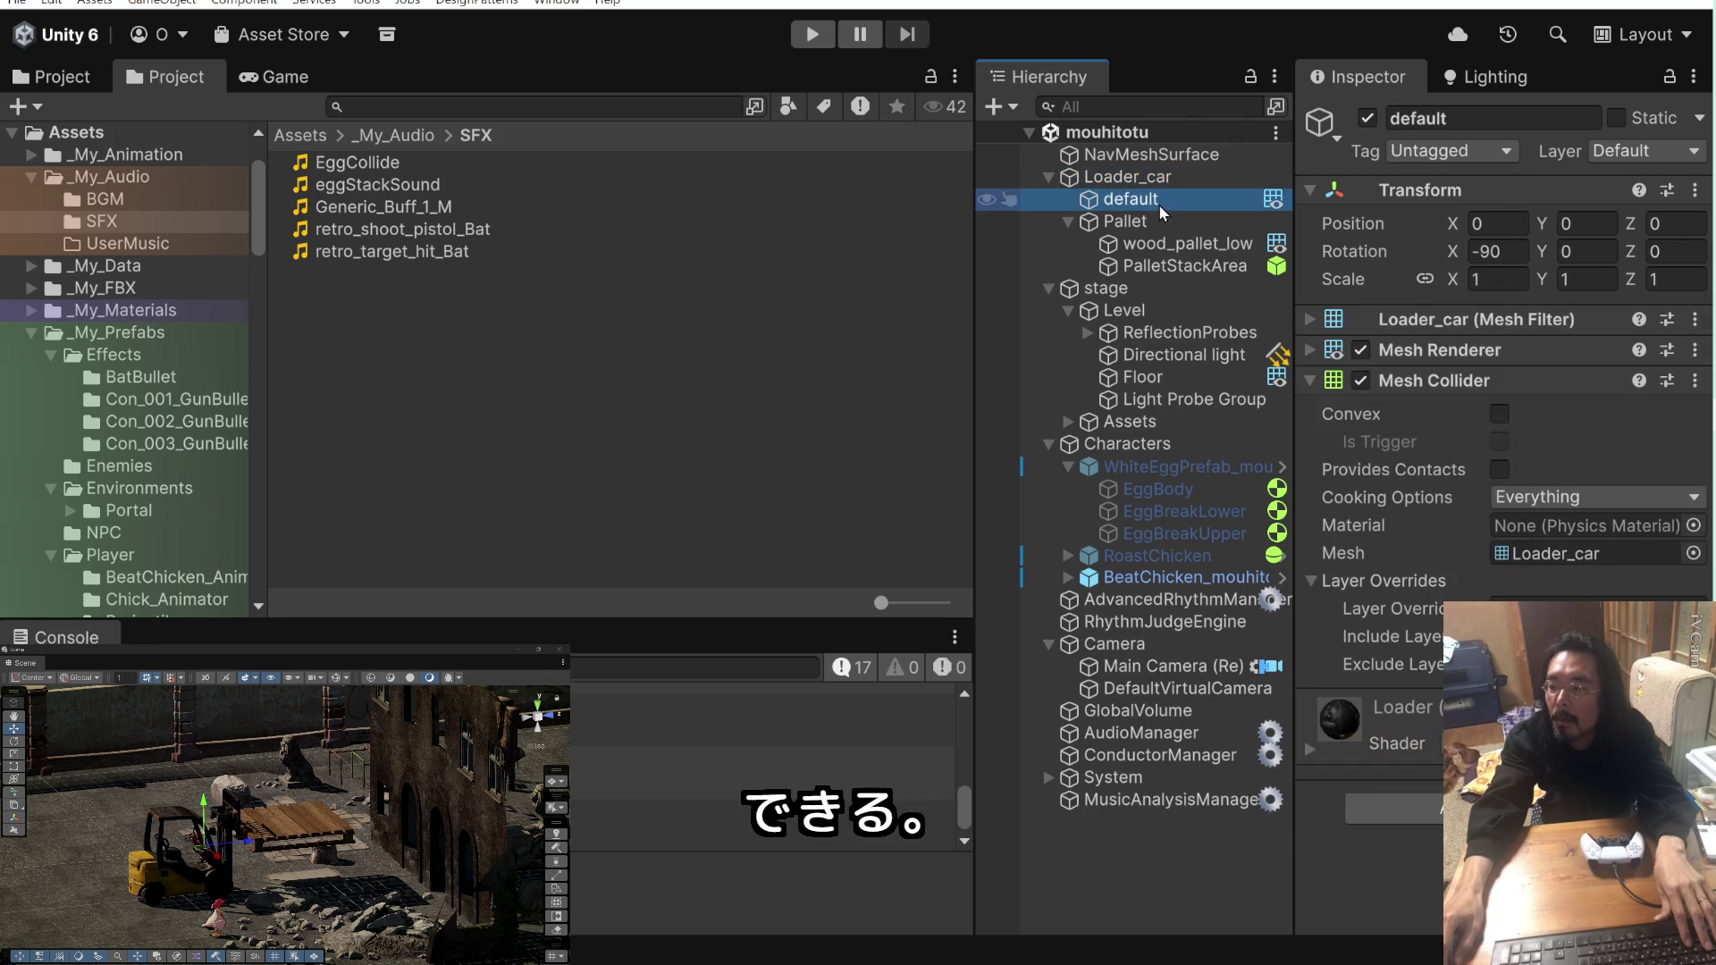
click(1158, 180)
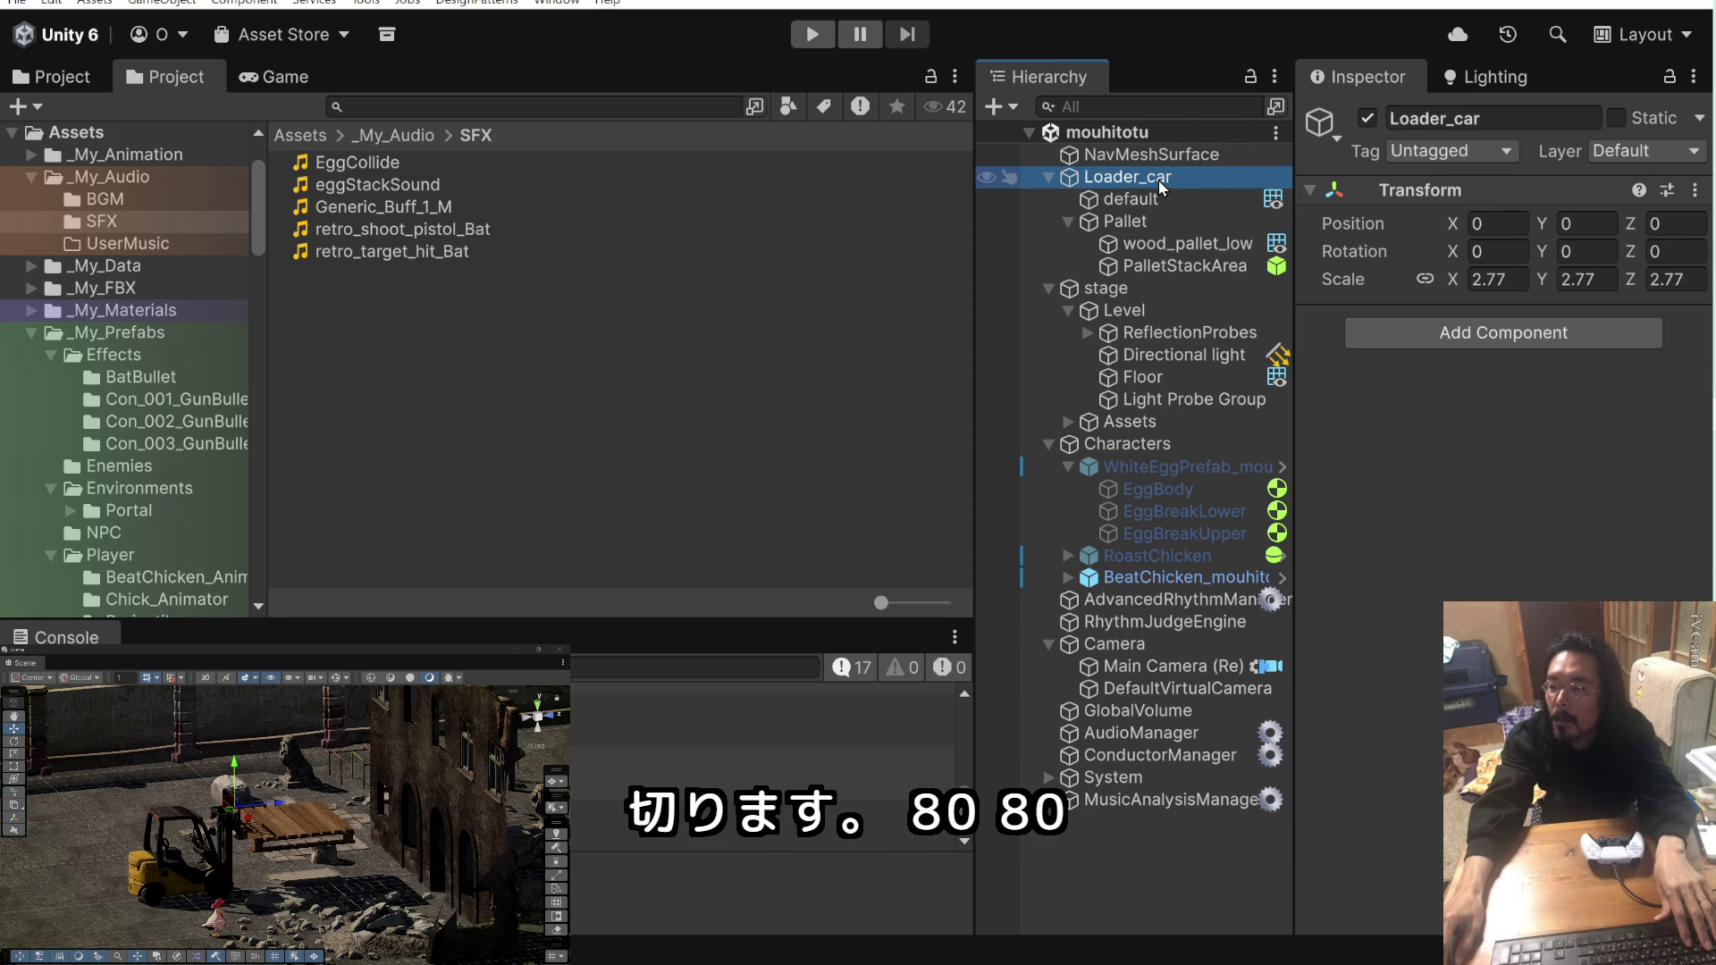
click(1158, 199)
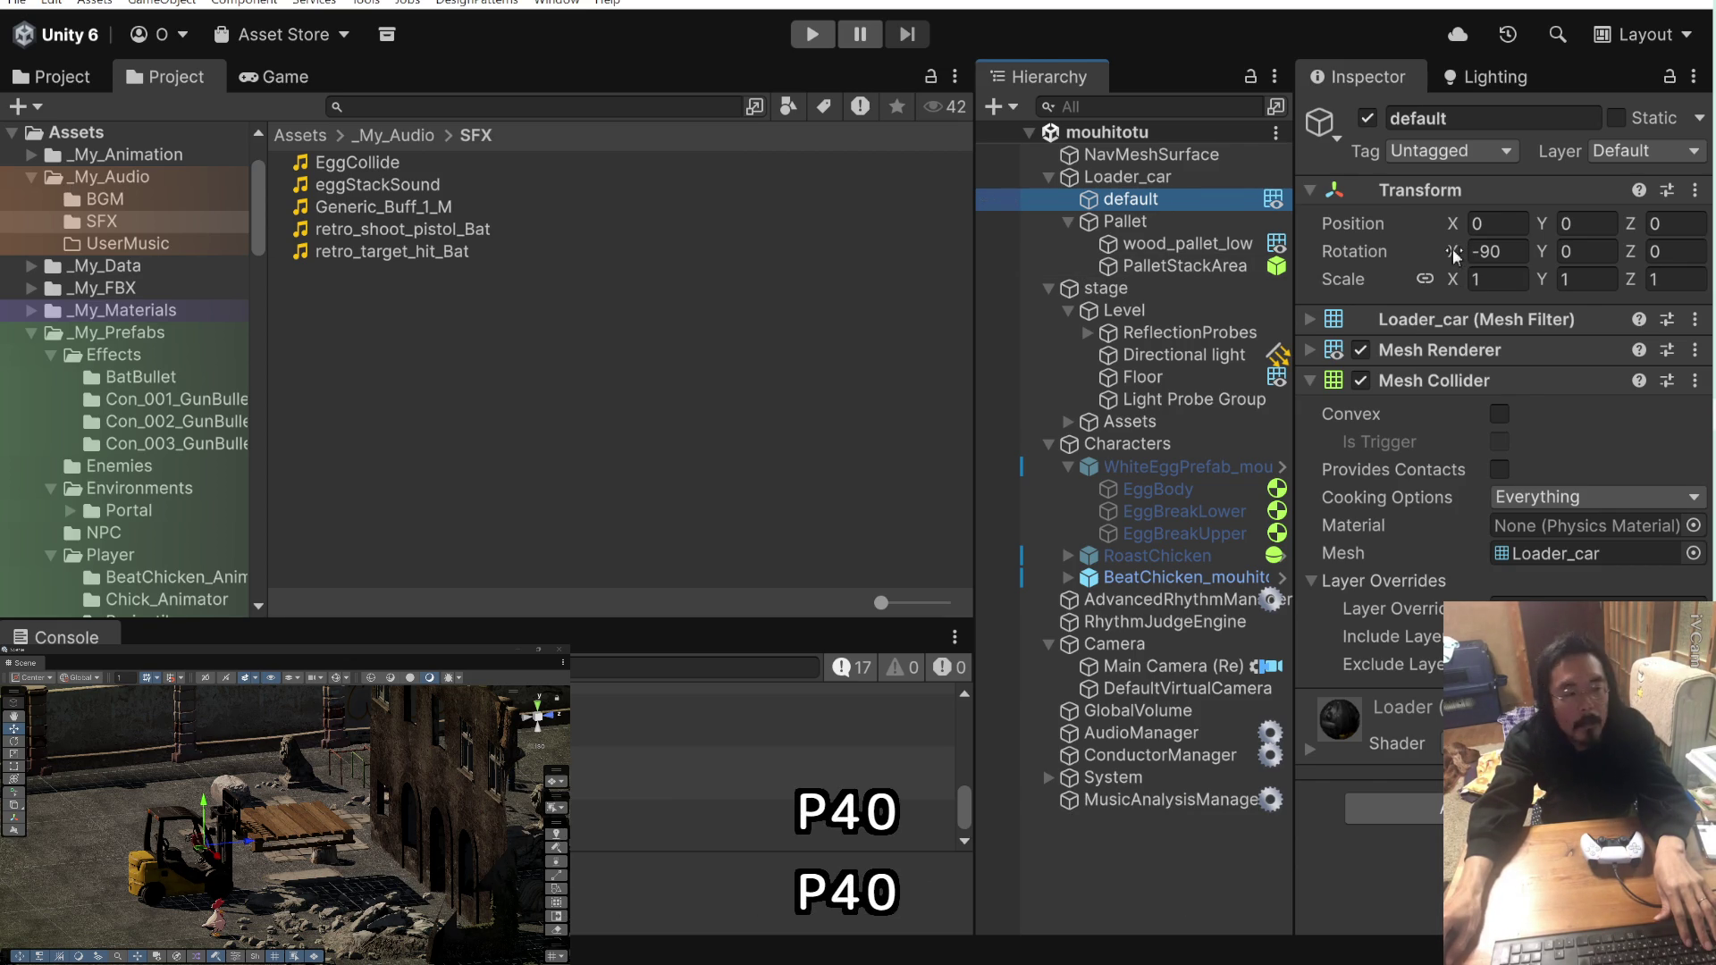
click(1551, 257)
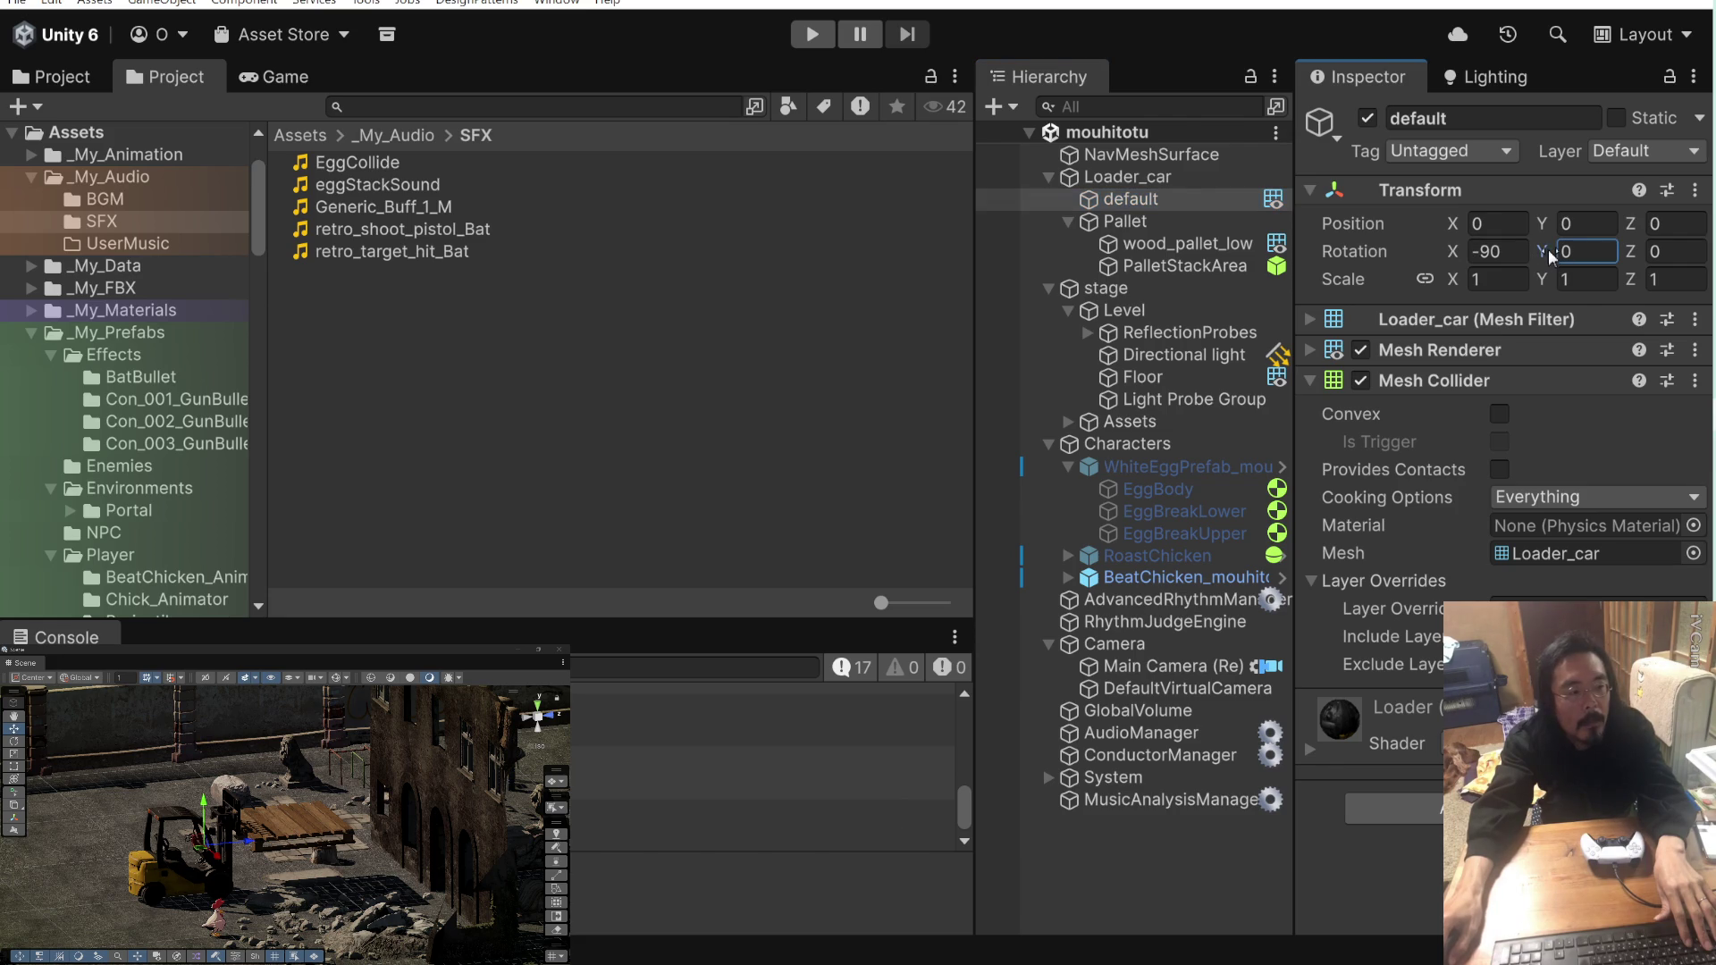
mouse_move(1452, 251)
mouse_down()
mouse_move(1576, 247)
mouse_move(1339, 222)
mouse_move(1698, 254)
mouse_move(33, 299)
mouse_up()
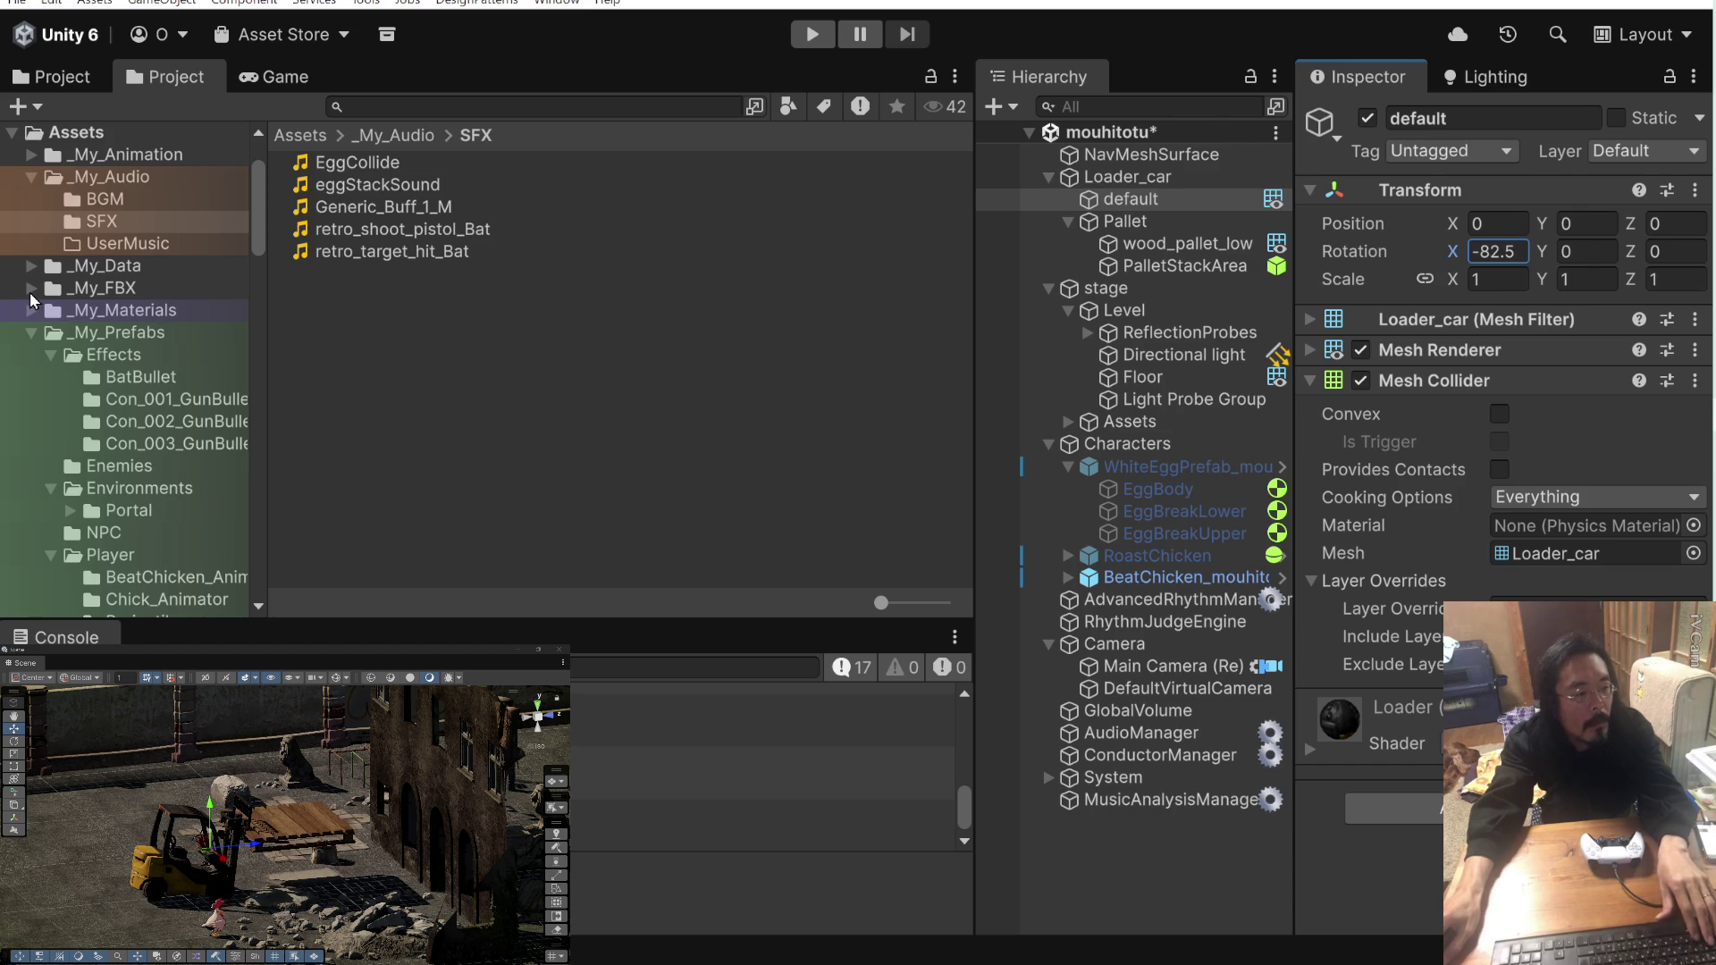
scroll(254, 855, up, 2)
scroll(254, 855, up, 1)
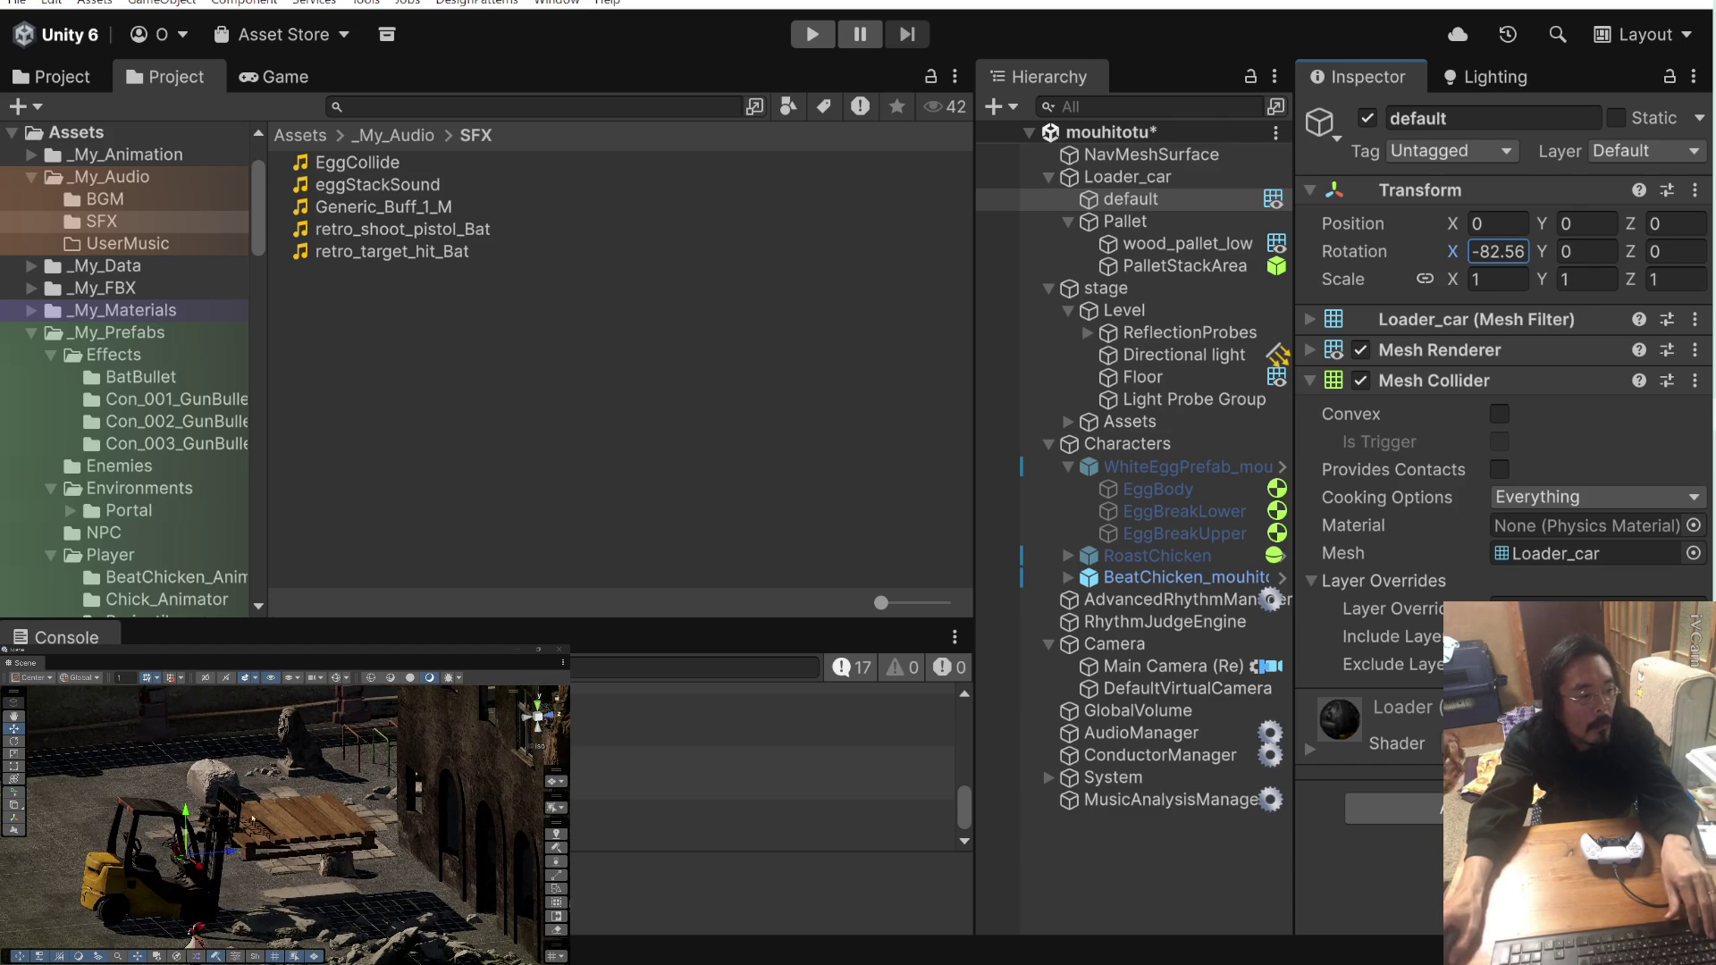
scroll(268, 826, up, 3)
mouse_move(273, 817)
mouse_down()
mouse_move(218, 786)
mouse_move(339, 823)
mouse_move(250, 790)
mouse_up()
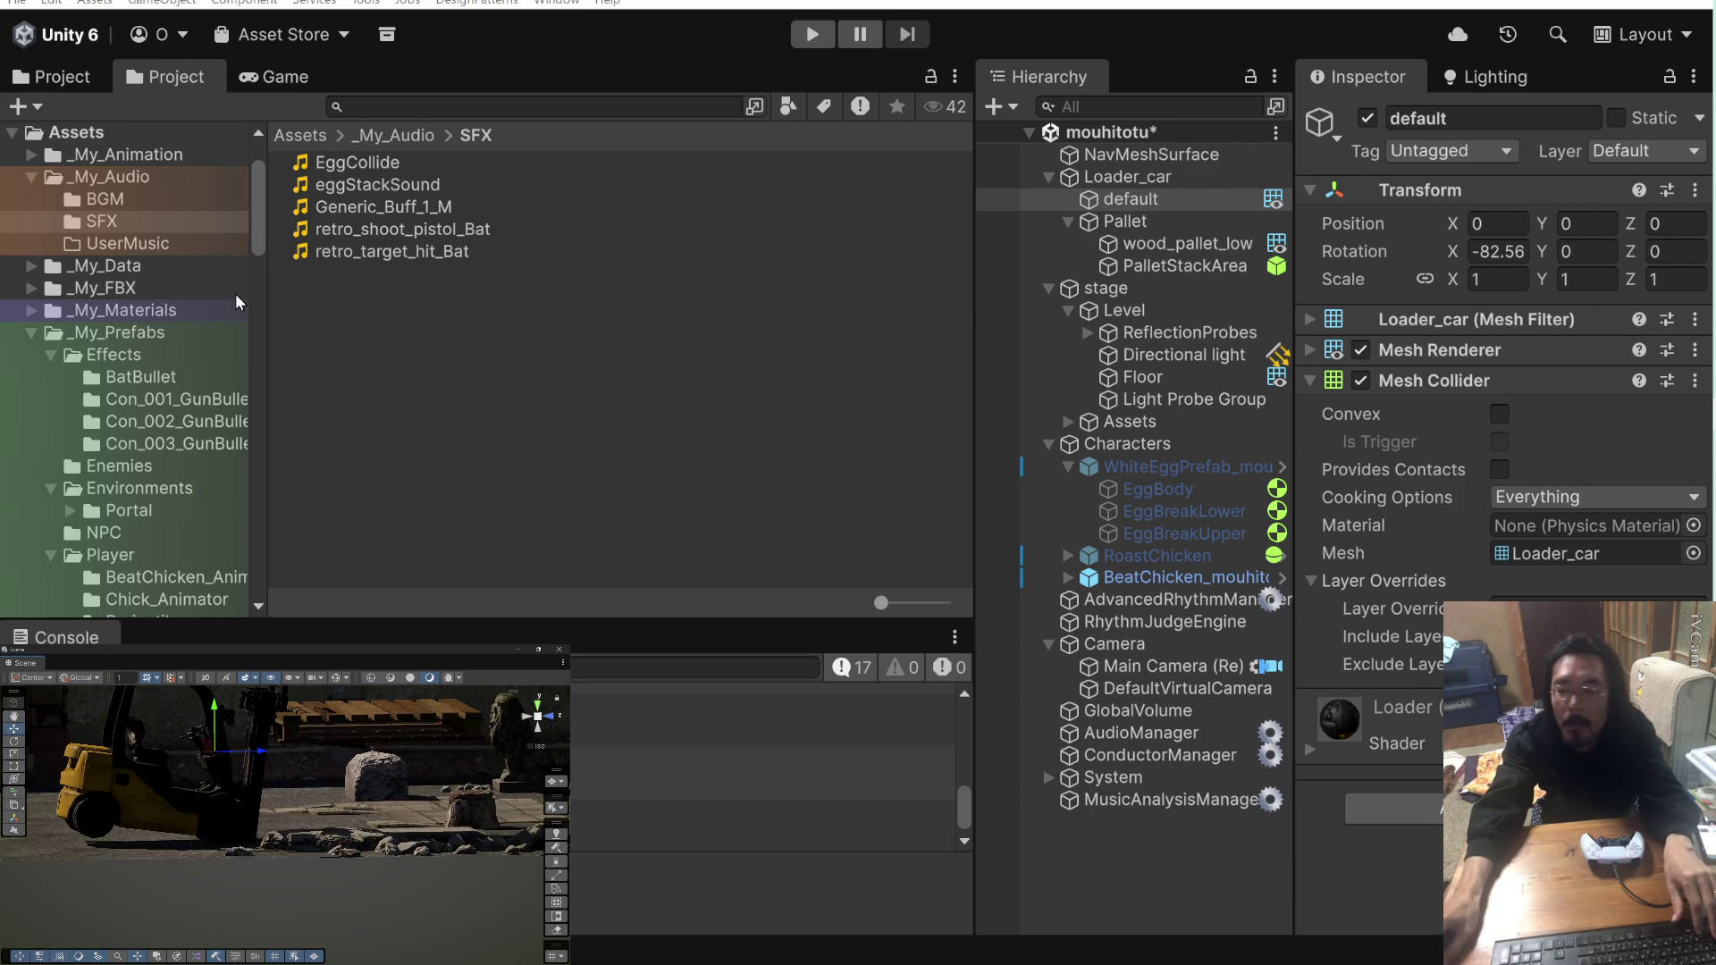
key(ctrl+z)
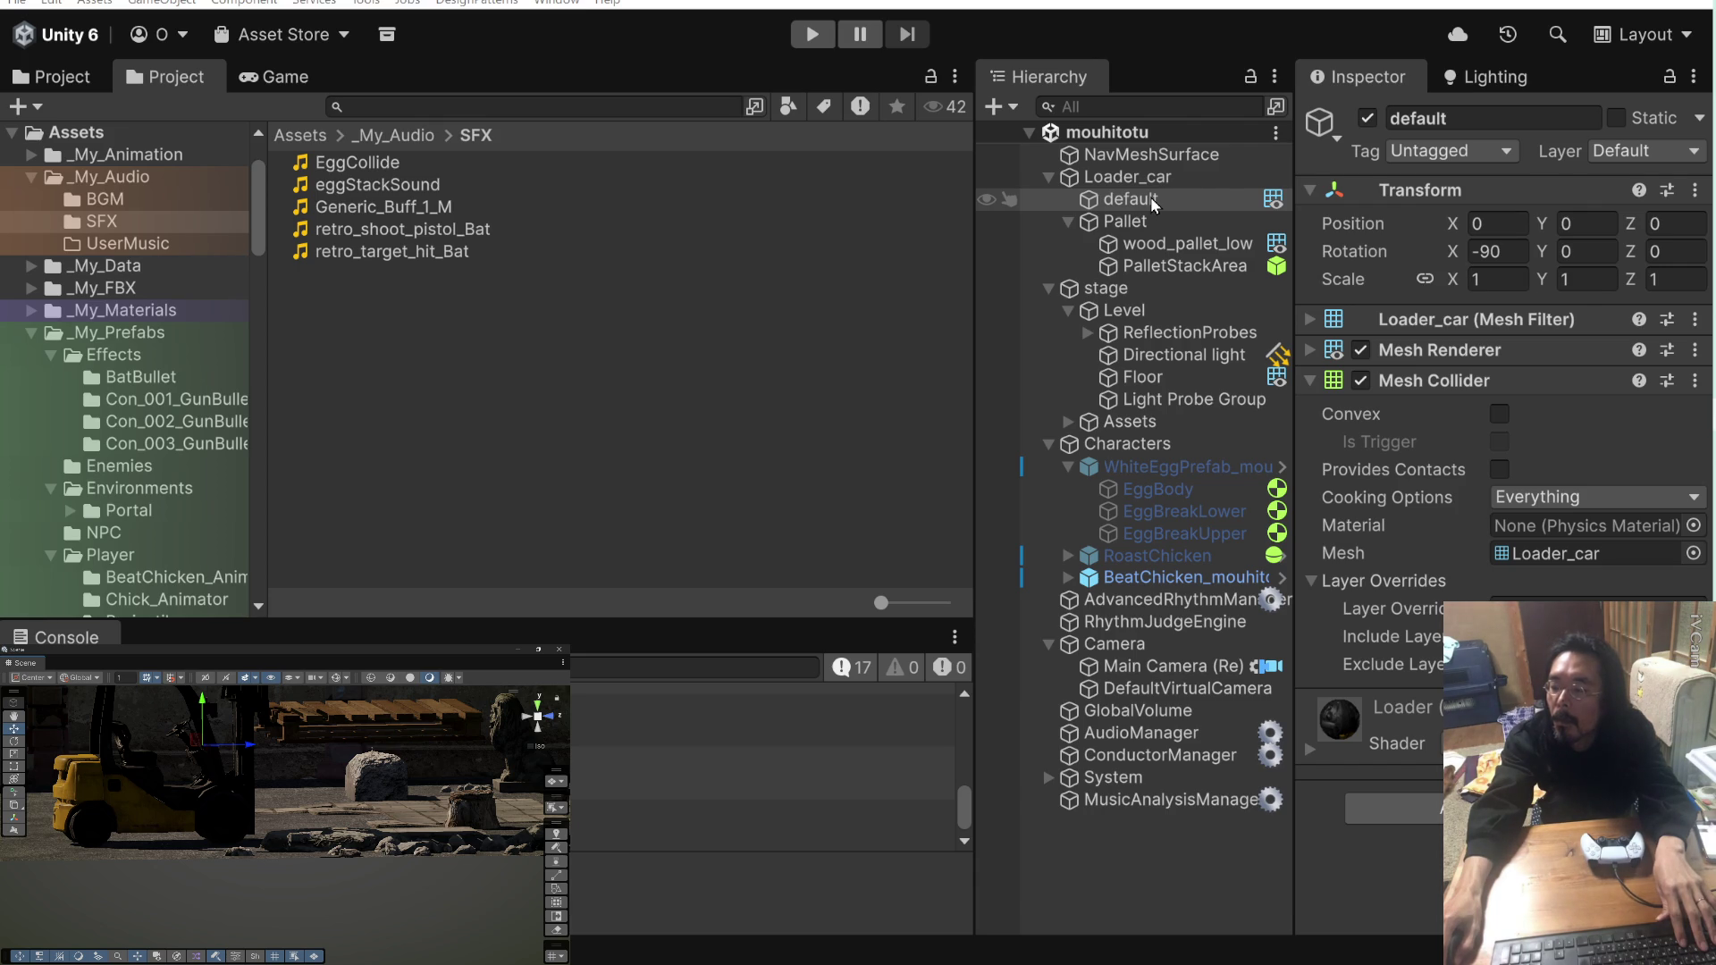
click(1505, 256)
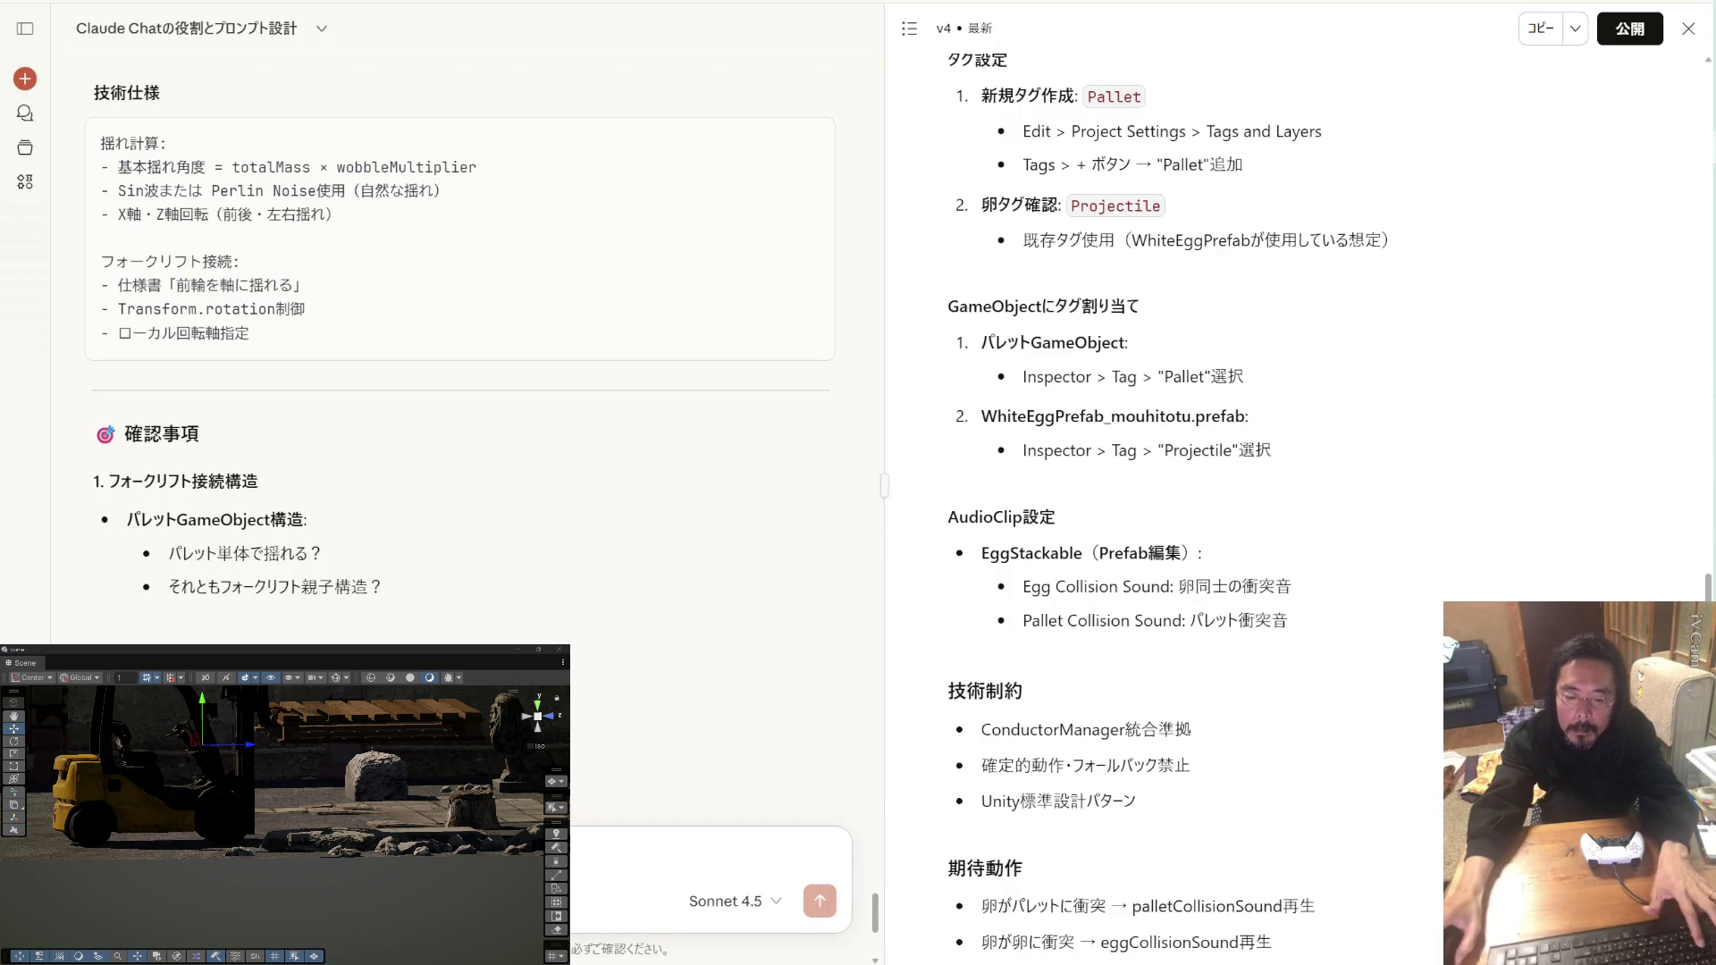
End the draft with 'シーソーのように揺れる動きです', add a new line, and return to Unity
text(a)
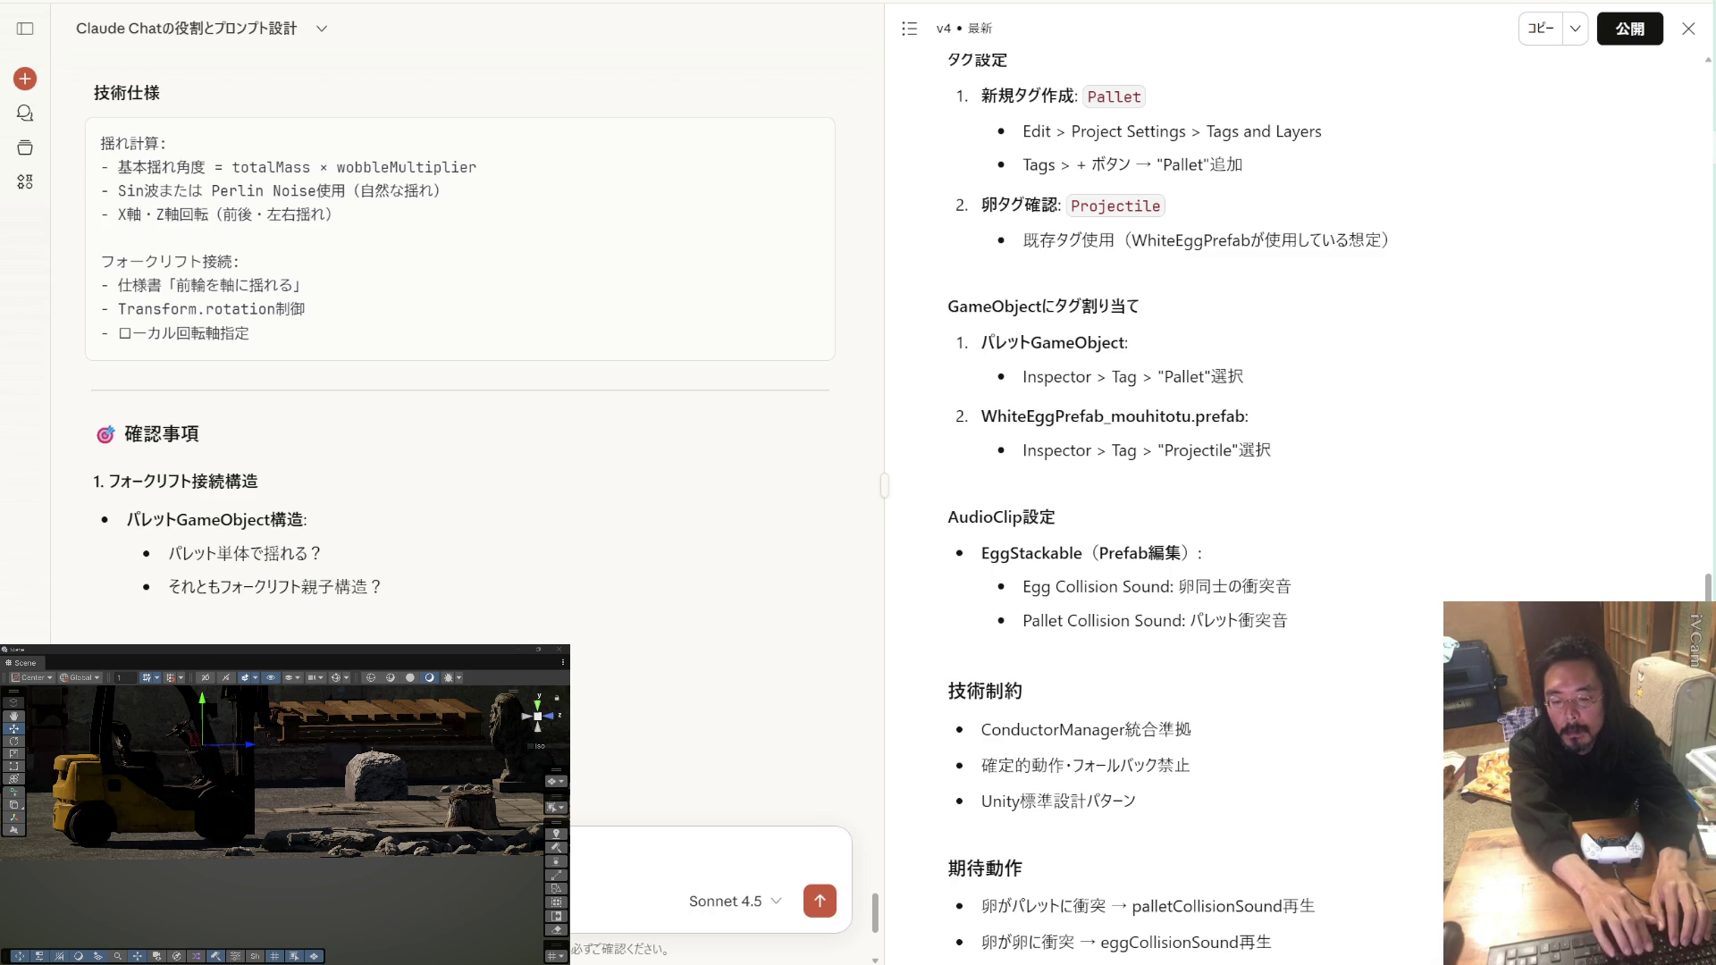
text(picchi)
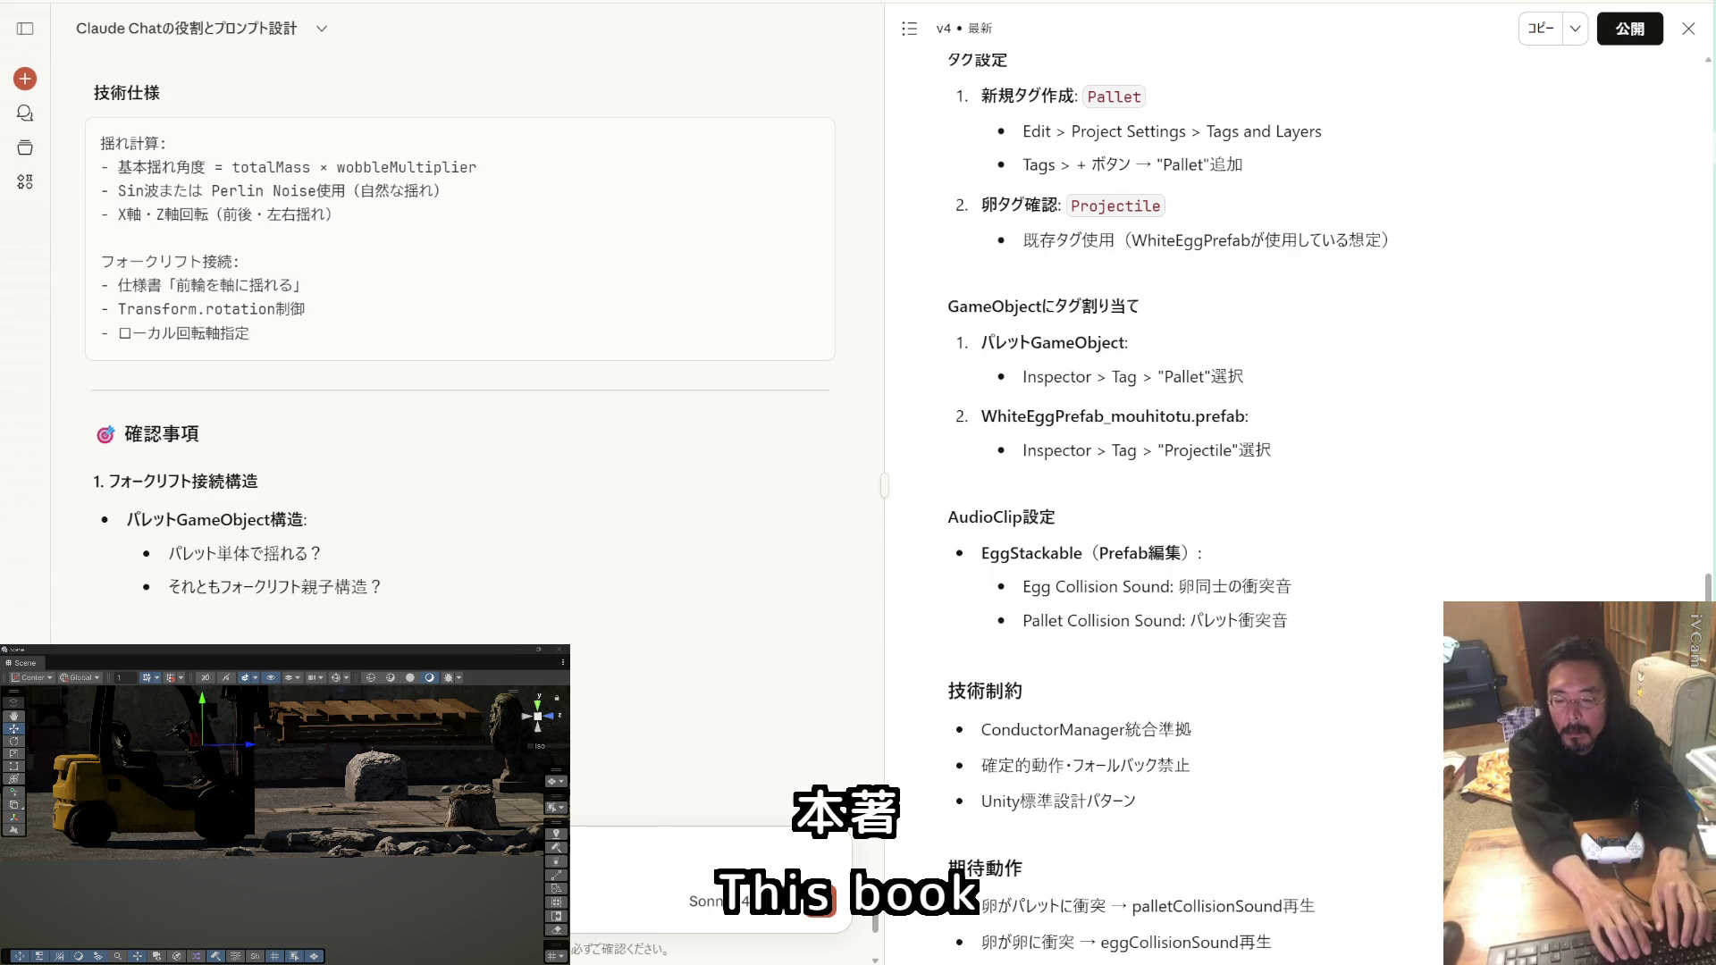
text(に)
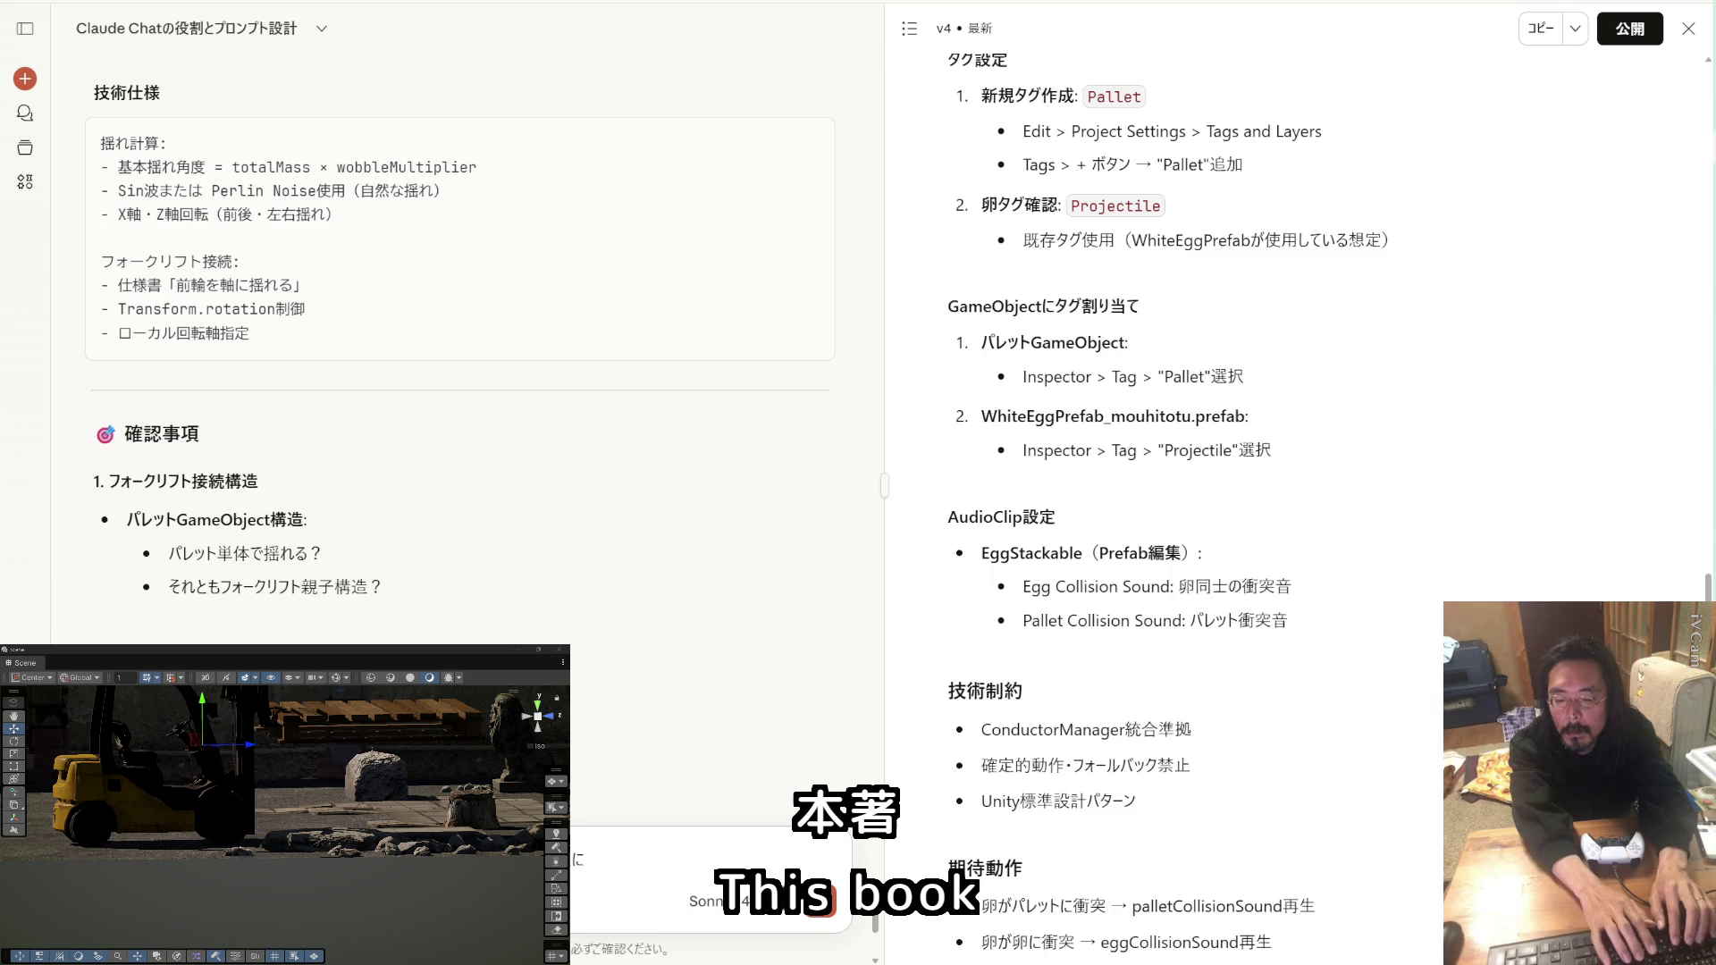
text(ゆ)
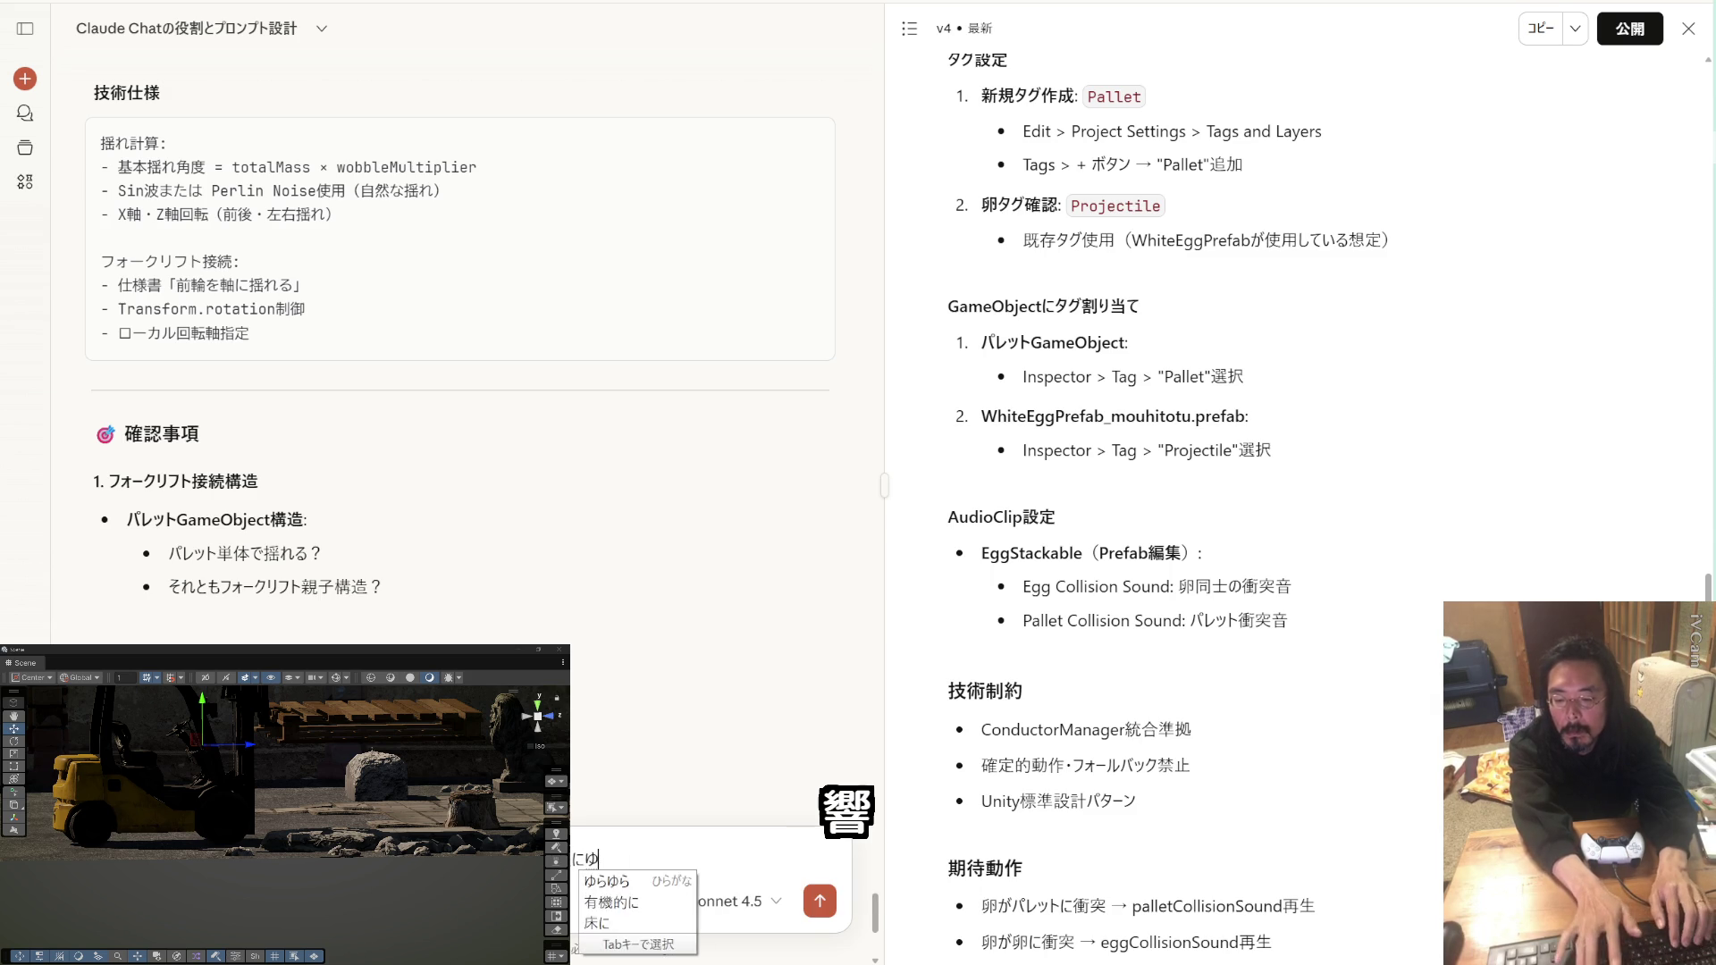
key(BackSpace)
text(しーそー)
key(space)
text(のように)
text(ゆ)
text(れるうごき)
key(space)
text(です)
key(Return)
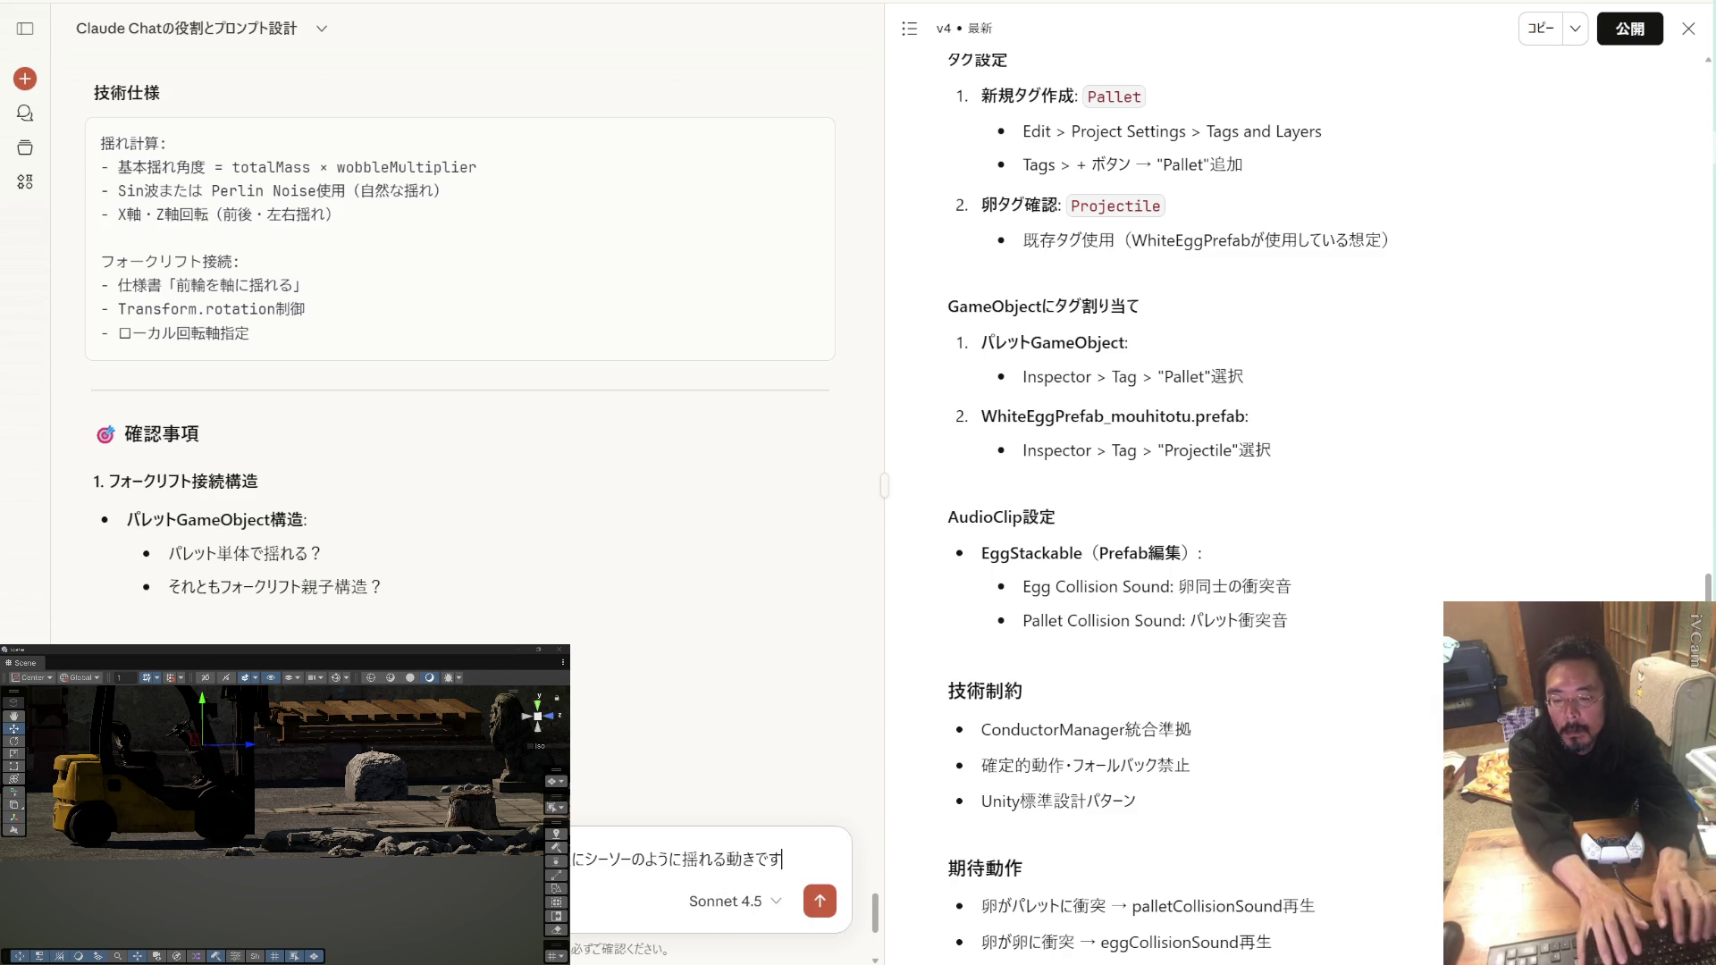
key(shift+Return)
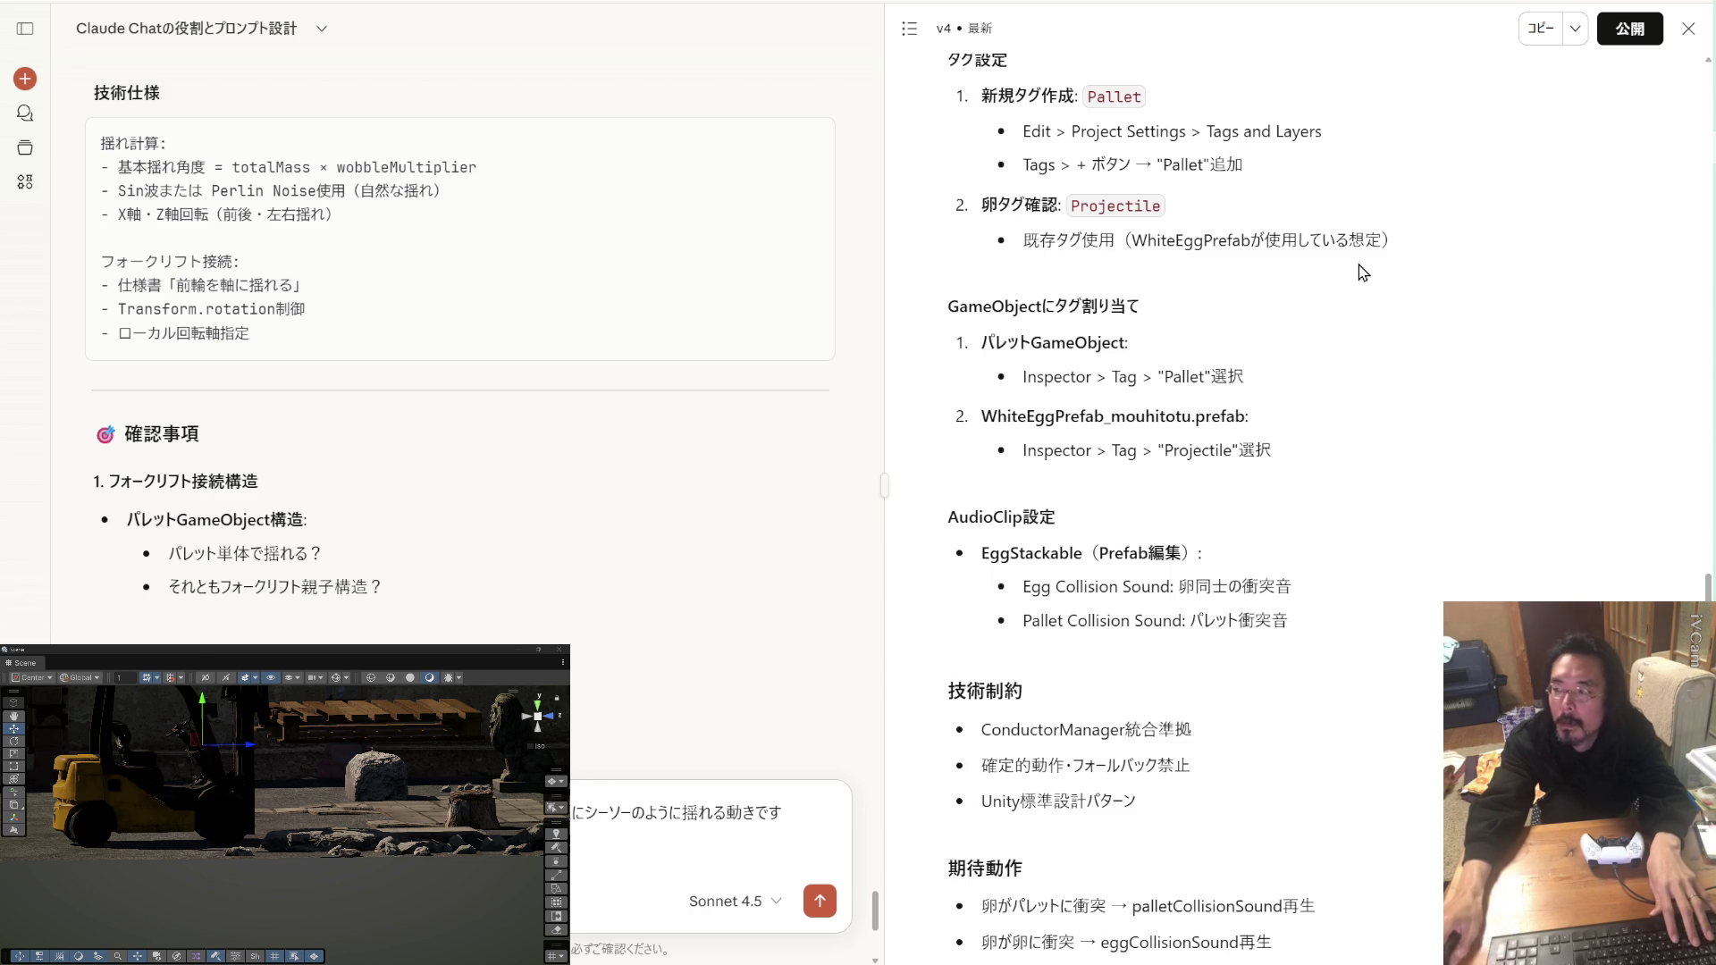
key(alt+Tab)
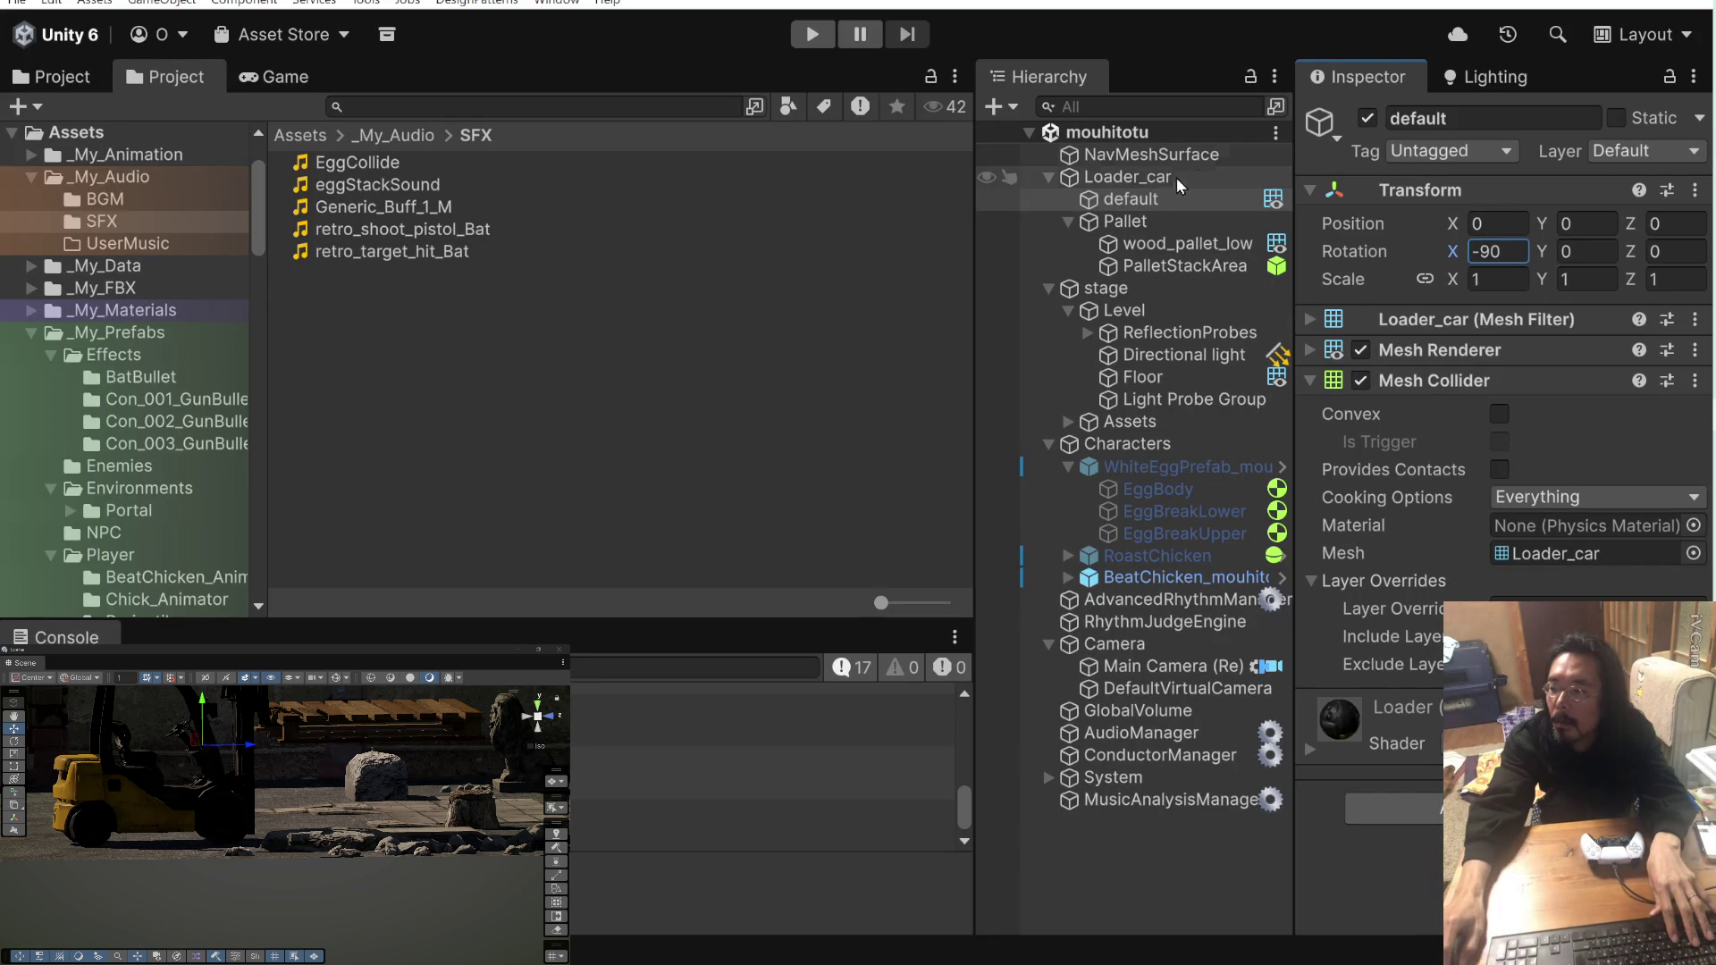
Select Loader_car and orbit the Scene view to look down on the forklift
click(1171, 178)
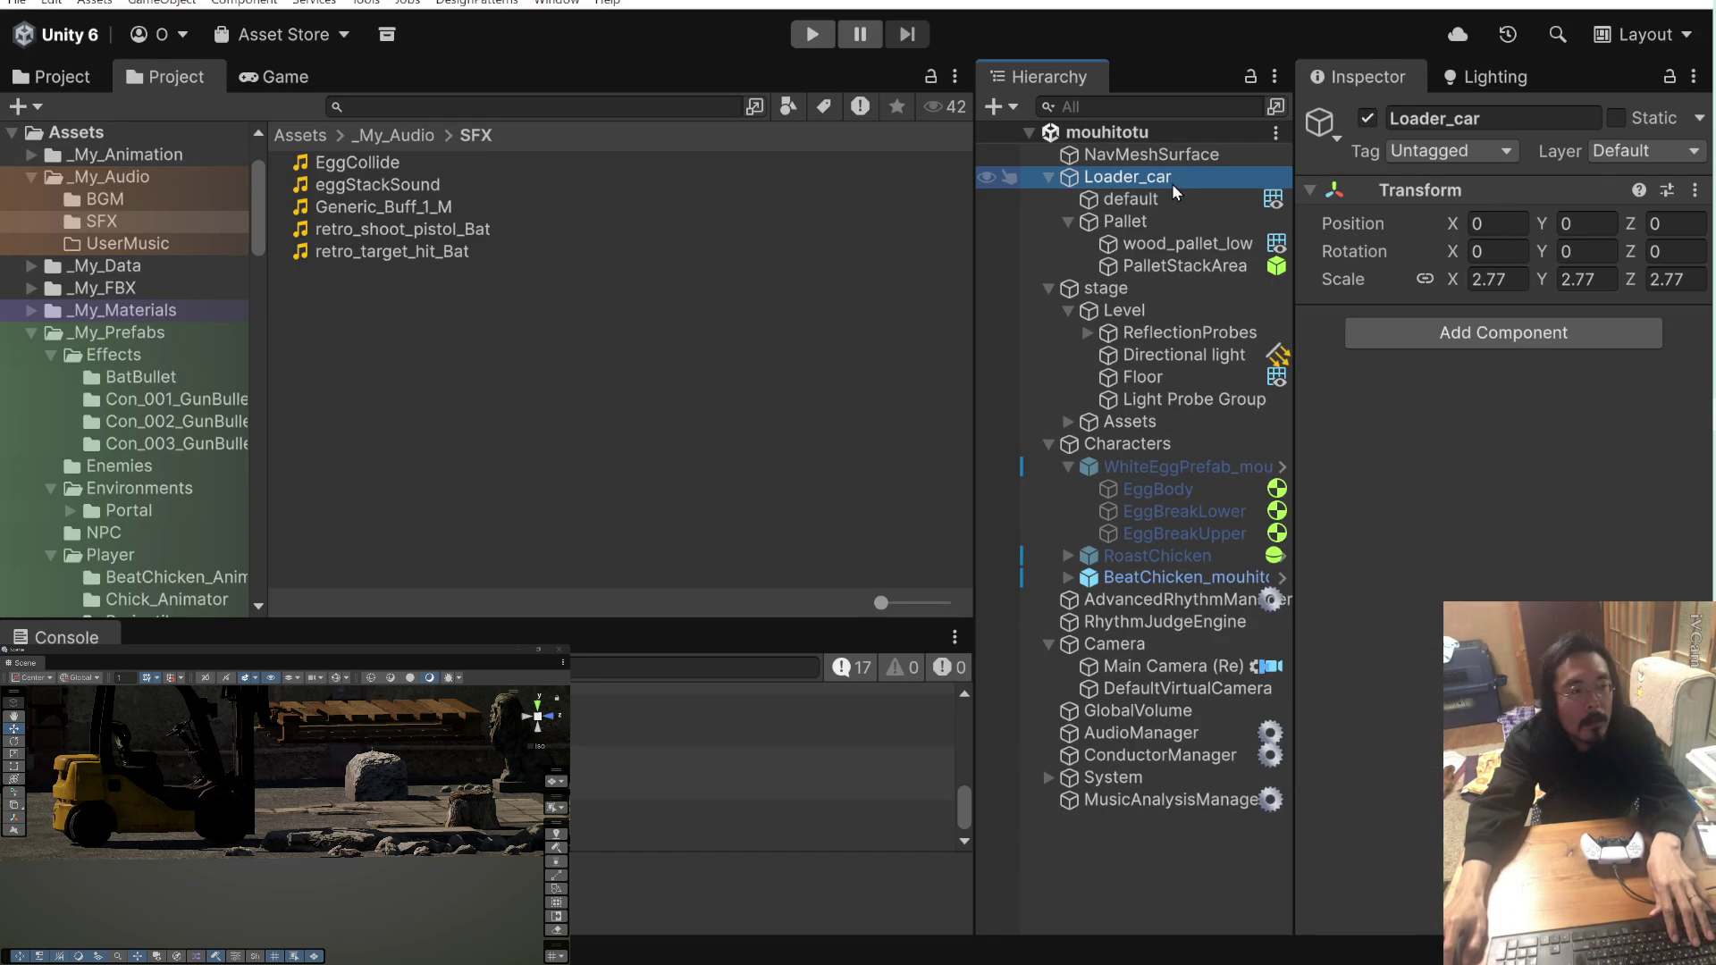
scroll(362, 776, up, 3)
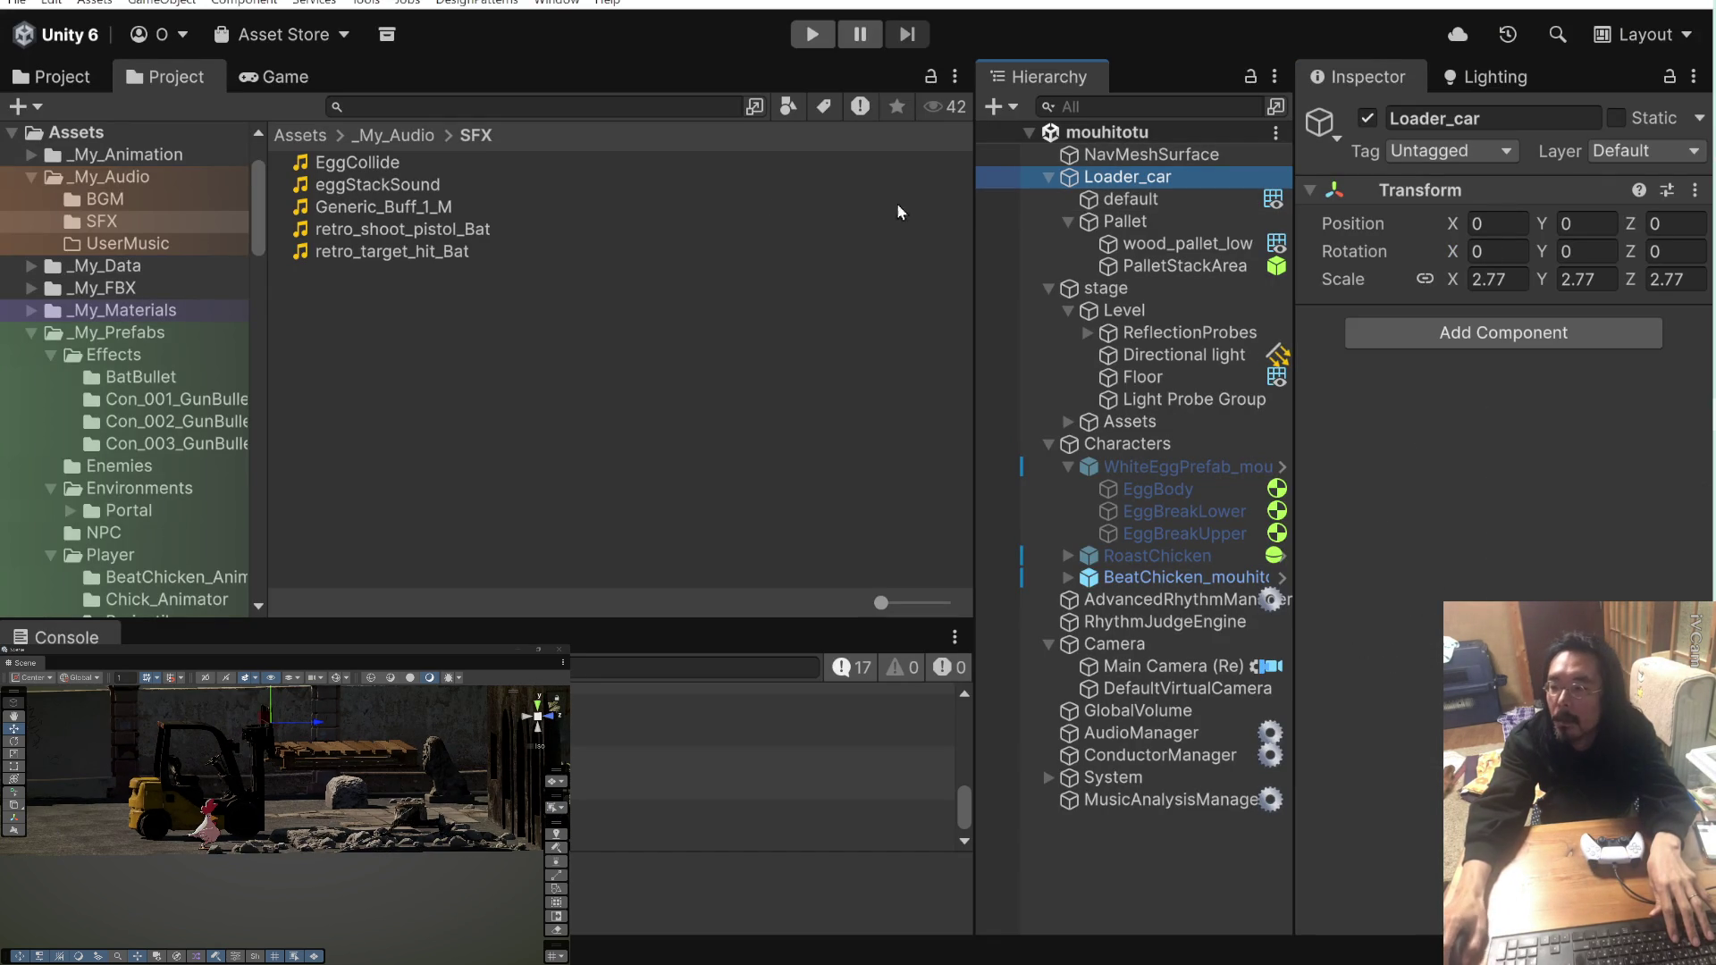
click(1159, 181)
click(1159, 179)
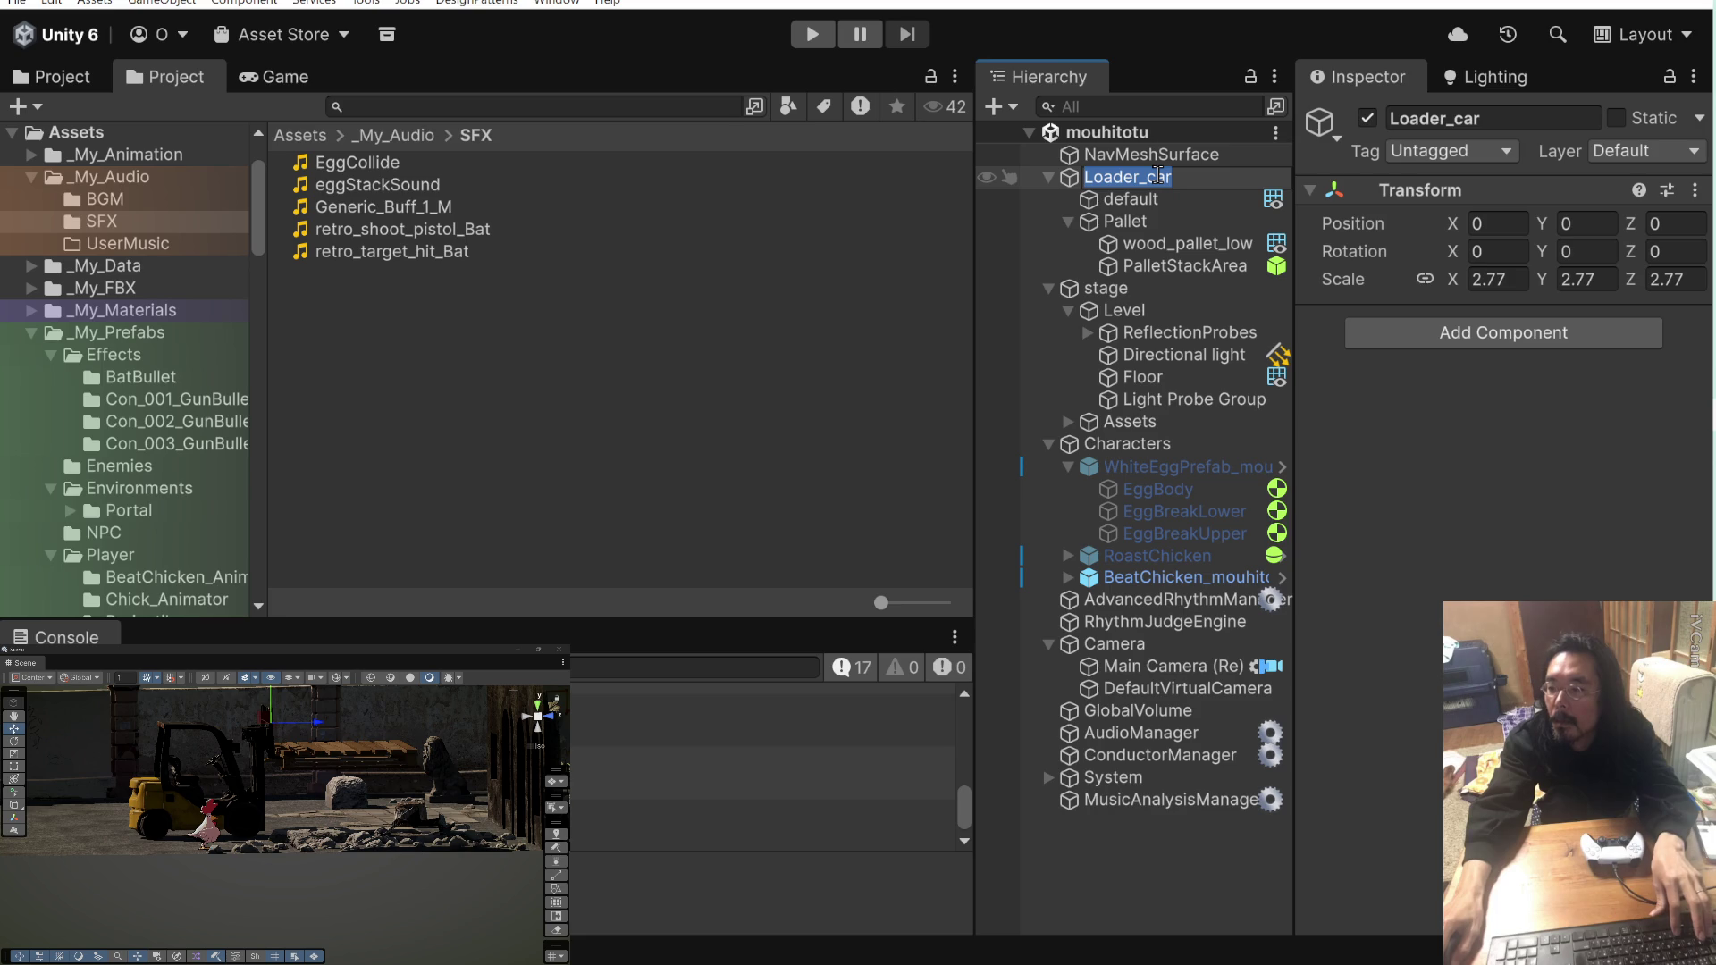
scroll(299, 755, up, 2)
mouse_move(298, 755)
mouse_down()
mouse_move(328, 773)
mouse_move(294, 766)
mouse_move(278, 786)
mouse_move(377, 787)
mouse_move(302, 851)
mouse_move(289, 795)
mouse_up()
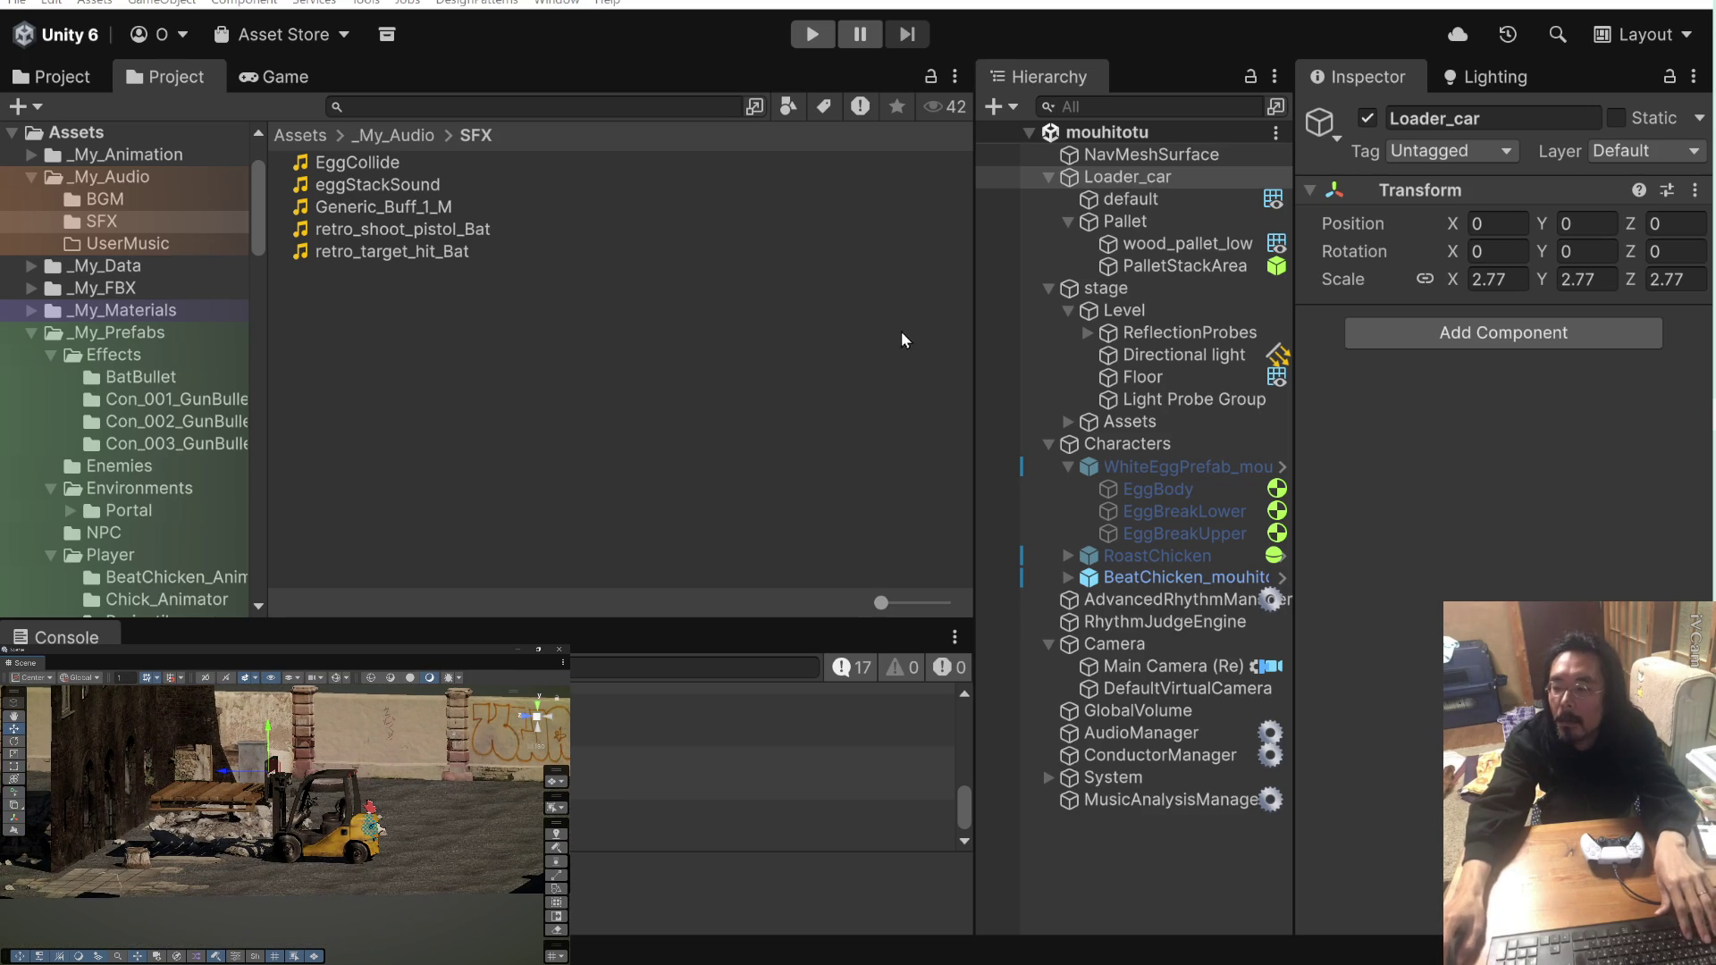
Deactivate the Characters group, reselect Loader_car and adjust the view around the forklift
click(1115, 444)
key(alt+shift+a)
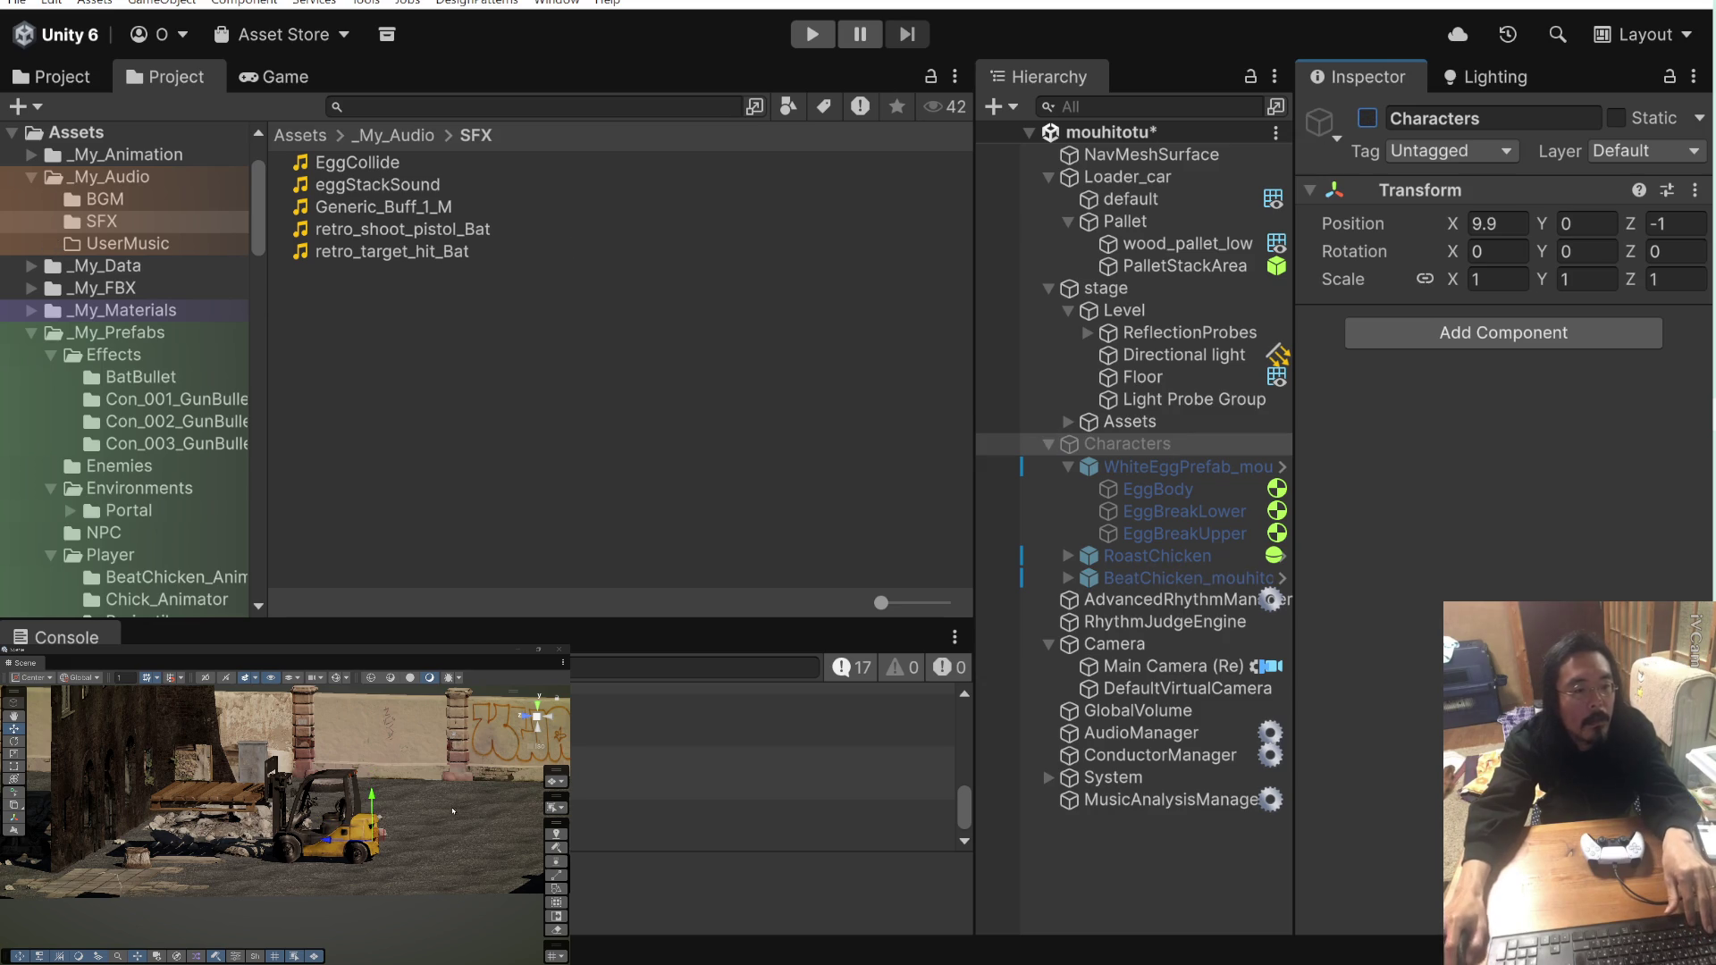
click(1144, 178)
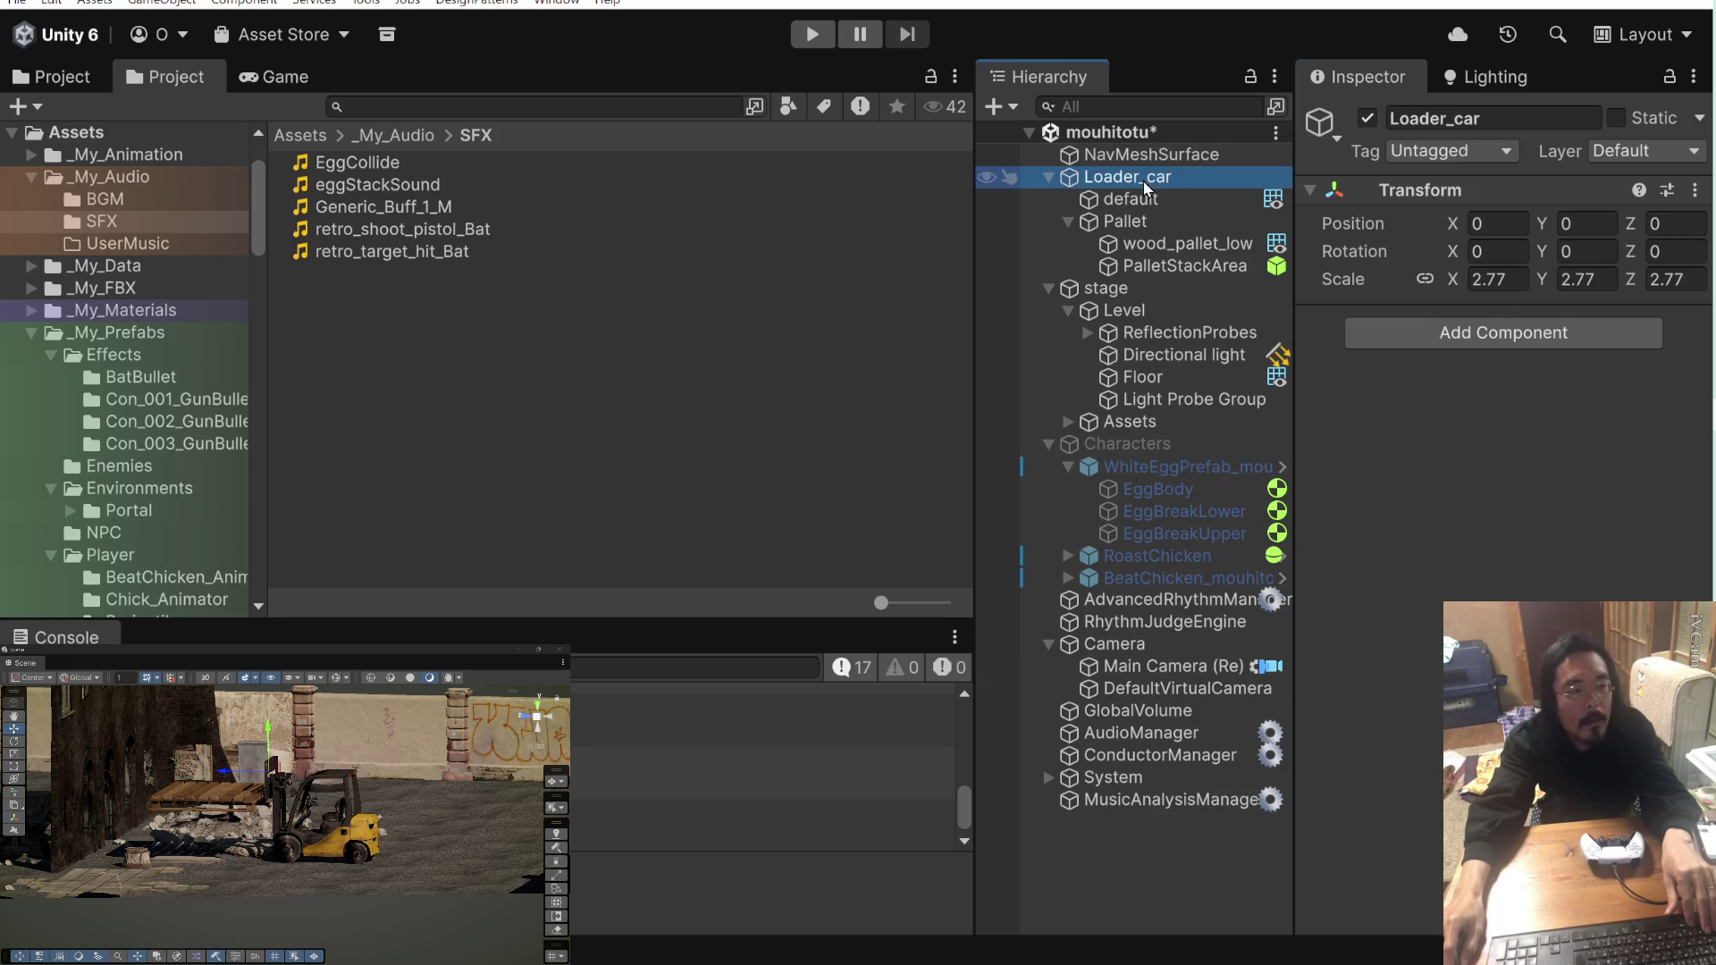
drag(397, 808, 428, 798)
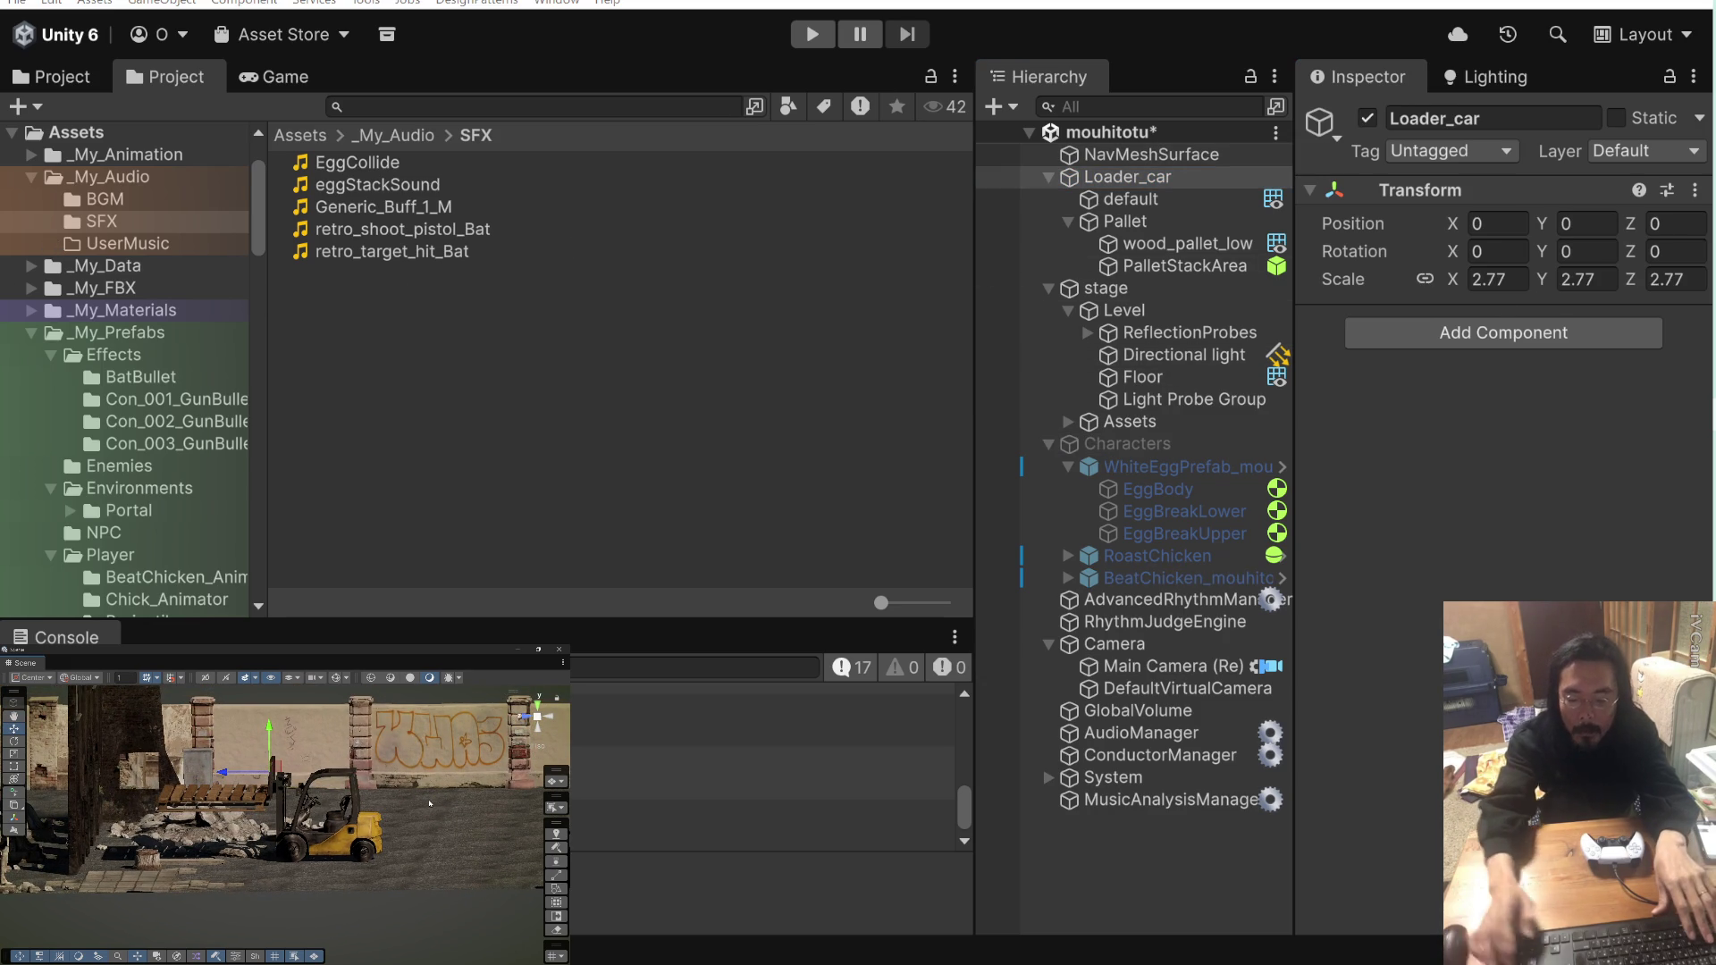
Capture a rectangular screenshot of the forklift in the Scene view
key(super+shift+s)
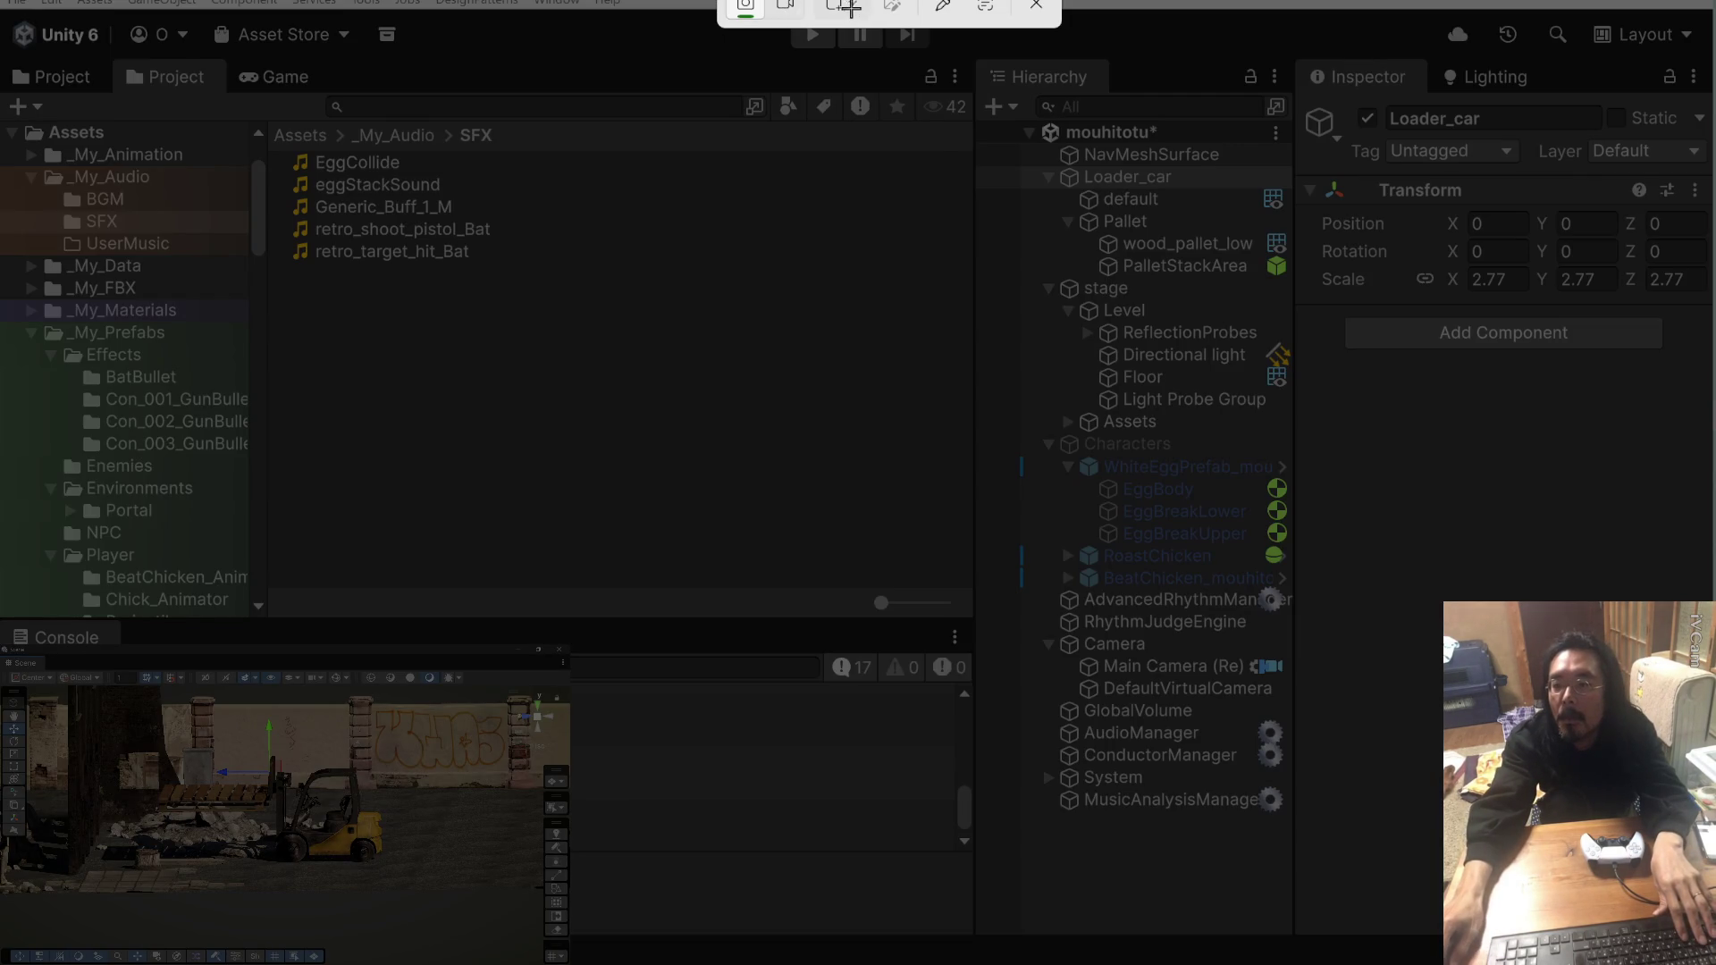
click(849, 7)
click(853, 11)
drag(420, 880, 127, 709)
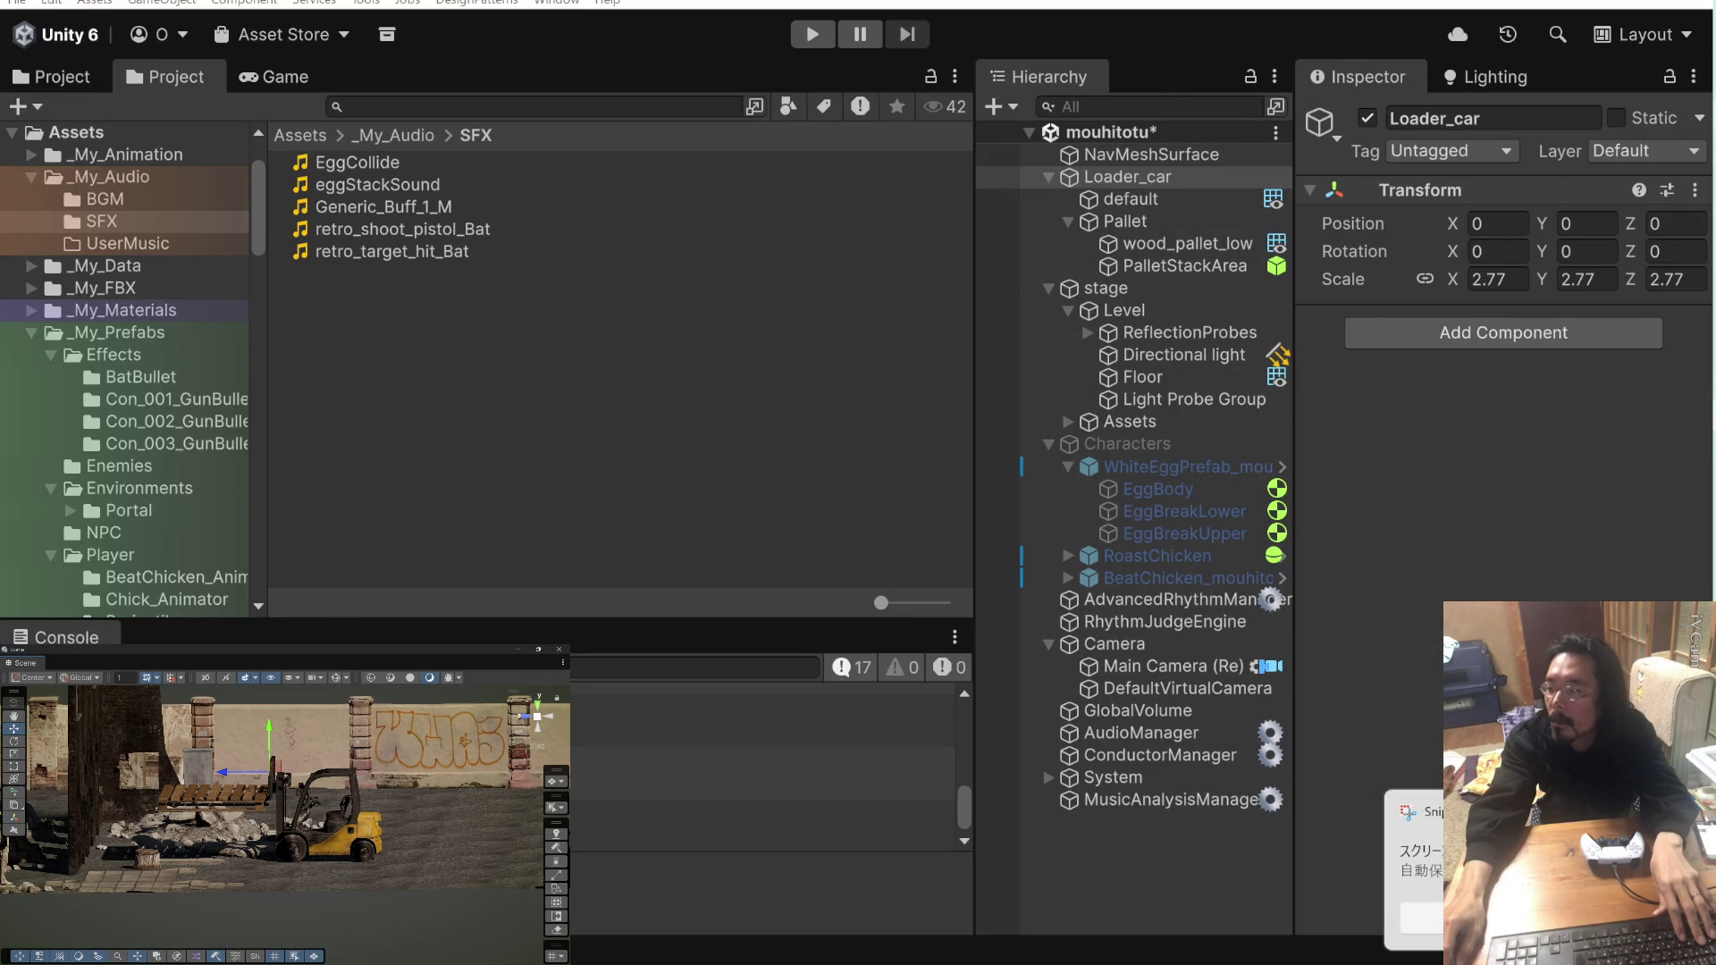
Paste the forklift screenshot into the Claude message, then return to Loader_car in Unity
key(alt+Tab)
key(alt+Tab)
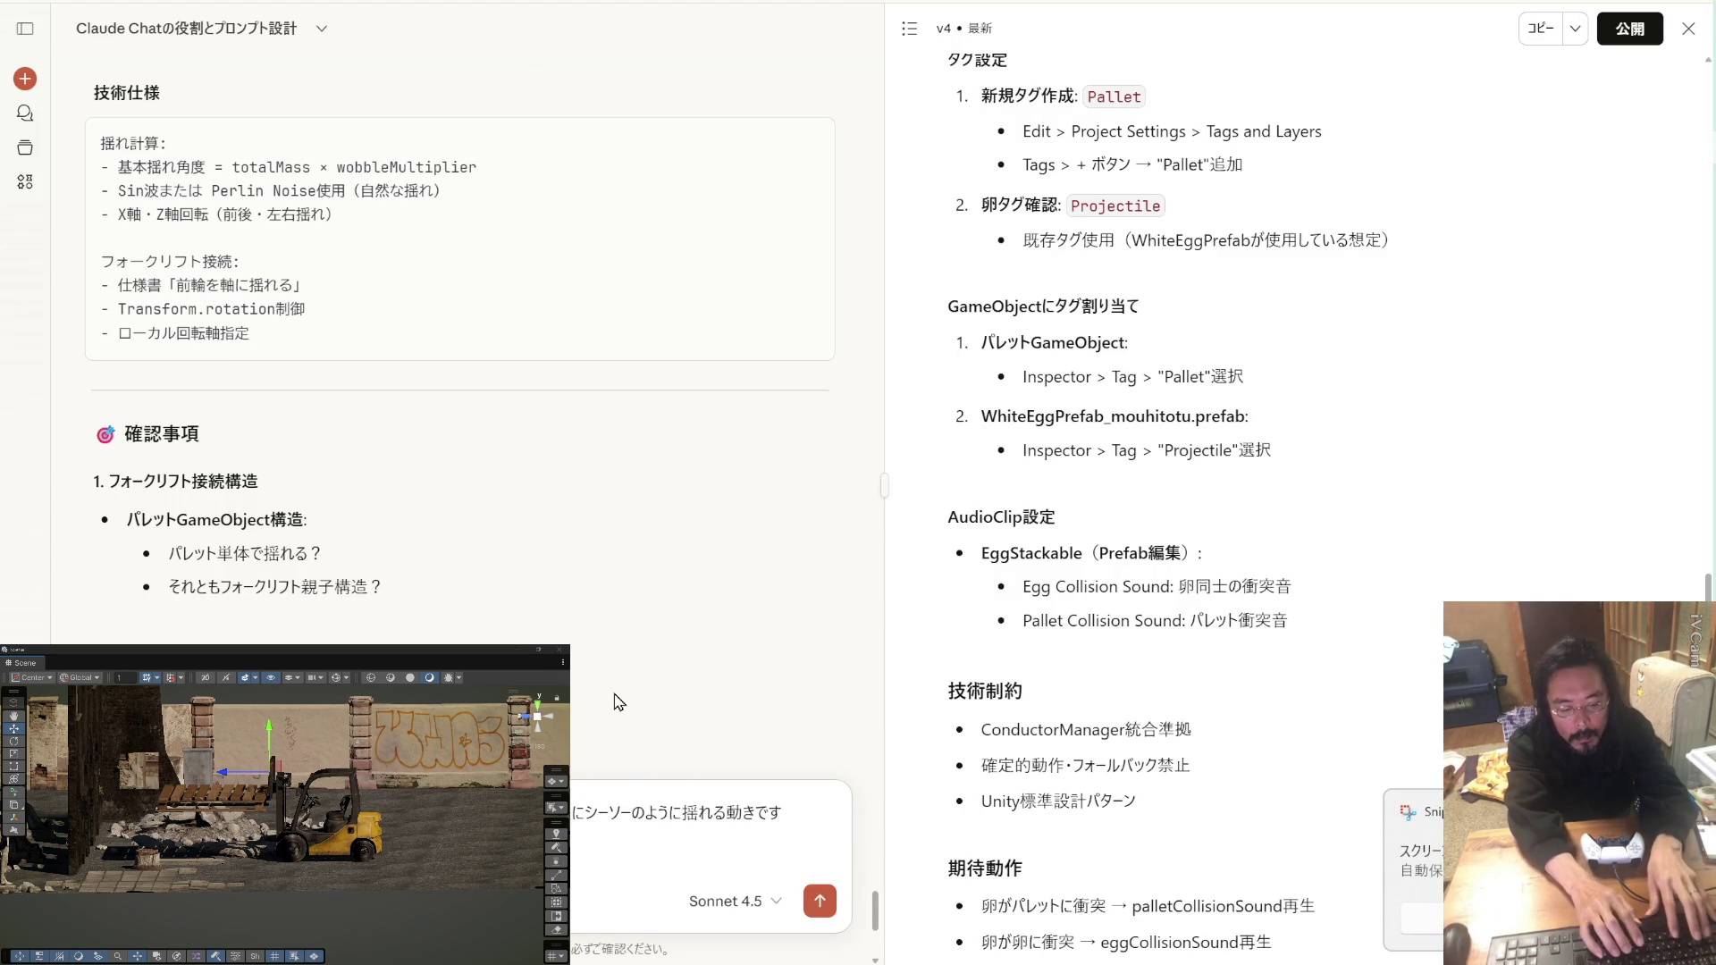
key(ctrl+v)
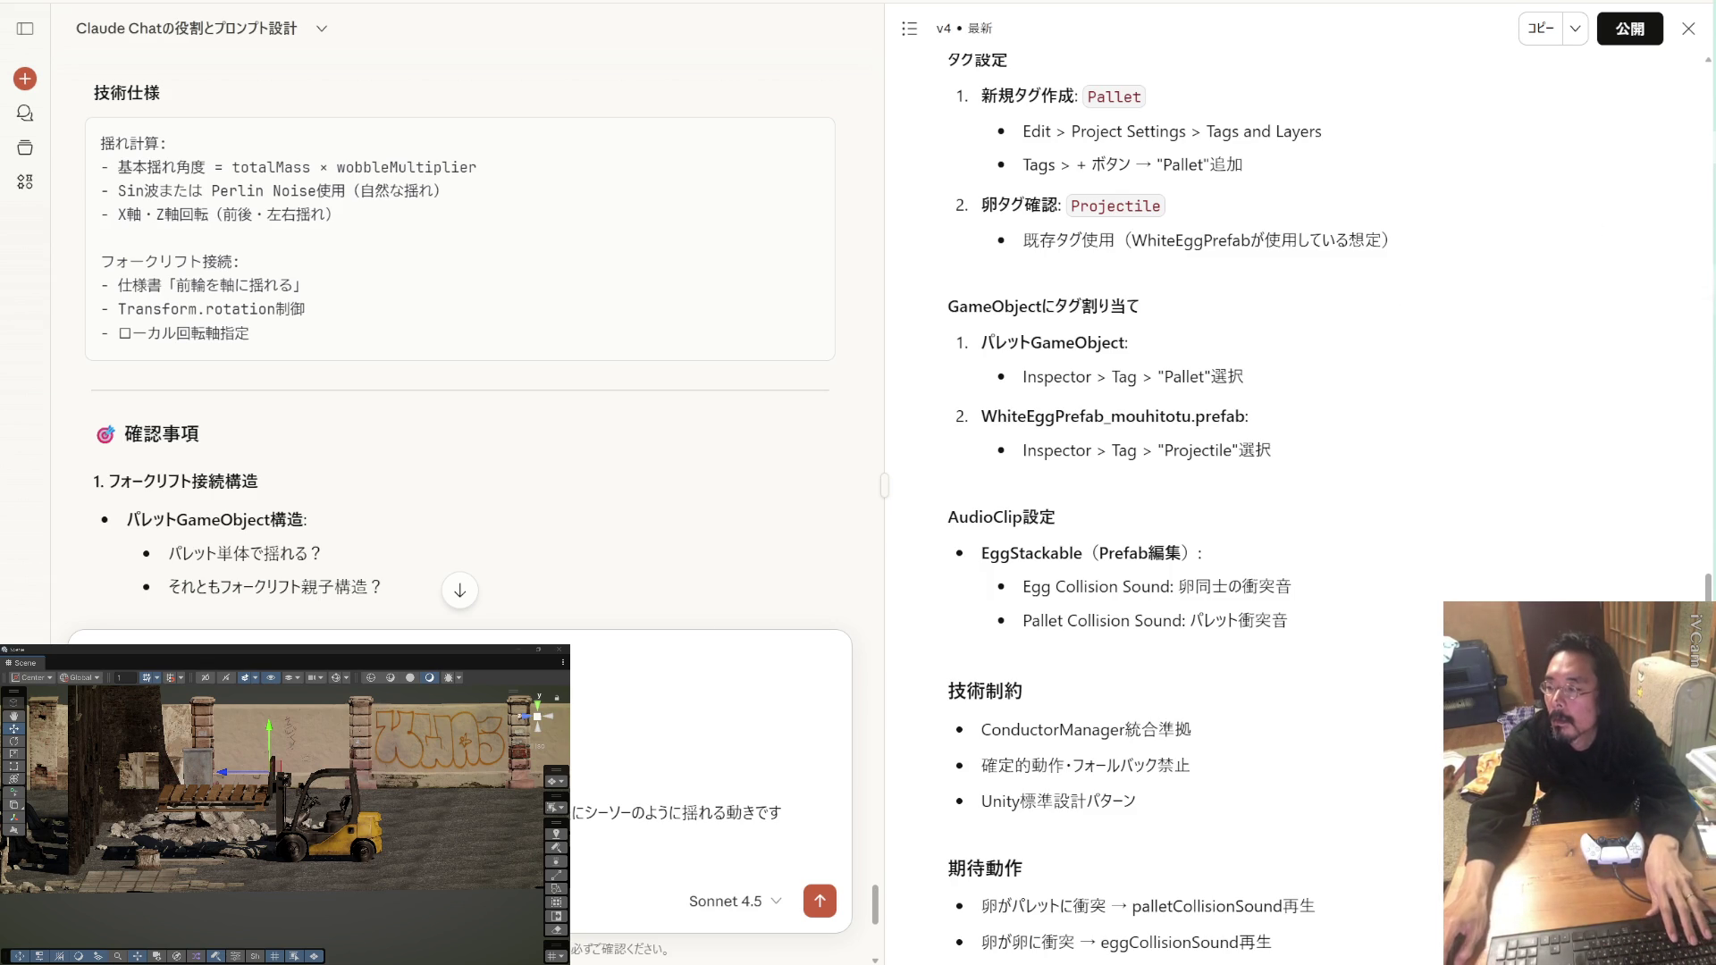
key(alt+Tab)
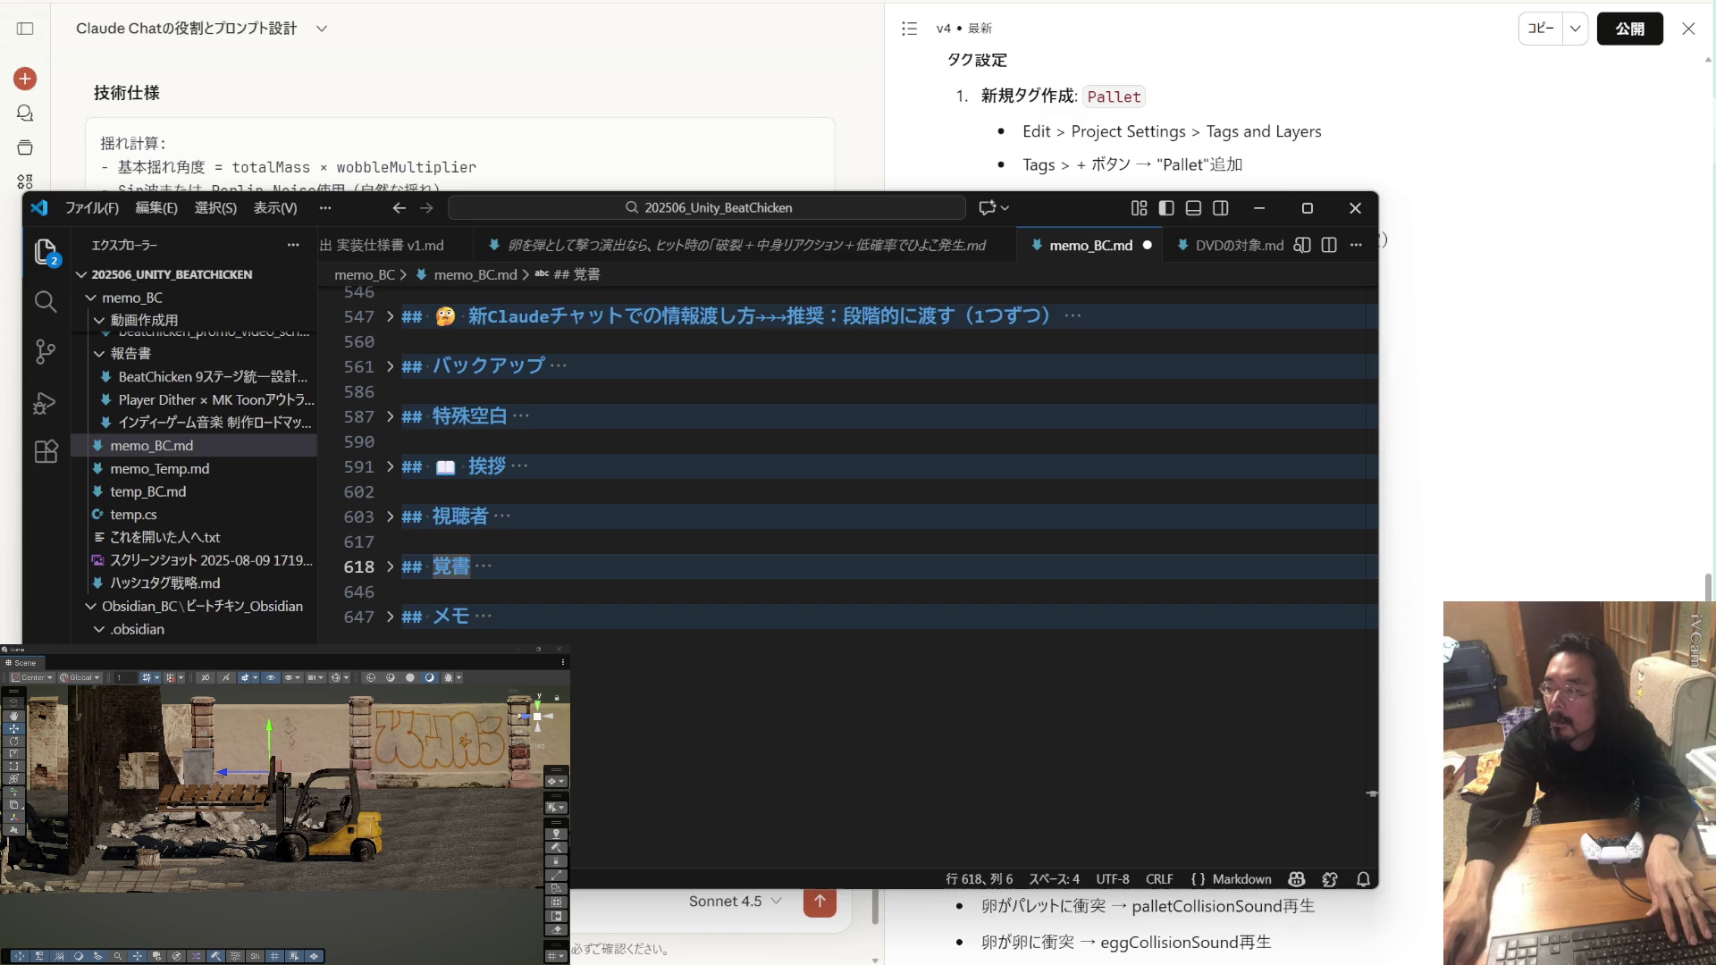
key(alt+Tab)
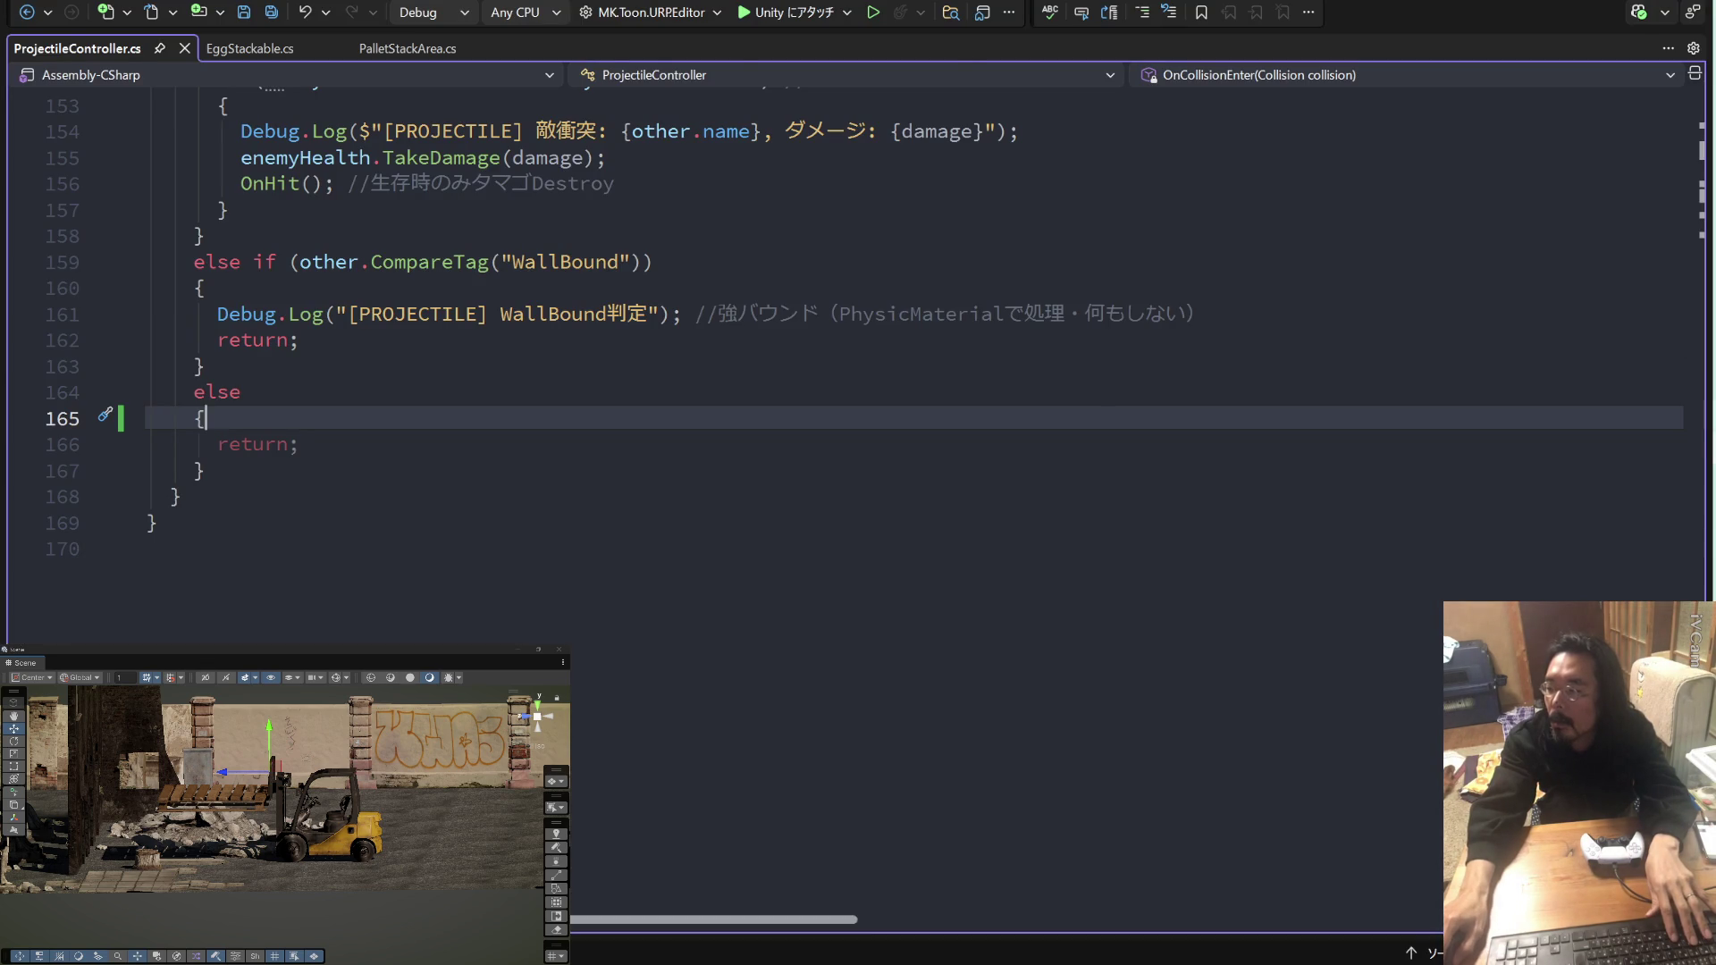
key(alt+Tab)
click(1470, 252)
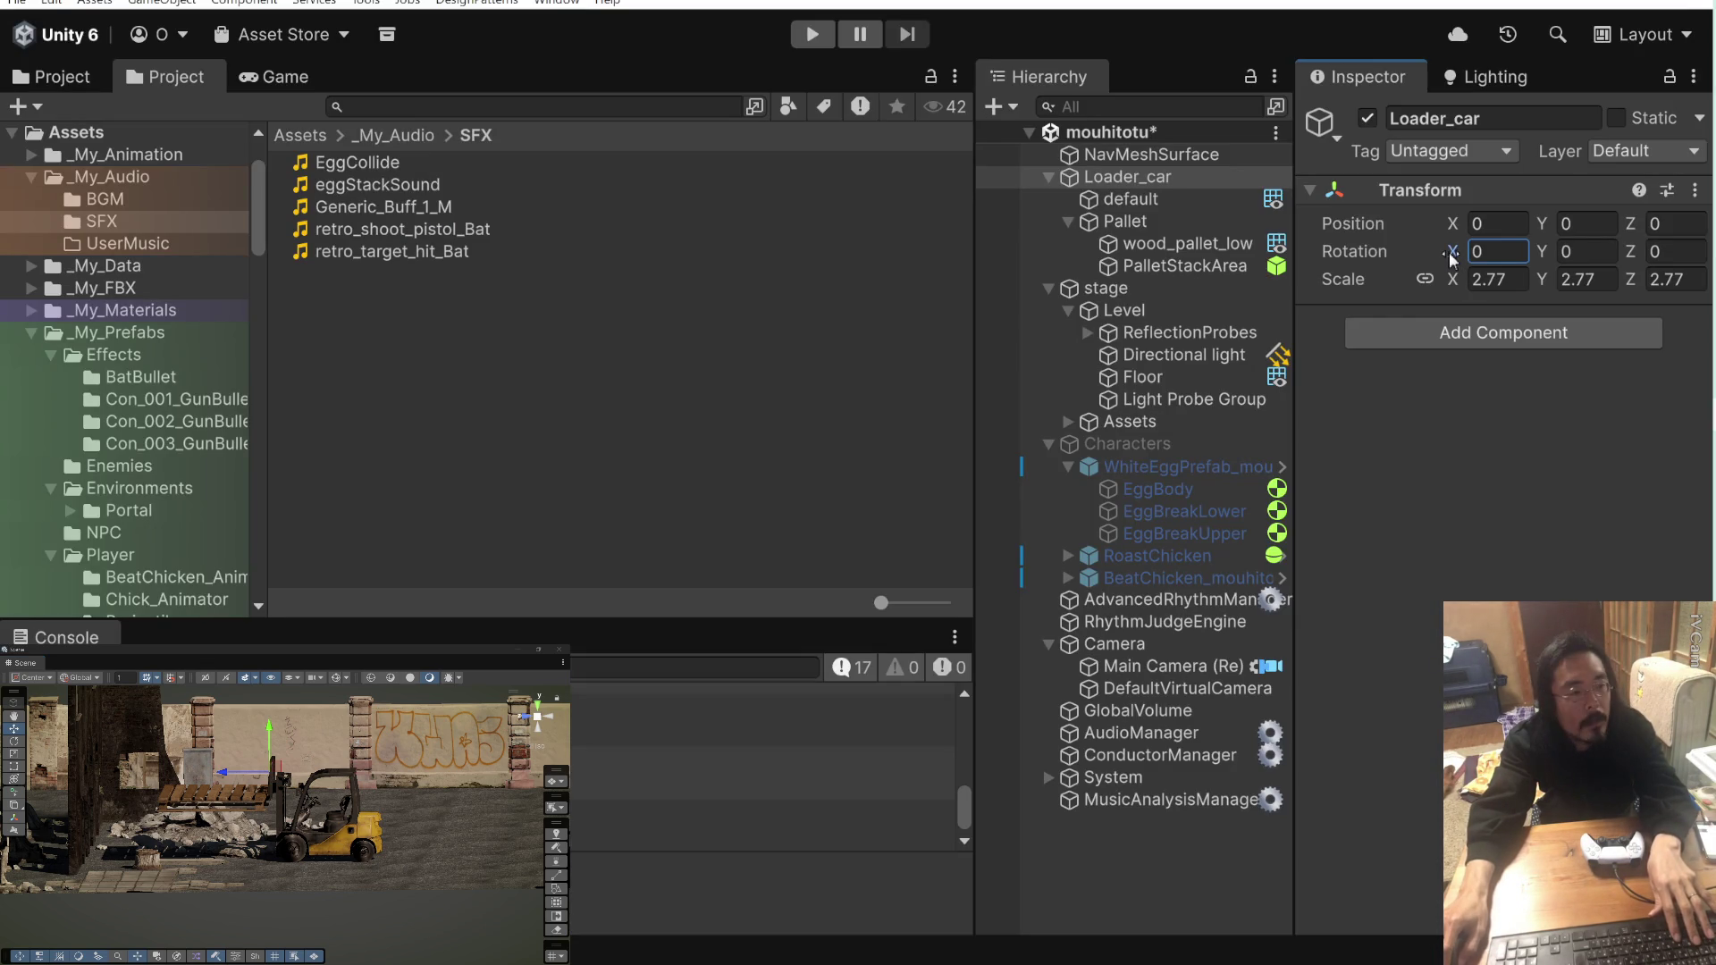
Try Loader_car X rotations of 12.5, 10.8, -1.7 and a scrubbed tilt, resetting to 0
text(12.5)
key(BackSpace)
key(BackSpace)
key(BackSpace)
text(10.8)
key(BackSpace)
key(BackSpace)
key(BackSpace)
text(-1.7)
key(BackSpace)
key(BackSpace)
key(BackSpace)
text(0)
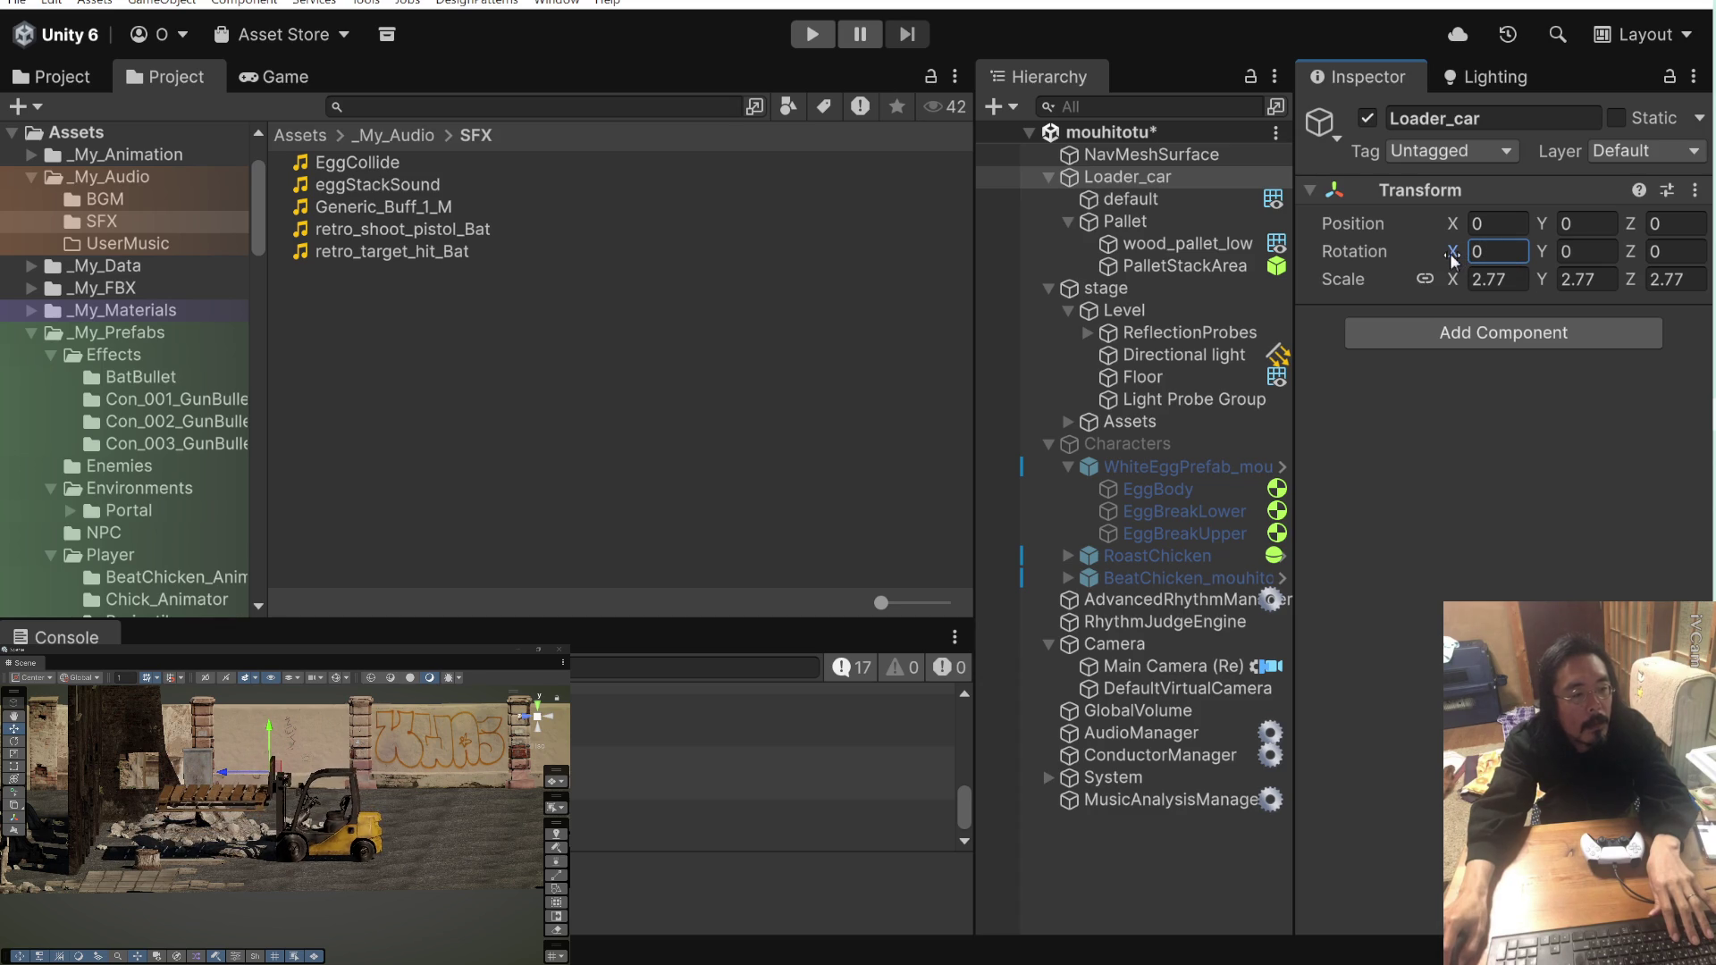
mouse_move(1452, 259)
mouse_down()
mouse_move(1494, 252)
mouse_move(1467, 254)
mouse_up()
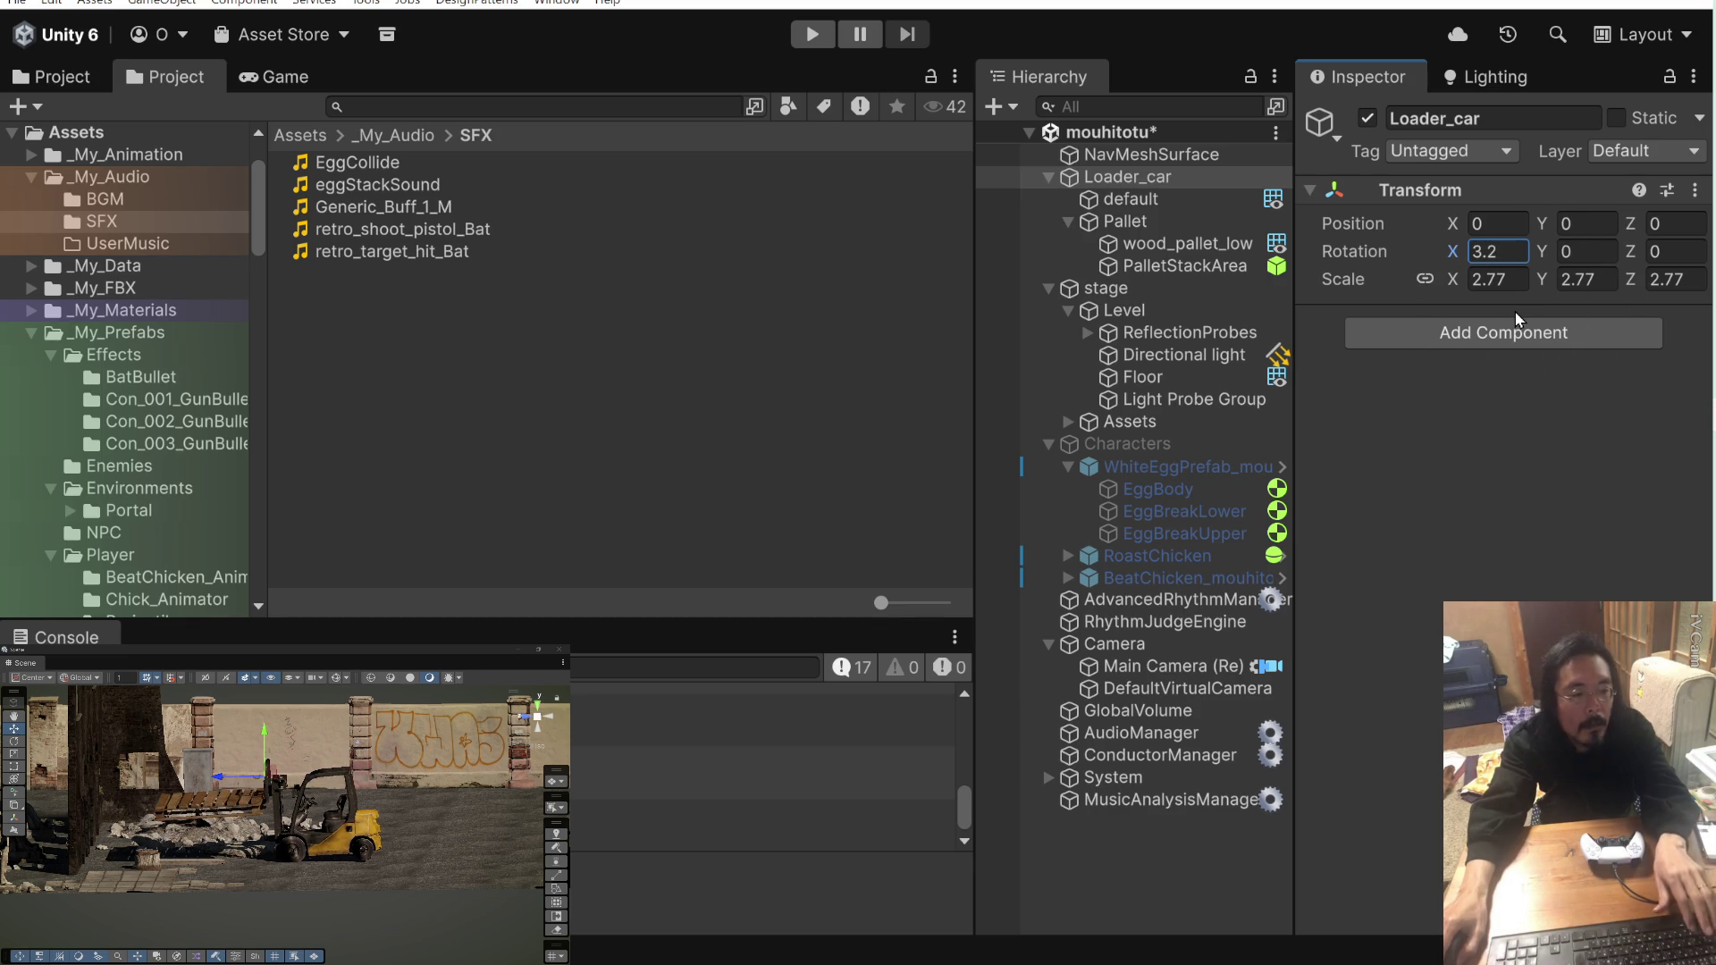
text(0)
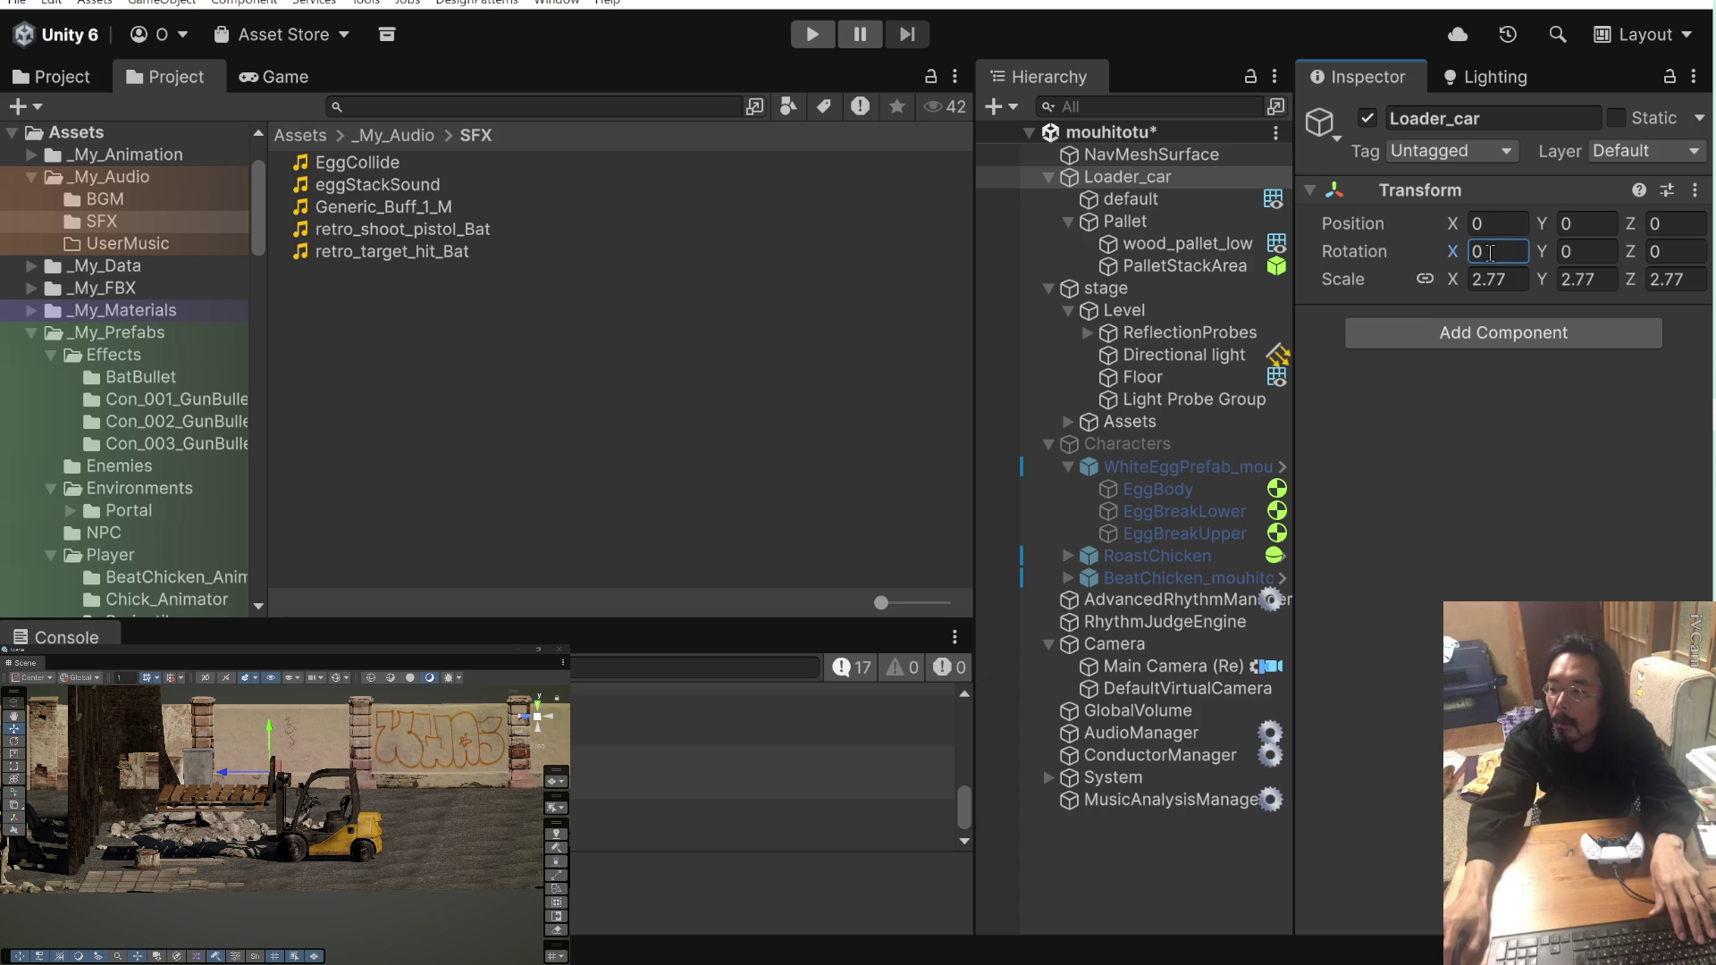
click(1489, 253)
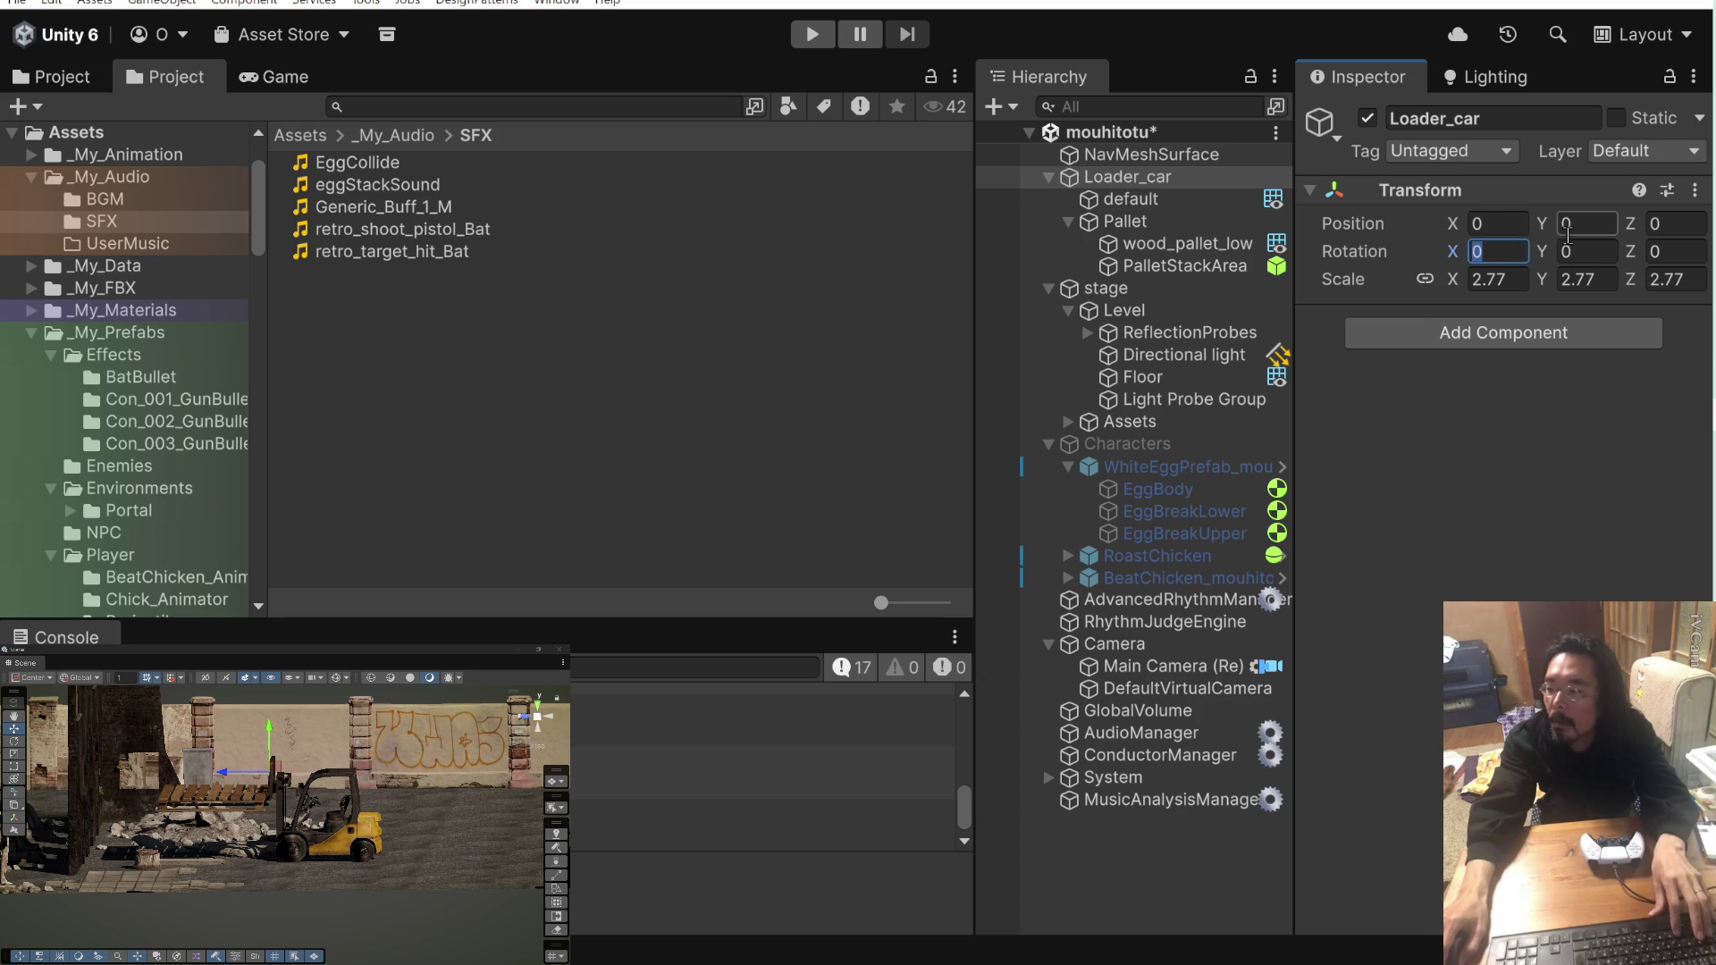
After checking the Claude chat, set Loader_car's X rotation to 6.98
key(alt+Tab)
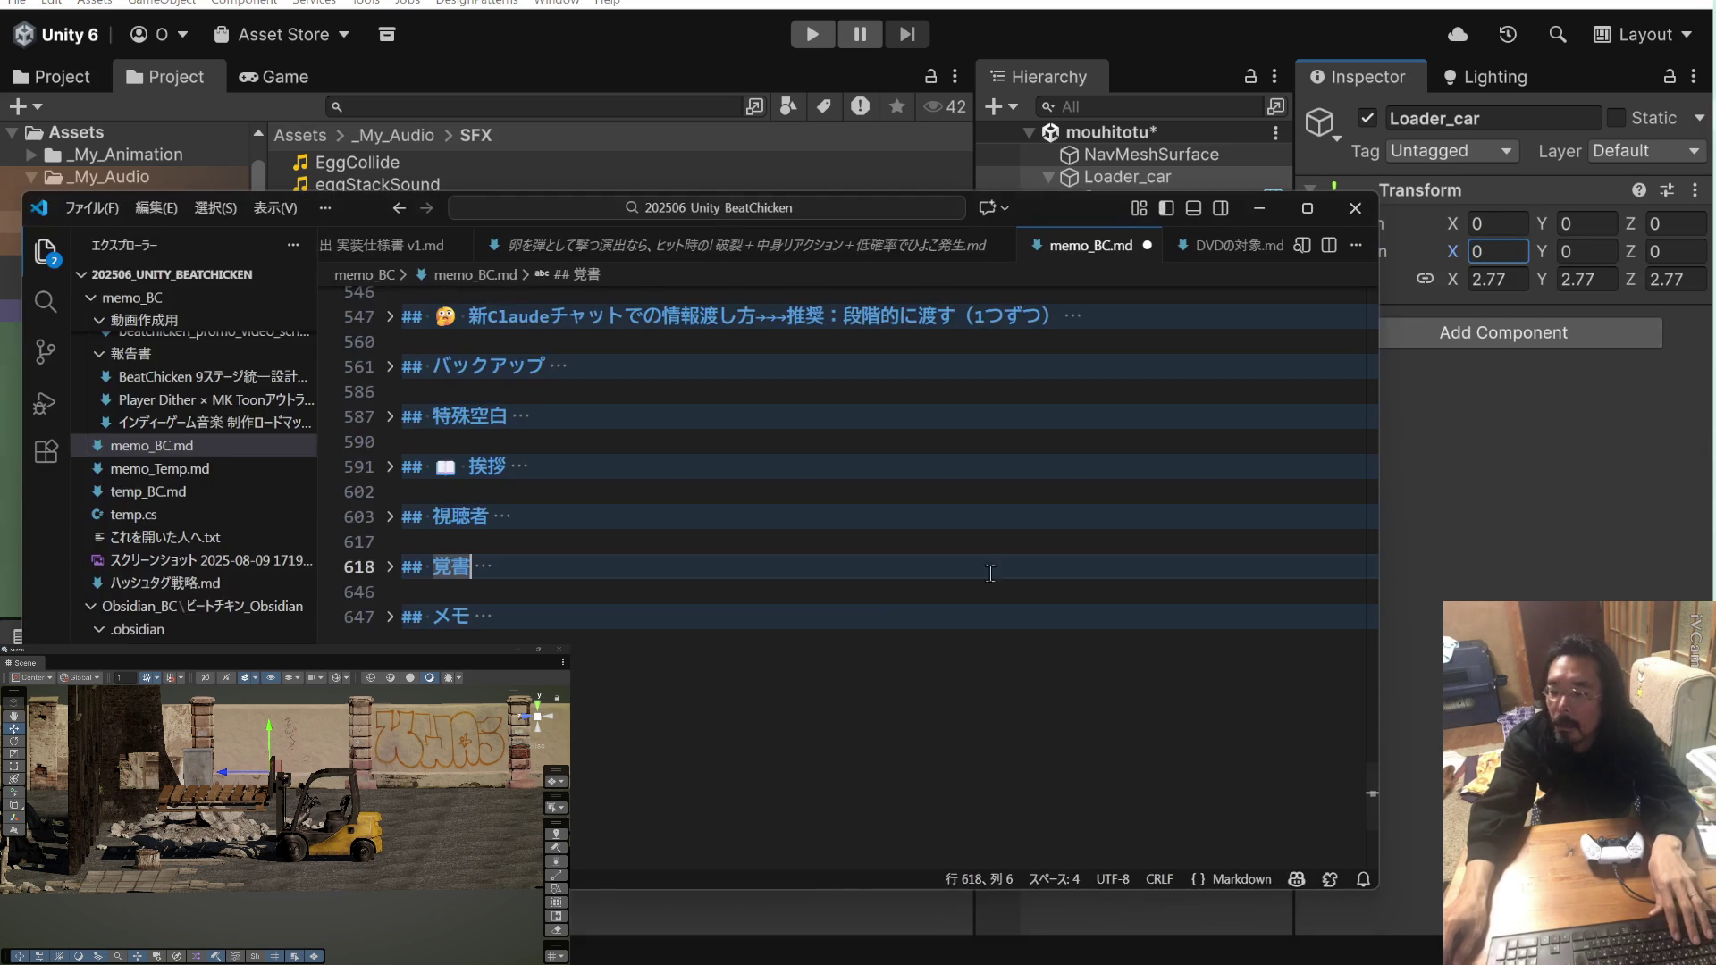
key(alt+Tab)
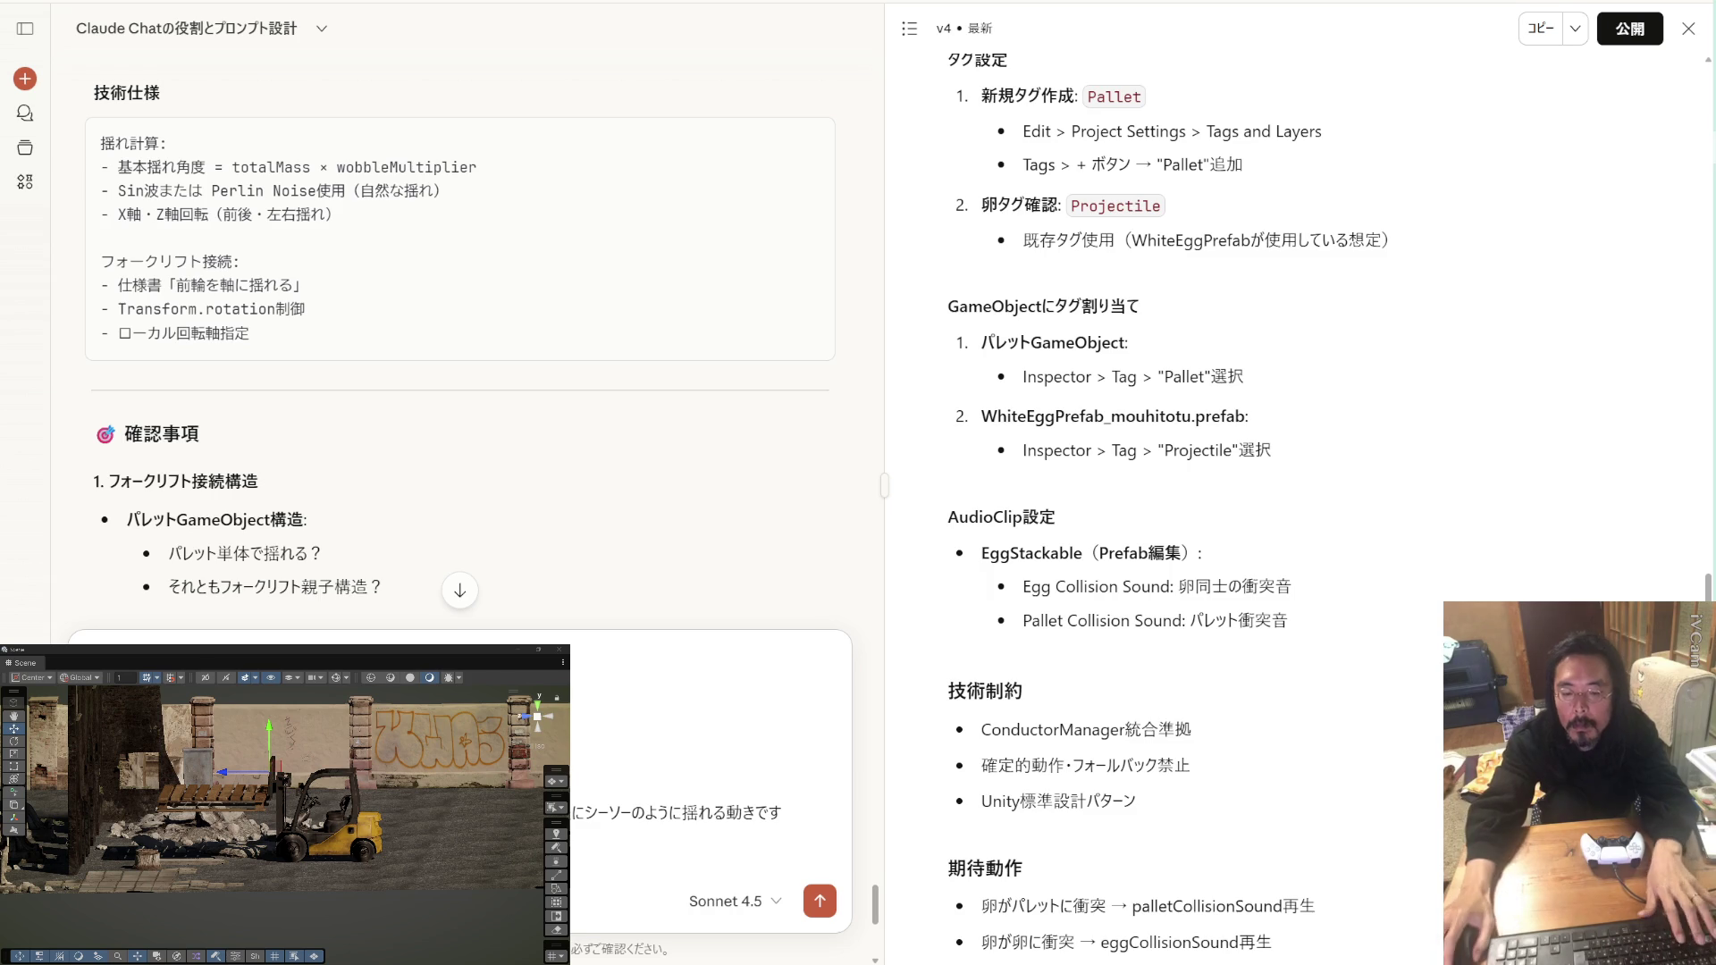
key(alt+Tab)
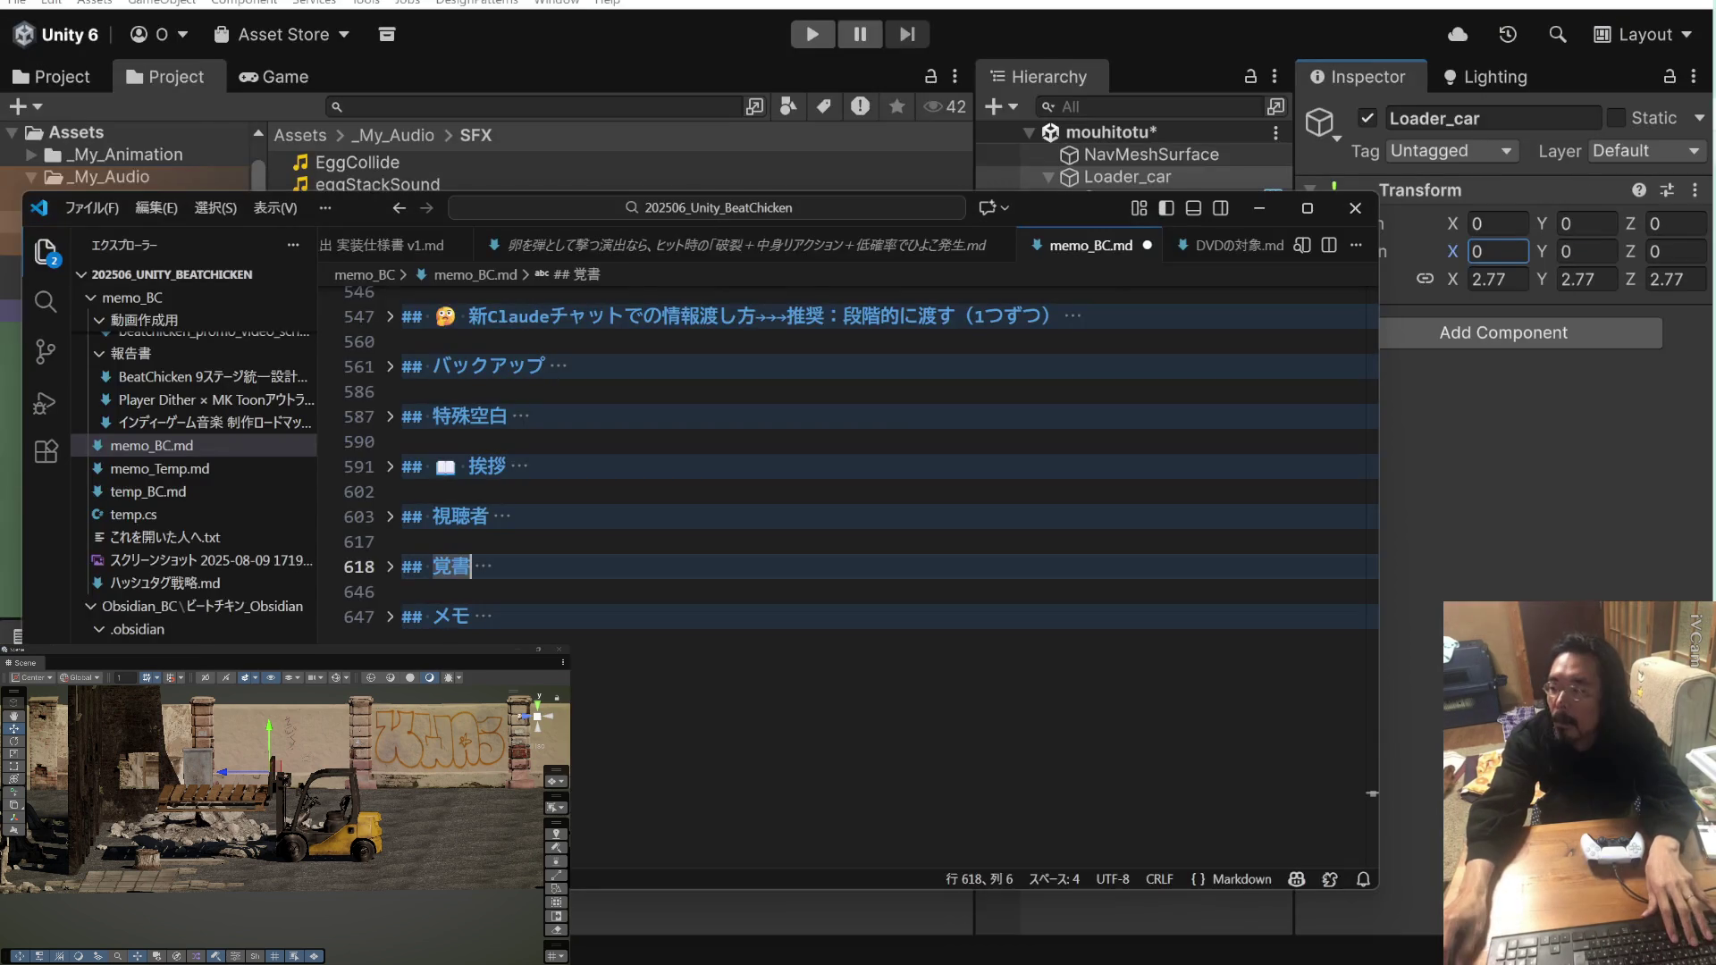
click(1467, 254)
text(5.6)
key(BackSpace)
key(BackSpace)
key(BackSpace)
text(6.98)
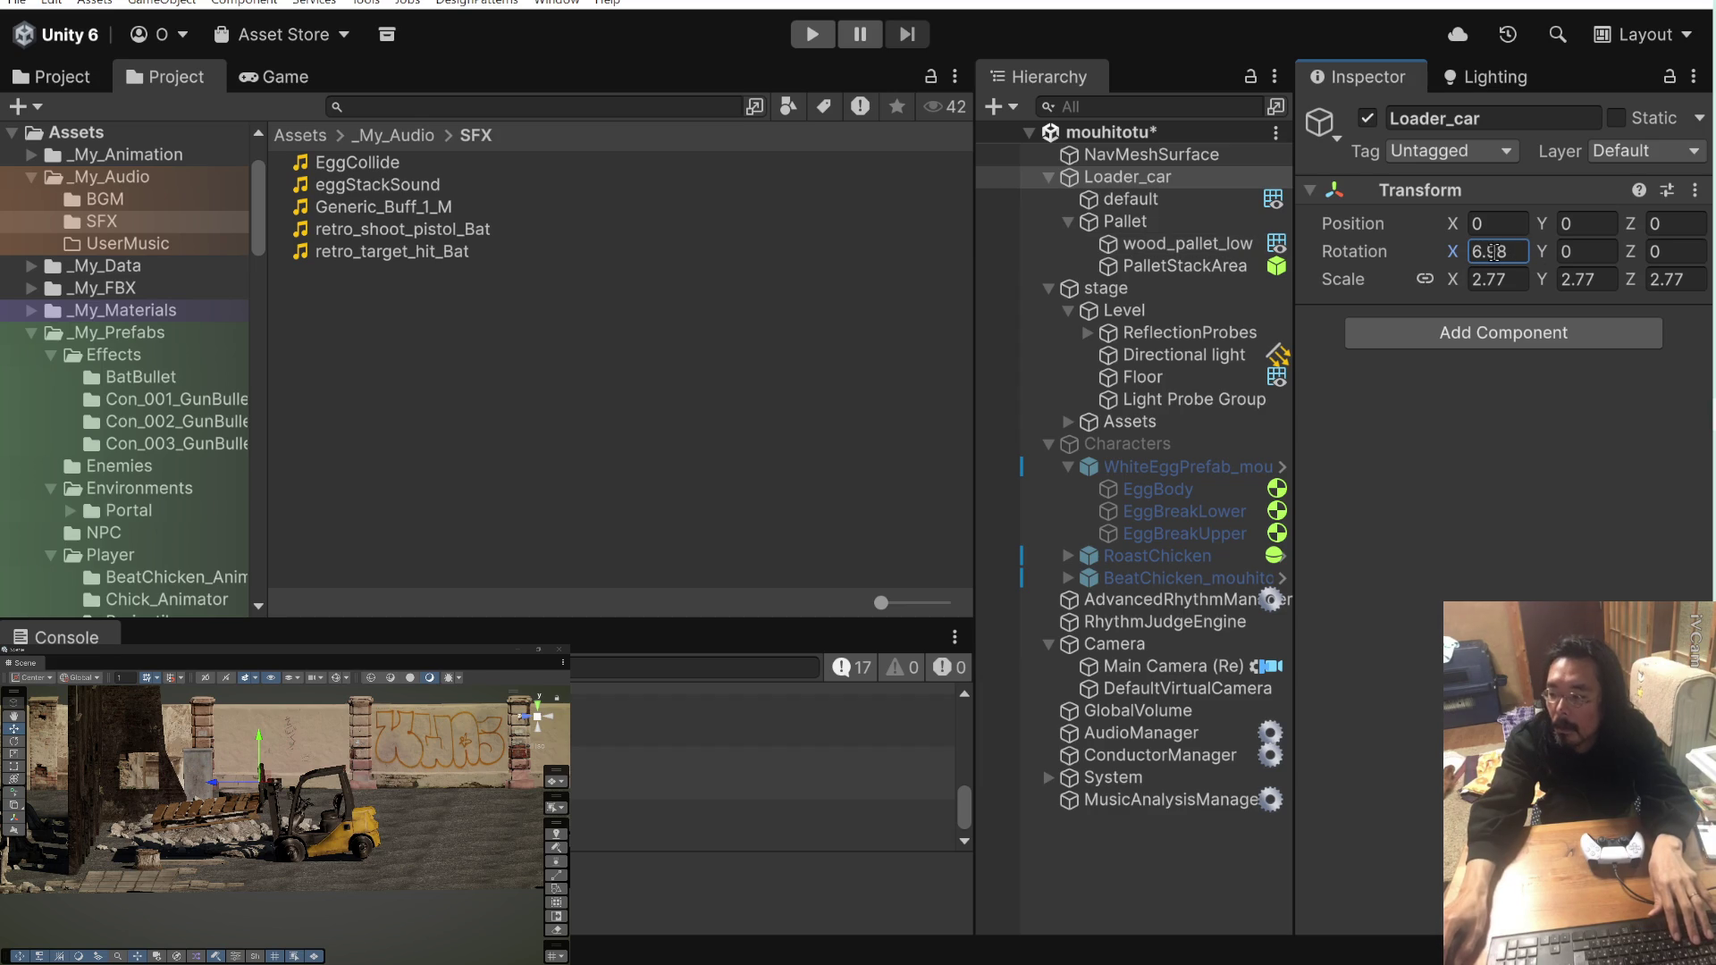
Set Loader_car's X rotation back to 0 and switch over to the Claude chat
double_click(1509, 251)
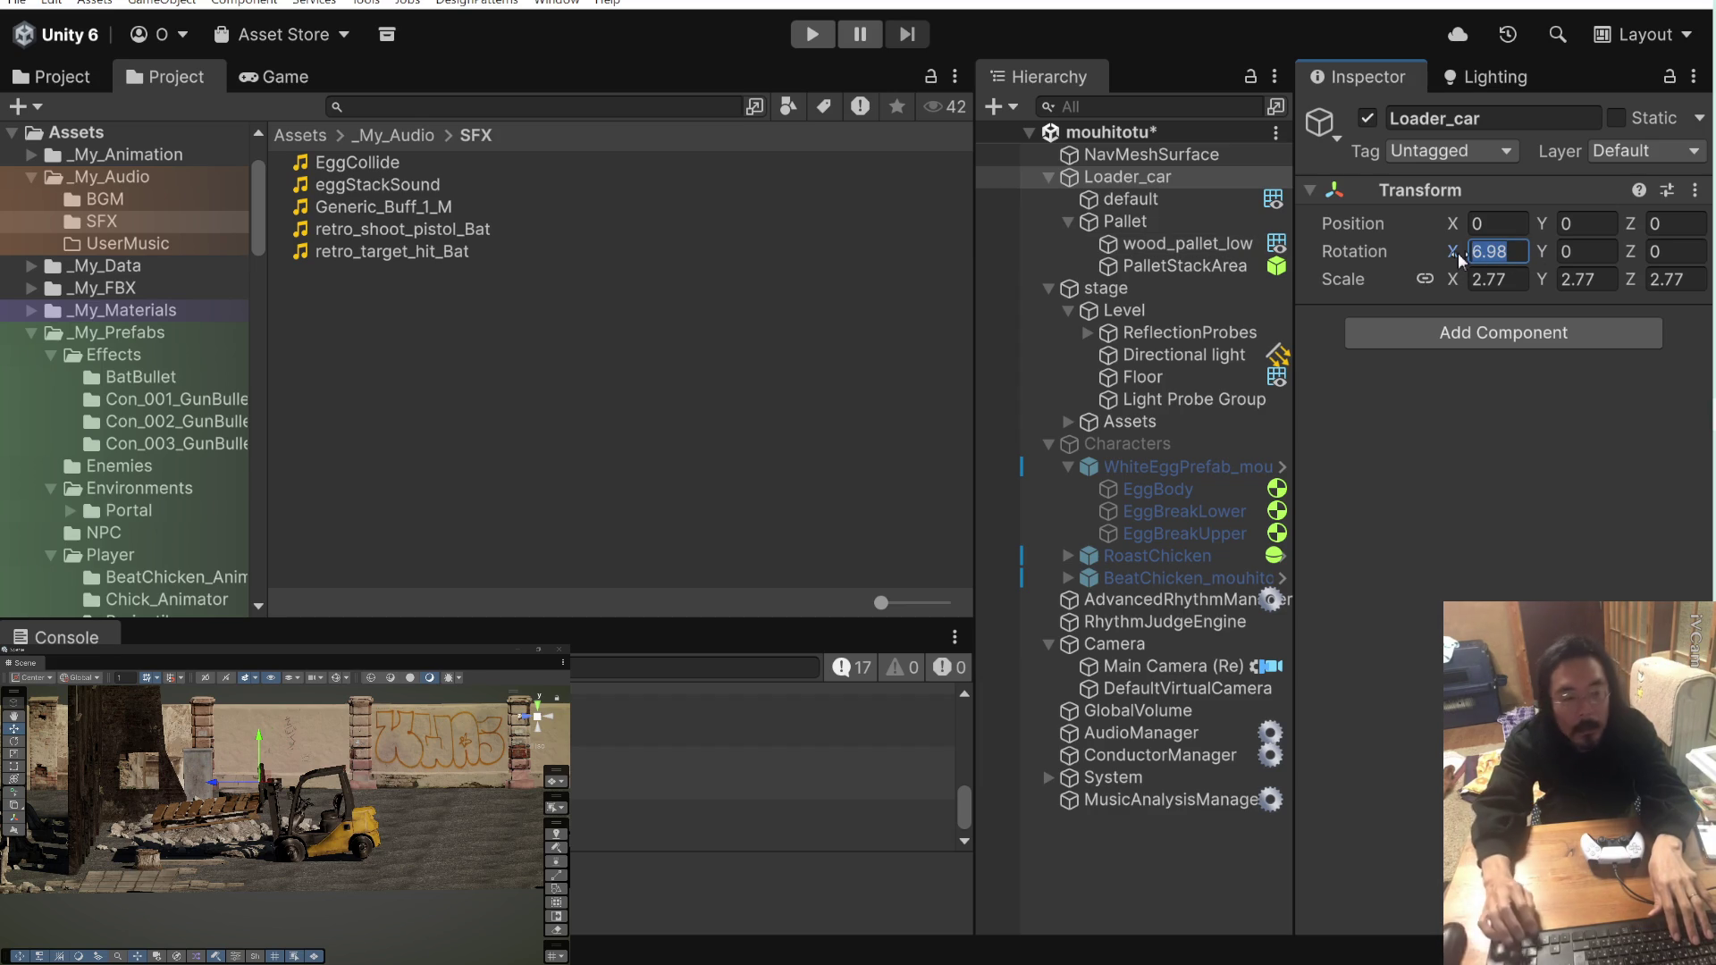
text(0)
key(alt+Tab)
key(alt+Tab)
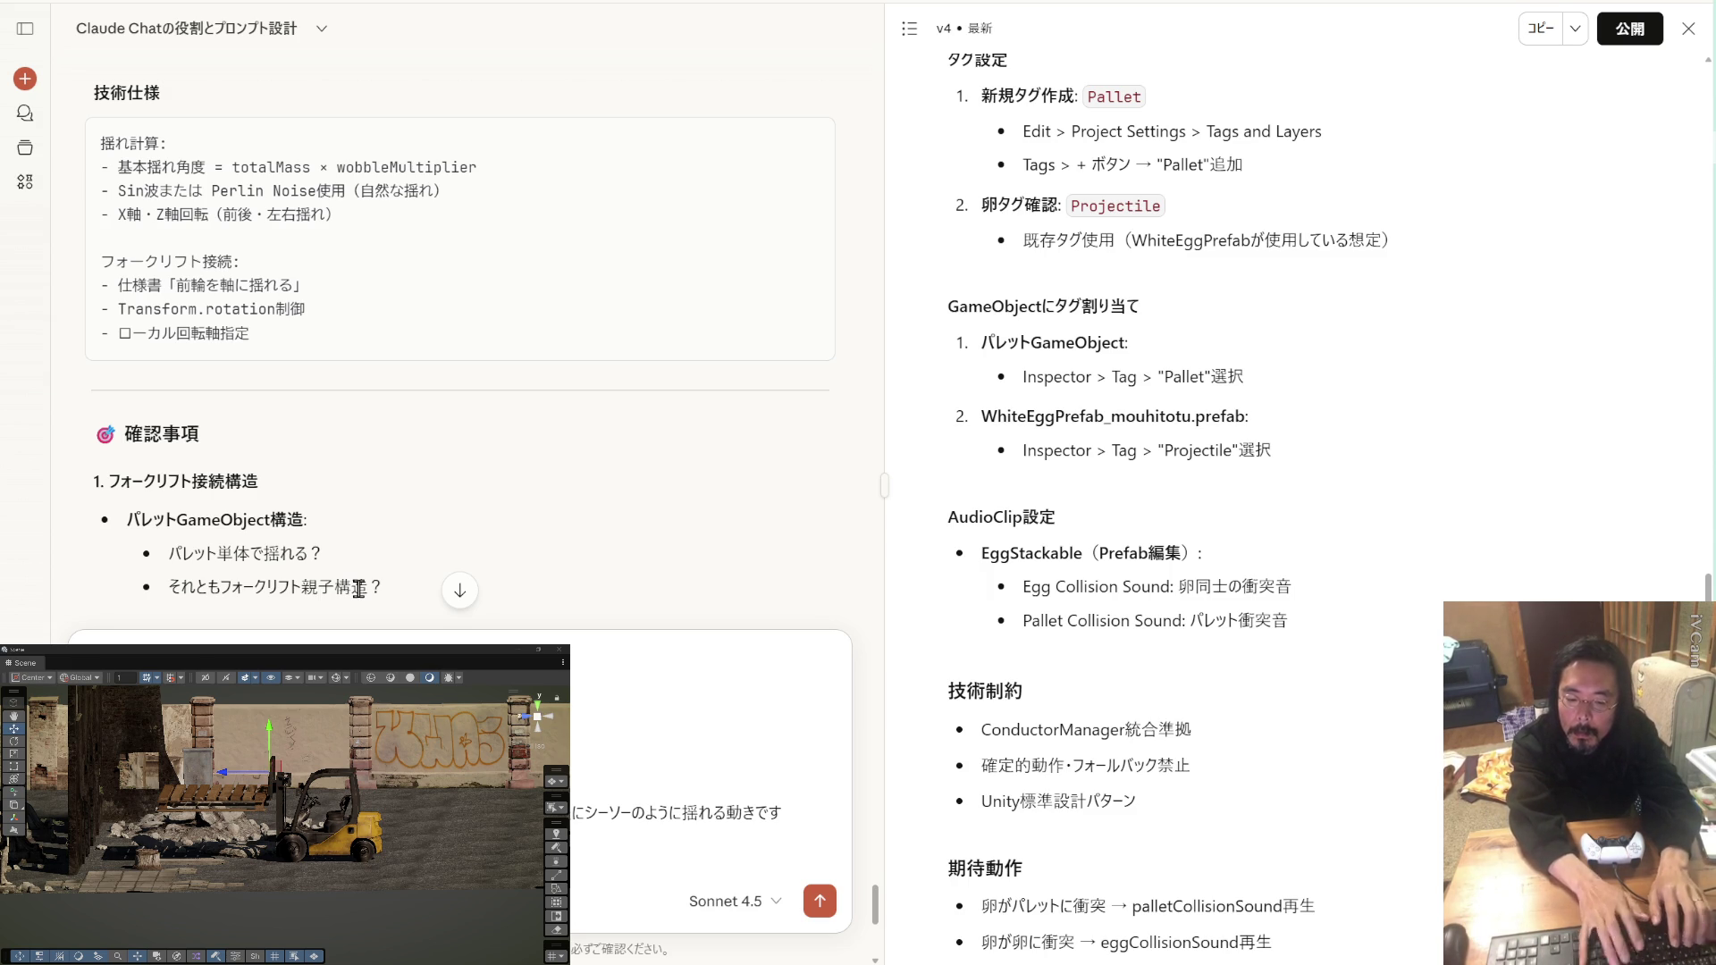
Add a Japanese line saying the origin isn't at the tyre position, then return to Unity
text(か)
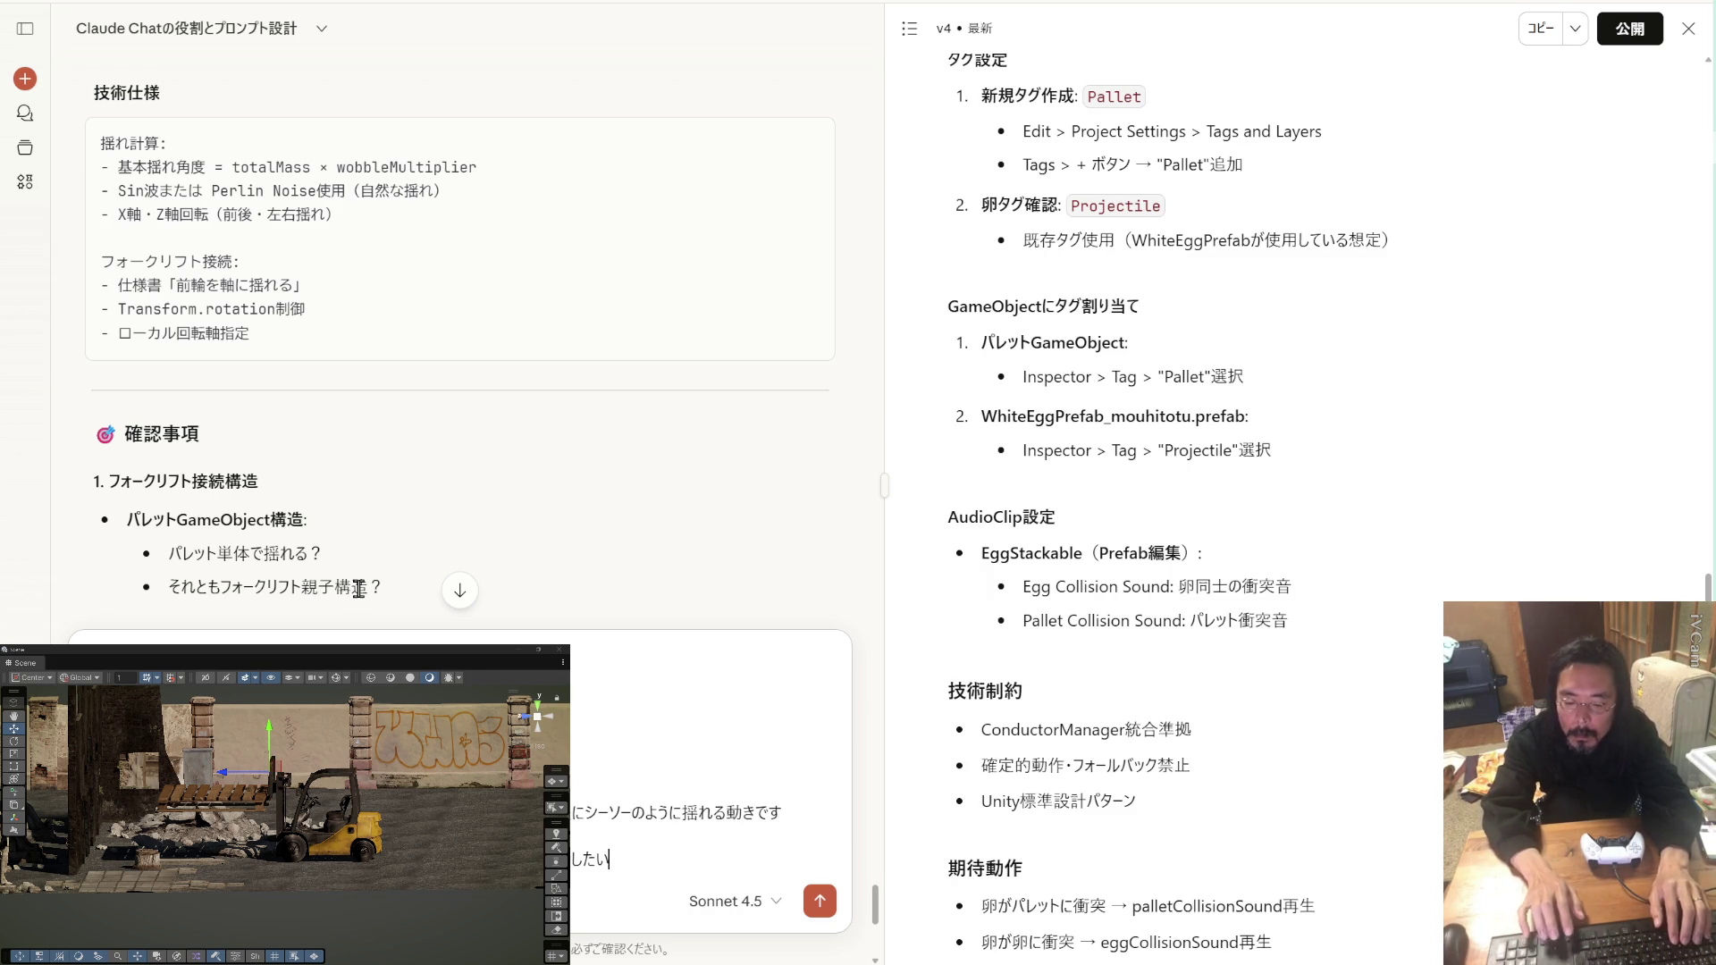
text(けど、げんて)
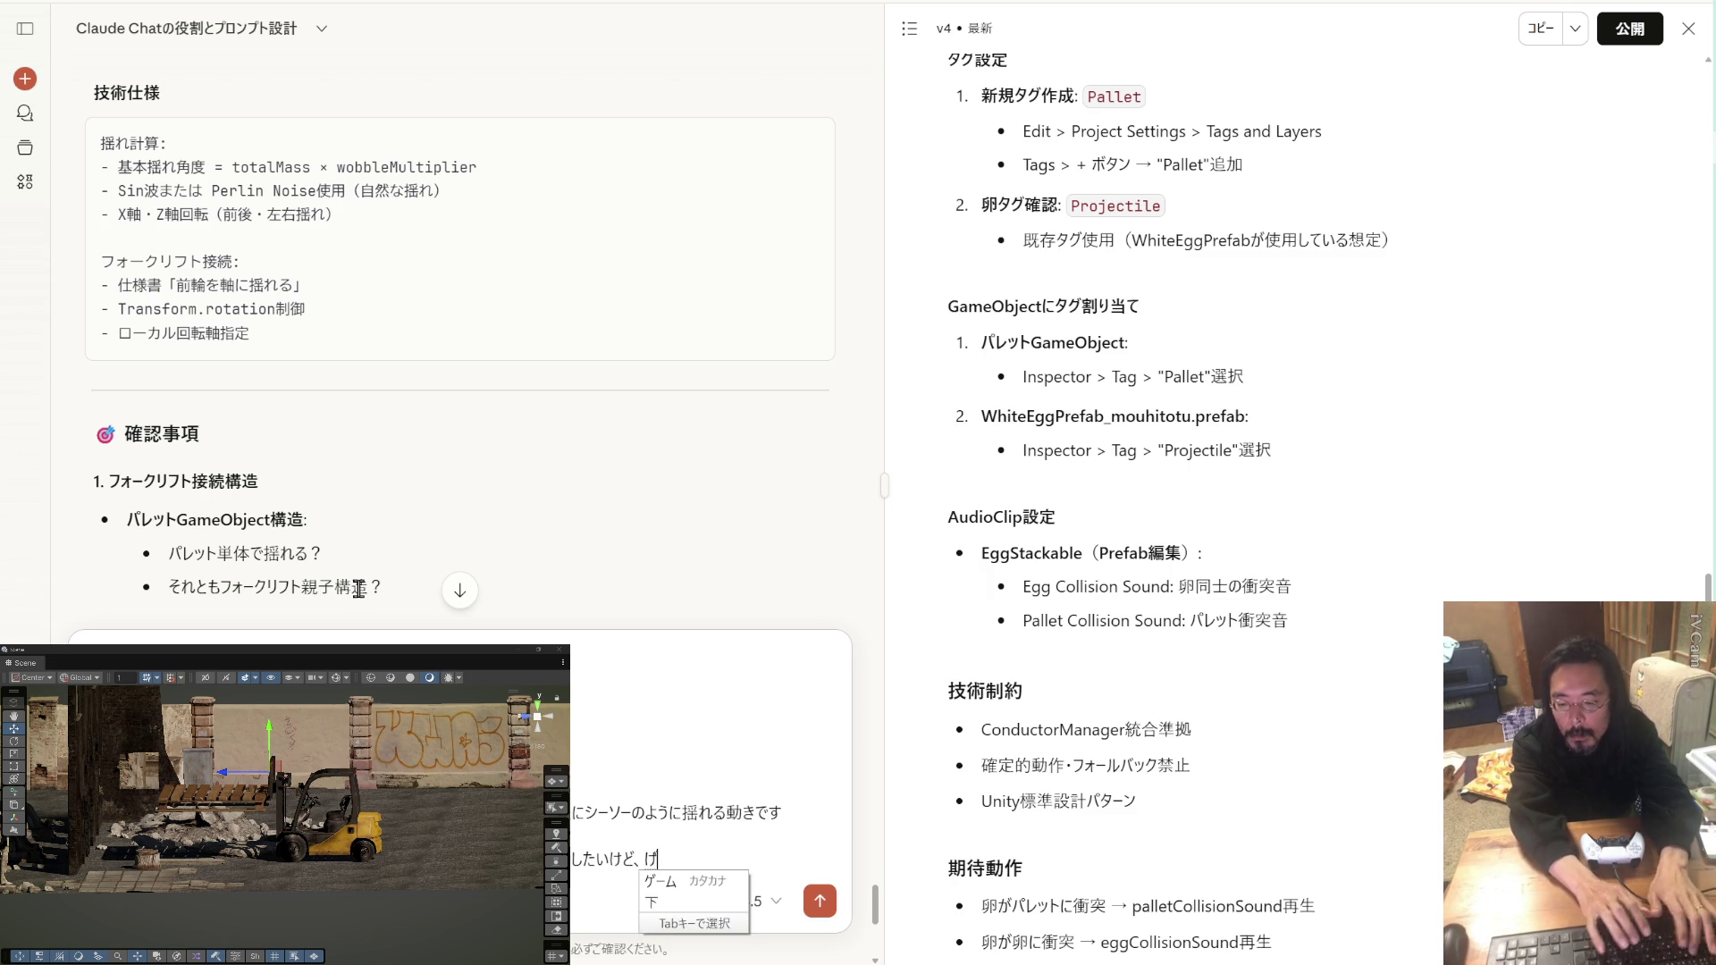
key(space)
text(が)
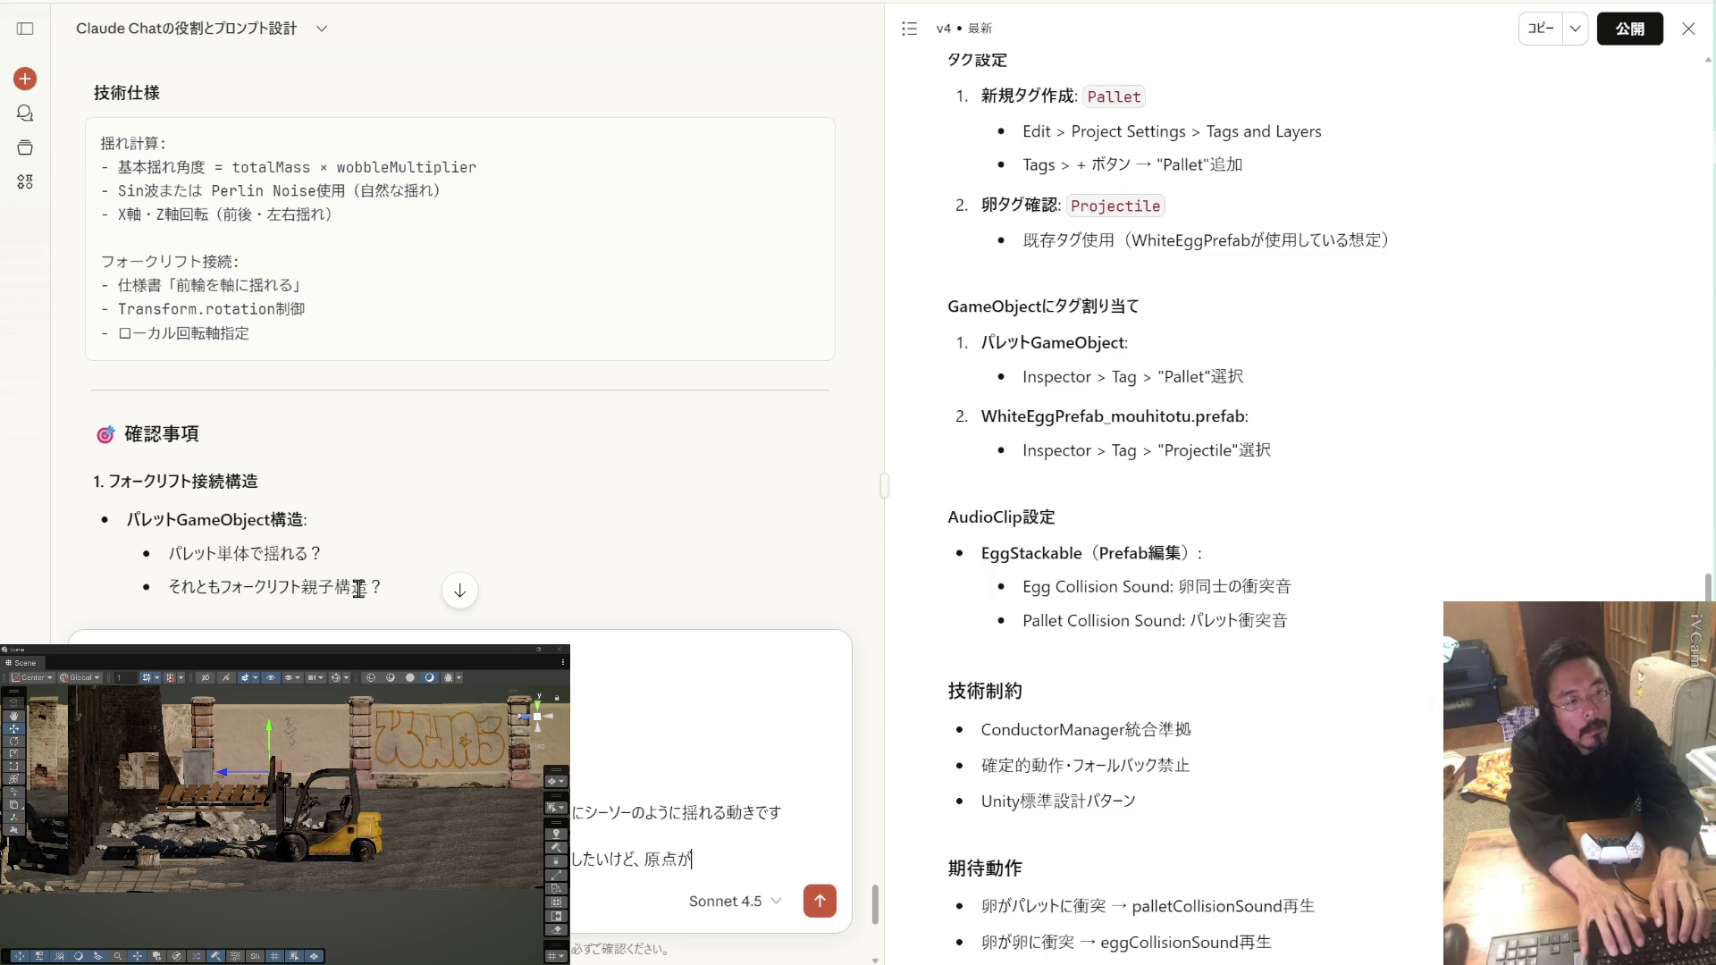
text(たいや)
key(space)
text(の)
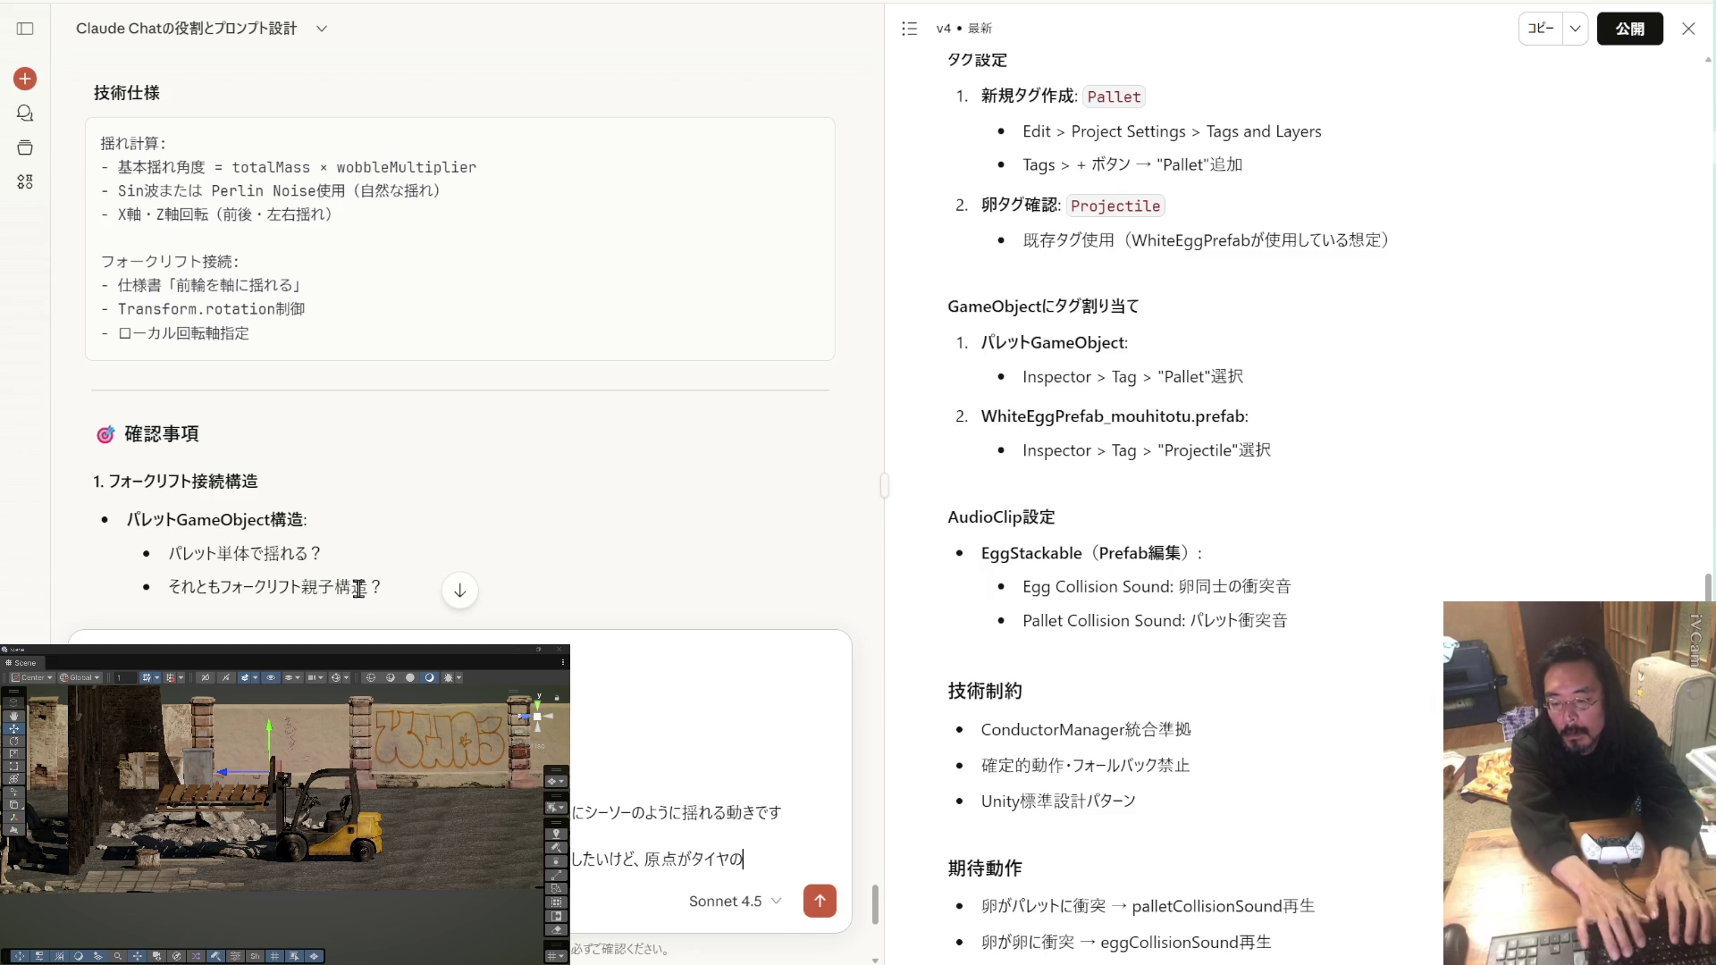
text(いちに)
key(space)
text(ないの)
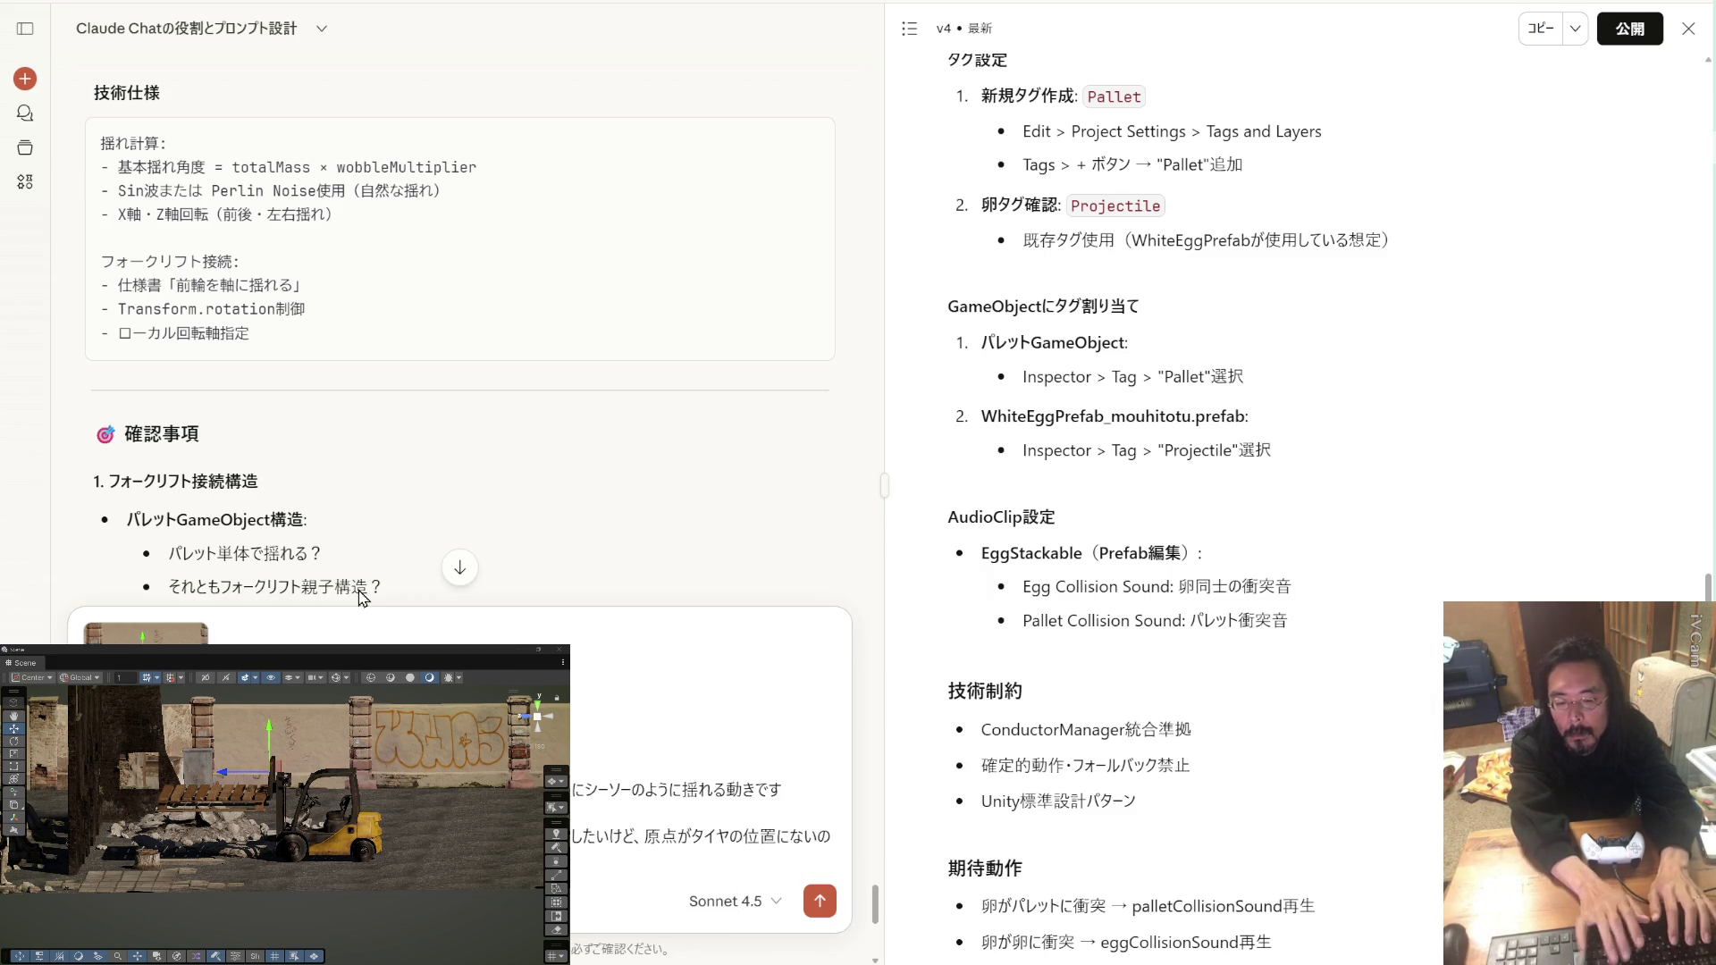
key(shift+Return)
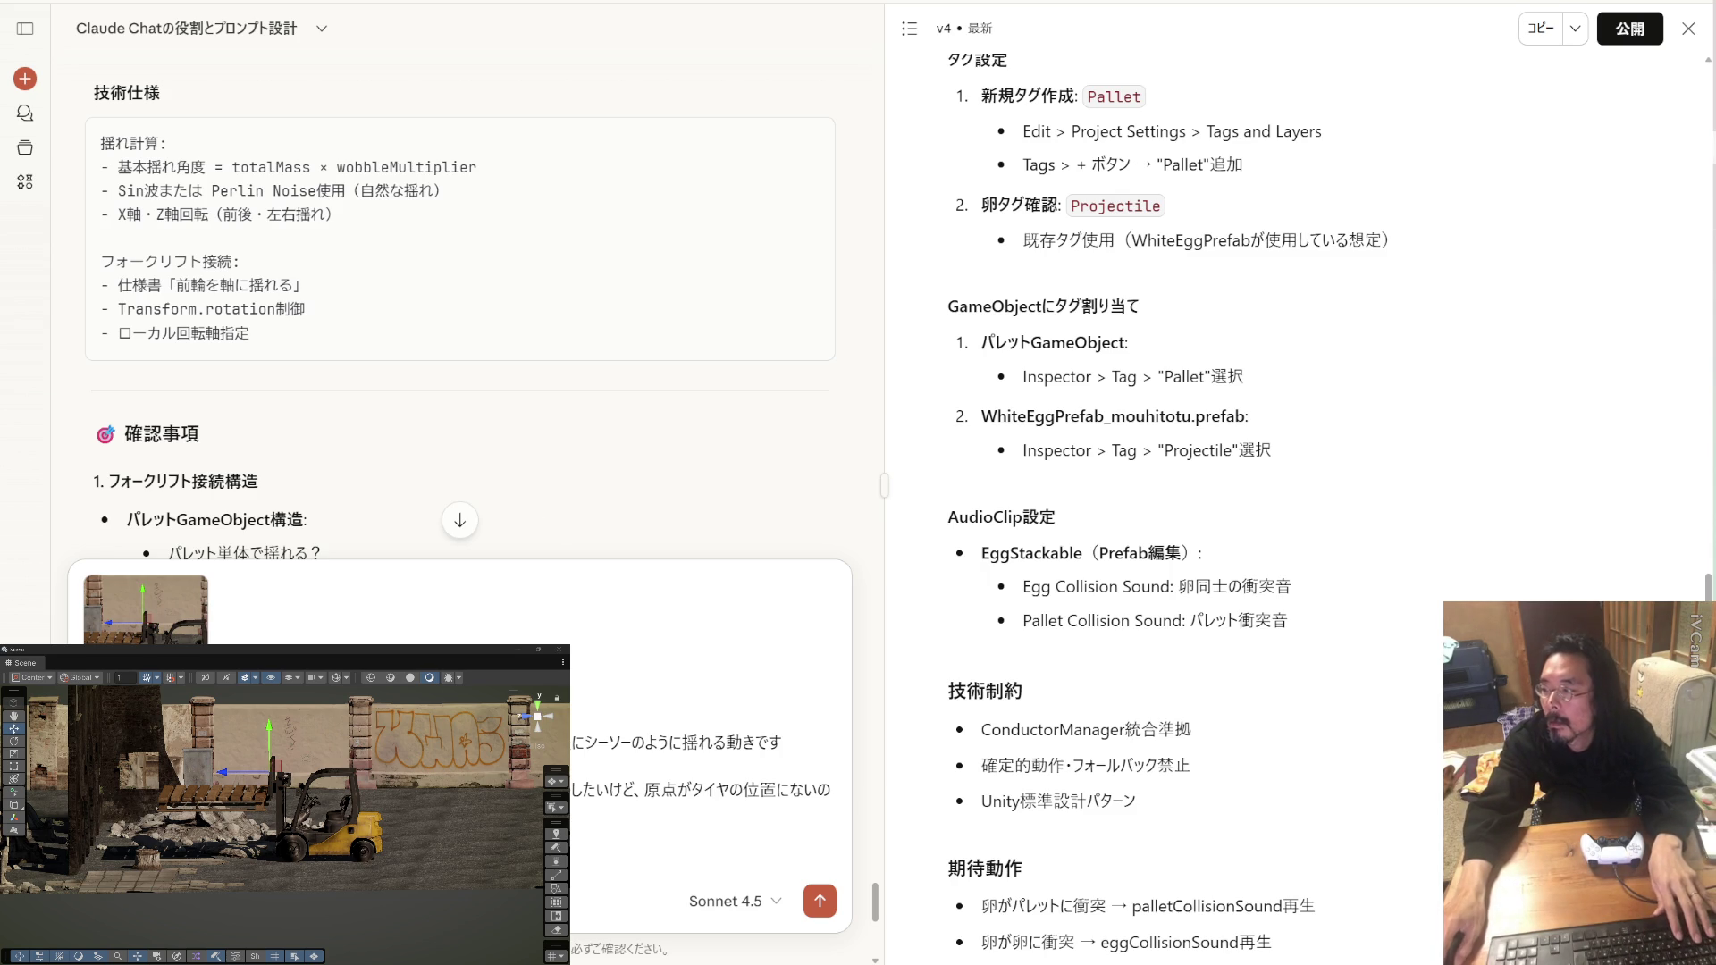
key(alt+Tab)
key(alt+Tab)
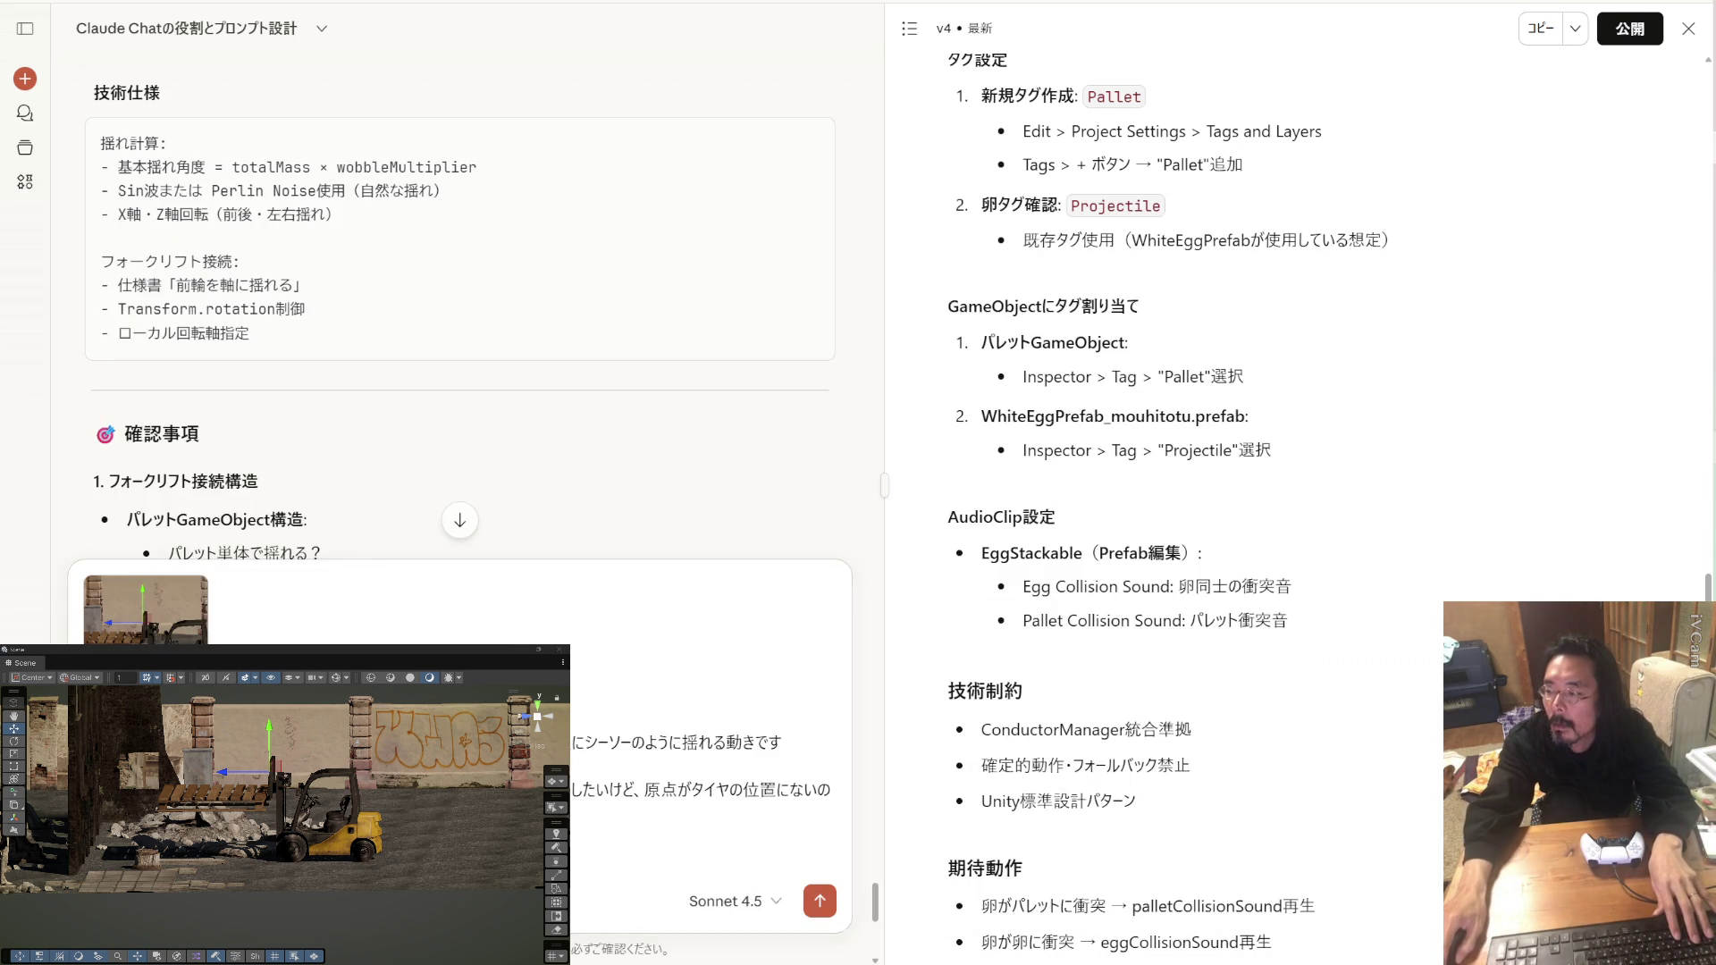
key(alt+Tab)
key(alt+Tab)
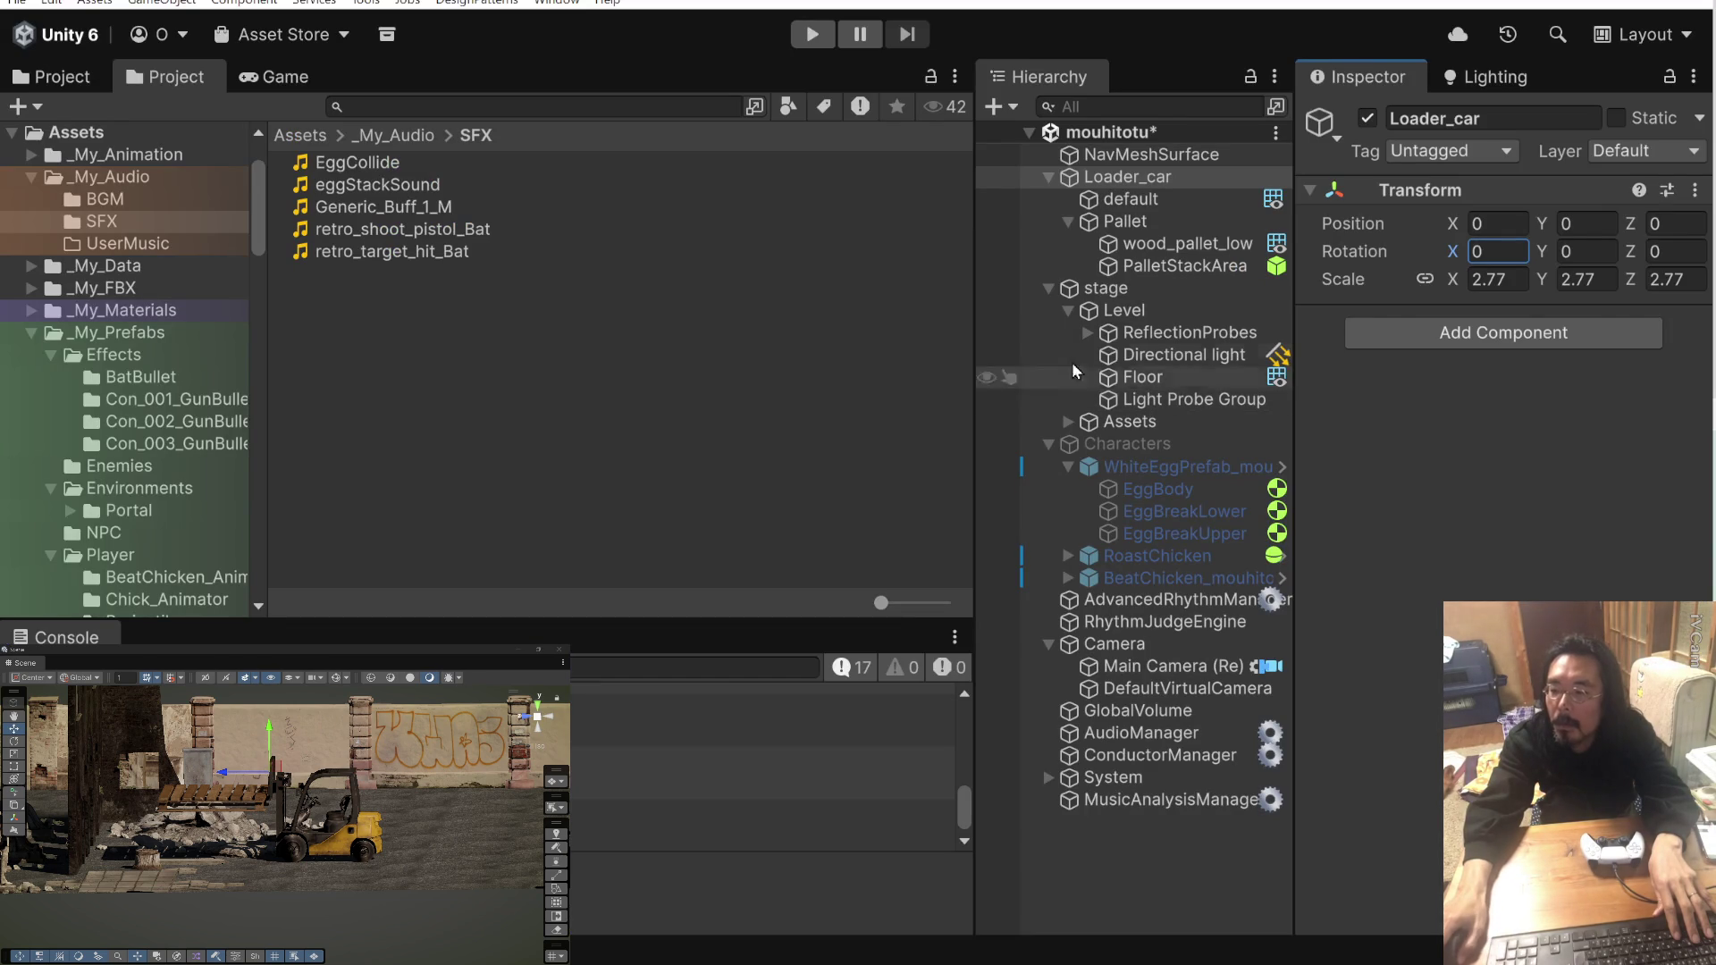
Inspect Pallet and wood_pallet_low with the Rotate tool, viewing the forklift from above
click(1167, 223)
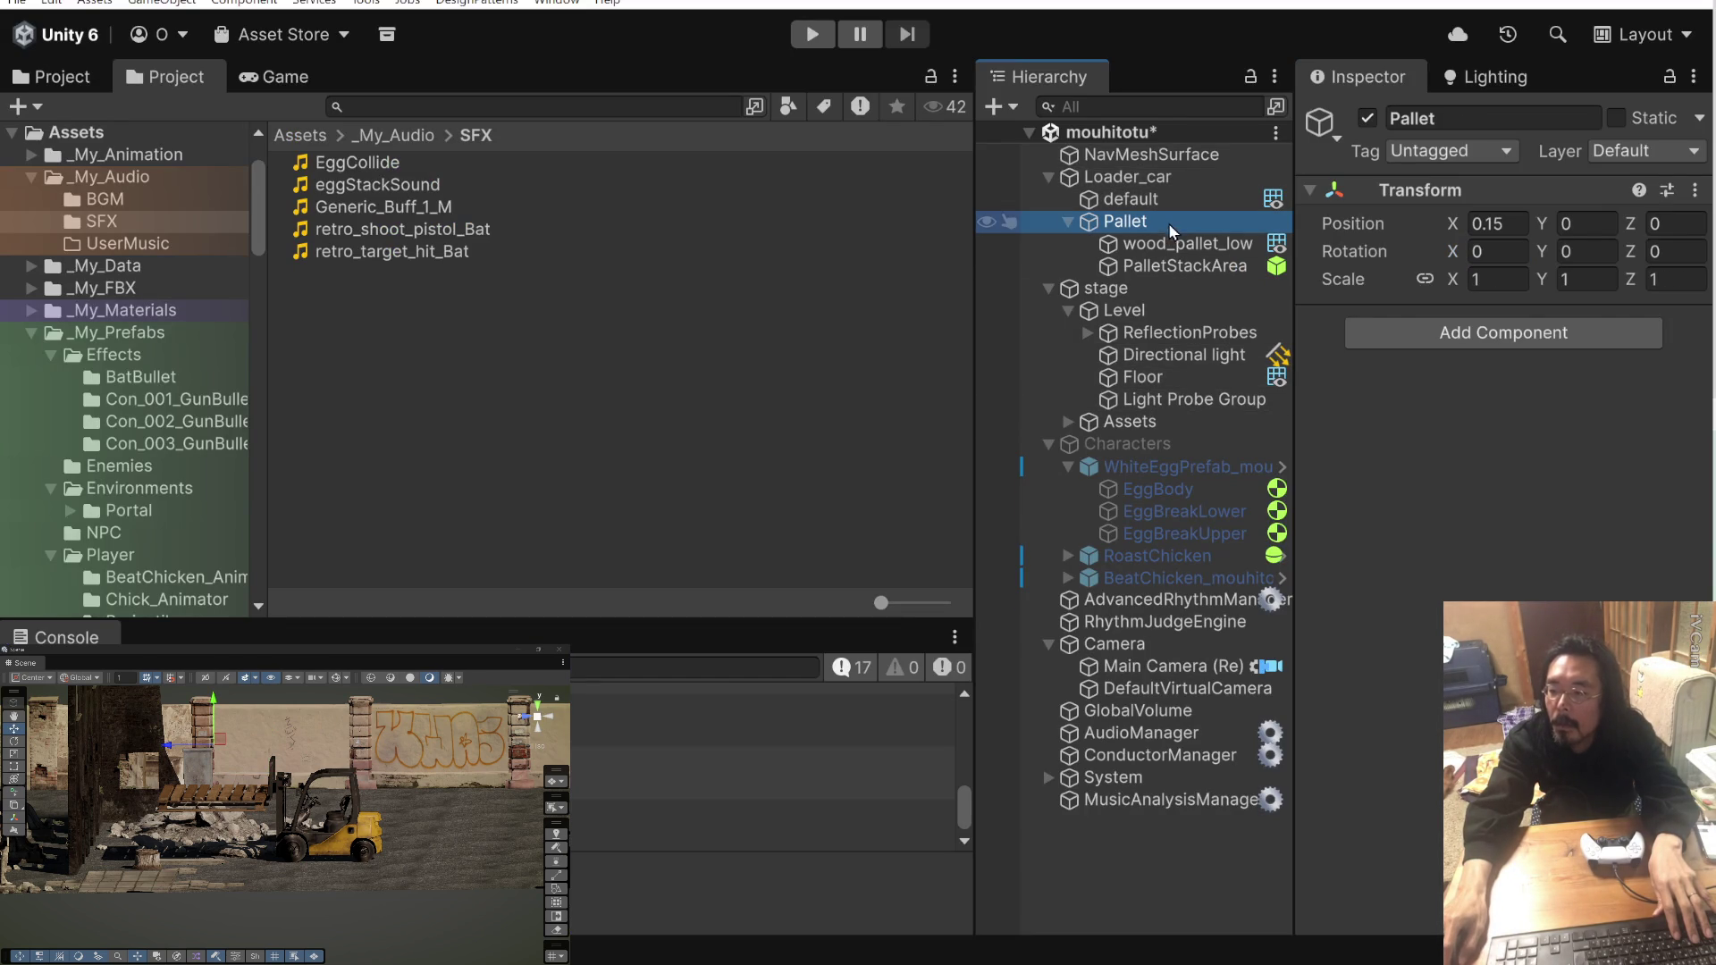
click(13, 741)
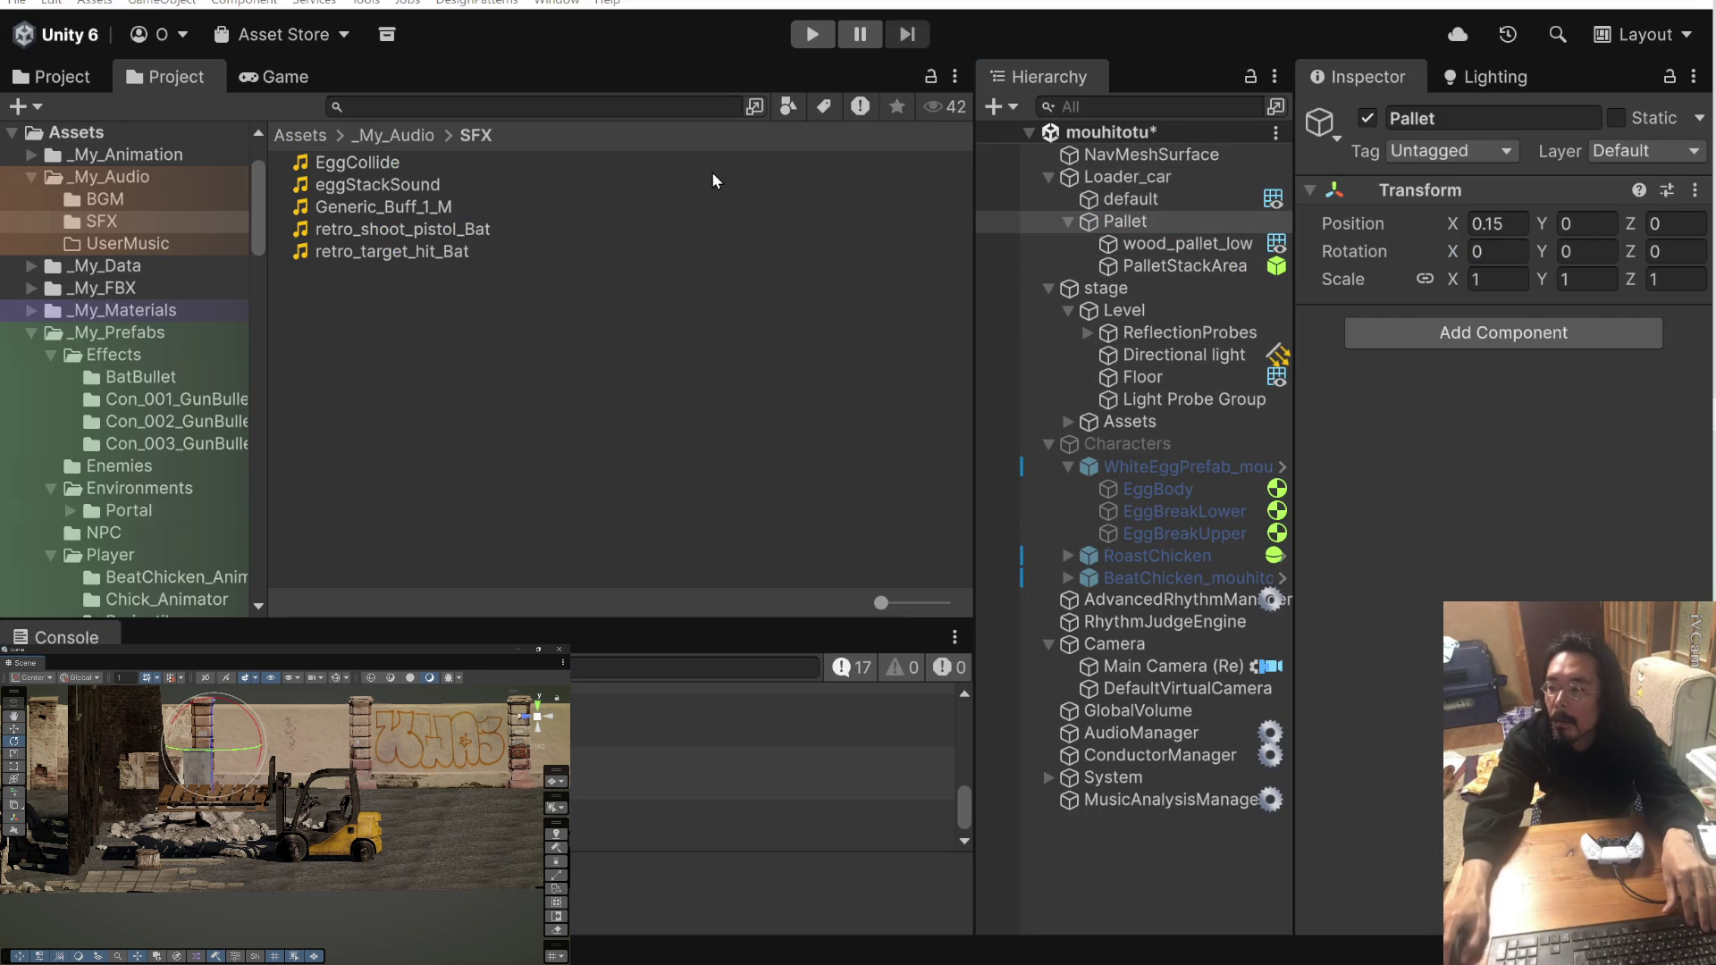
click(1212, 242)
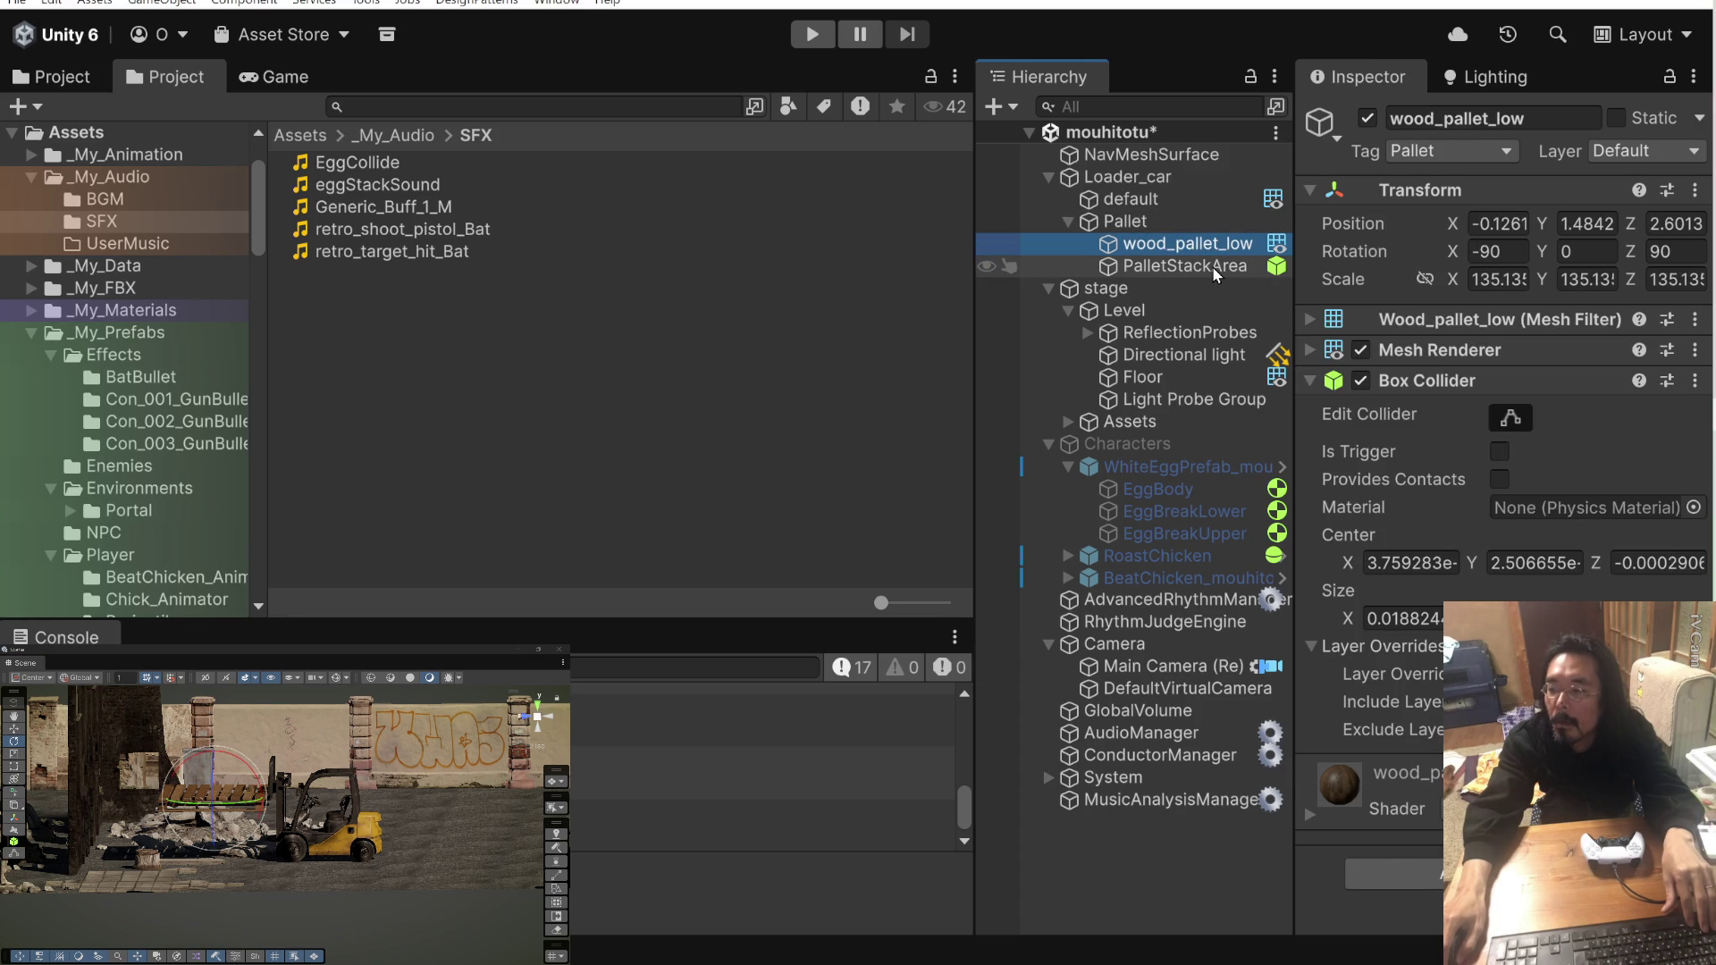
mouse_move(213, 794)
mouse_down()
mouse_move(223, 780)
mouse_move(227, 809)
mouse_move(220, 778)
mouse_move(241, 762)
mouse_up()
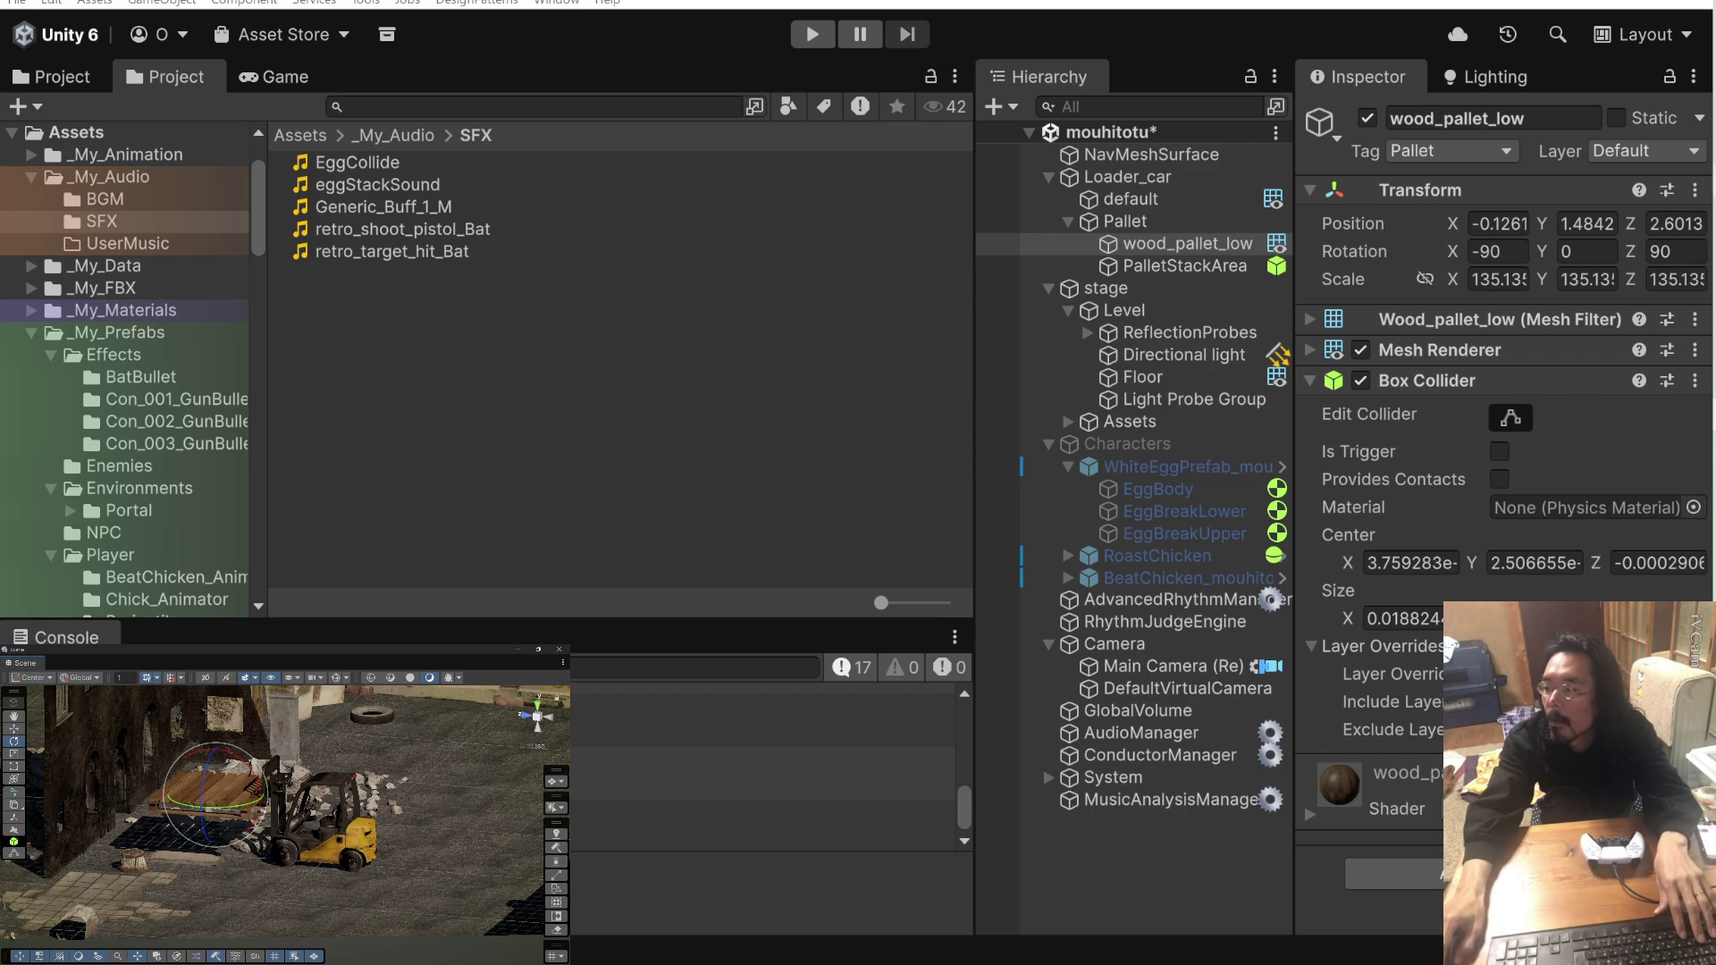
key(alt+Tab)
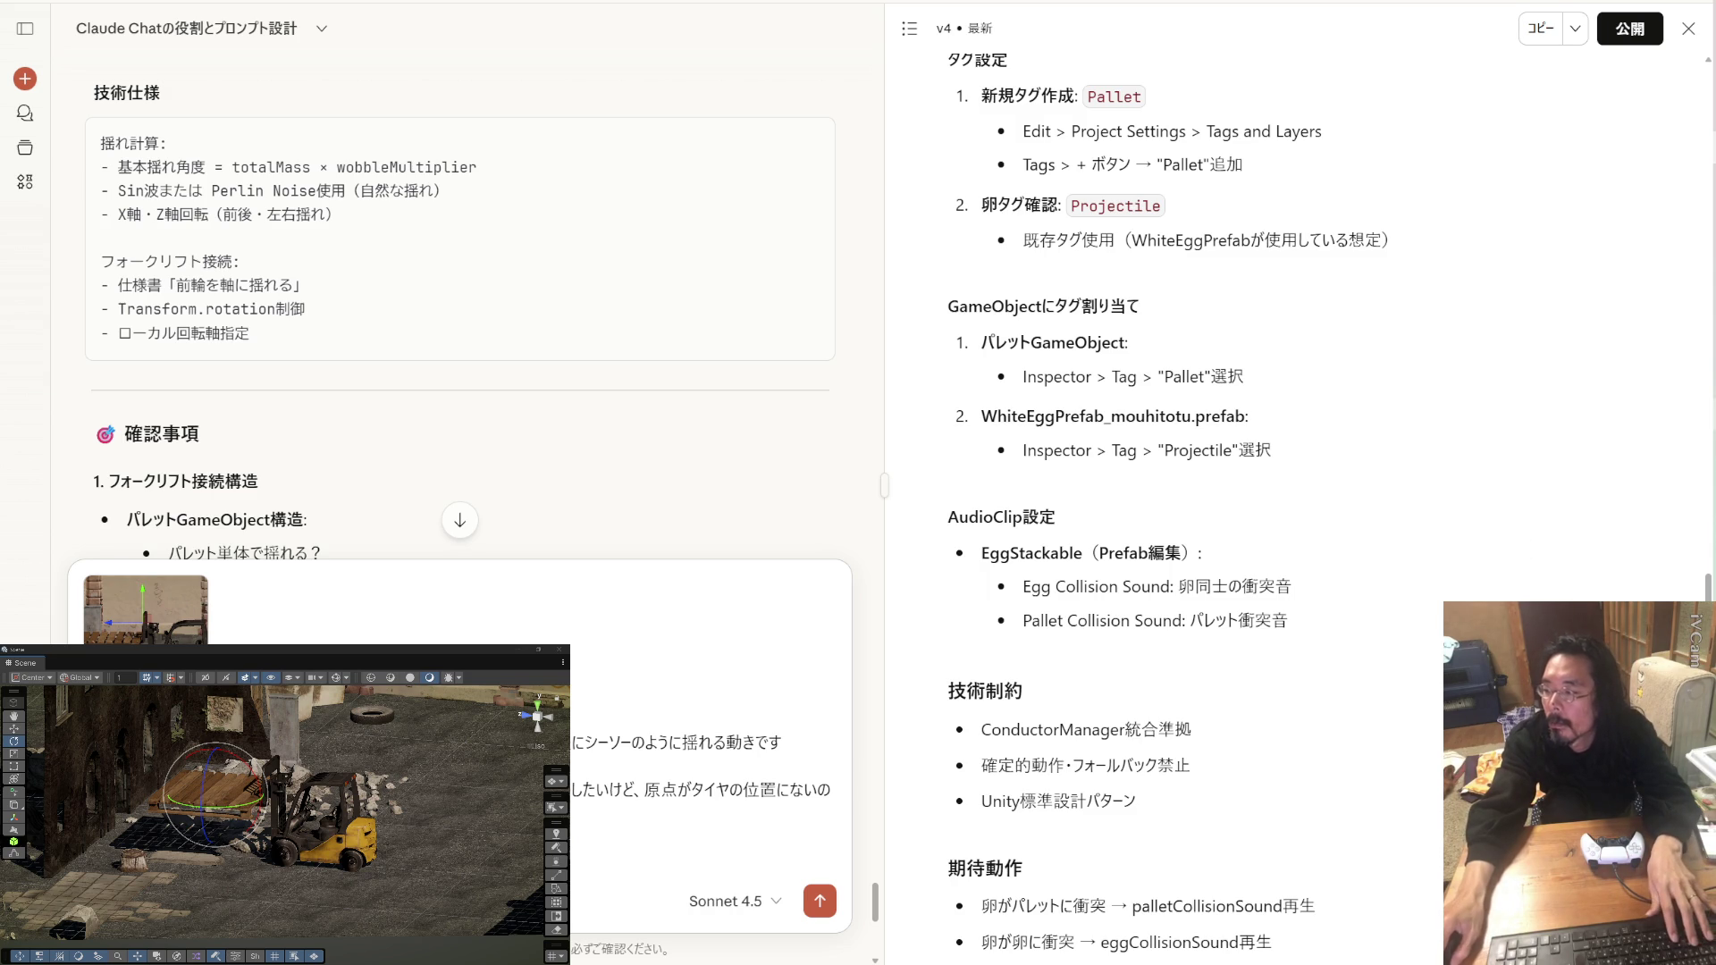
key(alt+Tab)
click(1452, 255)
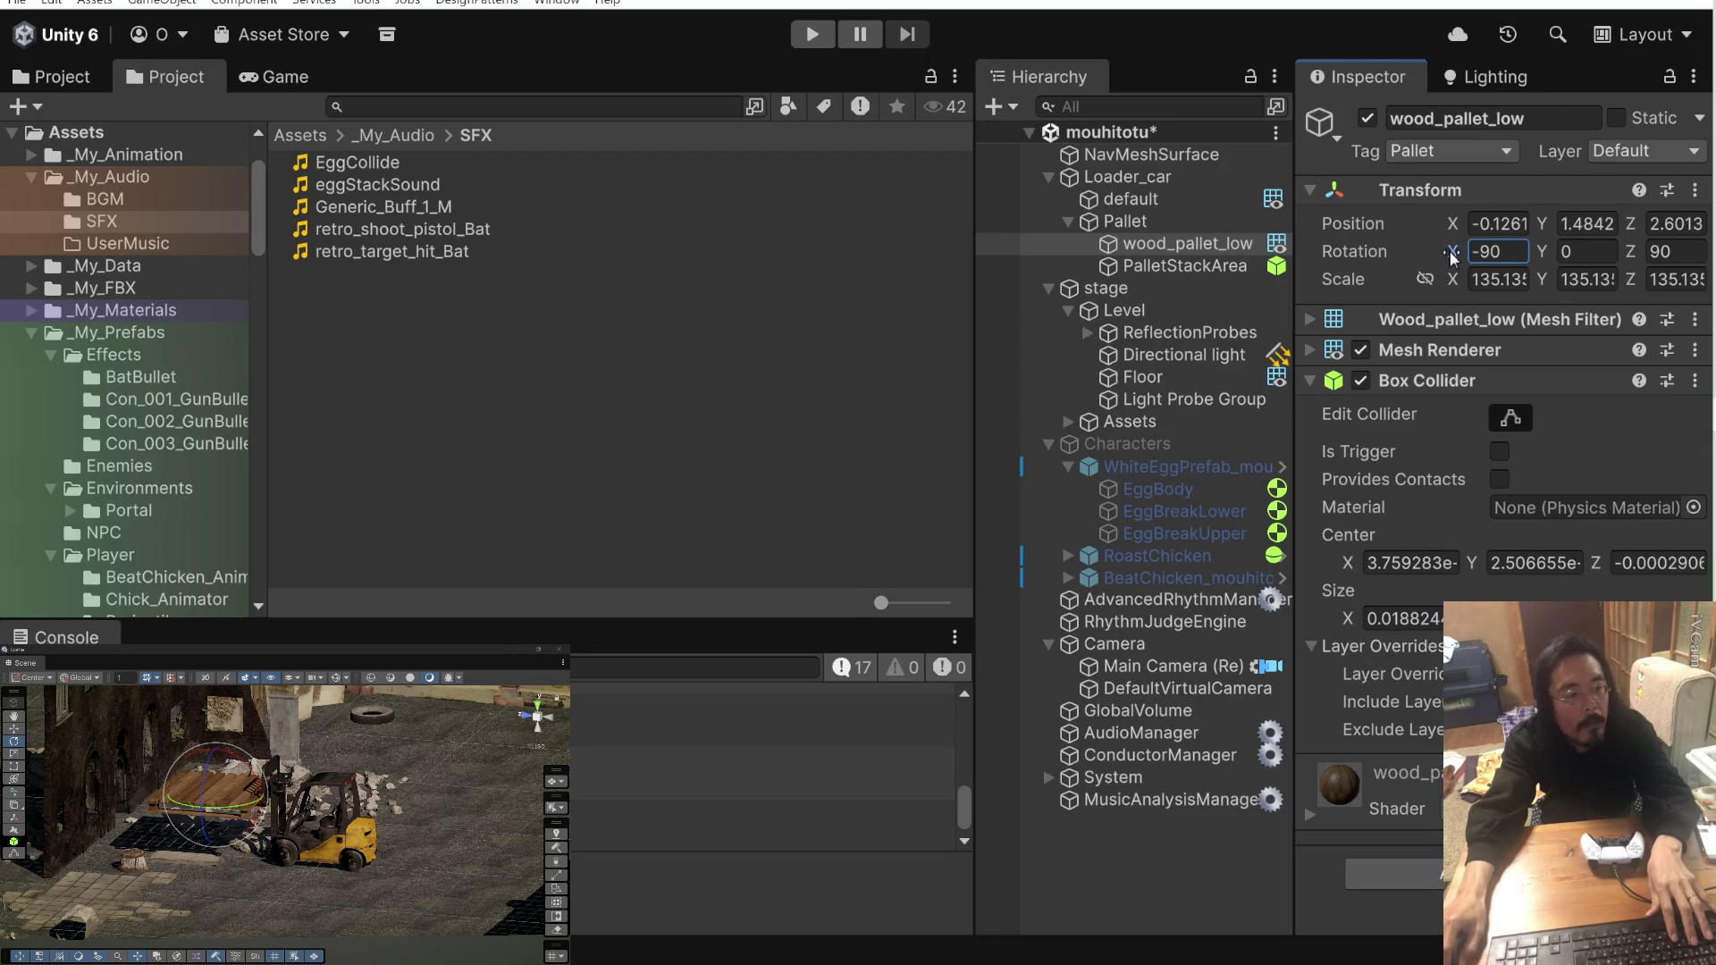
key(Tab)
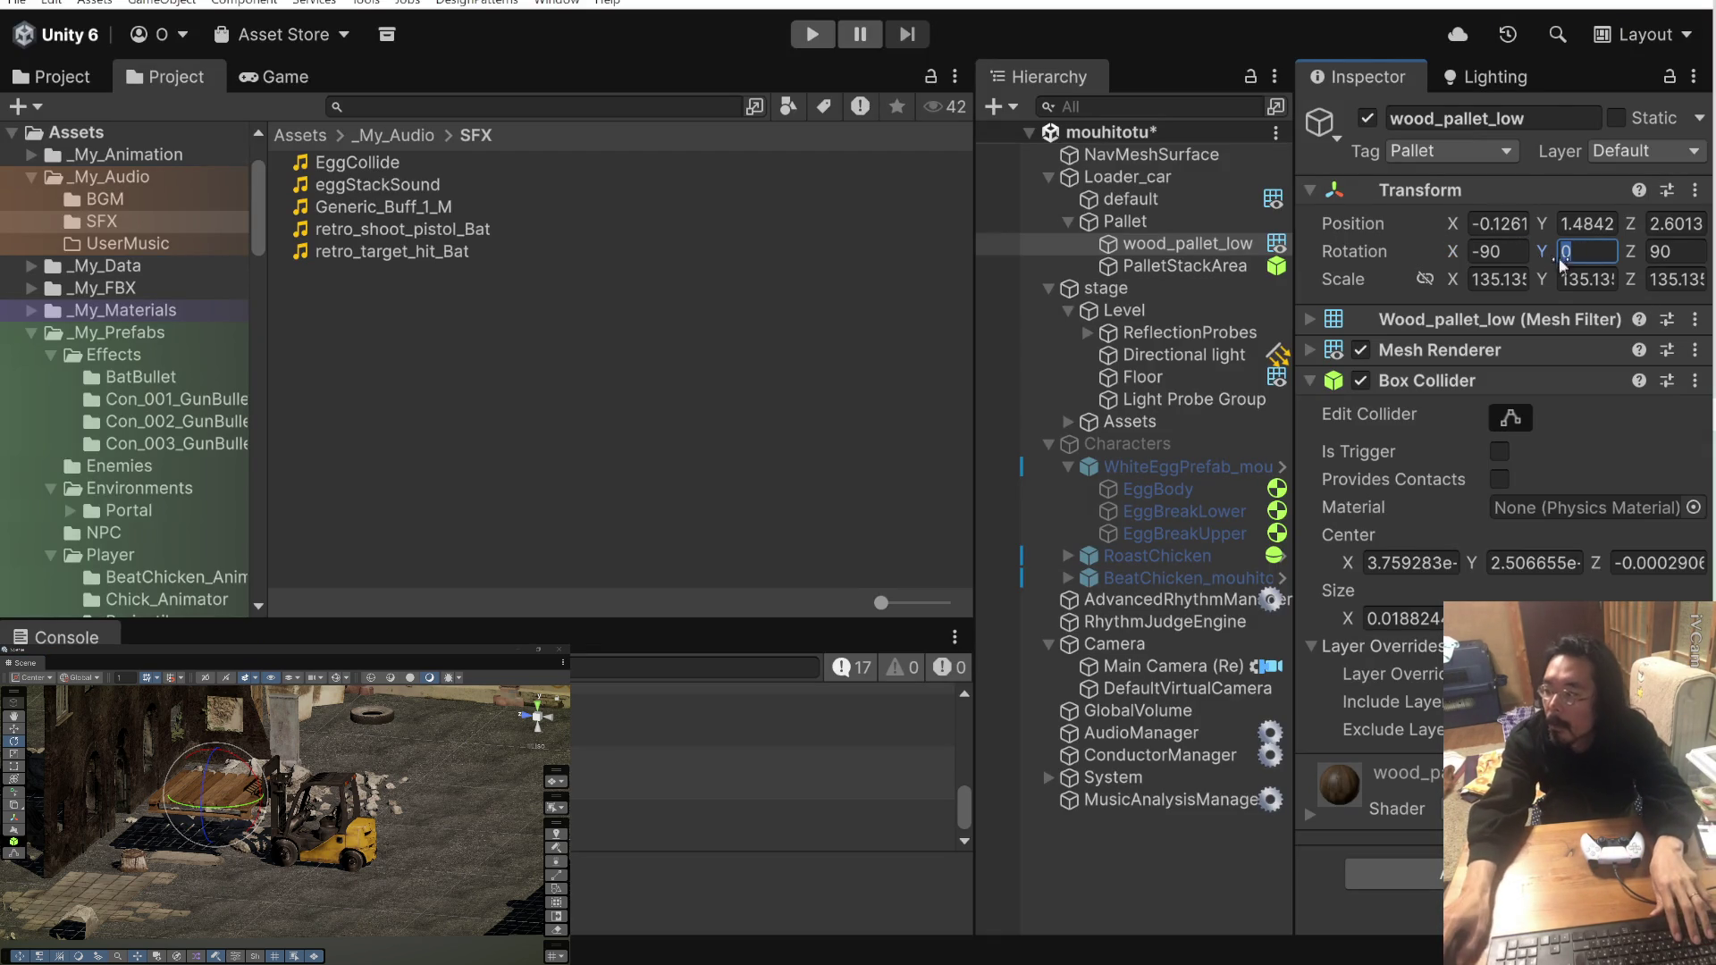
click(1498, 252)
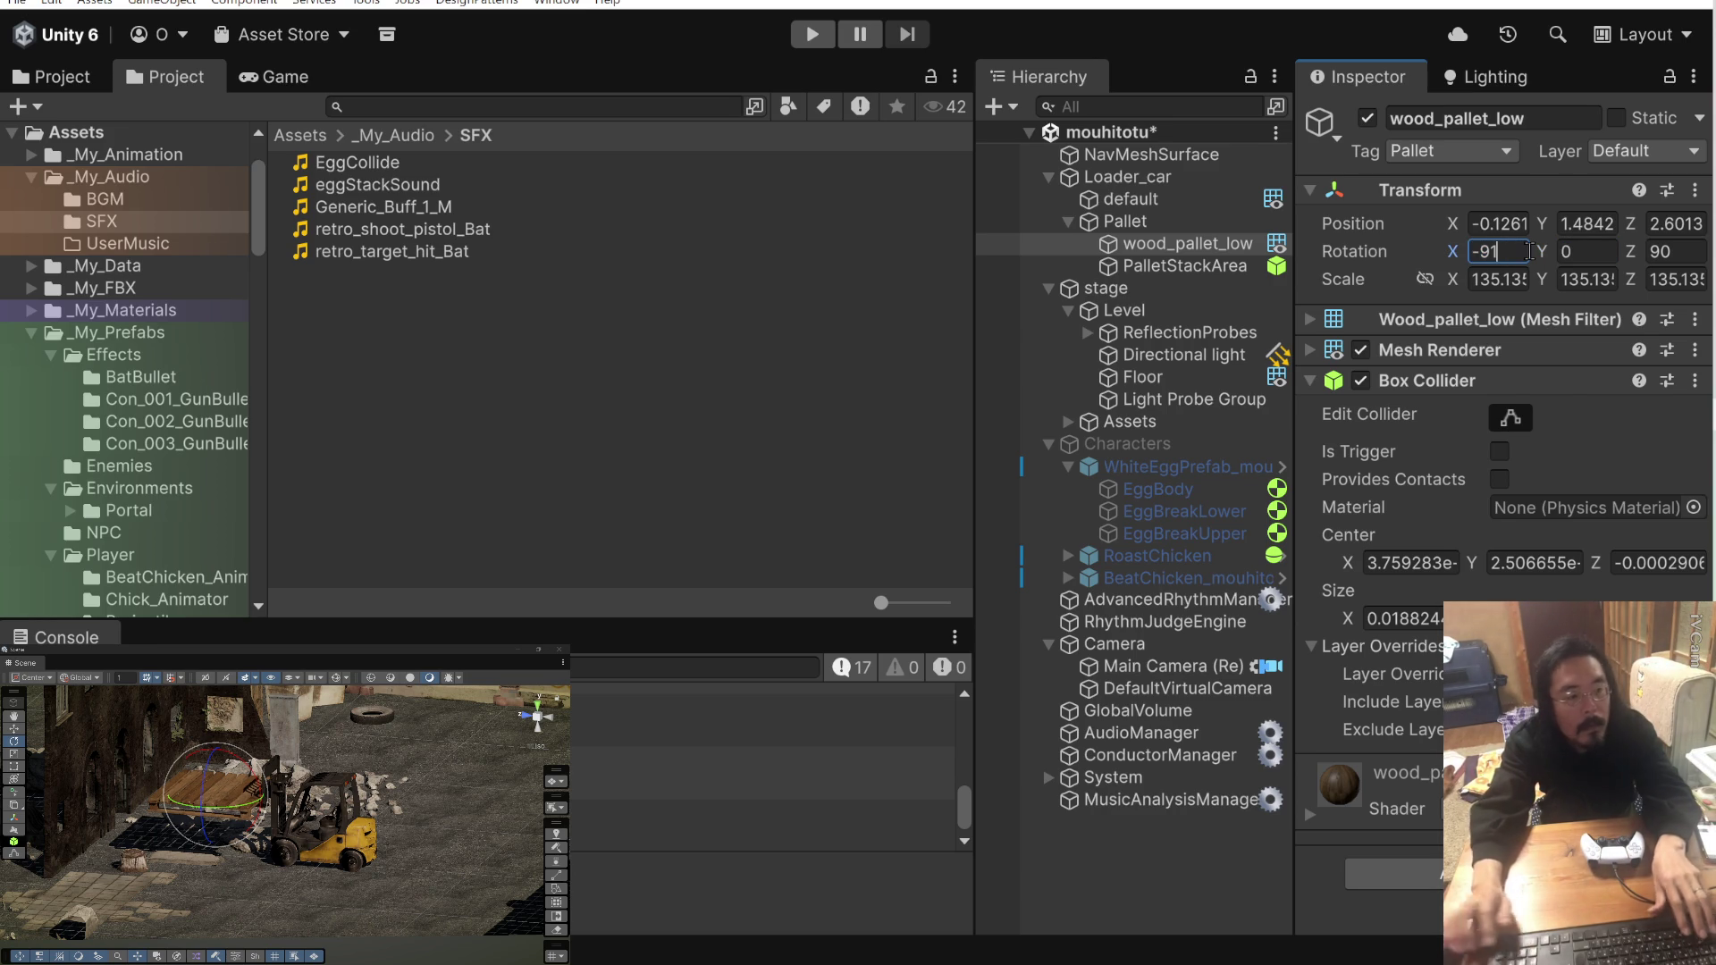
text(-93)
key(BackSpace)
text(0)
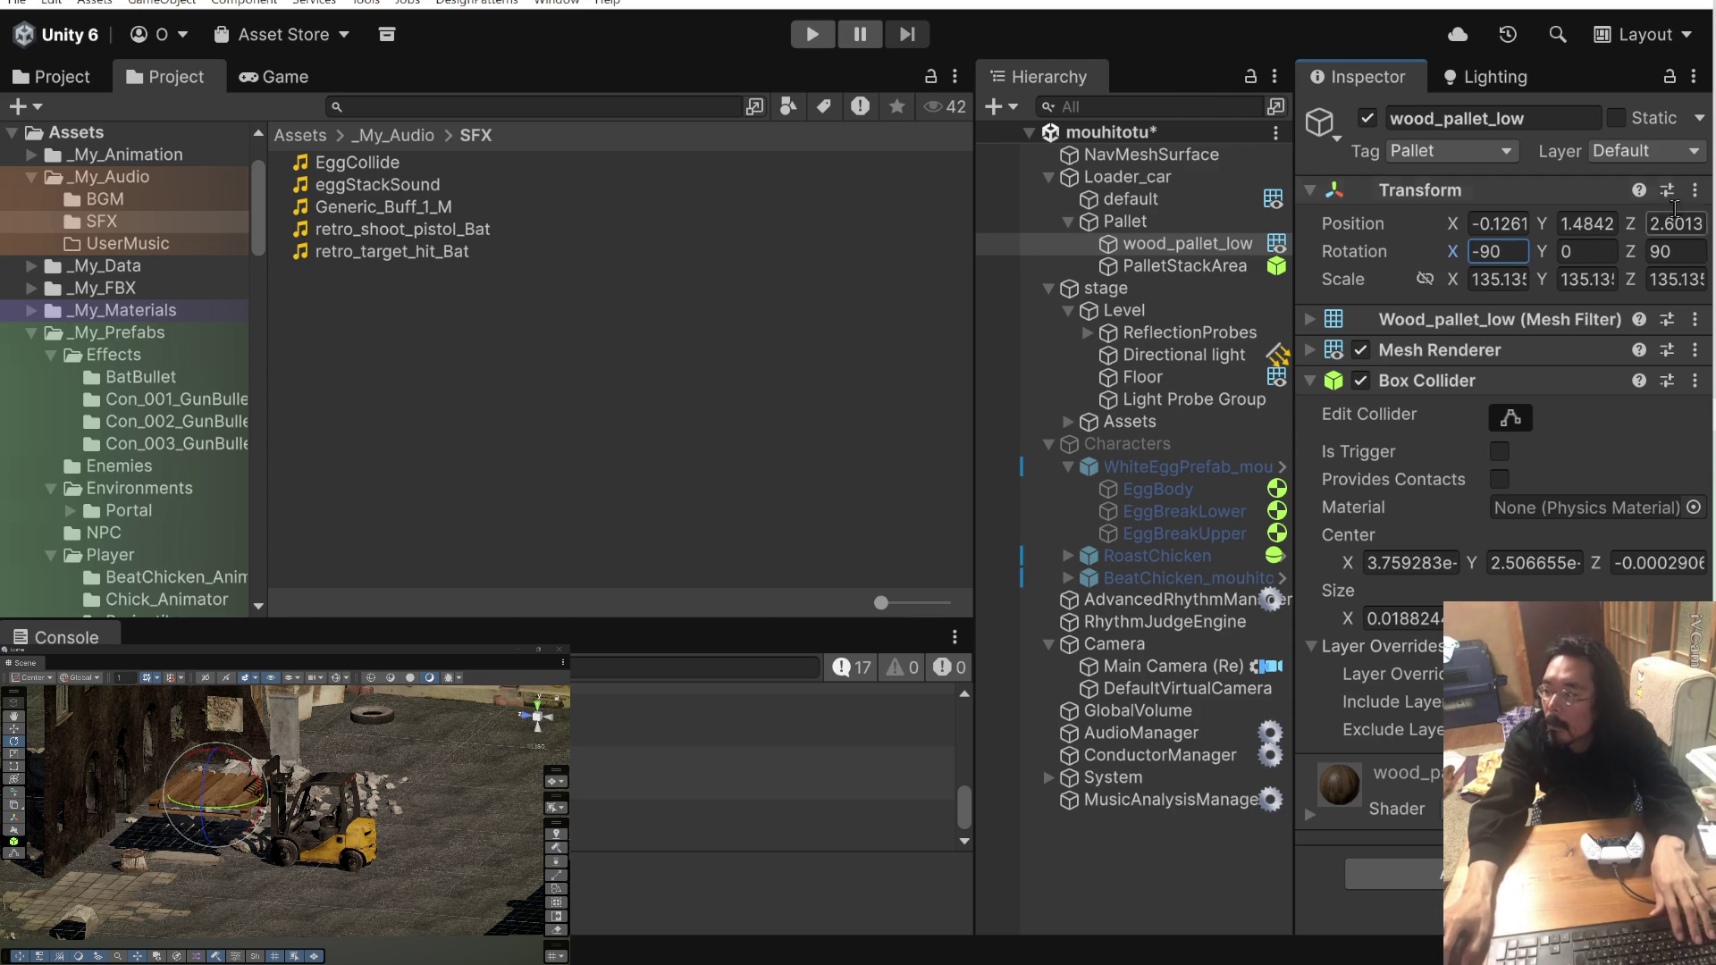
key(alt+Tab)
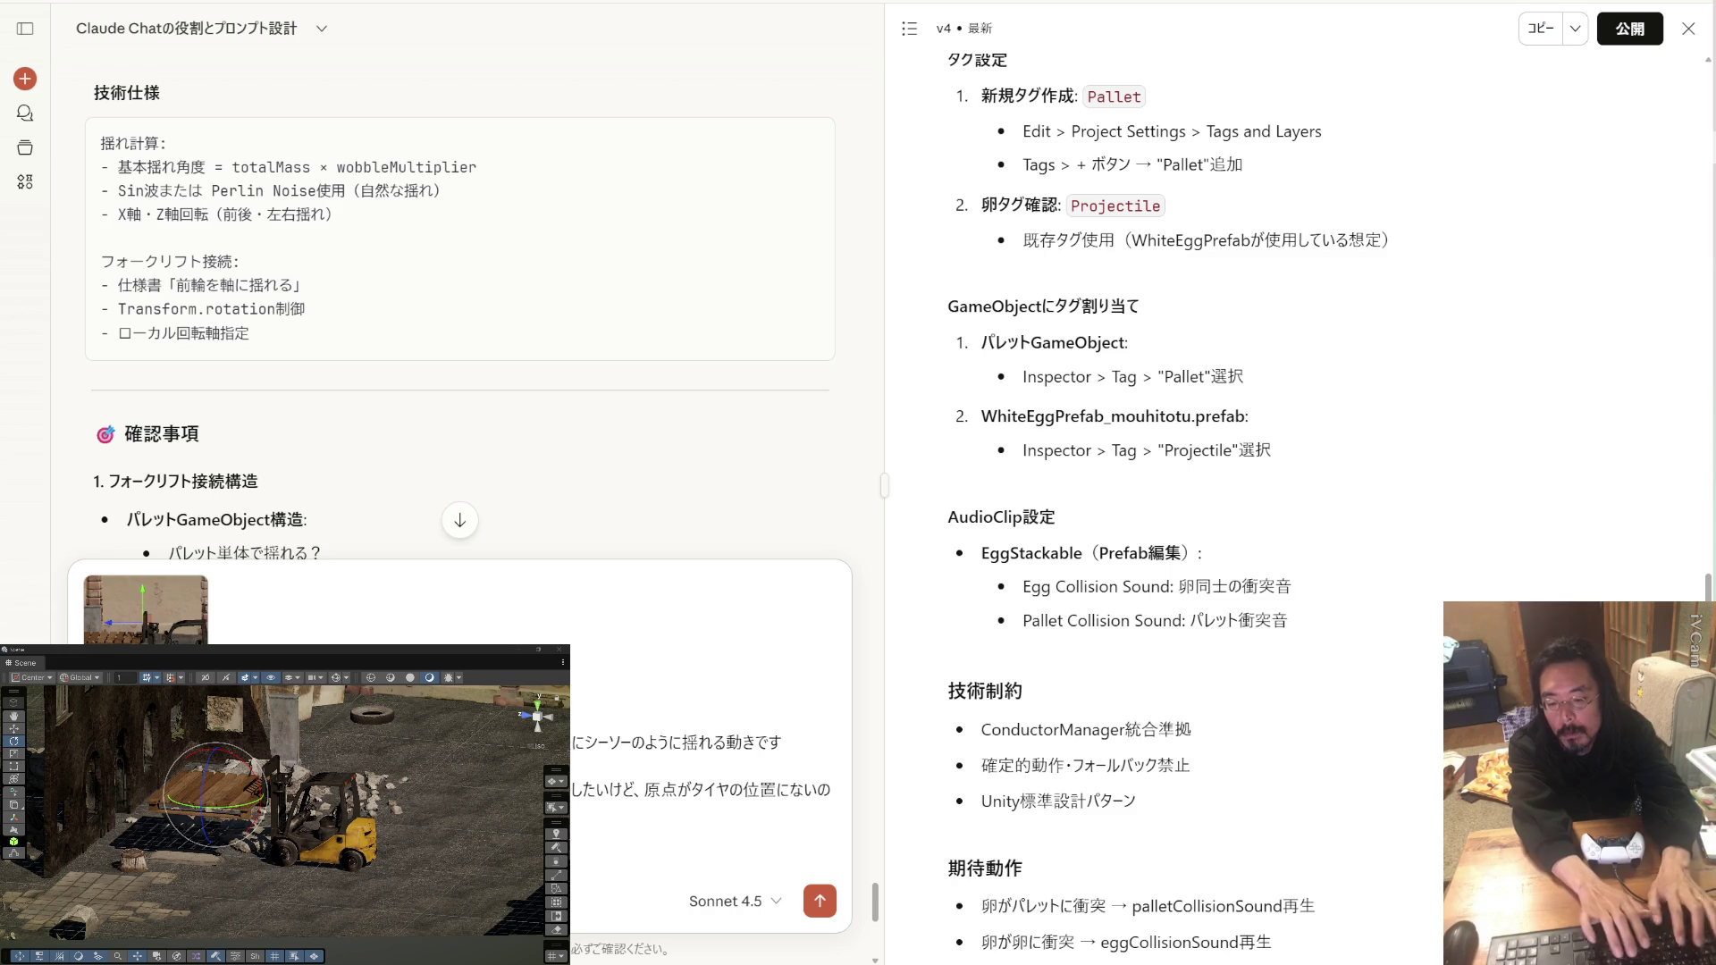
Send the seesaw question with the screenshot and highlight the 更新頻度 line in Claude's plan
key(Return)
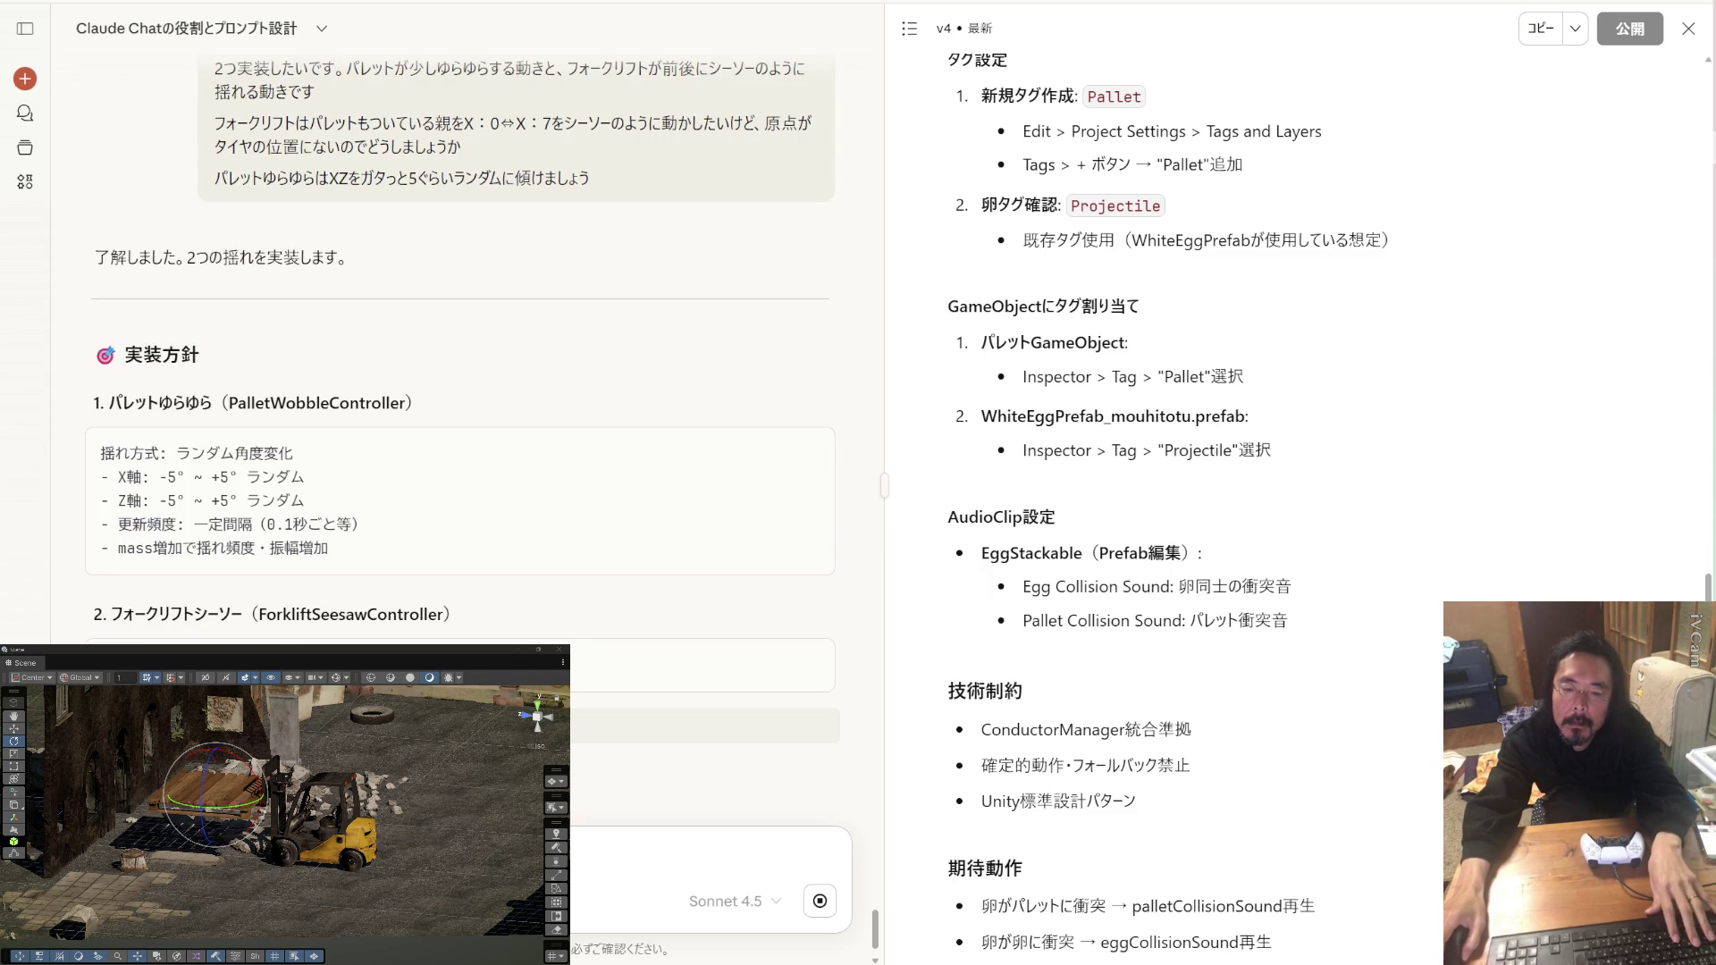
drag(364, 525, 109, 524)
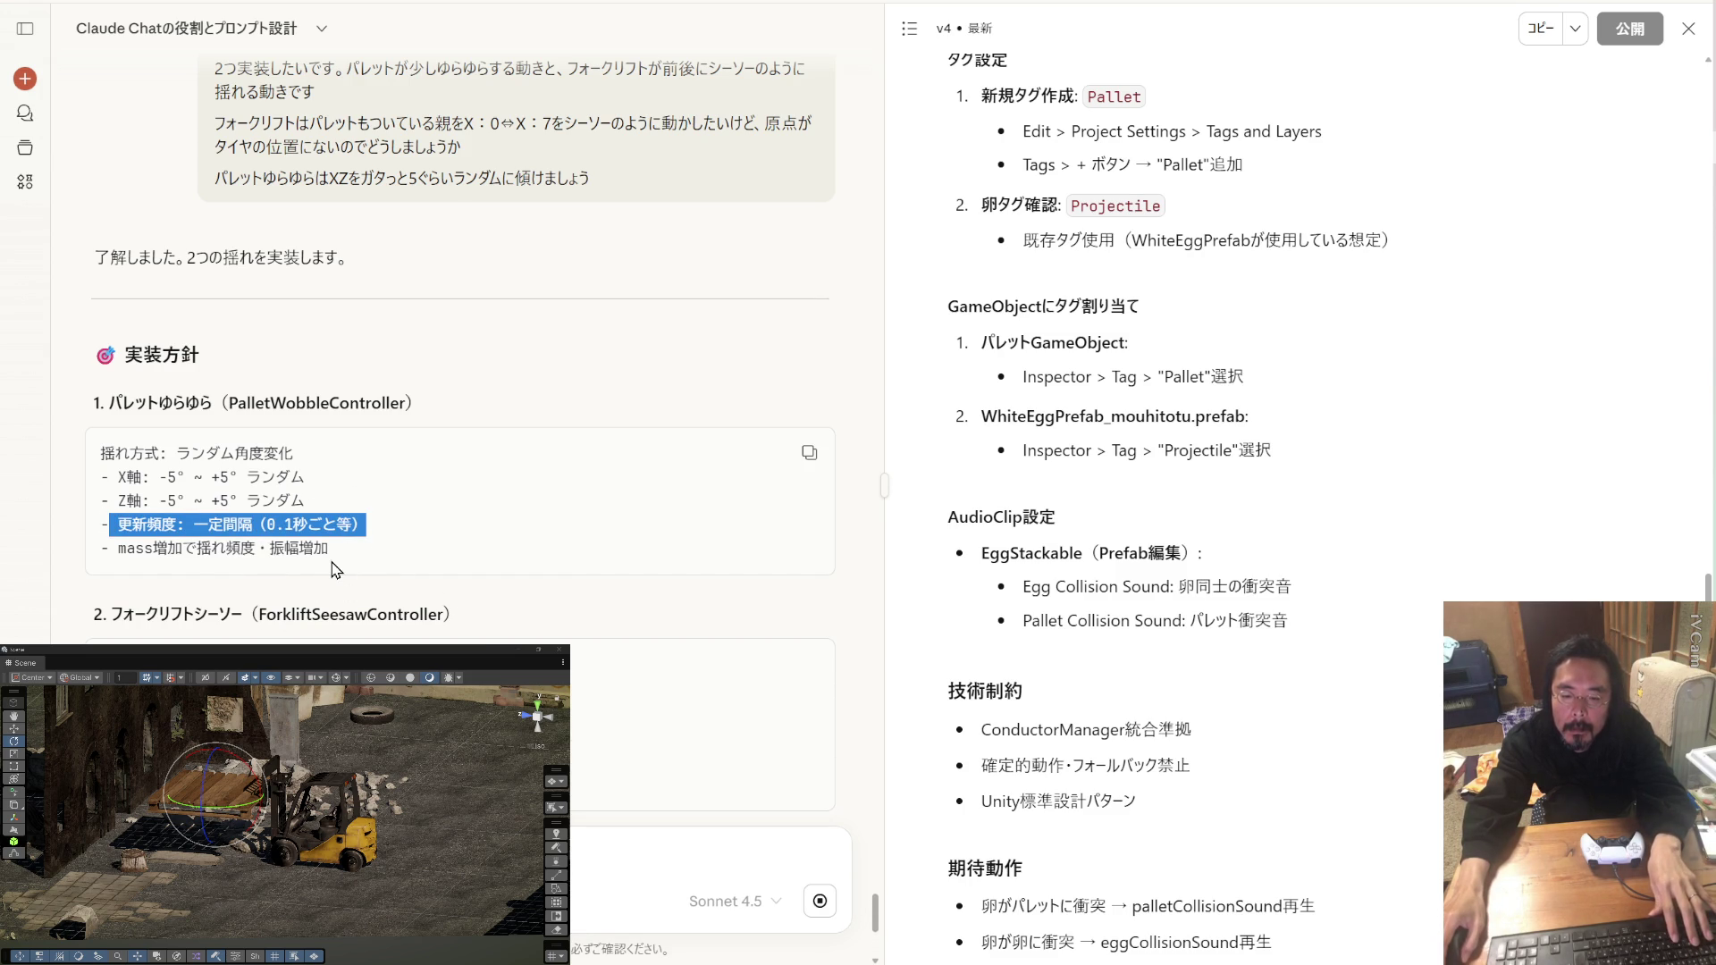
drag(93, 355, 105, 518)
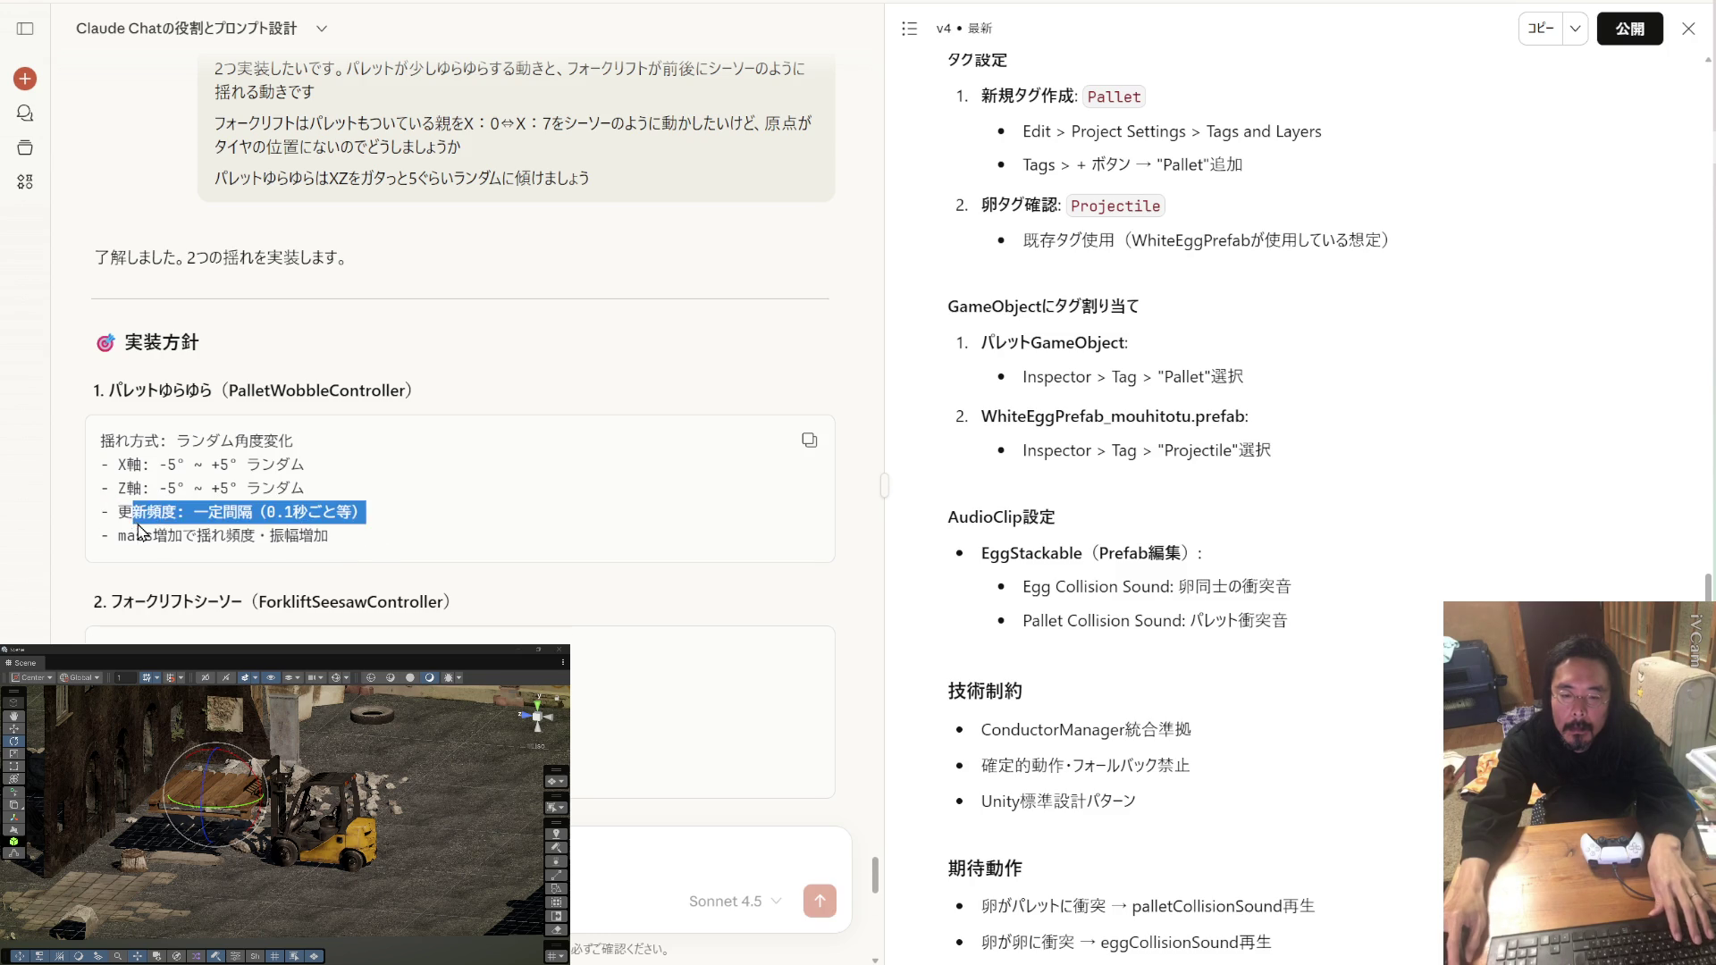
click(200, 523)
drag(383, 516, 136, 517)
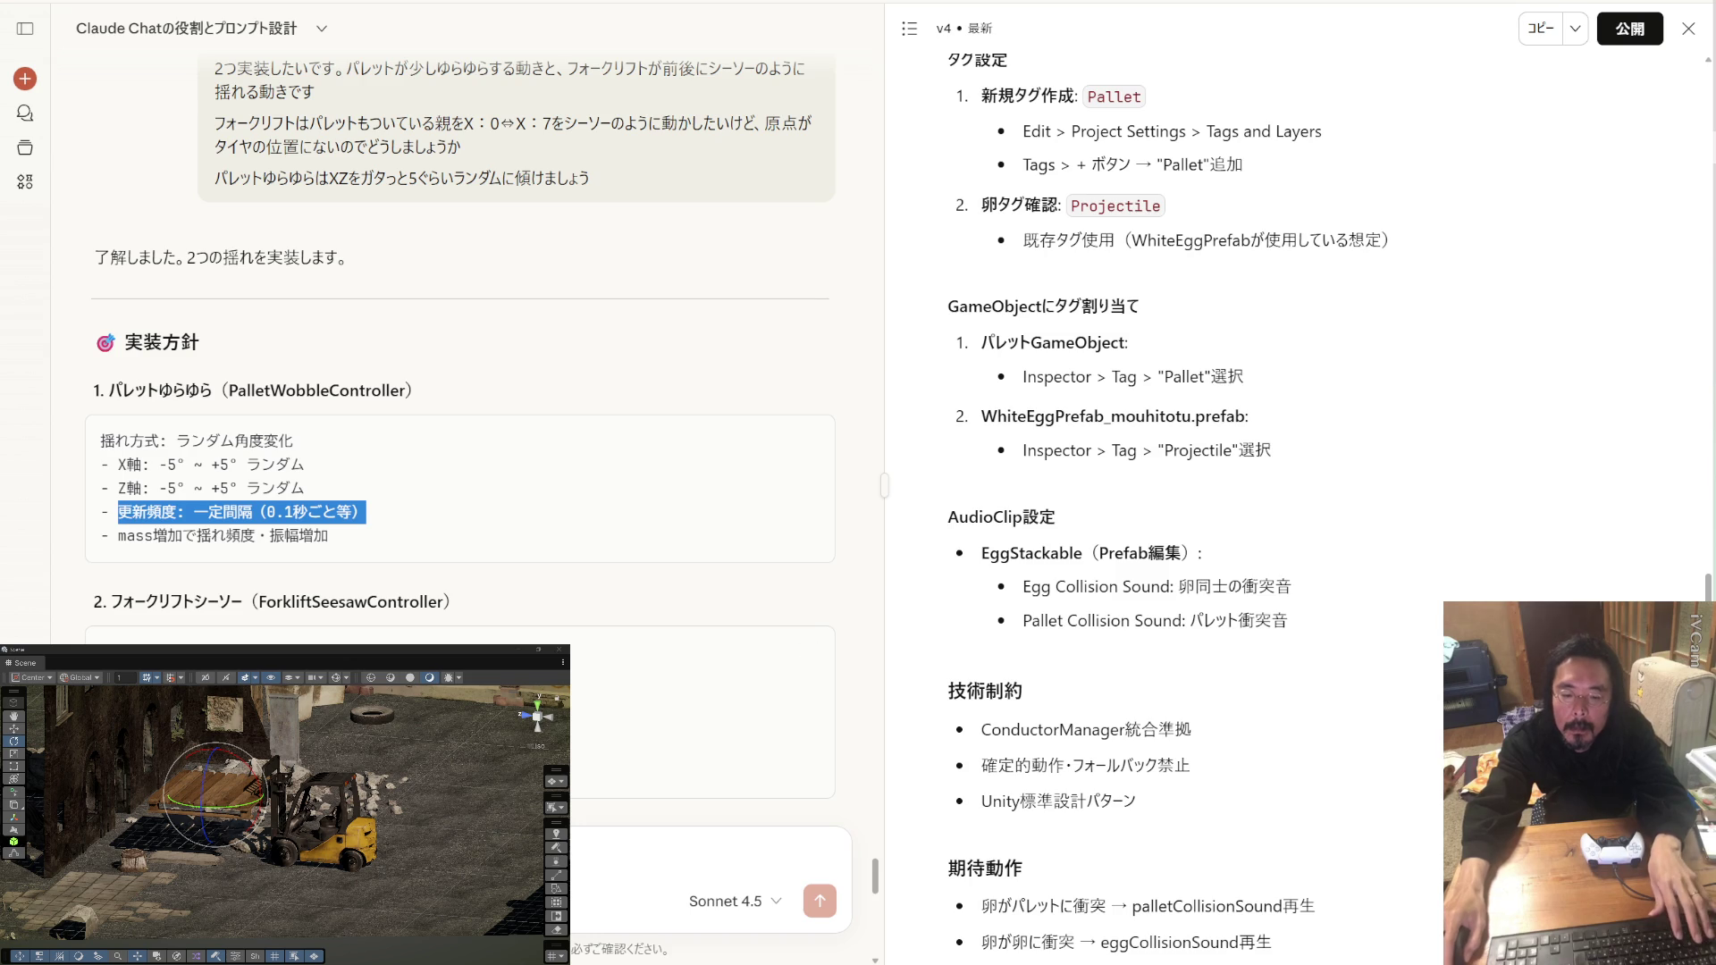
click(136, 517)
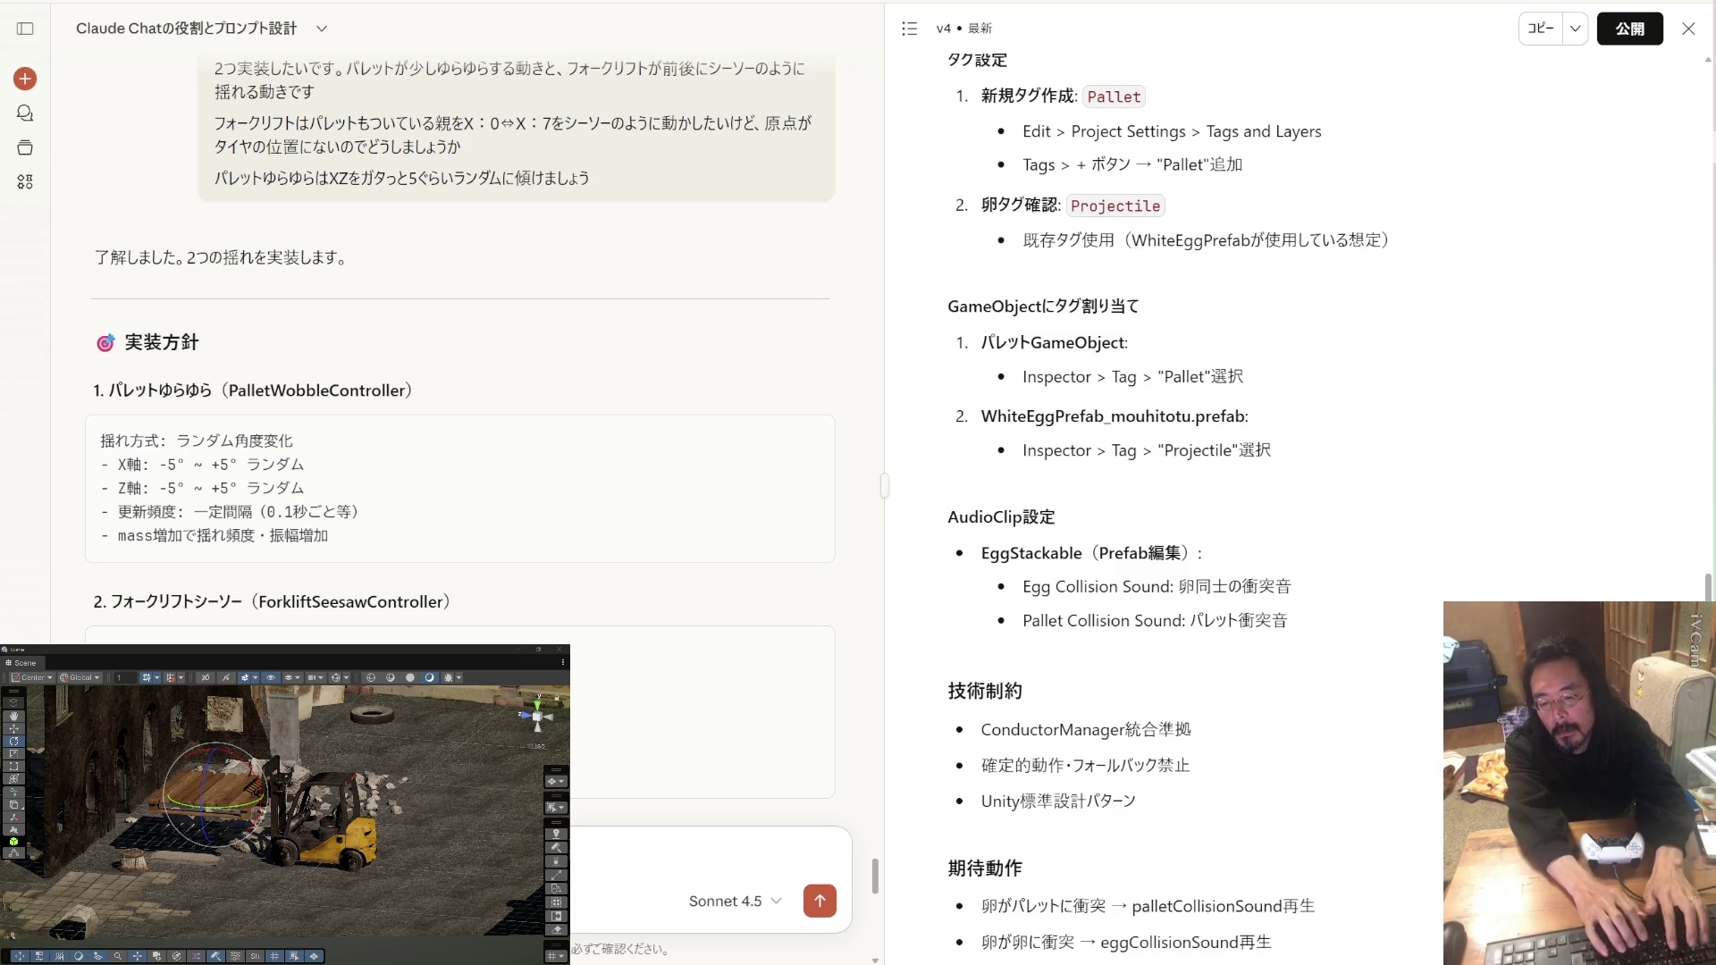
Start a reply ending in しましょう, highlight ForkliftPivot in the plan, and return to Unity
text(nagatteirumonowo)
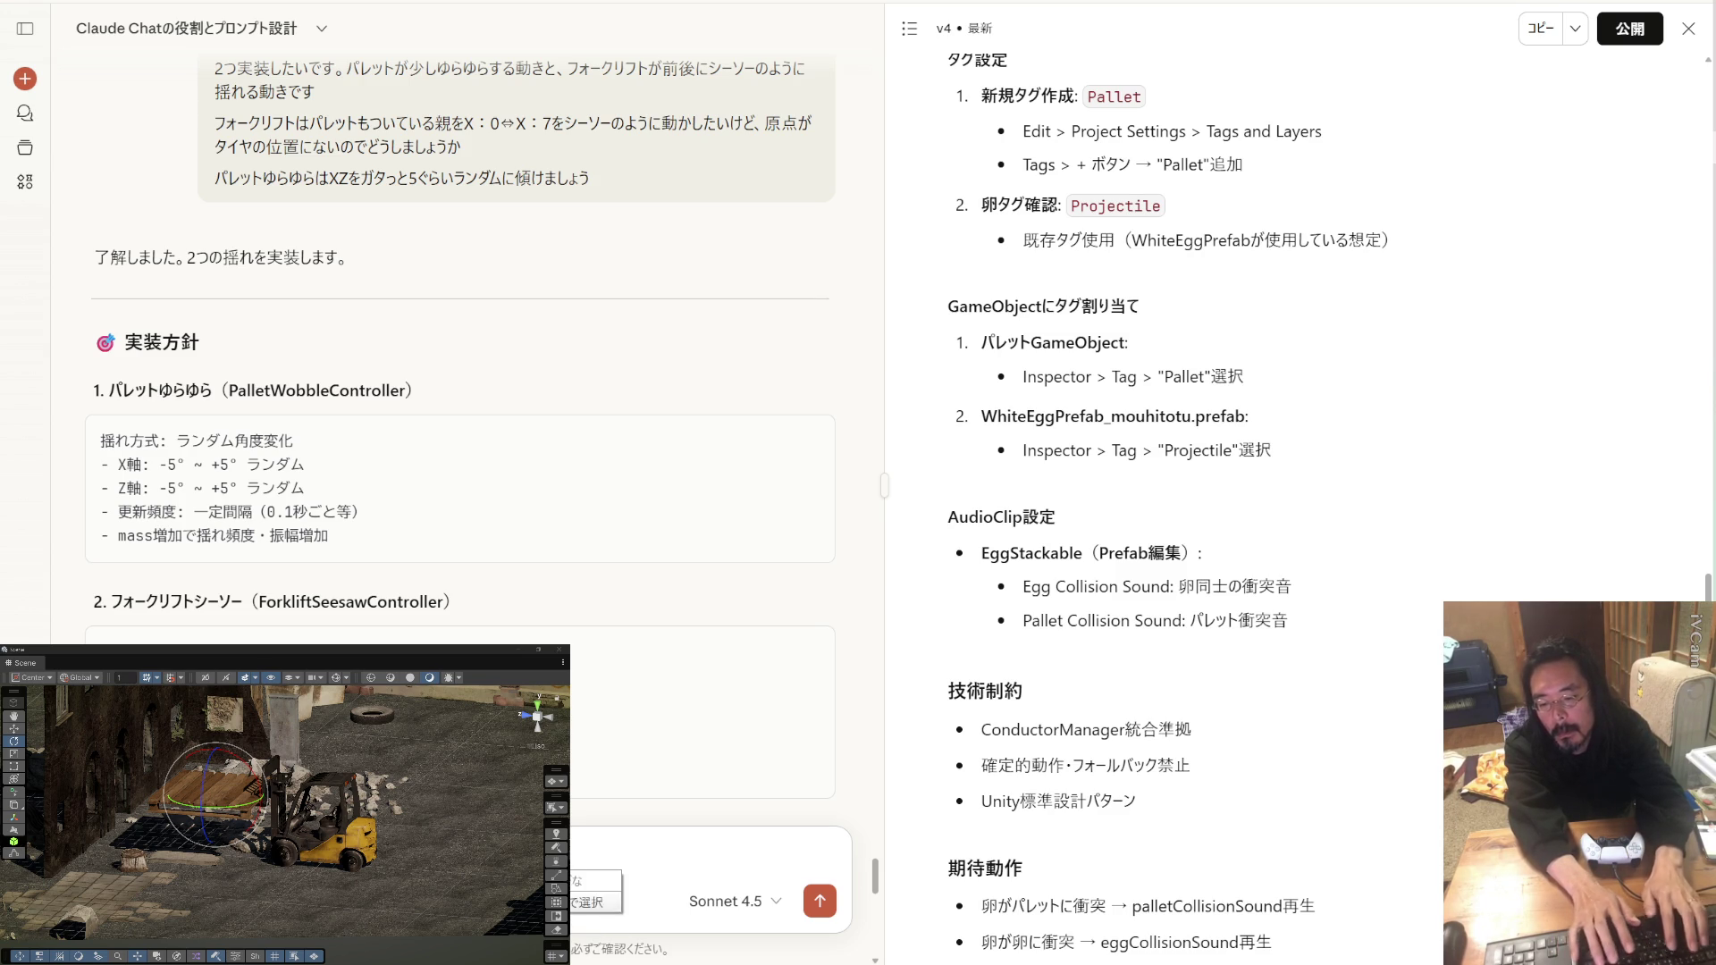
text(s)
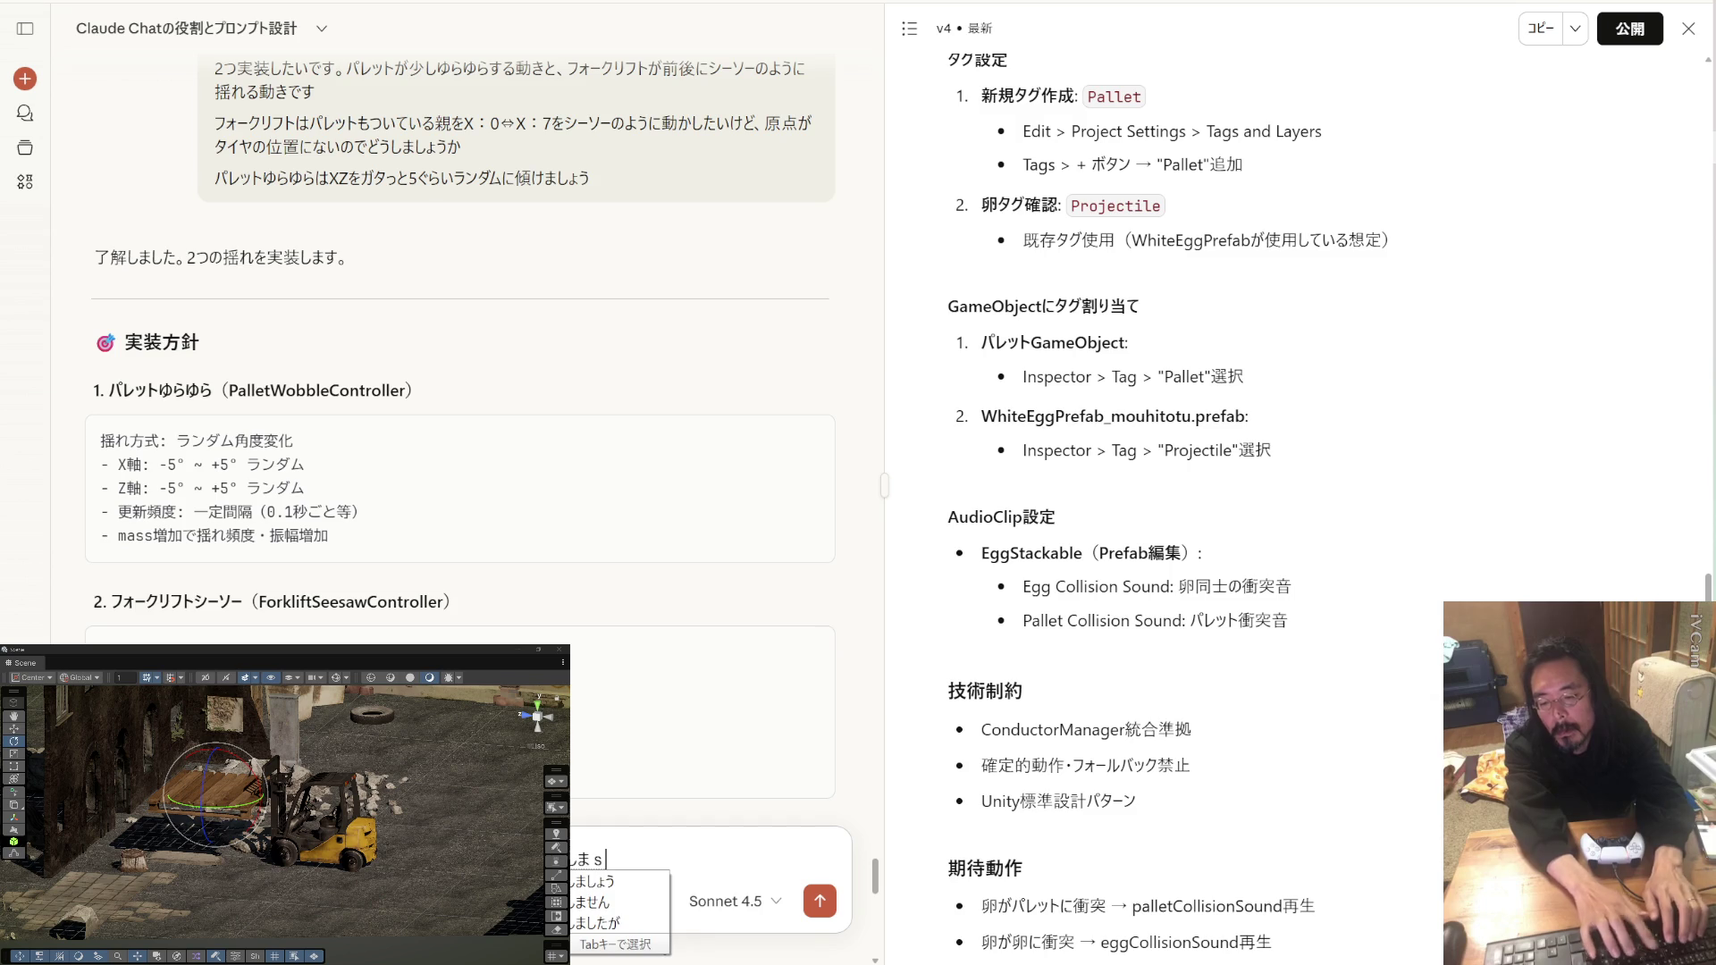
text(himasyou)
key(Return)
key(shift+Return)
key(shift+Return)
scroll(460, 358, down, 2)
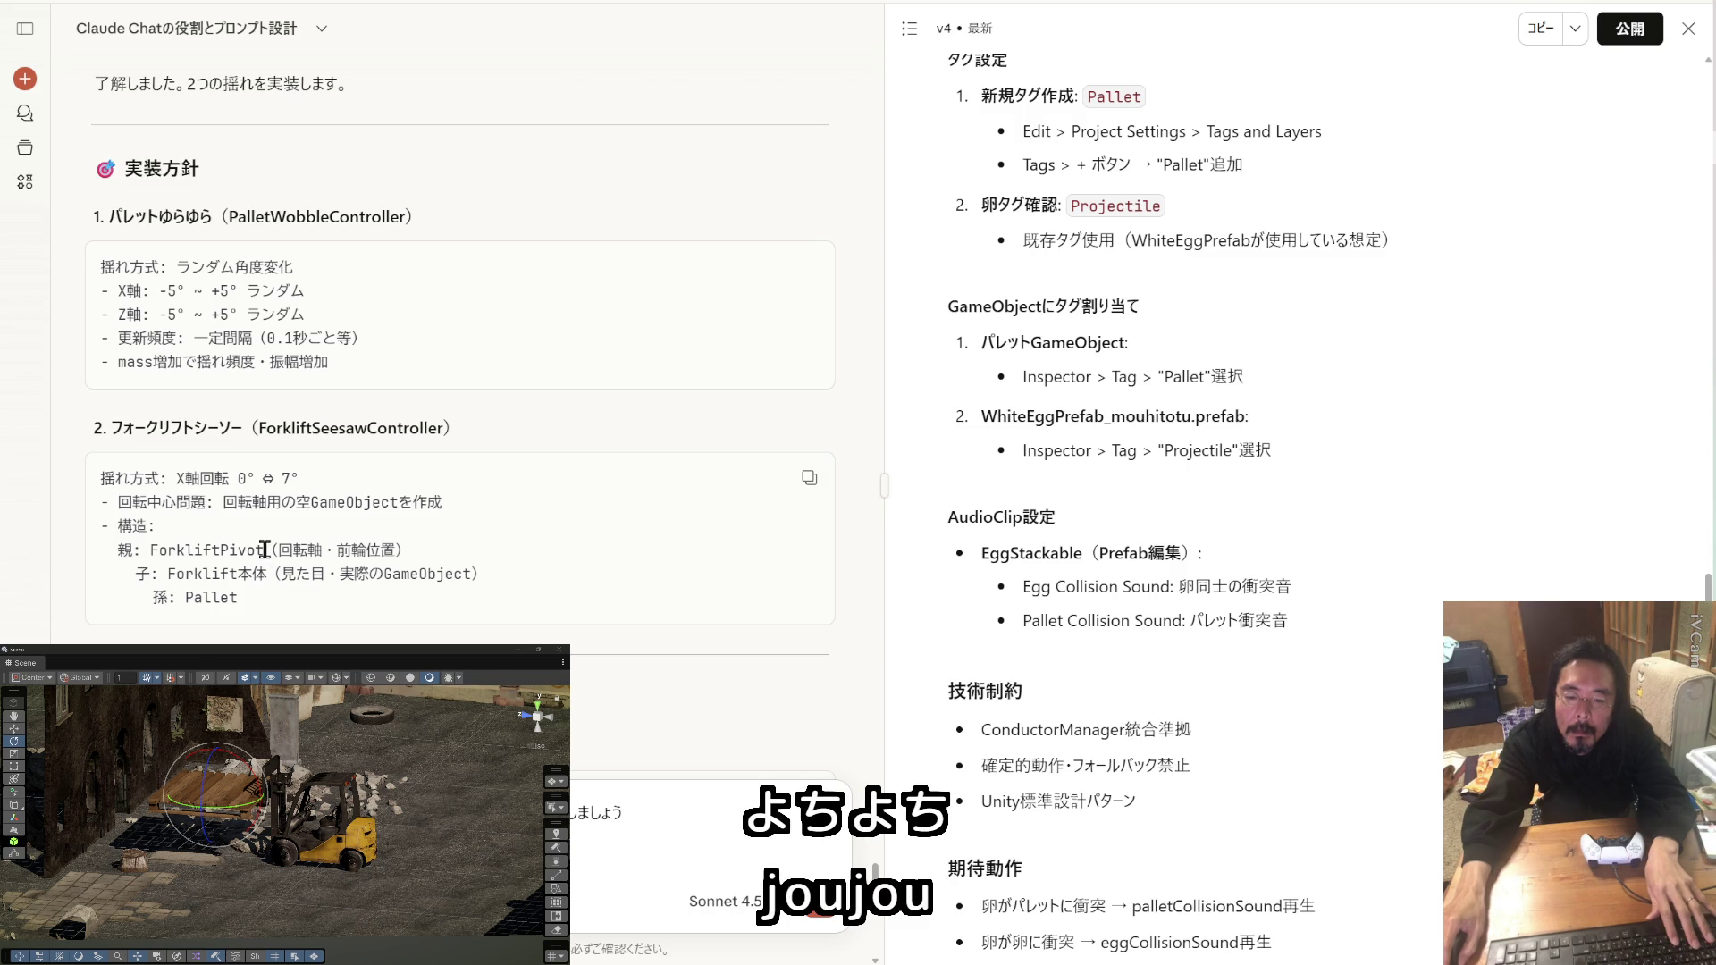
drag(203, 550, 149, 549)
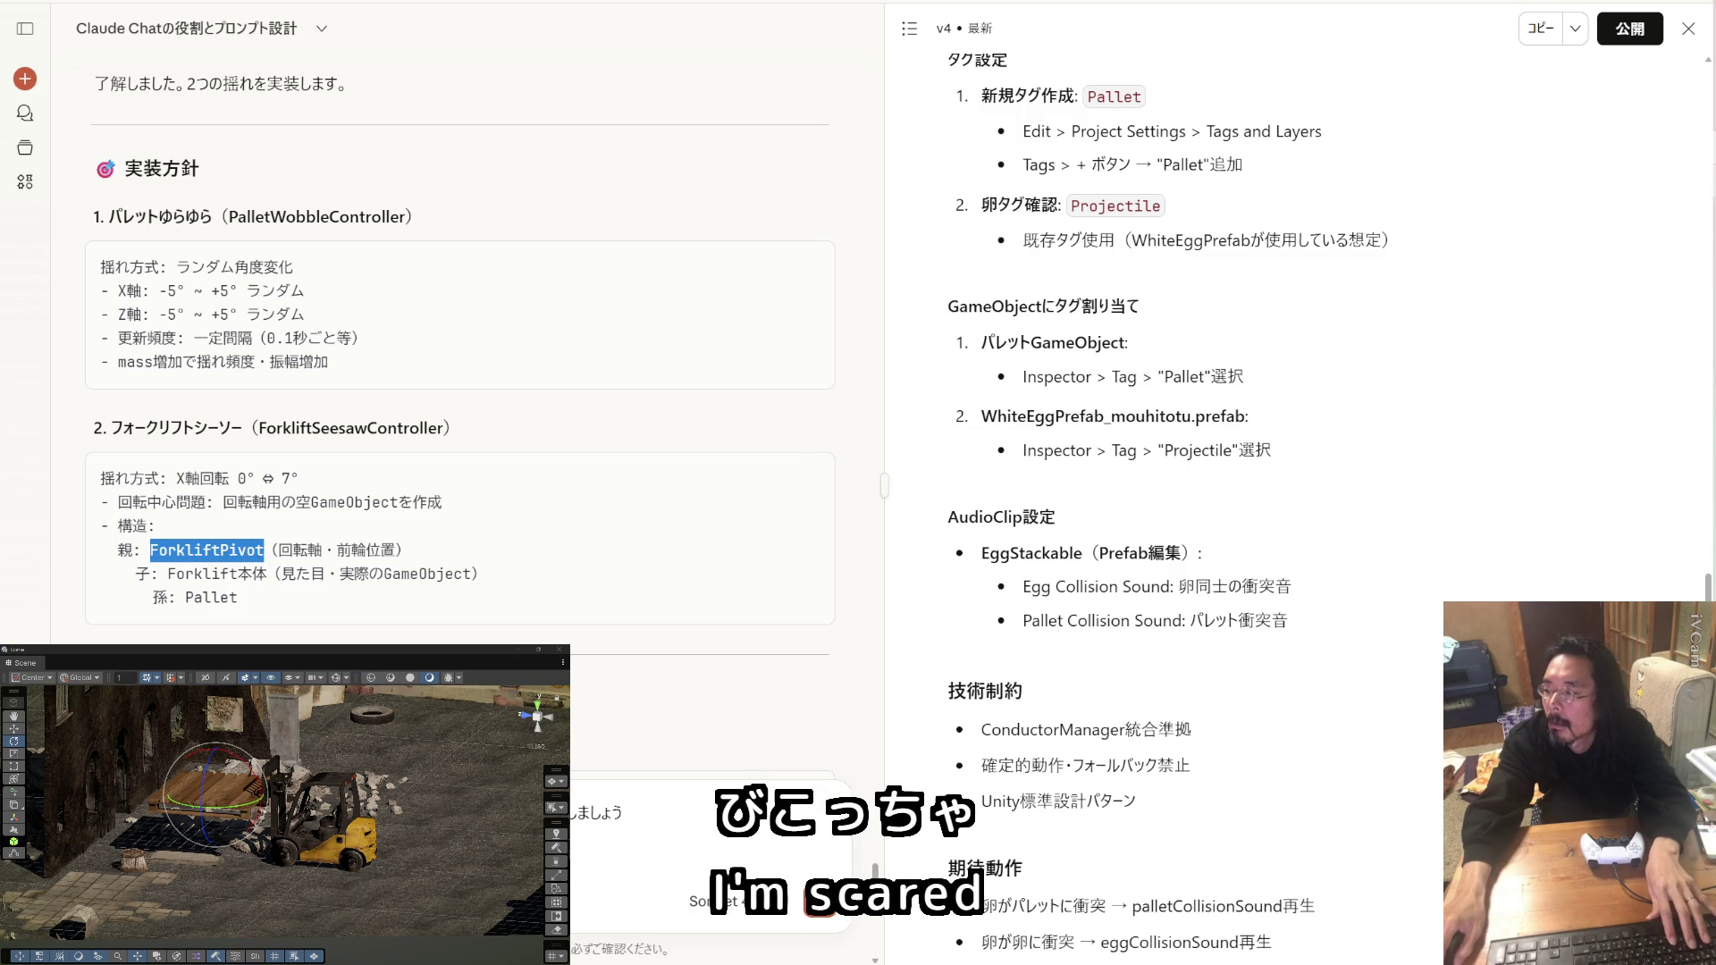
key(alt+Tab)
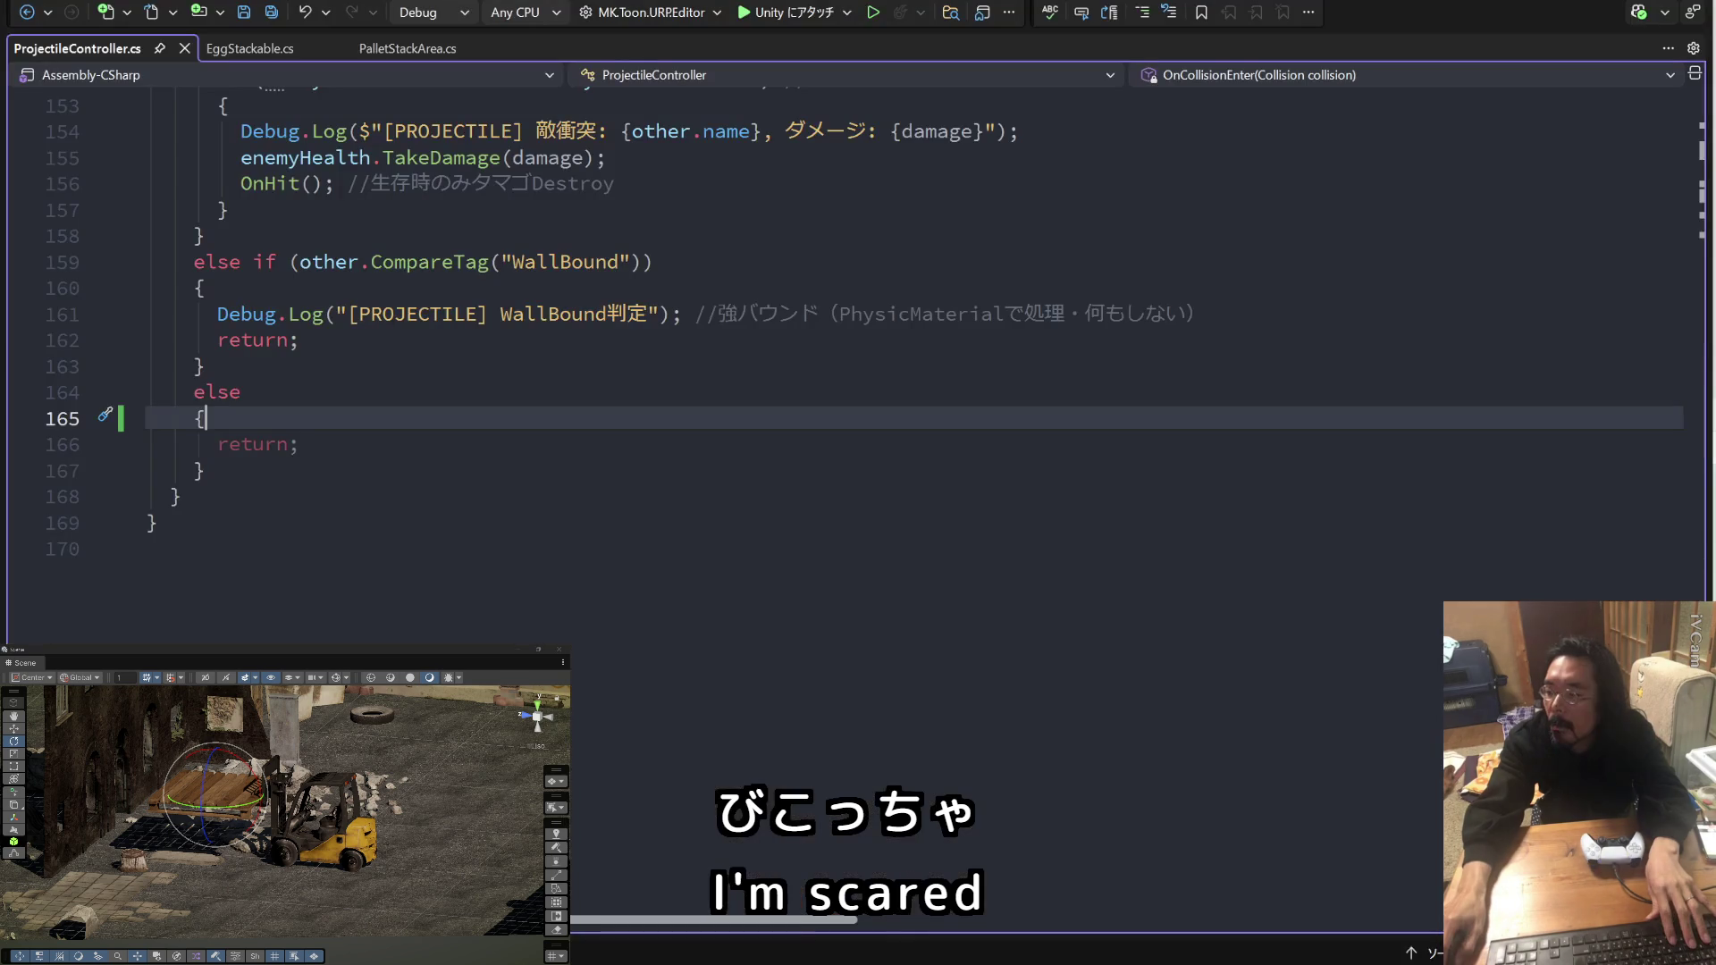
key(alt+Tab)
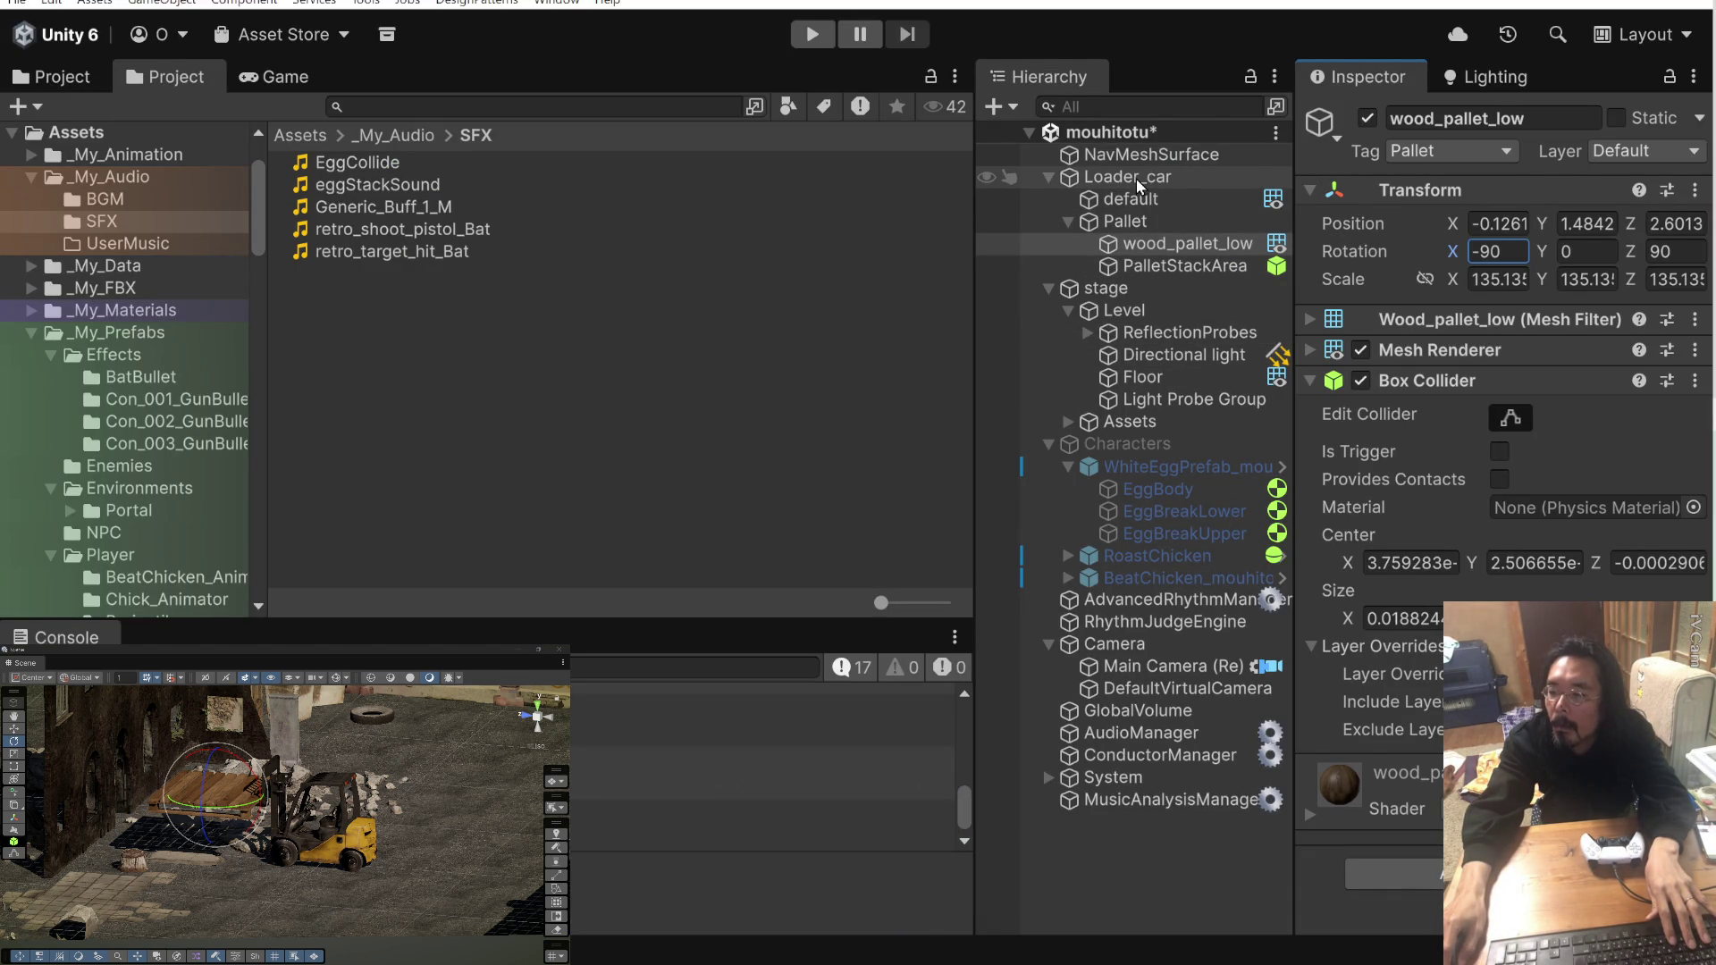
Create an empty GameObject, move it to the top level, and name it ForkliftPivot
right_click(1074, 176)
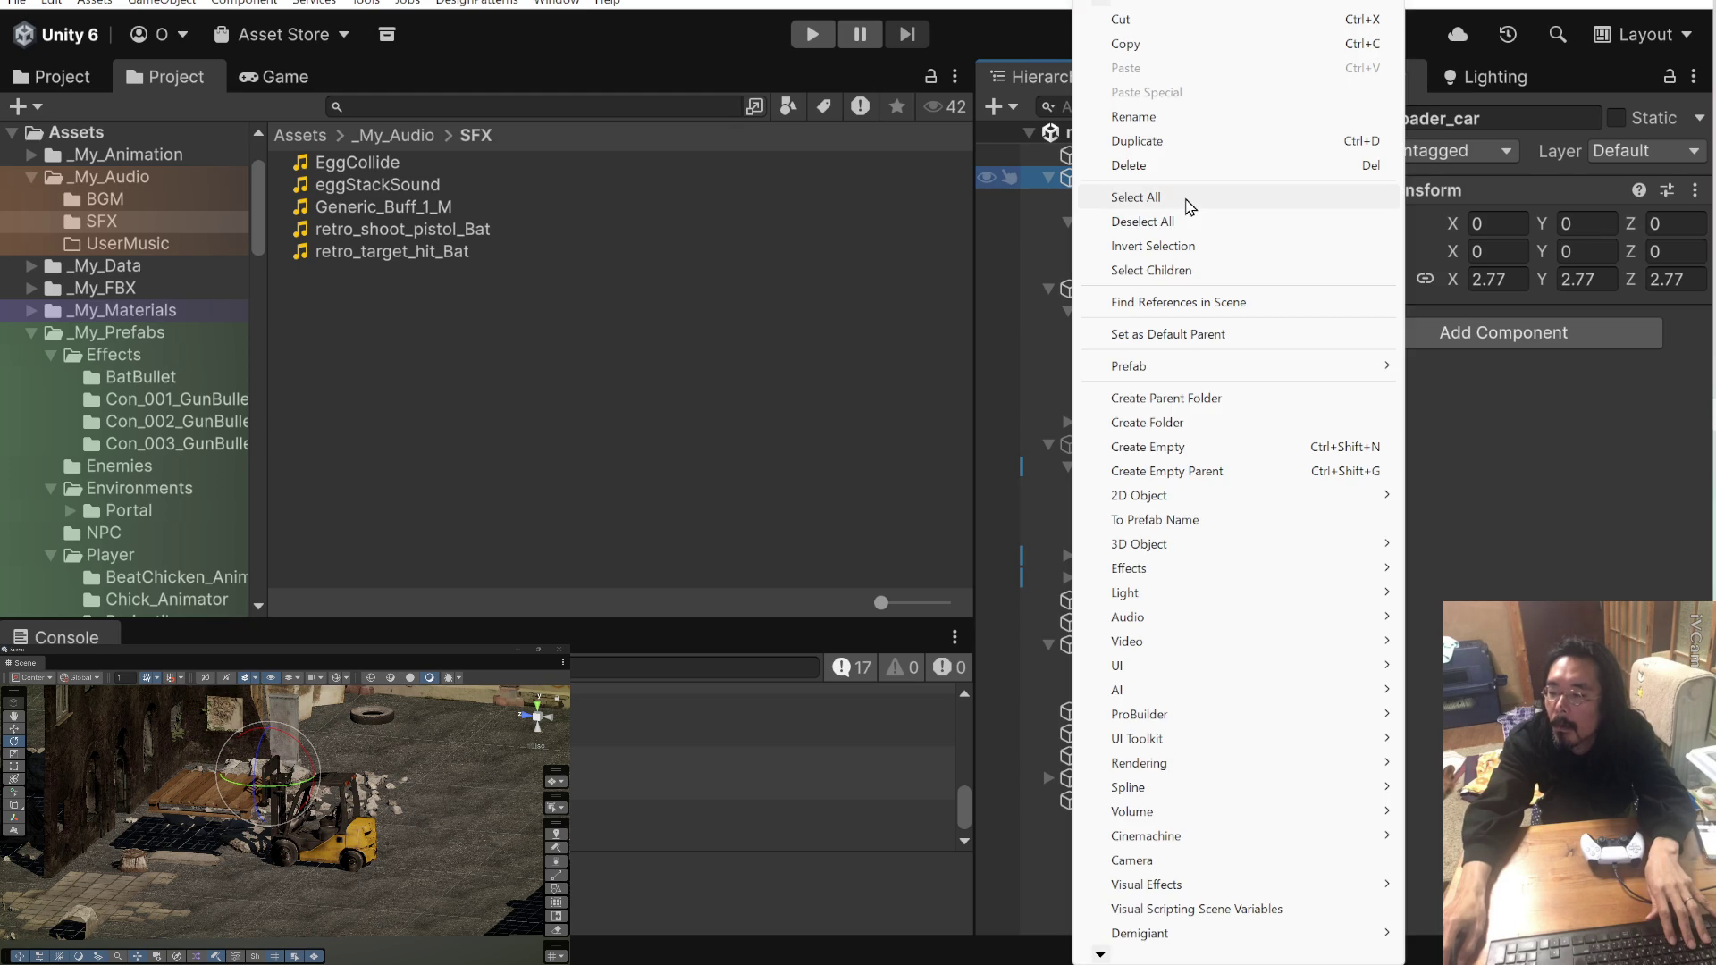
click(1184, 460)
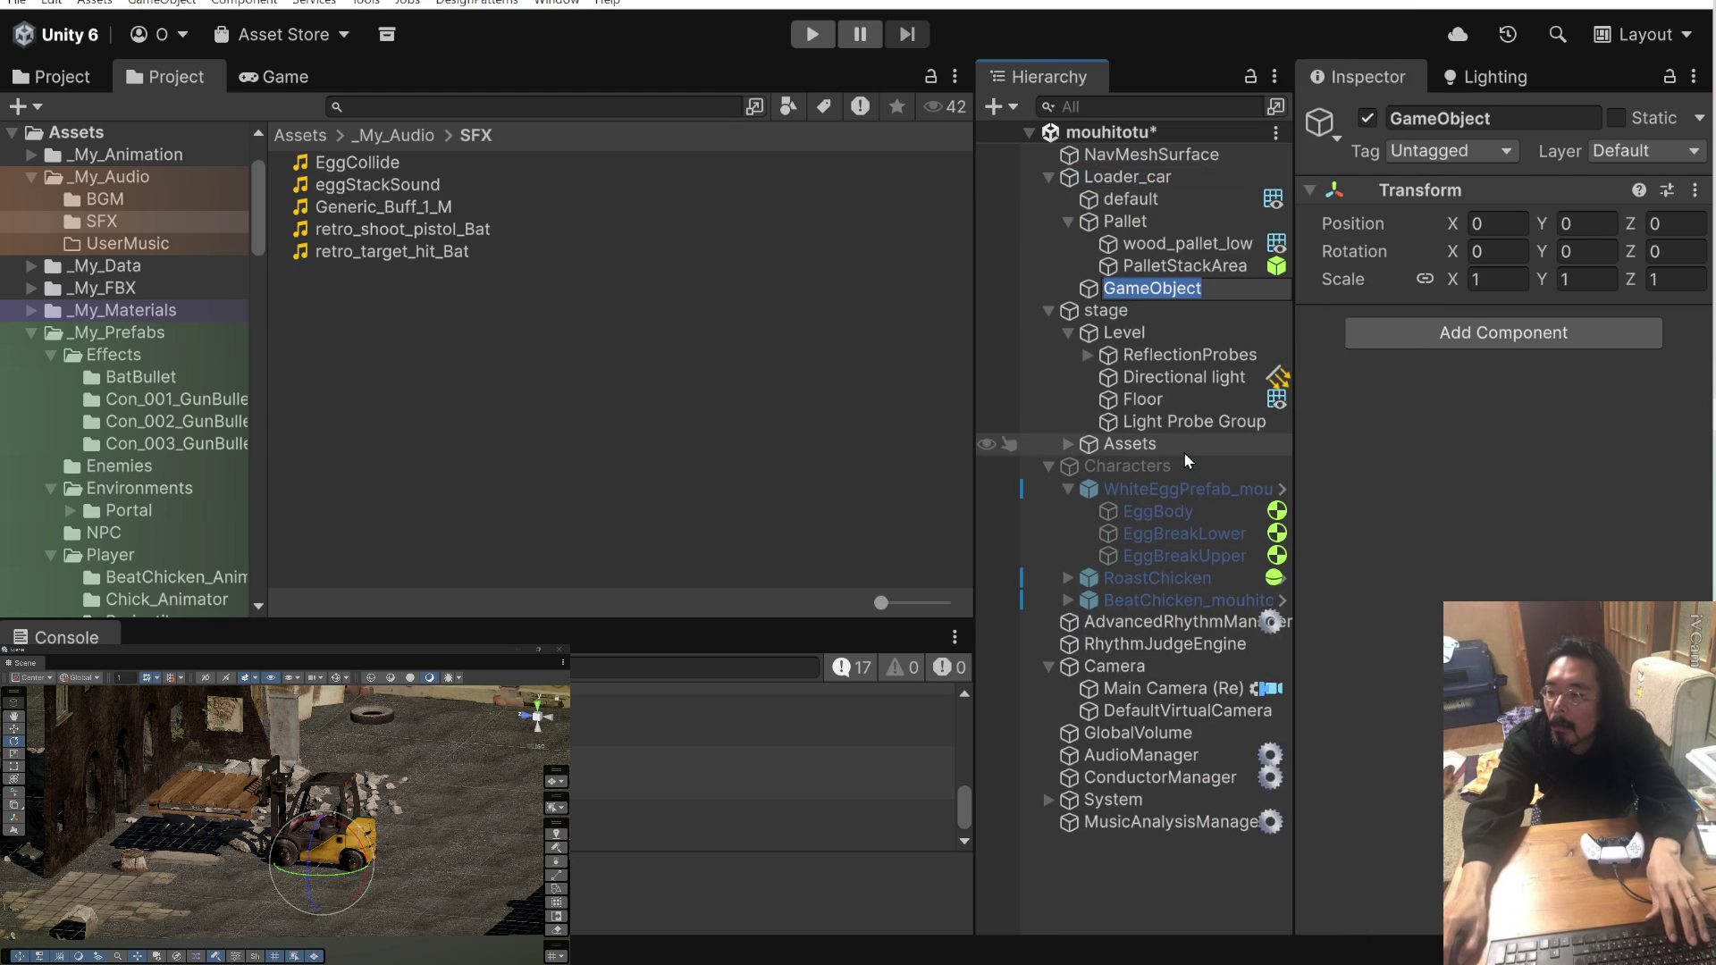
click(1096, 311)
drag(1097, 288, 1097, 185)
key(F2)
text(ForkliftPivot)
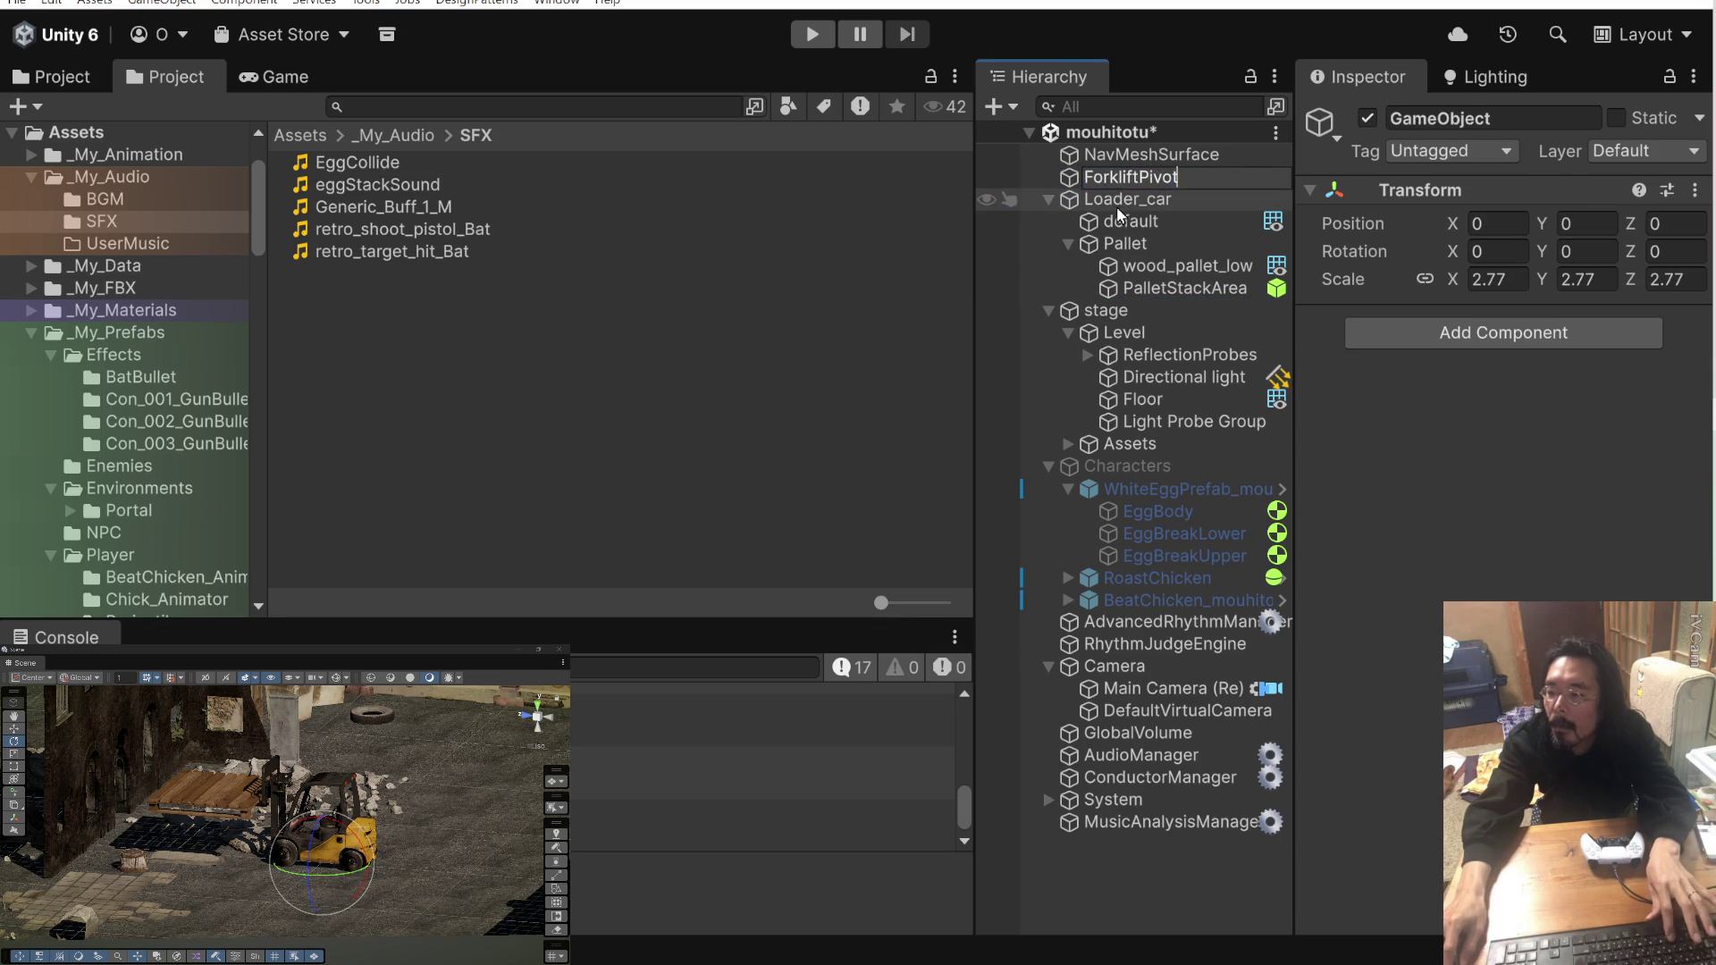
key(Return)
key(Down)
Reset ForkliftPivot's Transform to default position, rotation and scale
click(1083, 178)
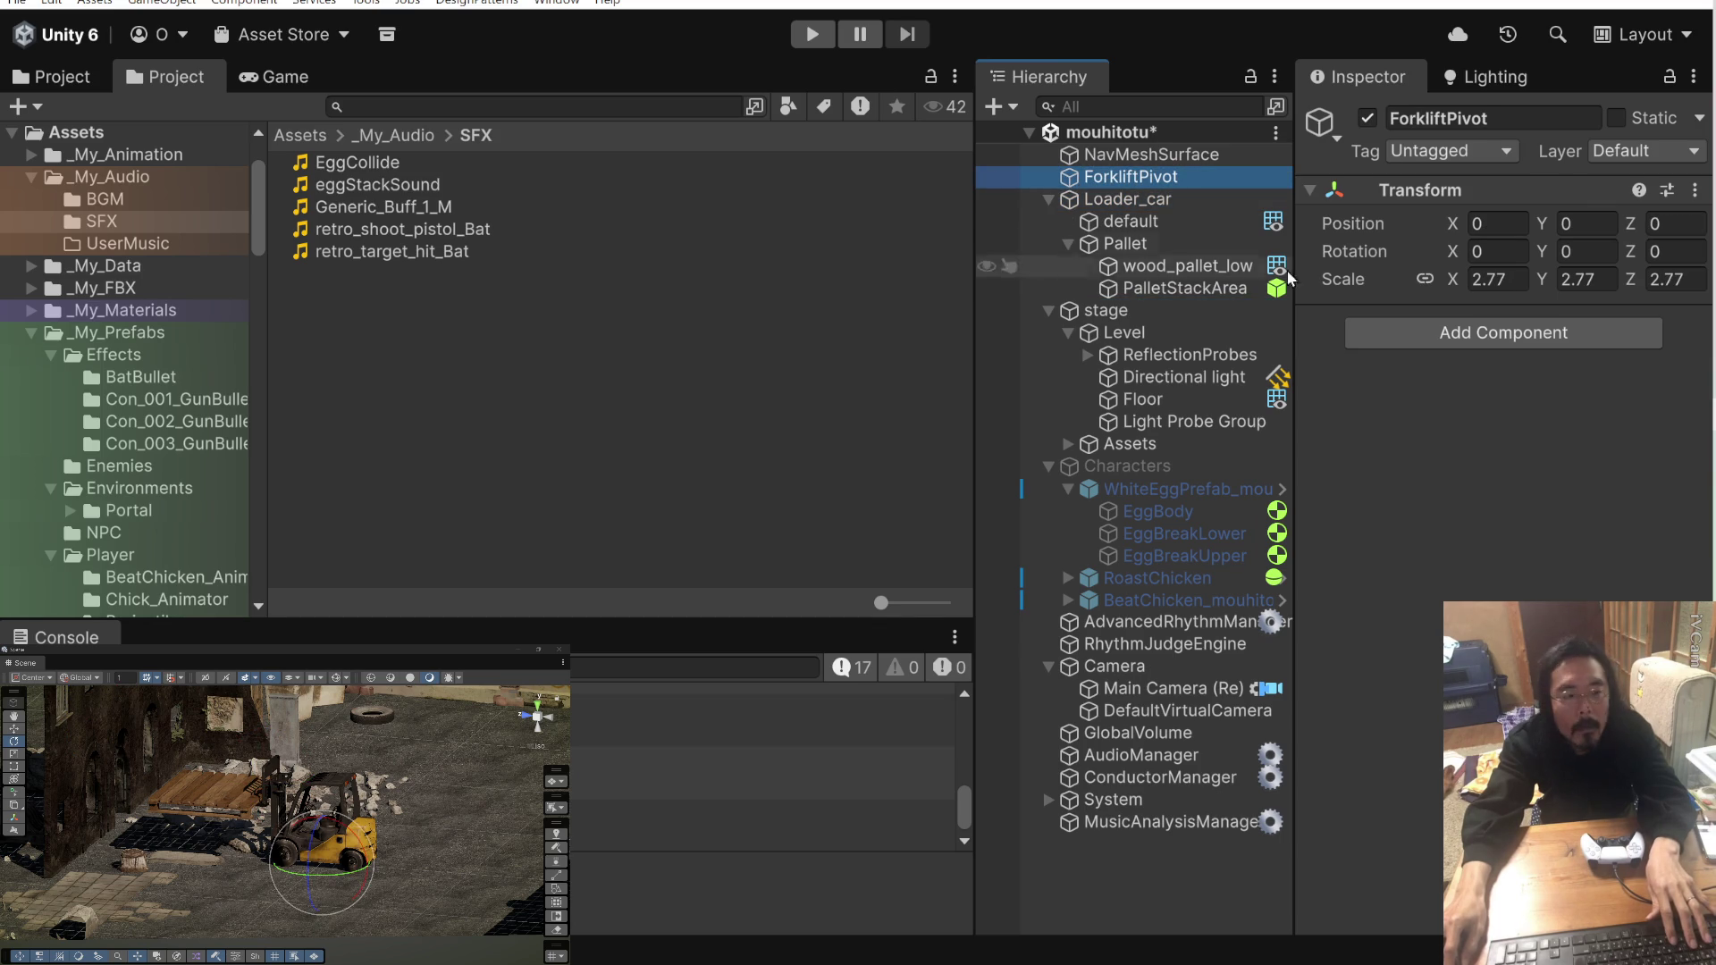
click(1695, 189)
mouse_move(1577, 240)
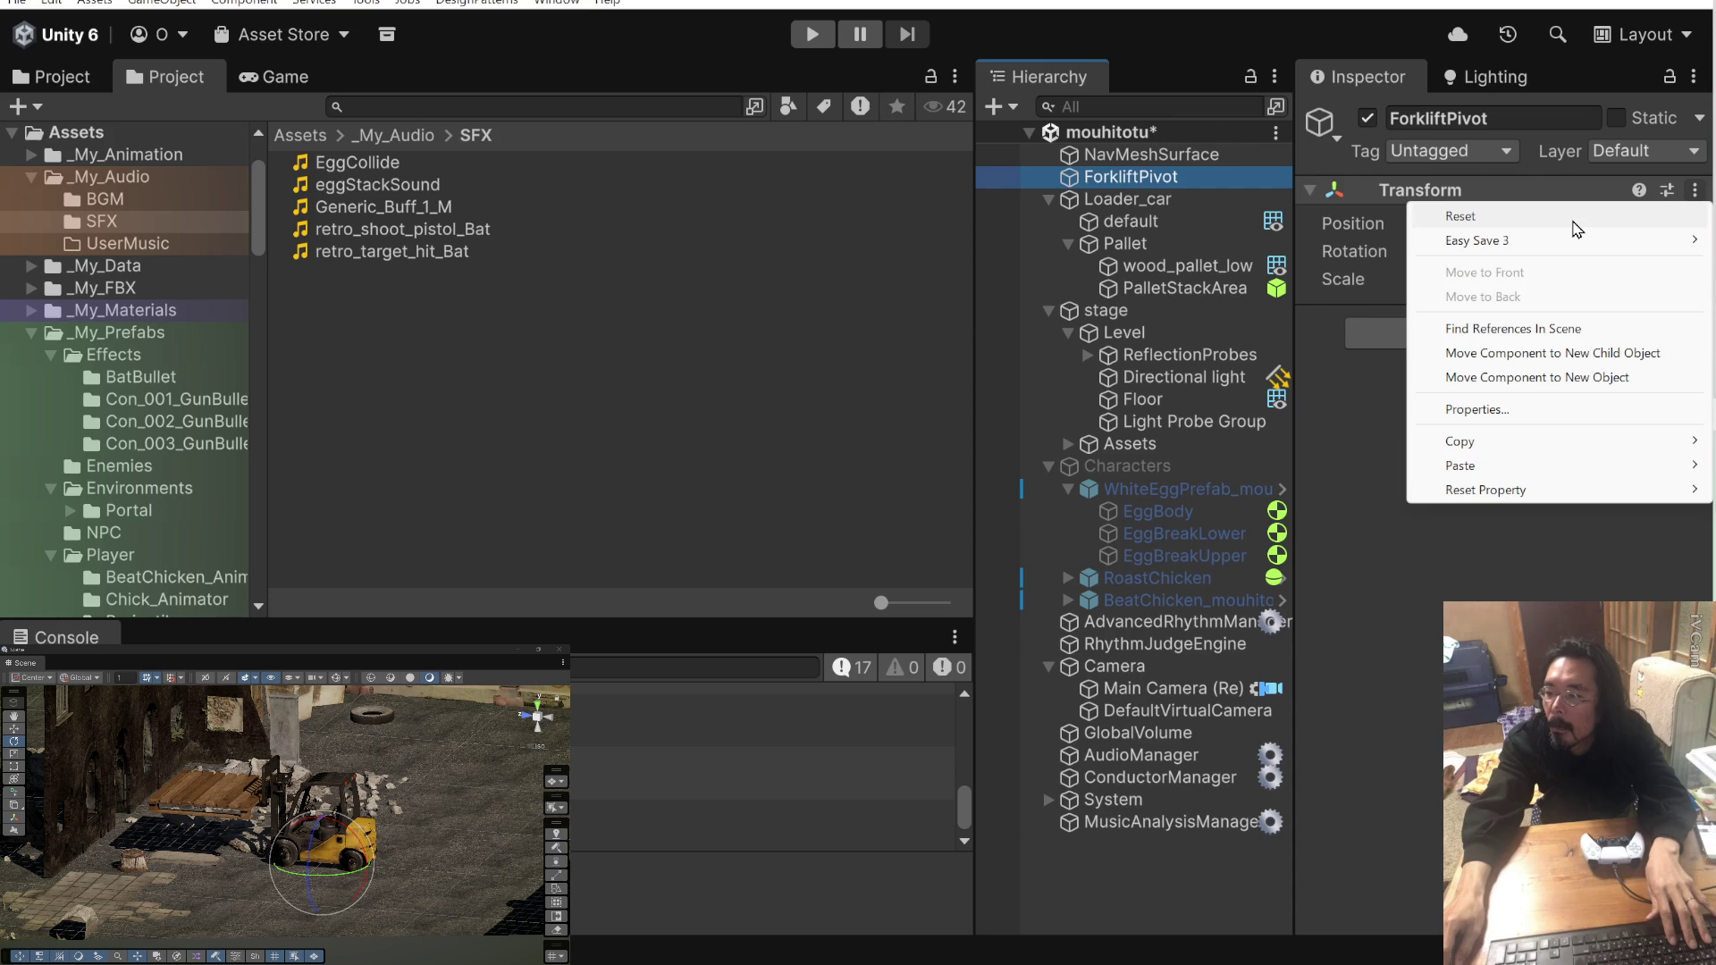
click(1577, 230)
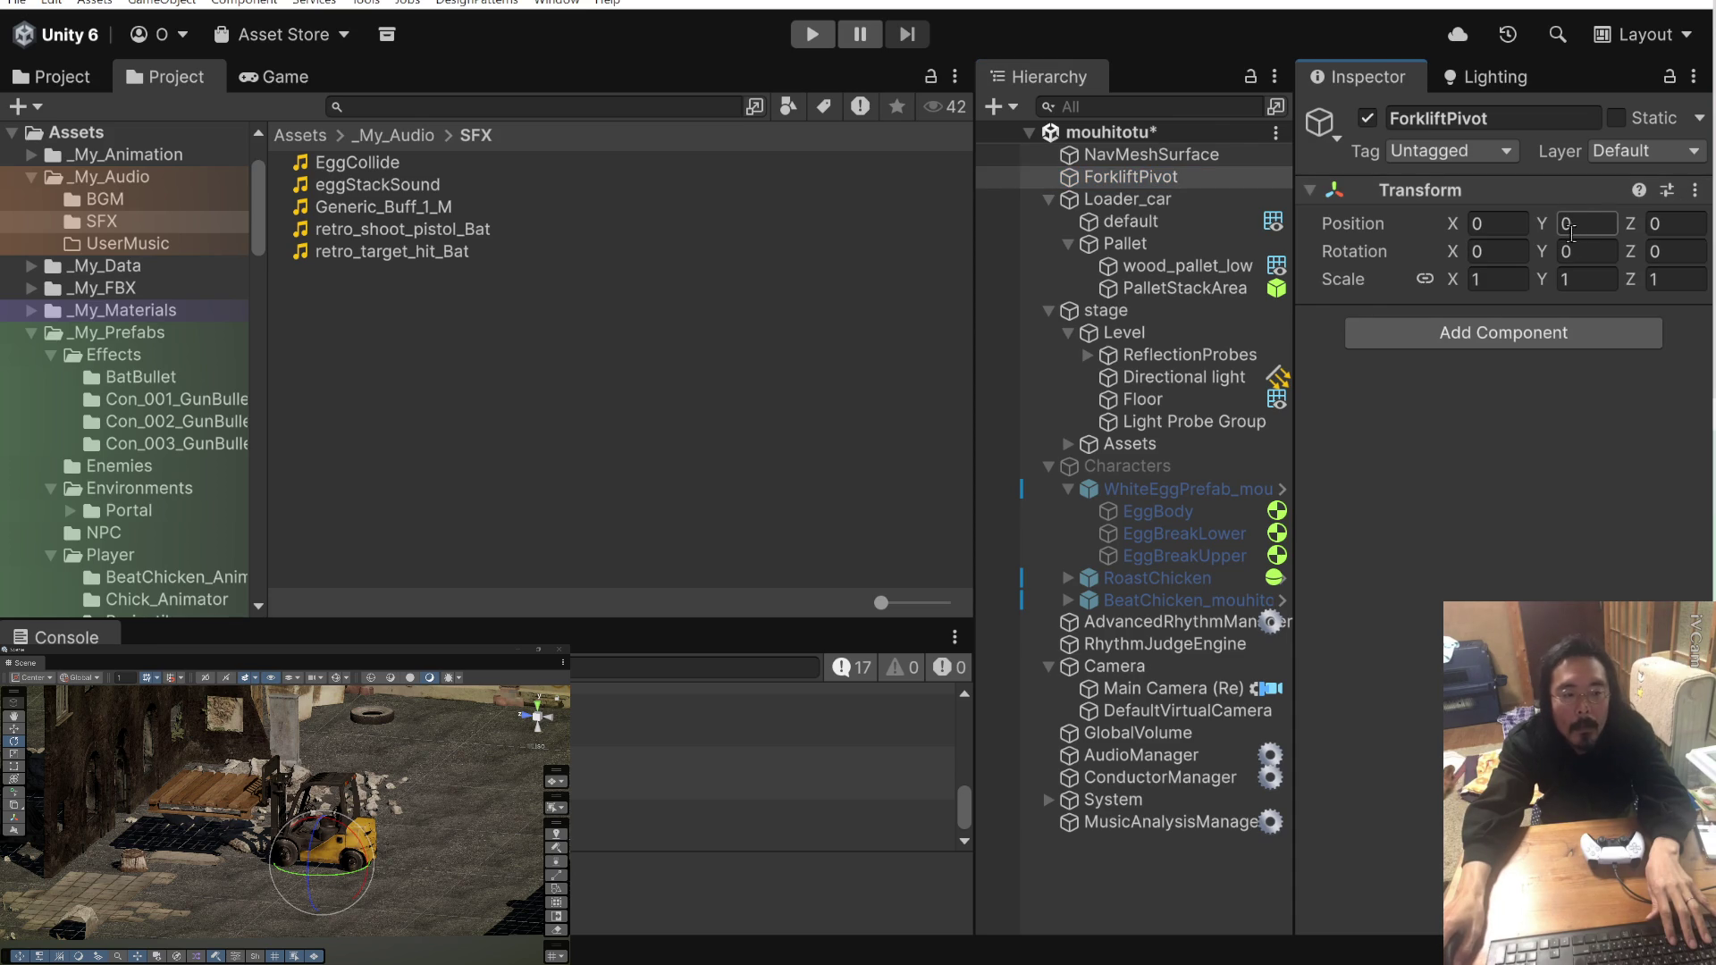
Make Loader_car a child of ForkliftPivot in the Hierarchy
click(1126, 198)
click(1108, 178)
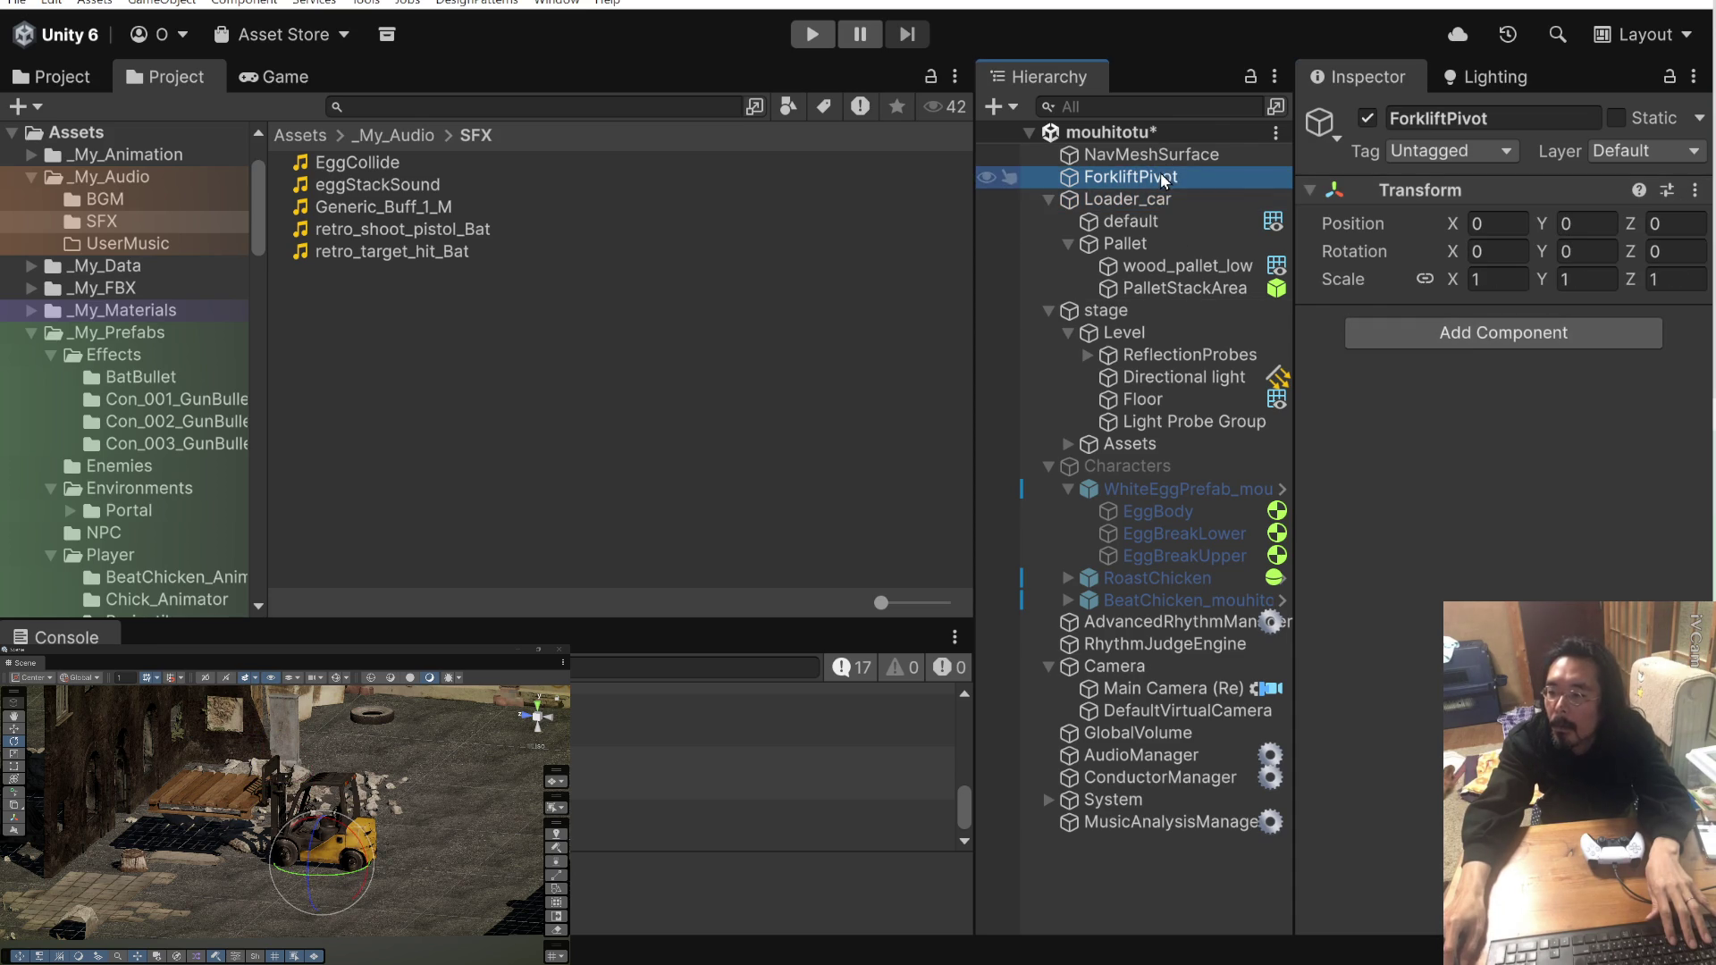
drag(1102, 197, 1079, 183)
click(1075, 181)
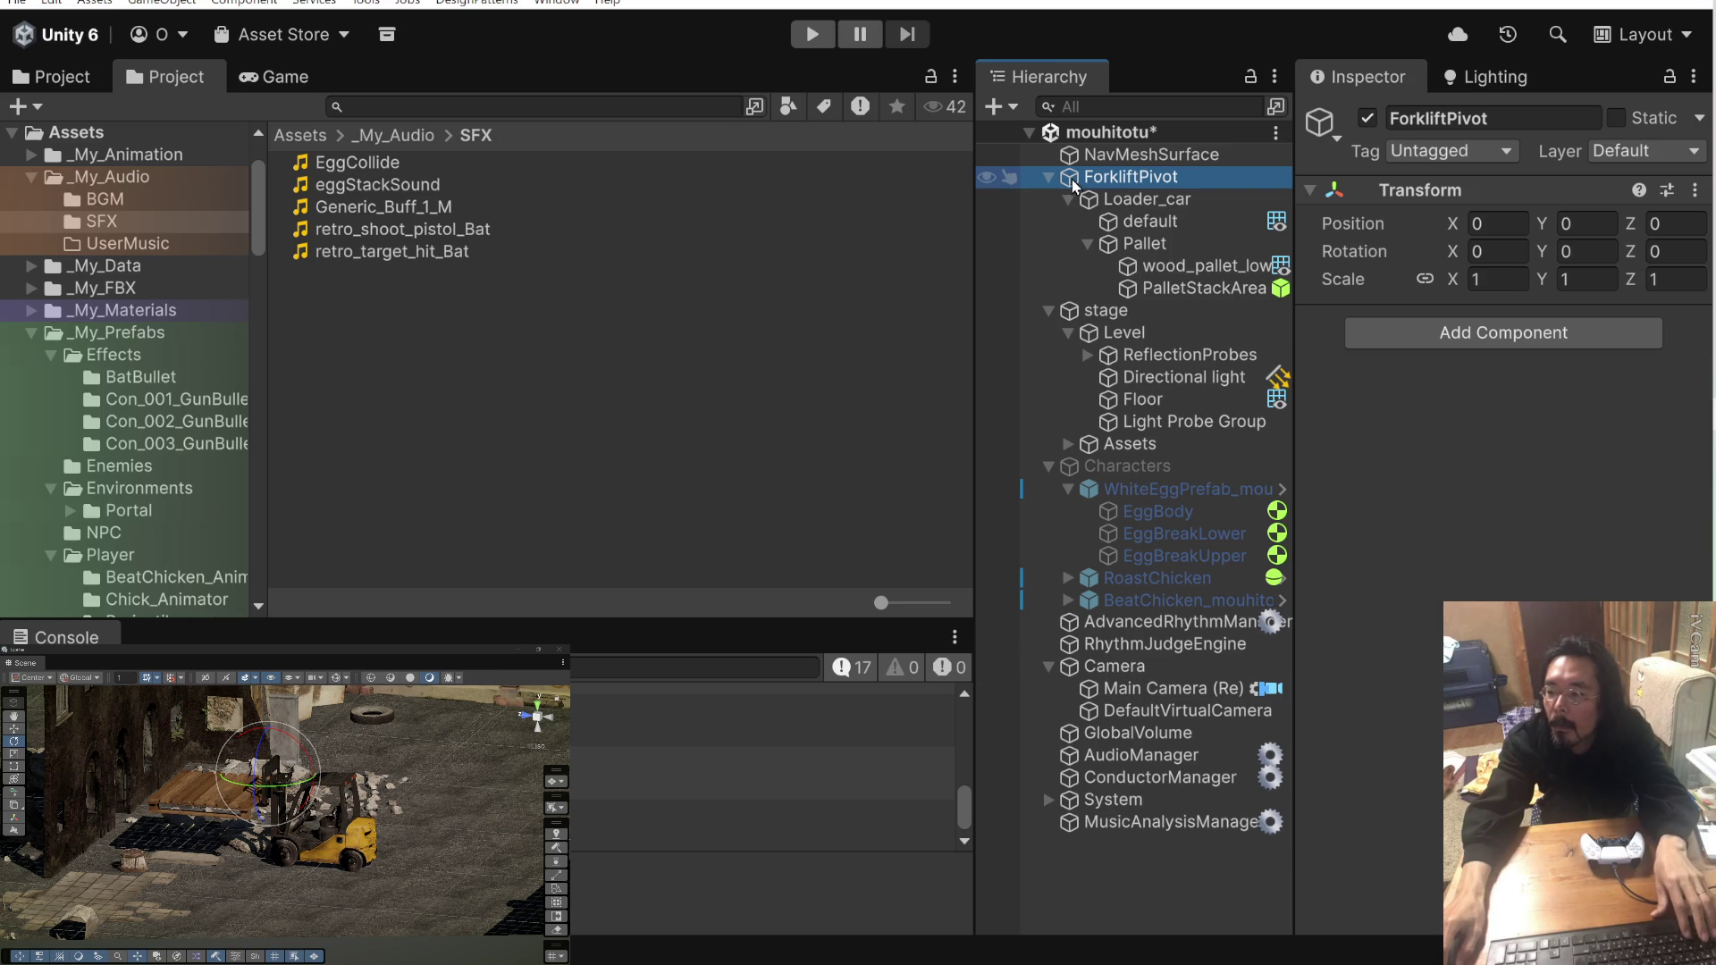
click(1098, 203)
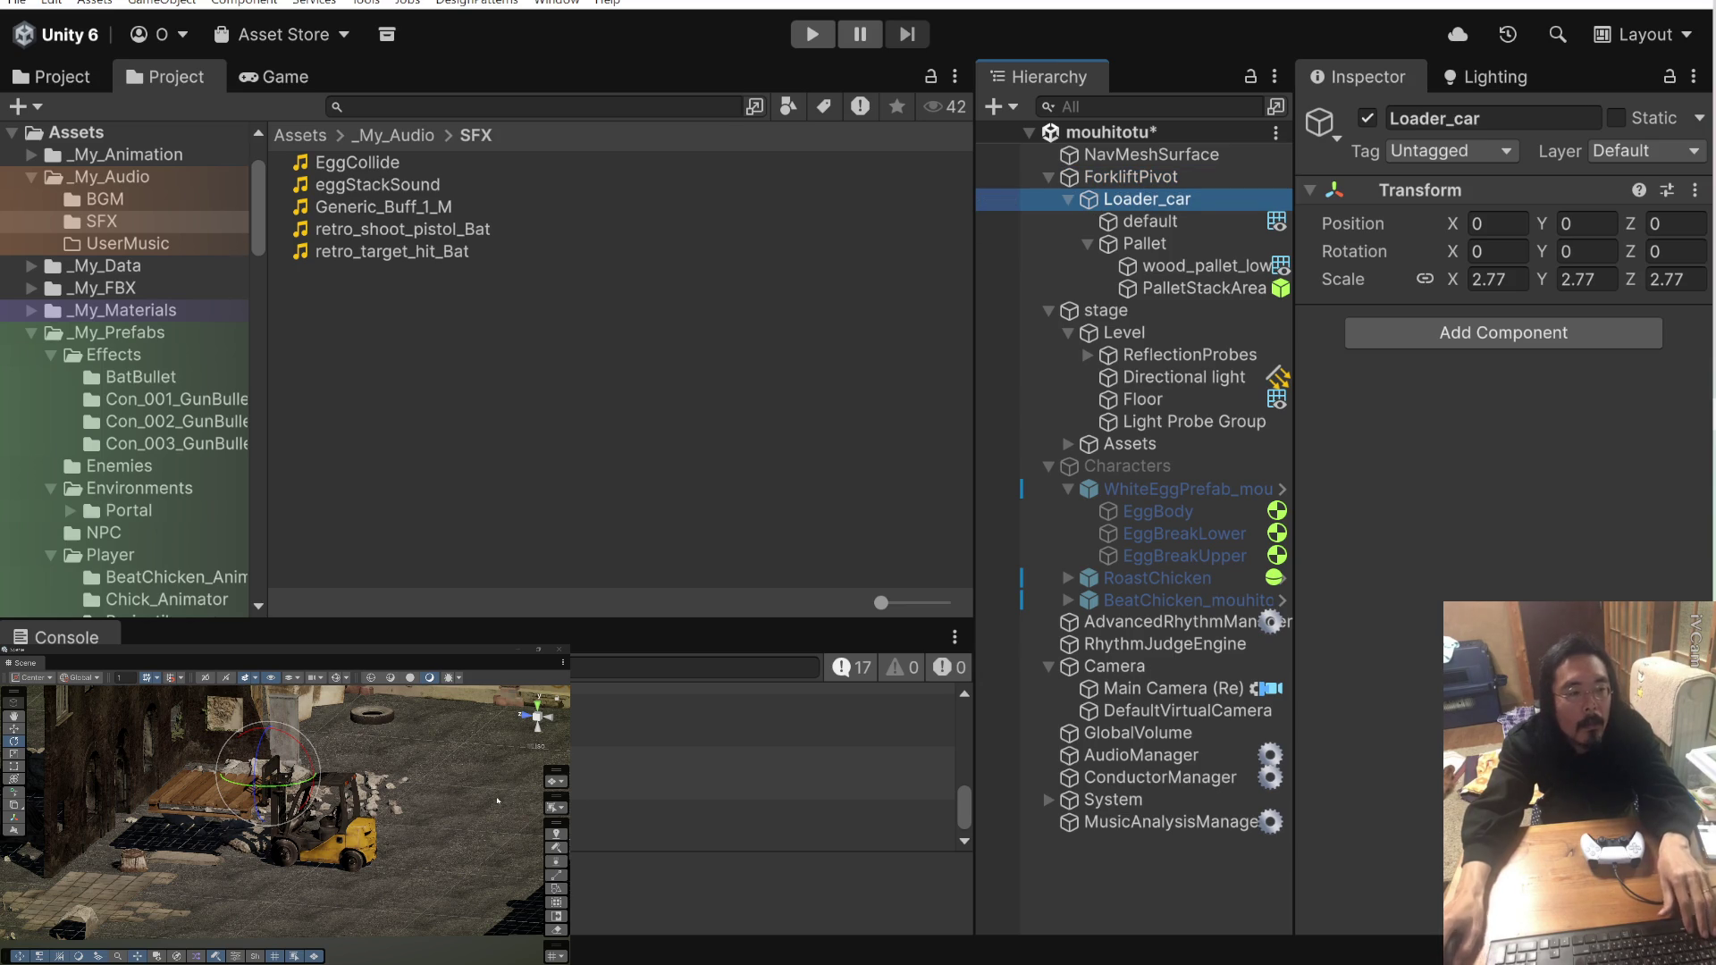
Re-parent Loader_car under ForkliftPivot after briefly moving it to the top level
key(f)
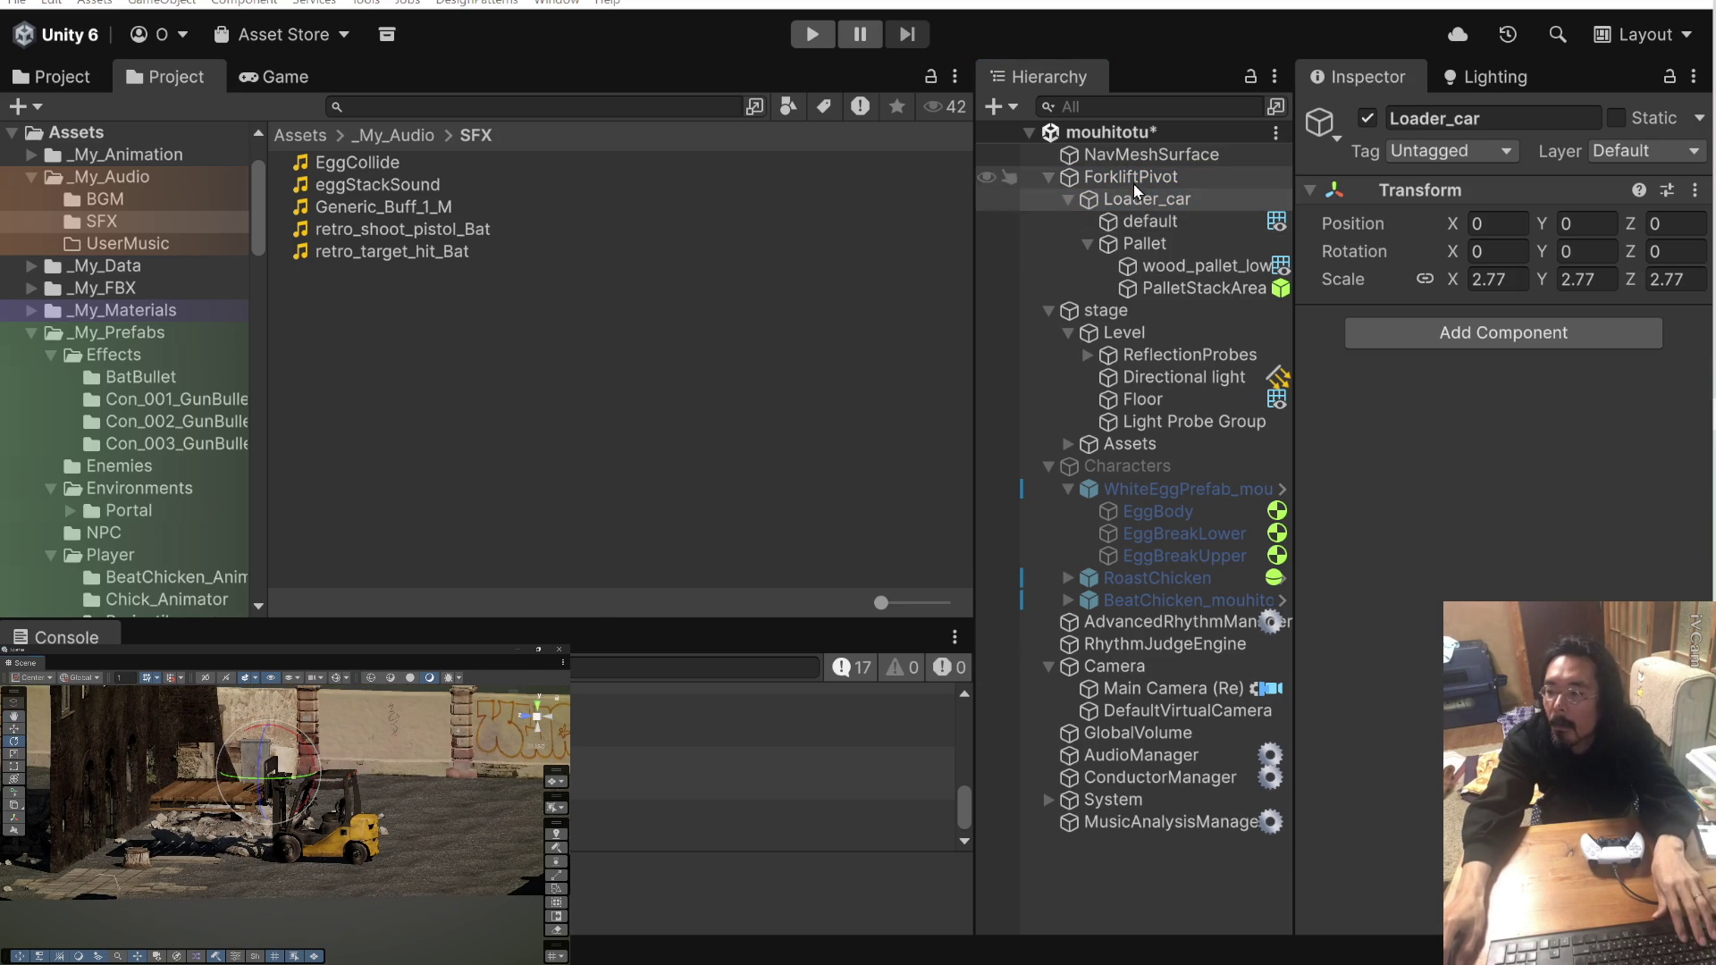
click(1133, 178)
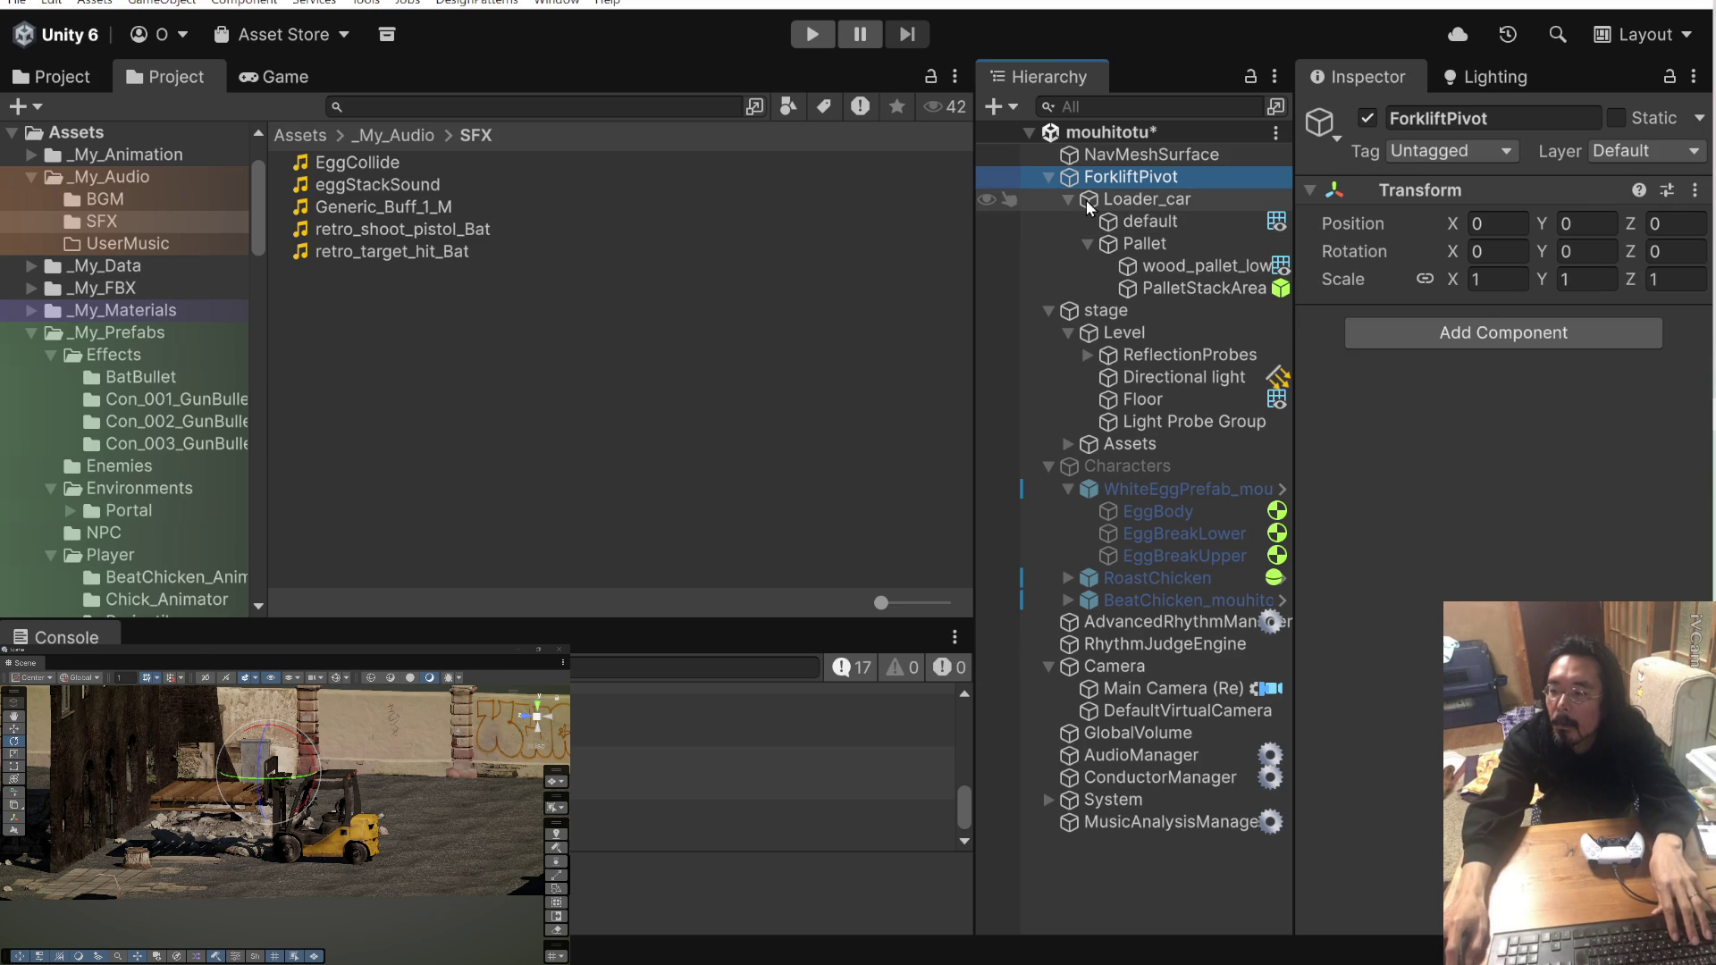
click(1088, 205)
drag(1072, 179, 1072, 170)
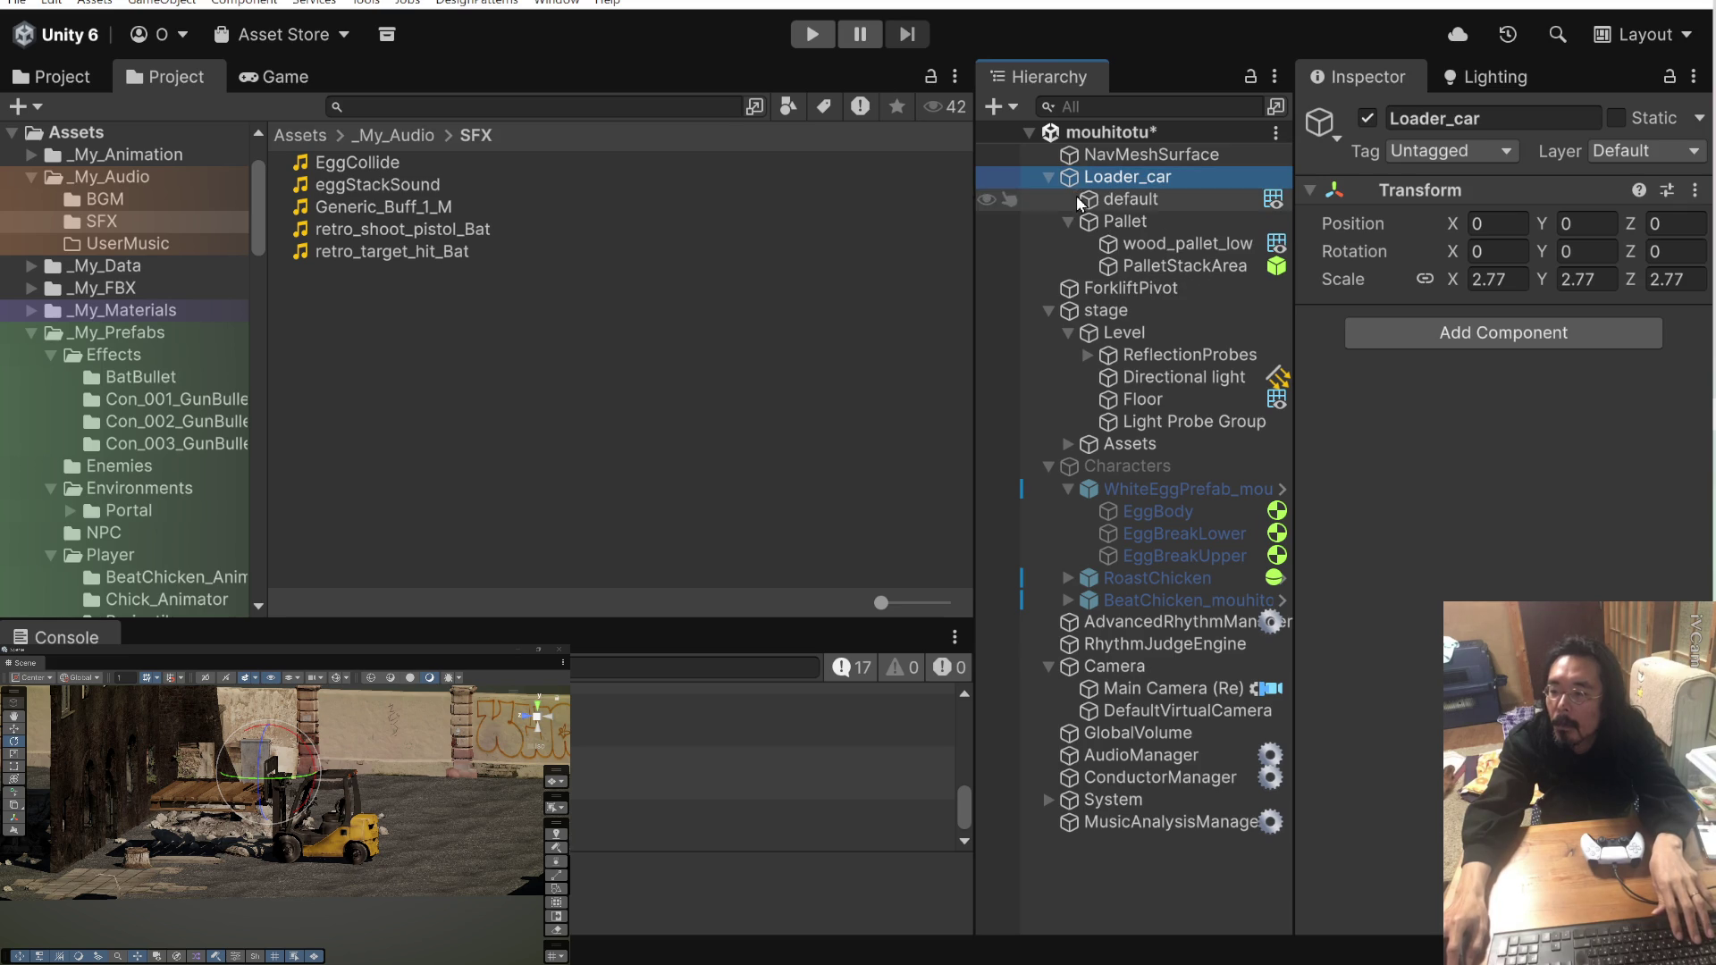
click(1074, 289)
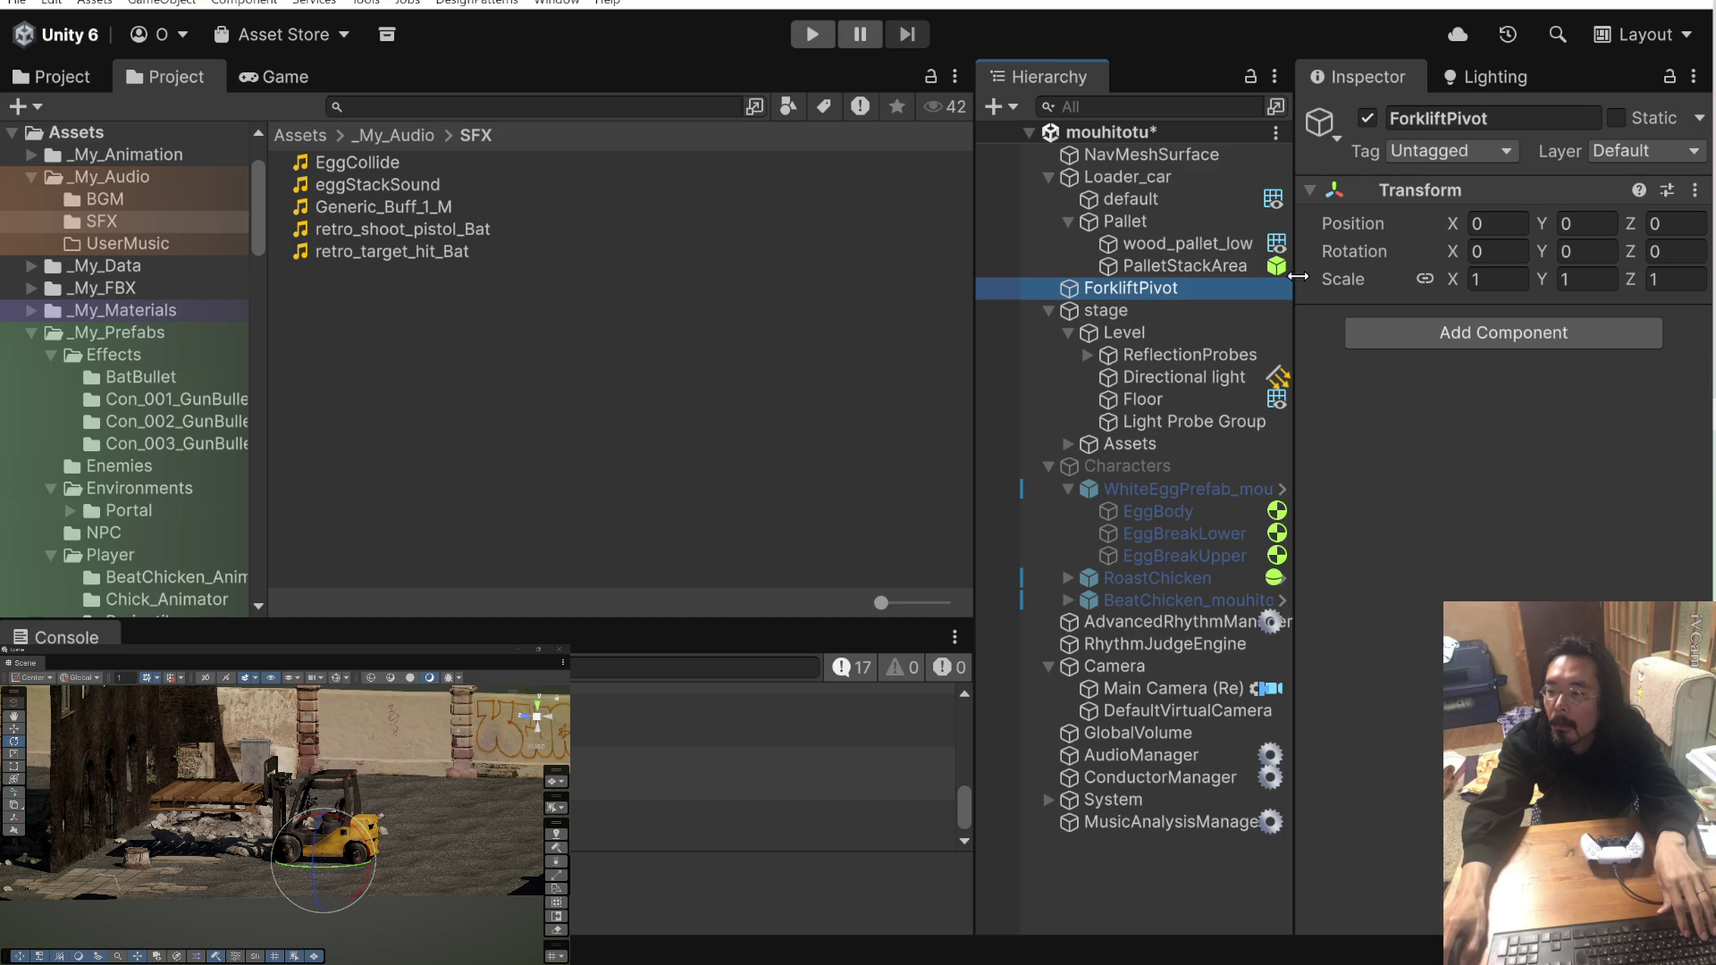
mouse_move(1126, 288)
mouse_down()
mouse_move(1108, 265)
mouse_move(1114, 185)
mouse_up()
click(1114, 185)
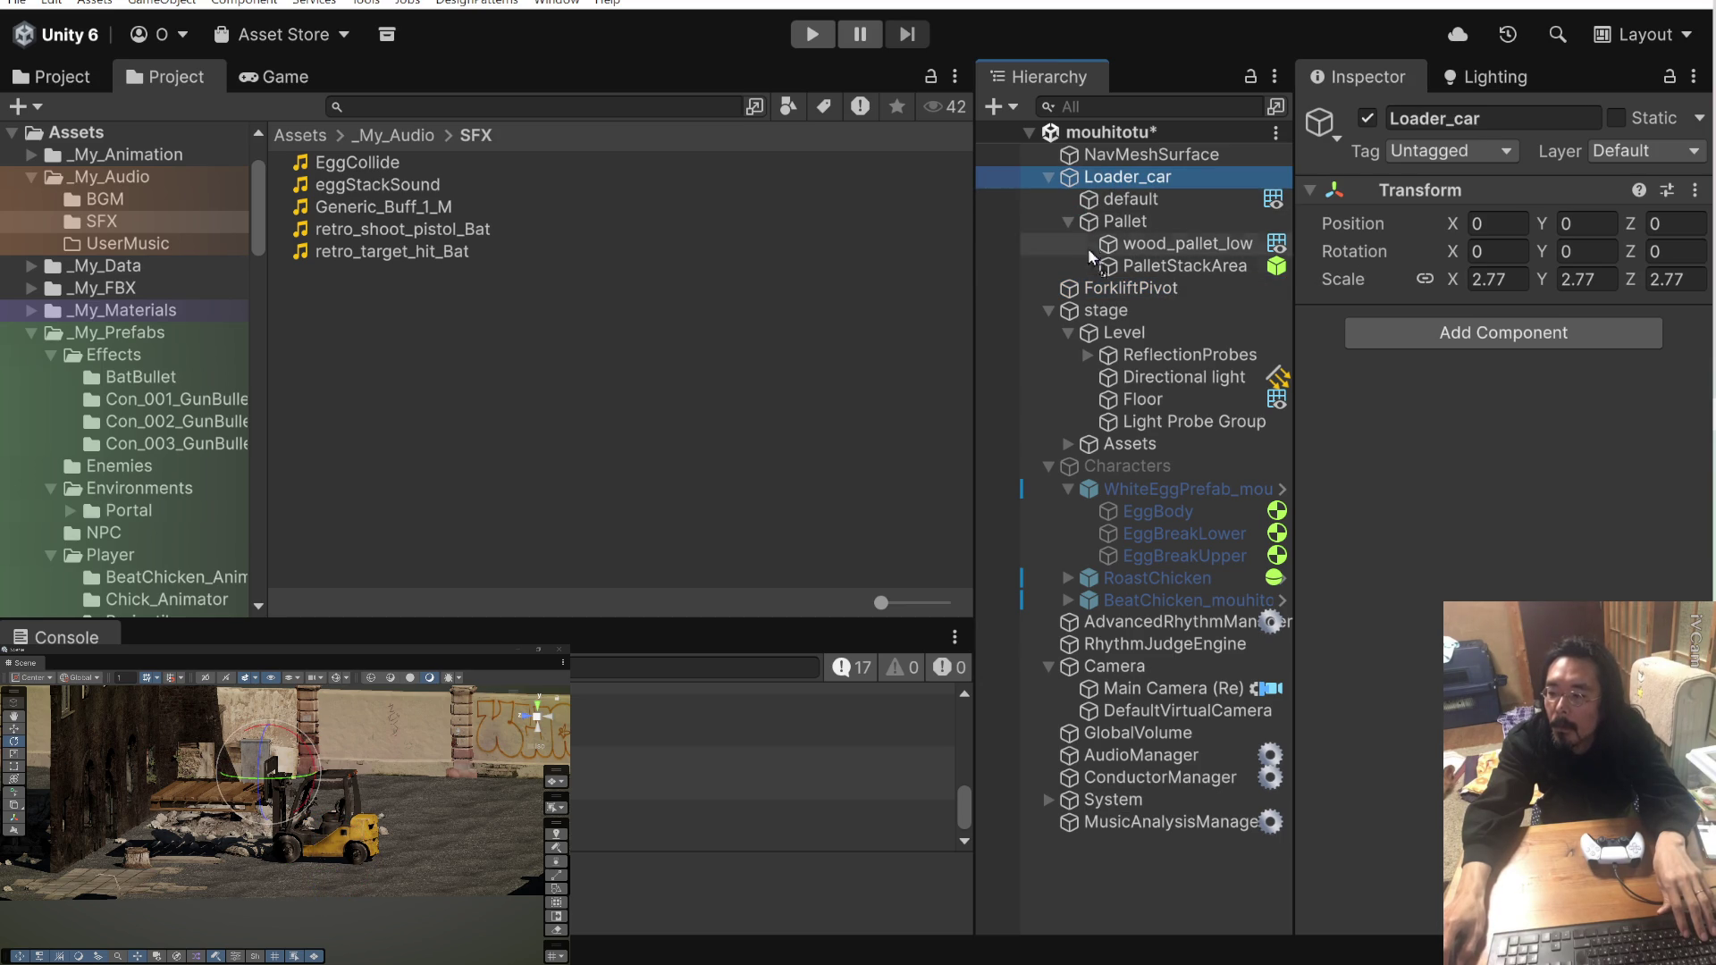
drag(1105, 294, 1105, 293)
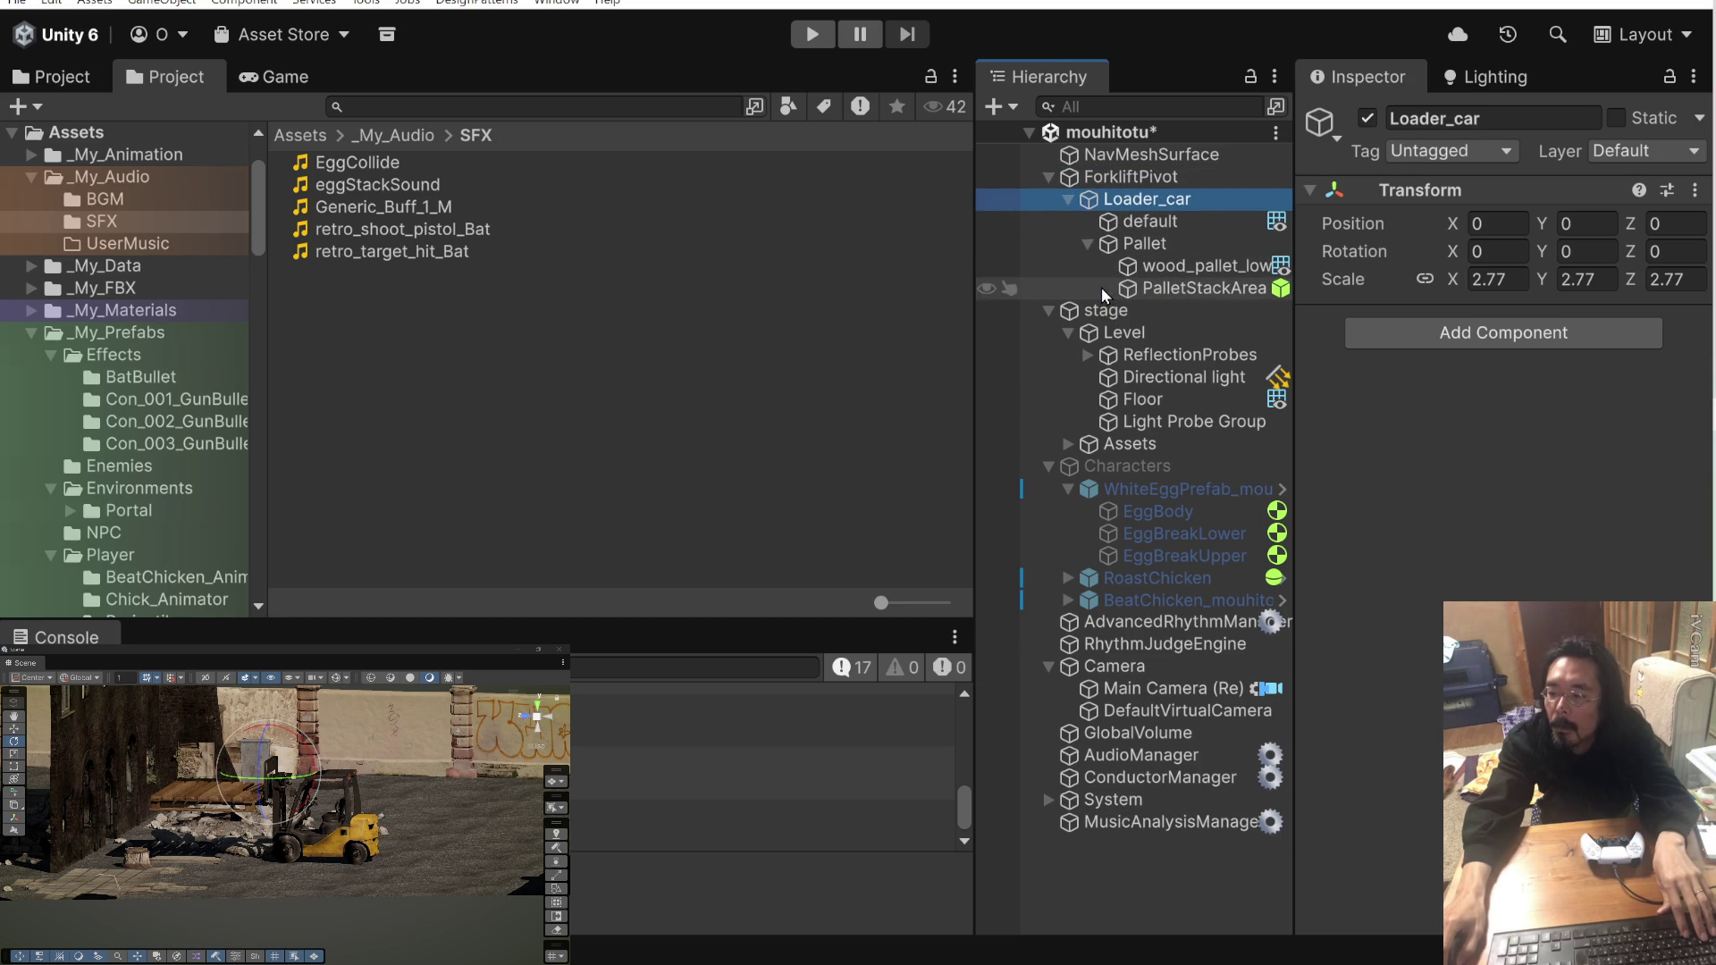
click(1075, 178)
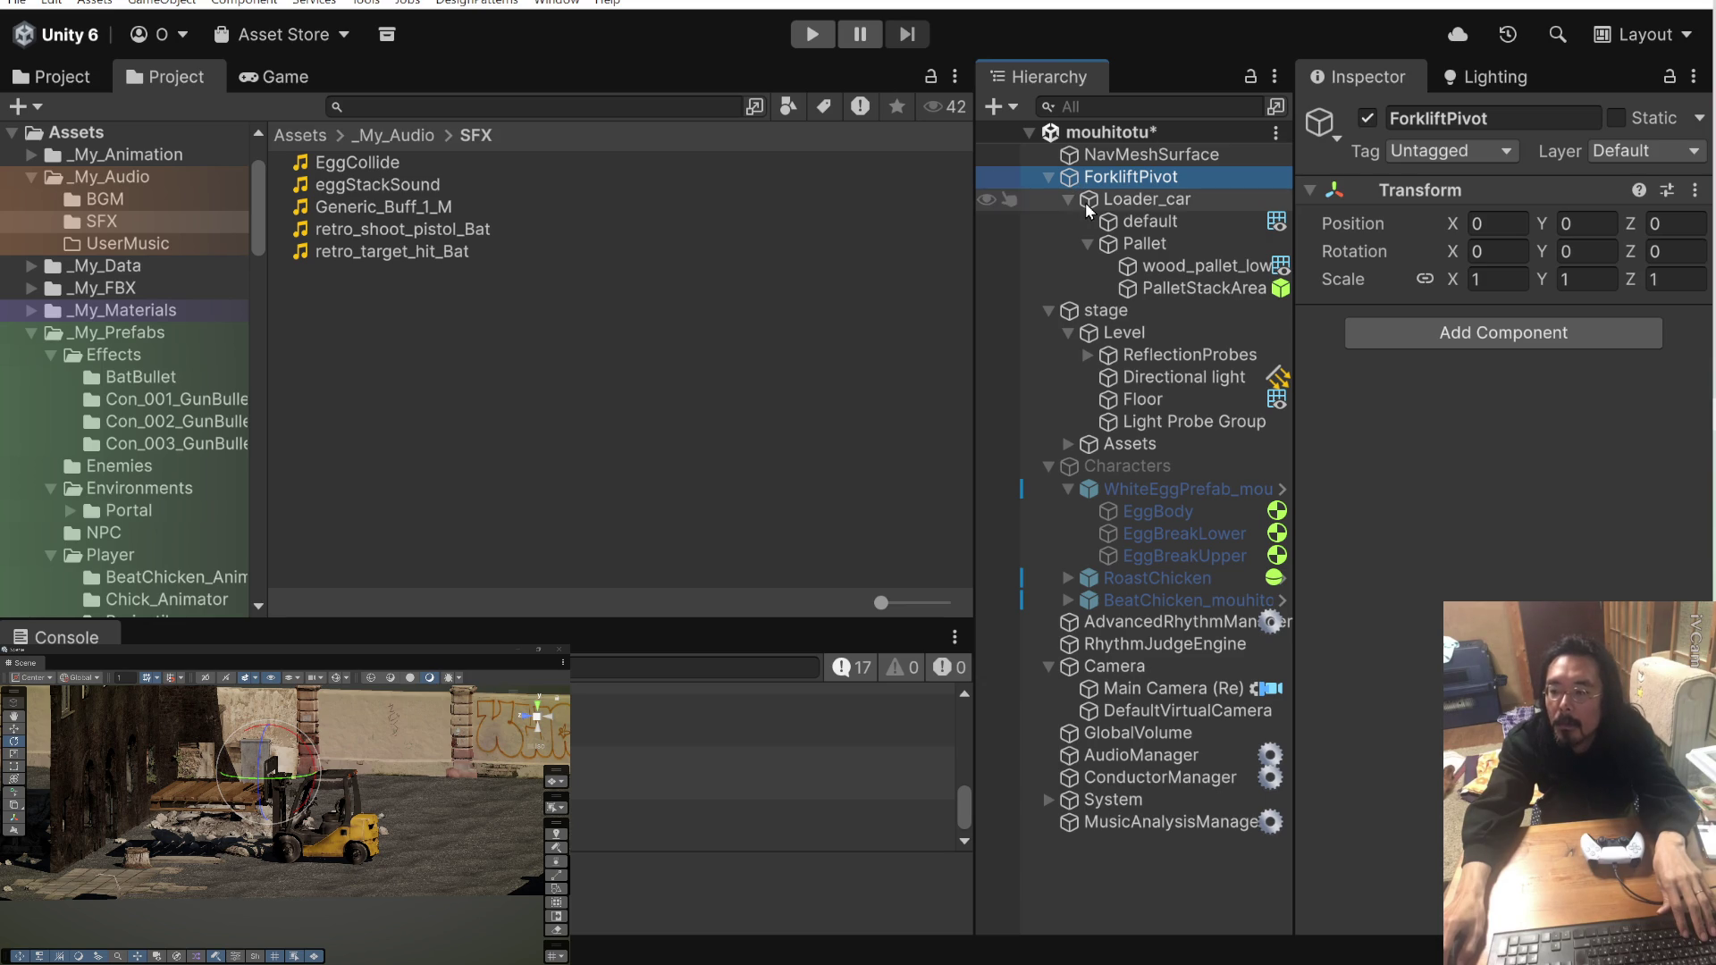
click(1088, 205)
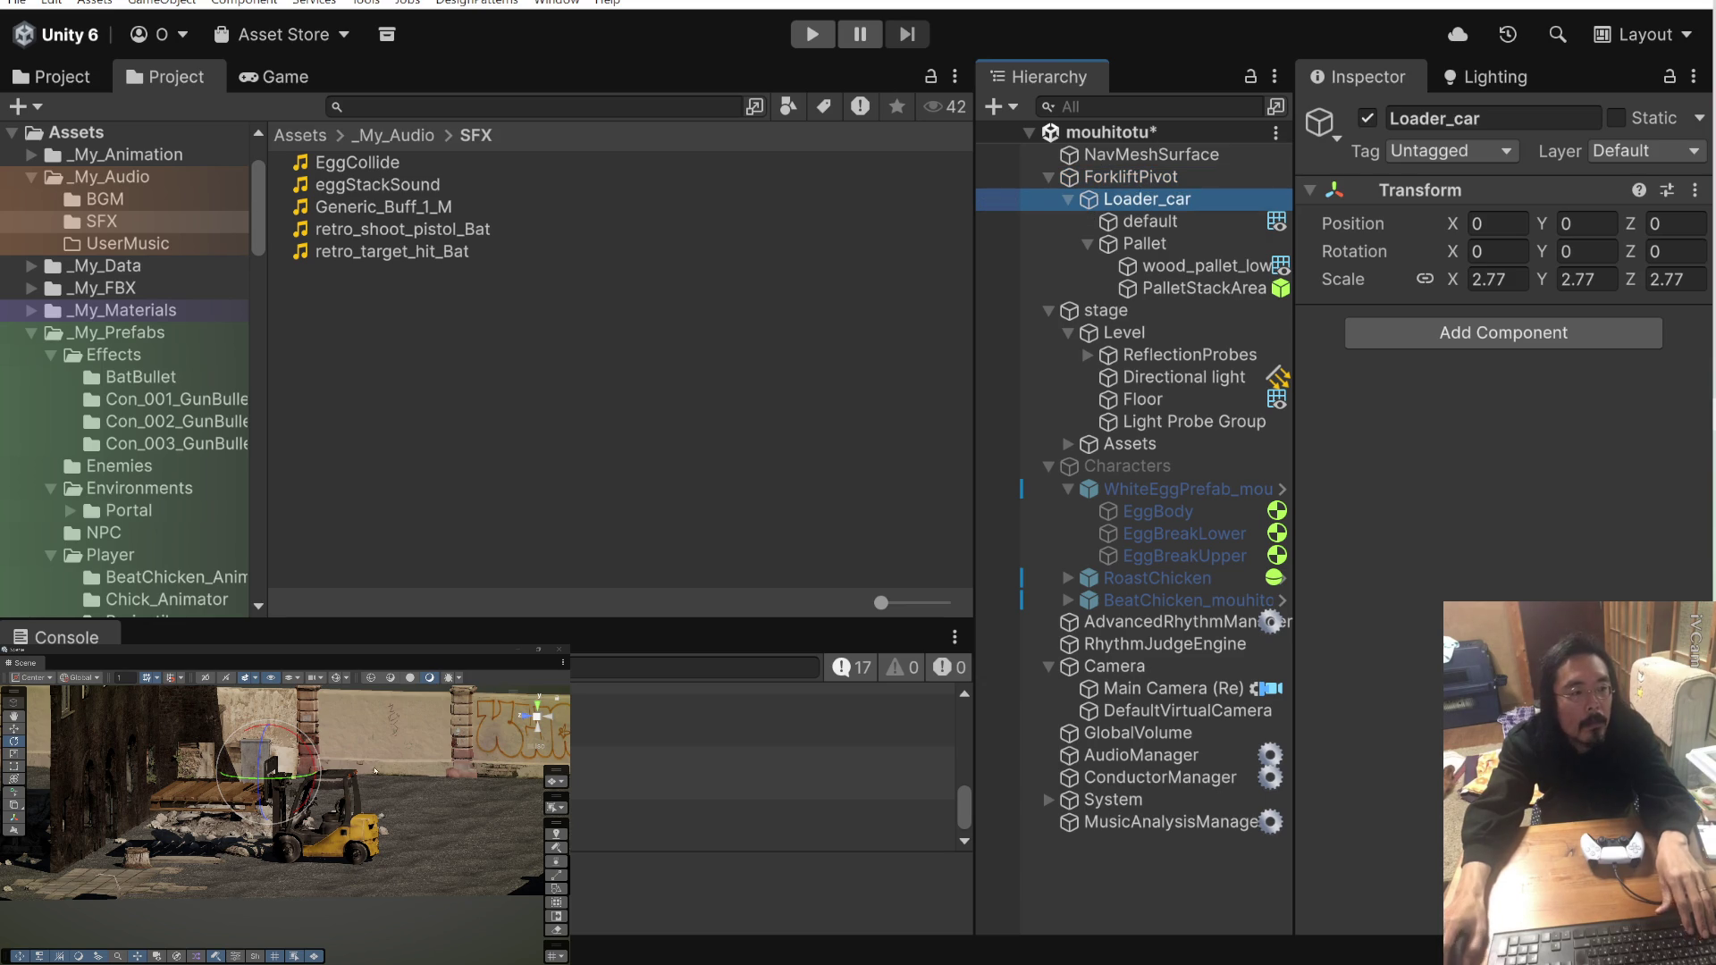
Raise Loader_car with the Move tool to local Y 5.77
mouse_move(268, 777)
mouse_down()
mouse_move(447, 778)
mouse_move(253, 834)
mouse_move(223, 805)
mouse_up()
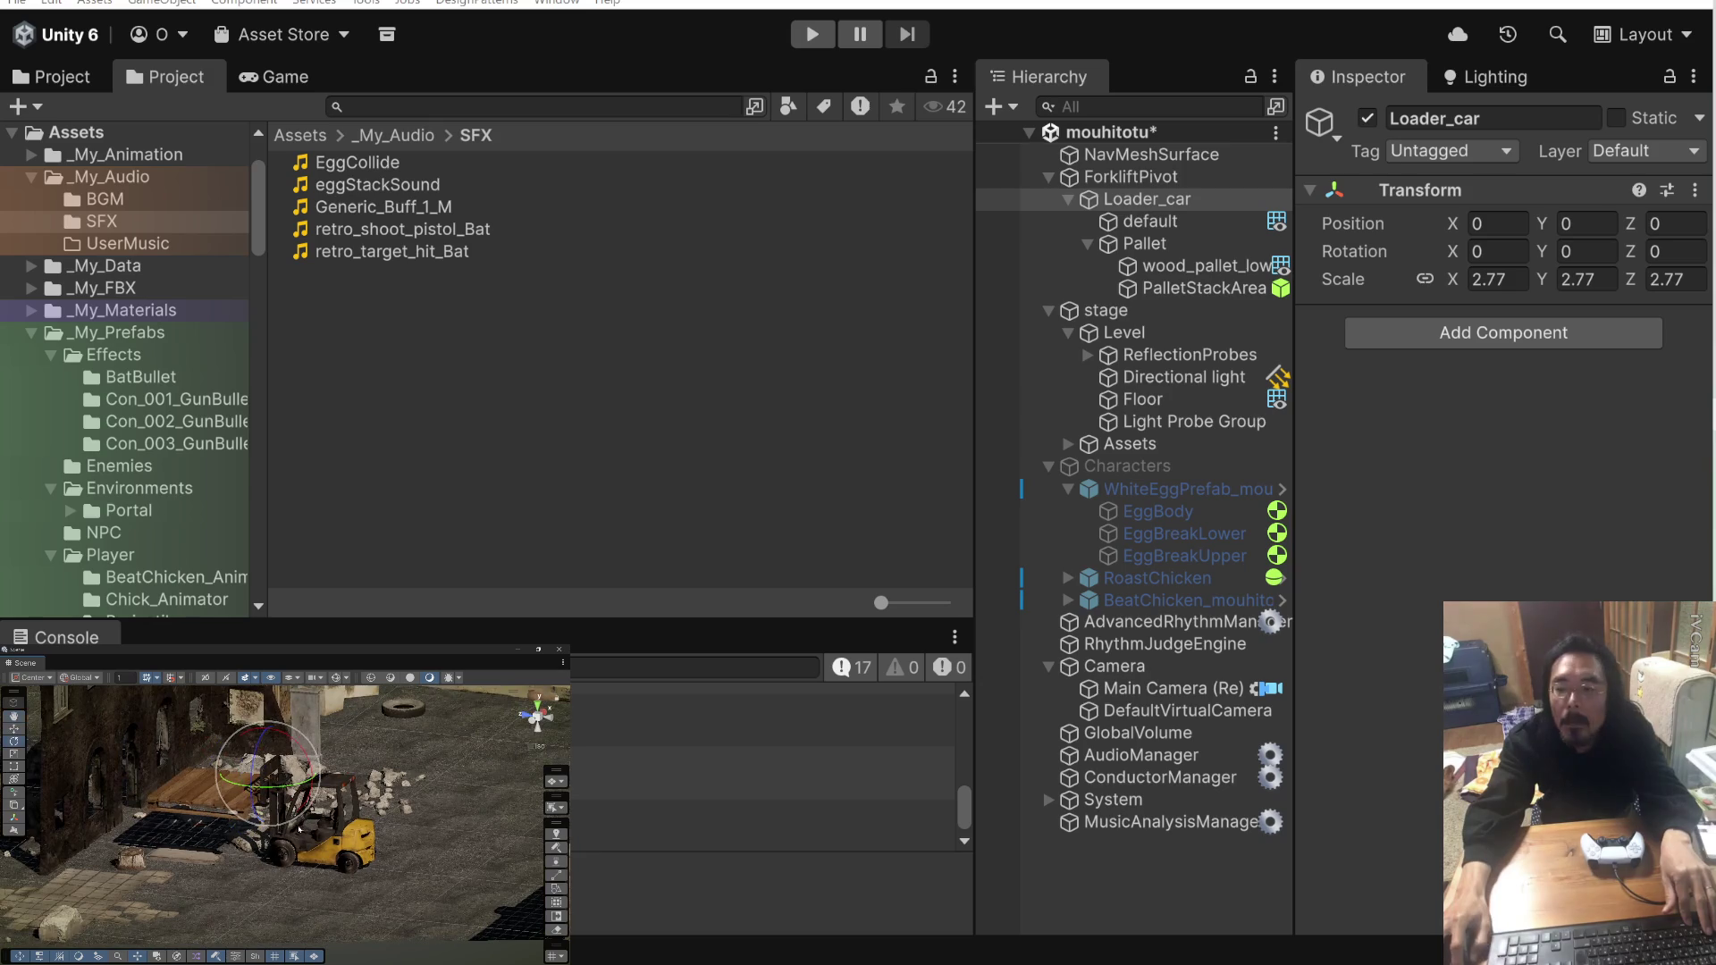
click(14, 728)
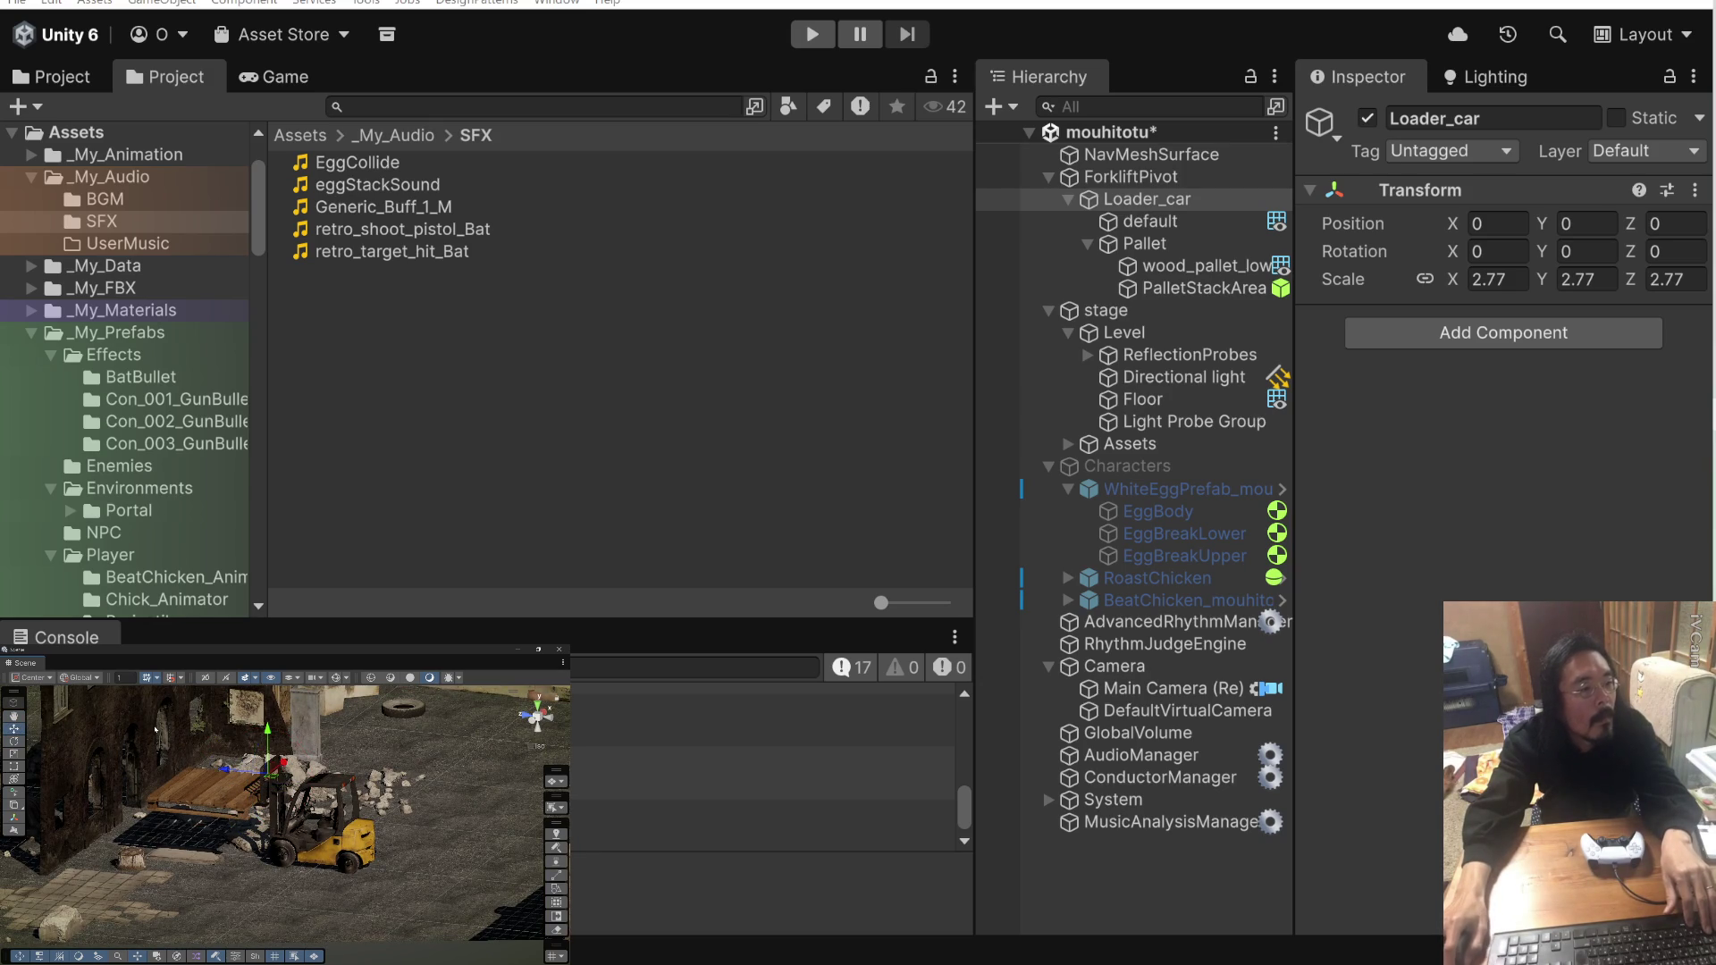
mouse_move(268, 746)
mouse_down()
mouse_move(276, 677)
mouse_move(319, 758)
mouse_move(298, 754)
mouse_up()
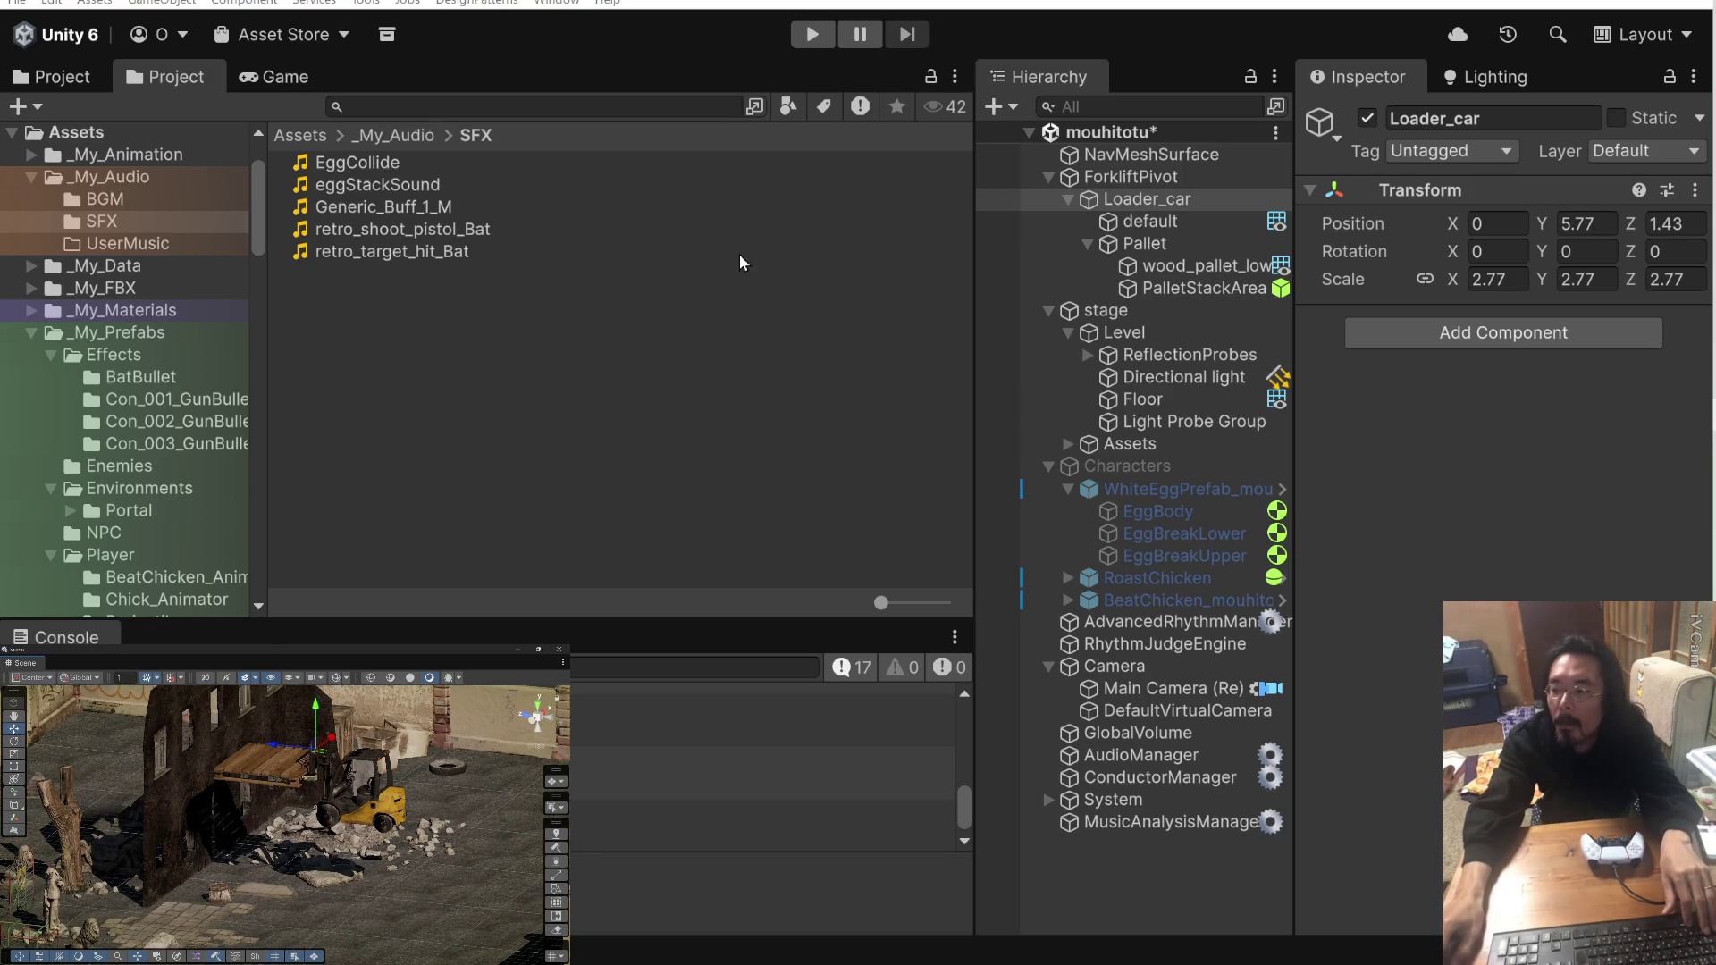
click(1076, 179)
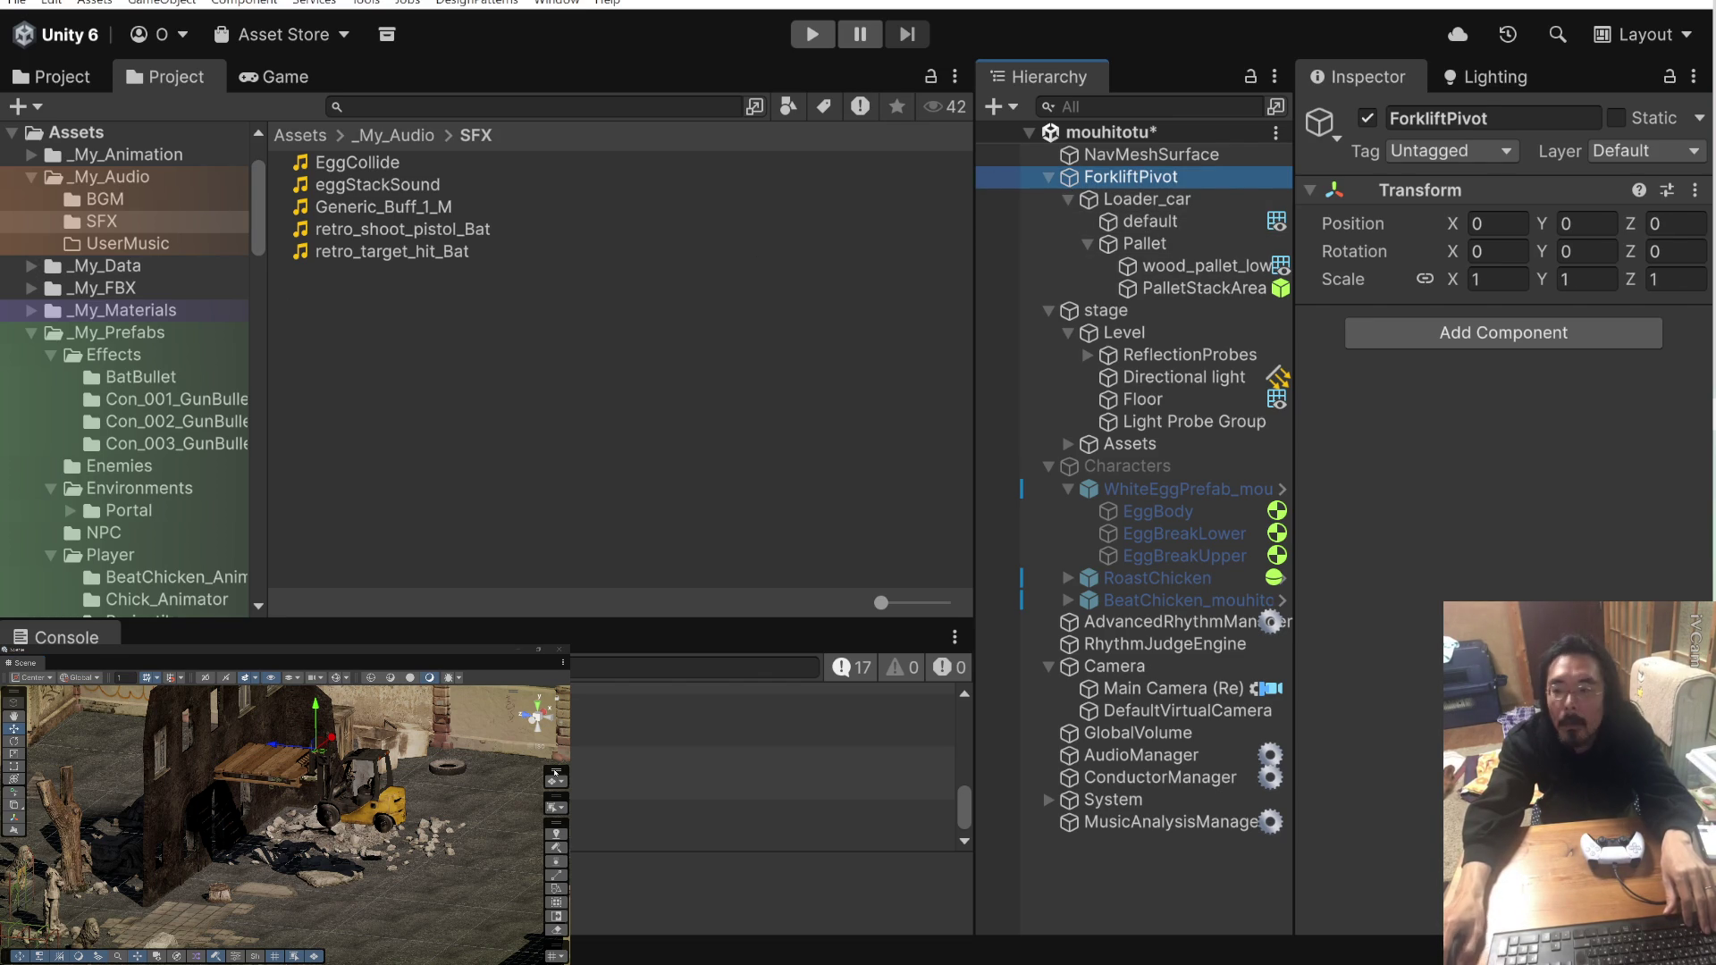
Collapse Loader_car's children and lower ForkliftPivot to Y -0.67
drag(403, 805, 539, 709)
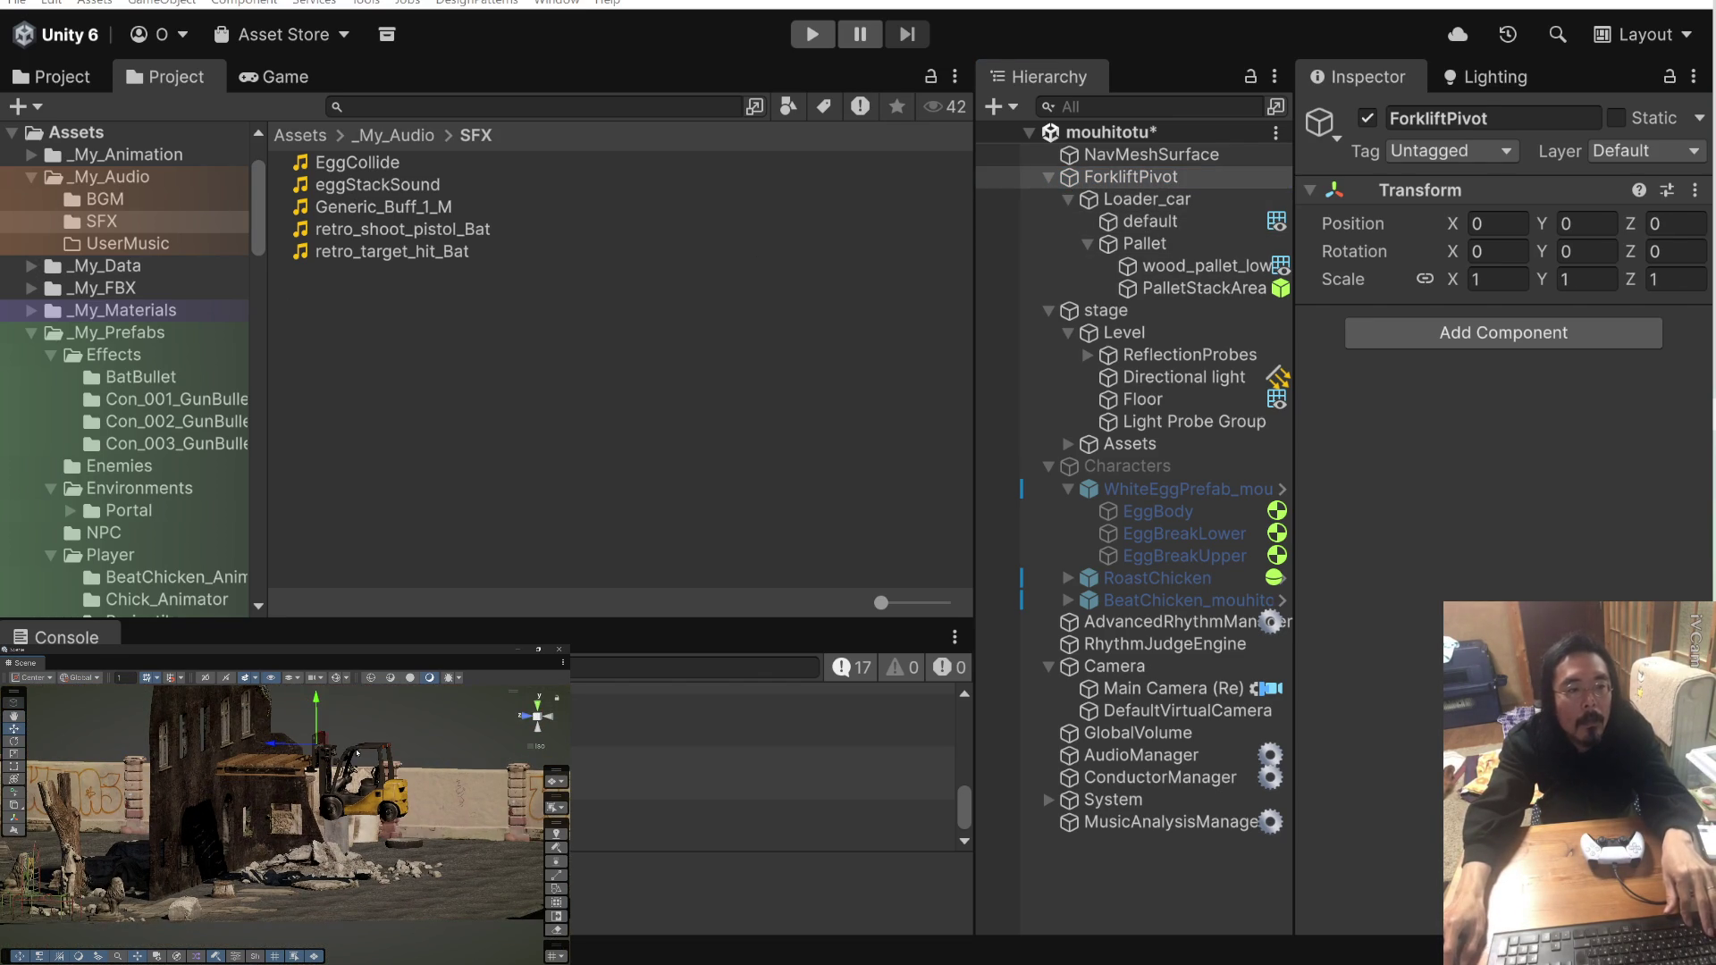
click(1147, 202)
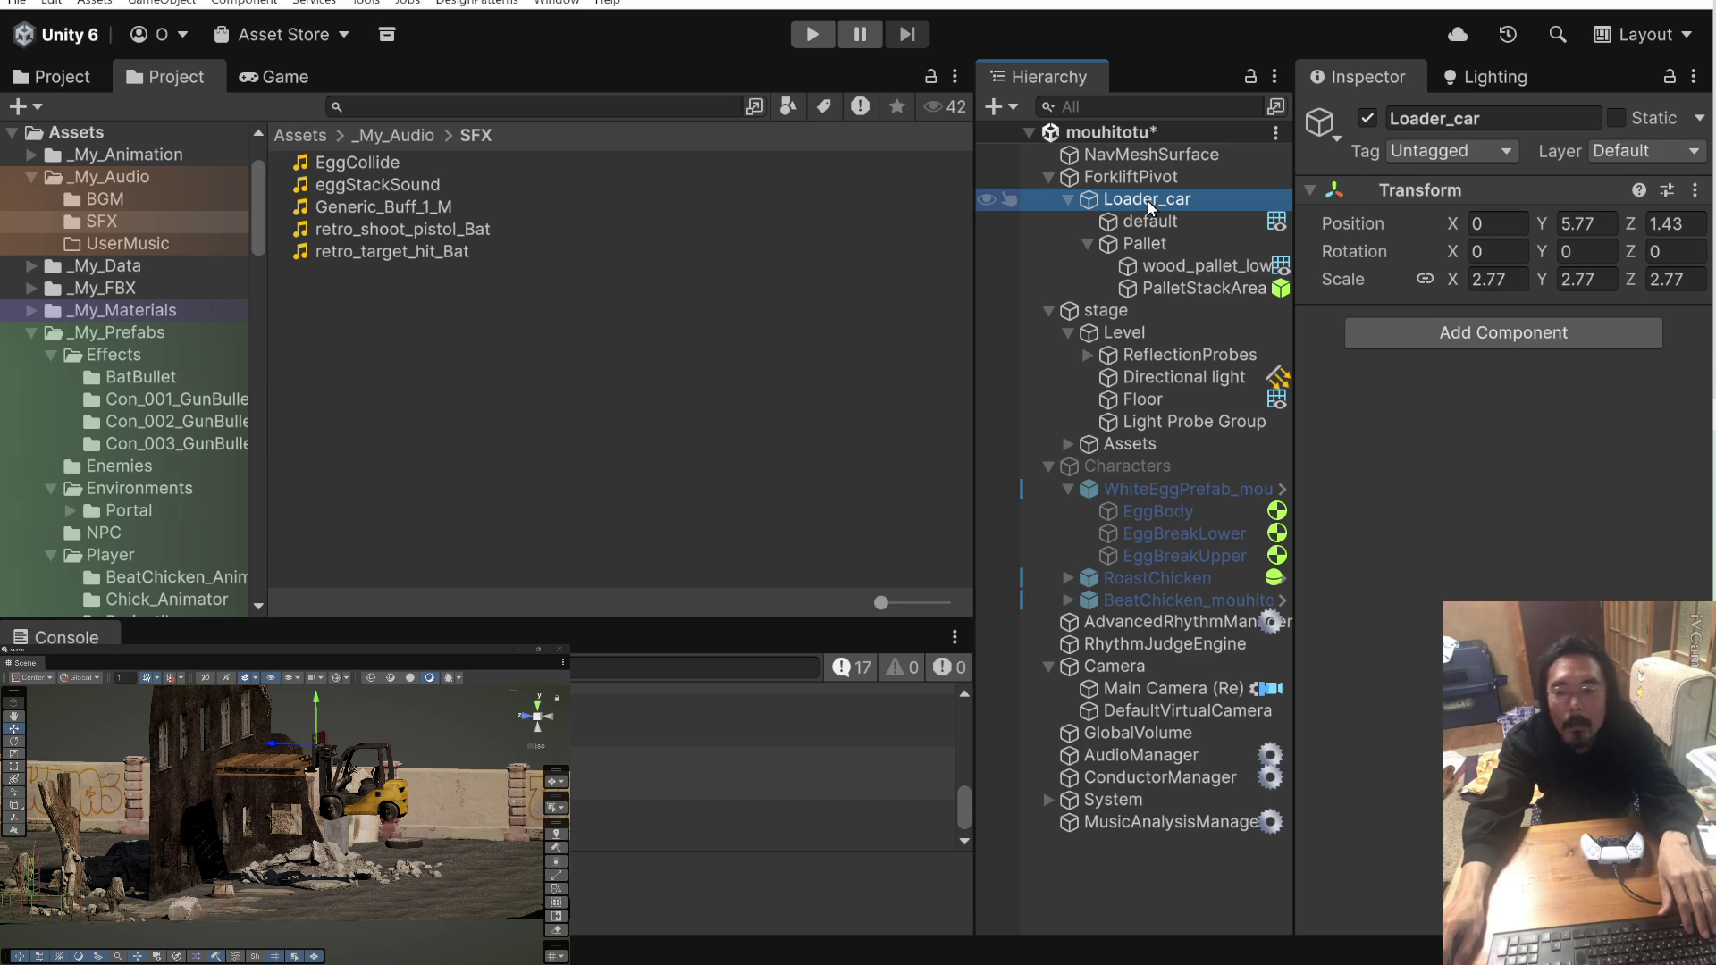
click(1150, 183)
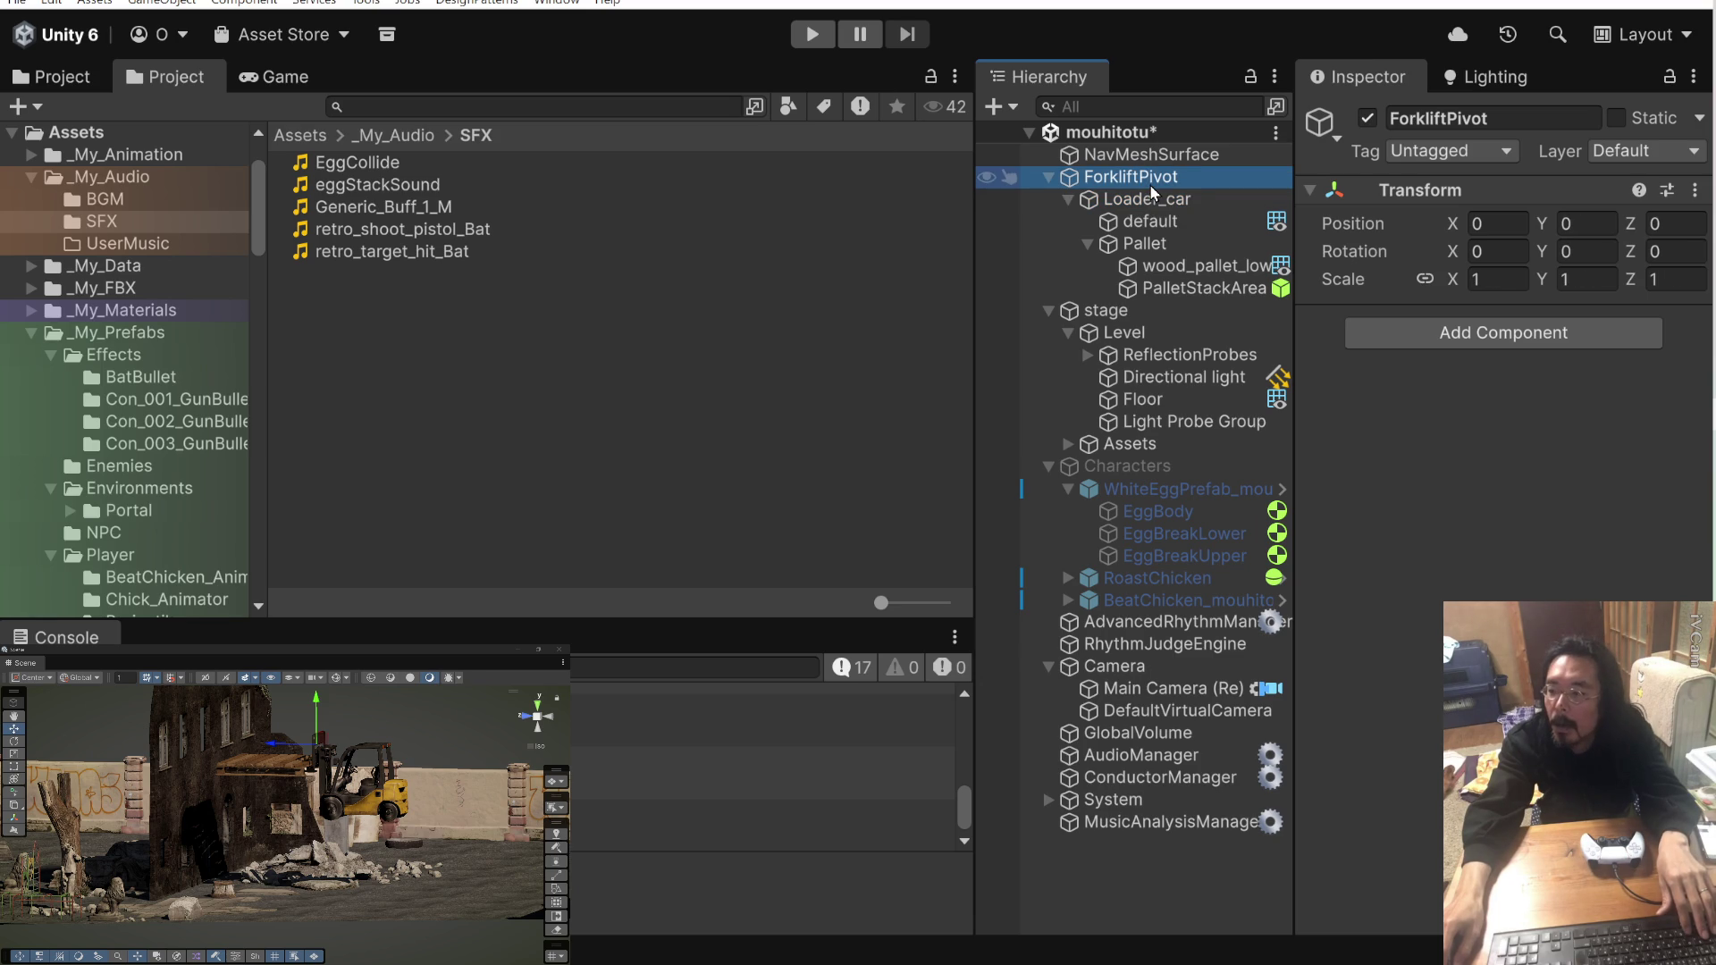
click(1151, 202)
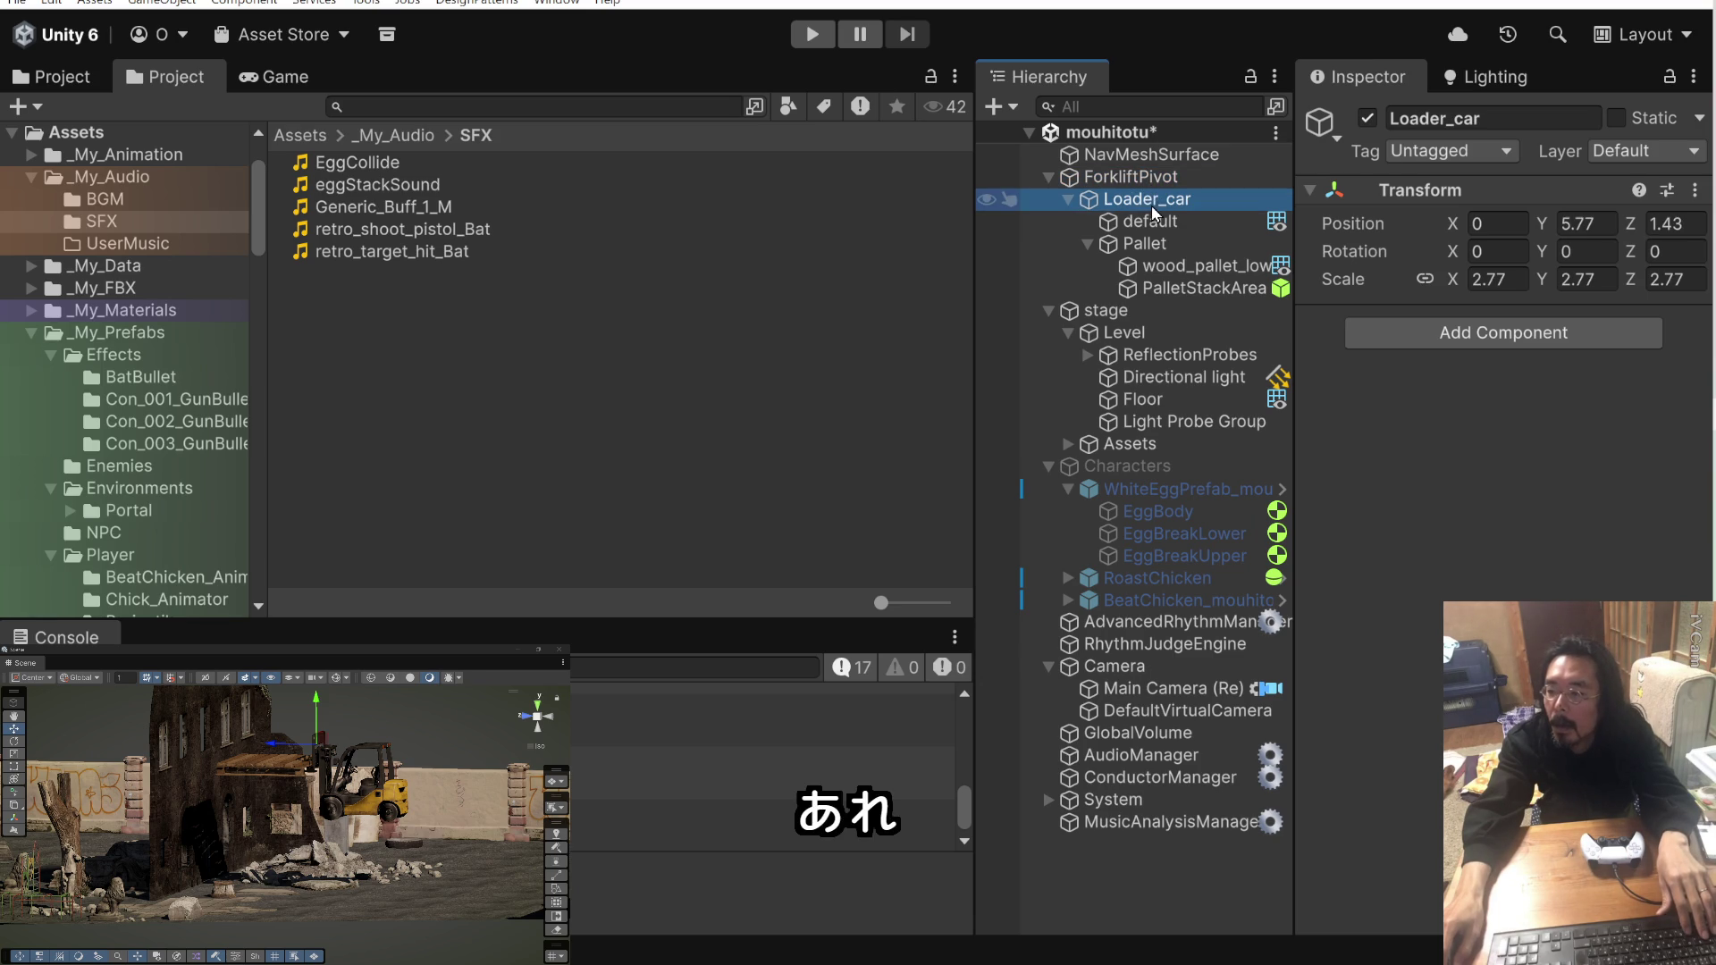
click(1071, 198)
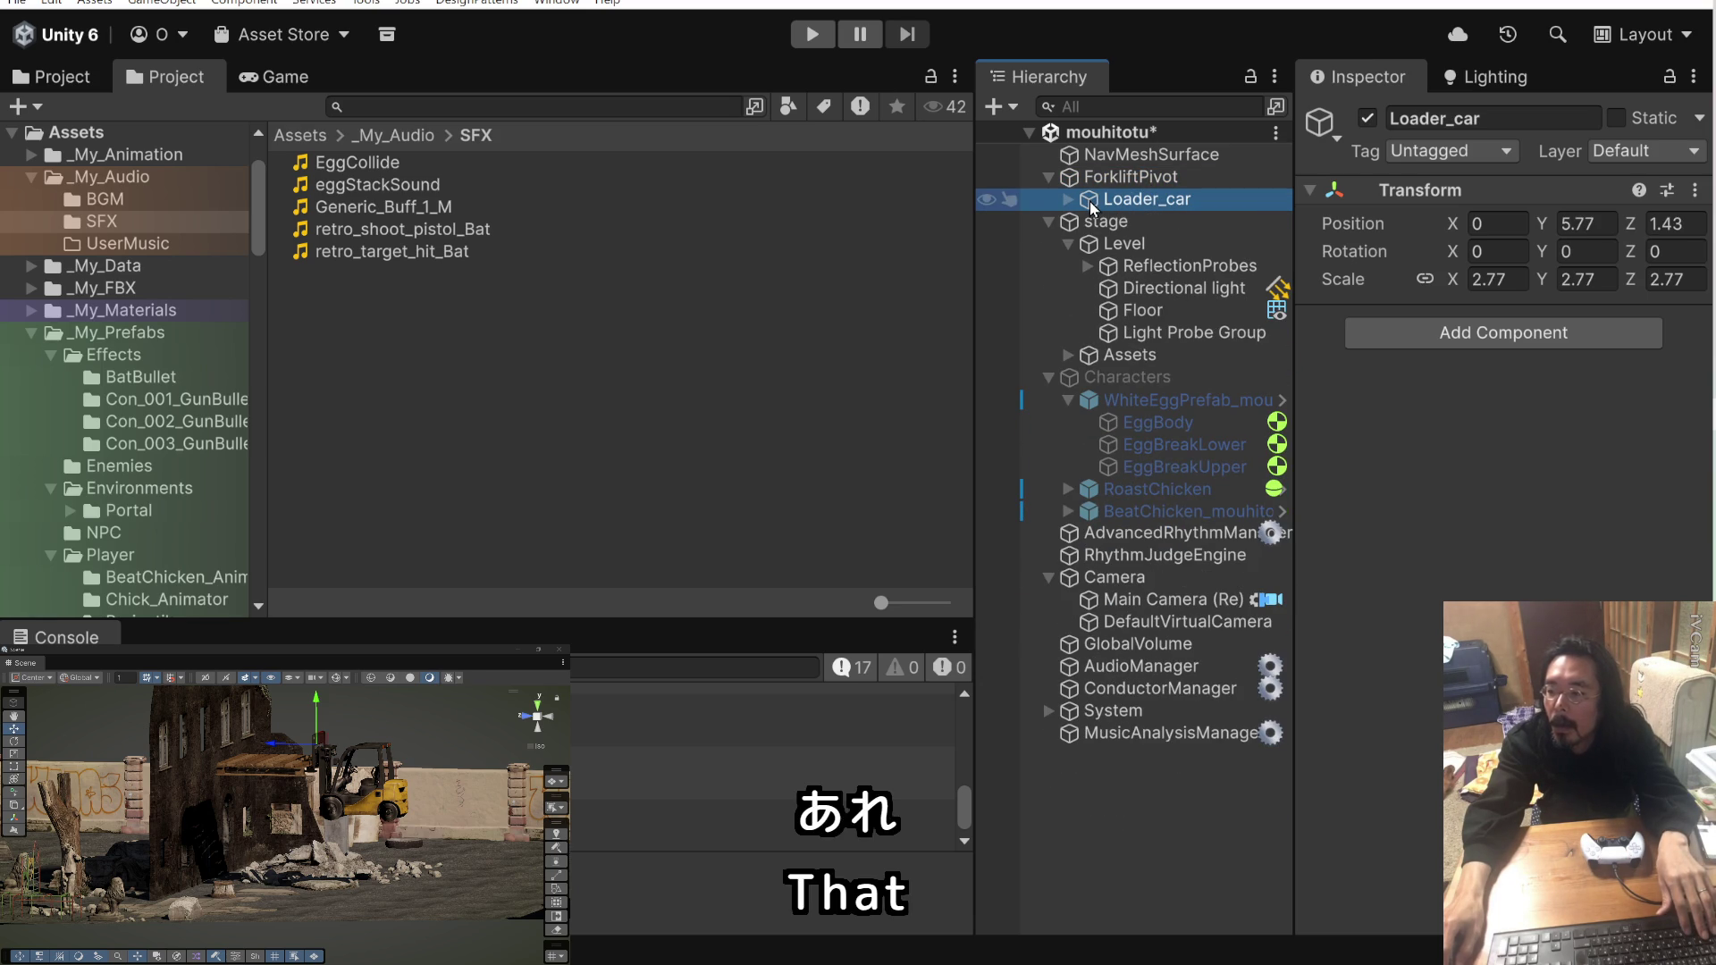
click(1099, 181)
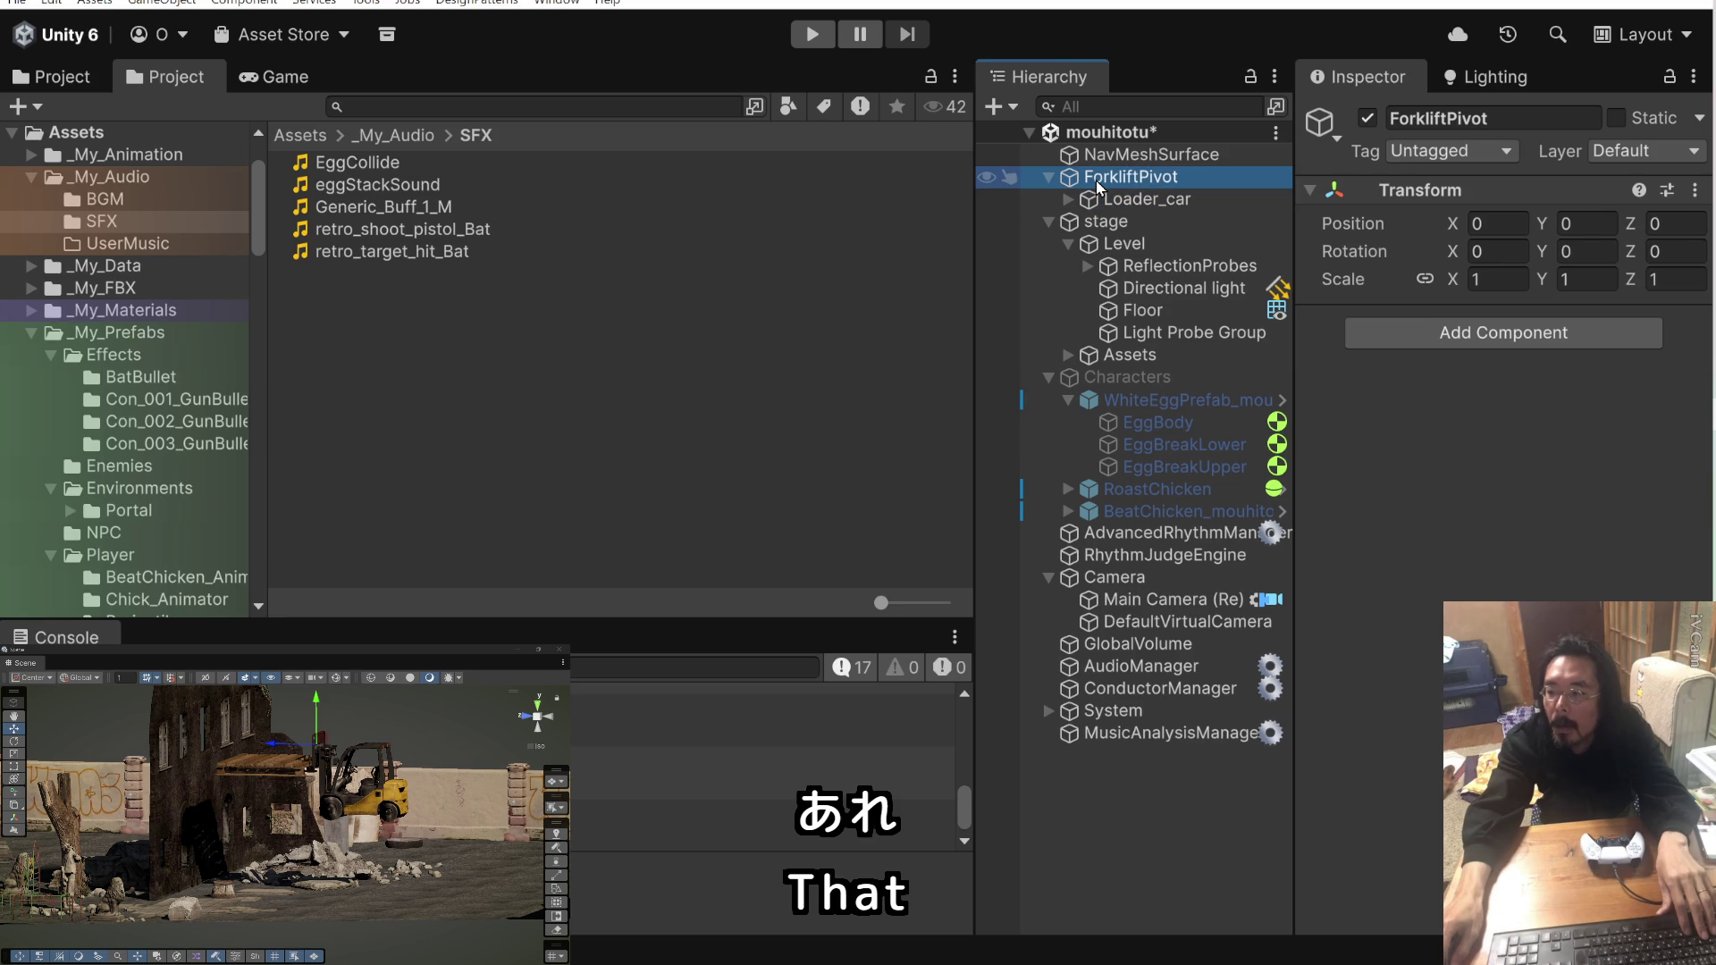
drag(318, 709, 319, 721)
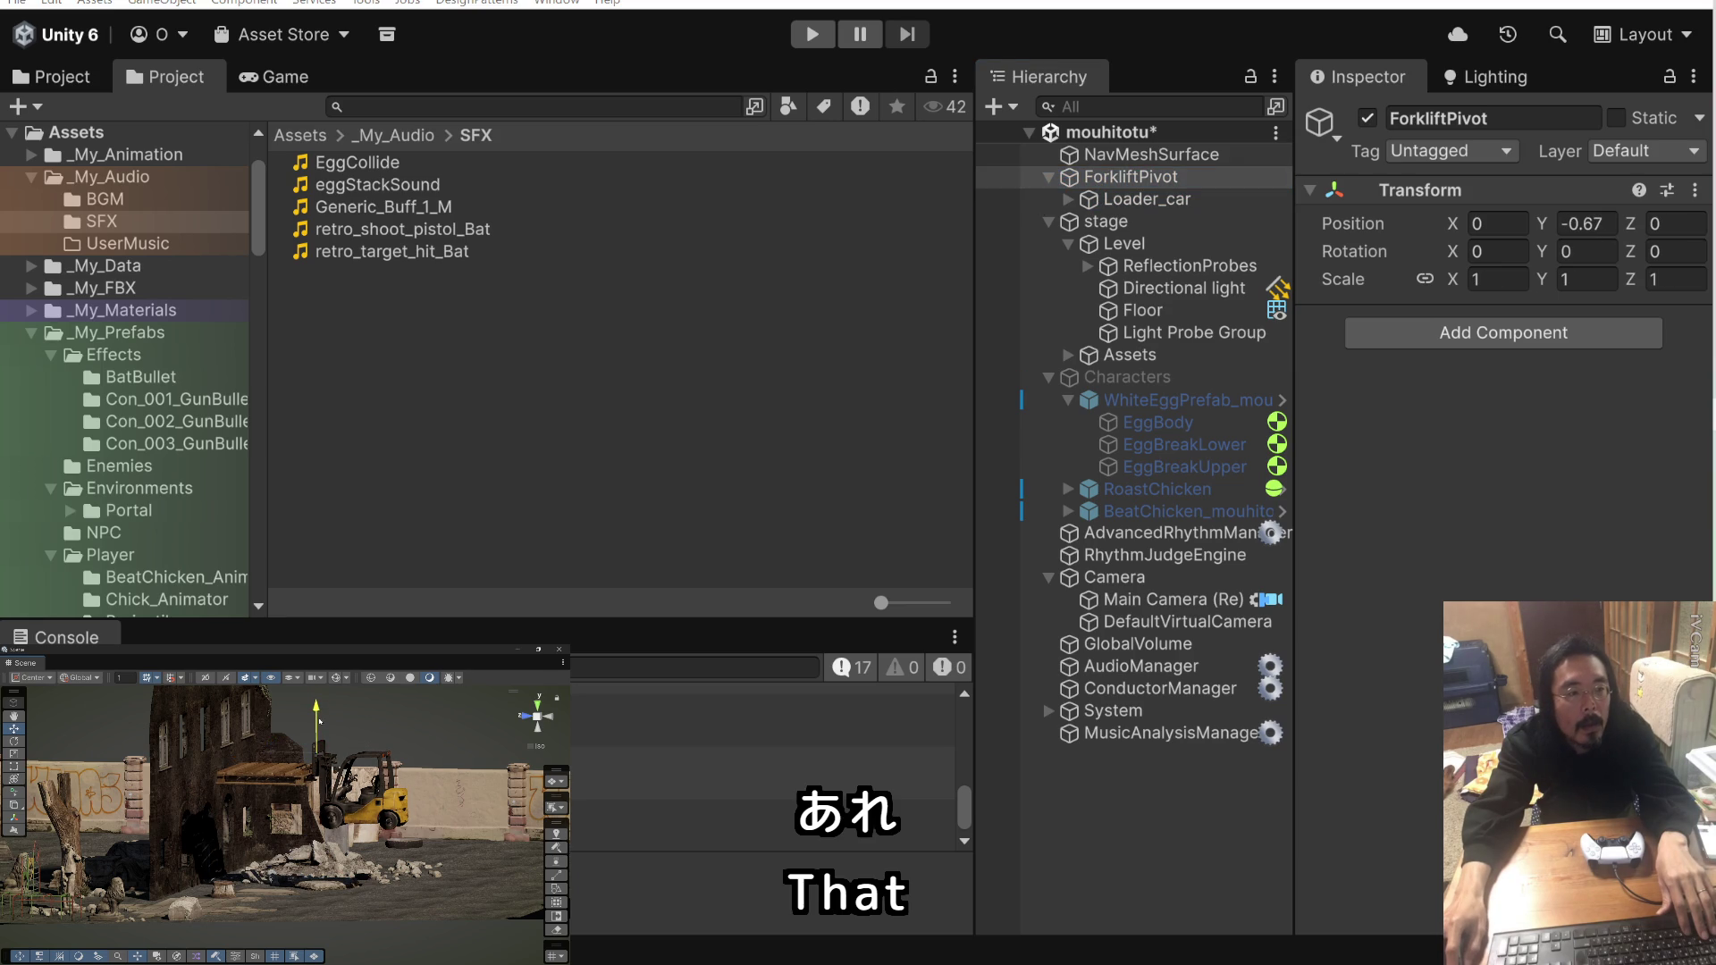
Raise Loader_car to Y 8.7 above the pivot, then switch to Claude
click(1094, 202)
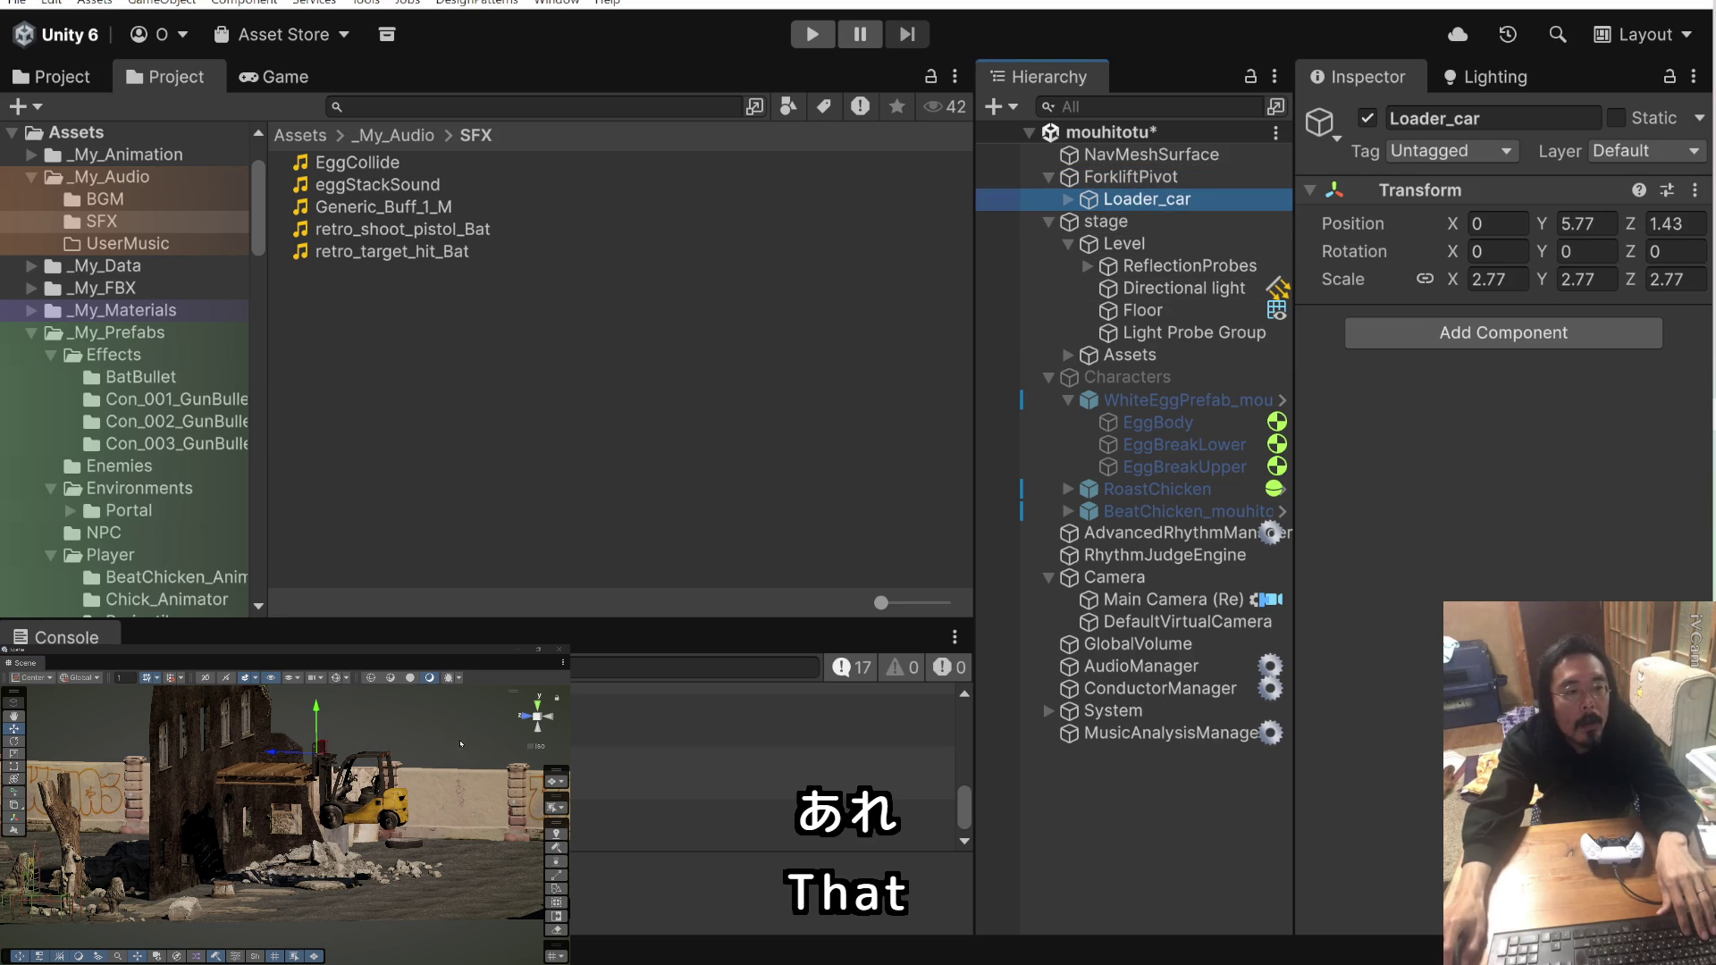
drag(319, 716, 321, 681)
click(1083, 179)
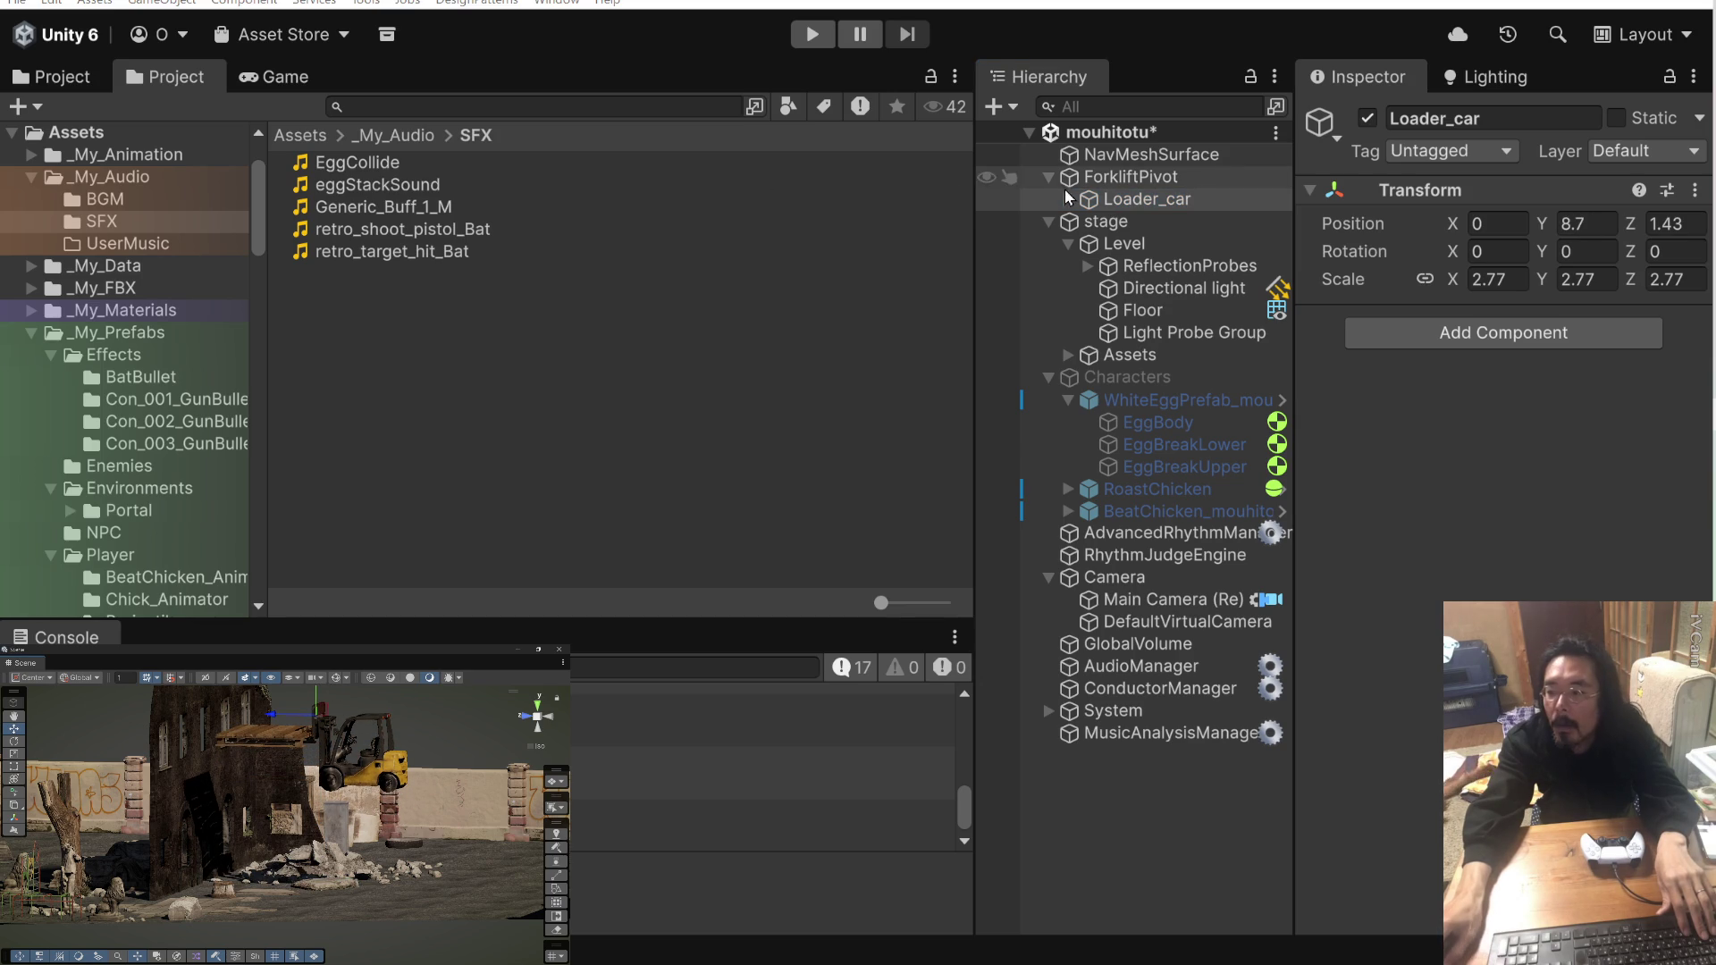
click(1101, 198)
click(1107, 179)
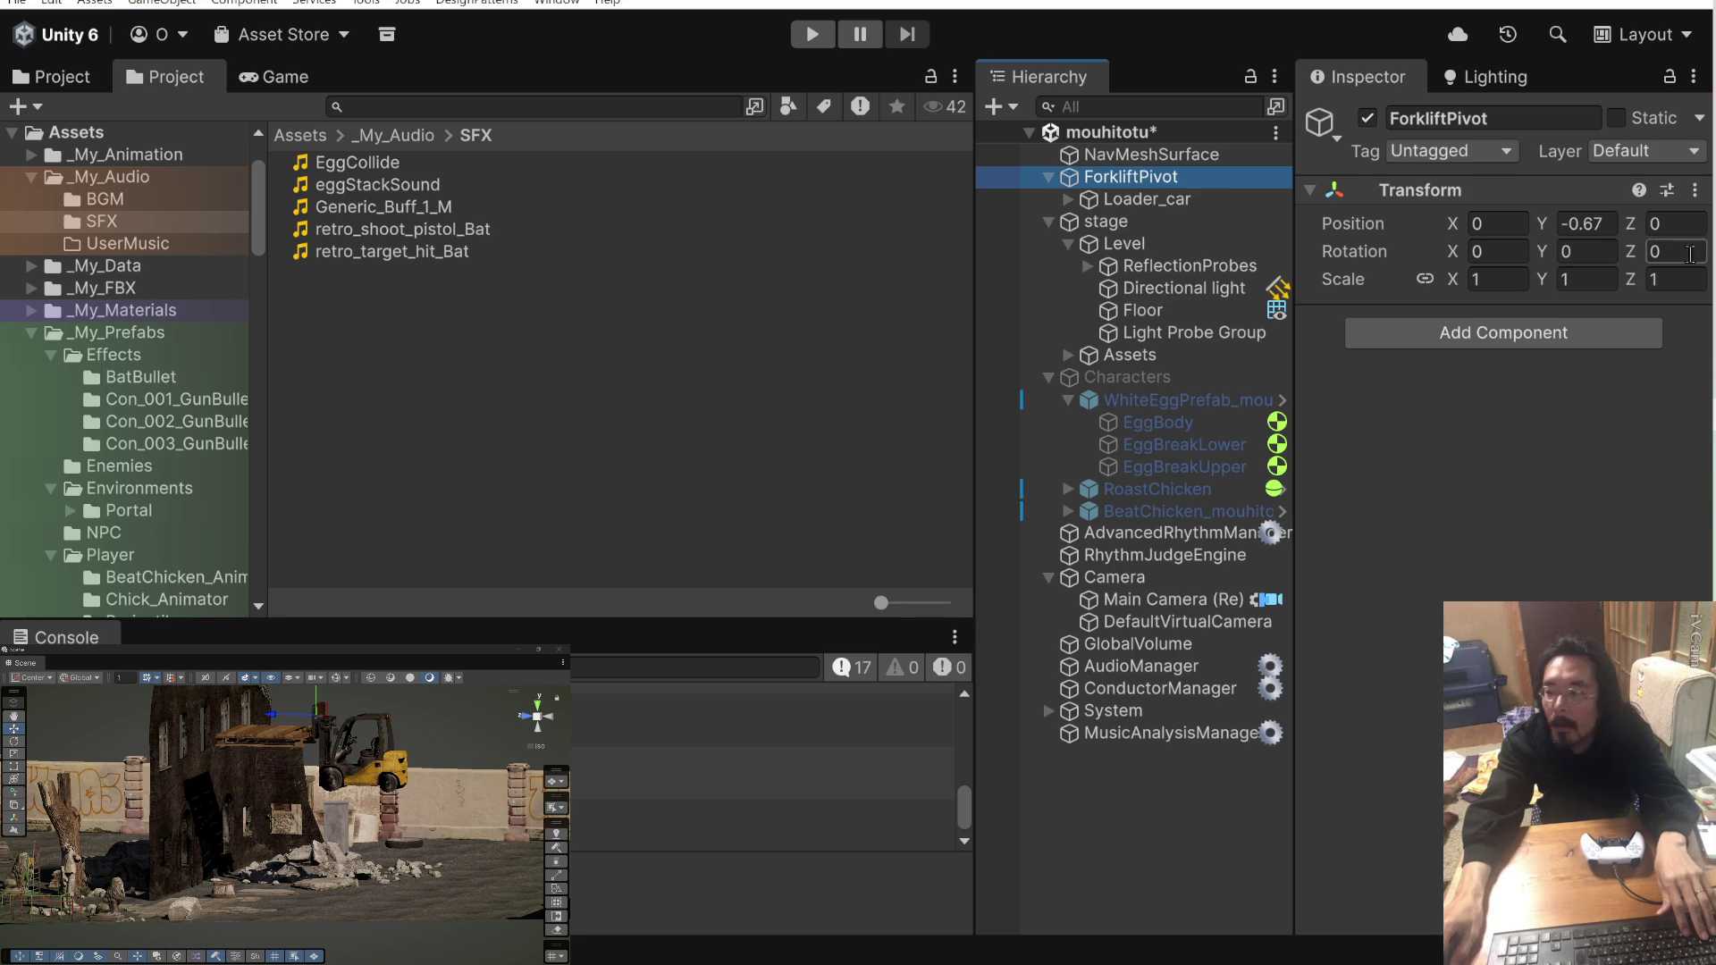
key(alt+Tab)
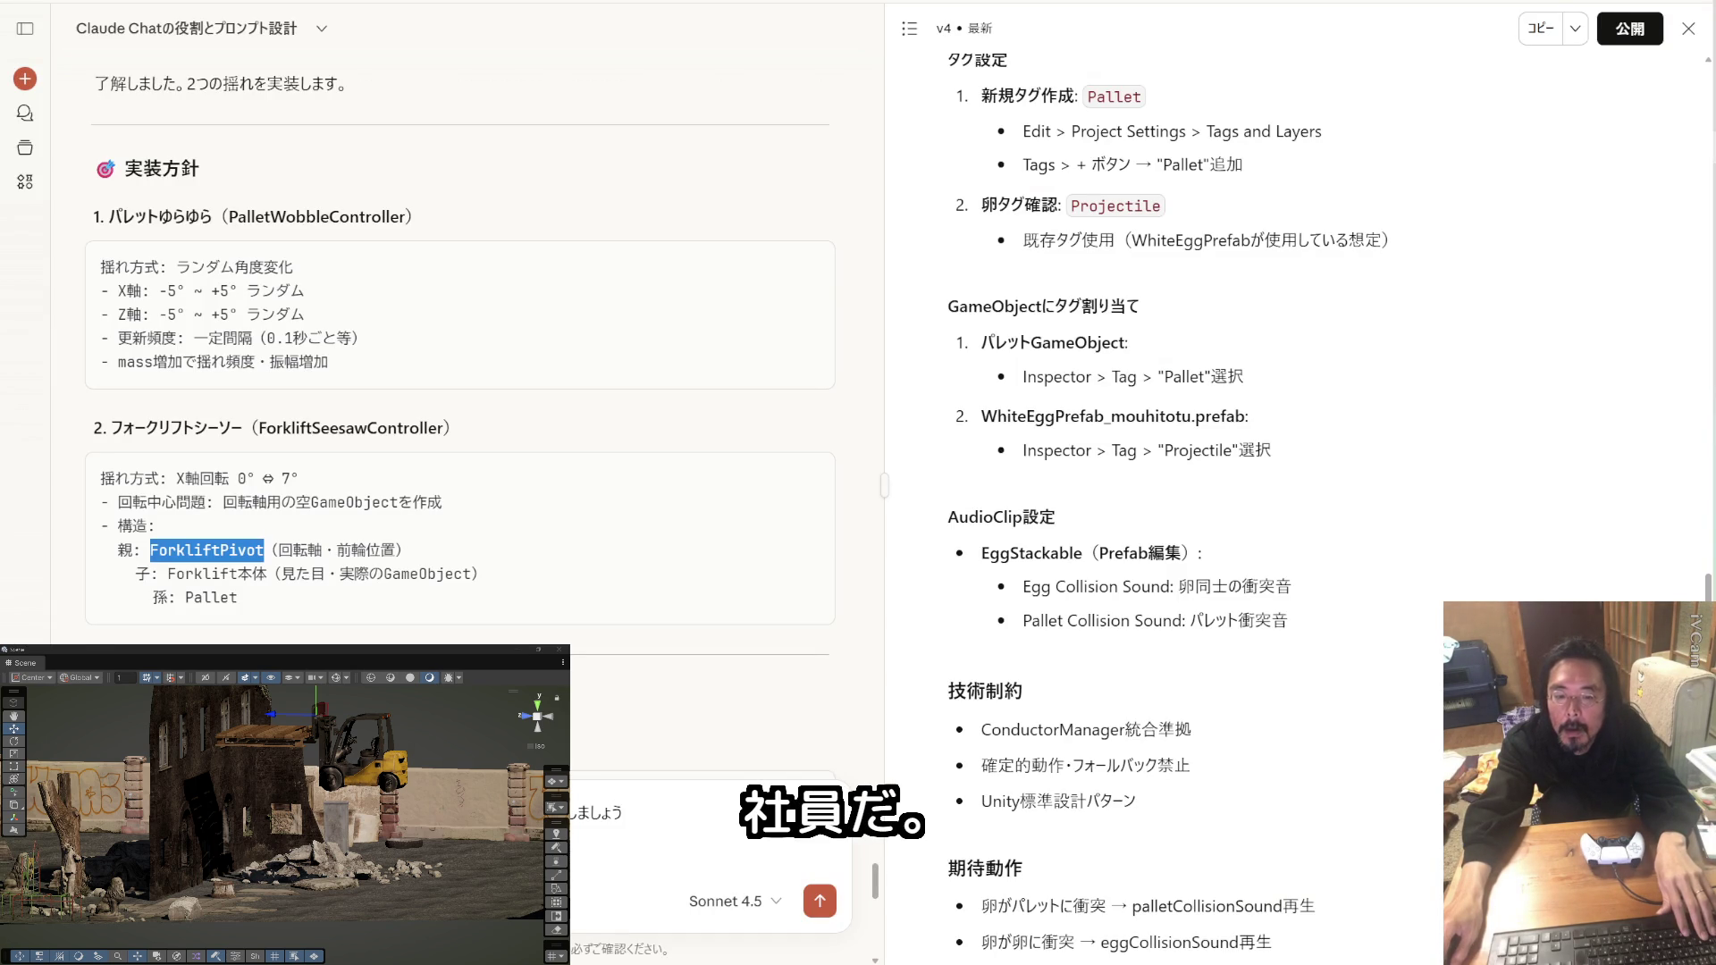
Switch from the Claude chat back to the Unity editor
key(alt+Tab)
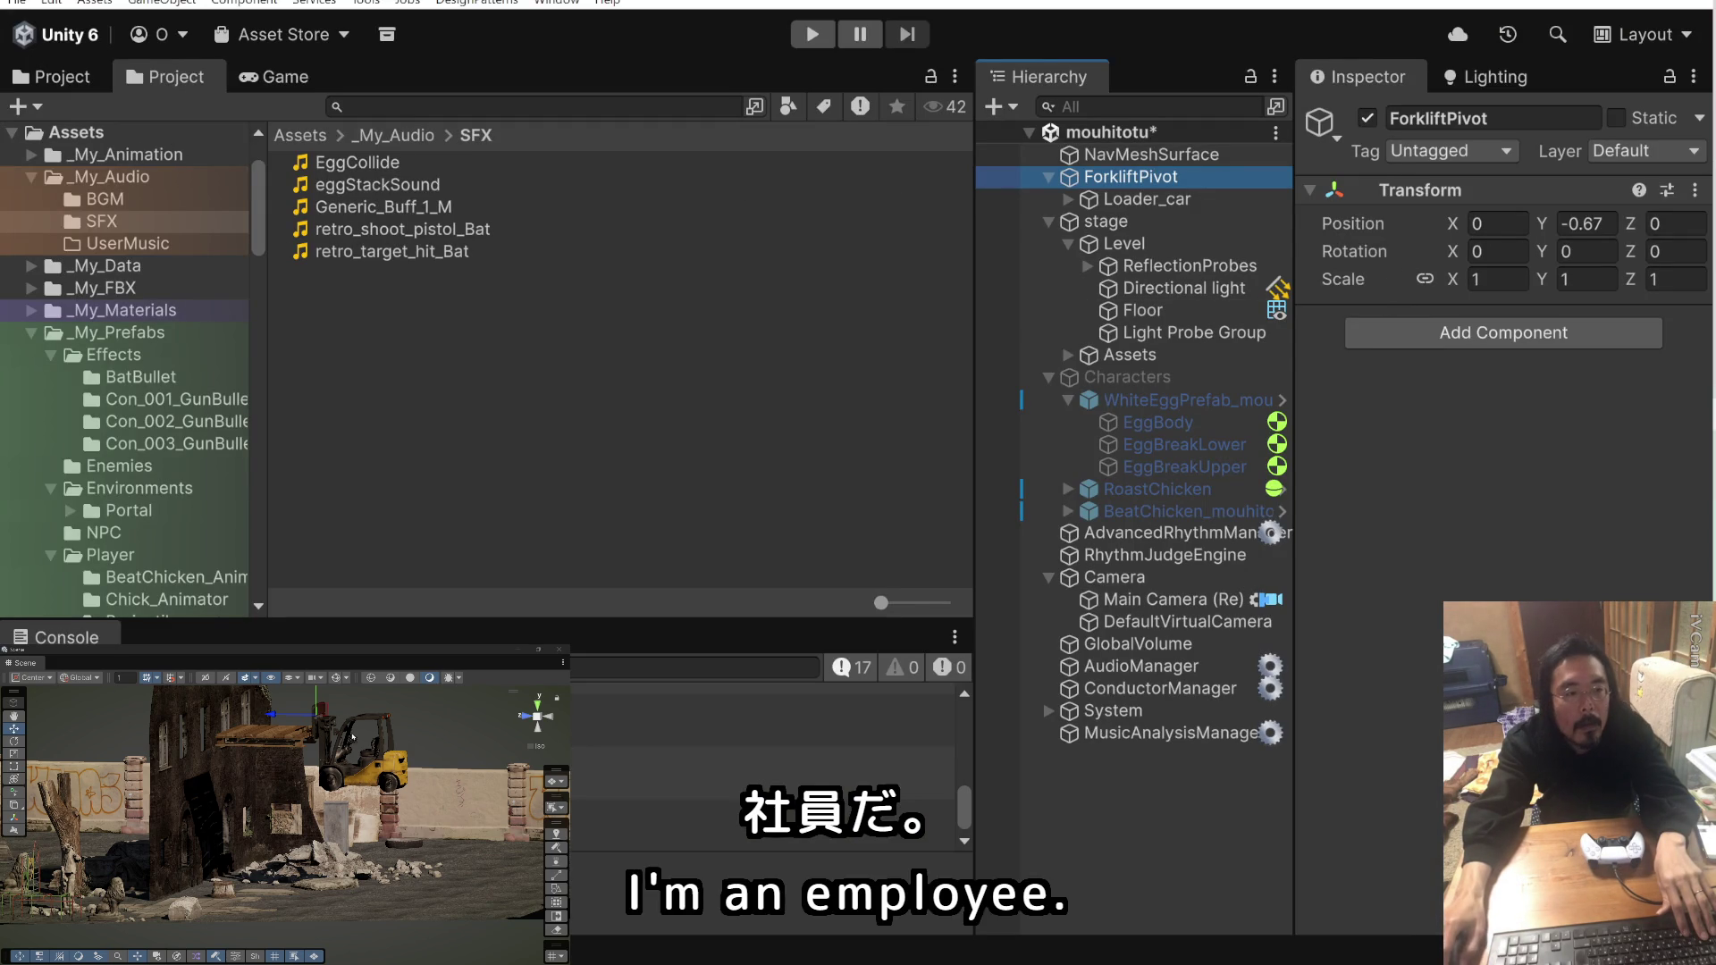
Move ForkliftPivot down, raise Loader_car to local Y 13.86, and save the scene
mouse_move(319, 697)
mouse_down()
mouse_move(329, 853)
mouse_move(319, 843)
mouse_move(345, 843)
mouse_move(303, 885)
mouse_up()
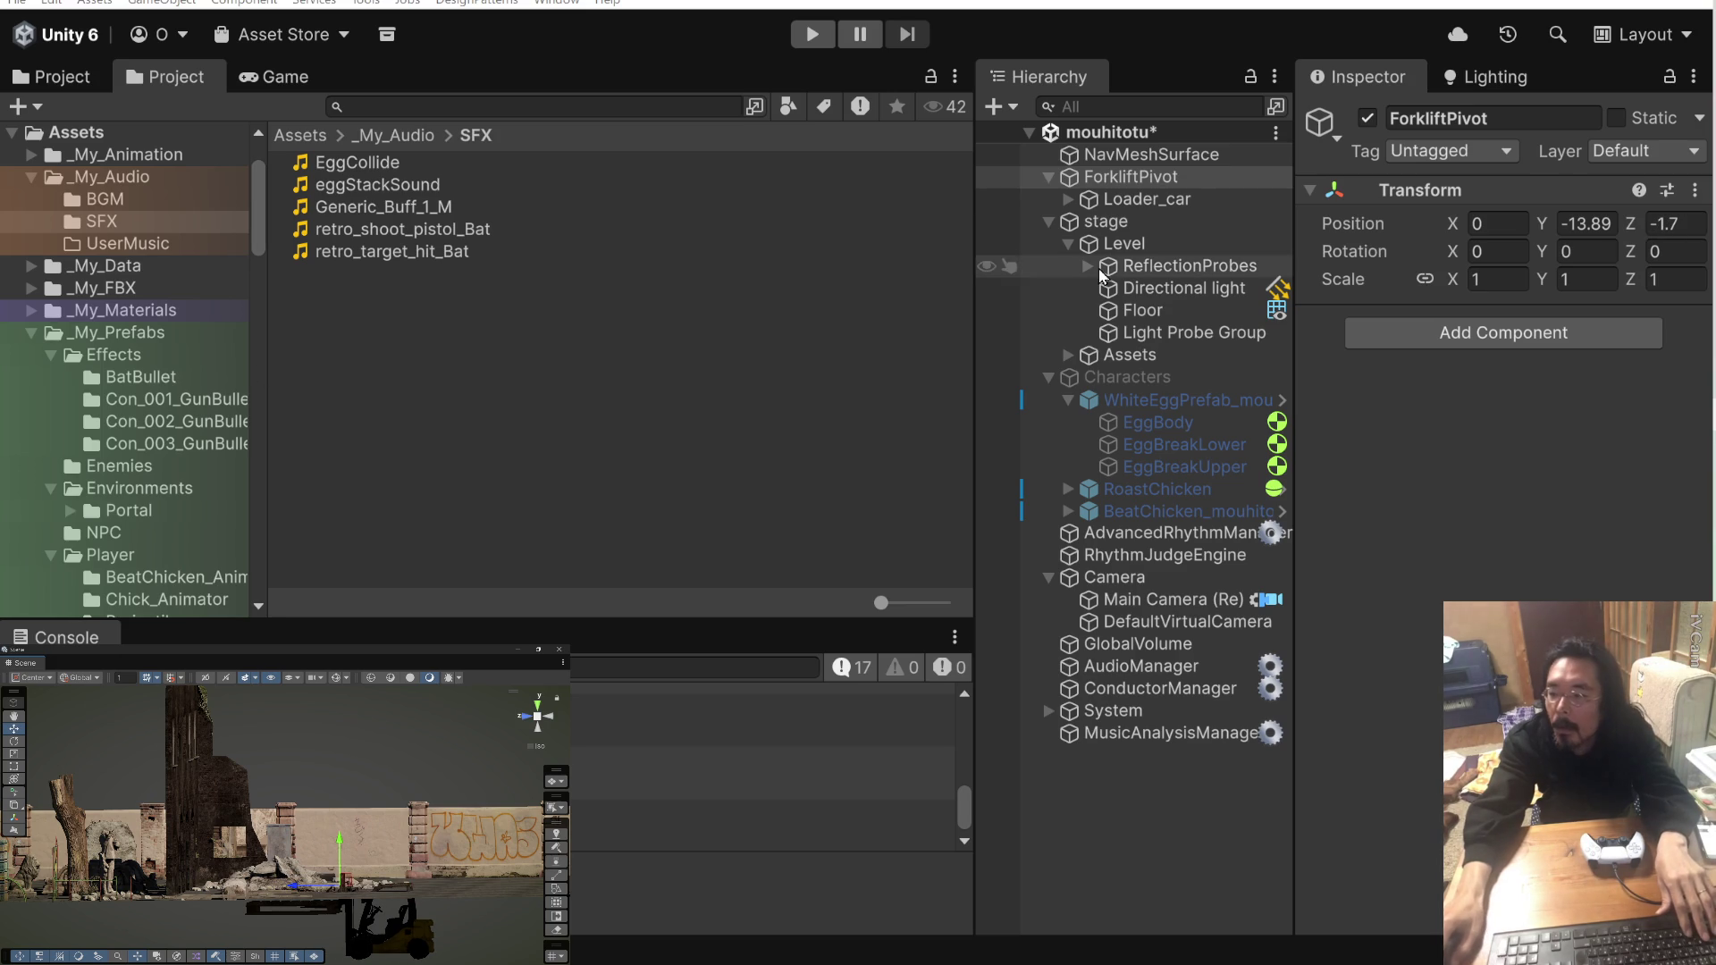
click(1101, 206)
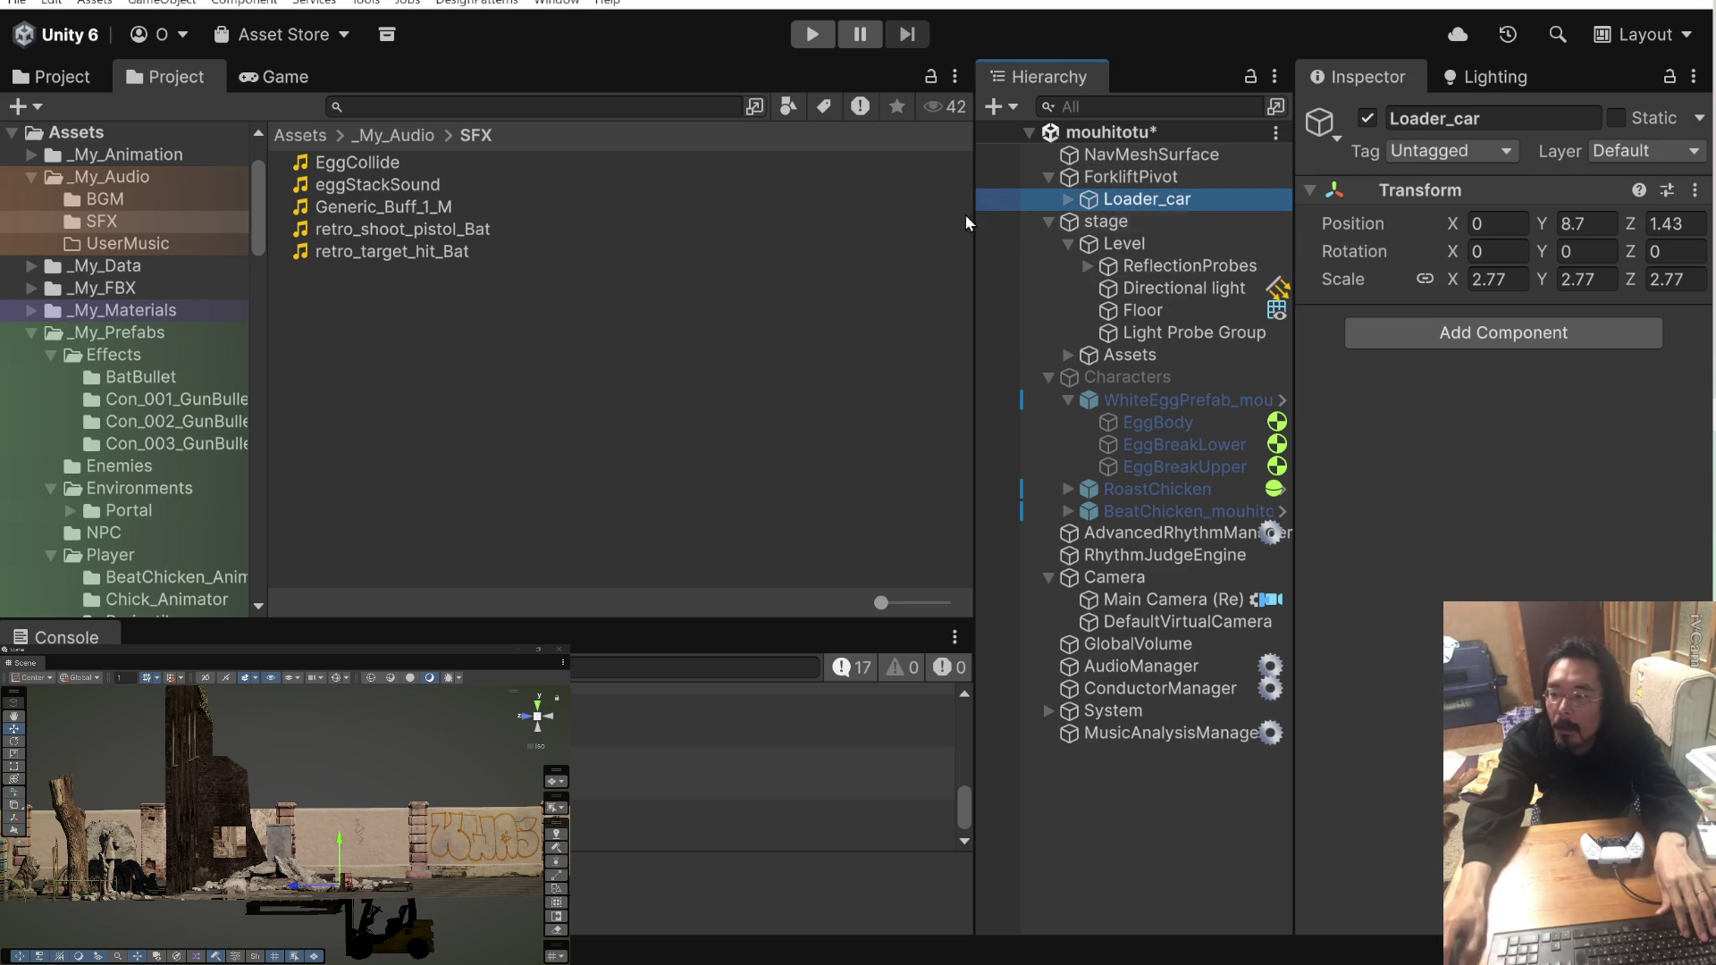
key(Up)
key(Down)
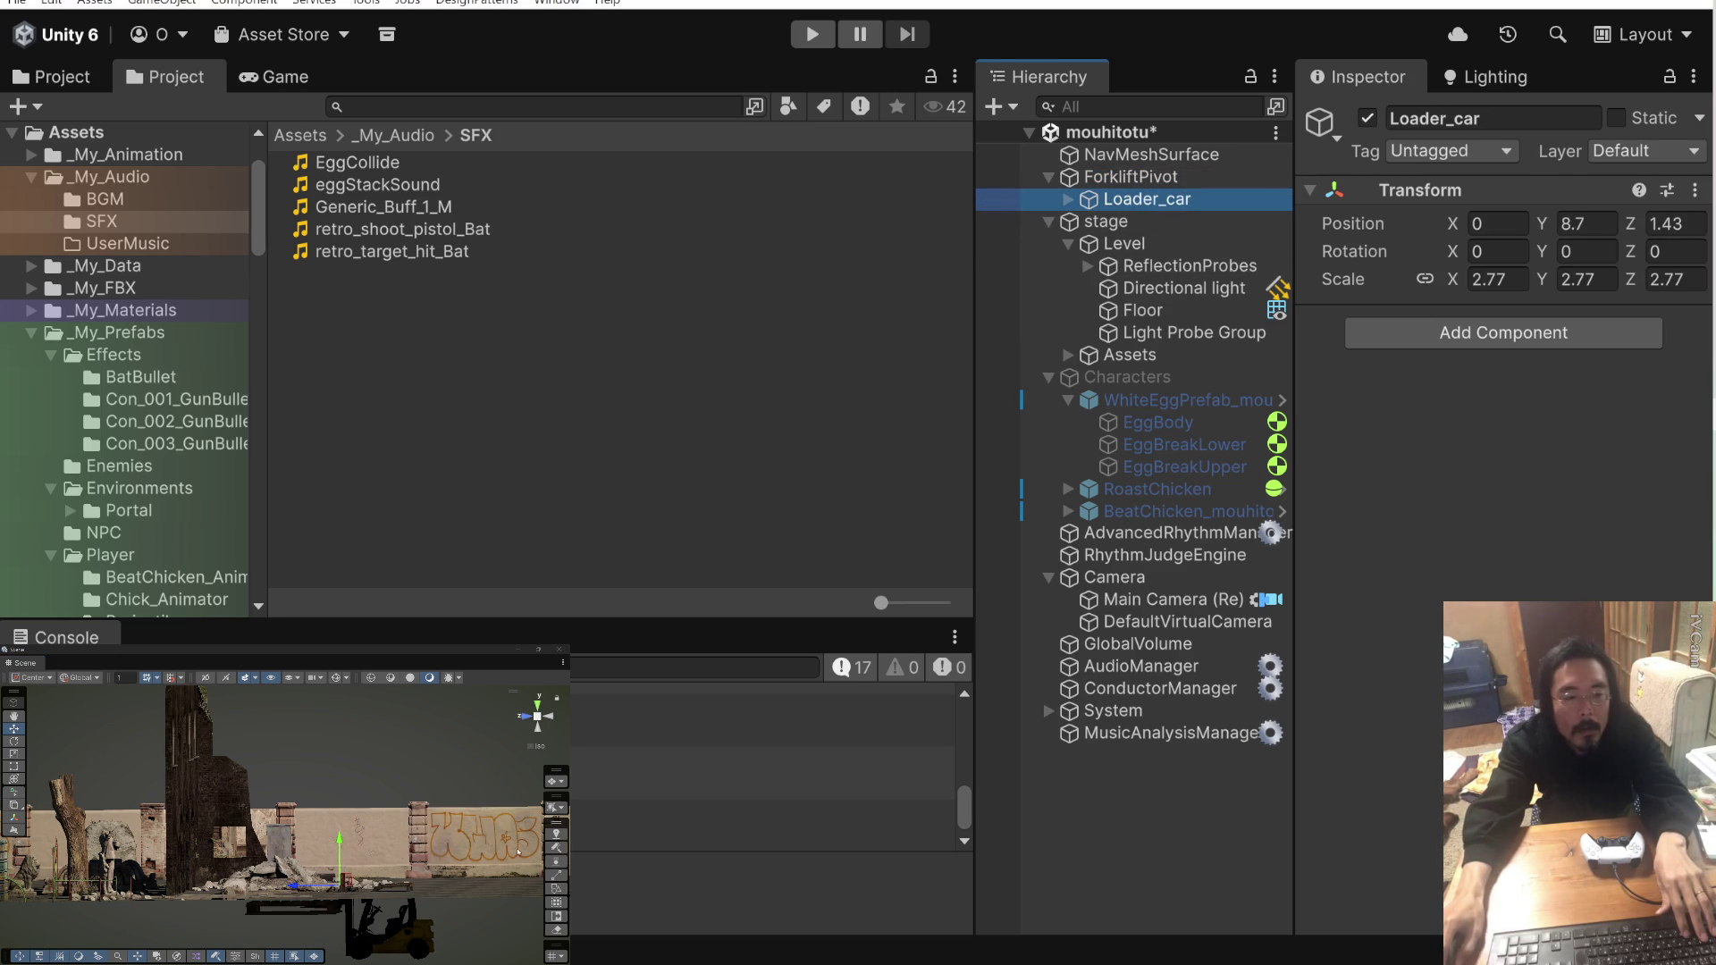
drag(340, 849, 340, 783)
click(1178, 178)
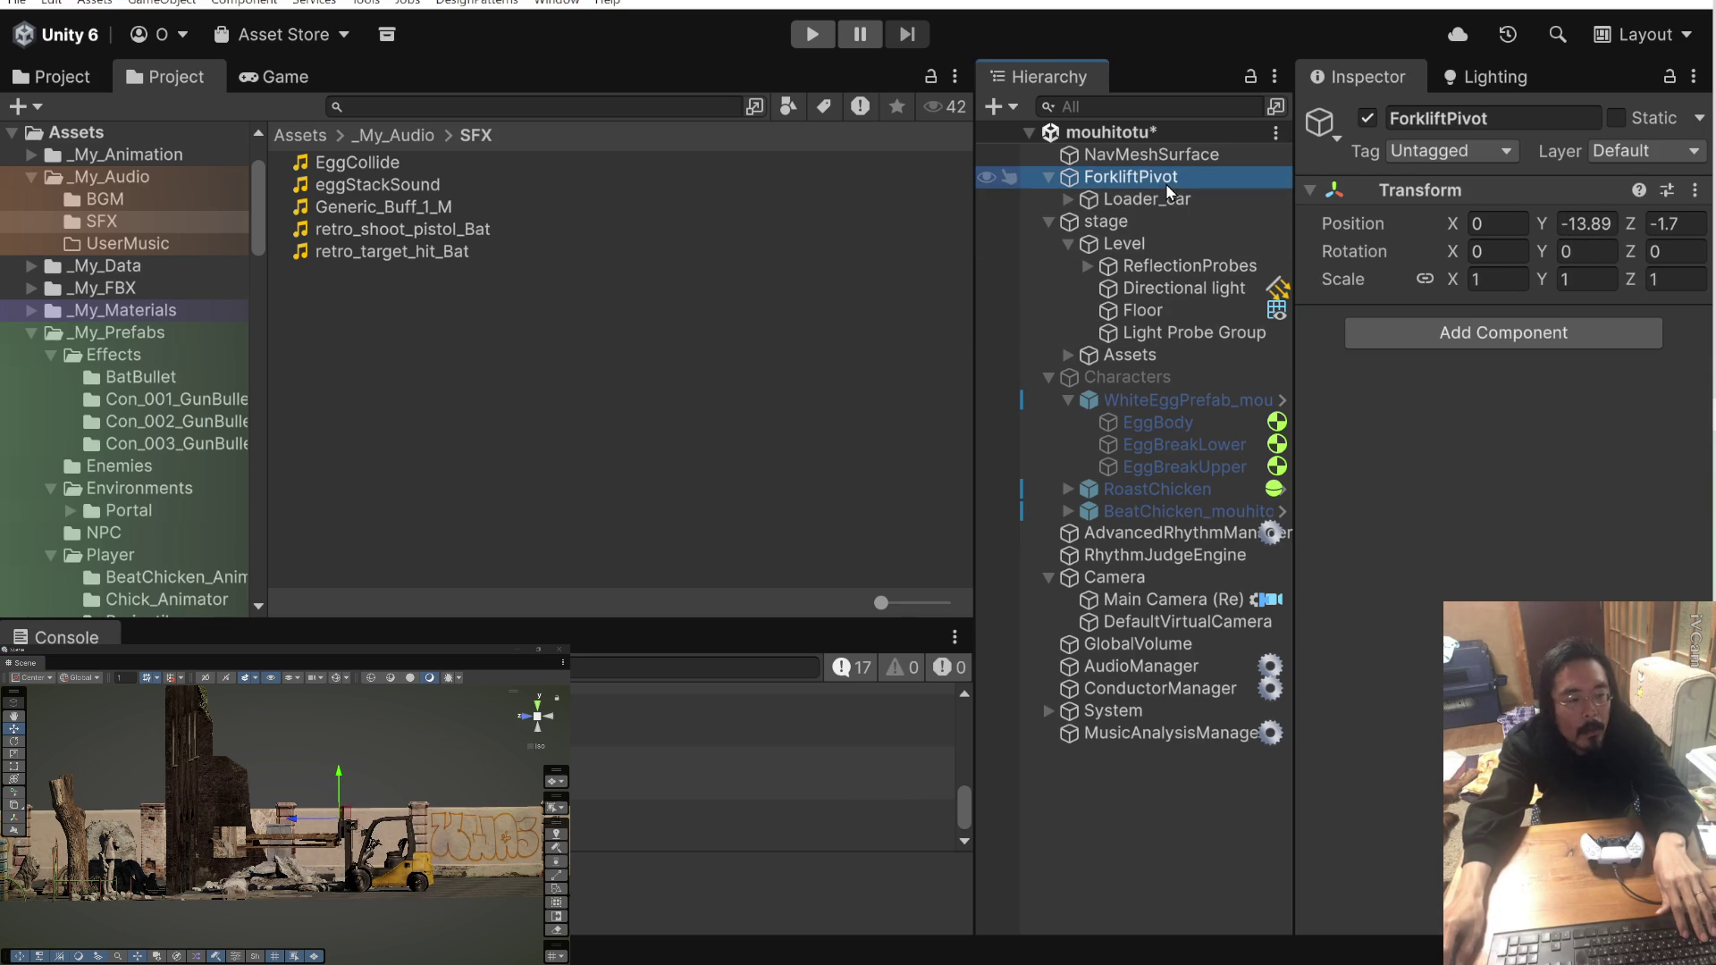
key(Down)
key(Up)
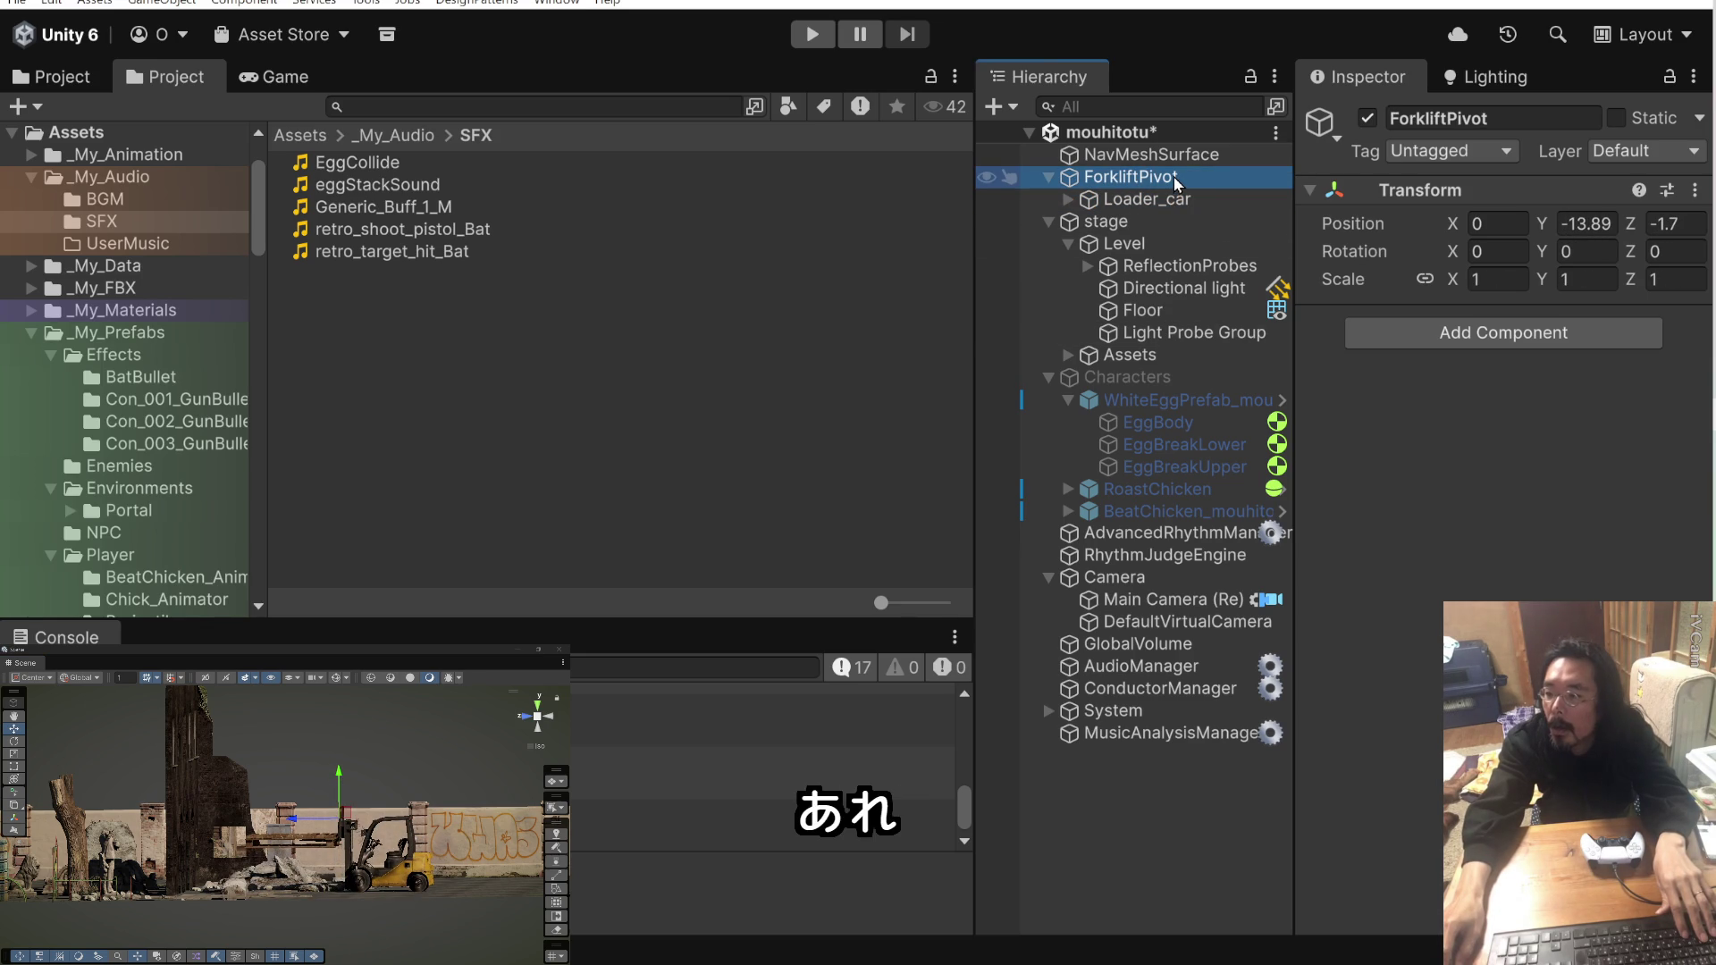
key(ctrl+s)
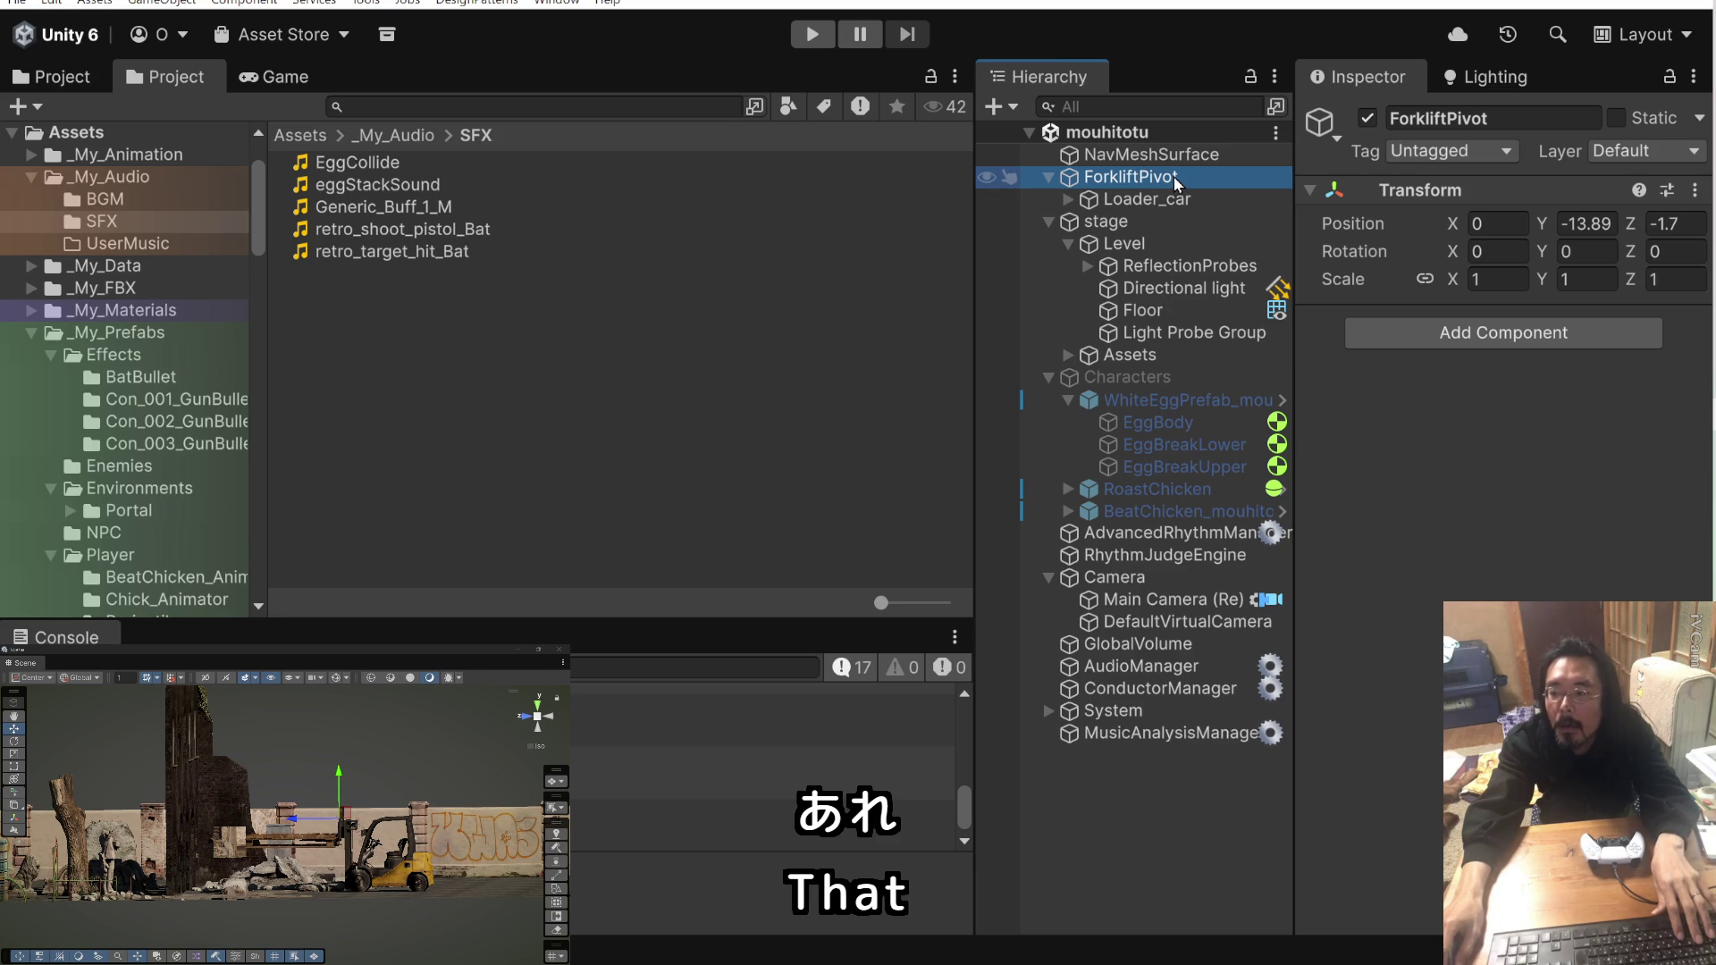
Reset ForkliftPivot's Transform to 0,0,0 and confirm Loader_car's offset is kept
click(1171, 199)
click(1153, 177)
click(1694, 189)
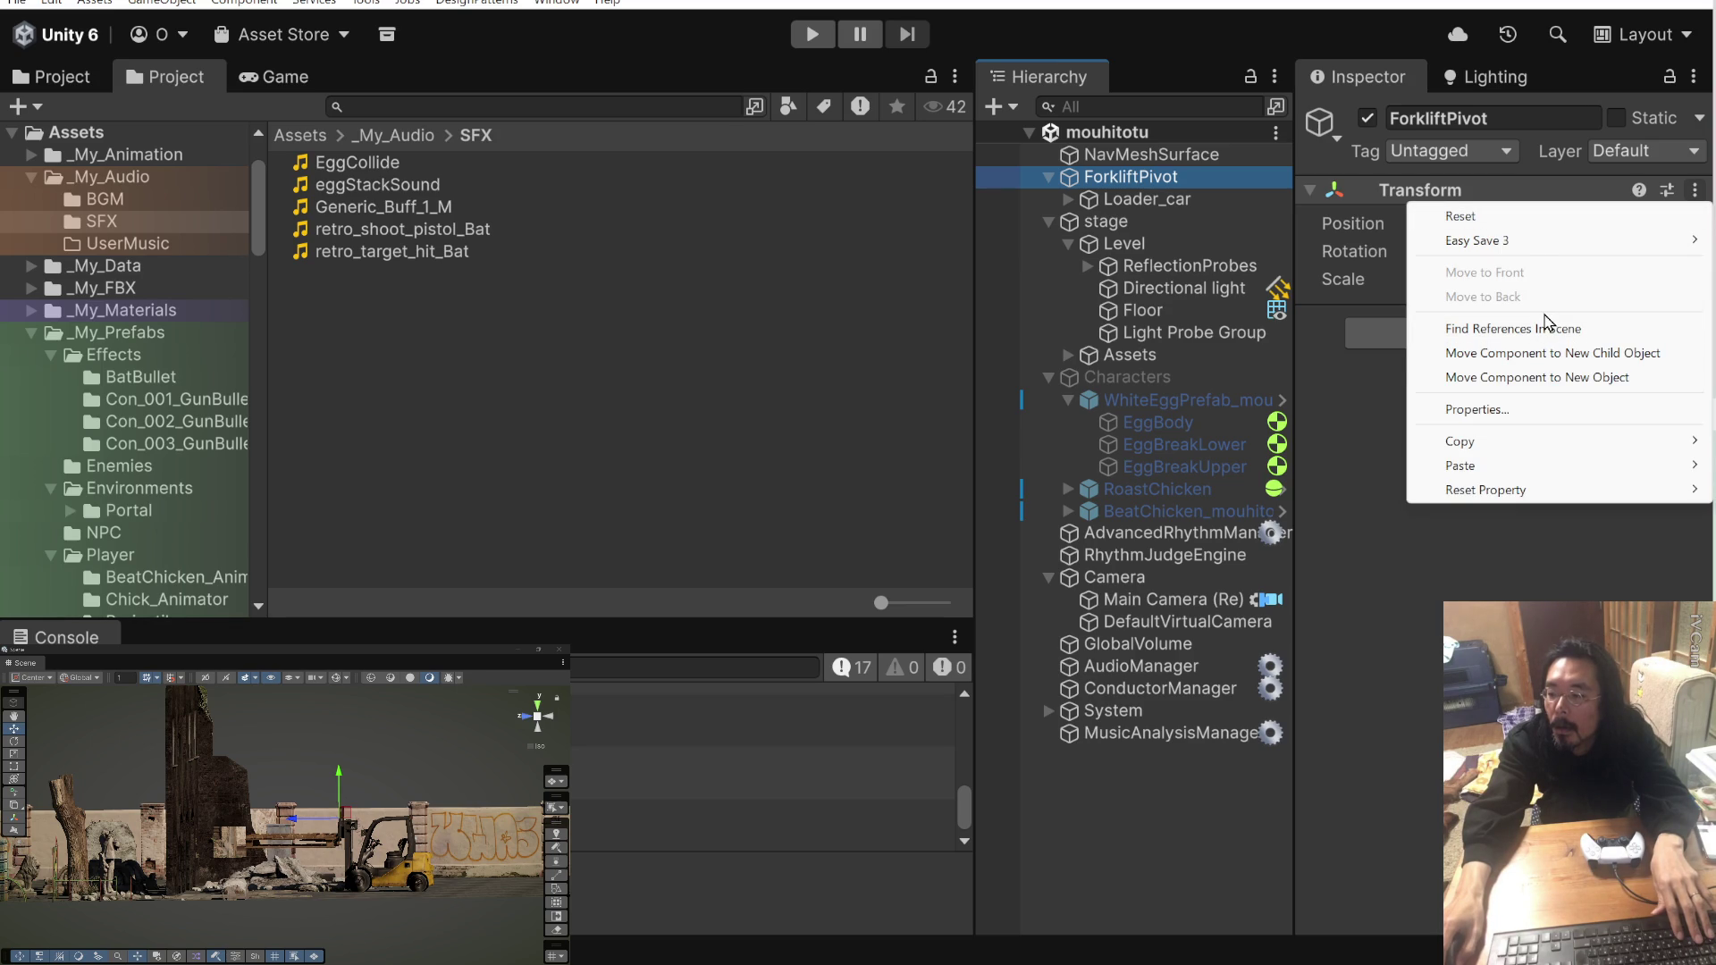
click(1176, 200)
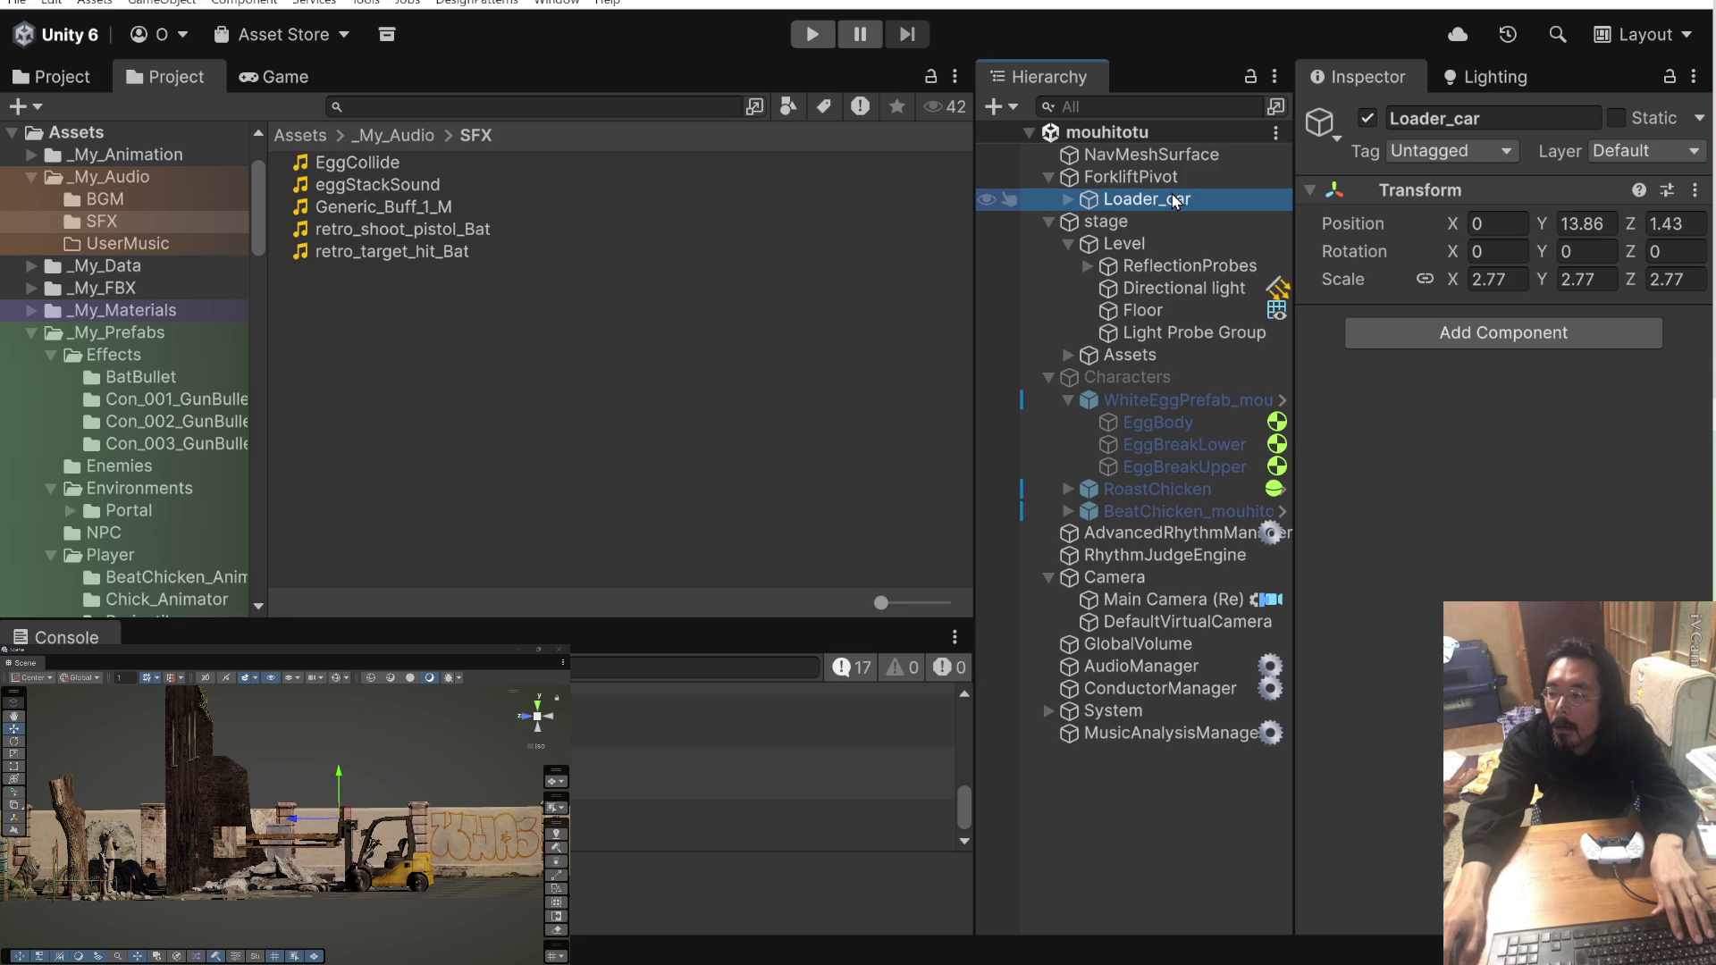
click(1176, 178)
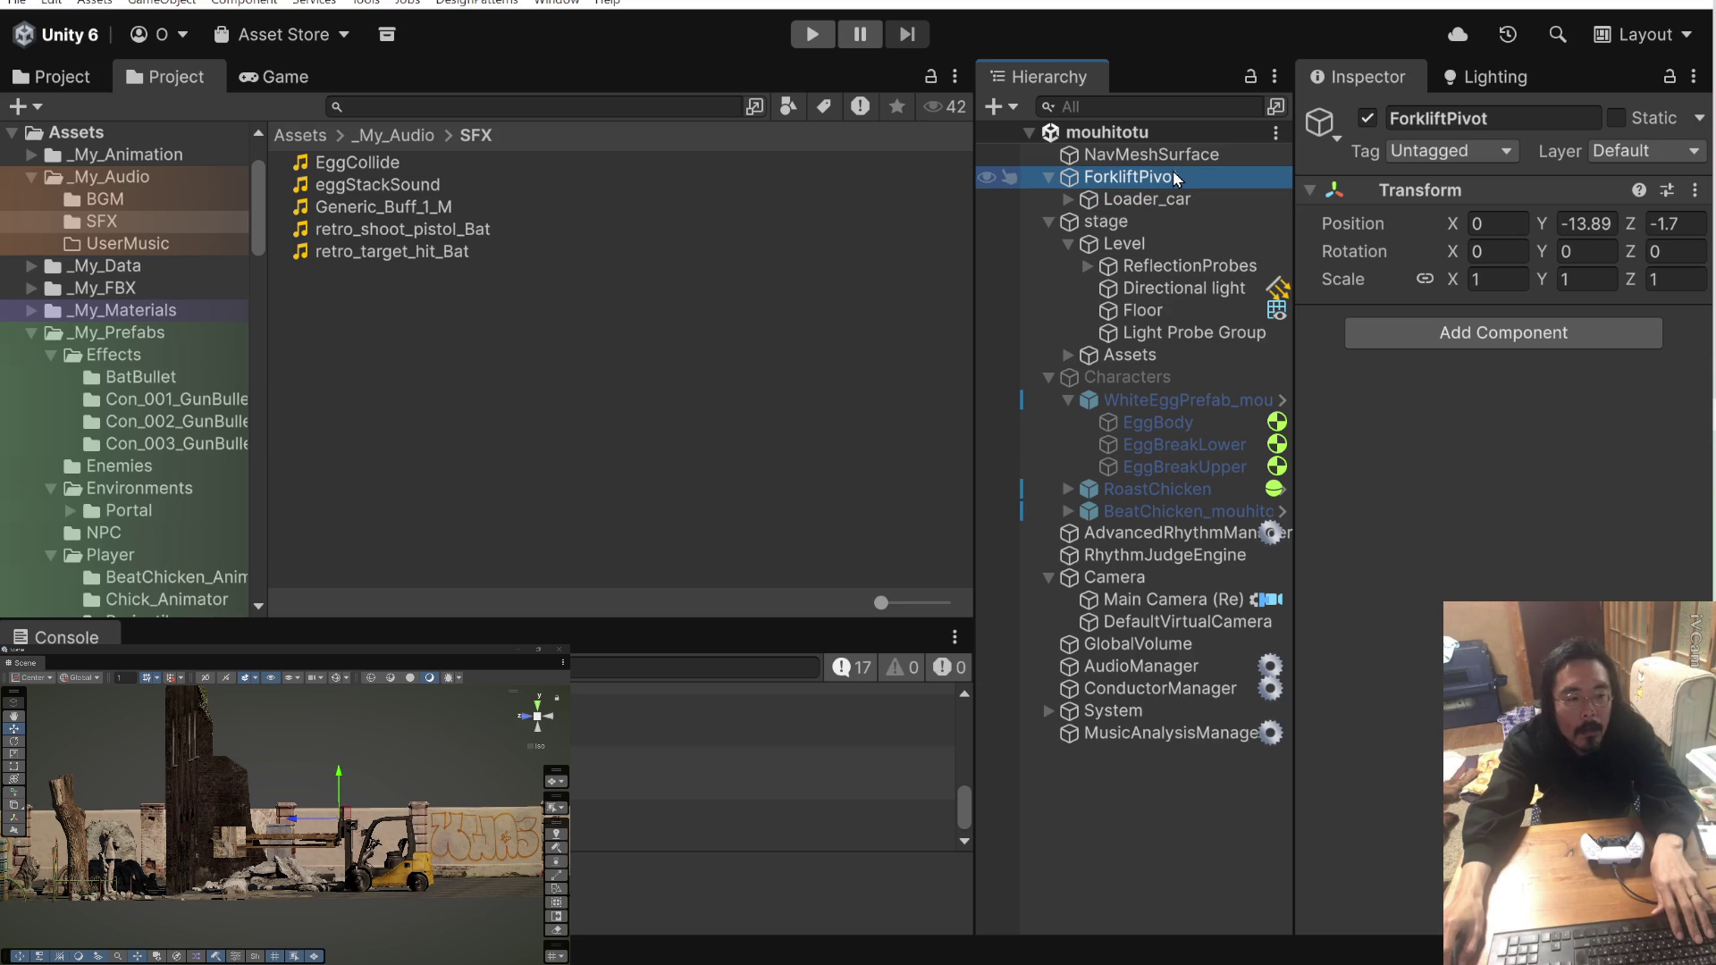
click(1695, 190)
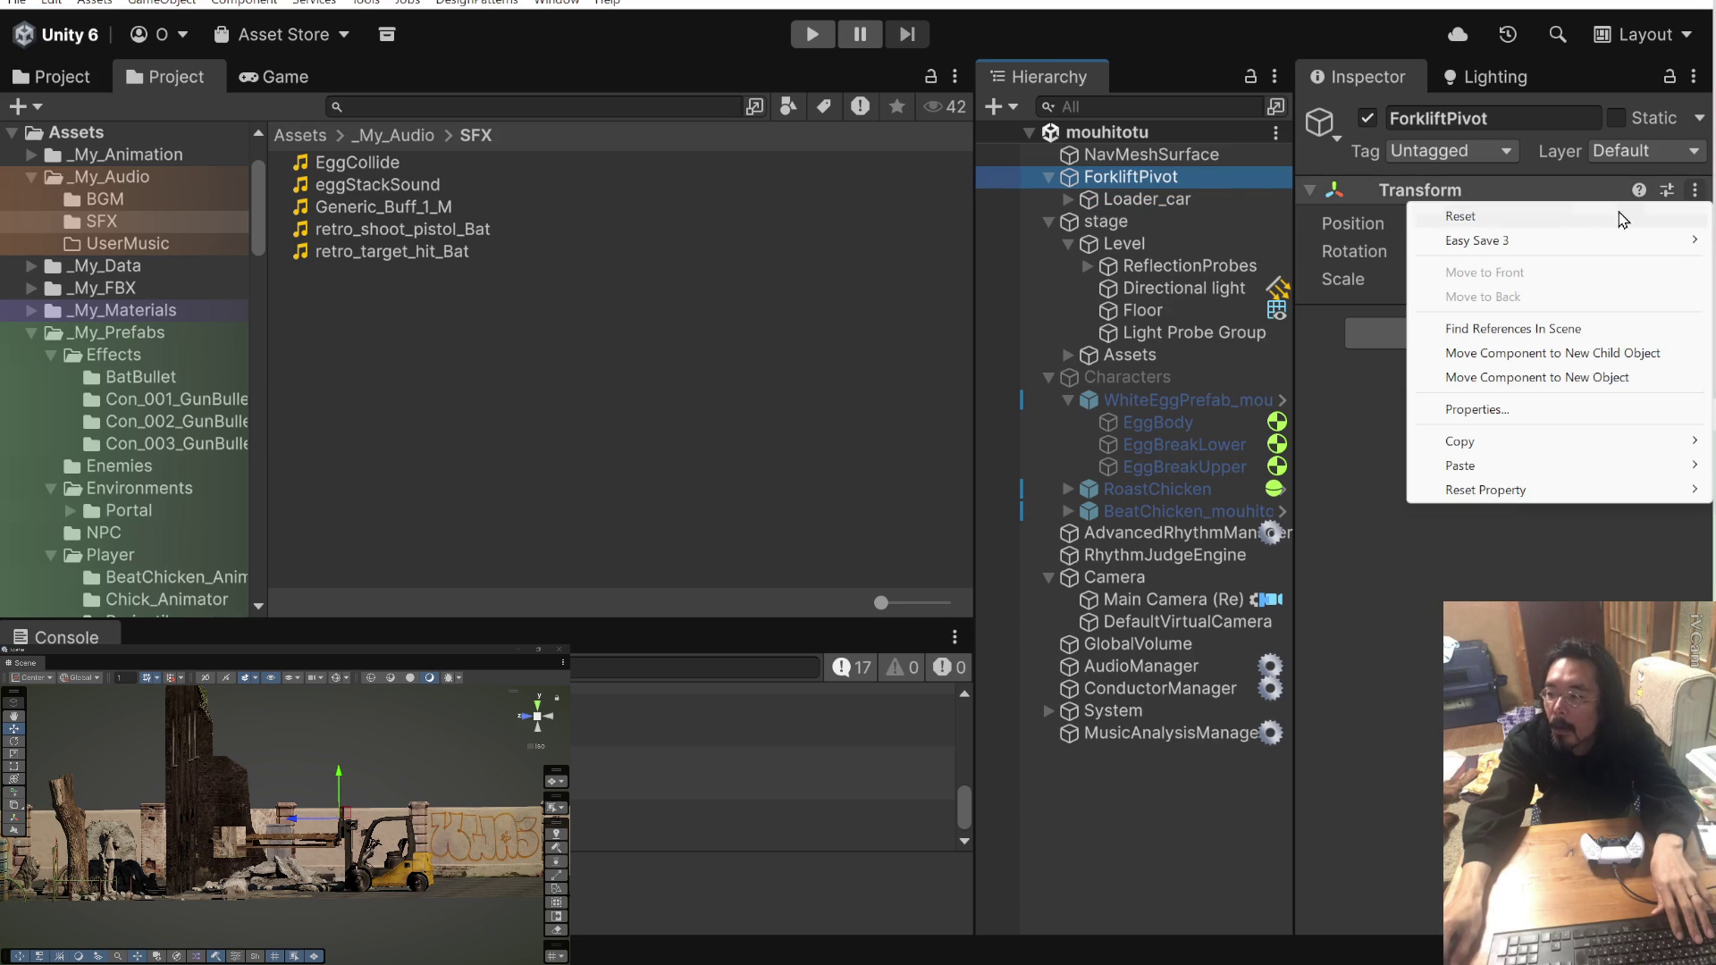
click(1573, 216)
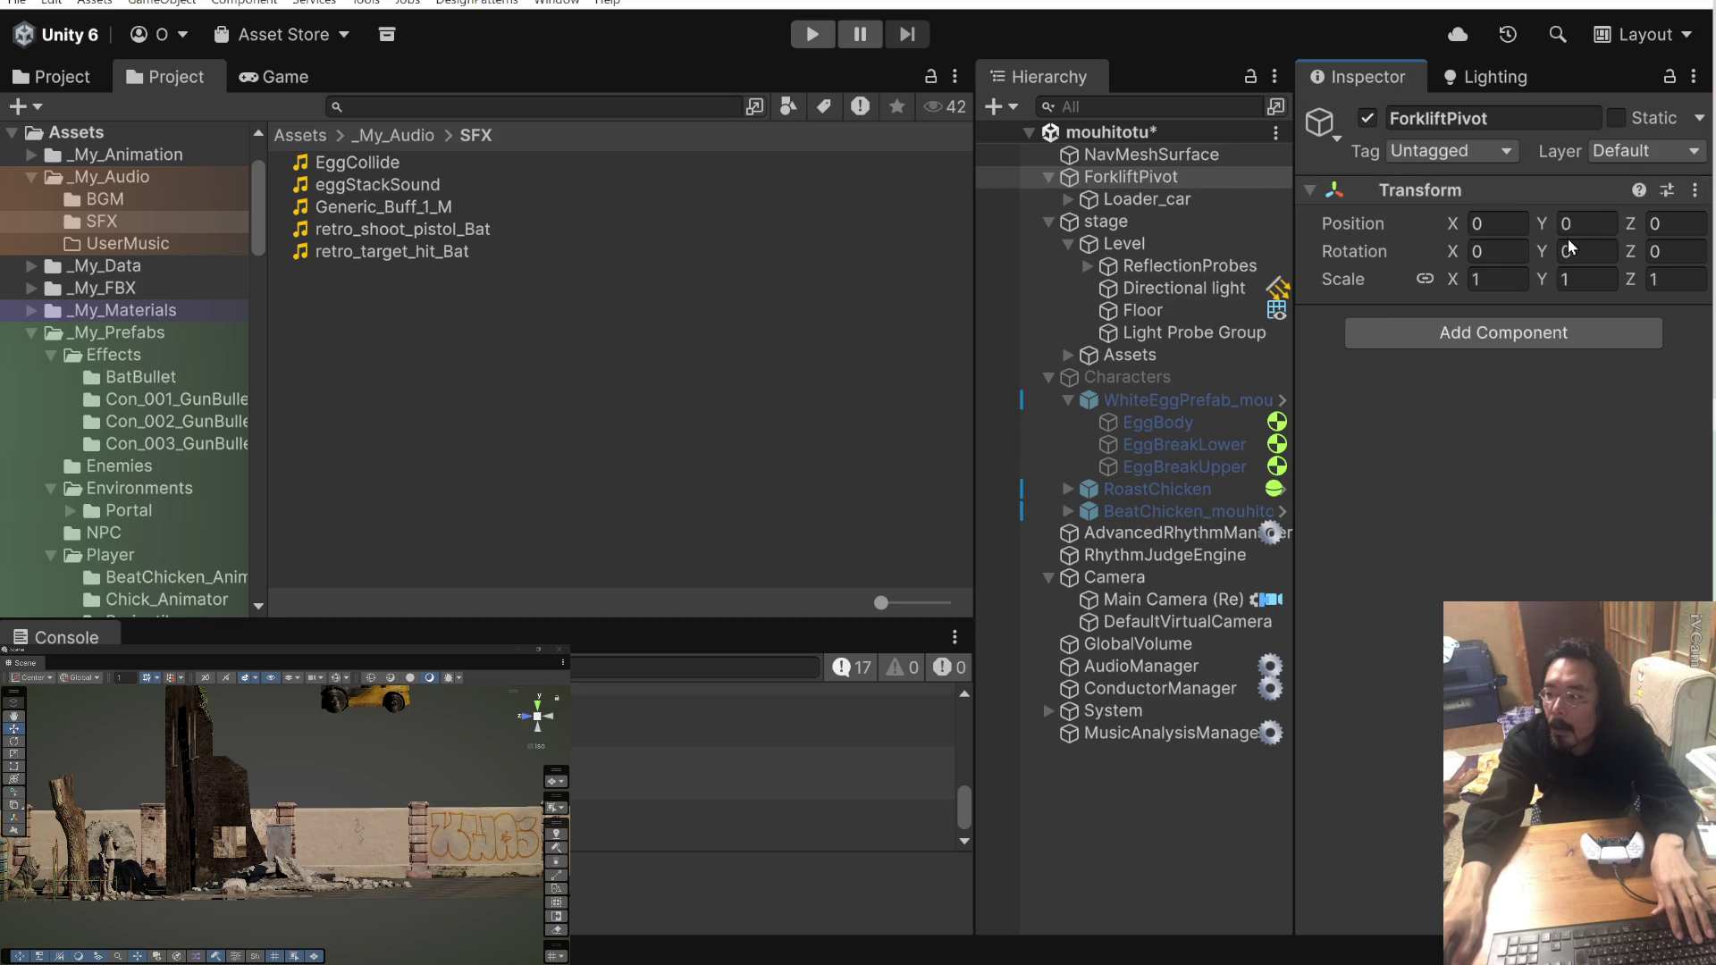
click(1189, 205)
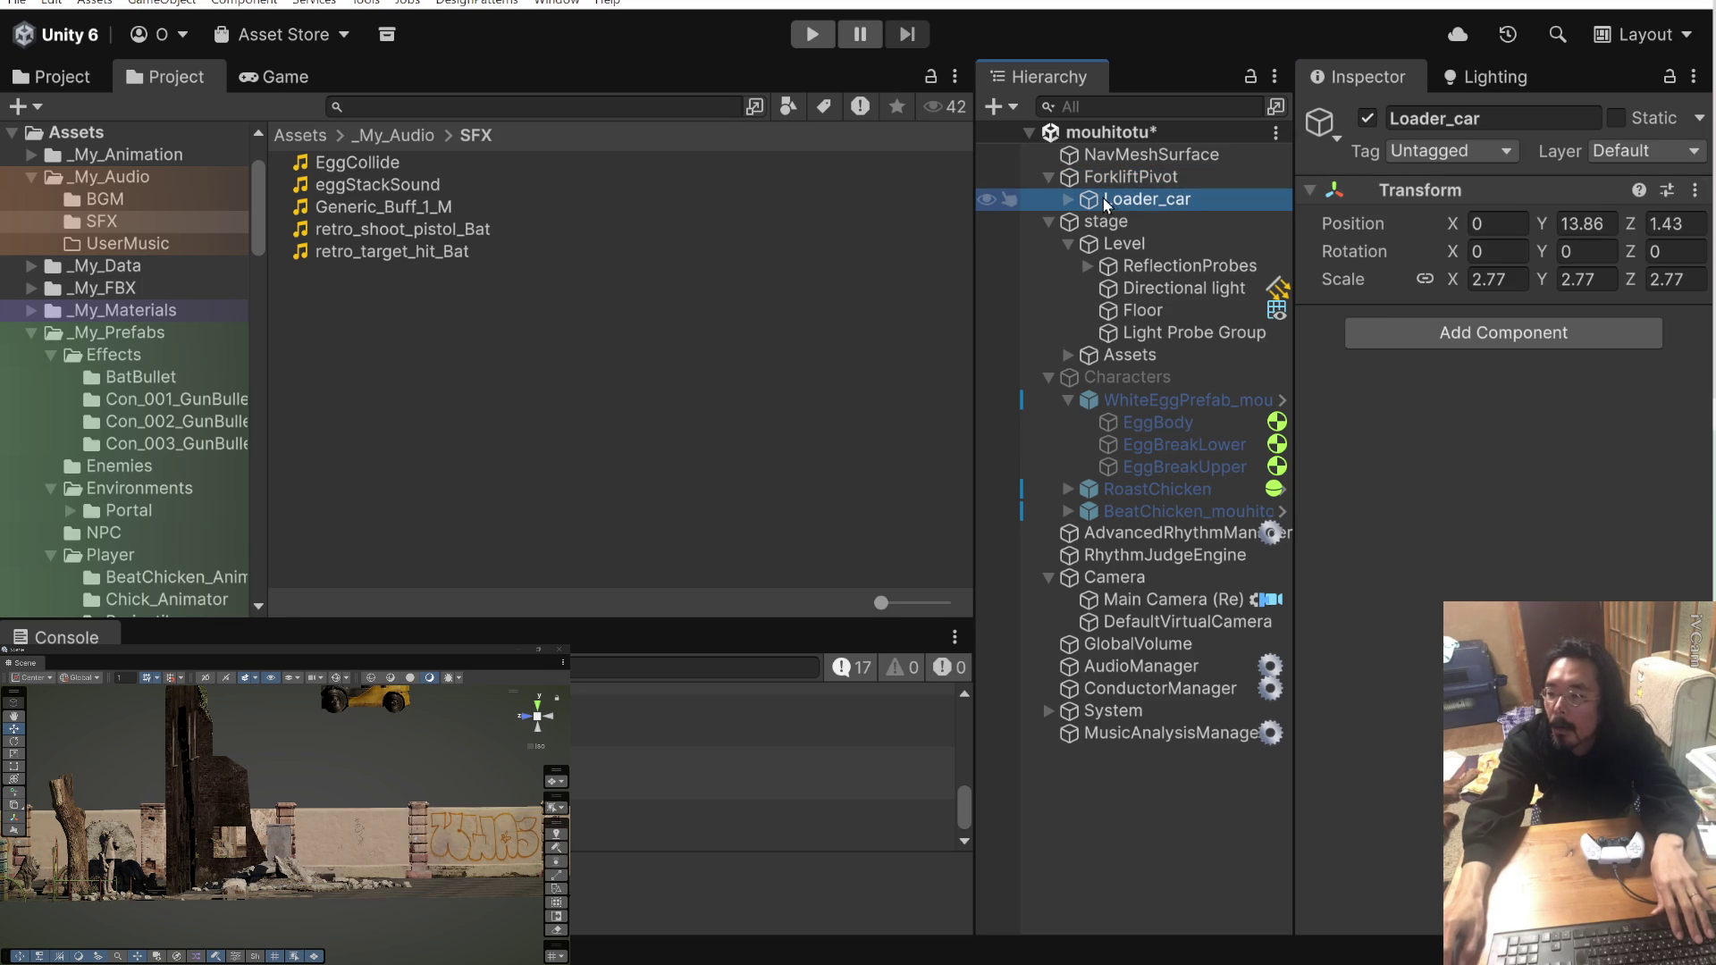
key(f)
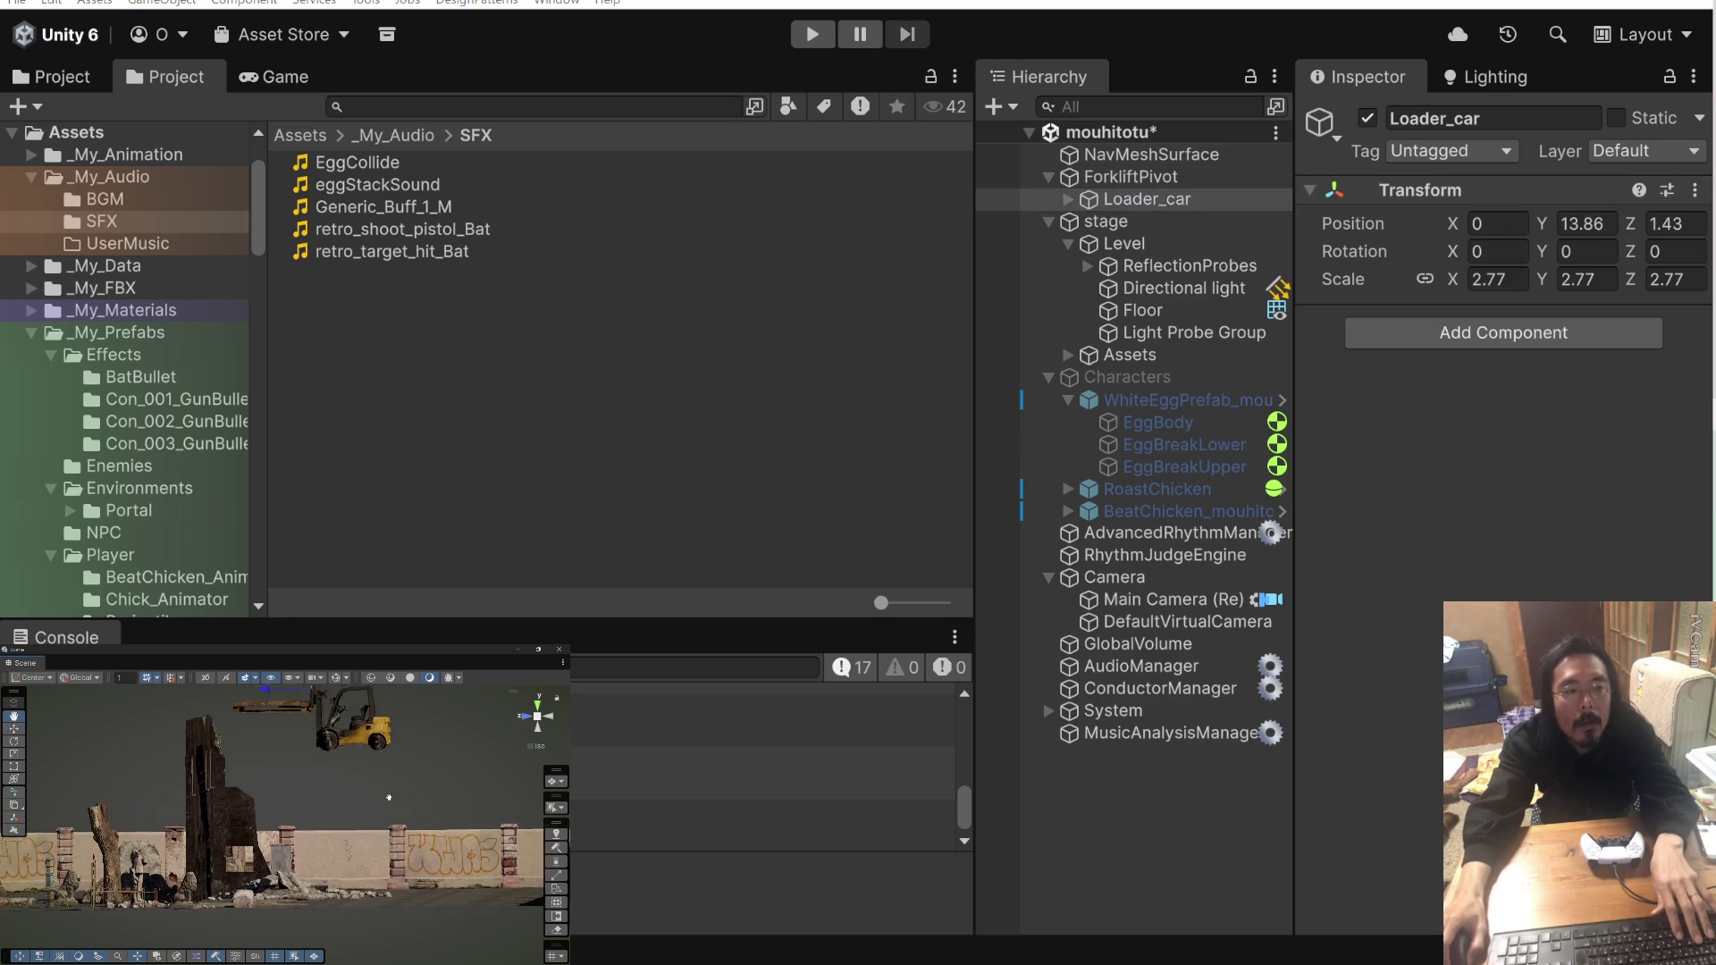
click(1112, 178)
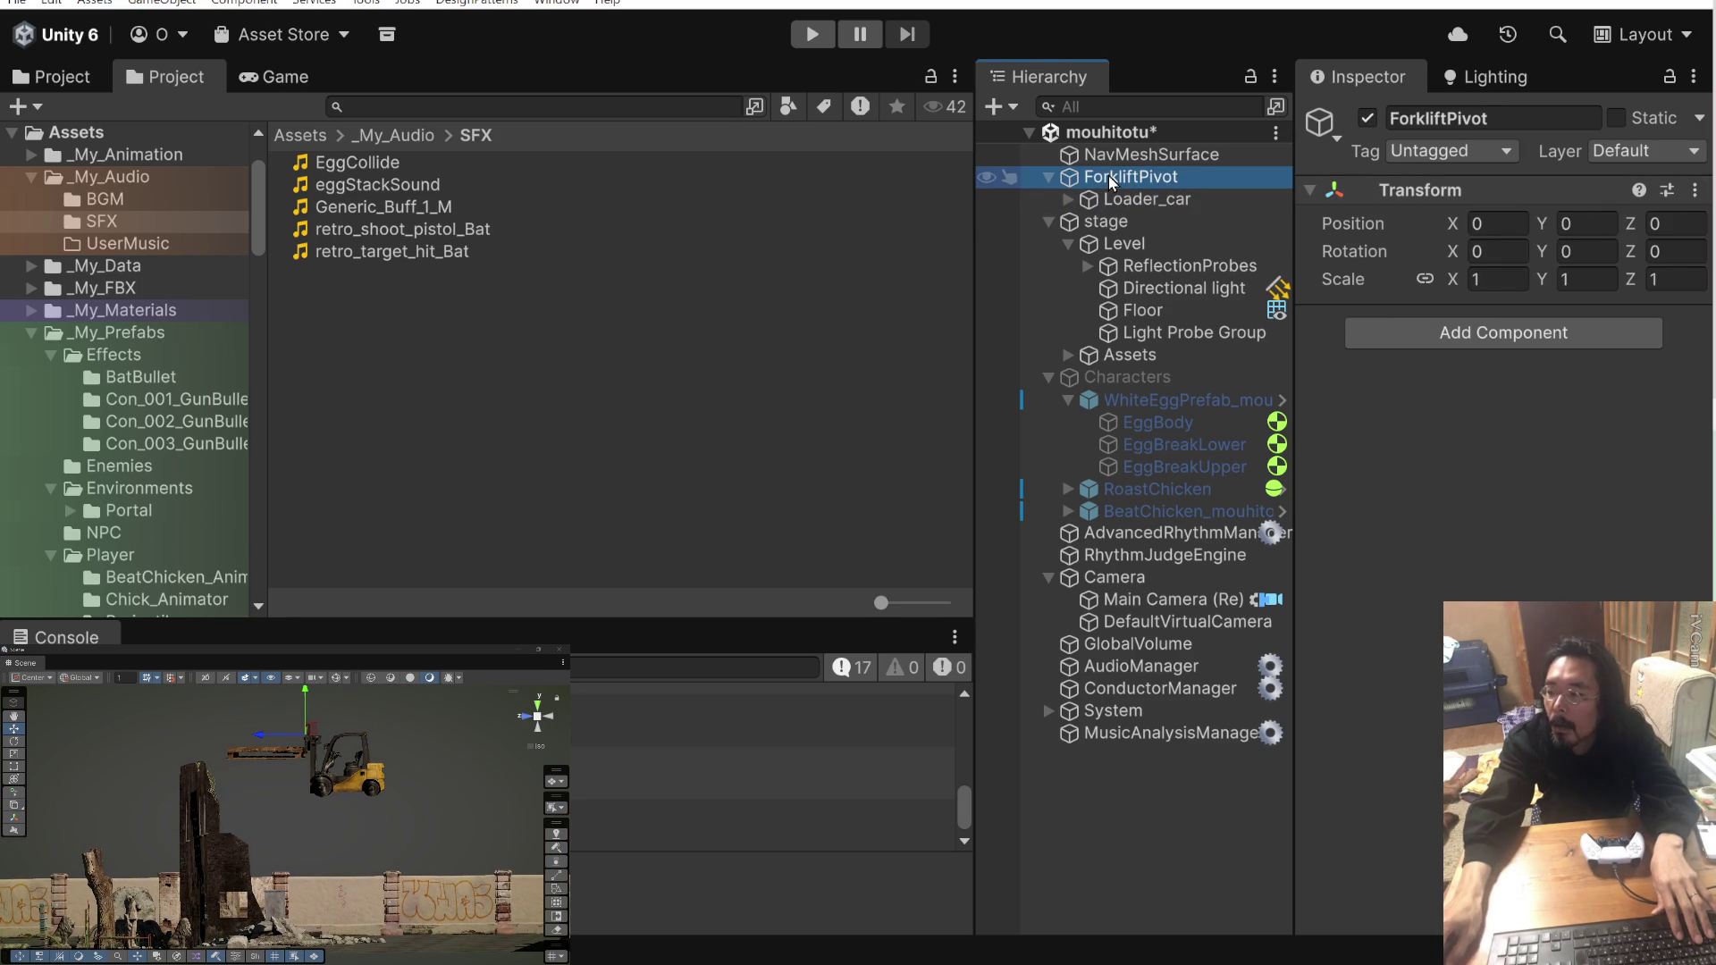
click(1112, 201)
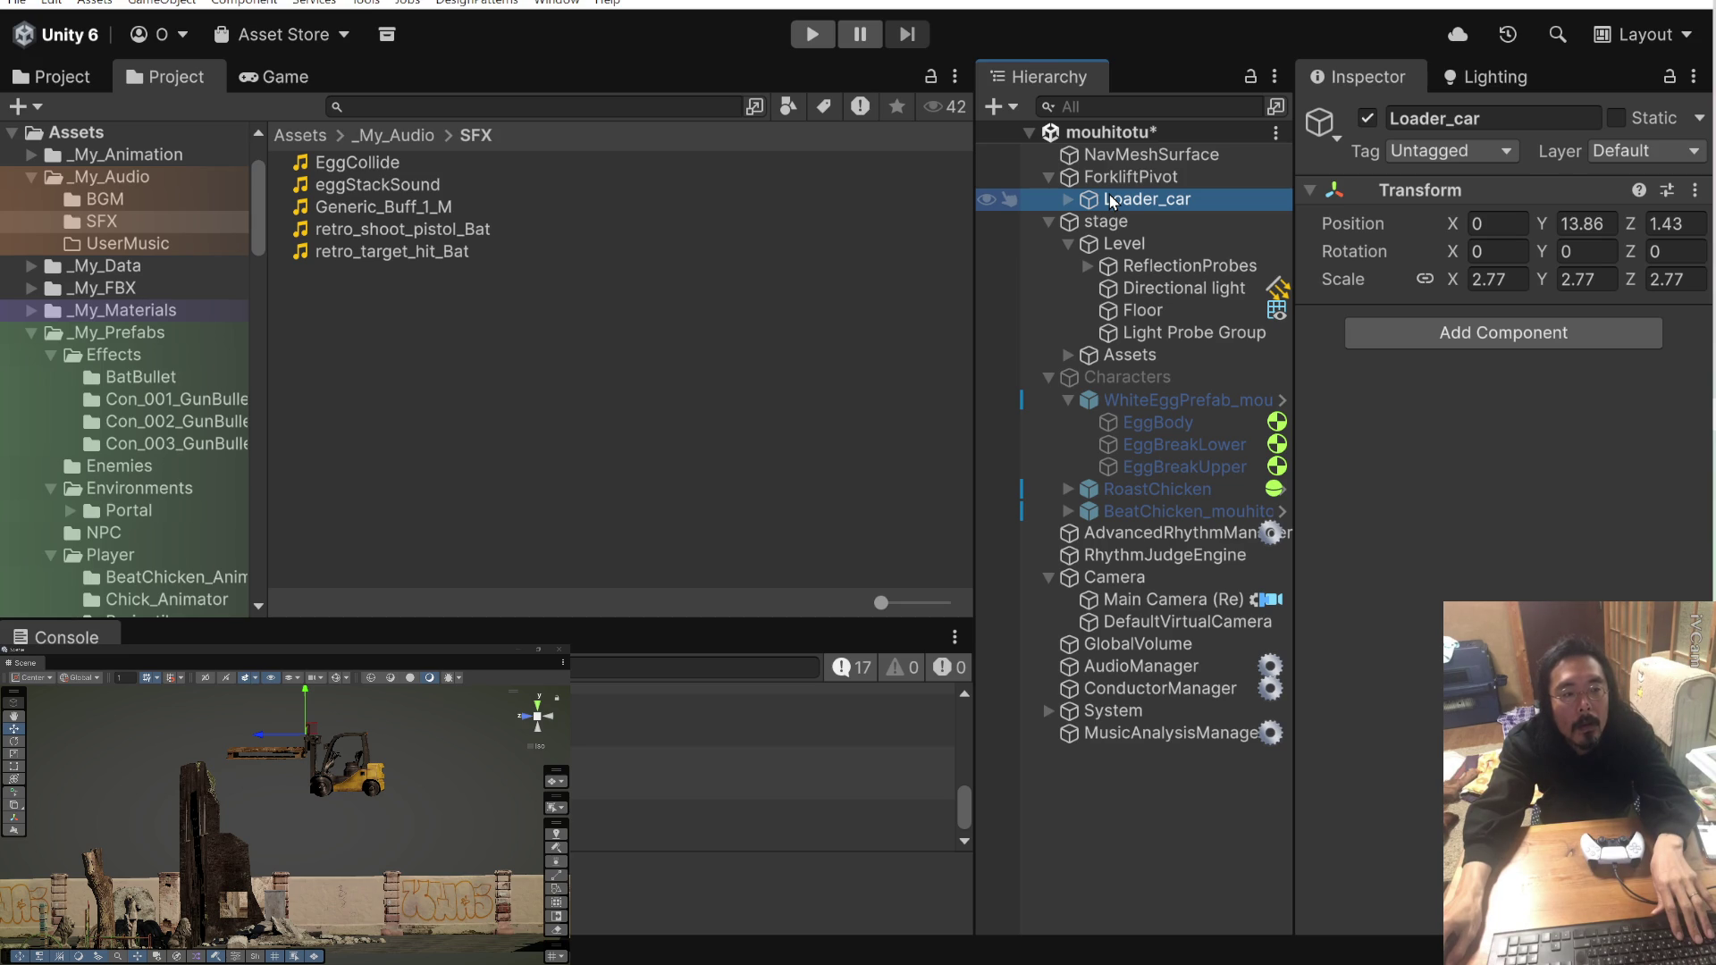
click(1112, 178)
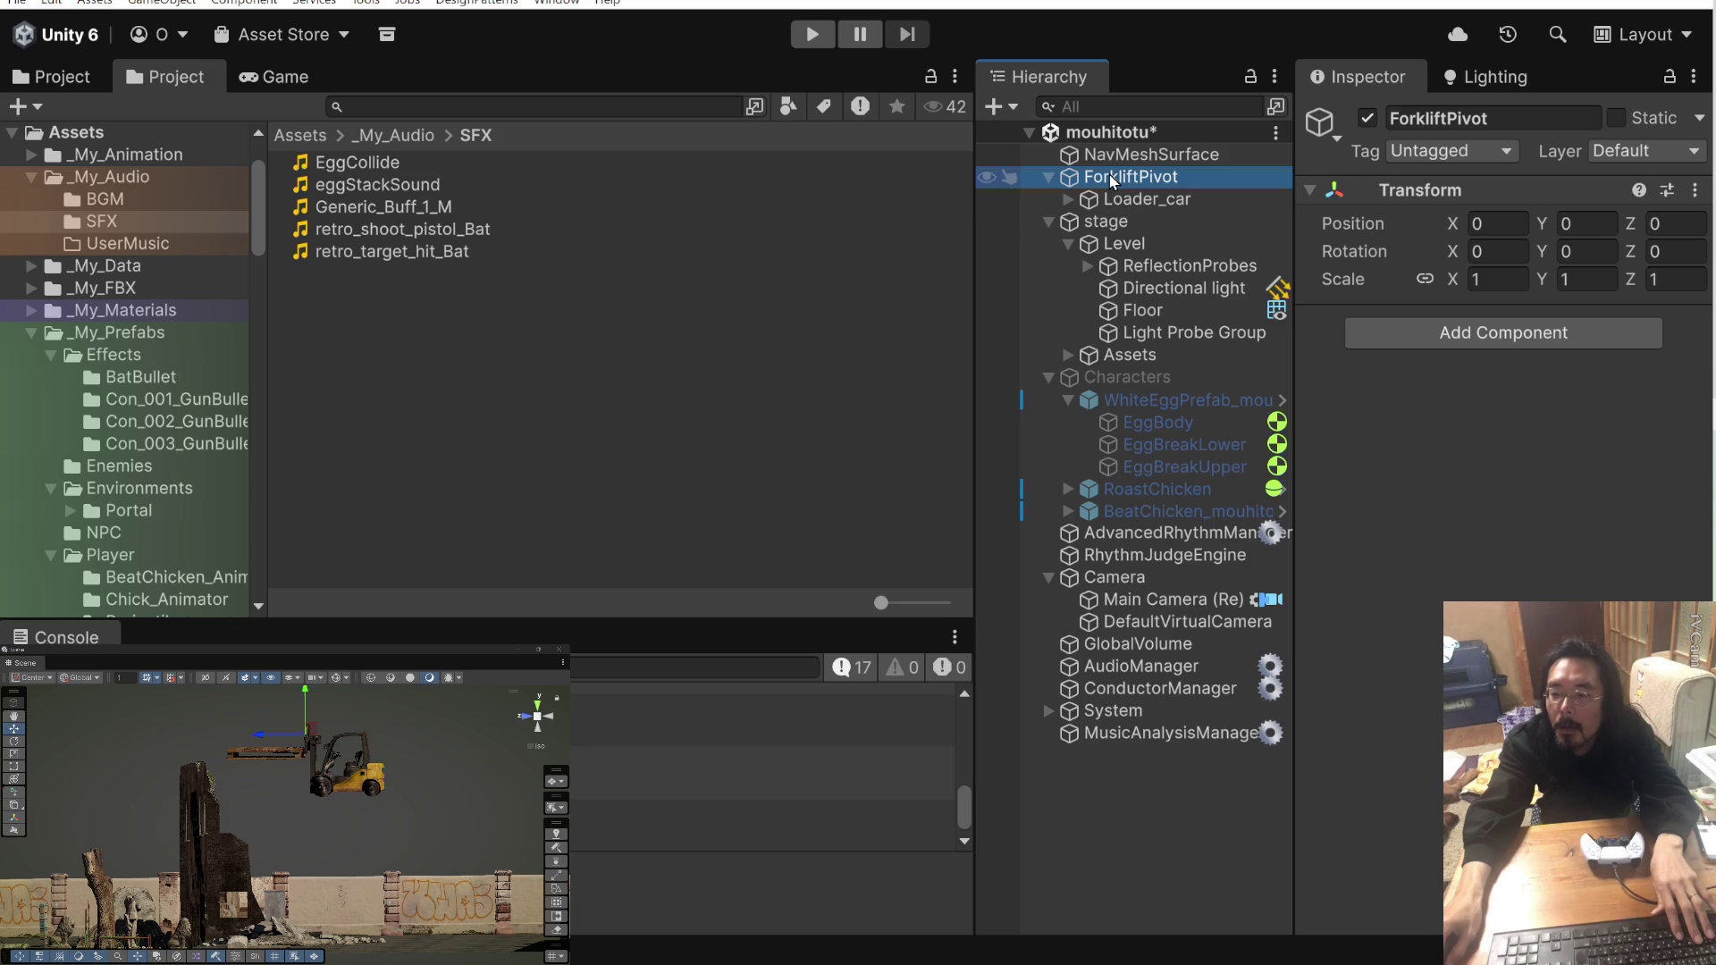
Browse the _My_Prefabs folder and its Environments subfolder
click(150, 334)
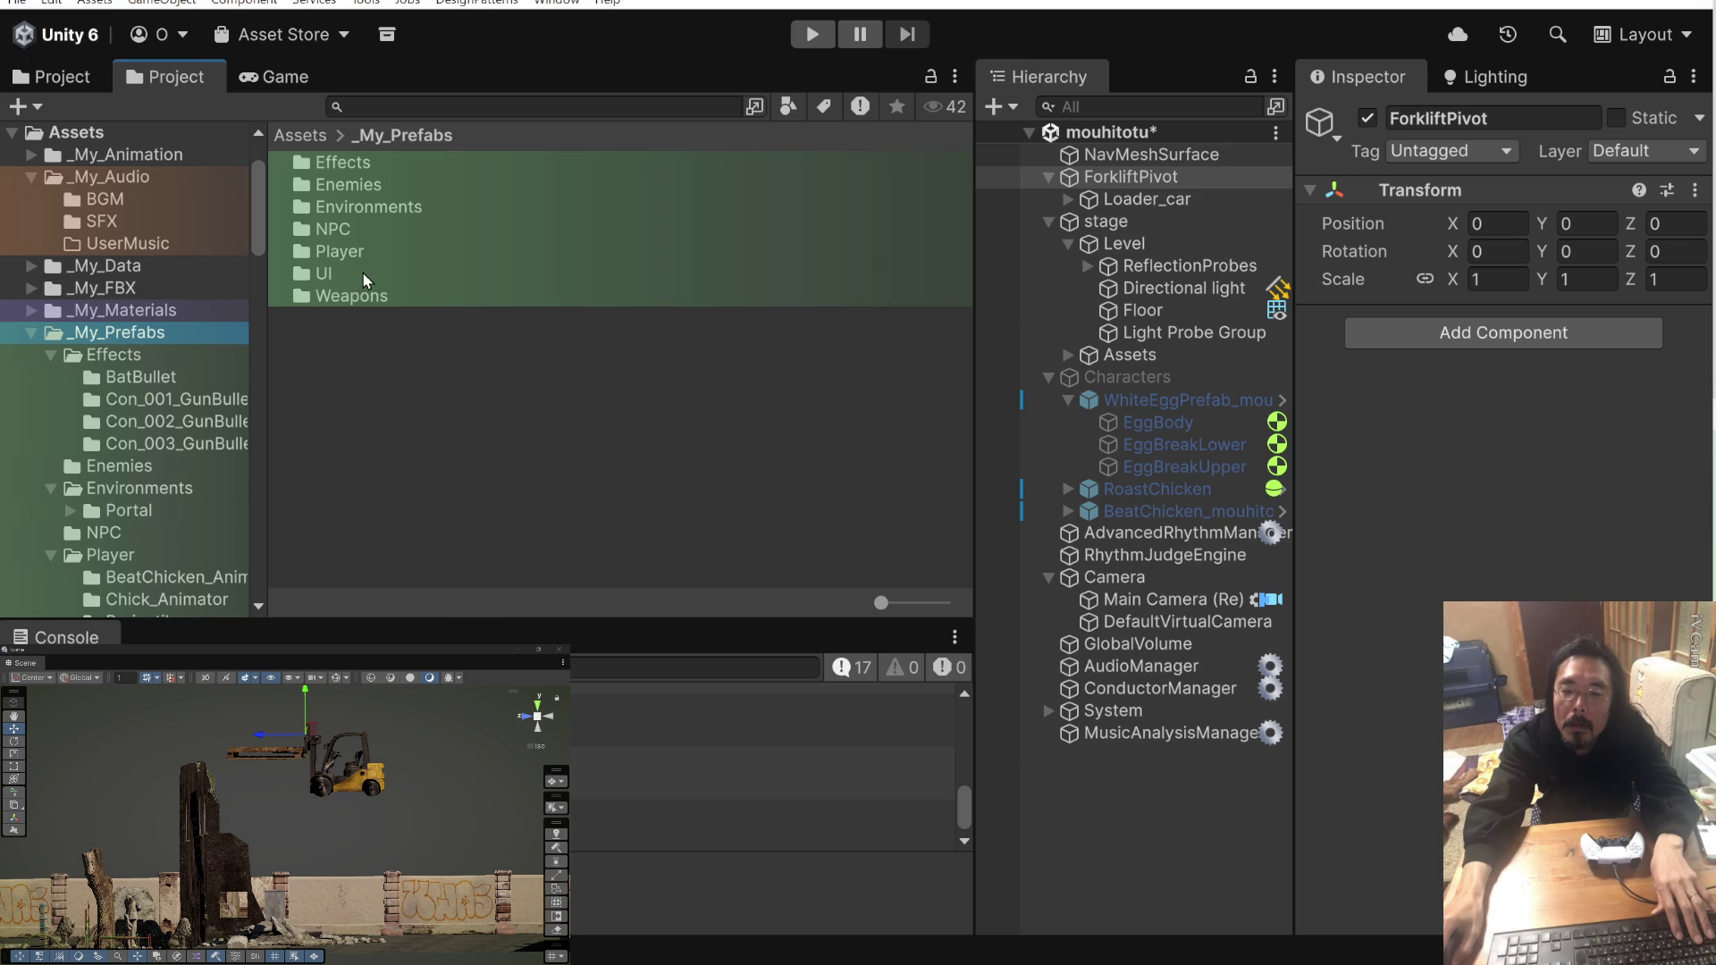
right_click(353, 351)
click(330, 347)
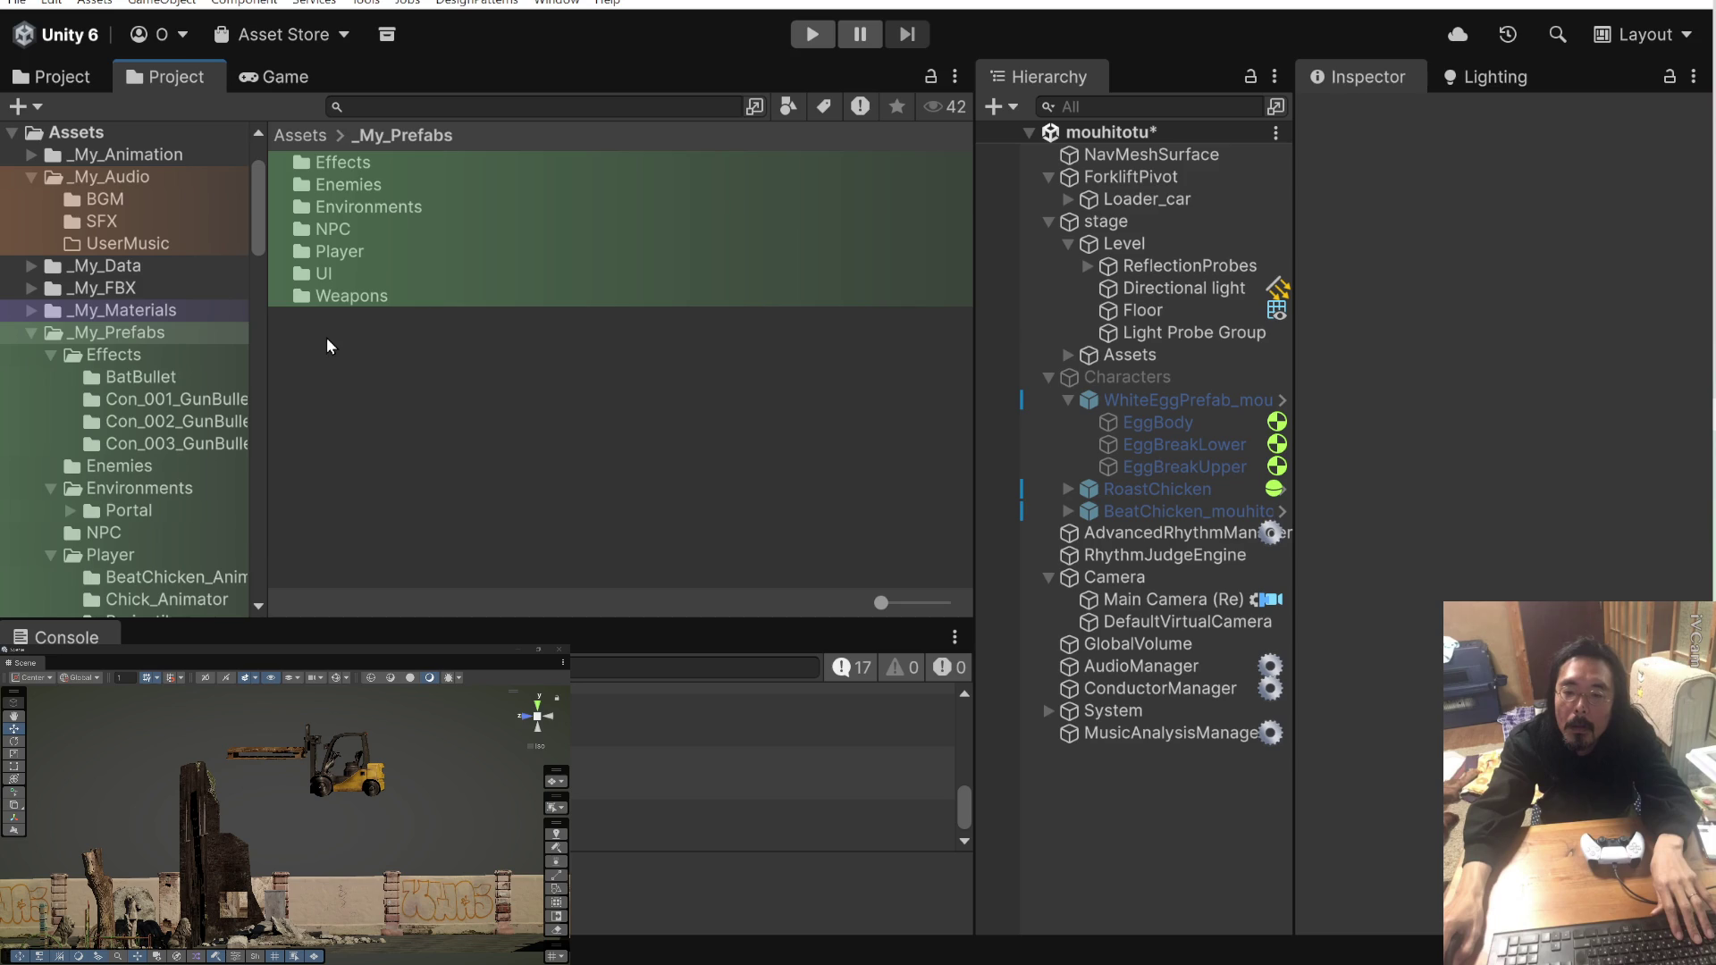
double_click(380, 207)
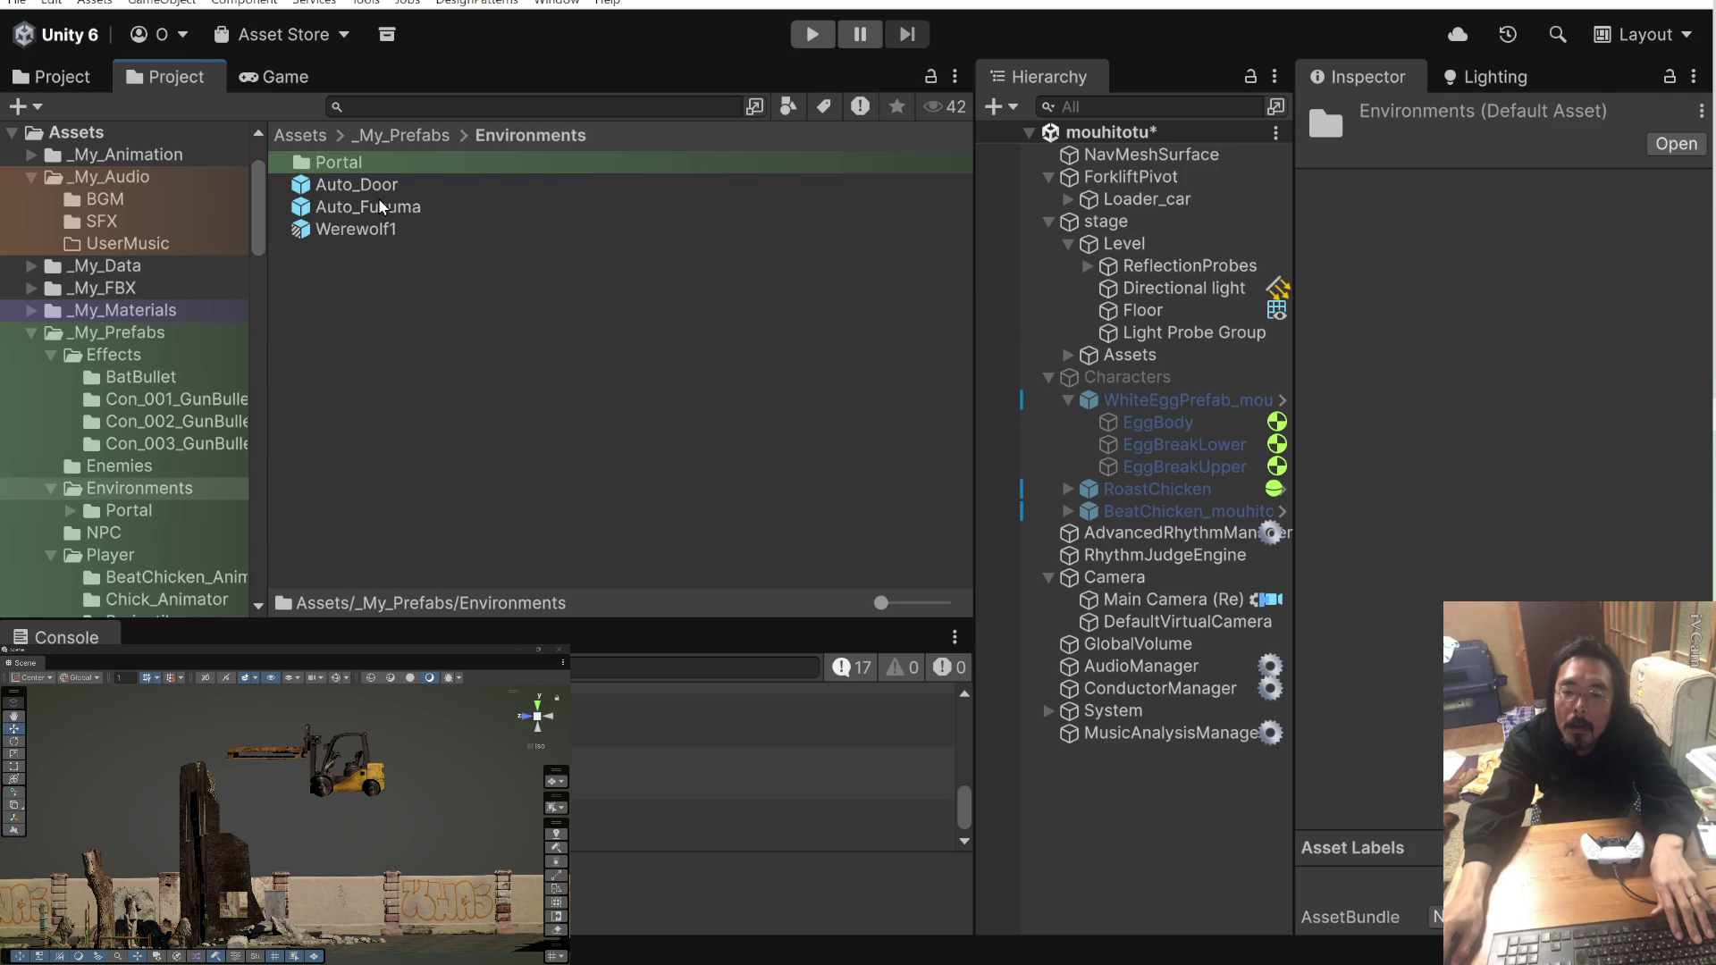
click(390, 142)
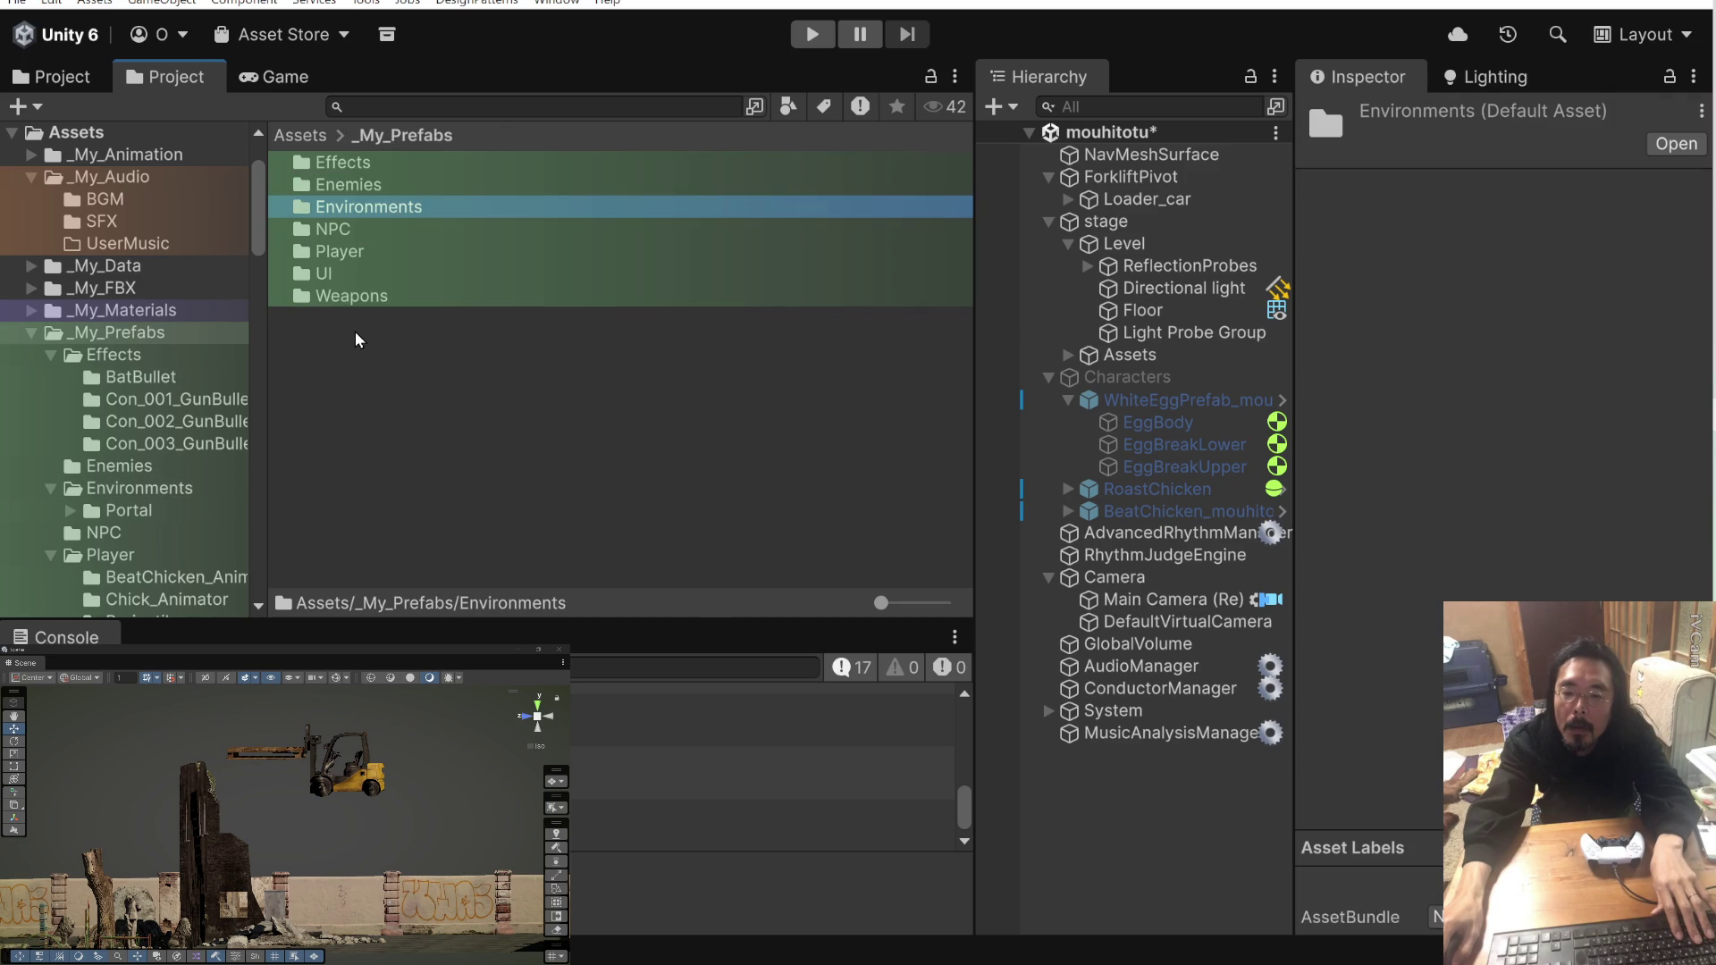
Create a MiniGame folder in _My_Prefabs and save ForkliftPivot there as a prefab
right_click(356, 339)
mouse_move(498, 282)
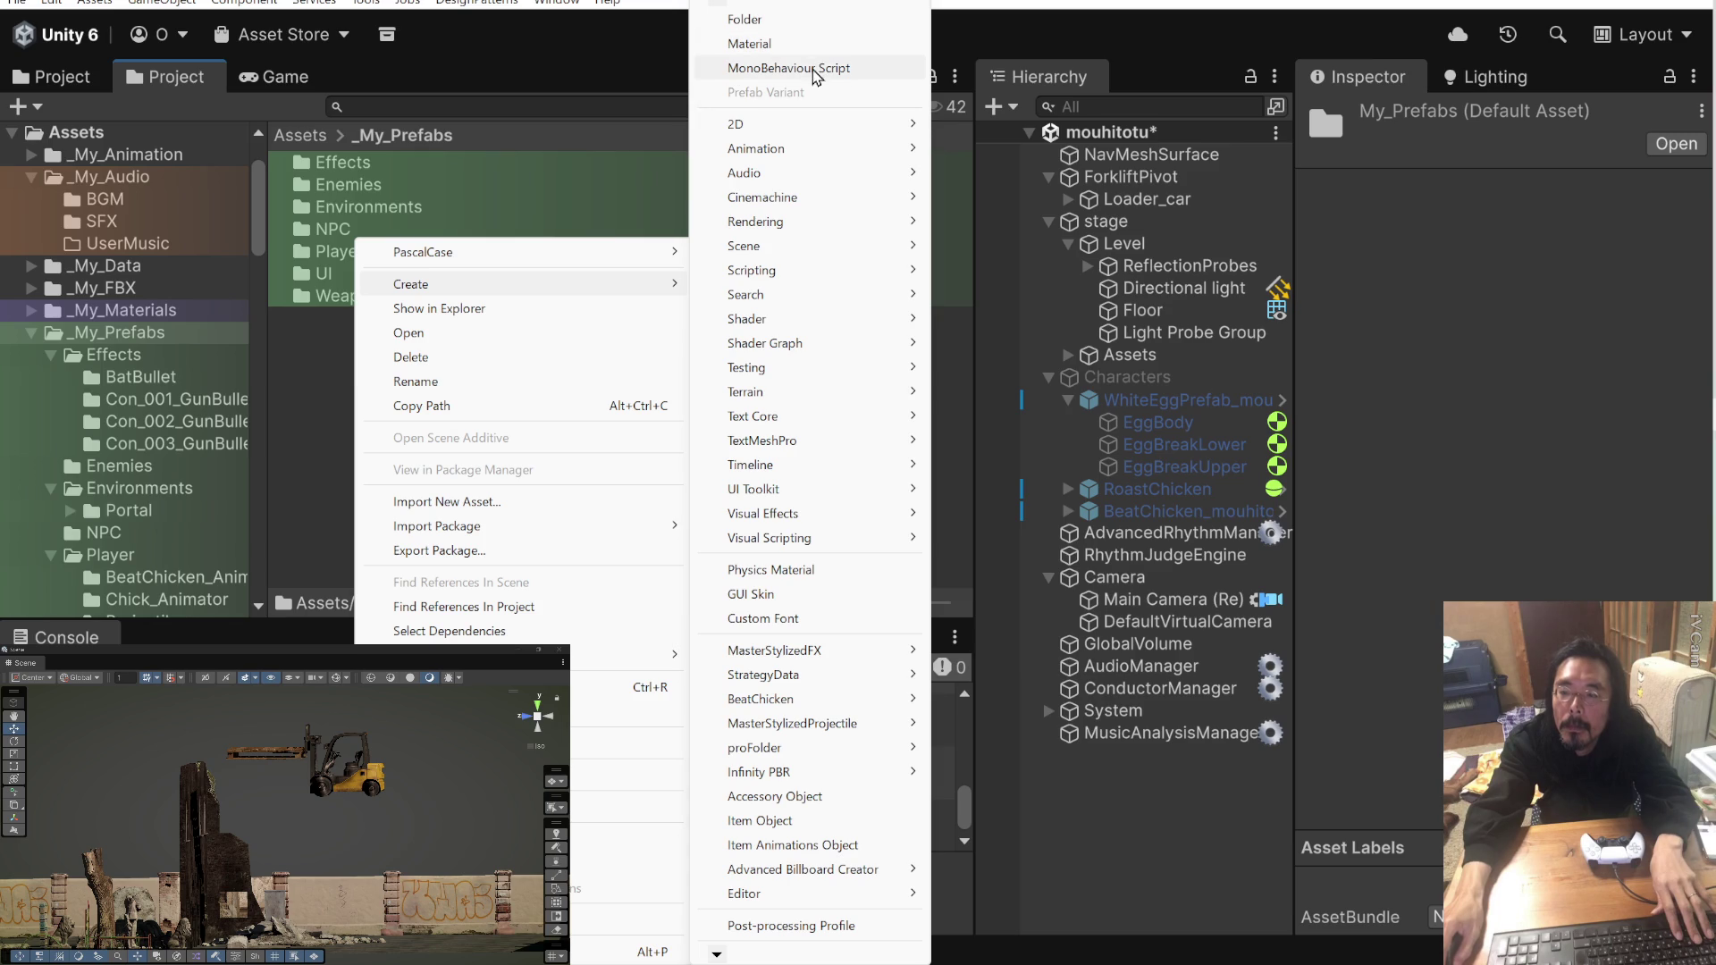
click(778, 20)
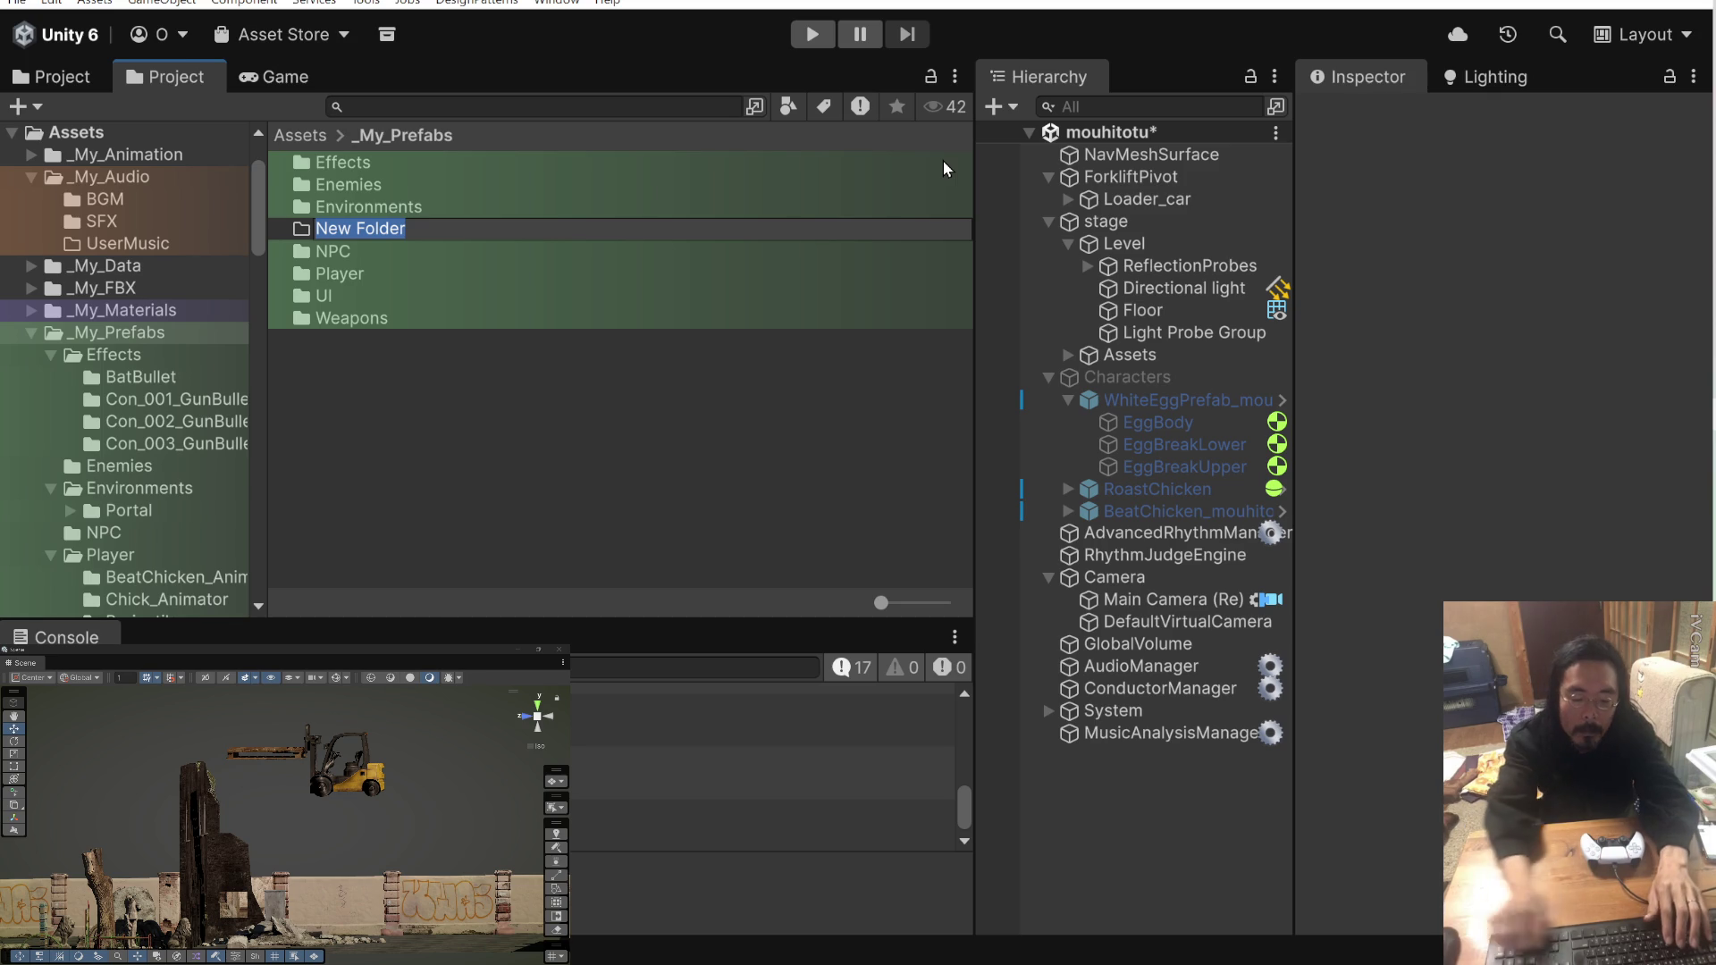
text(Min)
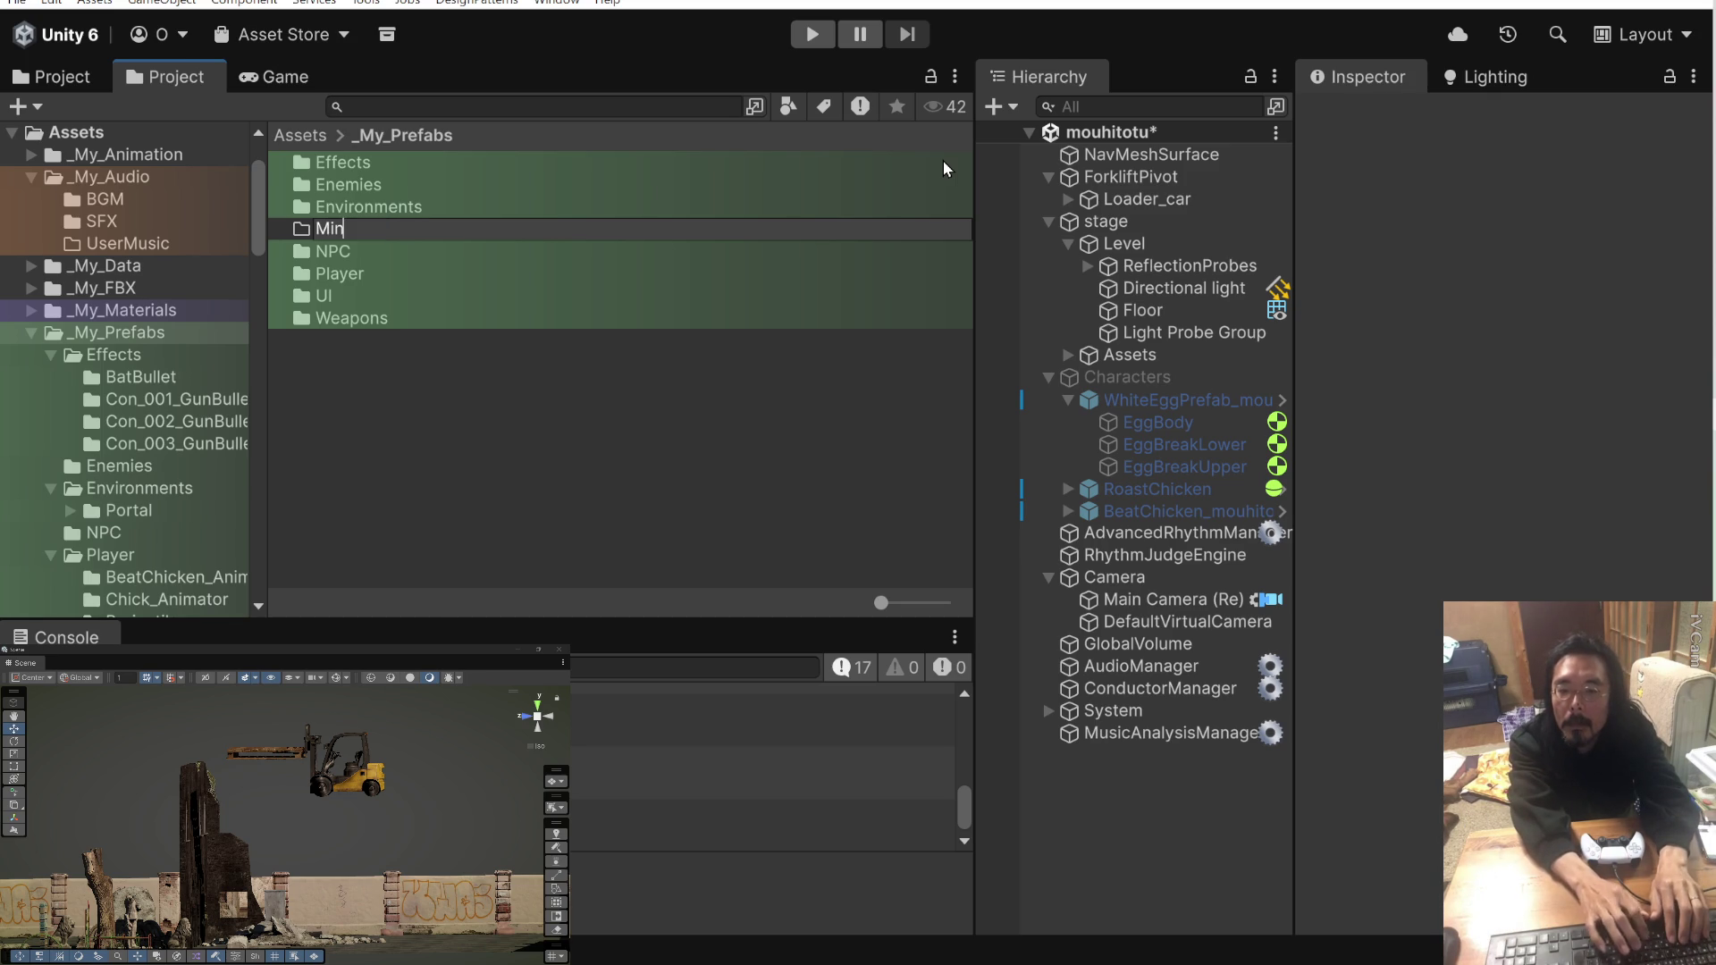
text(iGame)
key(Return)
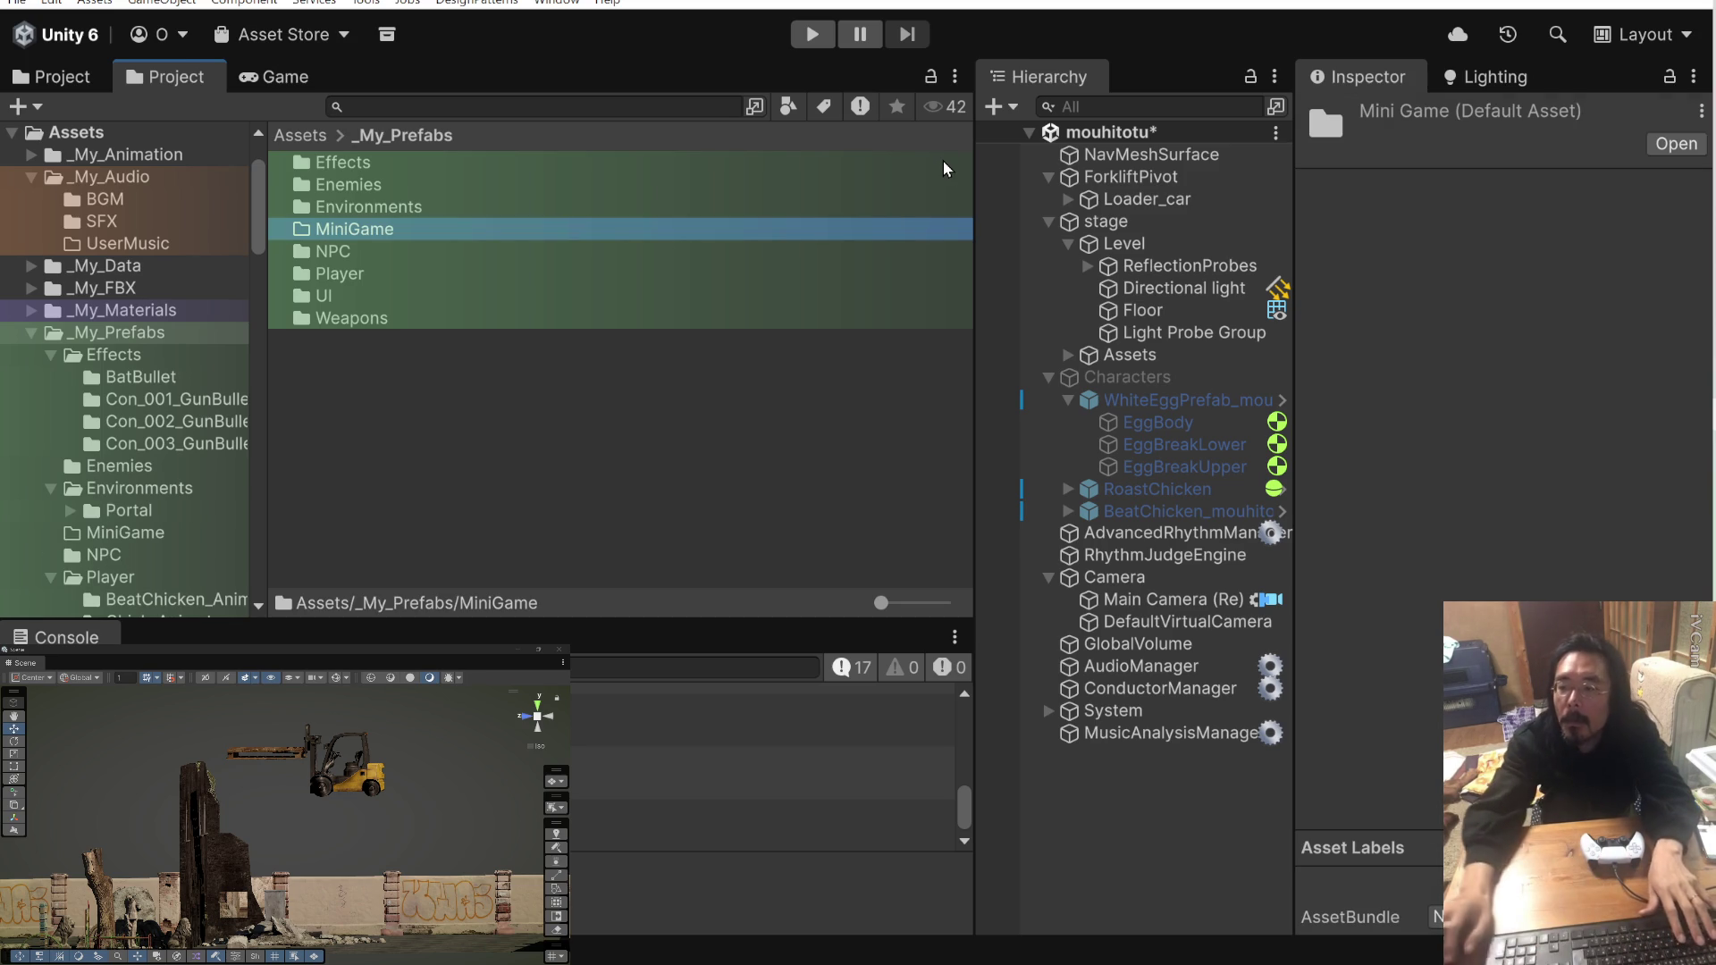
double_click(380, 235)
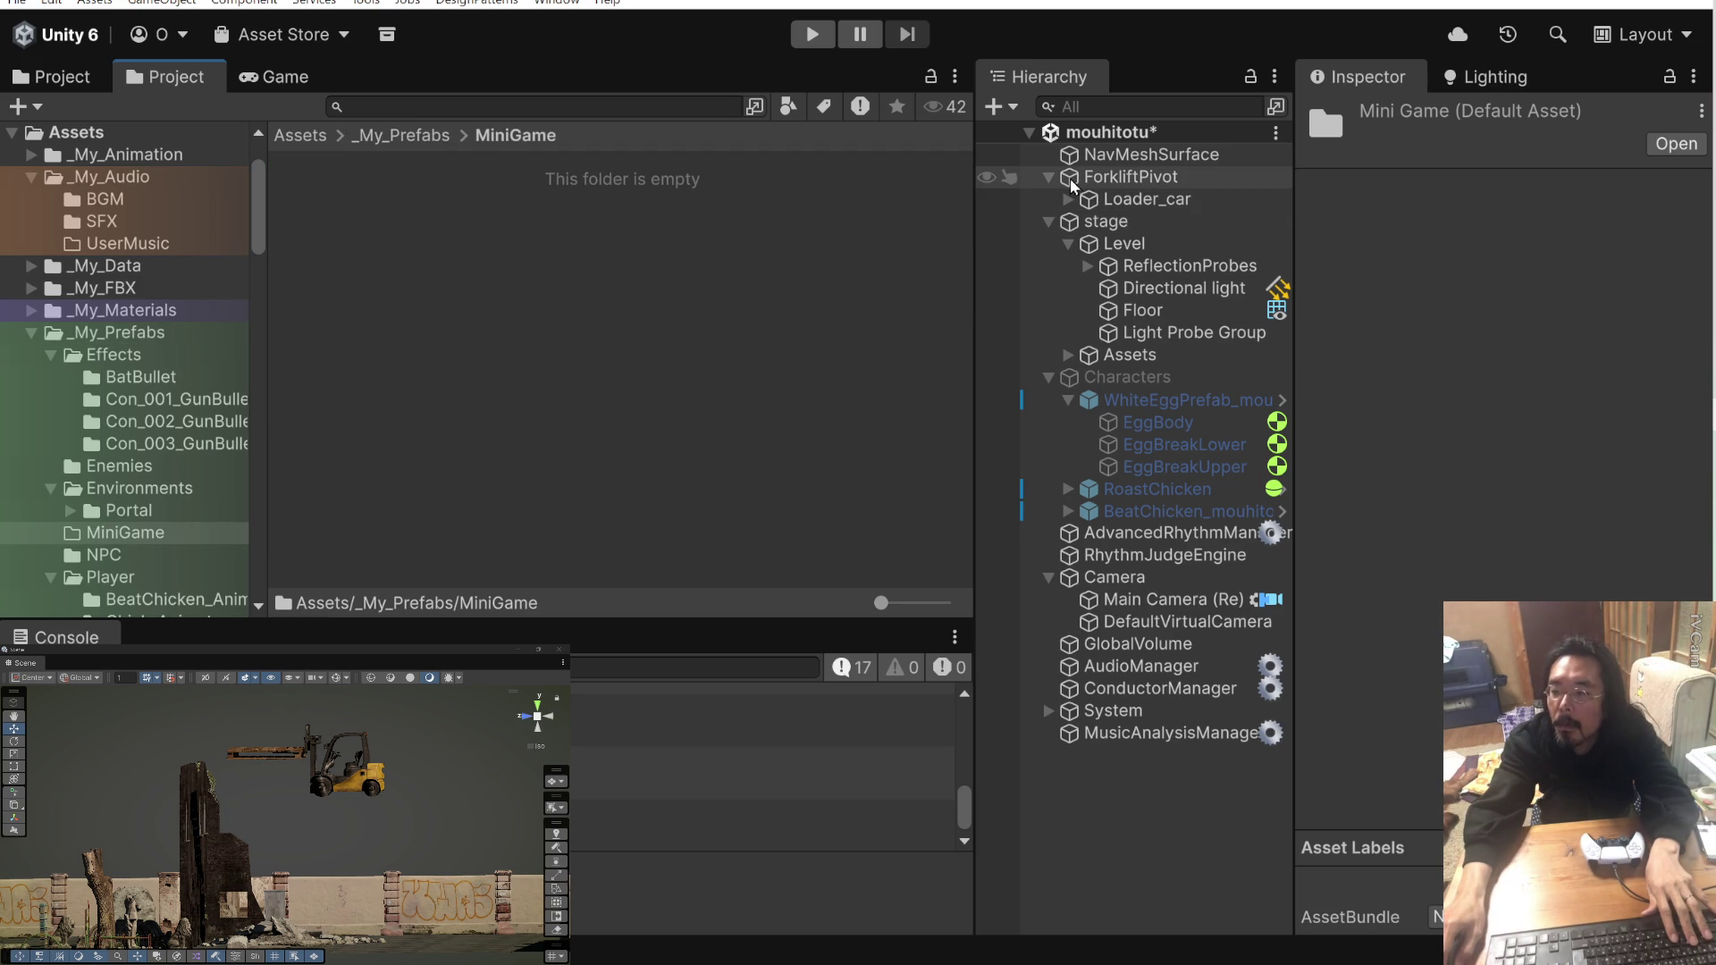
drag(1073, 183, 630, 353)
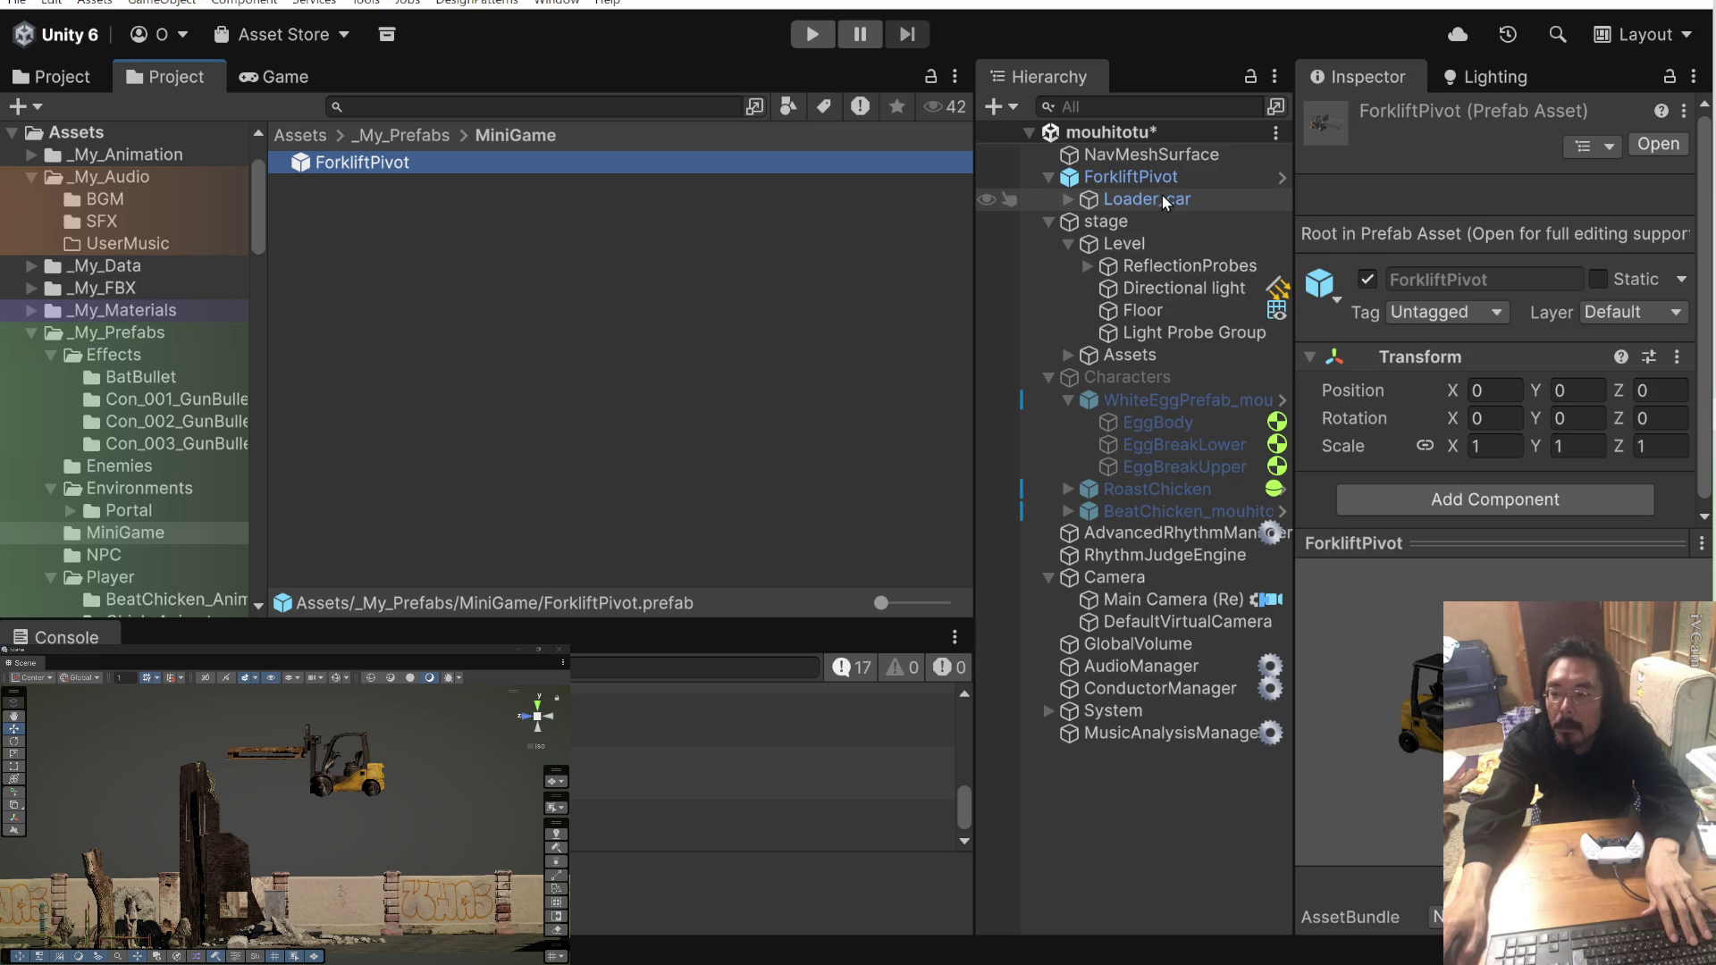
click(1169, 179)
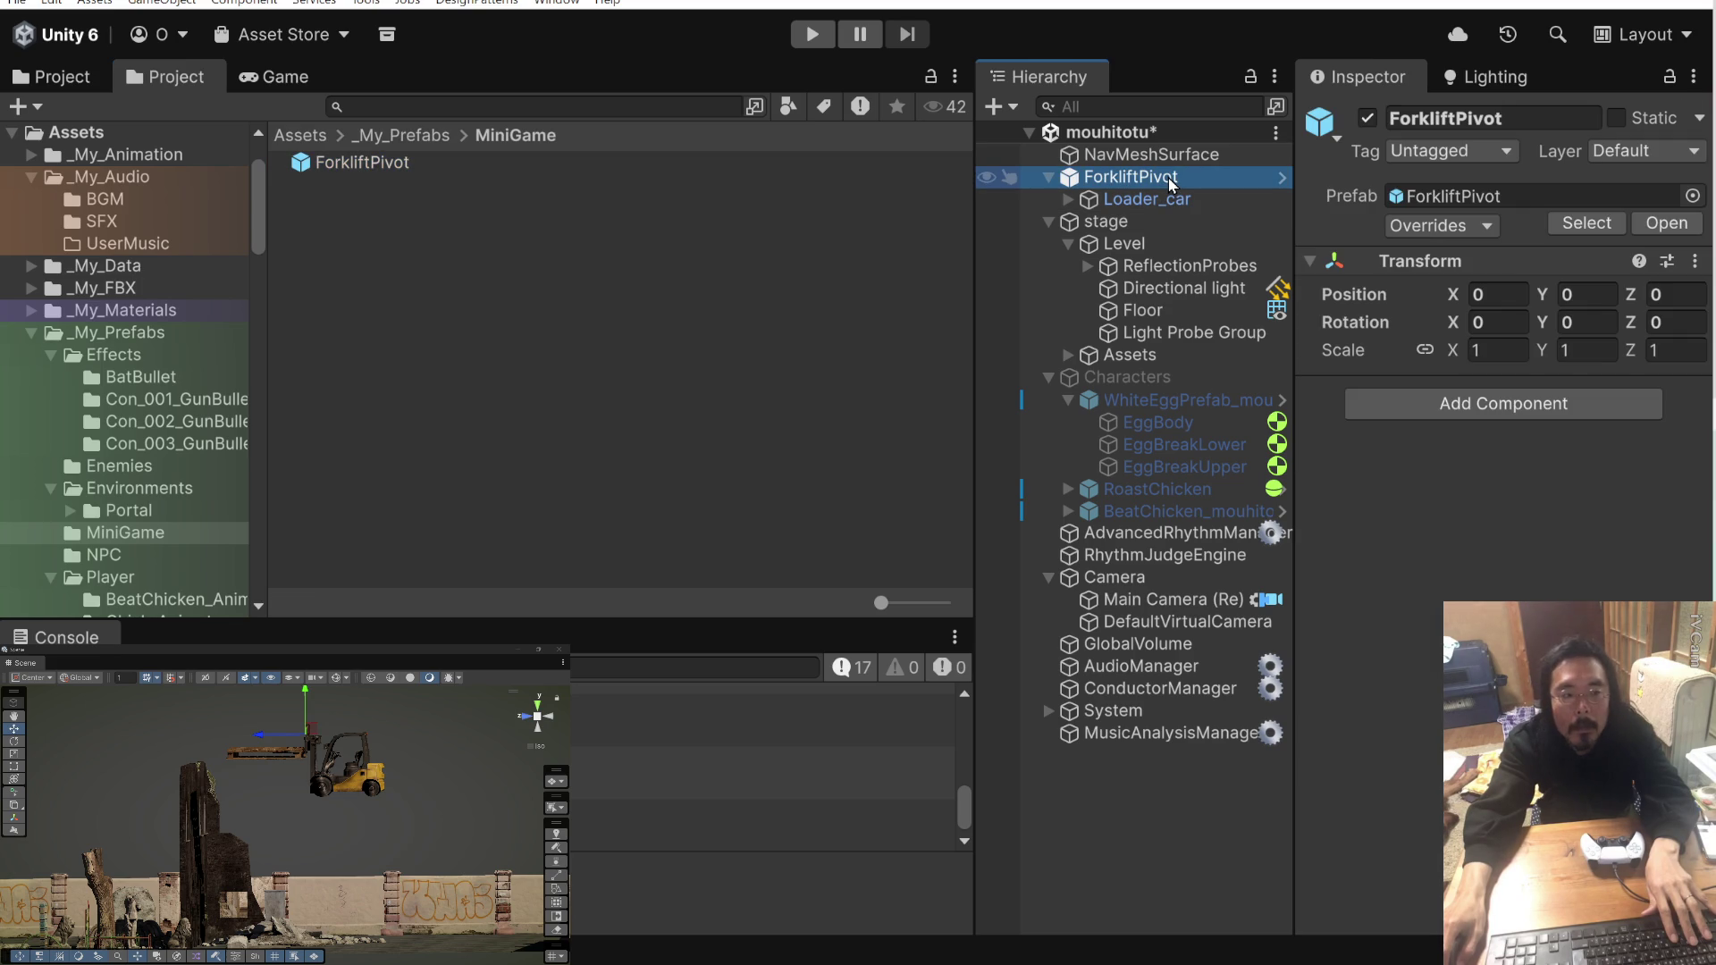
click(375, 165)
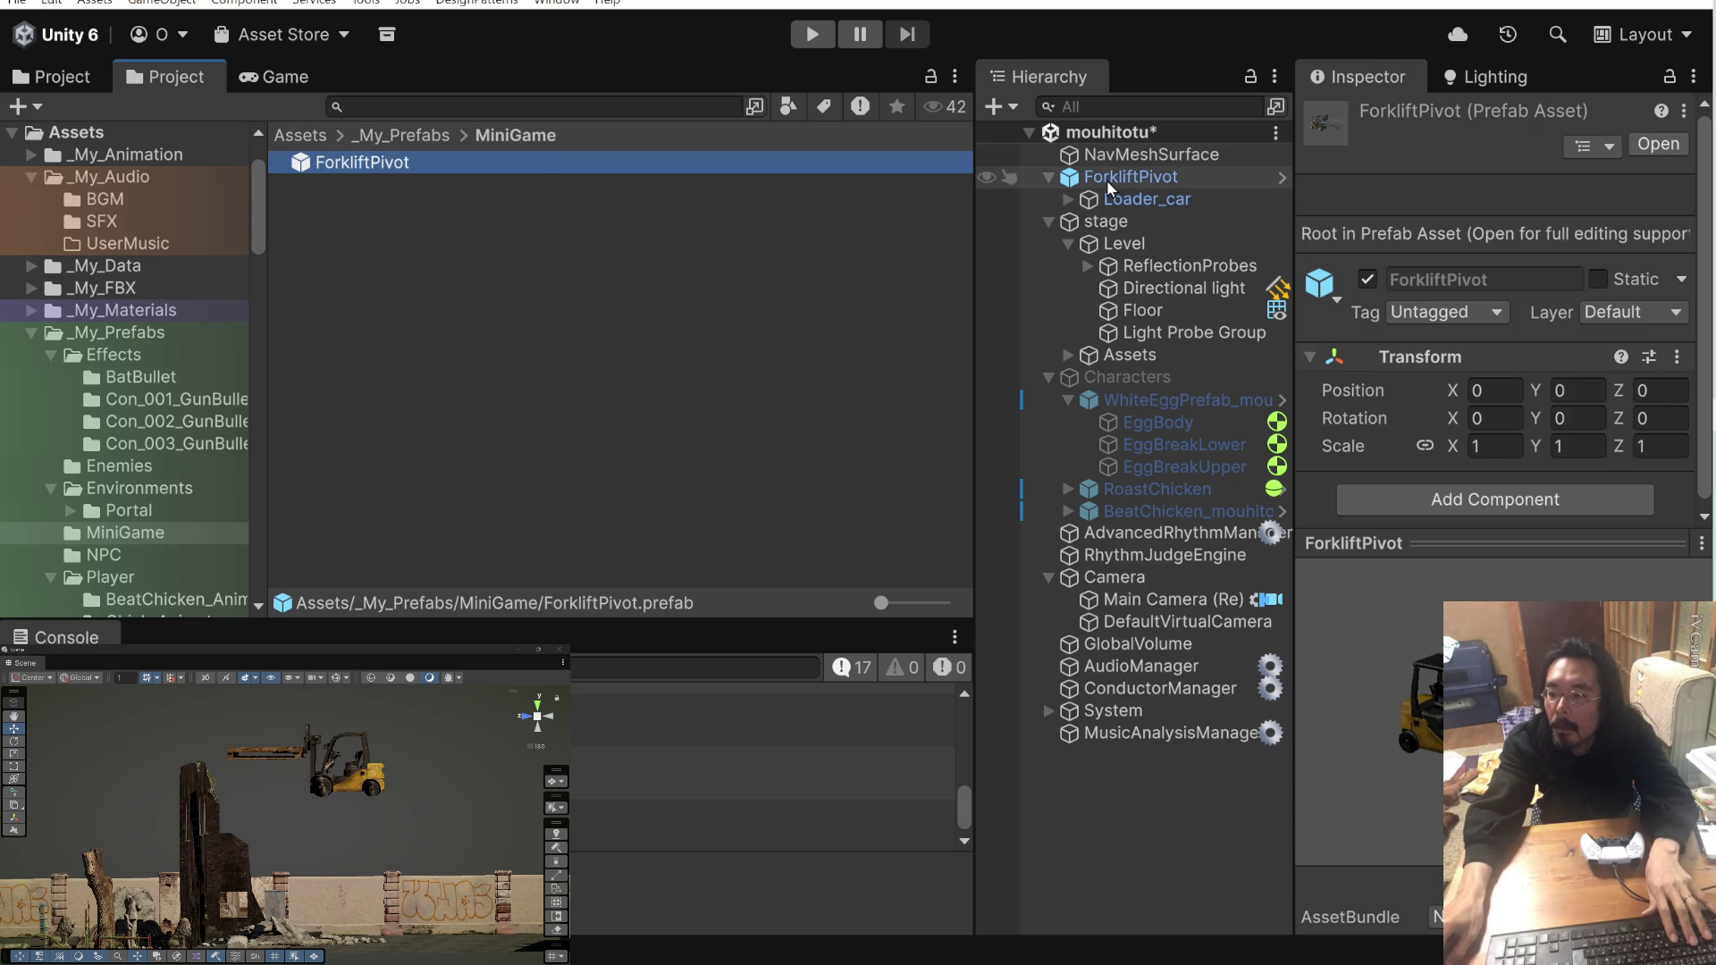
click(1075, 182)
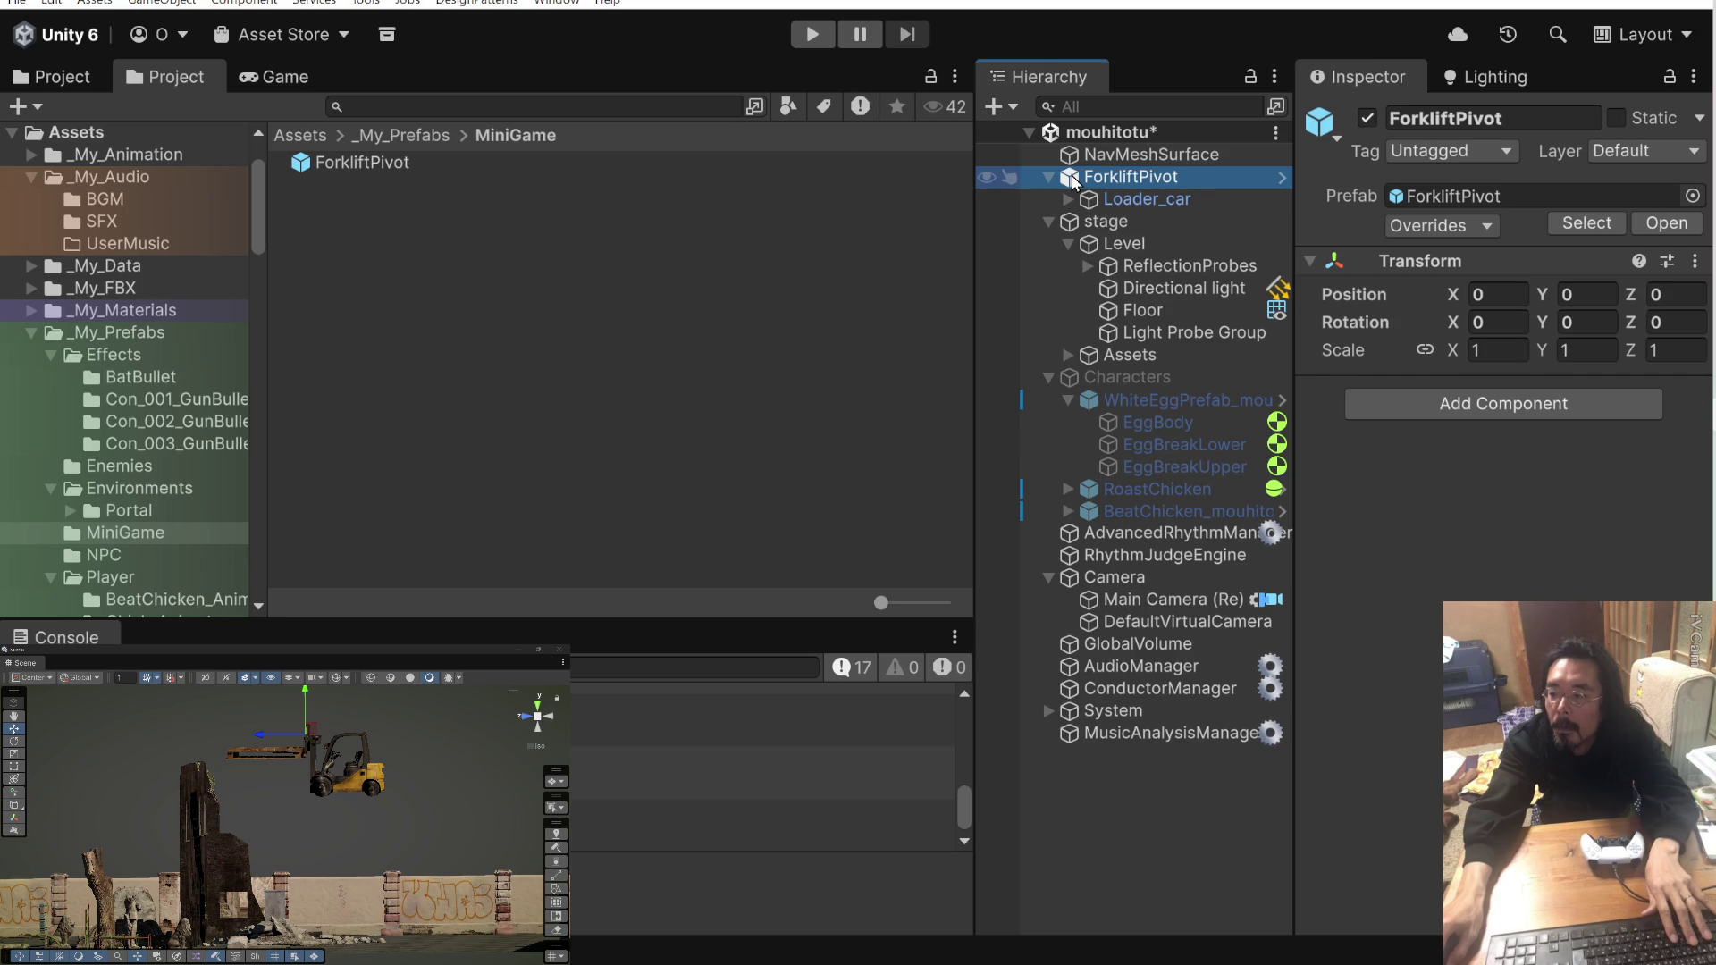
key(Down)
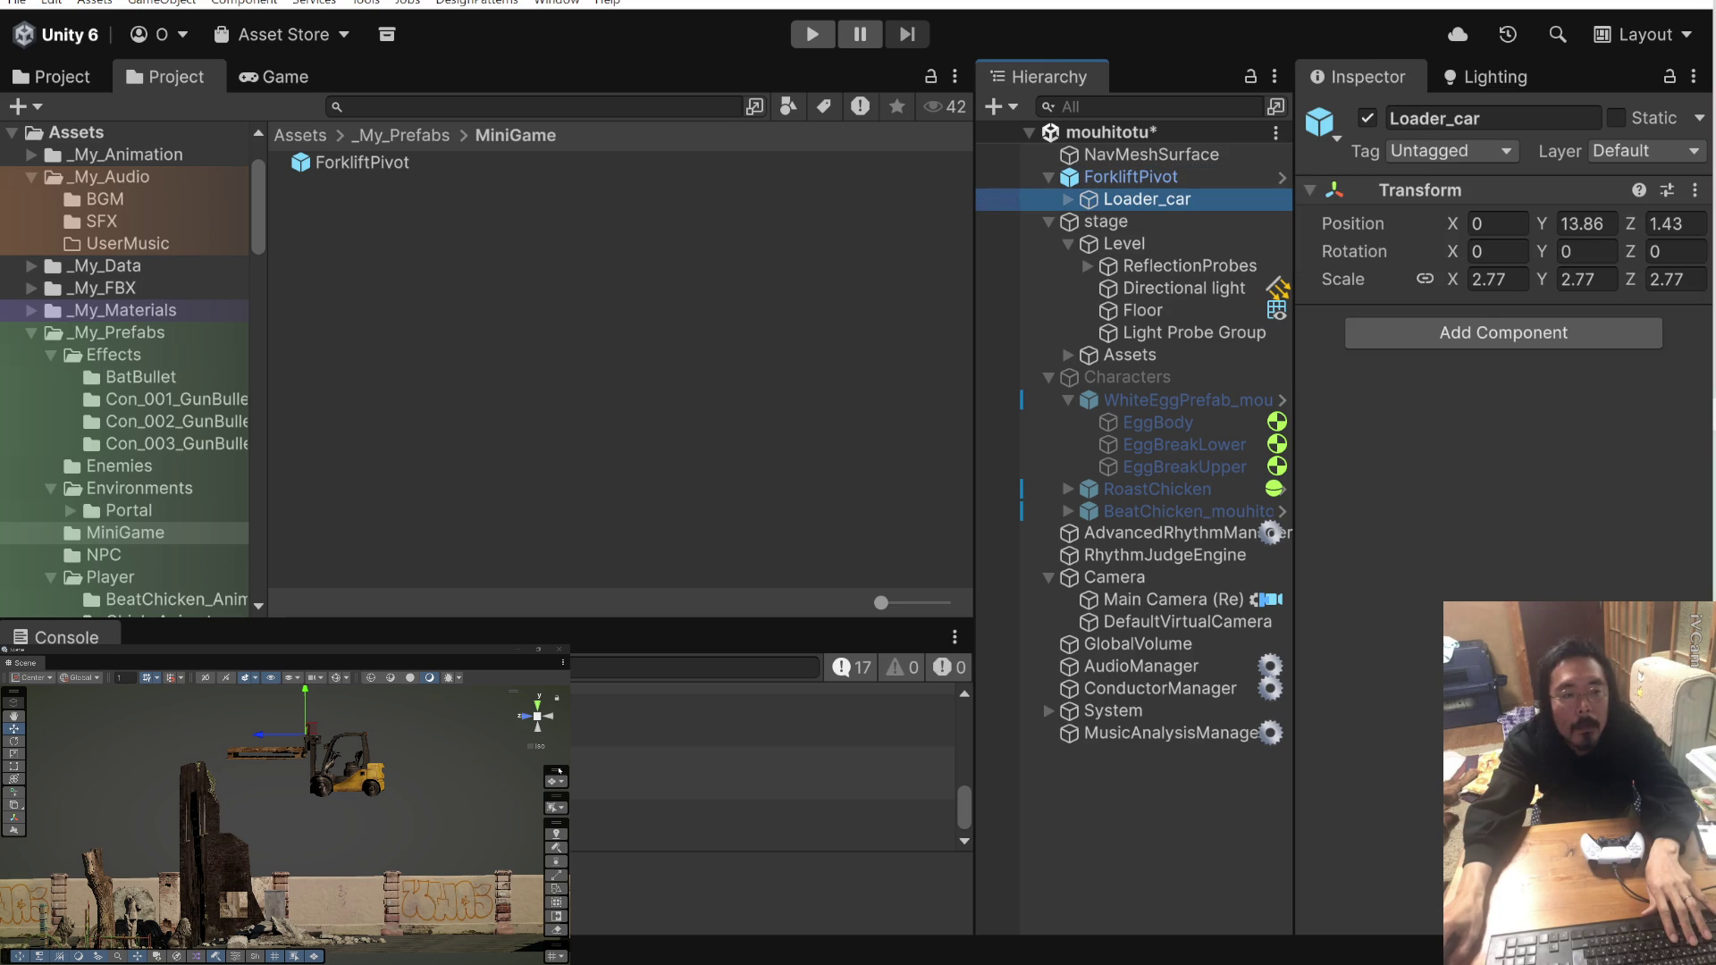
click(1106, 181)
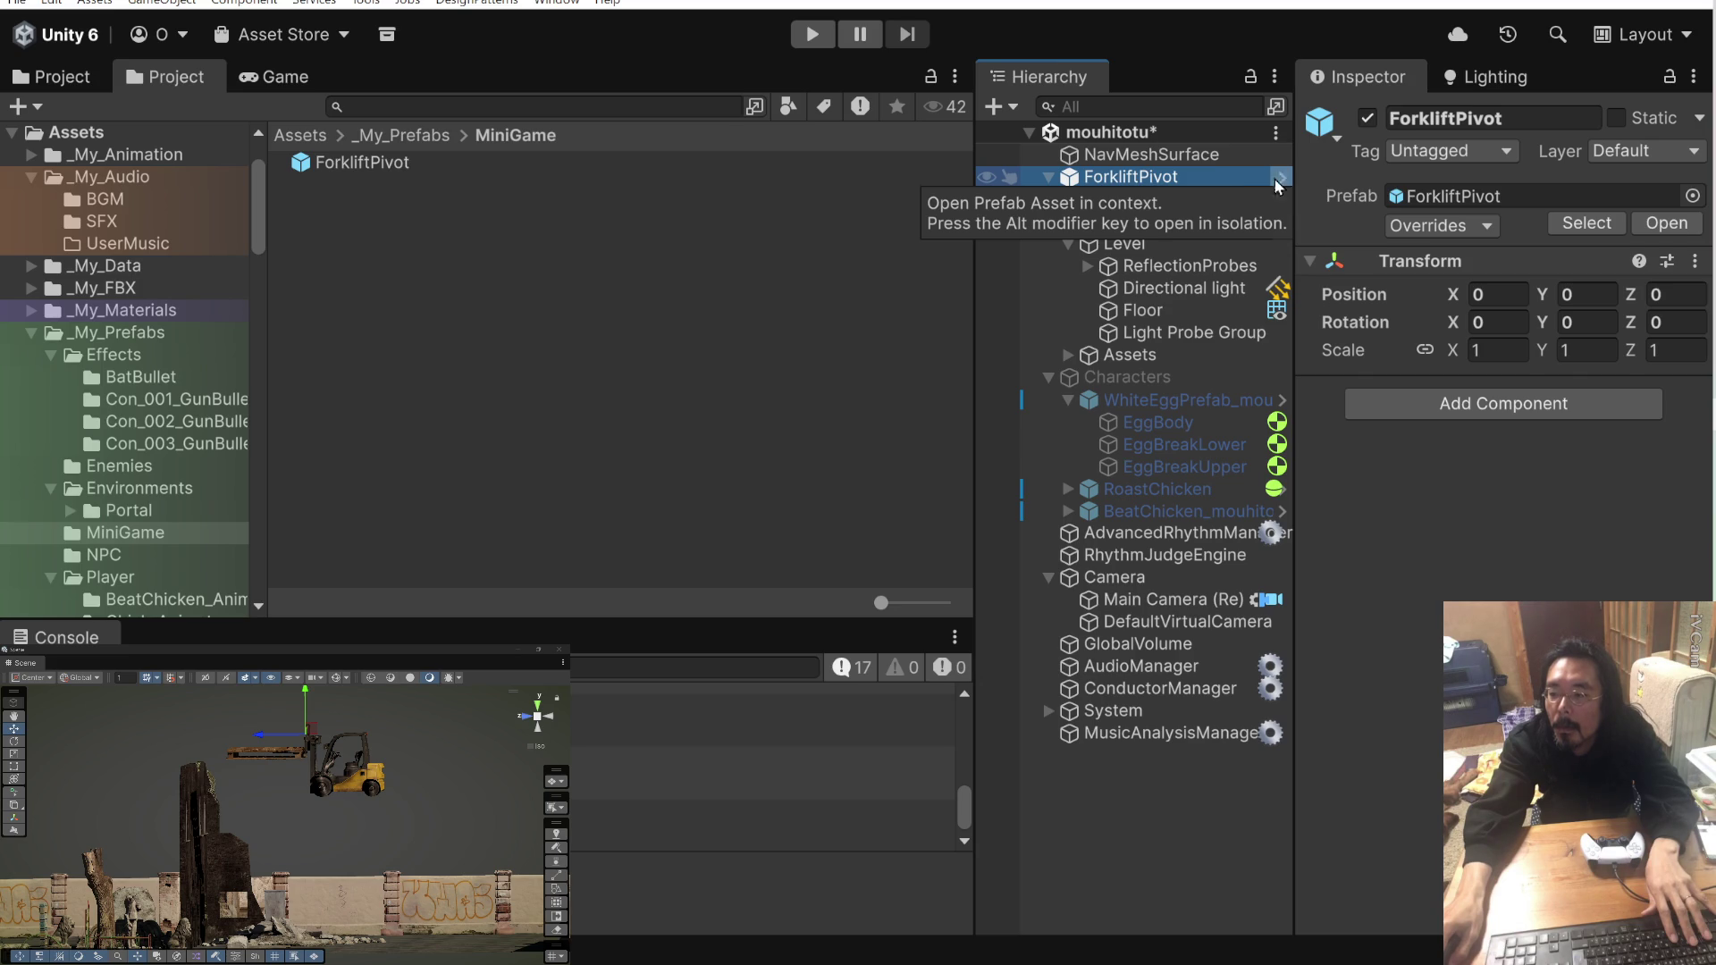
click(1190, 212)
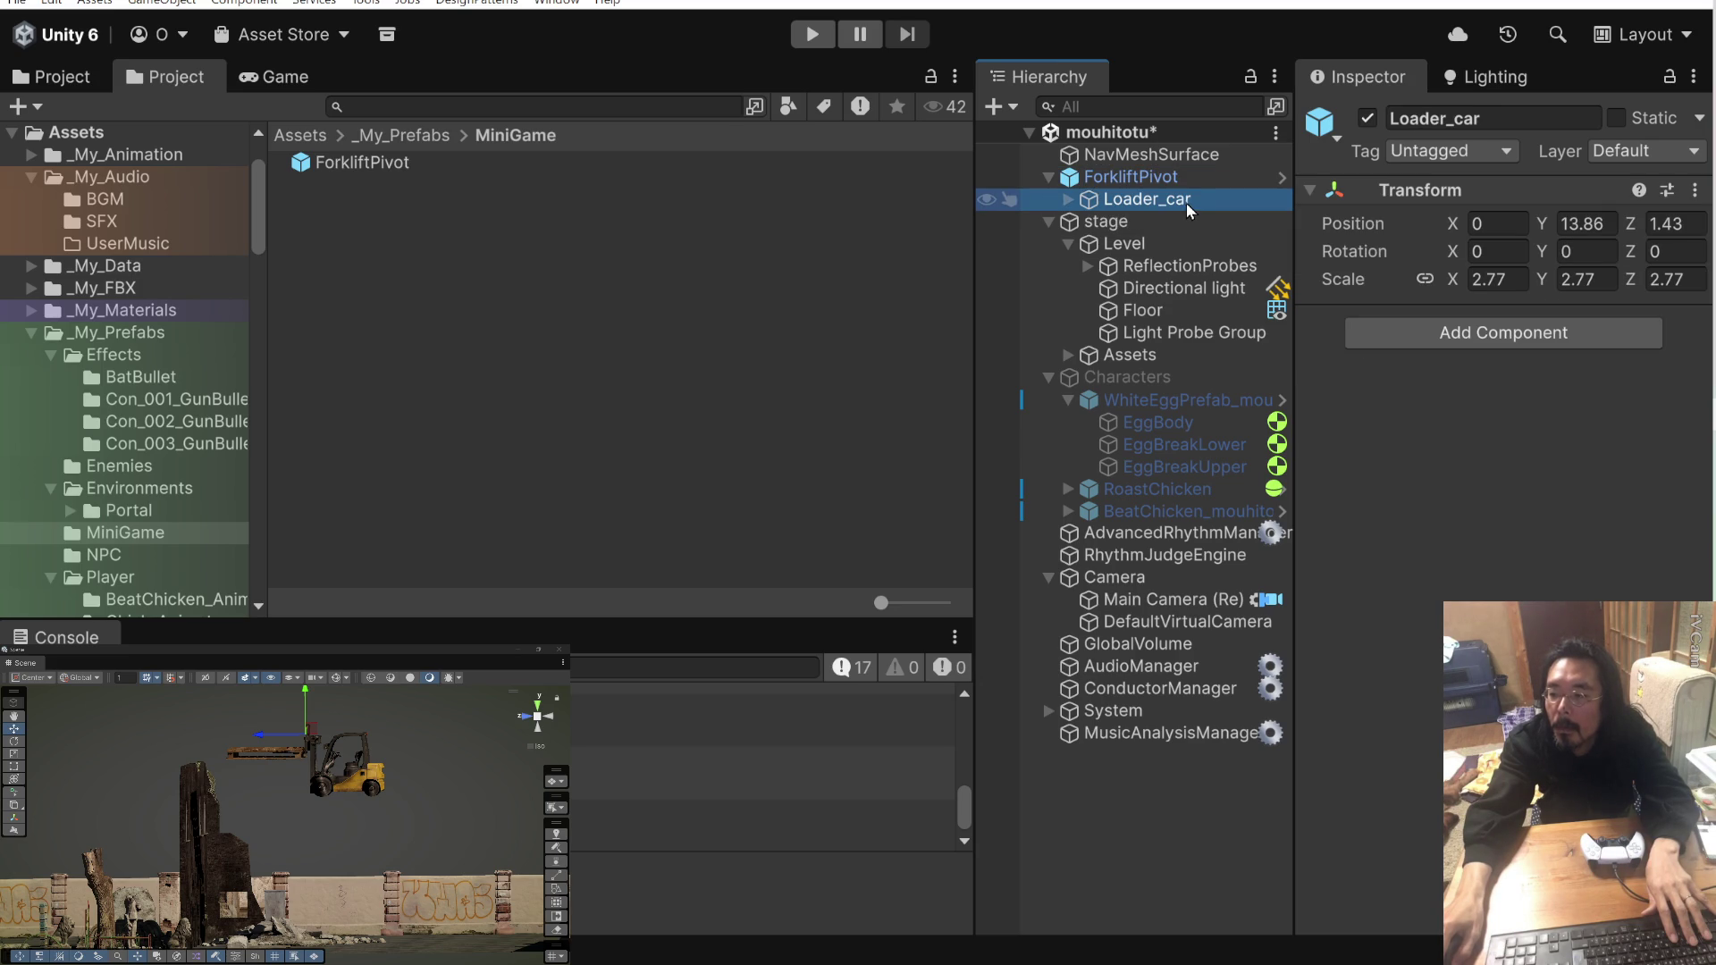
Expand Loader_car in the Hierarchy and select its default and Pallet children
click(1069, 200)
click(1155, 214)
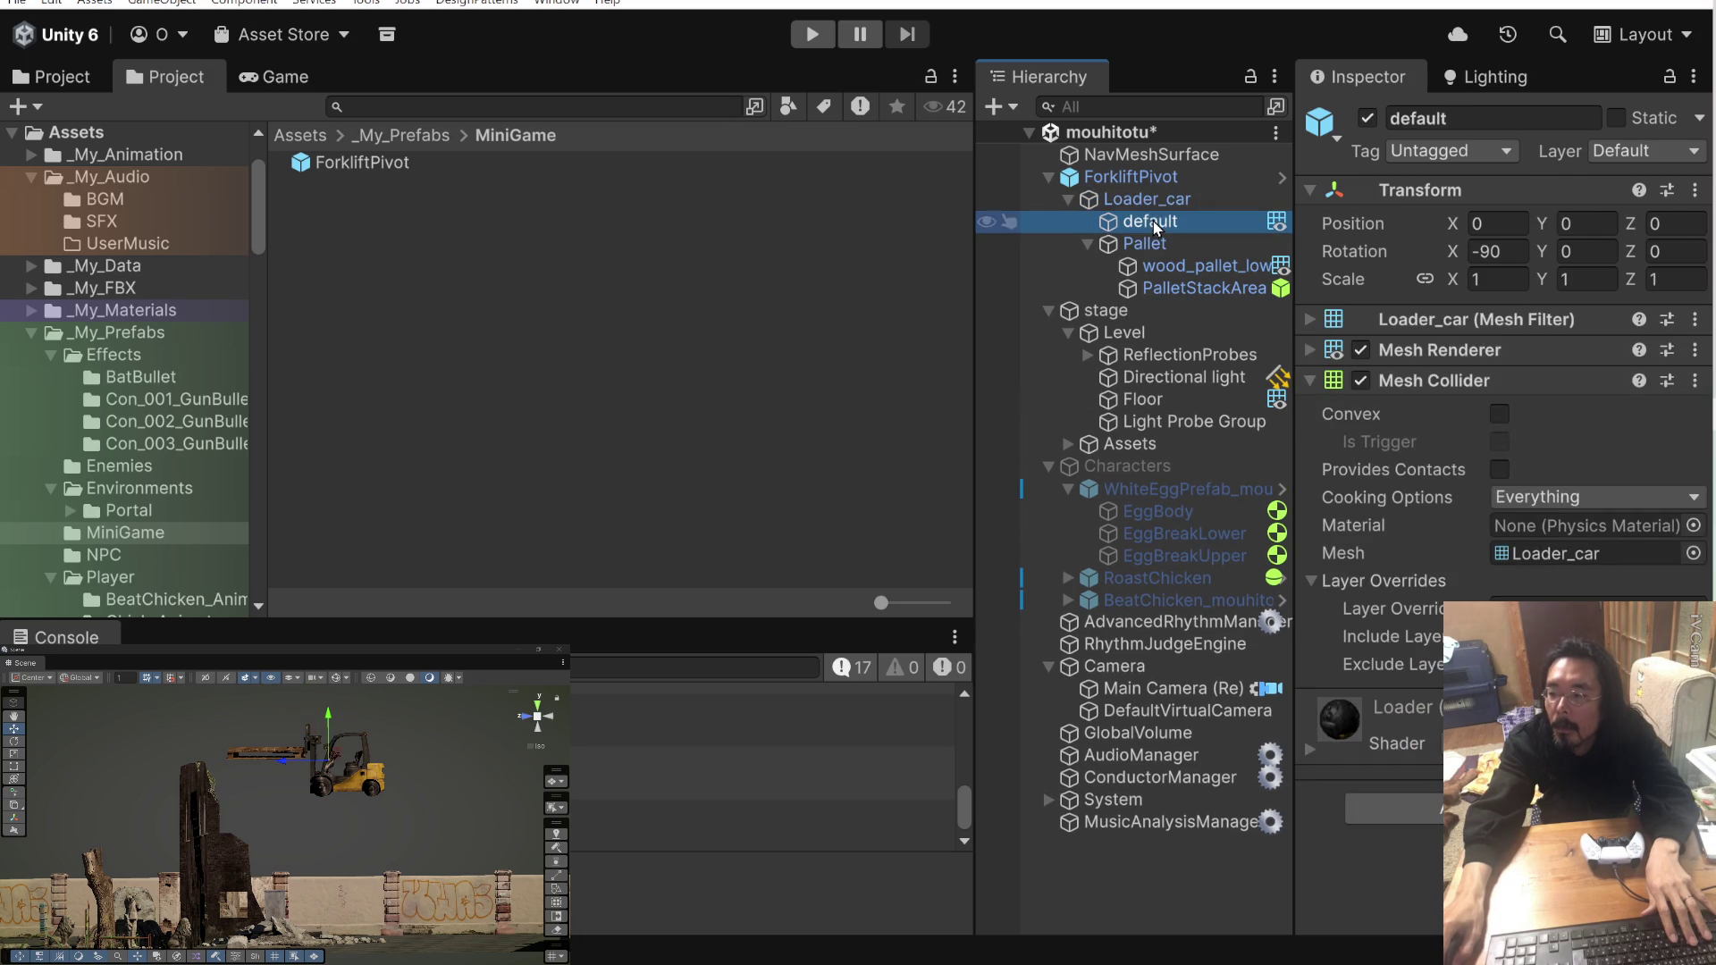
click(1152, 200)
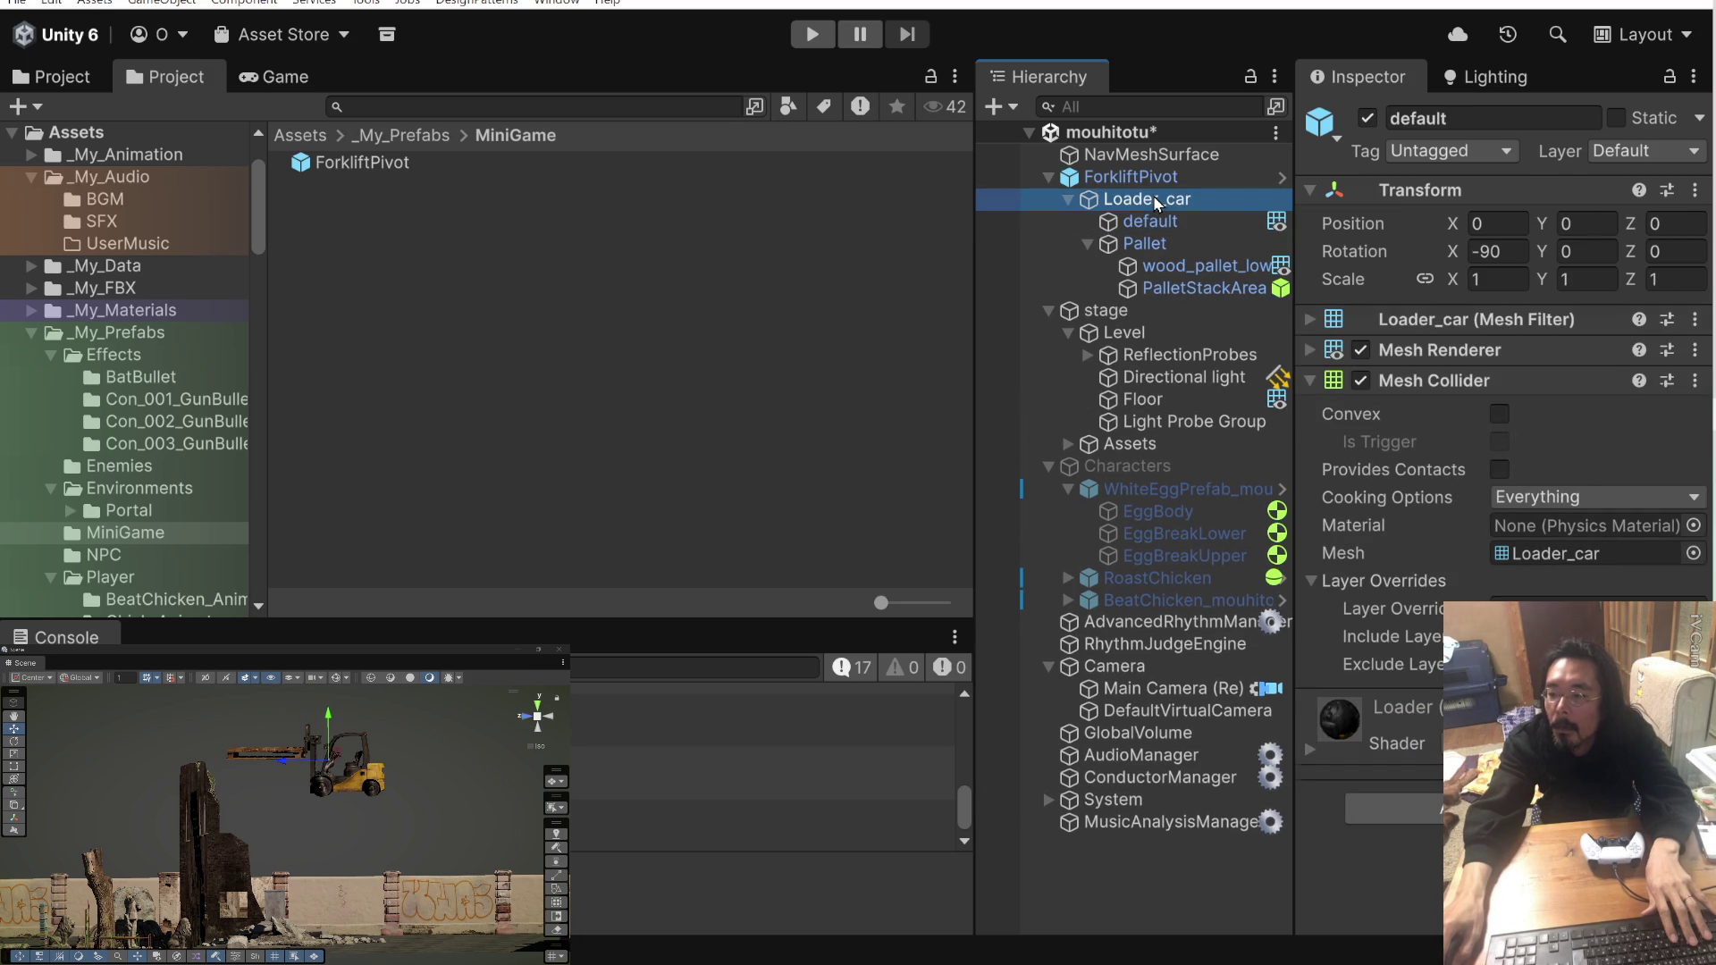
click(1150, 218)
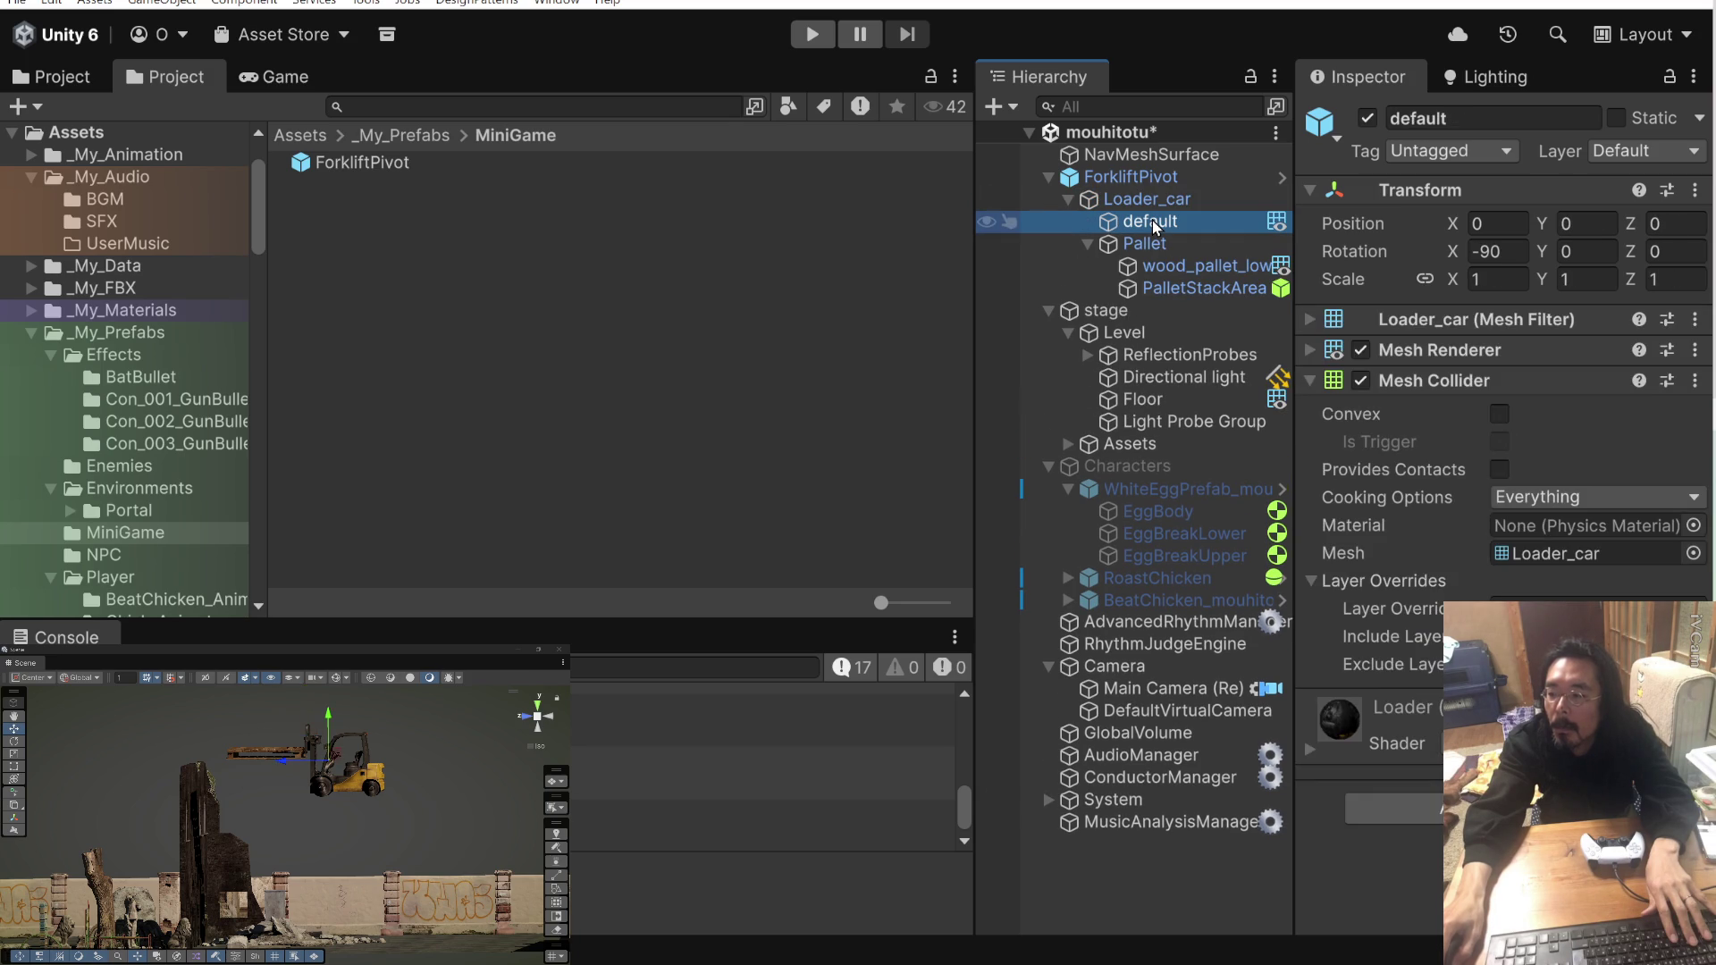
ctrl+click(1144, 243)
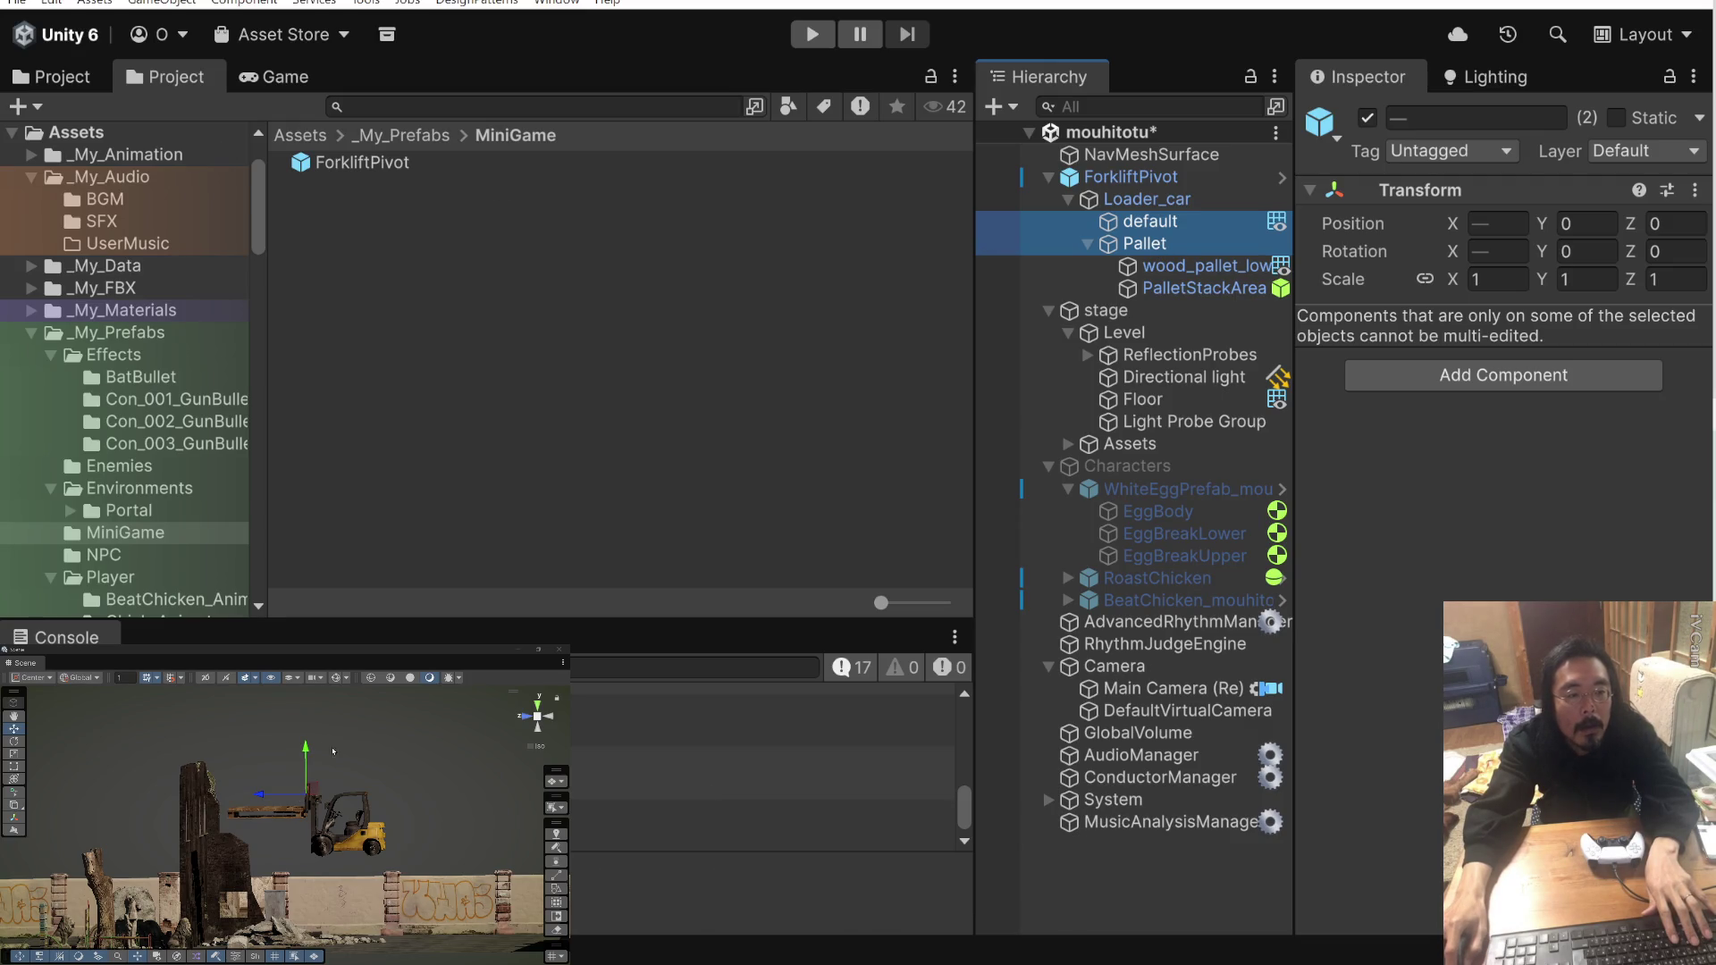
click(1122, 183)
click(1158, 197)
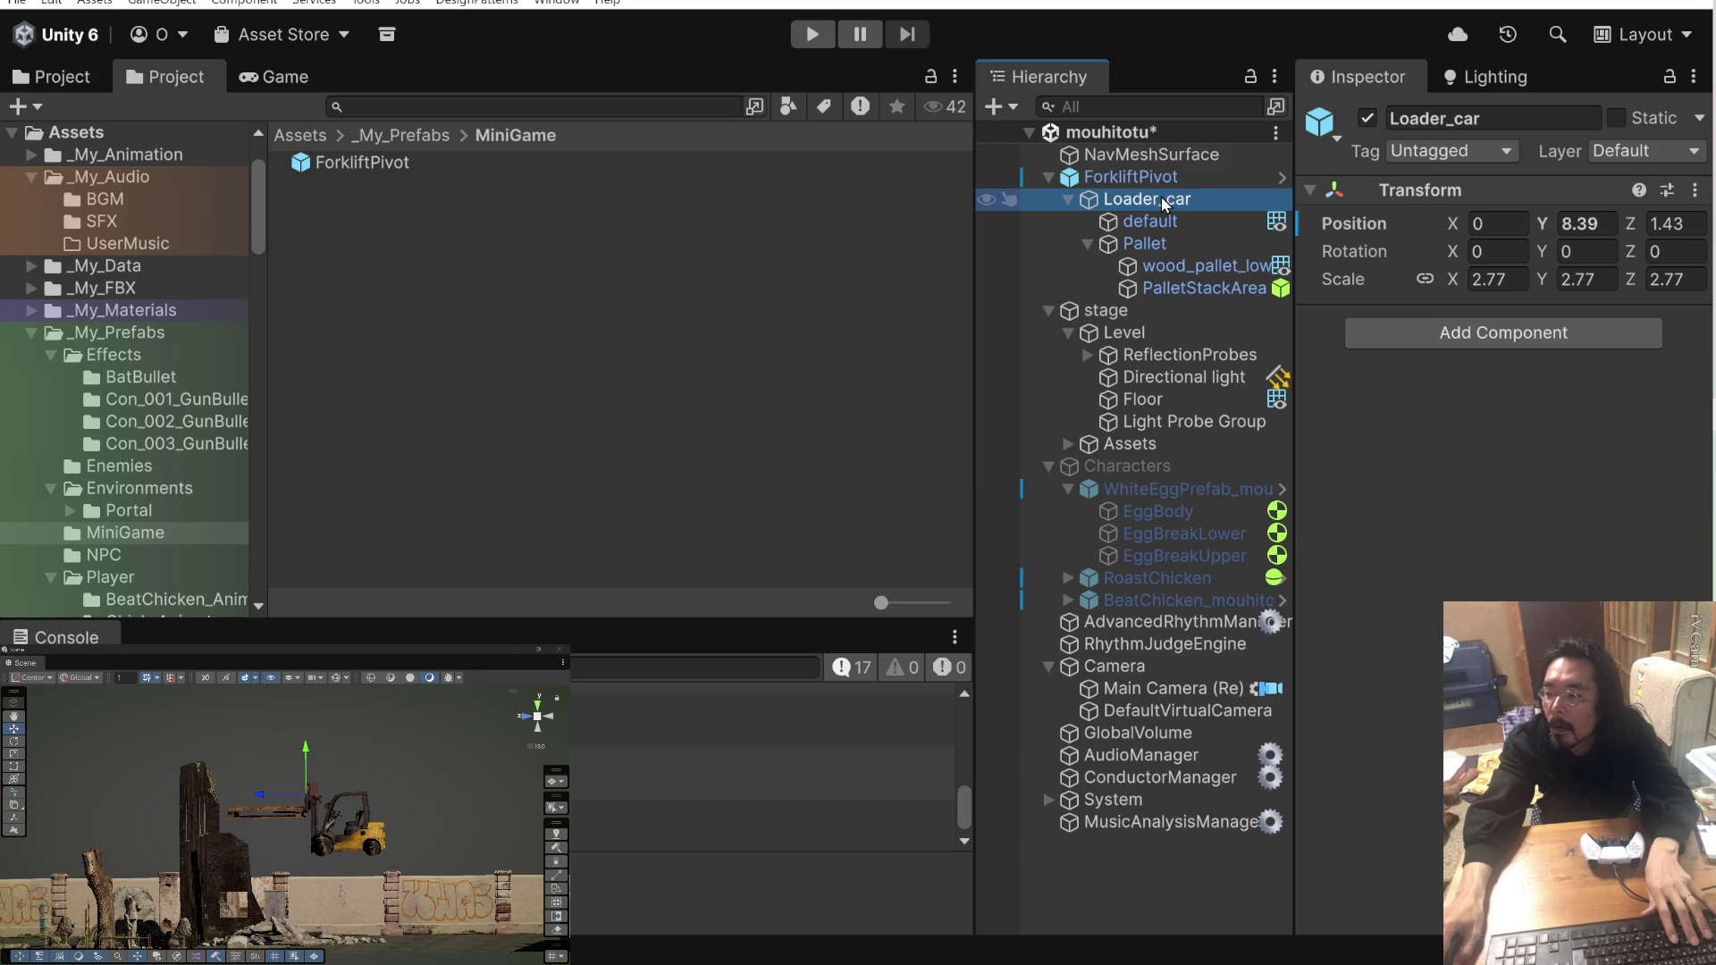
Lower Loader_car under ForkliftPivot to about local Y -4.86, Z 0.45 with the Y gizmo
click(1160, 177)
click(1161, 193)
click(1161, 184)
click(1162, 198)
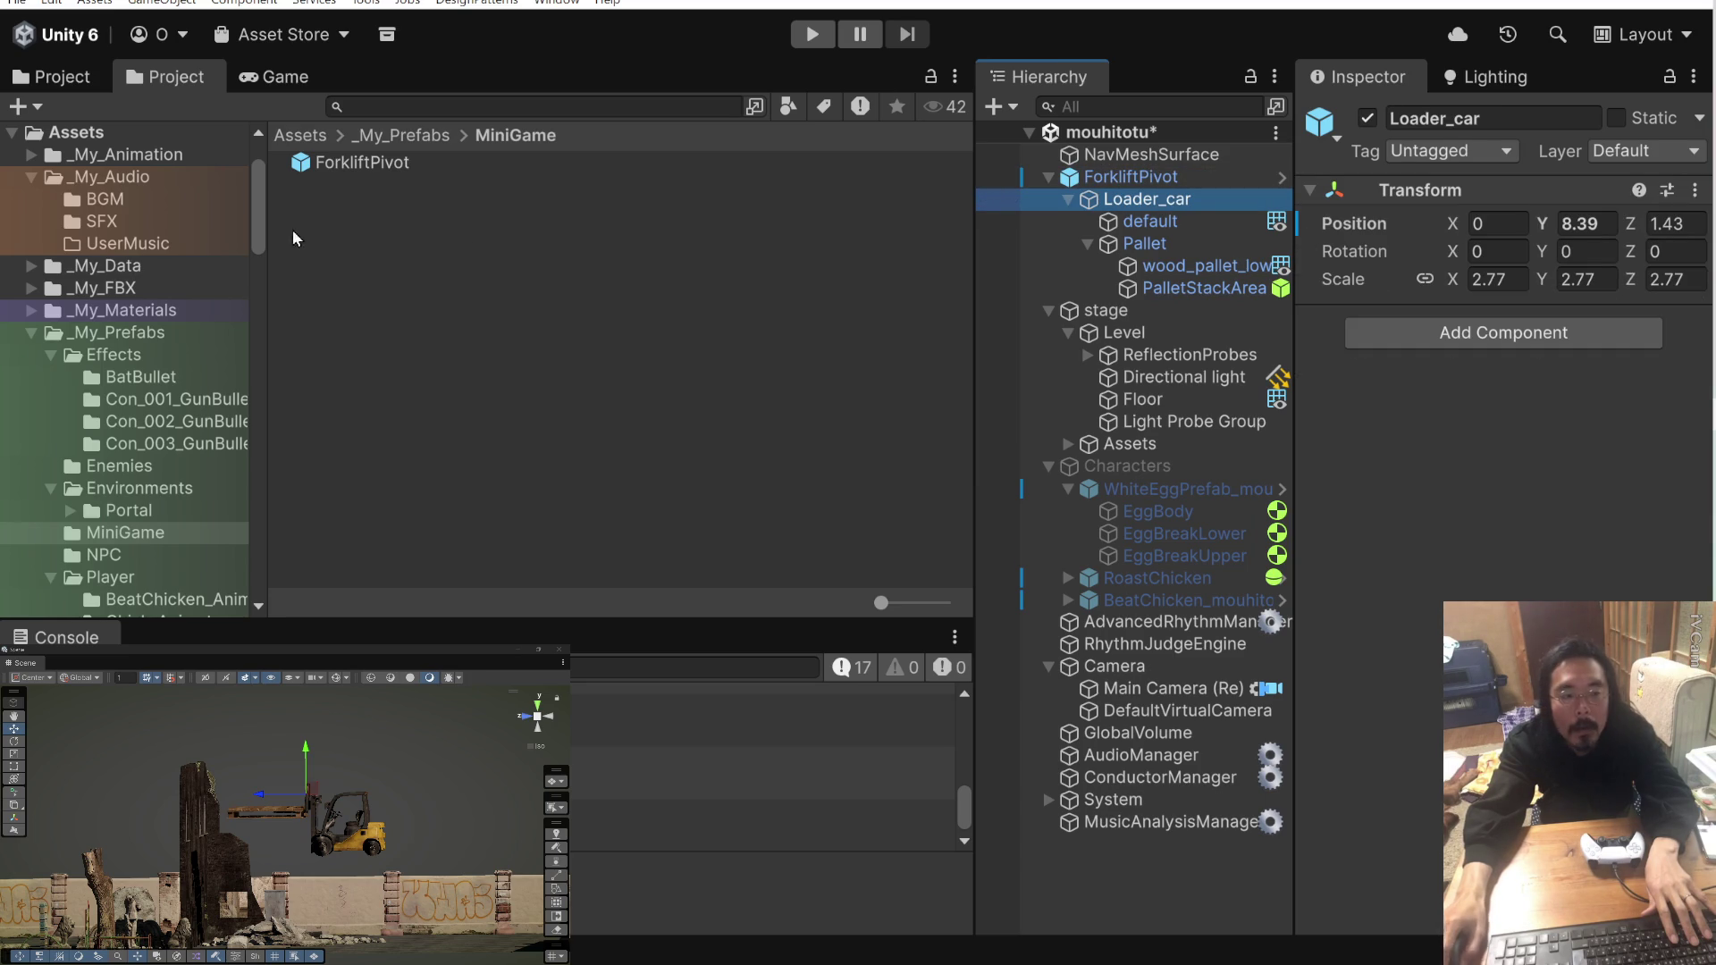
mouse_move(305, 759)
mouse_down()
mouse_move(307, 831)
mouse_move(310, 773)
mouse_move(311, 787)
mouse_up()
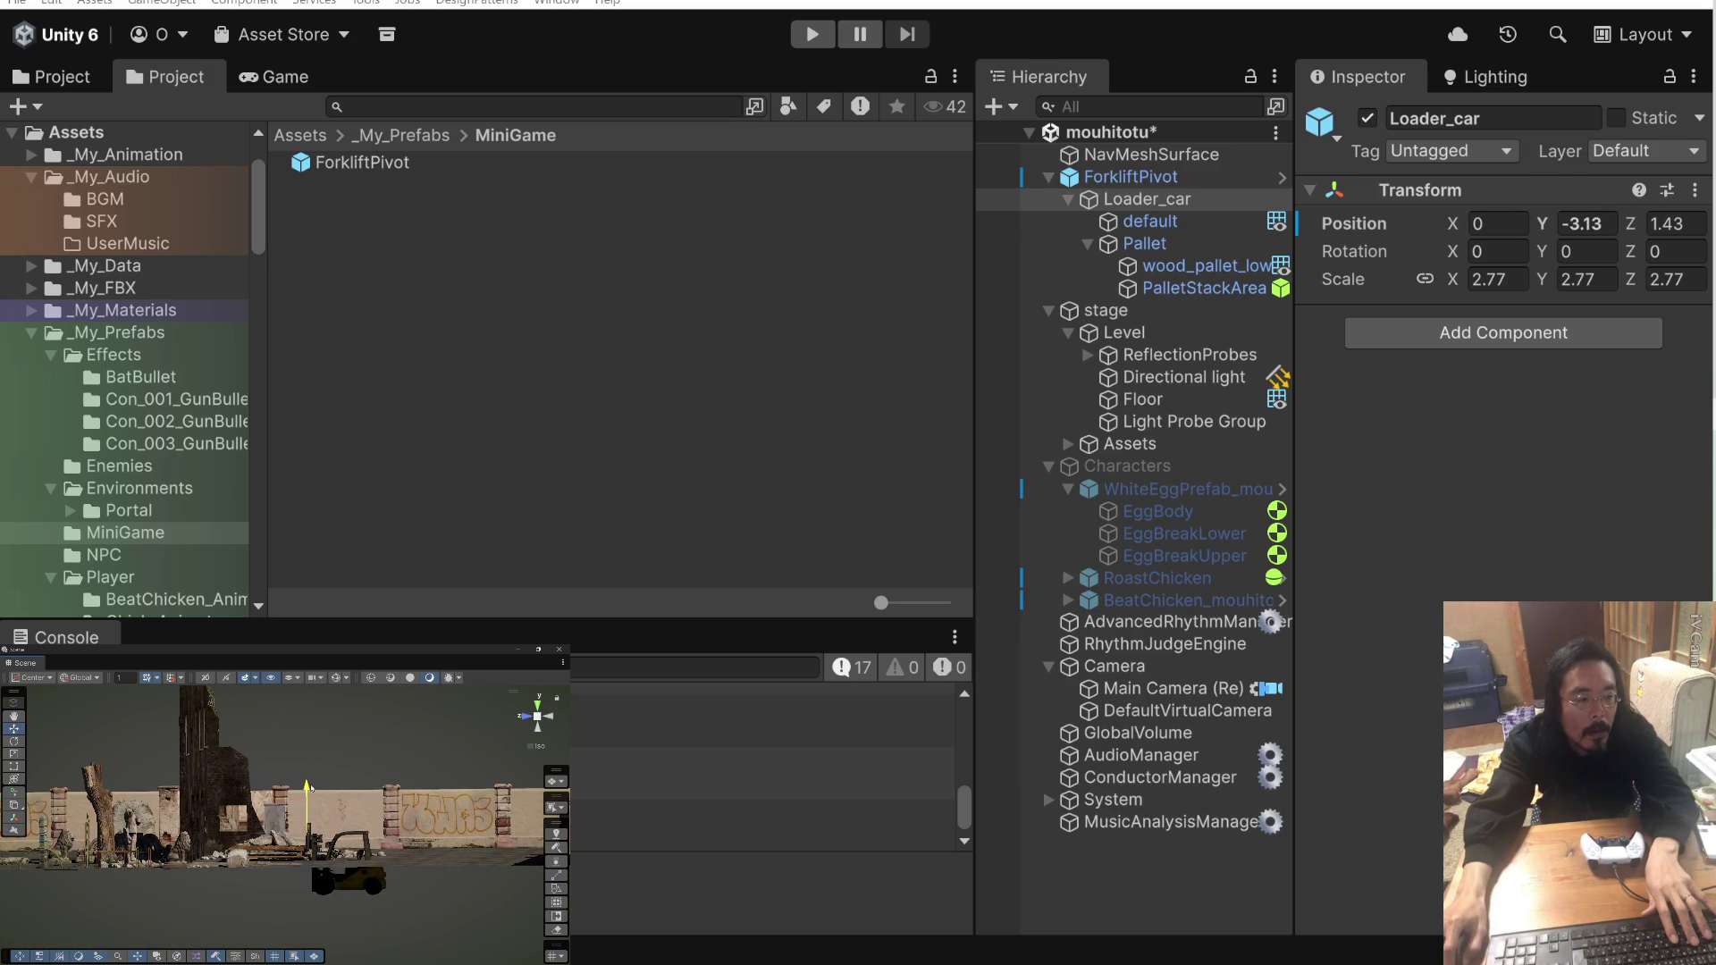
click(1130, 177)
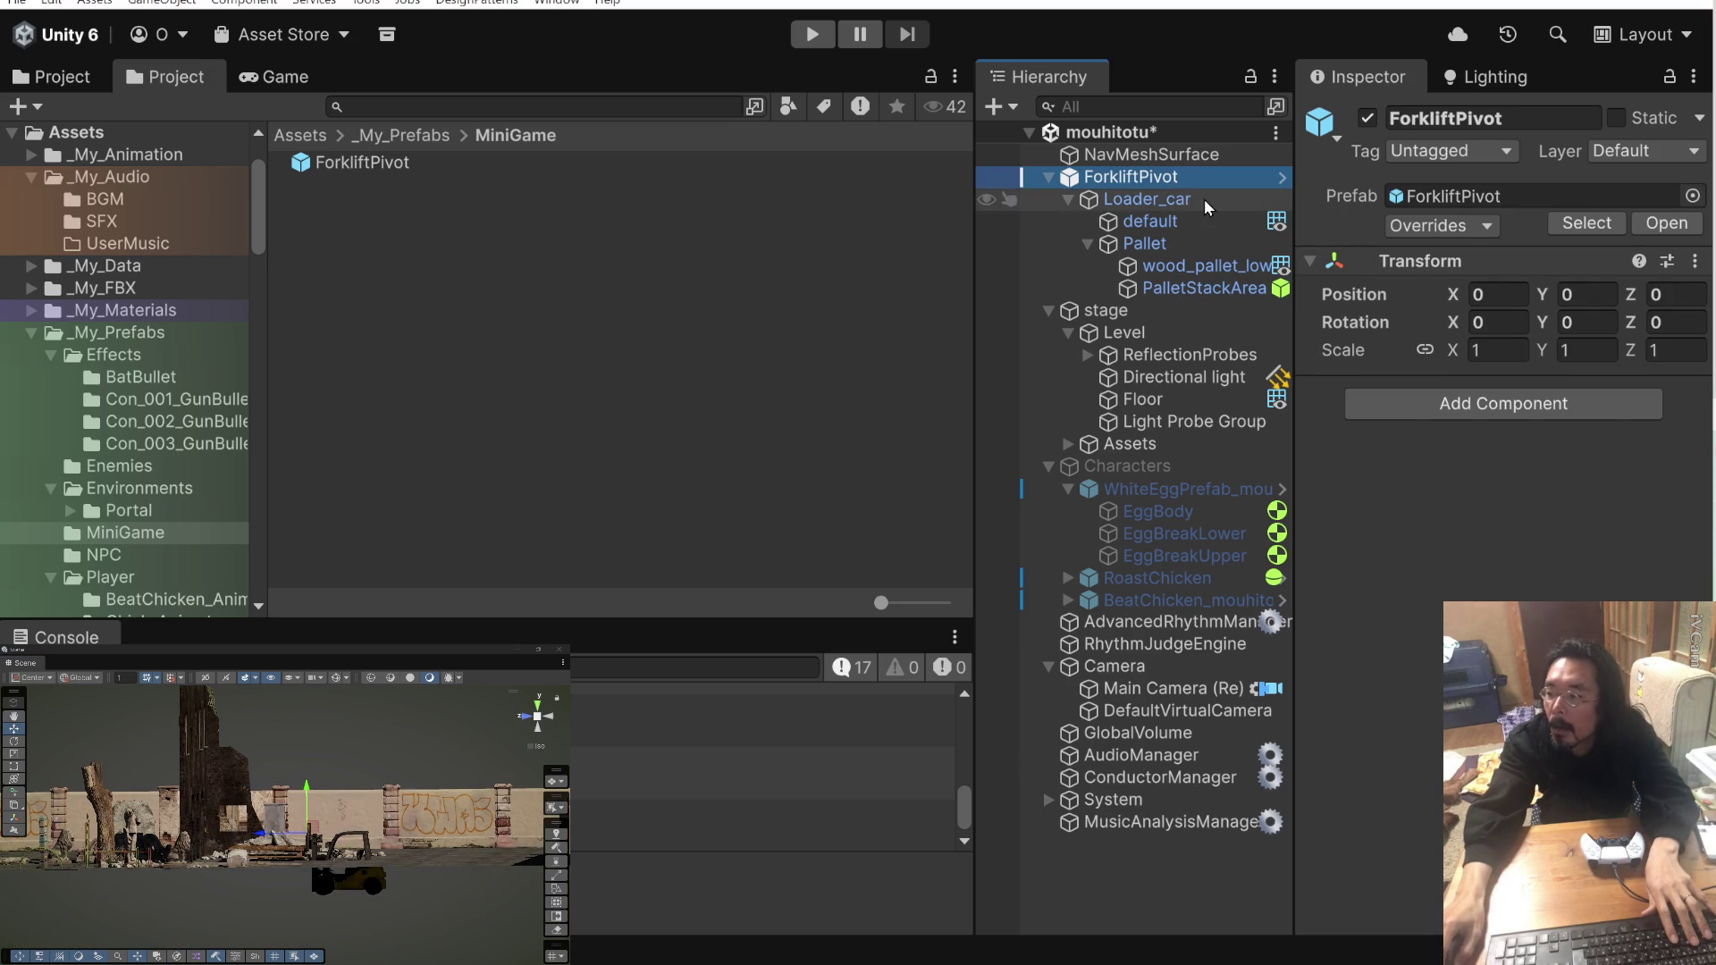
click(1146, 199)
mouse_move(304, 792)
mouse_down()
mouse_move(271, 849)
mouse_move(276, 820)
mouse_up()
Raise the default mesh and Pallet together back into view along Y
click(1182, 222)
ctrl+click(1167, 245)
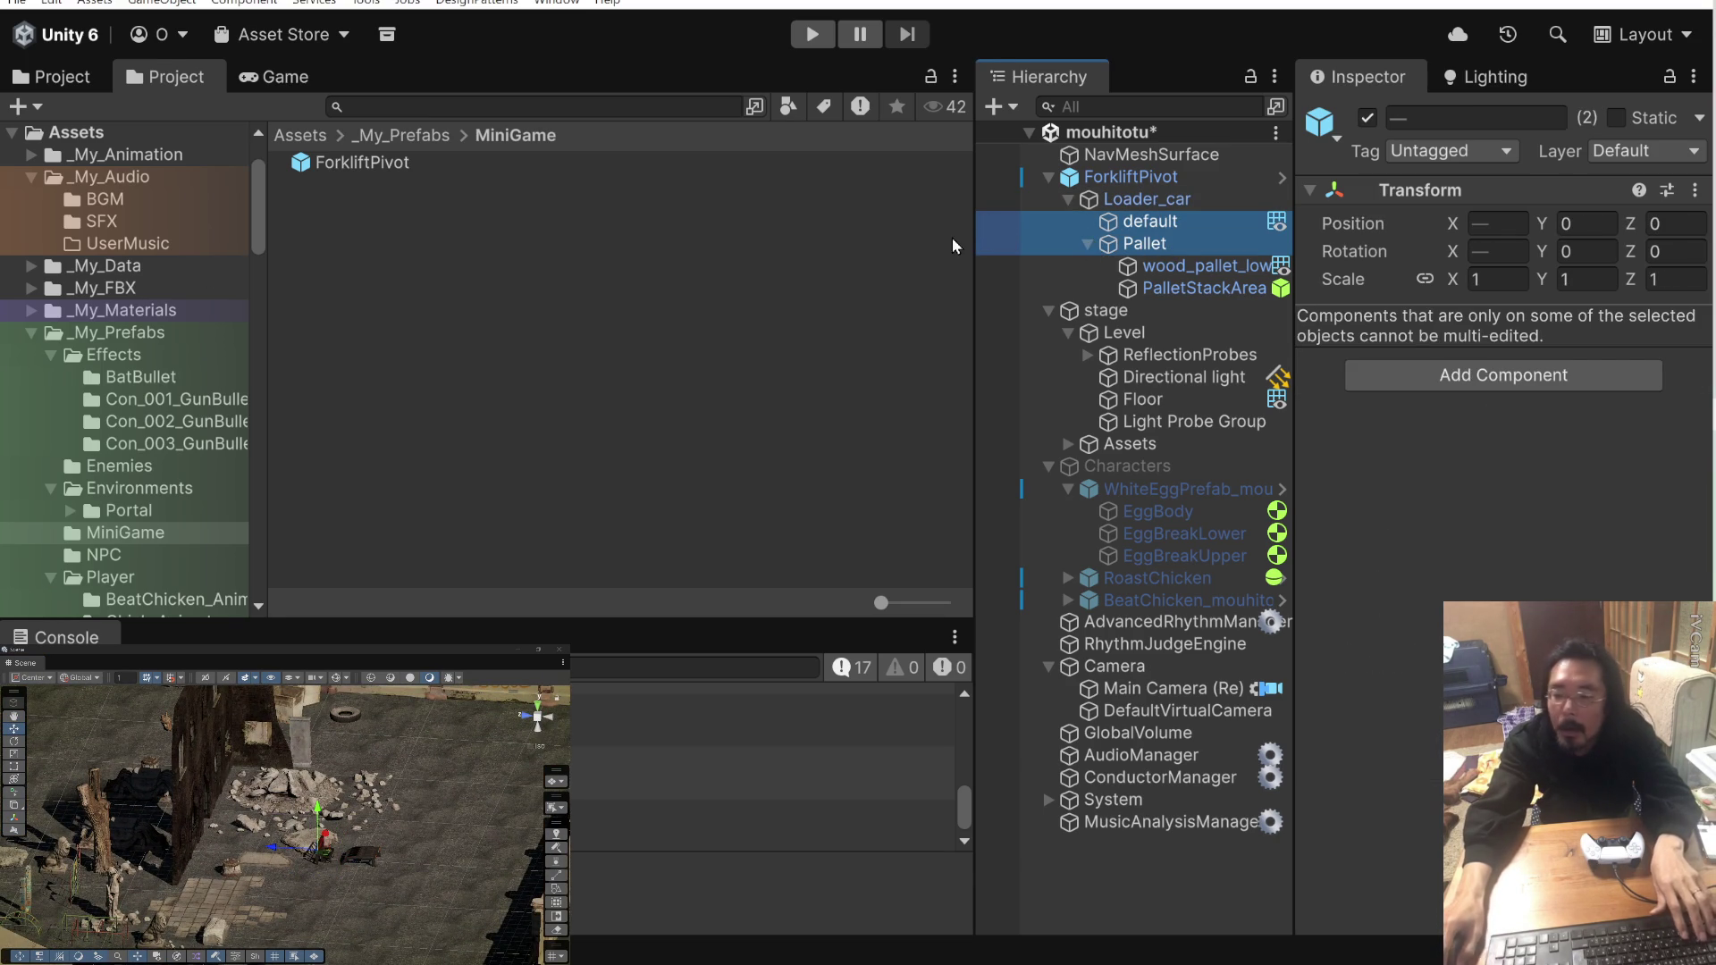
click(318, 807)
mouse_move(318, 807)
mouse_down()
mouse_move(369, 863)
mouse_move(396, 780)
mouse_up()
Check Loader_car's position, then open the ForkliftPivot prefab in Prefab Mode
click(1133, 200)
click(1133, 179)
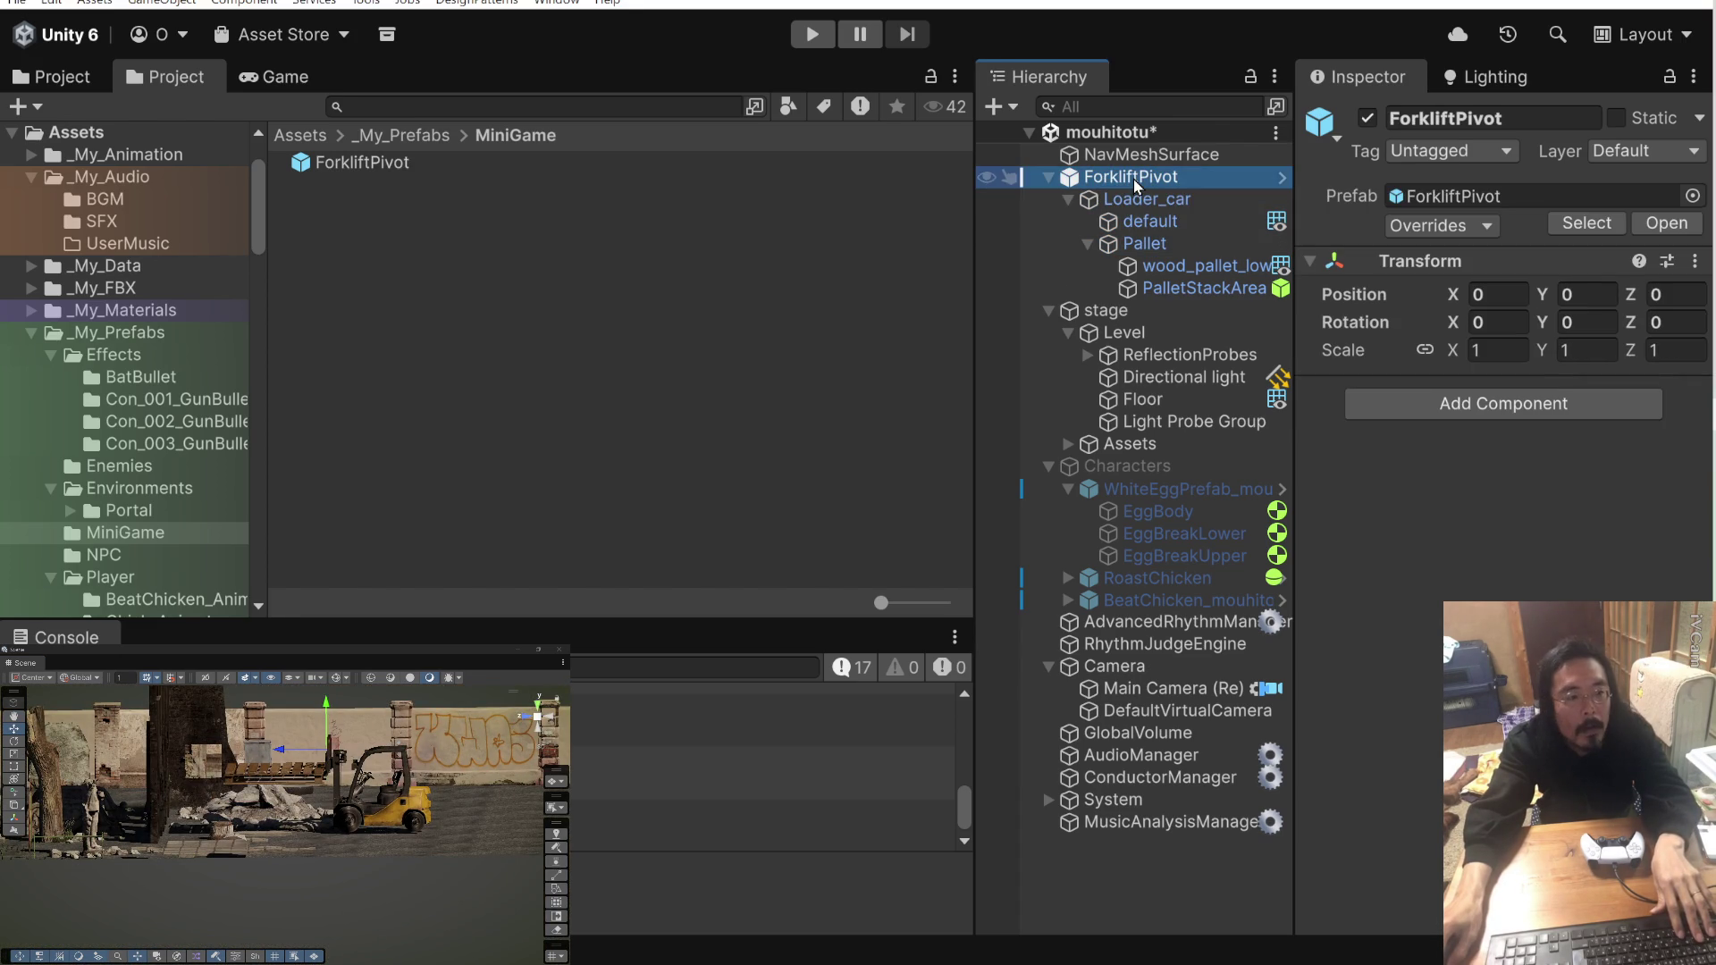
click(1133, 200)
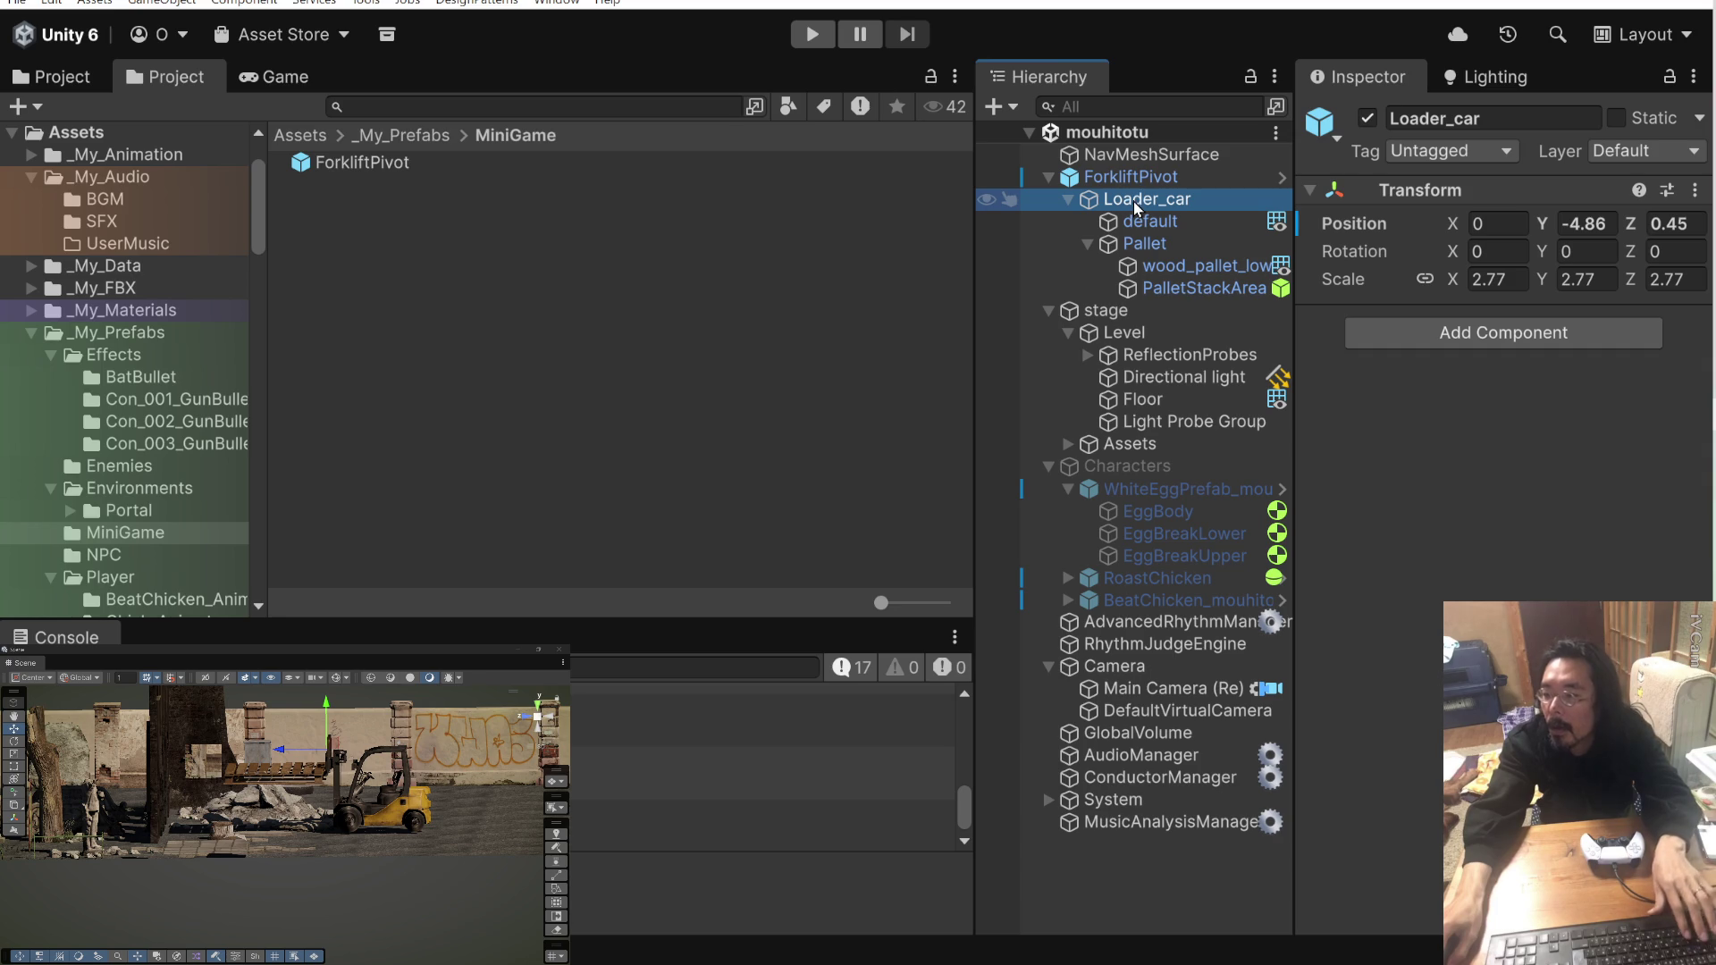
click(1155, 177)
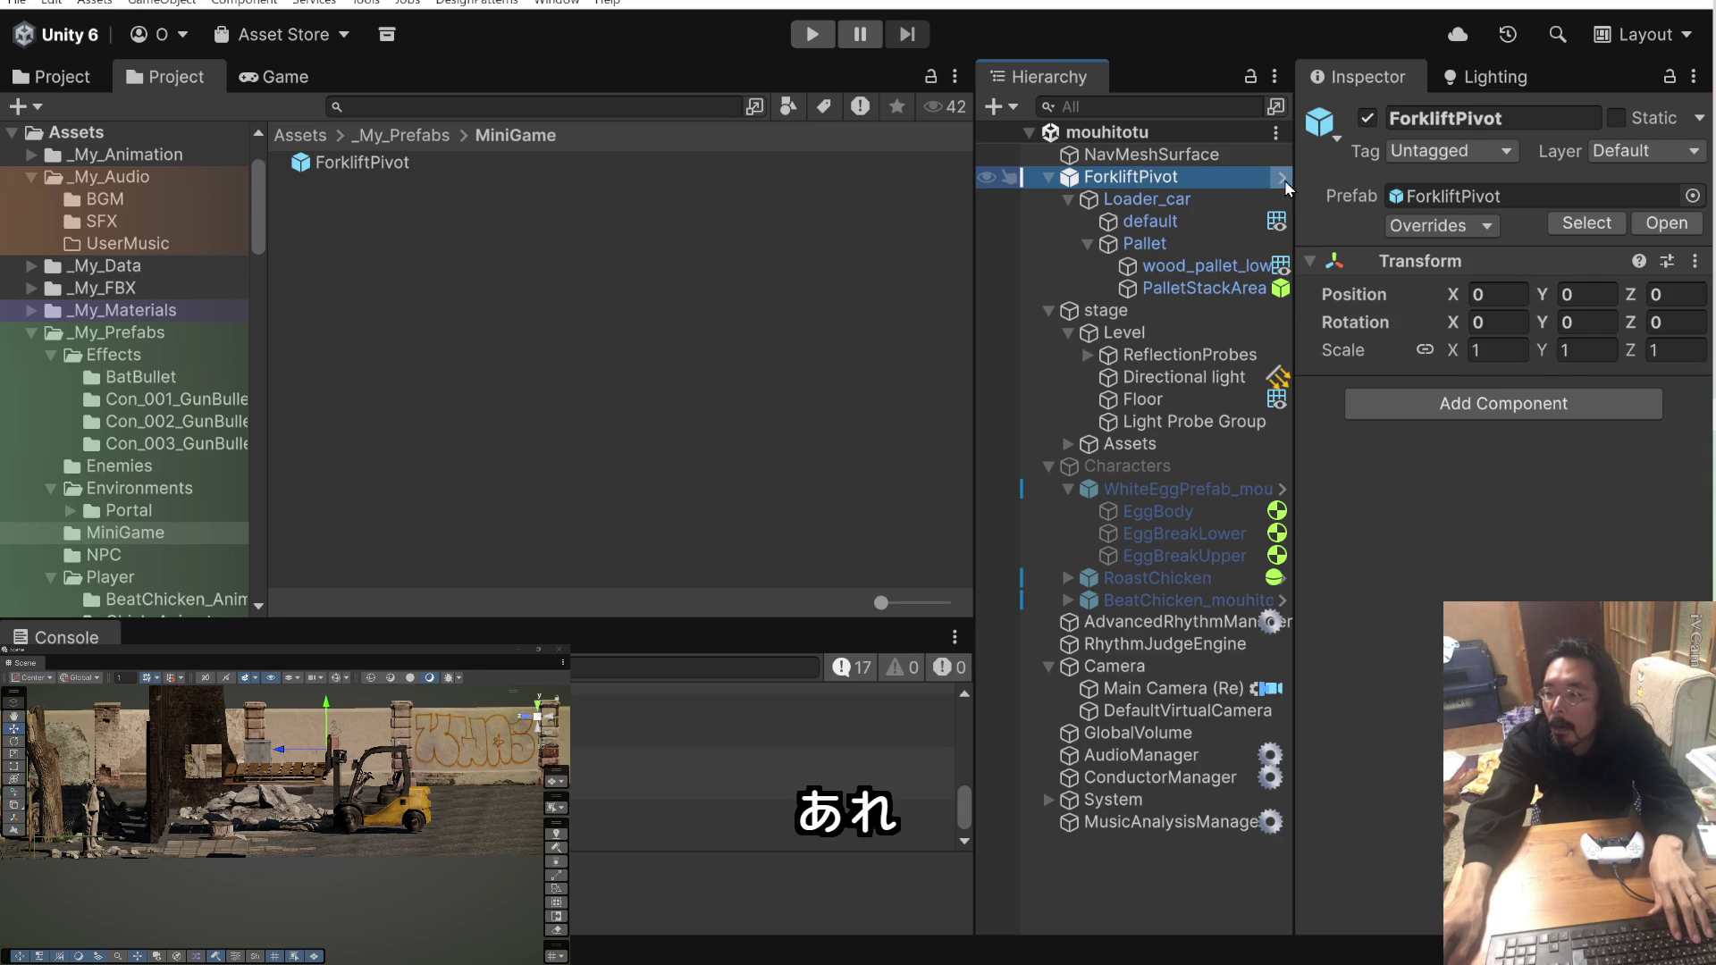
click(1283, 179)
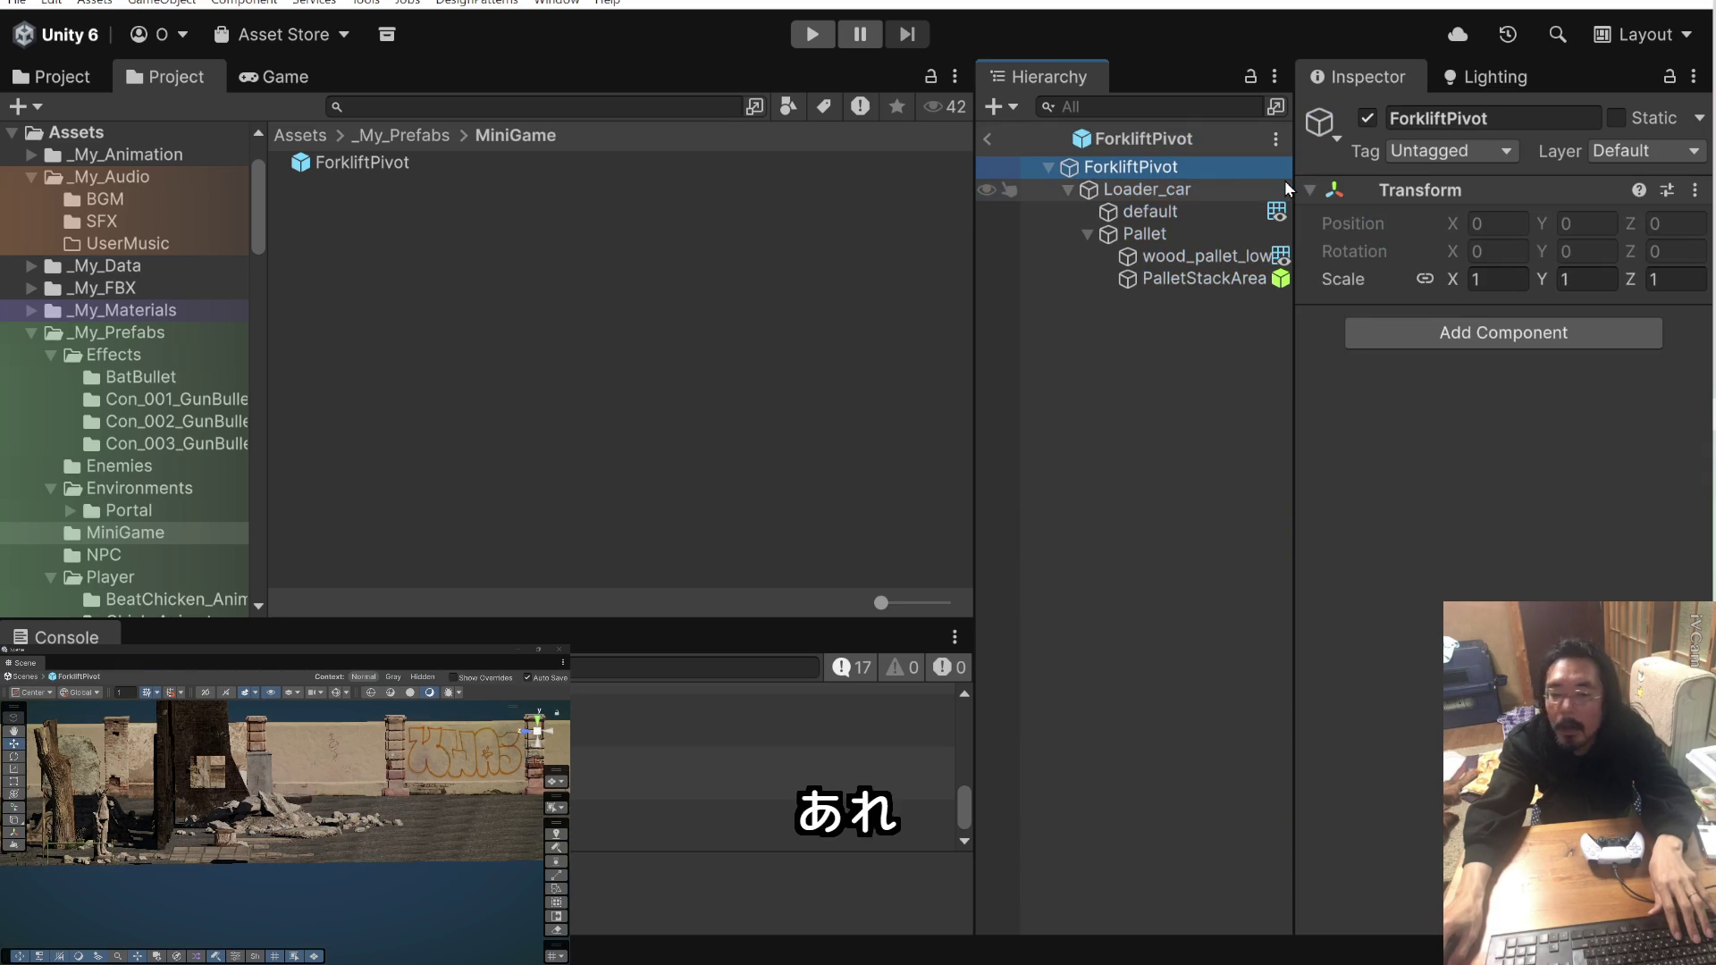
In Prefab Mode, select default and Pallet under Loader_car and drag them up together on Y
click(1086, 190)
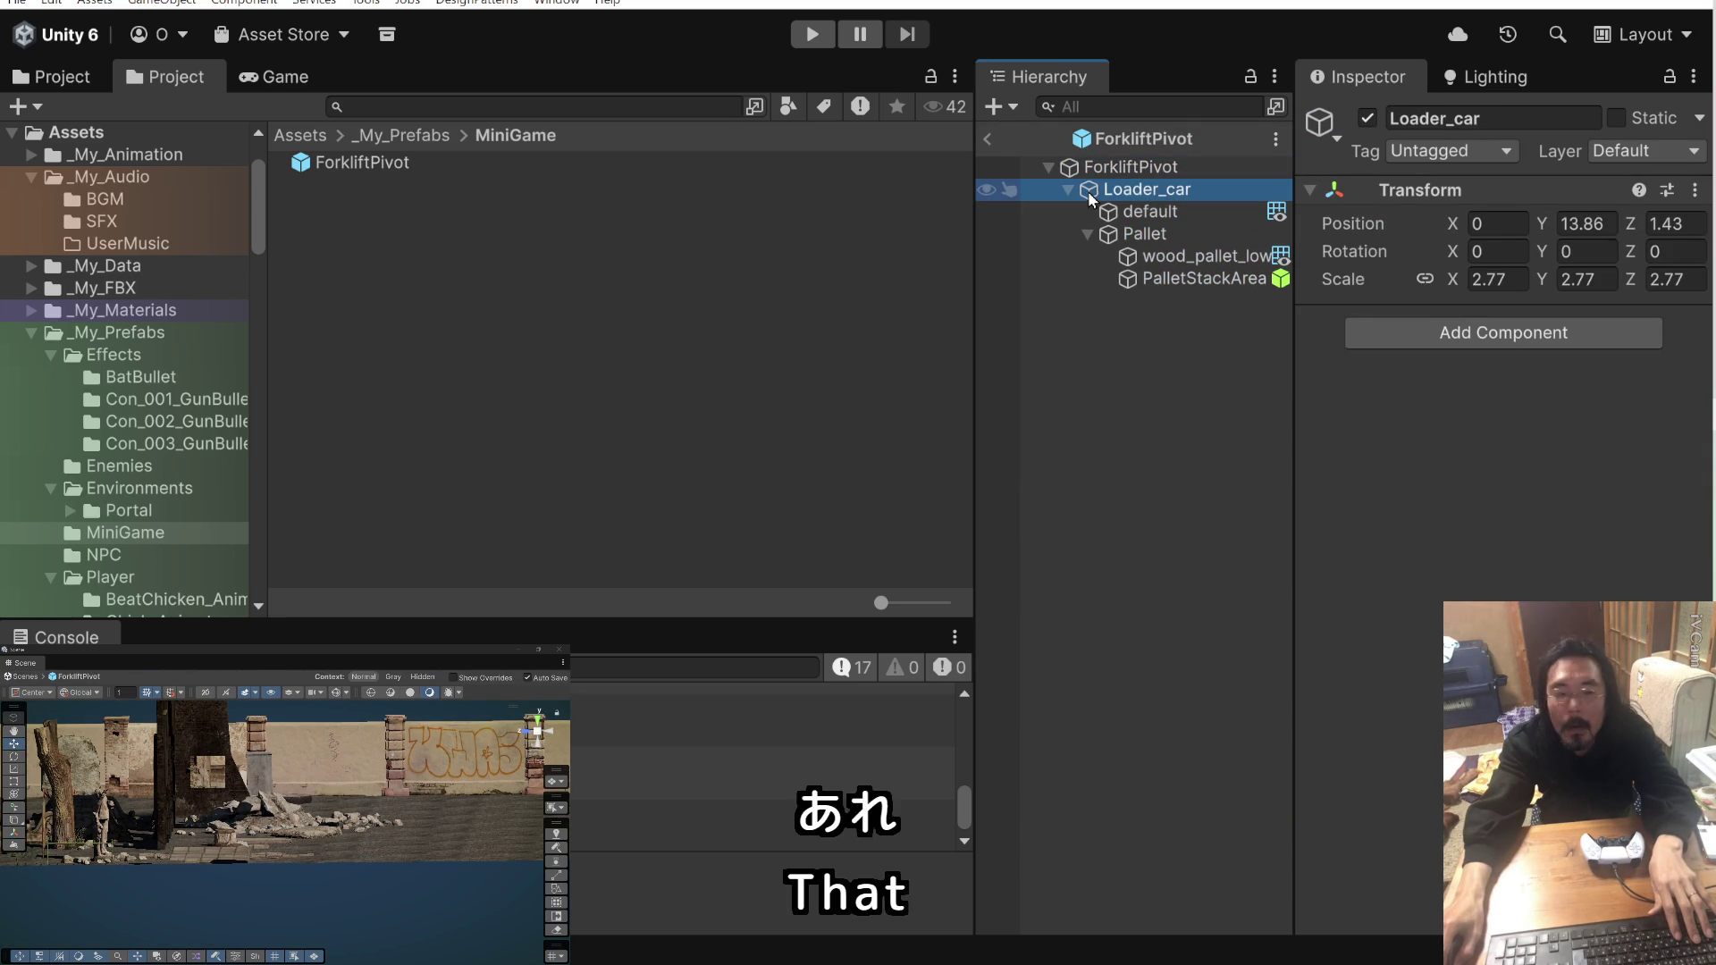
click(1156, 168)
click(1158, 189)
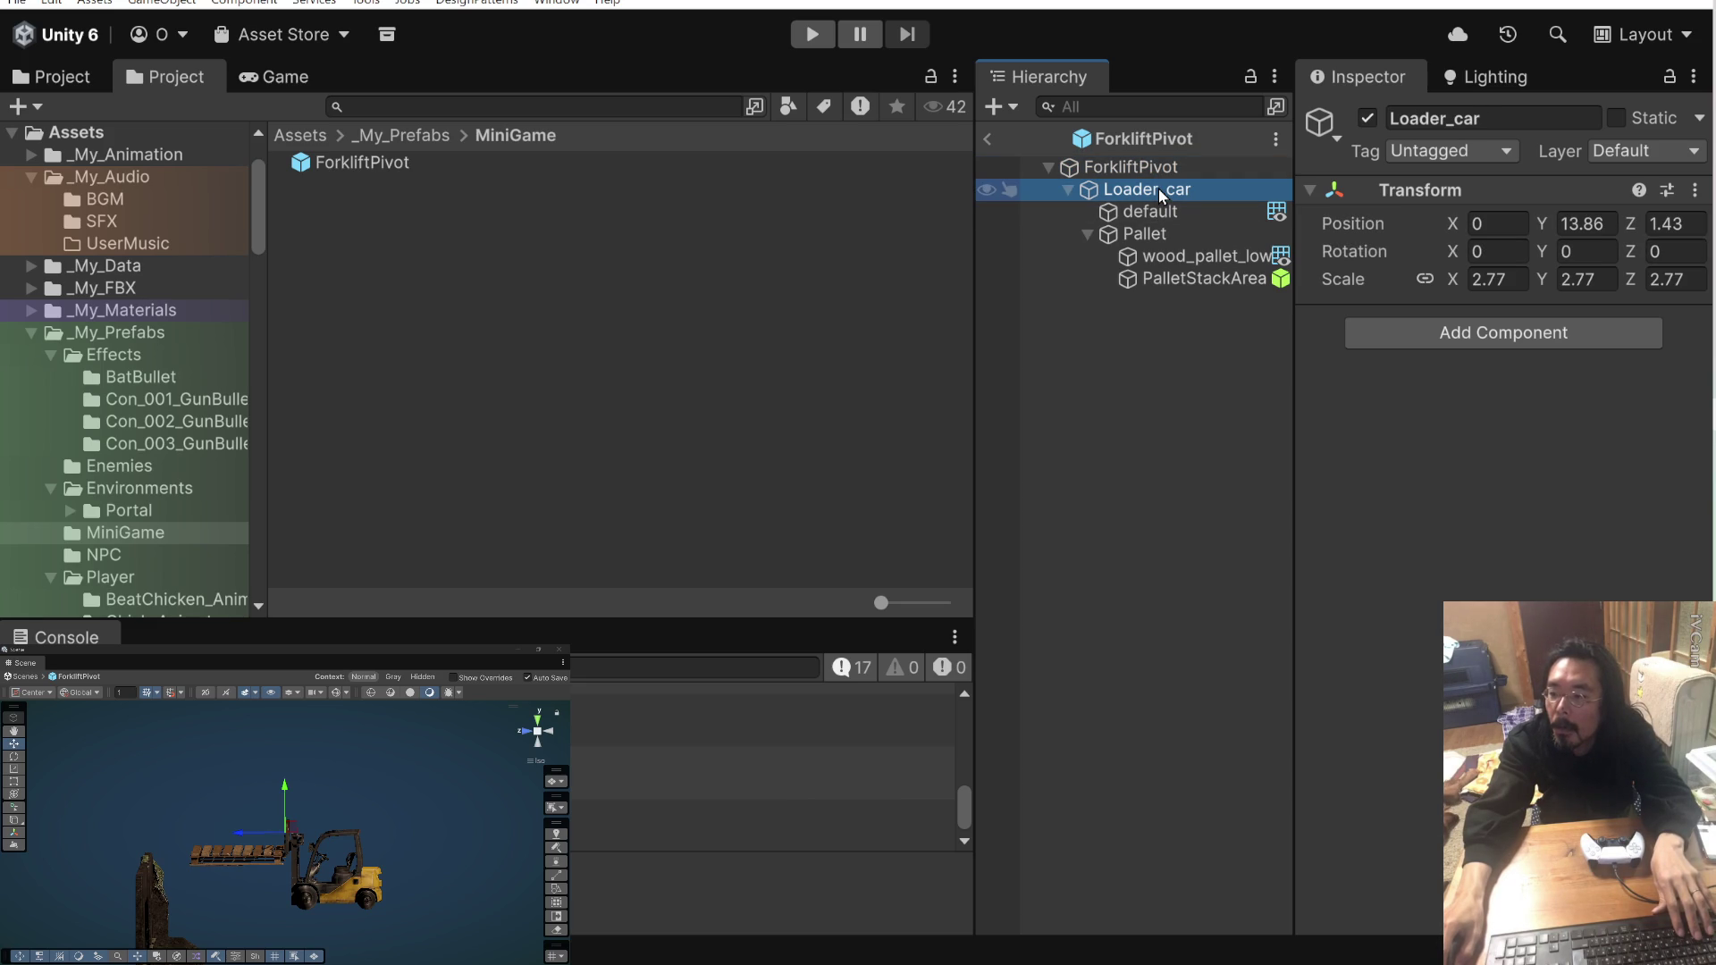
click(1156, 211)
click(1157, 201)
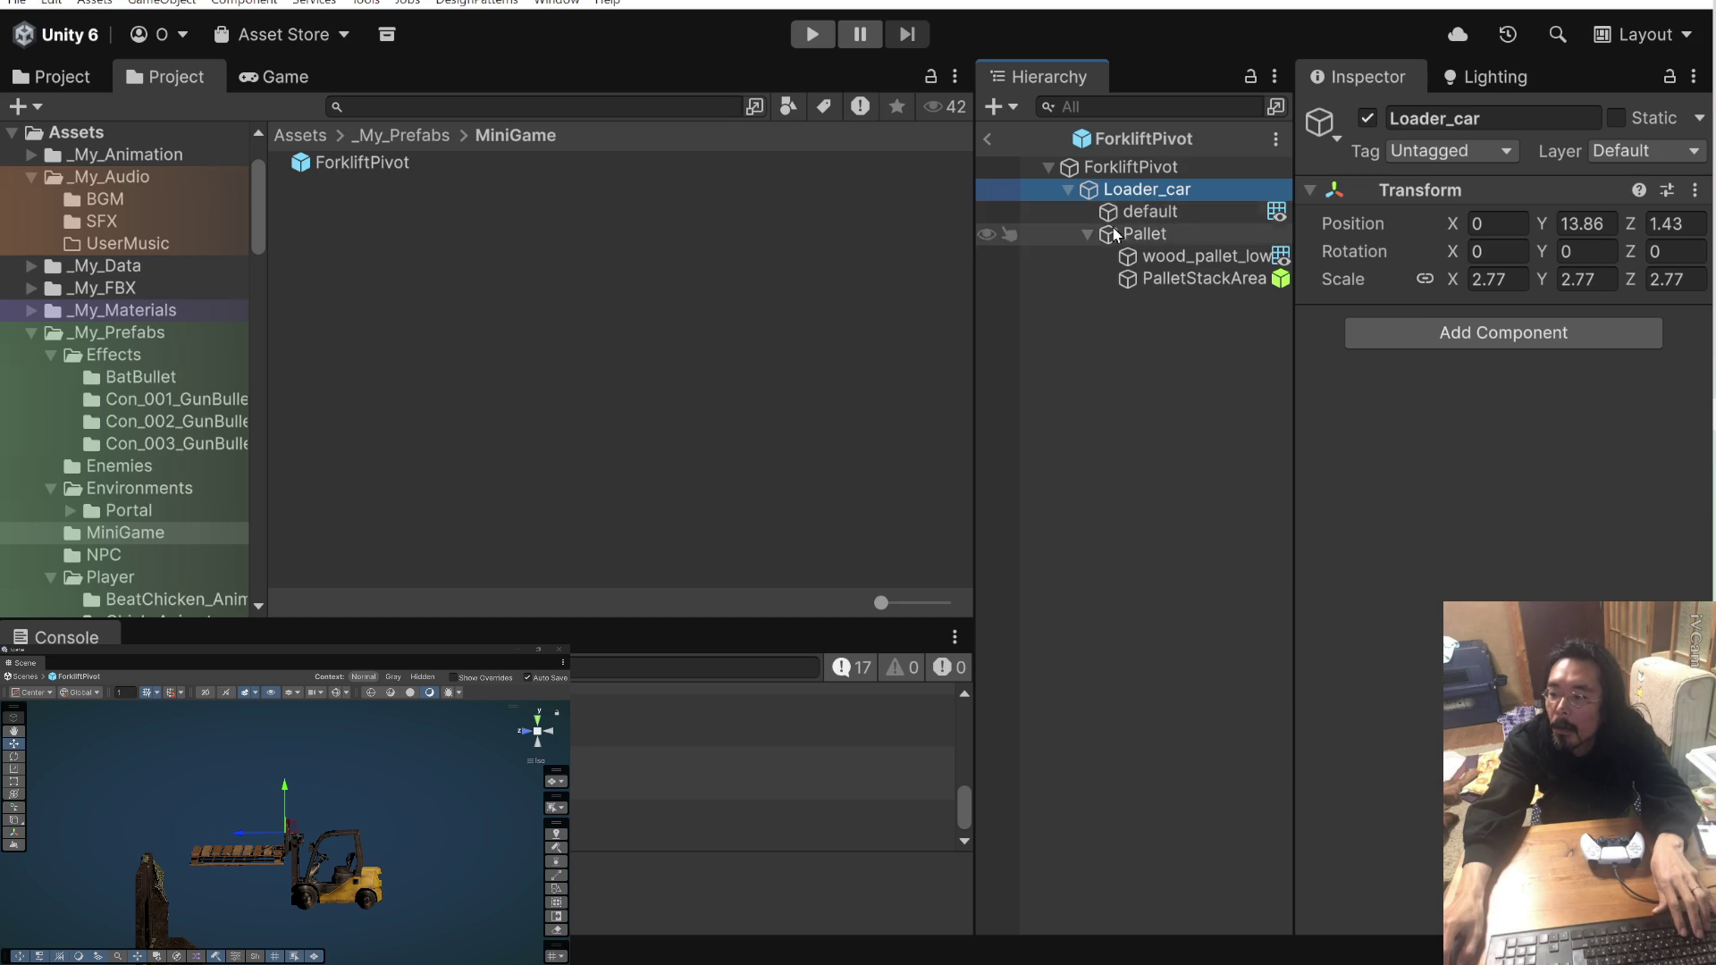
click(1148, 213)
ctrl+click(1140, 236)
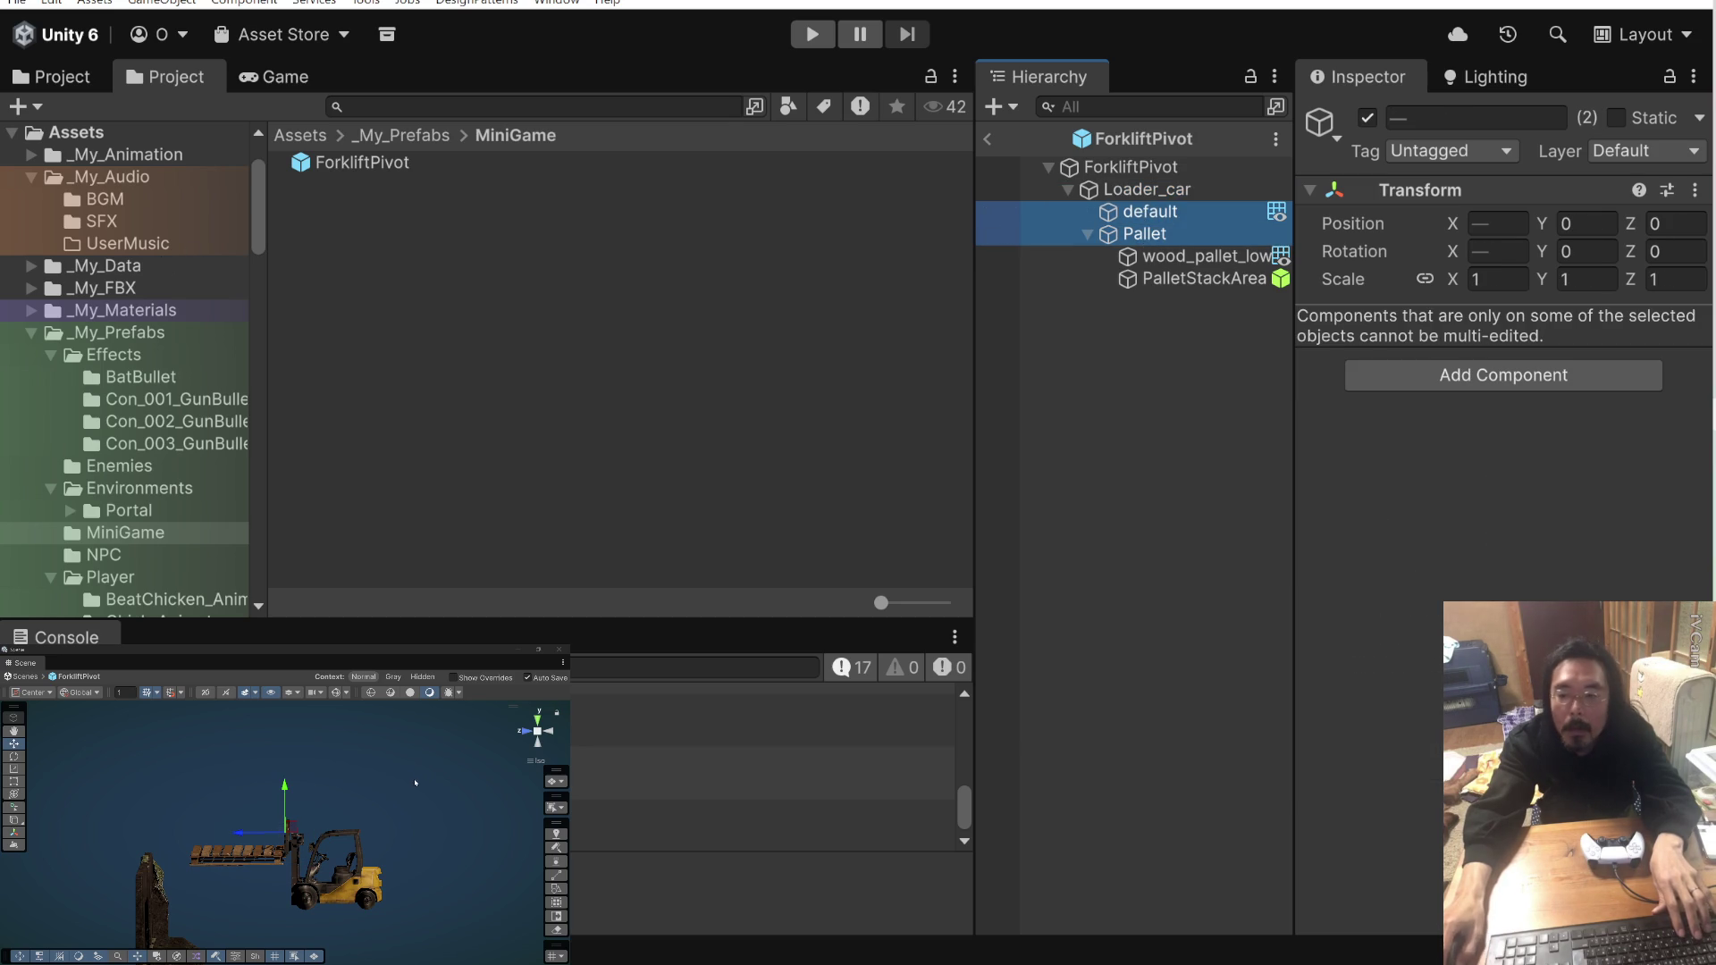
drag(287, 797, 287, 737)
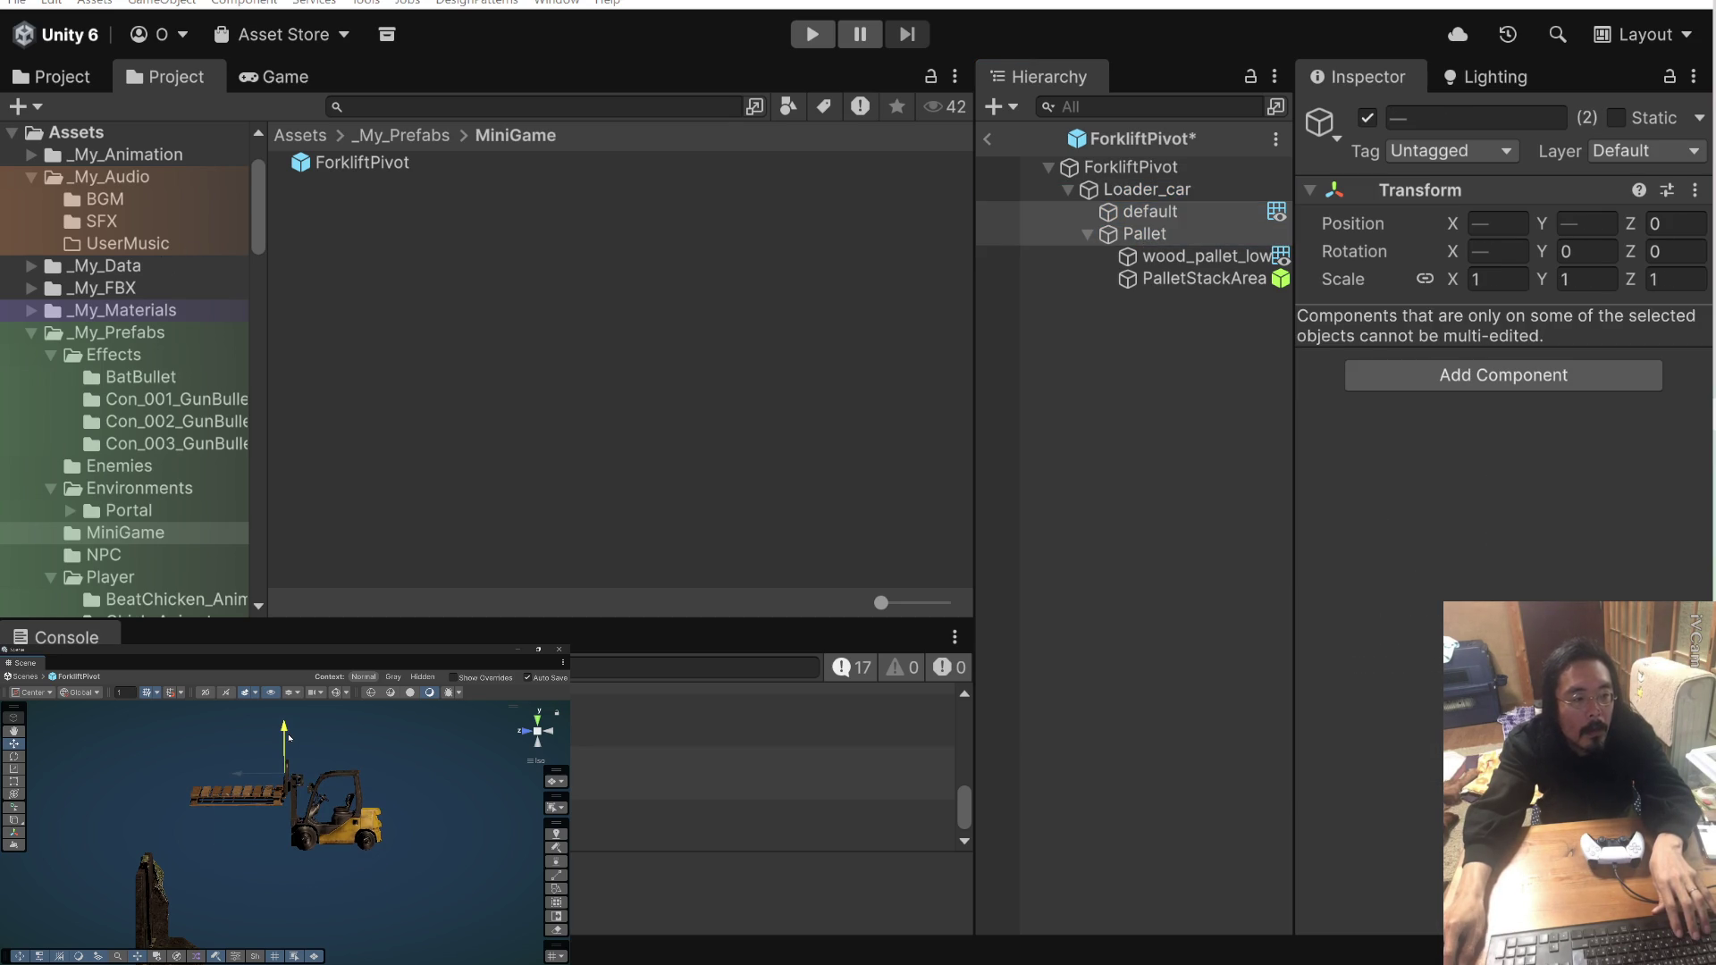
click(1133, 190)
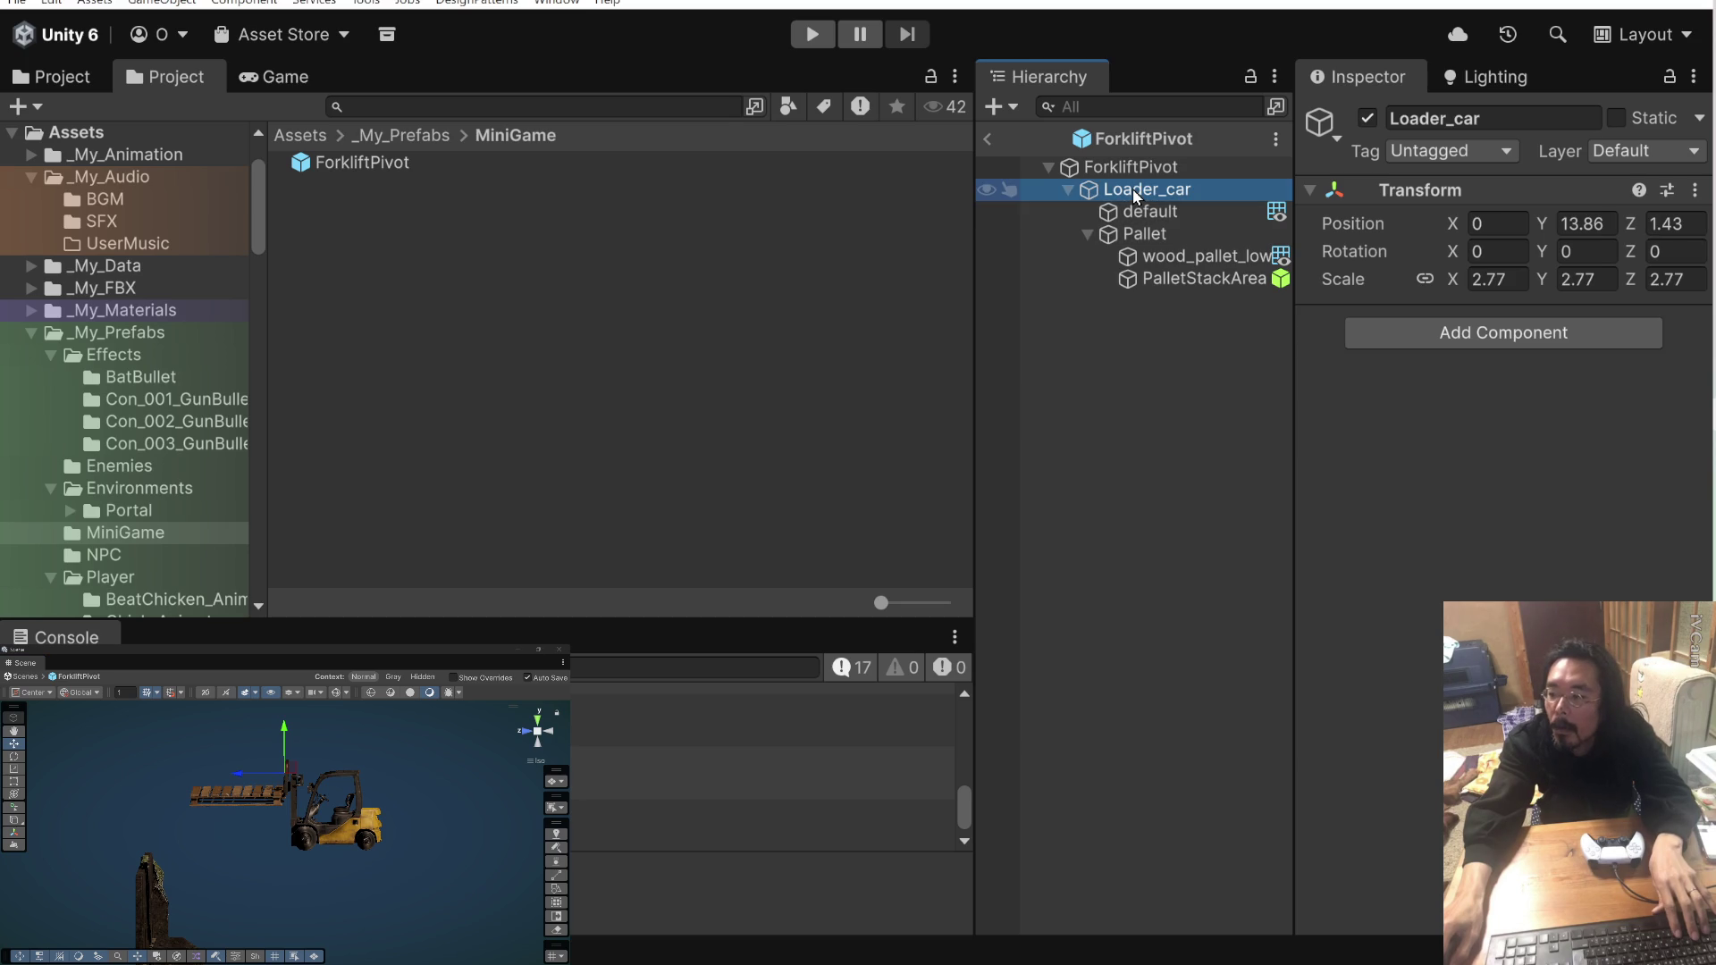
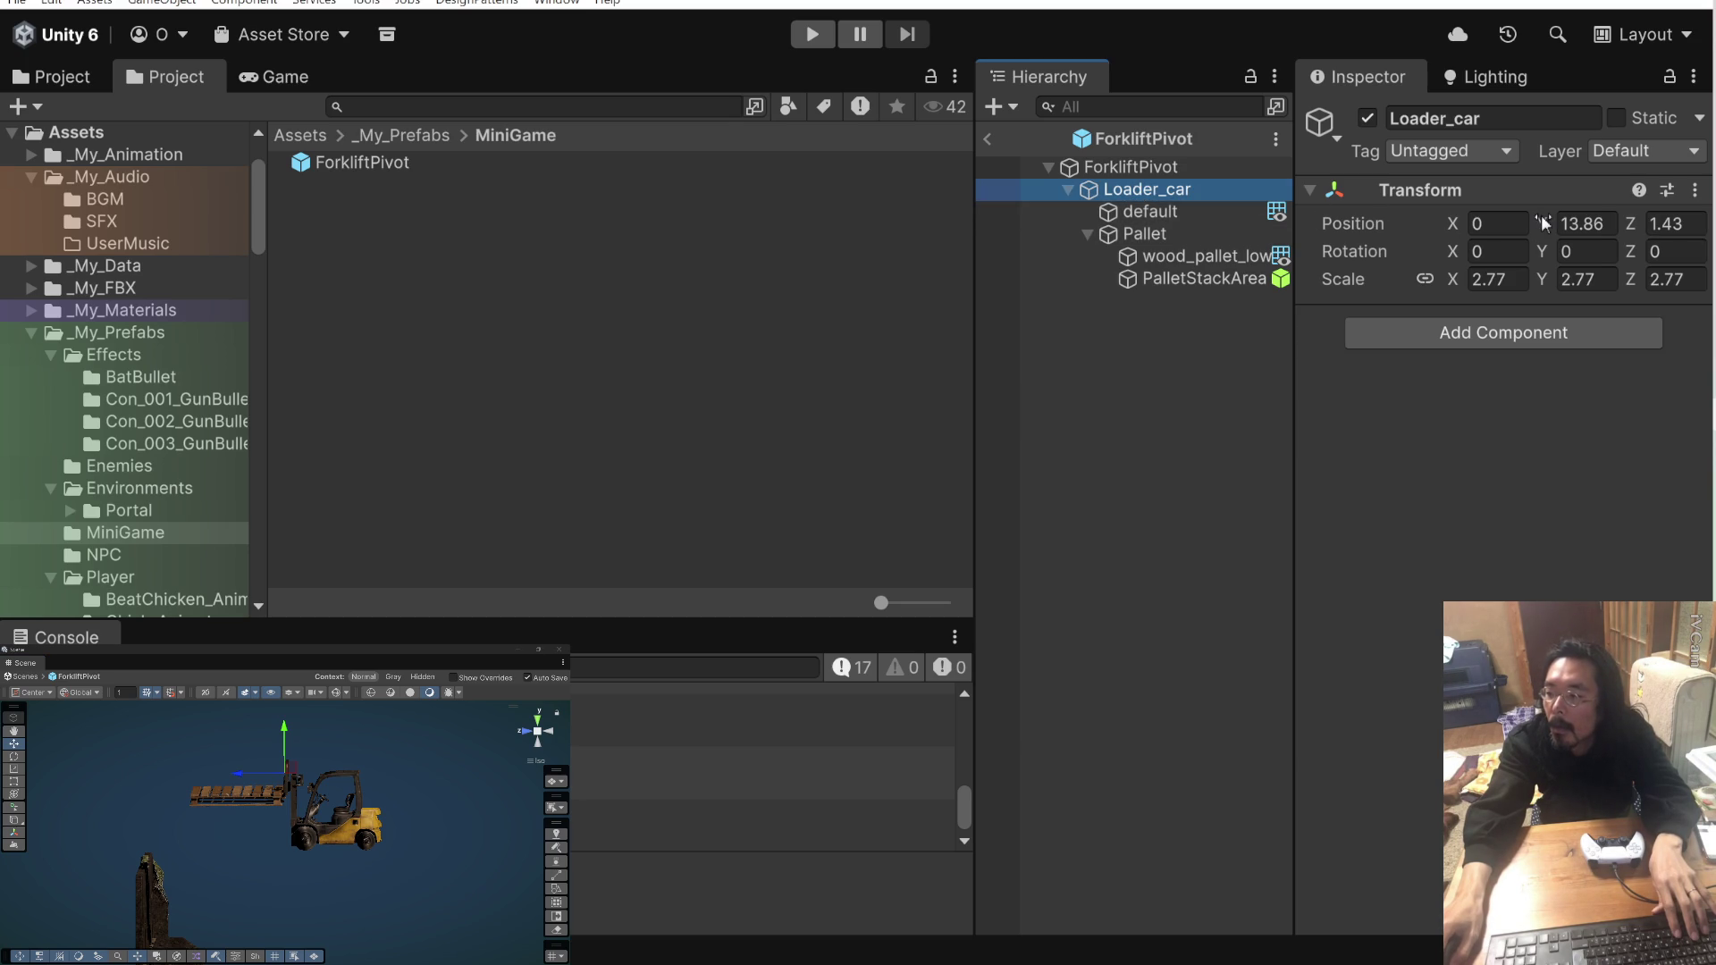
Set Loader_car's Position Y and Z to 0 so it sits at 0, 0, 0
click(1606, 222)
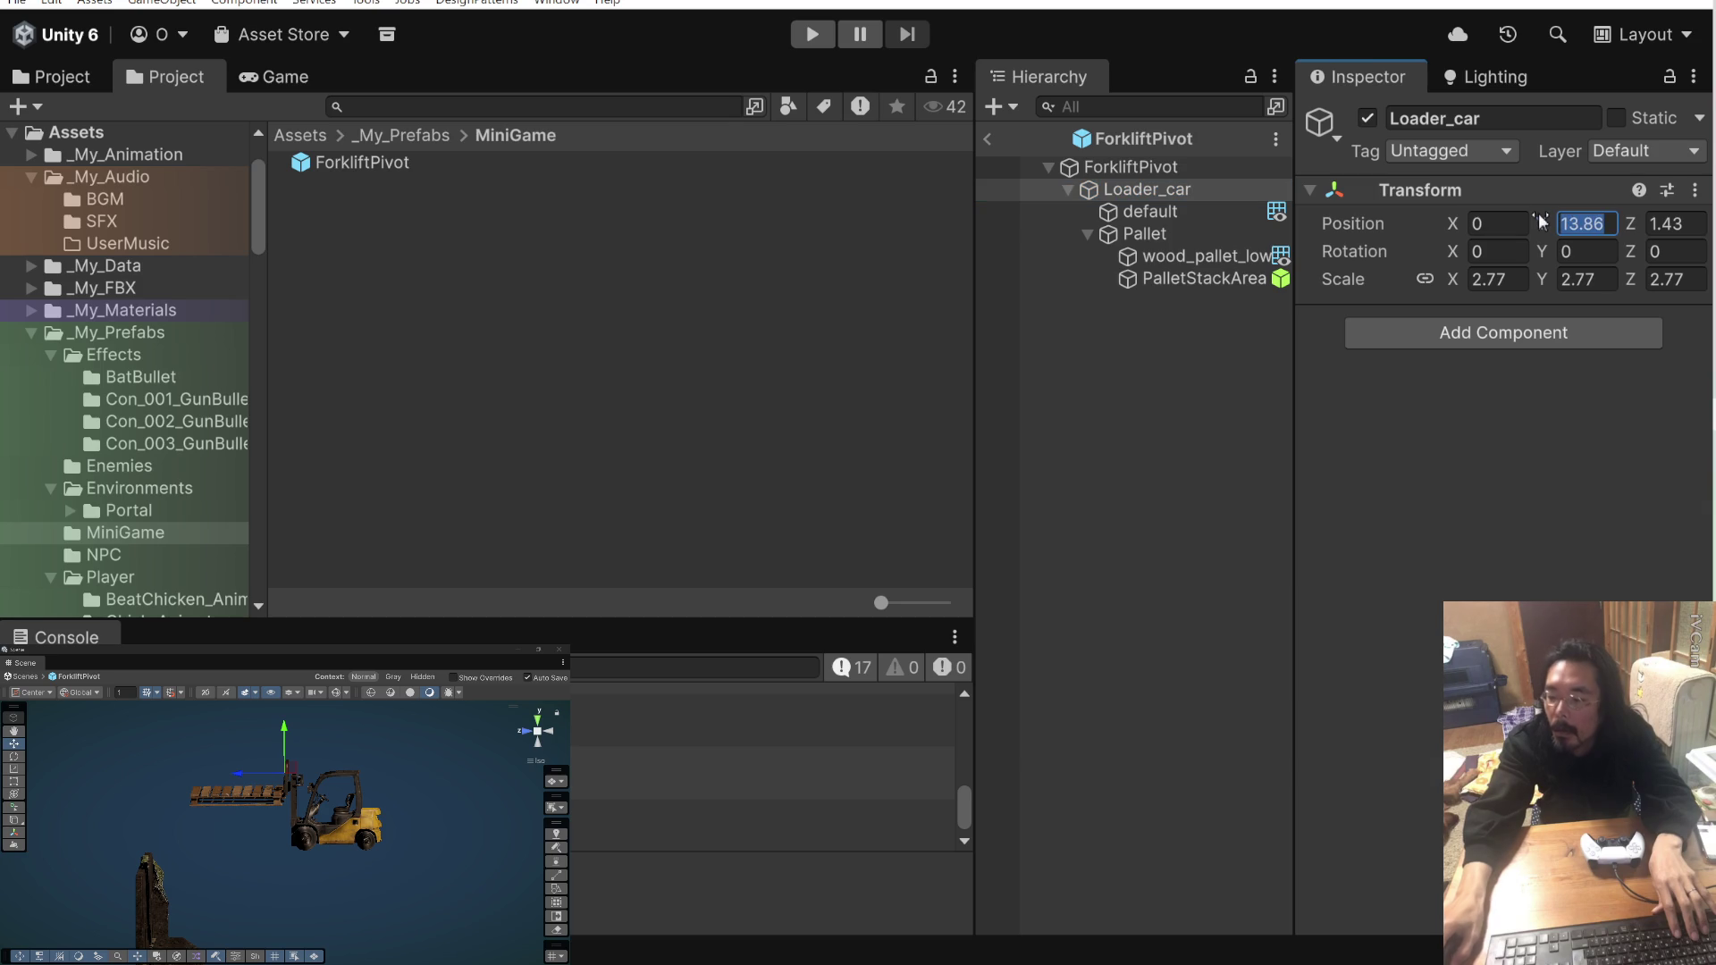
text(0)
key(Tab)
text(0)
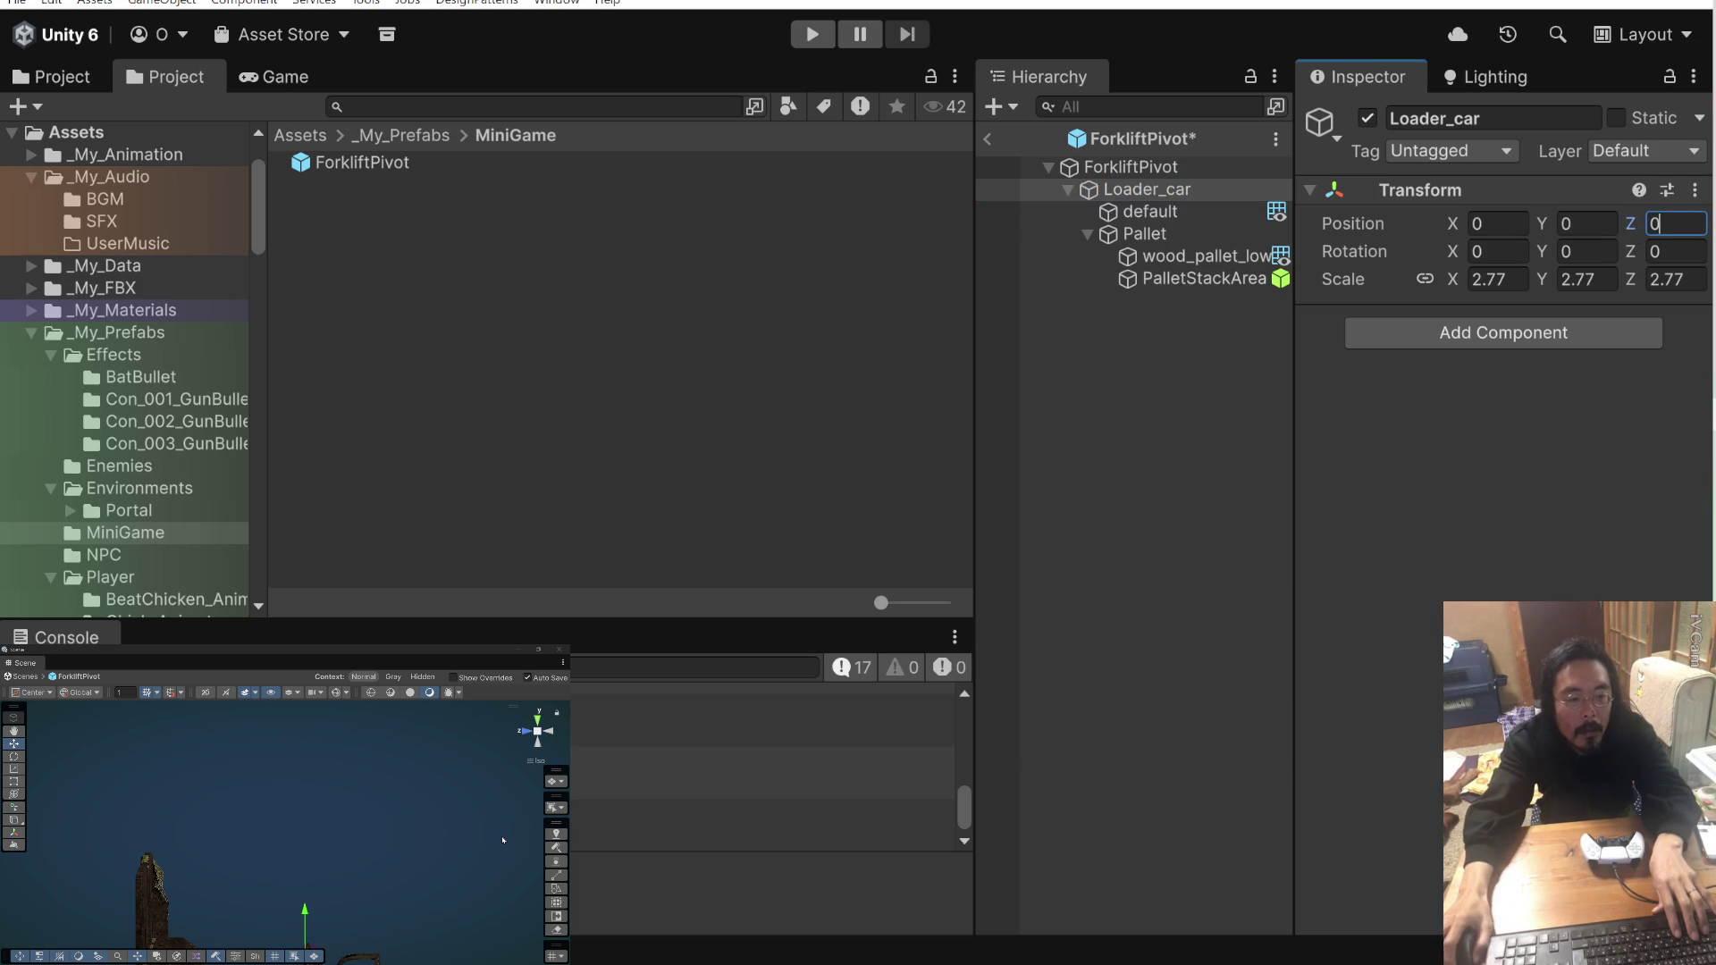
key(Return)
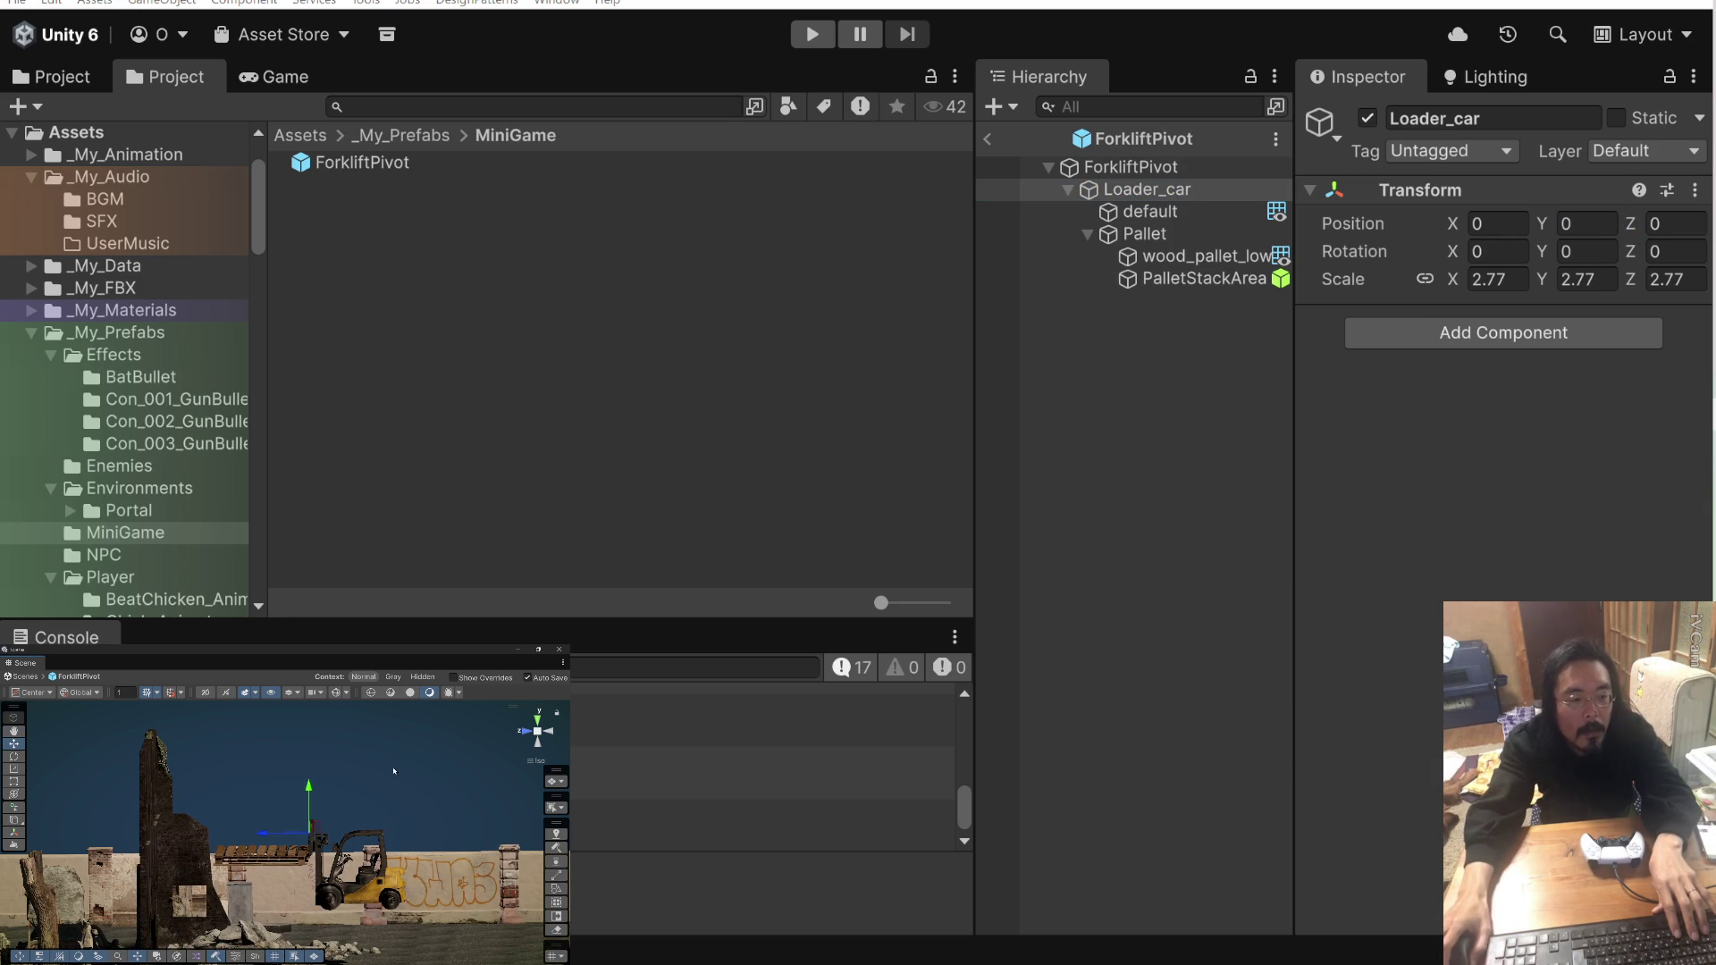
click(1164, 217)
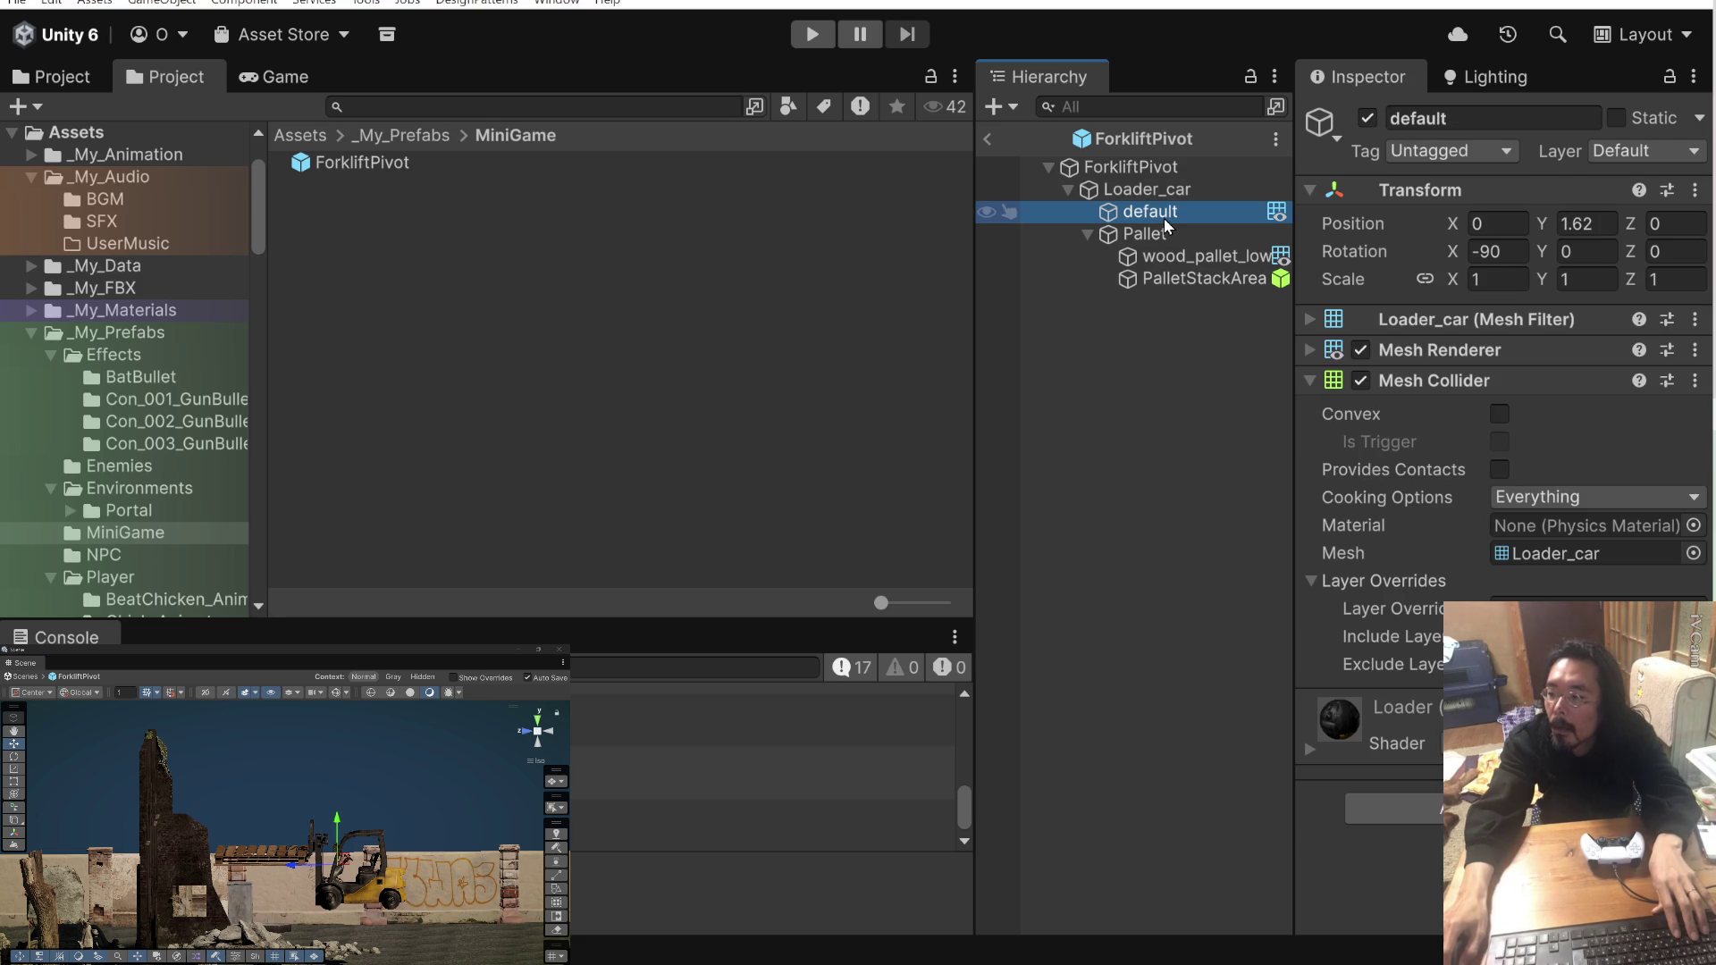
Compare the Pallet, Loader_car and ForkliftPivot root transforms in the Hierarchy
click(1162, 231)
click(1162, 211)
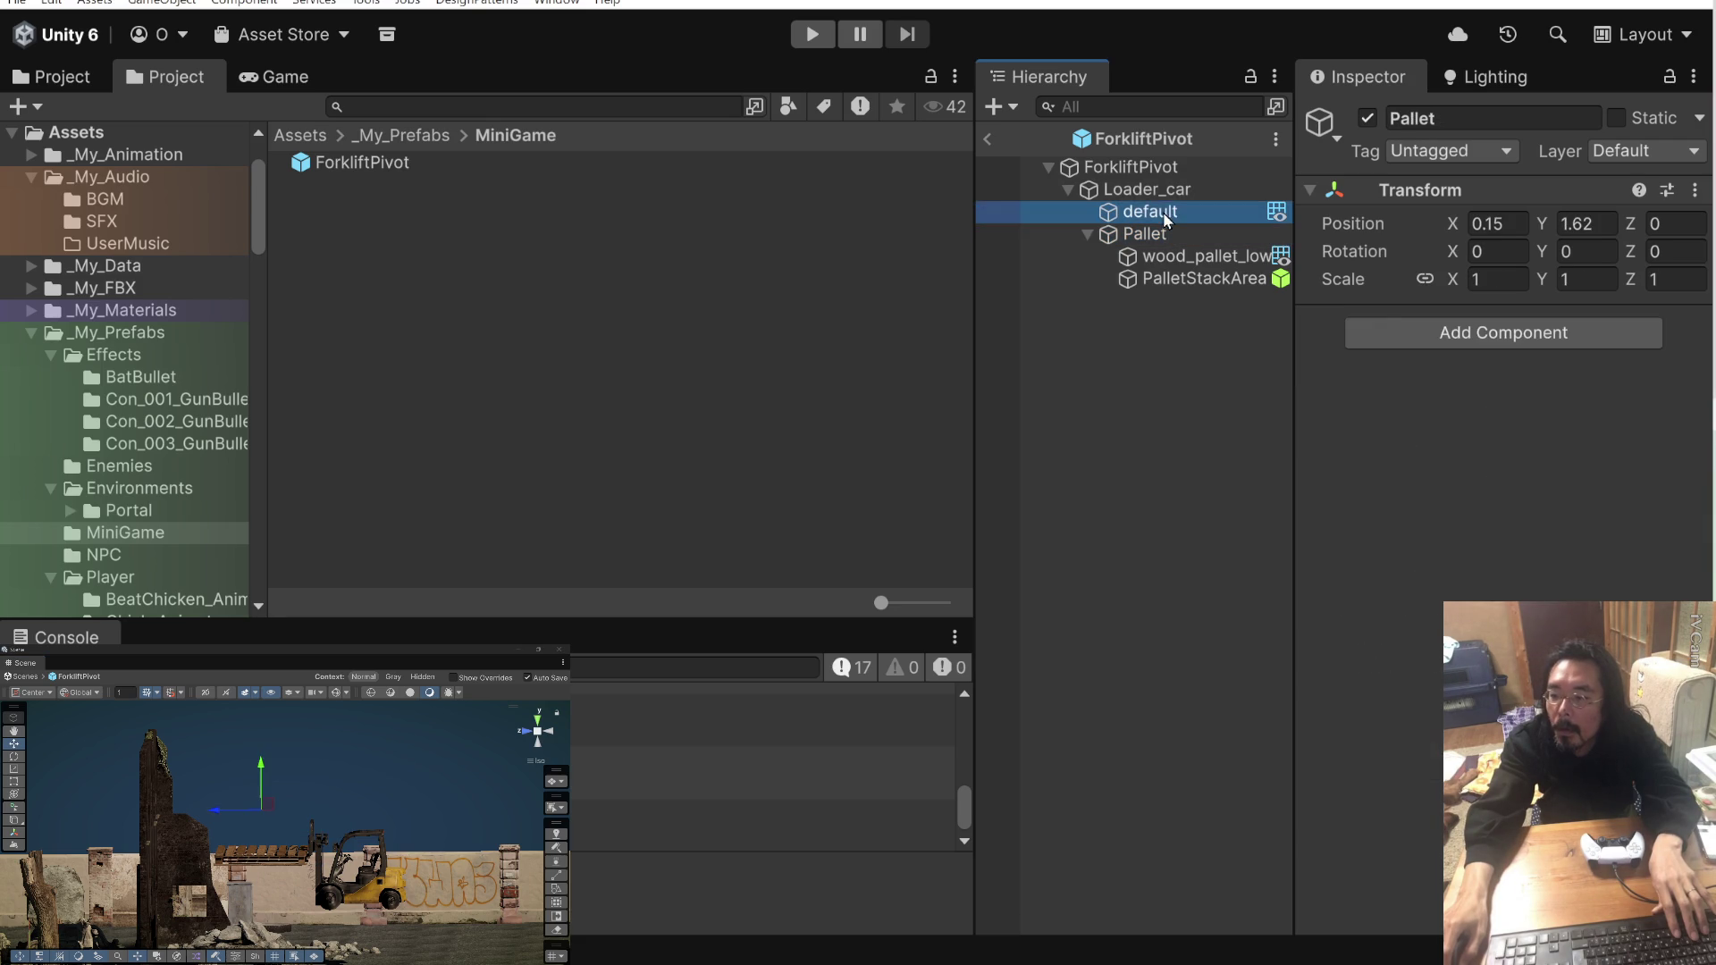
click(1166, 198)
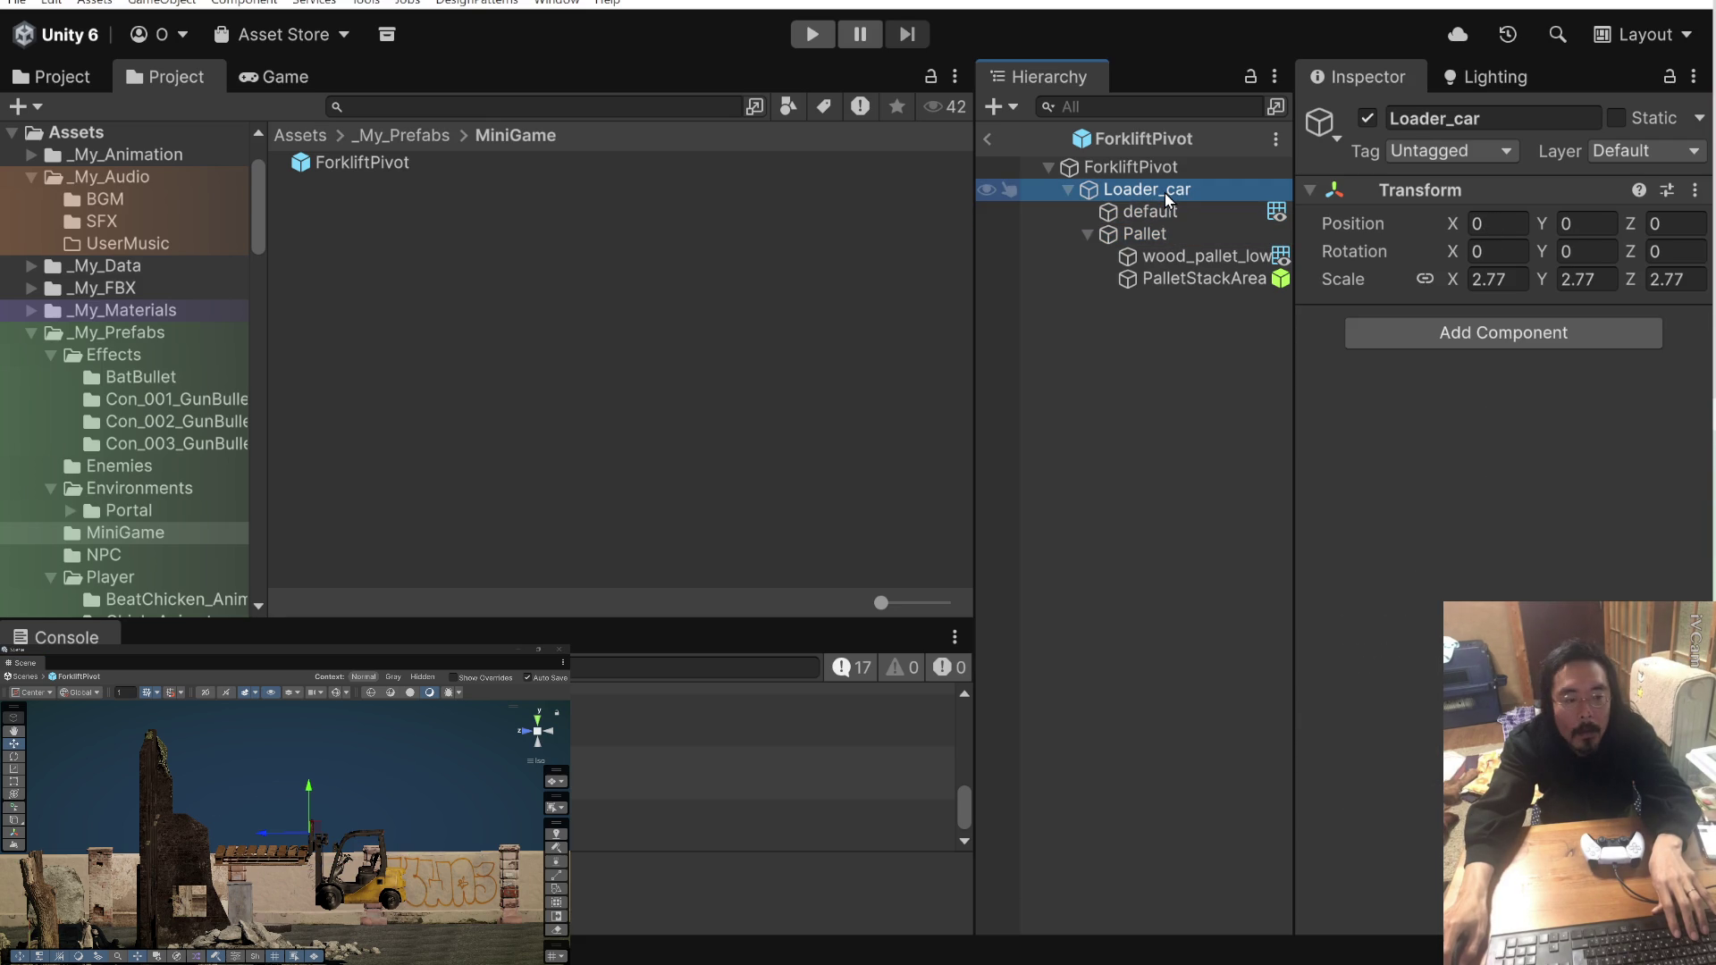
click(1165, 218)
click(1165, 196)
click(1169, 170)
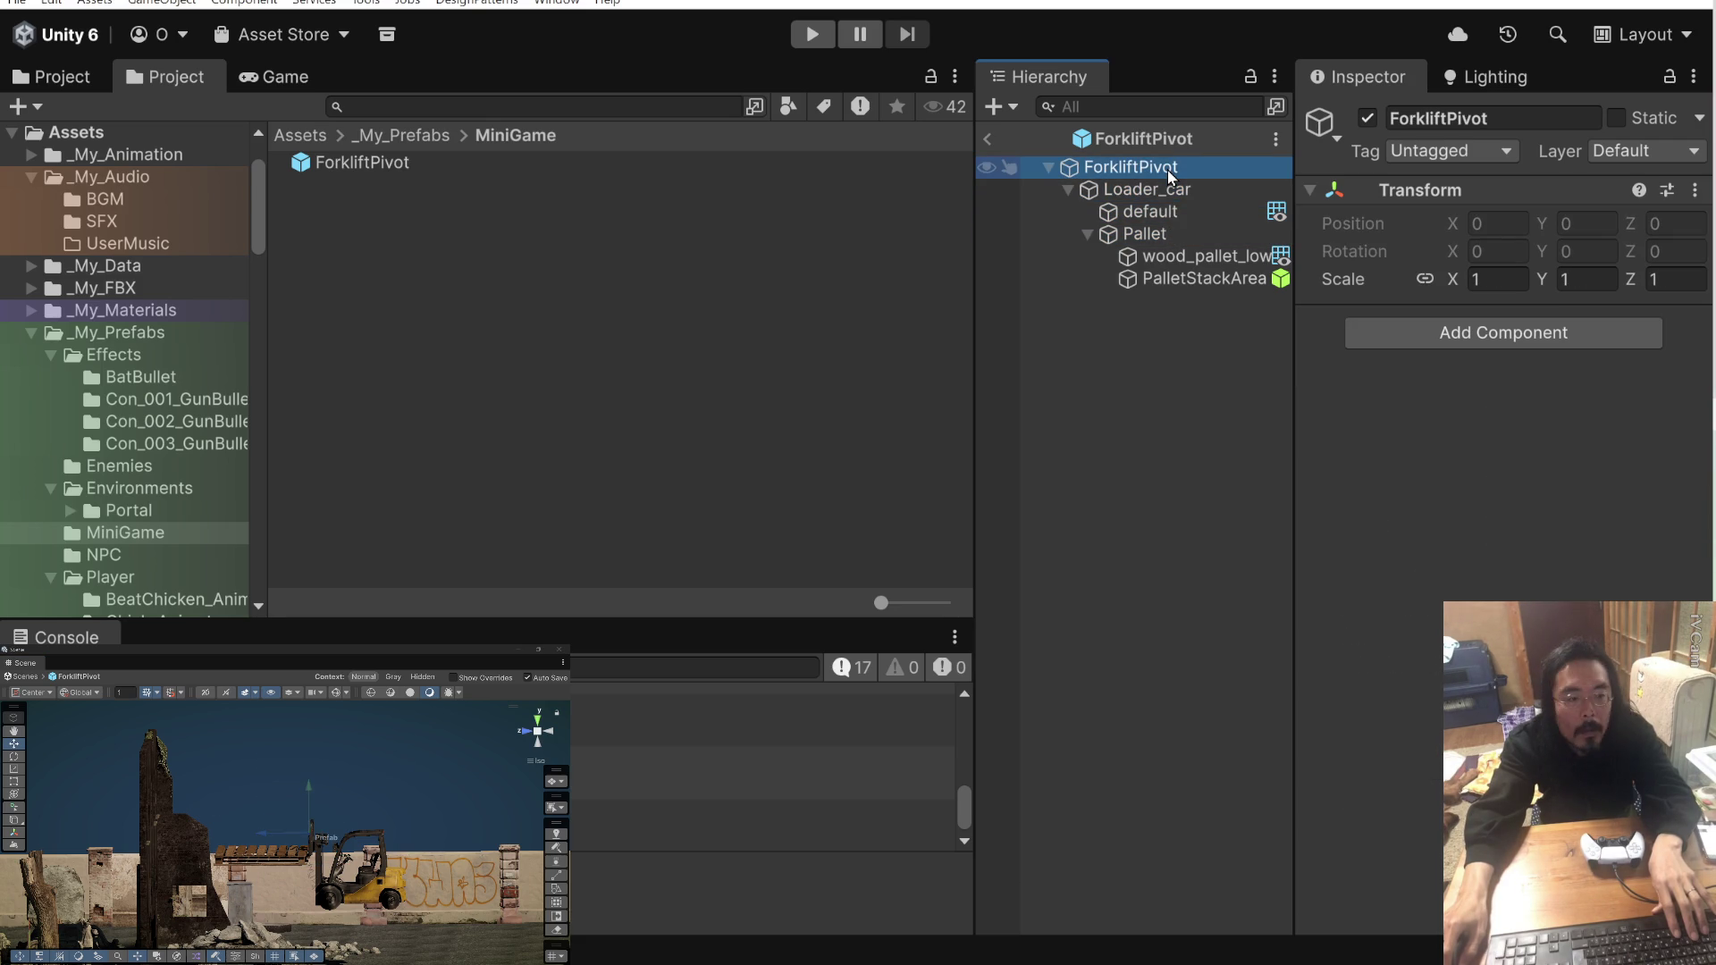
click(1168, 192)
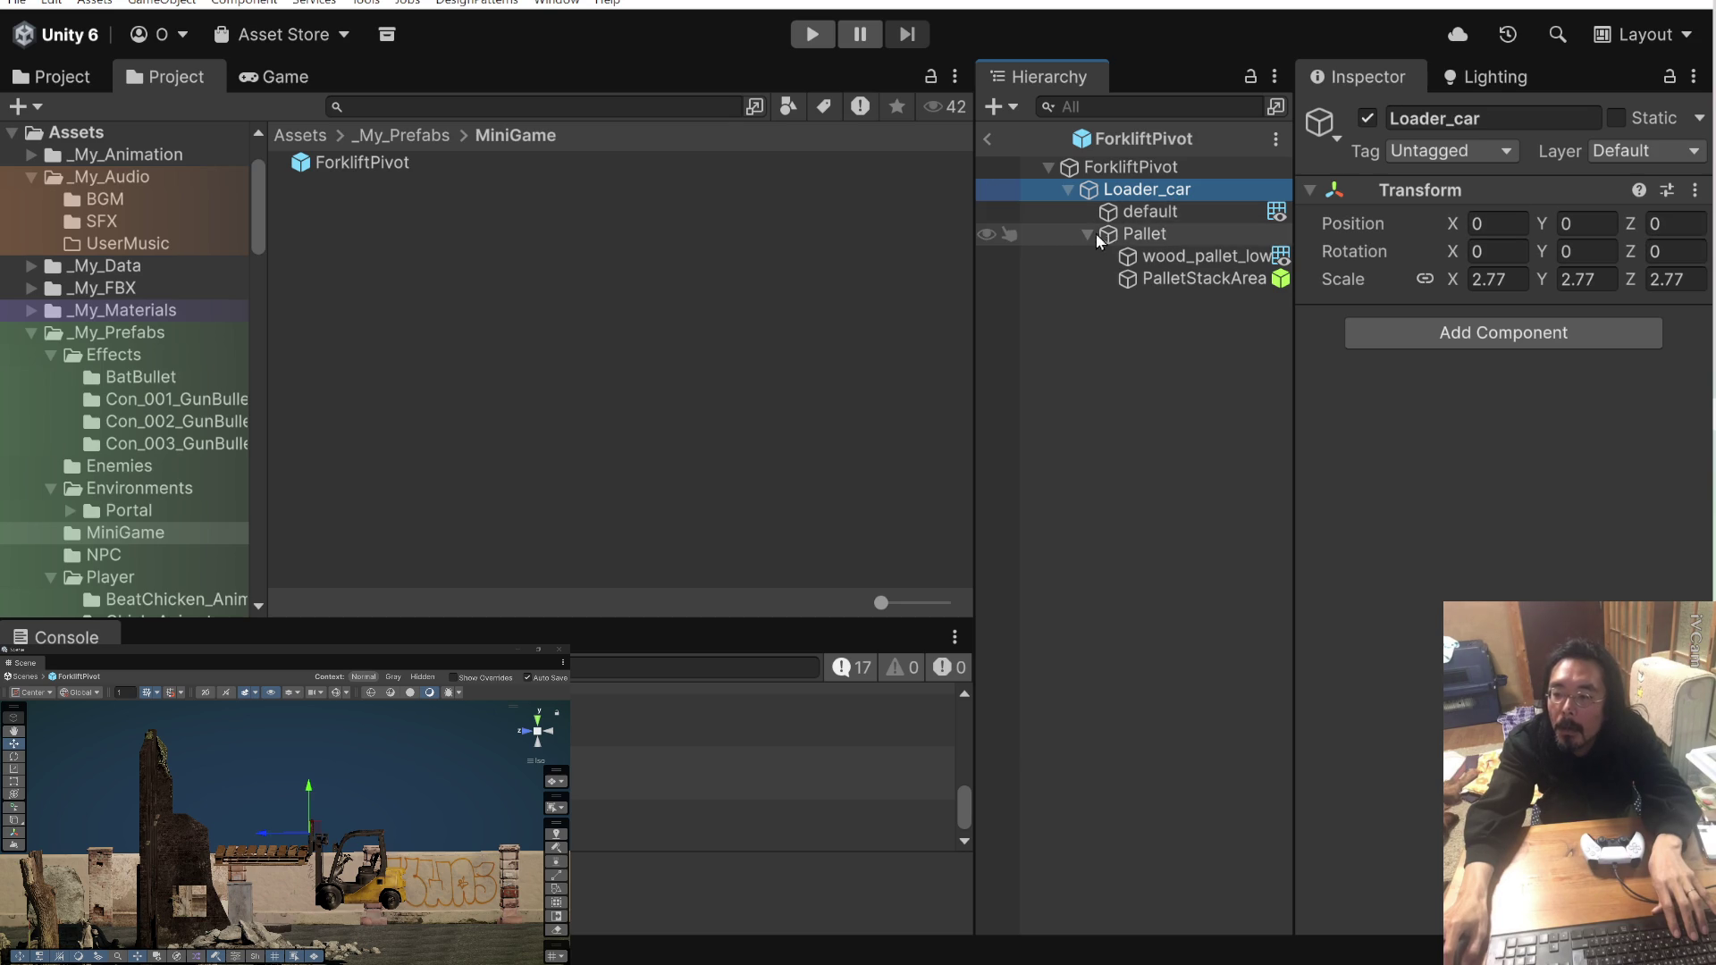
click(1088, 234)
click(1129, 211)
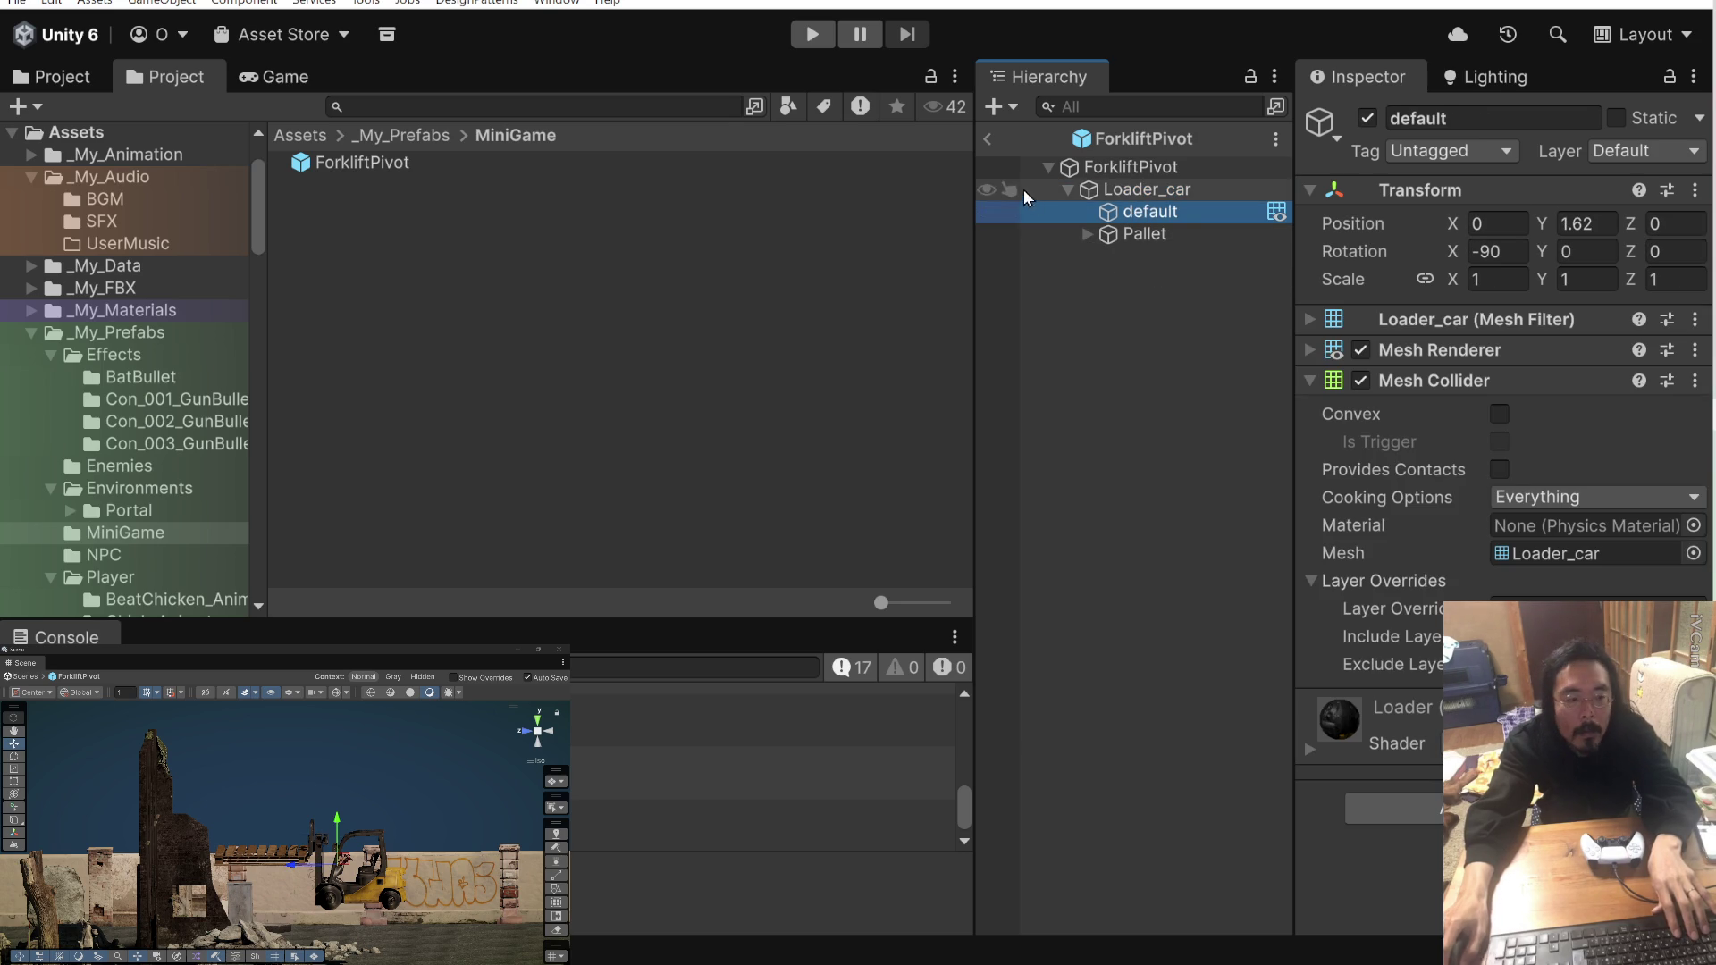
Raise the forklift's default mesh to about Y 4.12, undoing a mistaken Loader_car lift
drag(338, 820, 343, 769)
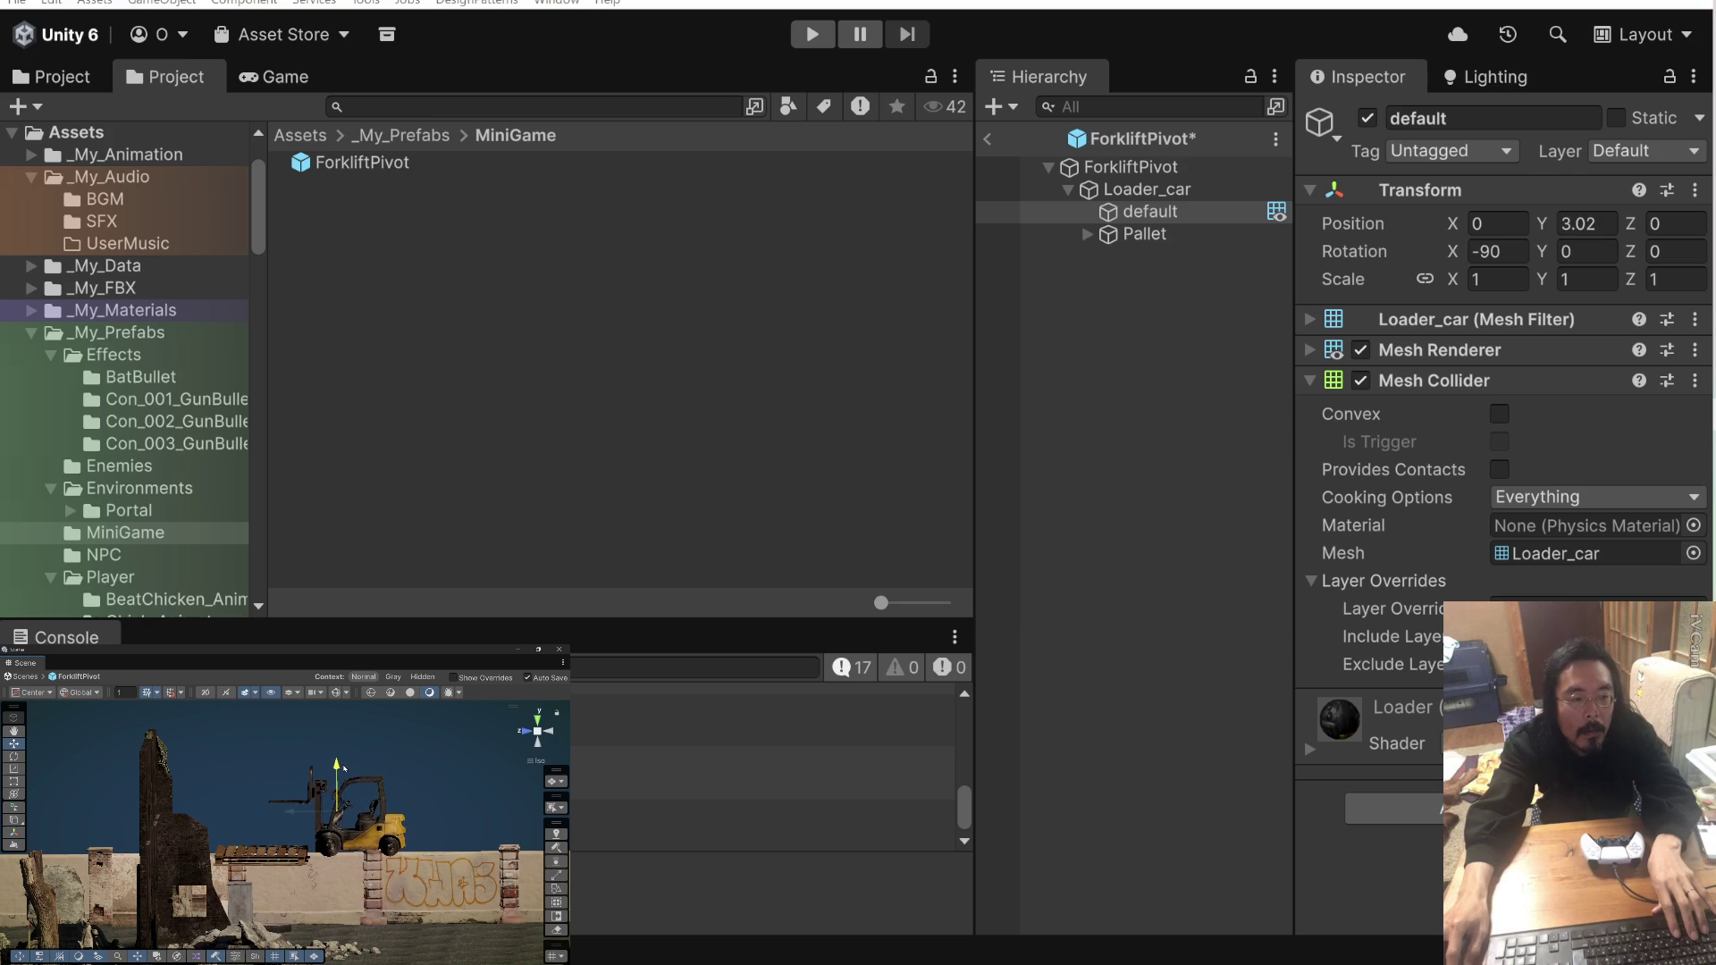
click(1157, 192)
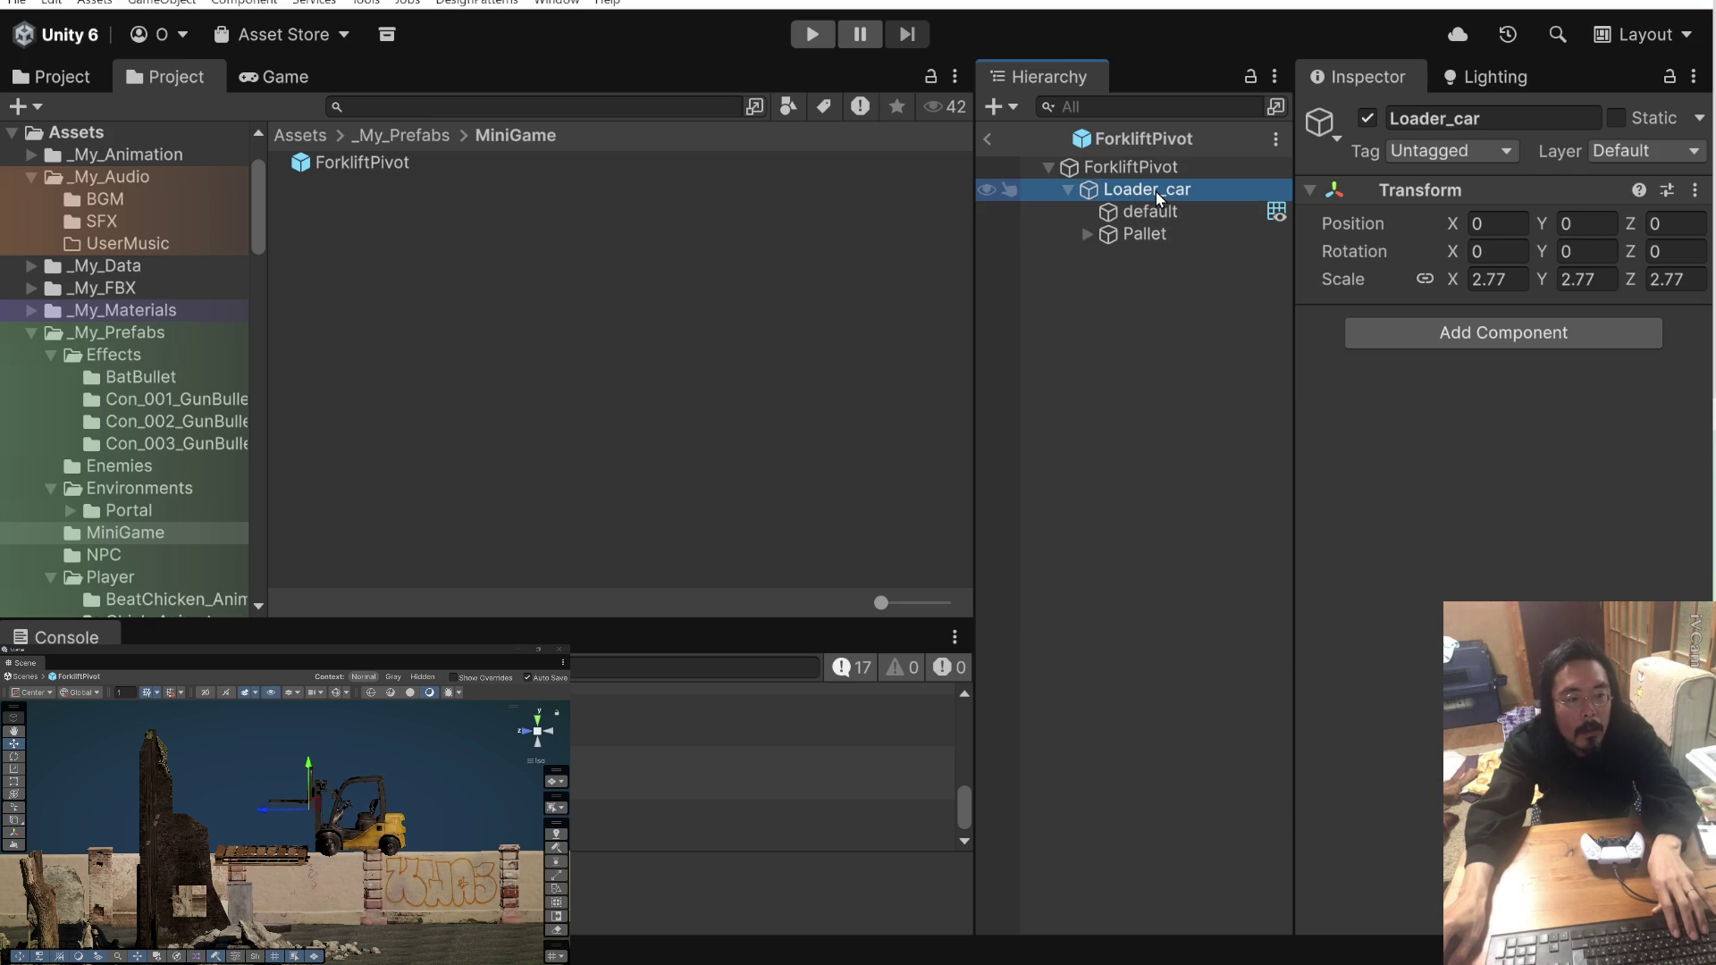
click(1157, 216)
click(1157, 186)
drag(307, 764, 308, 715)
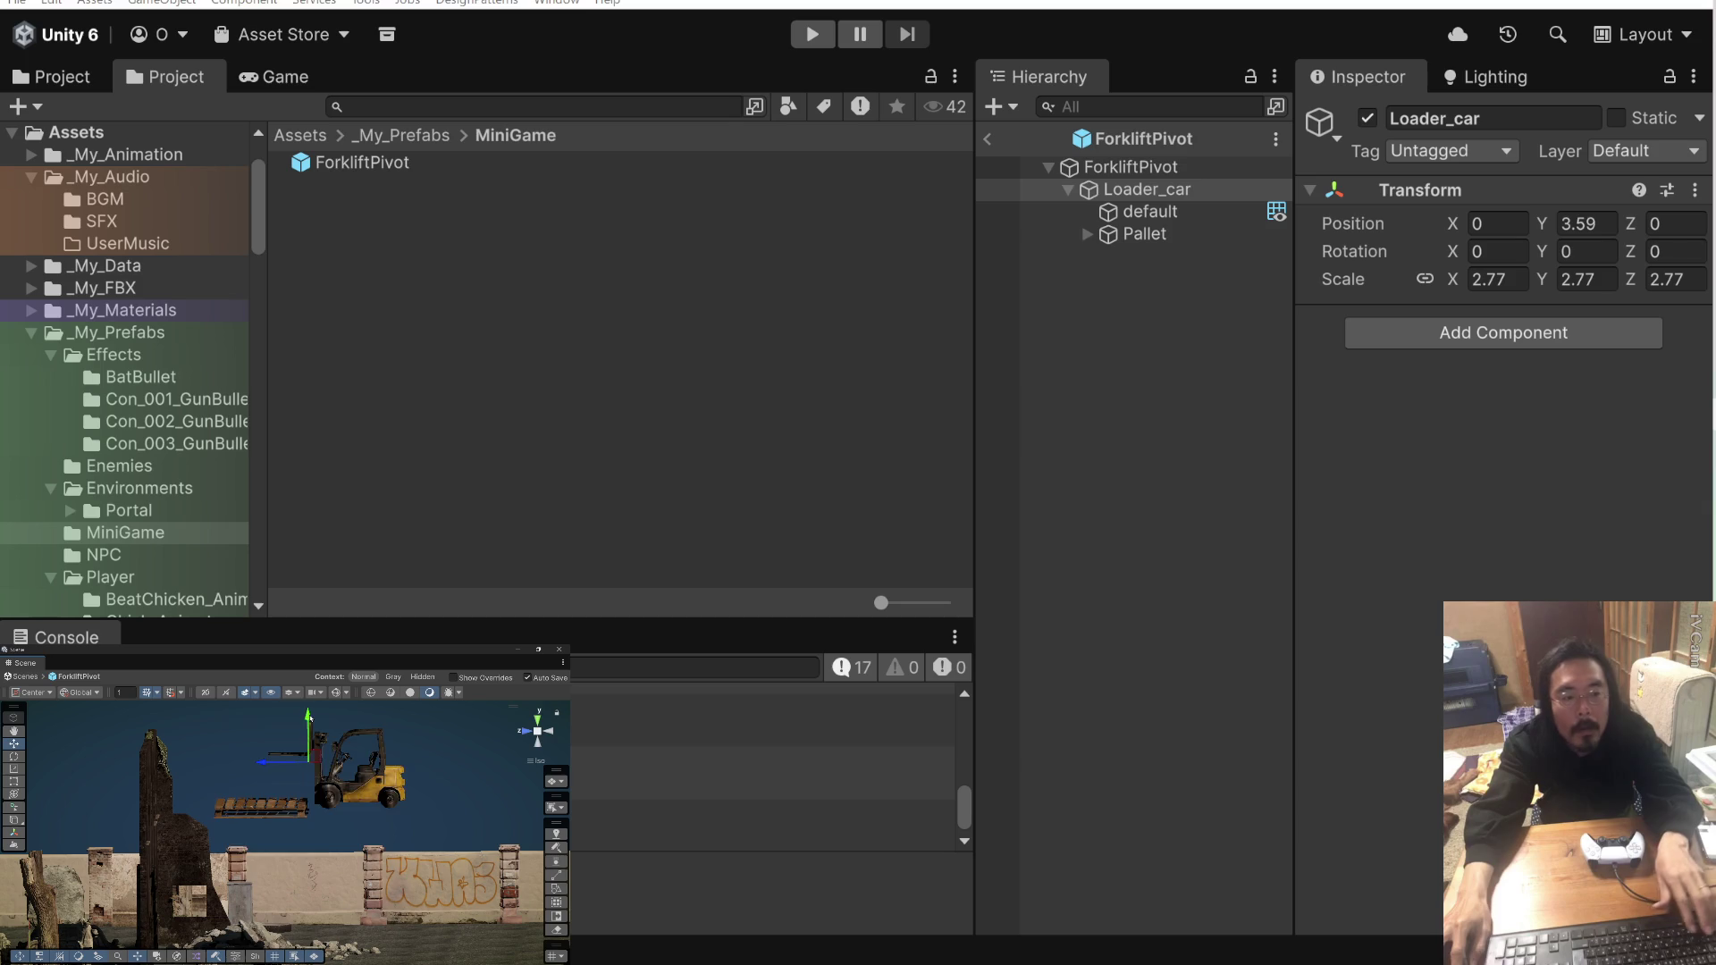
key(ctrl+z)
click(1137, 212)
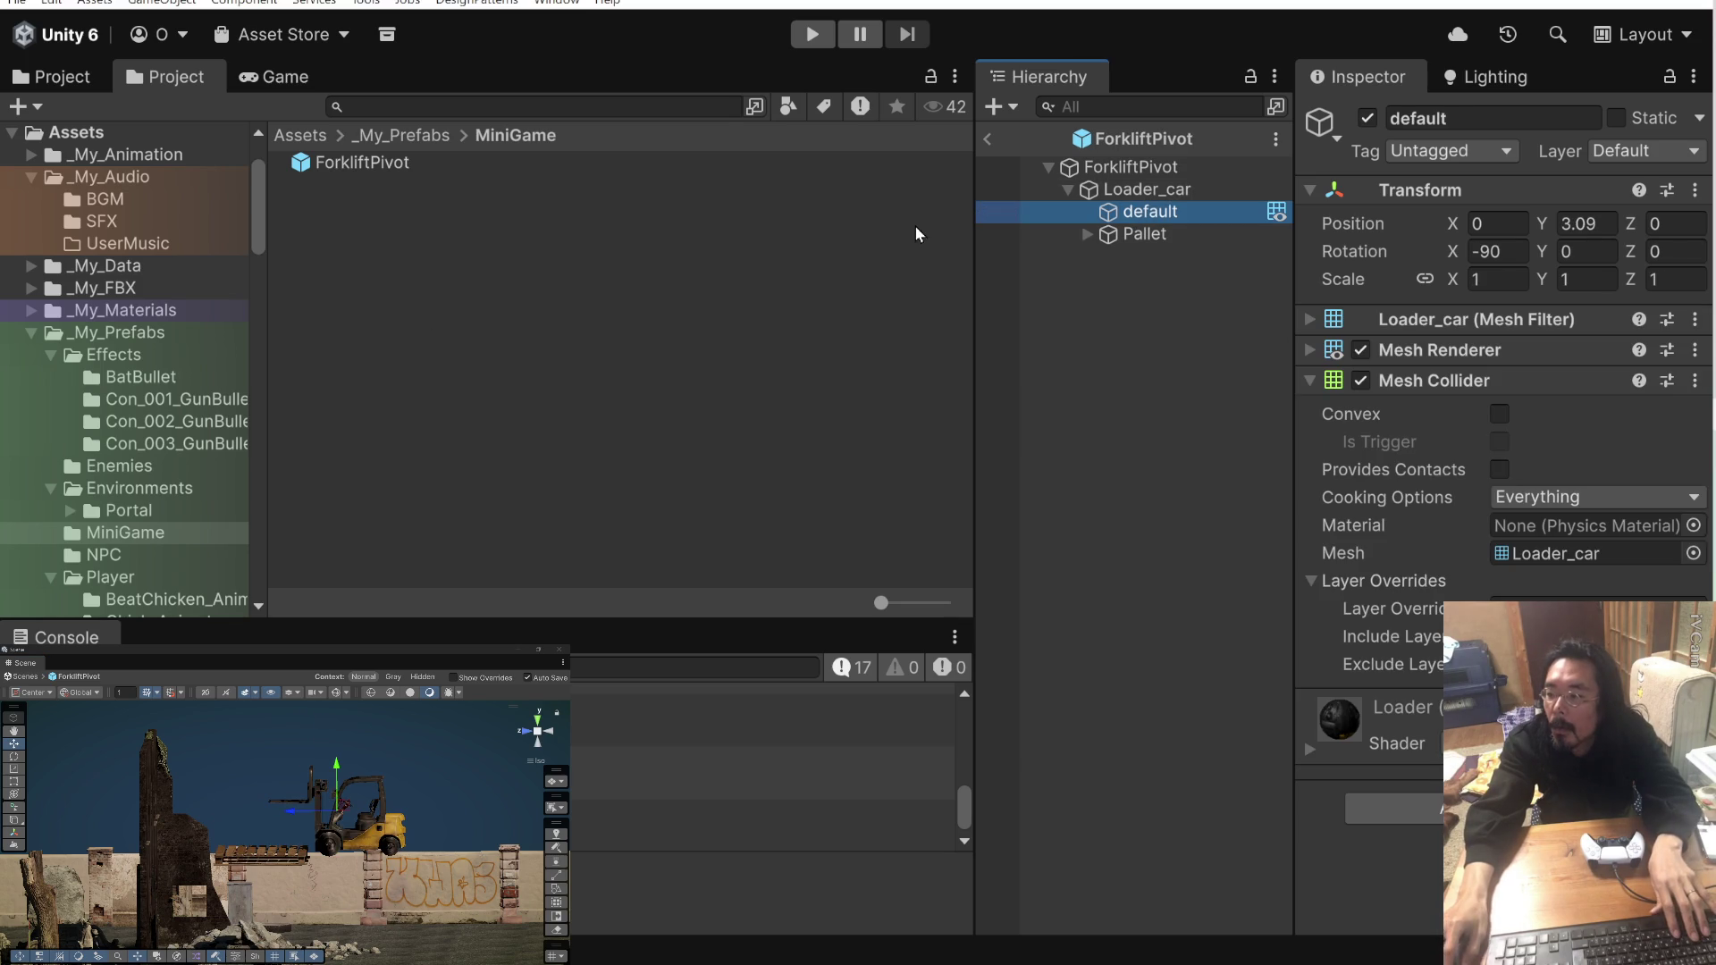
drag(336, 782, 336, 741)
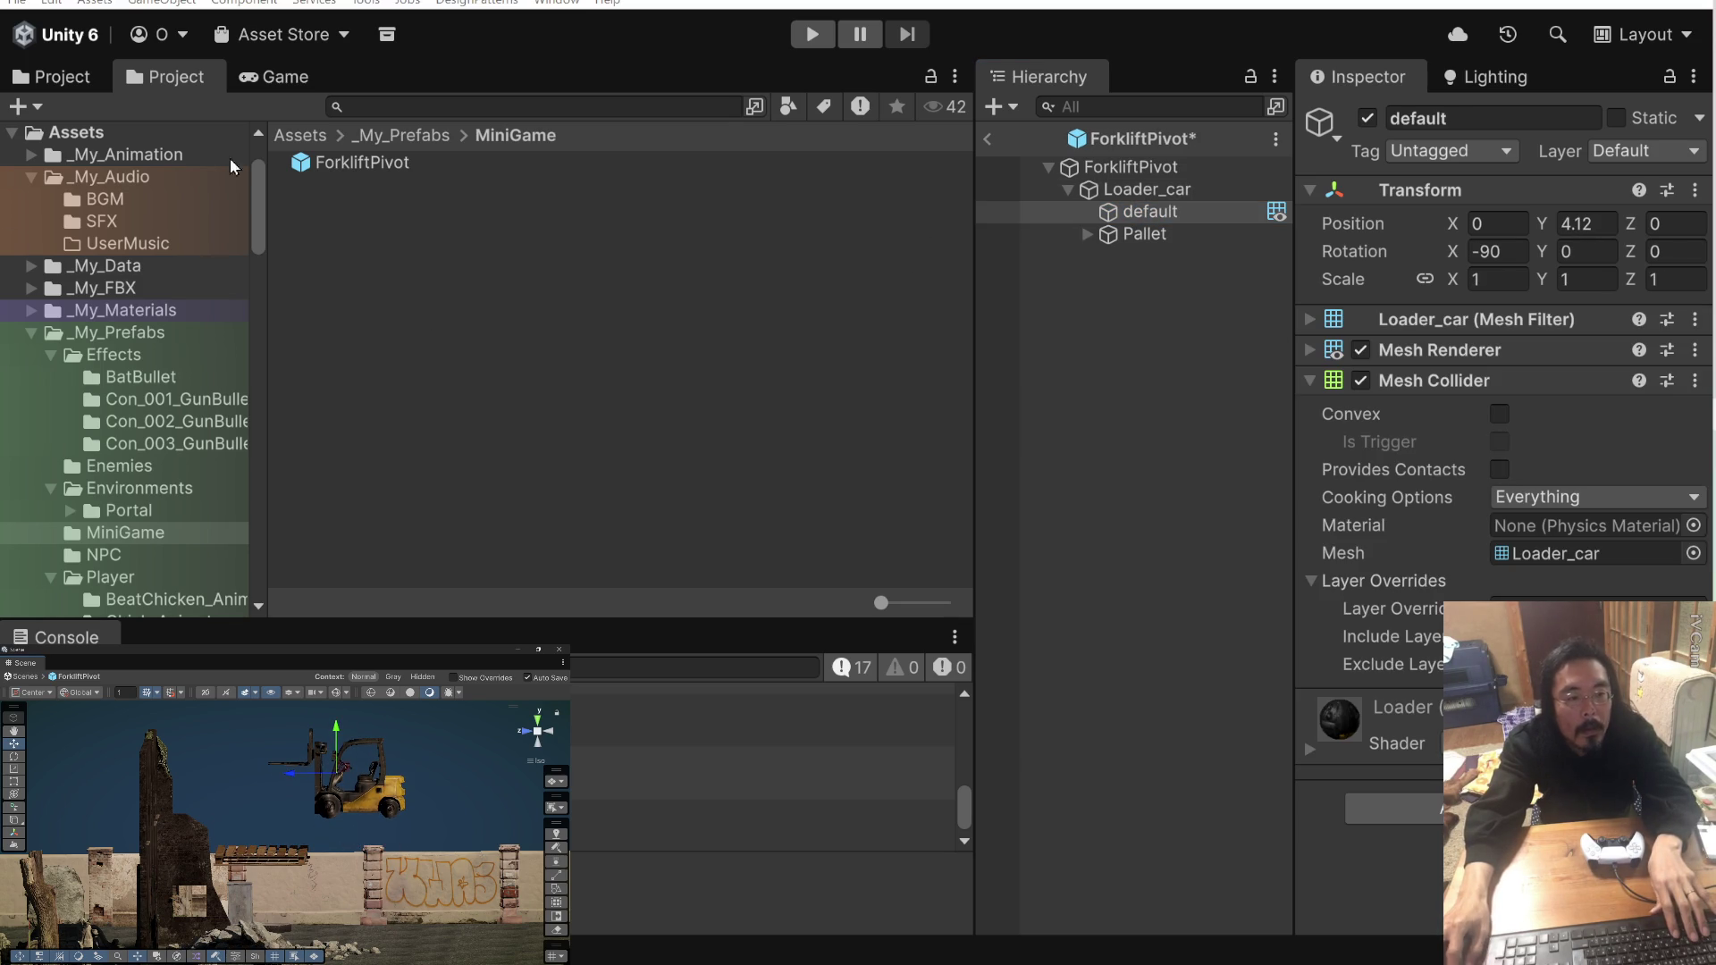
Lift the default mesh higher and forward to about Y 5.24, Z 1.26
click(1099, 197)
click(1194, 214)
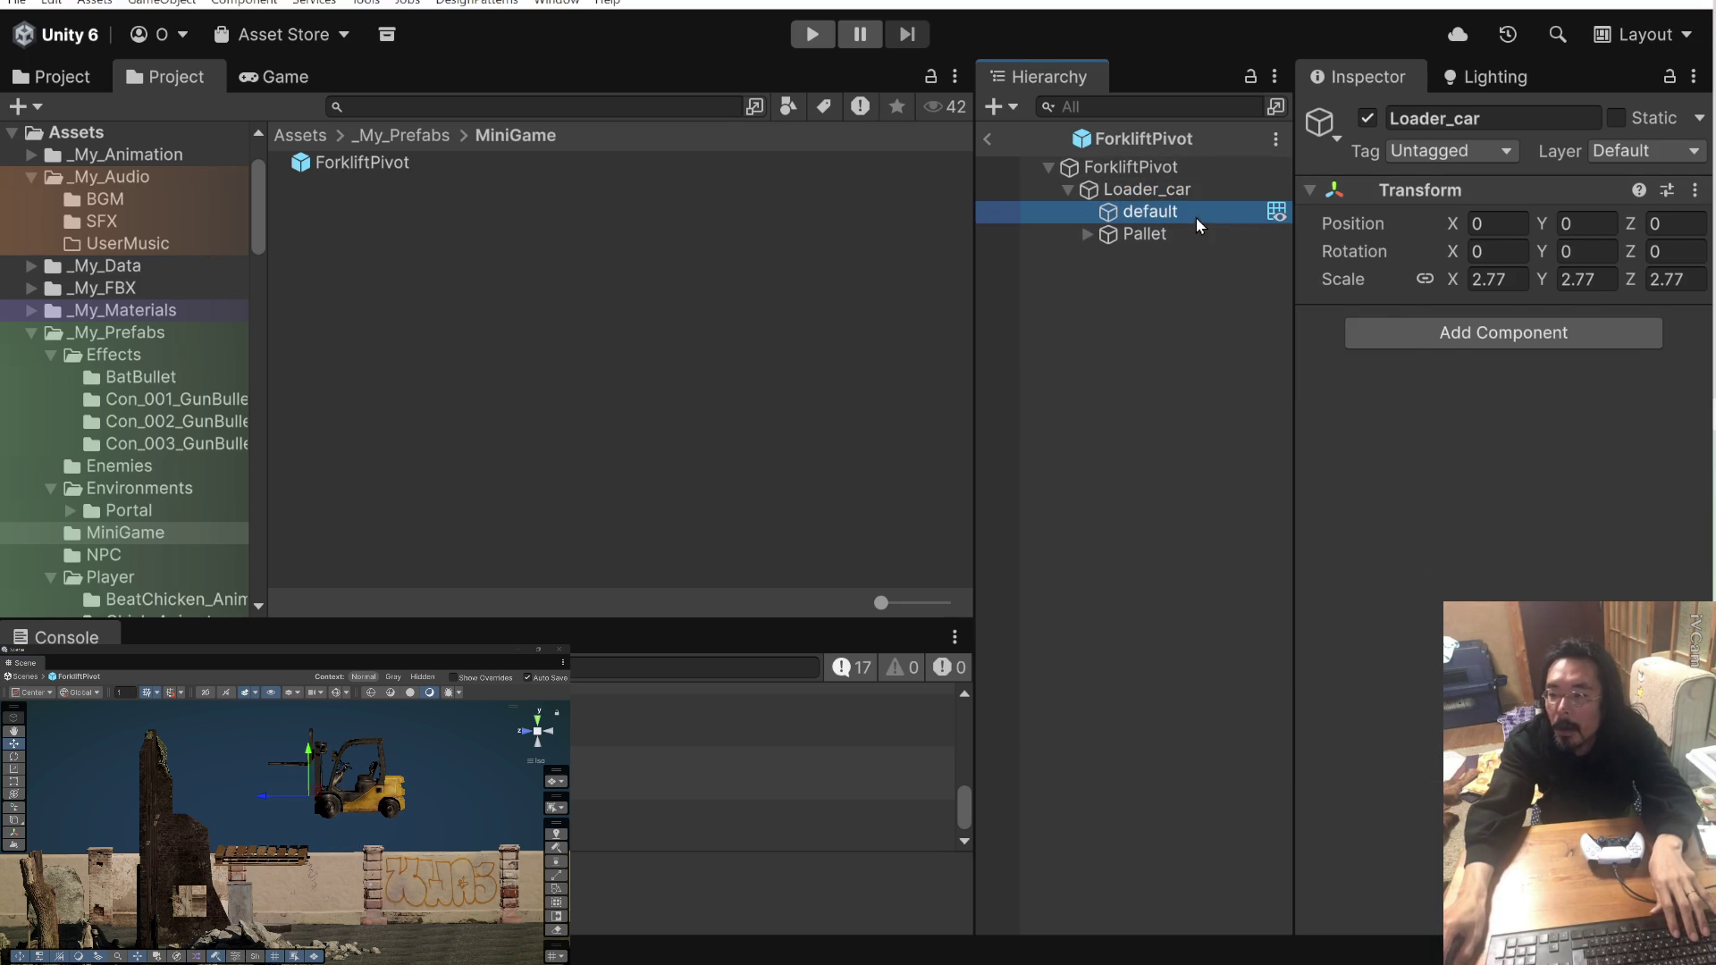
drag(336, 741, 336, 726)
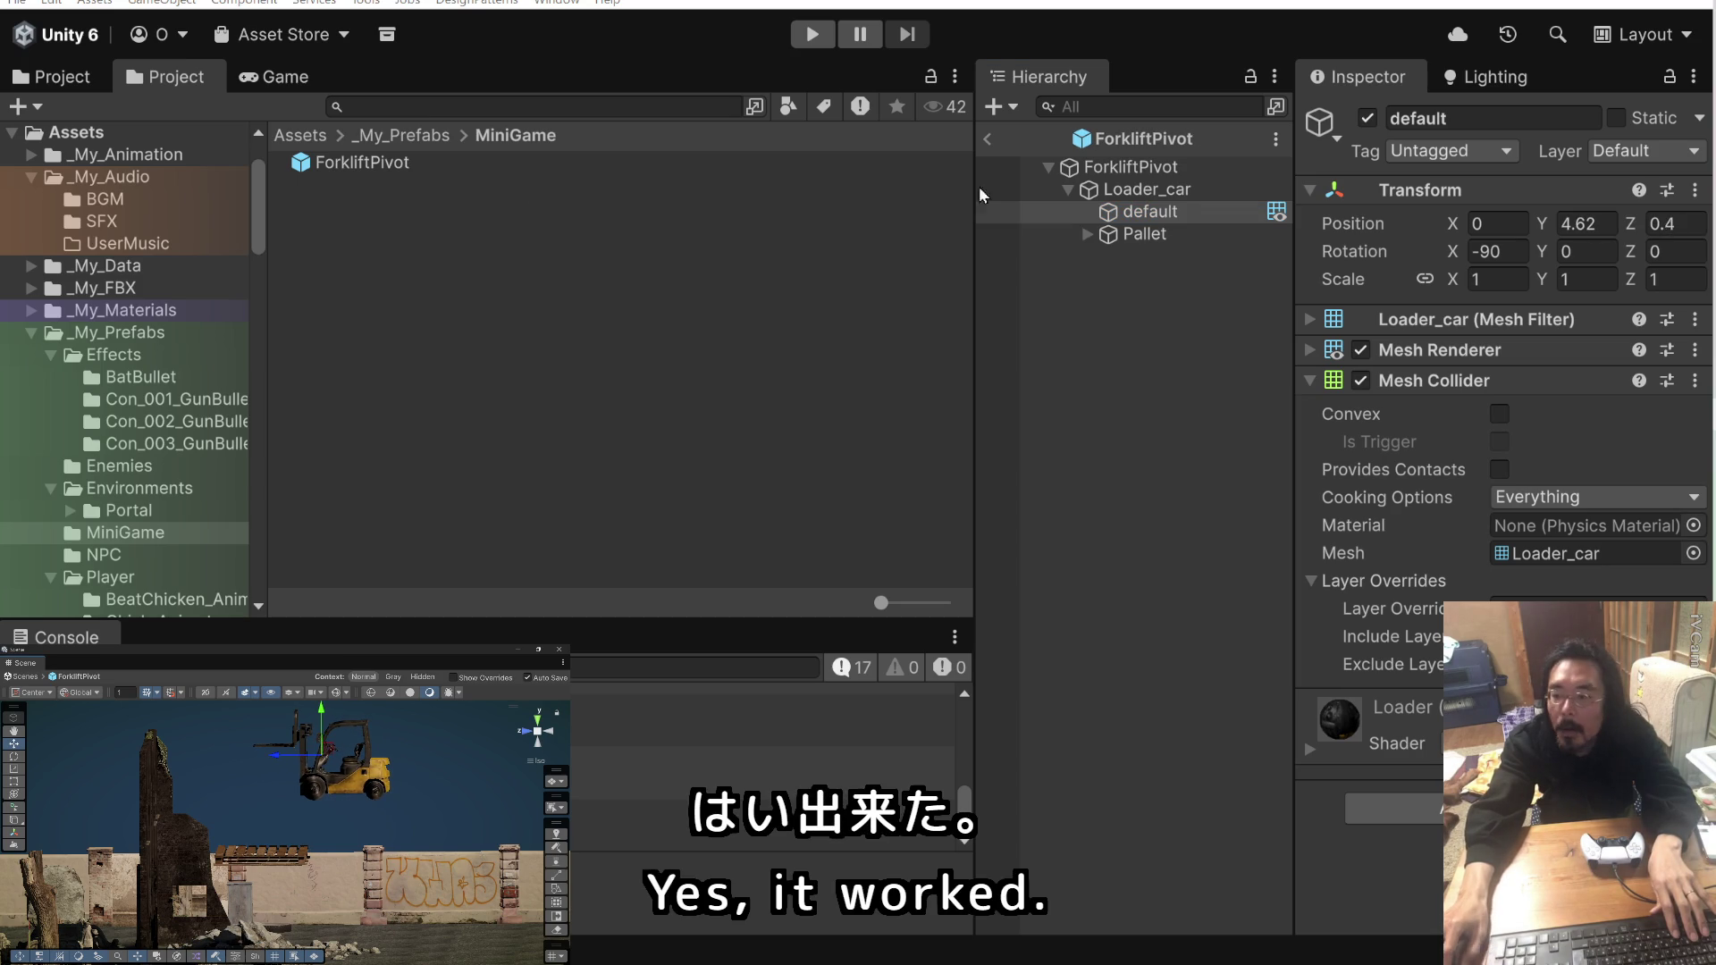
click(1125, 189)
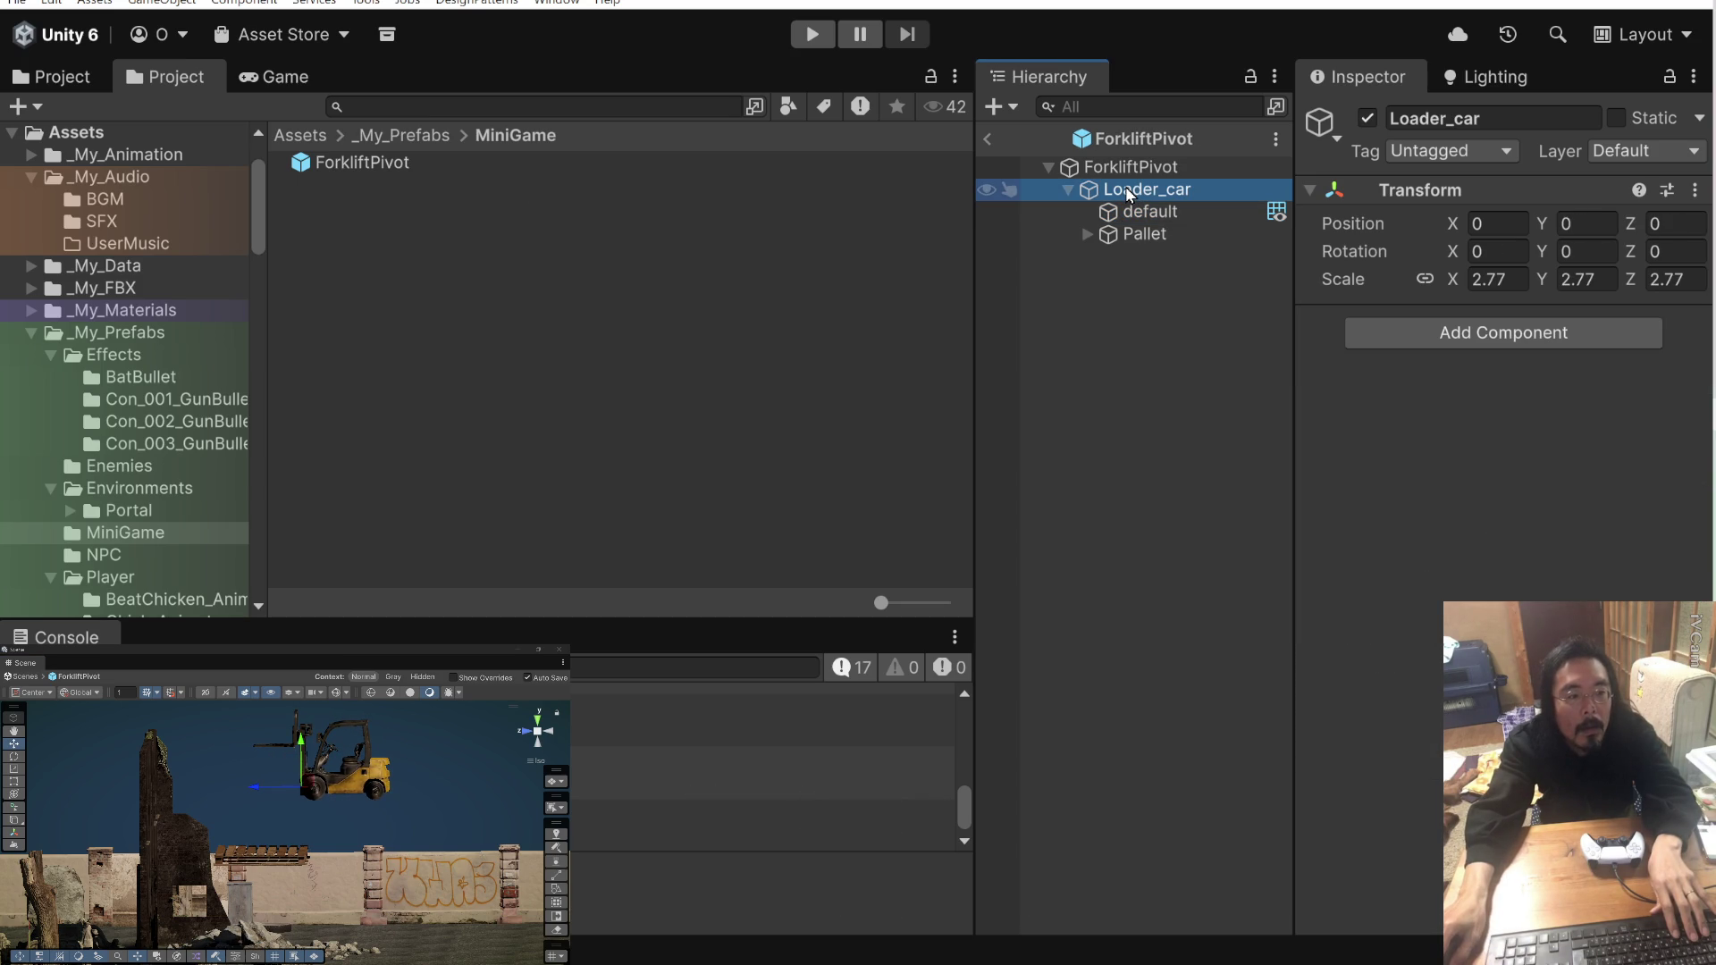
click(1198, 209)
drag(298, 754, 304, 705)
click(1139, 193)
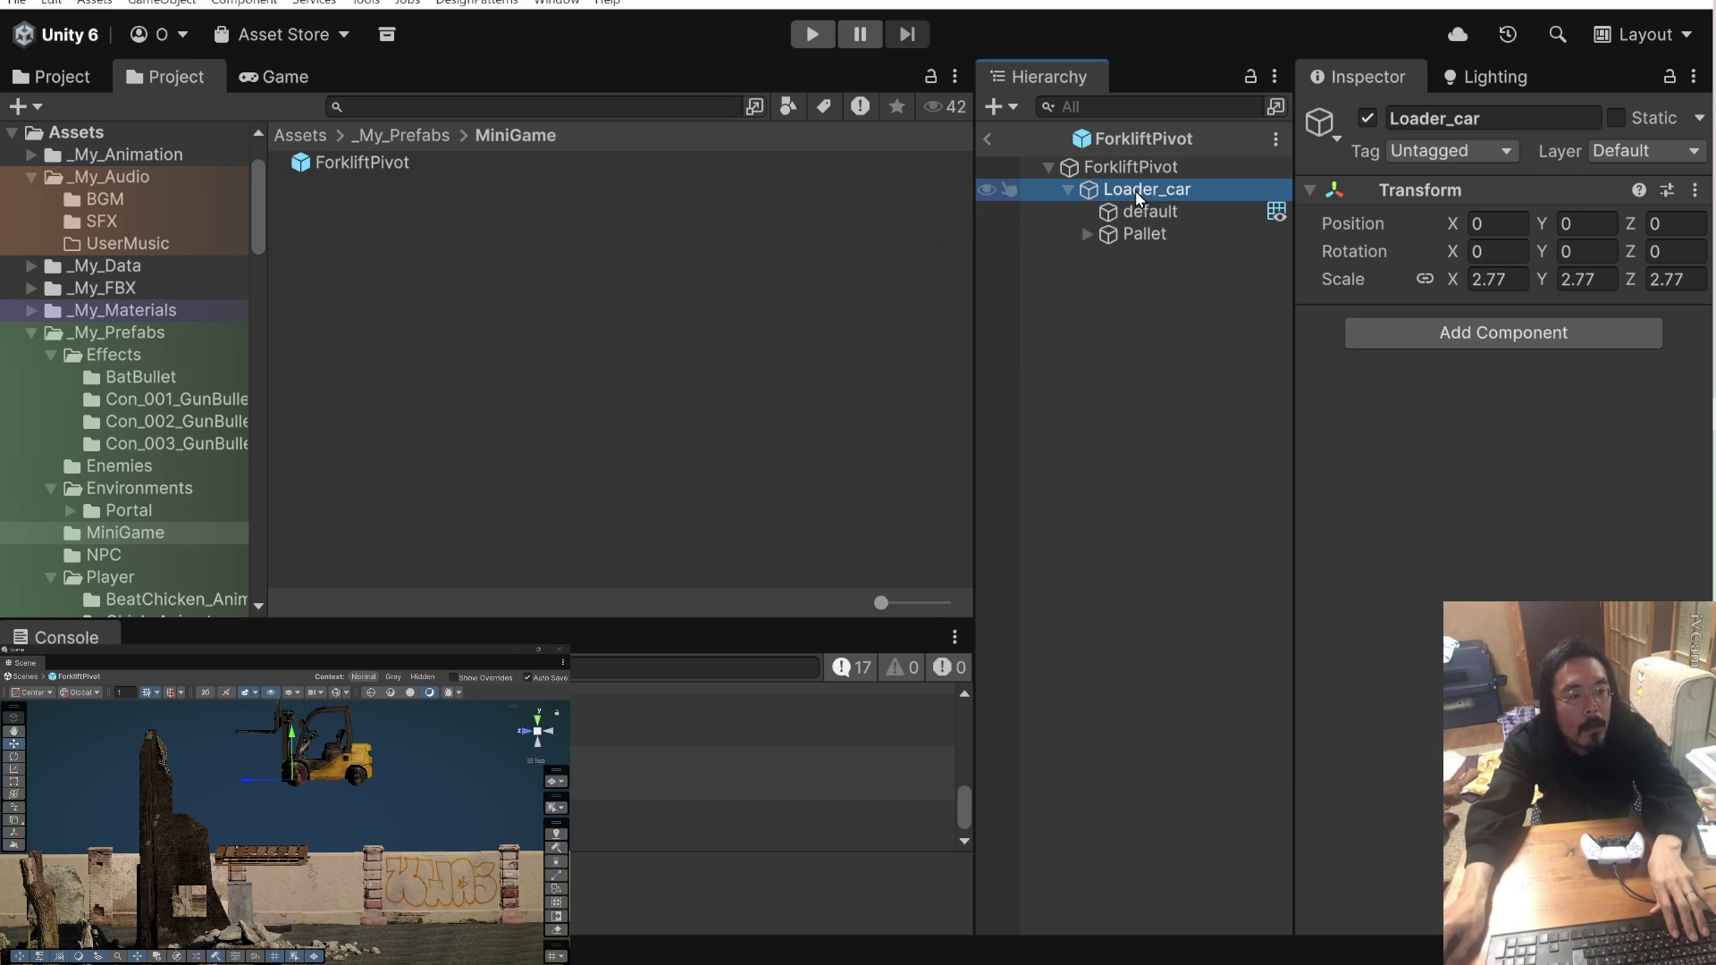
click(1136, 210)
drag(284, 746, 289, 715)
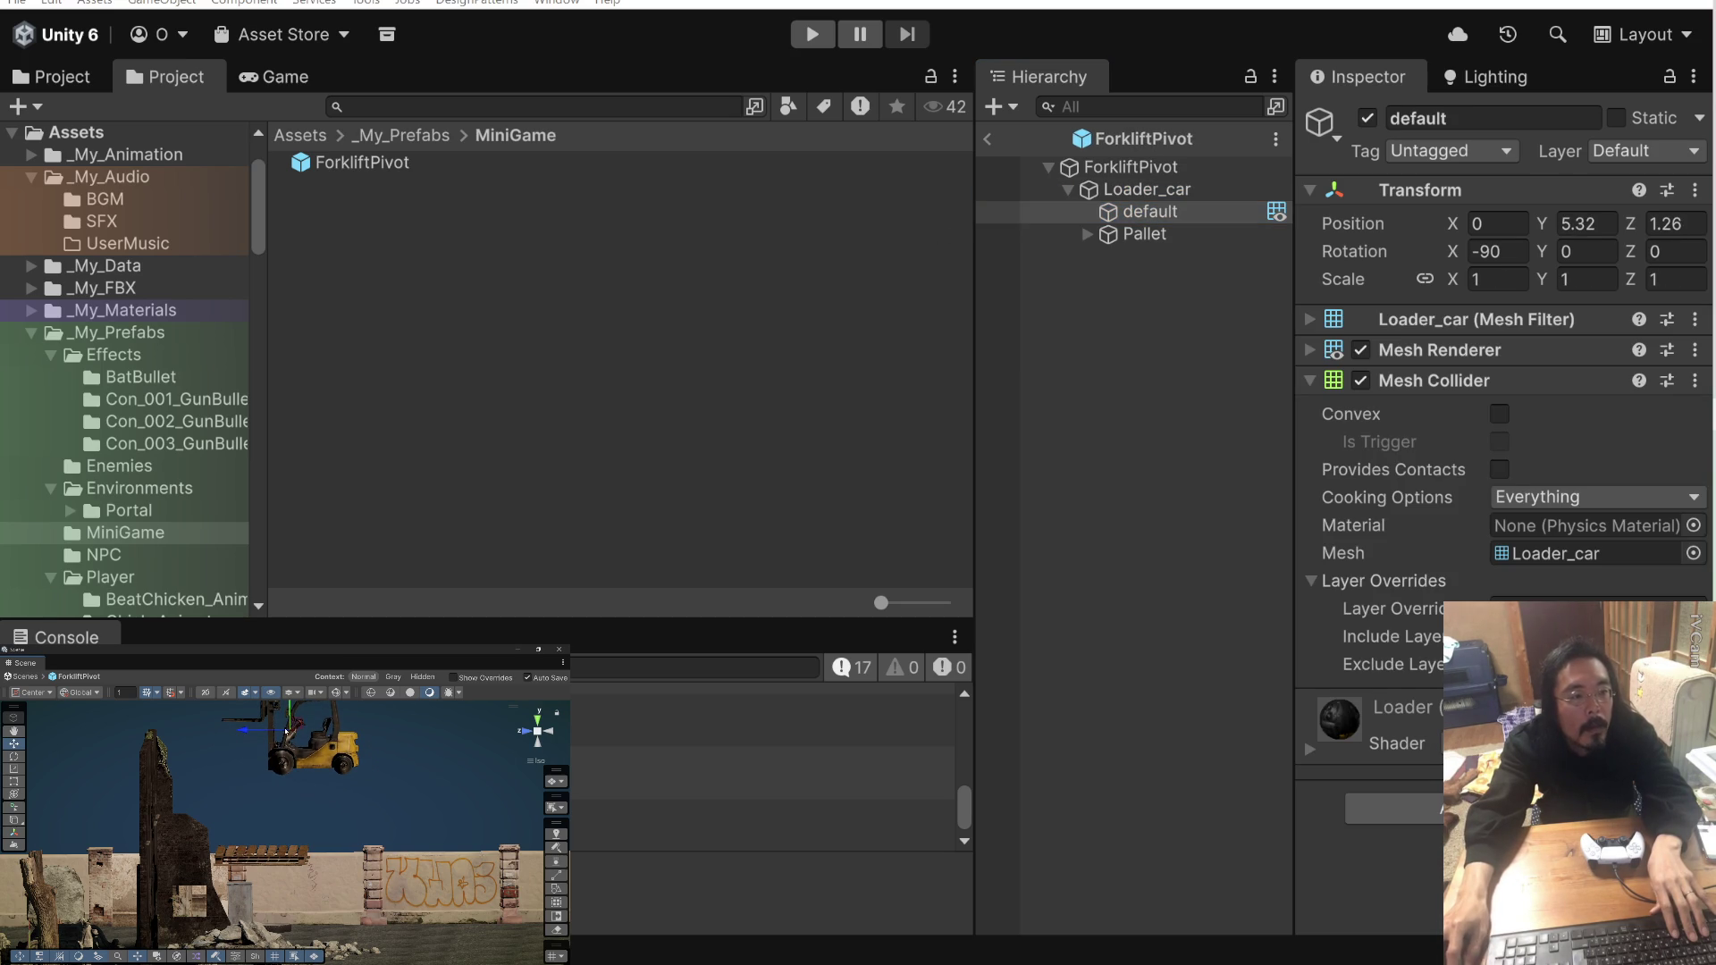
Nudge the default mesh back to Z 1.09 and adjust Loader_car's Z offset
click(1176, 190)
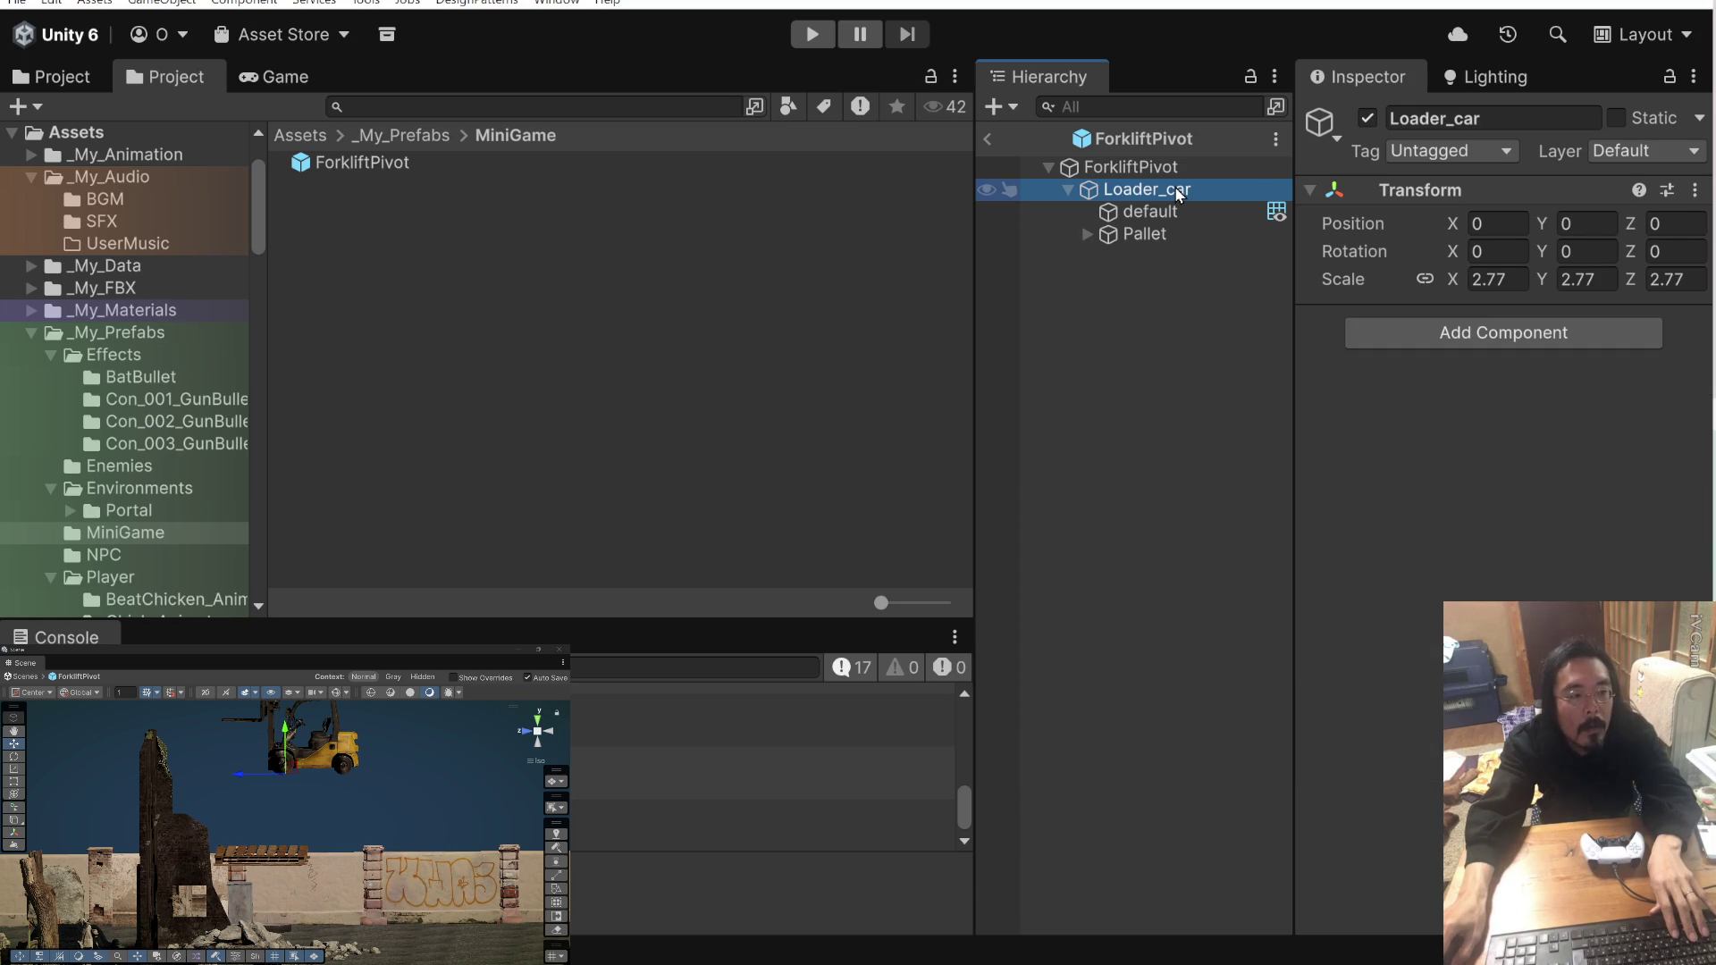
click(1213, 210)
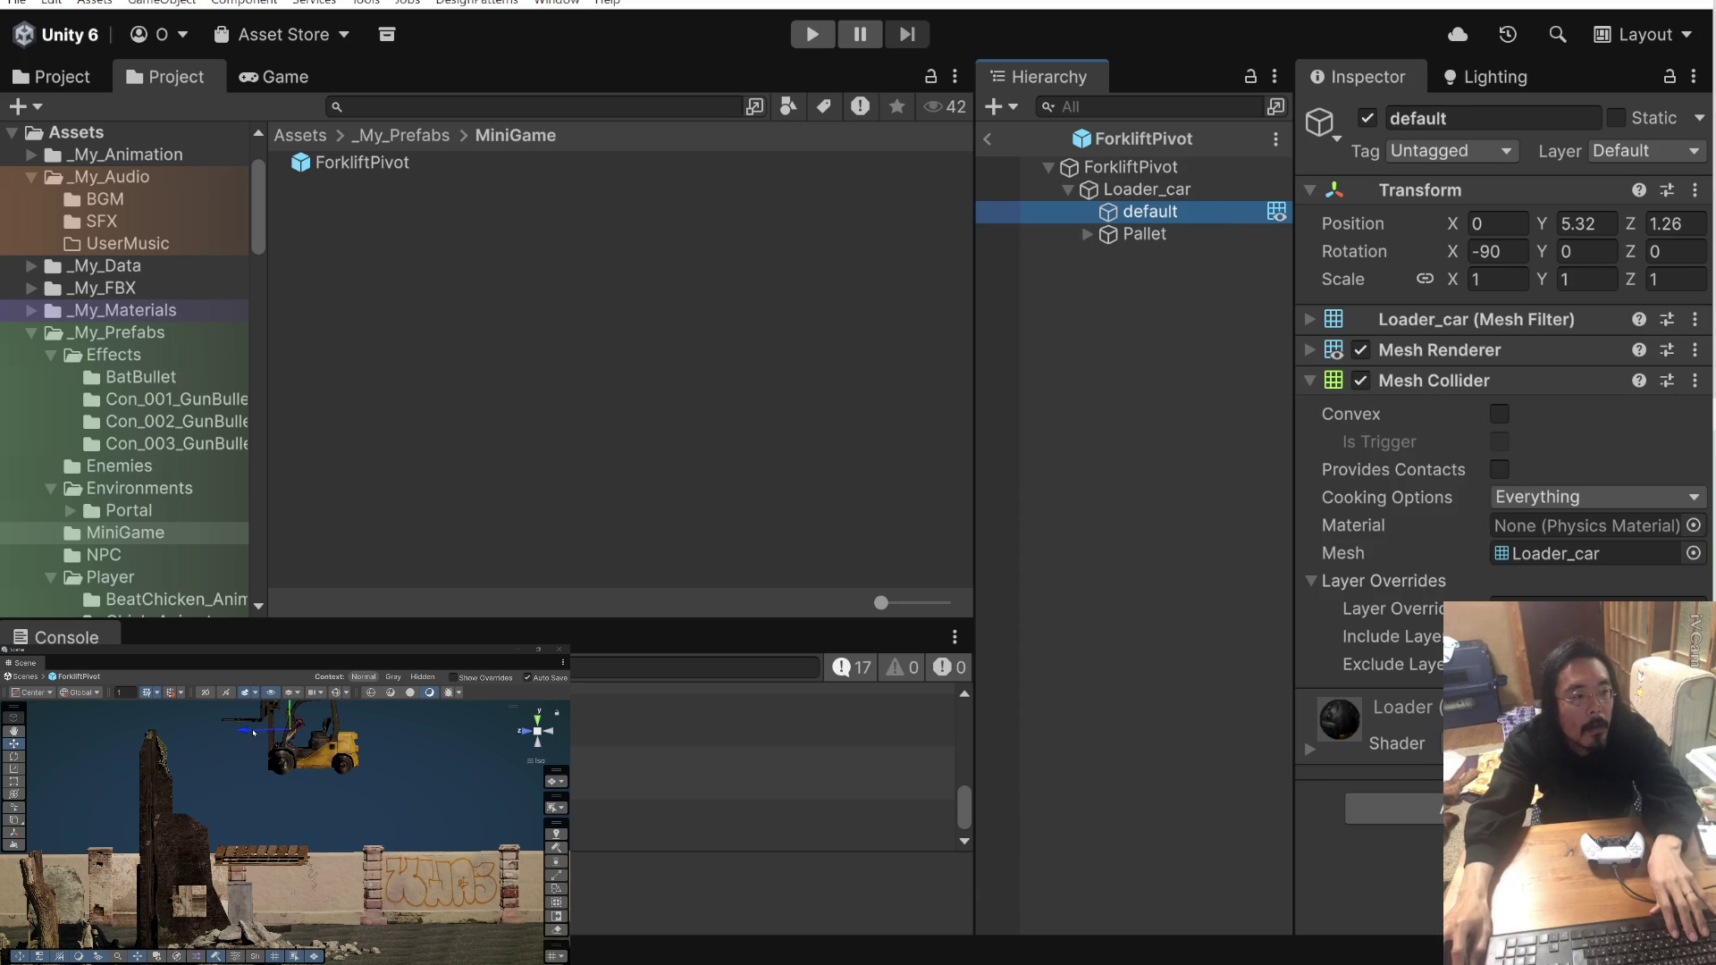
drag(254, 733, 257, 733)
click(1174, 196)
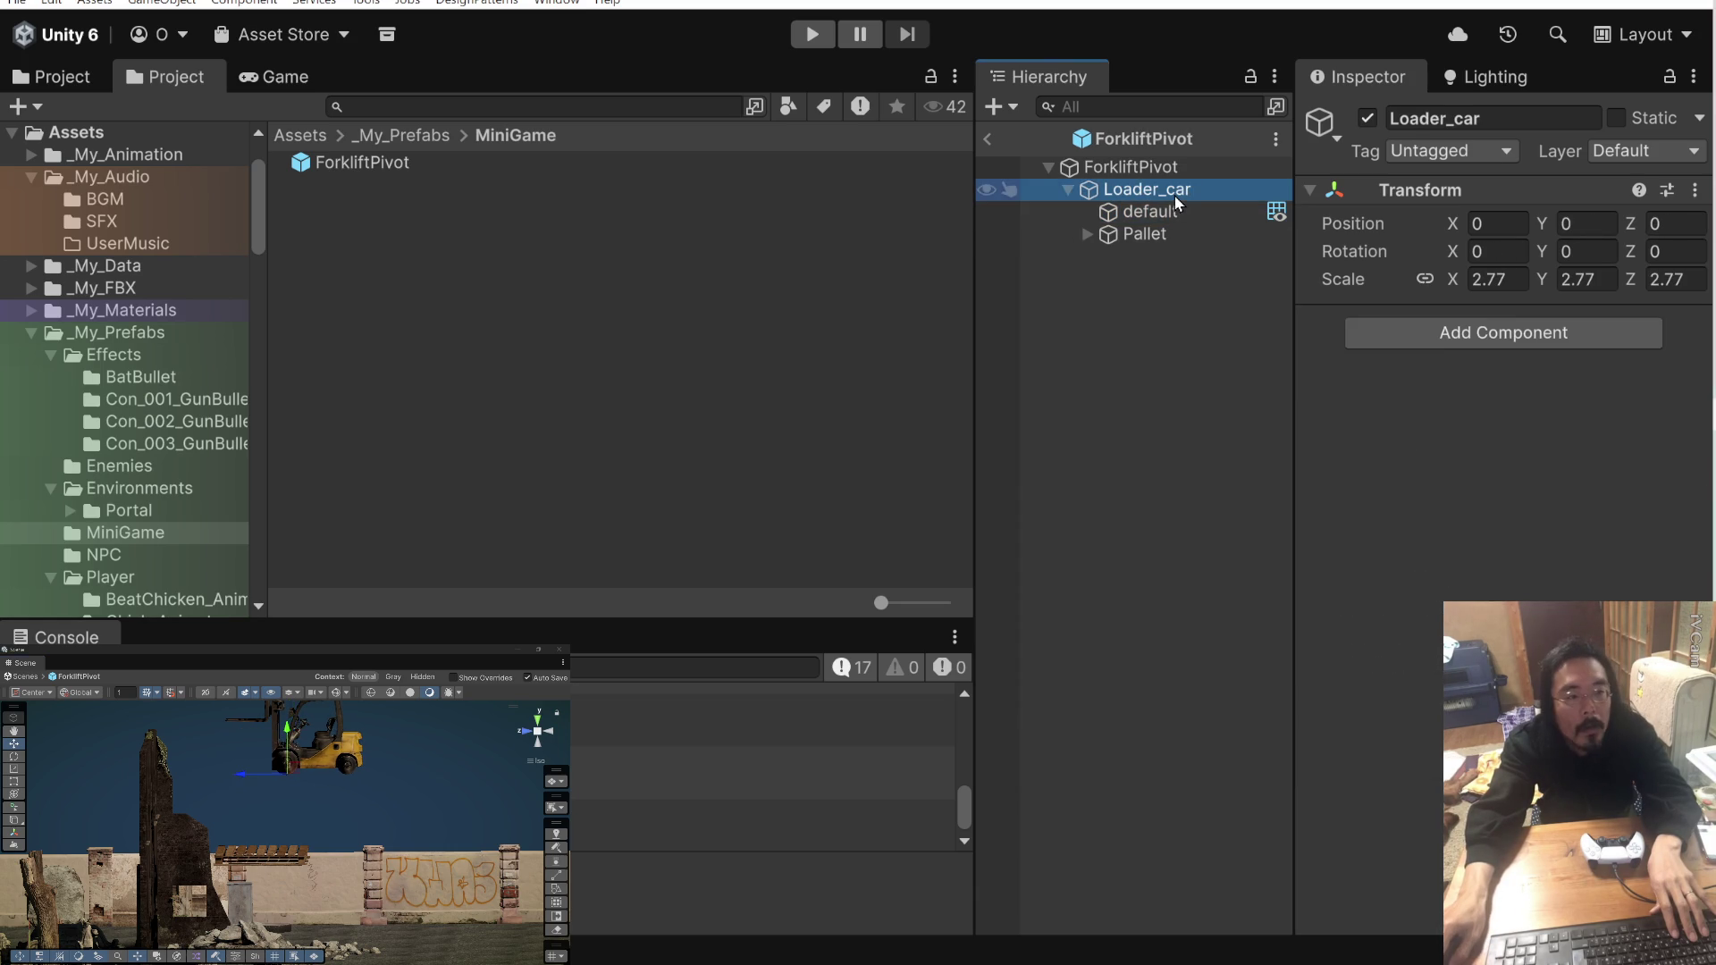
click(1174, 208)
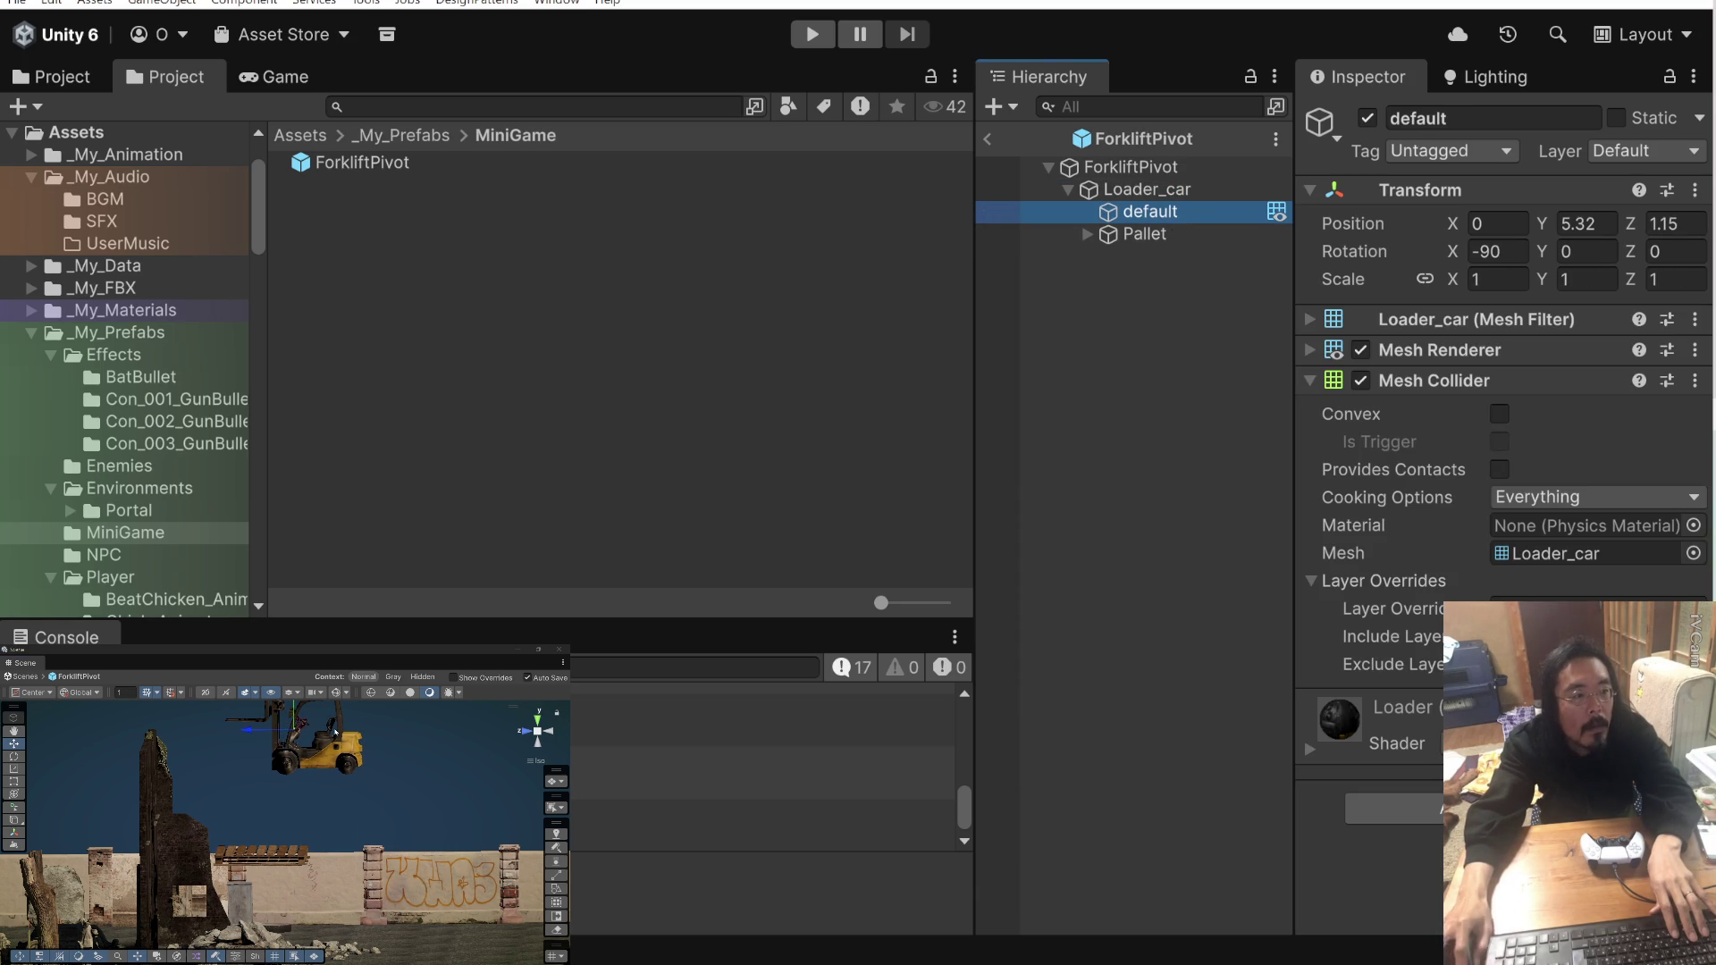
click(758, 245)
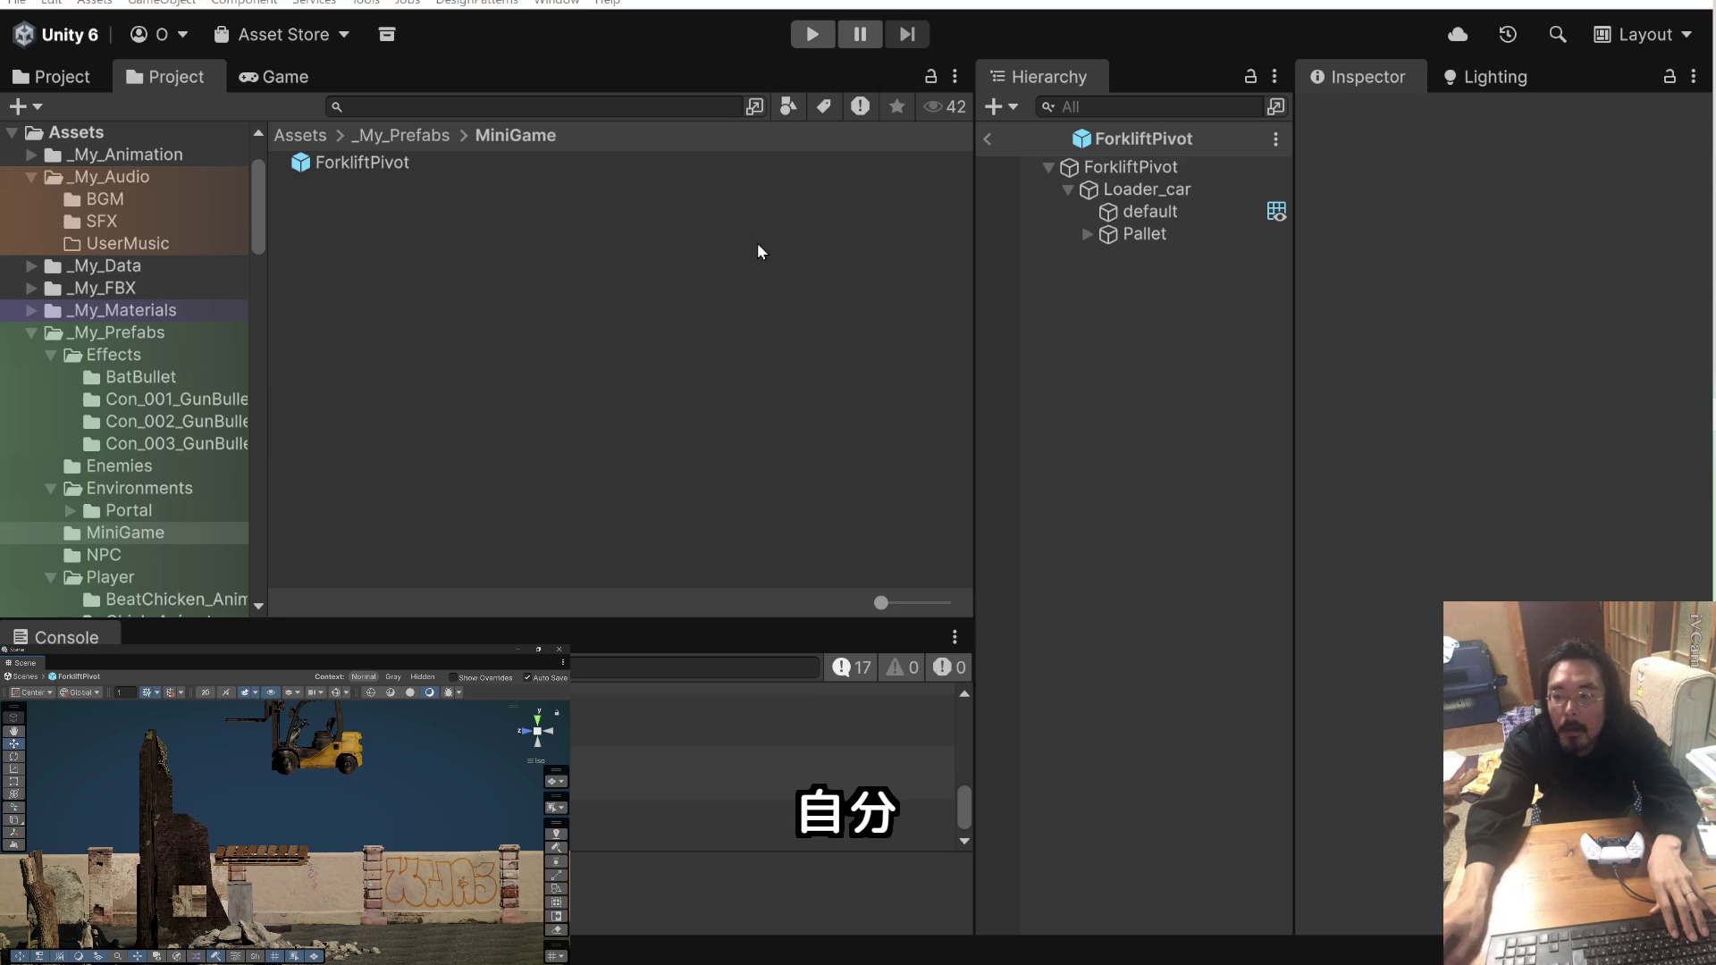
click(1108, 191)
drag(250, 774, 258, 775)
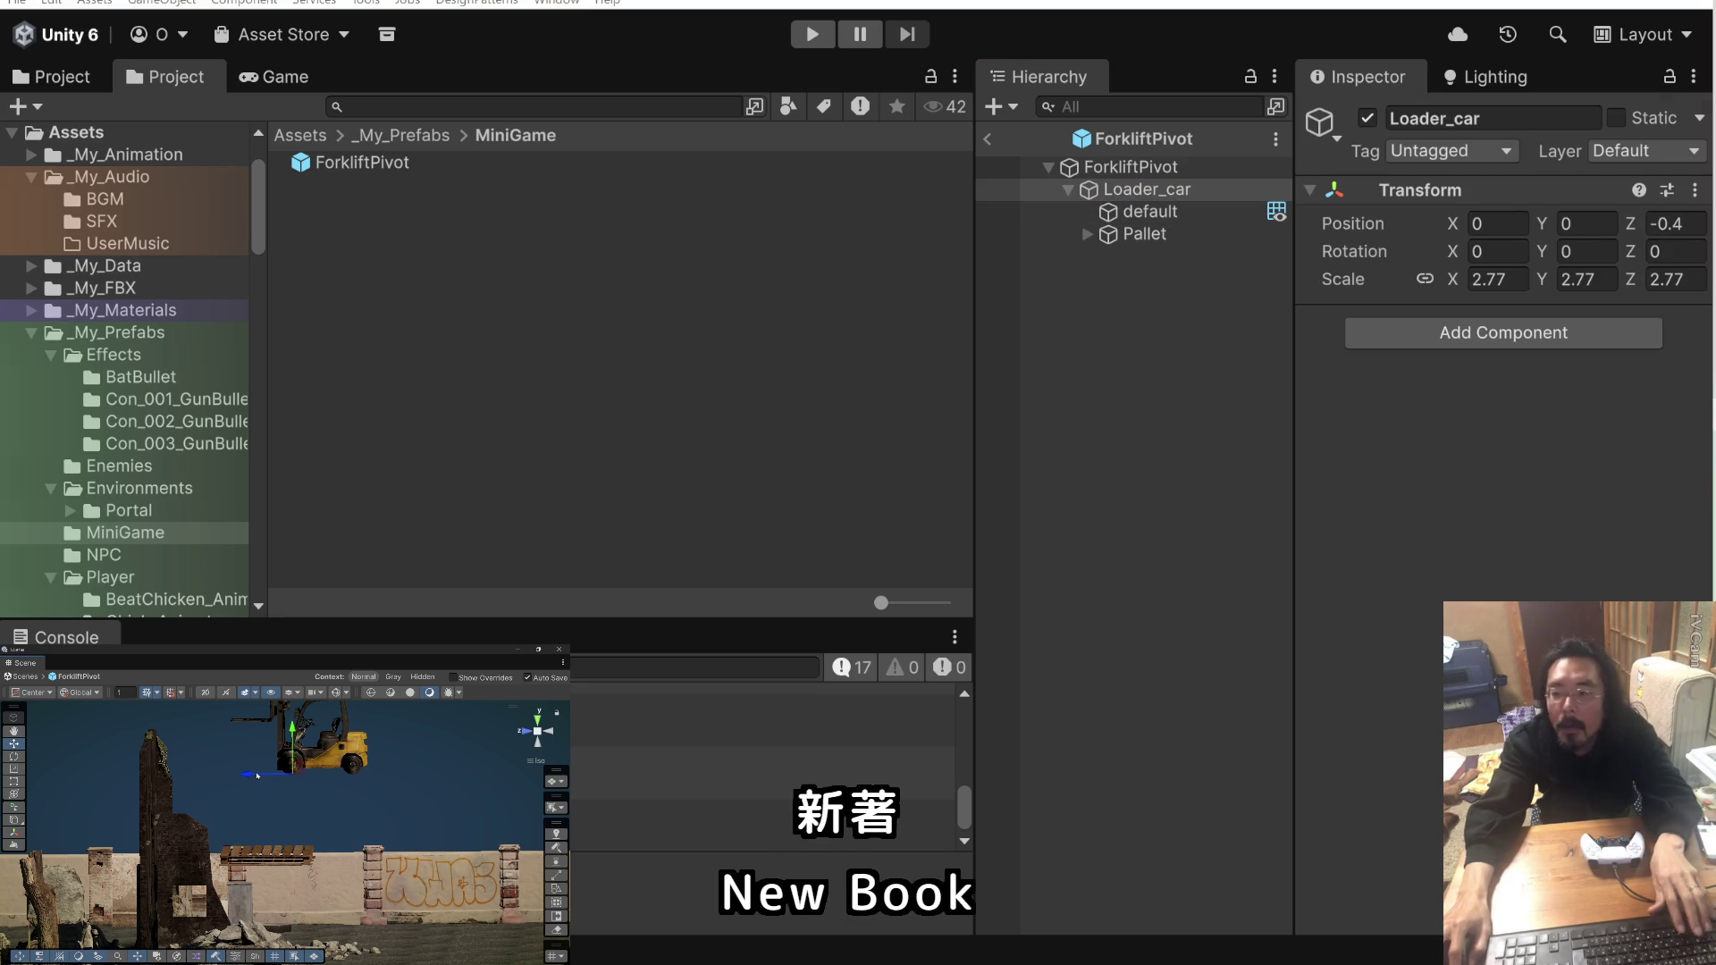
click(1150, 212)
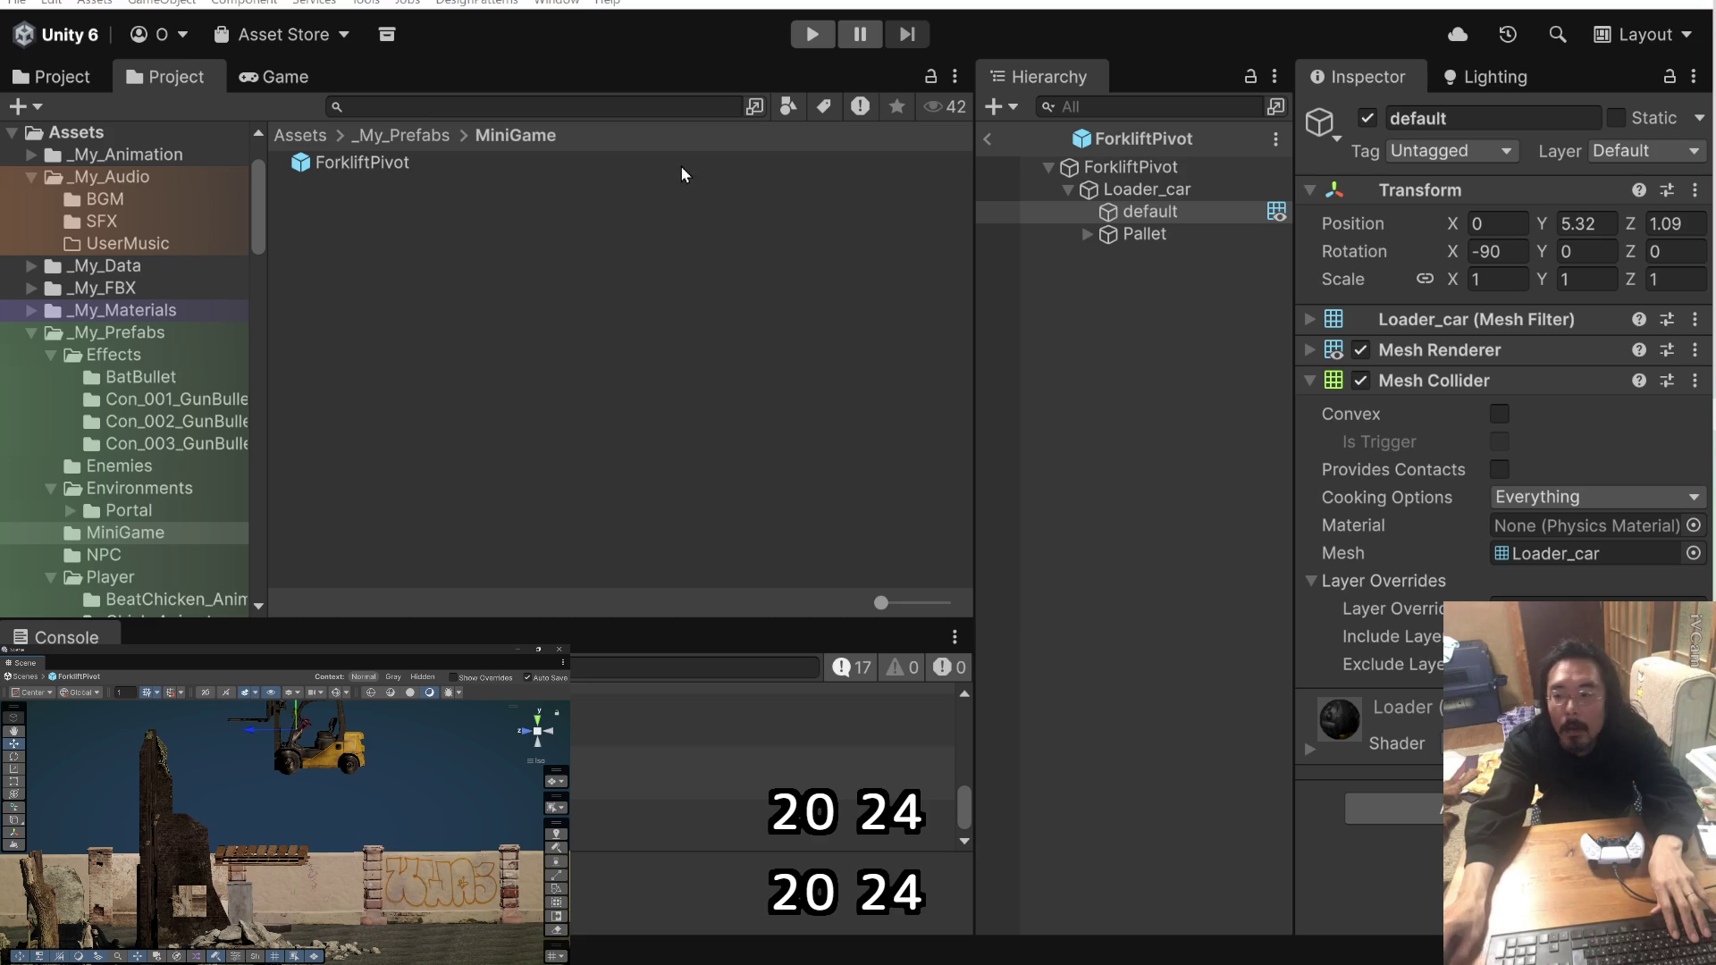
click(1162, 189)
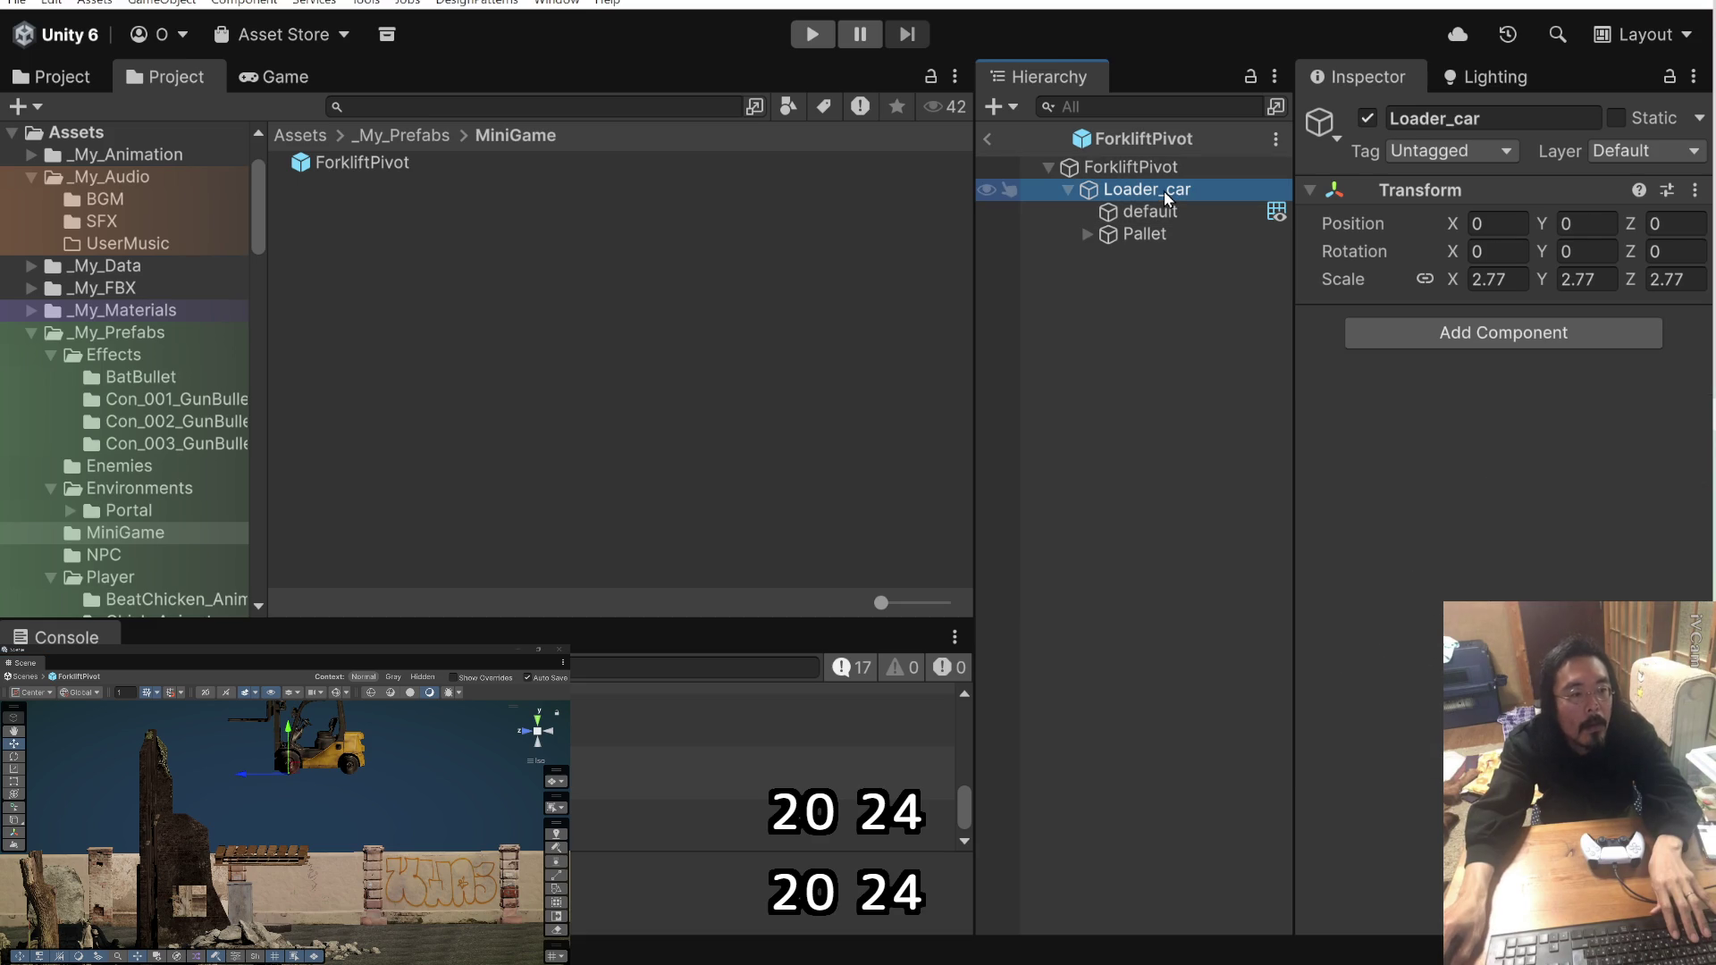
mouse_move(295, 786)
mouse_down()
mouse_move(269, 804)
mouse_move(358, 785)
mouse_up()
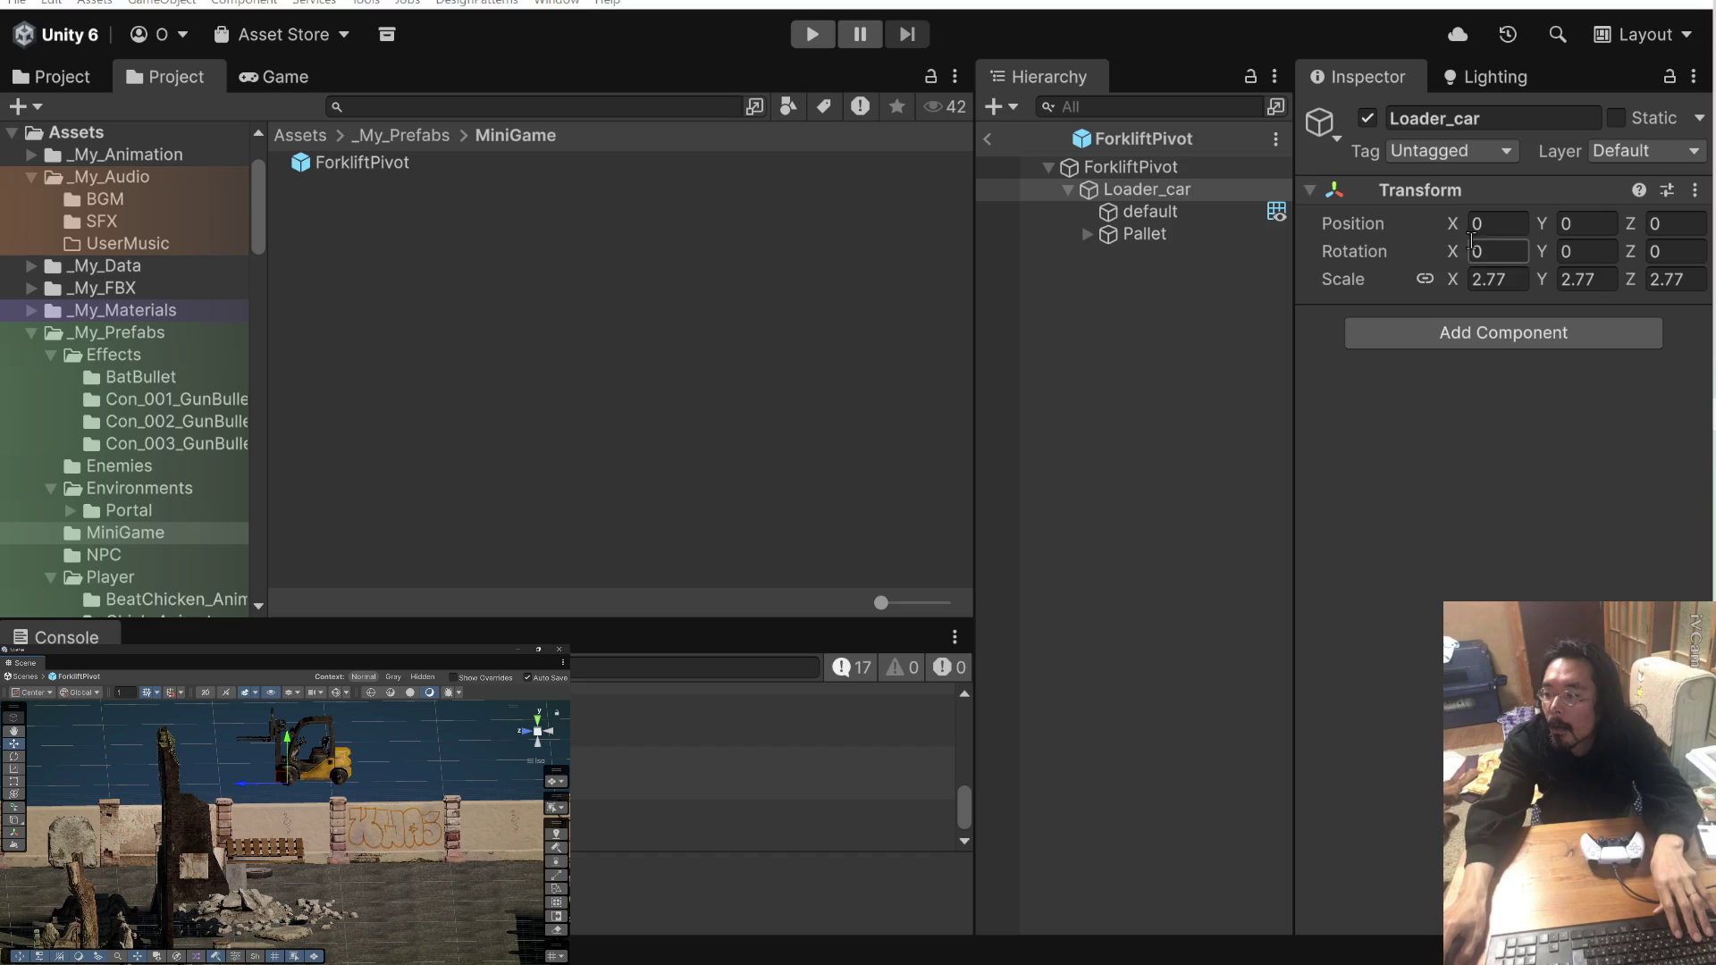
mouse_move(1451, 251)
mouse_down()
mouse_move(1516, 255)
mouse_move(1431, 245)
mouse_up()
key(ctrl+z)
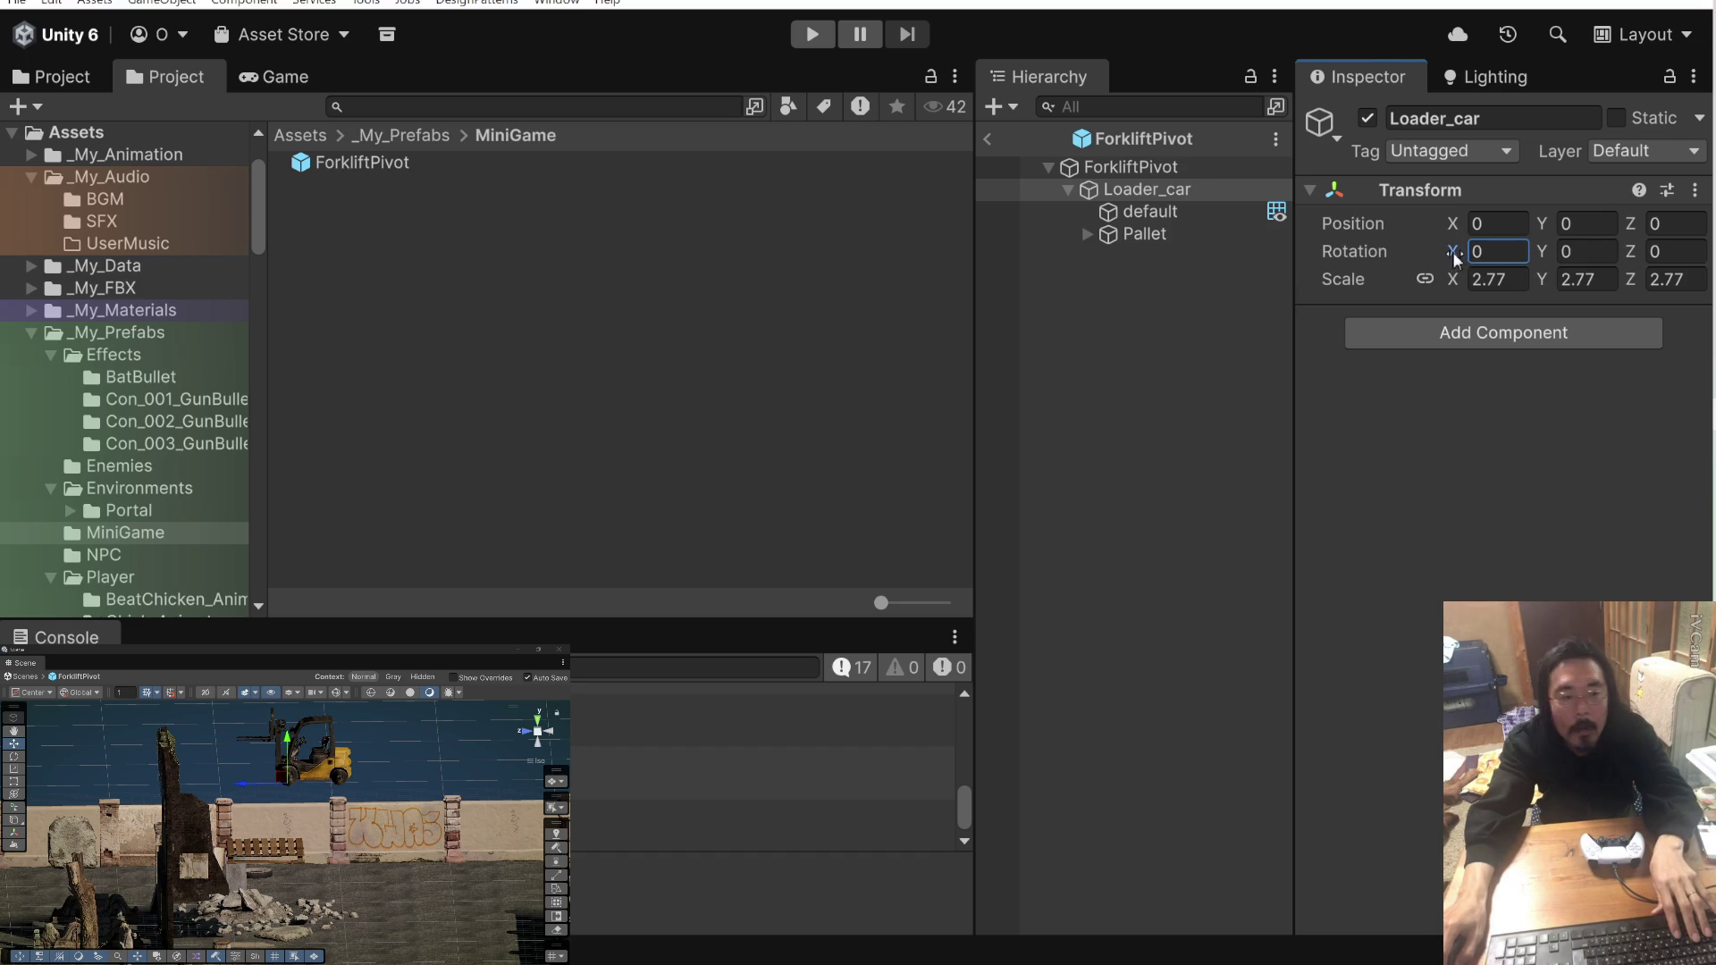
drag(1453, 253, 1442, 254)
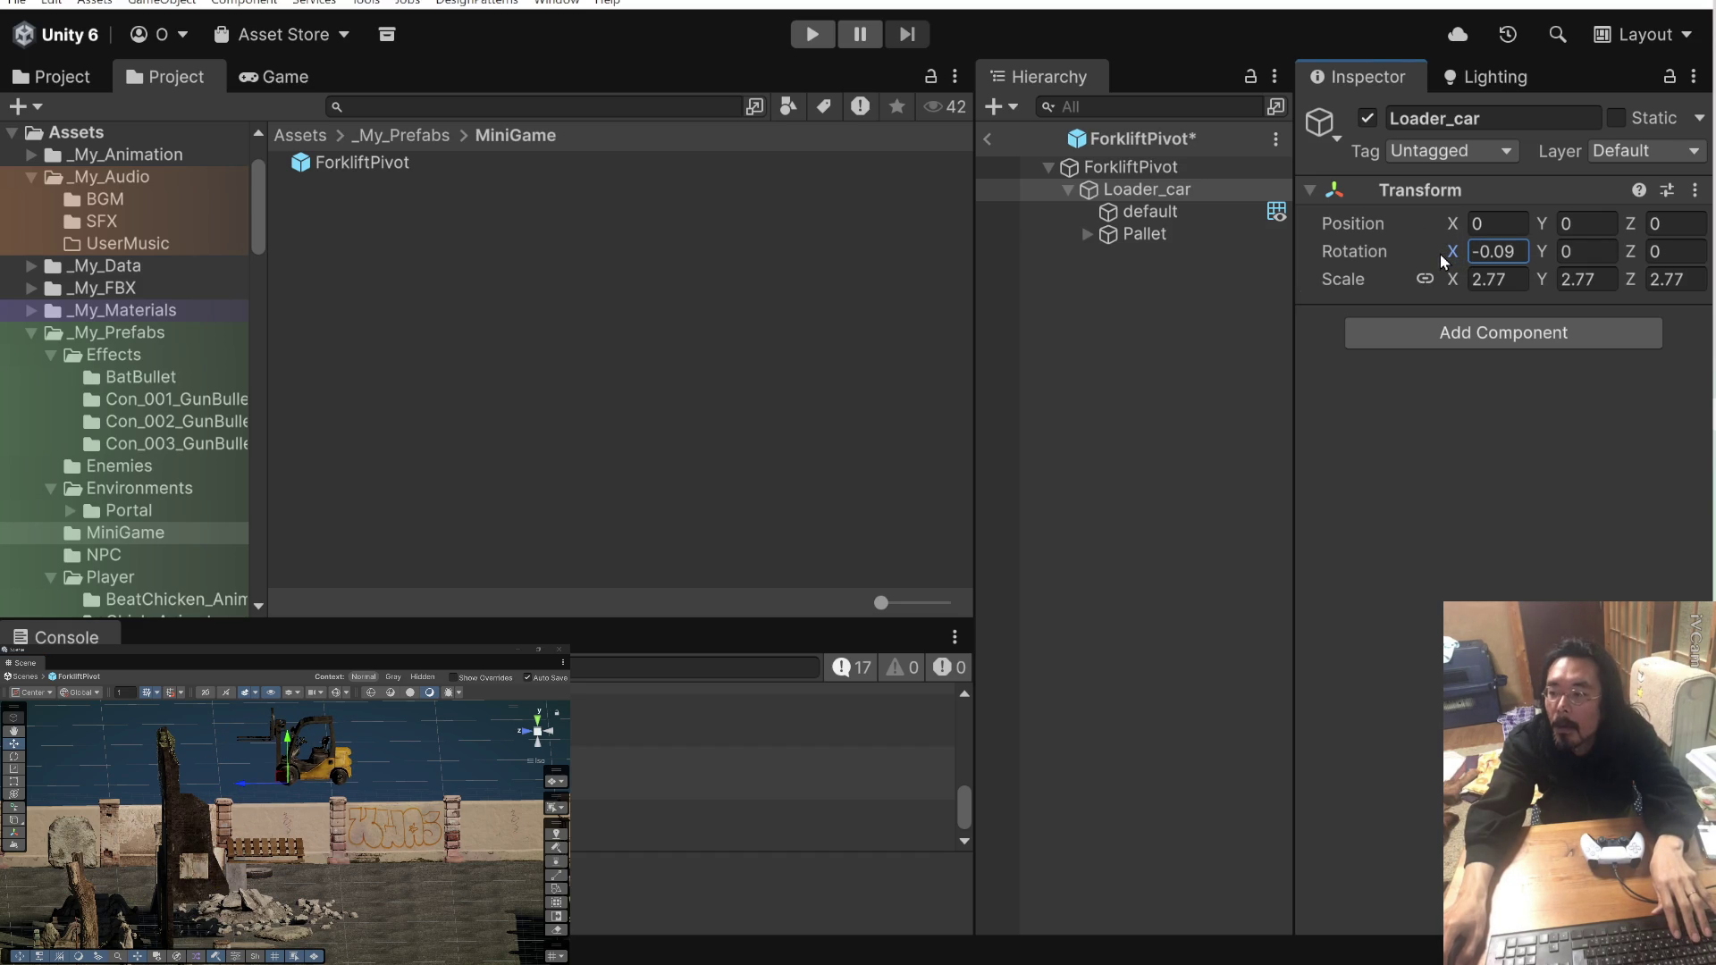
key(ctrl+z)
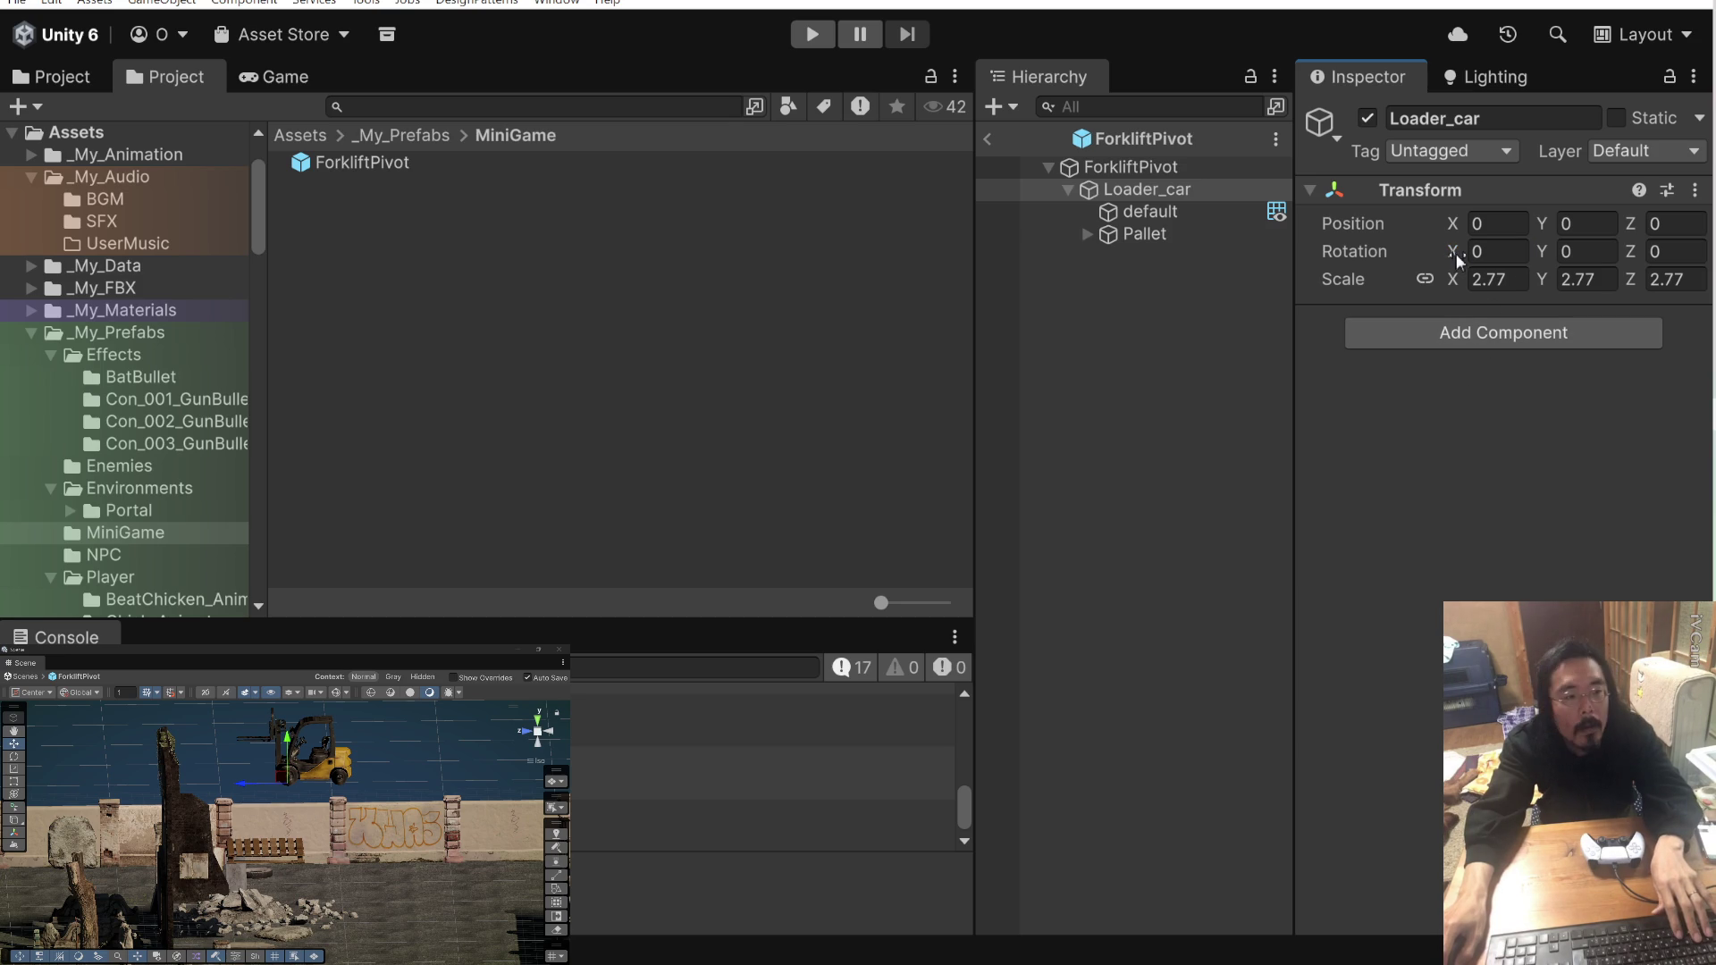
mouse_move(1454, 254)
mouse_down()
mouse_move(1034, 253)
mouse_move(1392, 260)
mouse_up()
key(ctrl+z)
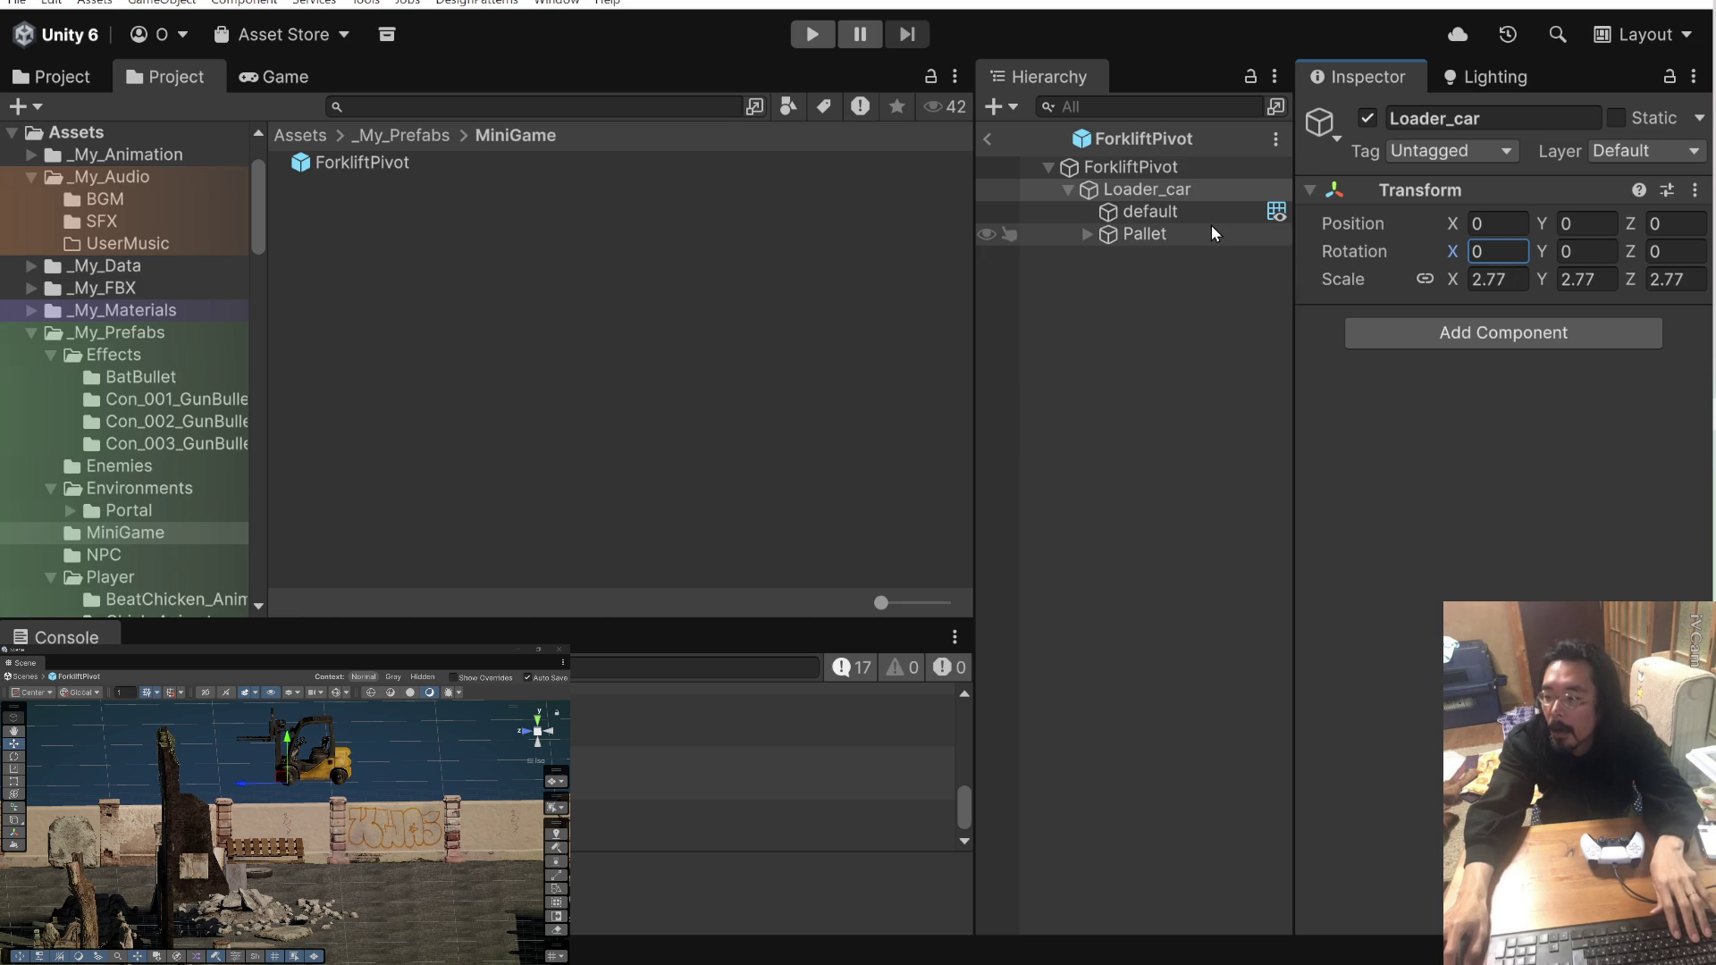
click(1214, 173)
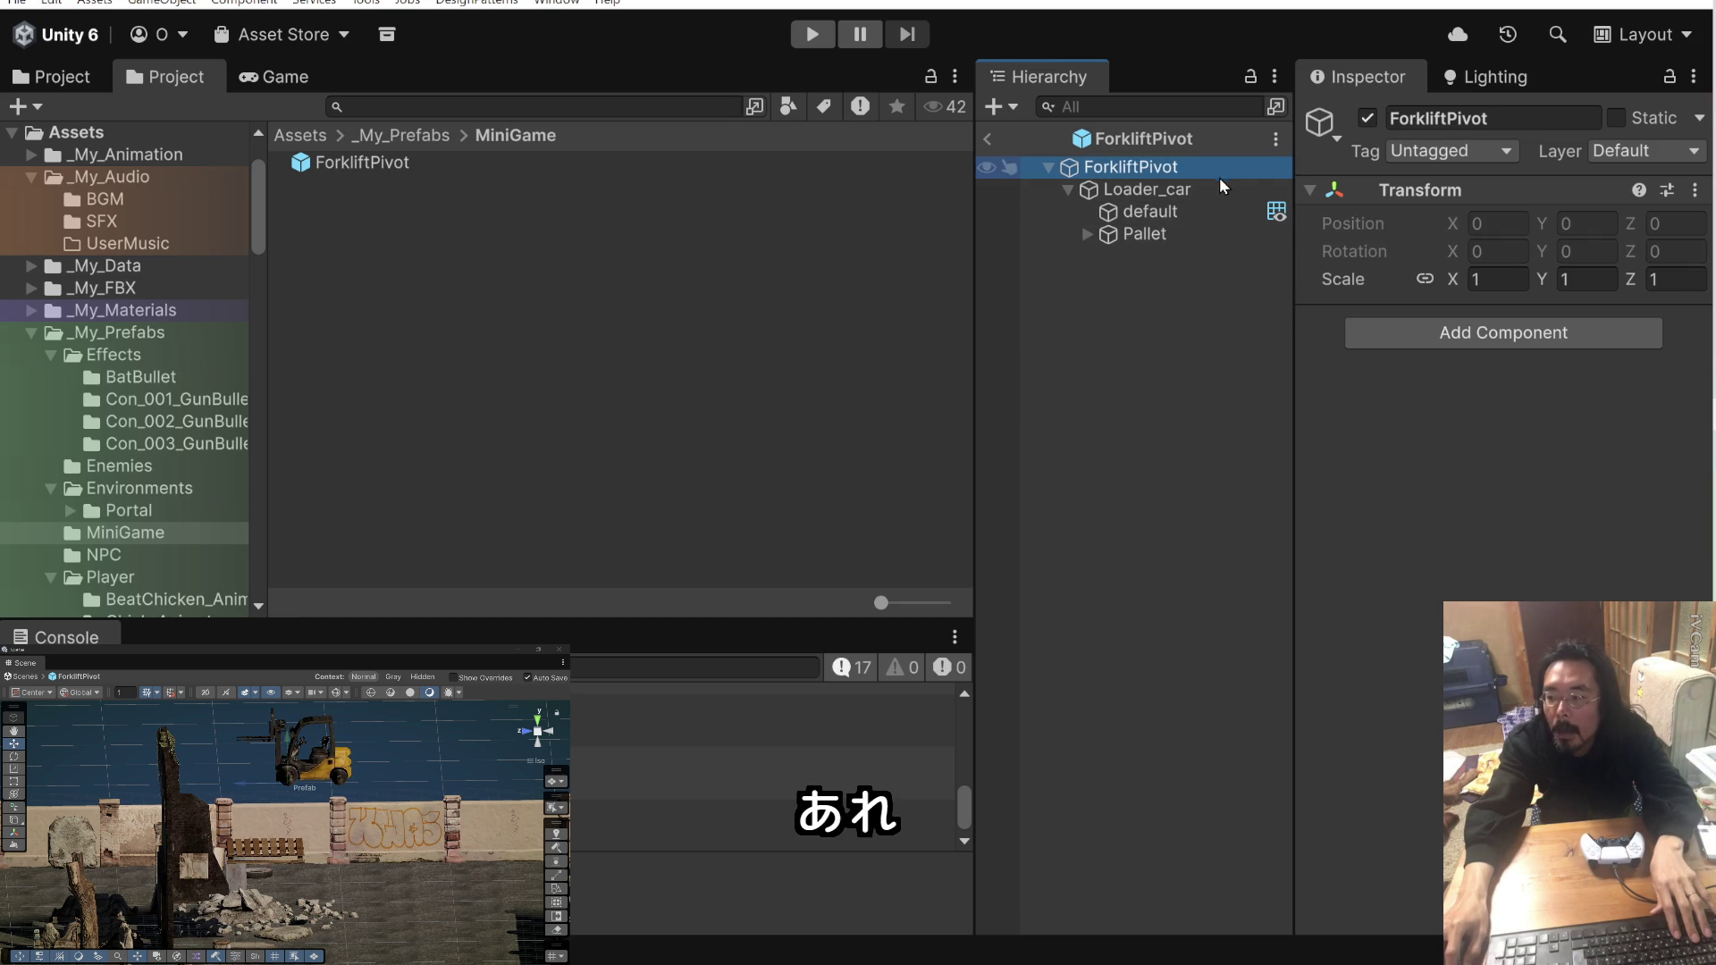
click(1199, 196)
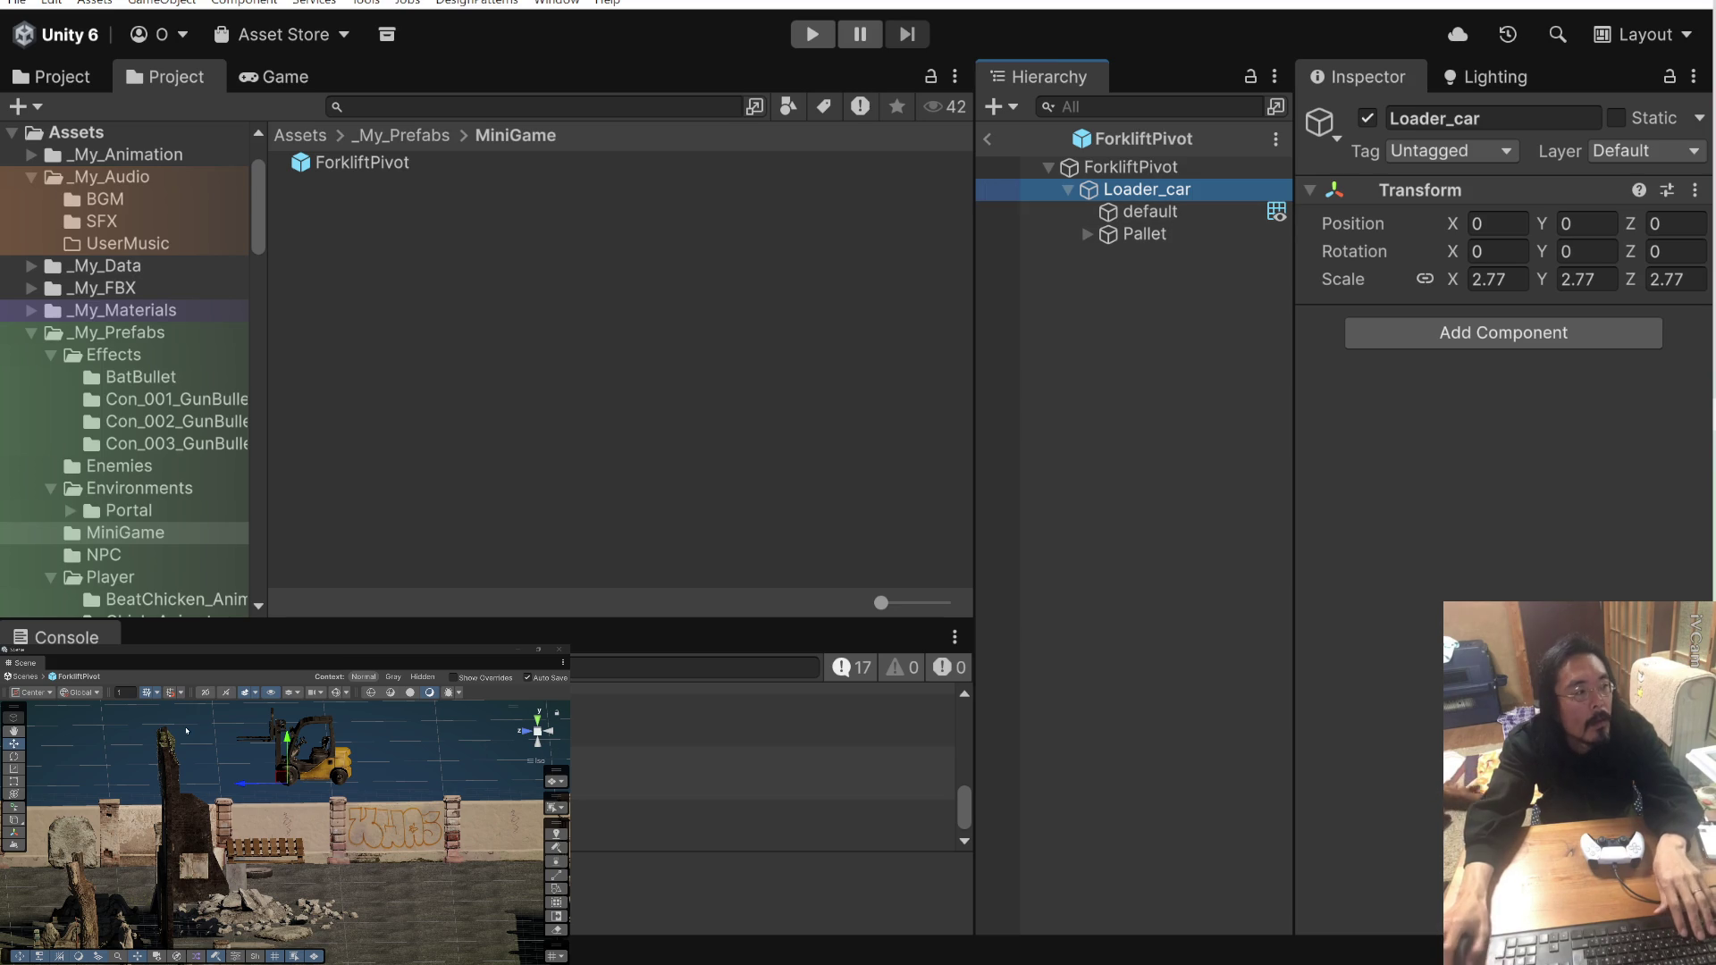
drag(376, 786, 415, 780)
mouse_move(260, 784)
mouse_down()
mouse_move(152, 787)
mouse_move(299, 755)
mouse_up()
key(ctrl+z)
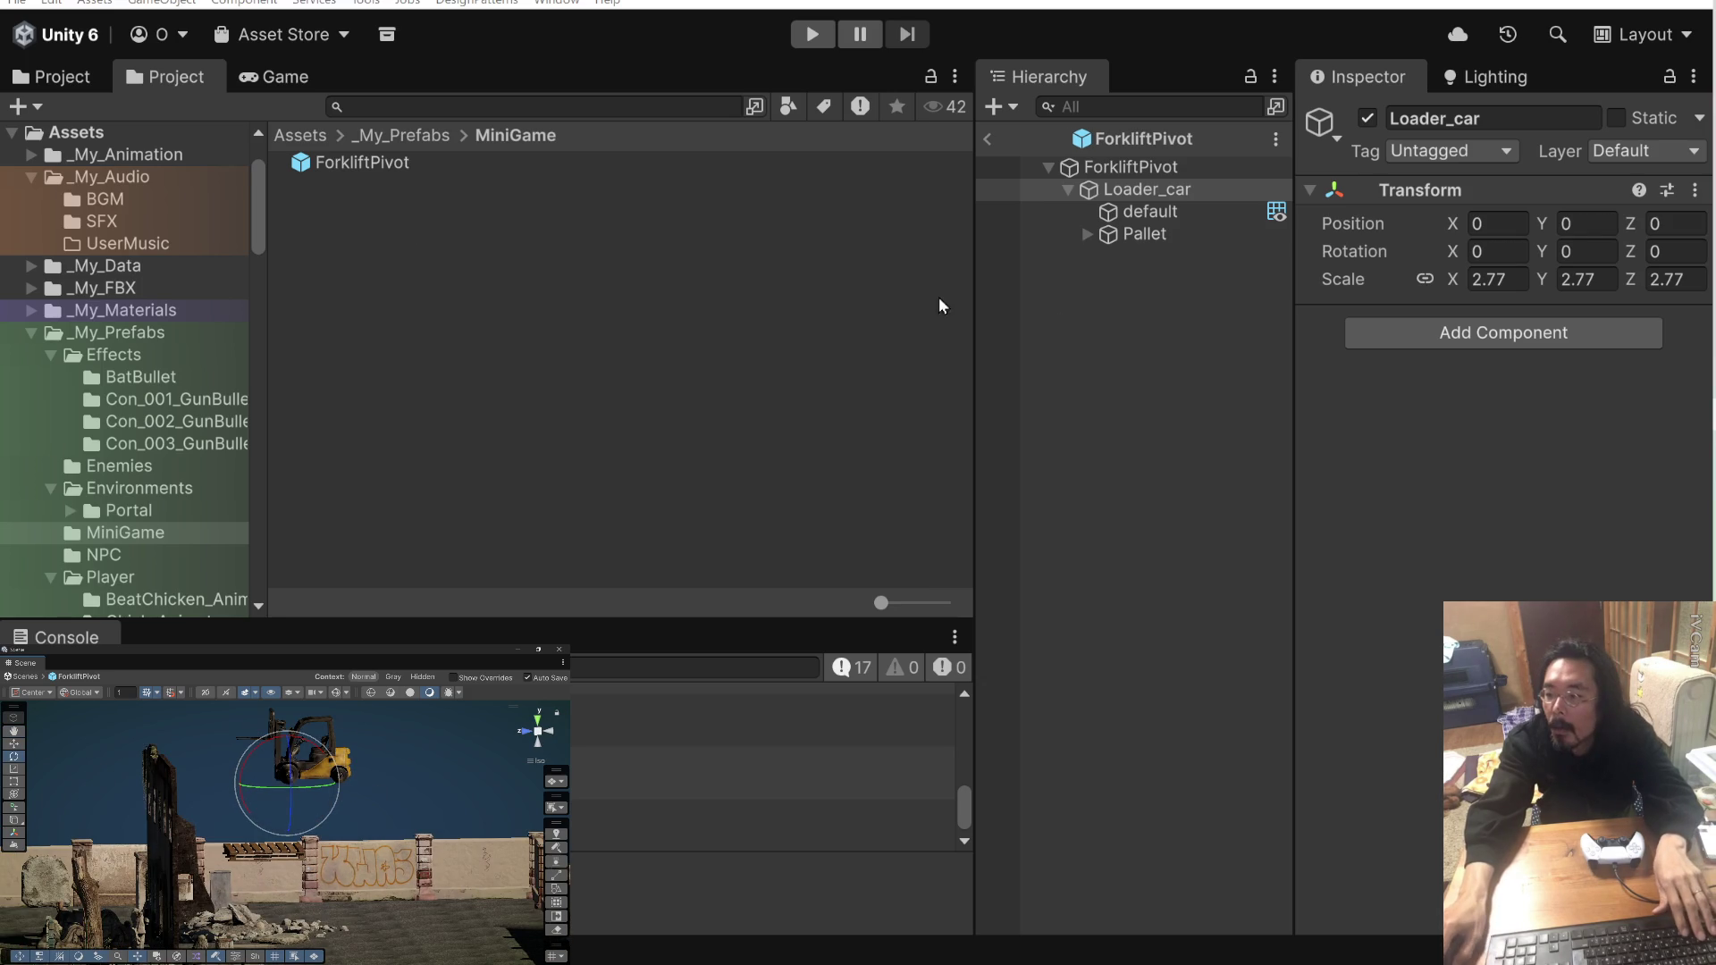
Move the Pallet forward and up onto the forks, to about 0.15, 5.34, 1.1
click(1132, 253)
click(1130, 235)
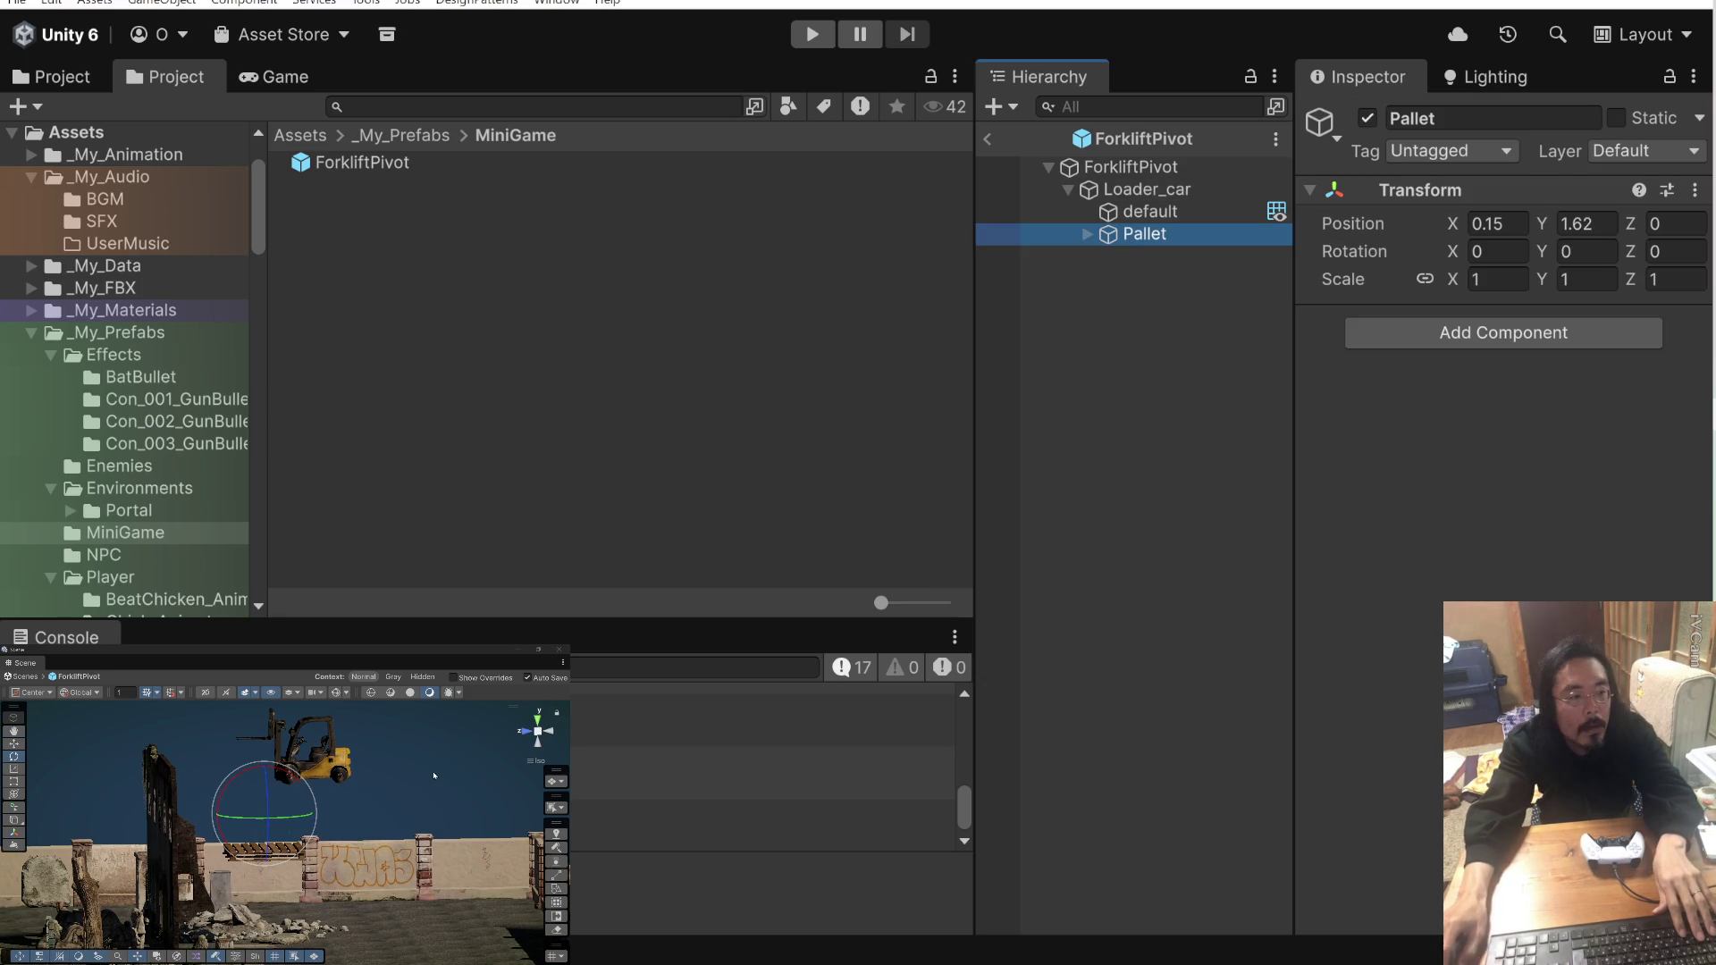
click(21, 747)
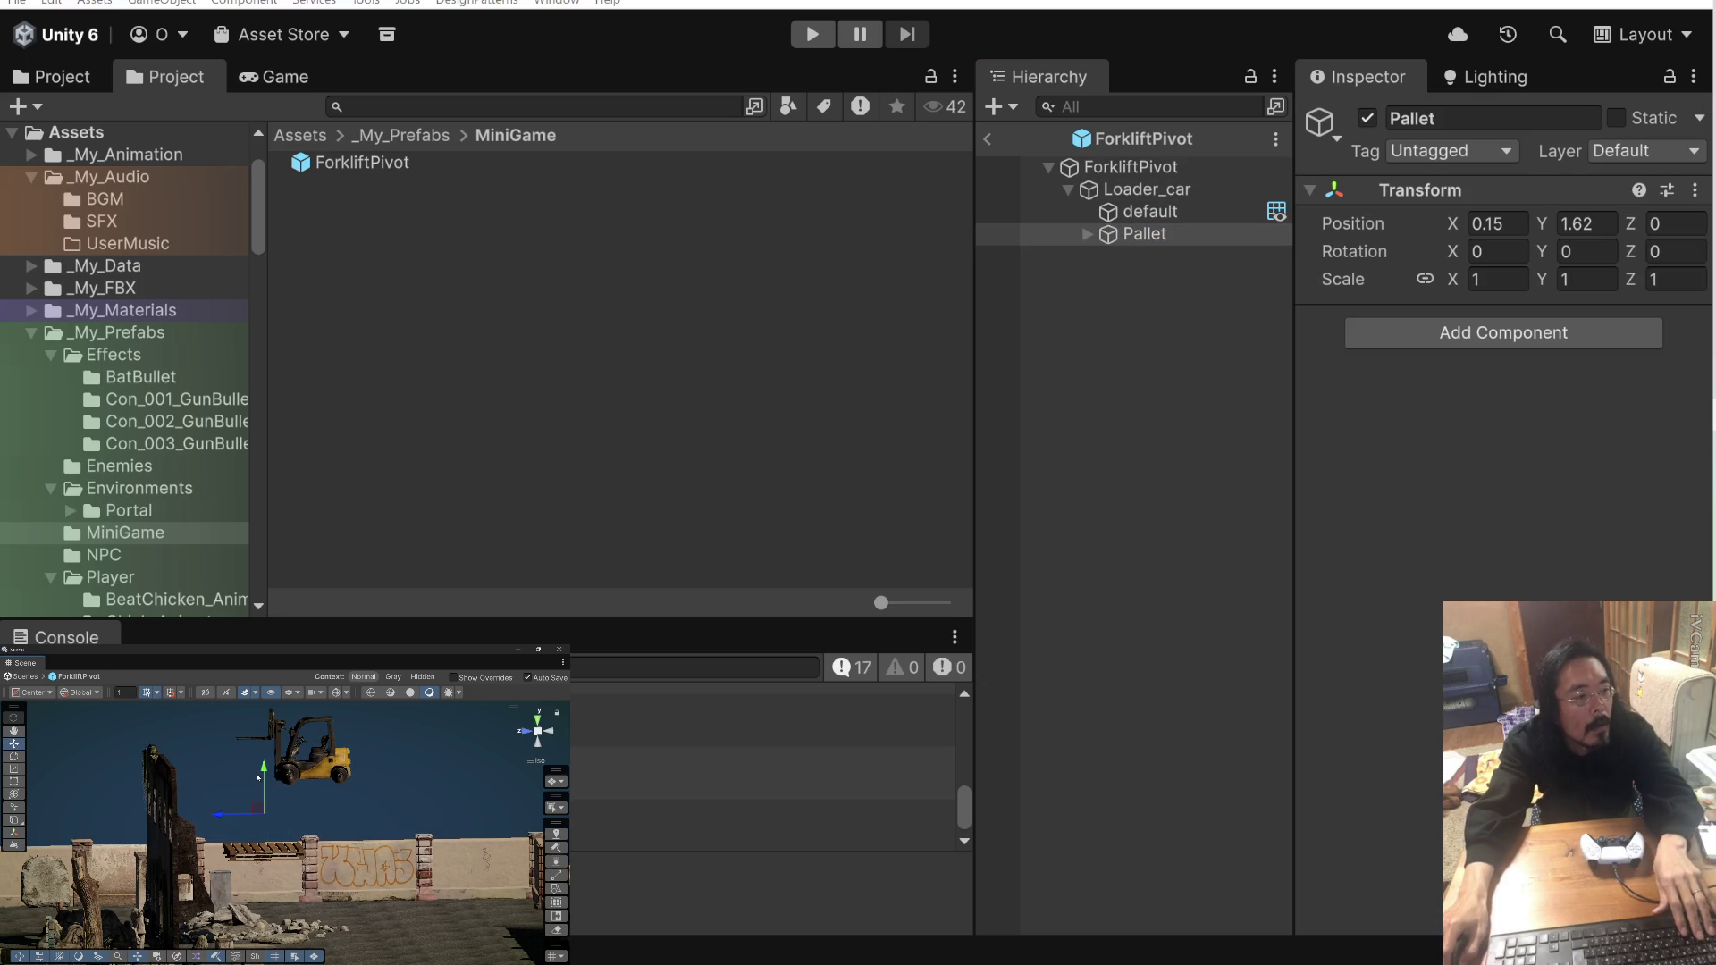
mouse_move(286, 697)
mouse_down()
mouse_move(343, 762)
mouse_move(320, 845)
mouse_up()
mouse_move(266, 769)
mouse_down()
mouse_move(242, 777)
mouse_move(267, 783)
mouse_up()
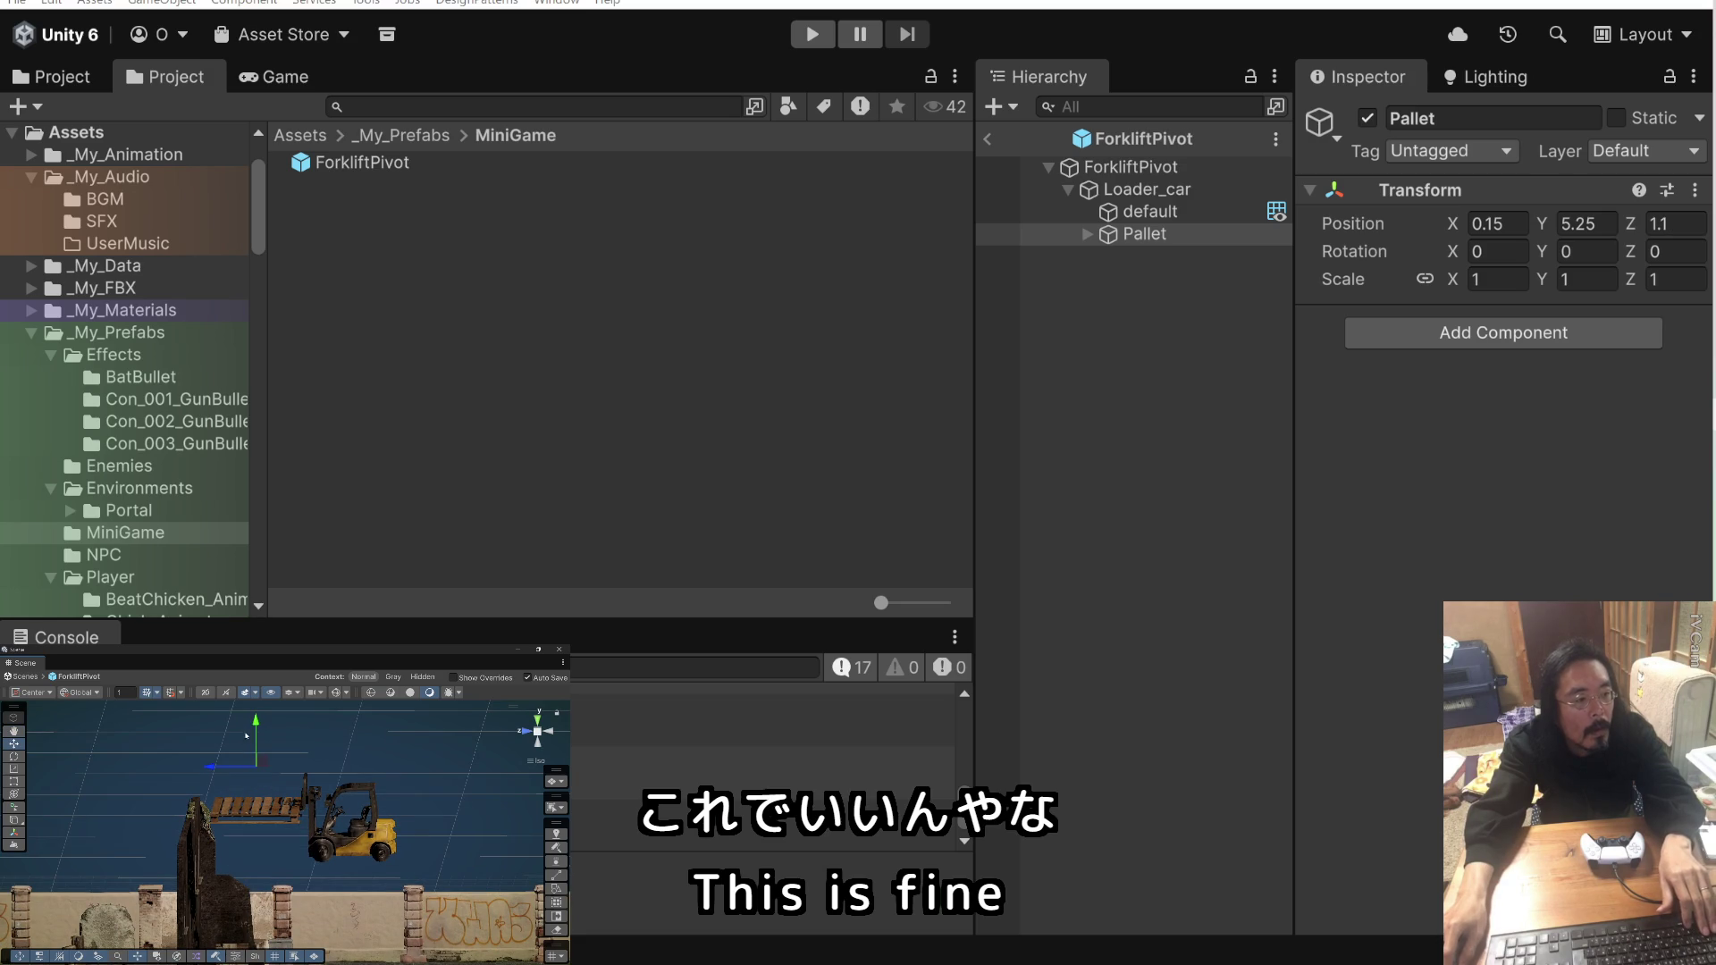
drag(256, 731, 256, 726)
scroll(295, 829, up, 3)
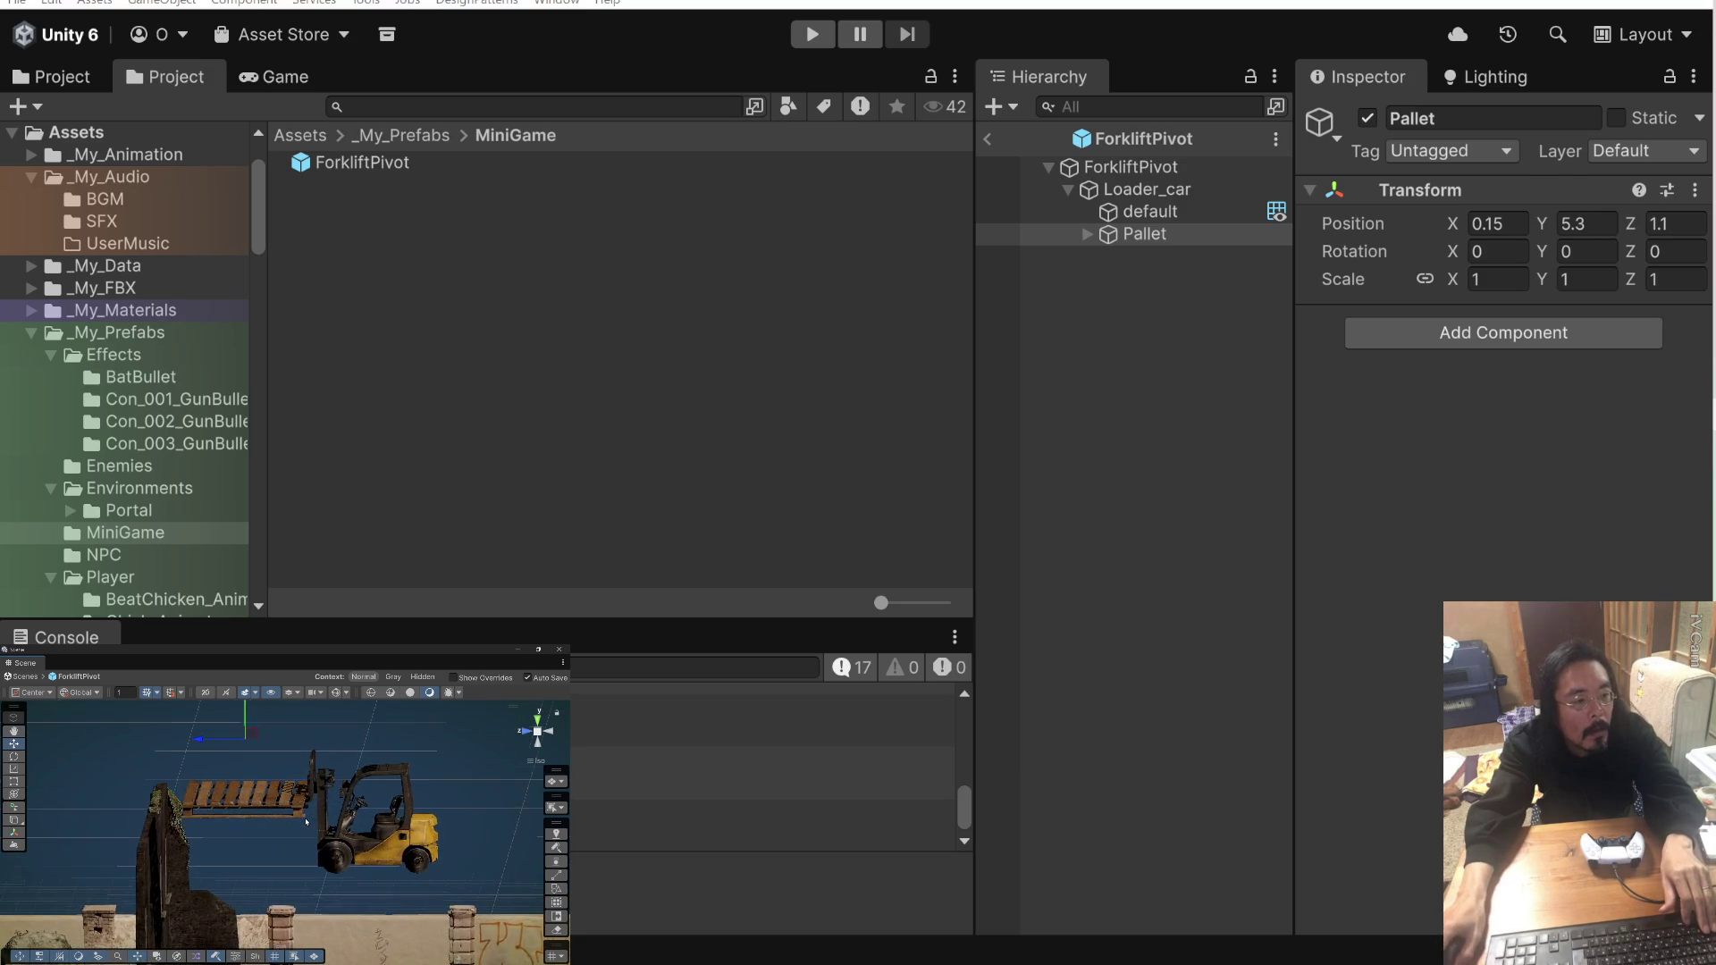
drag(295, 829, 242, 710)
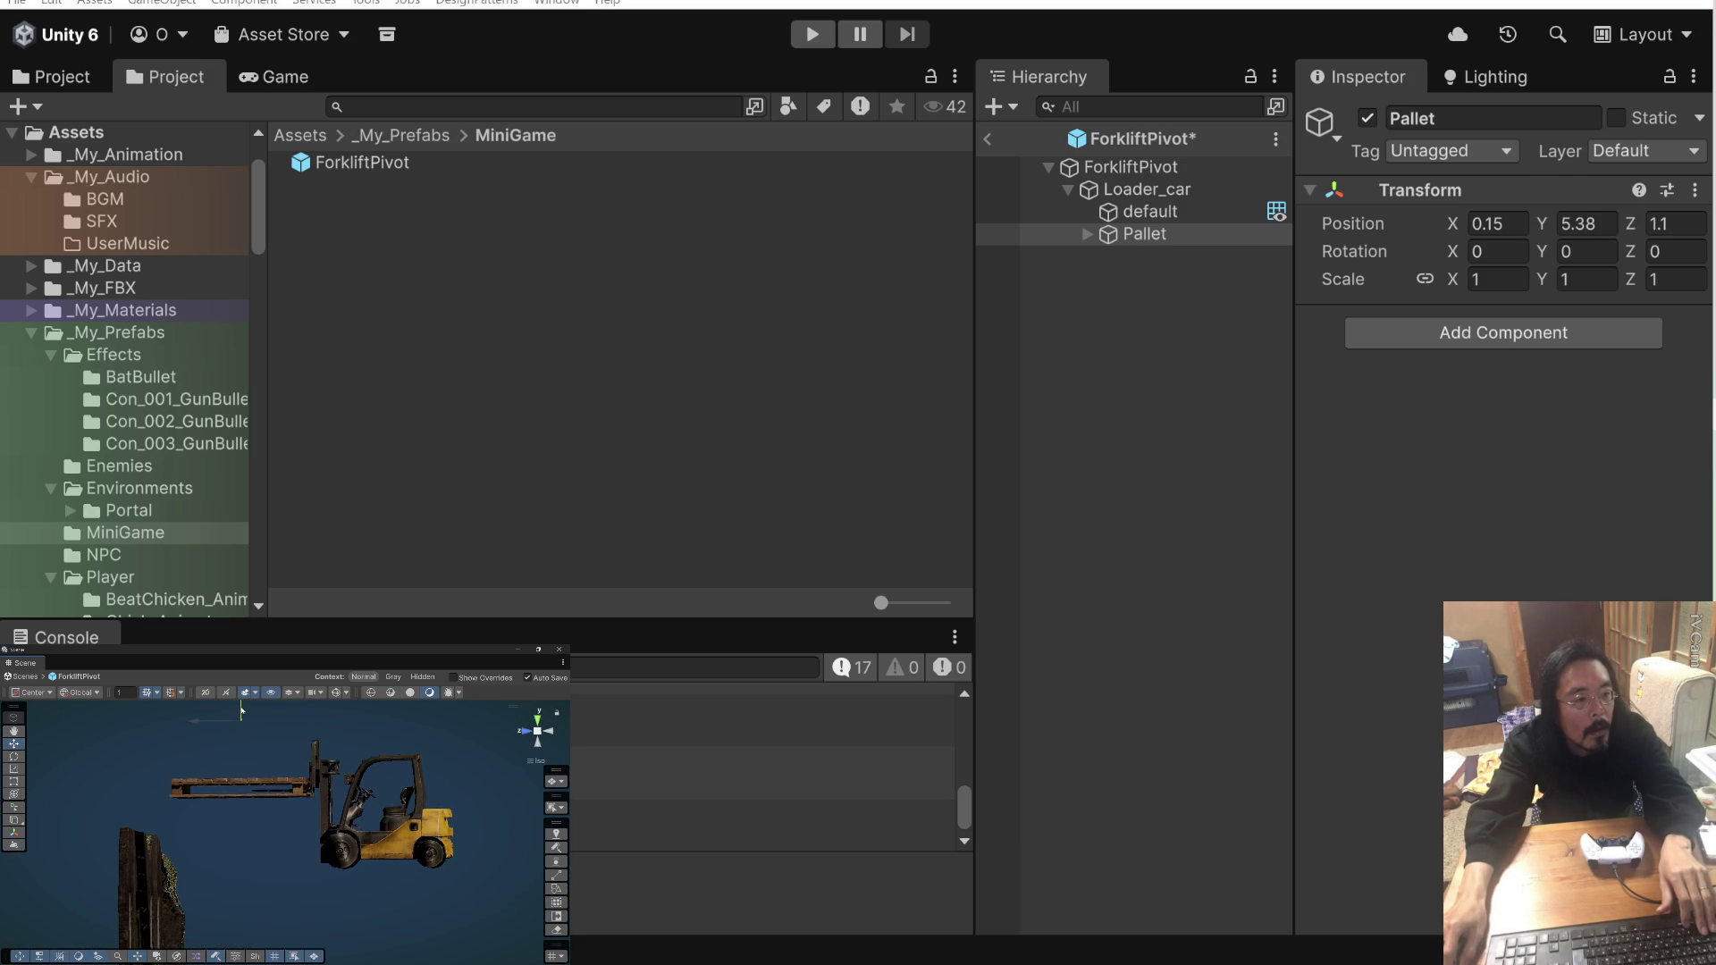
scroll(241, 712, down, 2)
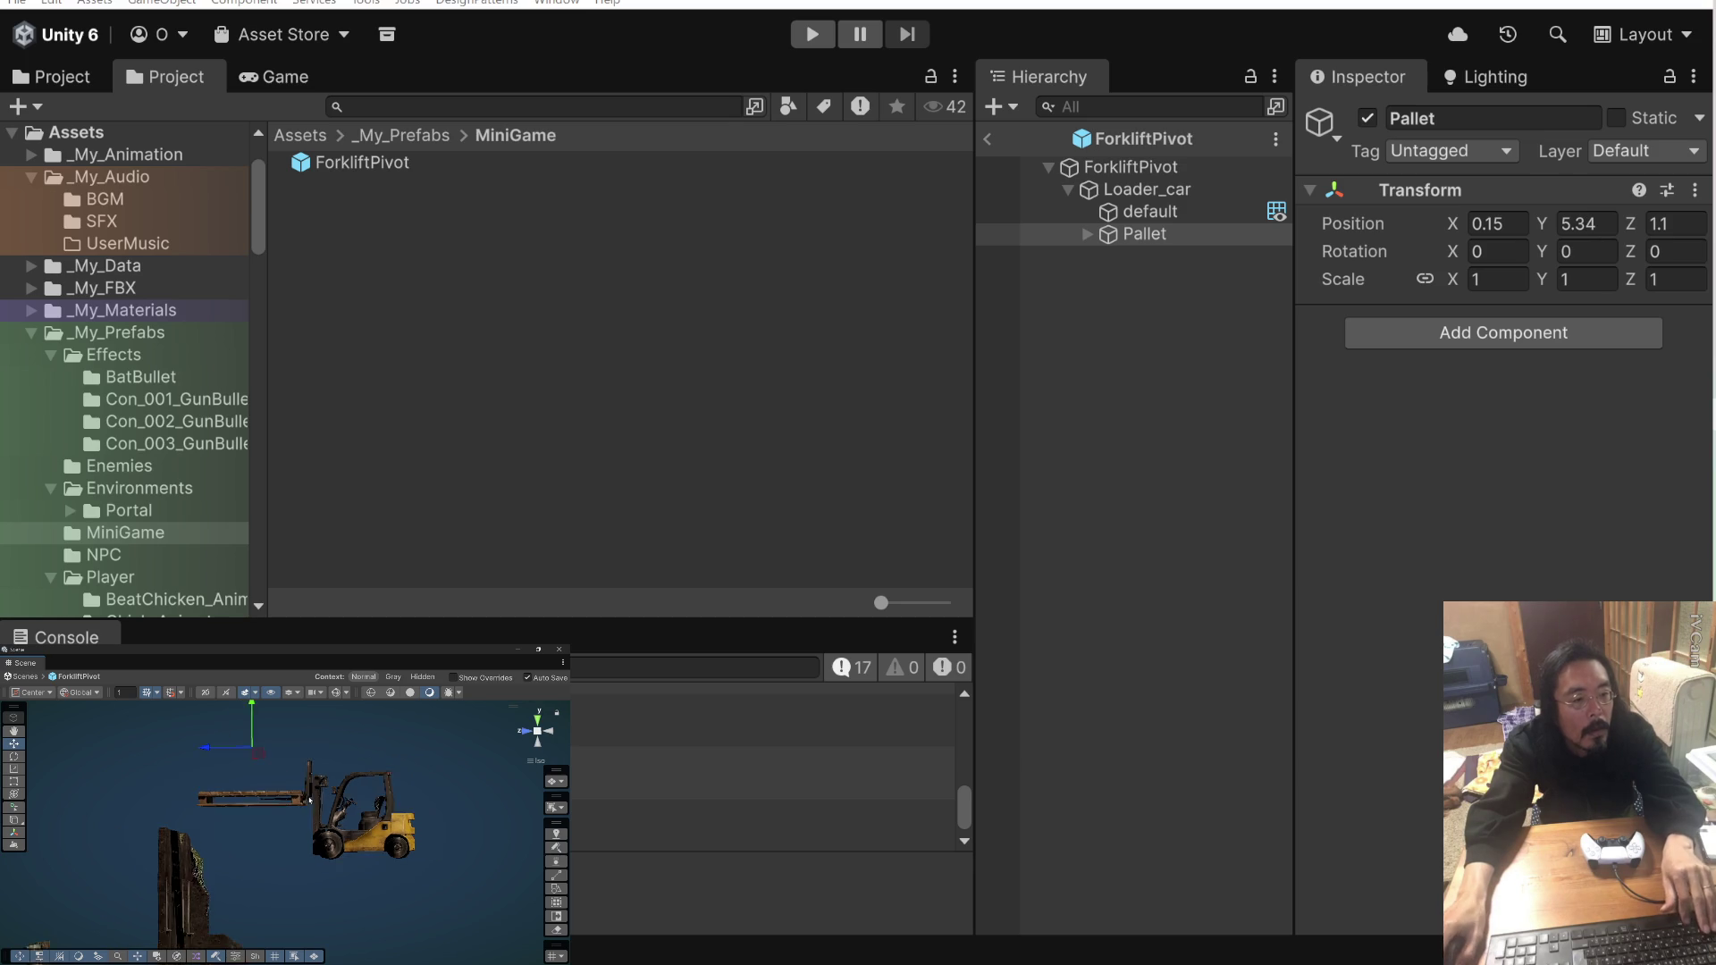
click(1063, 276)
click(1177, 211)
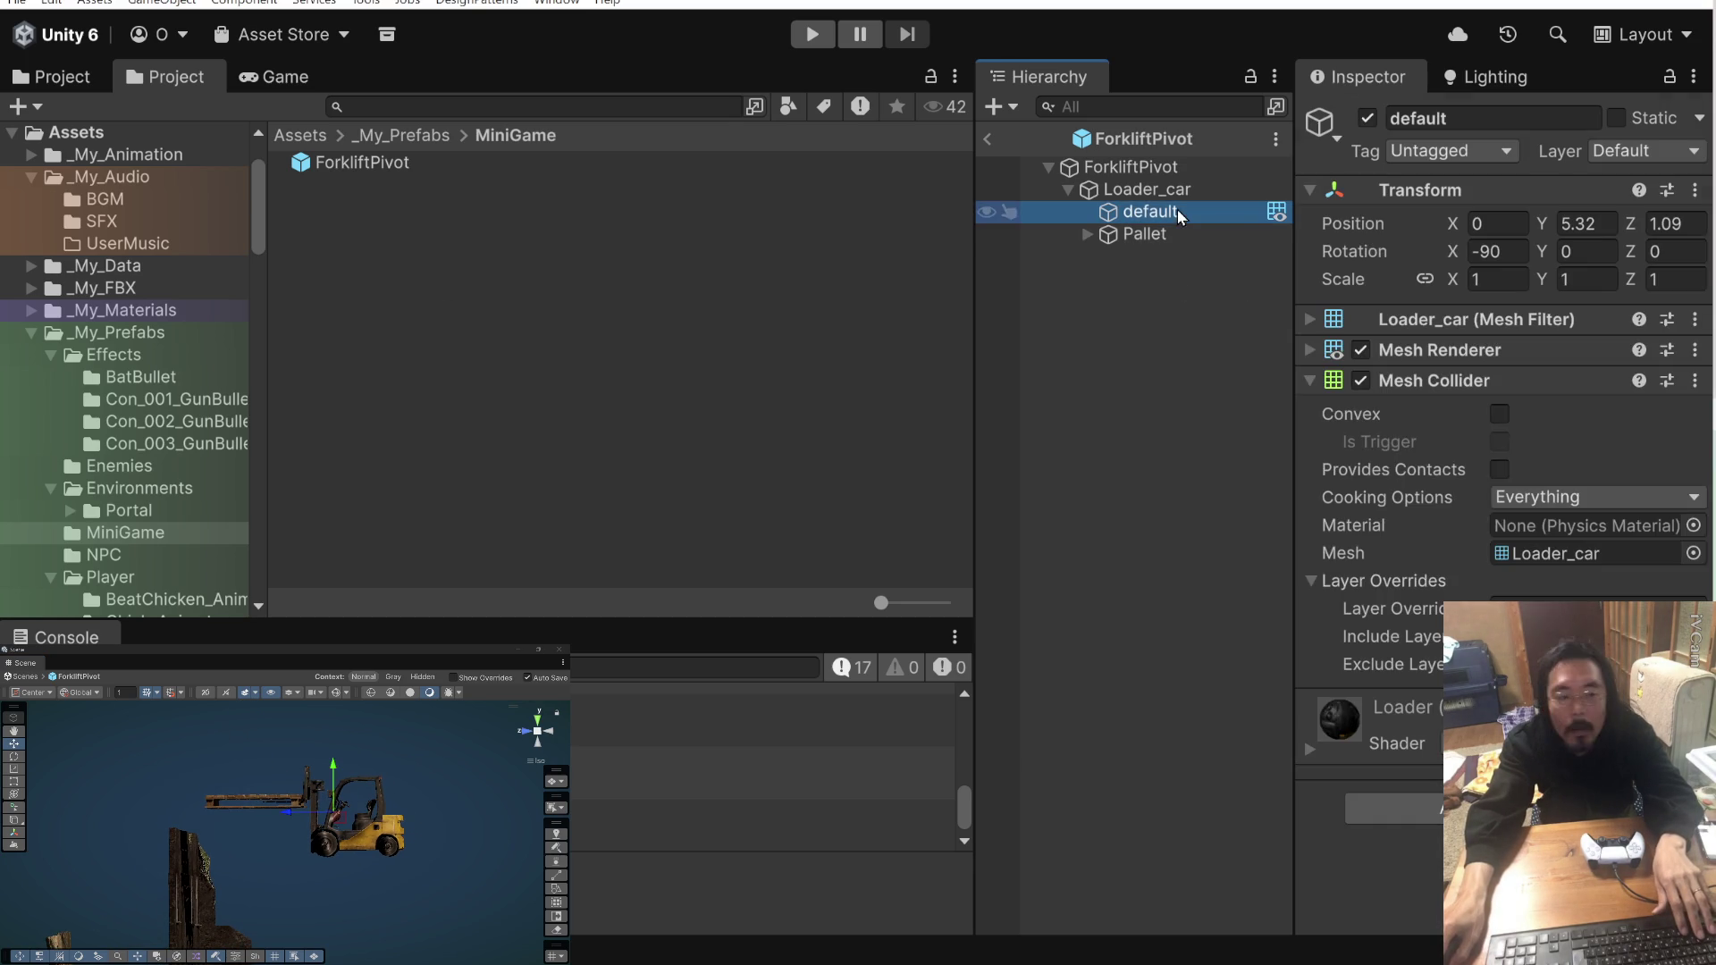
Compare the transforms of the Pallet, default mesh, Loader_car and ForkliftPivot root
click(1176, 234)
click(1177, 217)
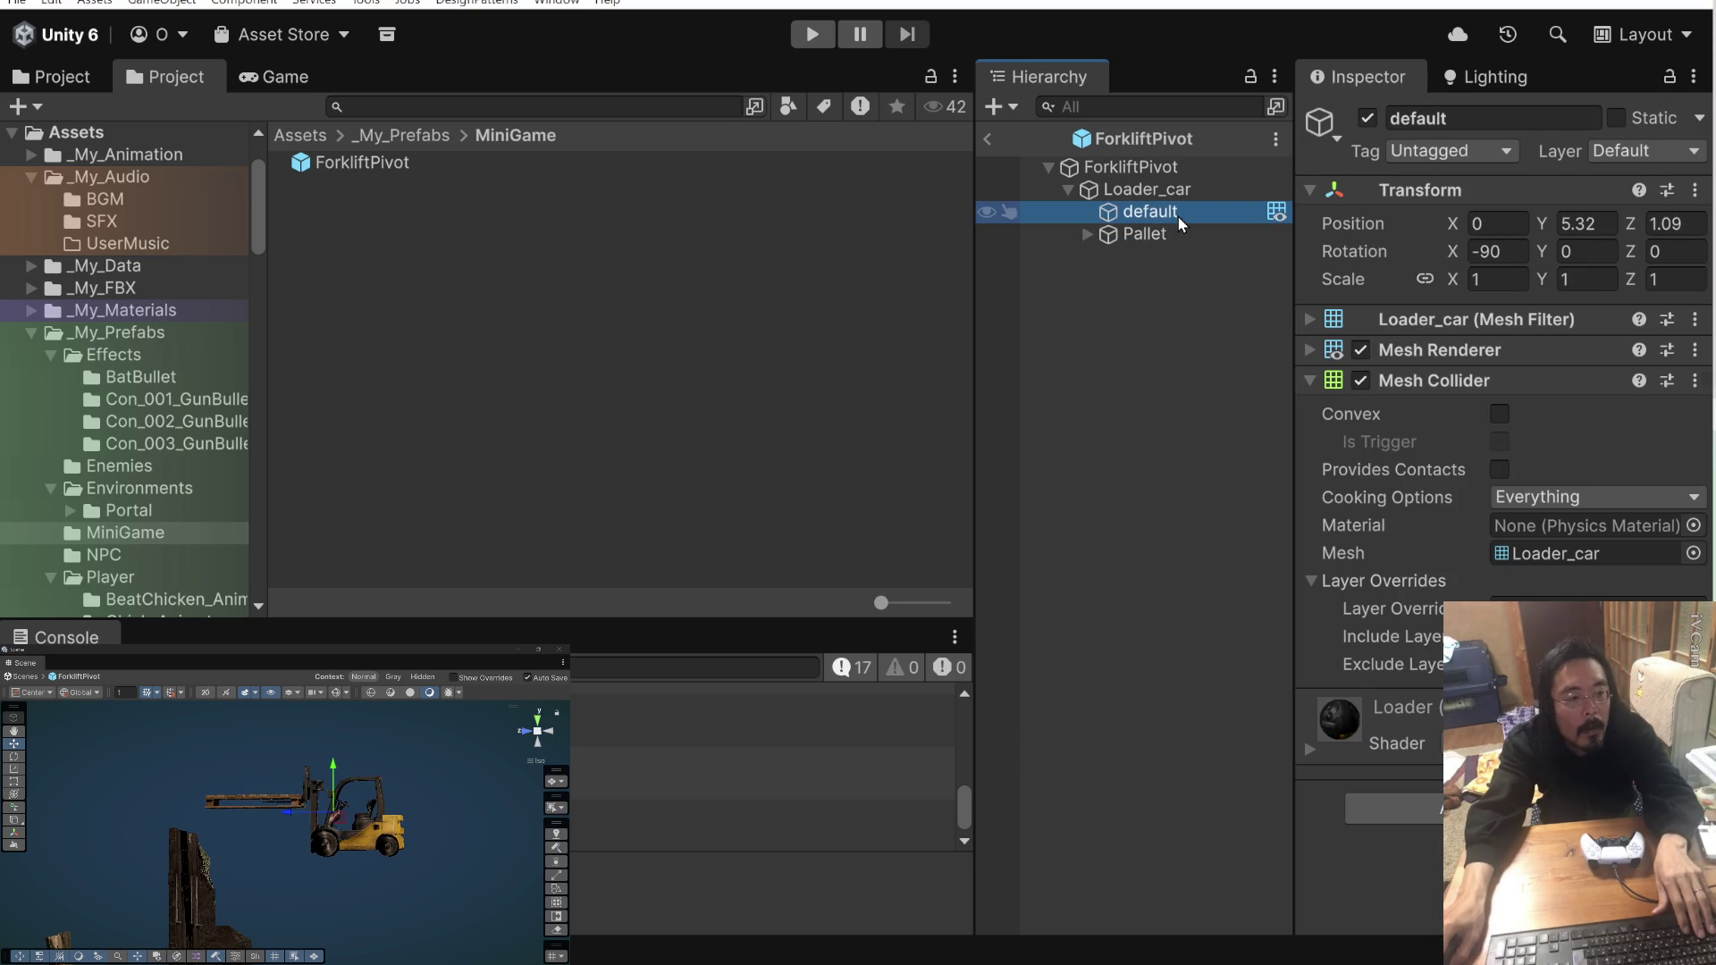
click(1178, 190)
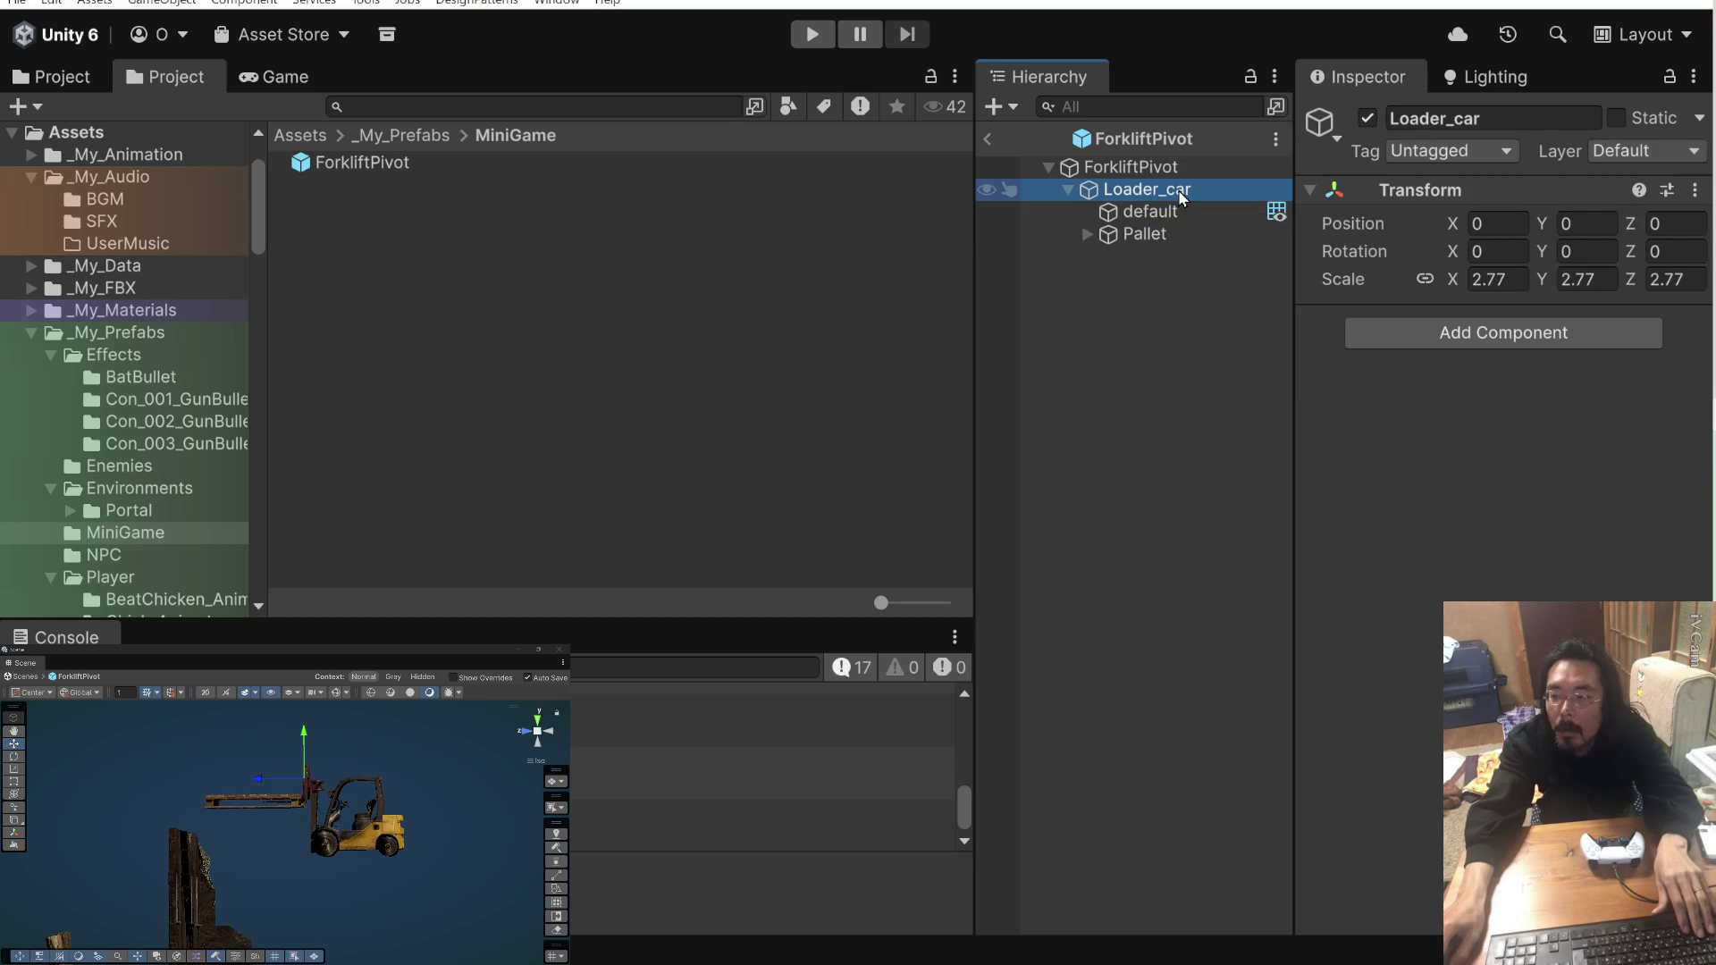
click(1178, 172)
click(1178, 189)
click(1178, 212)
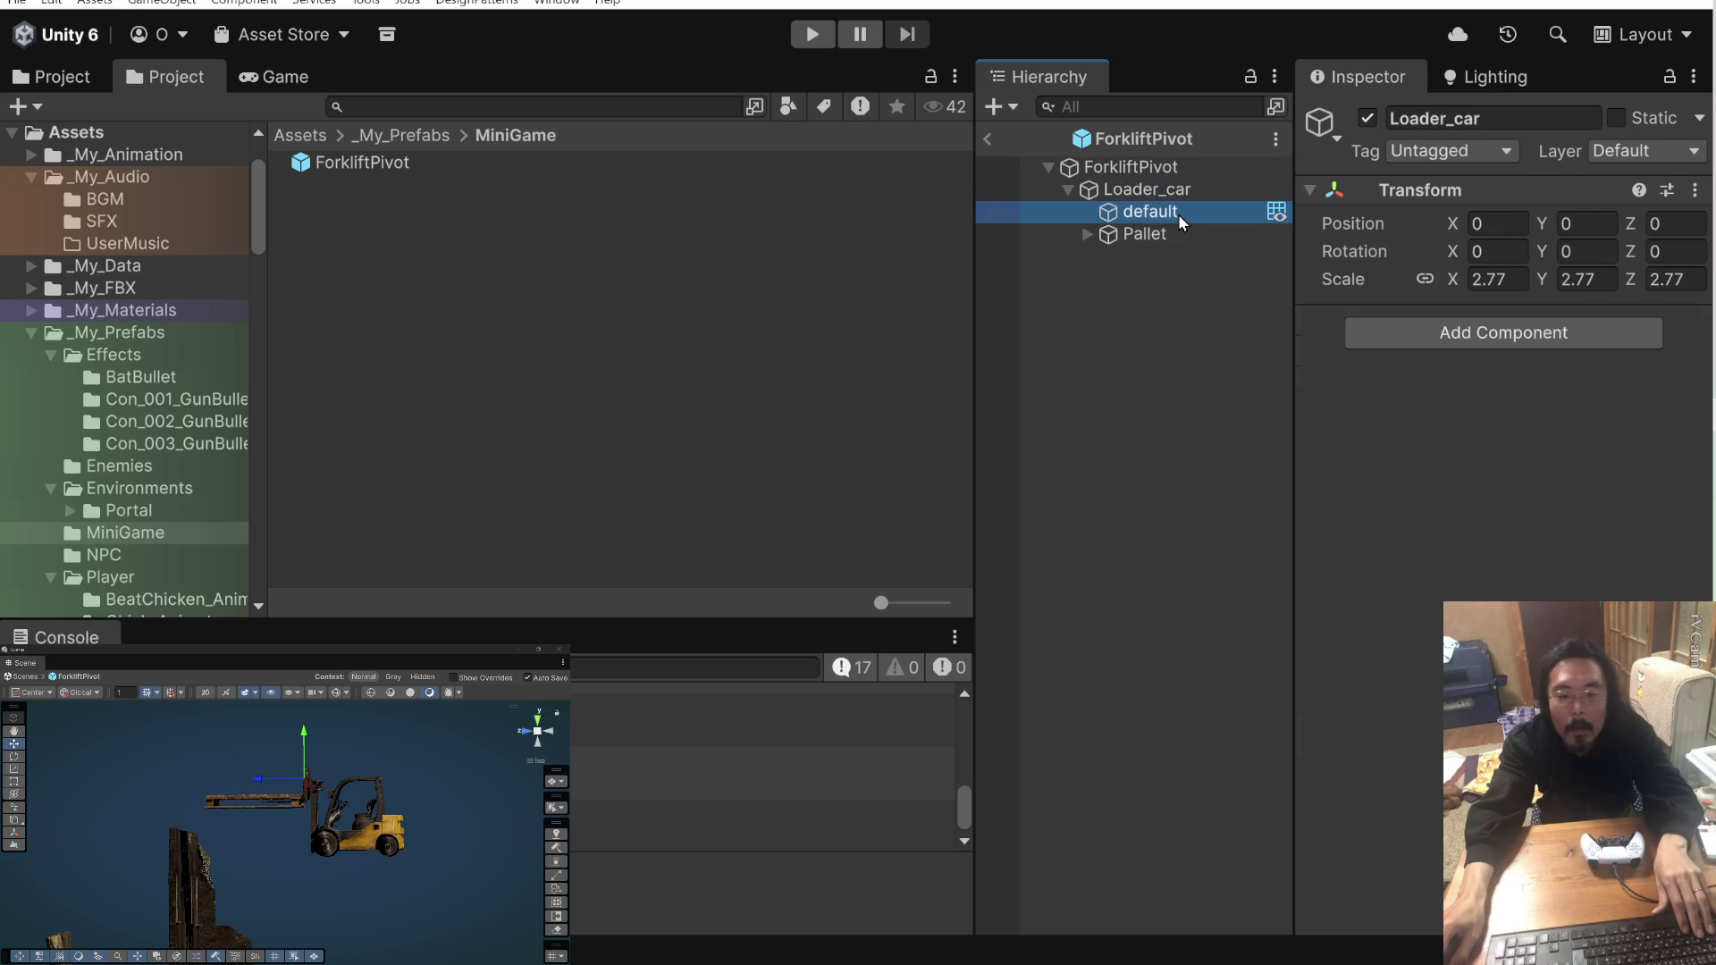
click(1176, 229)
click(1180, 214)
click(1177, 188)
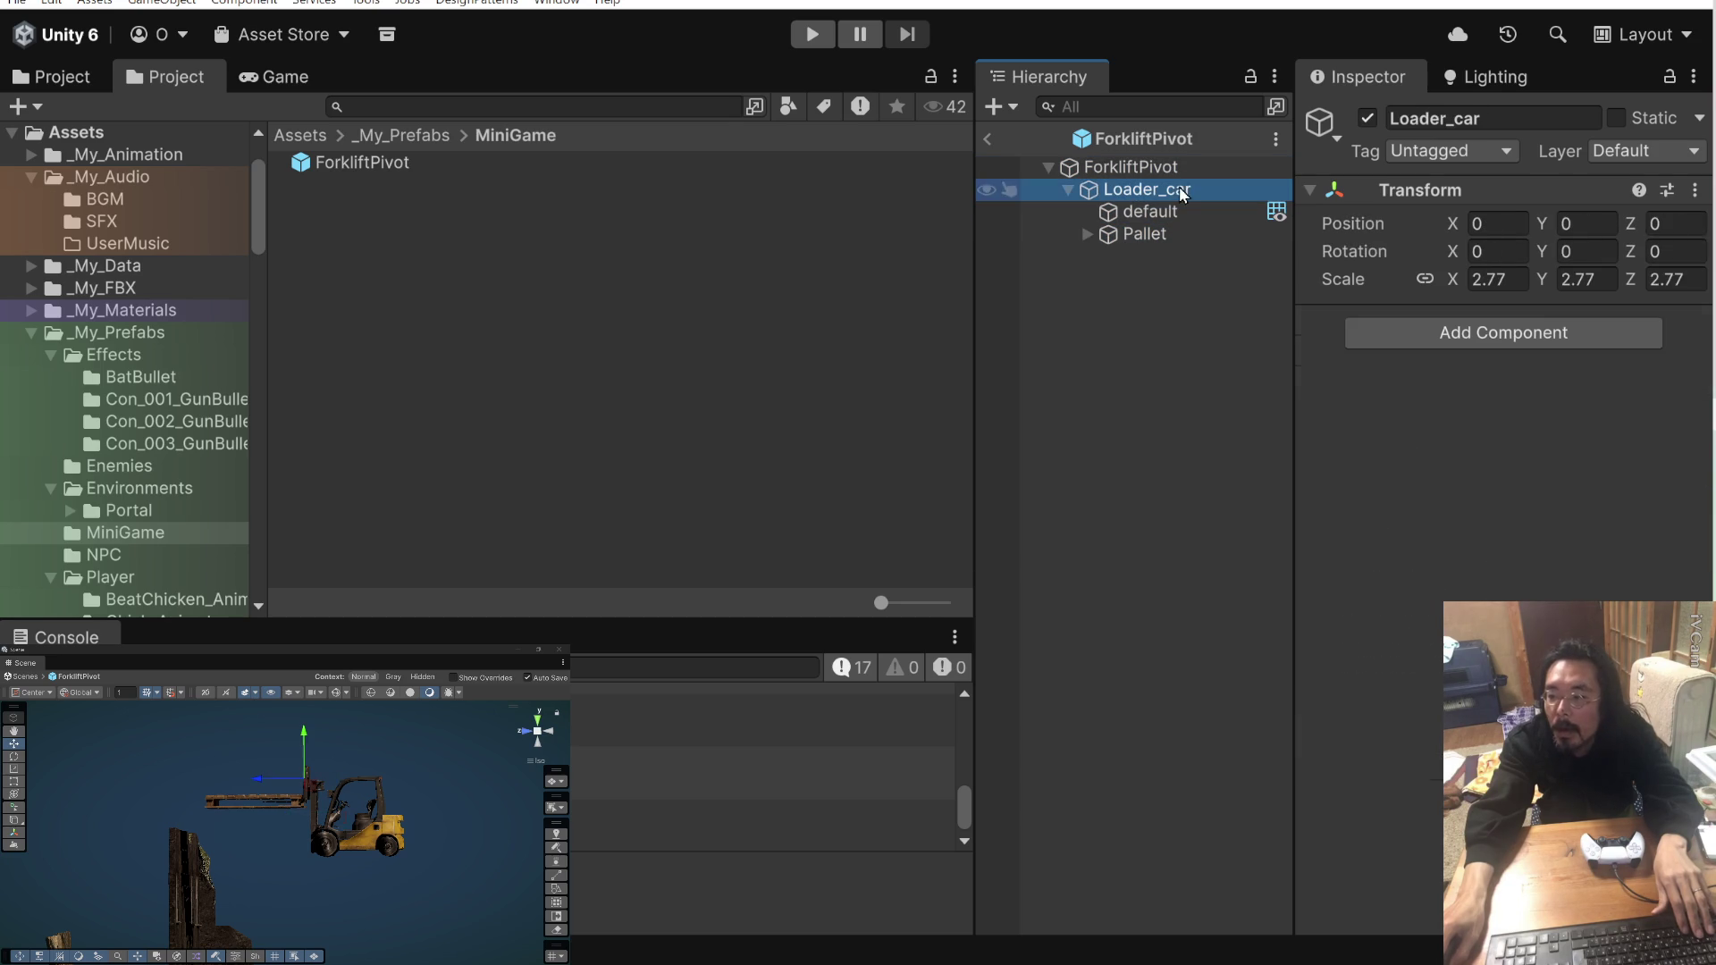
click(1178, 169)
click(1176, 191)
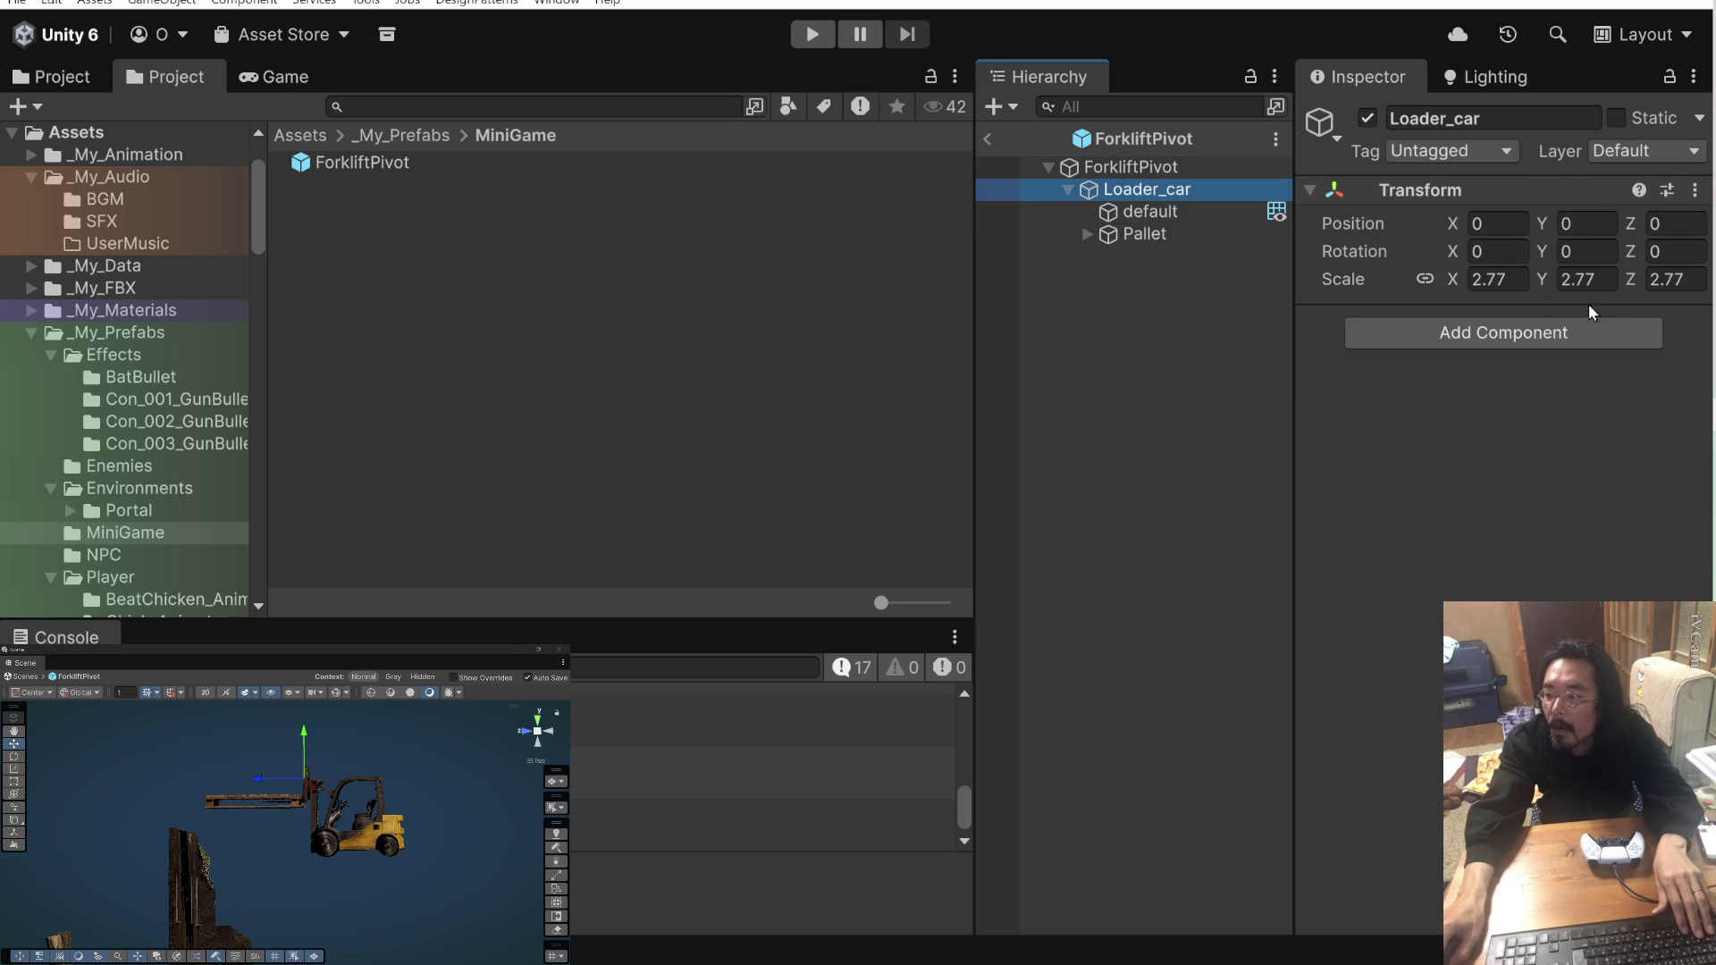
Switch transform handles to Local orientation, test-tilting Loader_car on X and undoing each tilt
mouse_move(1455, 250)
mouse_down()
mouse_move(1594, 259)
mouse_move(967, 249)
mouse_move(1246, 260)
mouse_up()
key(ctrl+z)
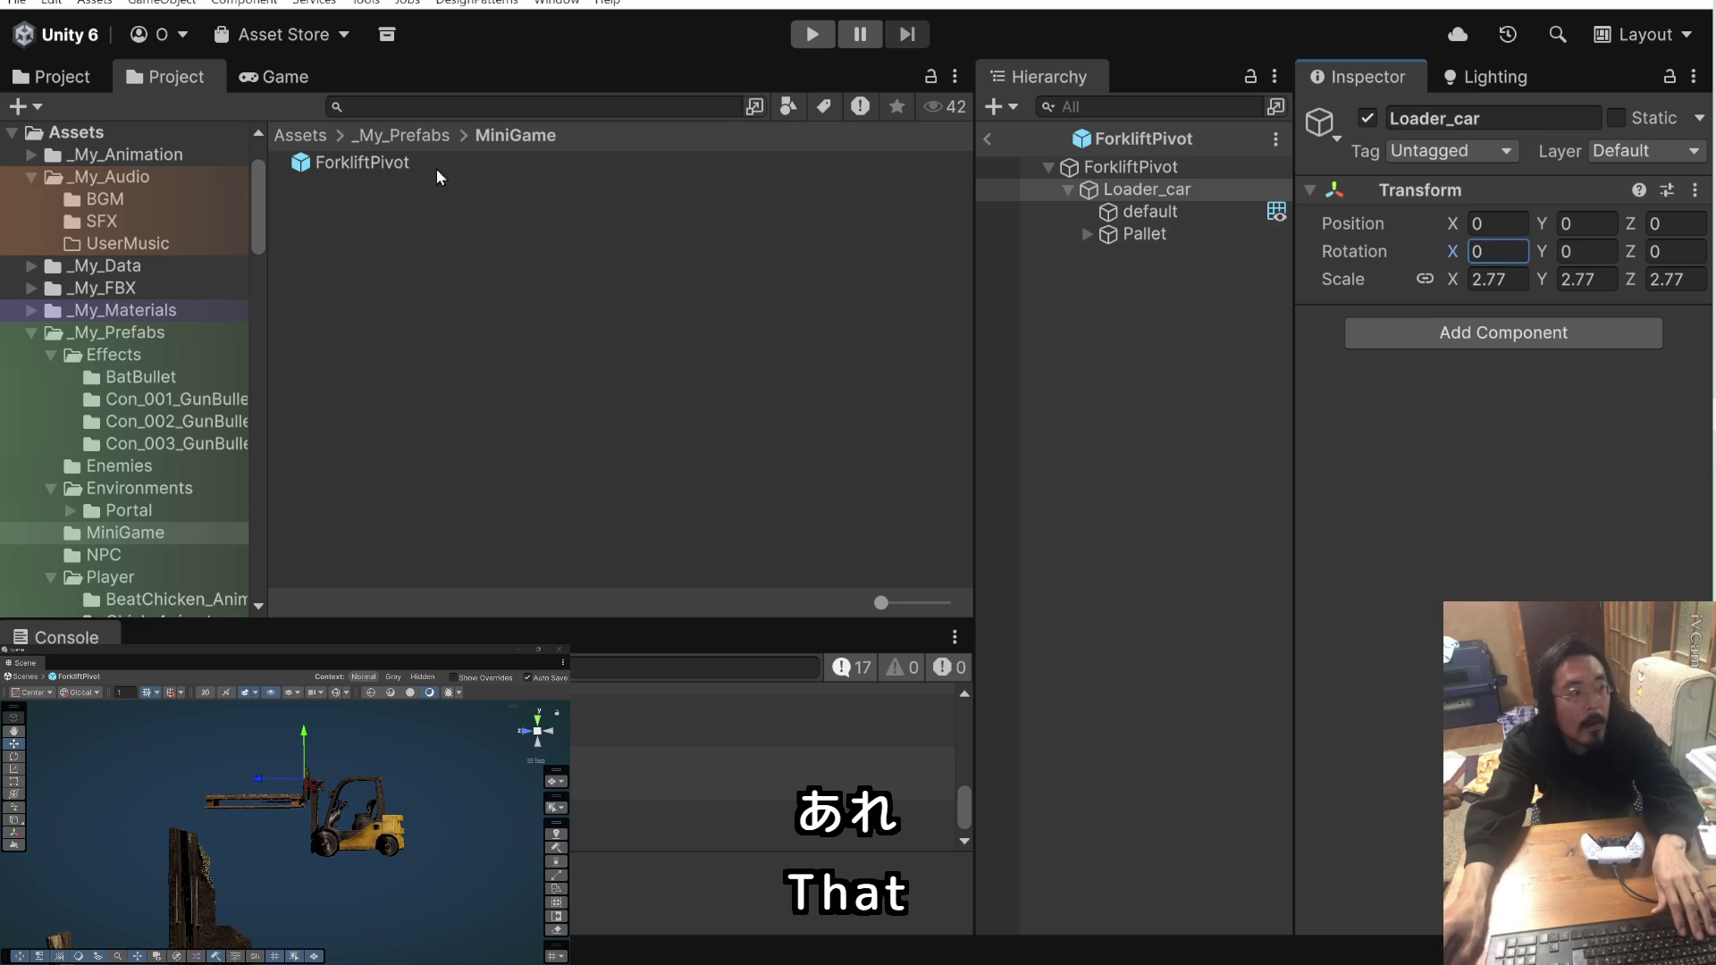
click(96, 693)
click(88, 717)
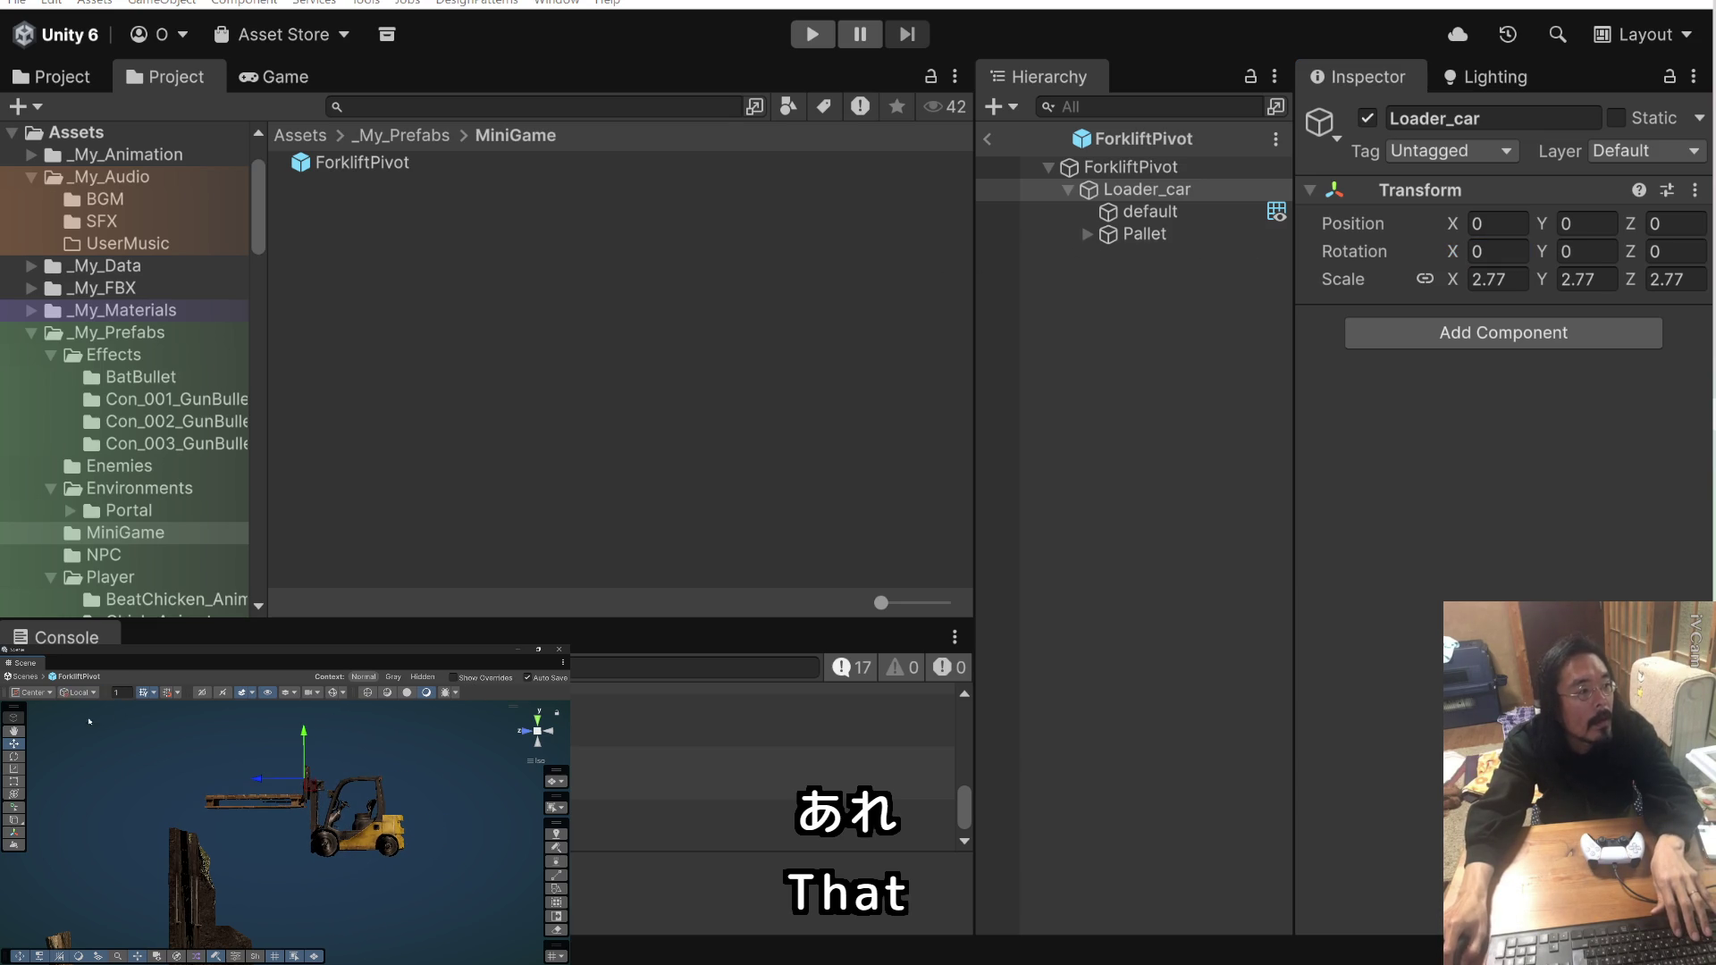
click(1133, 208)
click(1140, 187)
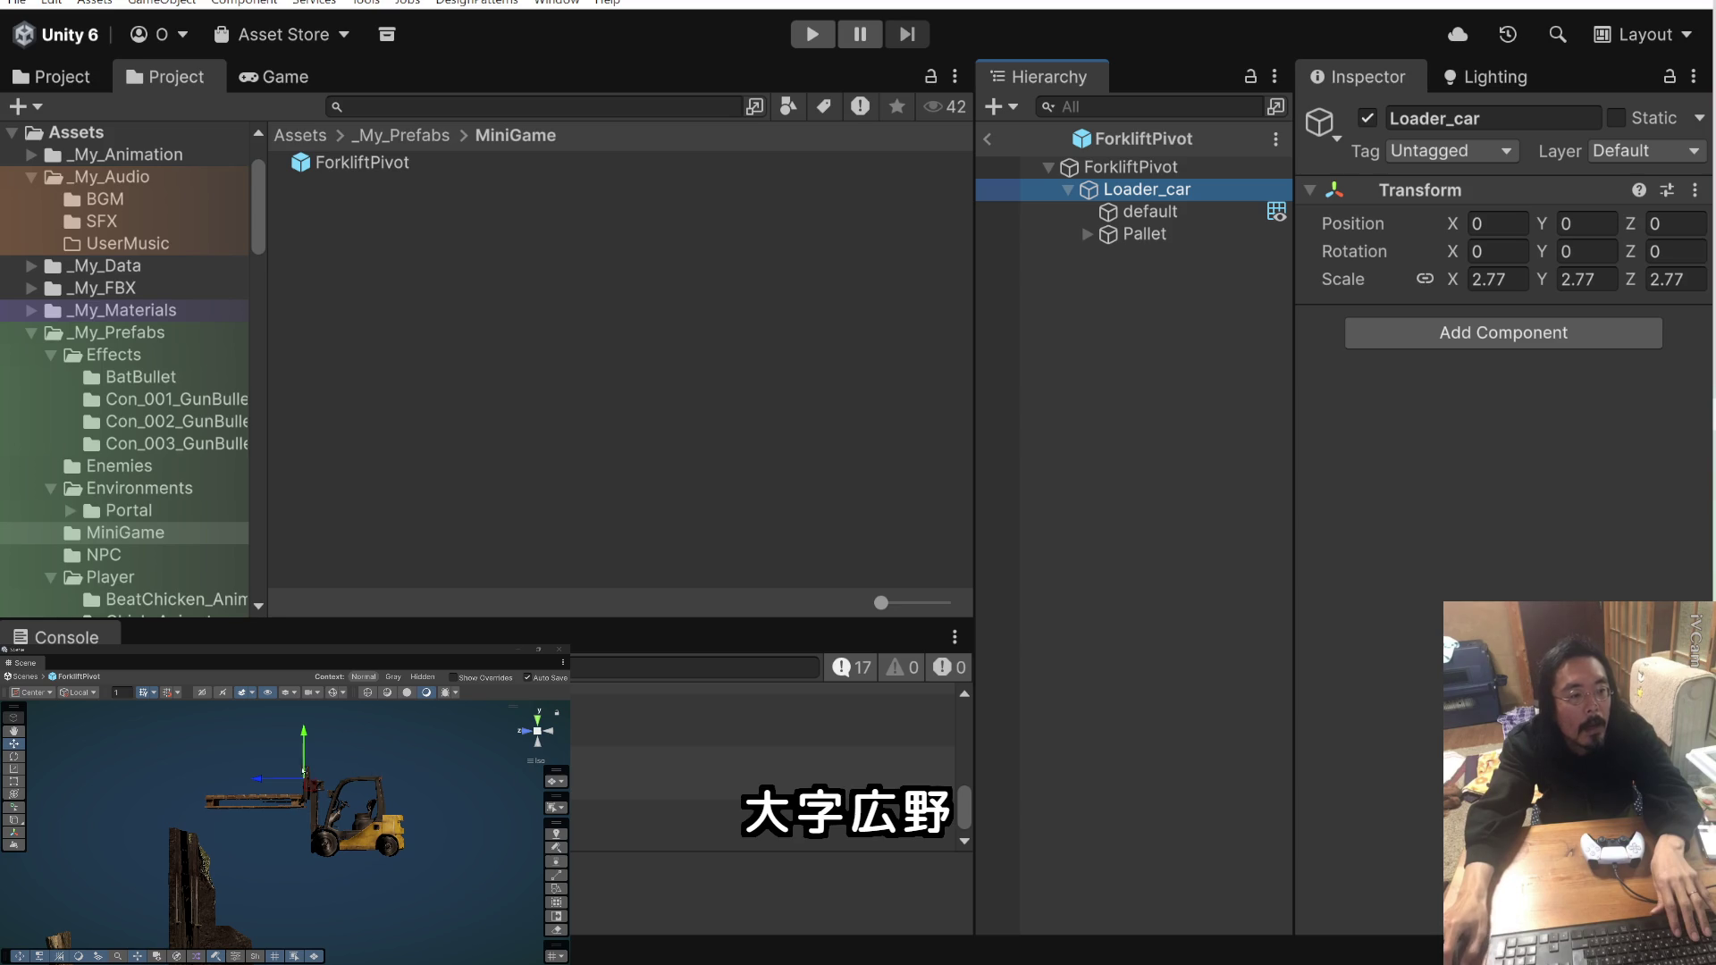
drag(1448, 253, 1375, 251)
key(ctrl+z)
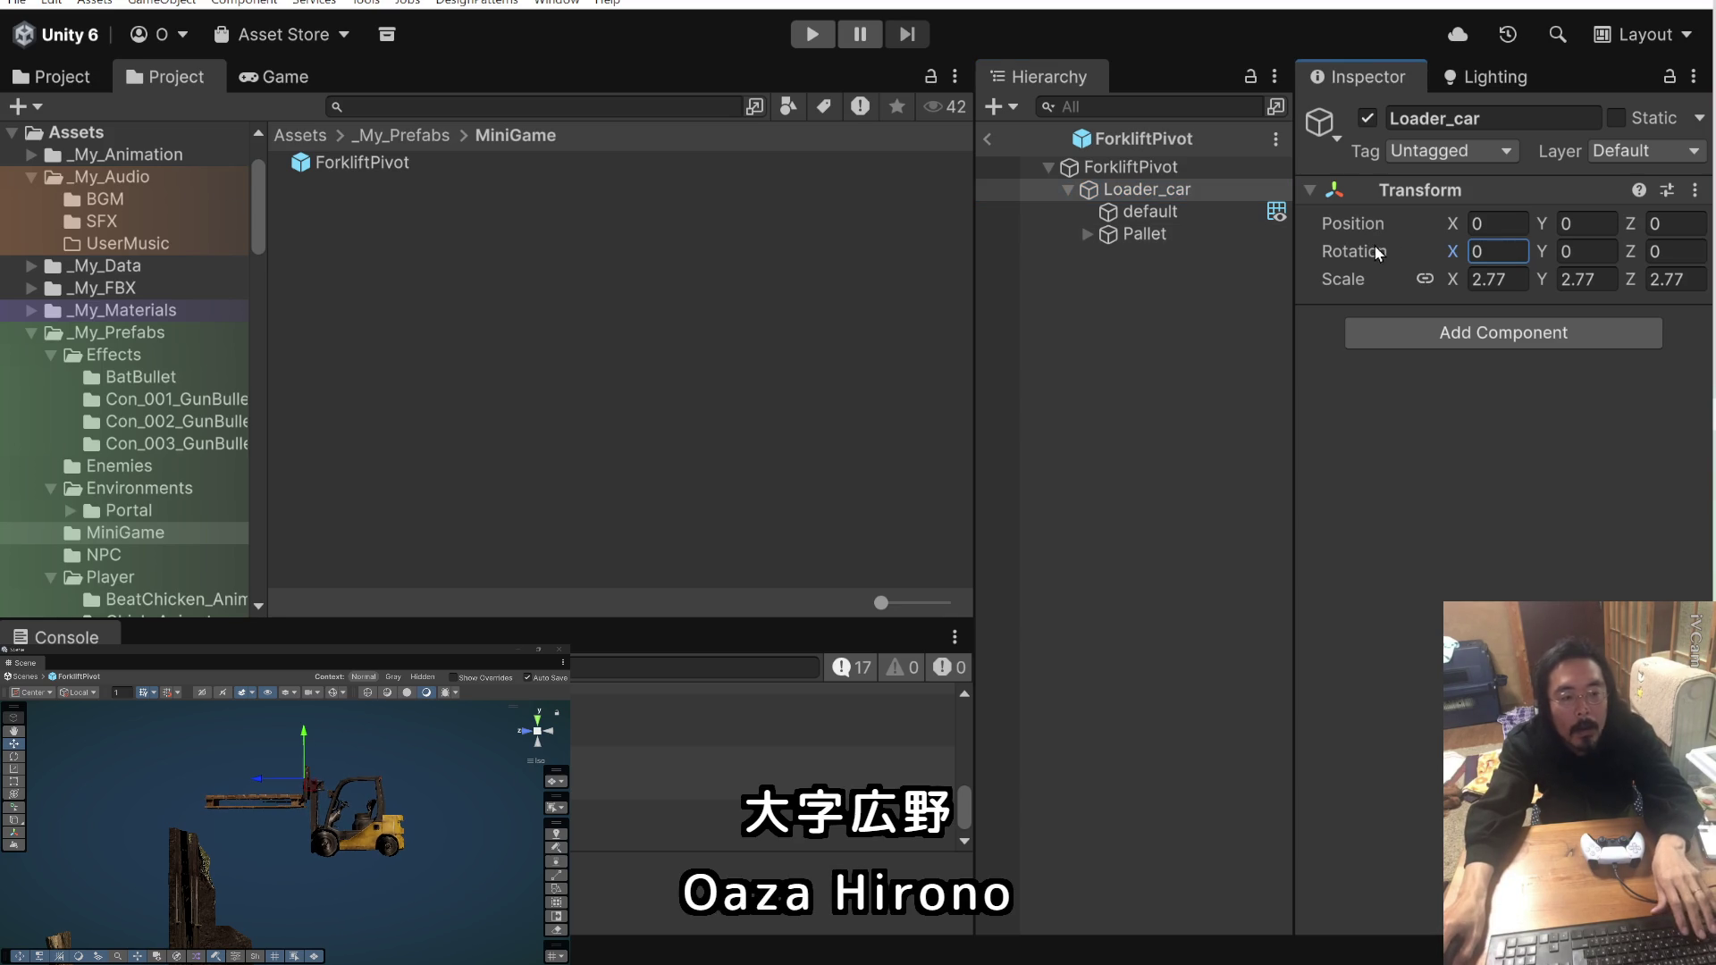
Recheck the hierarchy transforms and start editing the default mesh's Y position
click(1173, 232)
drag(1171, 209, 1174, 193)
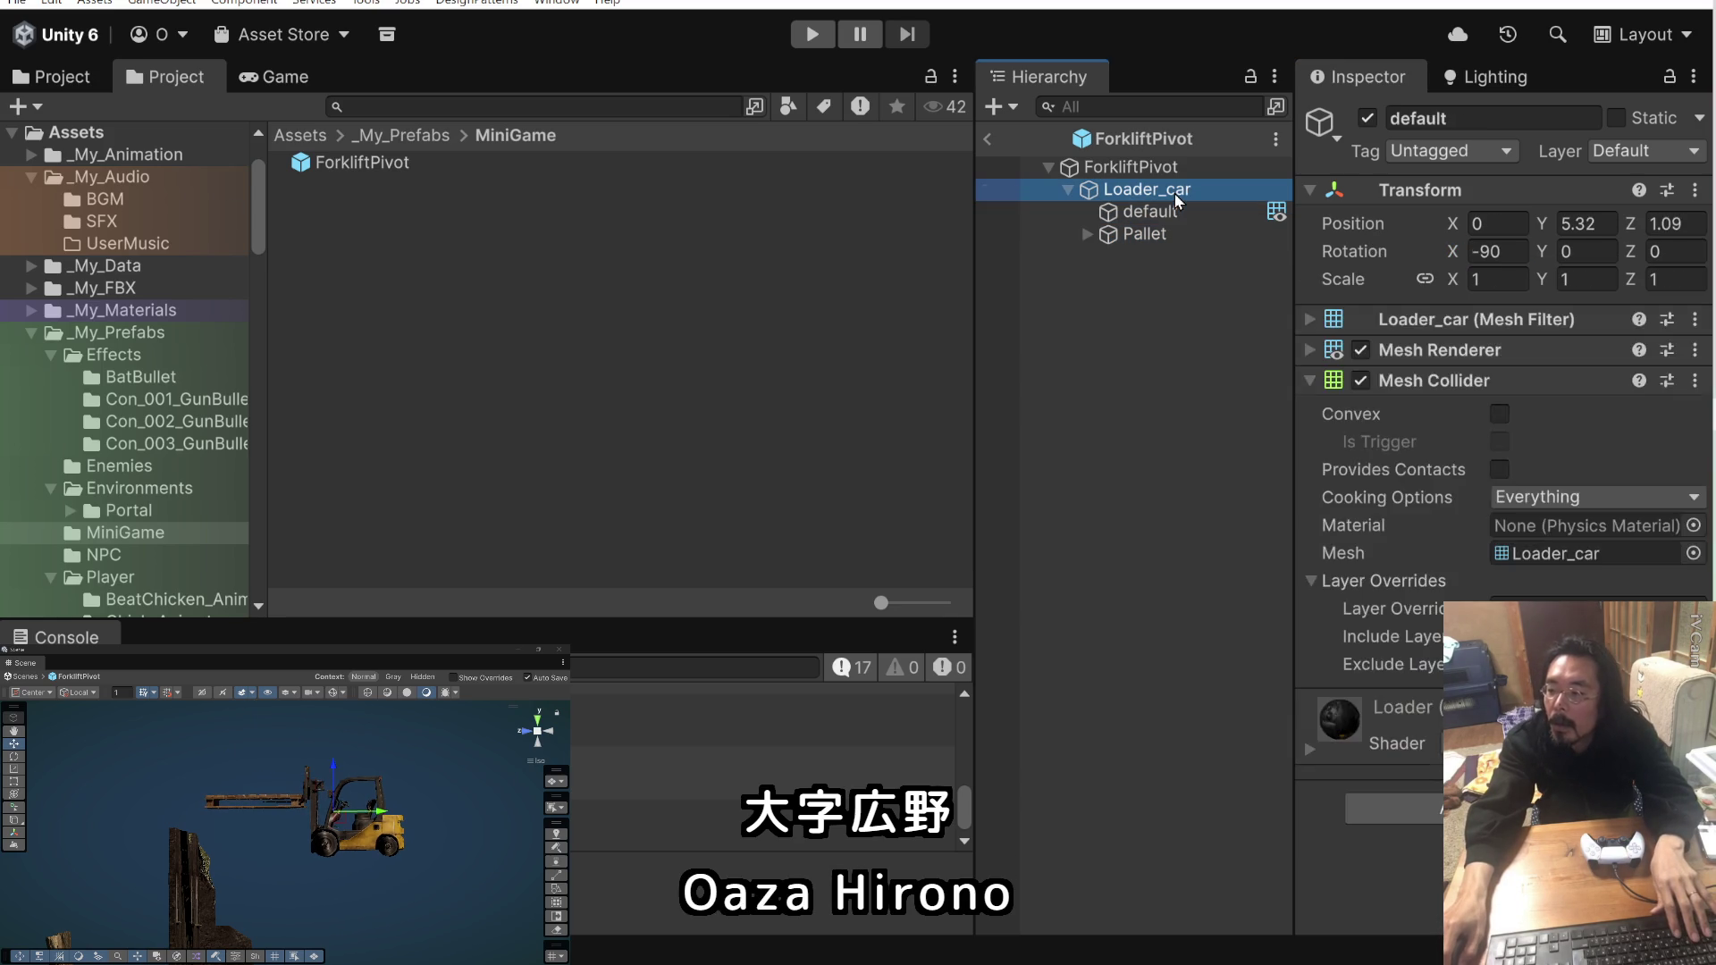
click(1176, 211)
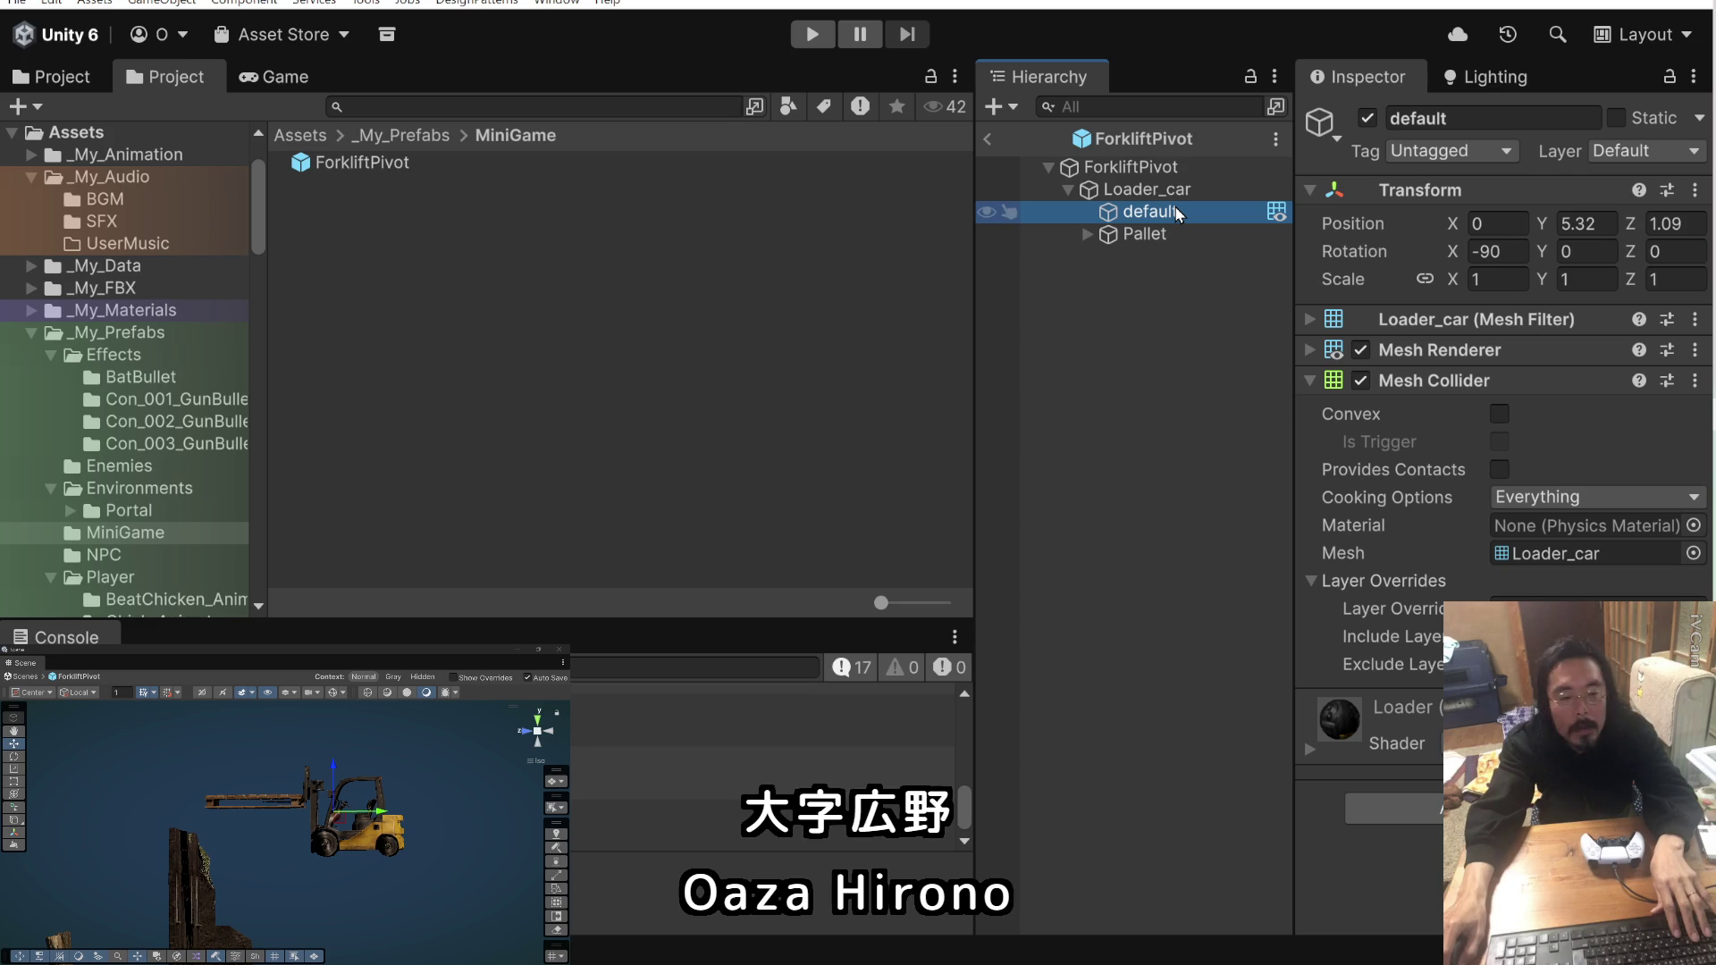
click(1187, 191)
click(1183, 170)
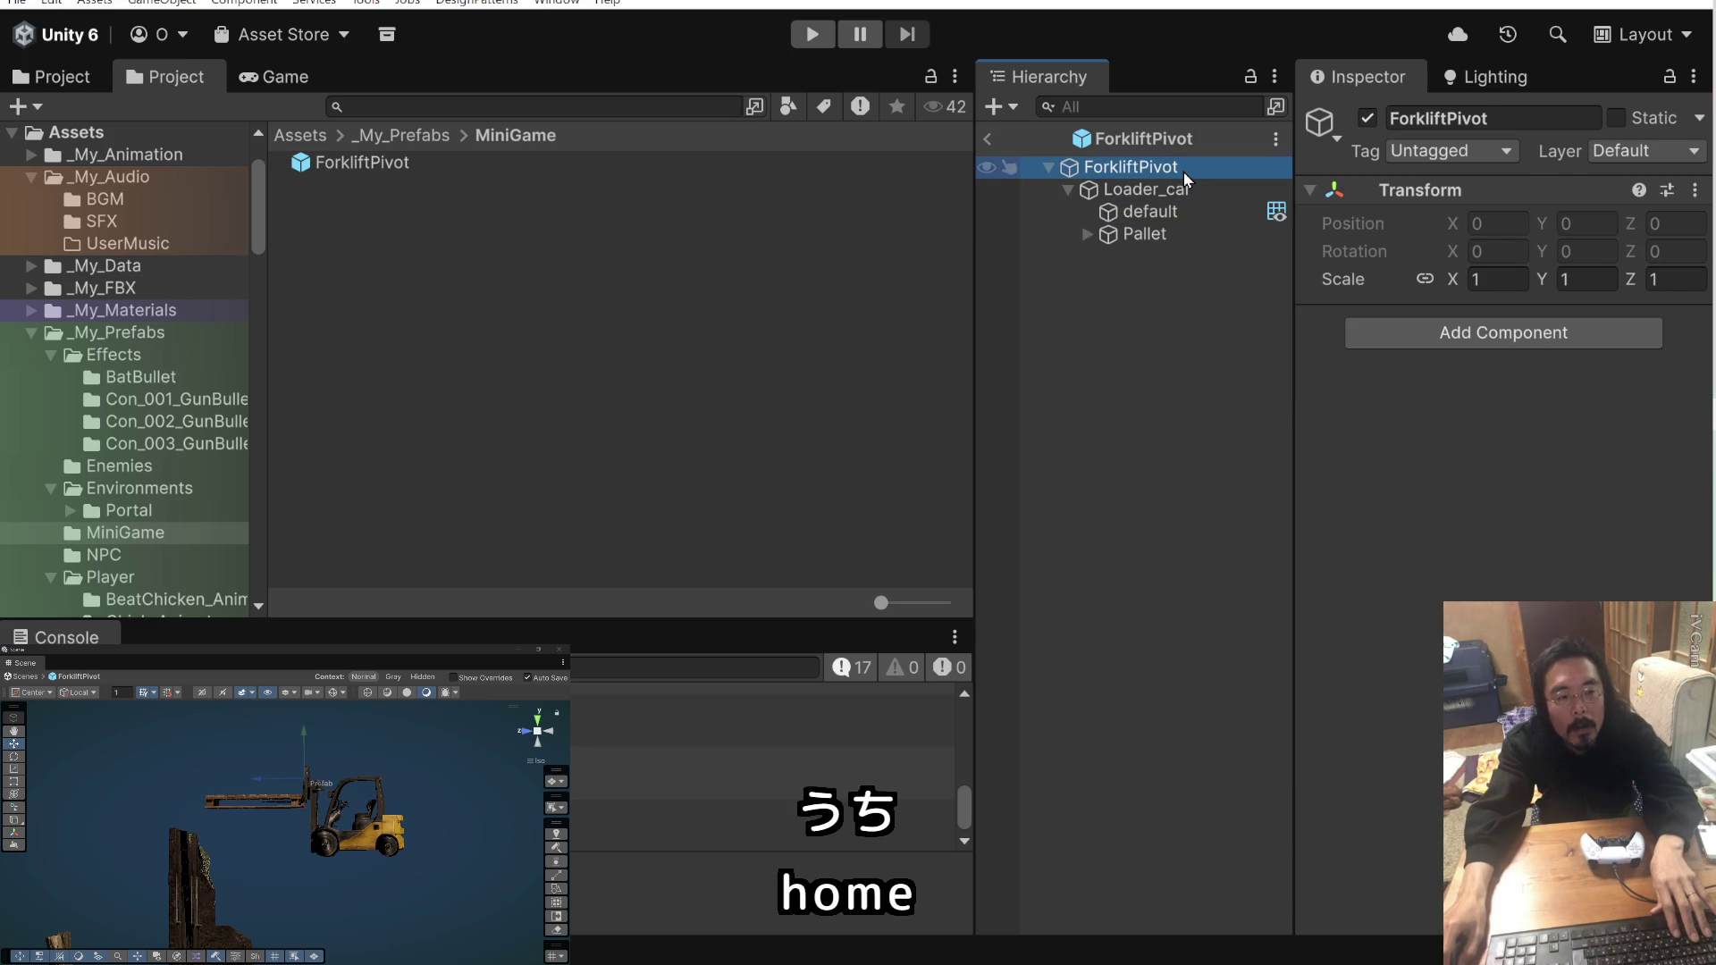
click(1183, 190)
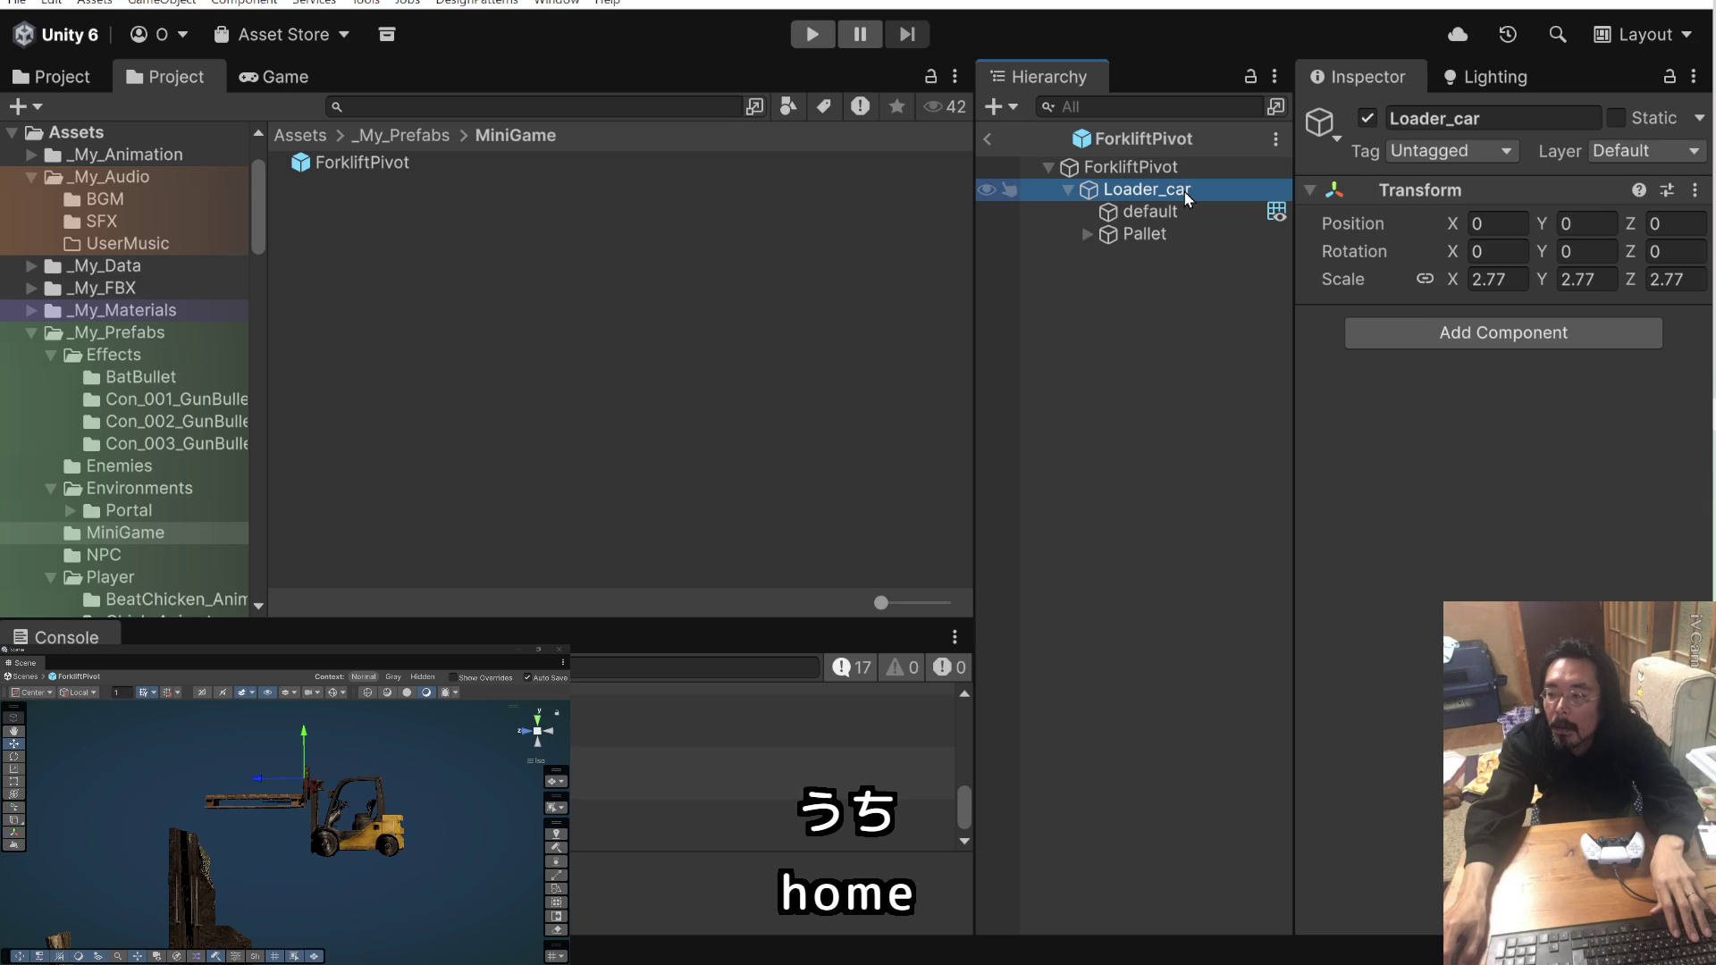
click(1185, 170)
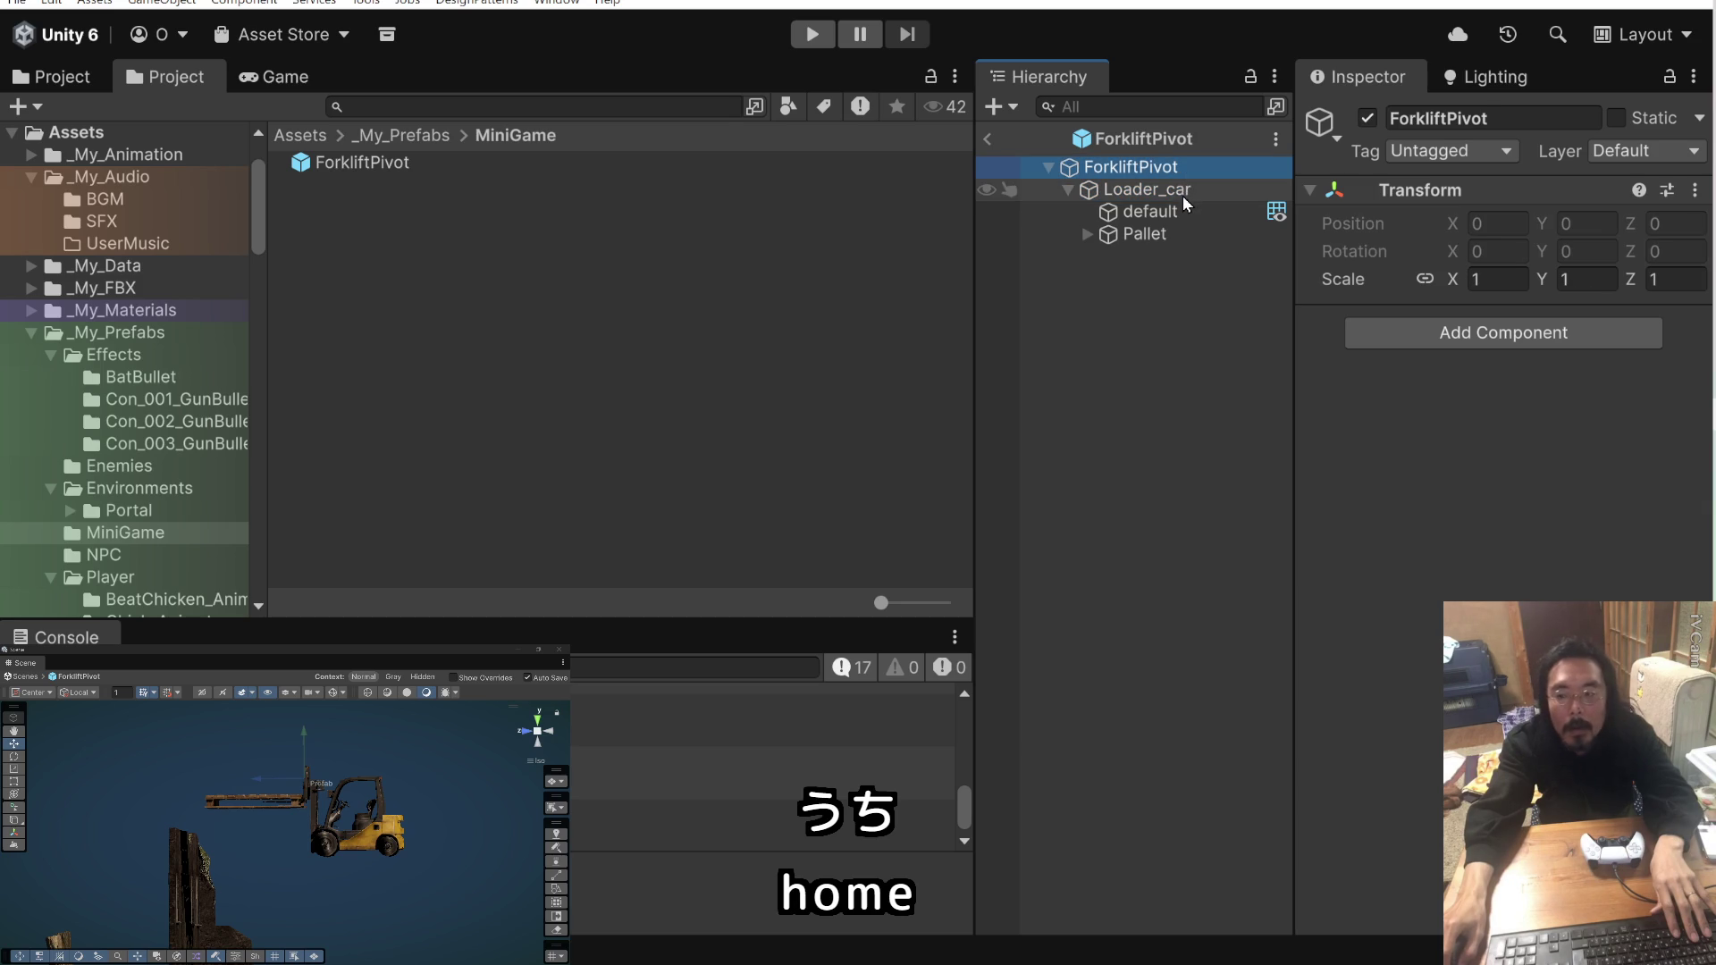
click(1183, 195)
click(1174, 211)
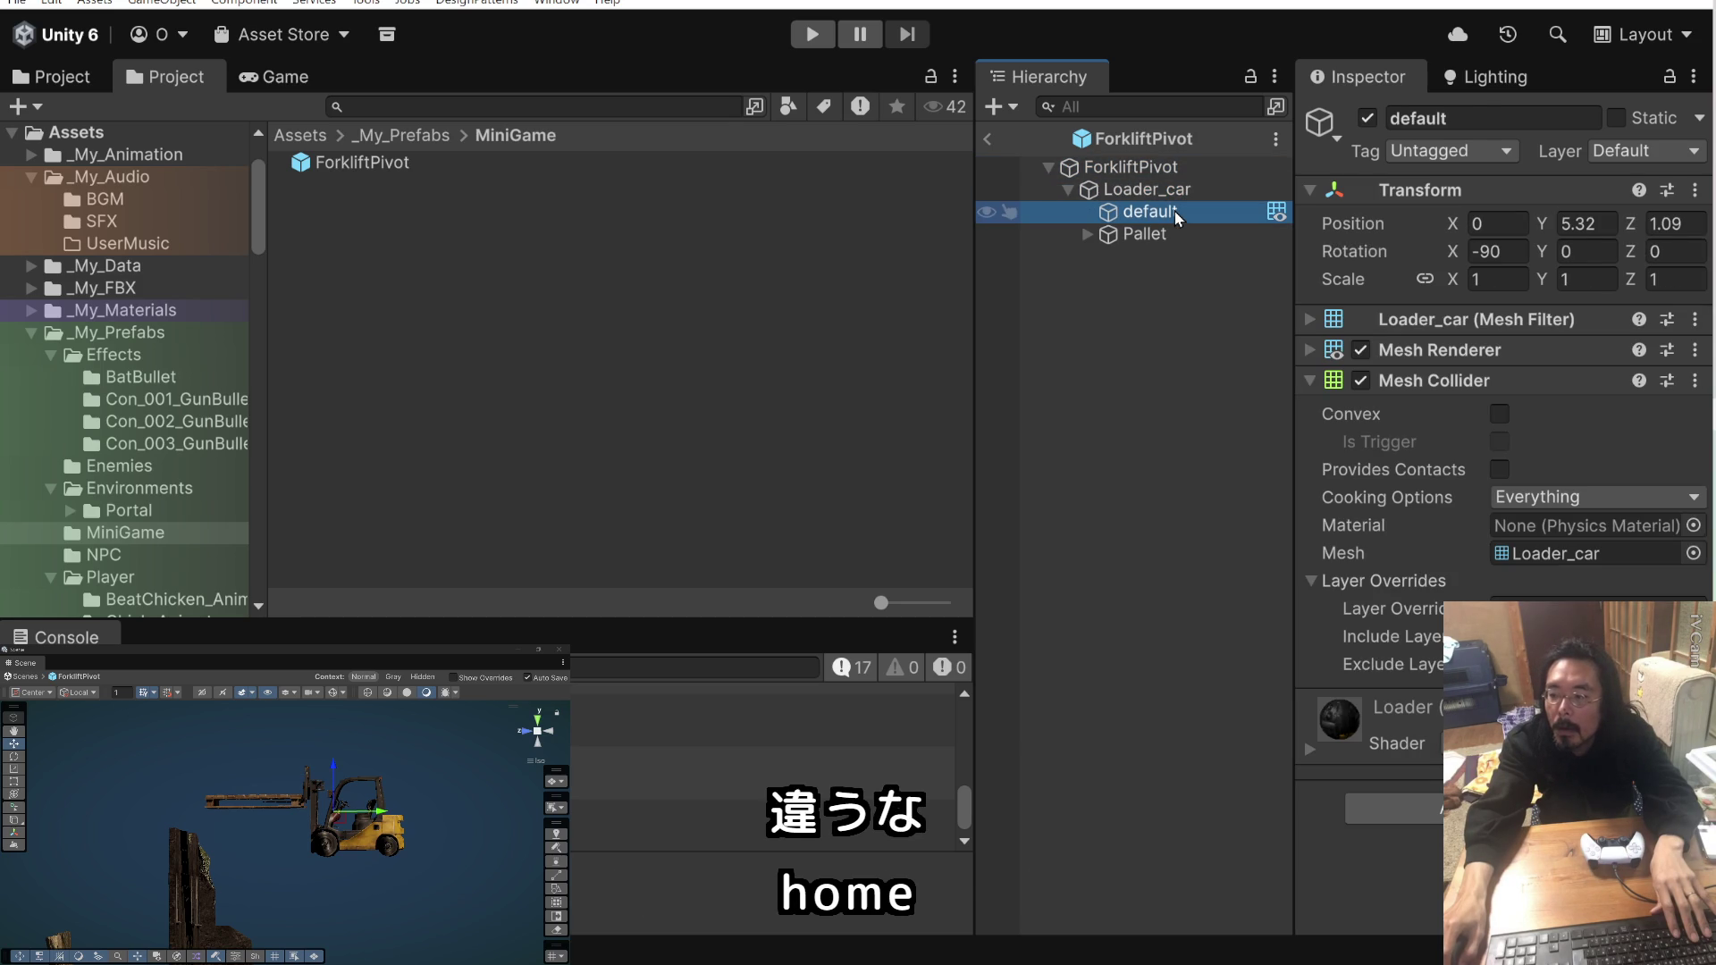
click(1174, 233)
click(1176, 211)
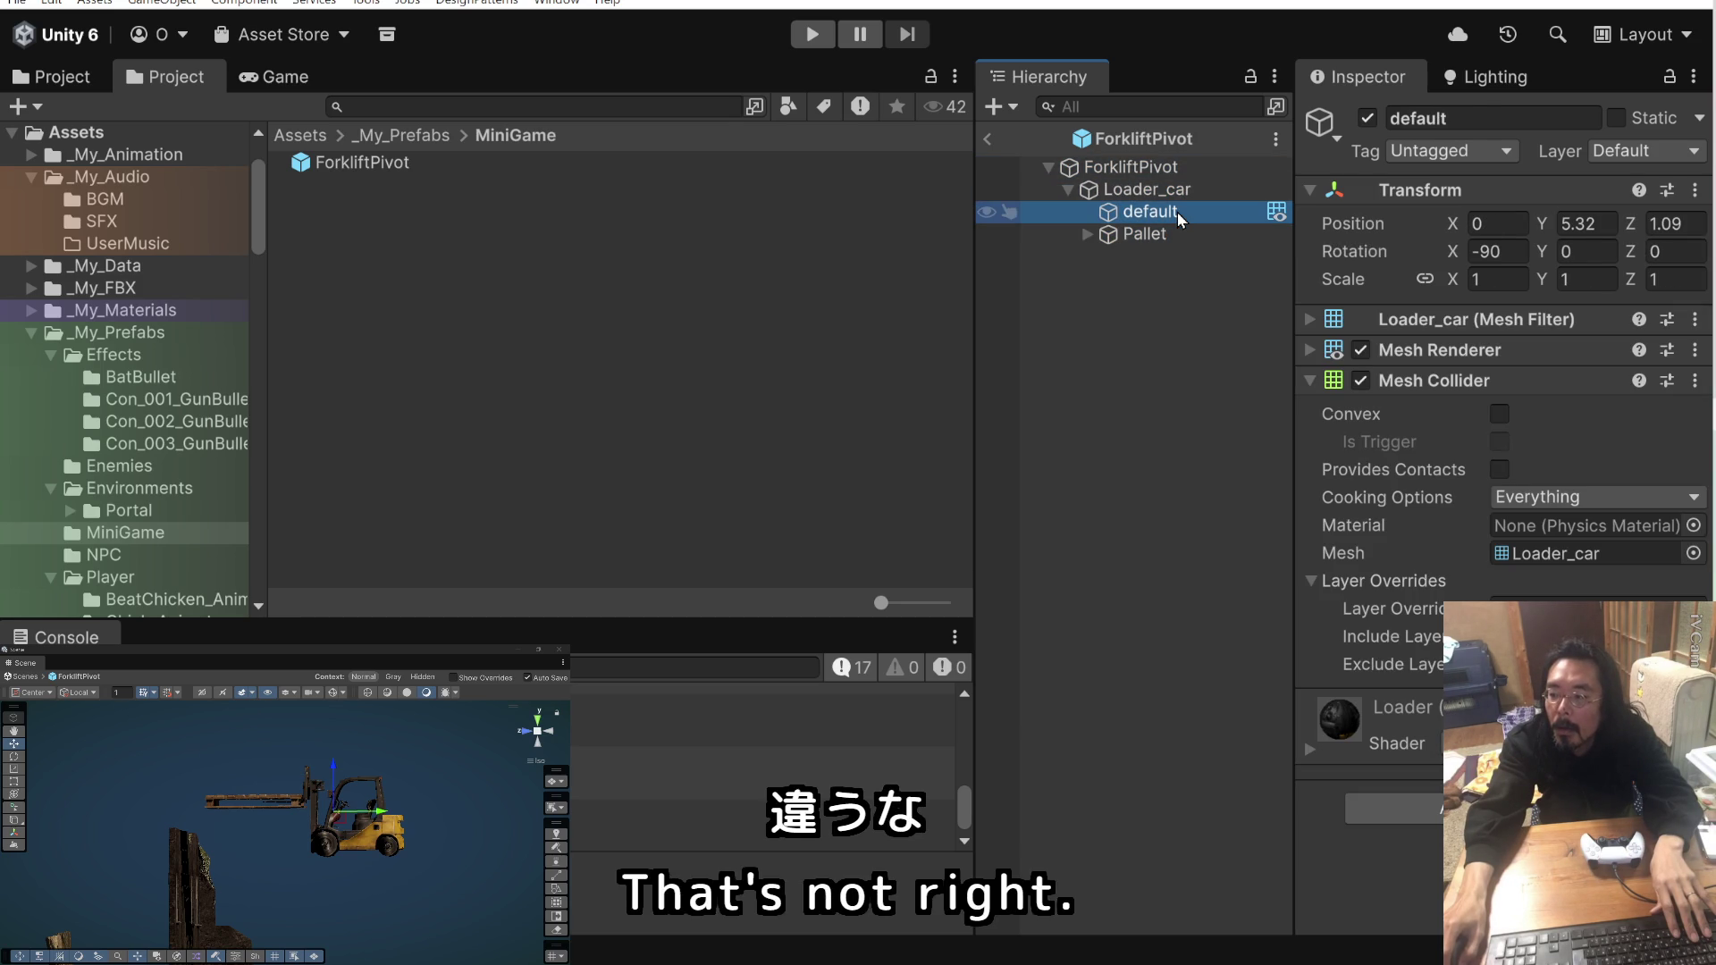
double_click(1579, 228)
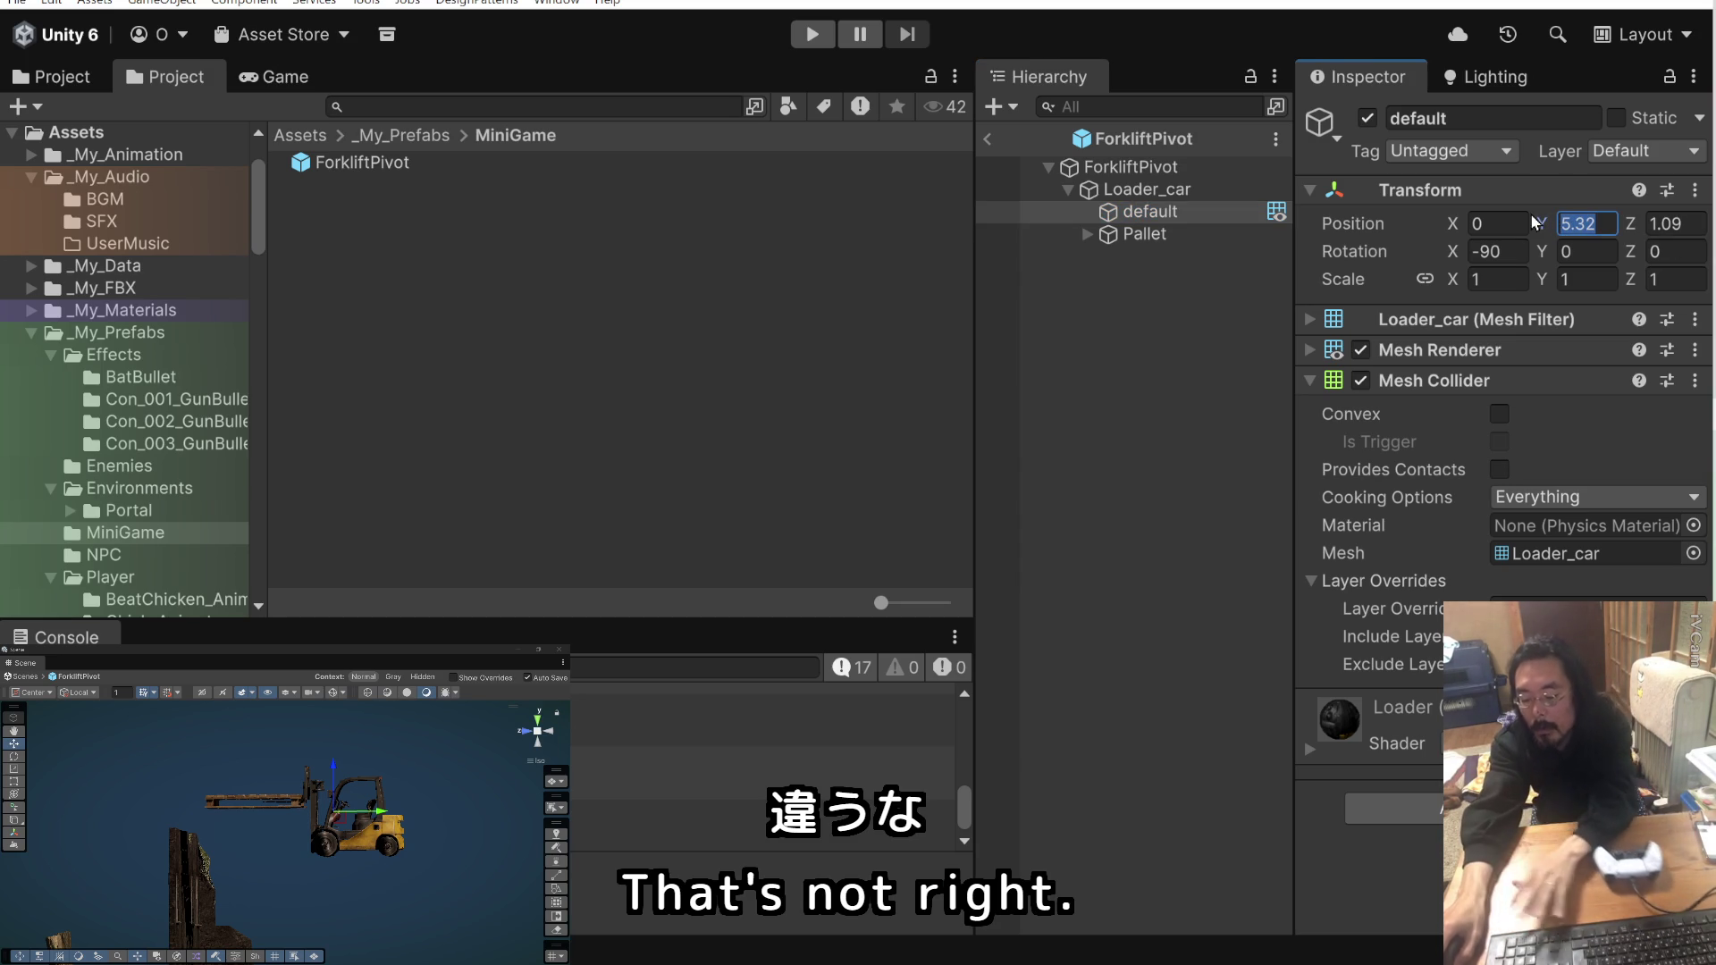
Zero the default mesh's Y and Z position and frame it in the Scene view
text(0)
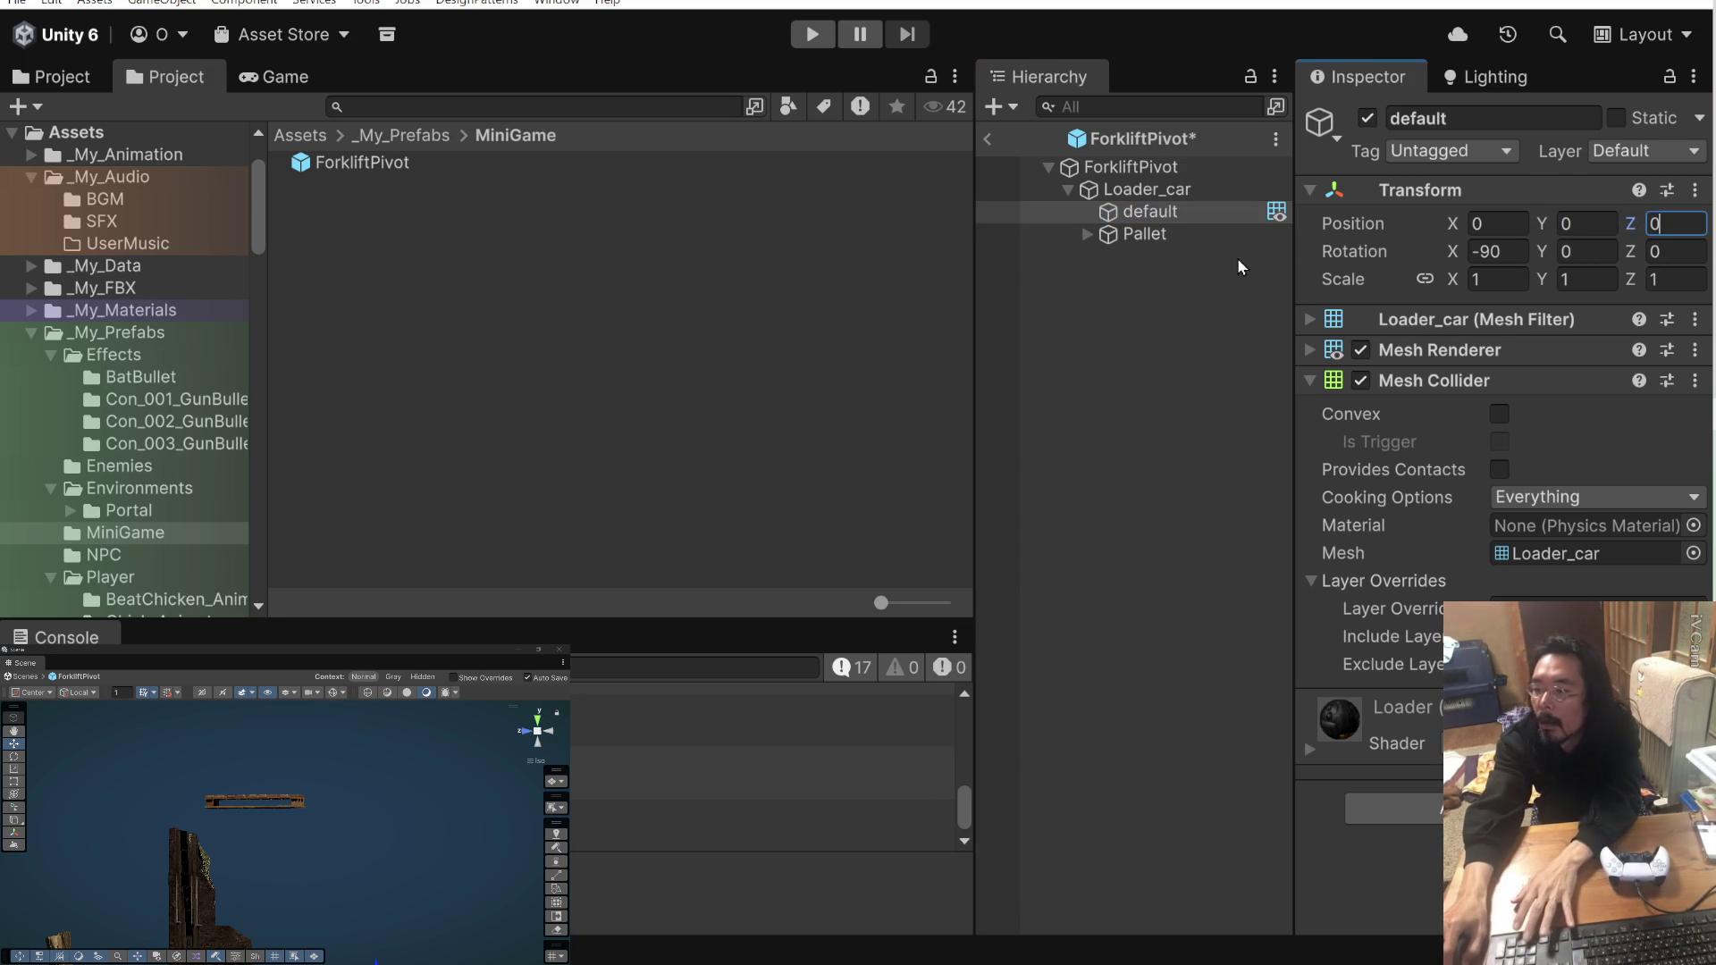
click(1242, 257)
click(1208, 233)
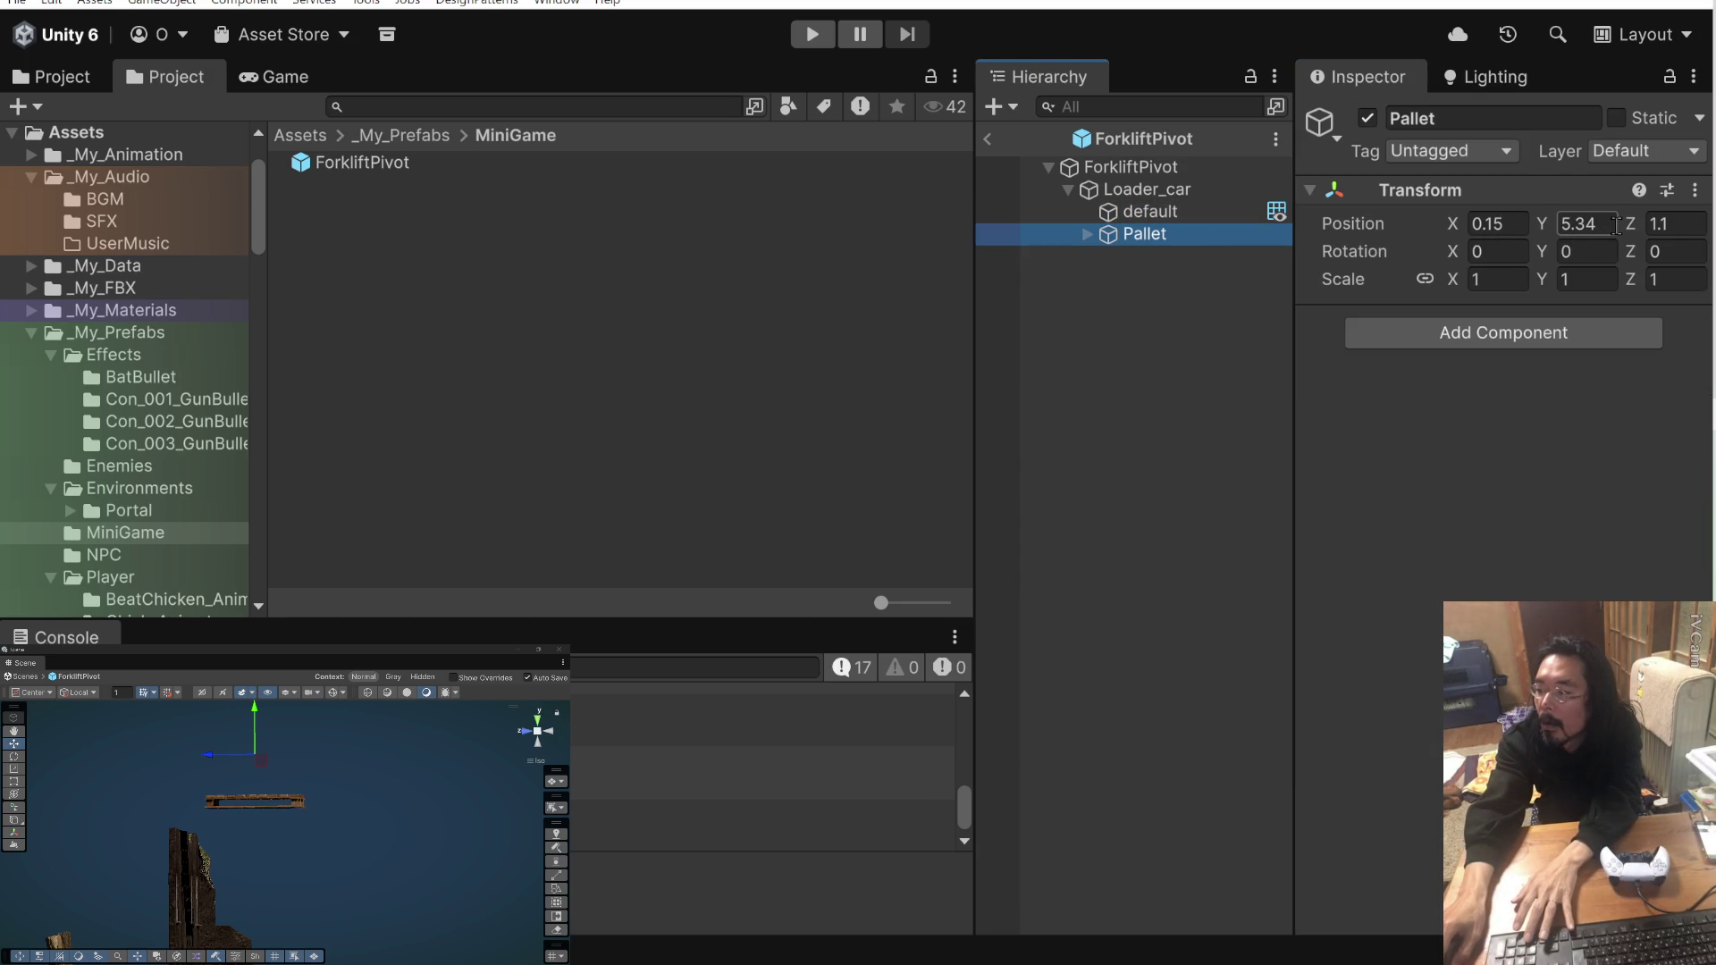
click(1149, 212)
key(f)
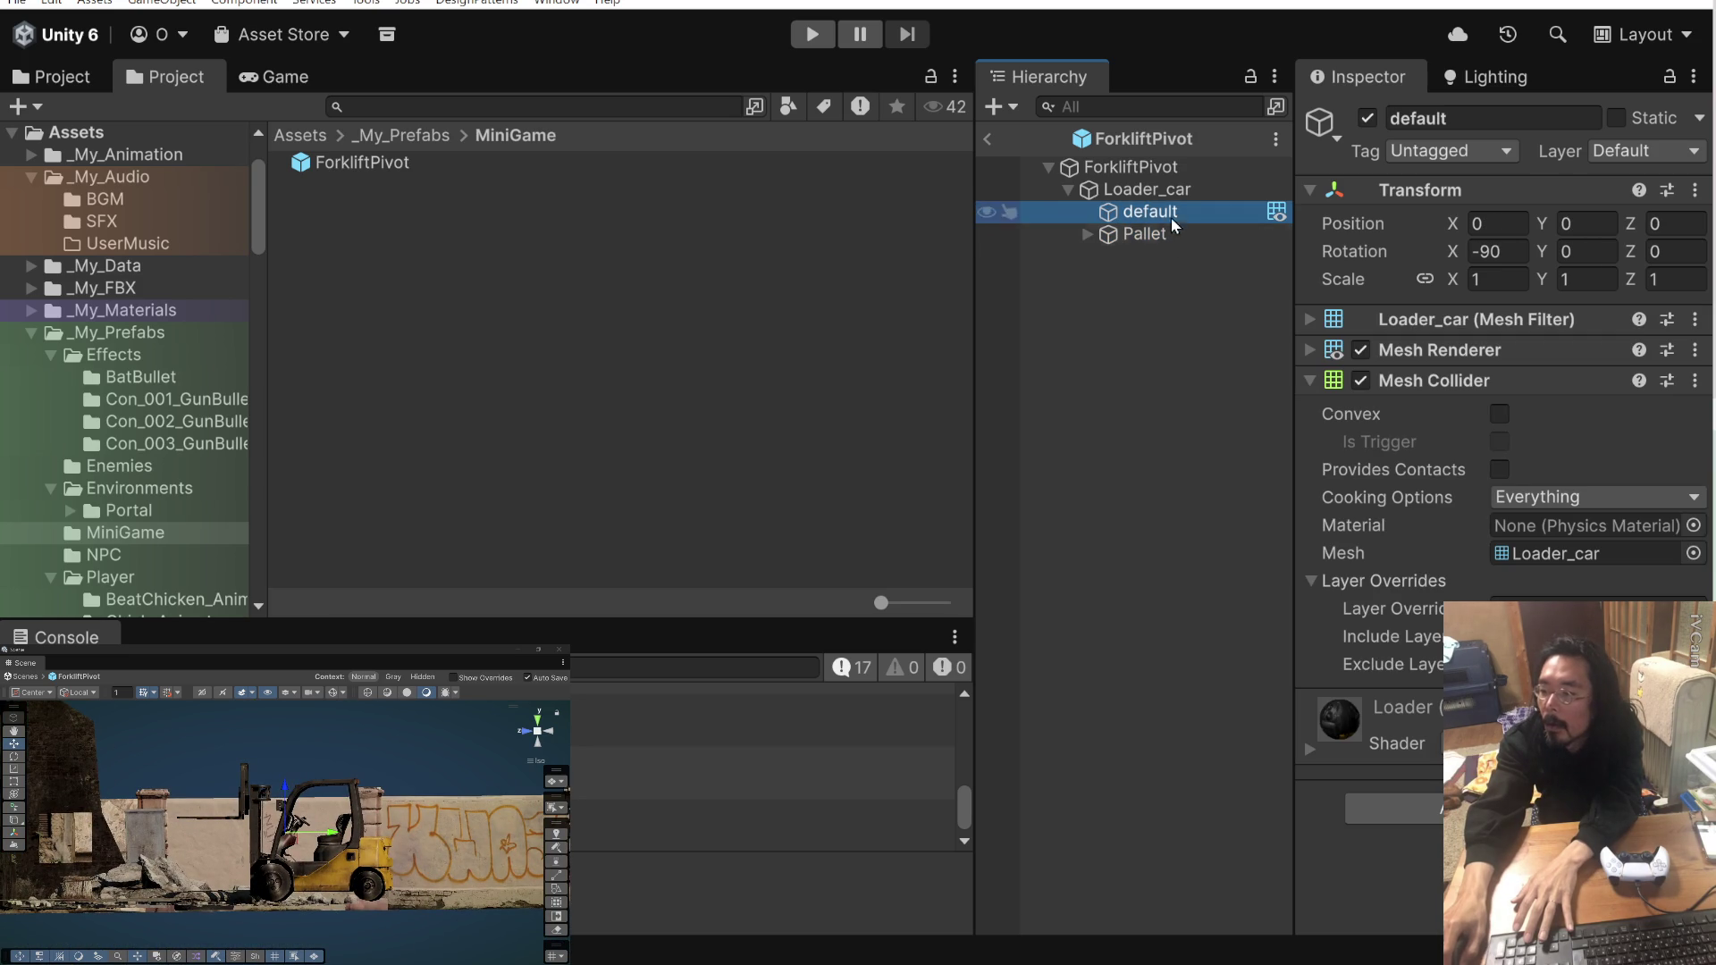
Compare the scales of Loader_car, its ForkliftPivot parent and the default mesh
click(1173, 191)
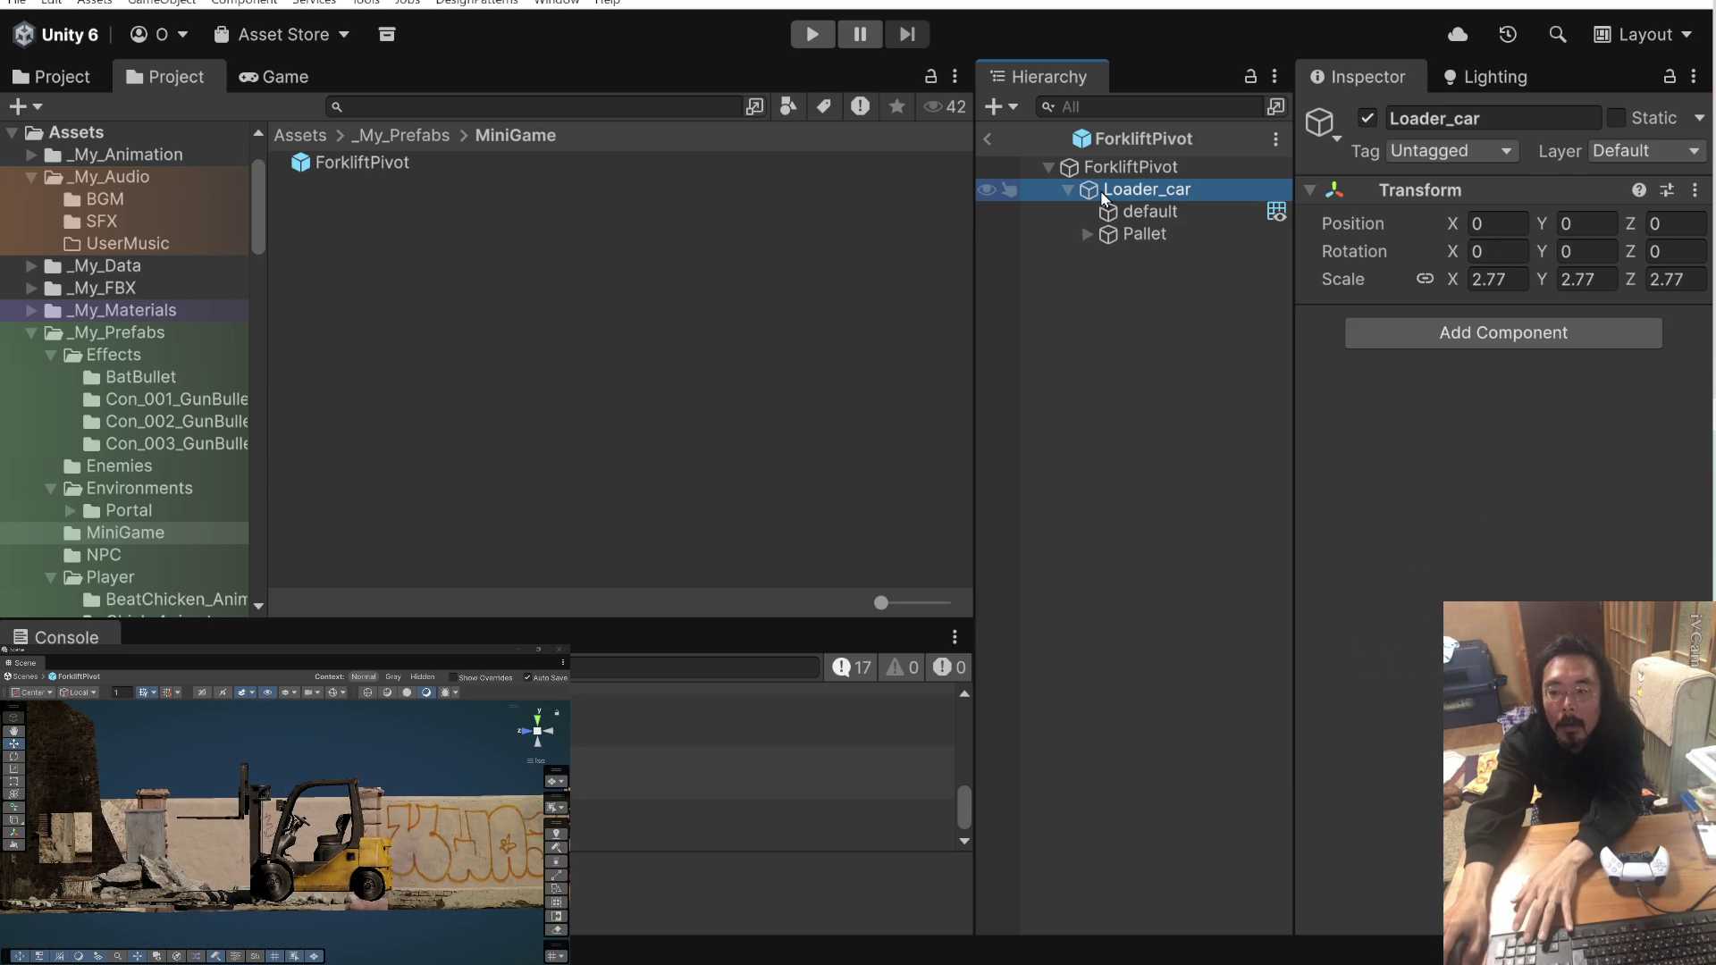
key(f)
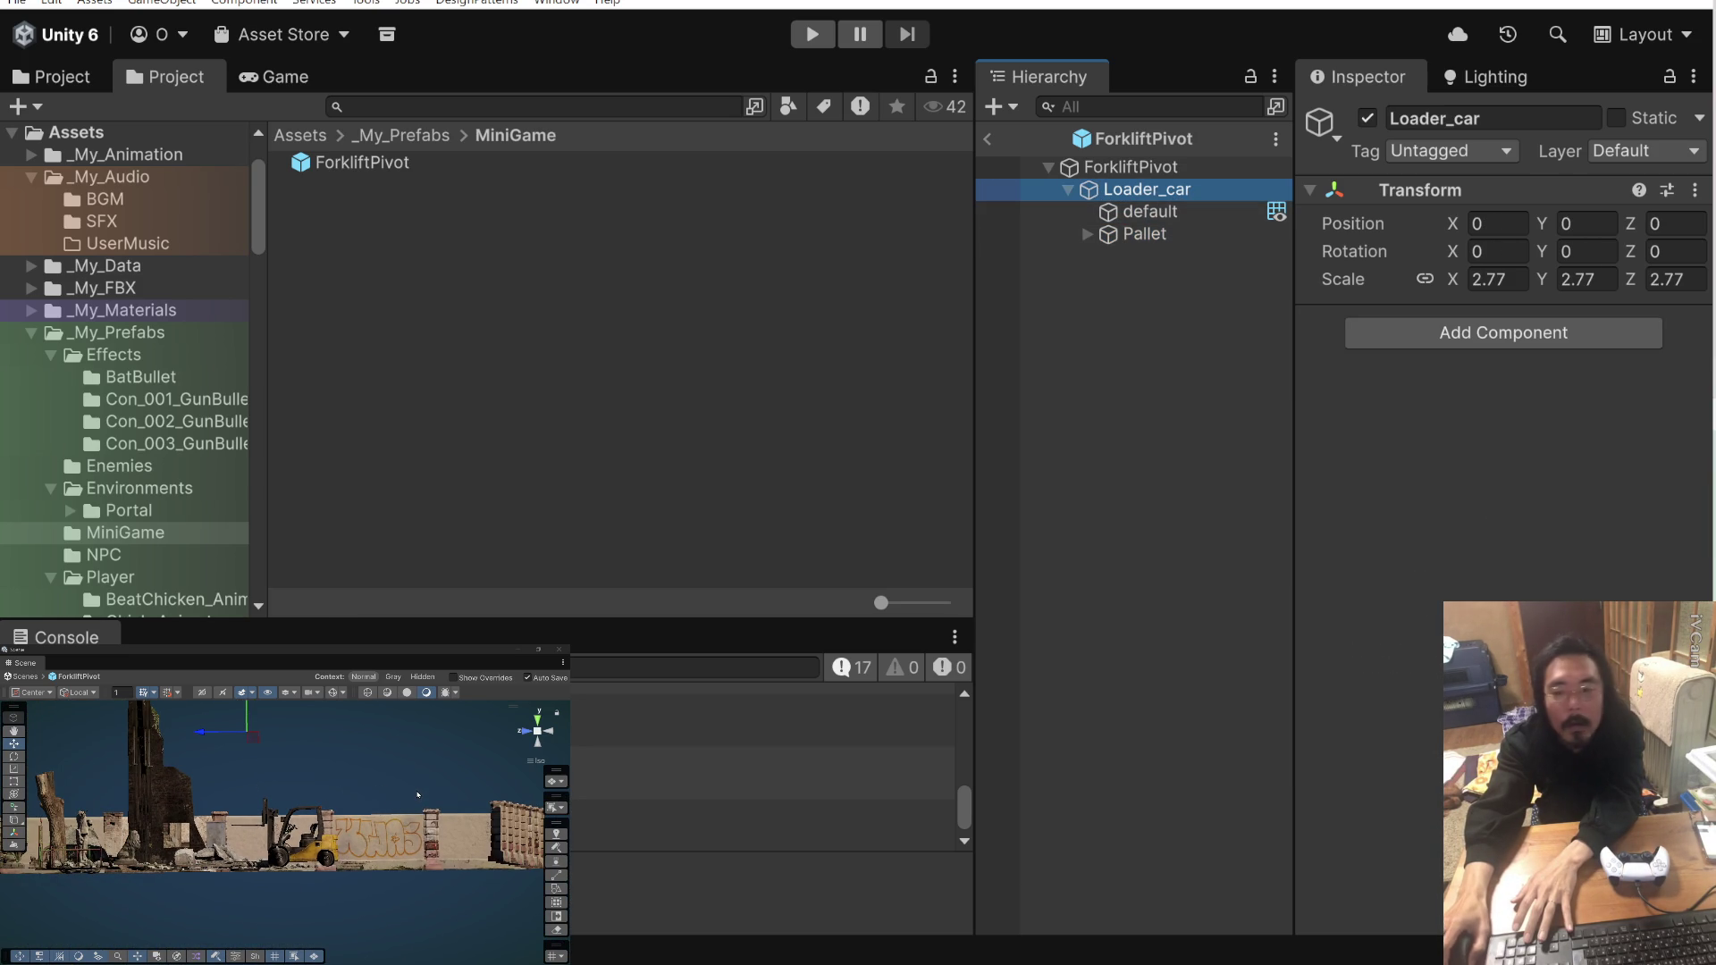
click(1162, 213)
click(1166, 192)
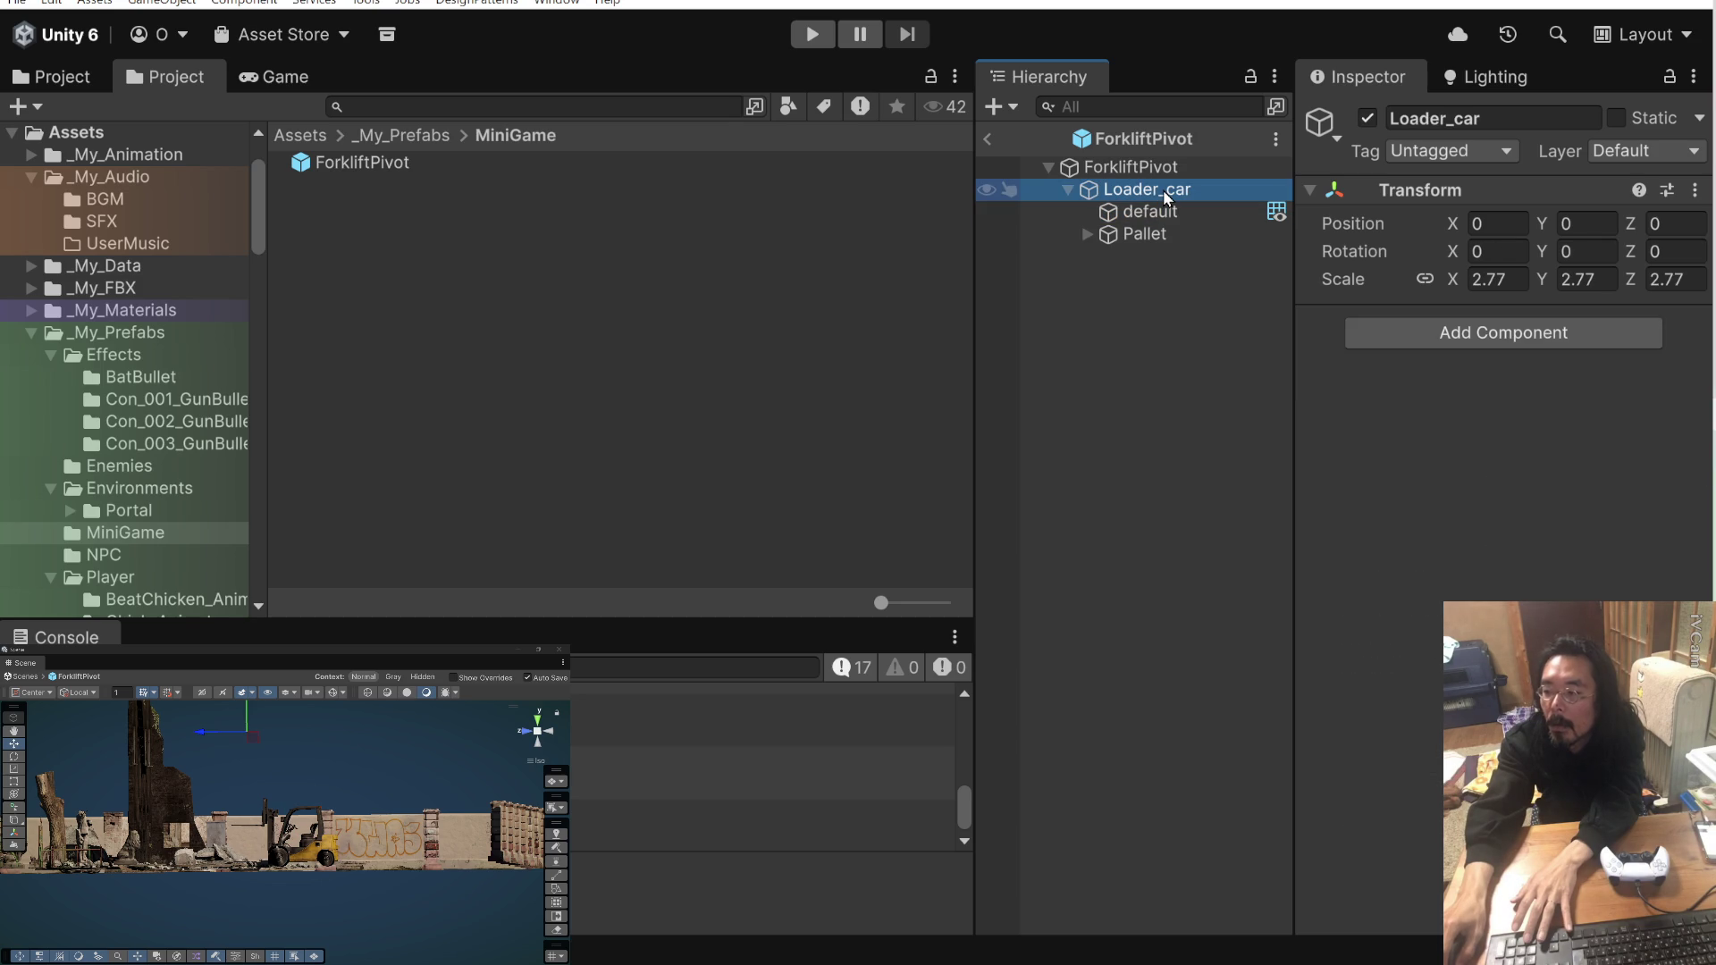
key(Up)
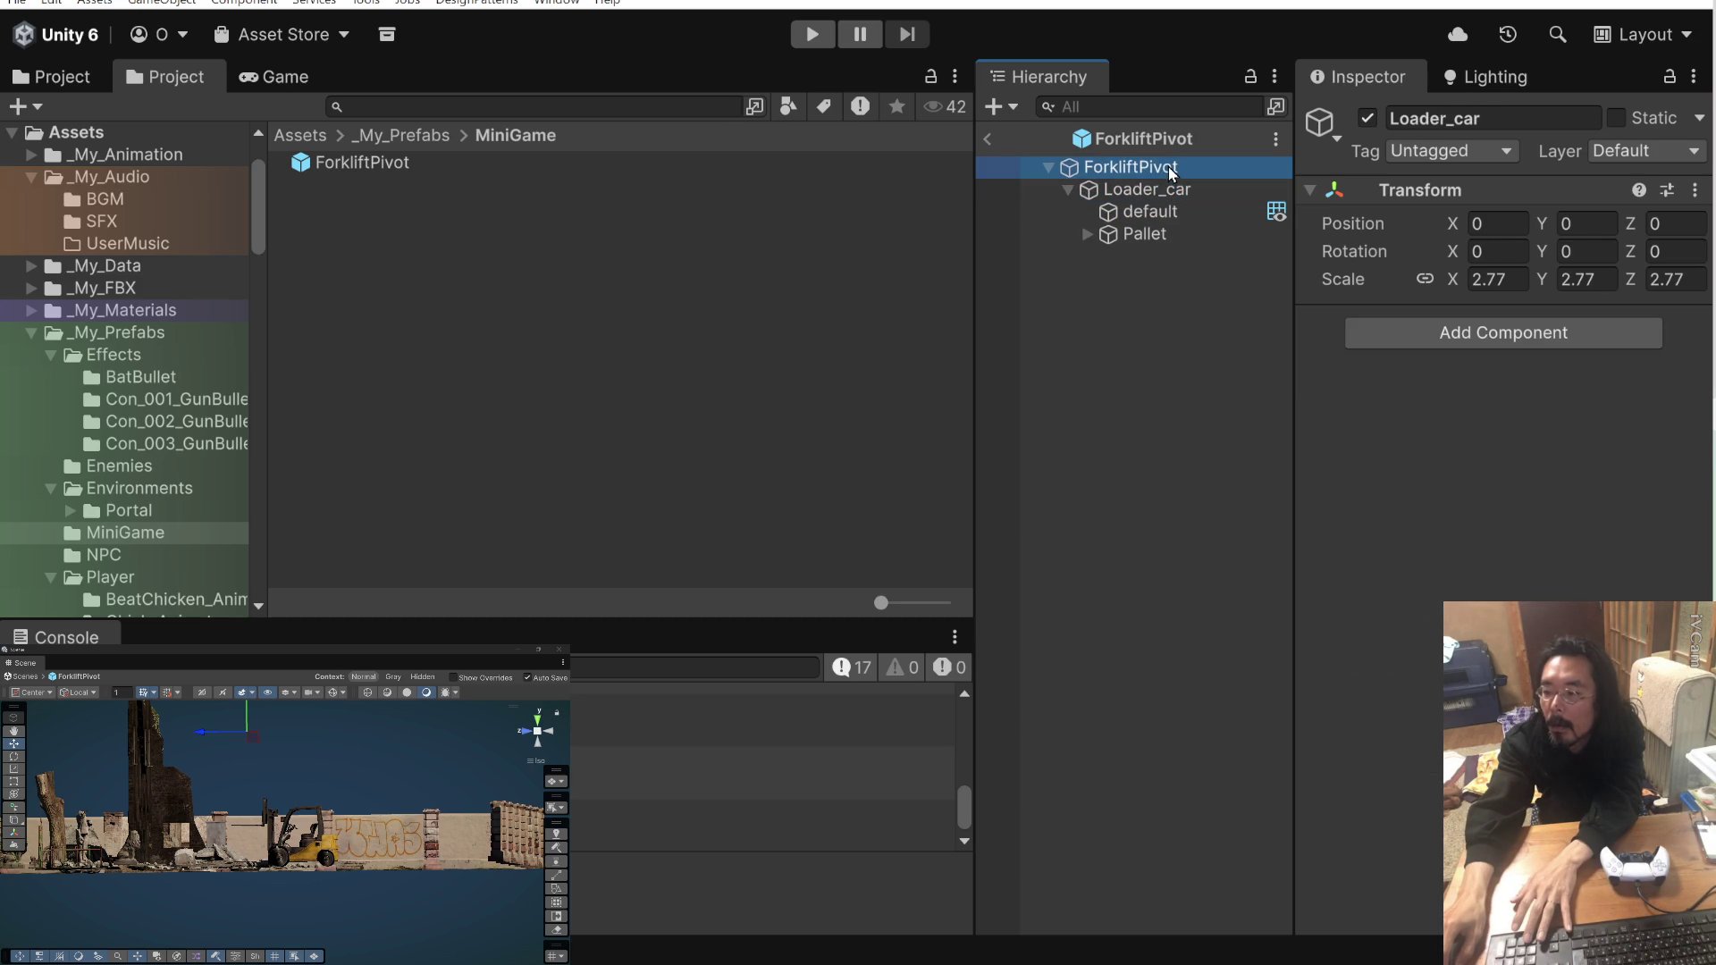
key(Down)
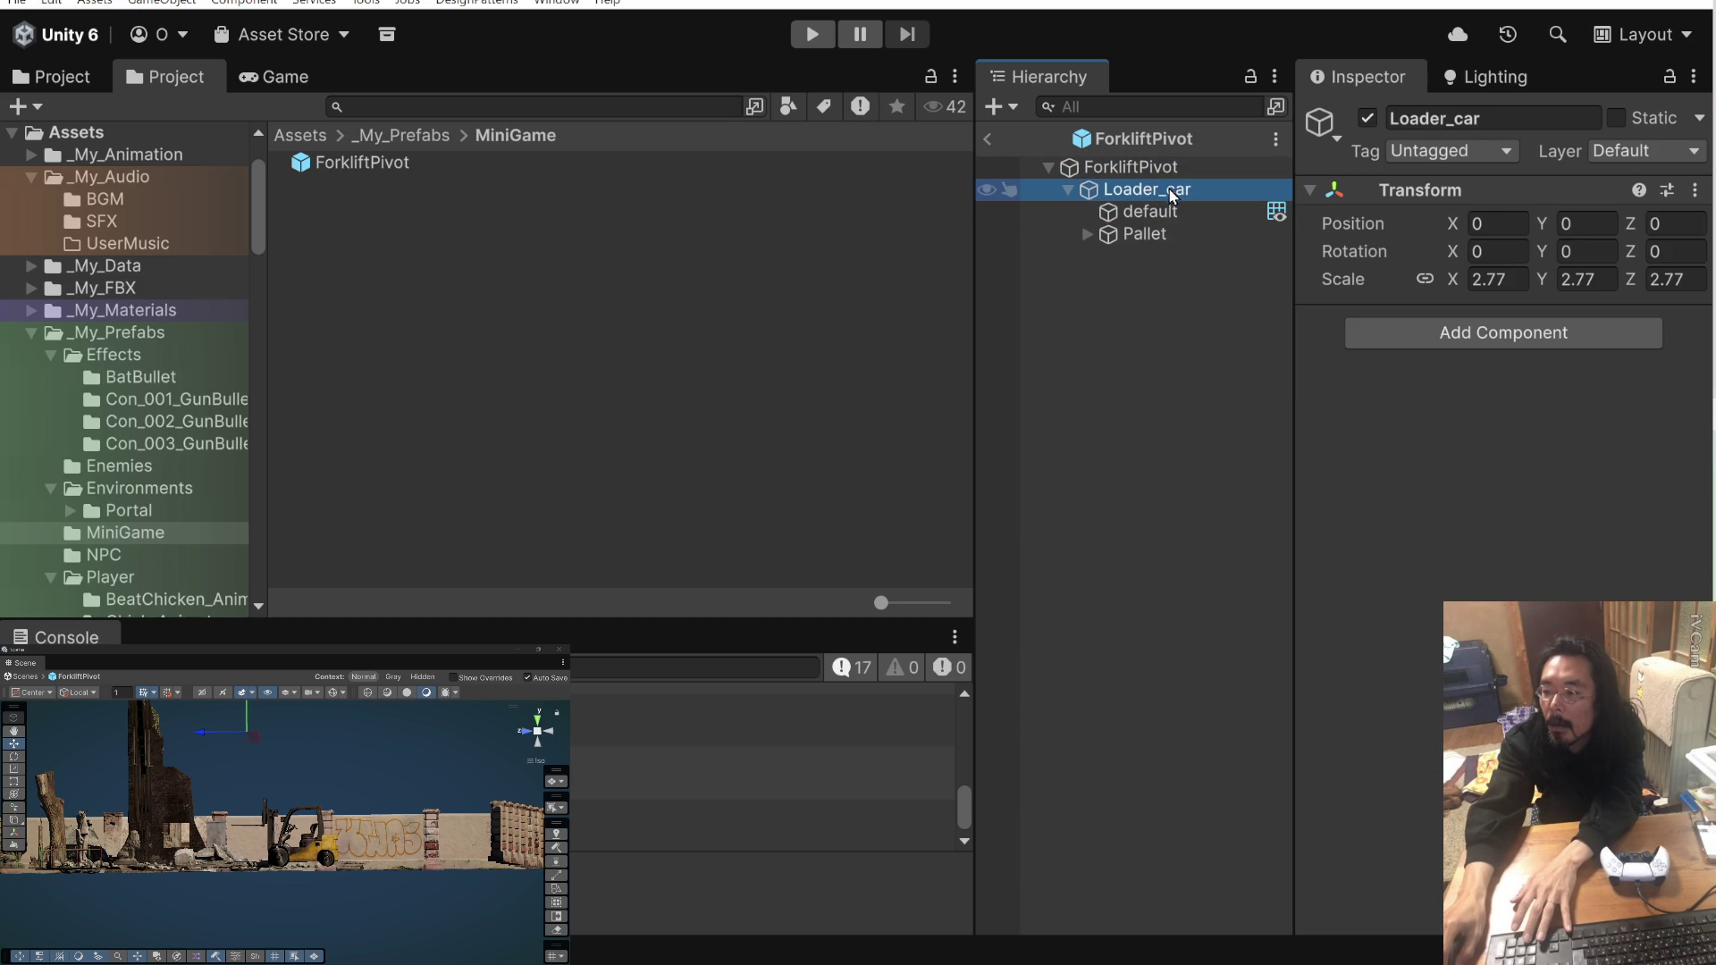
click(1173, 214)
key(Up)
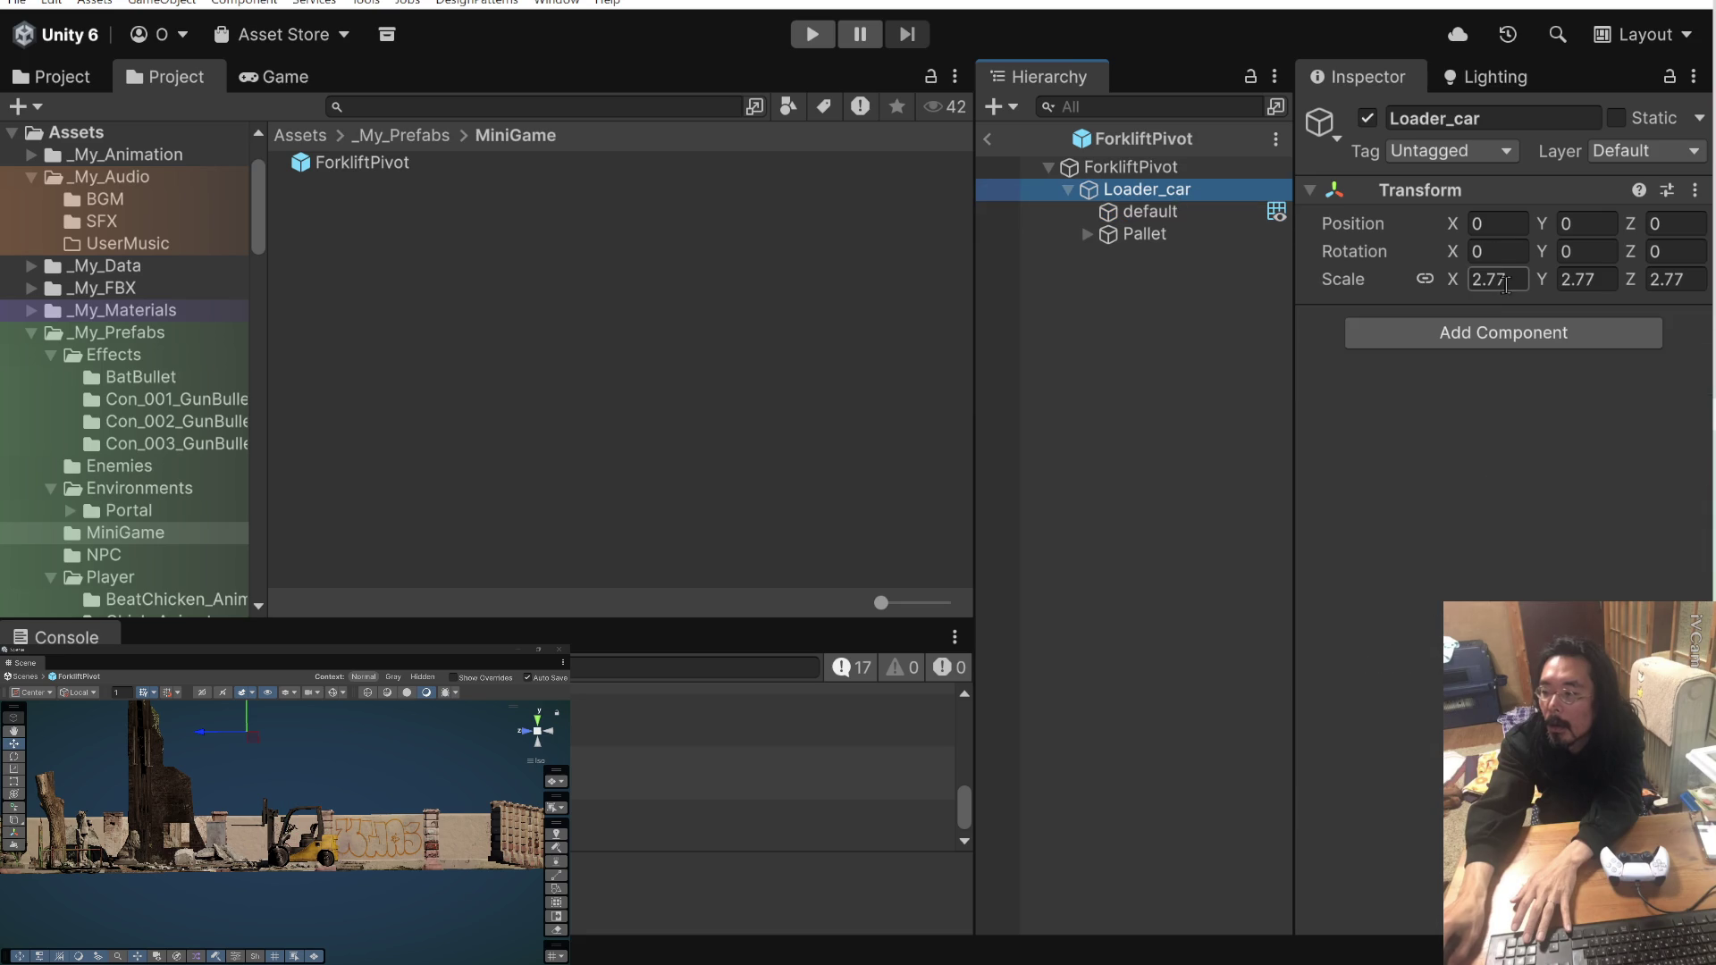
Give the default mesh scale 2.77 and reset Loader_car's scale to 1
click(1392, 275)
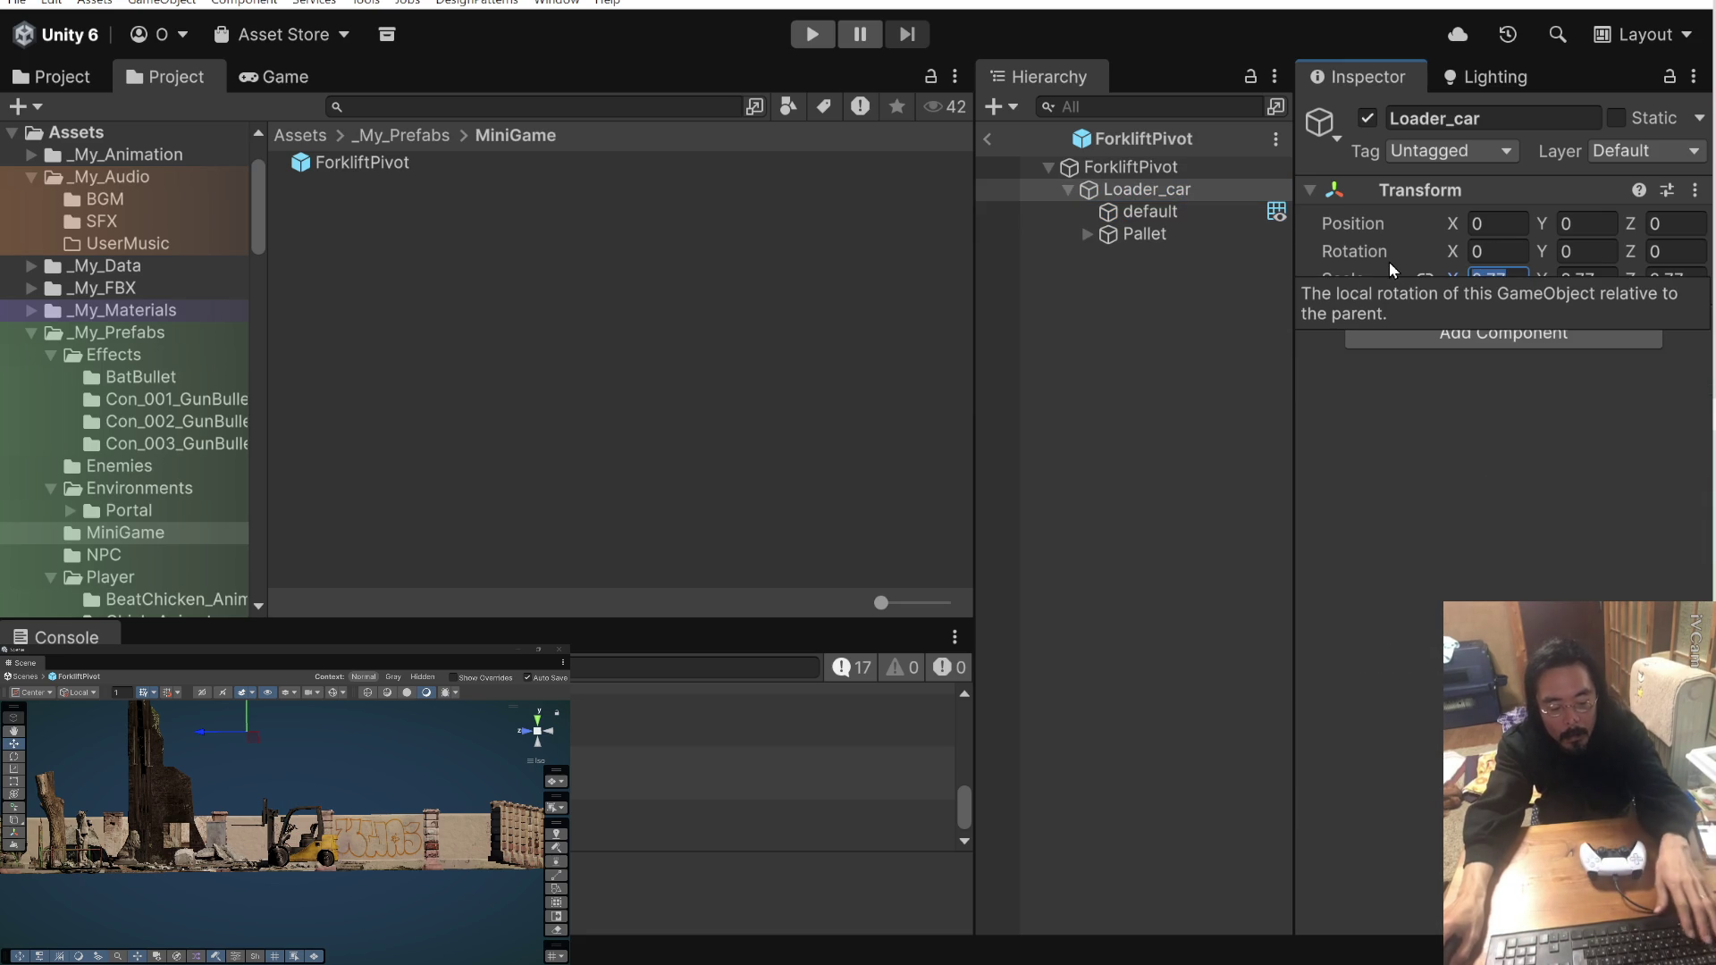
click(1151, 211)
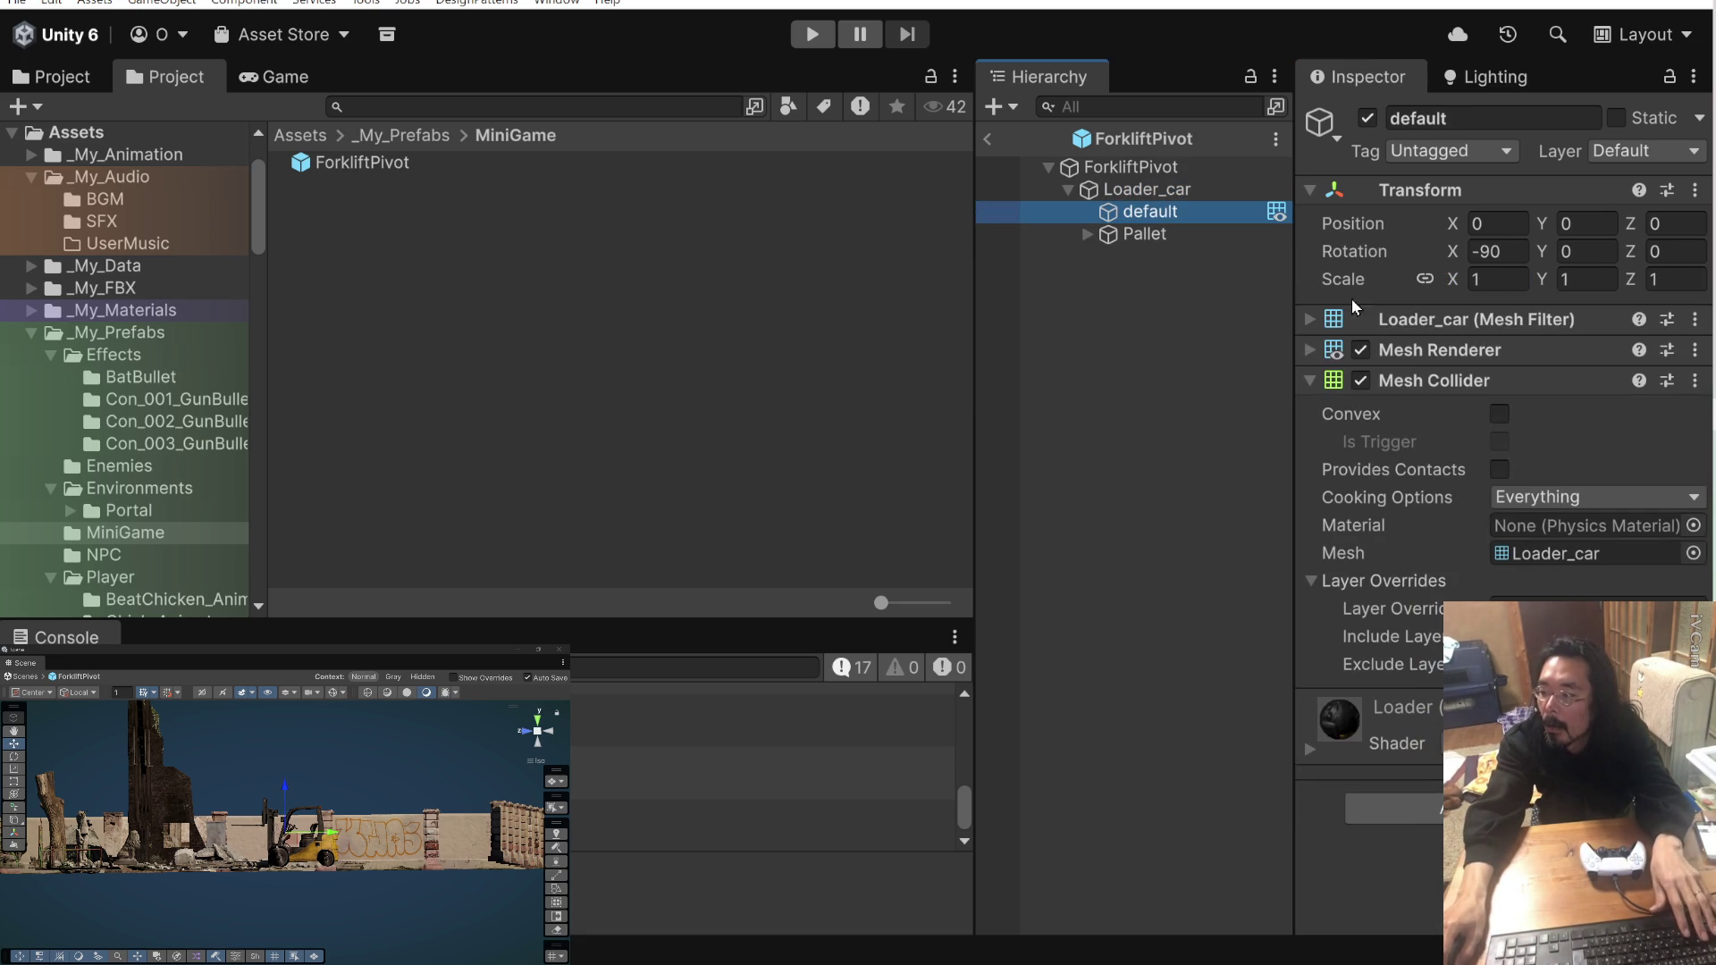
click(1494, 279)
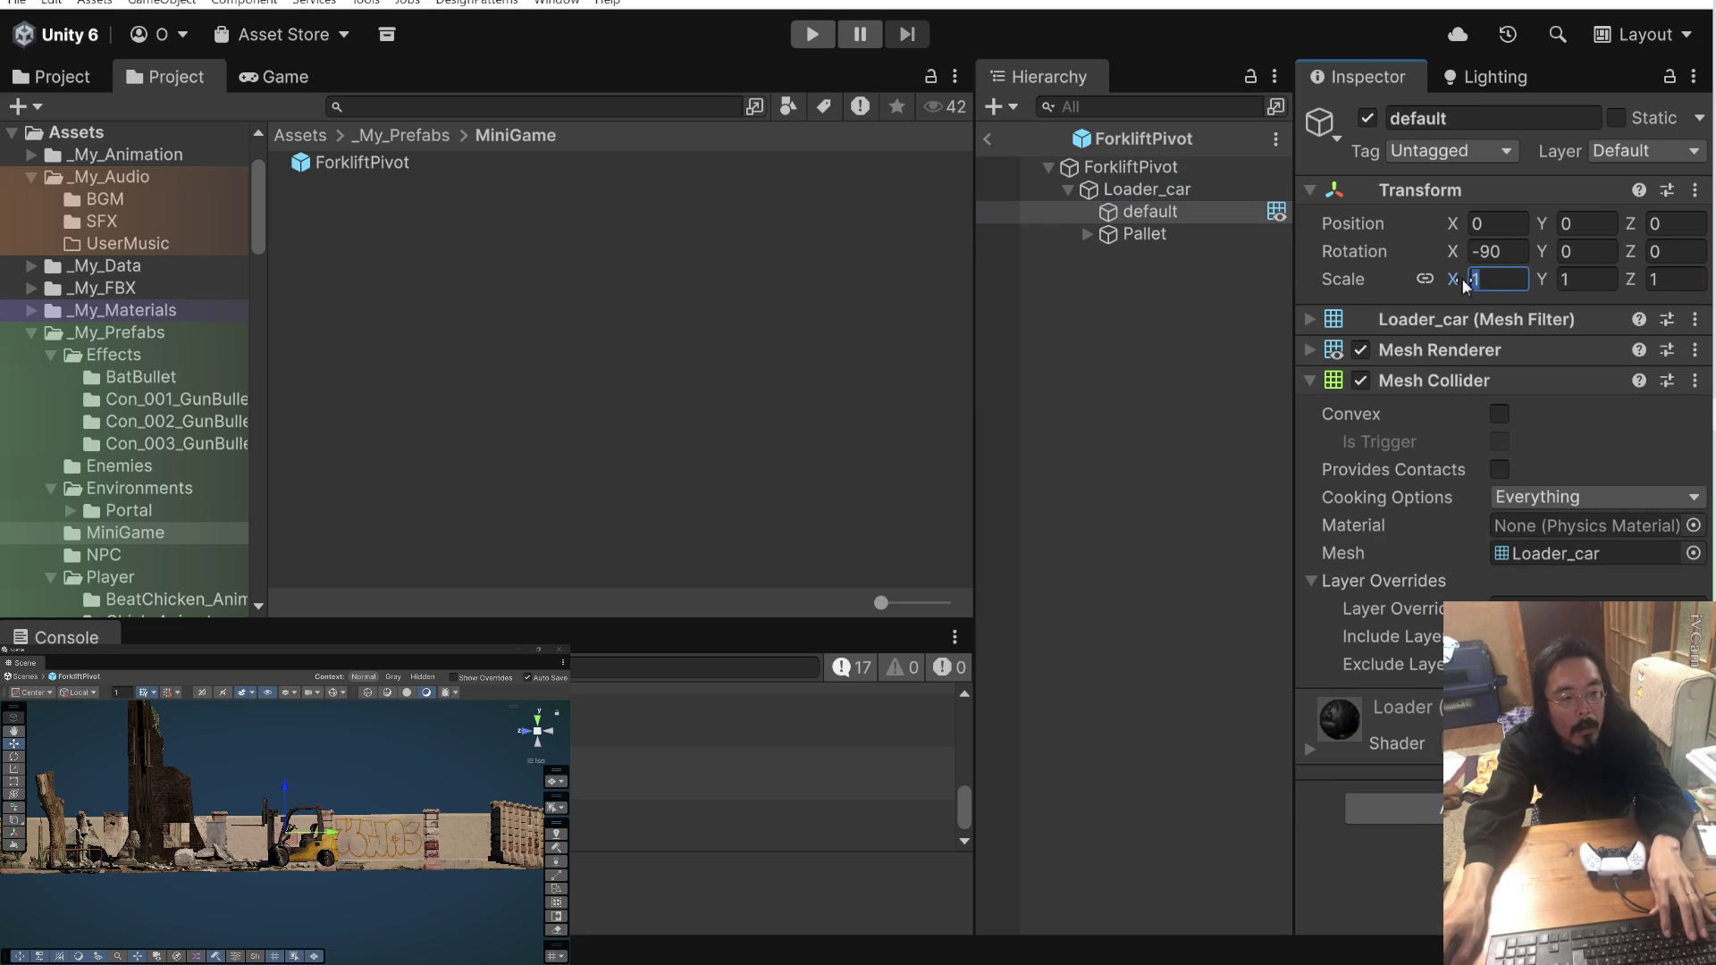
text(2.77)
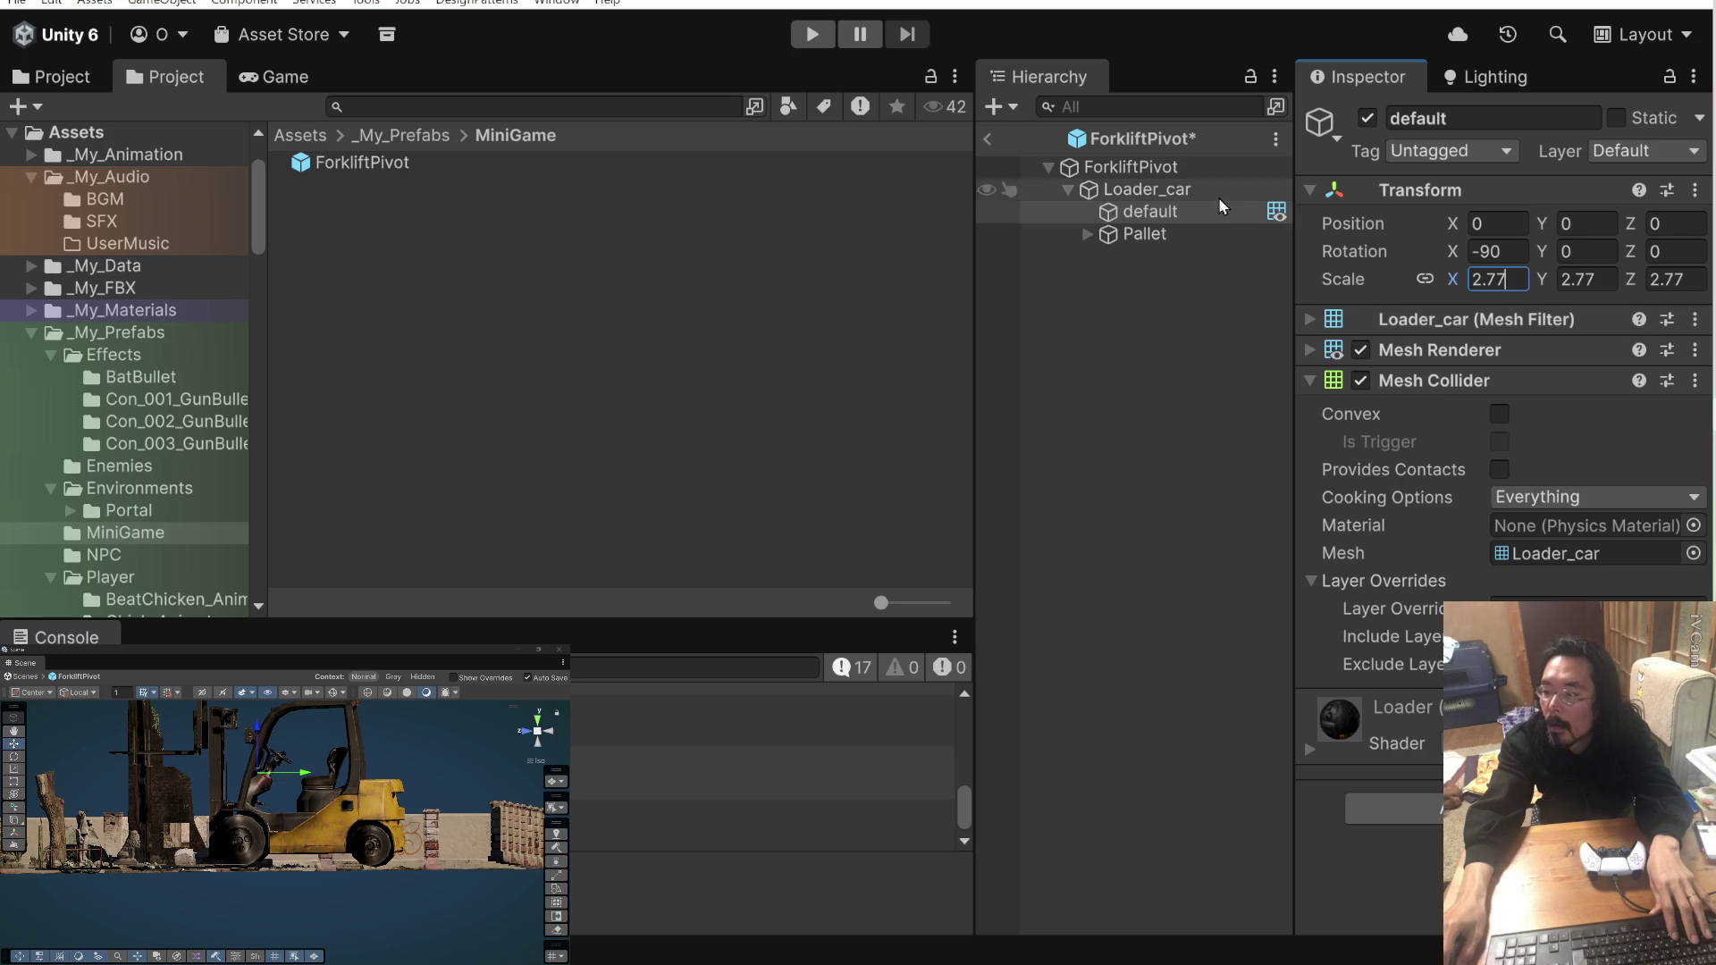
click(1219, 192)
click(1494, 279)
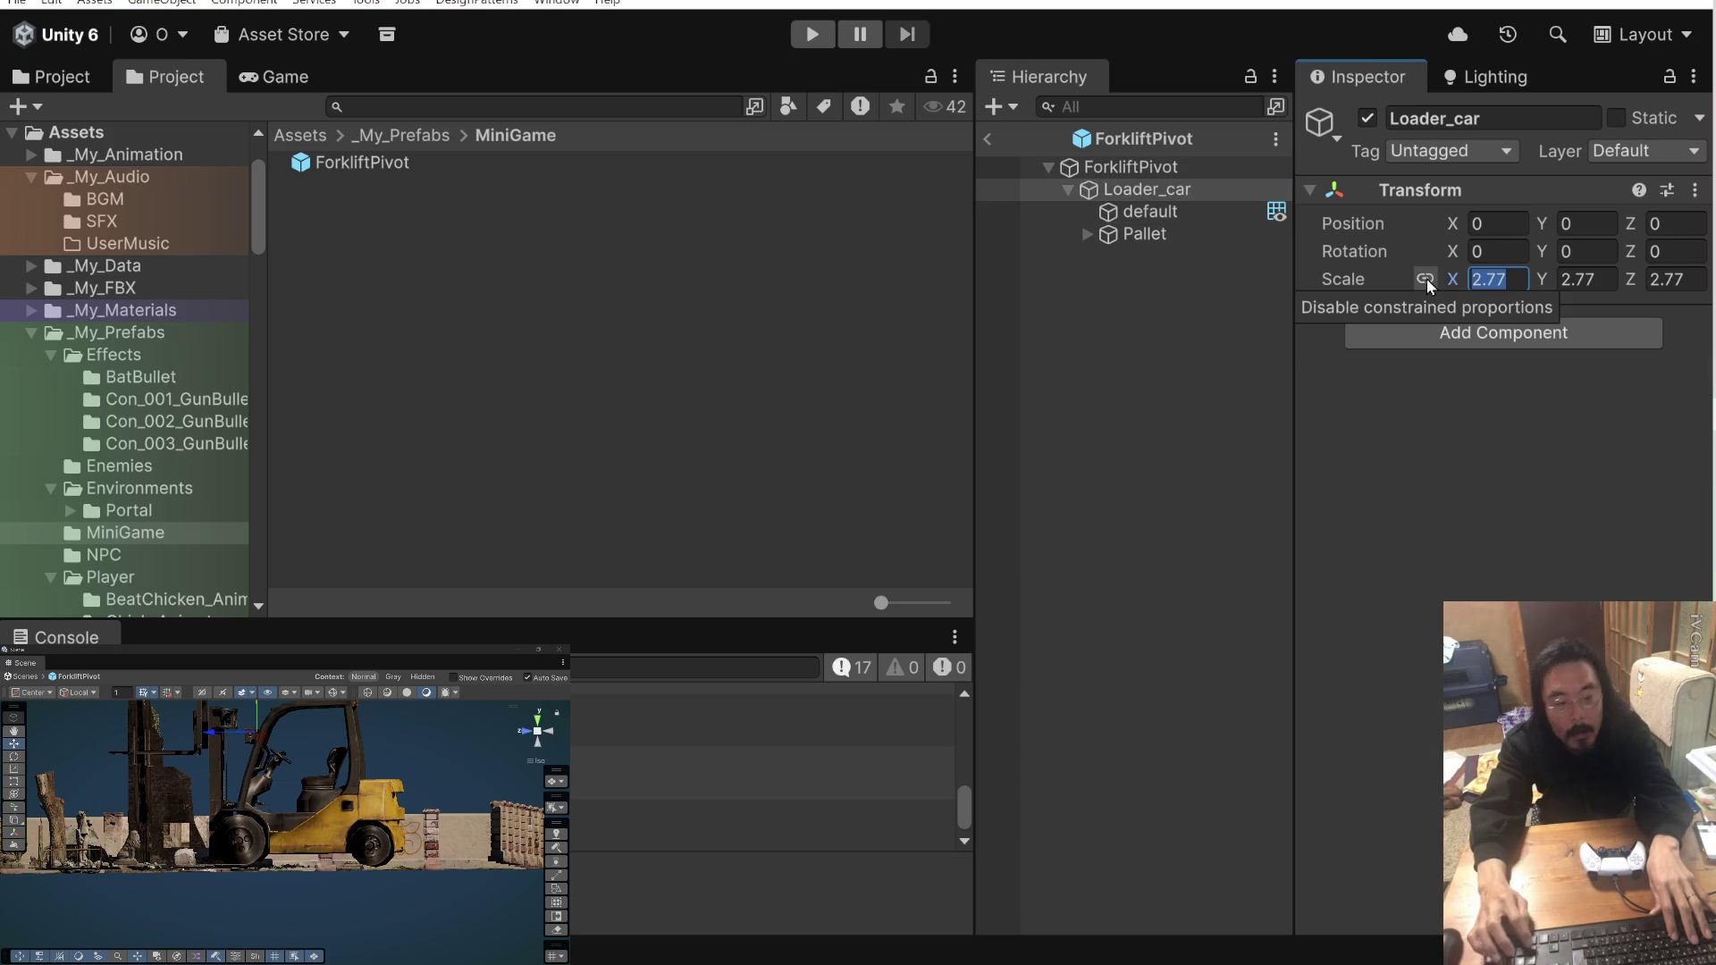
text(1)
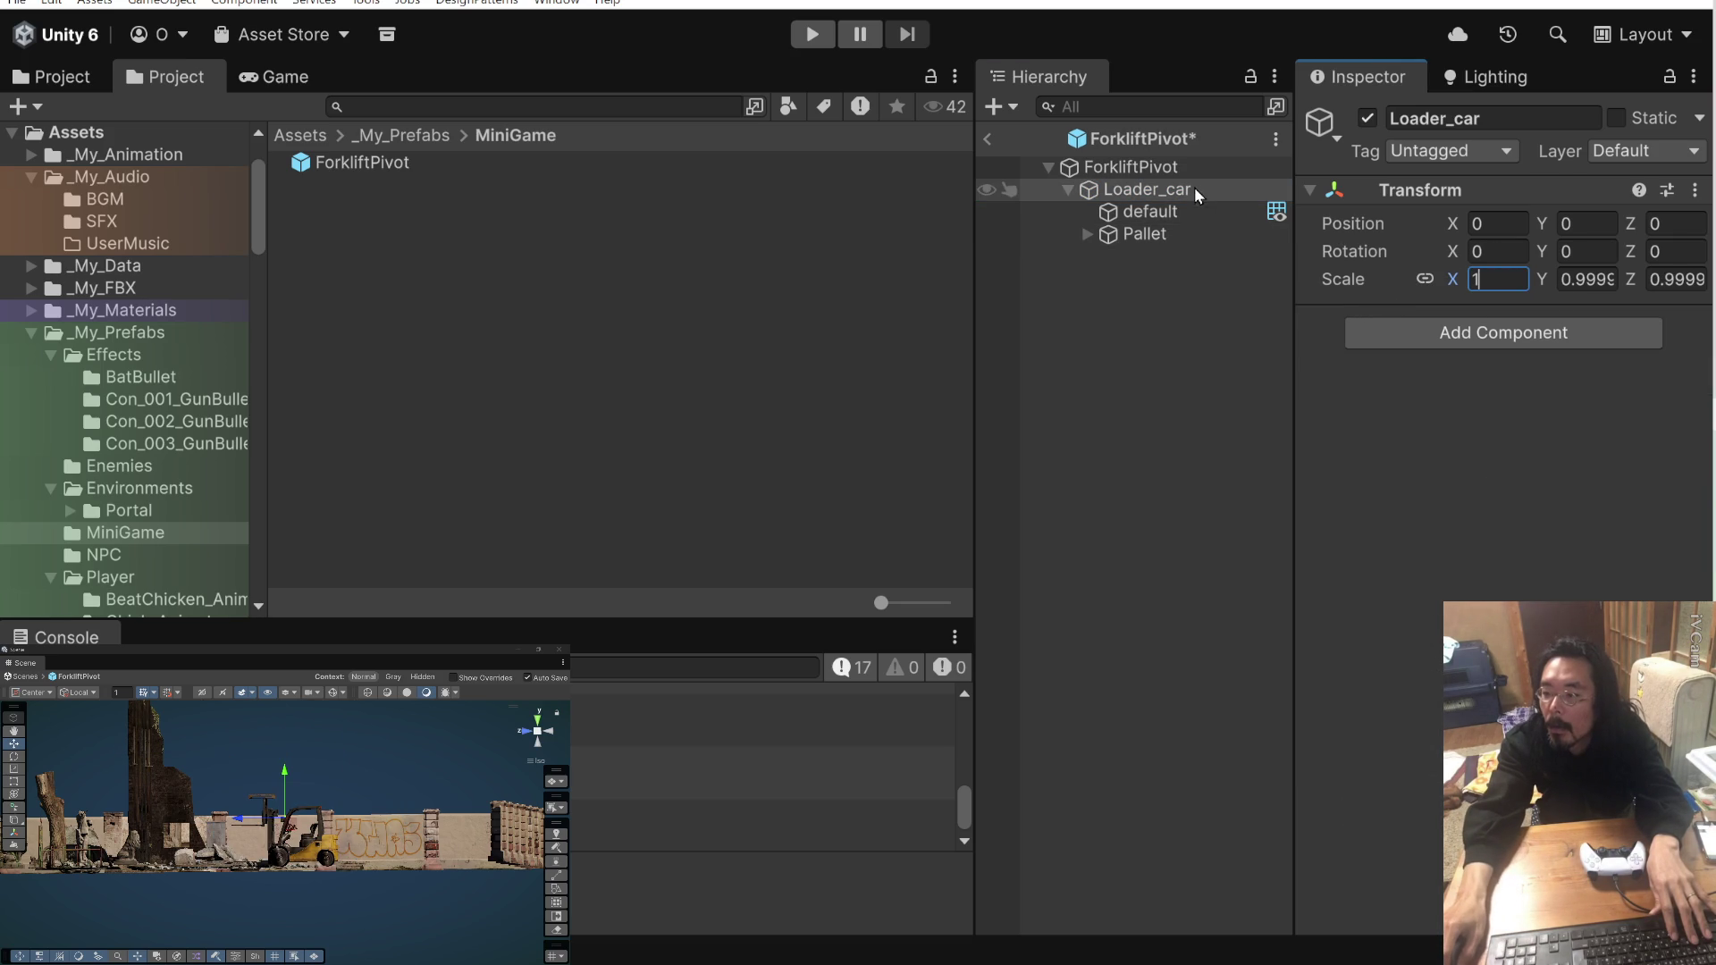
click(1193, 211)
click(1189, 236)
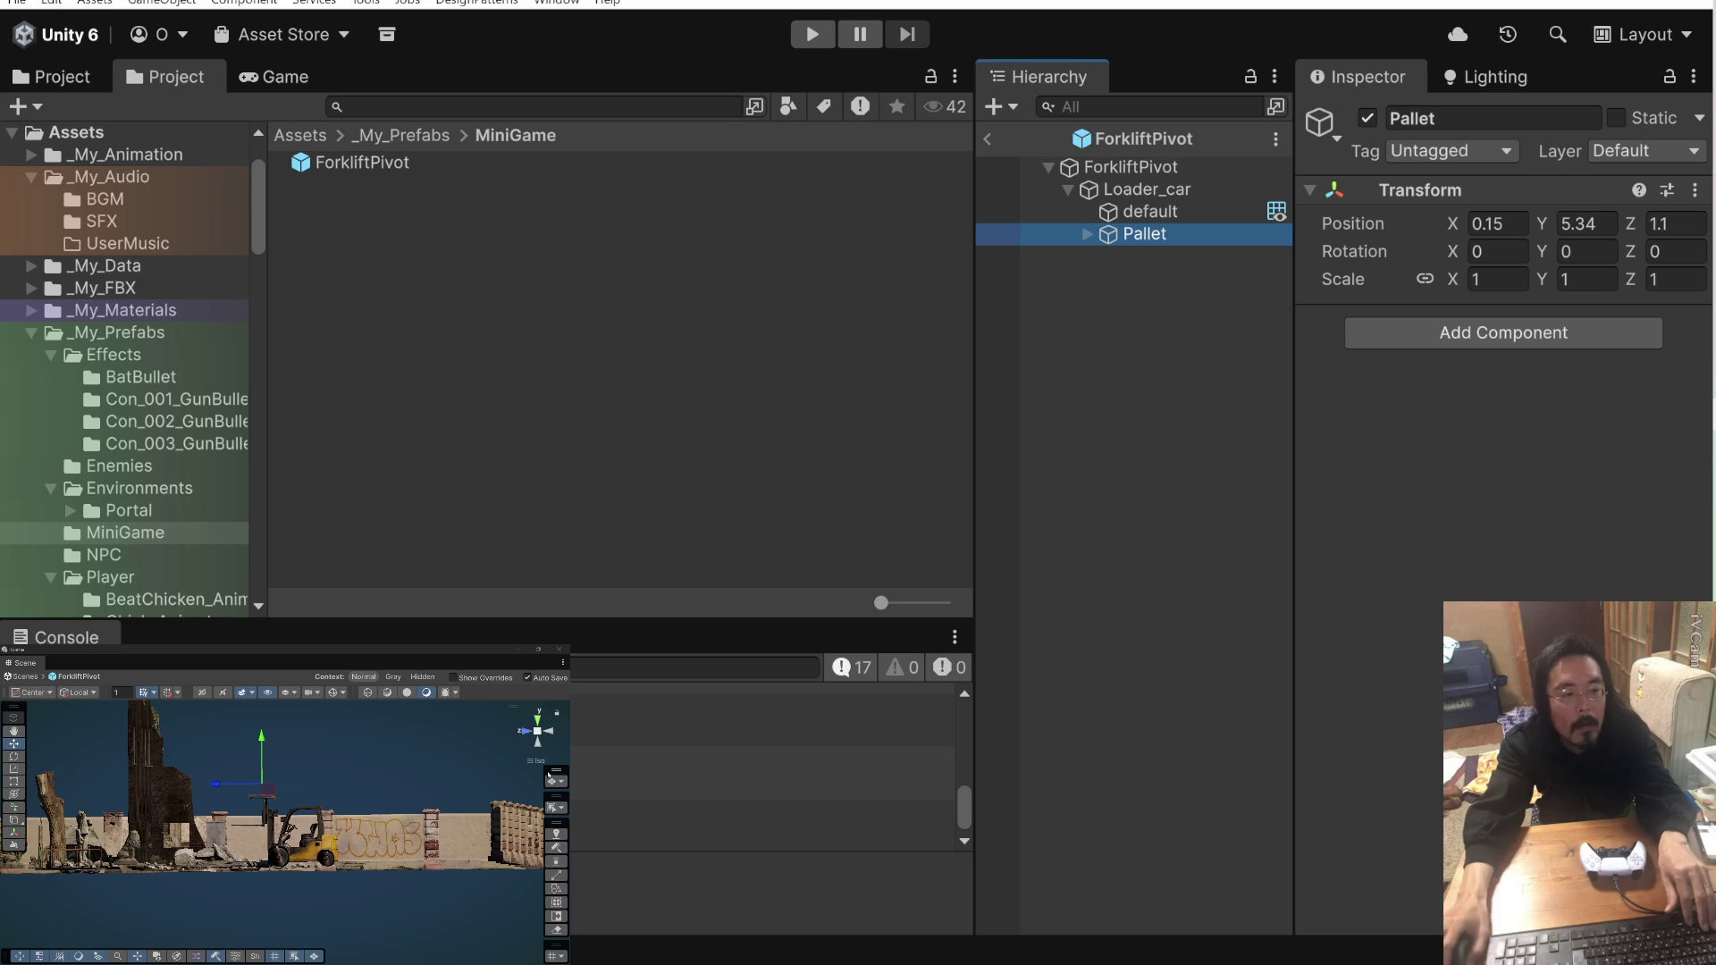
Set the Pallet's scale to 2.77
drag(286, 805, 322, 786)
click(1144, 277)
click(1144, 234)
click(1508, 280)
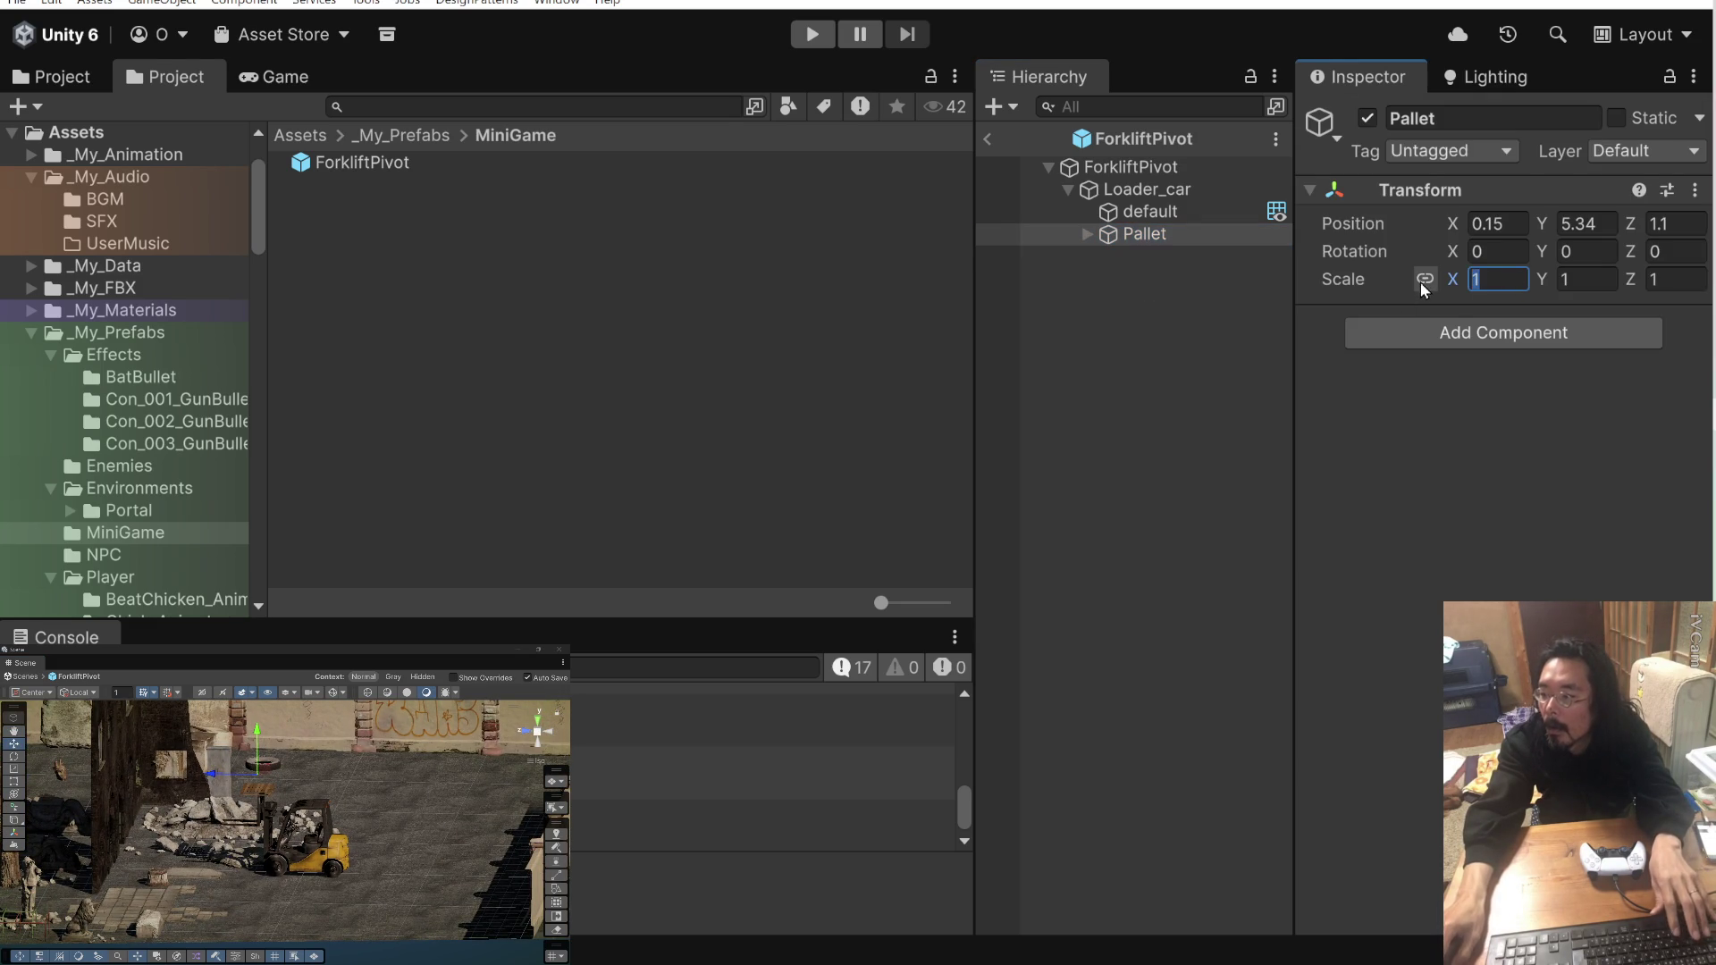
text(2.77)
key(Return)
Zero the position fields of the wood_pallet_low mesh and the PalletStackArea trigger
click(1113, 238)
click(1086, 234)
click(1137, 257)
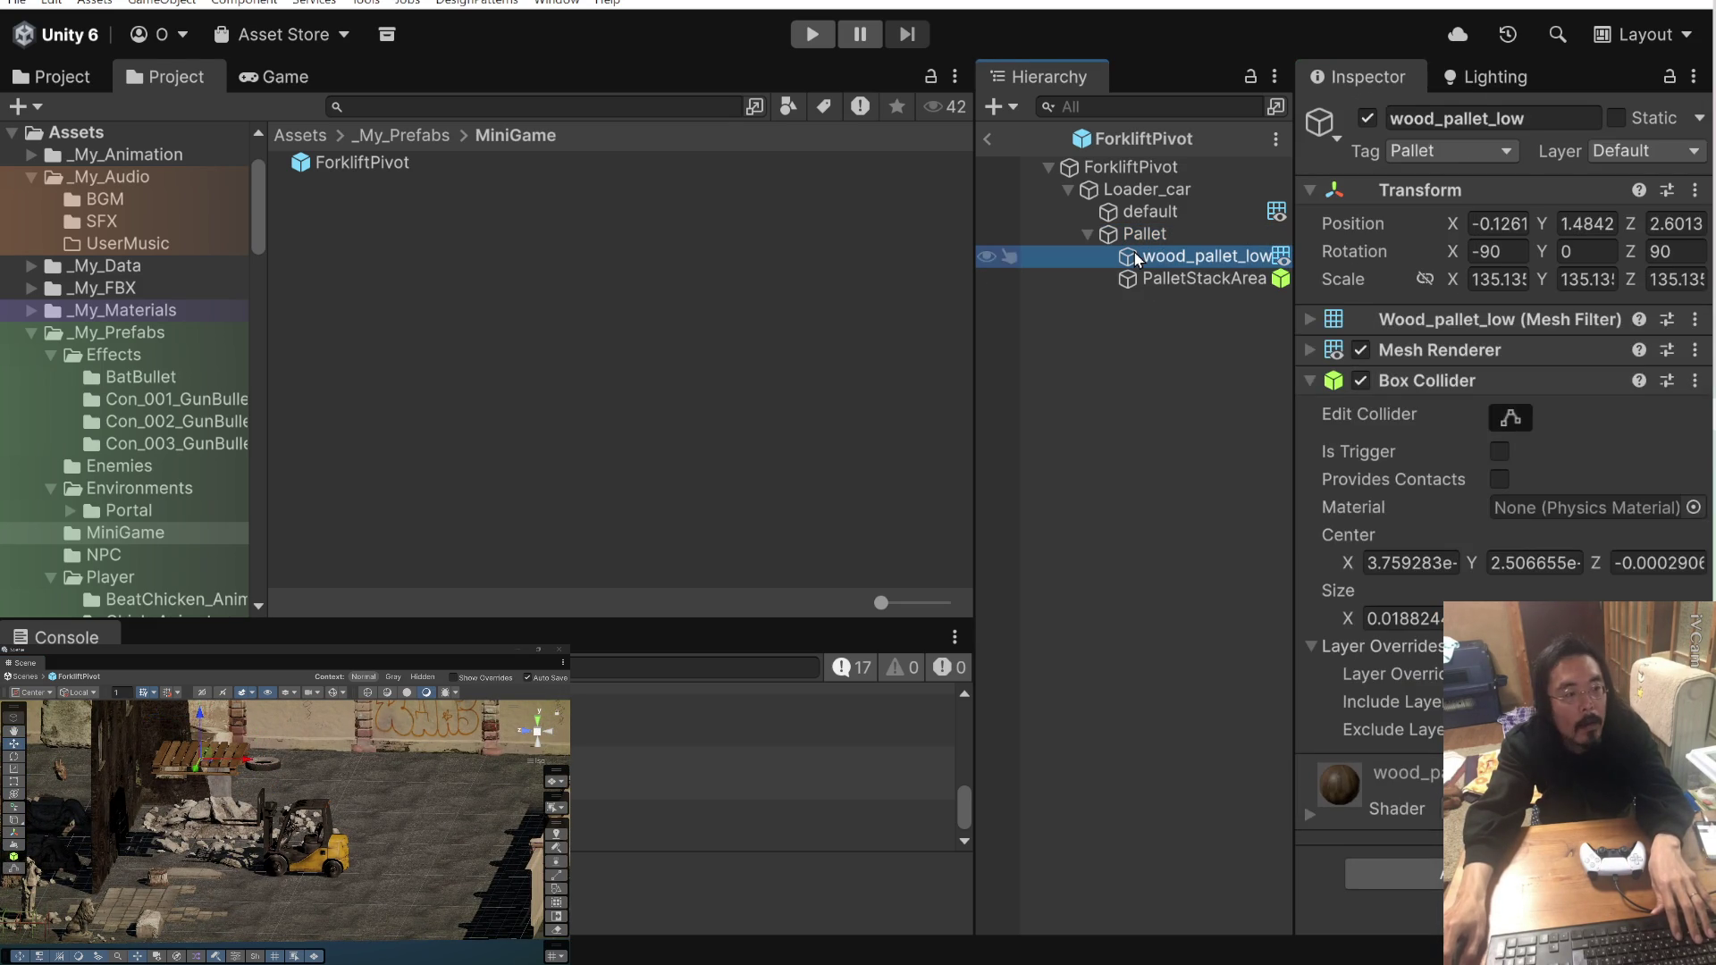
click(1143, 239)
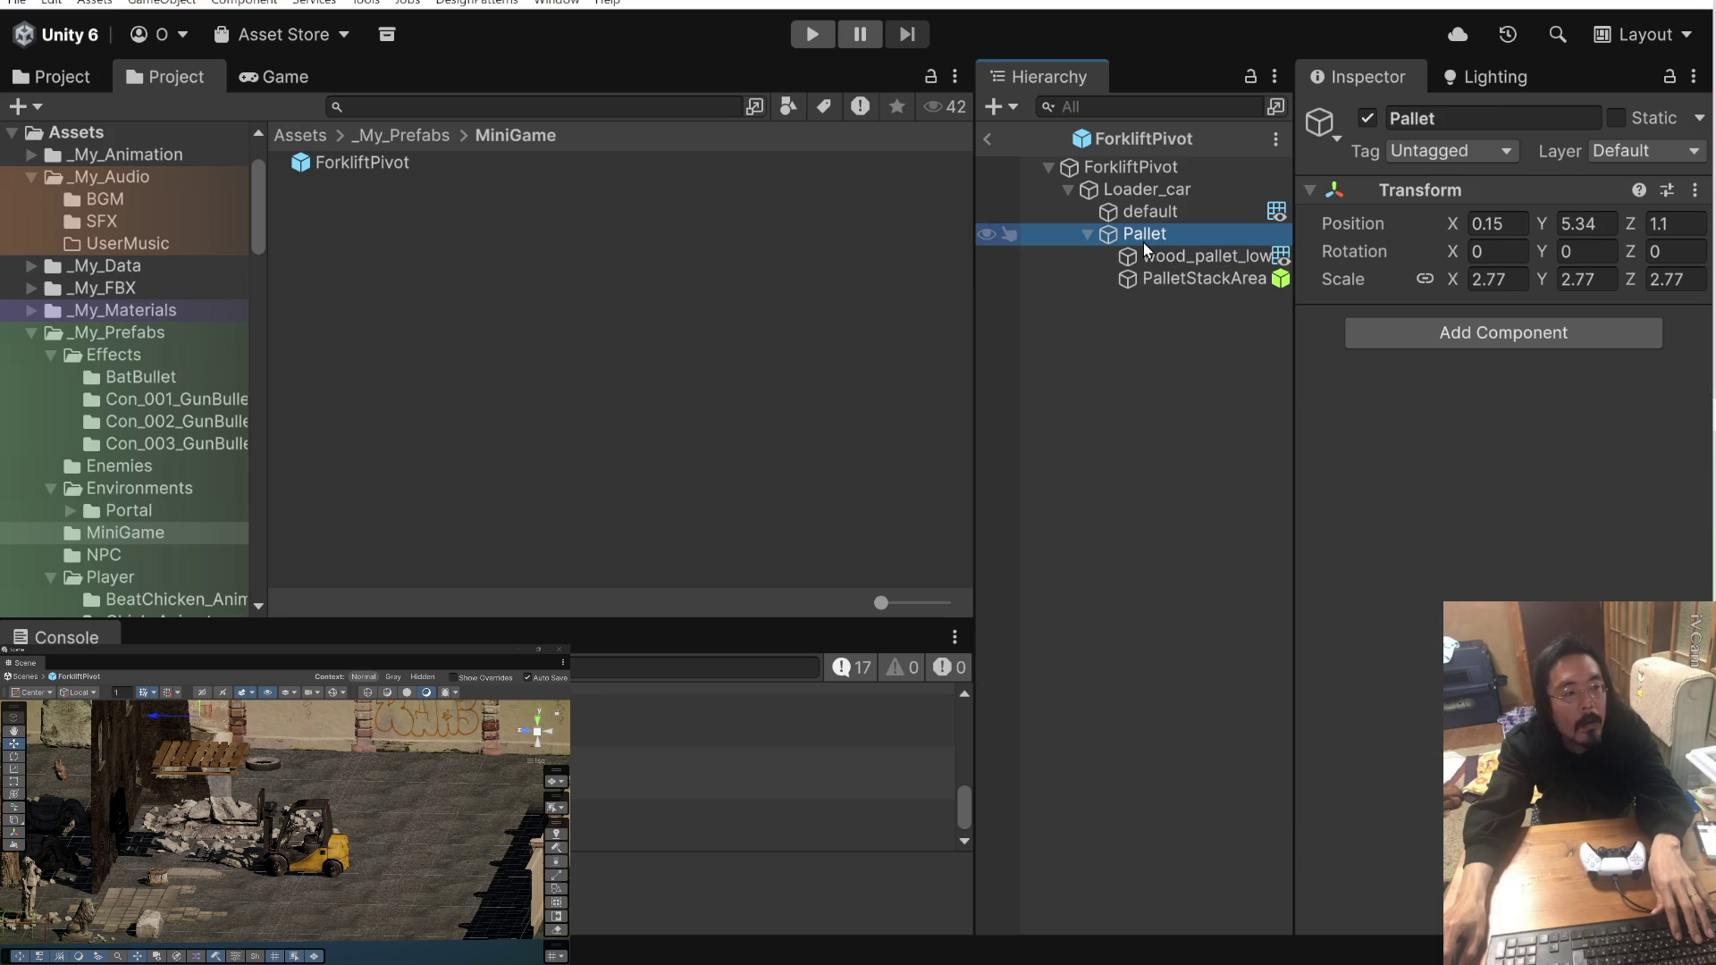
click(1151, 261)
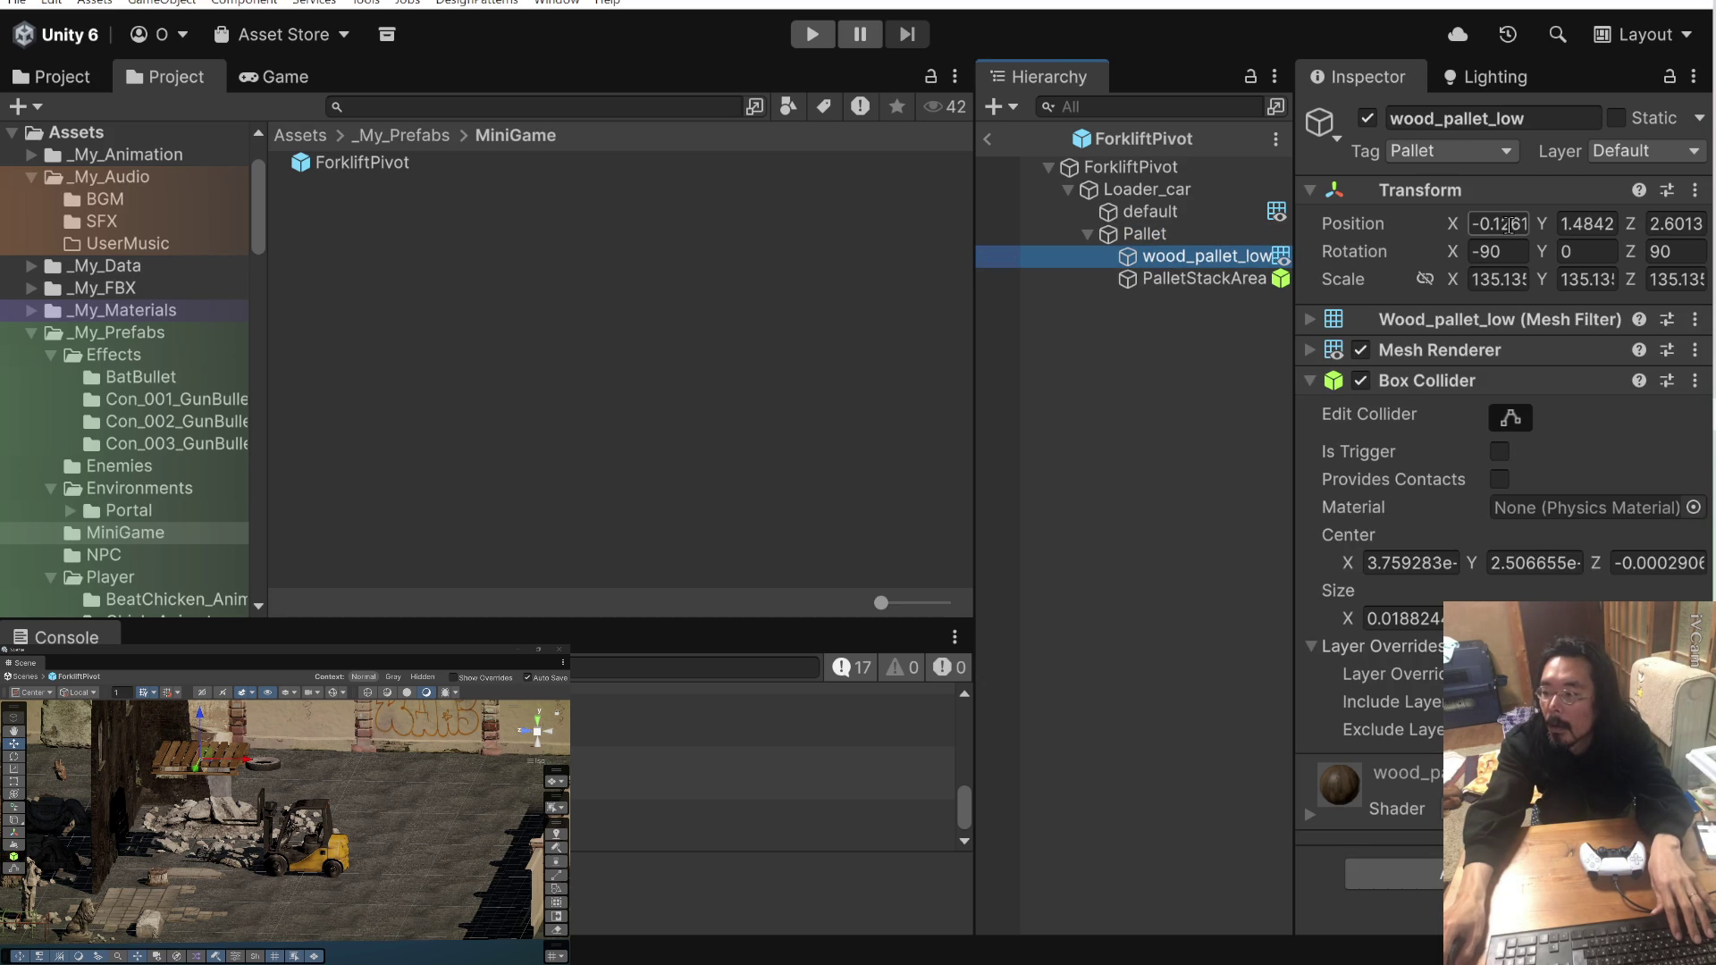
click(1476, 223)
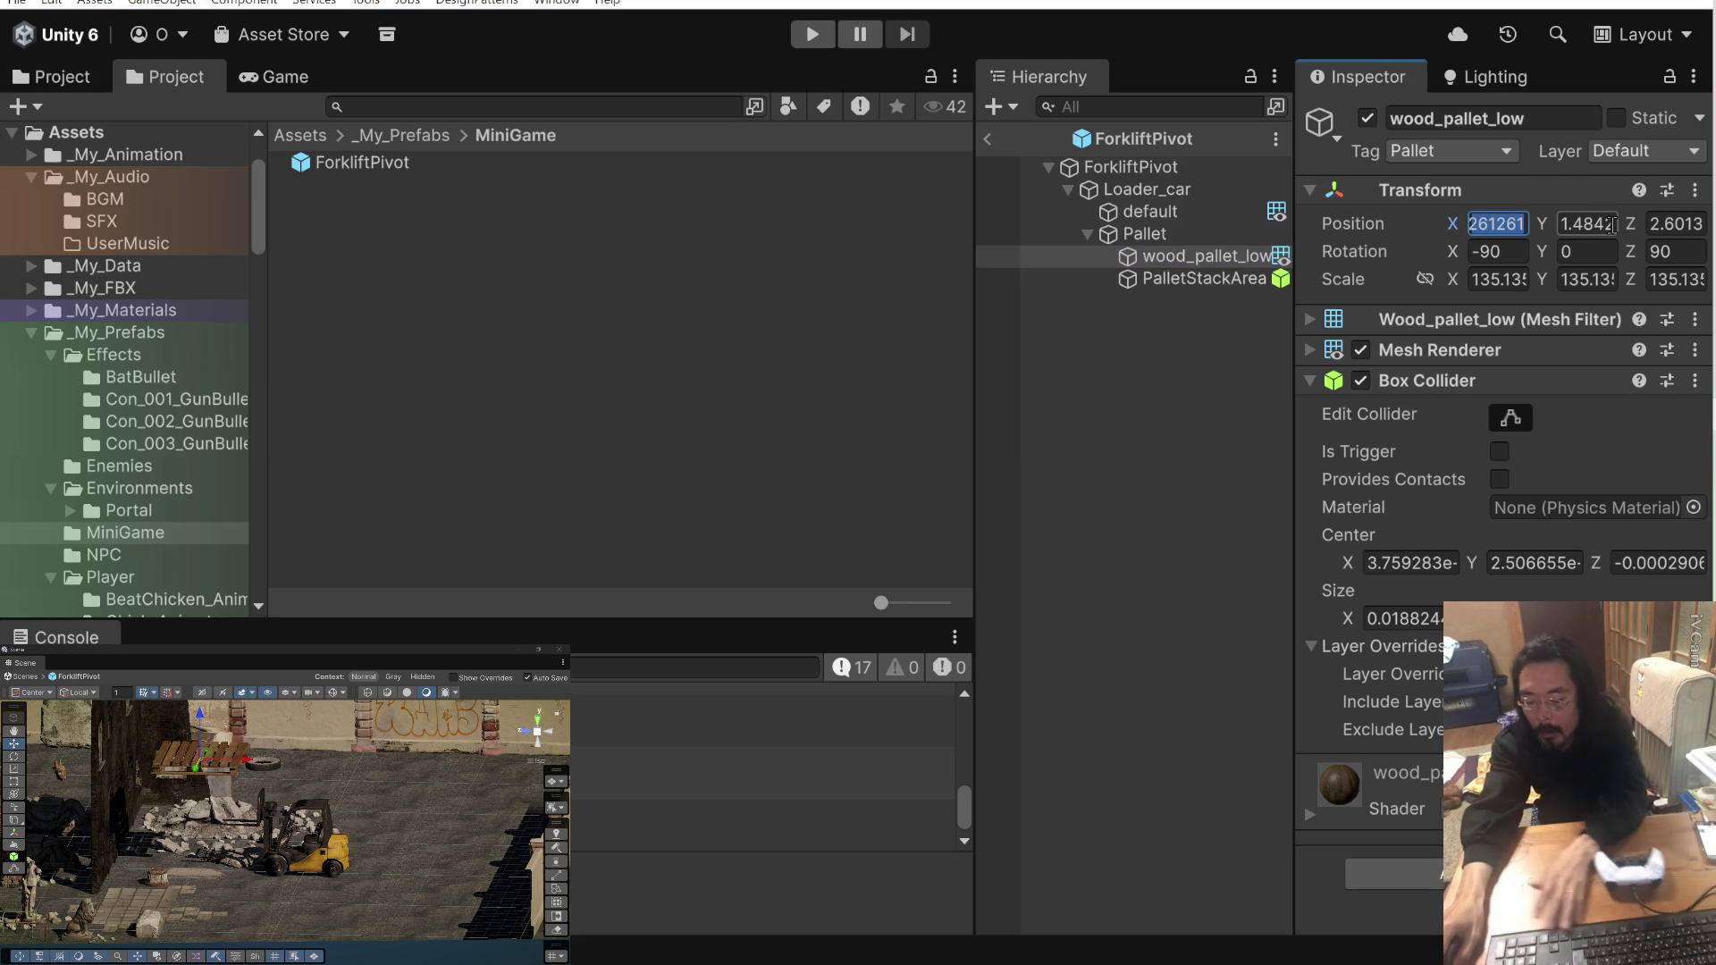
text(0)
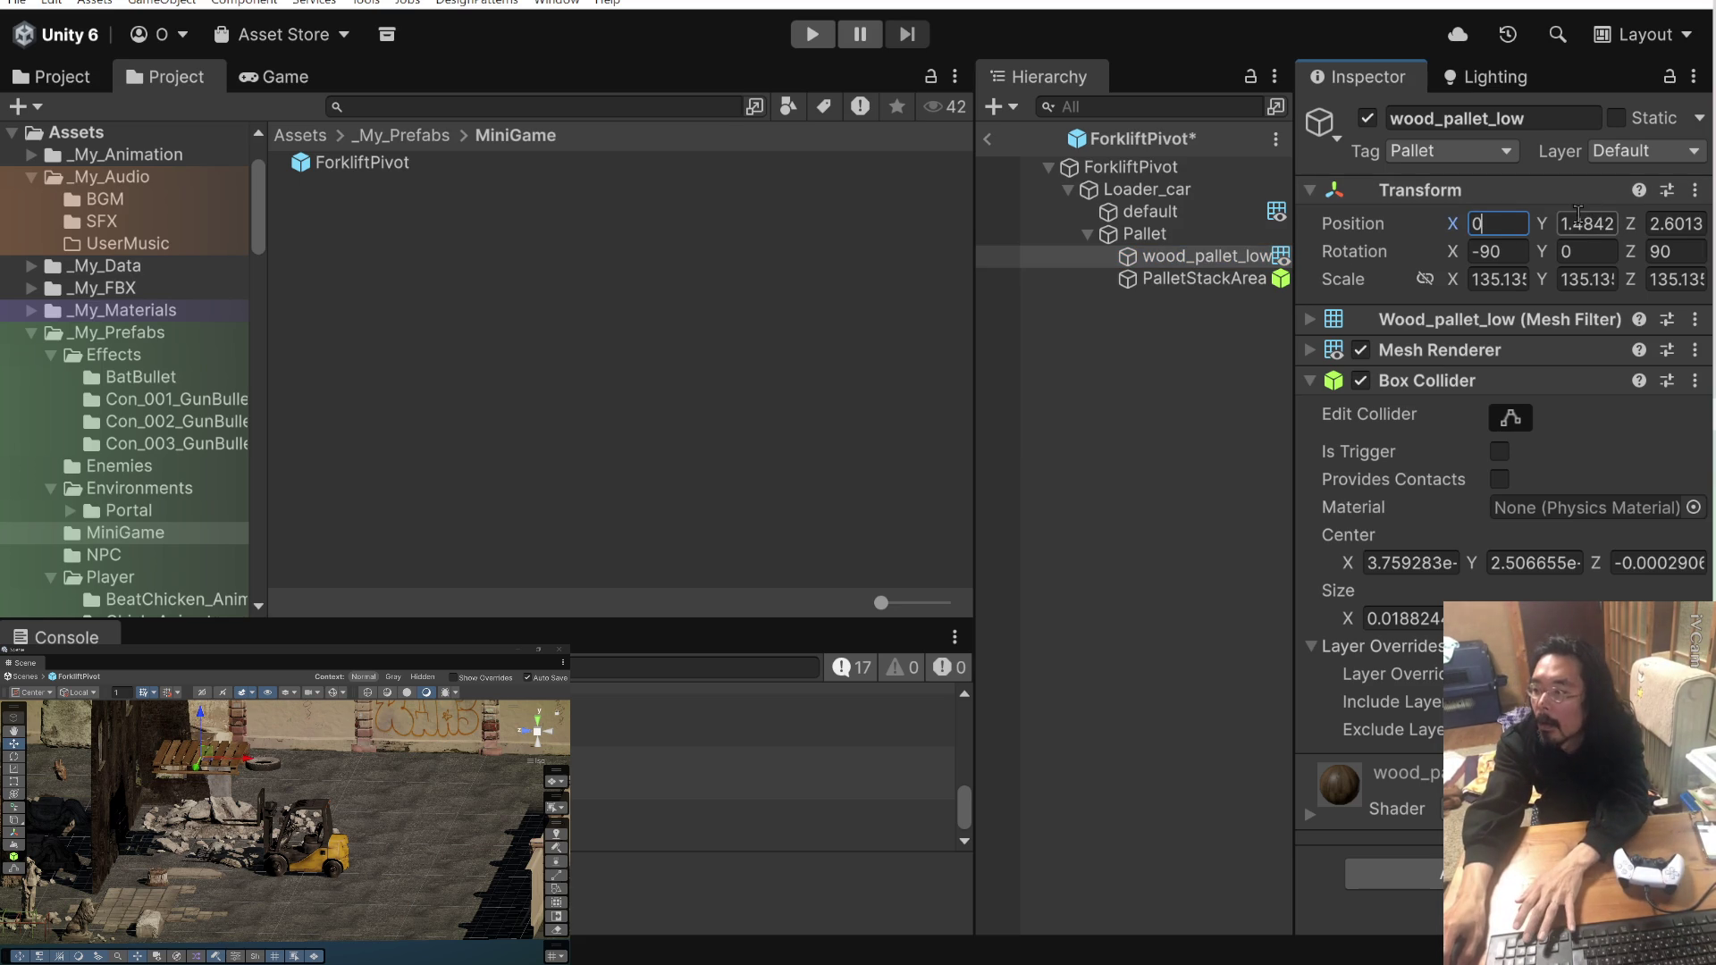
text(0)
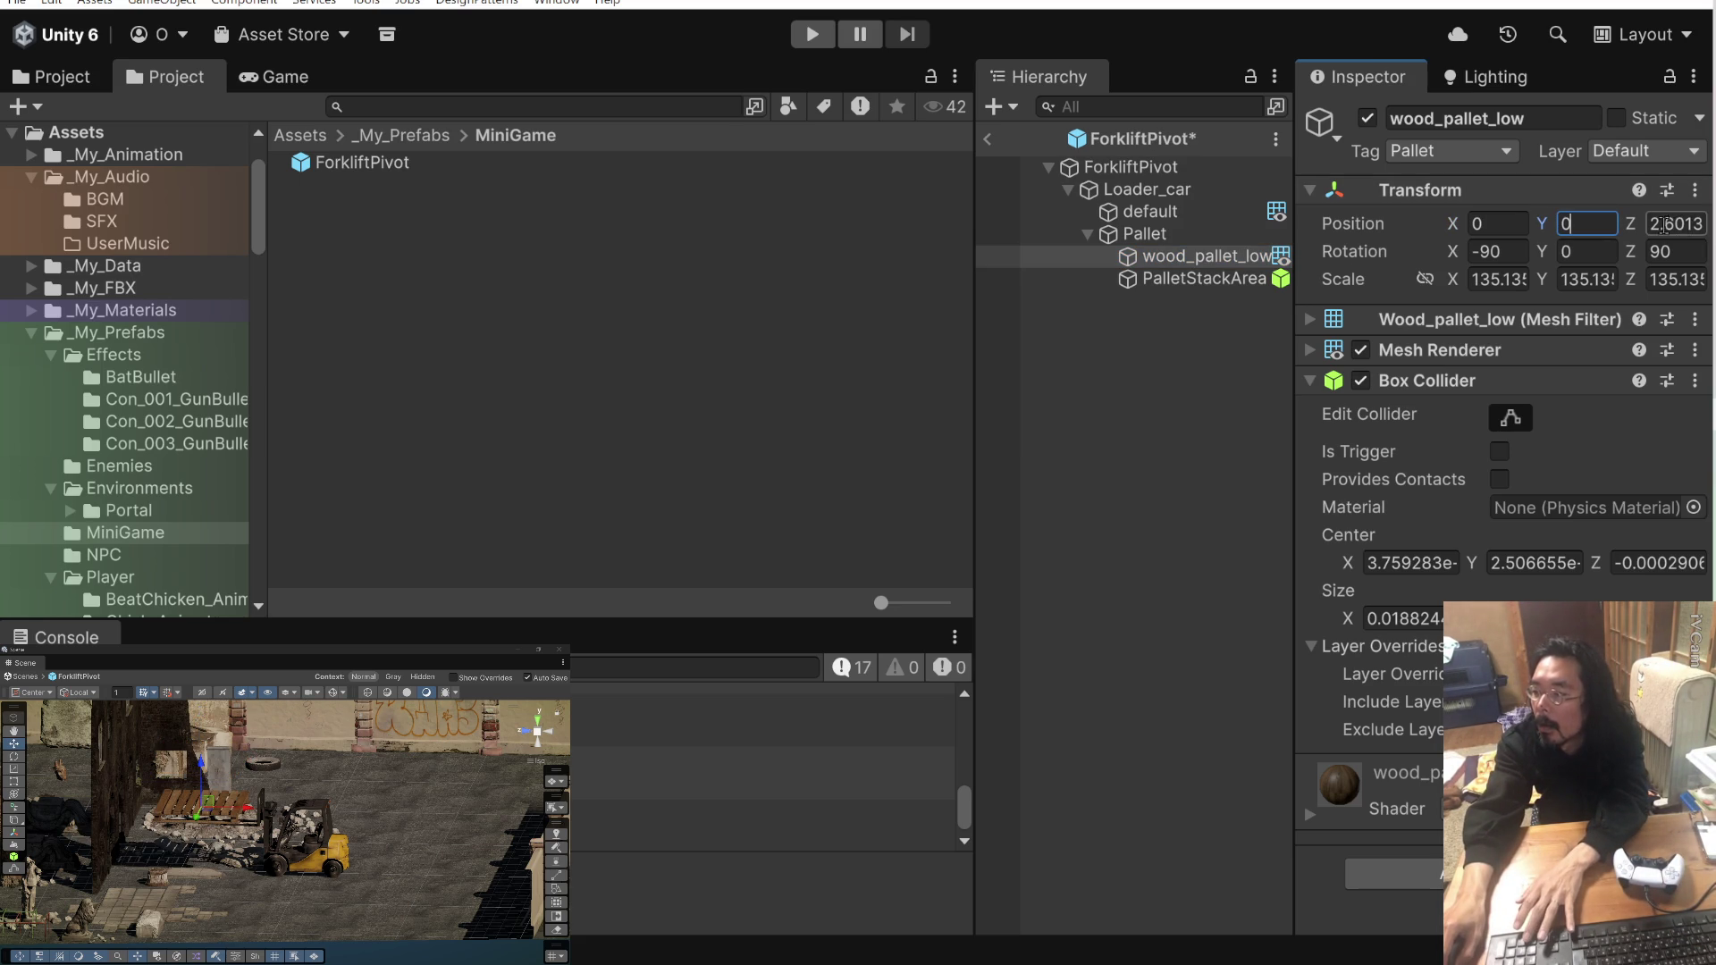
text(0)
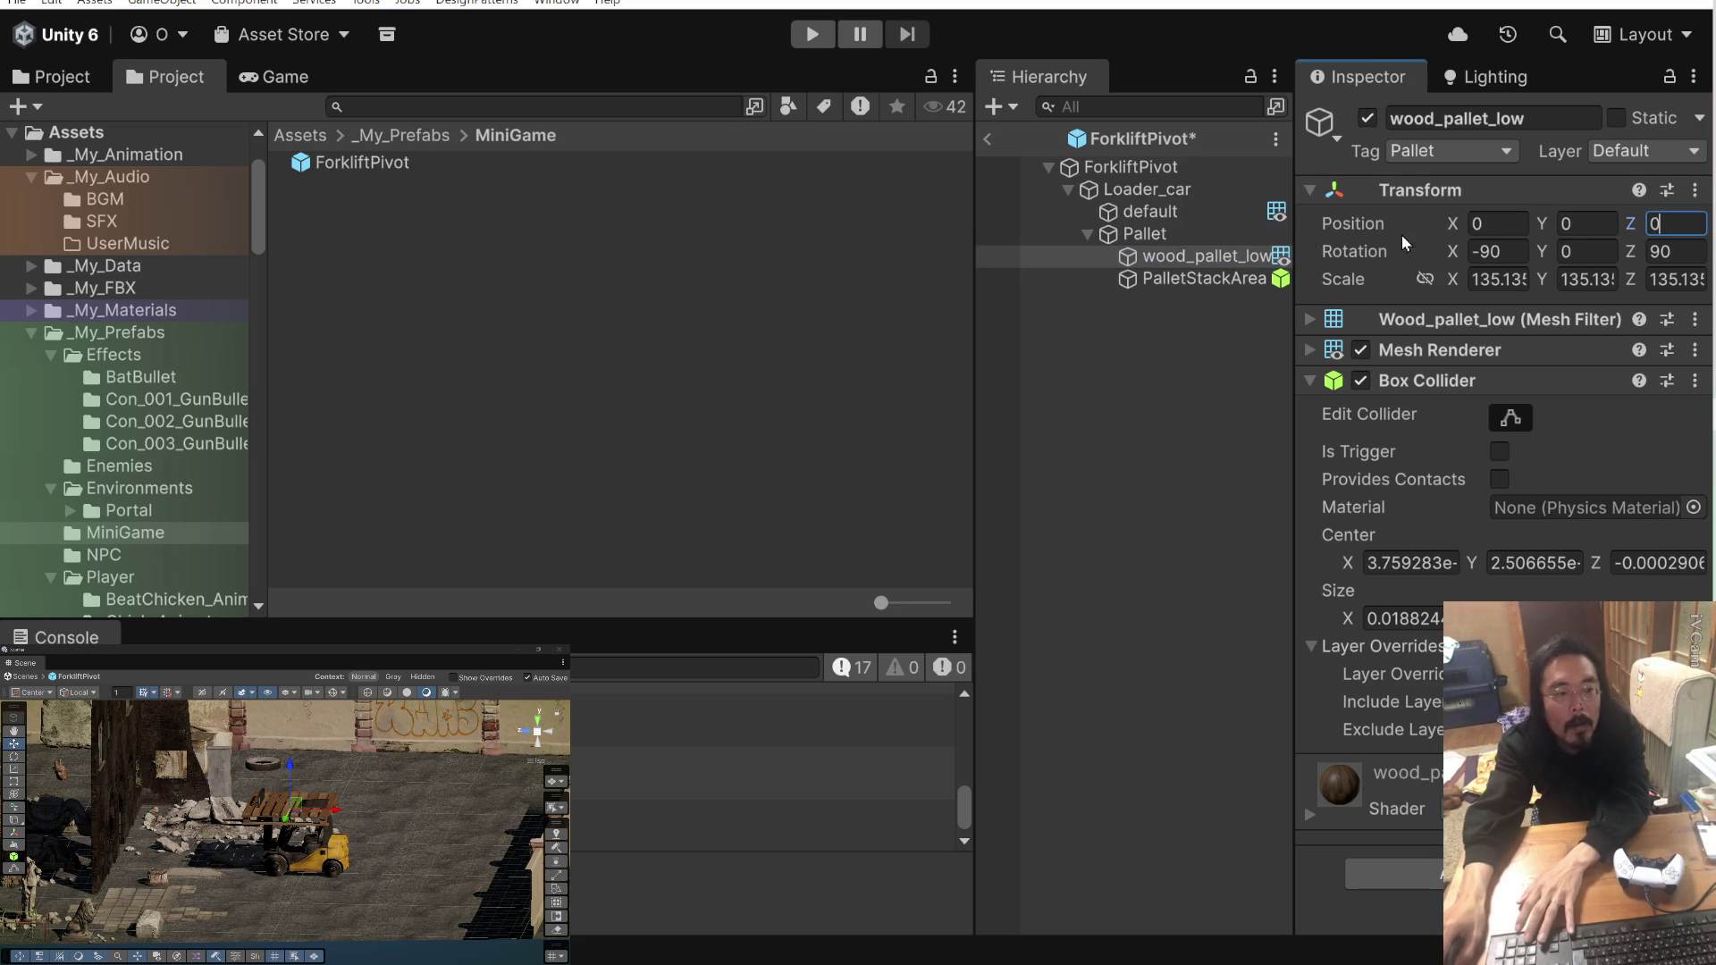
click(1250, 288)
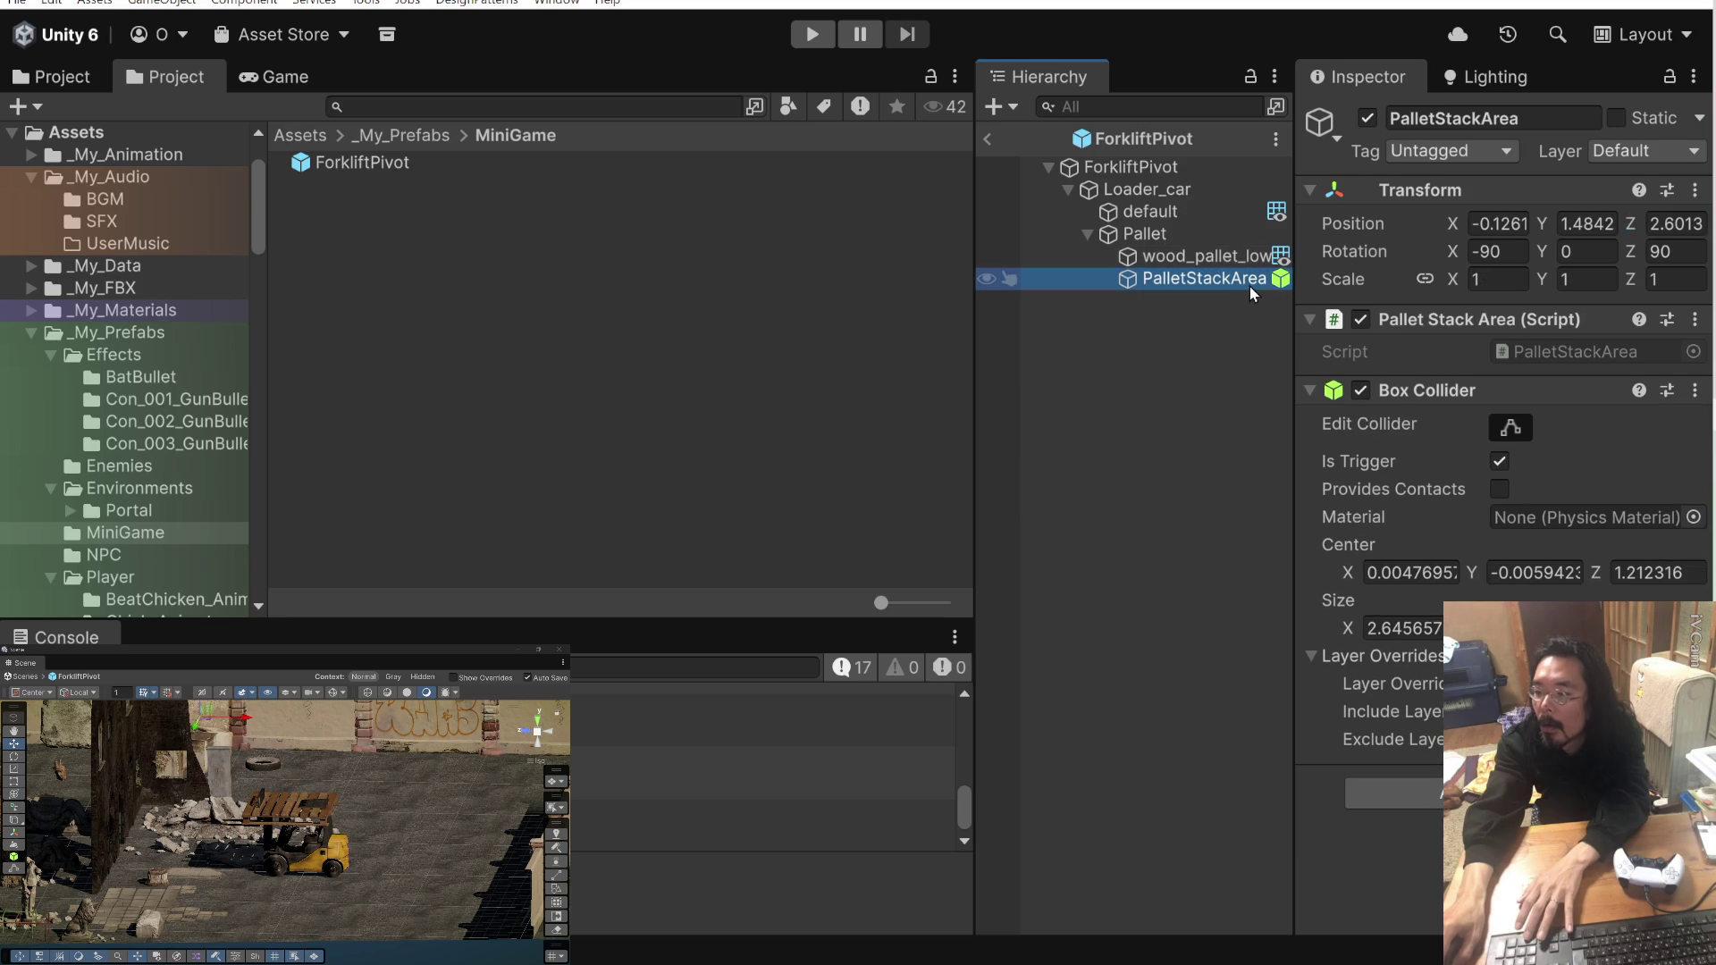
click(1475, 223)
text(0)
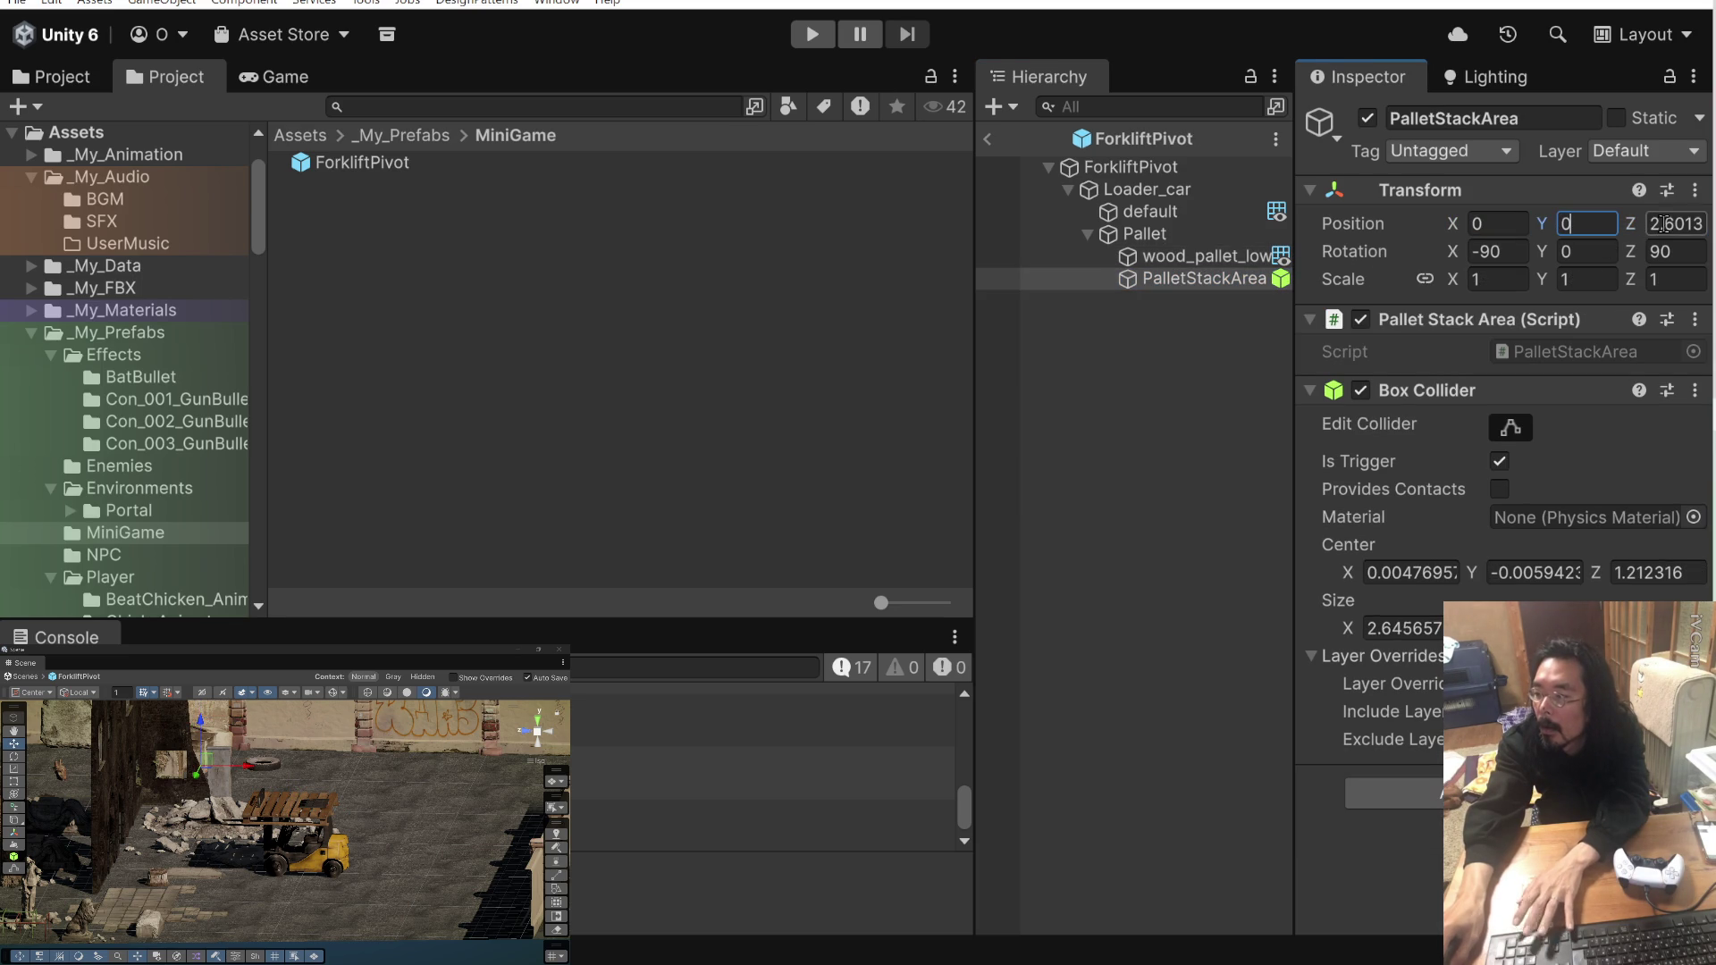
key(Return)
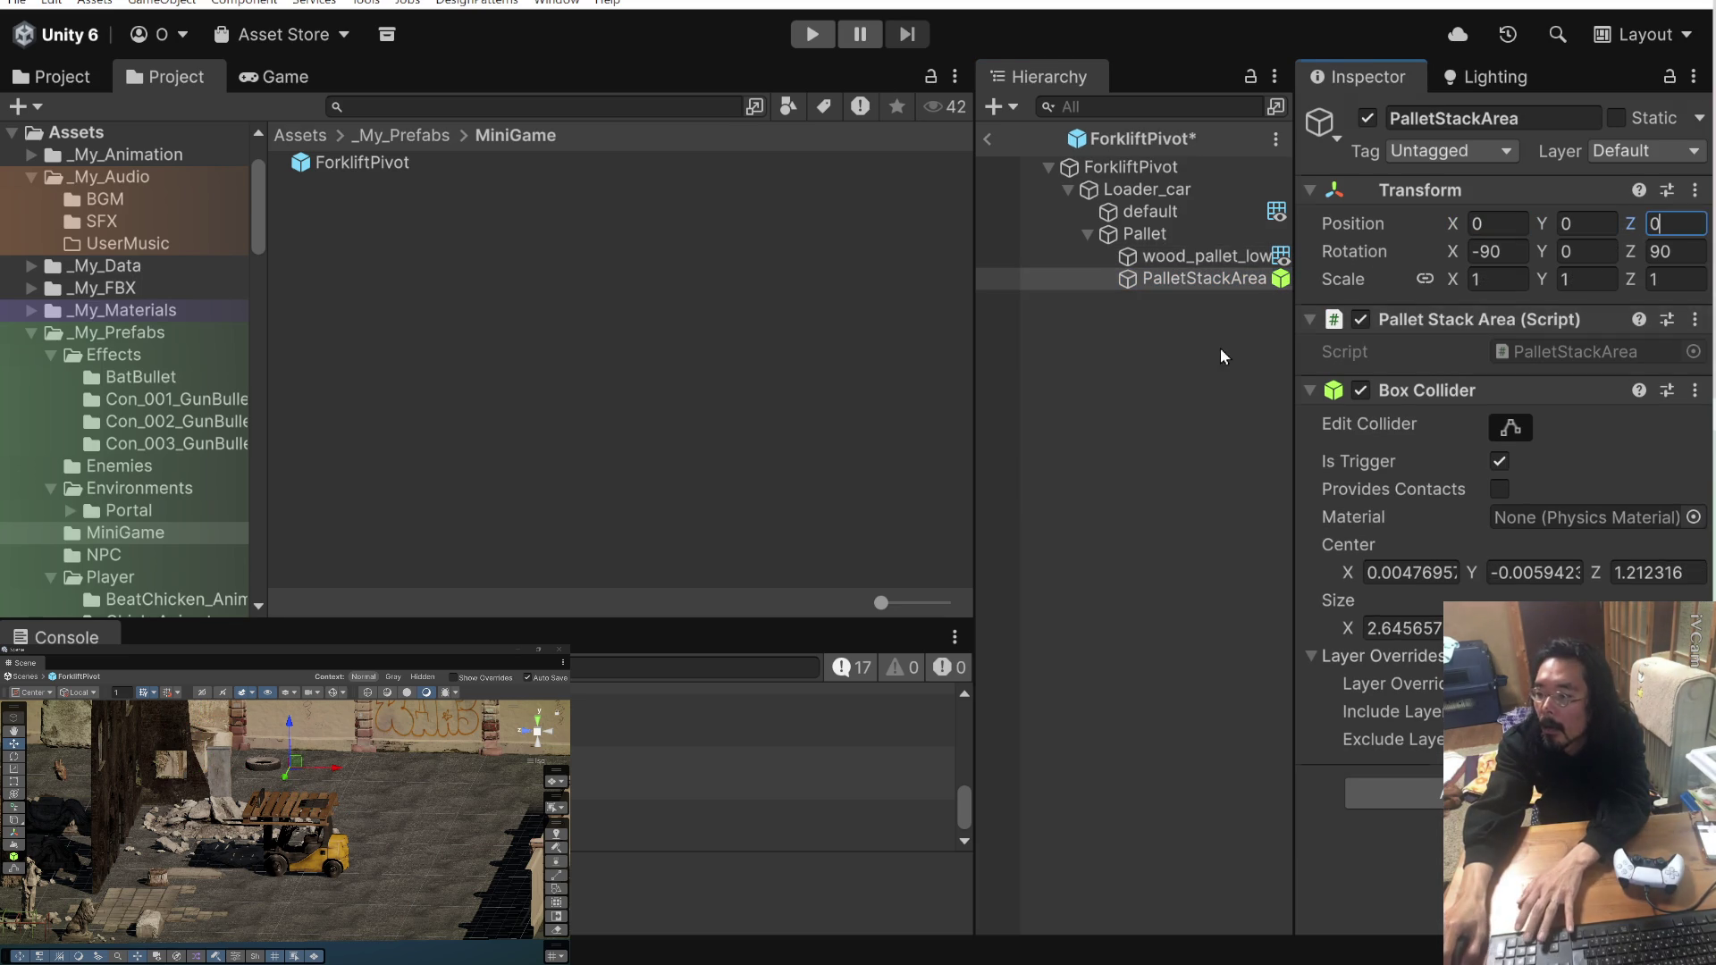
click(1210, 259)
Set the Pallet's Position X and Y to 0
click(1161, 233)
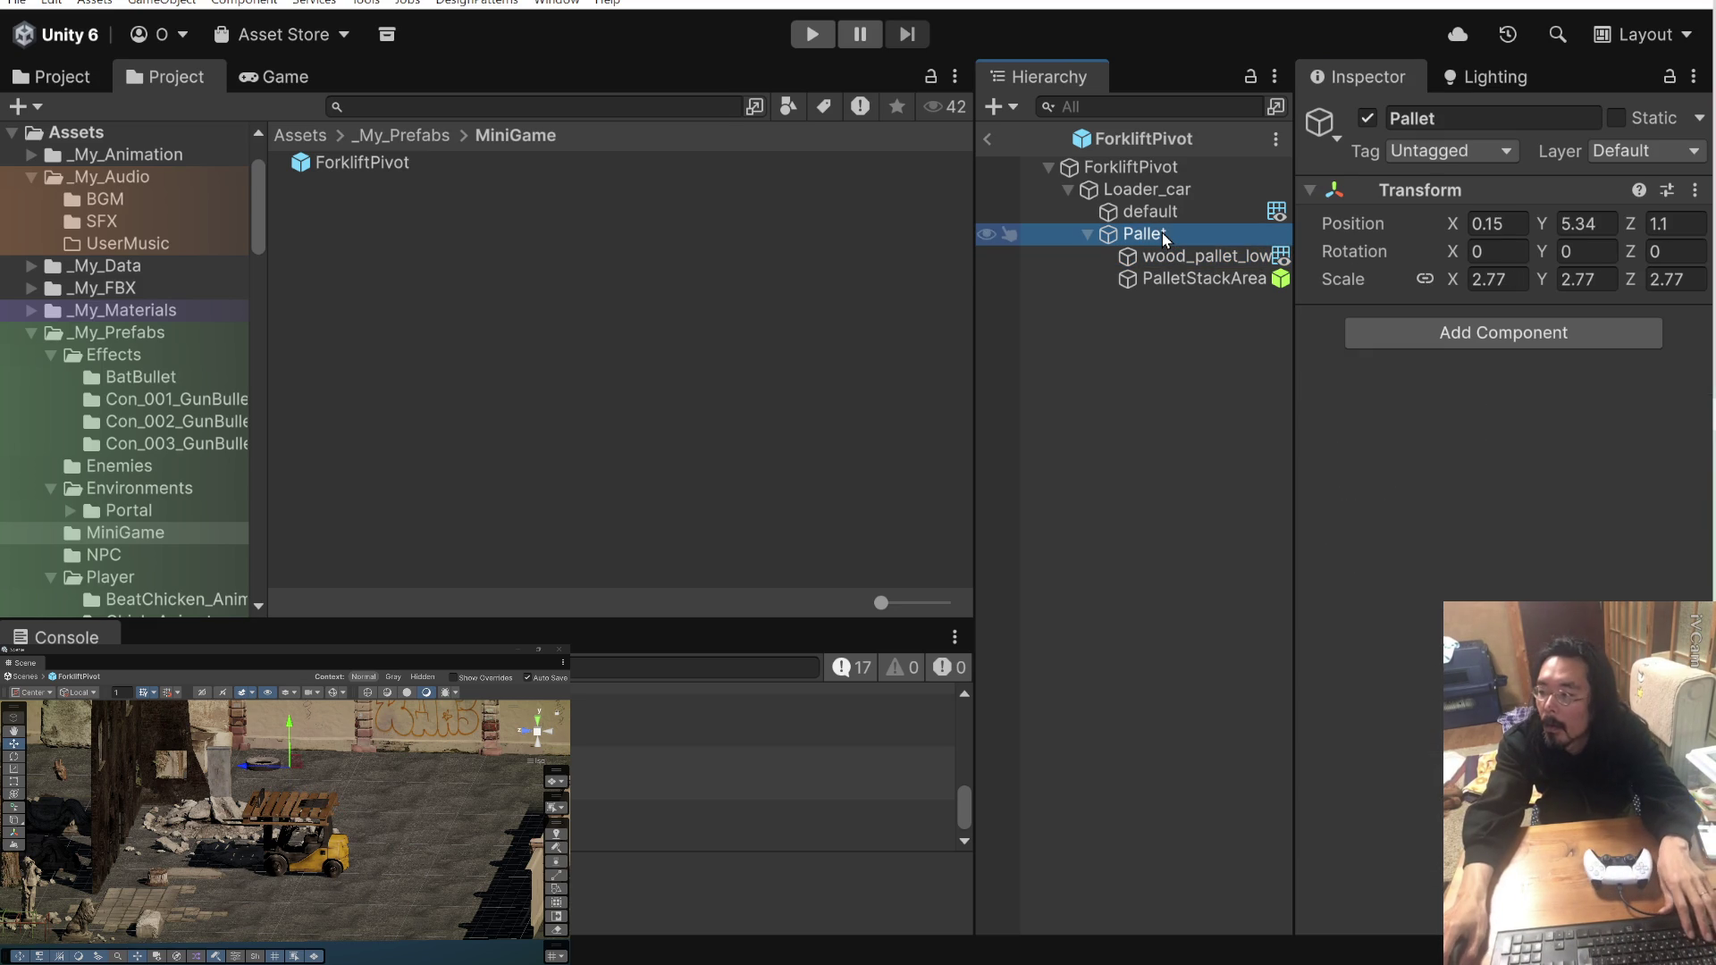
click(1513, 228)
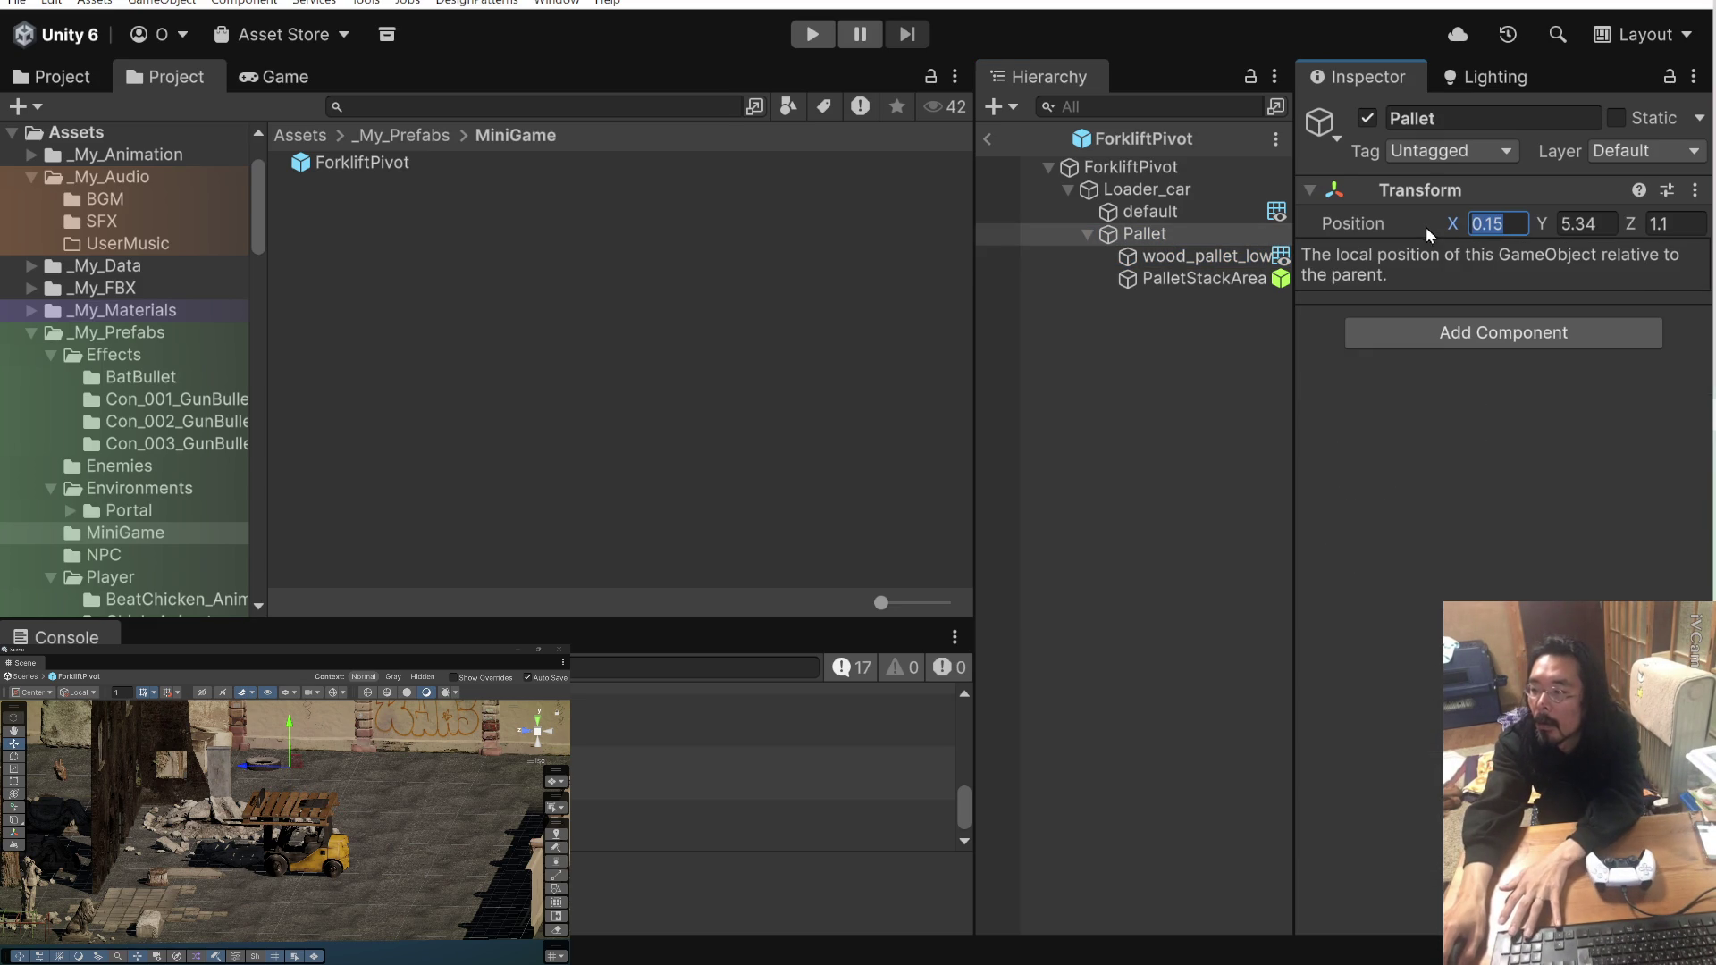
text(0)
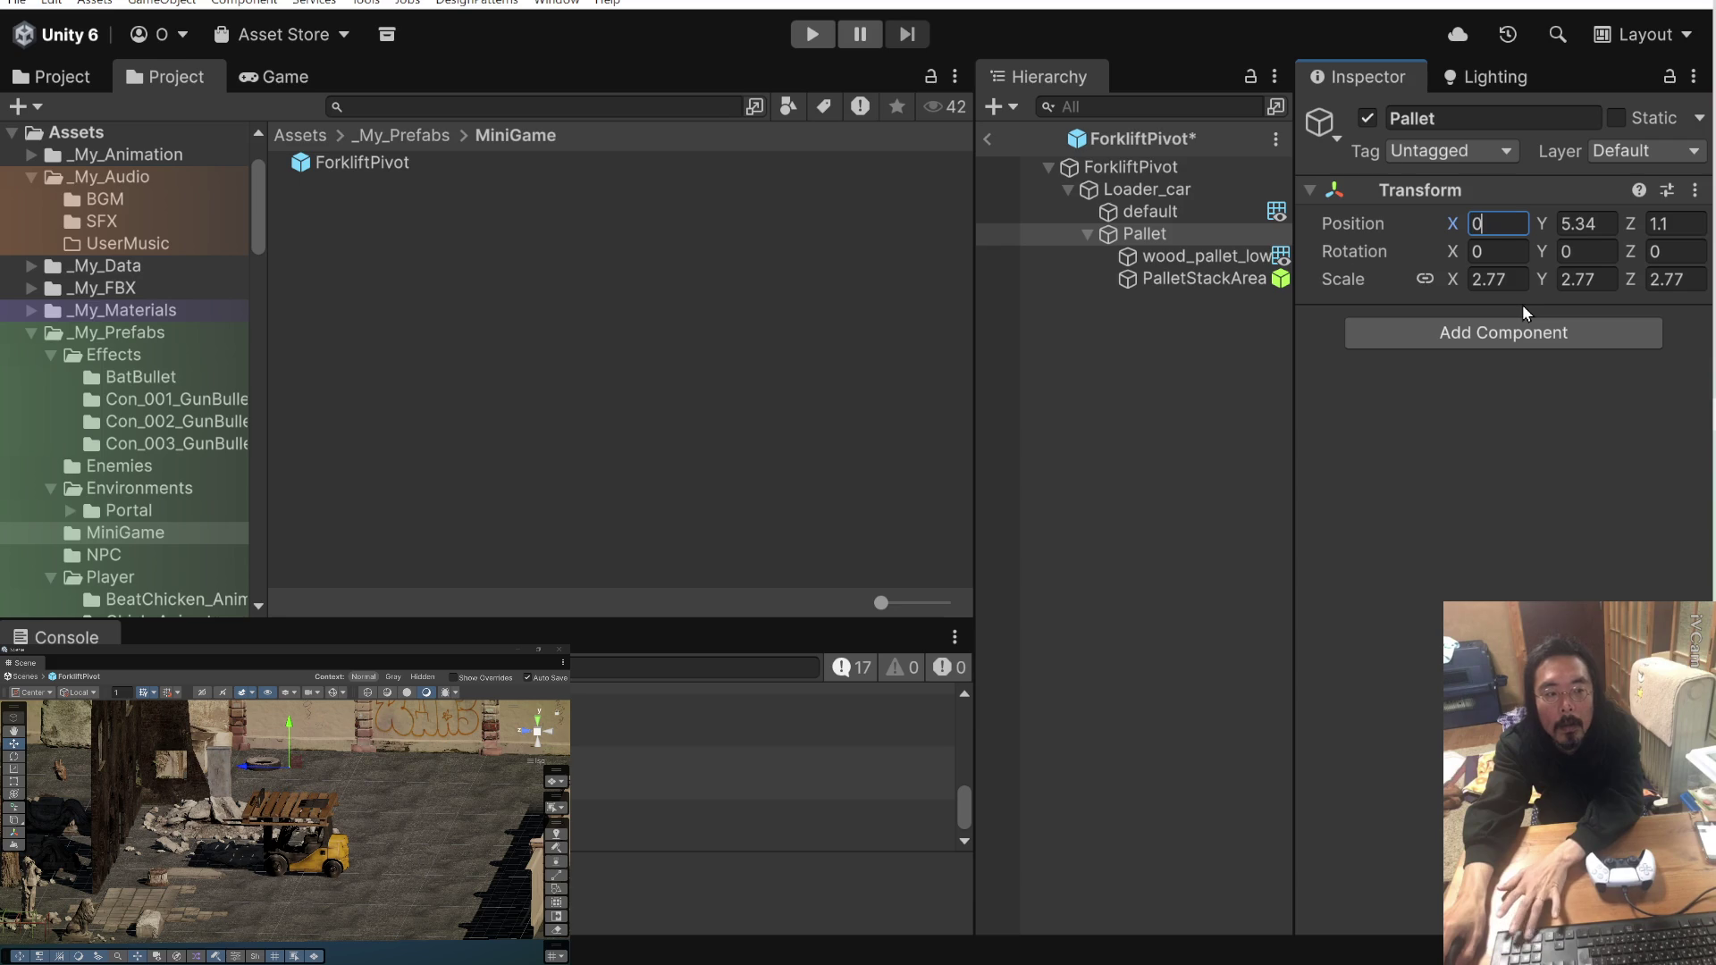
click(1581, 223)
text(0)
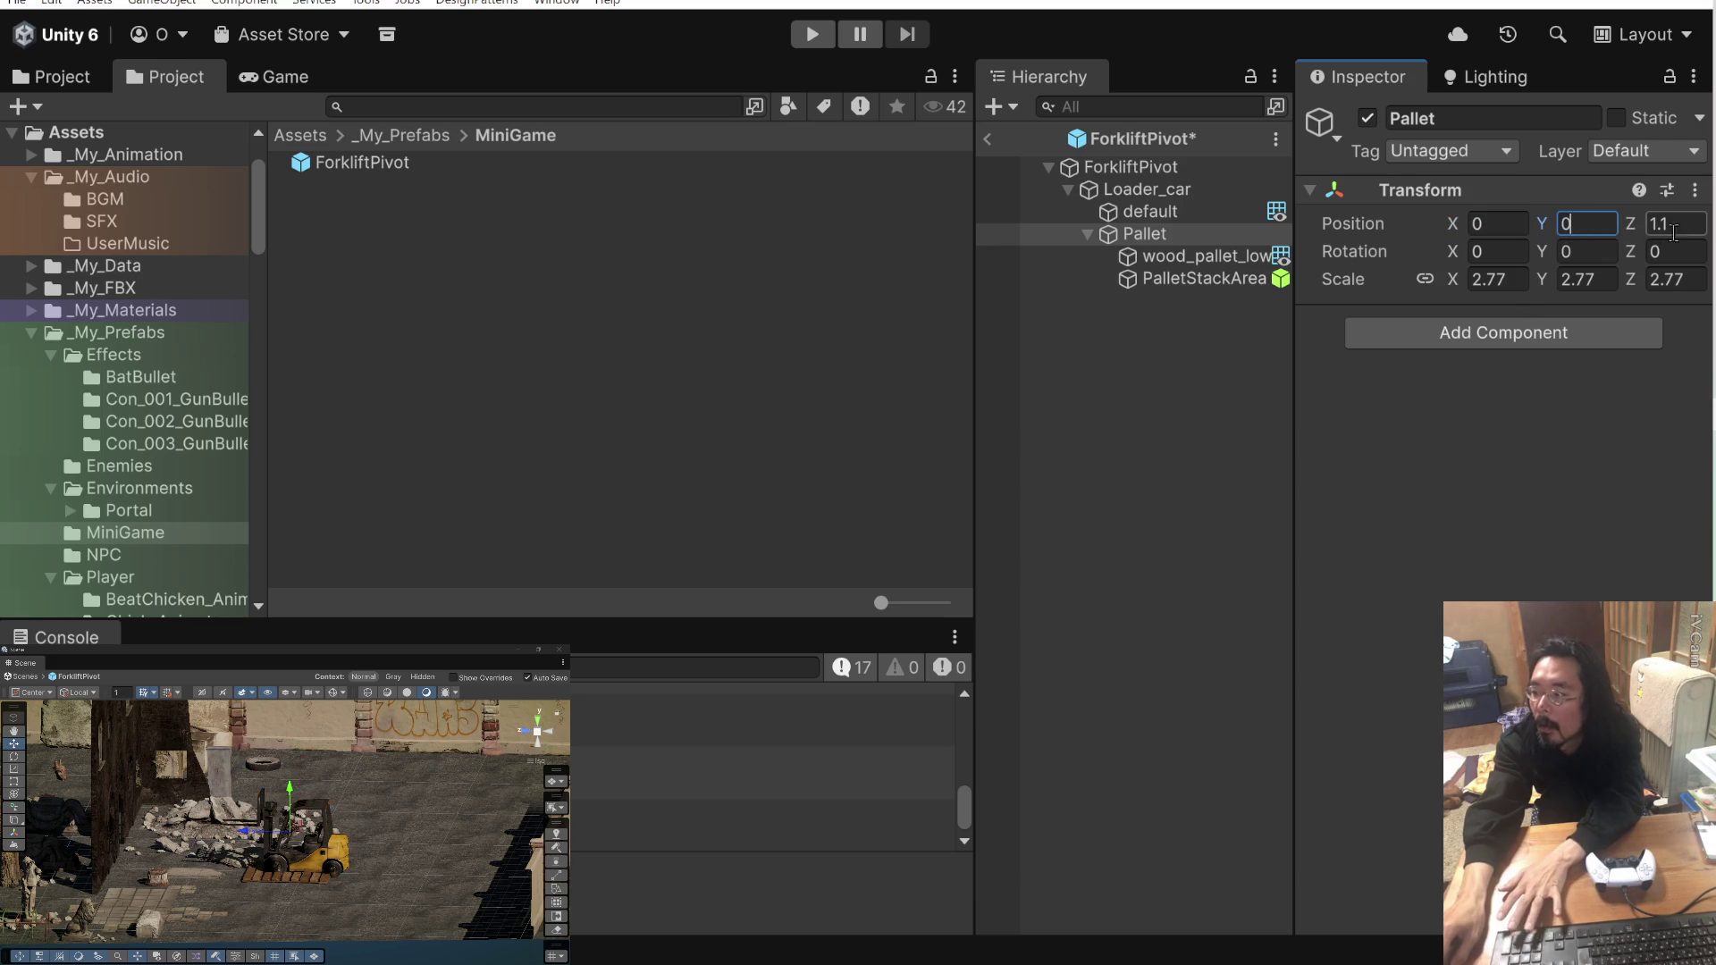
click(1192, 388)
Compare the PalletStackArea trigger and wood_pallet_low transforms, then reselect the Pallet
click(1224, 276)
click(1224, 260)
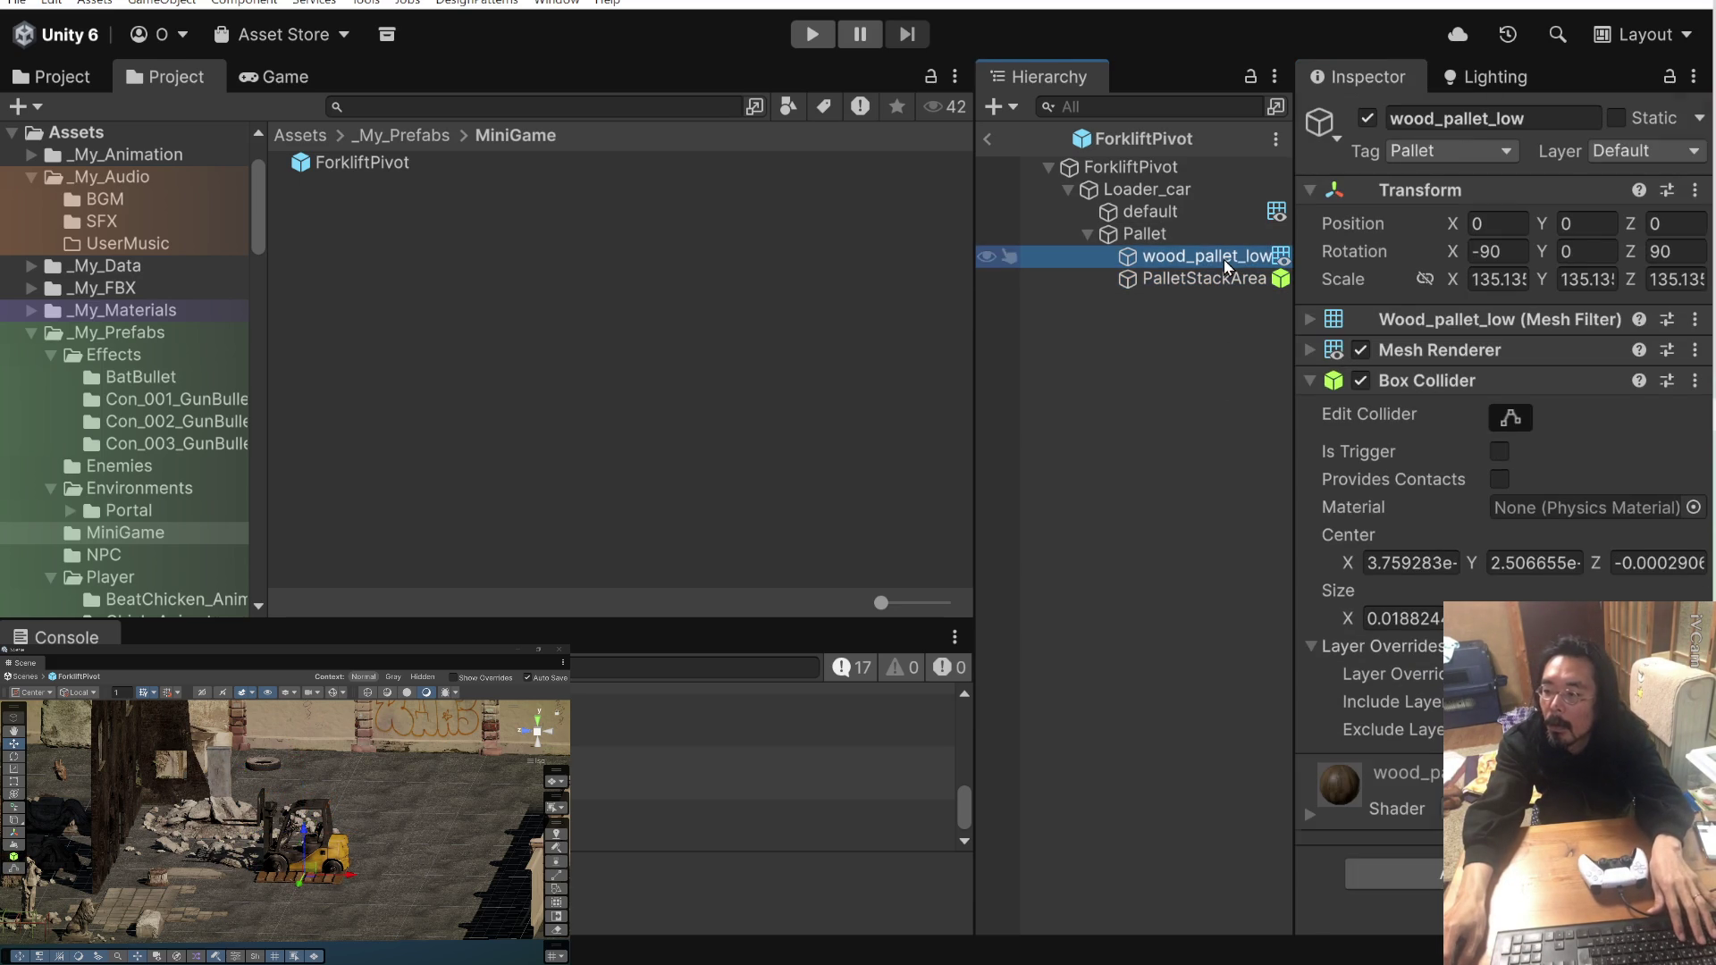
click(1224, 276)
click(1225, 258)
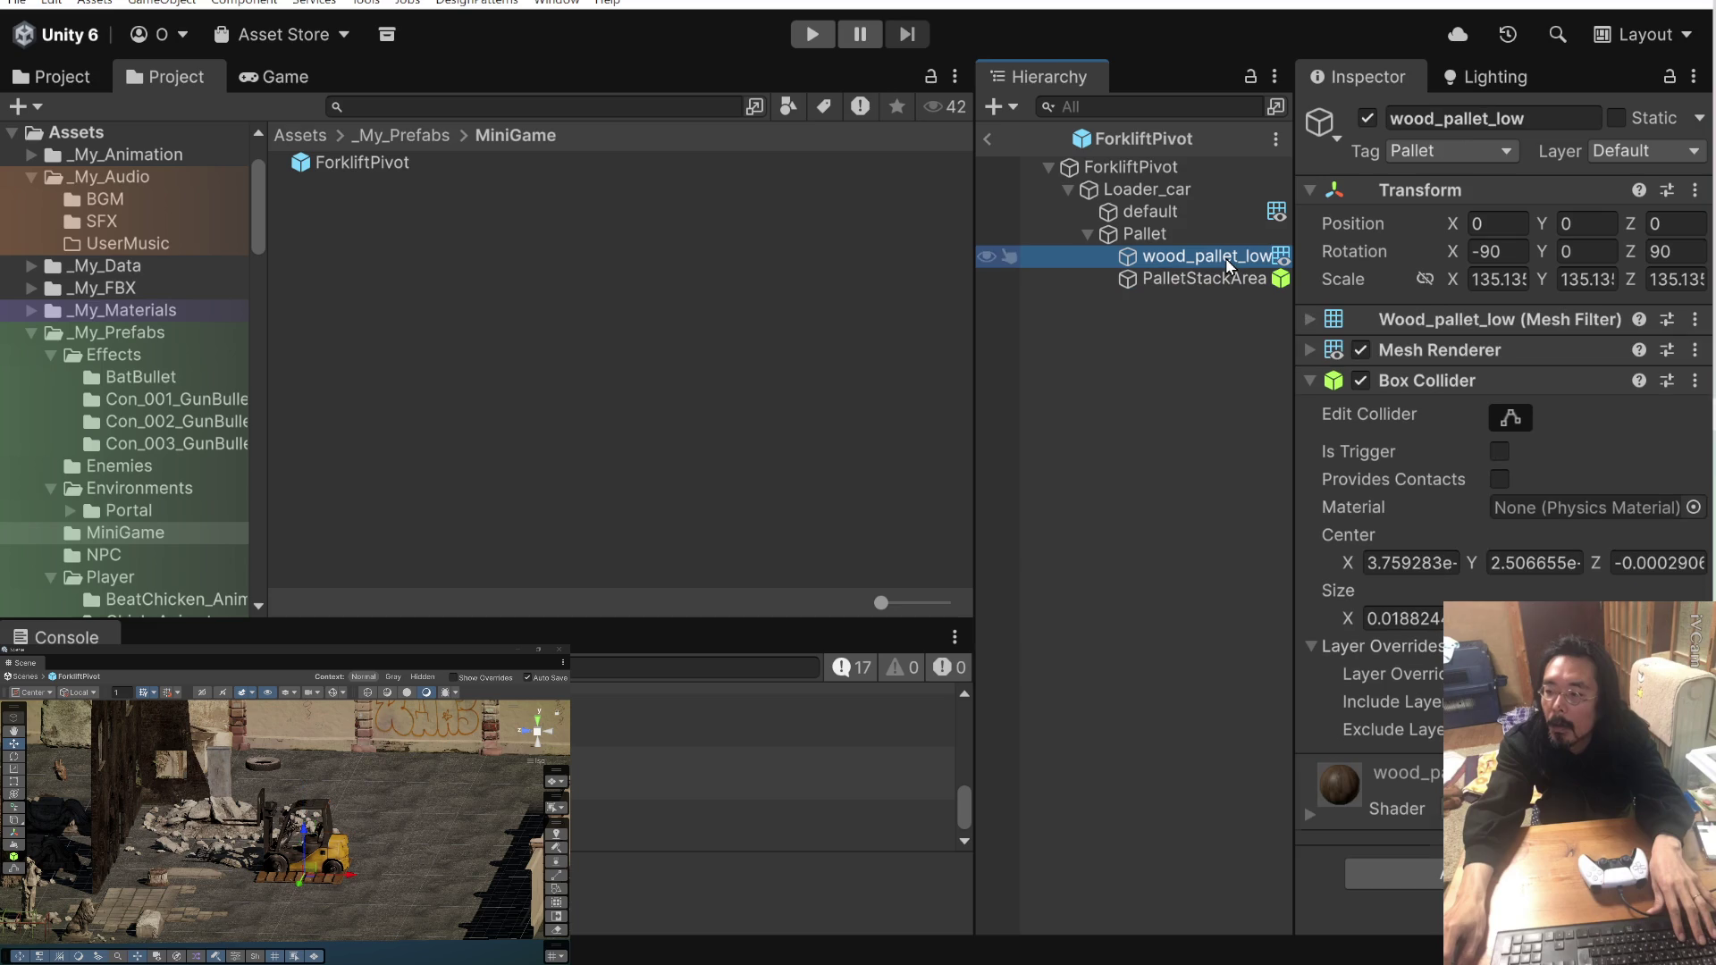
click(1221, 277)
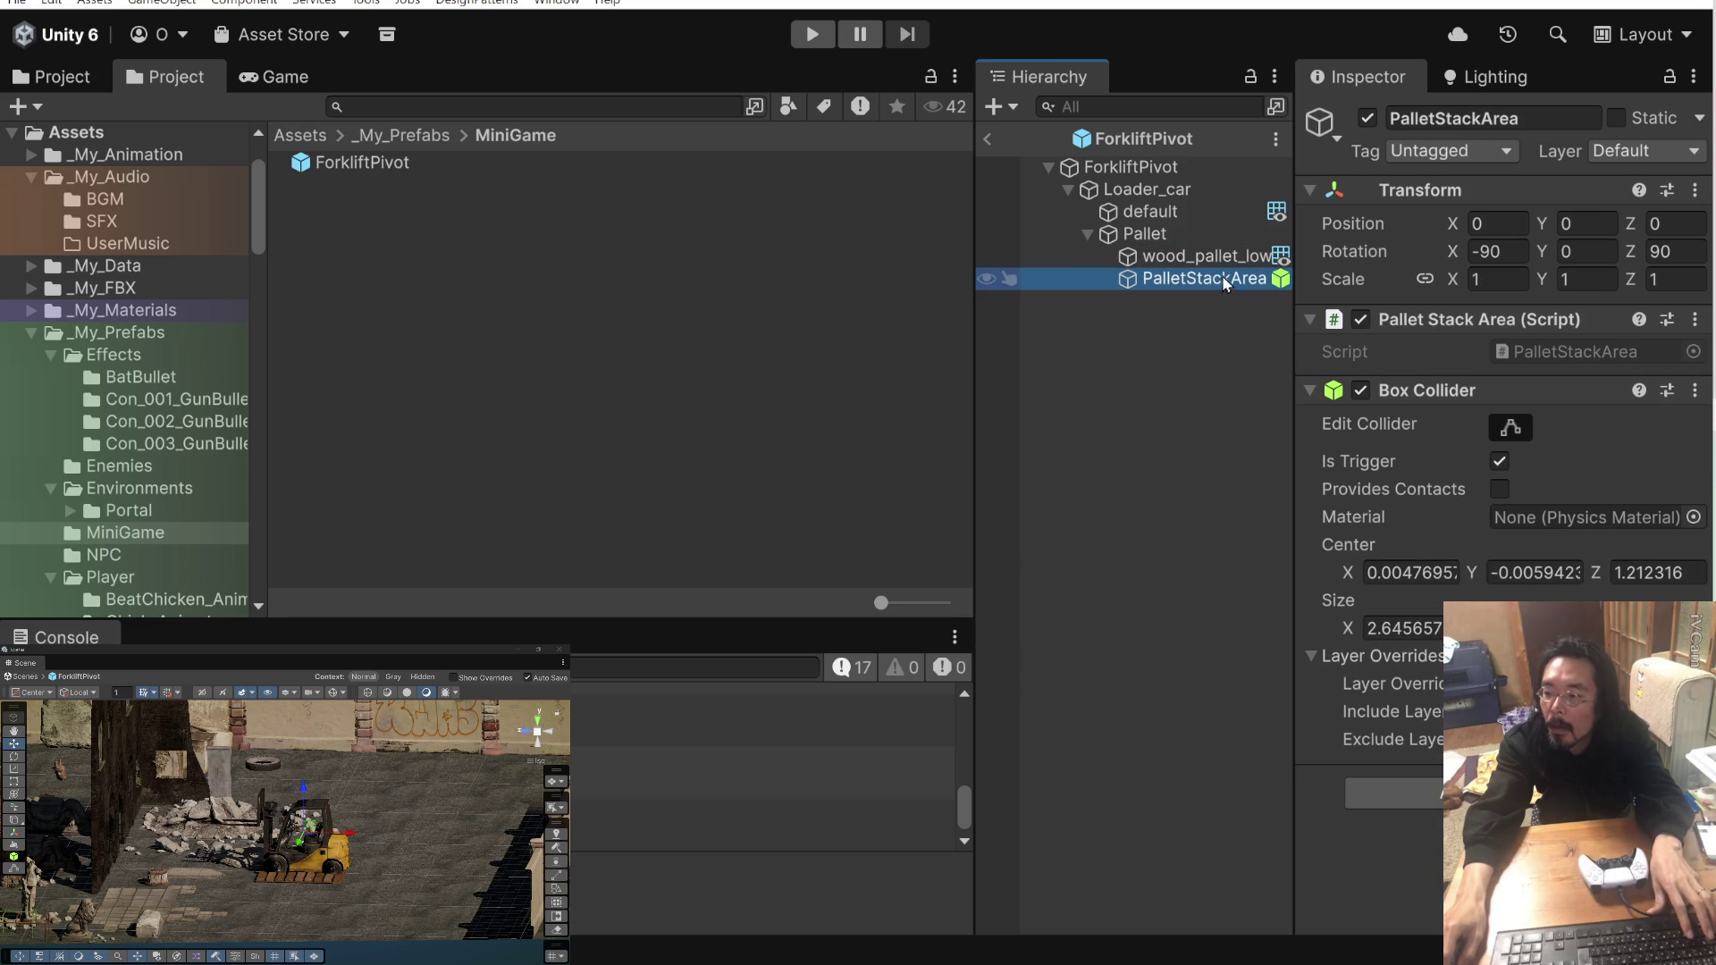
click(1204, 242)
Select wood_pallet_low and drag it up above the forklift
click(1203, 263)
click(1203, 279)
click(1206, 255)
click(1207, 237)
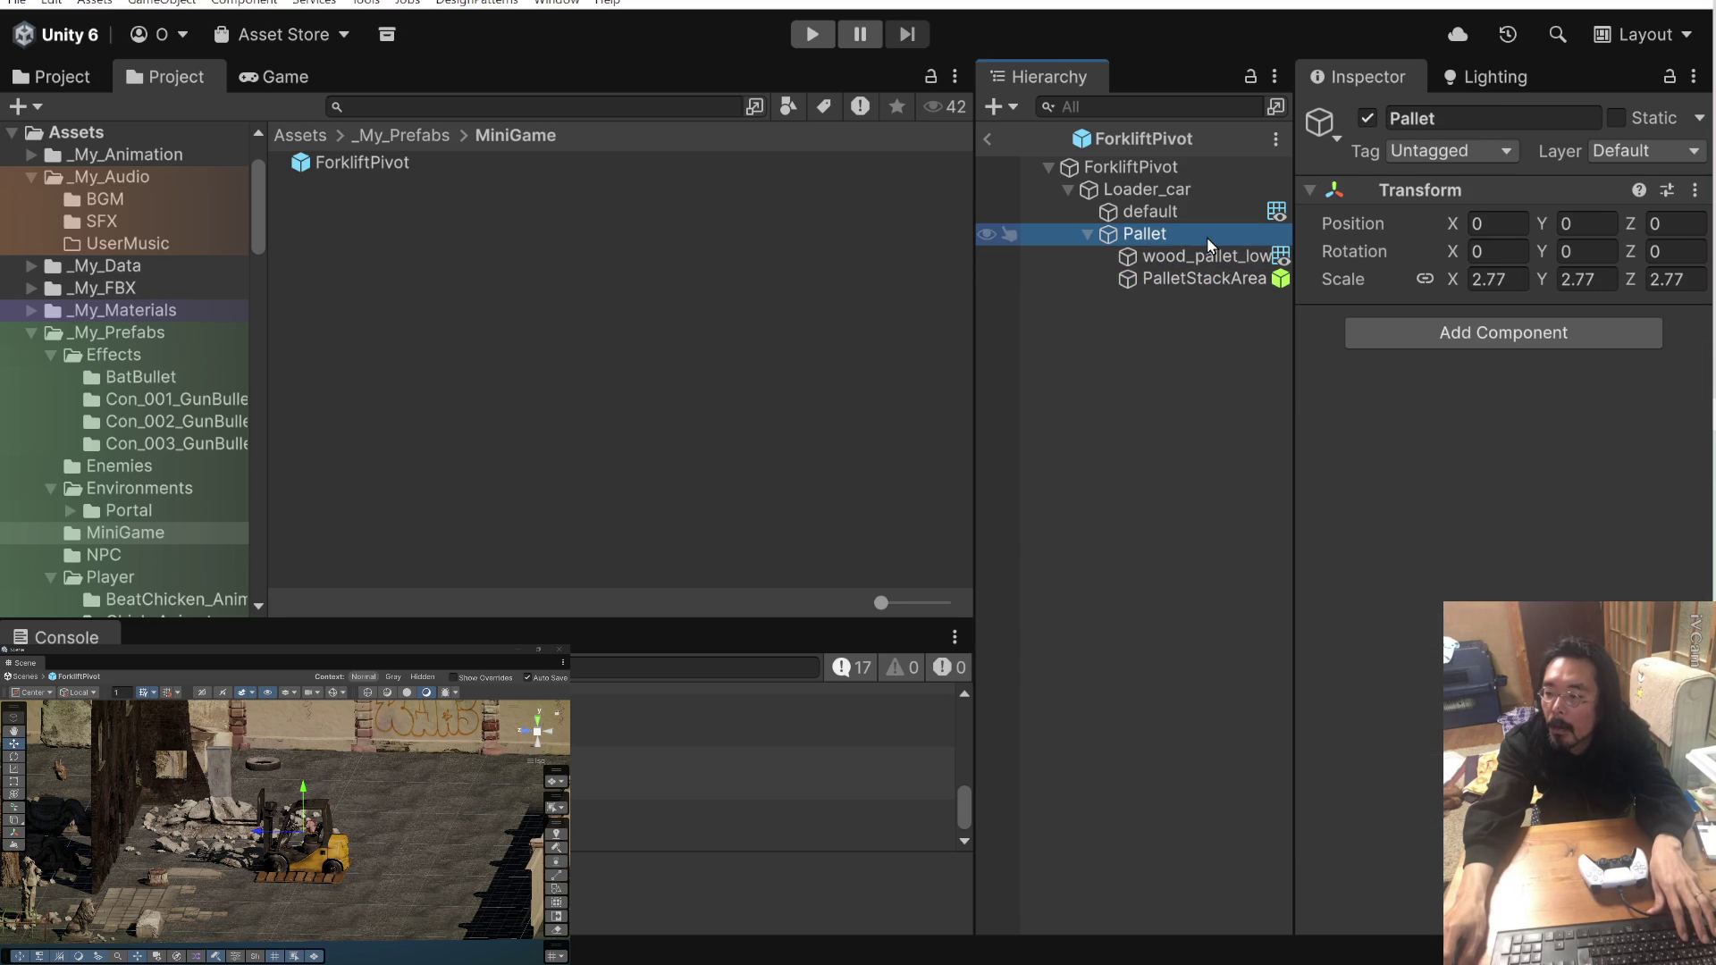
click(1205, 255)
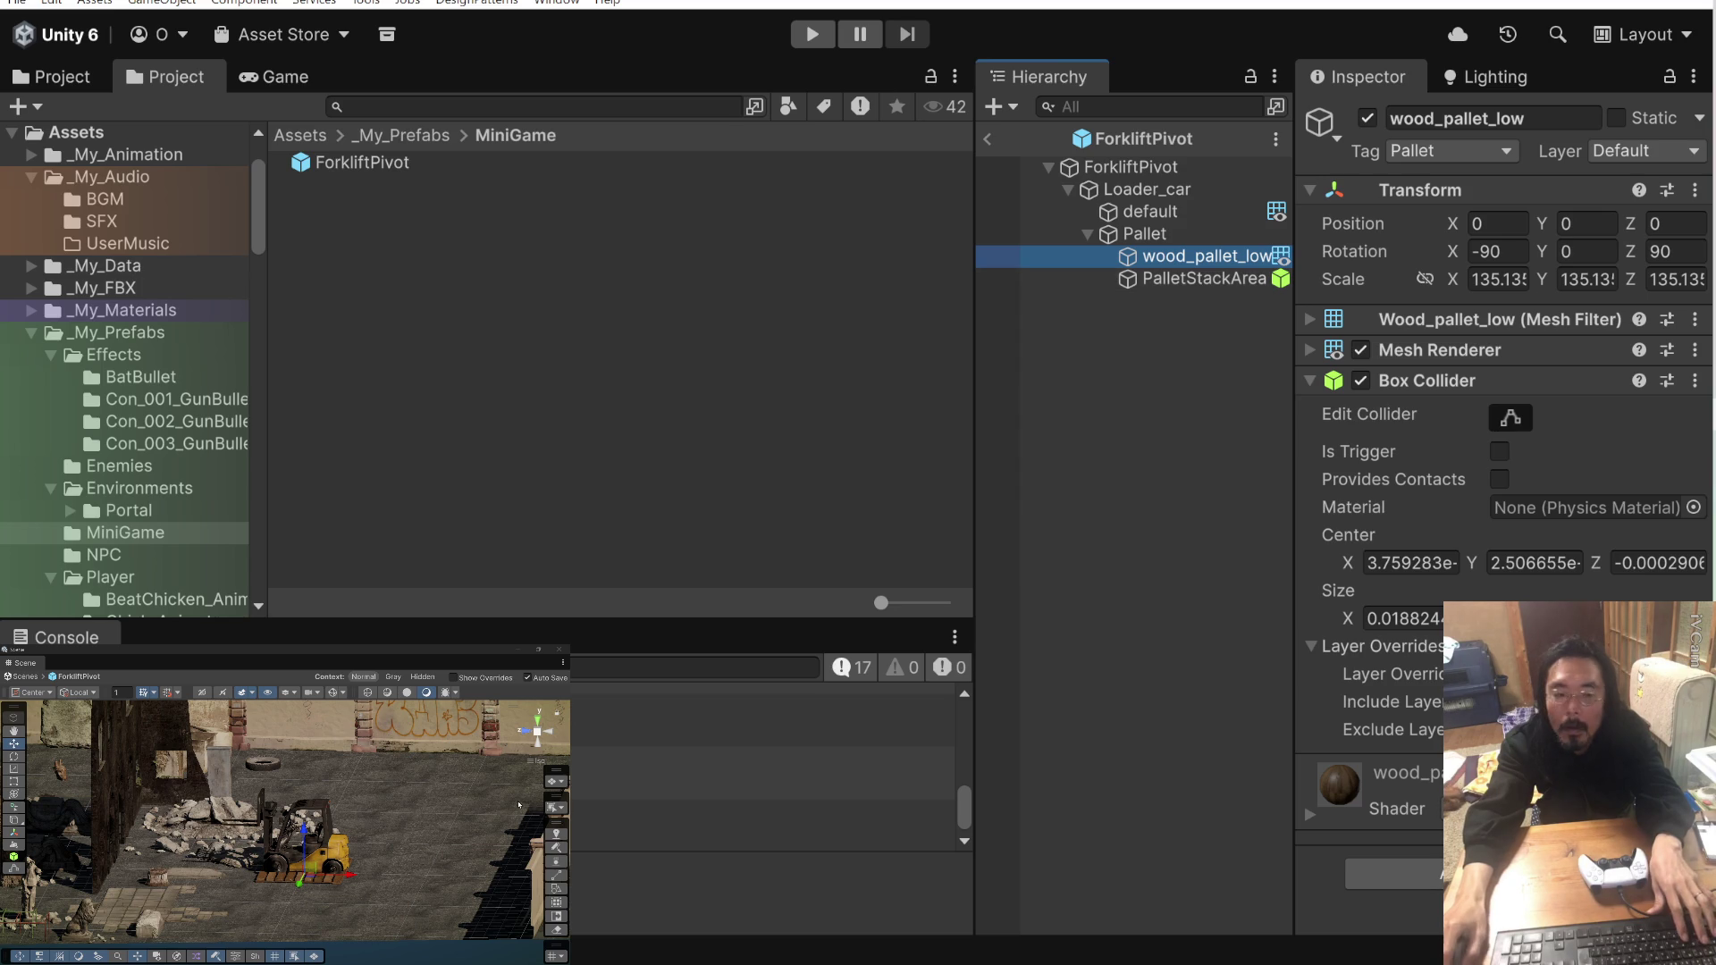
drag(304, 826, 305, 768)
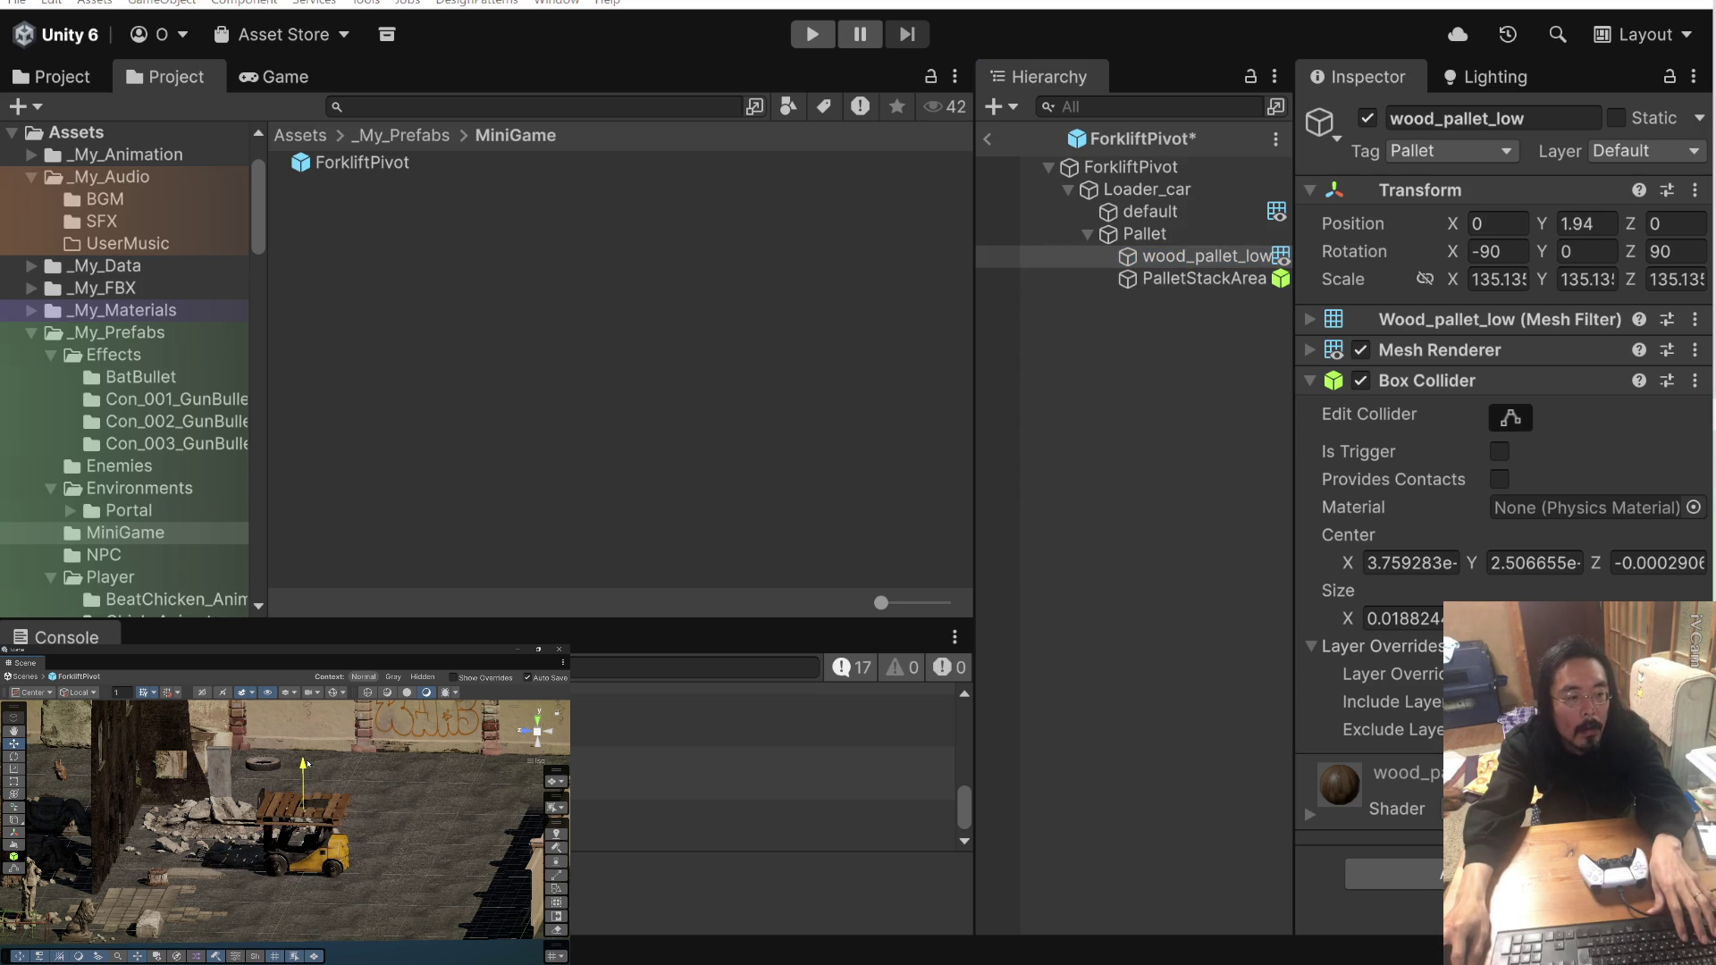
In a level side view, lower wood_pallet_low from Y 1.94 onto the forks at Y 1.27
click(1133, 237)
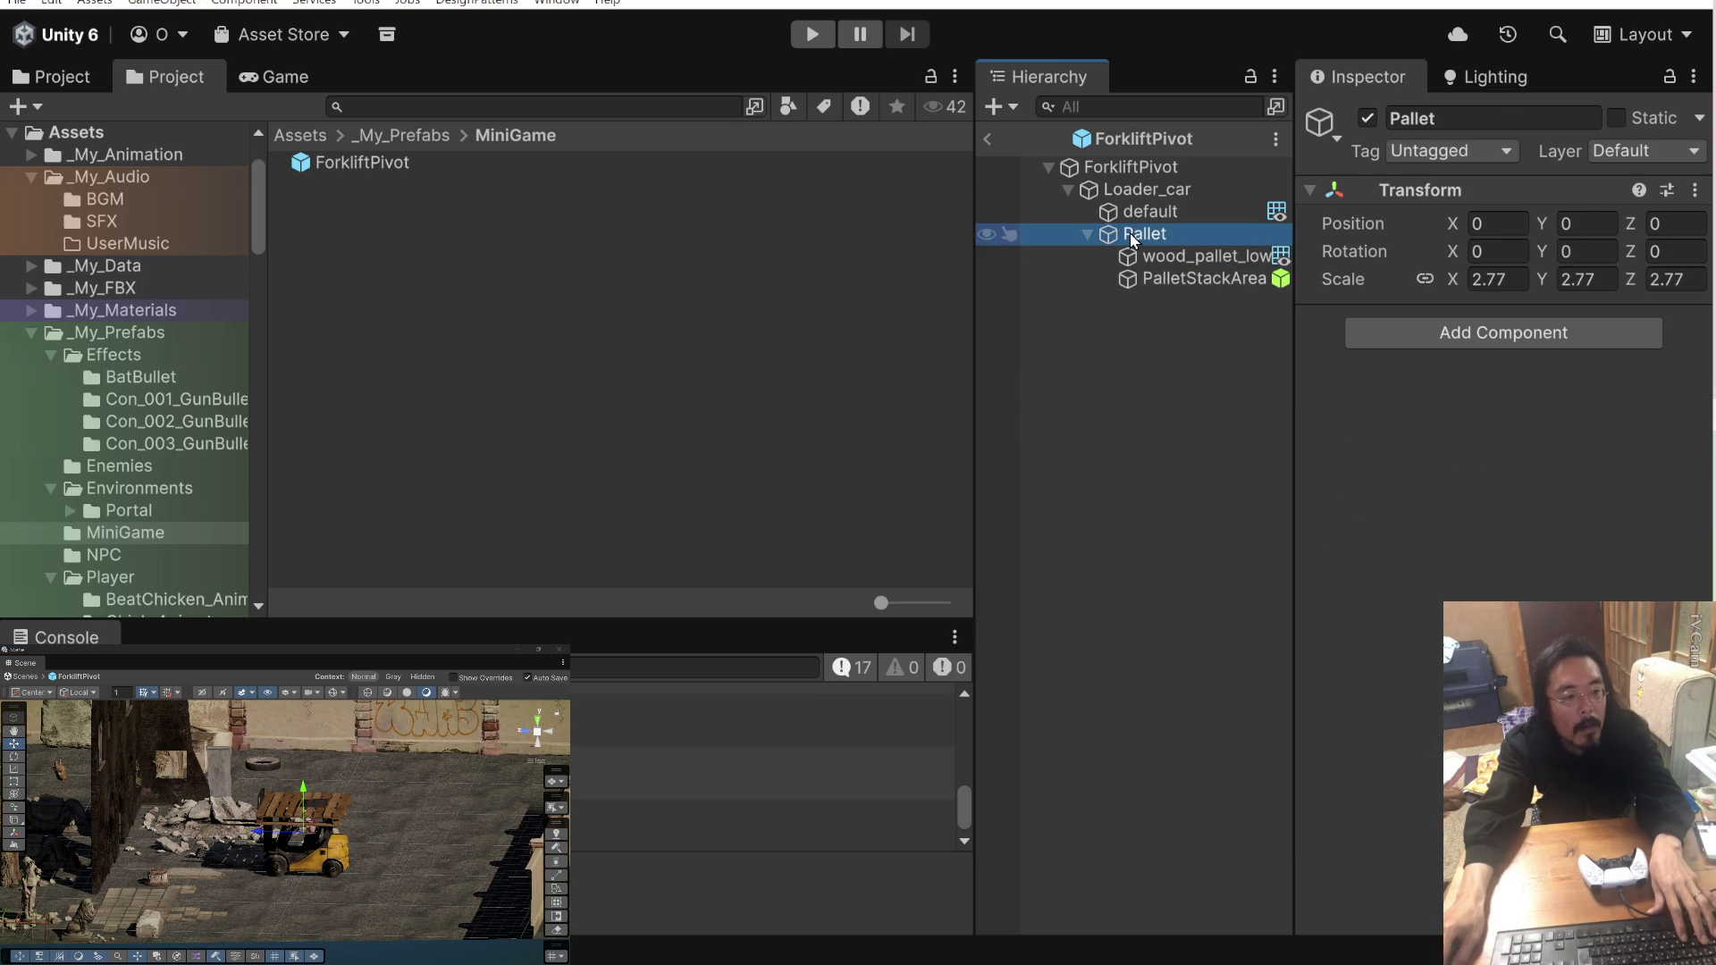
click(537, 731)
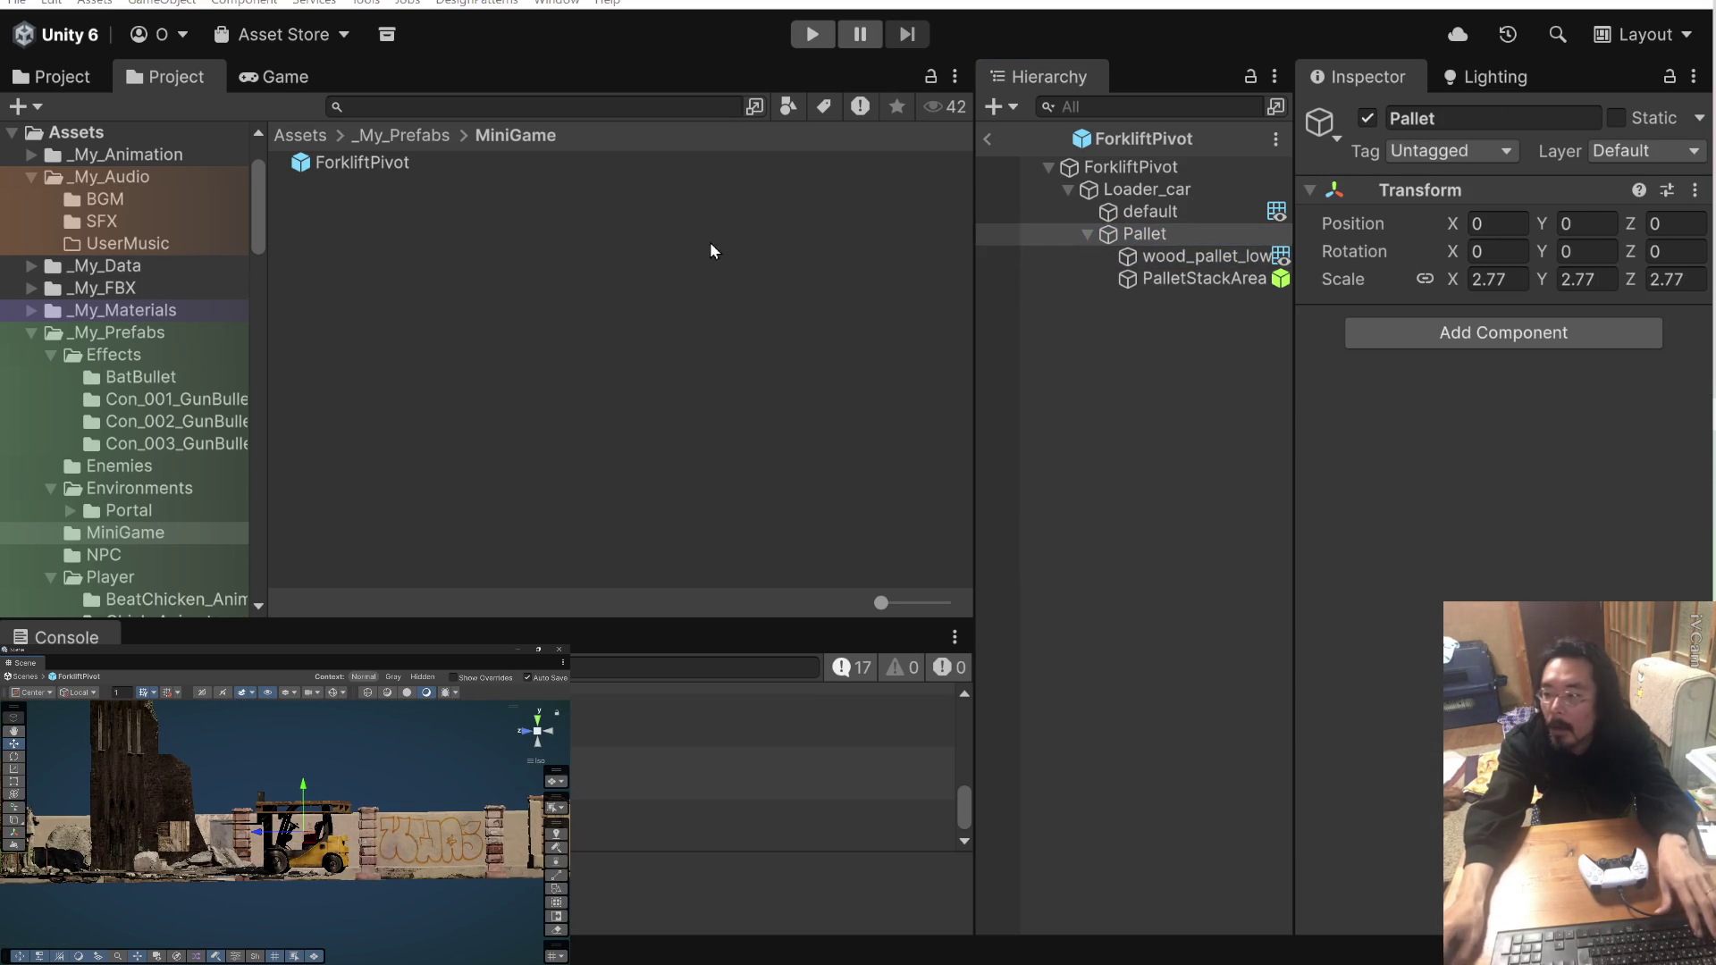
click(1211, 258)
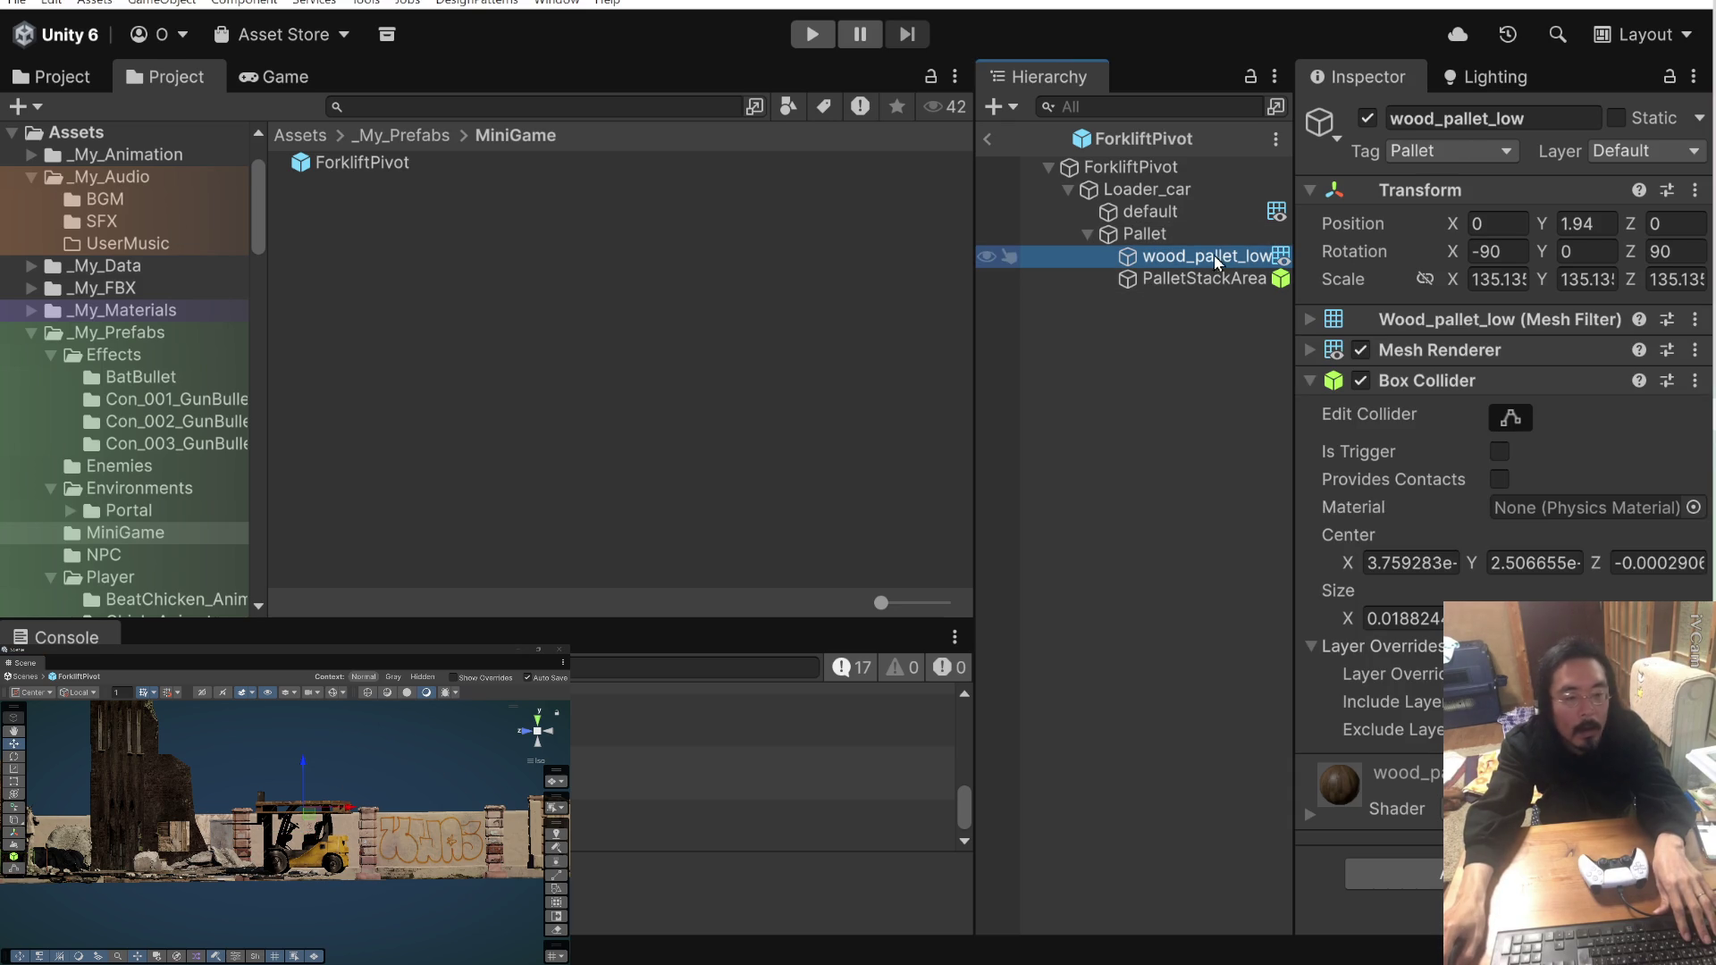
click(1223, 232)
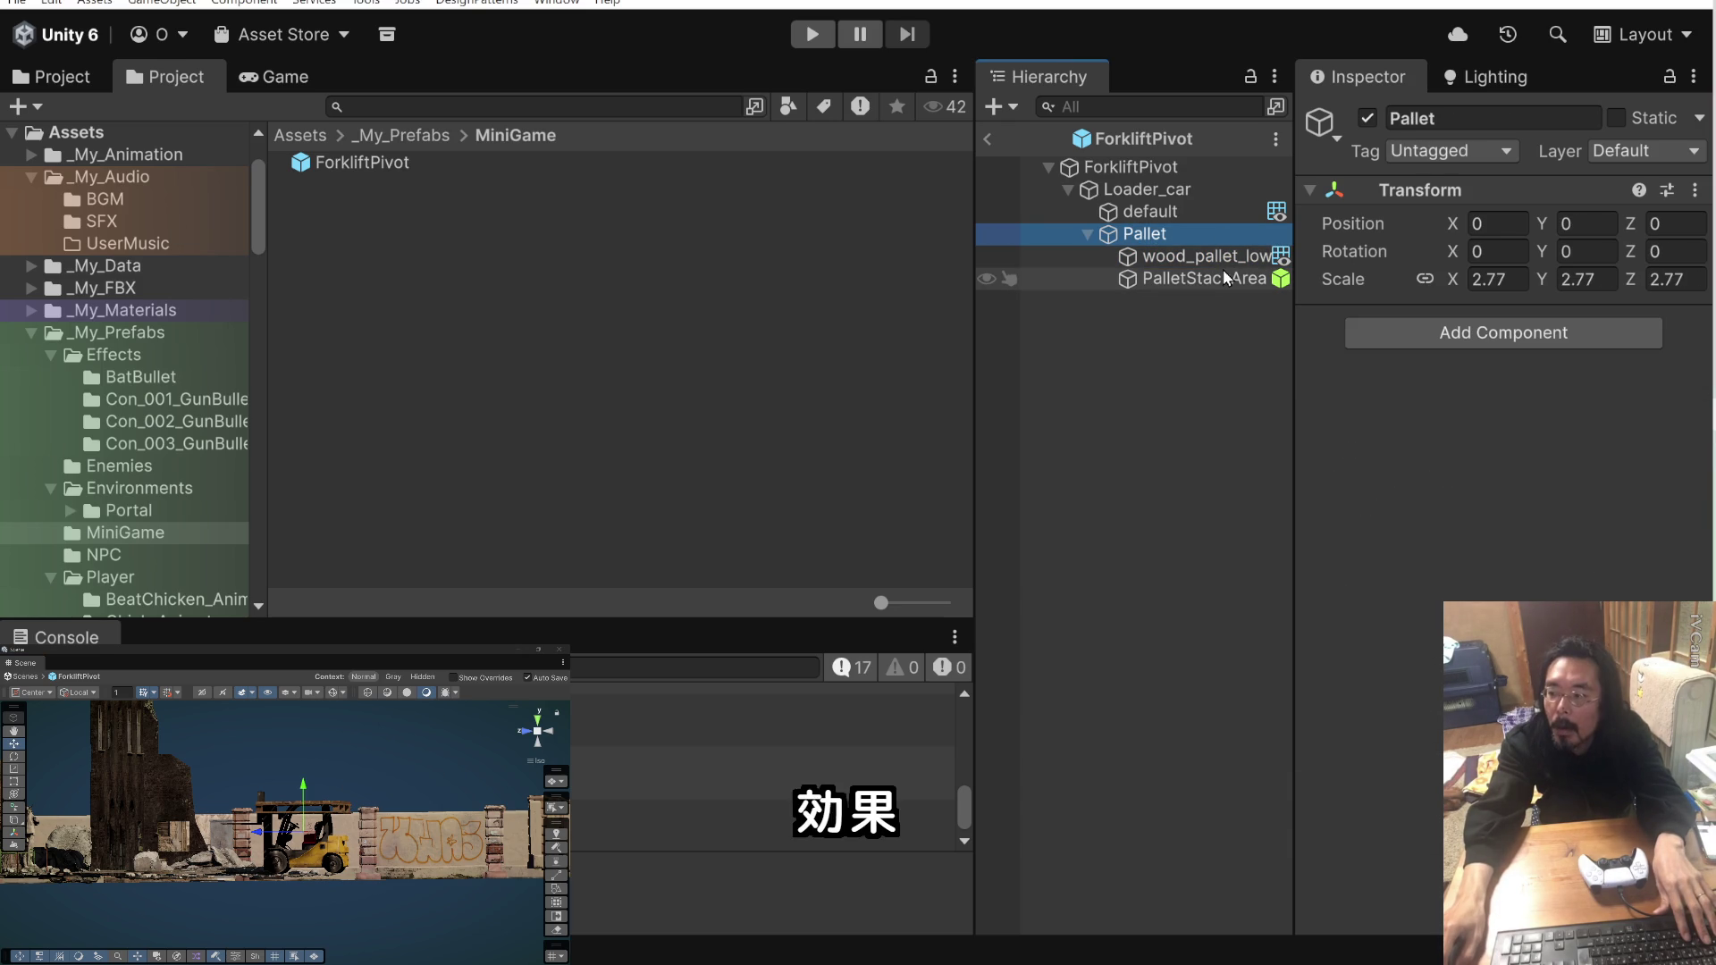
click(1225, 259)
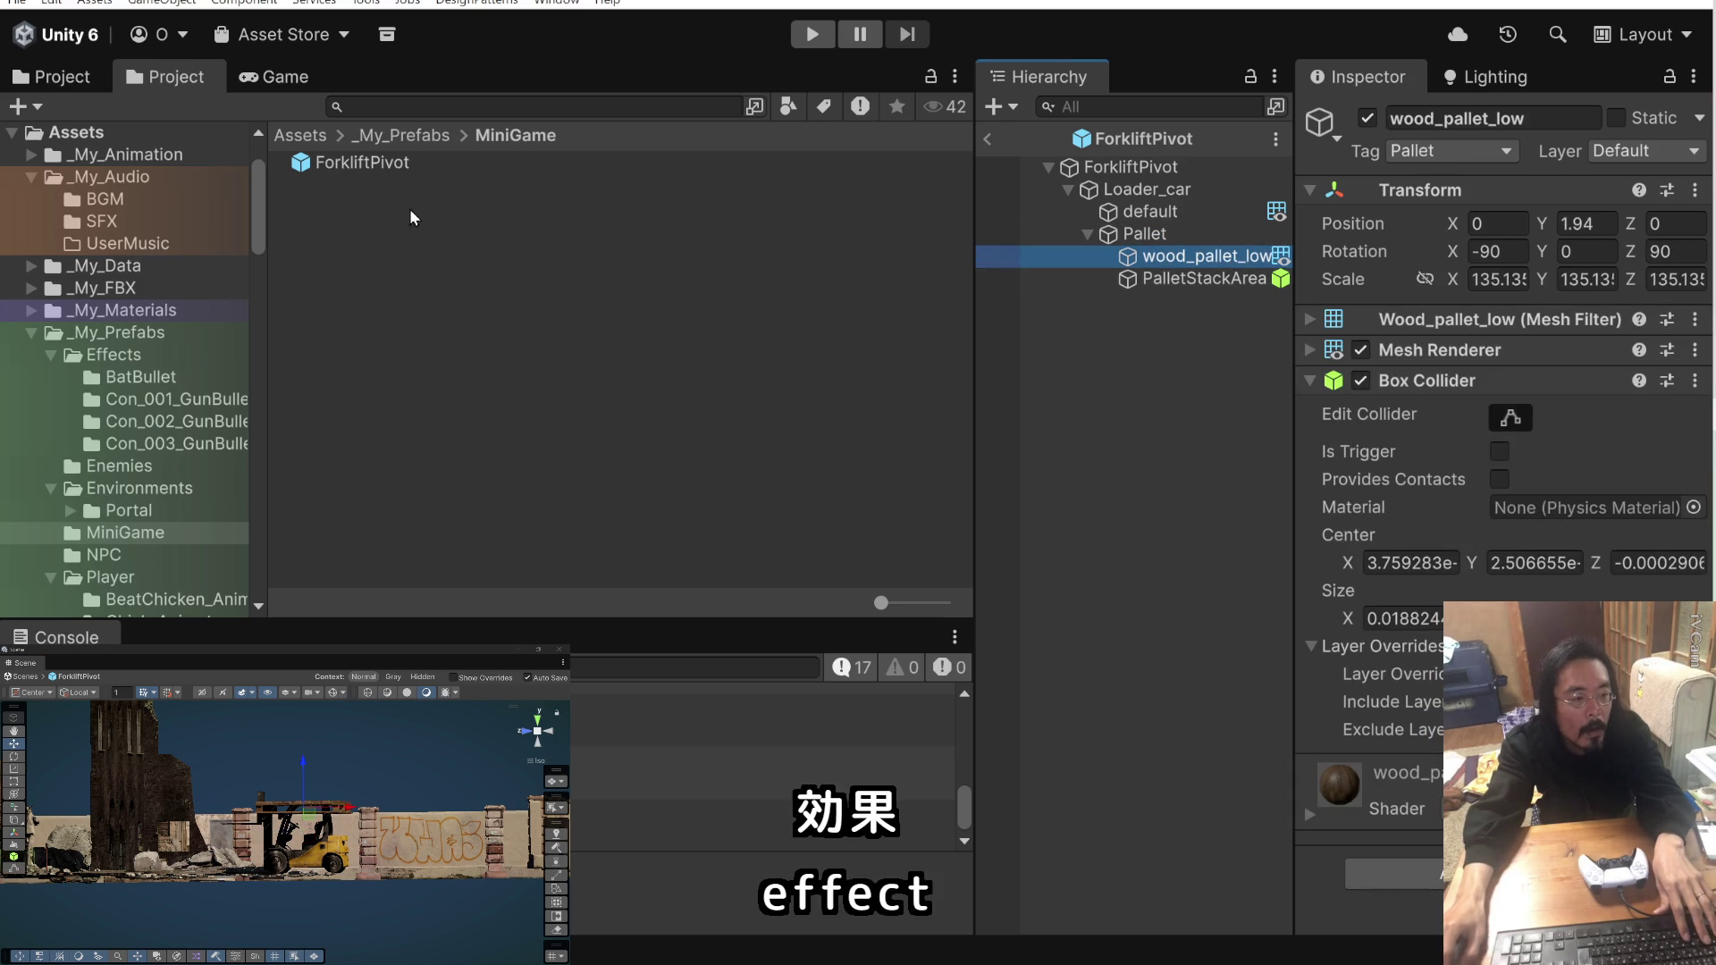
drag(308, 766, 305, 778)
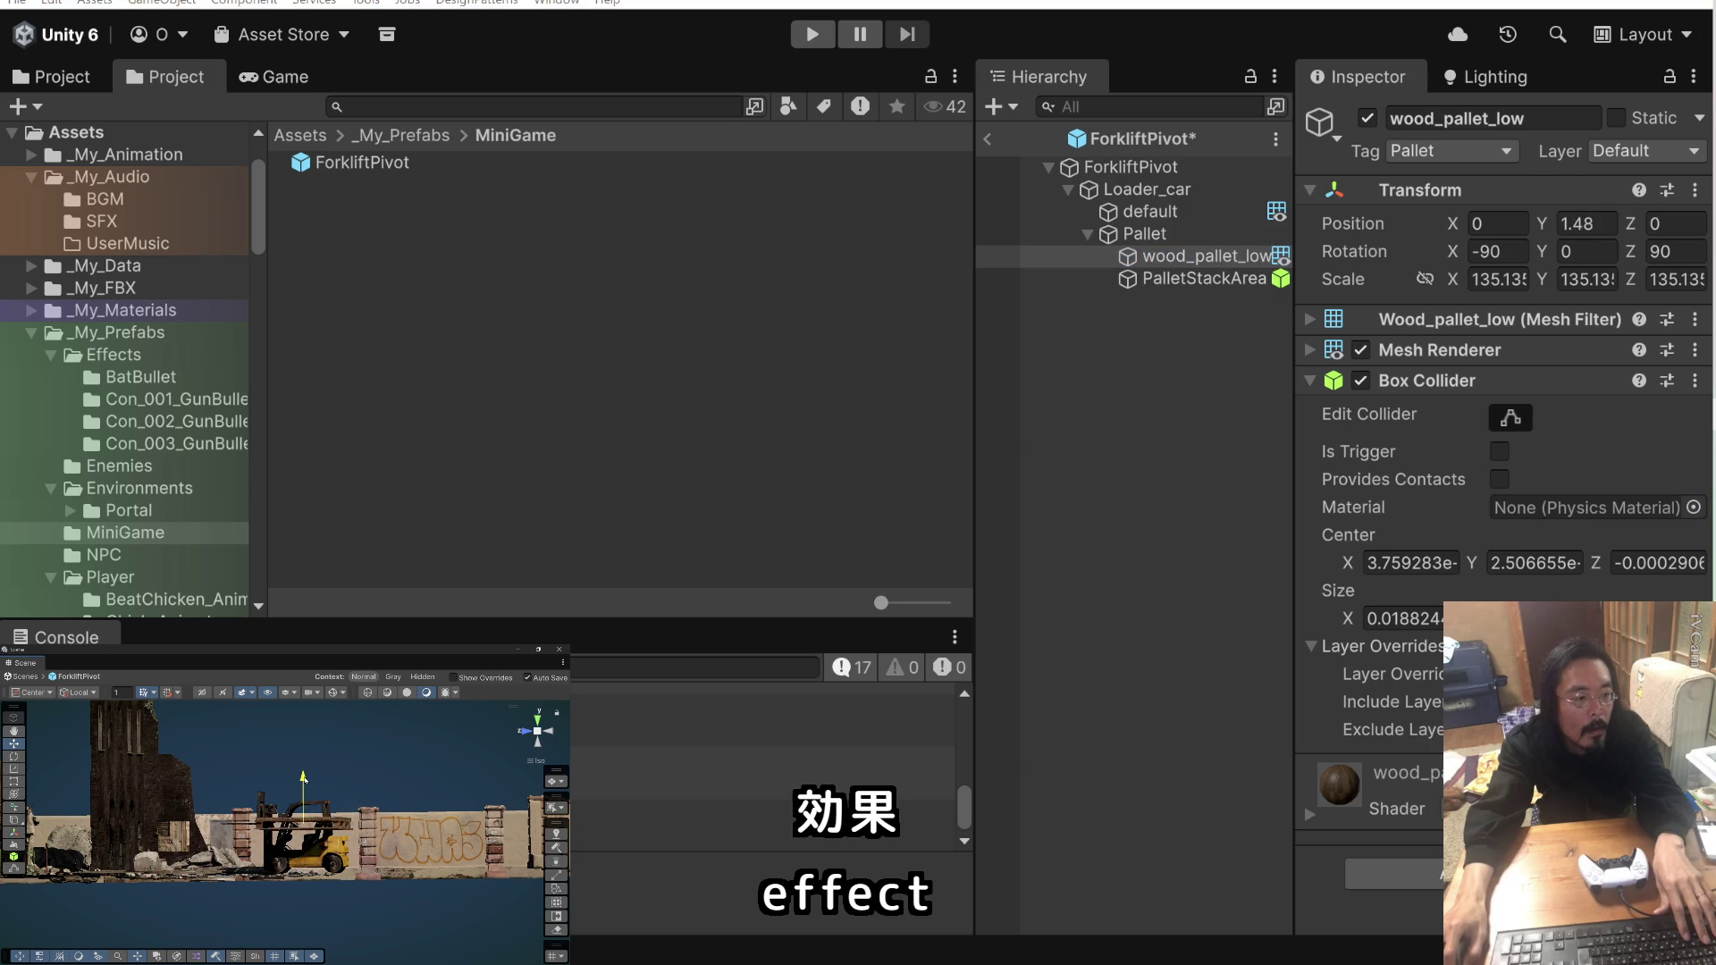
click(1185, 236)
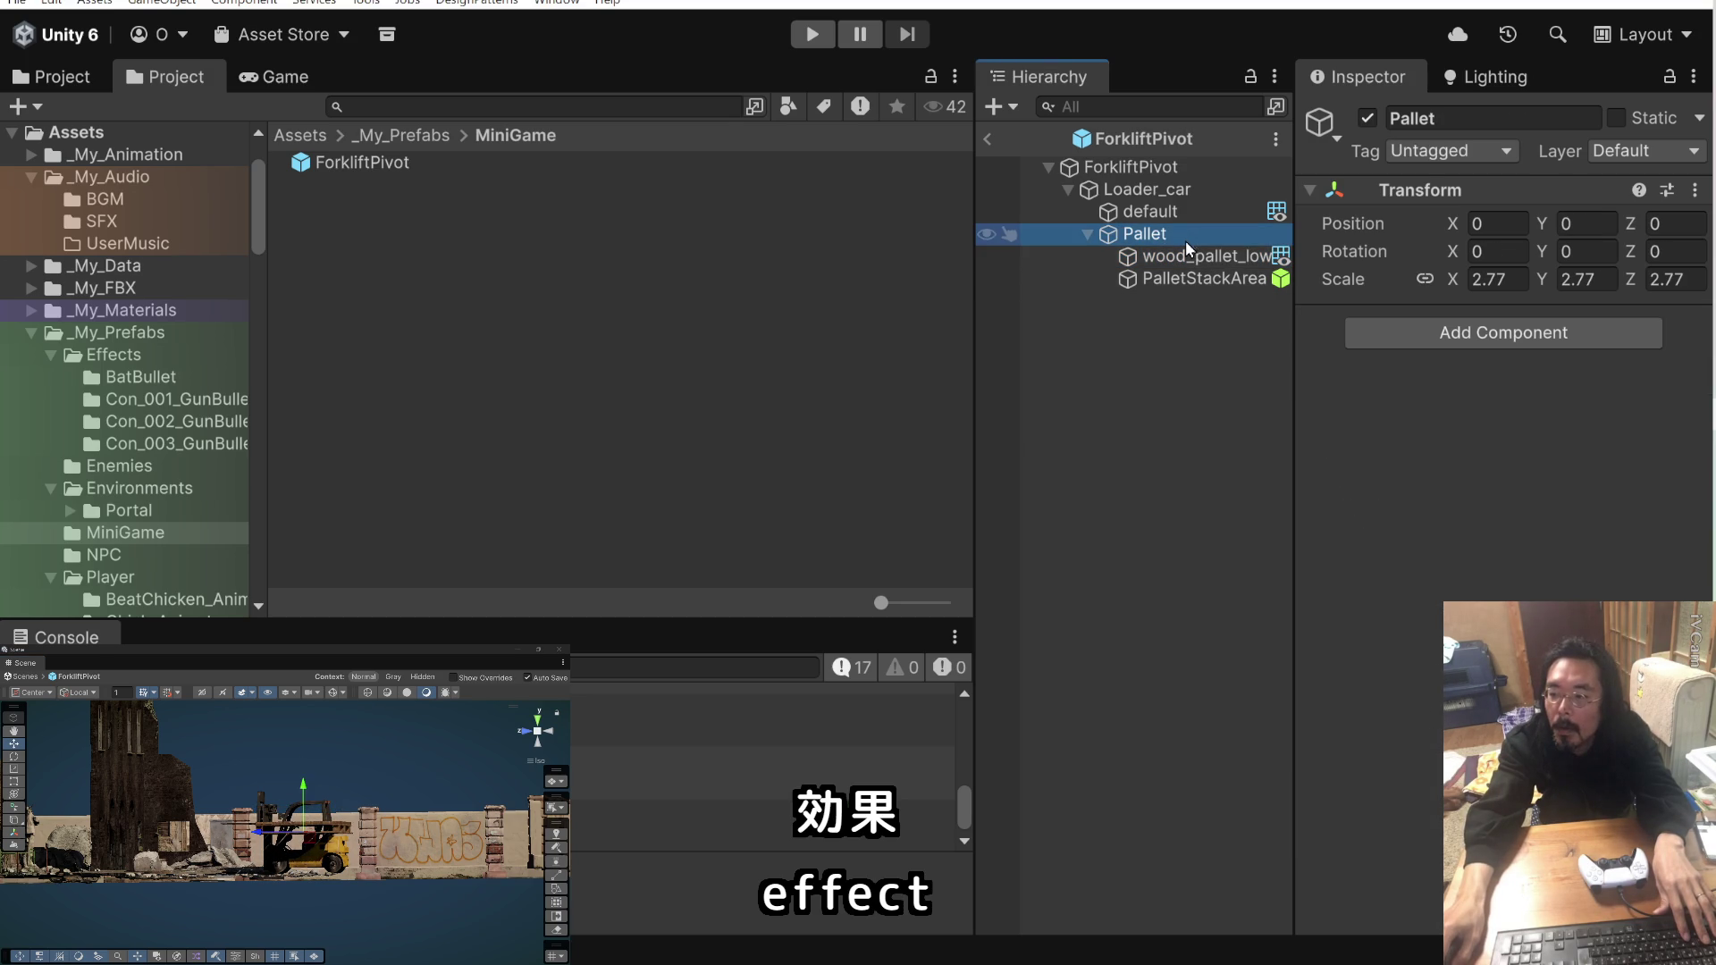
click(1188, 257)
drag(309, 788, 304, 787)
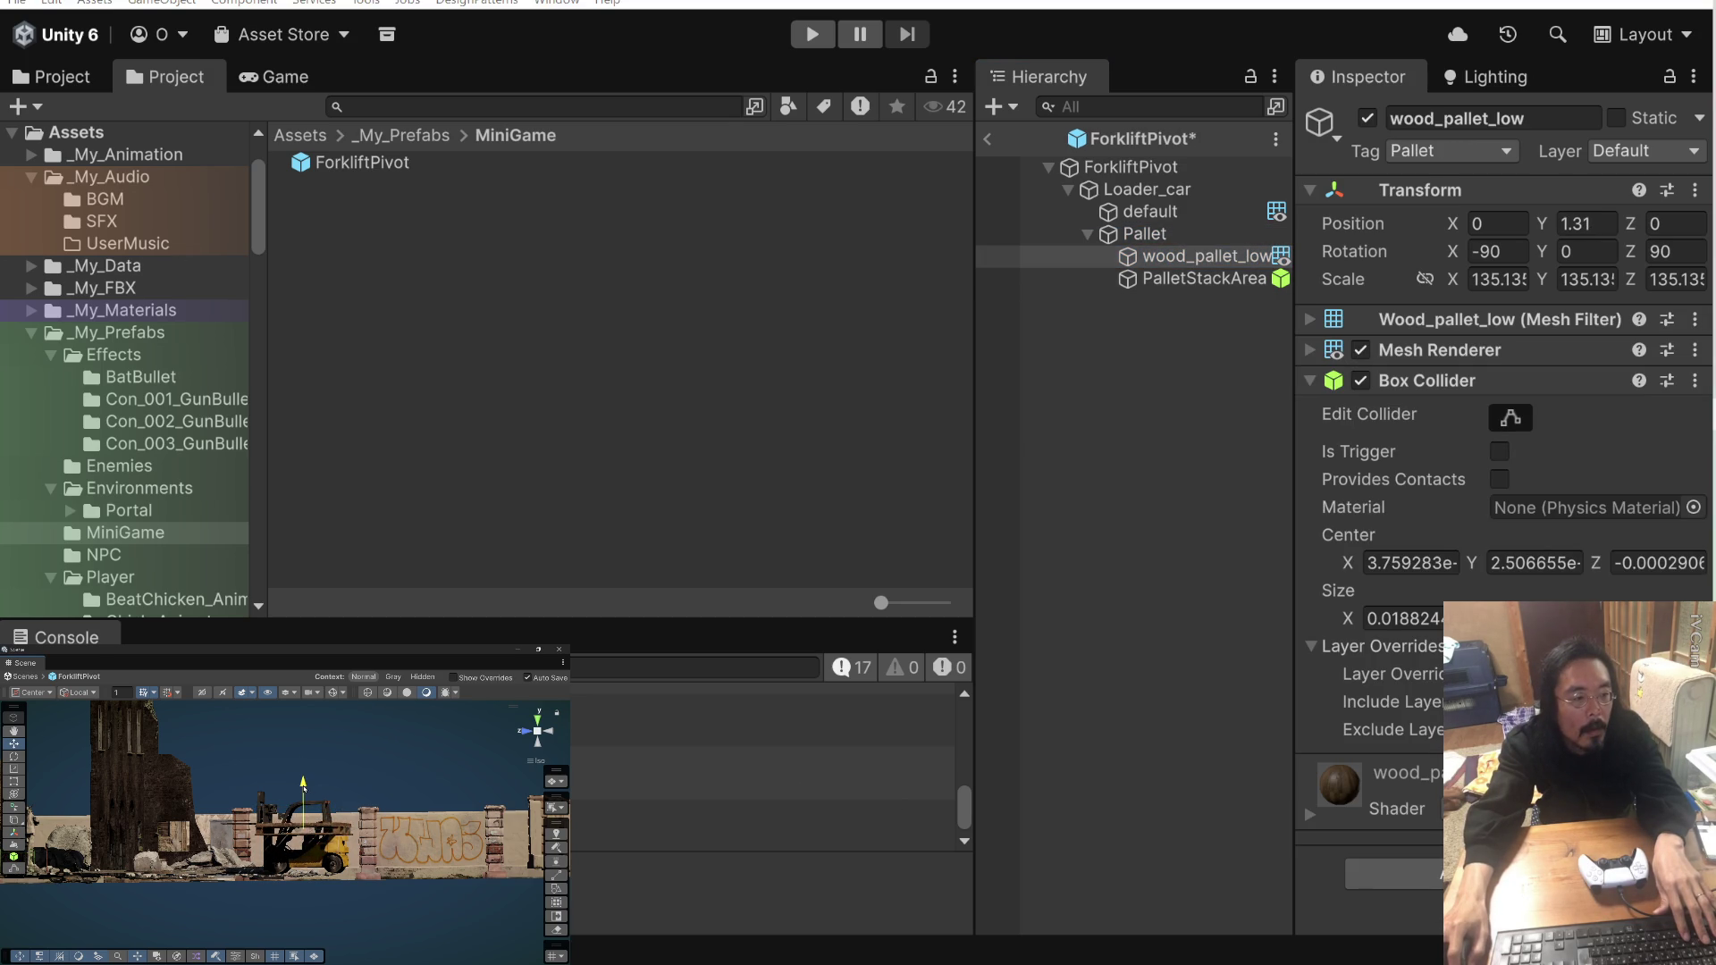
click(1193, 284)
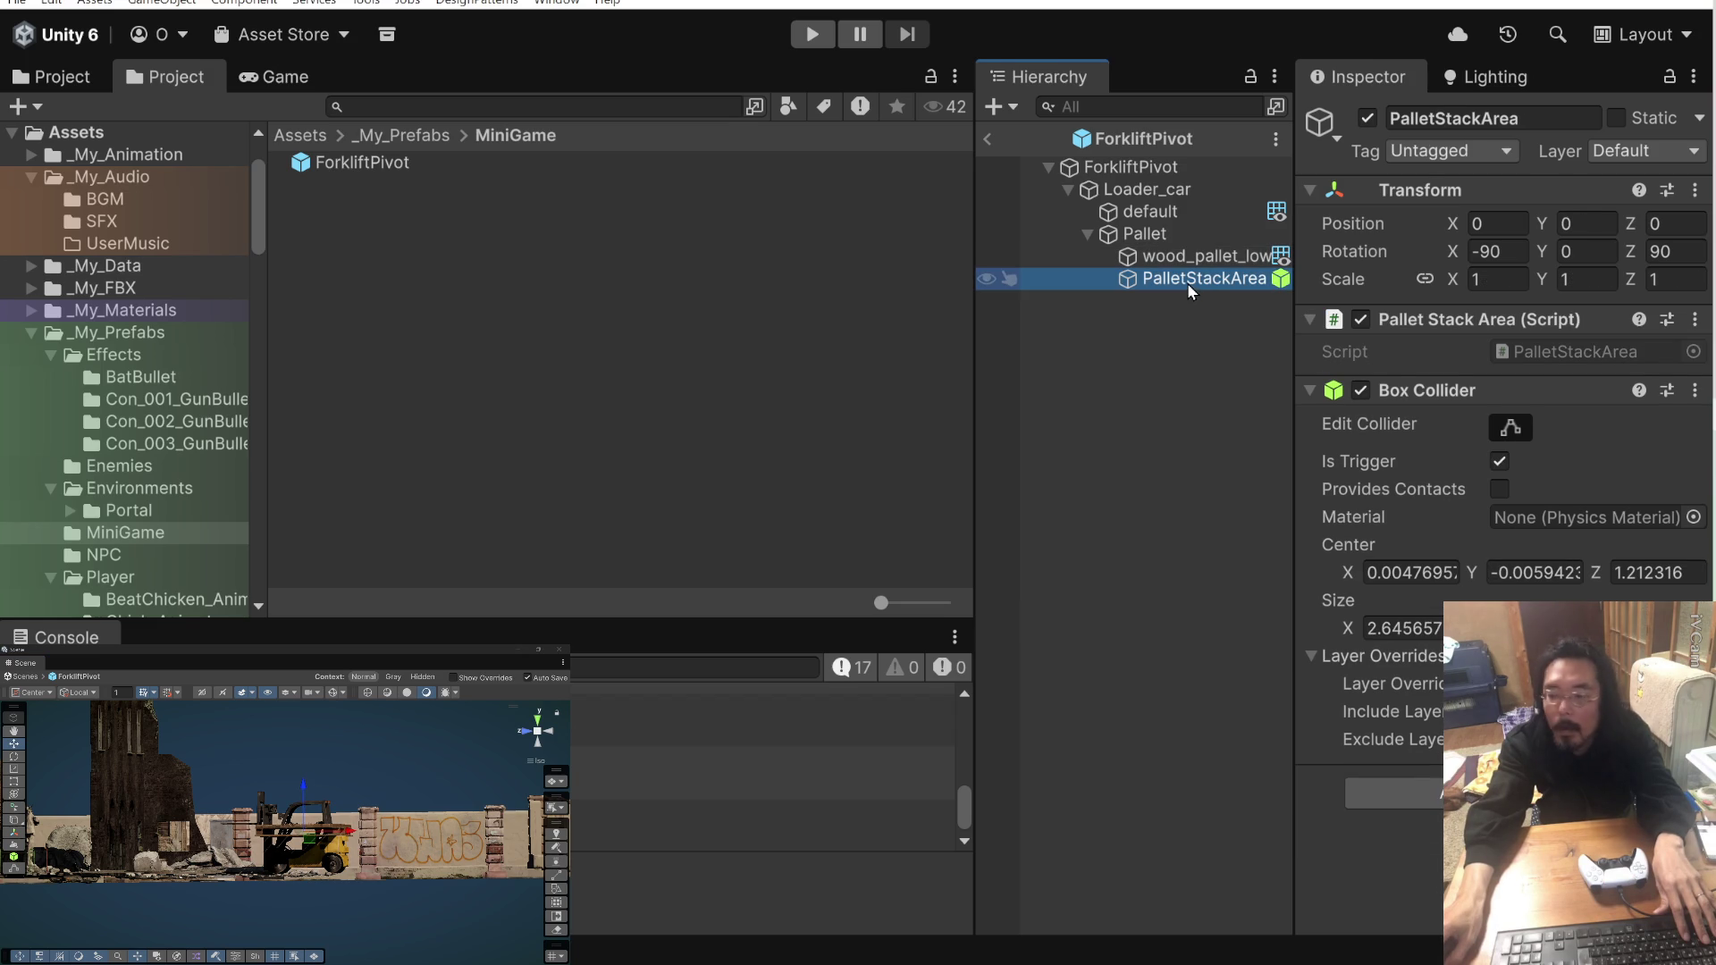
Edit PalletStackArea's Box Collider, moving its centre Z from about 1.21 to 2.56285, and save the prefab
click(1145, 232)
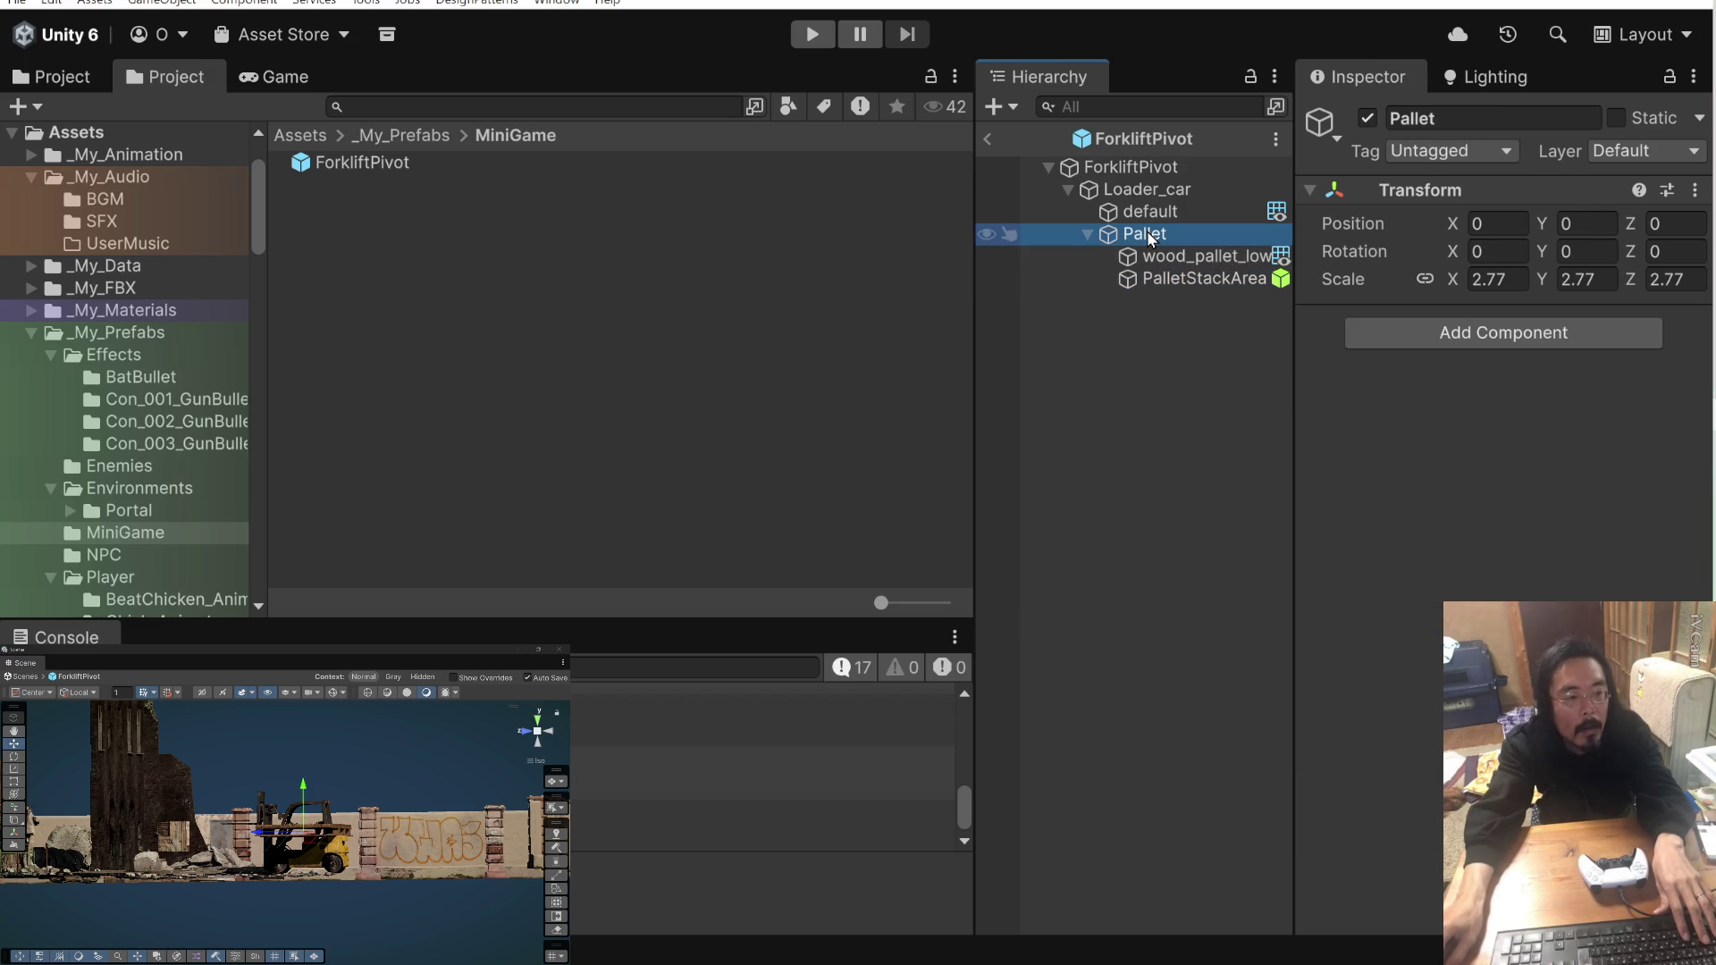
click(1154, 275)
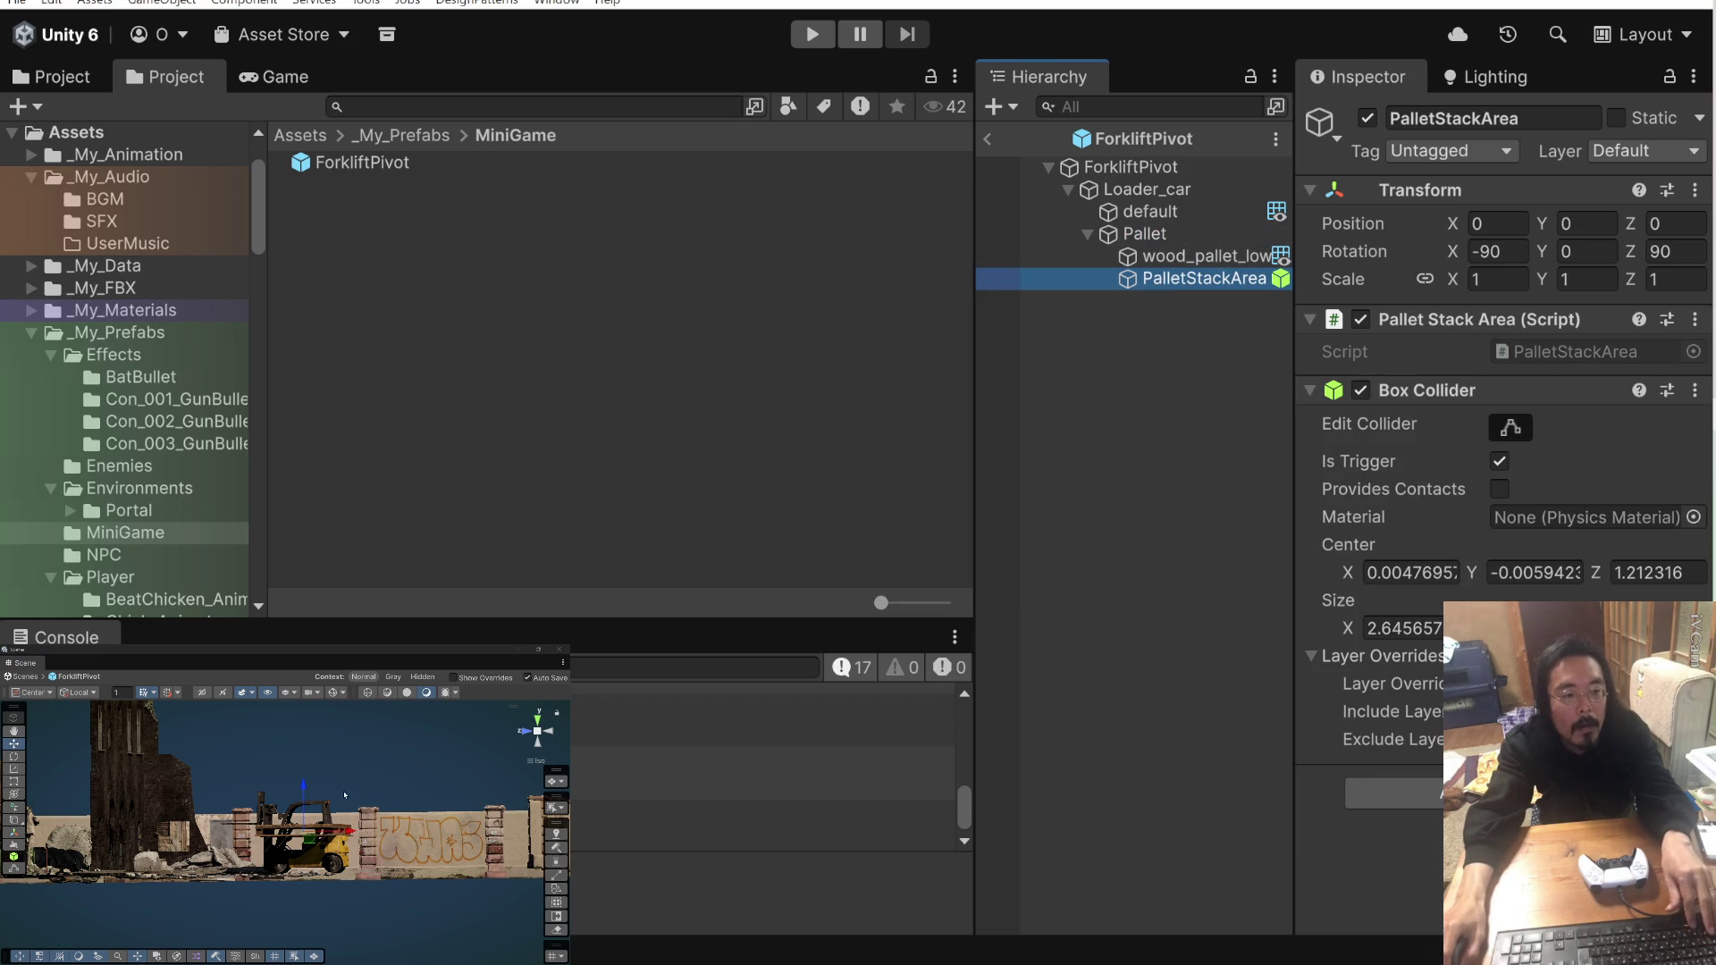
click(1511, 427)
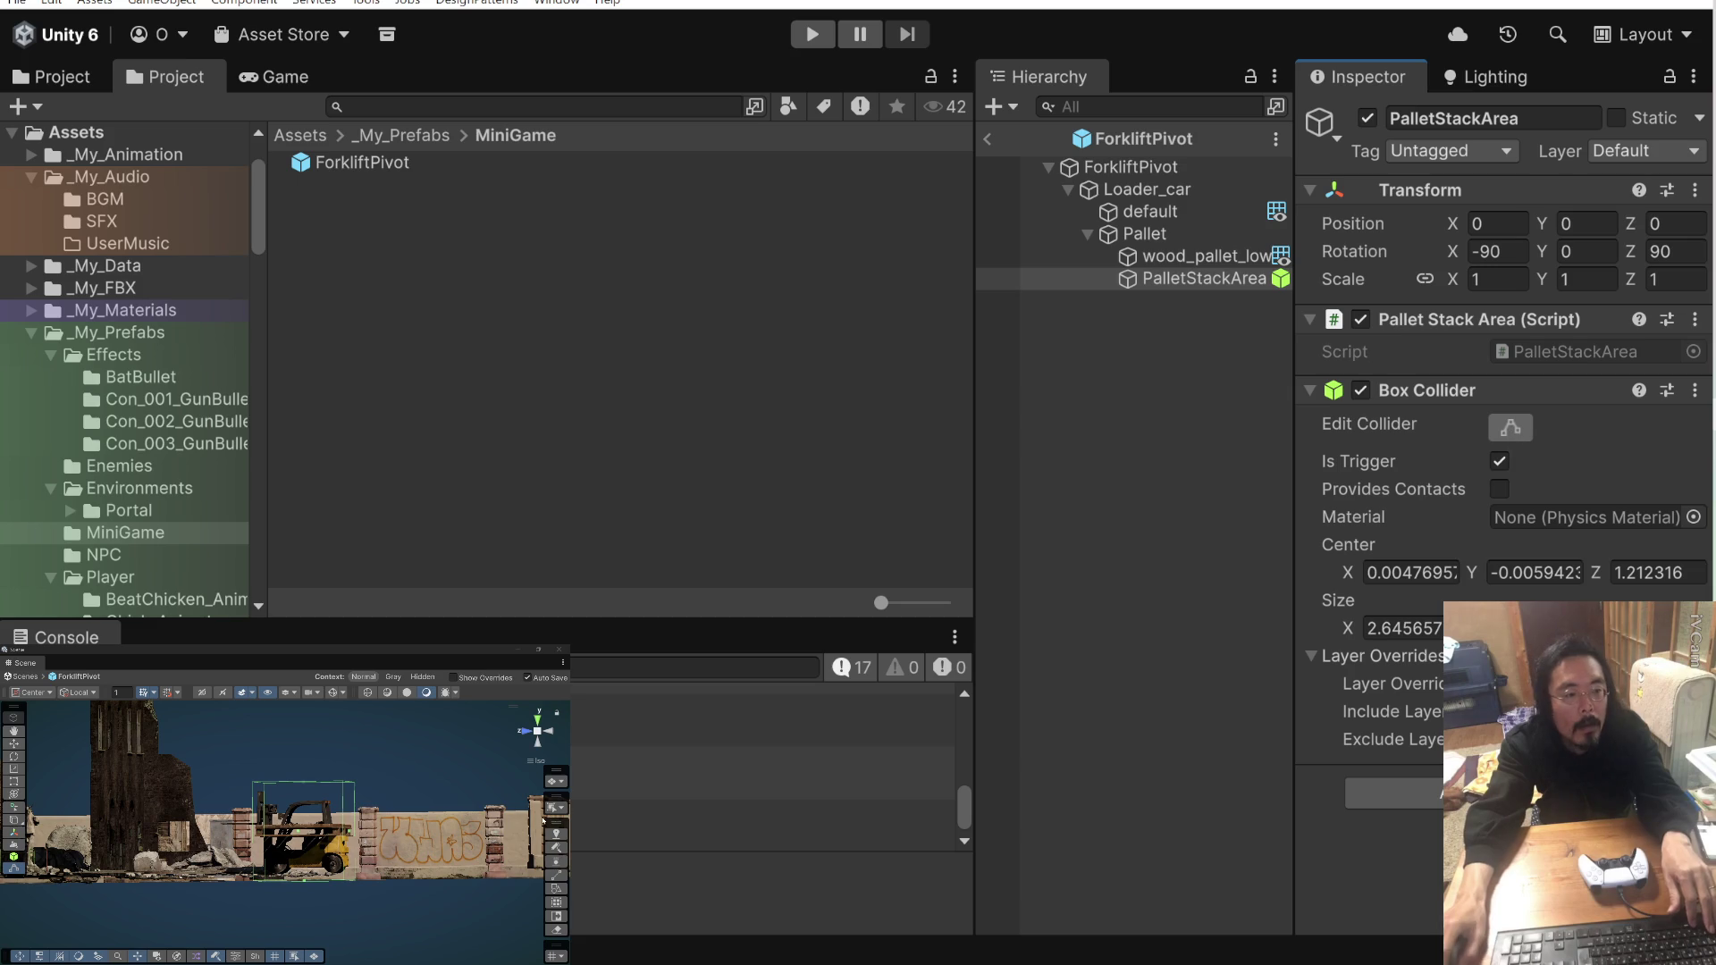
mouse_move(346, 815)
mouse_down()
mouse_move(359, 833)
mouse_move(302, 873)
mouse_move(306, 853)
mouse_up()
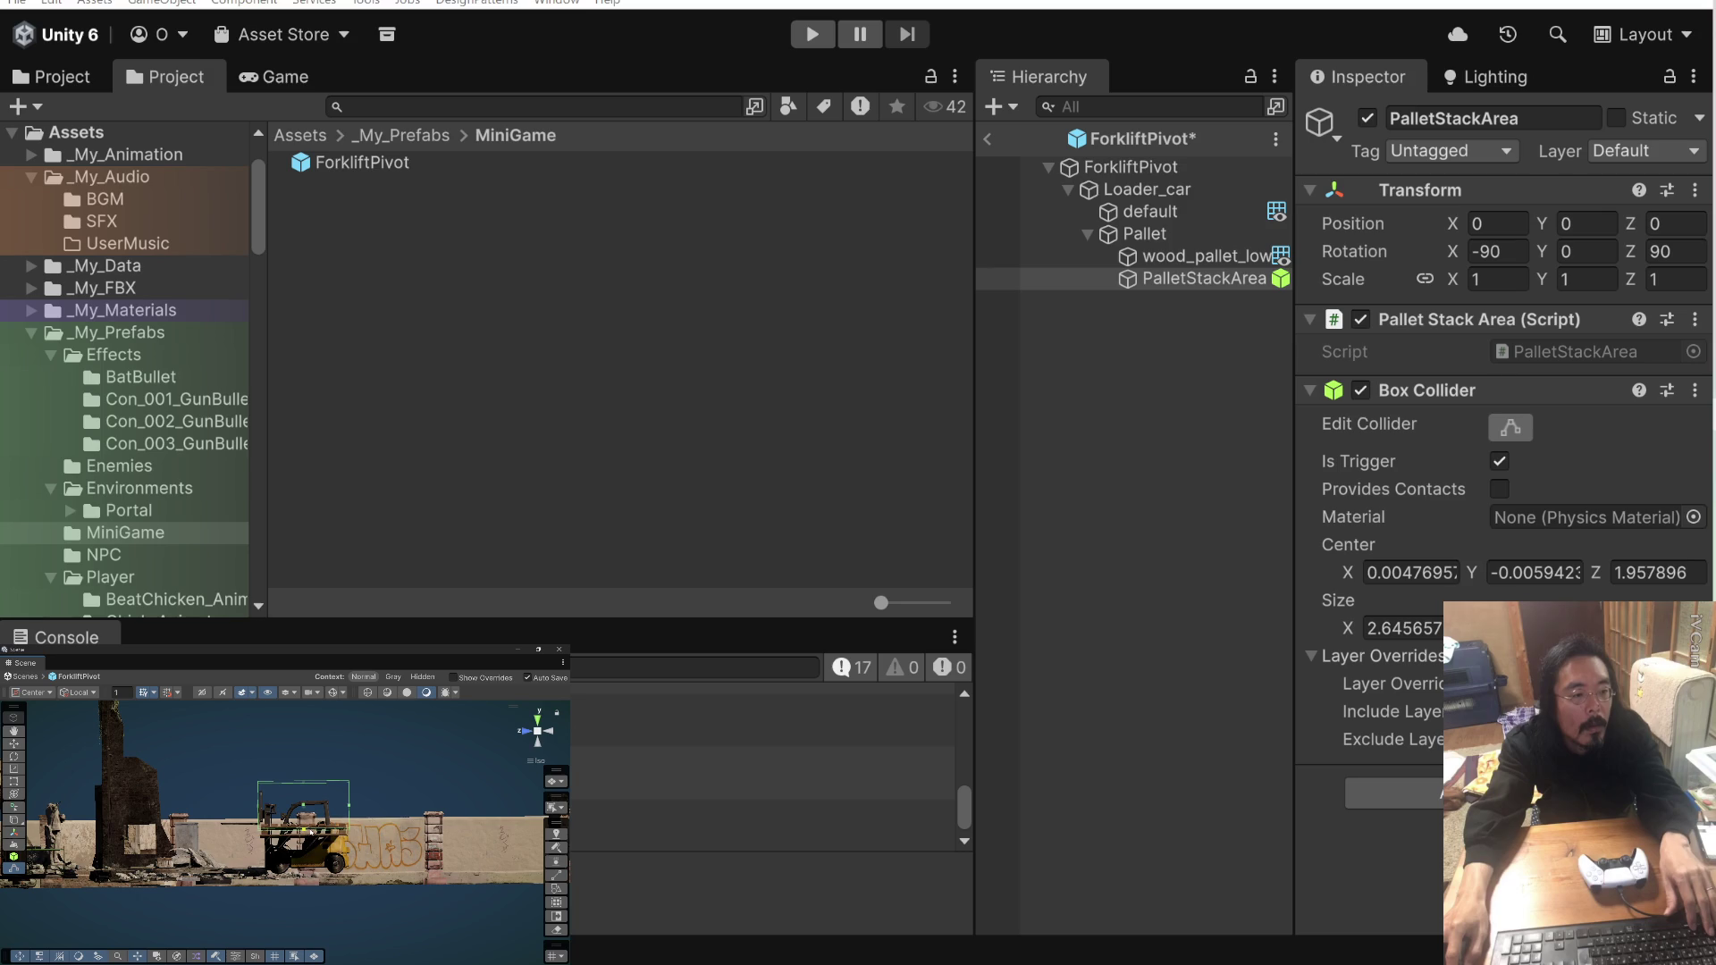
key(ctrl+s)
mouse_move(311, 838)
mouse_down()
mouse_move(294, 831)
mouse_move(305, 738)
mouse_up()
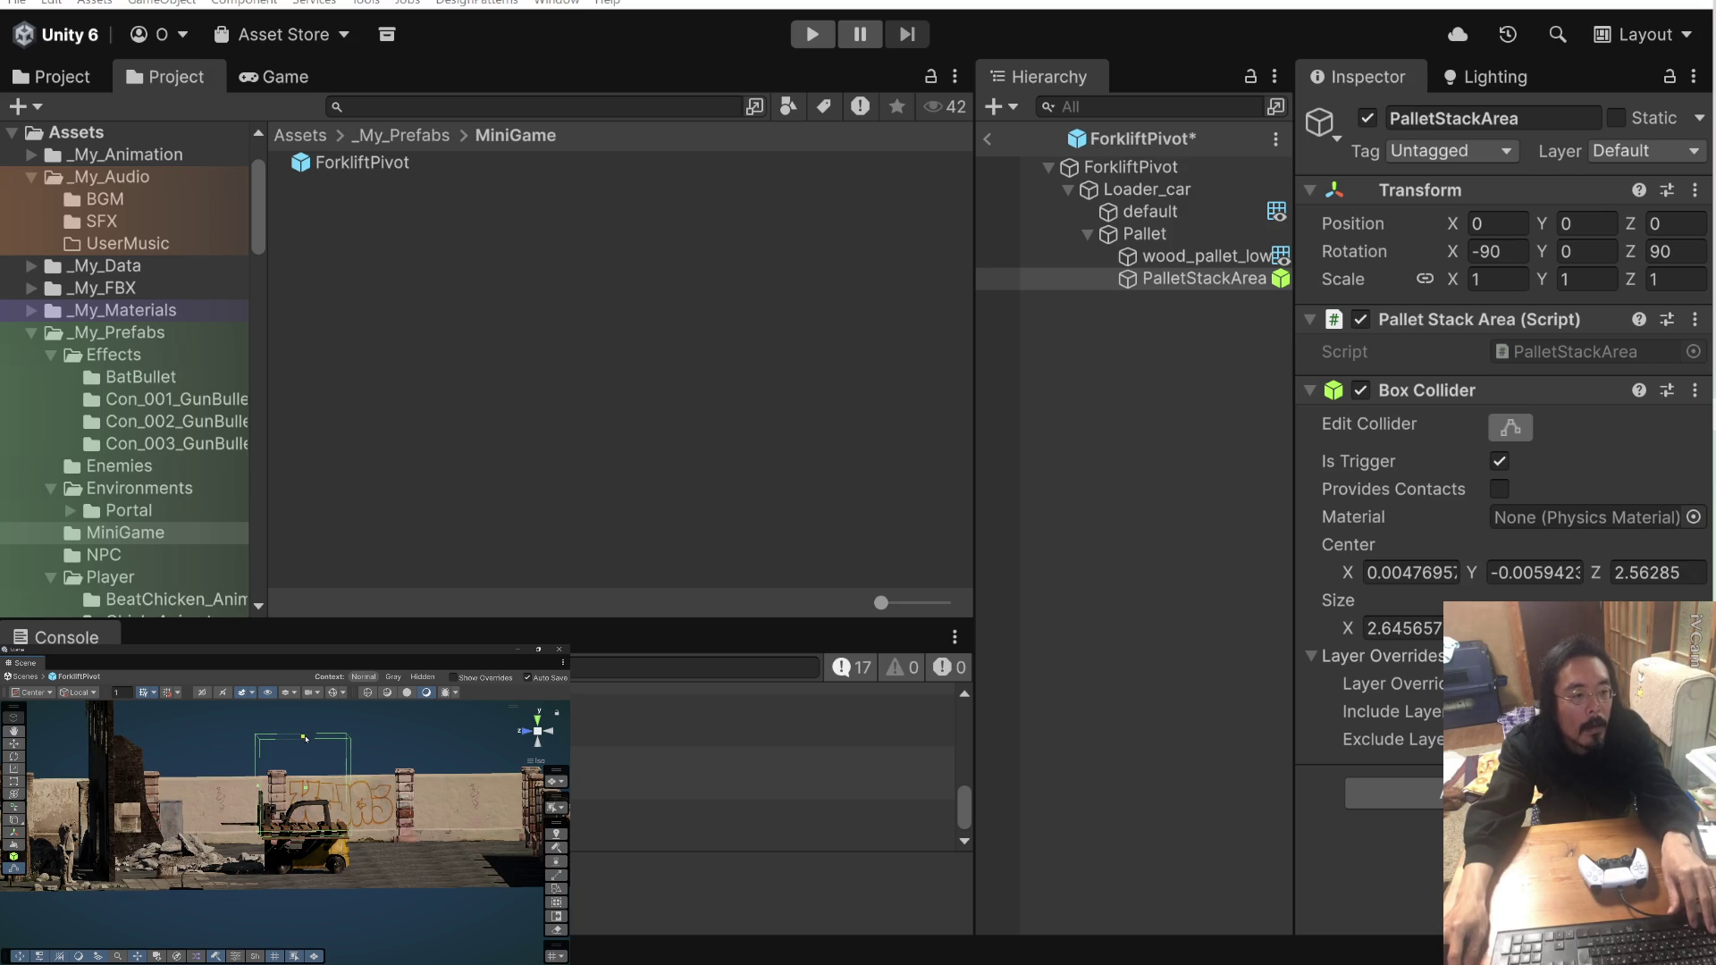
click(1158, 334)
click(1140, 238)
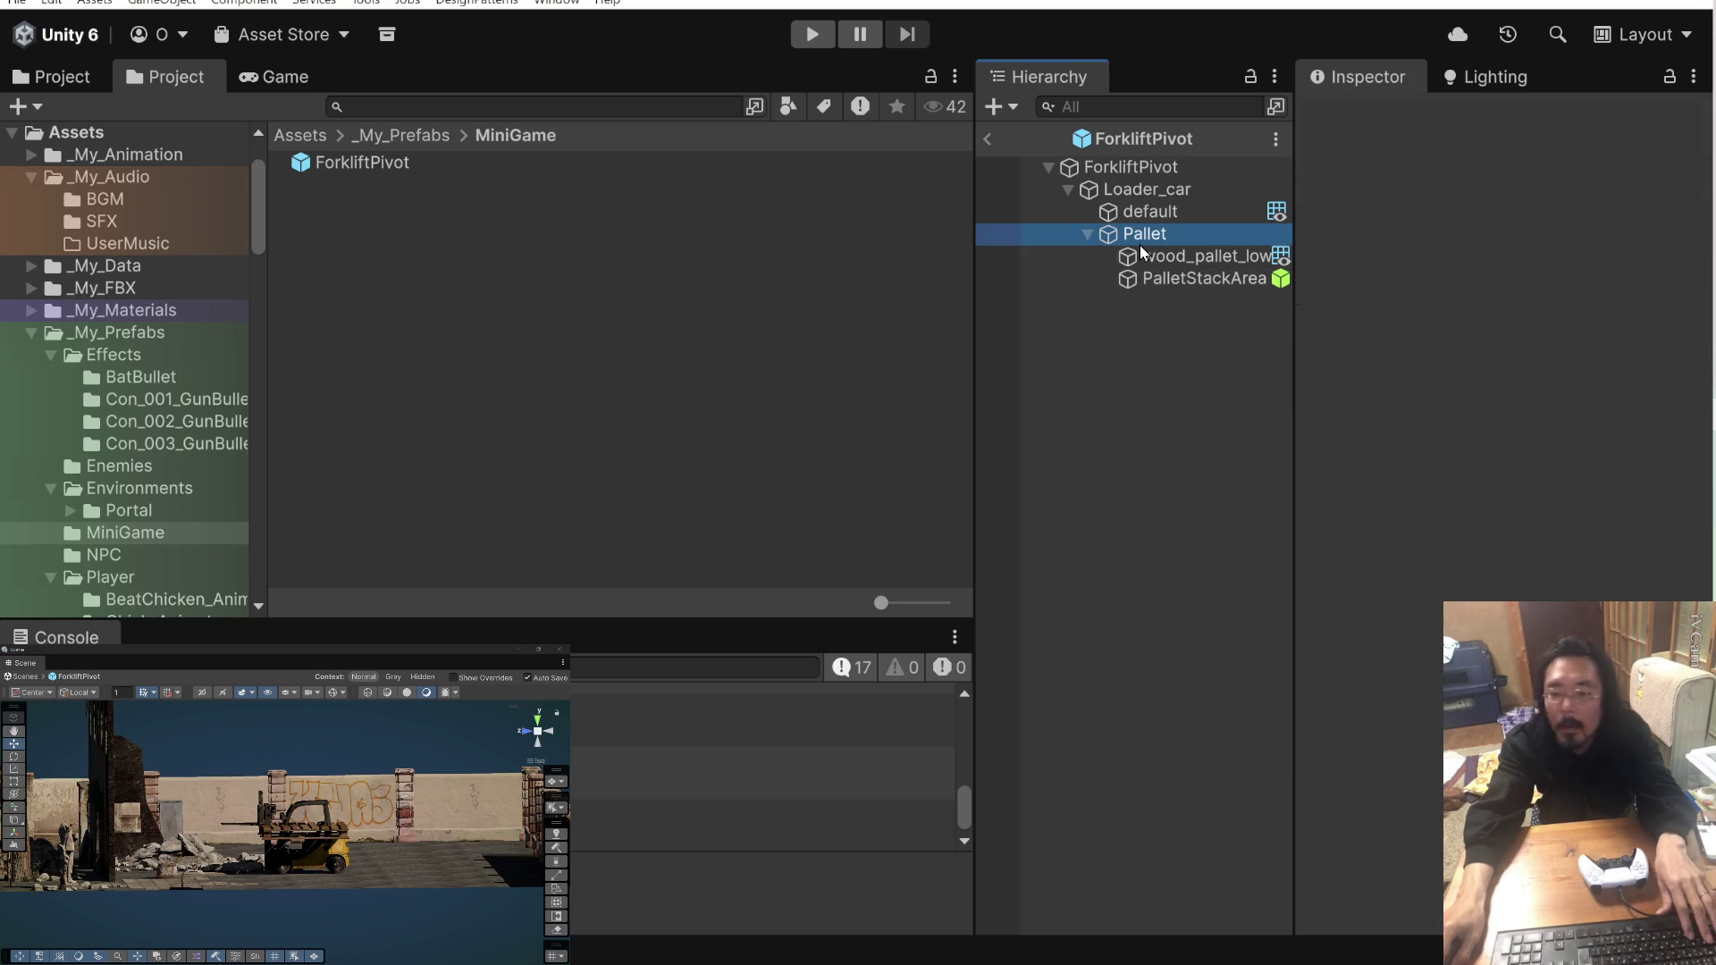
click(1140, 251)
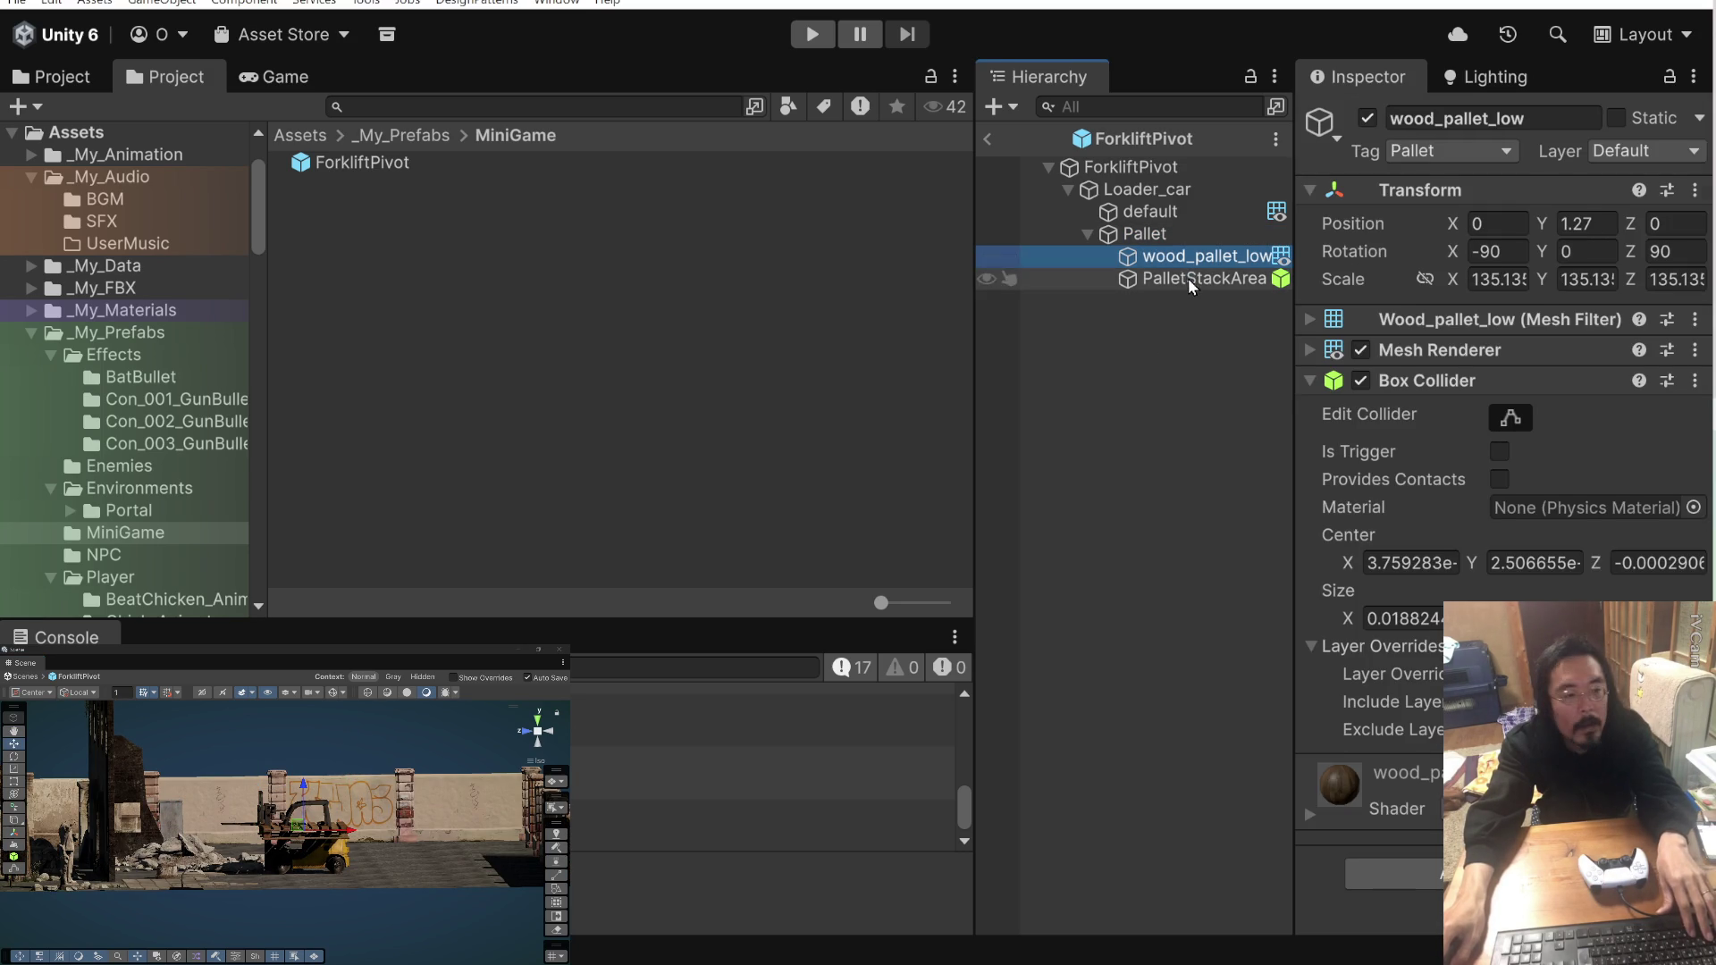
click(1188, 279)
click(1188, 257)
click(1188, 279)
click(1192, 257)
click(1192, 233)
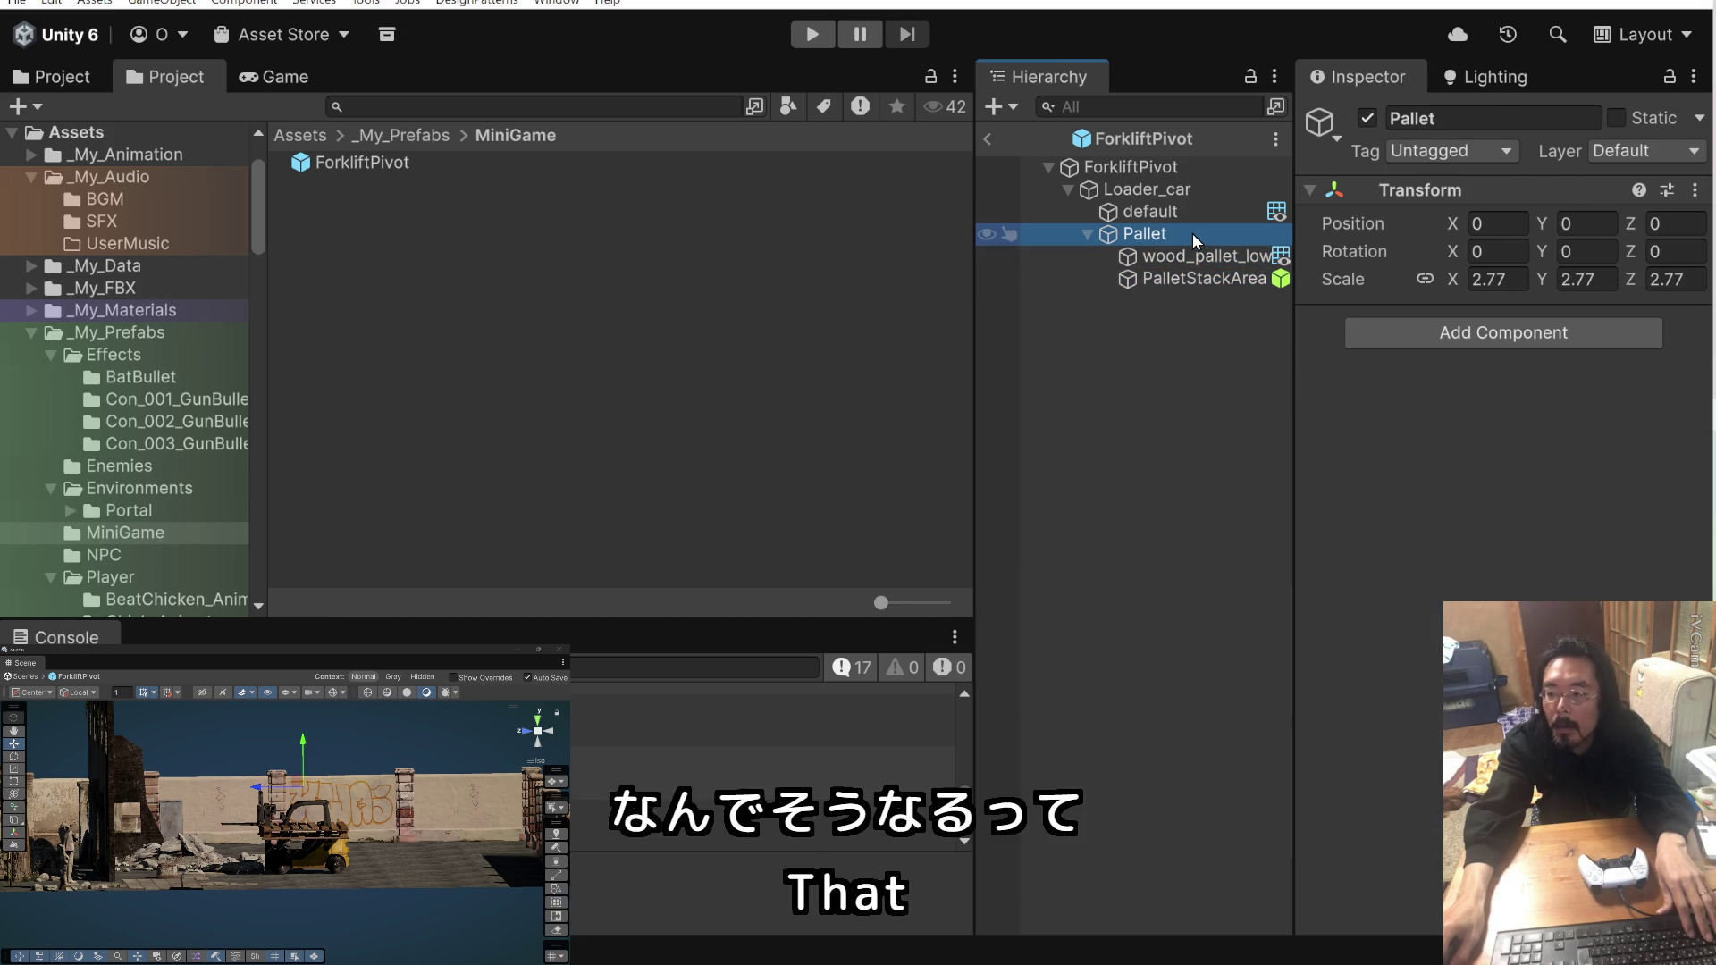
click(1187, 256)
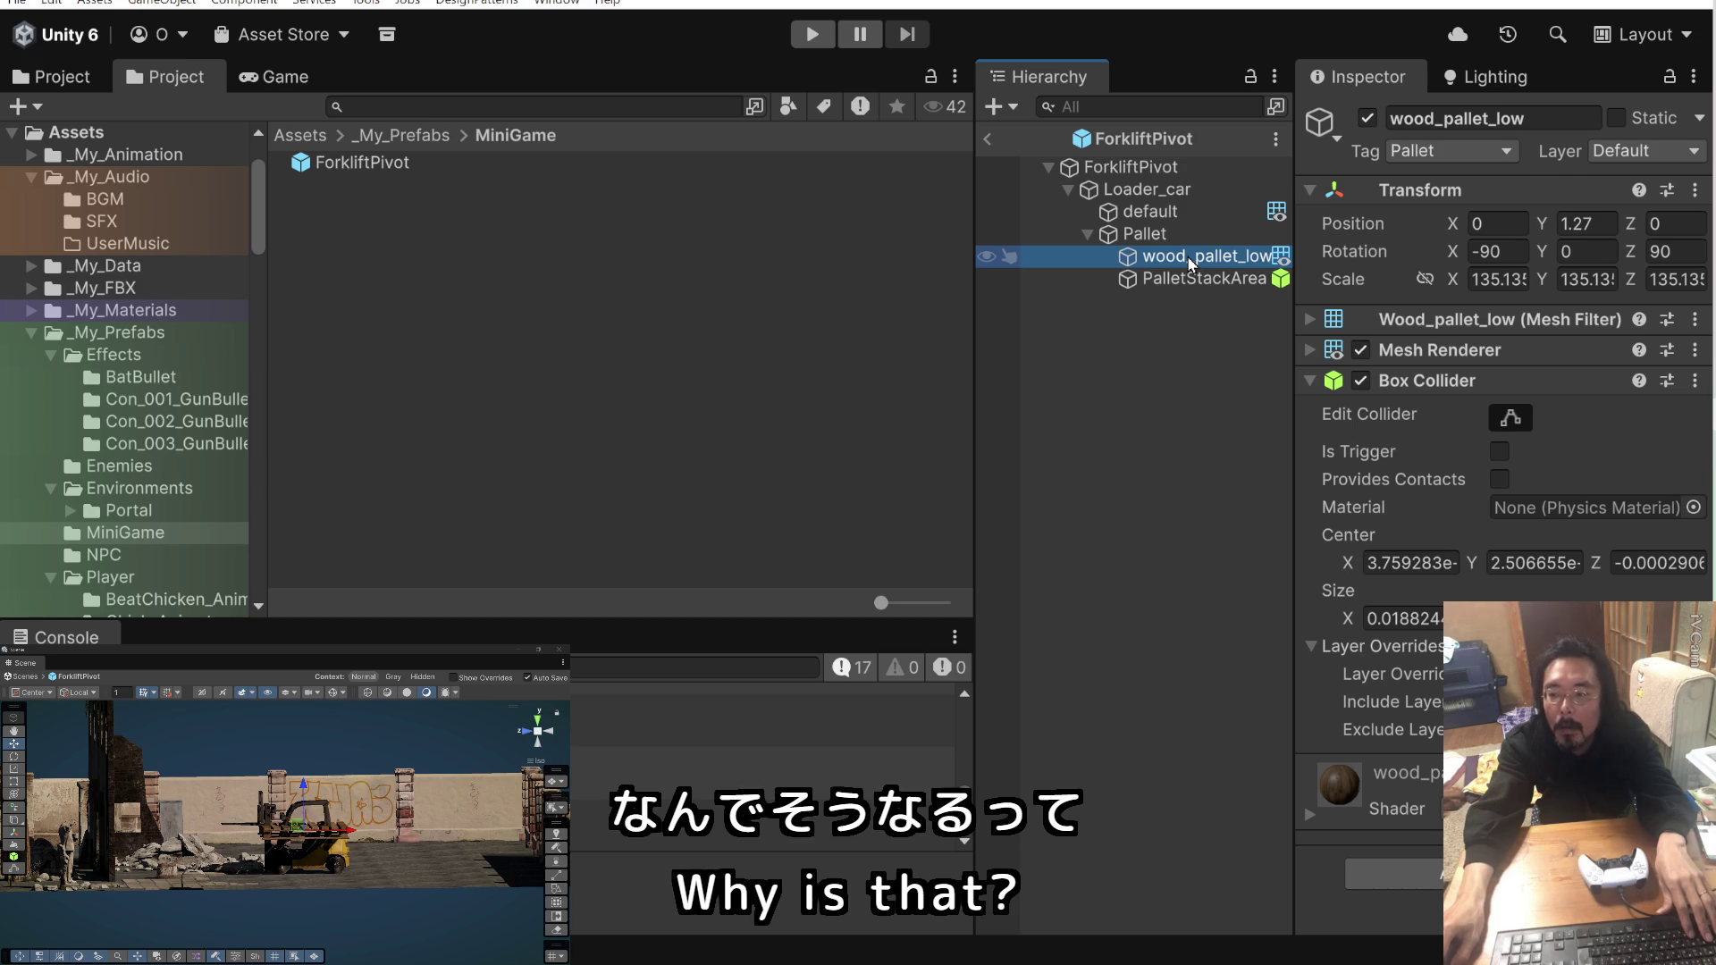
click(1187, 234)
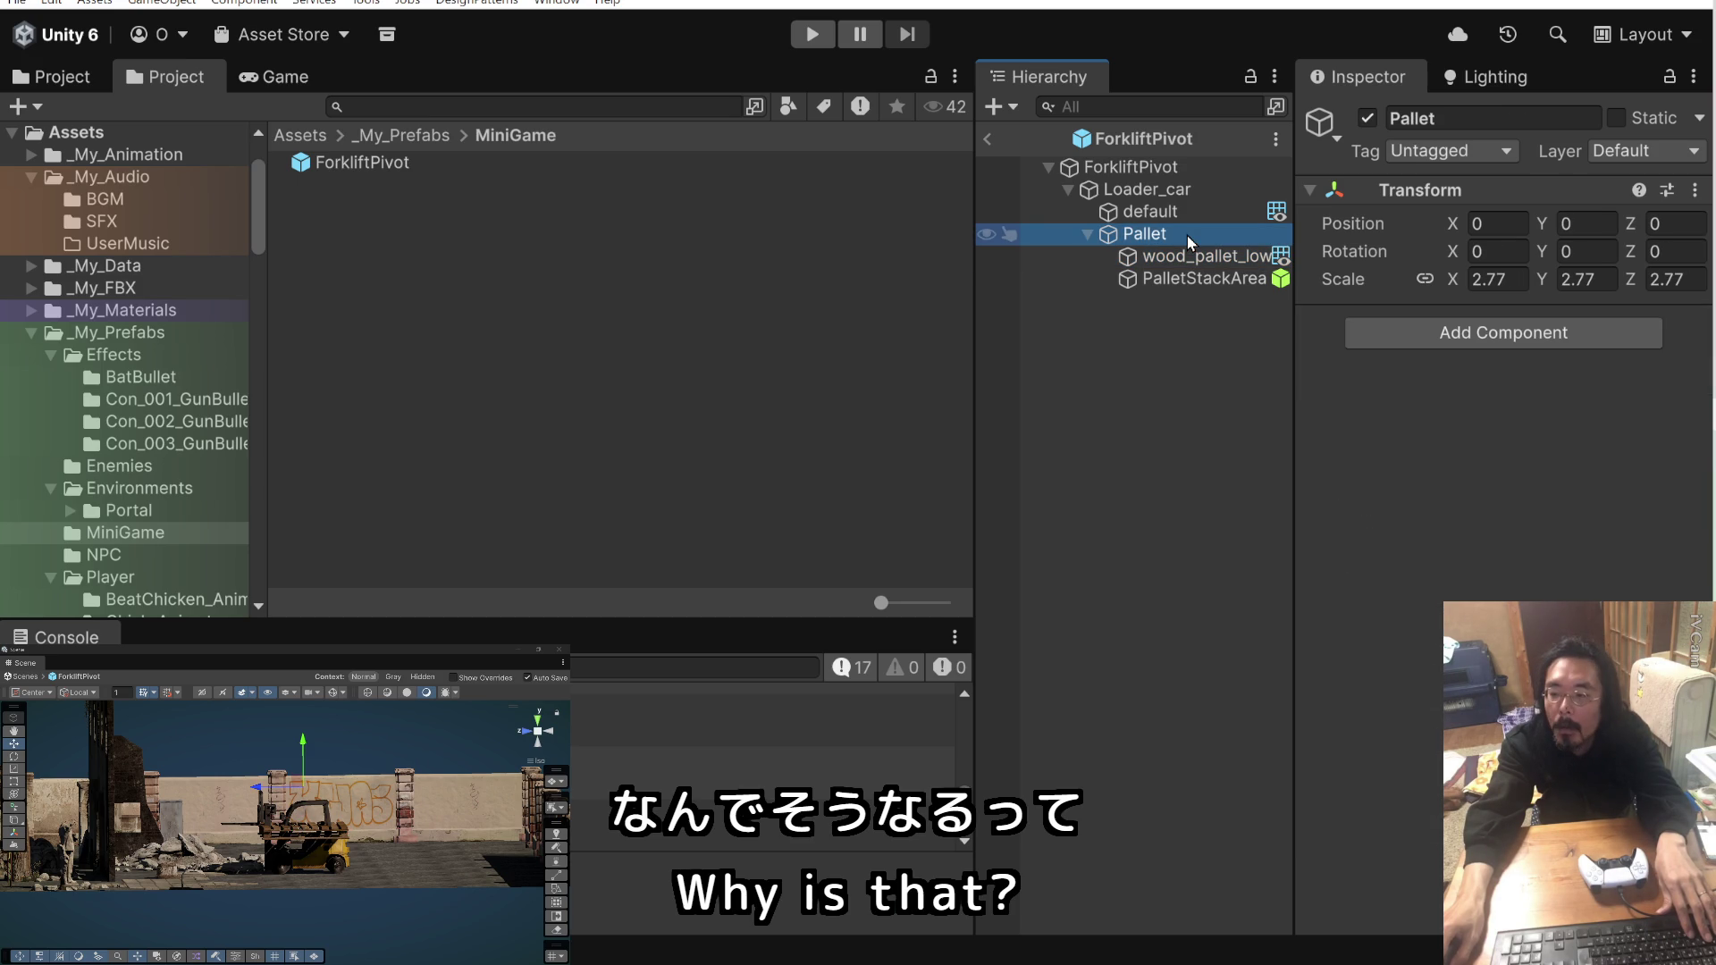
click(1188, 250)
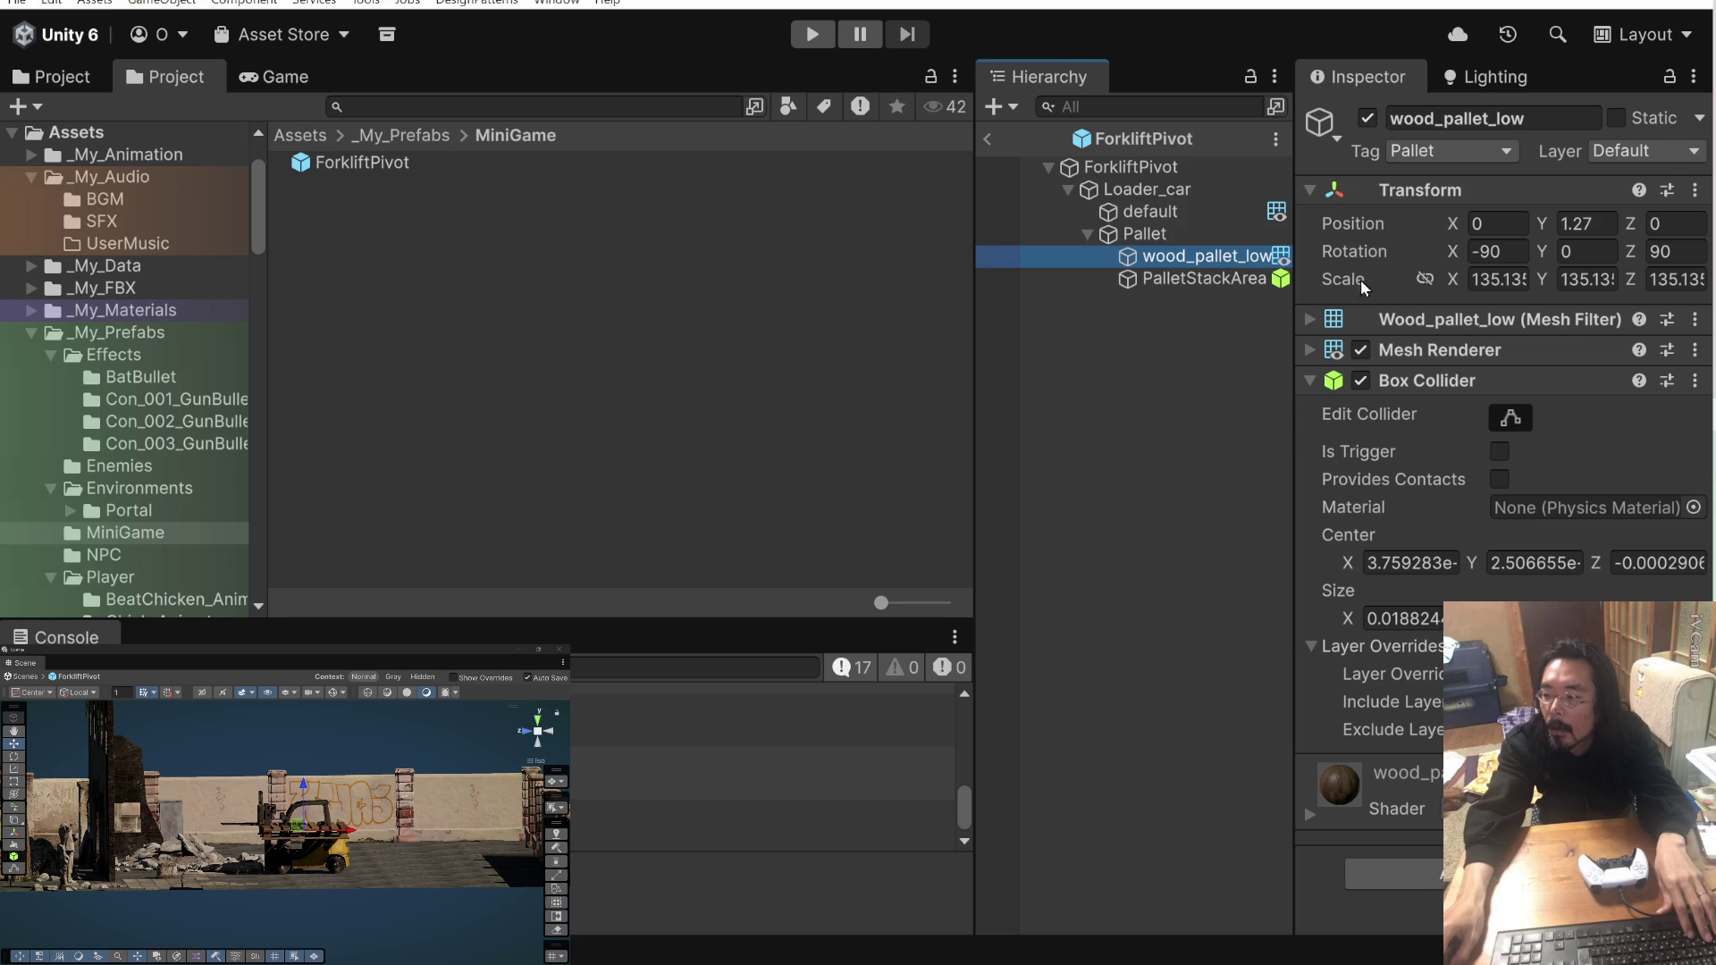
click(1414, 276)
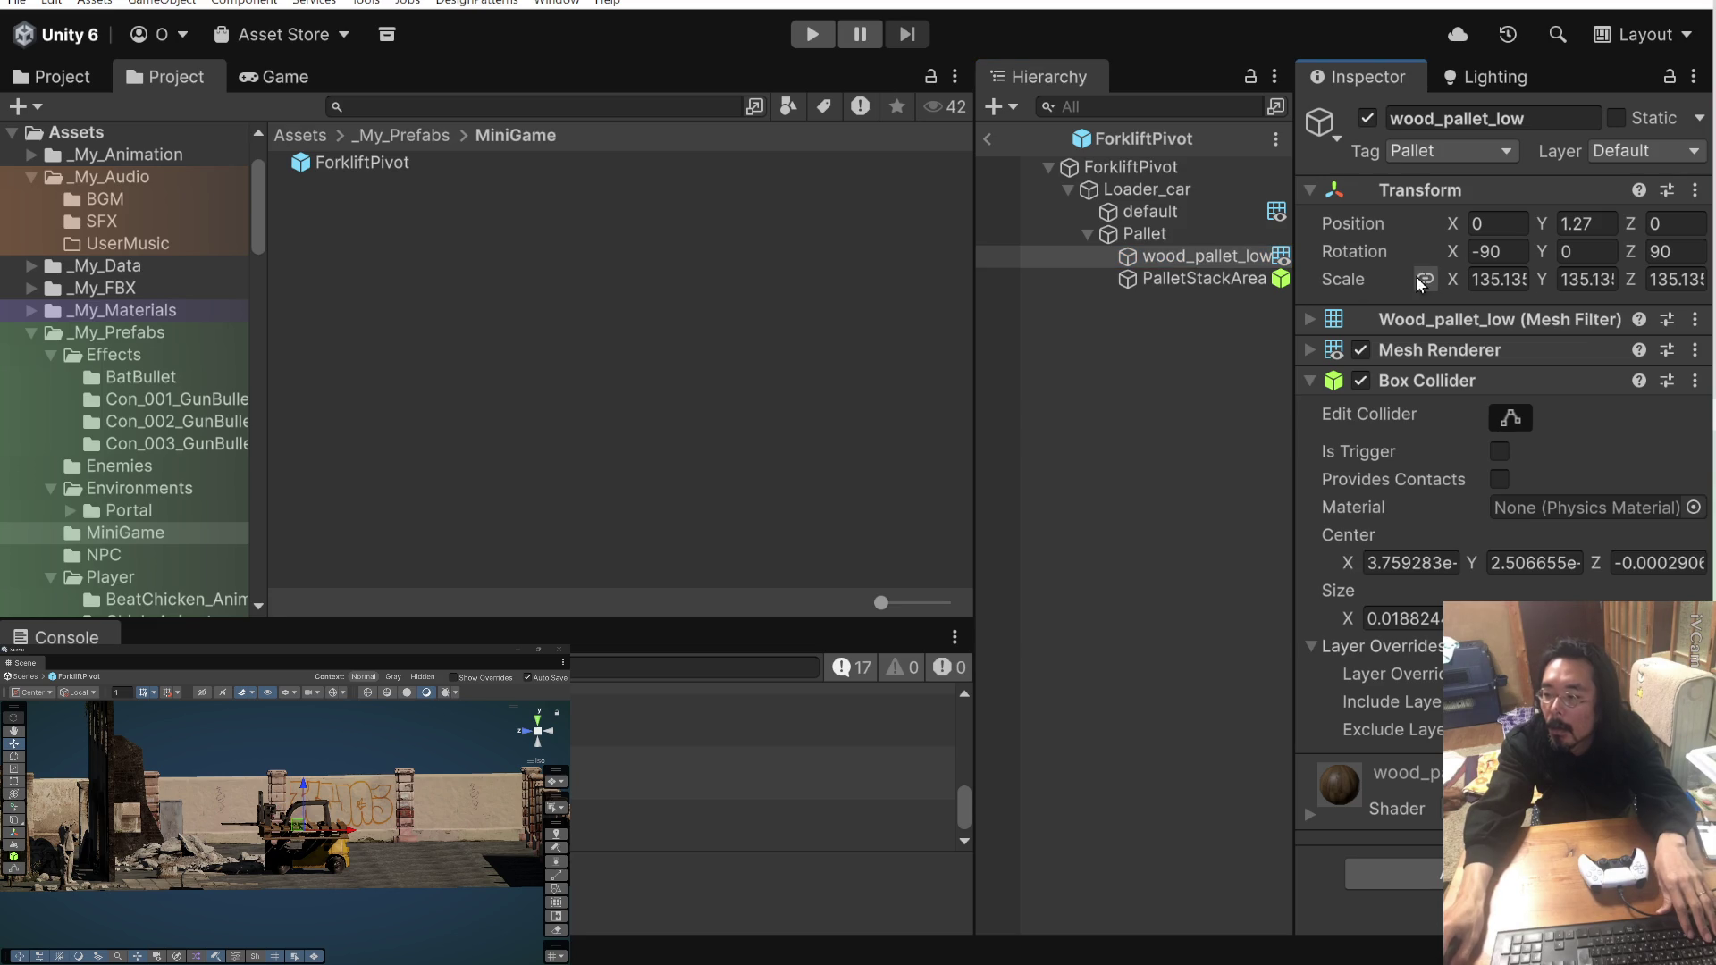
click(1163, 231)
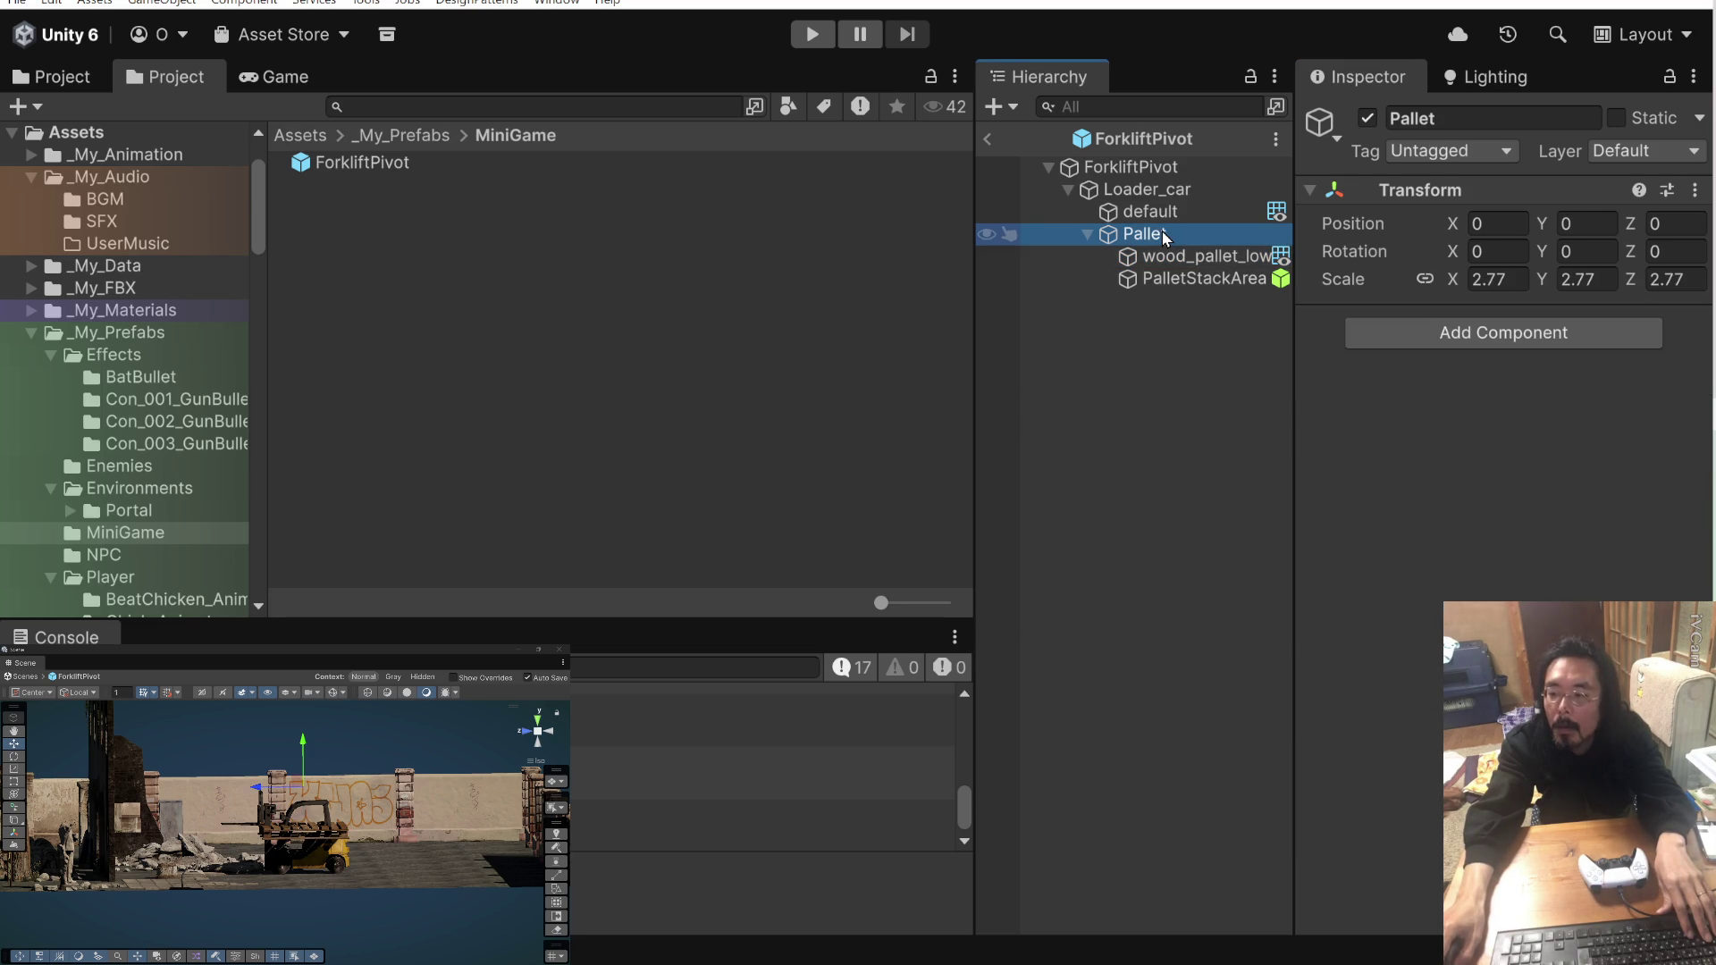
click(14, 756)
drag(278, 777, 296, 743)
key(ctrl+z)
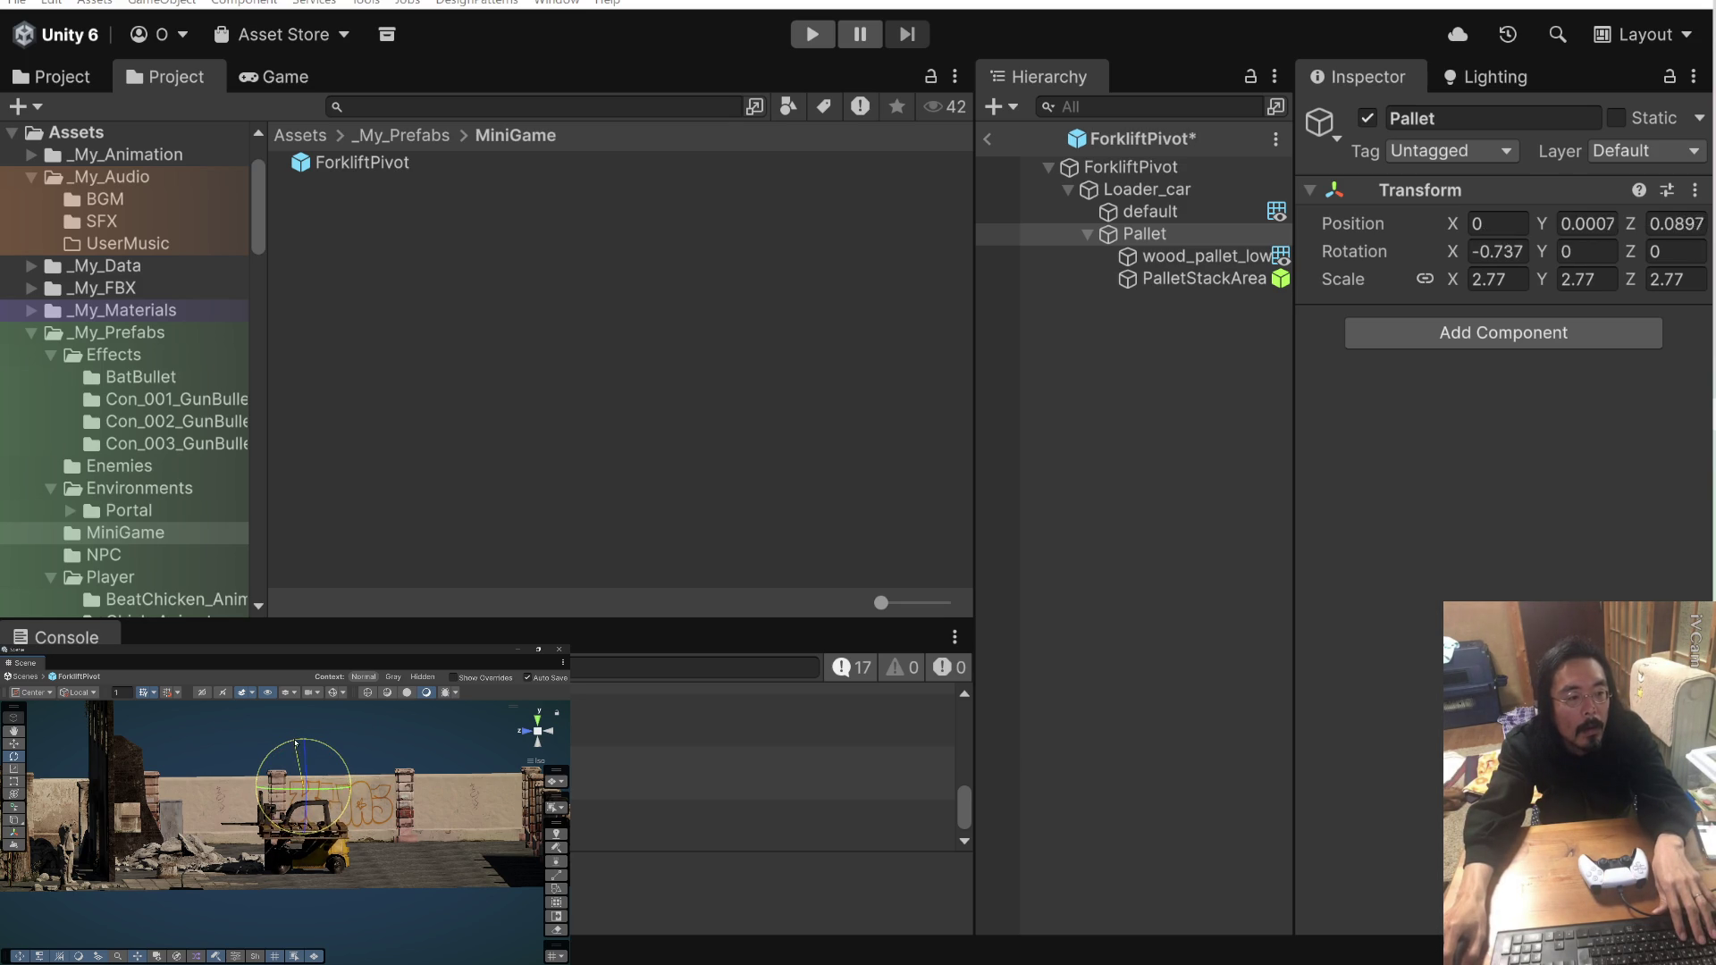
key(ctrl+z)
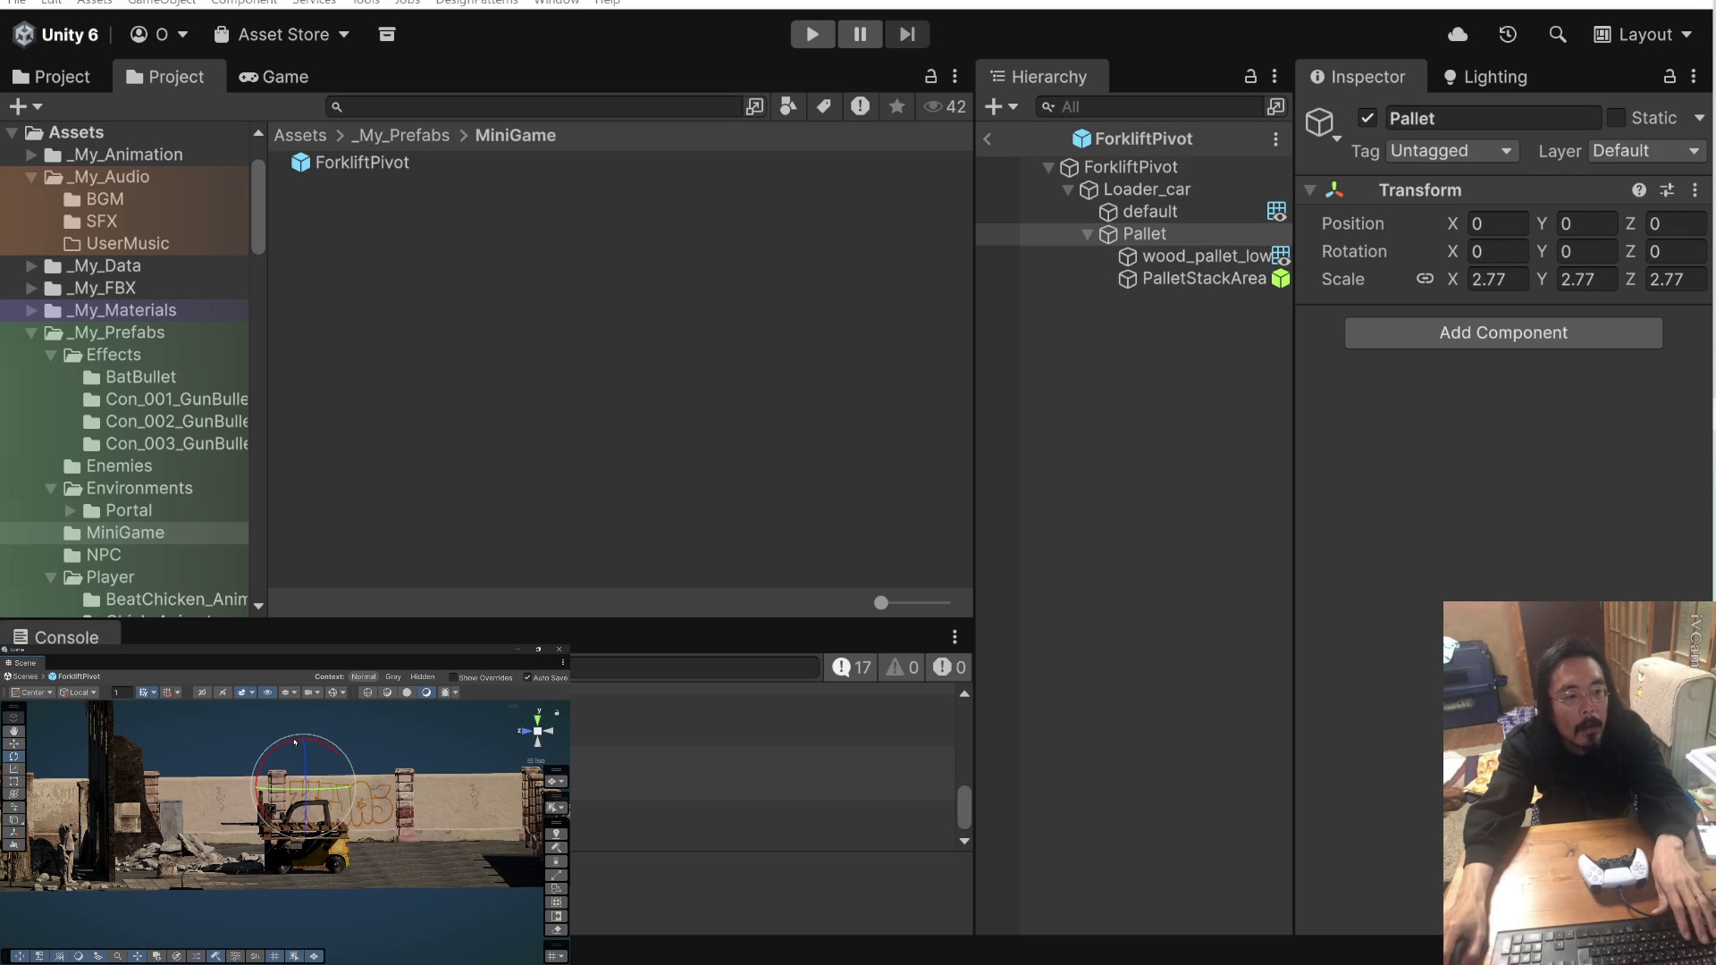
click(1235, 331)
click(1197, 236)
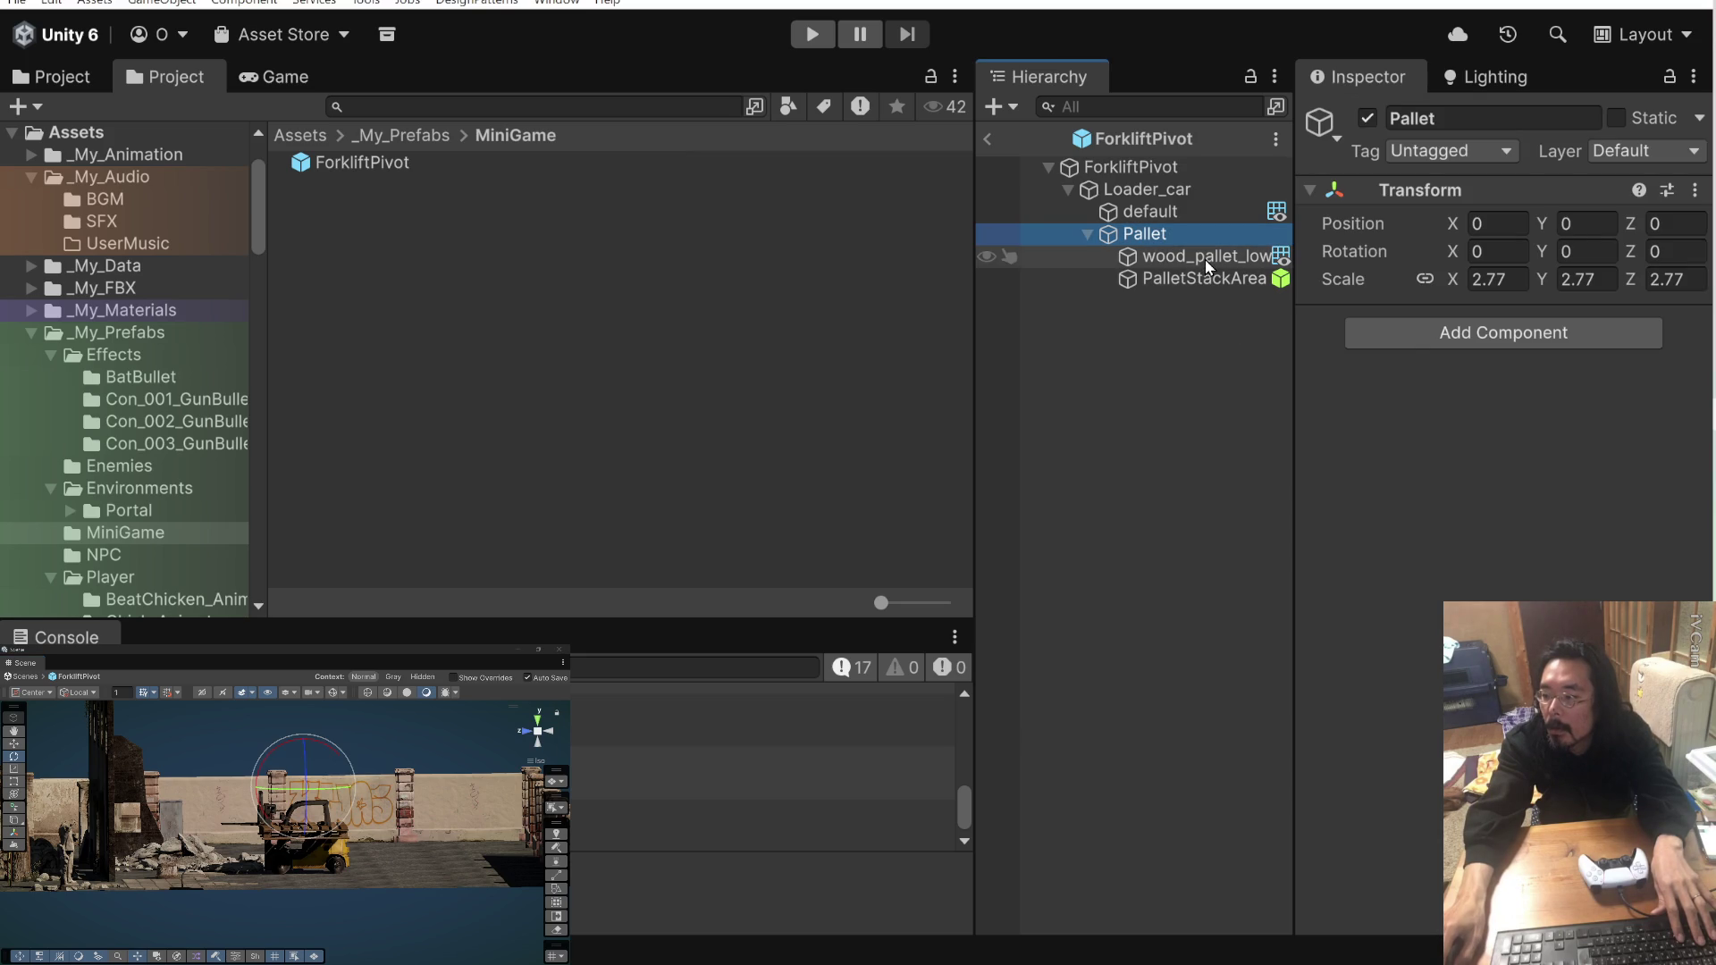
click(1204, 258)
click(1198, 236)
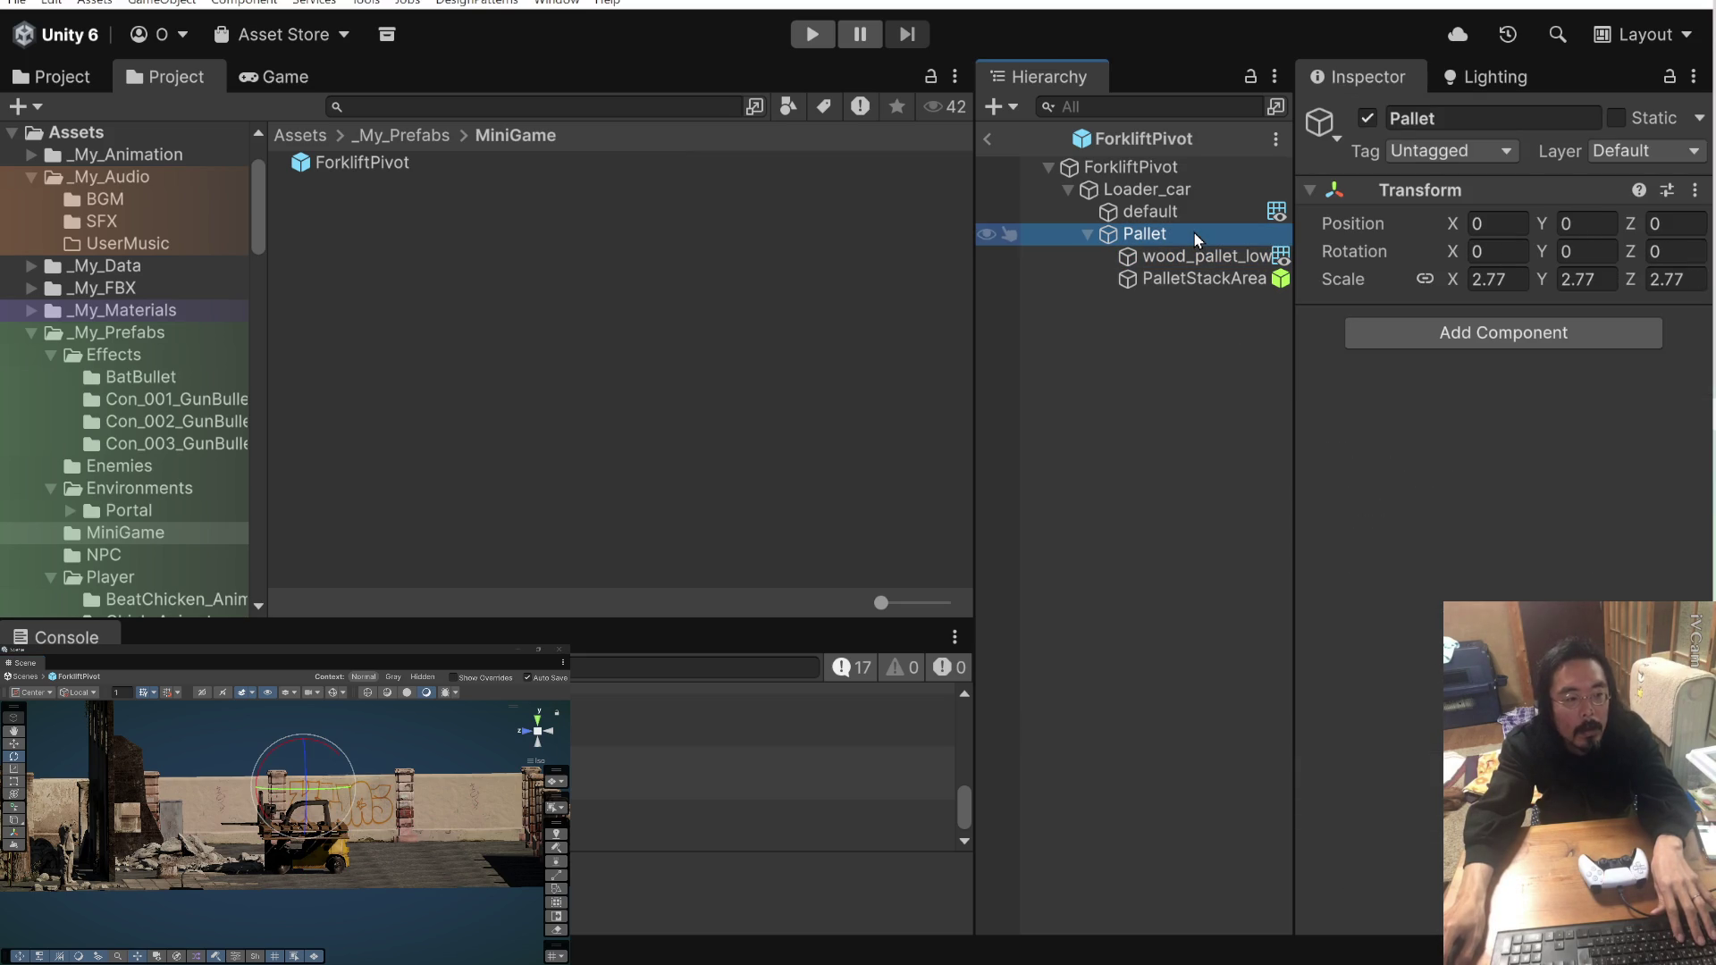
click(1505, 284)
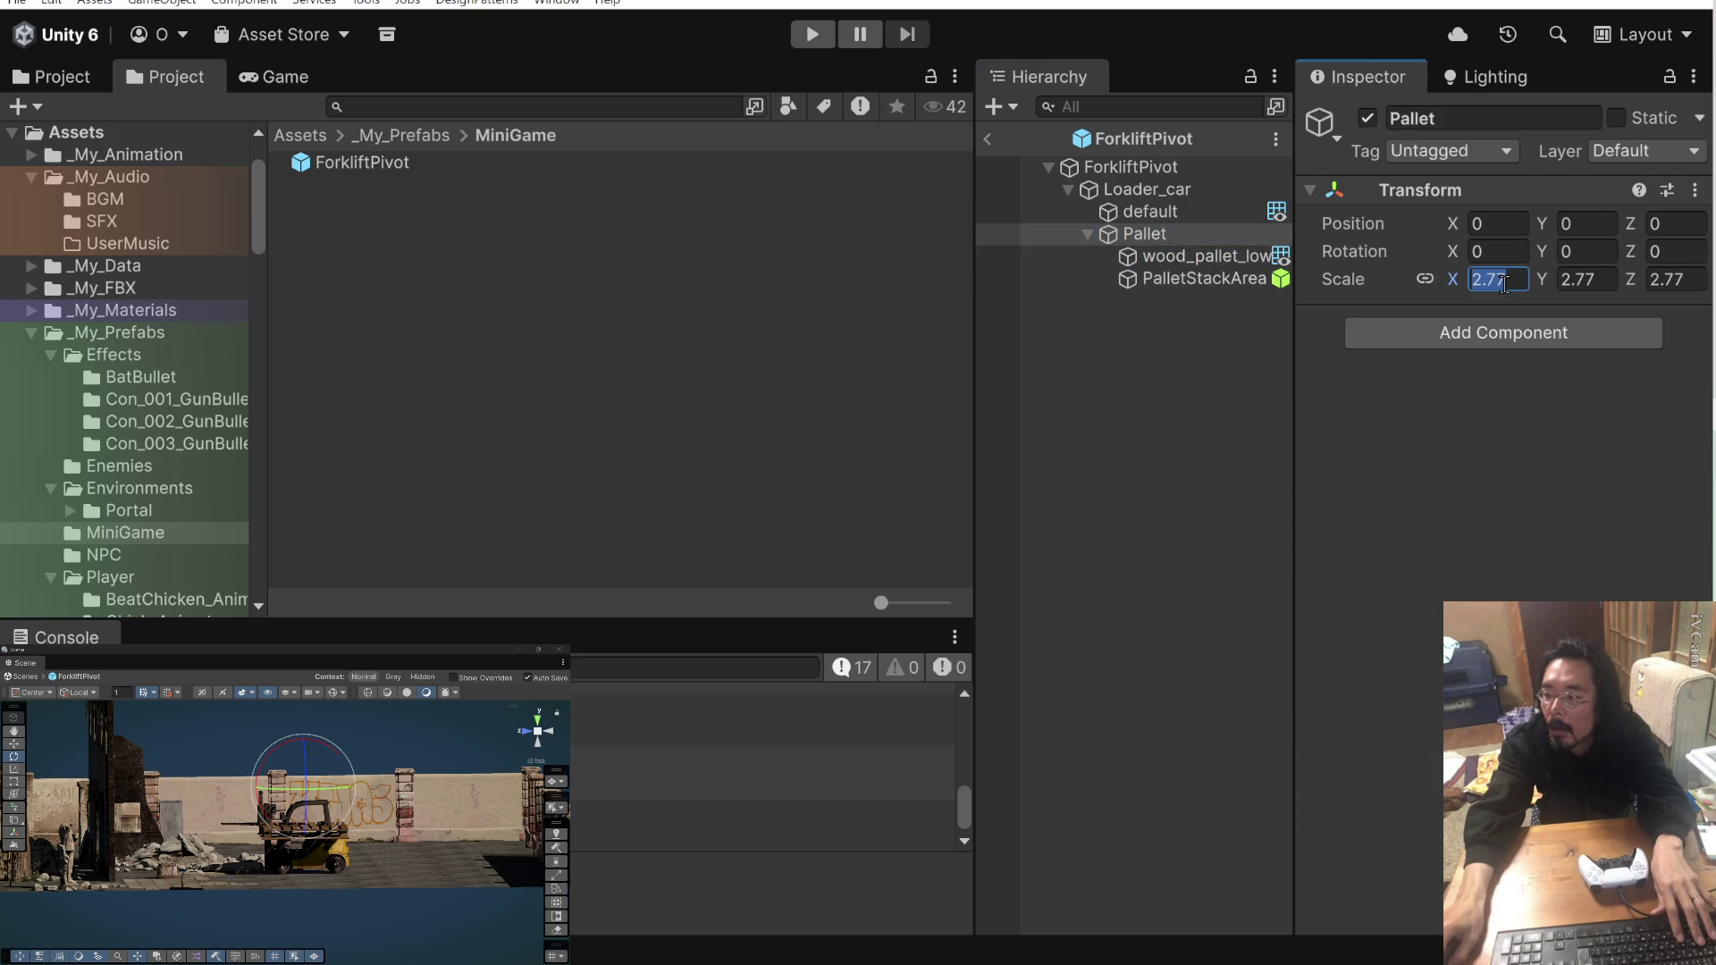
Reset the Pallet group's Transform so its scale returns to 1
text(1)
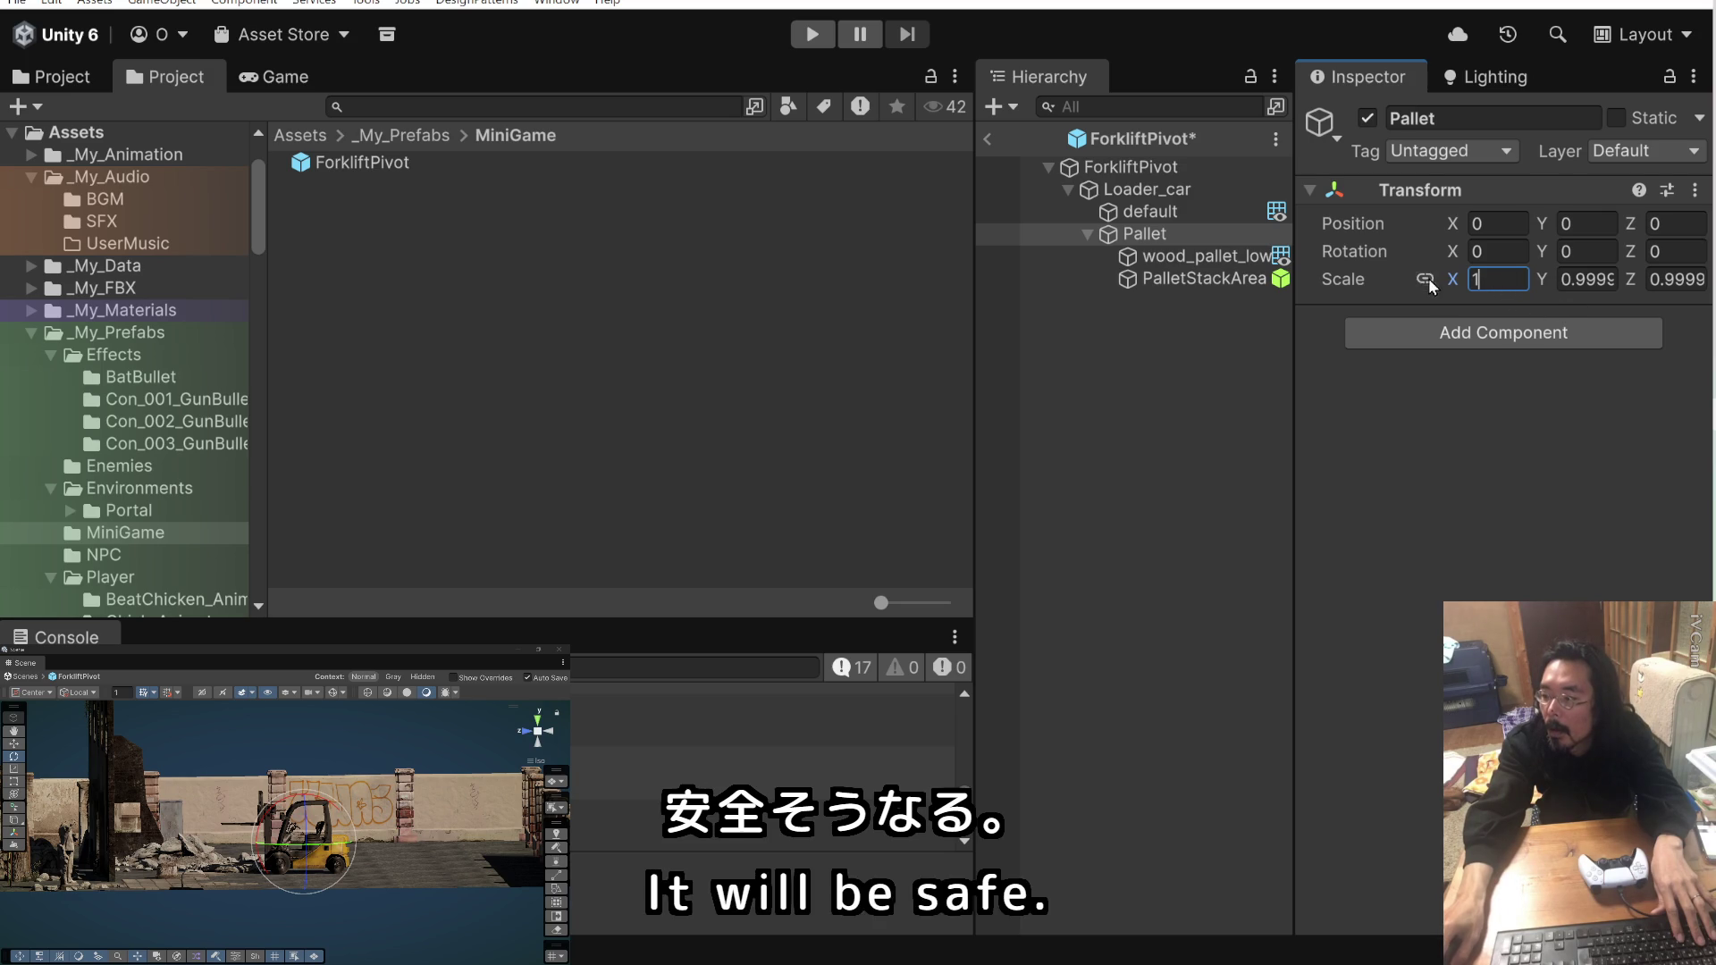
click(1587, 280)
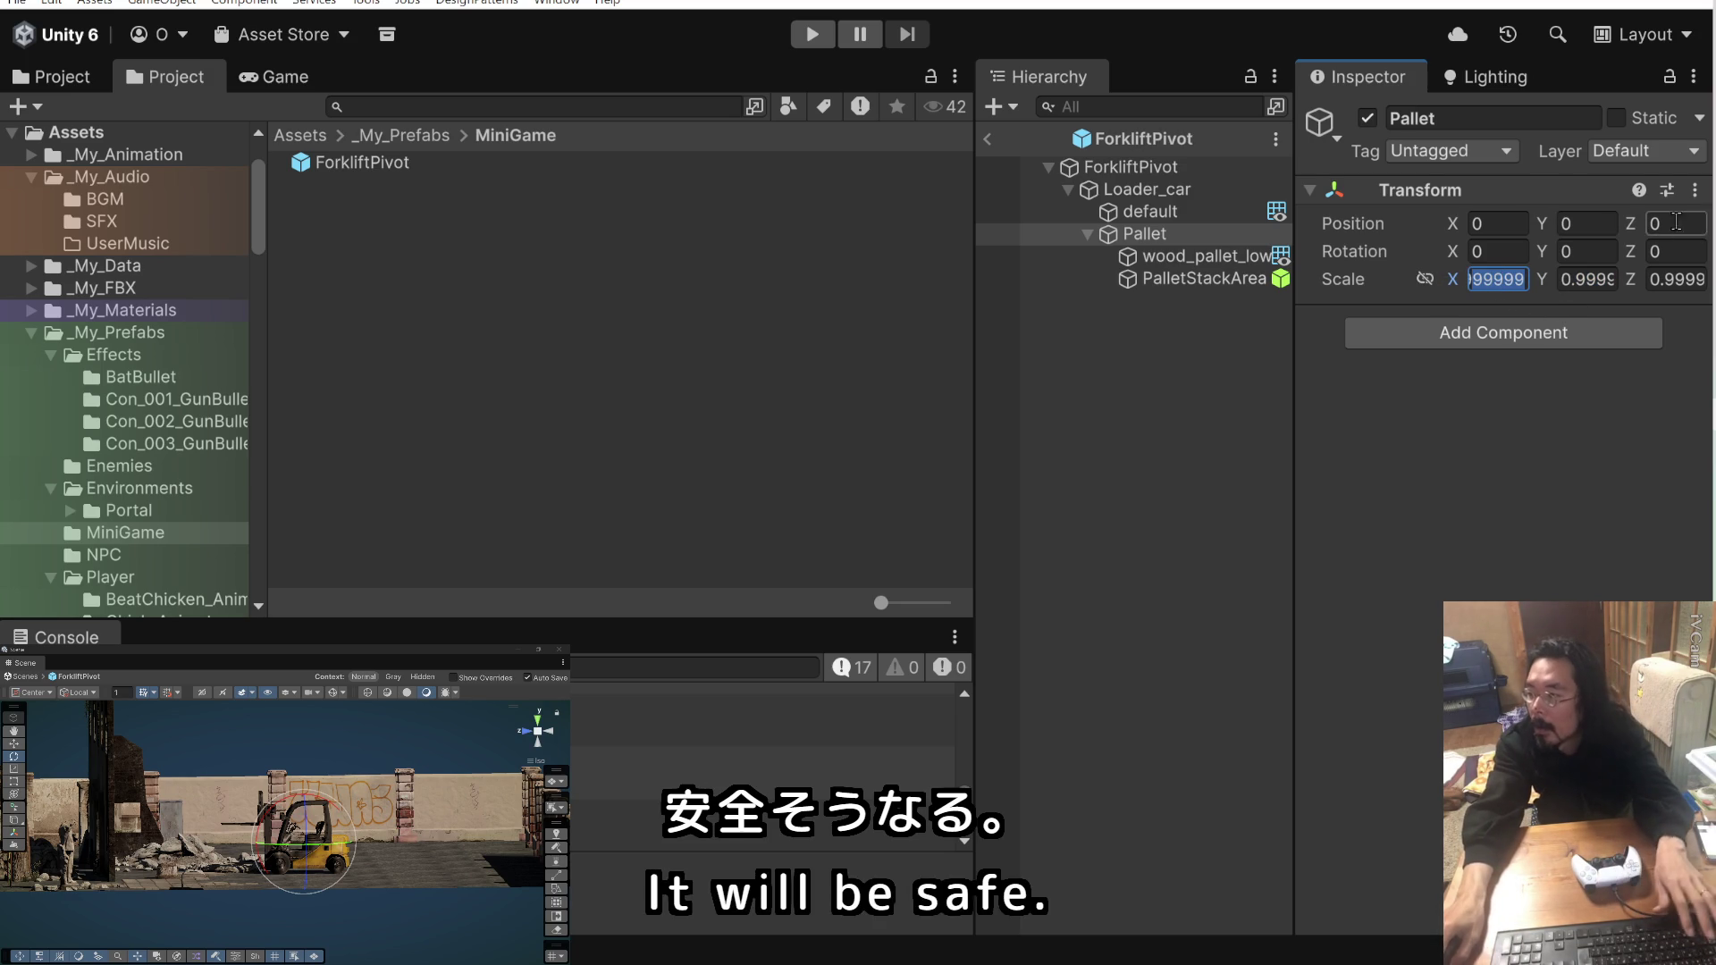
click(1694, 191)
click(1462, 216)
Scale the wood_pallet_low mesh up uniformly to 331.9
click(1193, 258)
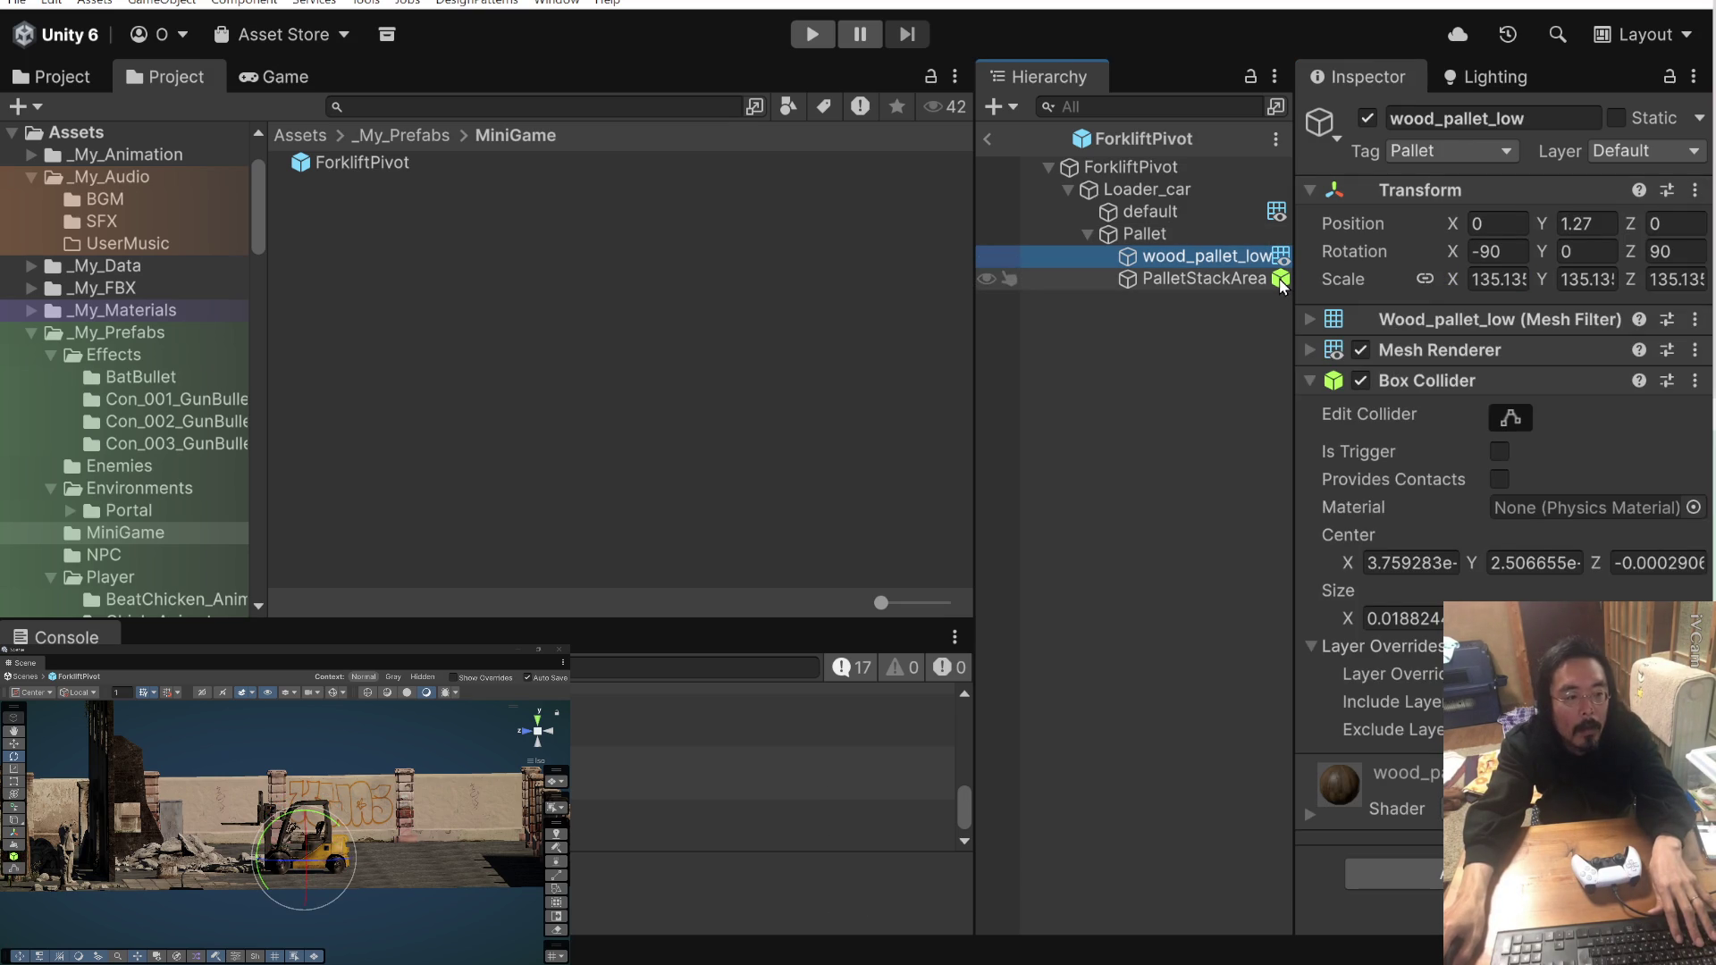
click(1237, 280)
click(1238, 262)
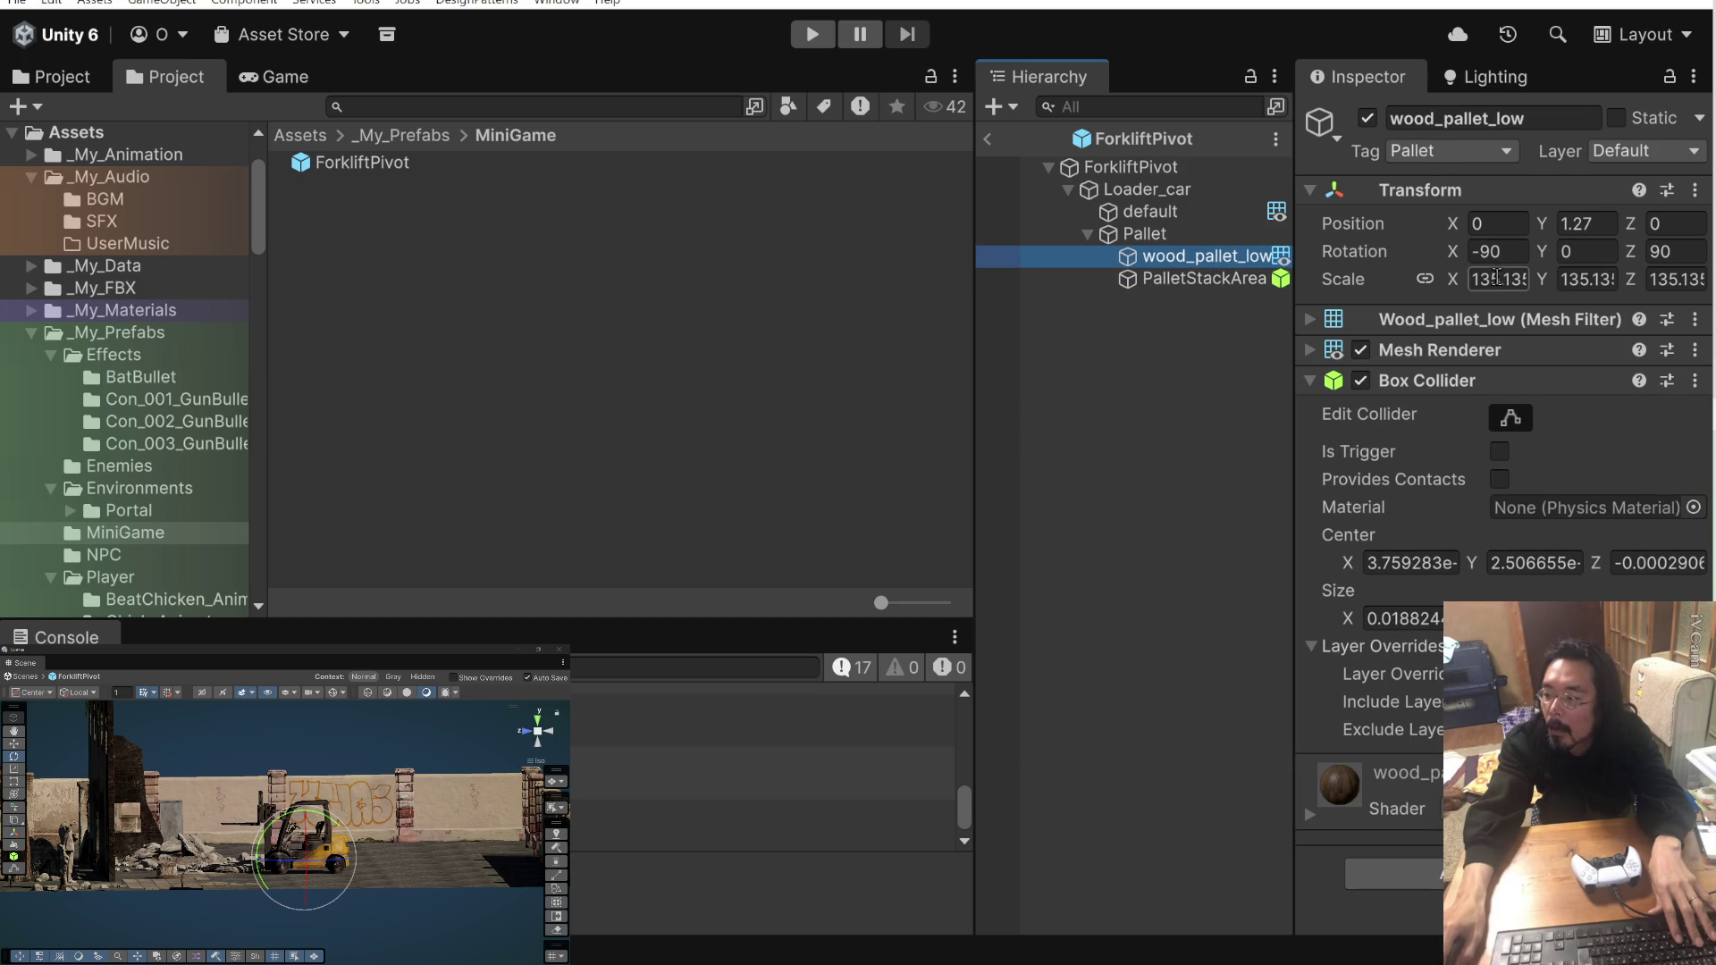
drag(1459, 277, 1616, 280)
key(ctrl+z)
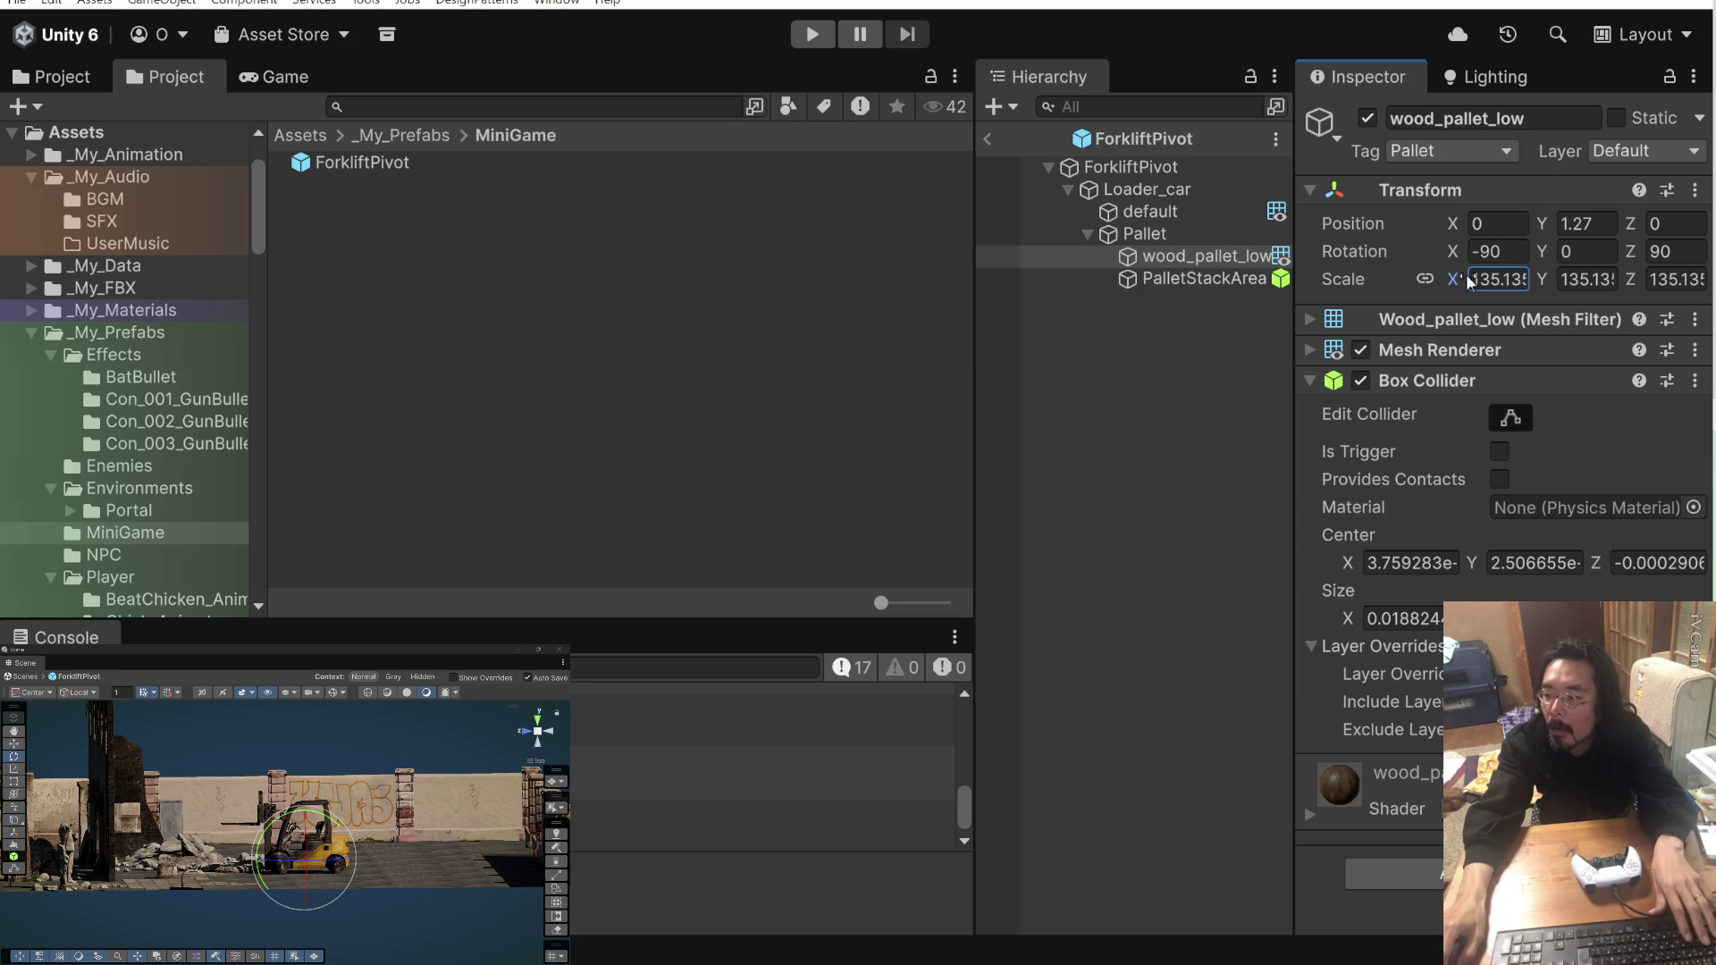
mouse_move(1451, 276)
mouse_down()
mouse_move(46, 279)
mouse_move(386, 288)
mouse_up()
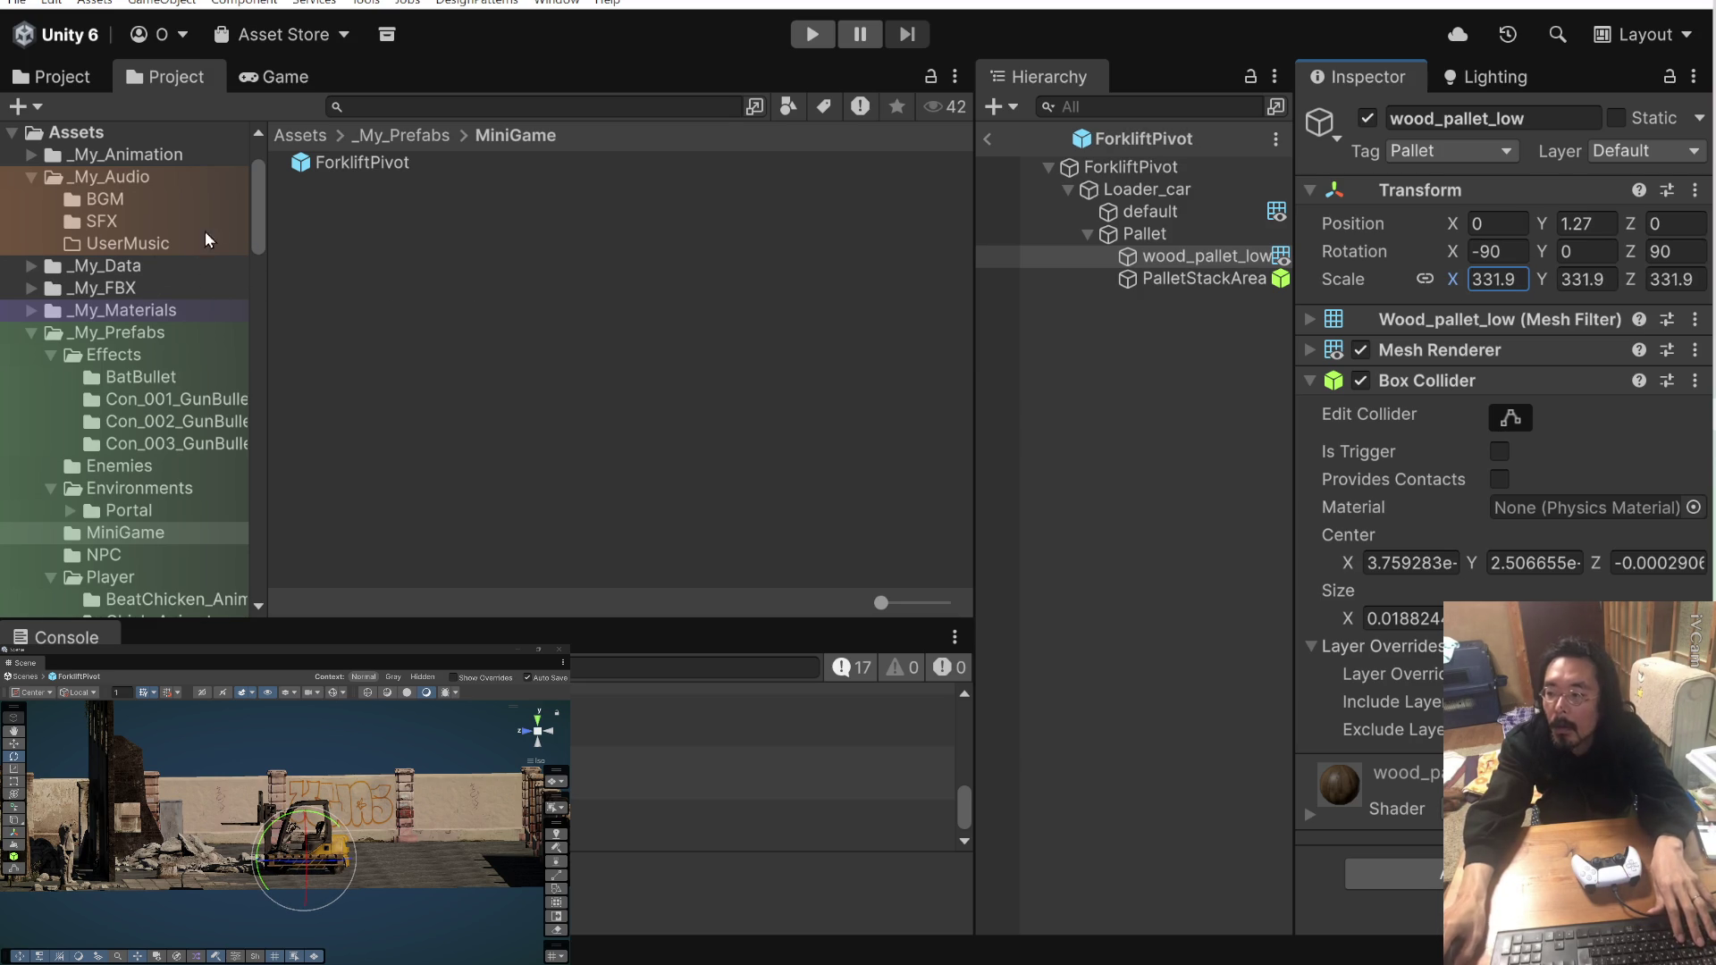
Start adjusting wood_pallet_low's Position Y
click(1144, 234)
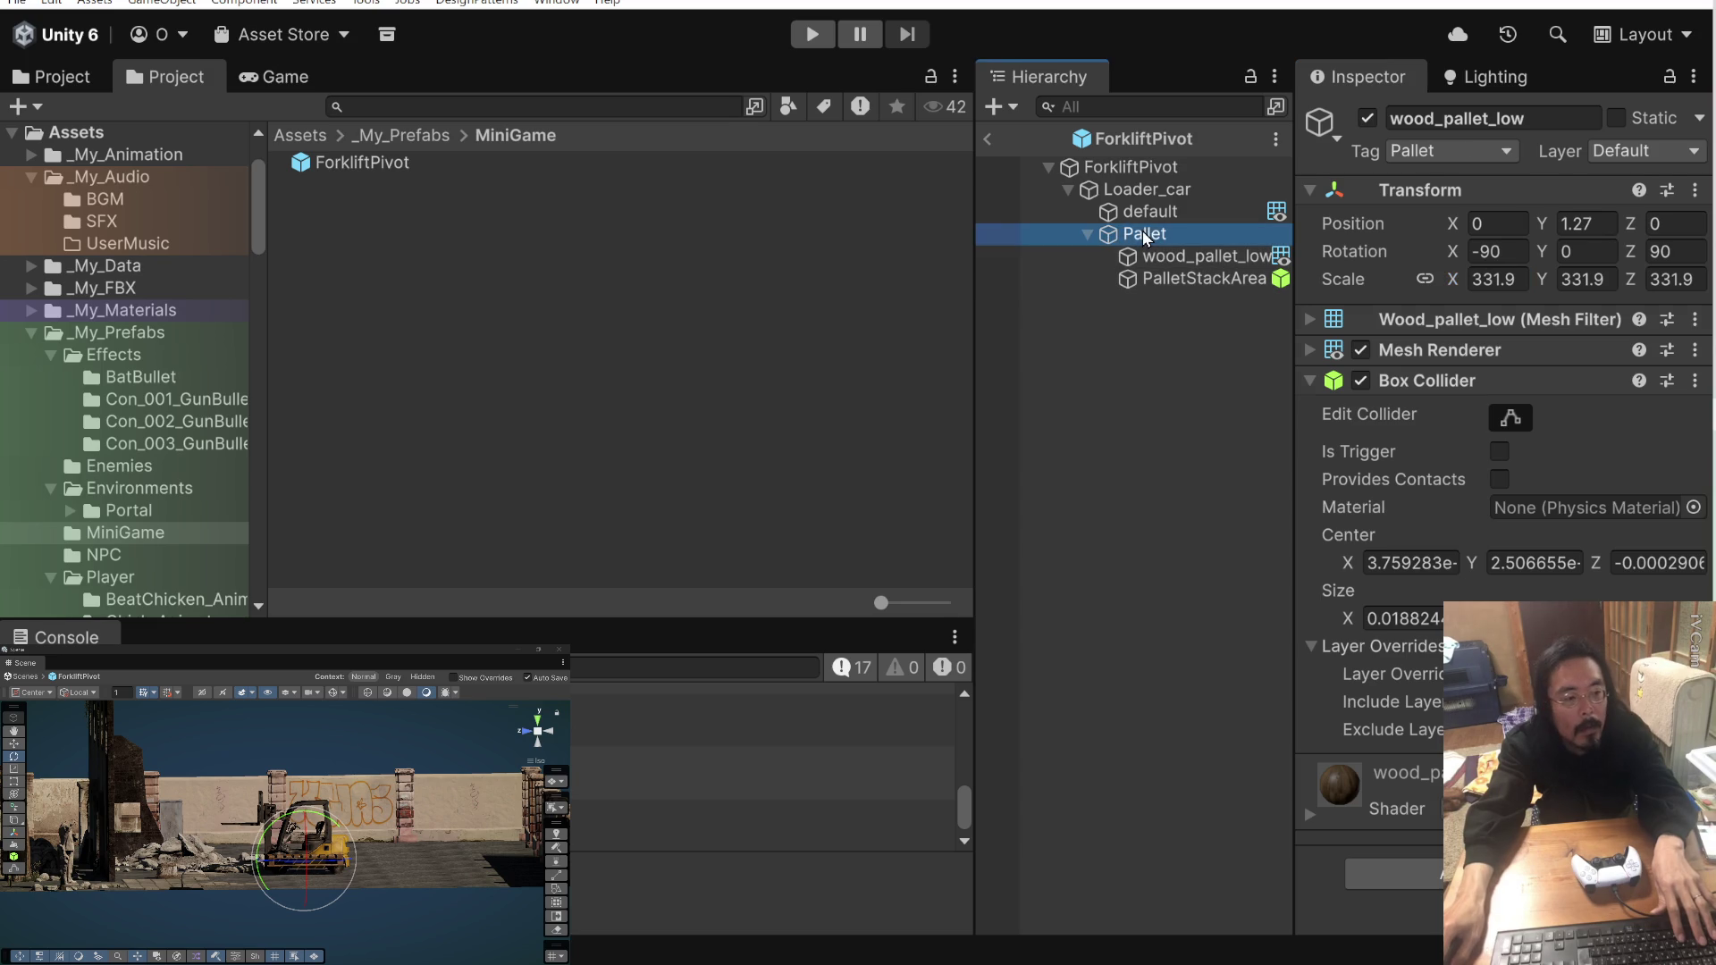
click(1173, 278)
click(1172, 256)
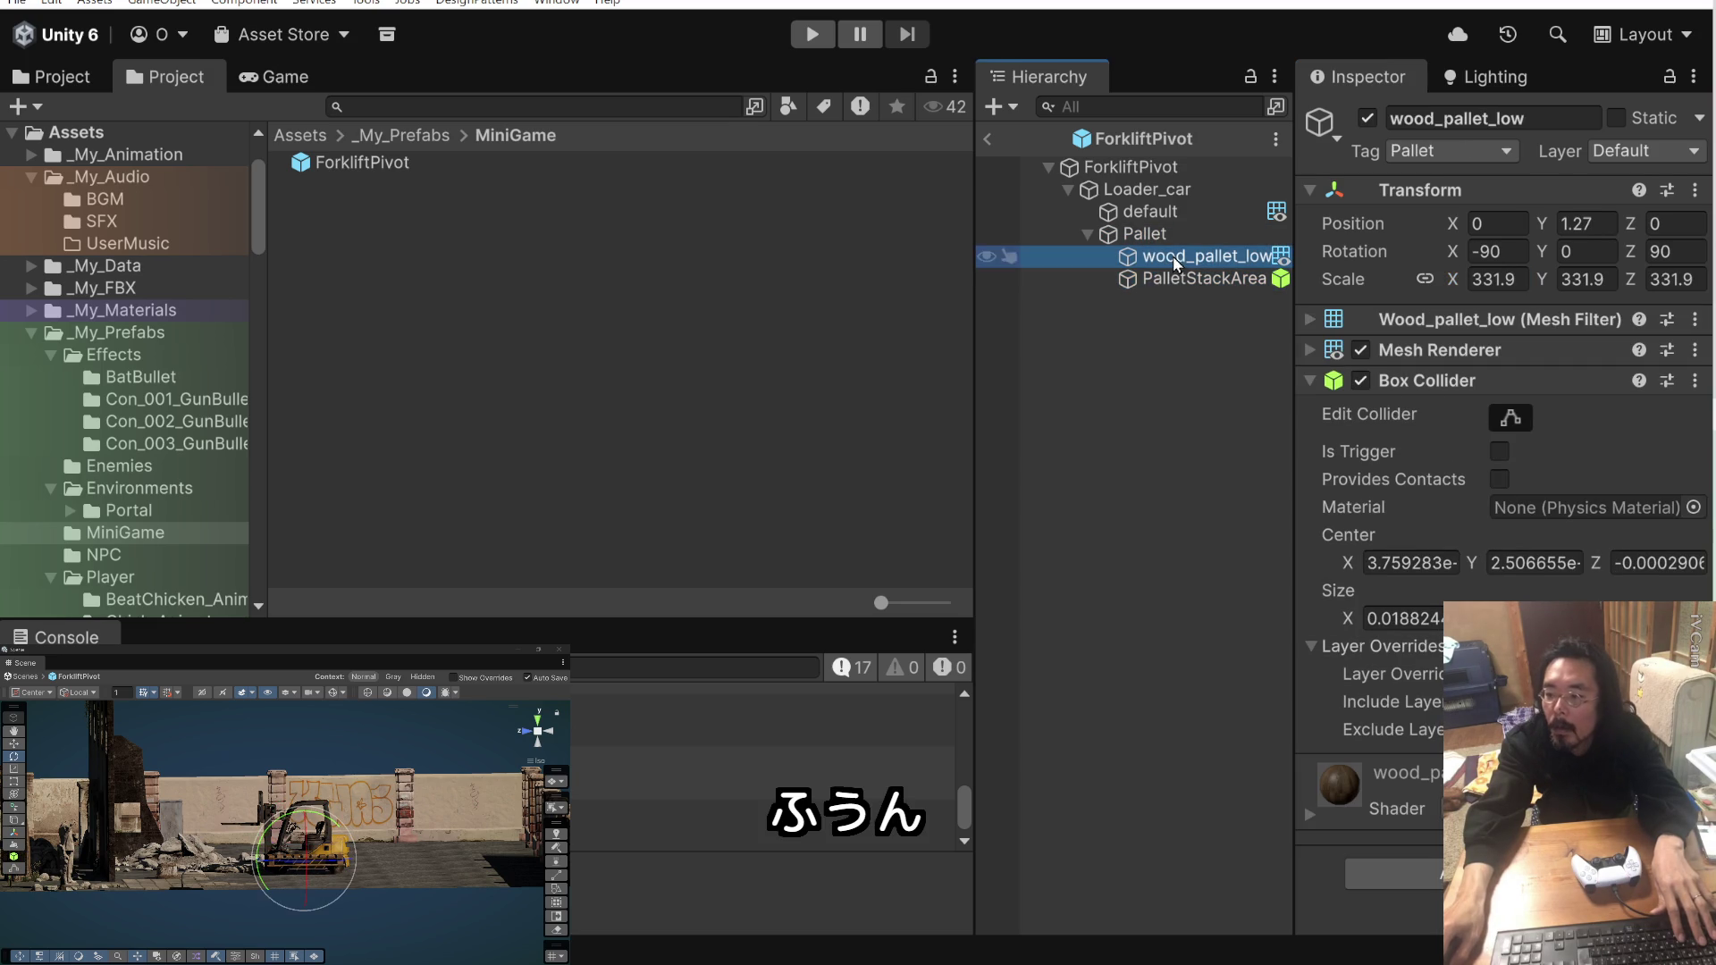
click(904, 265)
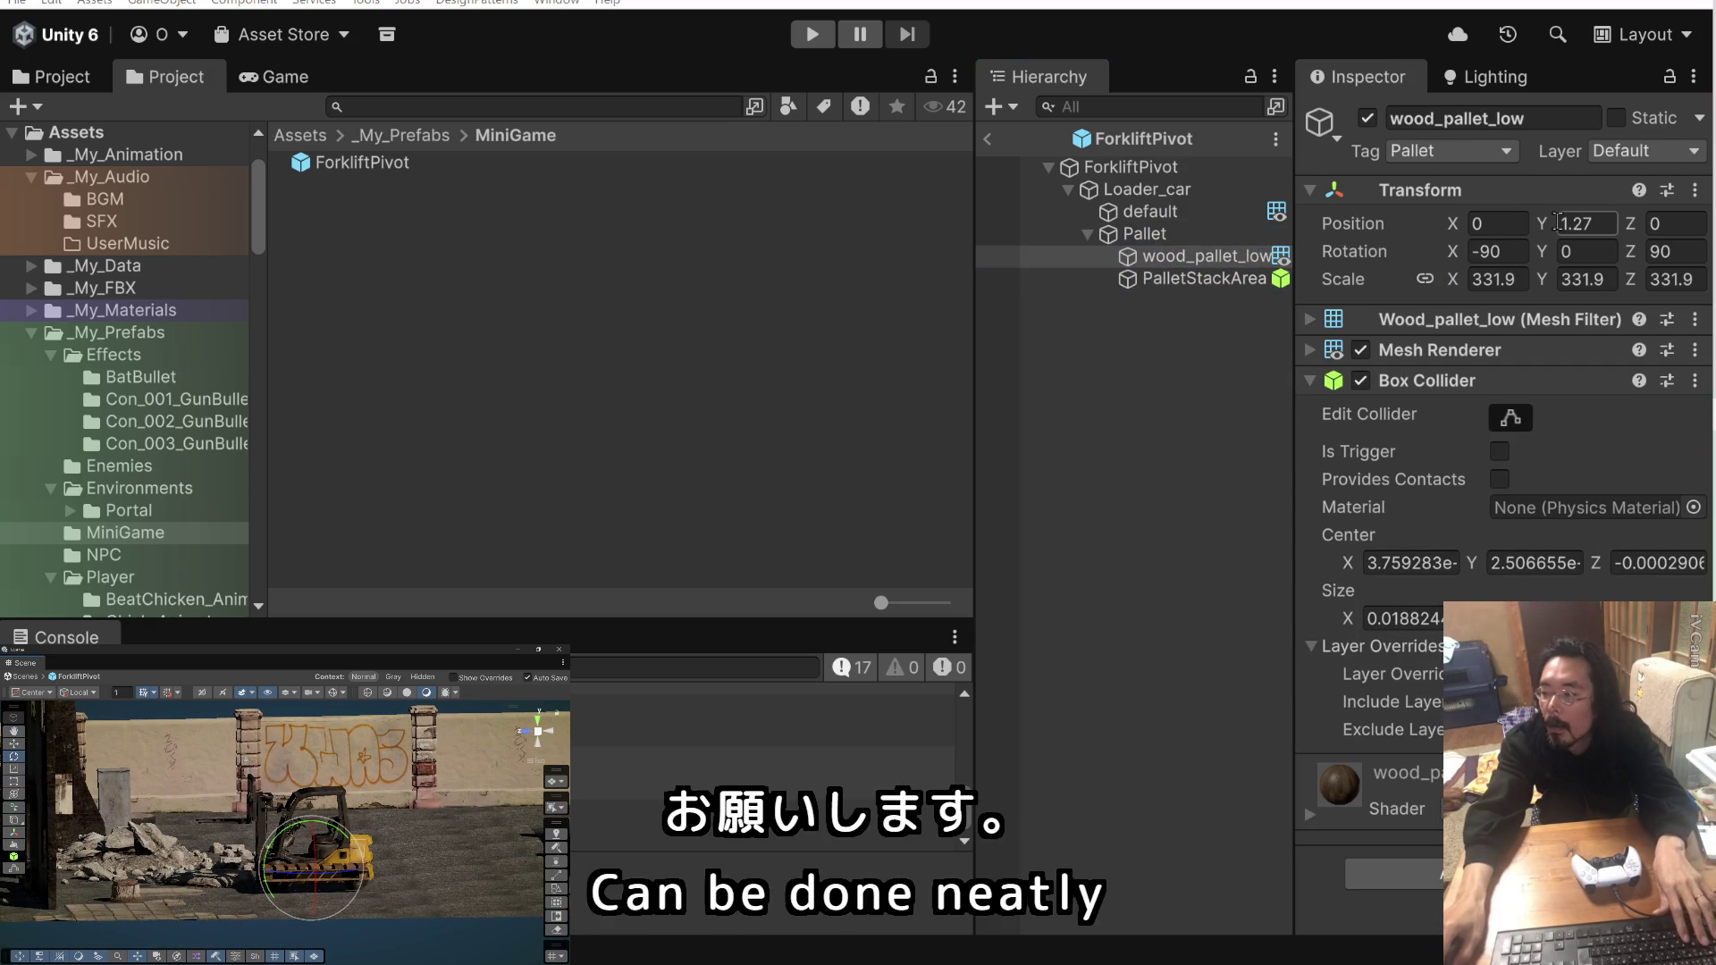
drag(1541, 219, 1542, 218)
From a low side view, set wood_pallet_low's Position Y to 2.7 so it rests on the forks
click(1183, 232)
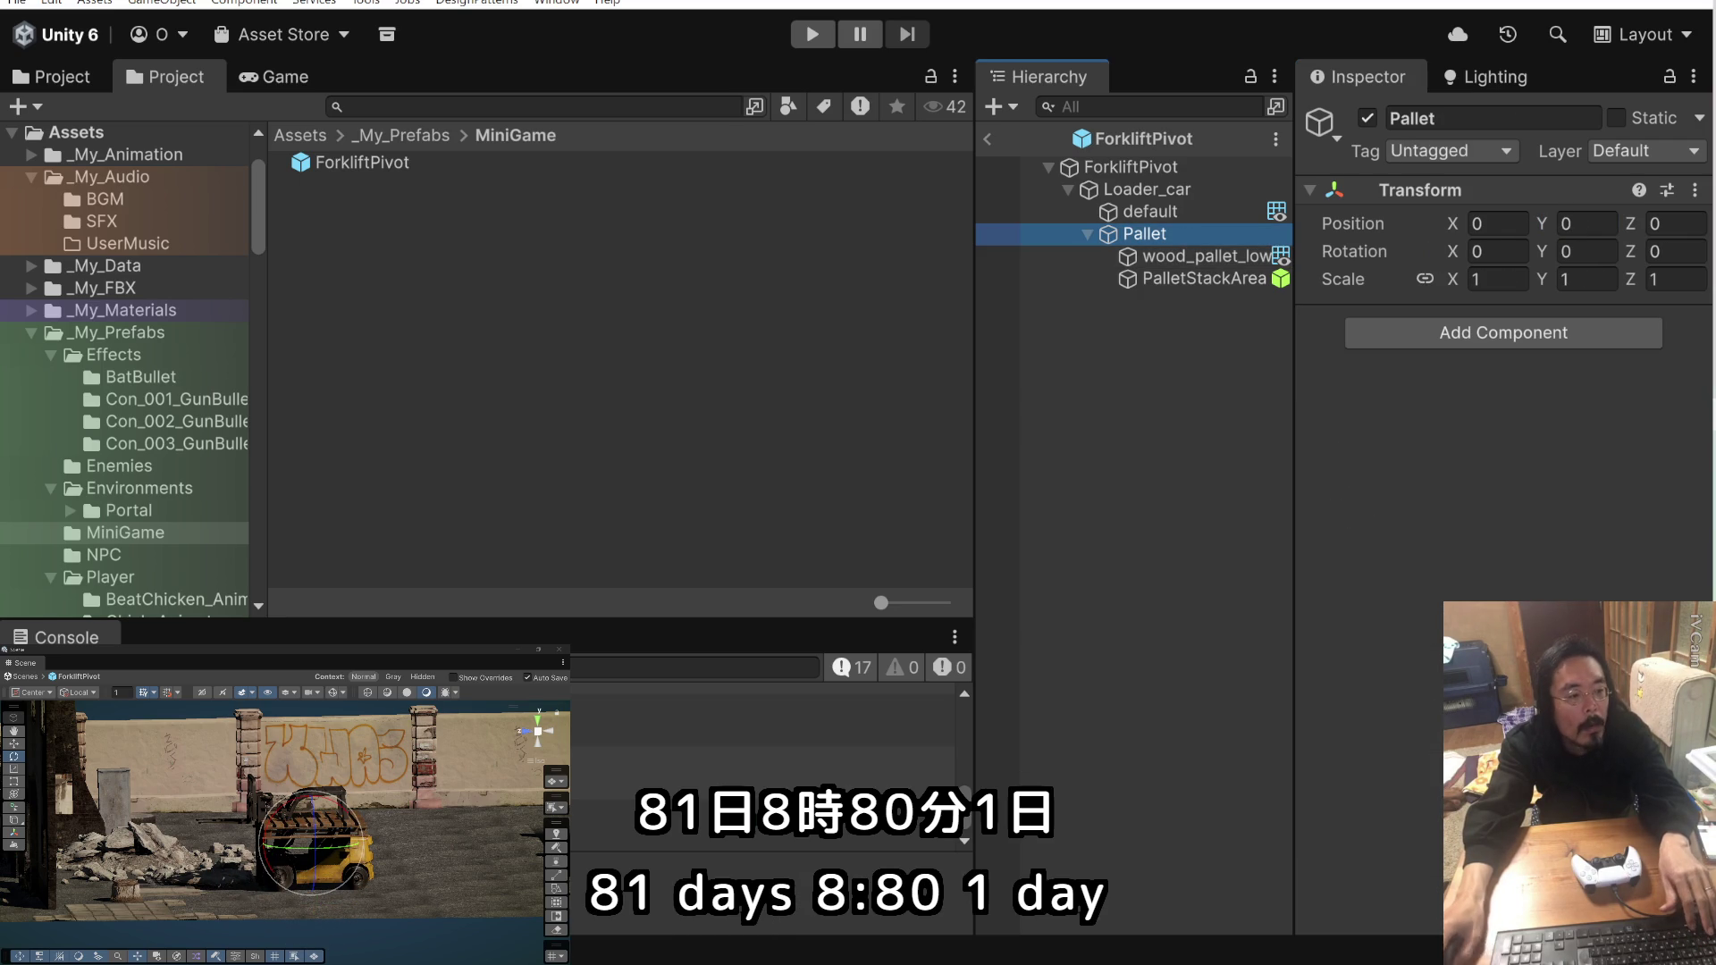
drag(362, 796, 334, 767)
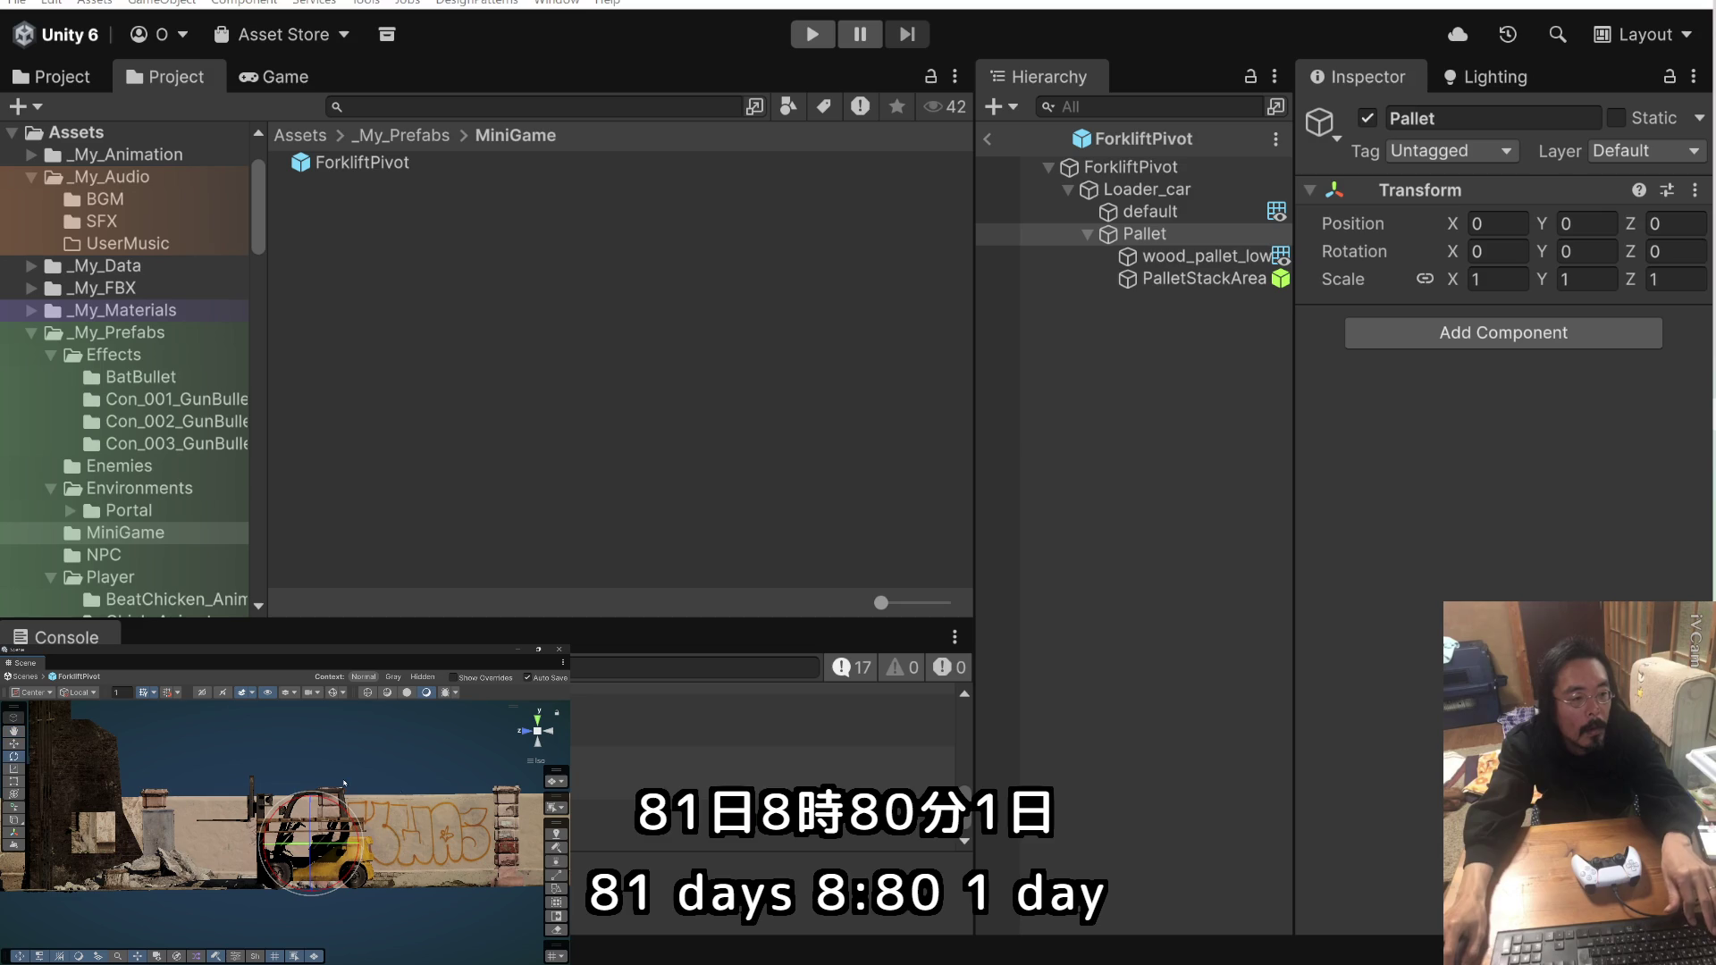
click(1280, 259)
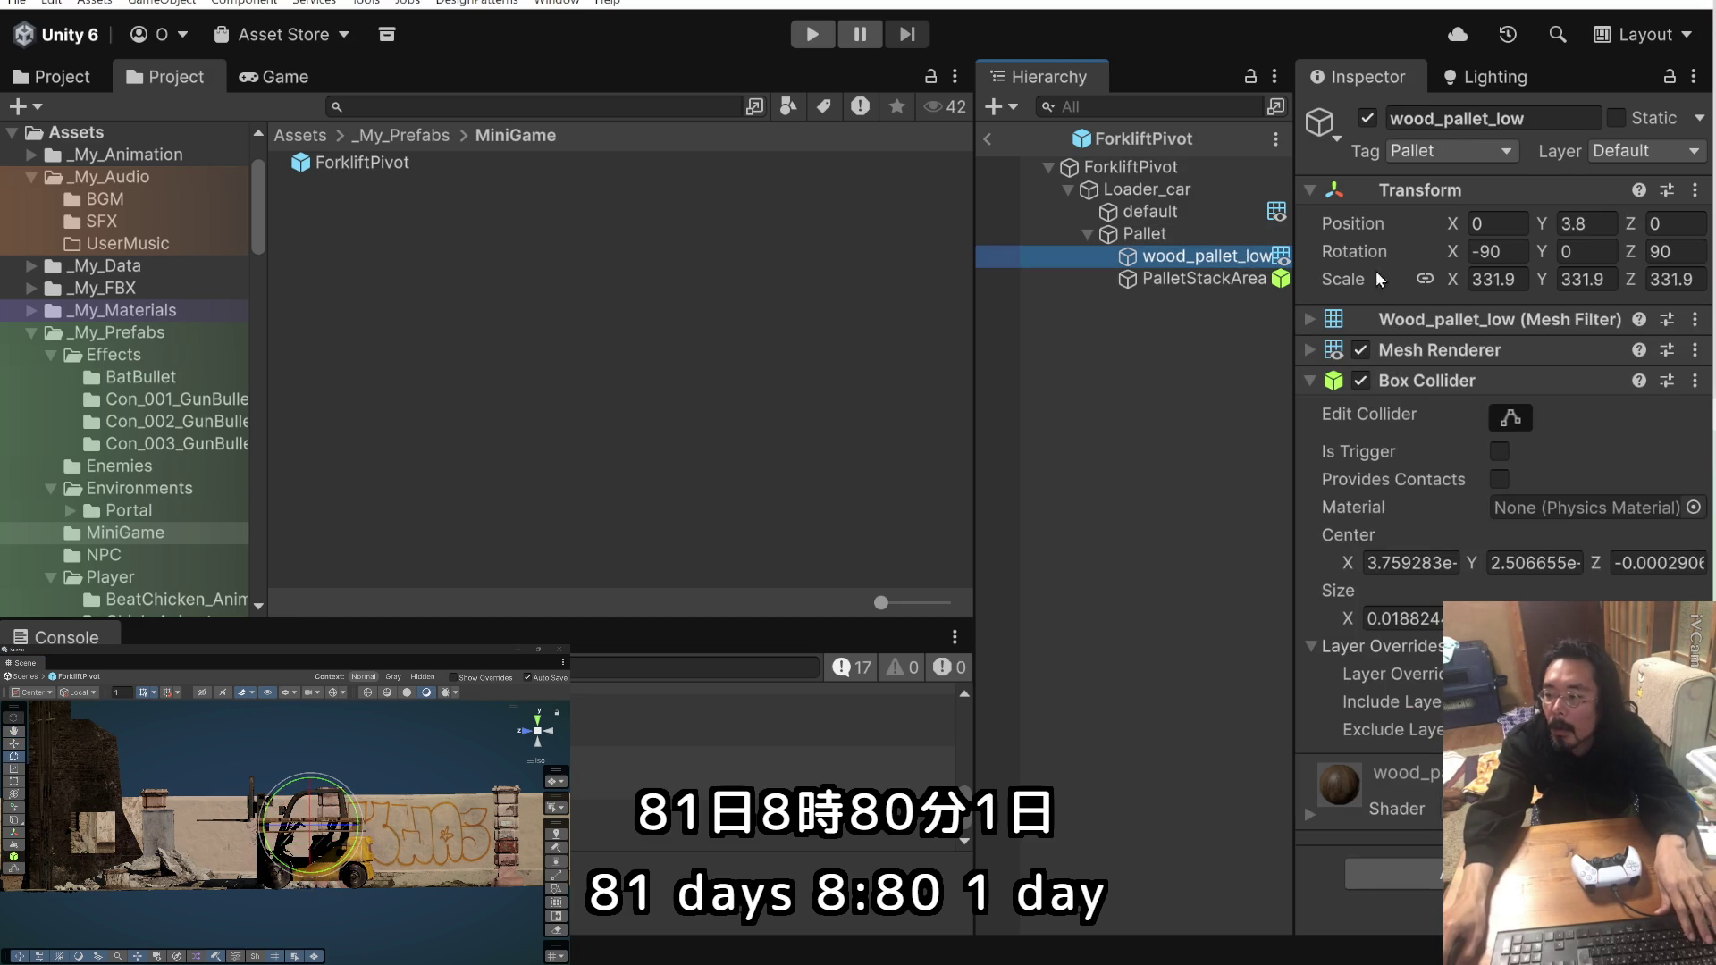
click(1534, 218)
drag(1532, 218, 1498, 231)
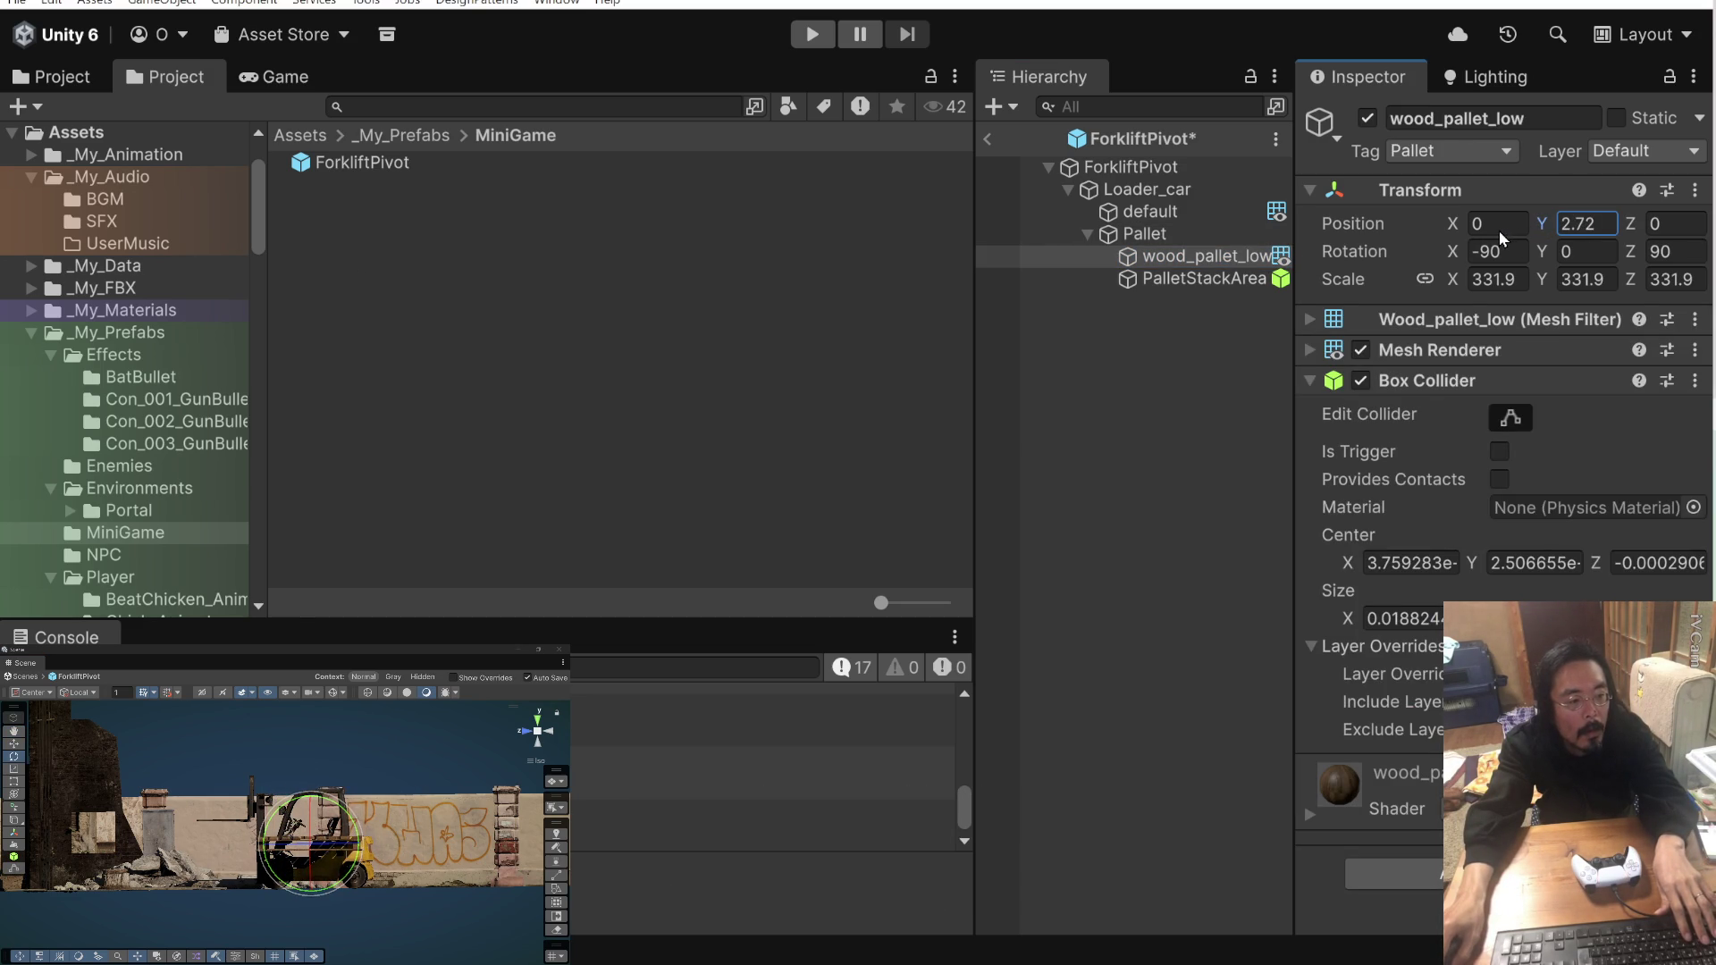
Select PalletStackArea and enter Edit Collider mode on its Box Collider
click(1203, 279)
click(1203, 255)
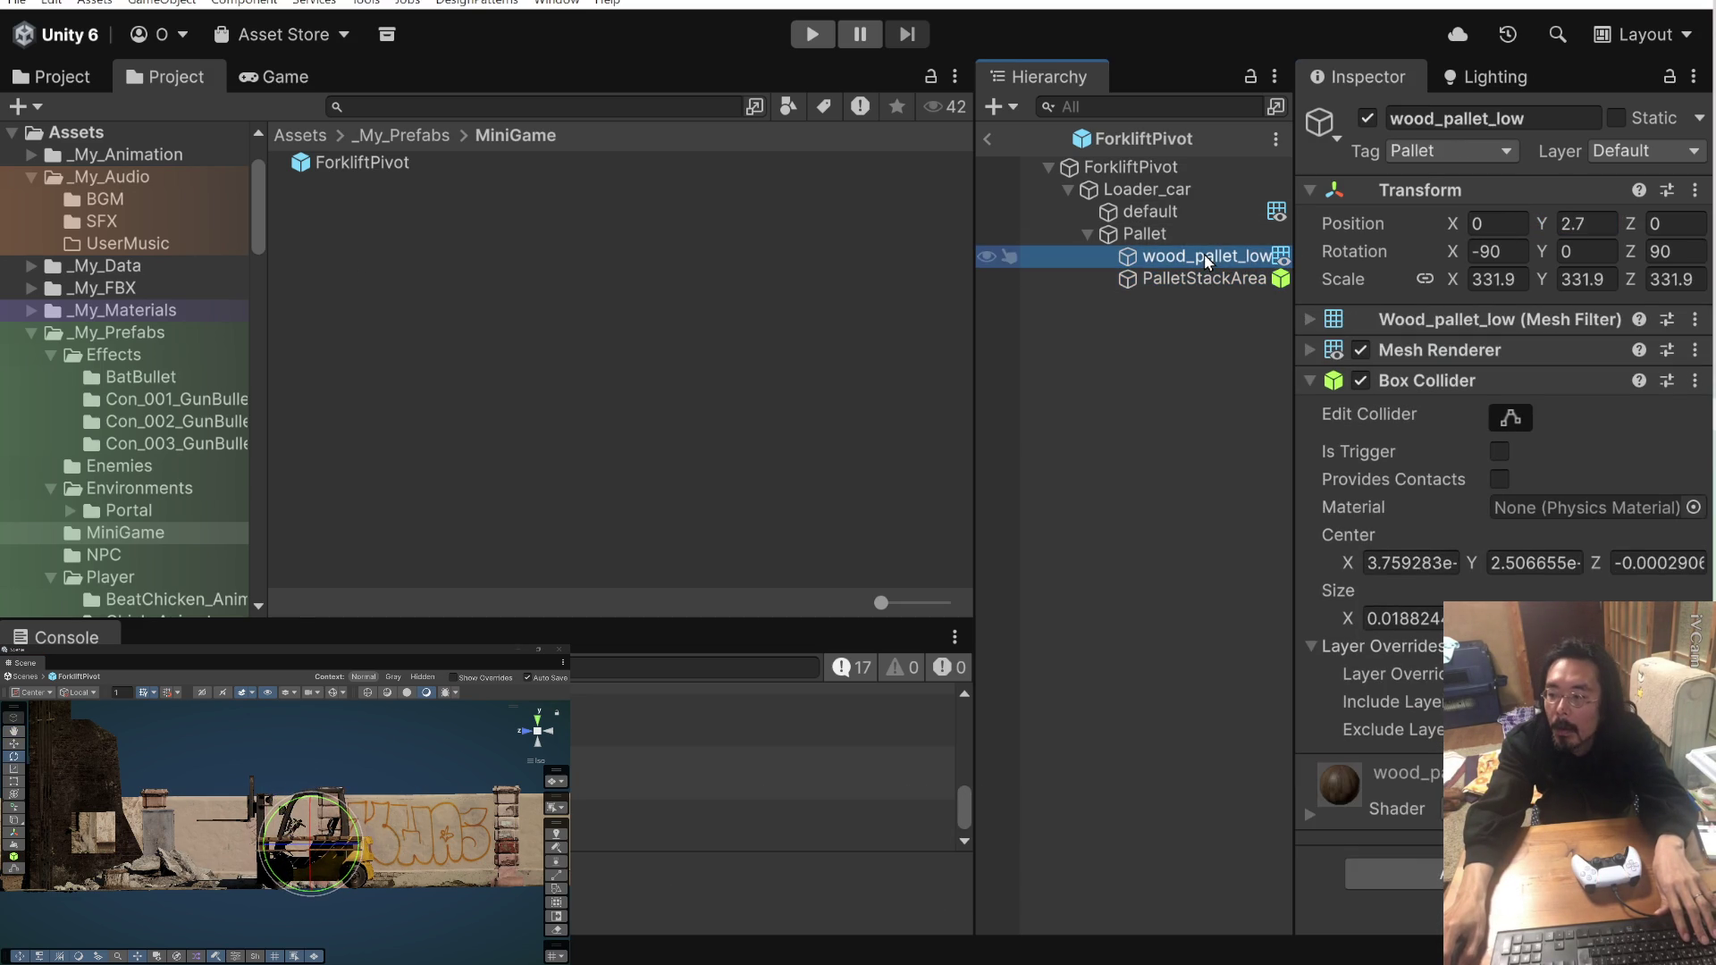
click(1203, 279)
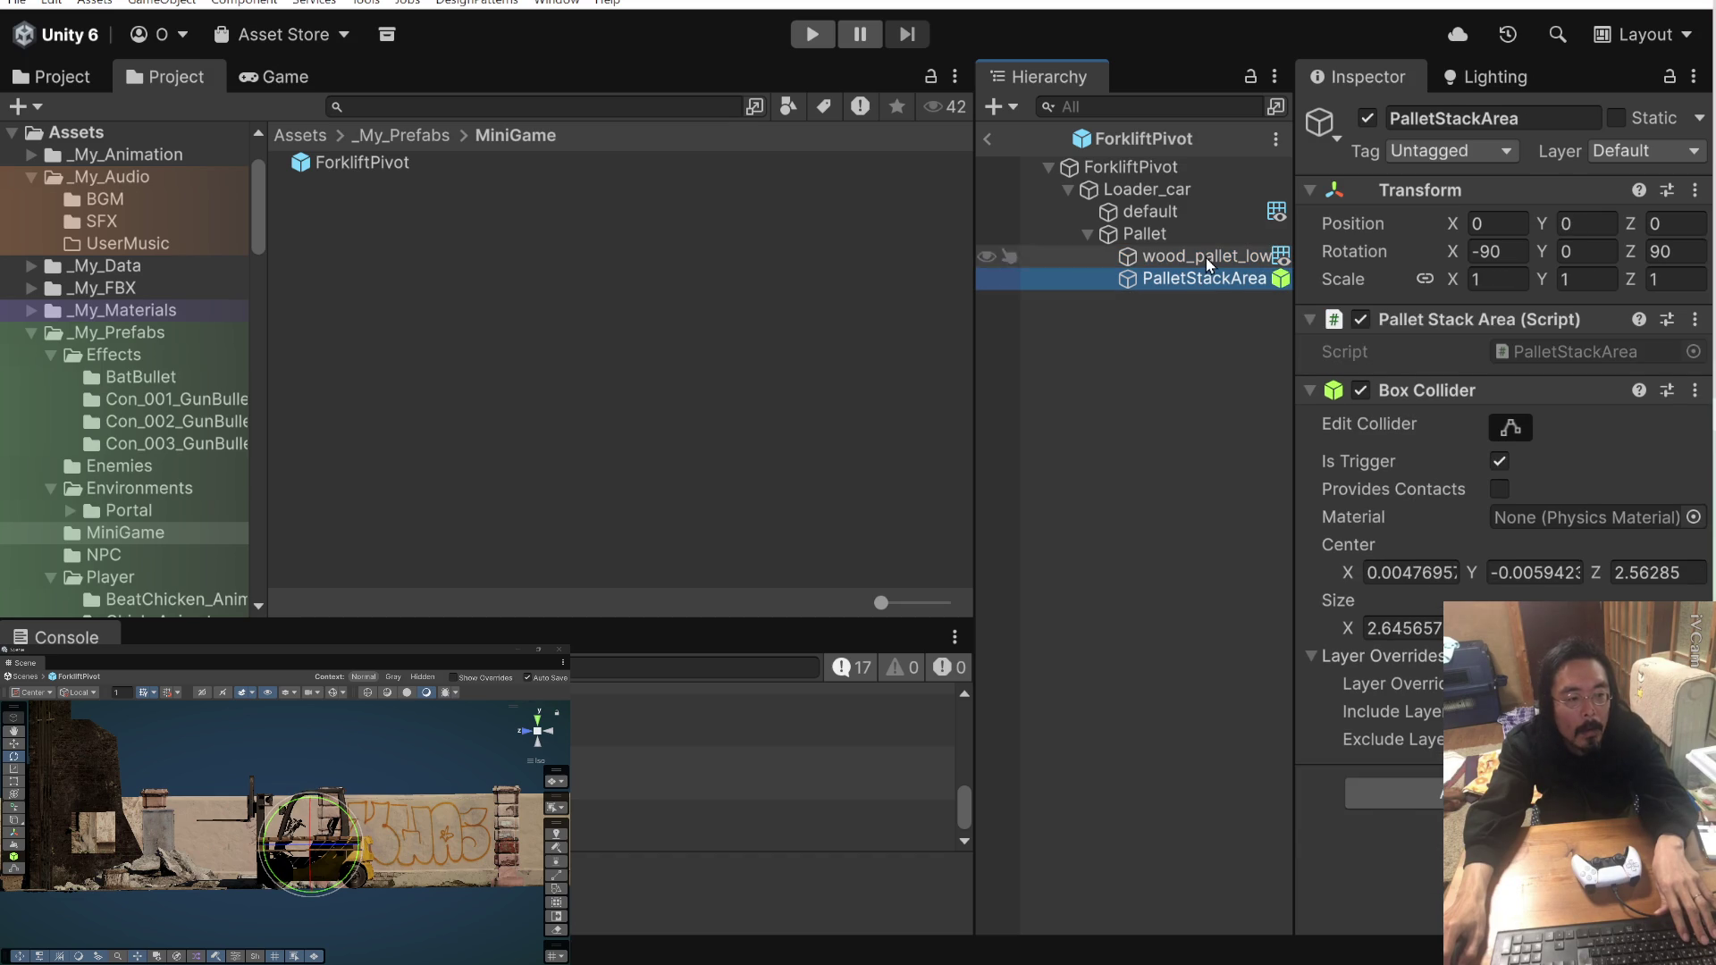
click(1204, 257)
click(1205, 230)
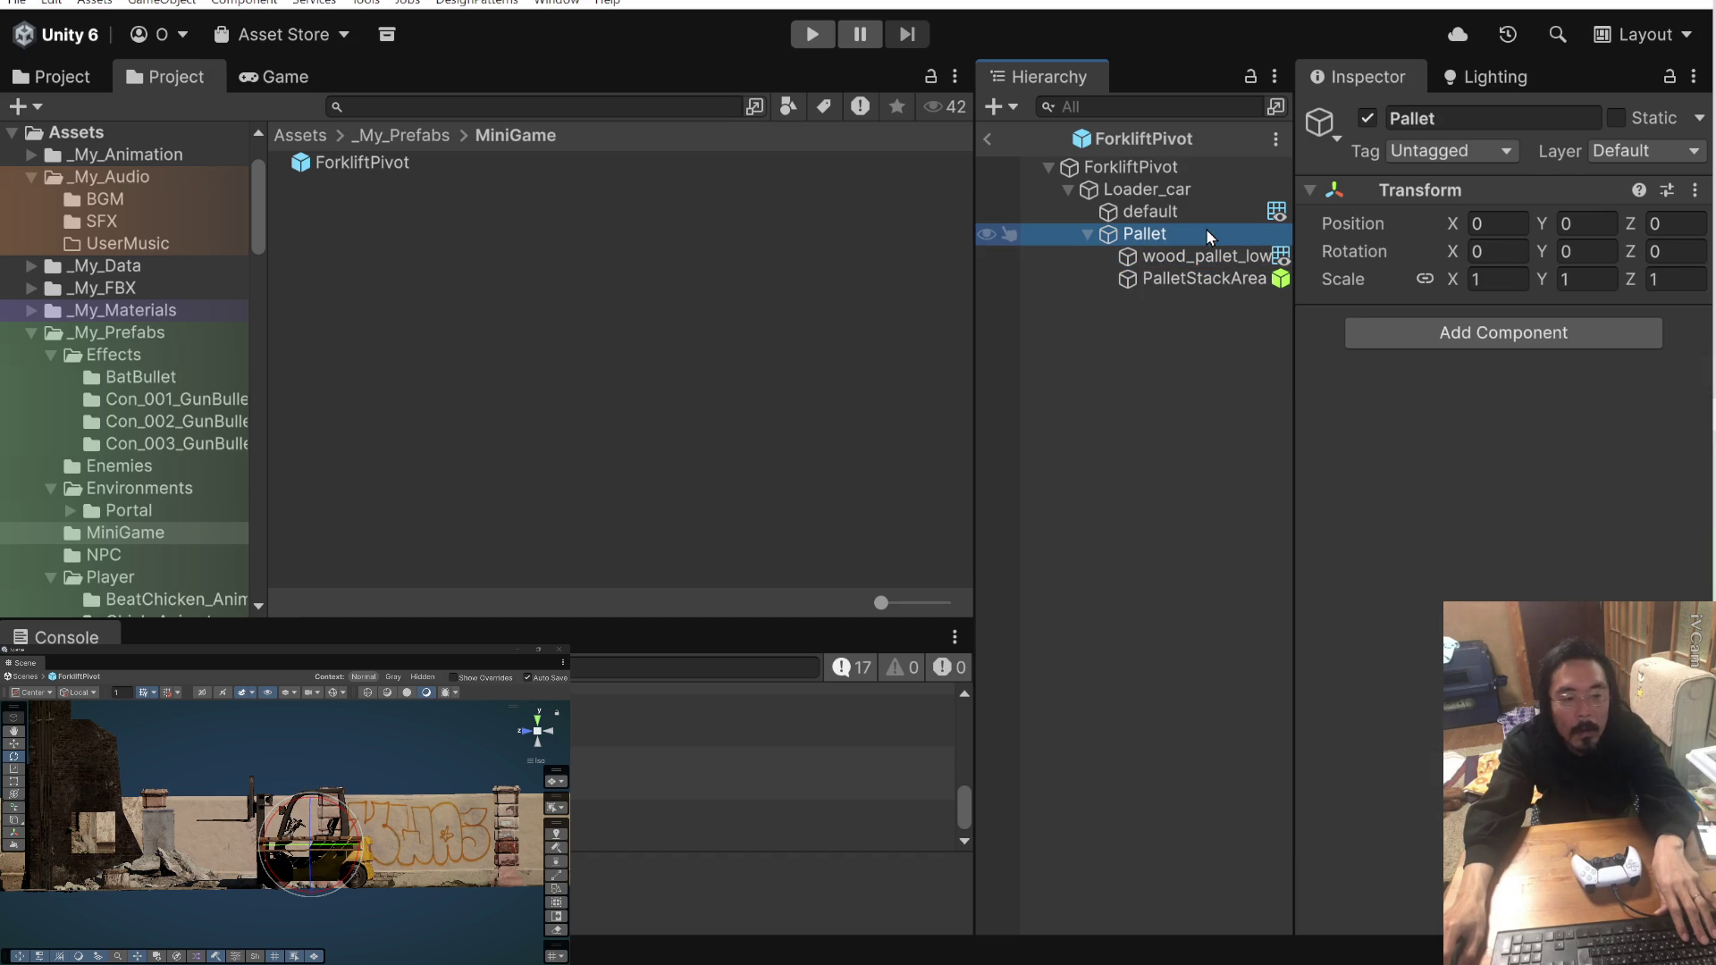
click(1208, 255)
click(1207, 278)
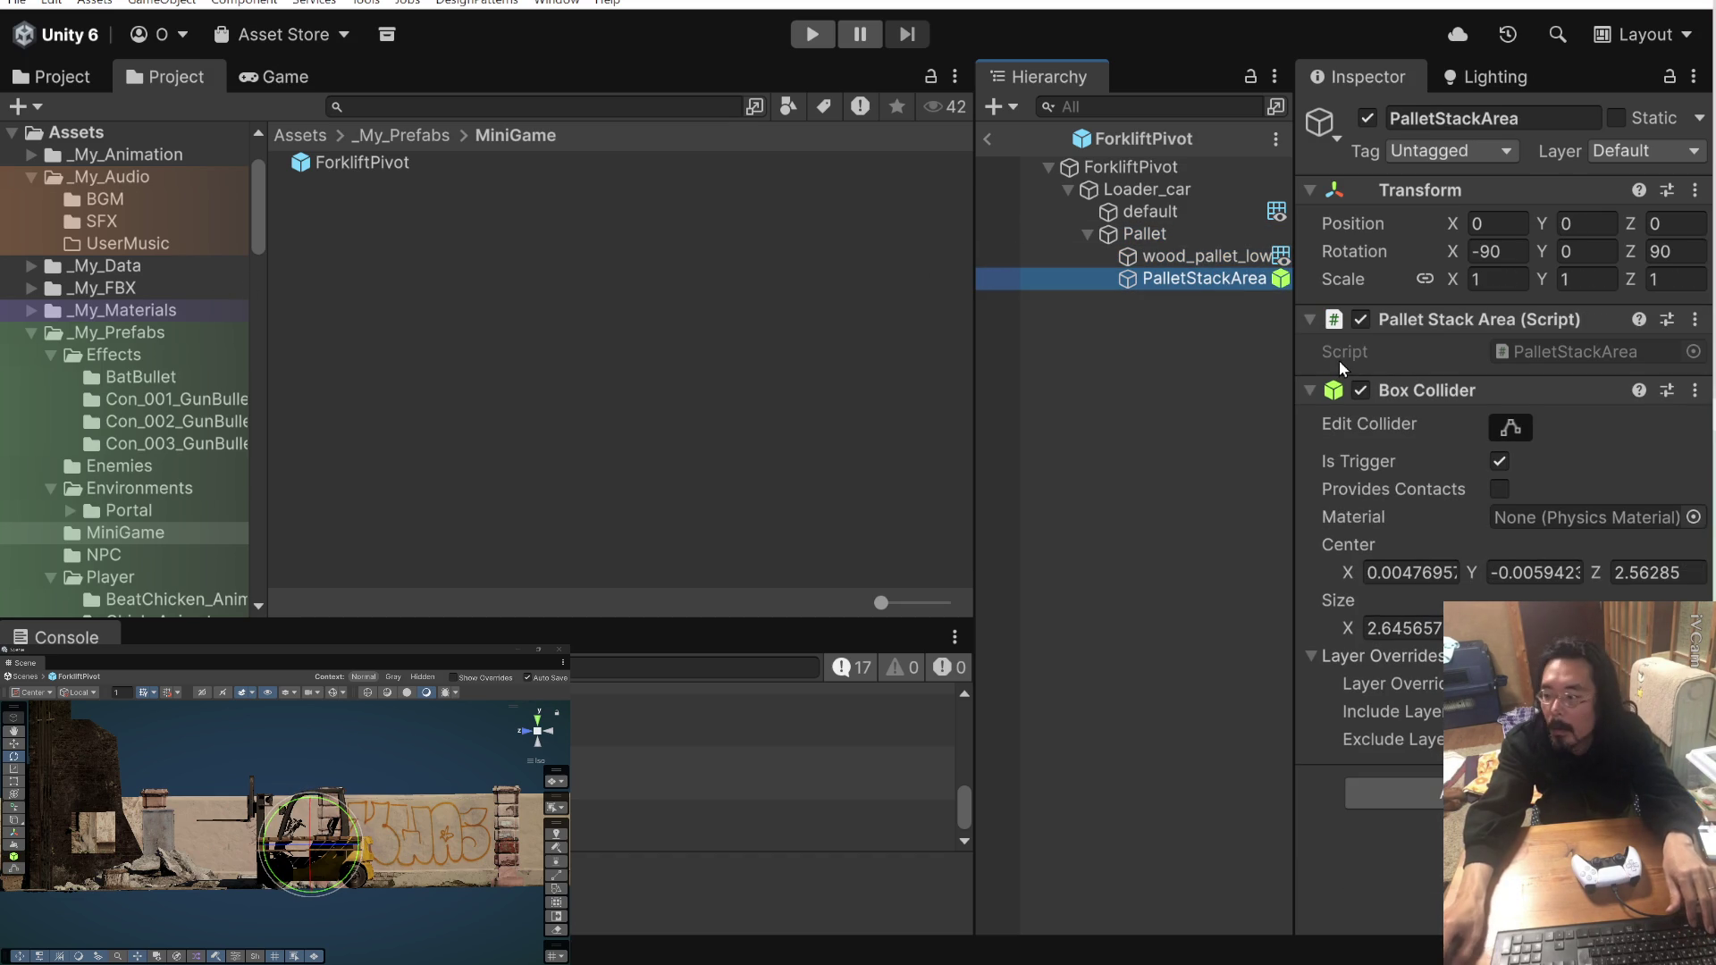
click(1508, 427)
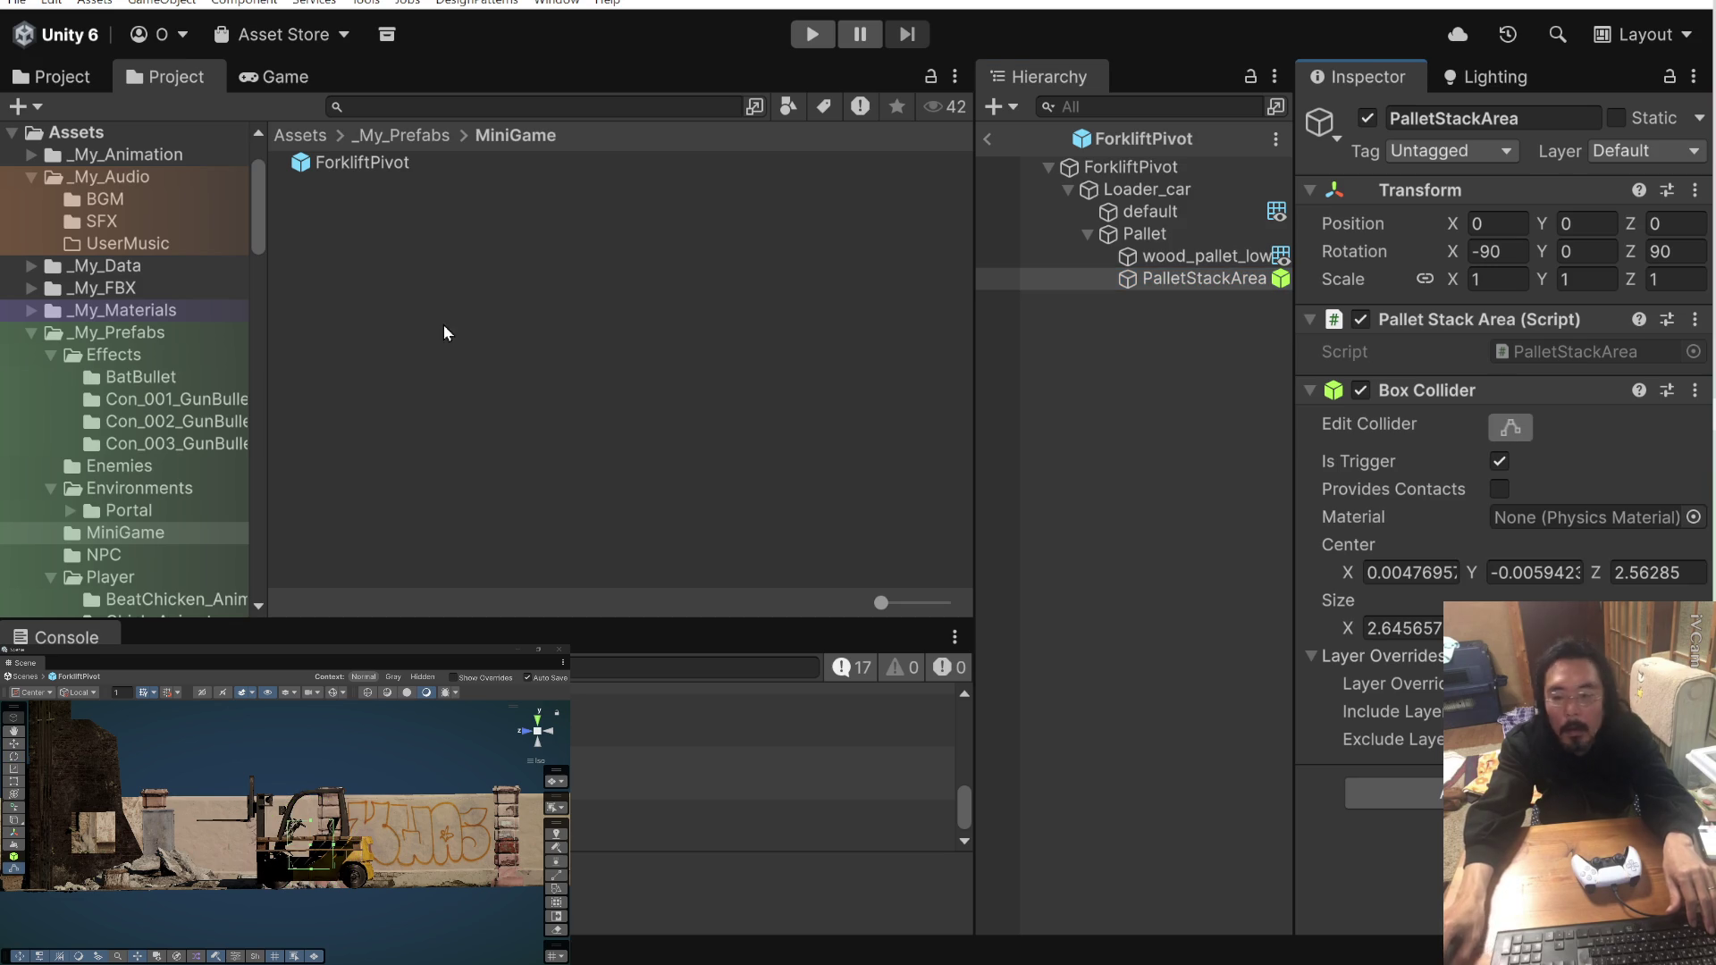
Move the Pallet group up and forward to position 0, 1.45, 6.84
click(1207, 256)
drag(375, 813, 433, 820)
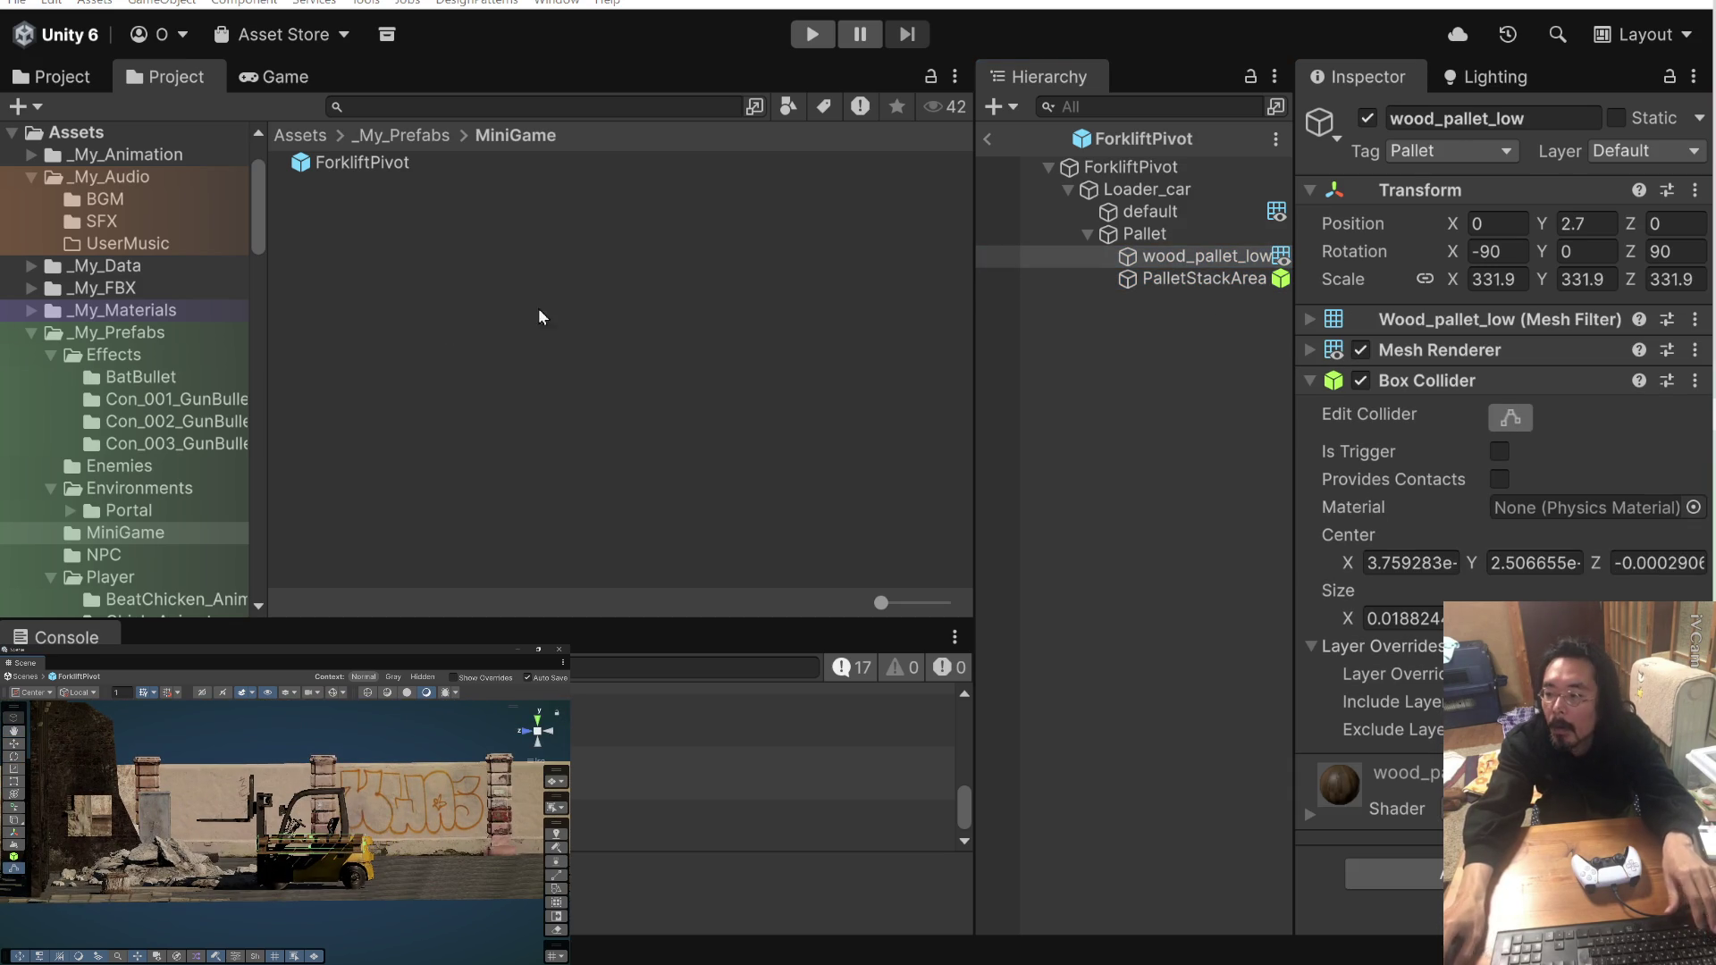
click(1136, 232)
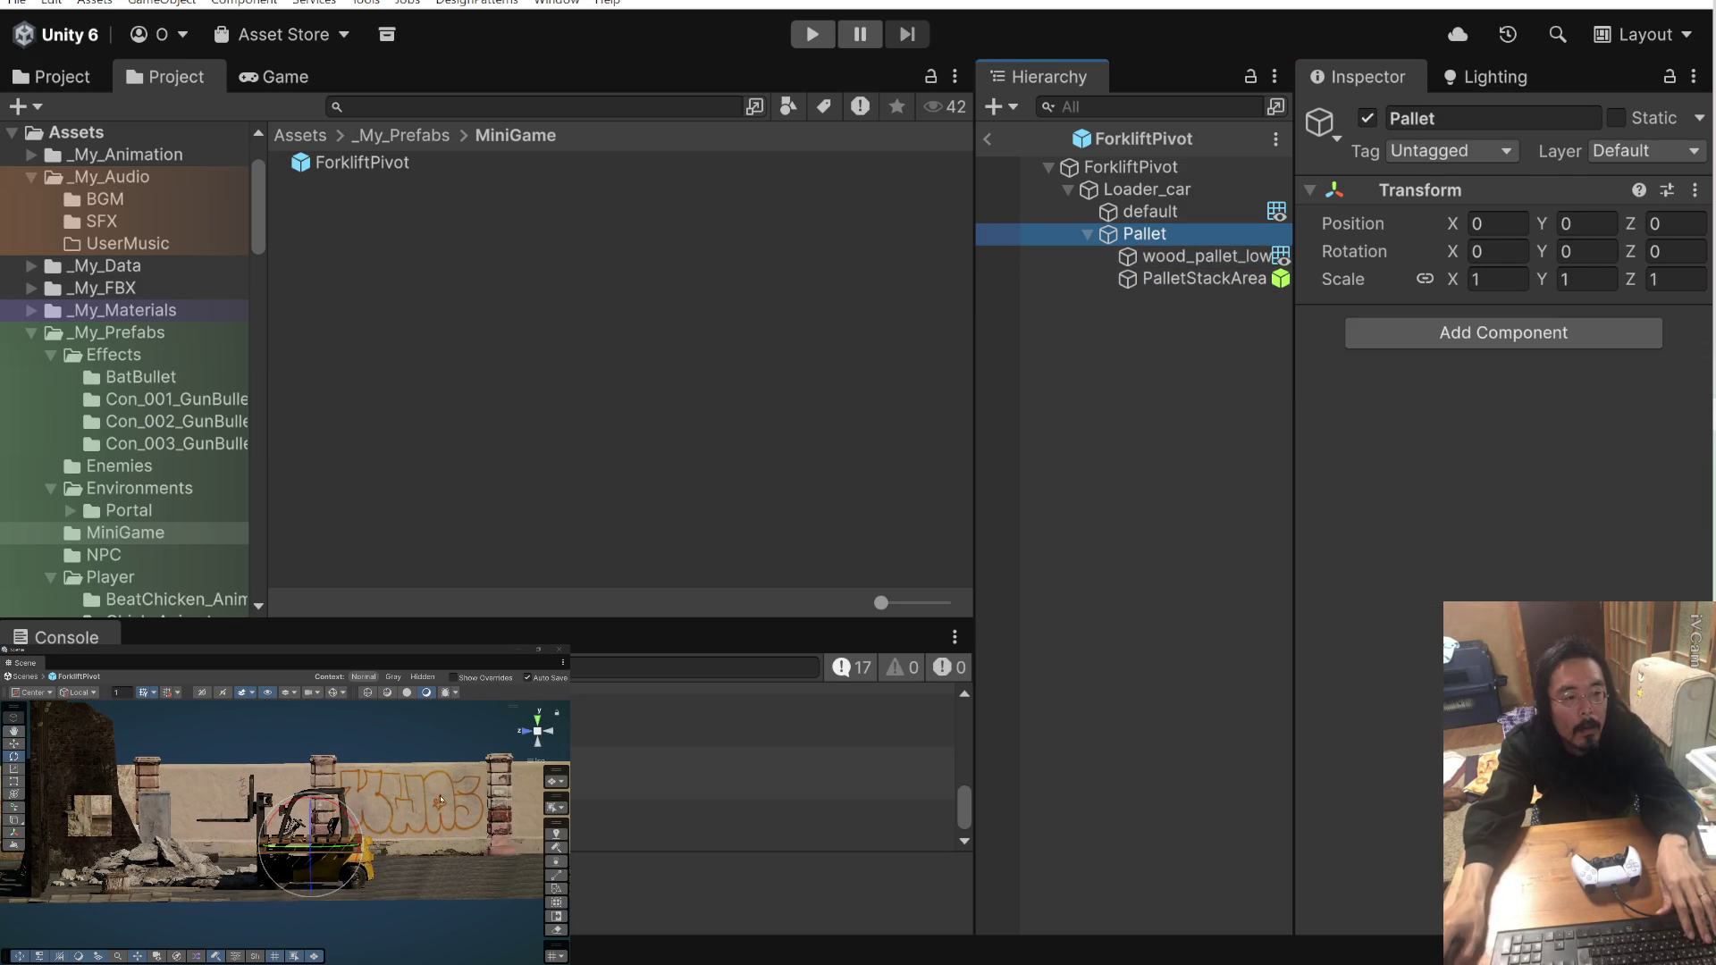
drag(369, 801, 388, 805)
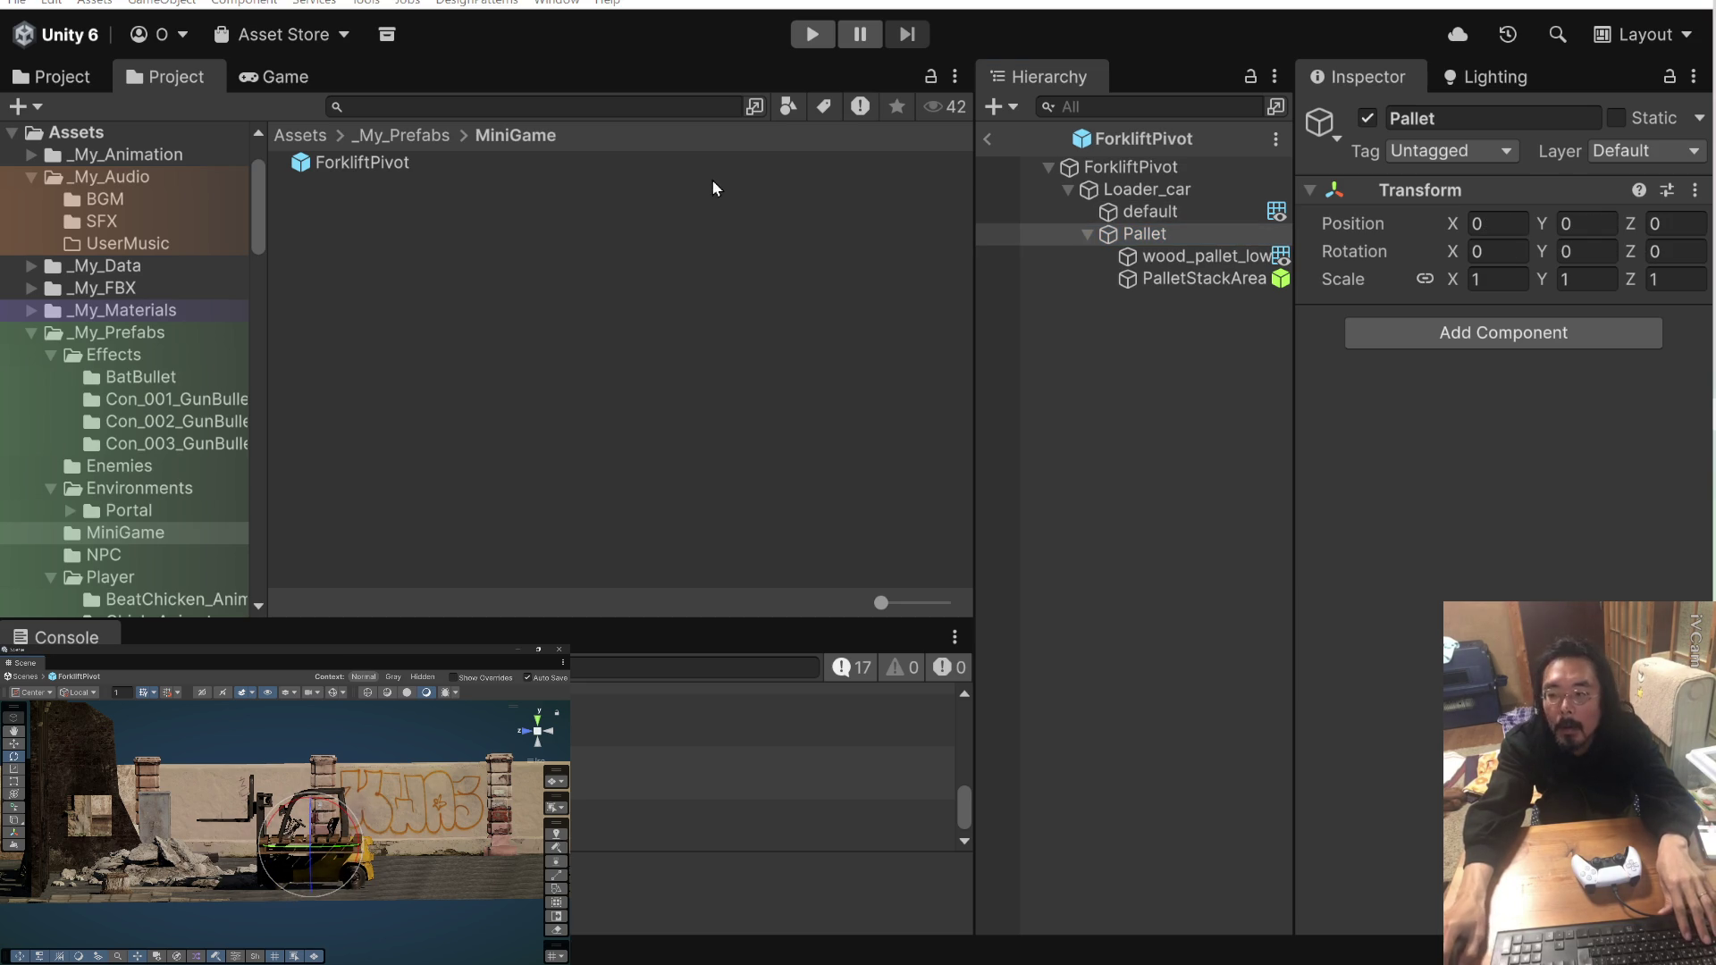
mouse_move(312, 796)
mouse_down()
mouse_move(310, 770)
mouse_move(307, 796)
mouse_move(288, 785)
mouse_up()
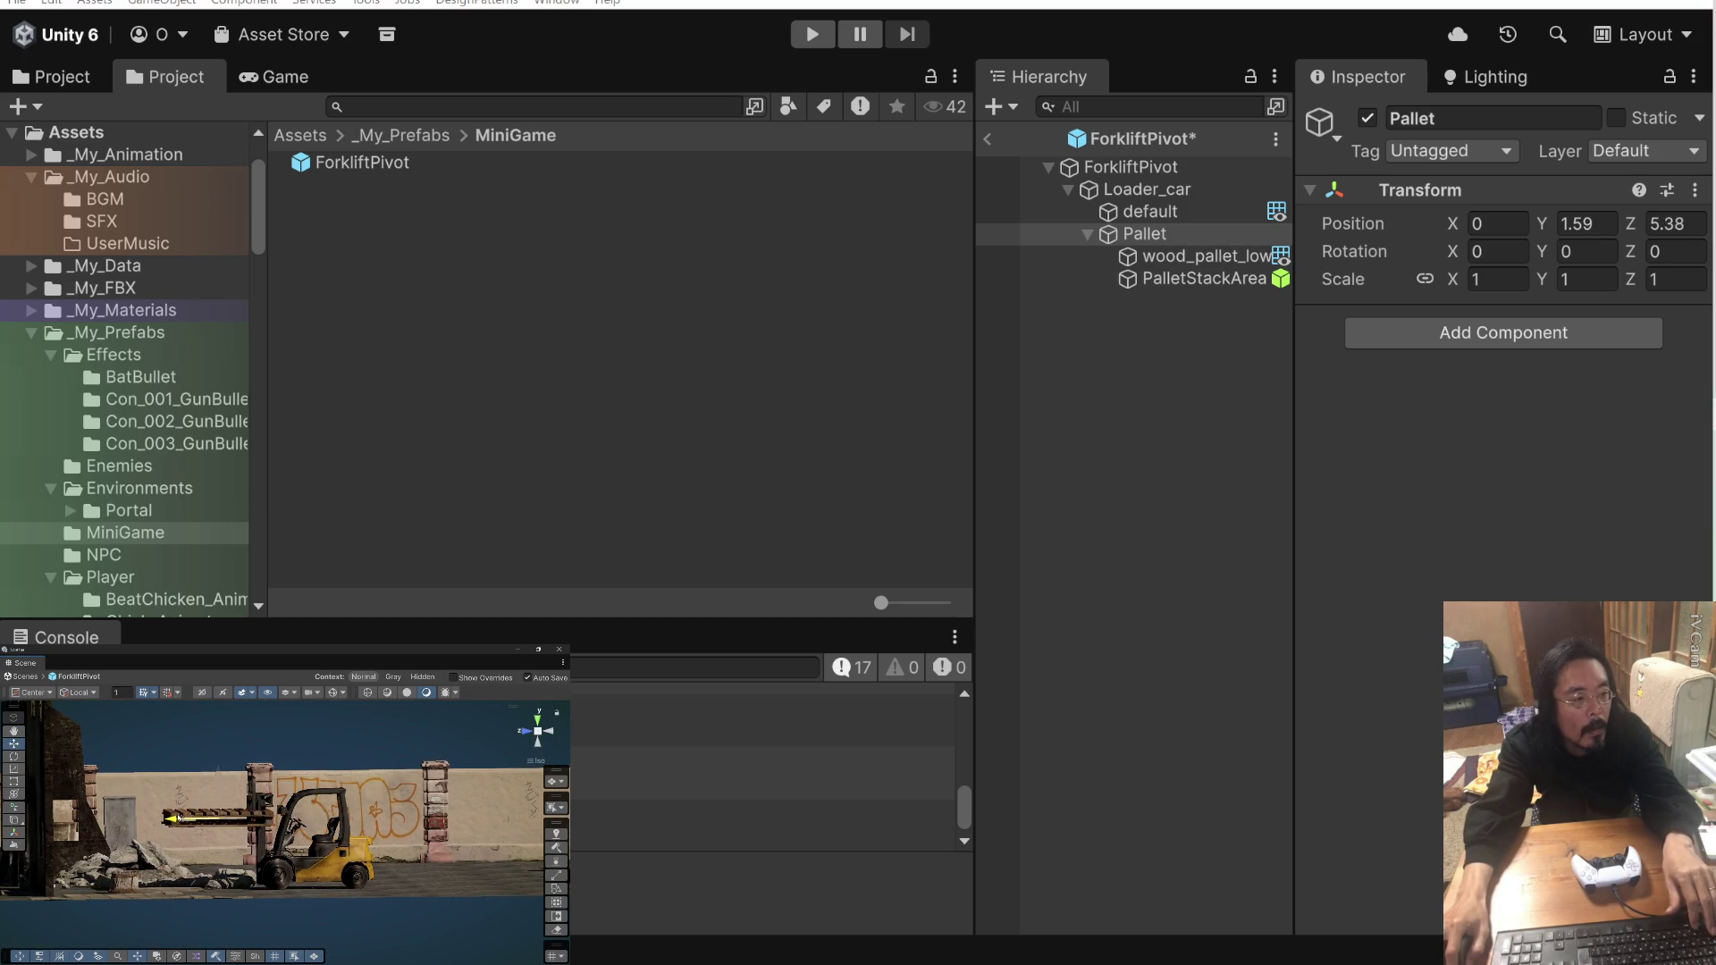
mouse_move(172, 813)
mouse_down()
mouse_move(251, 788)
mouse_move(233, 786)
mouse_move(176, 787)
mouse_move(376, 818)
mouse_move(345, 827)
mouse_move(299, 783)
mouse_move(327, 761)
mouse_up()
click(1185, 259)
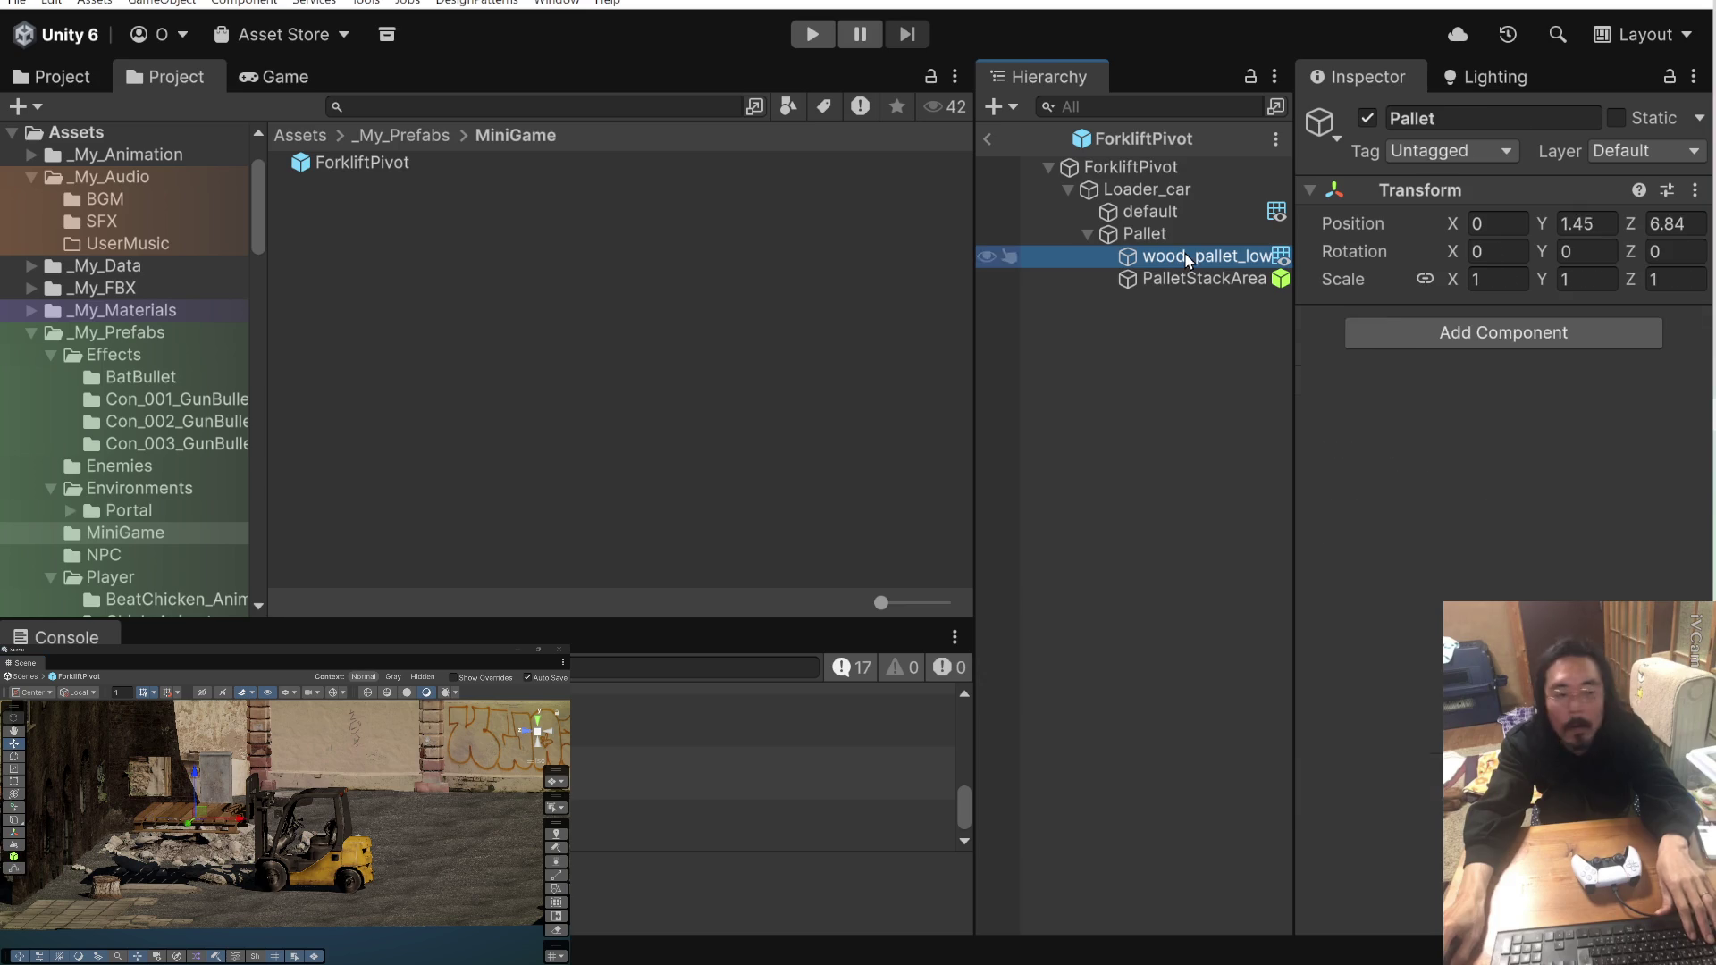
Stretch PalletStackArea's Box Collider forward over the pallet, centring it near -0.22, 0.15, 8.35
drag(274, 811, 260, 859)
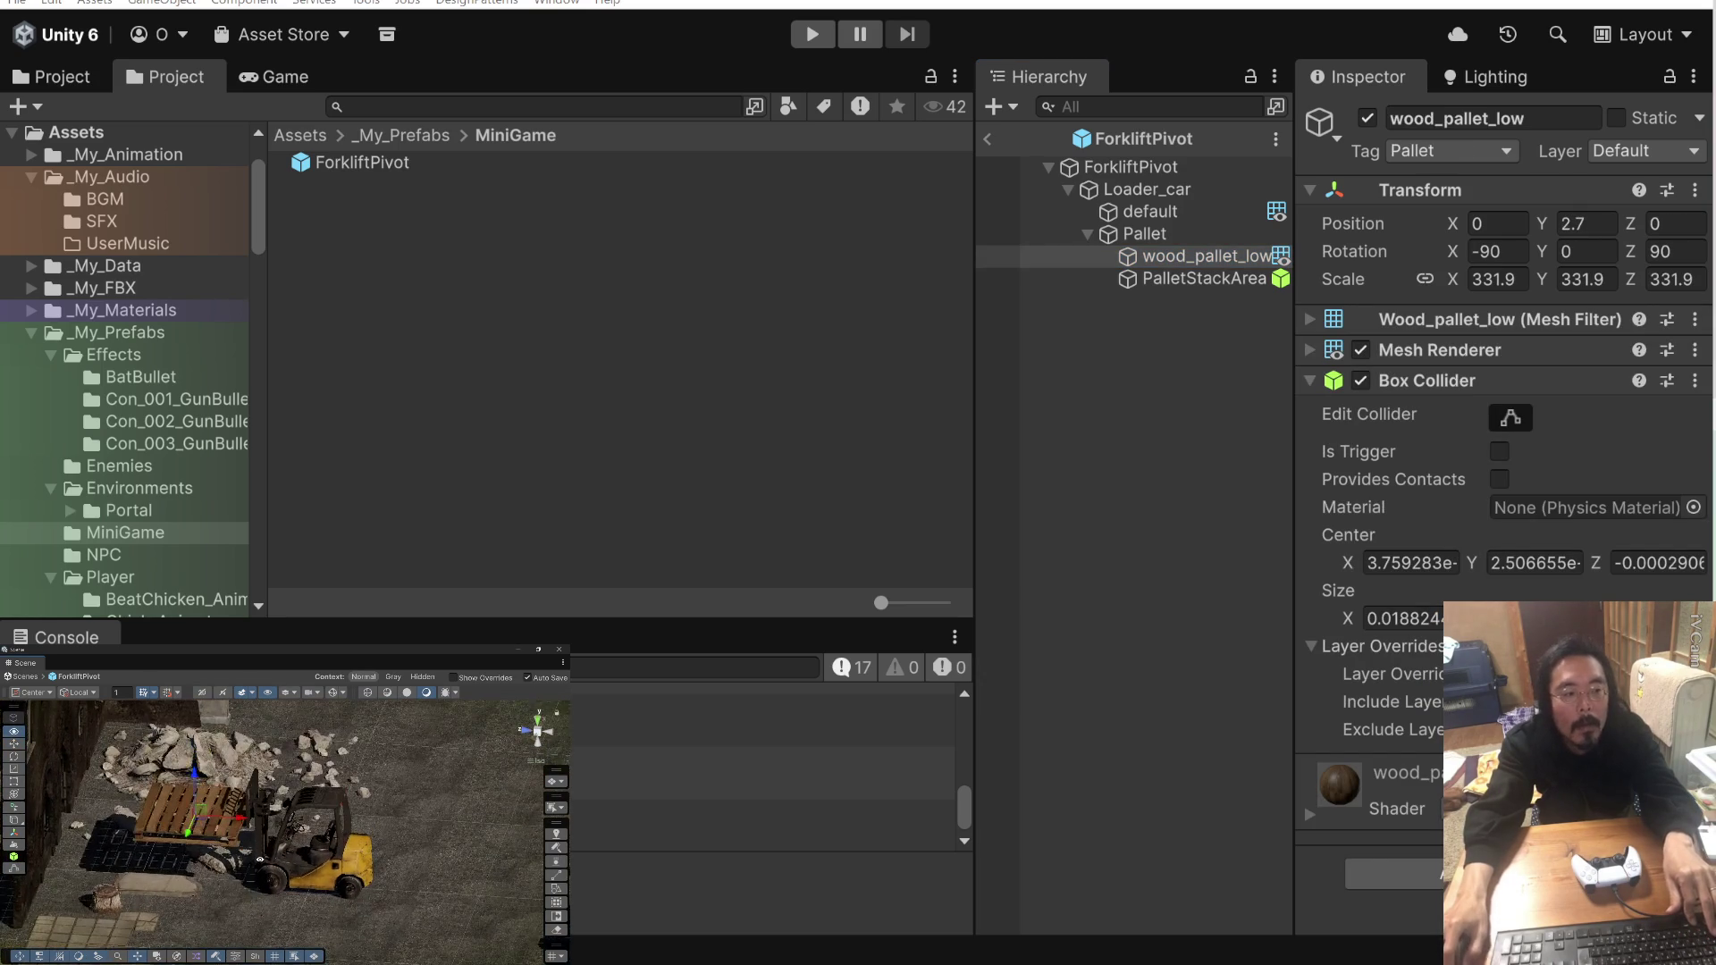
click(1178, 280)
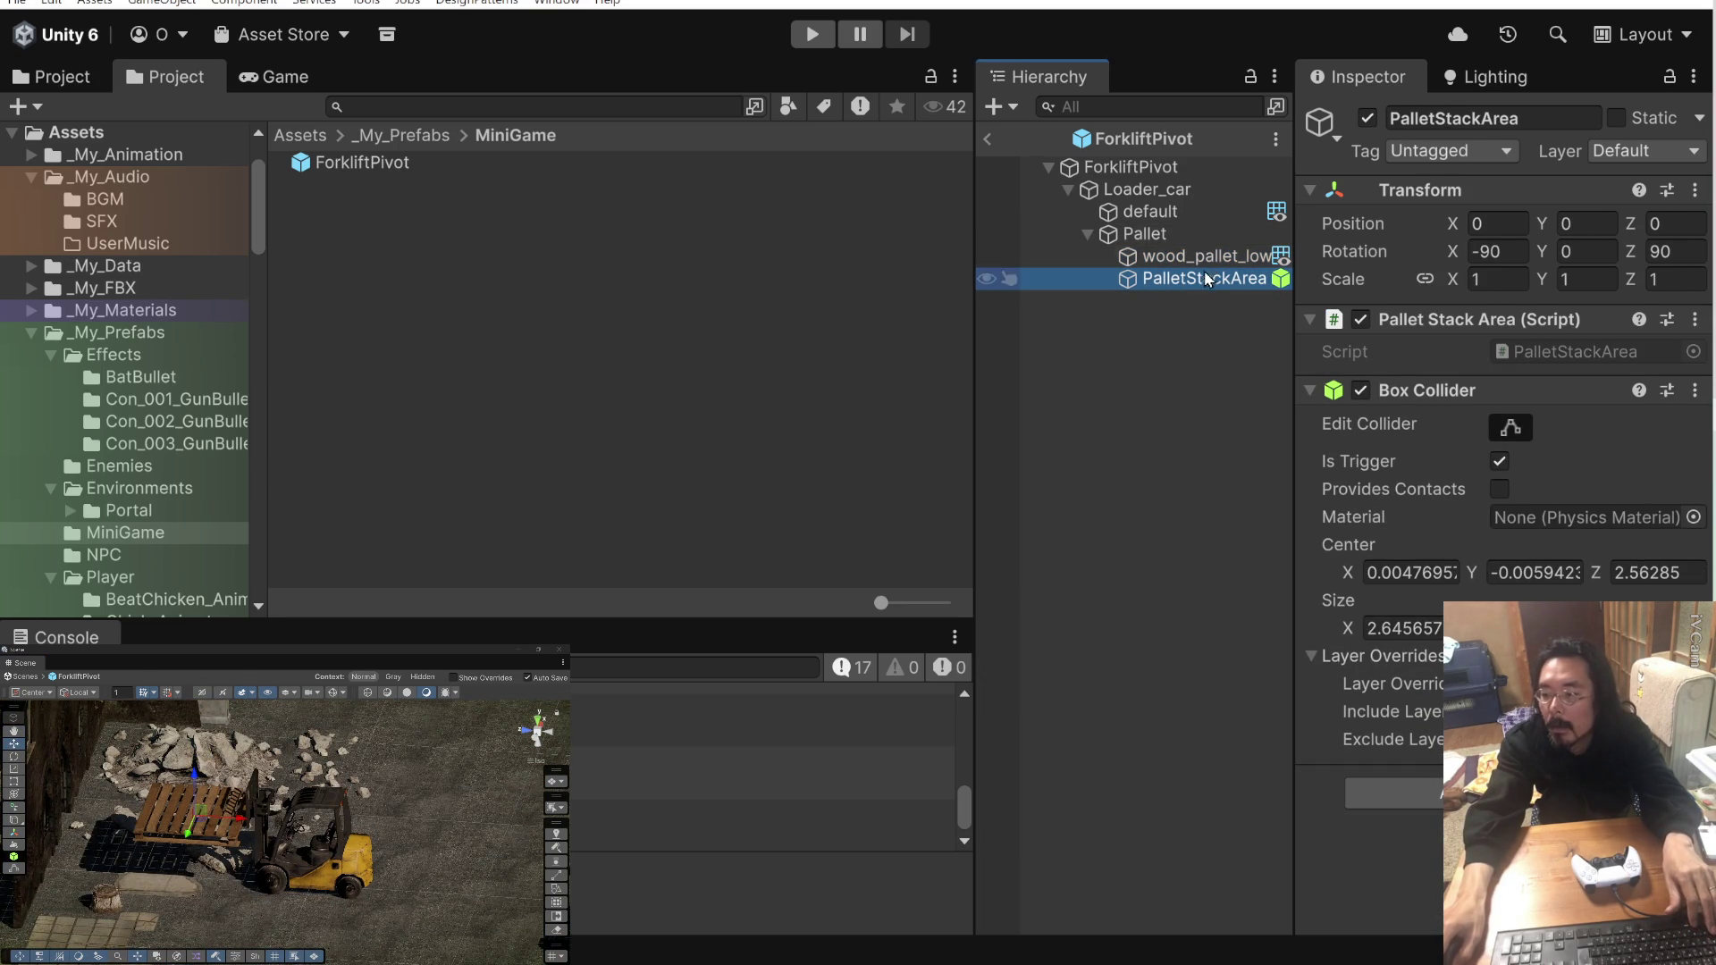
click(1519, 426)
drag(200, 822, 235, 759)
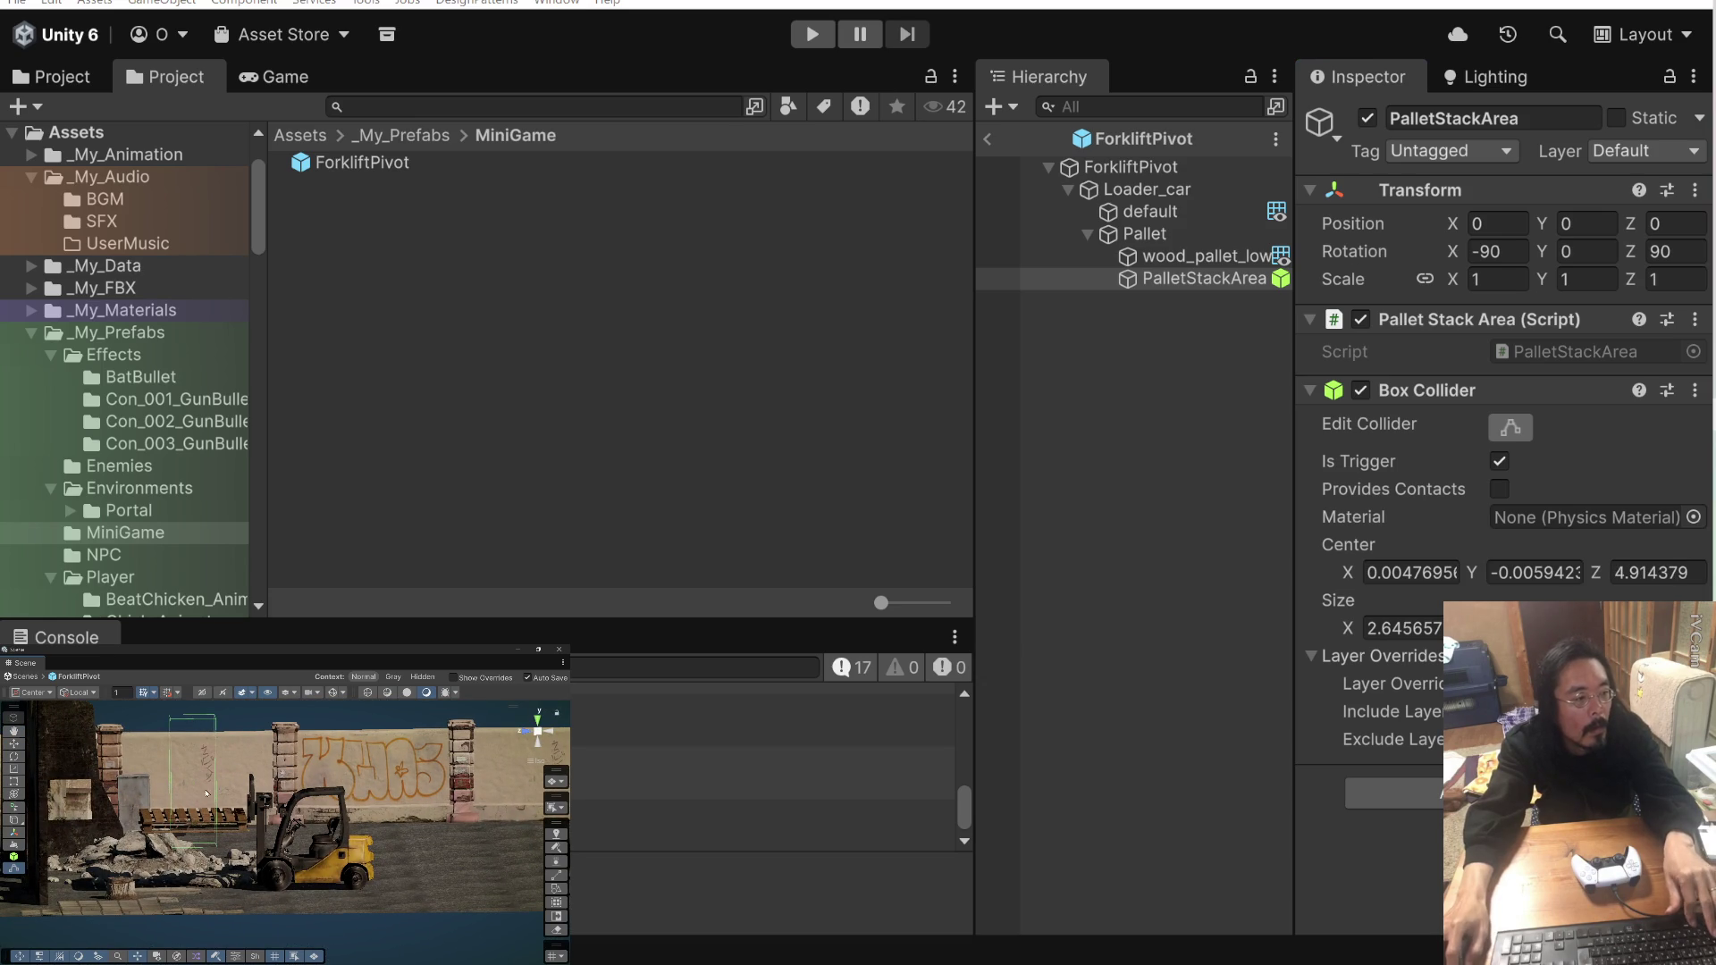
mouse_move(206, 802)
mouse_down()
mouse_move(201, 865)
mouse_move(245, 773)
mouse_up()
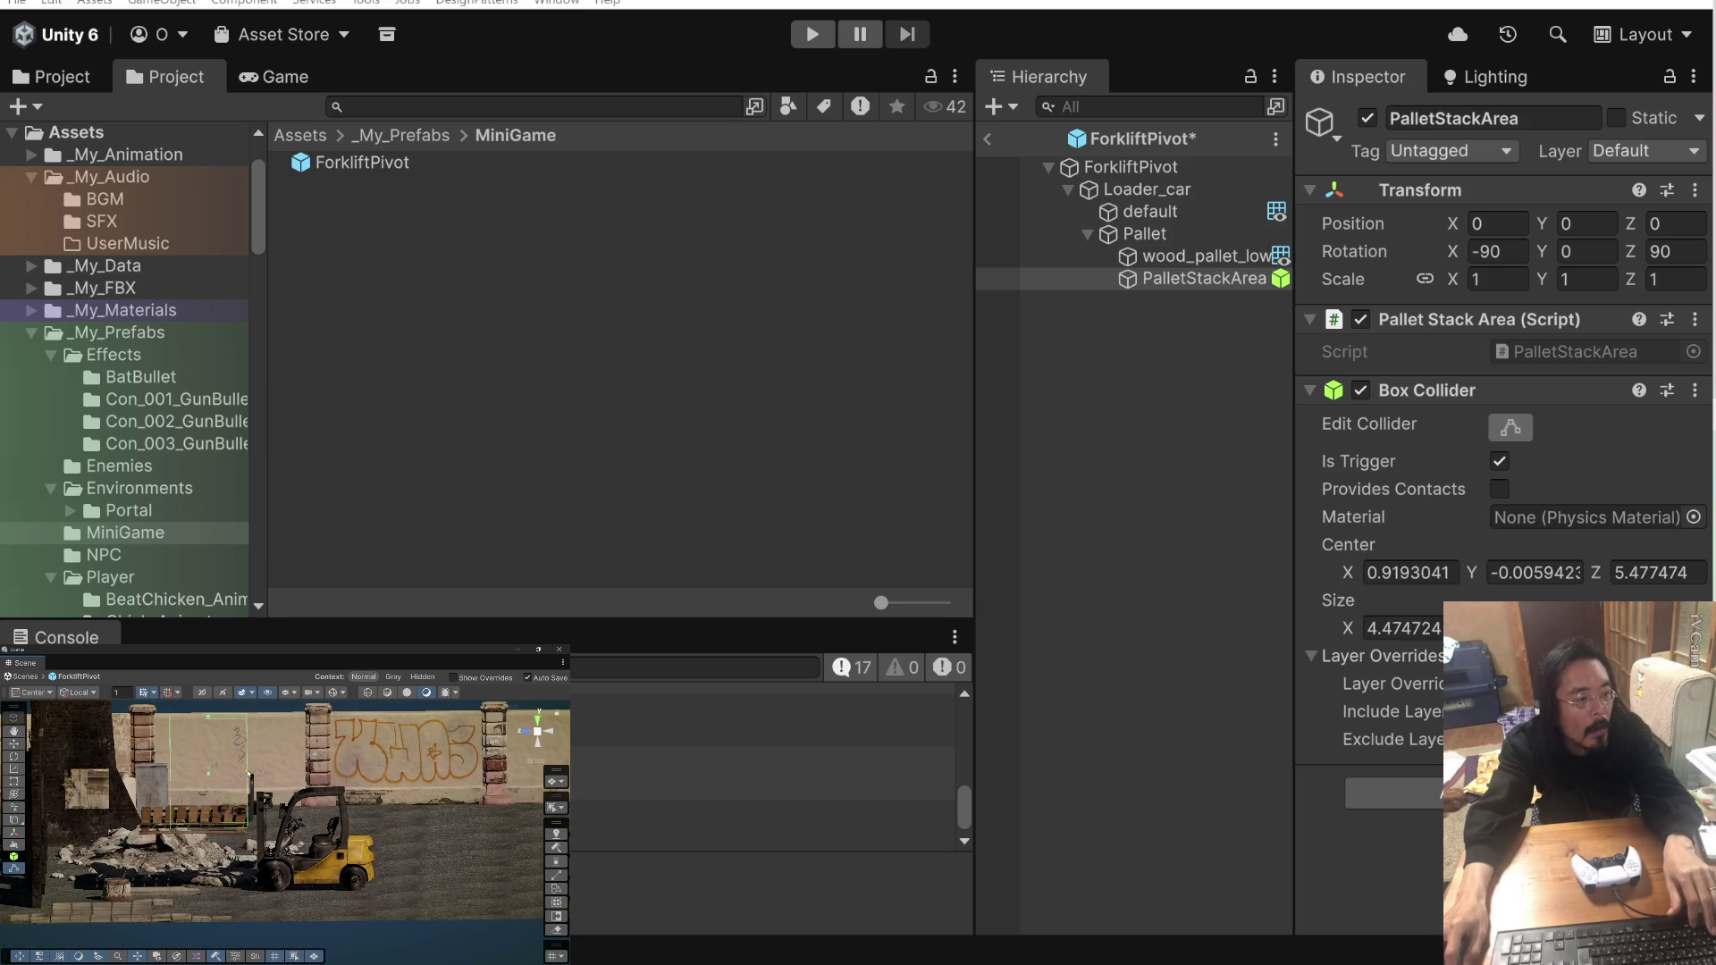
mouse_move(172, 775)
mouse_down()
mouse_move(130, 775)
mouse_move(226, 762)
mouse_move(312, 794)
mouse_move(199, 774)
mouse_move(301, 786)
mouse_move(286, 705)
mouse_up()
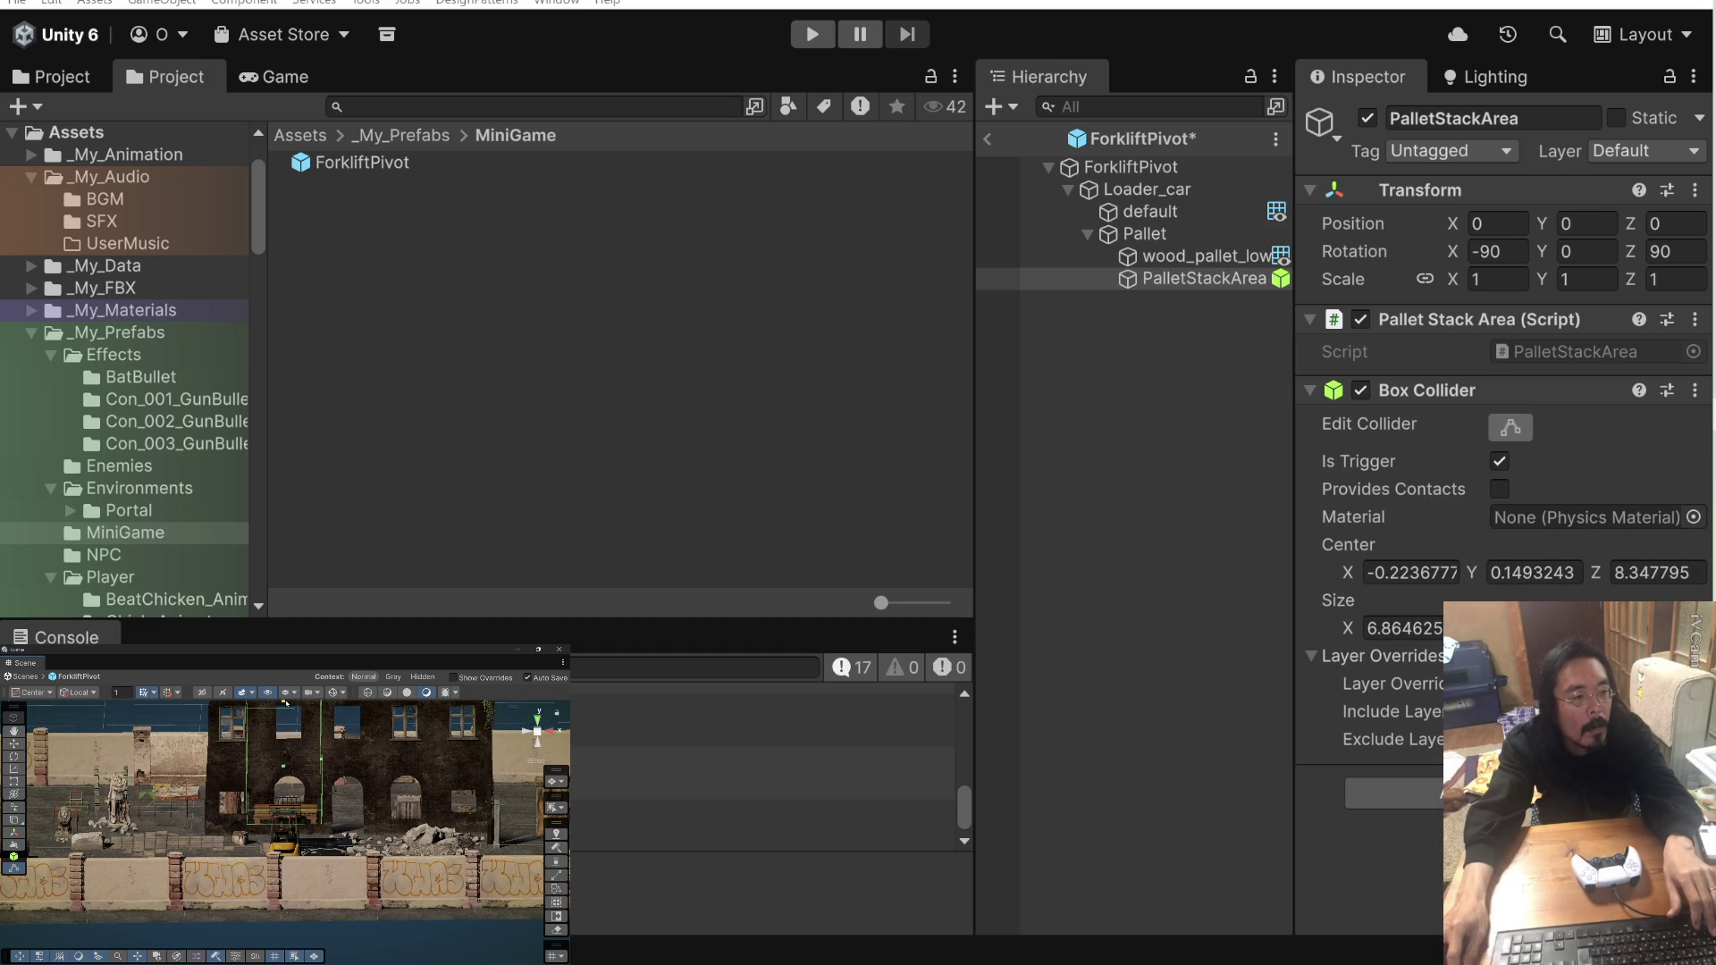
click(1186, 259)
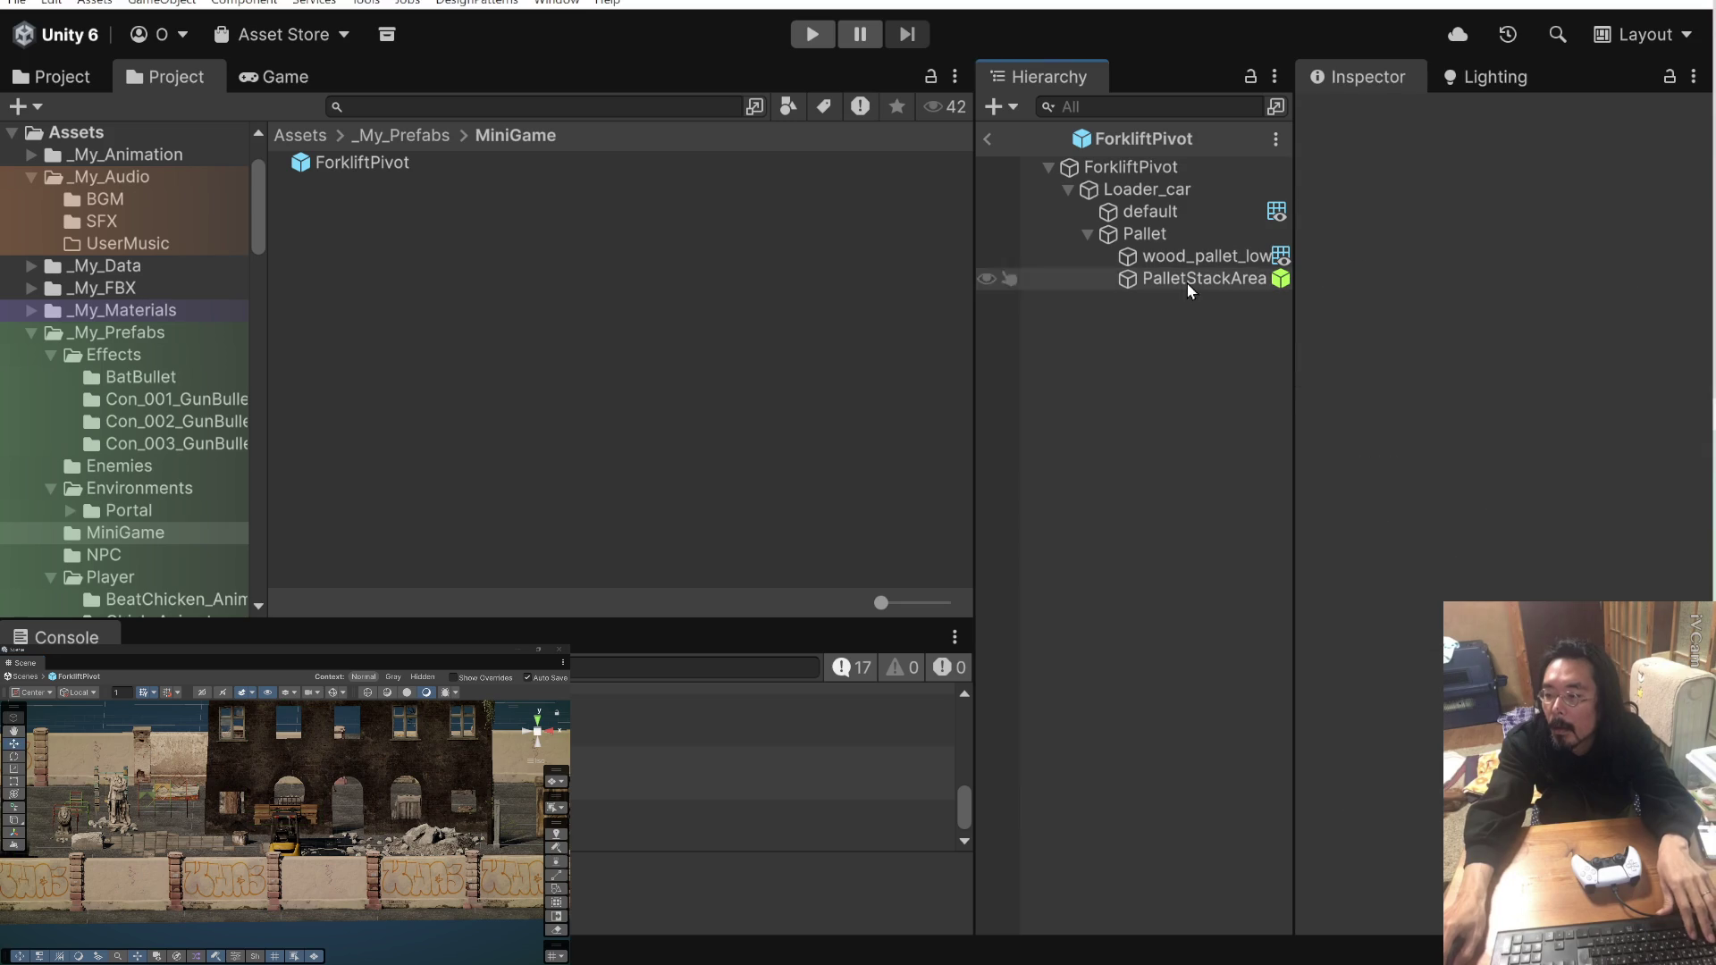
Set Loader_car's scale to exactly 1 on all axes
click(1162, 235)
click(1166, 210)
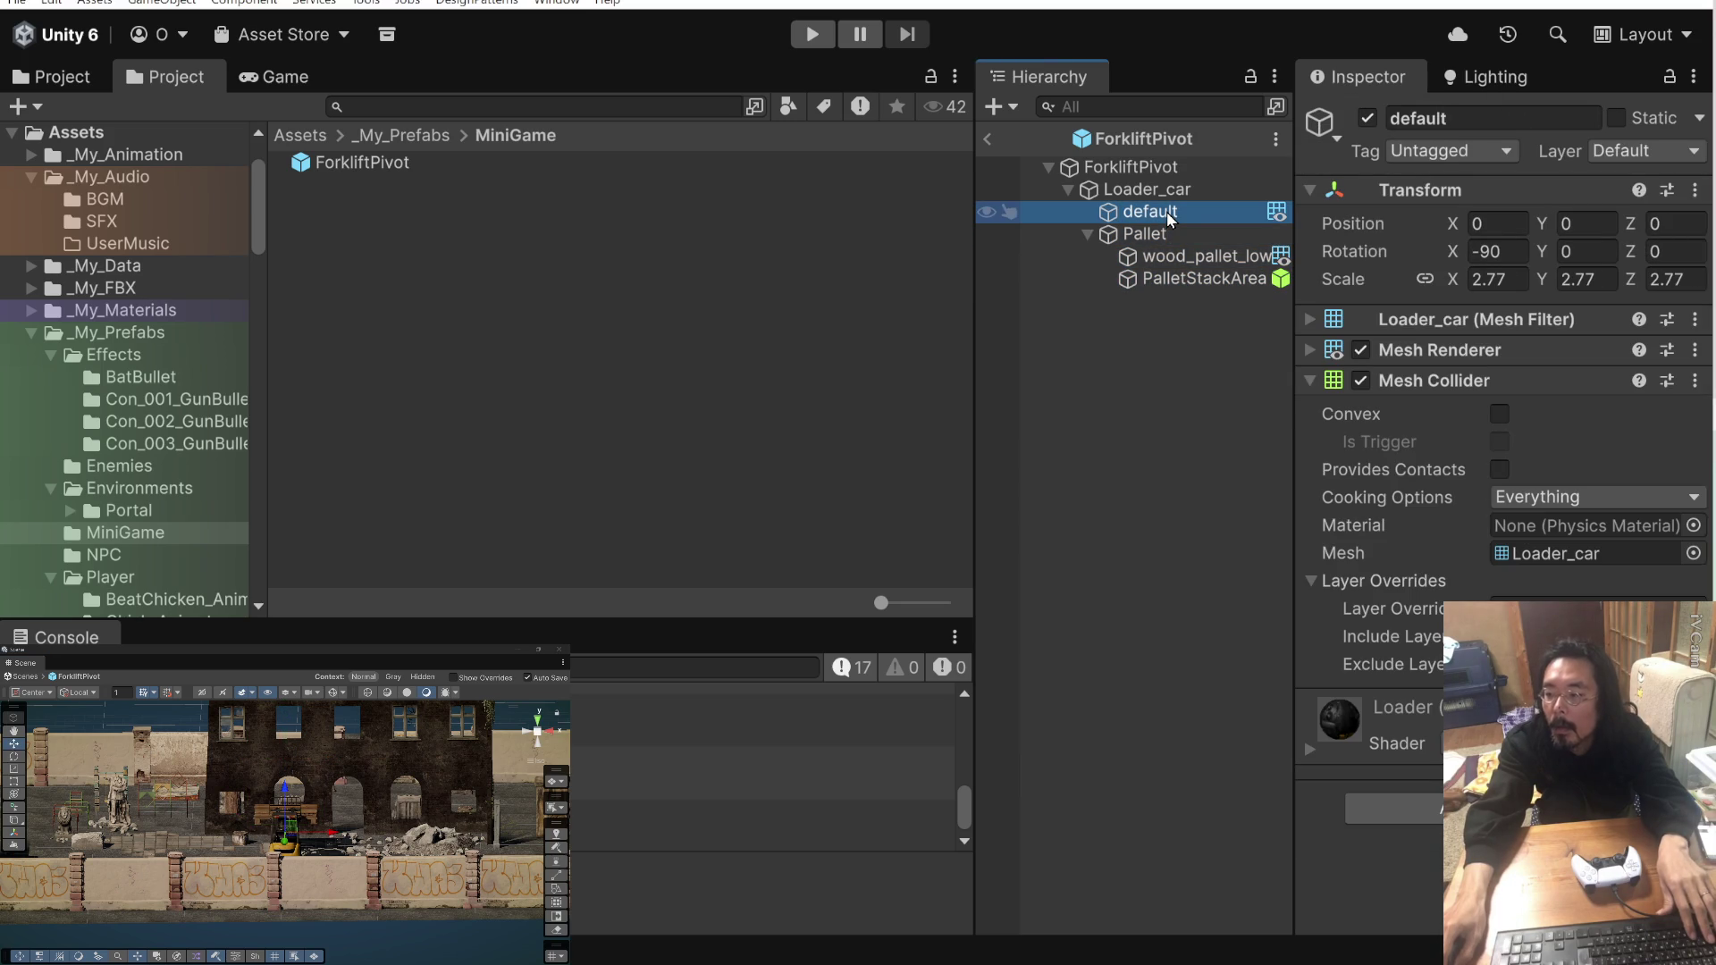
click(1165, 191)
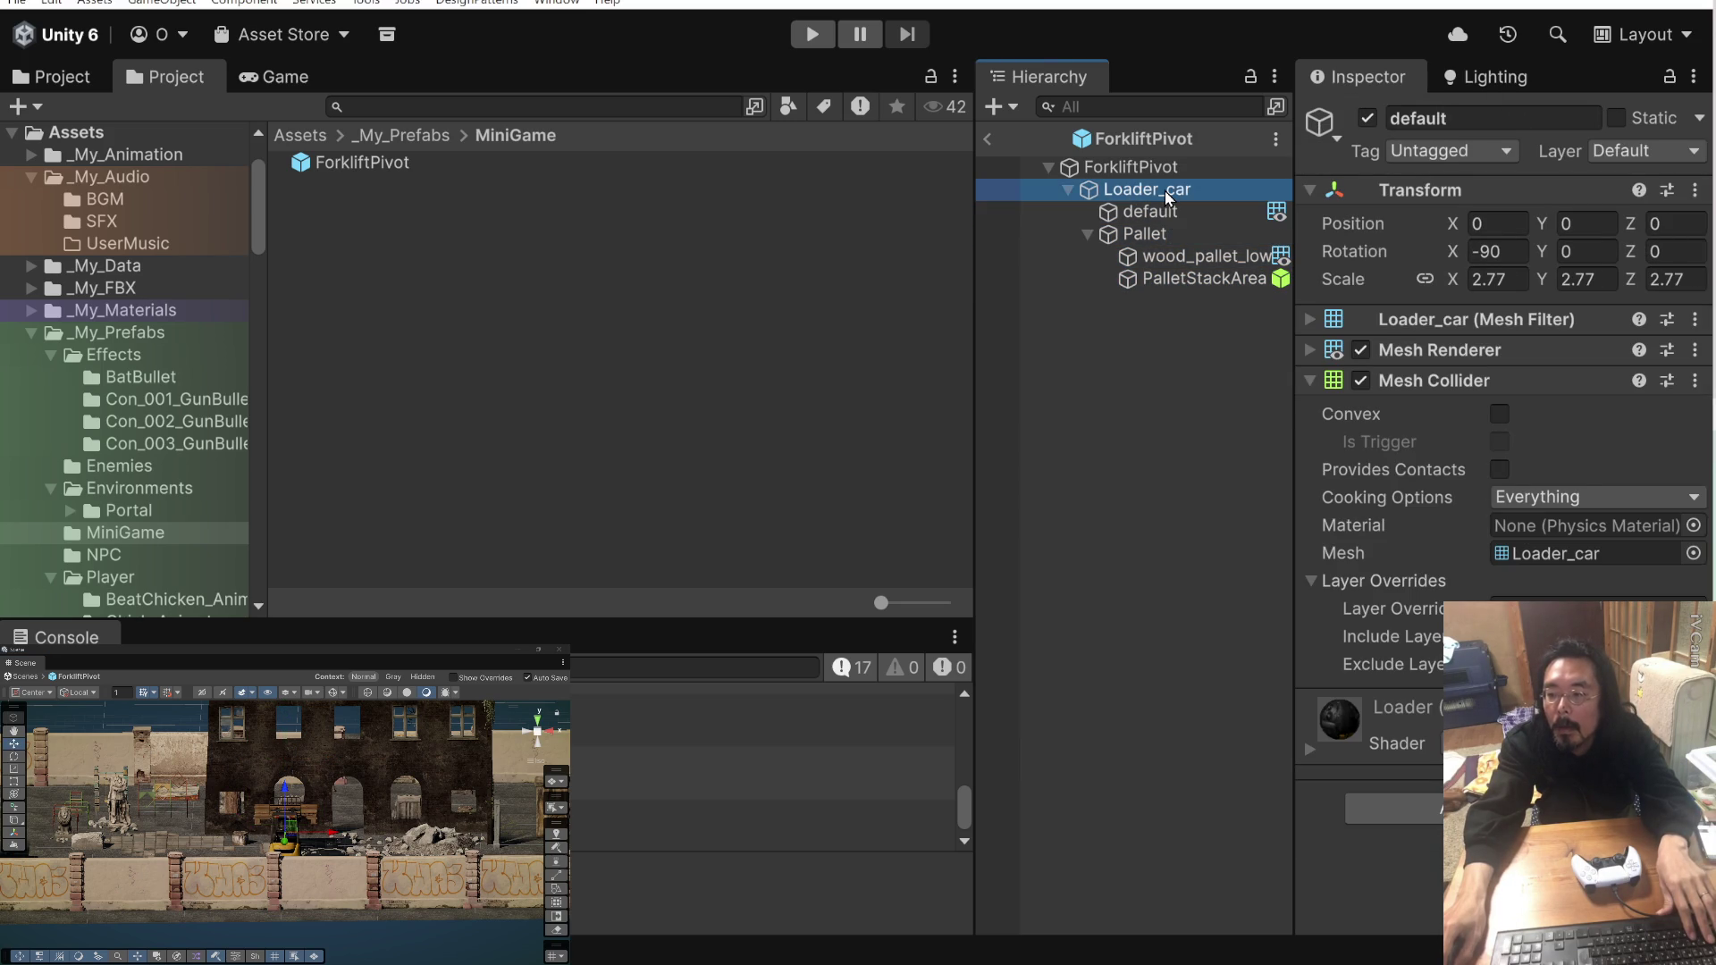
click(1494, 279)
text(1)
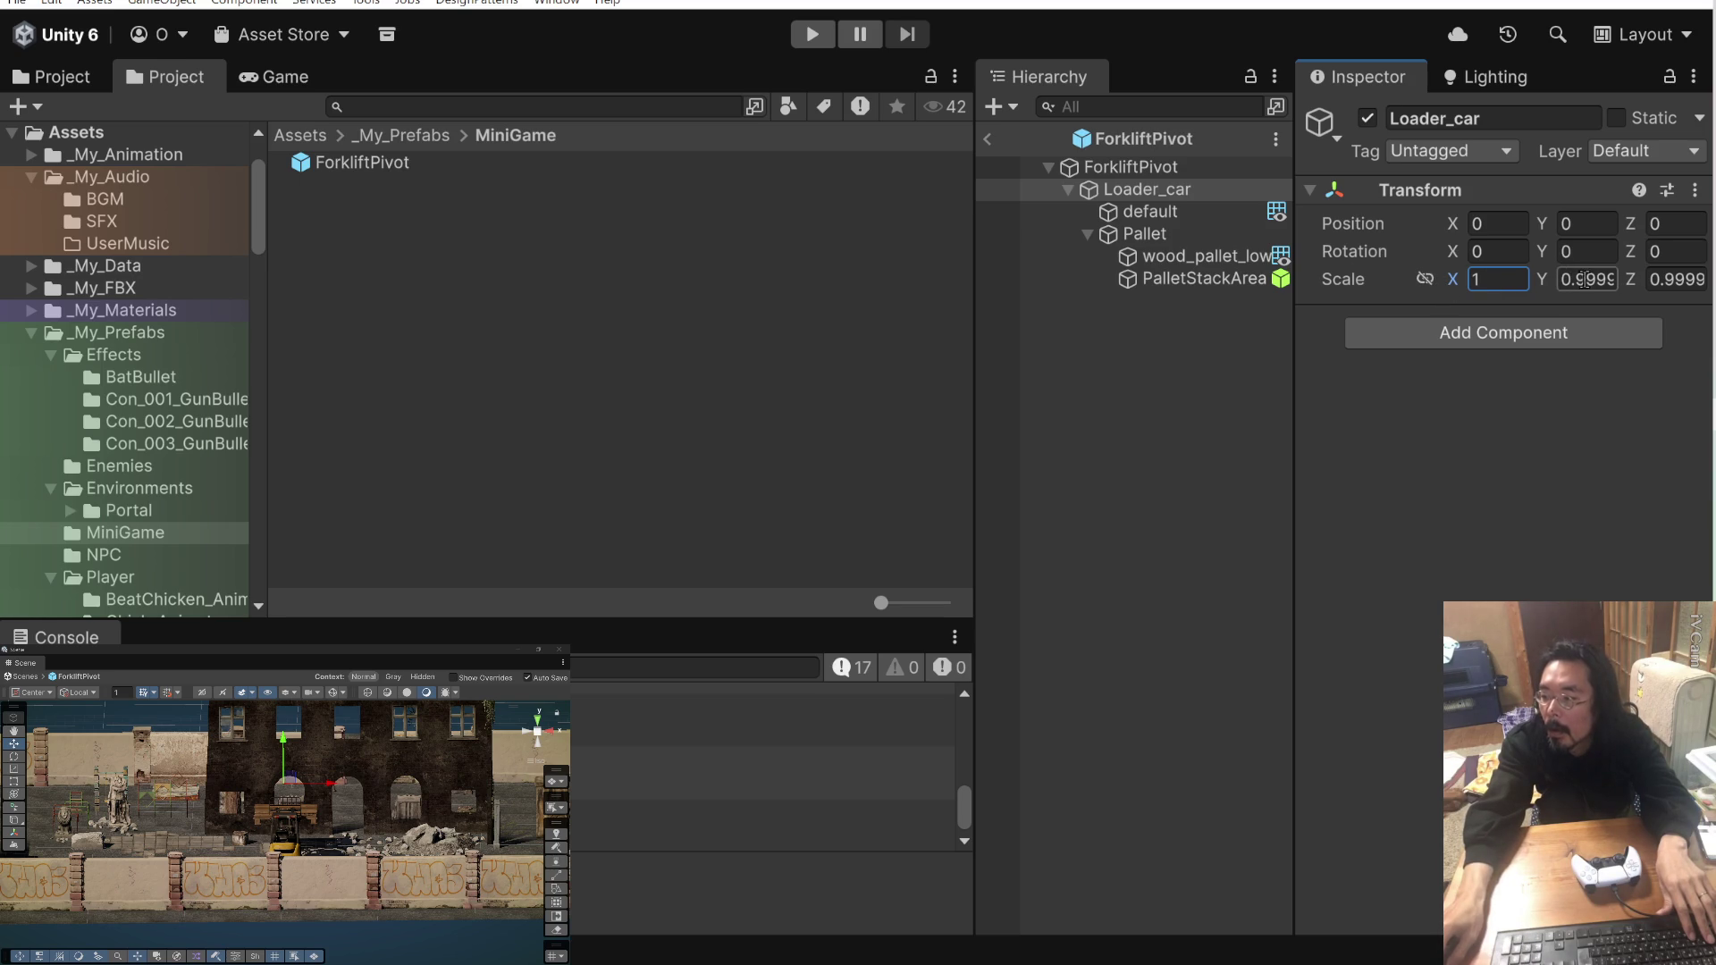
text(1)
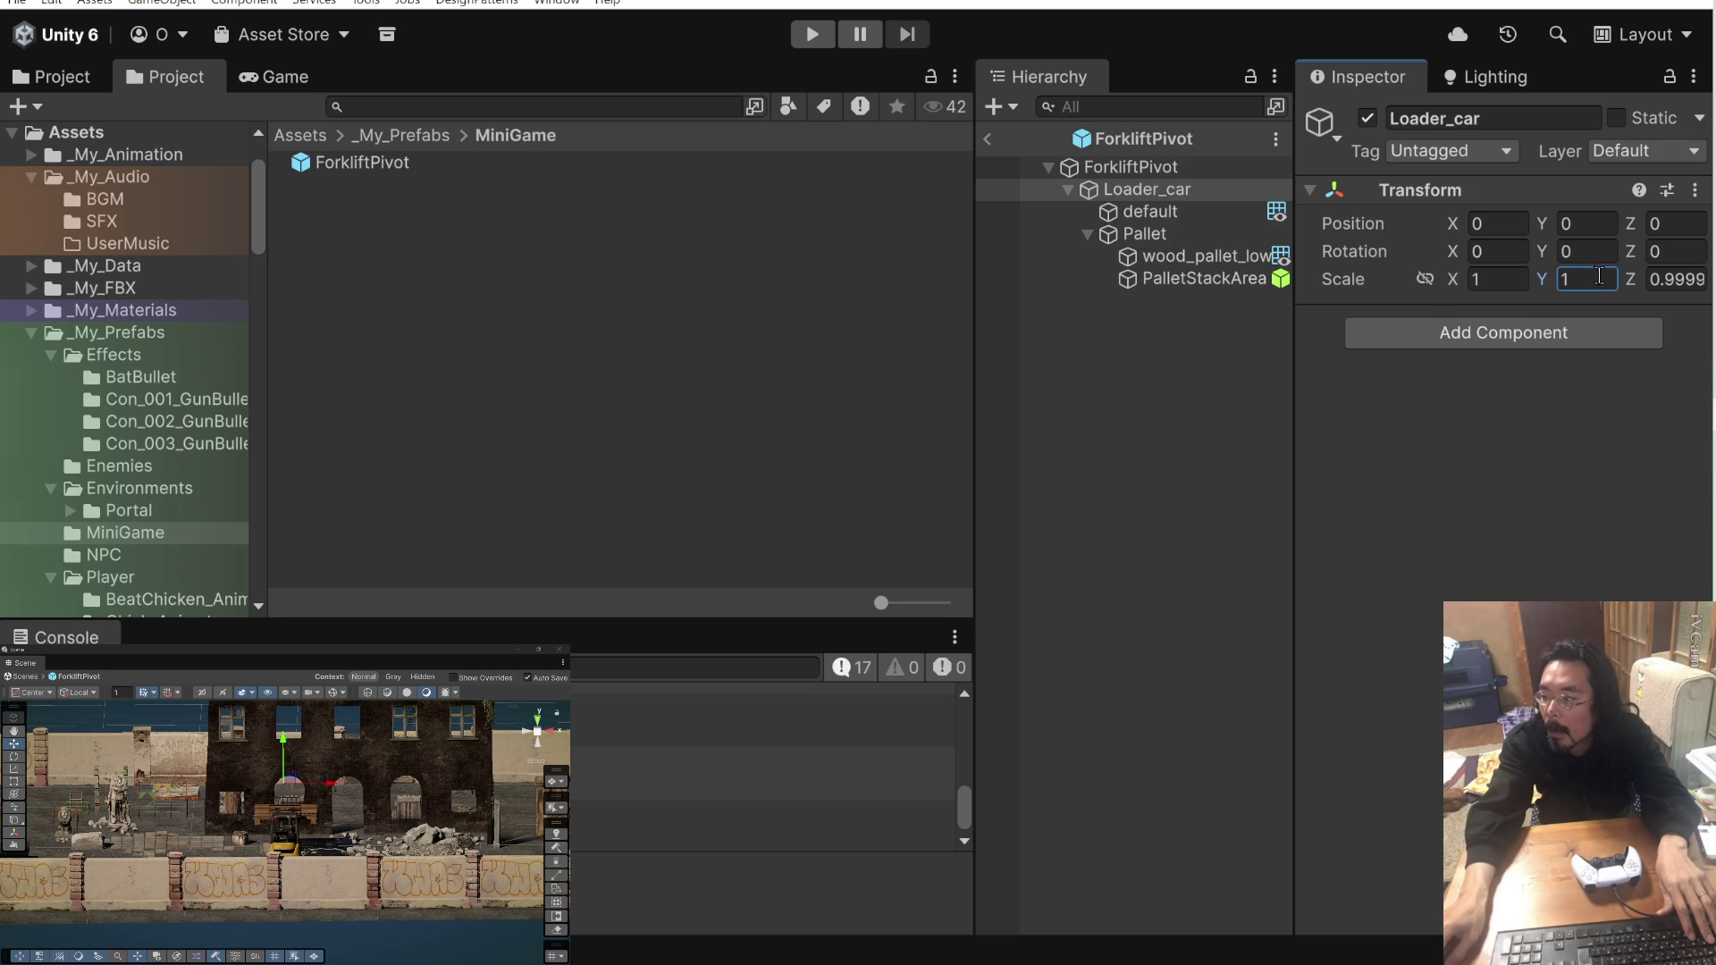
click(1694, 191)
click(1646, 215)
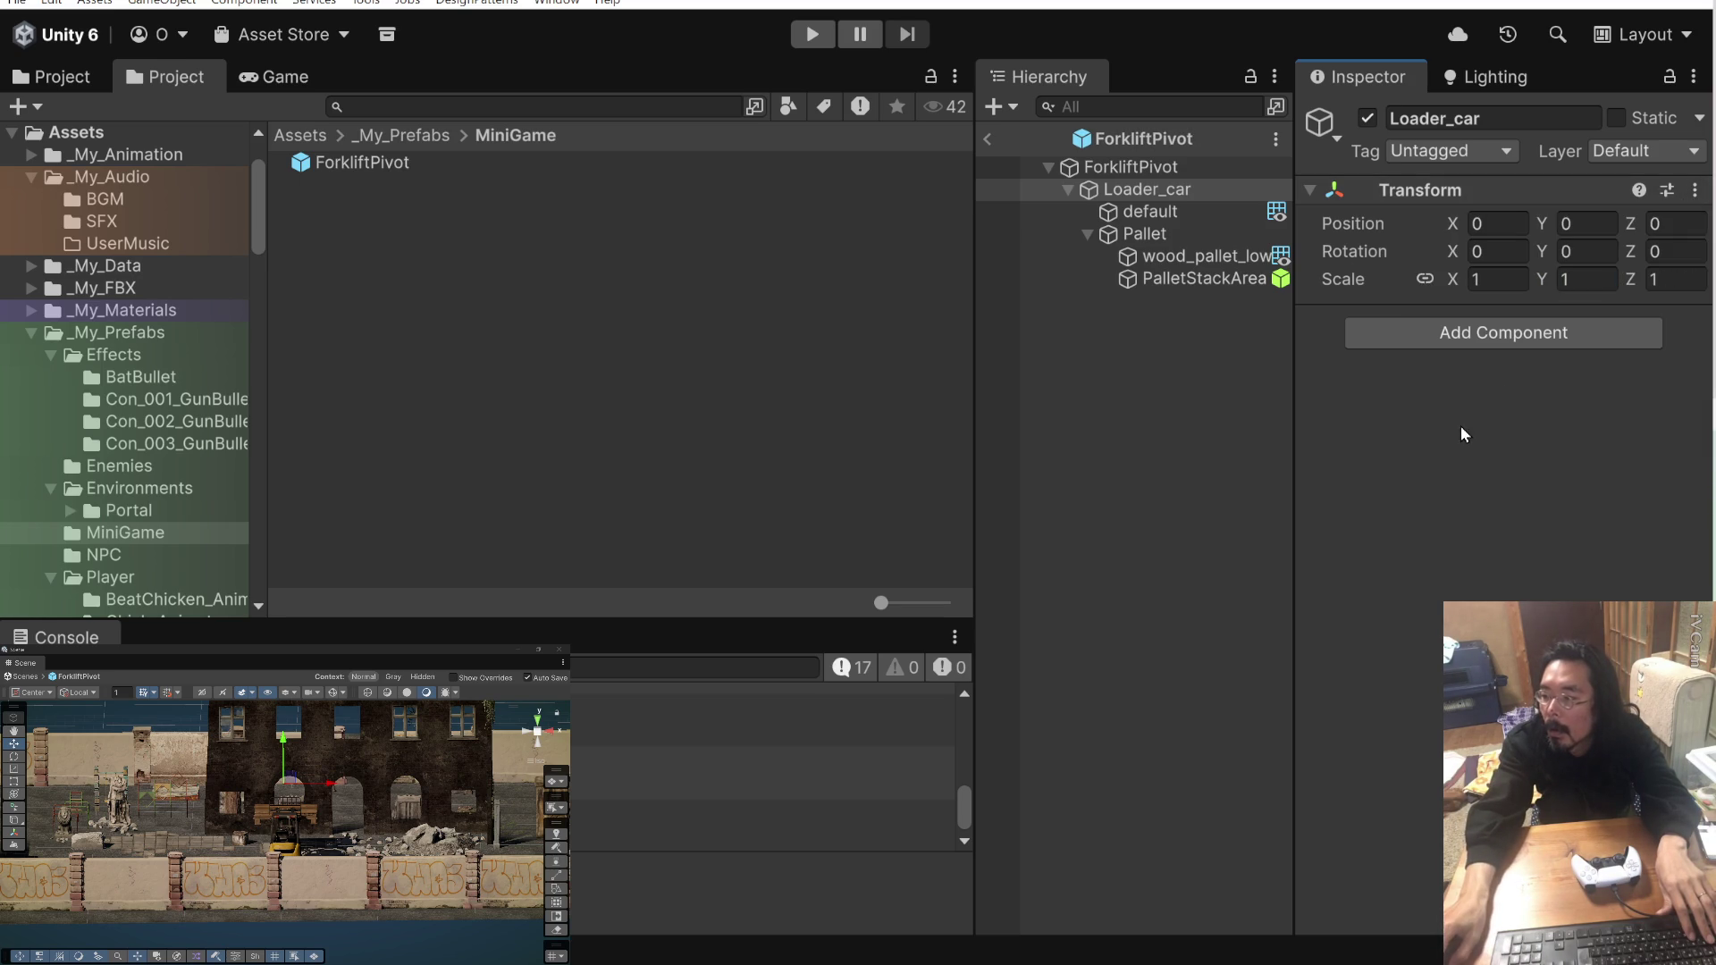
Lower Loader_car along its Y axis to -7.78
click(1156, 189)
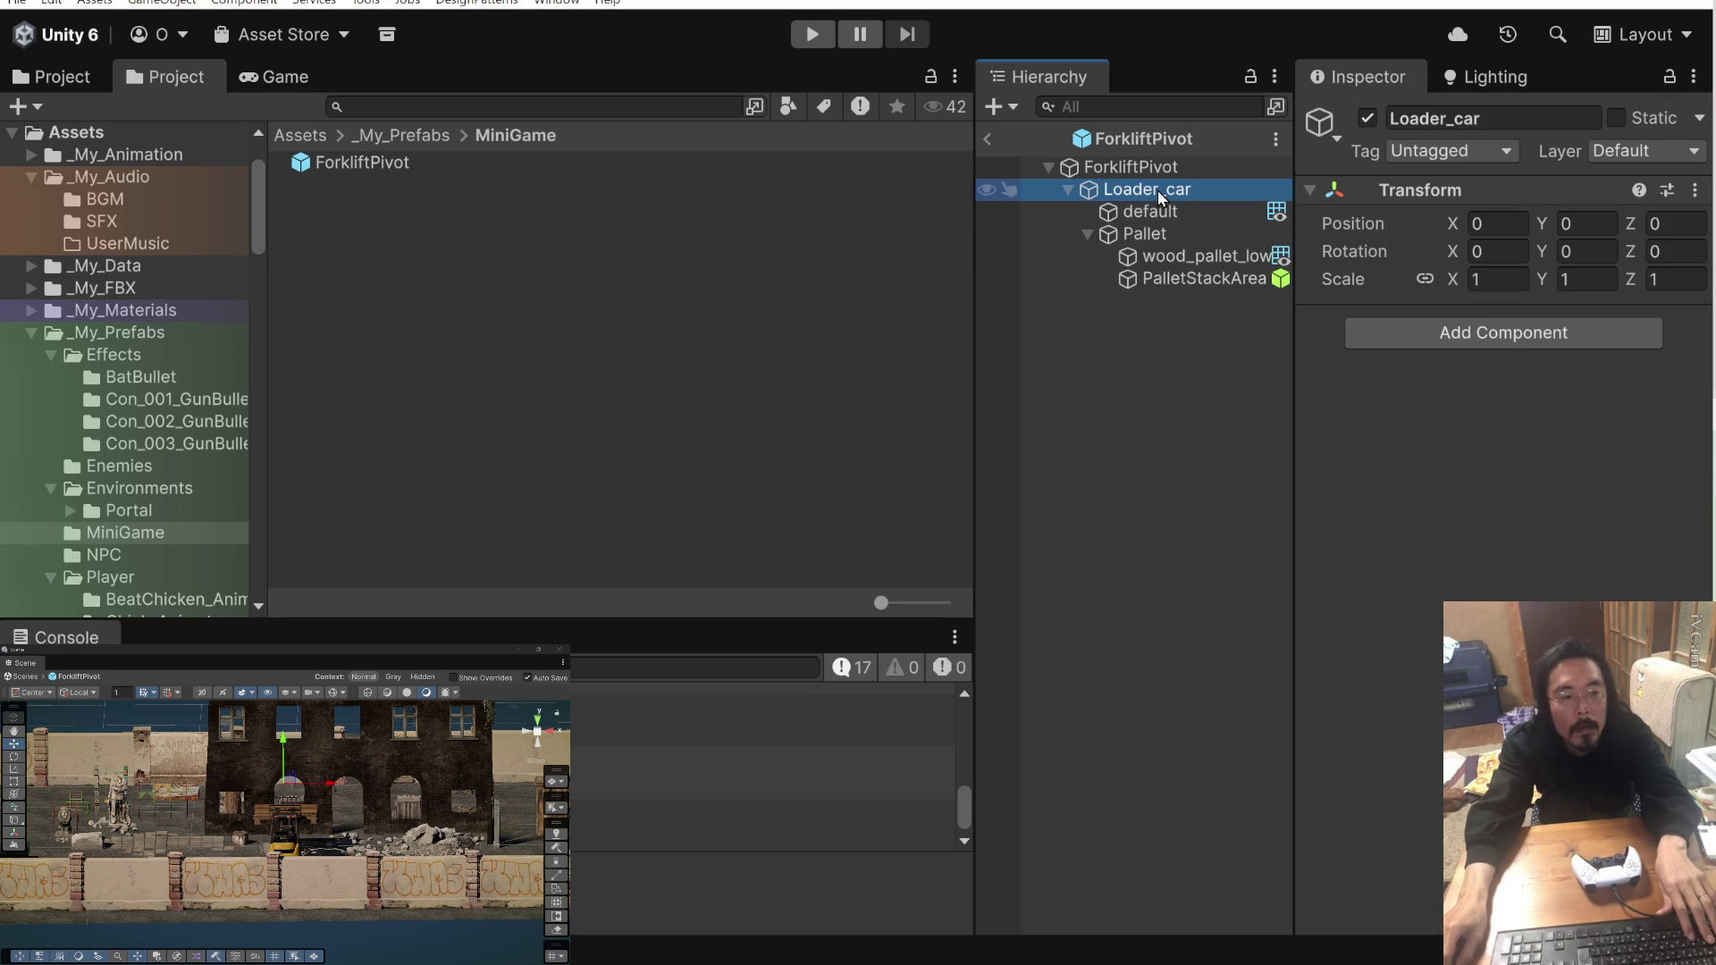
click(1155, 173)
click(1154, 189)
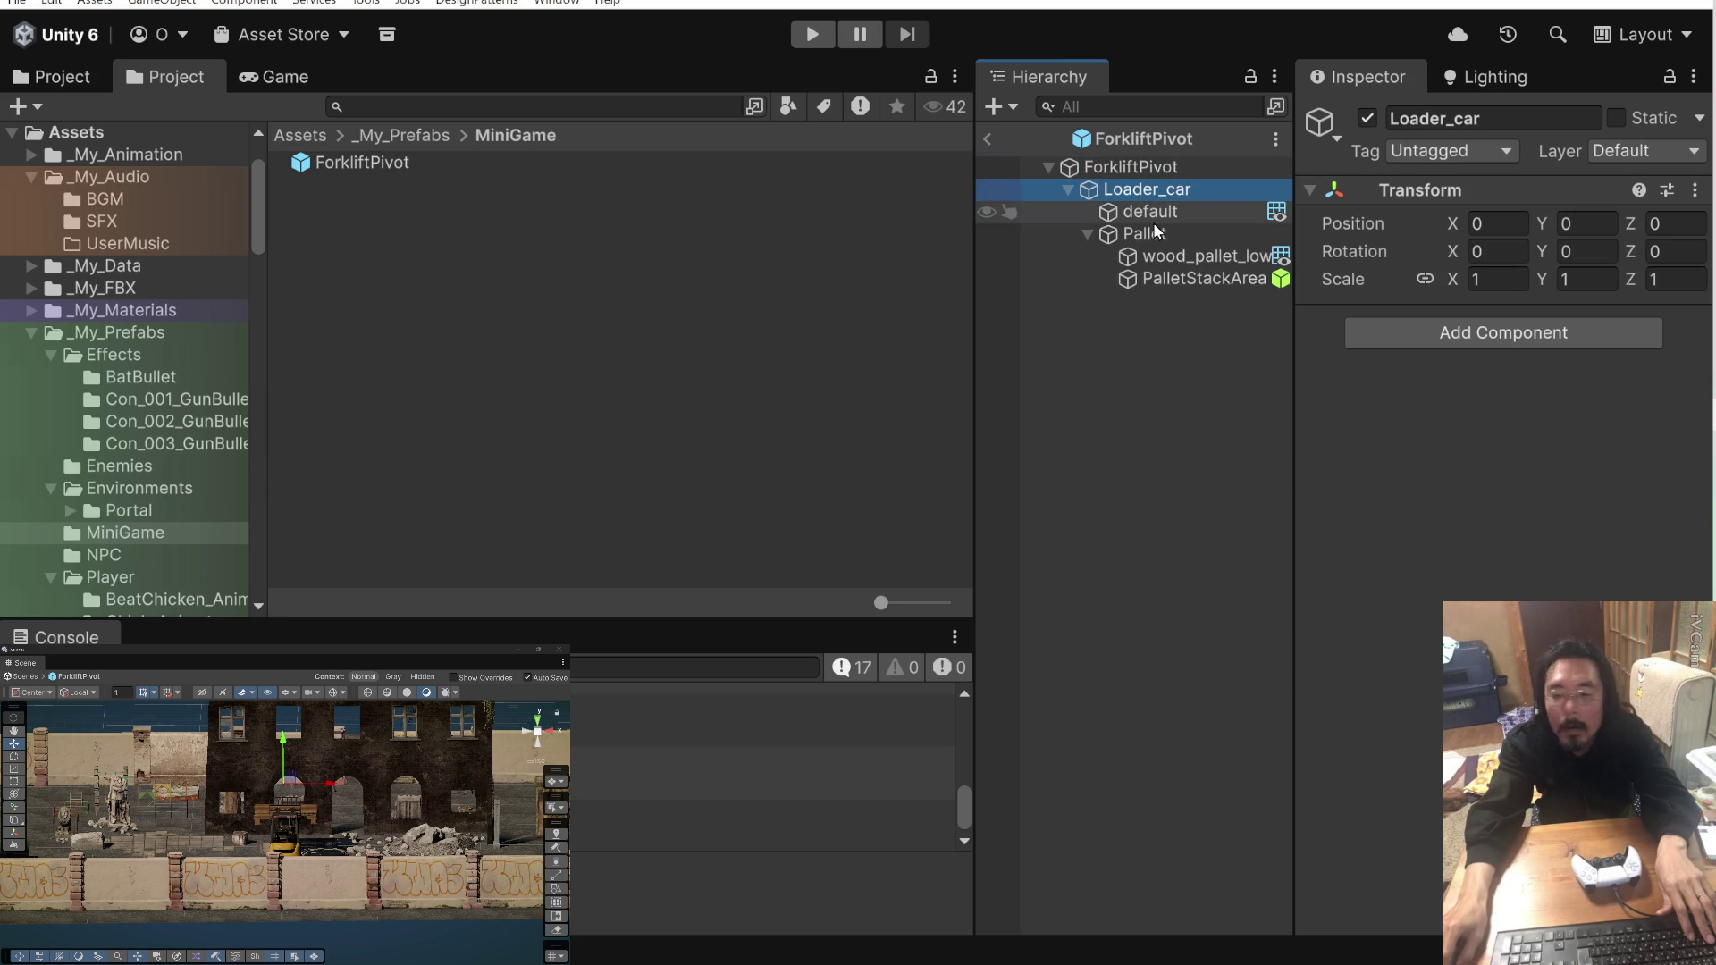
key(Down)
click(1154, 236)
click(1158, 217)
click(1162, 187)
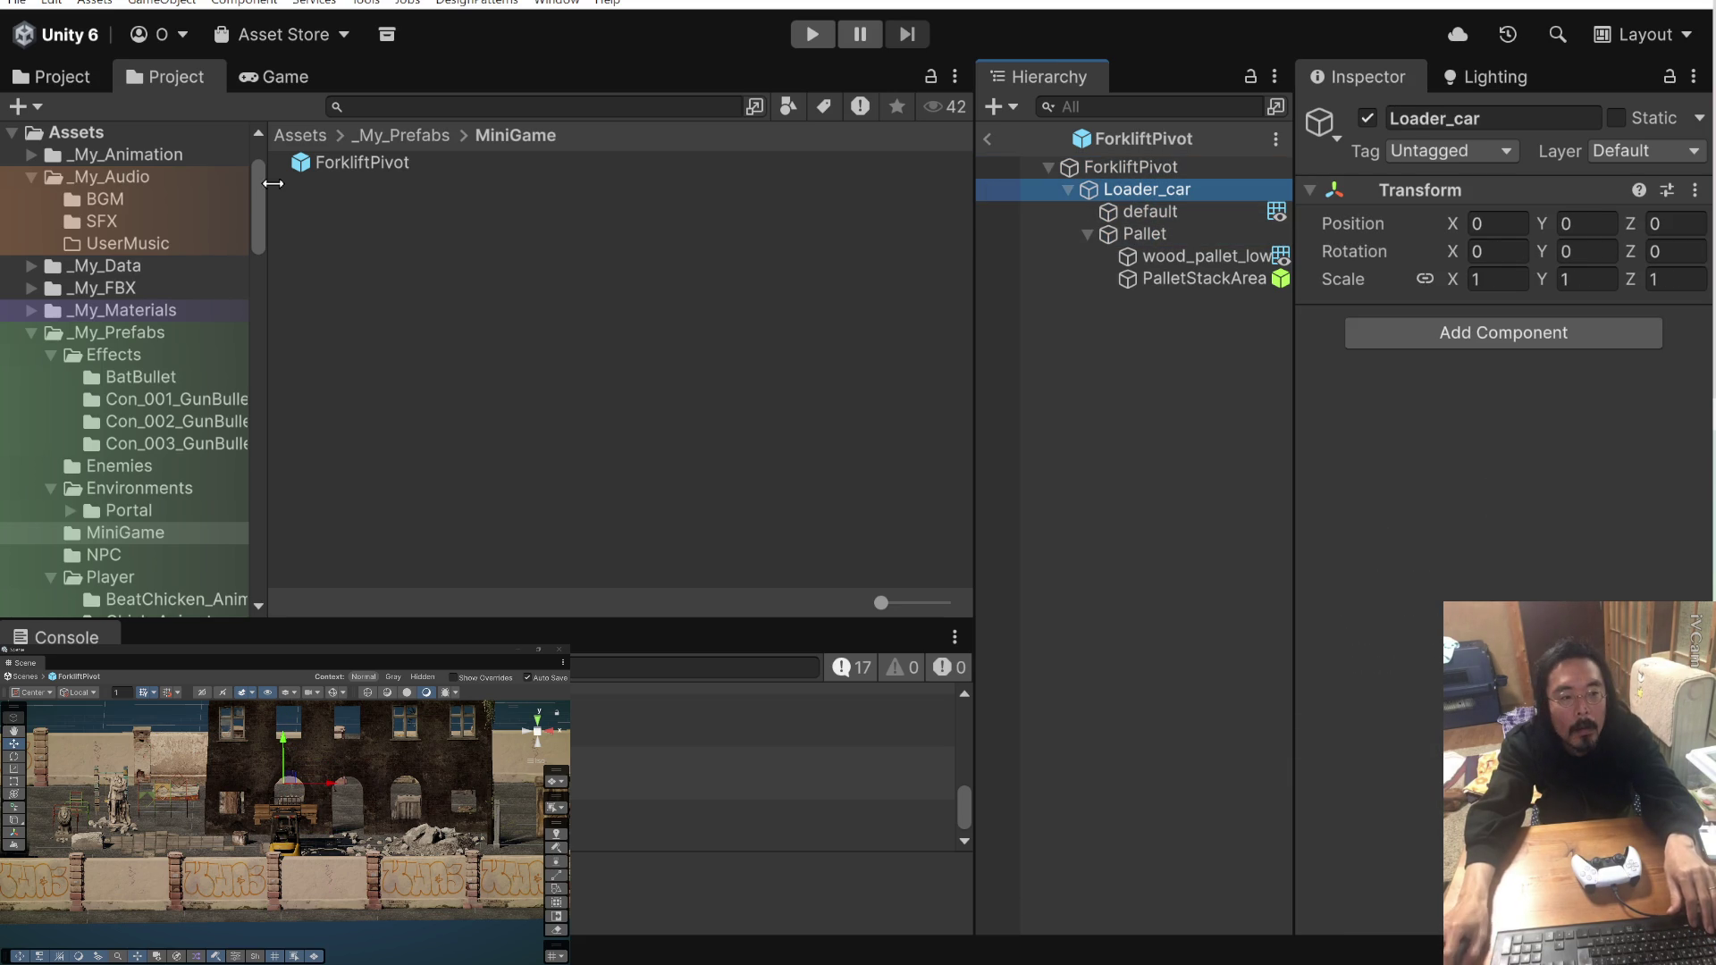
drag(265, 790, 562, 805)
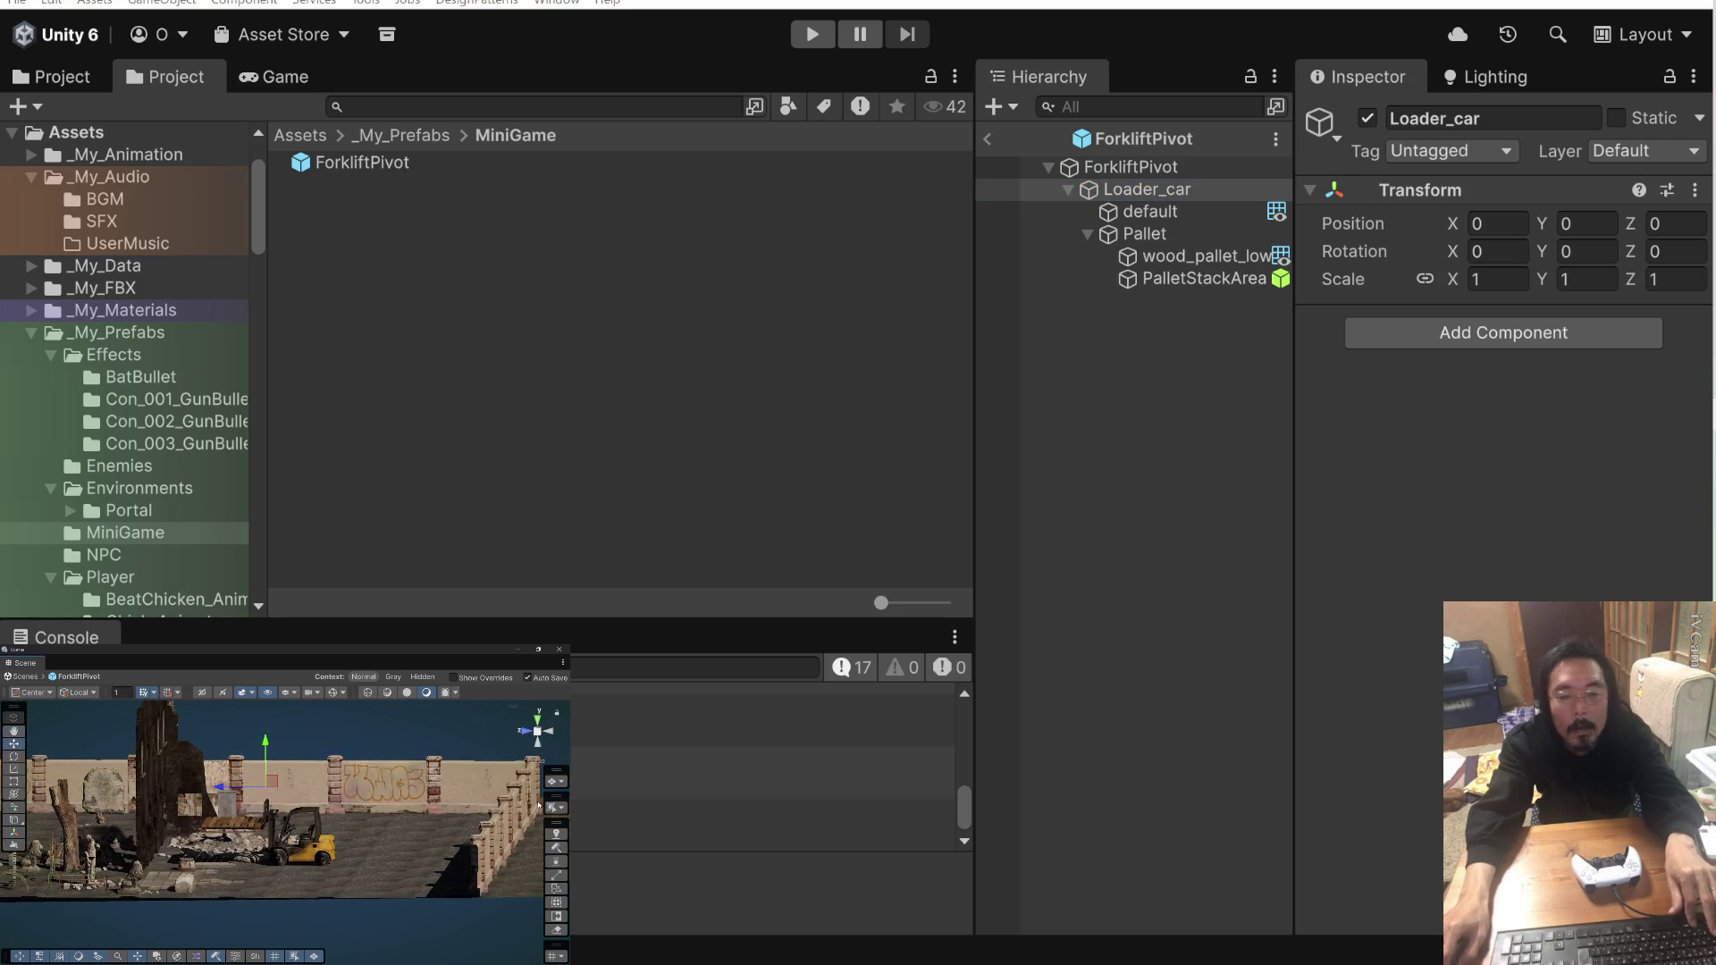
drag(269, 744, 274, 819)
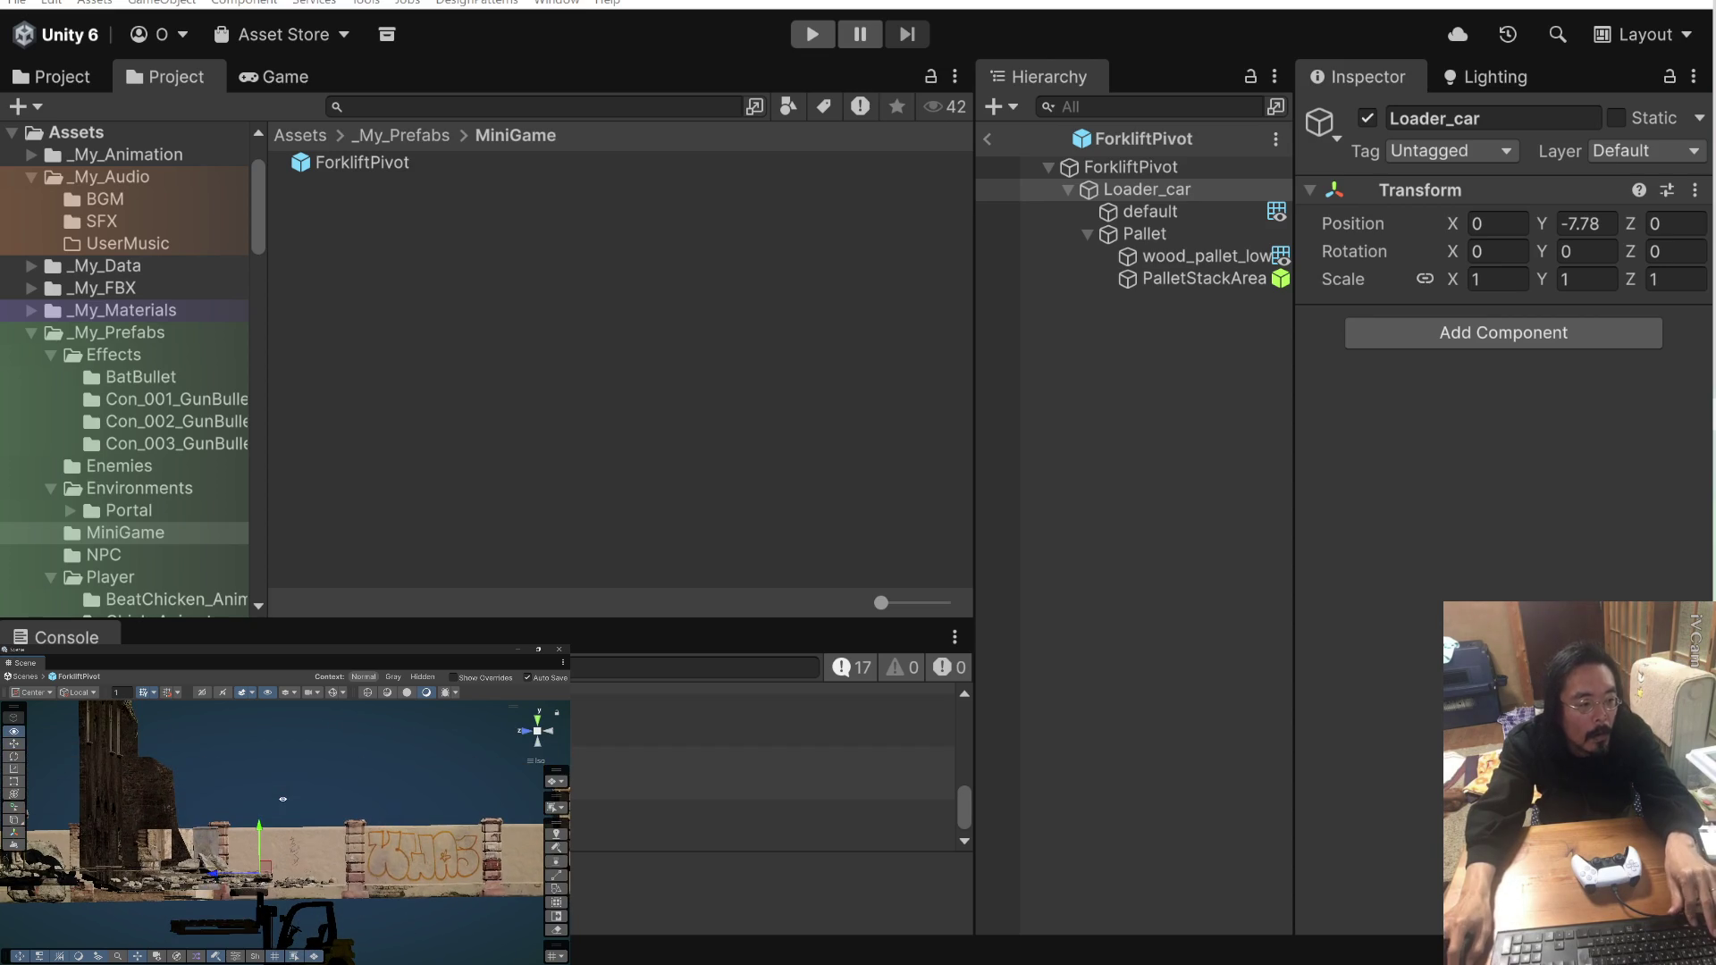
Raise the forklift's default mesh back up to Y 7.36
click(1111, 220)
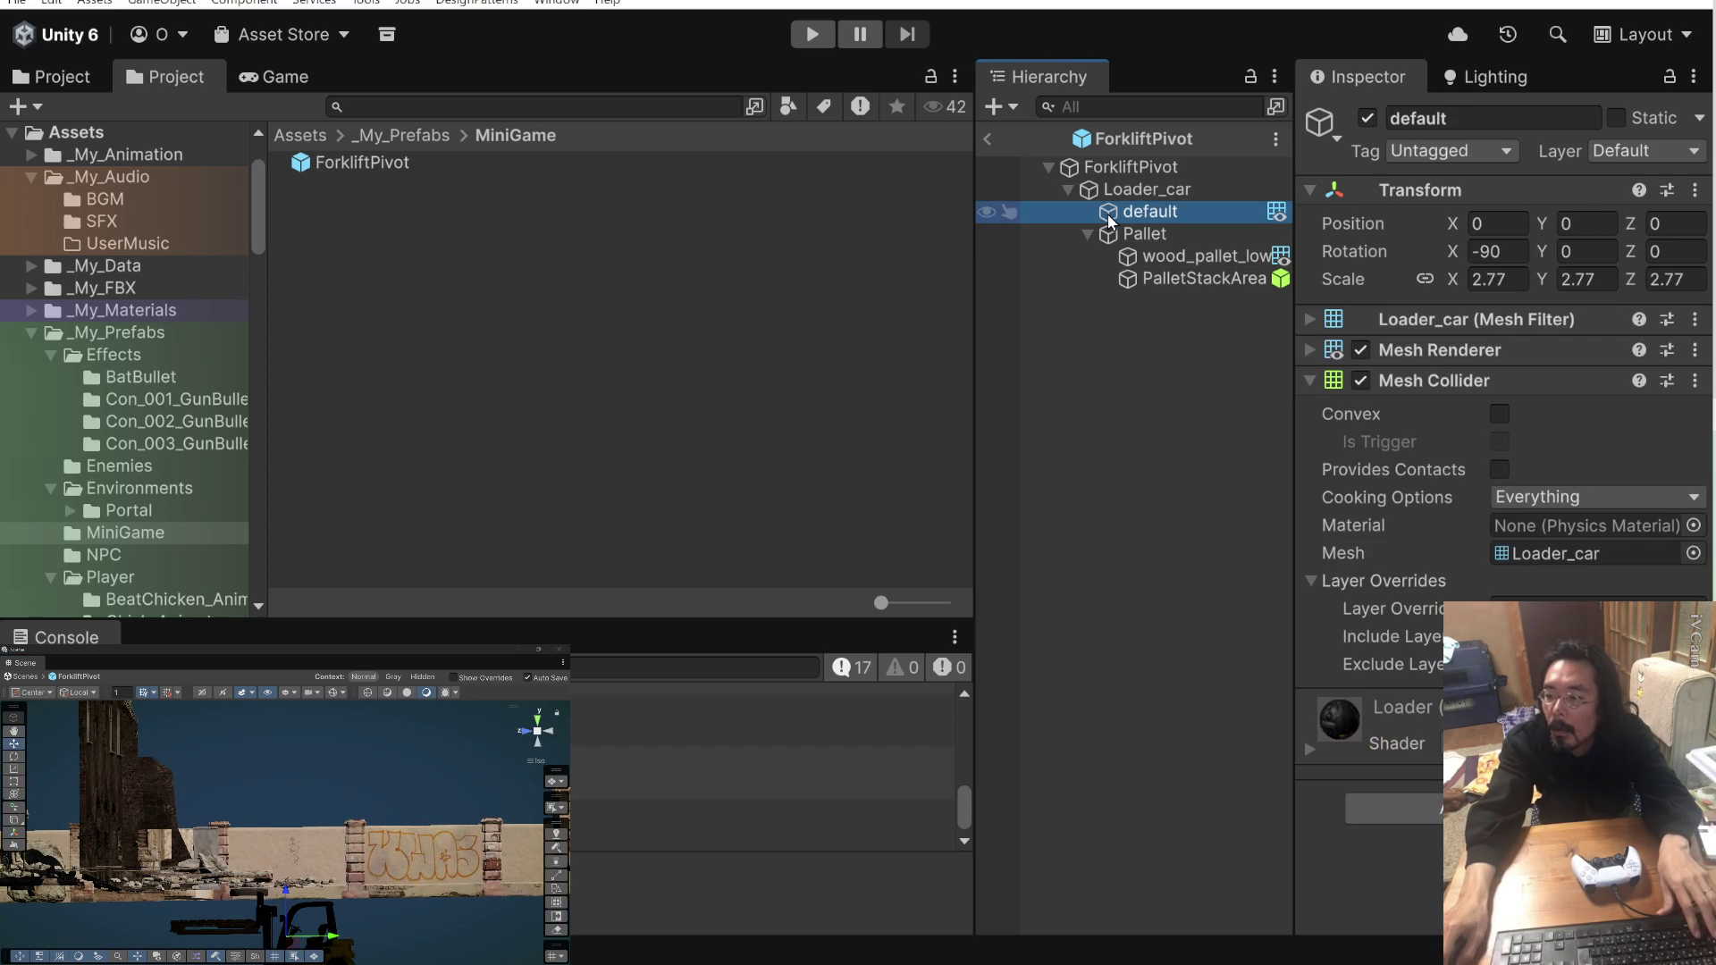
mouse_move(290, 891)
mouse_down()
mouse_move(295, 791)
mouse_move(268, 777)
mouse_move(292, 795)
mouse_up()
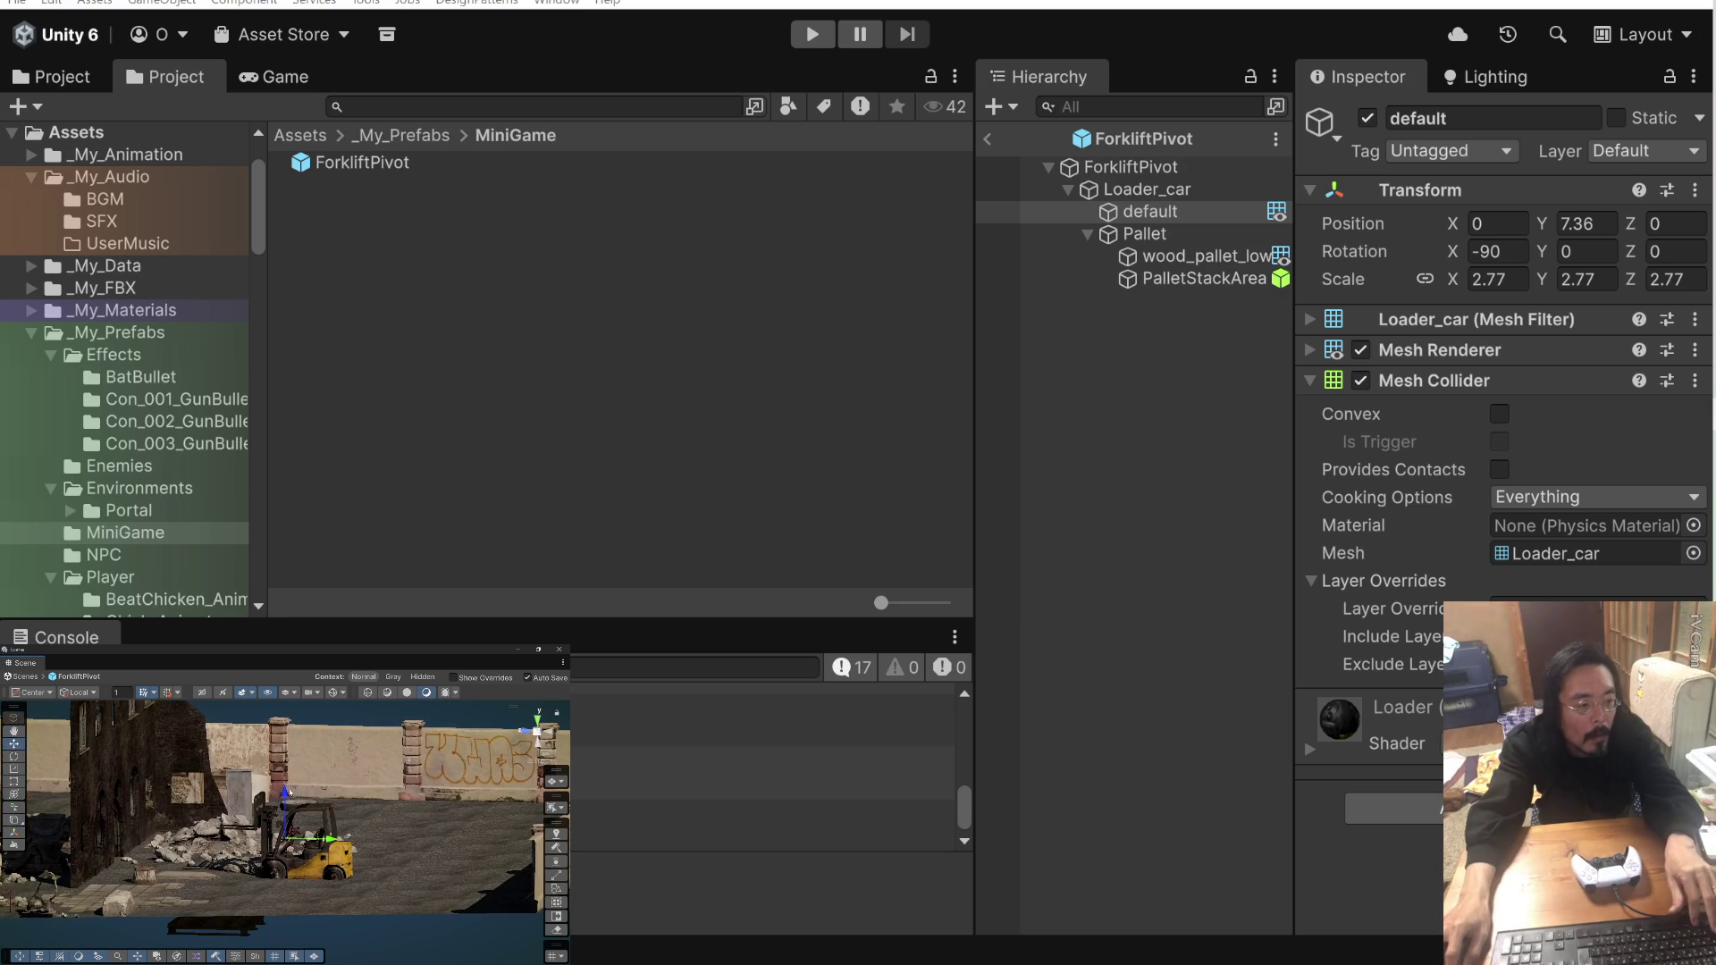
click(1121, 190)
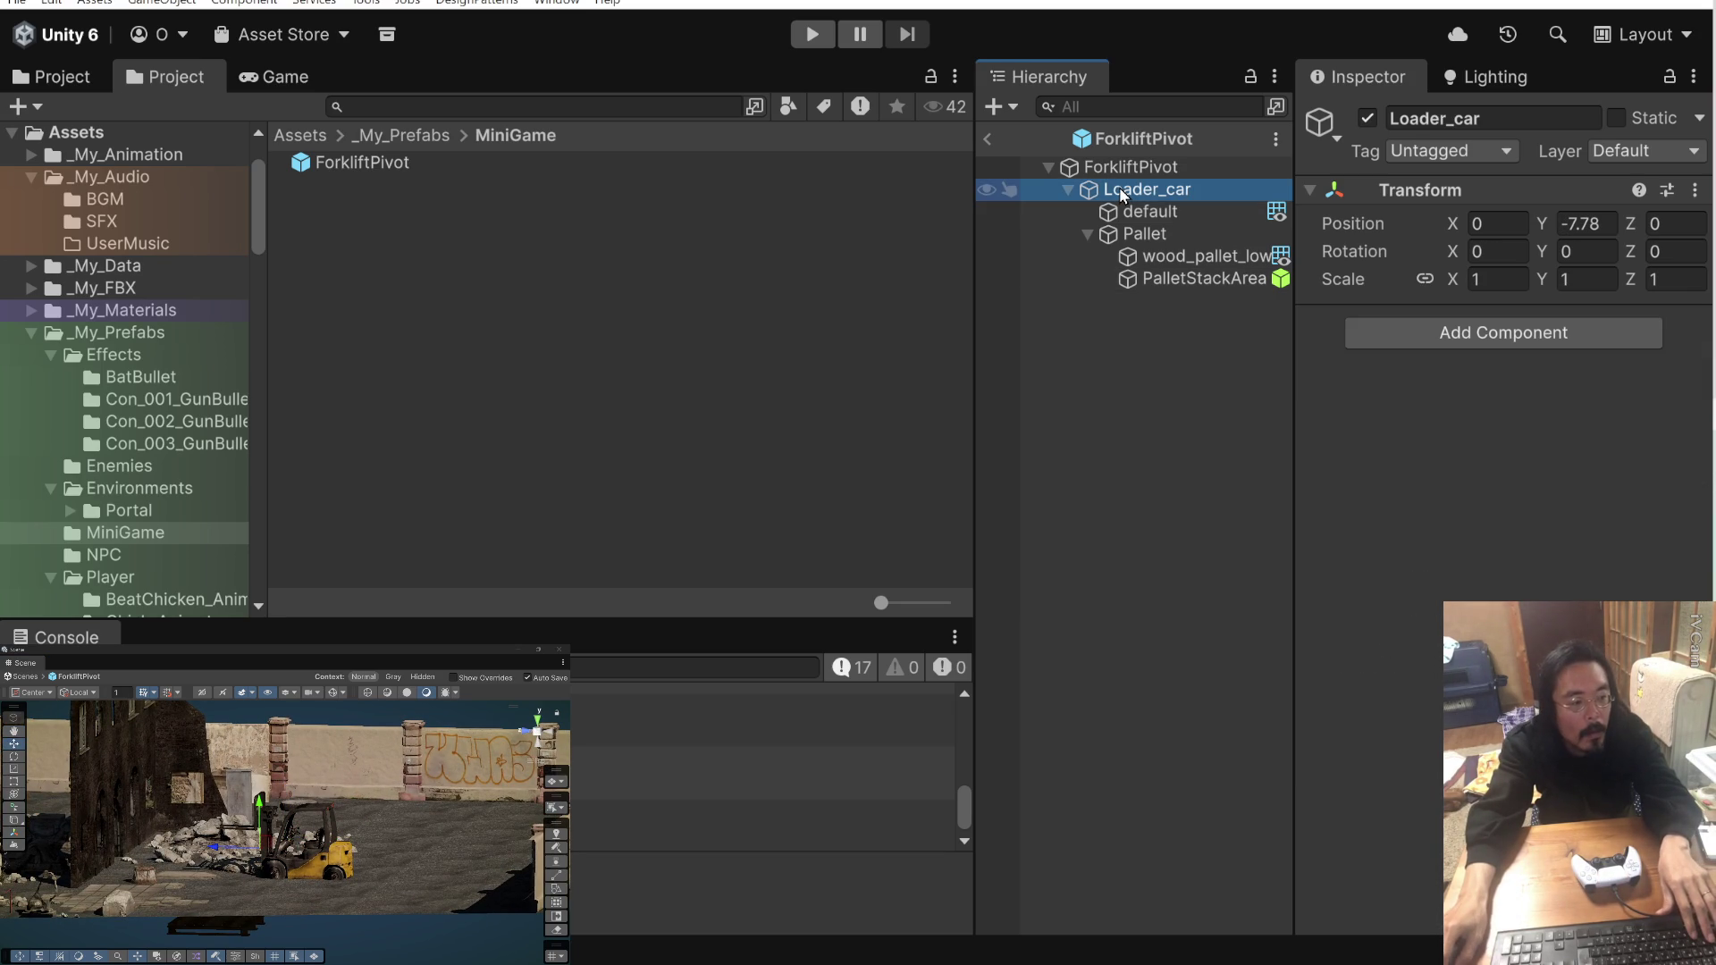
alt+drag(294, 804, 304, 750)
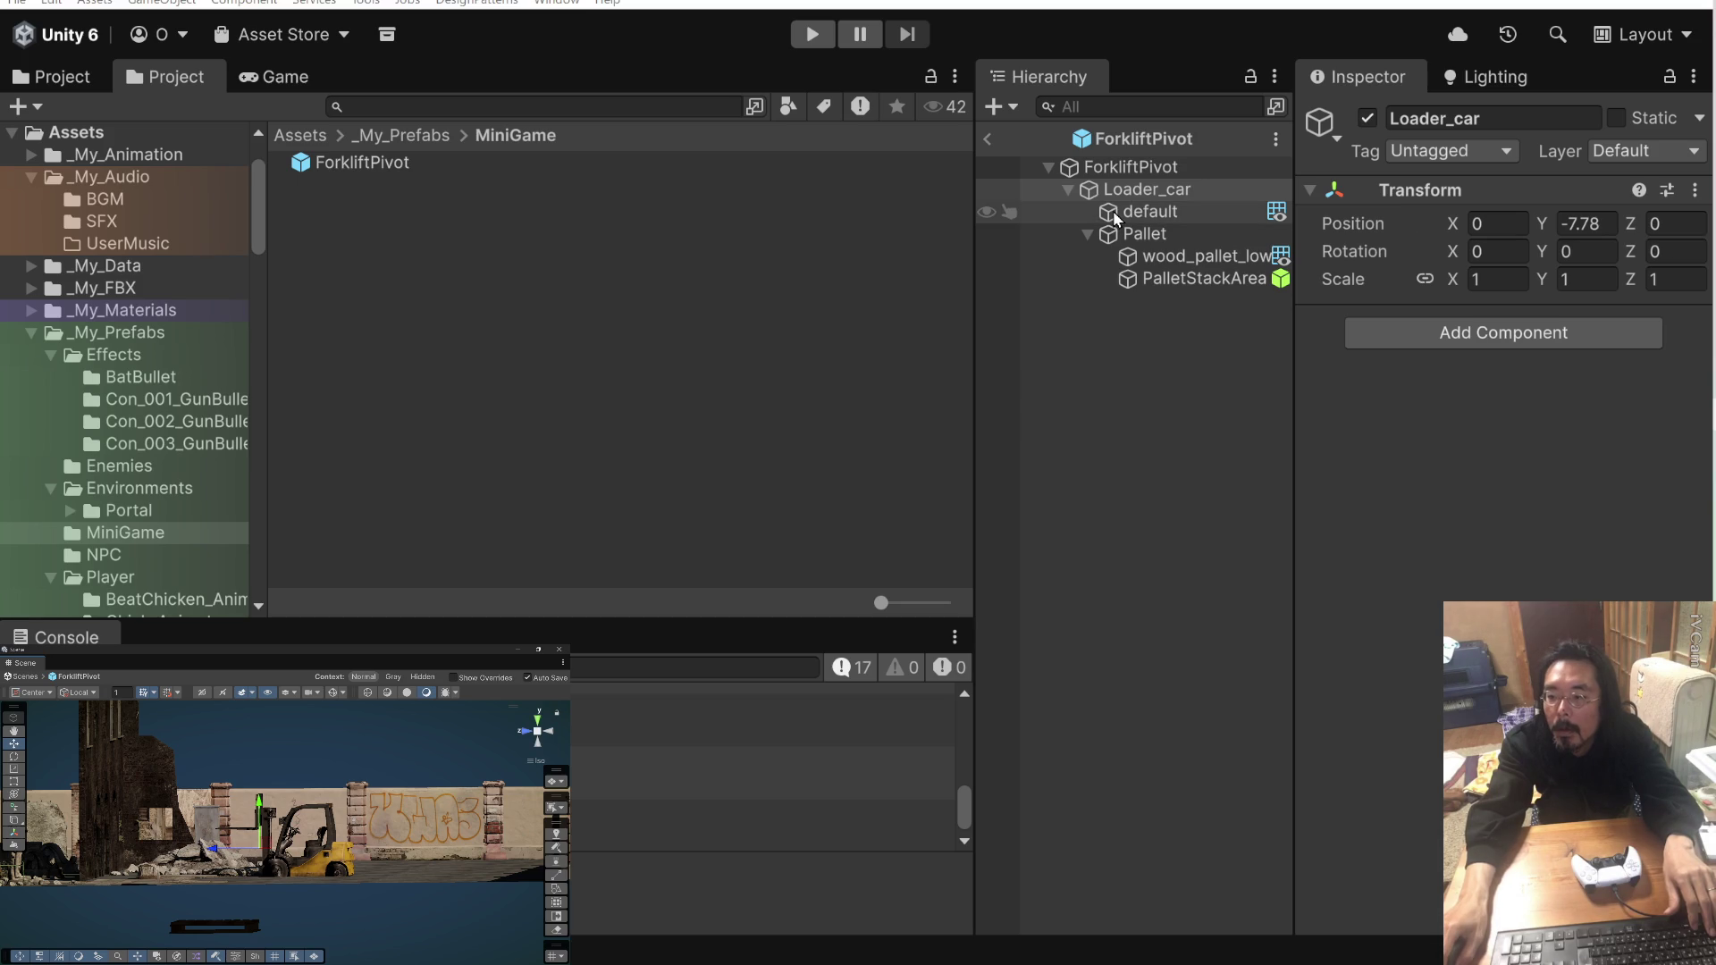
click(1214, 184)
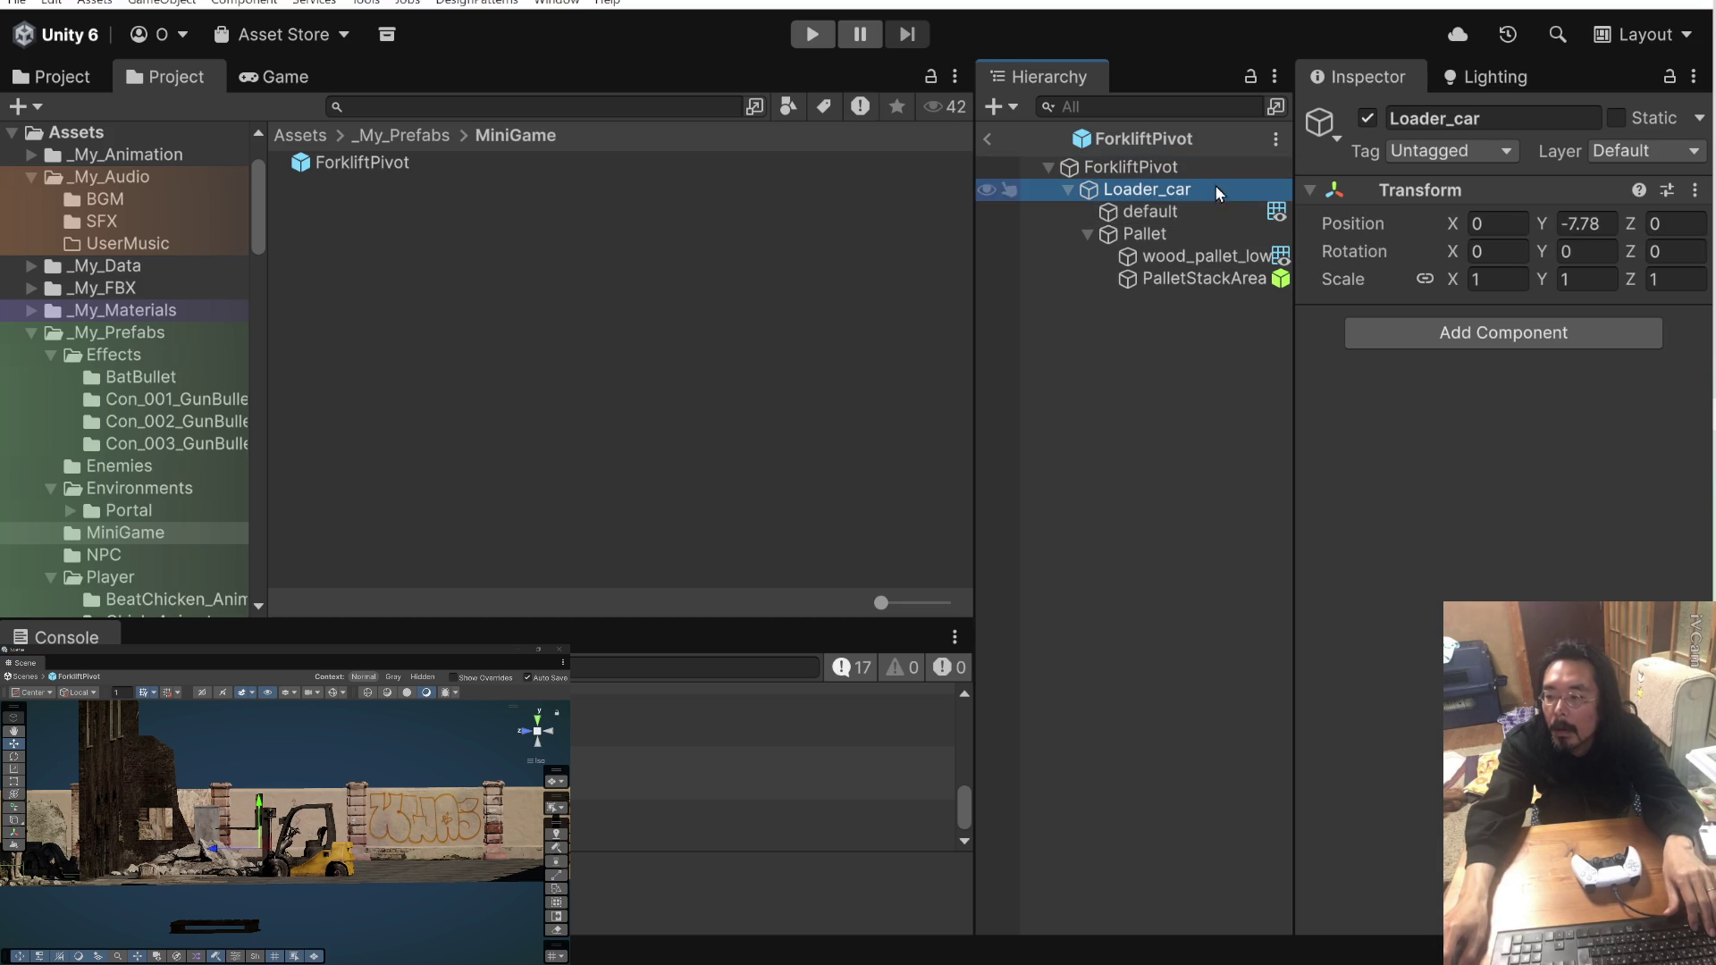
Reset Loader_car's position back to 0, 0, 0
click(1695, 190)
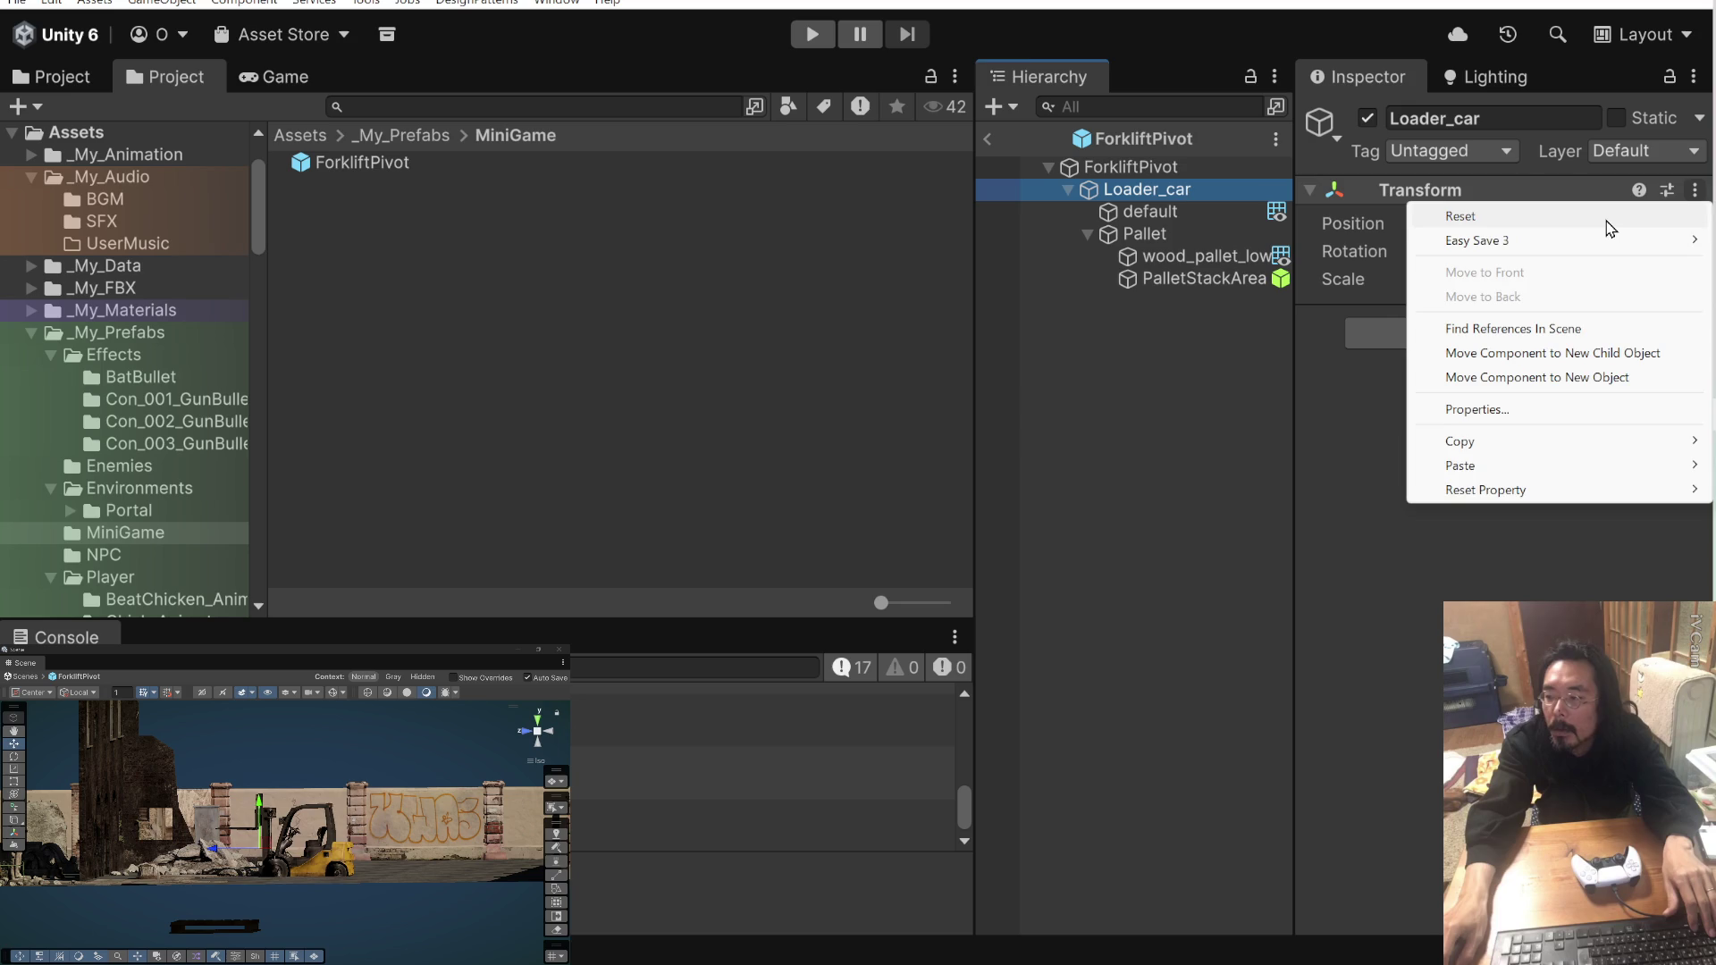
click(1510, 213)
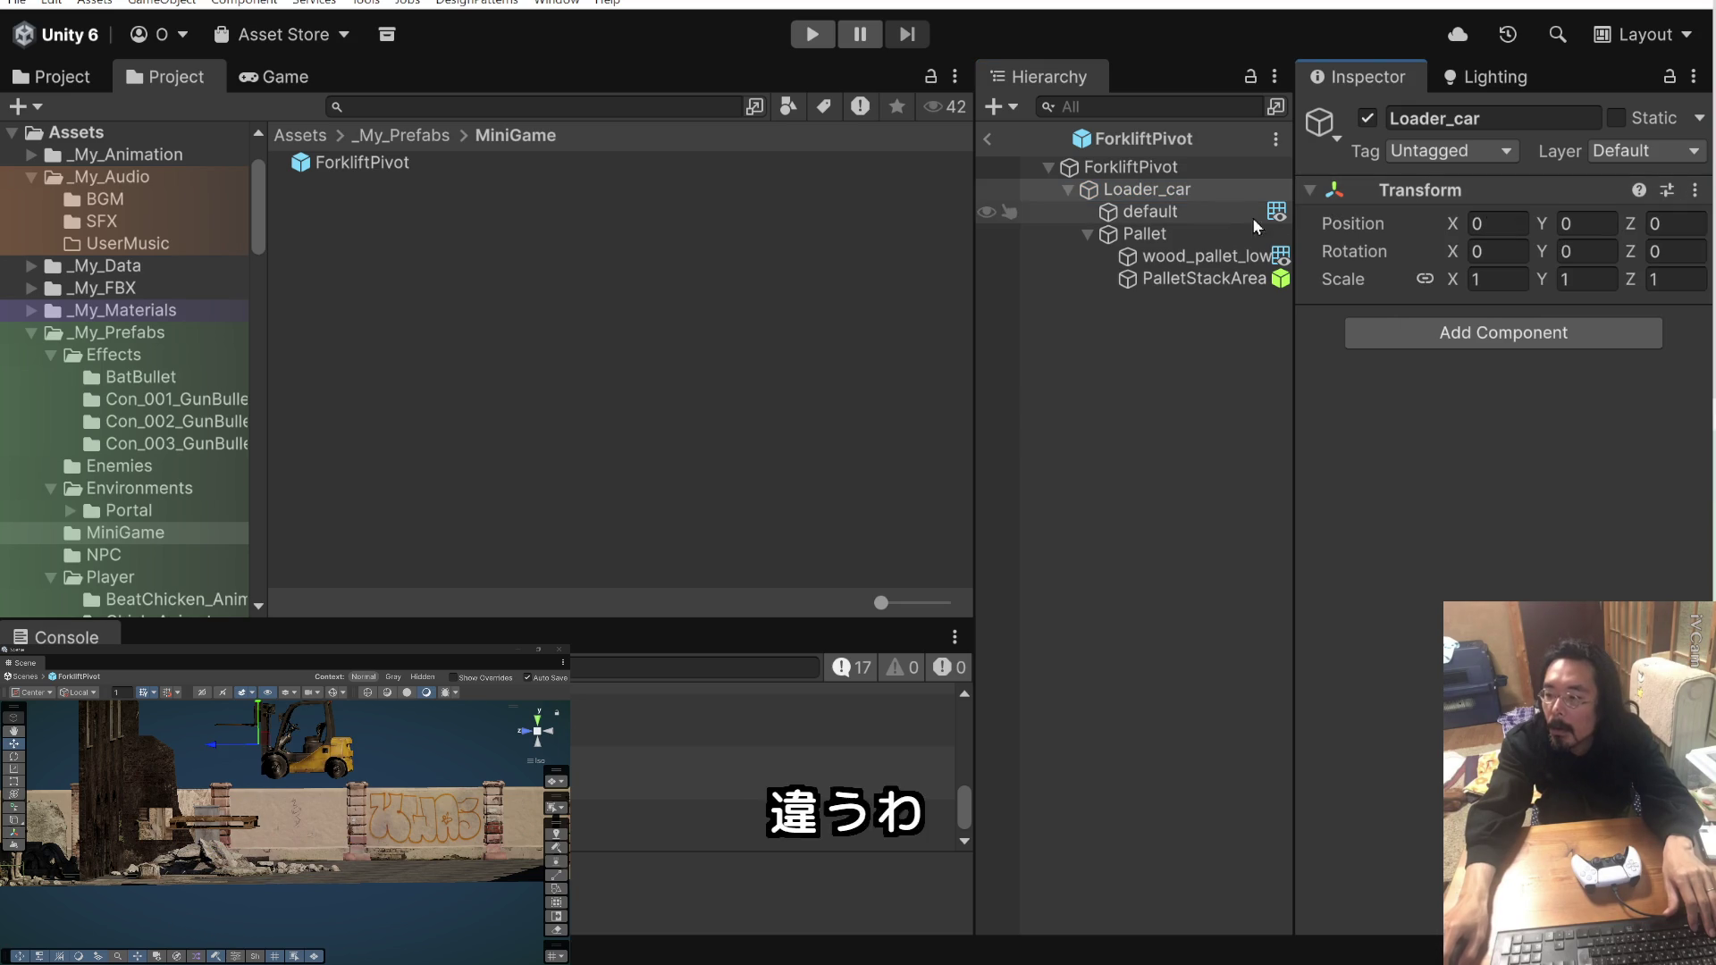
click(1183, 209)
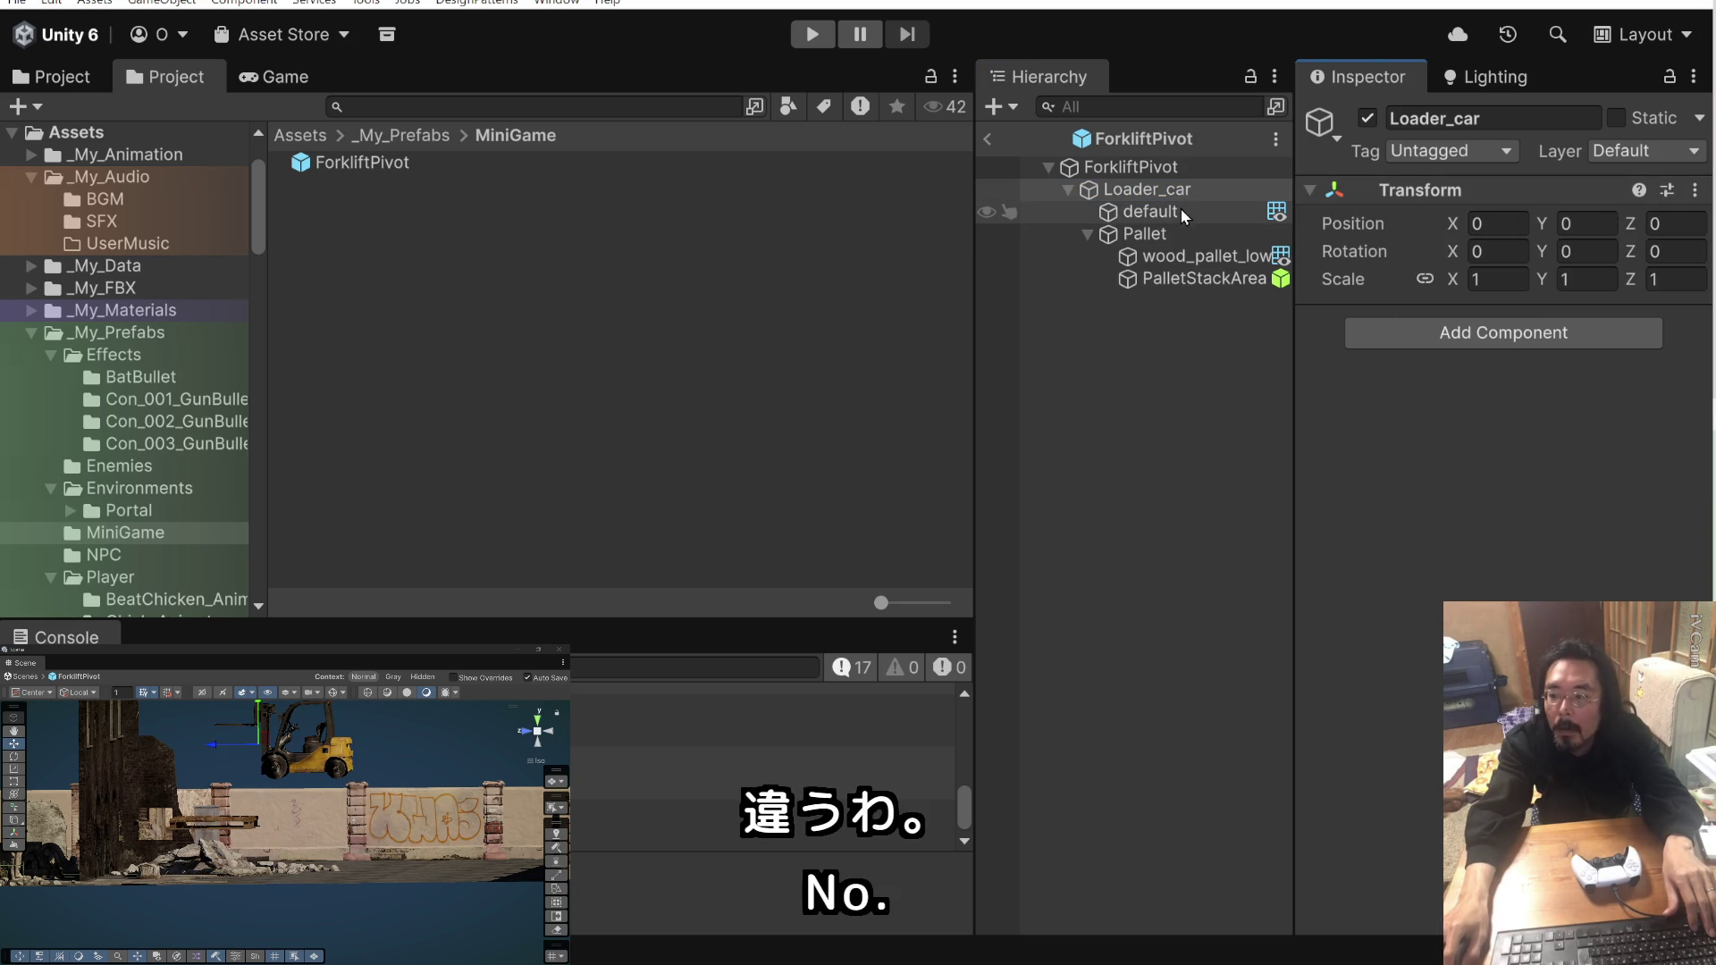
mouse_move(315, 766)
mouse_down()
mouse_move(351, 836)
mouse_move(329, 753)
mouse_up()
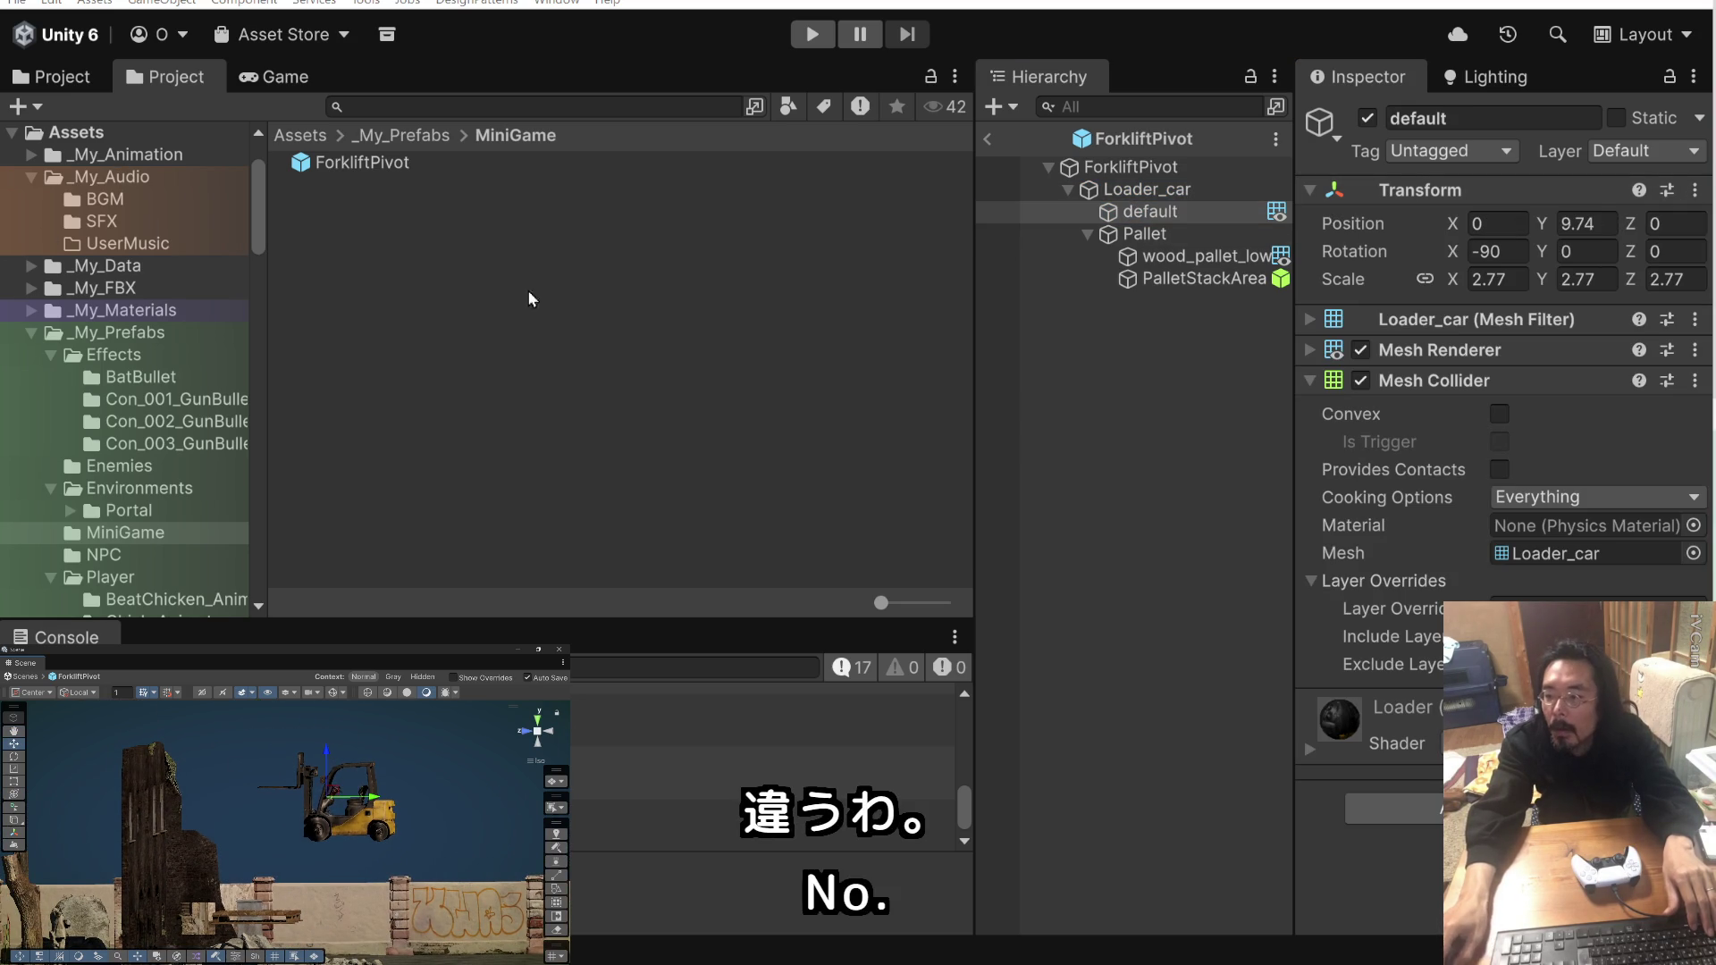
Slide the default forklift body mesh forward along Z inside Loader_car
click(1146, 193)
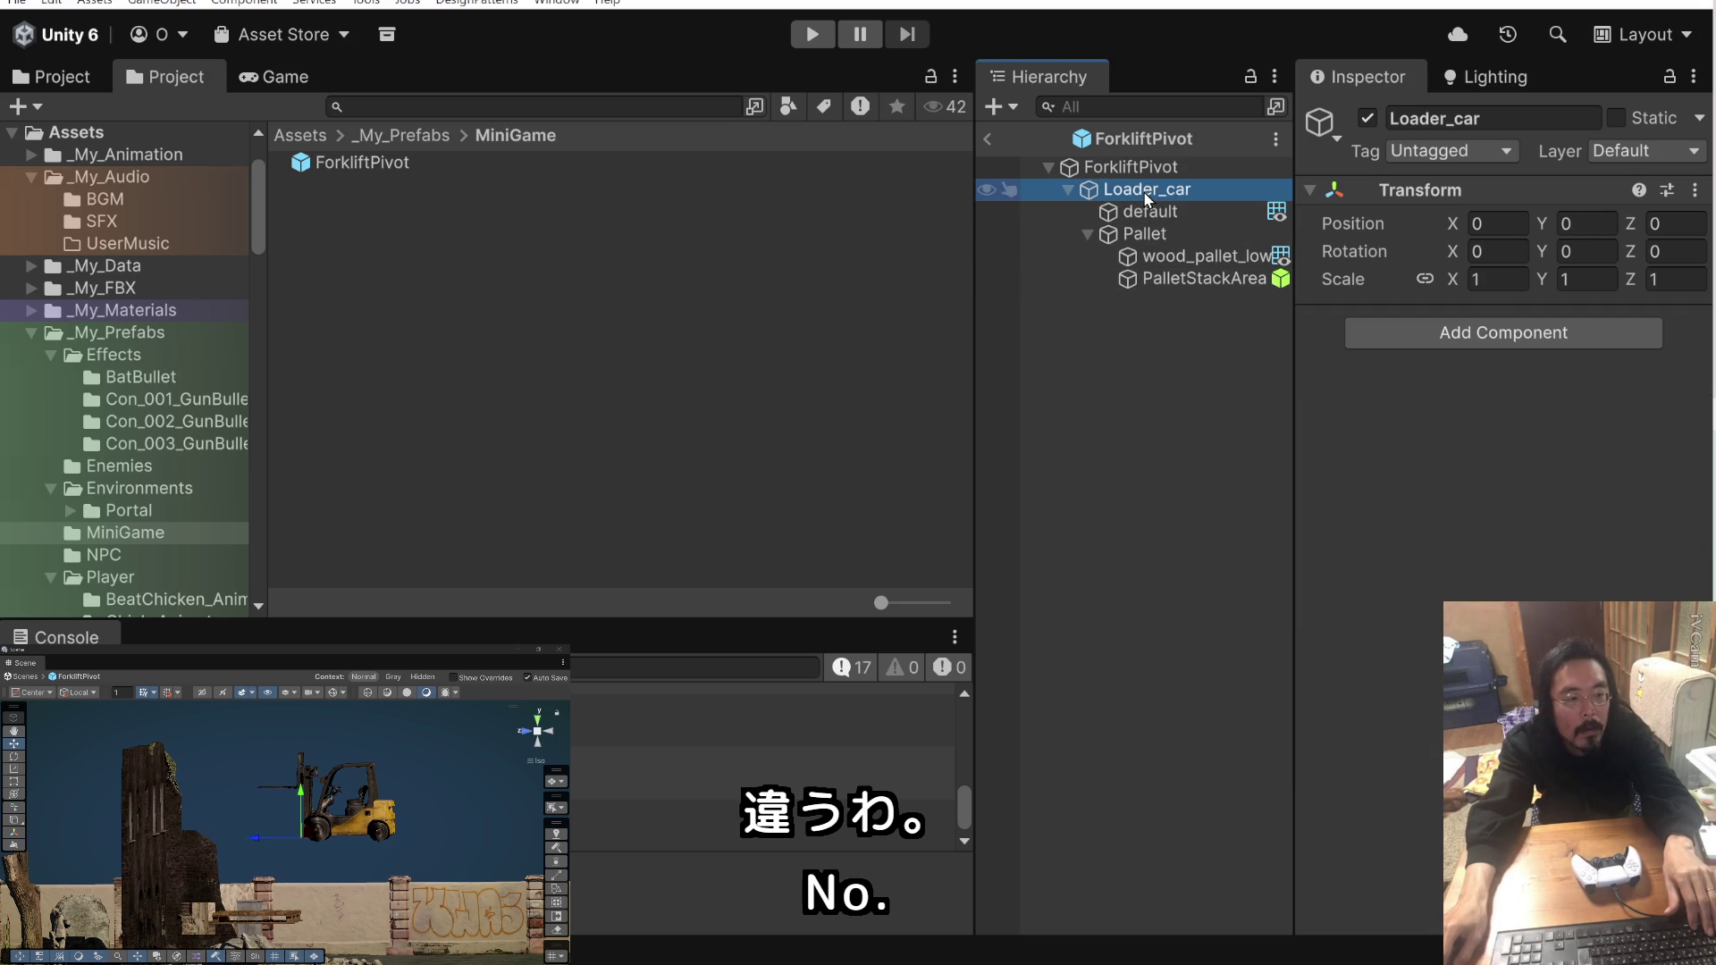
click(1137, 214)
drag(329, 749, 329, 742)
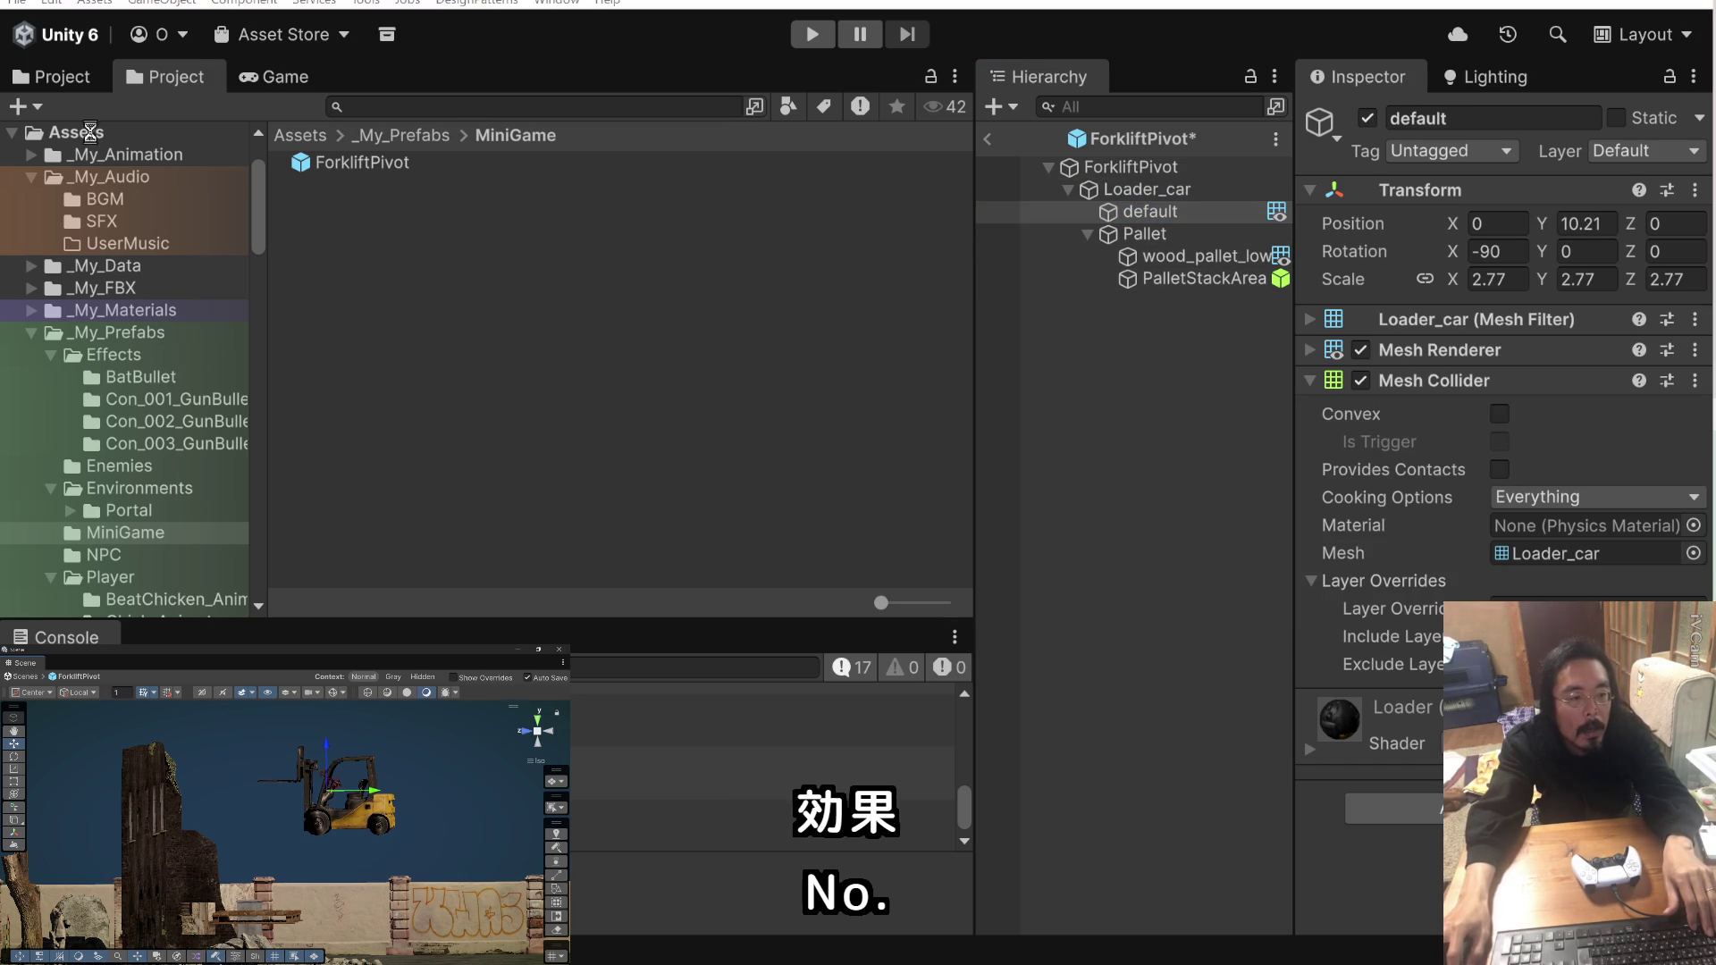
click(1182, 195)
click(1186, 212)
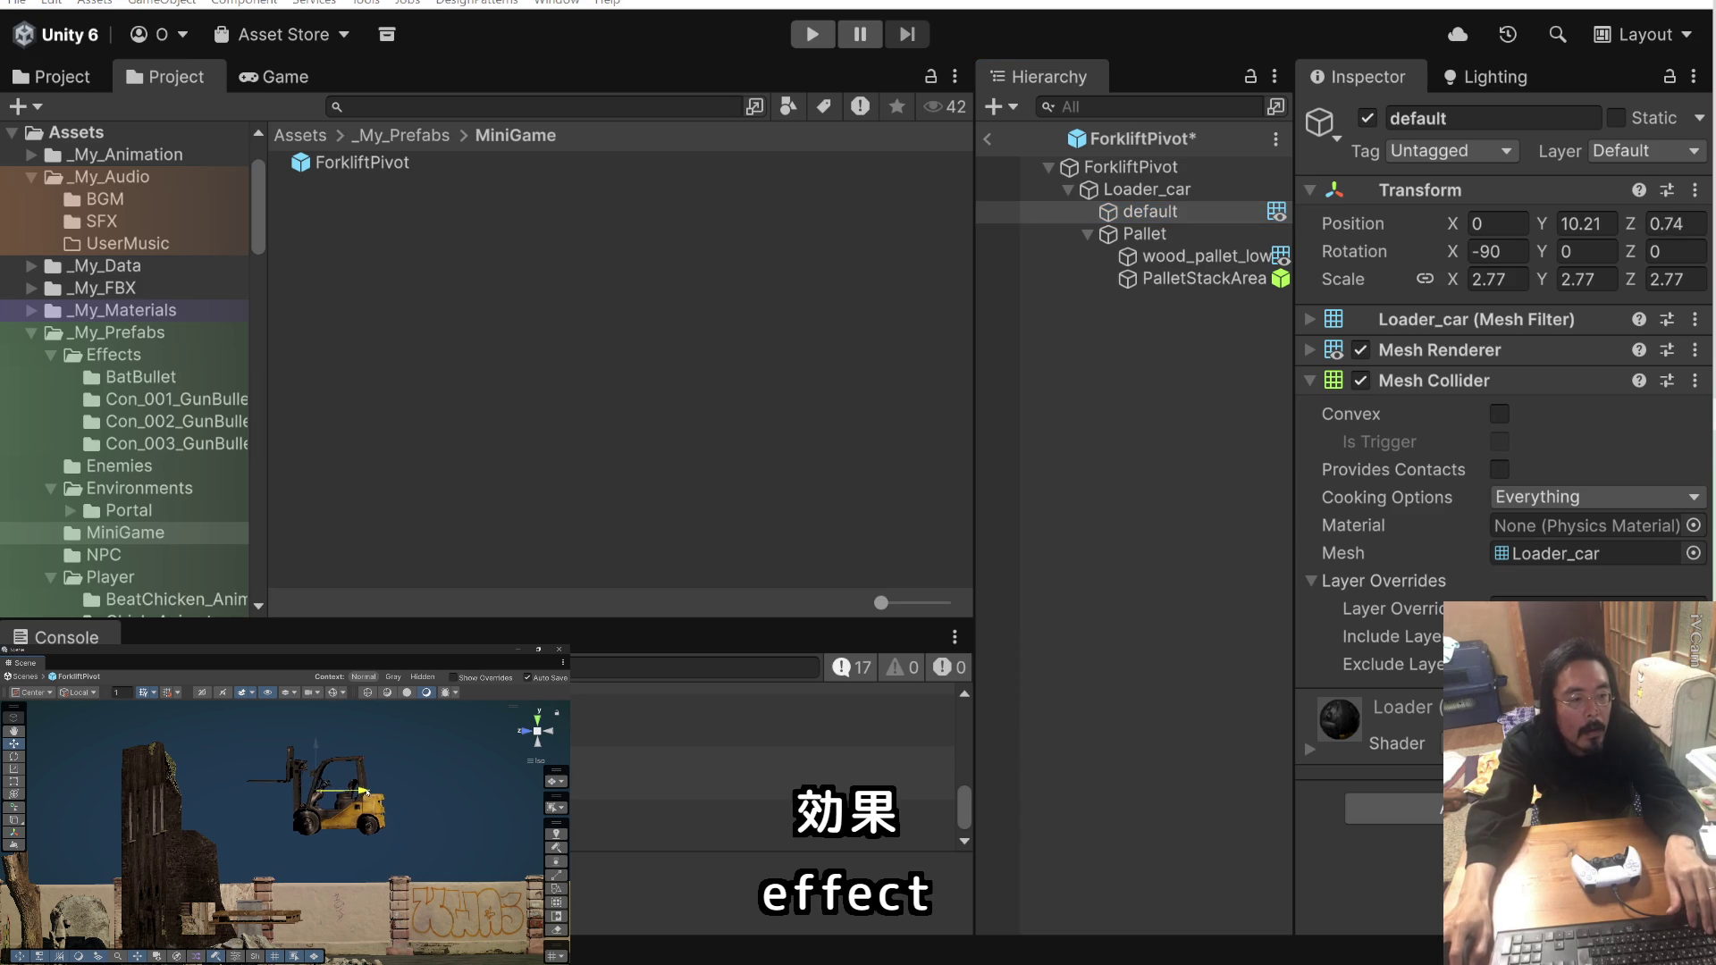
click(1153, 189)
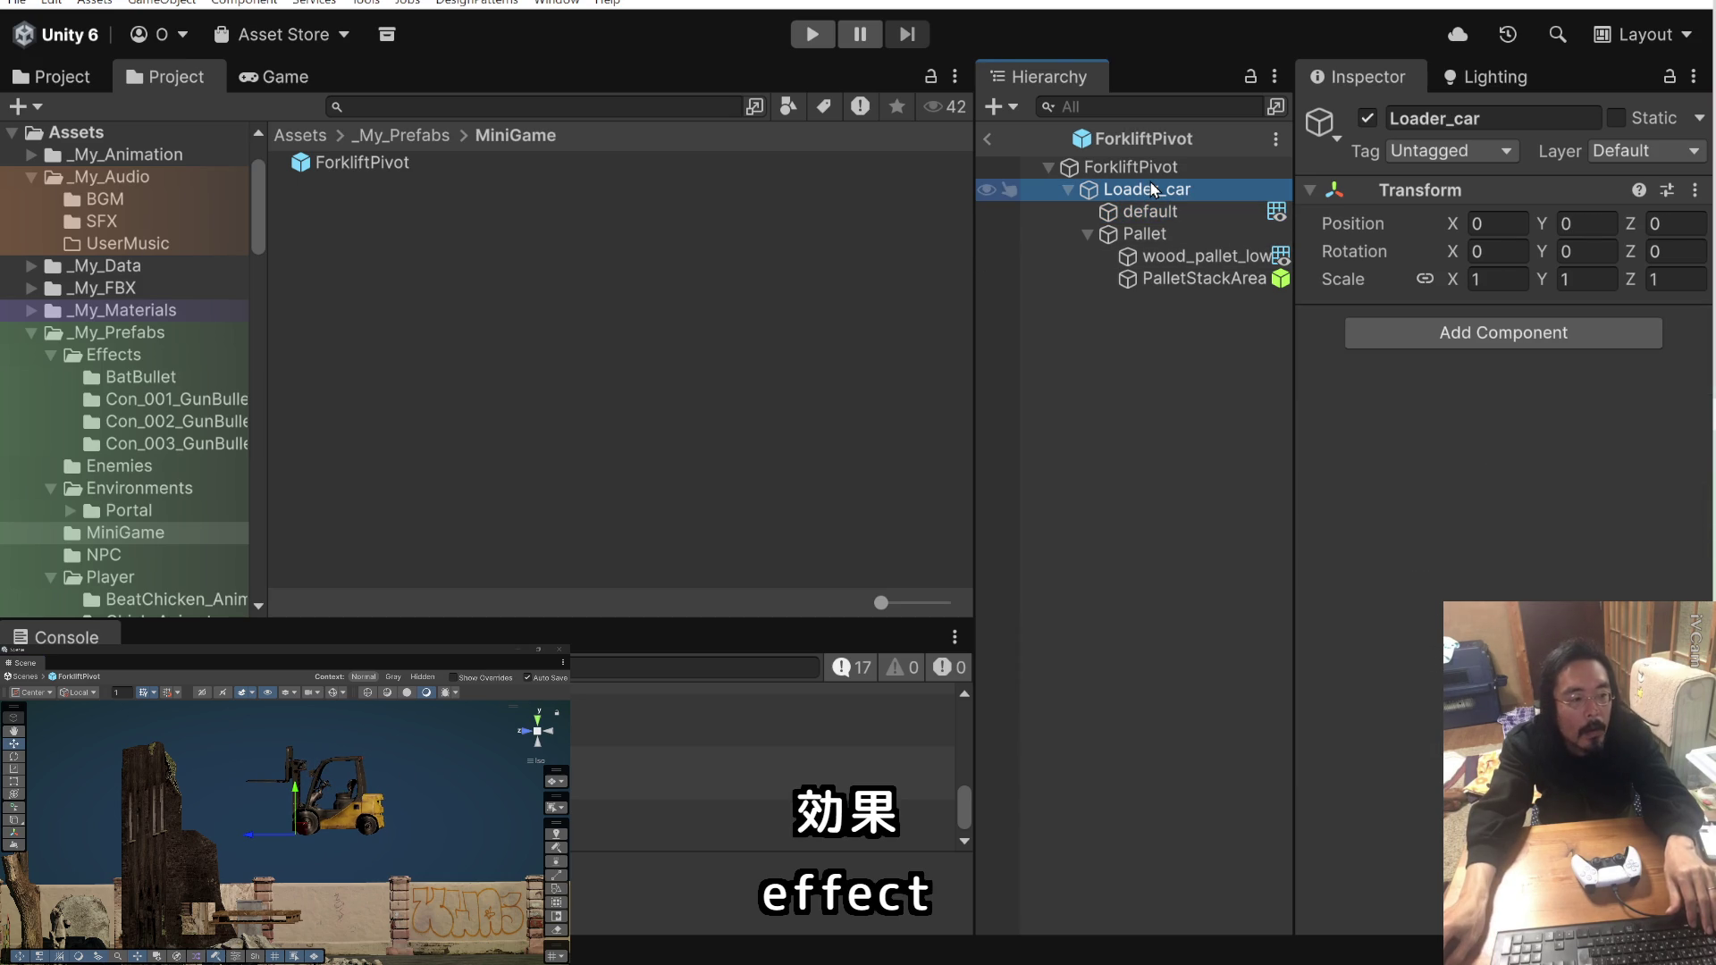
click(1150, 212)
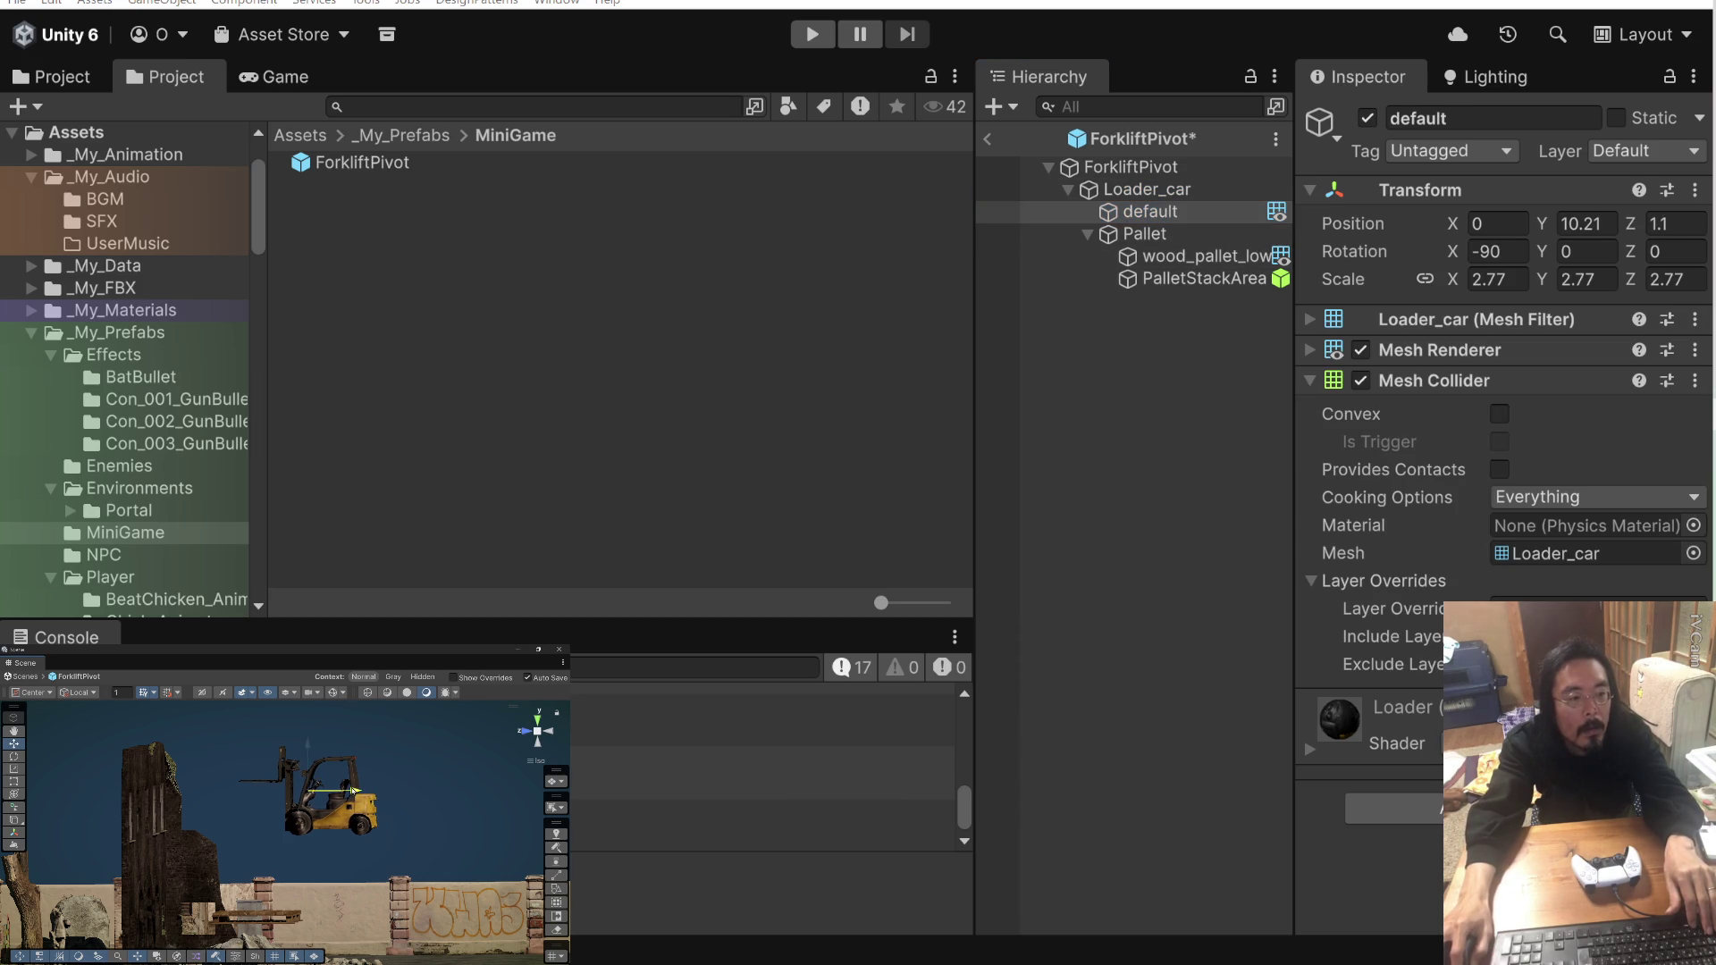
click(1135, 196)
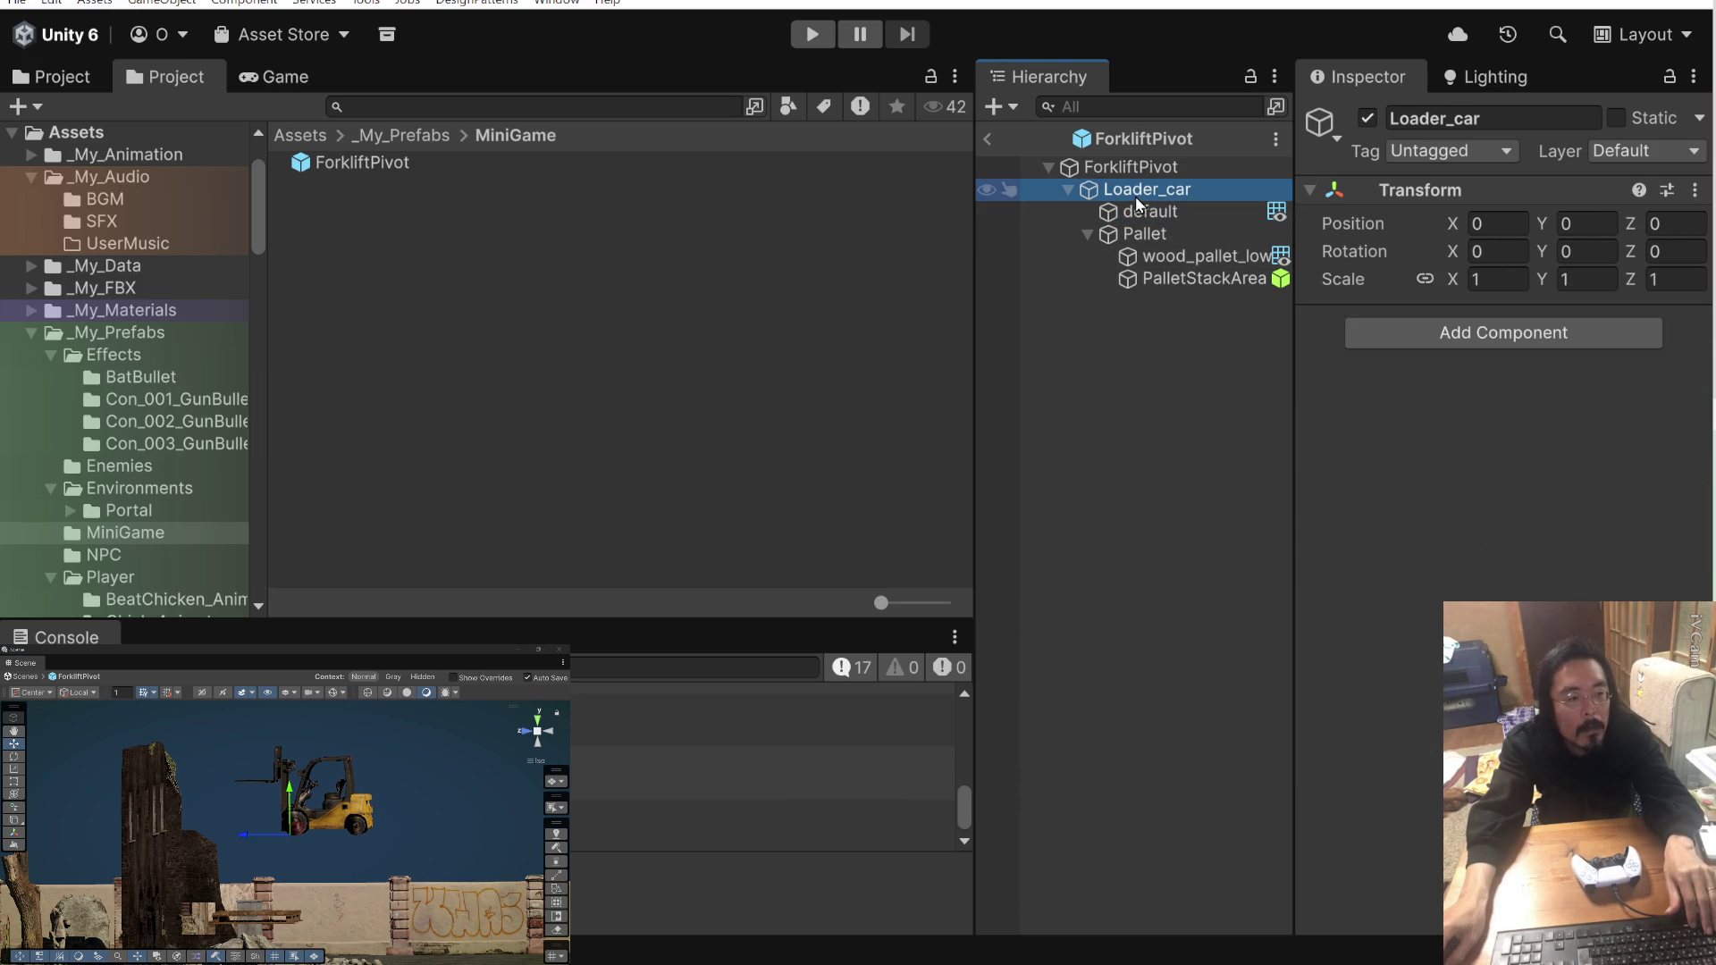
click(1137, 212)
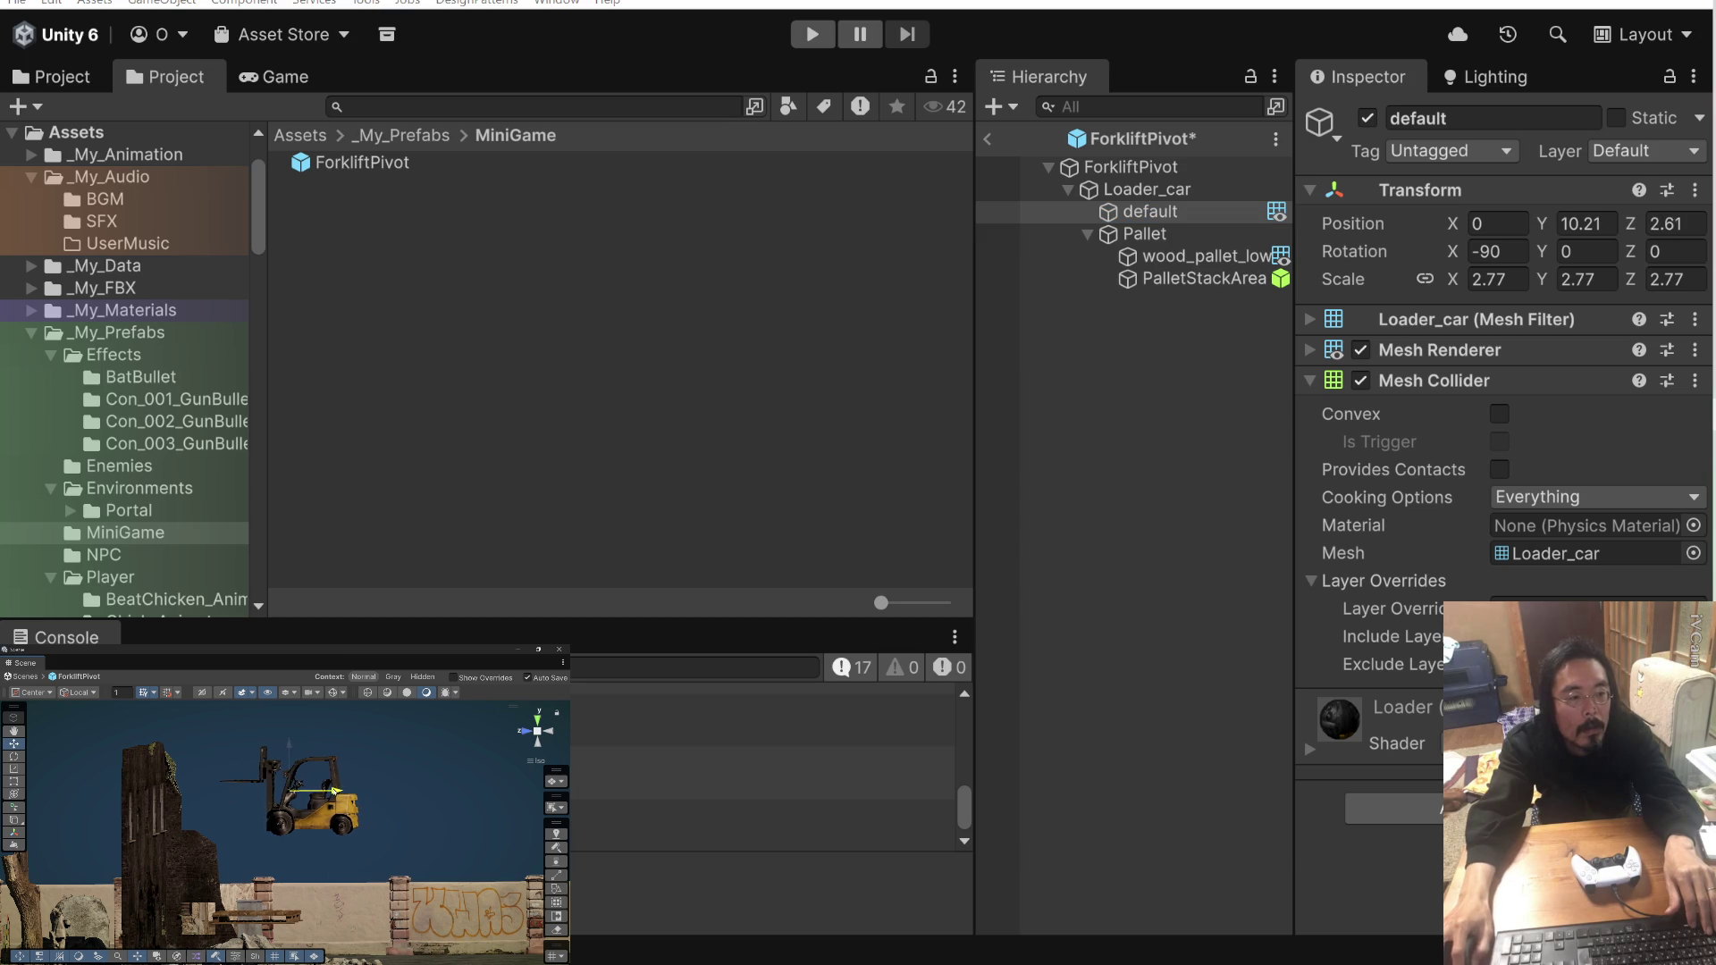
click(1153, 189)
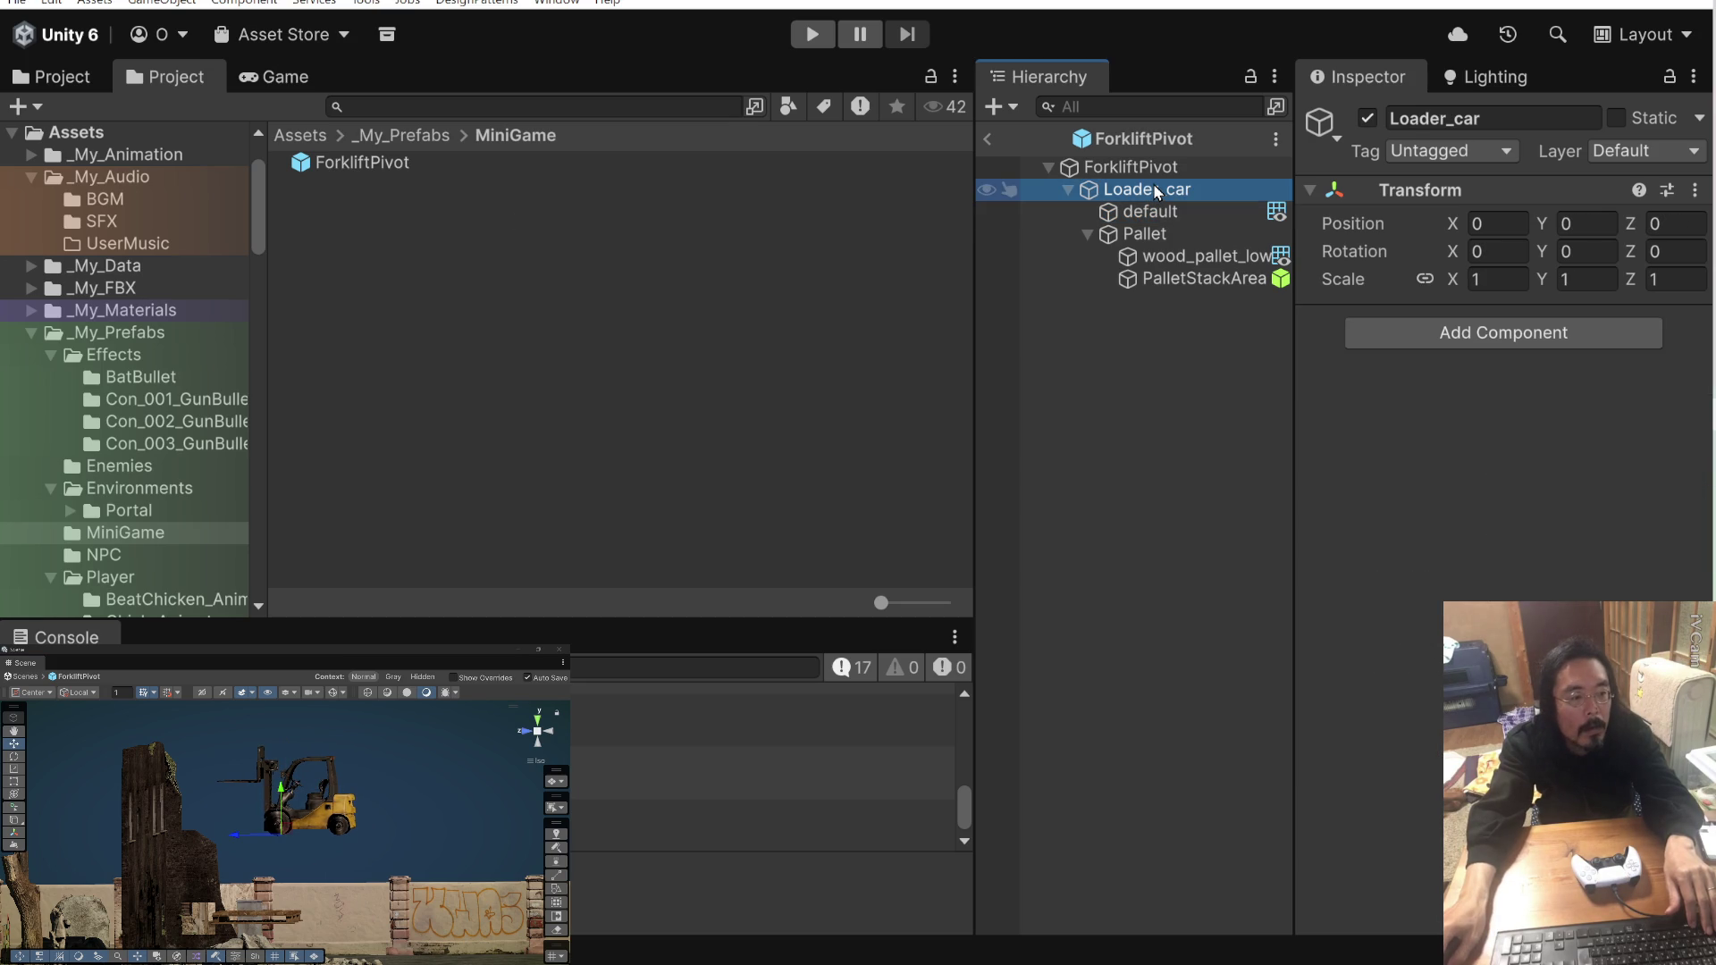
click(1153, 213)
drag(332, 792, 340, 792)
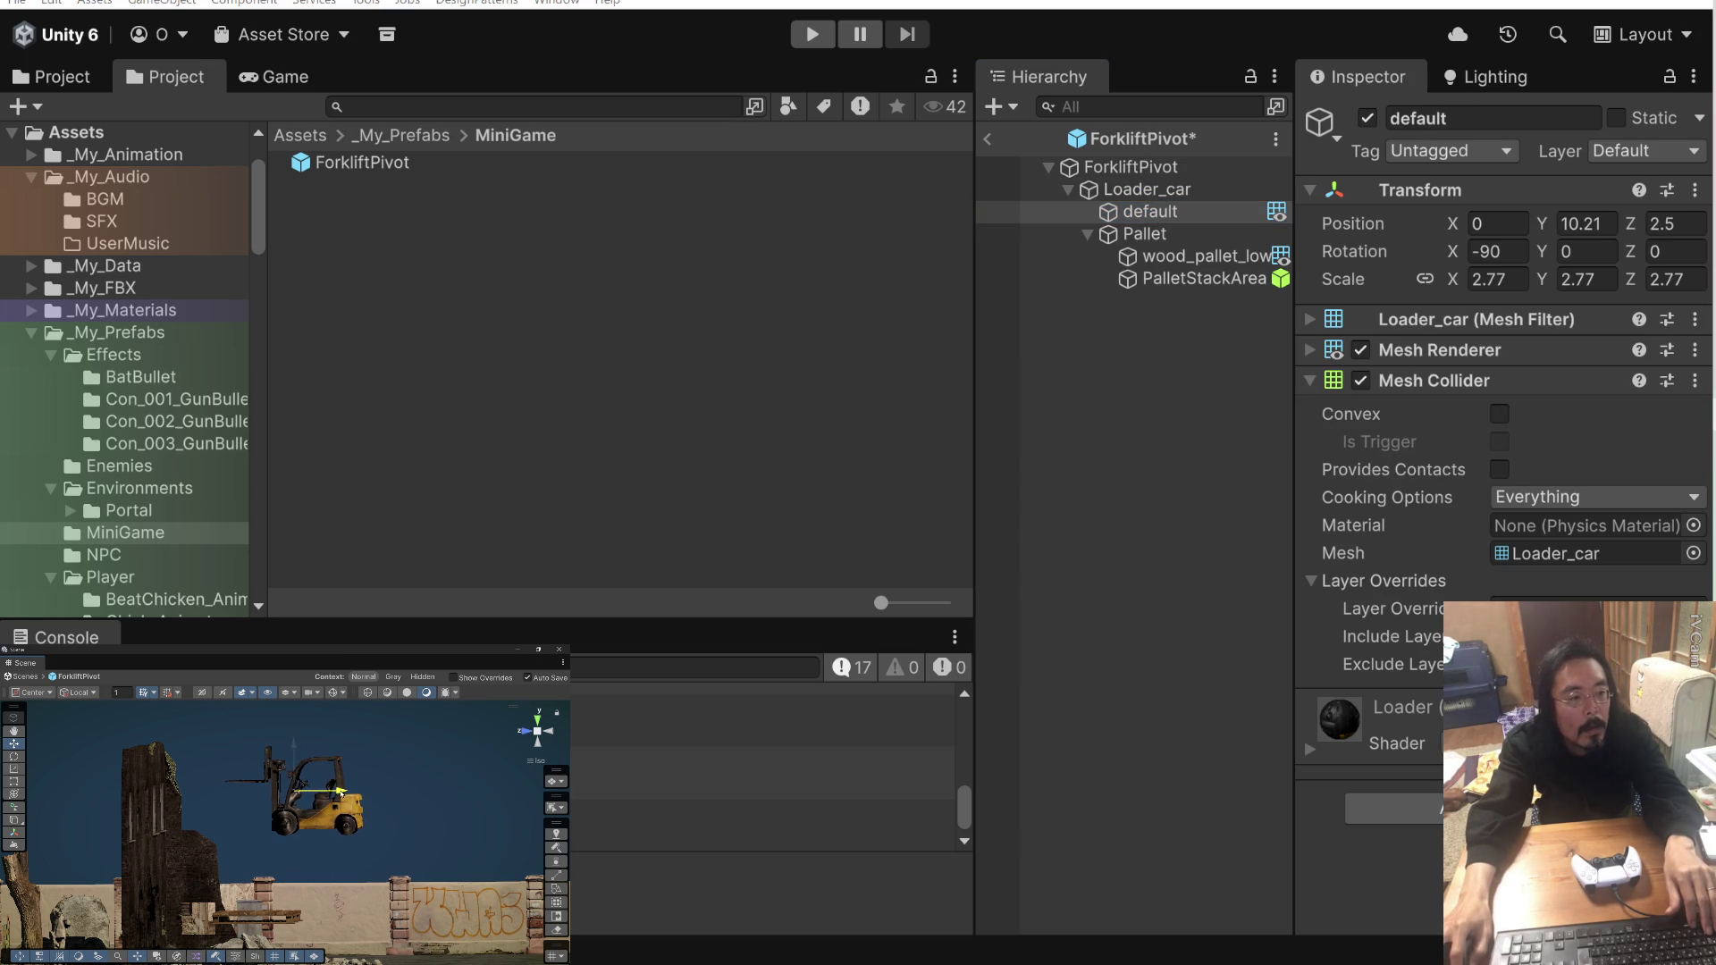
Try tilting Loader_car's X rotation, then undo it to keep rotation at zero
click(1149, 190)
drag(446, 744, 446, 769)
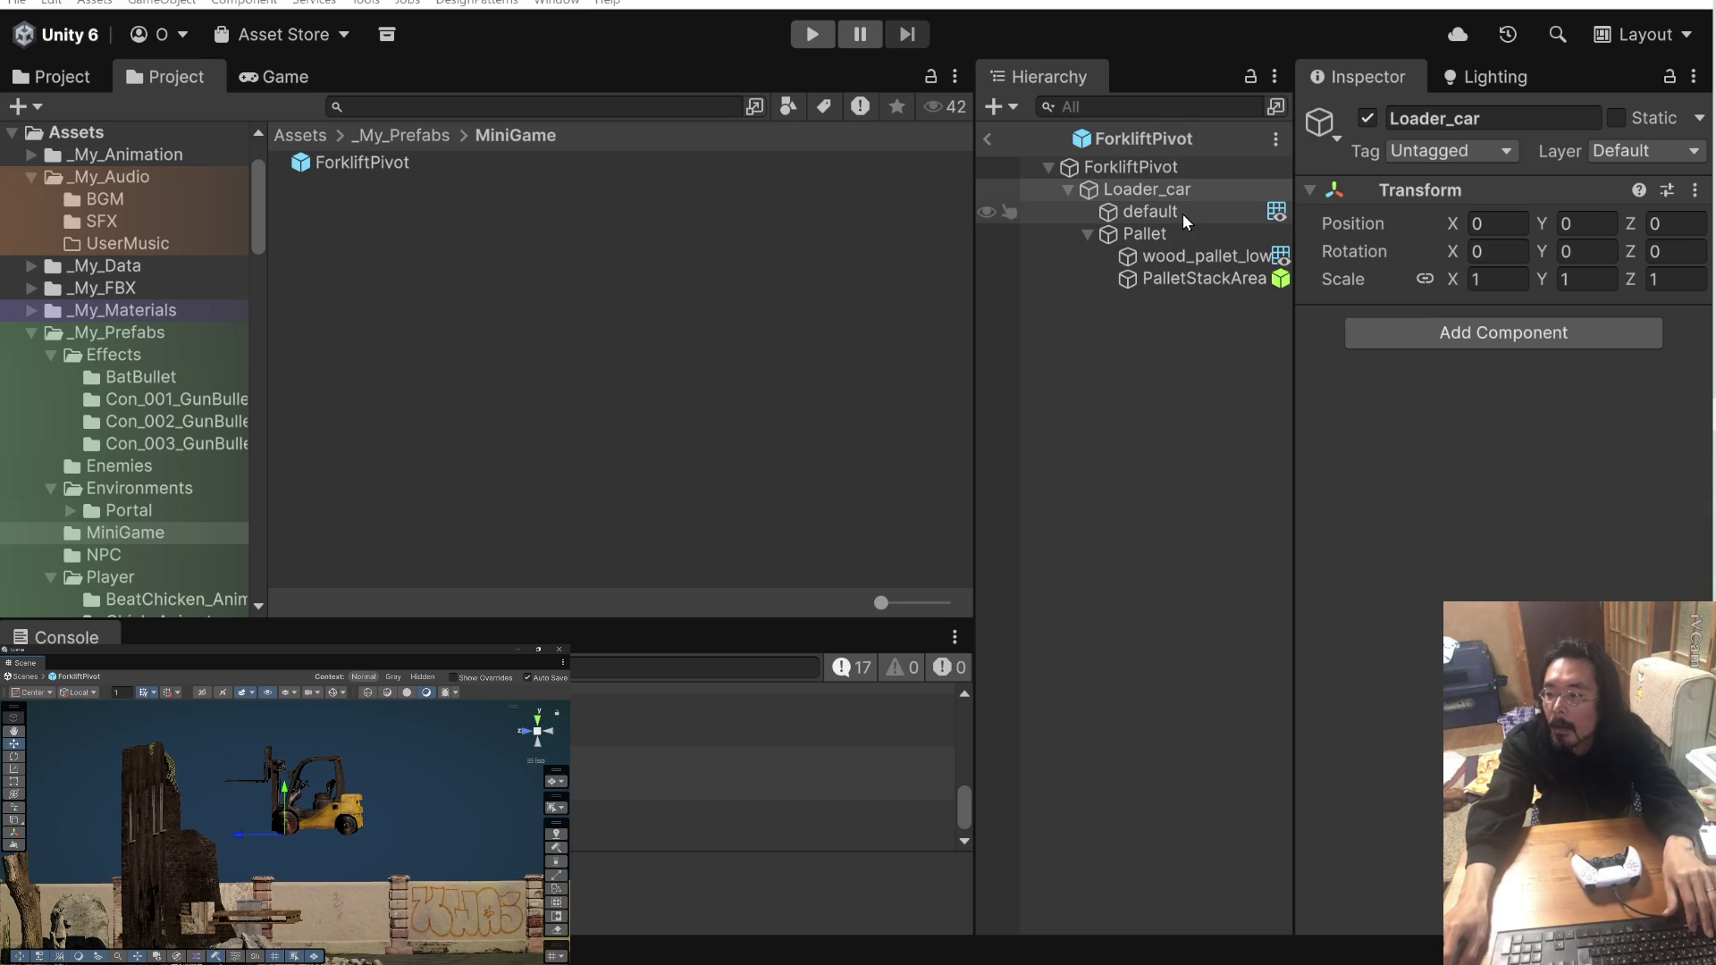
click(1487, 251)
drag(1452, 253, 1390, 257)
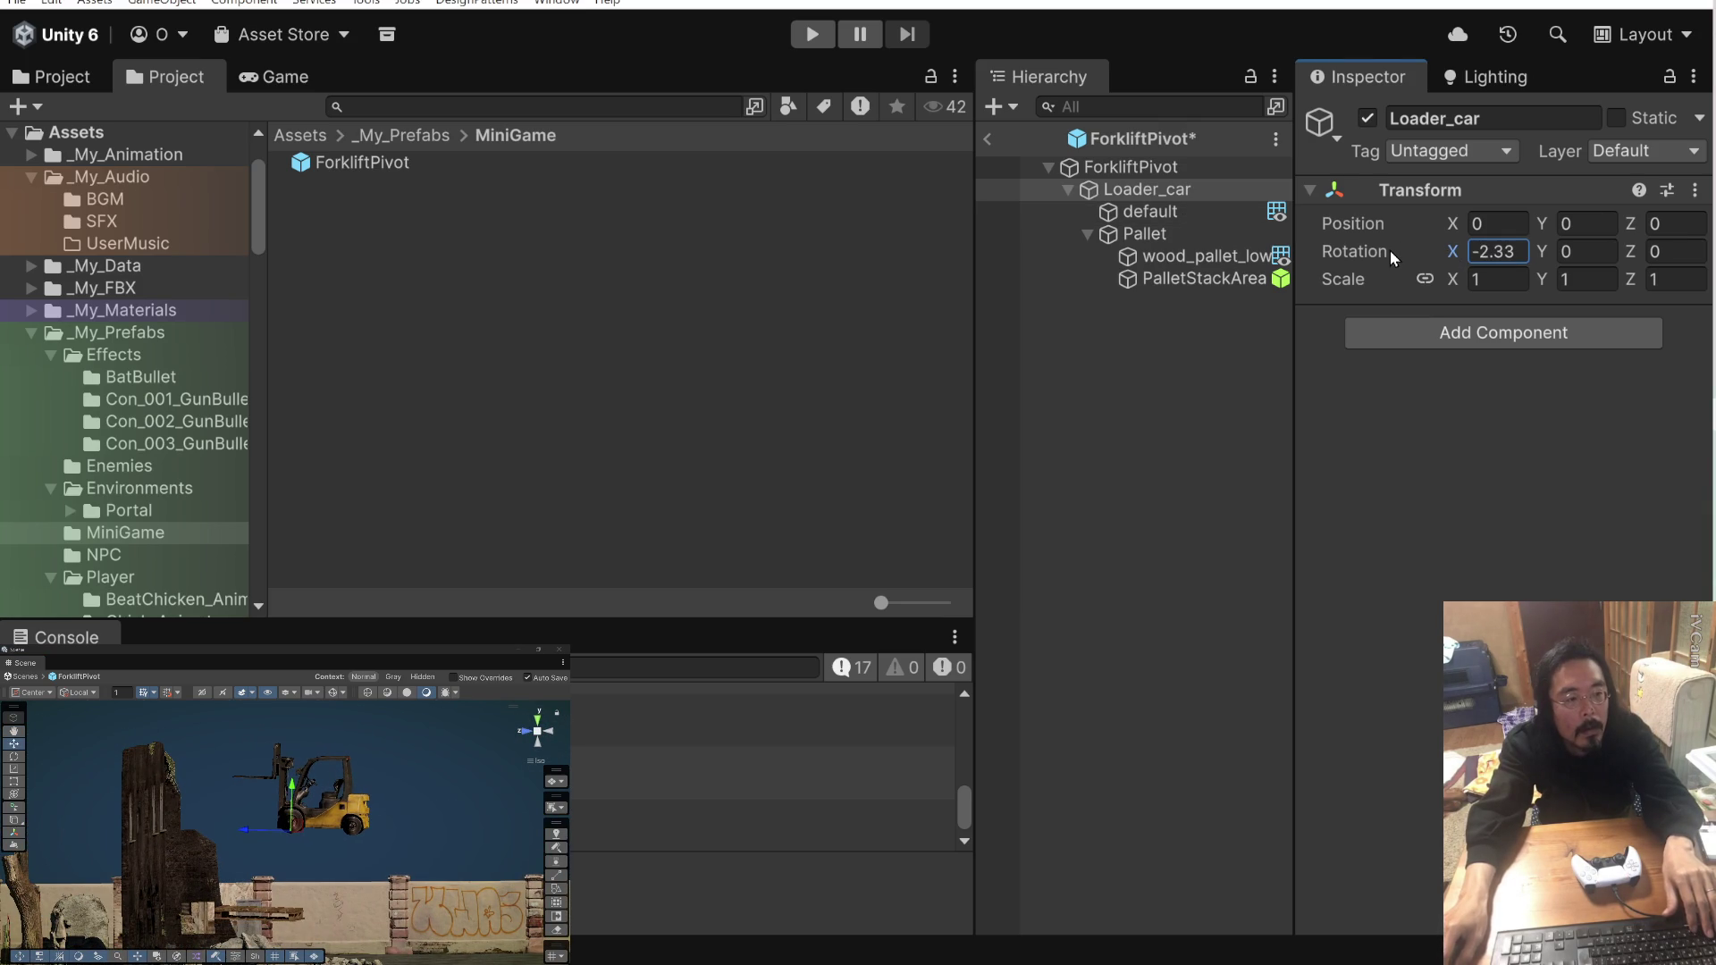
key(ctrl+z)
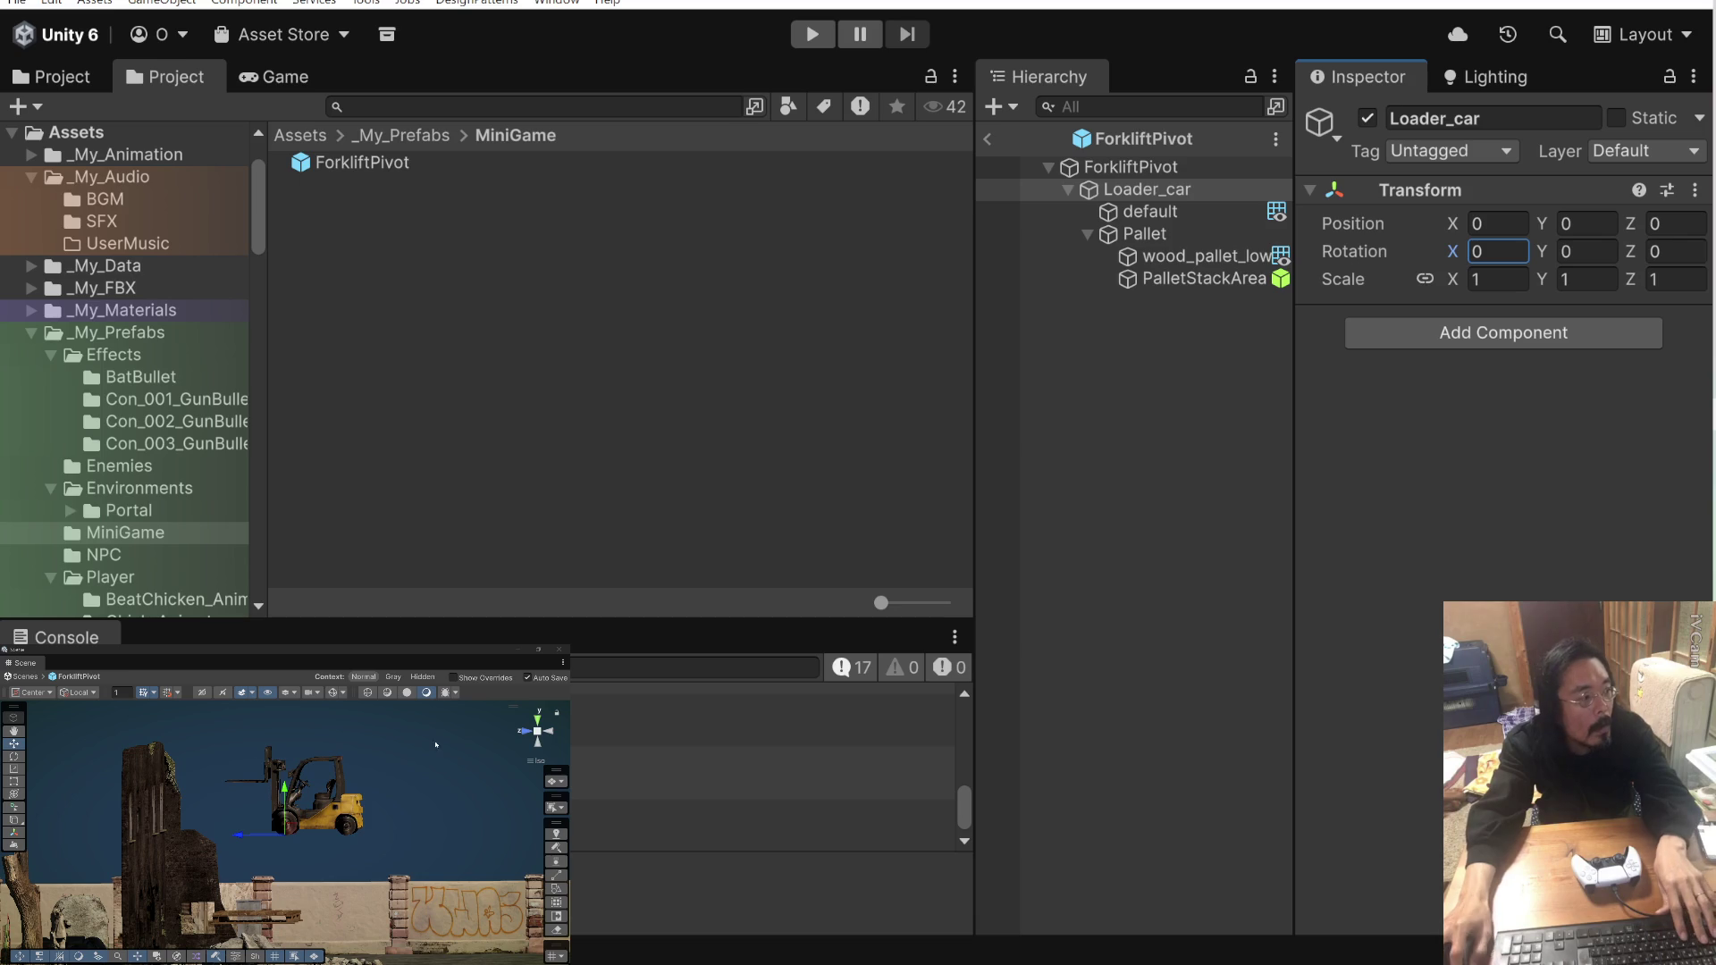
click(15, 757)
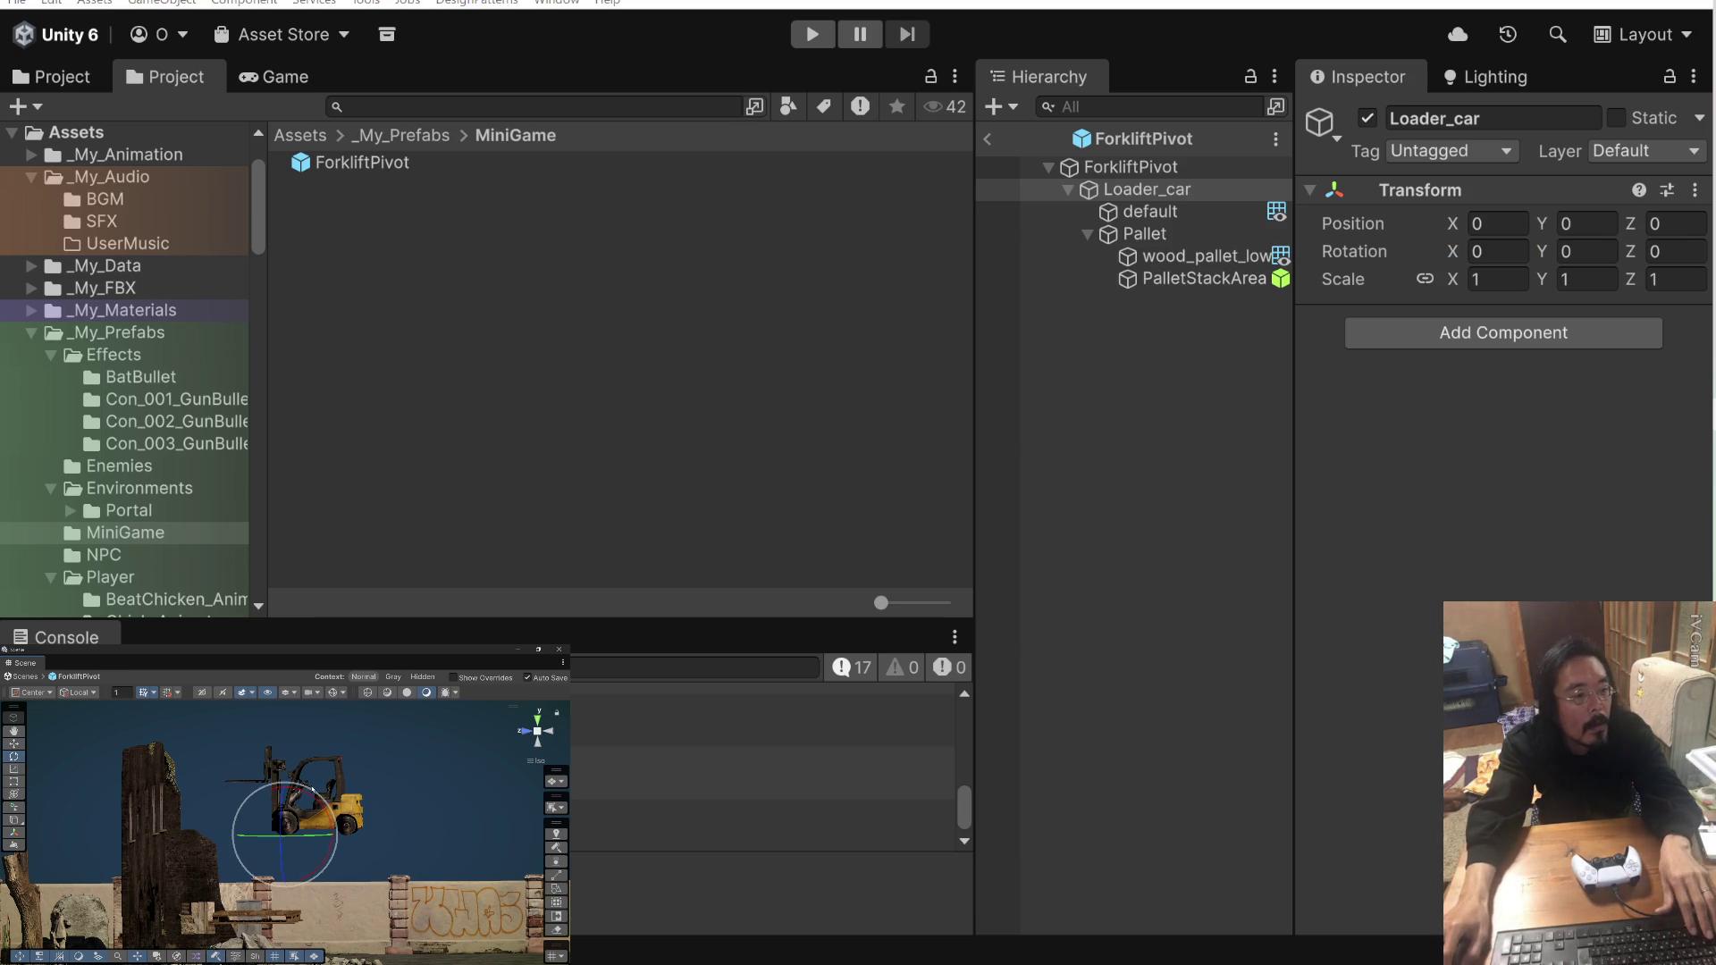
drag(305, 788, 321, 789)
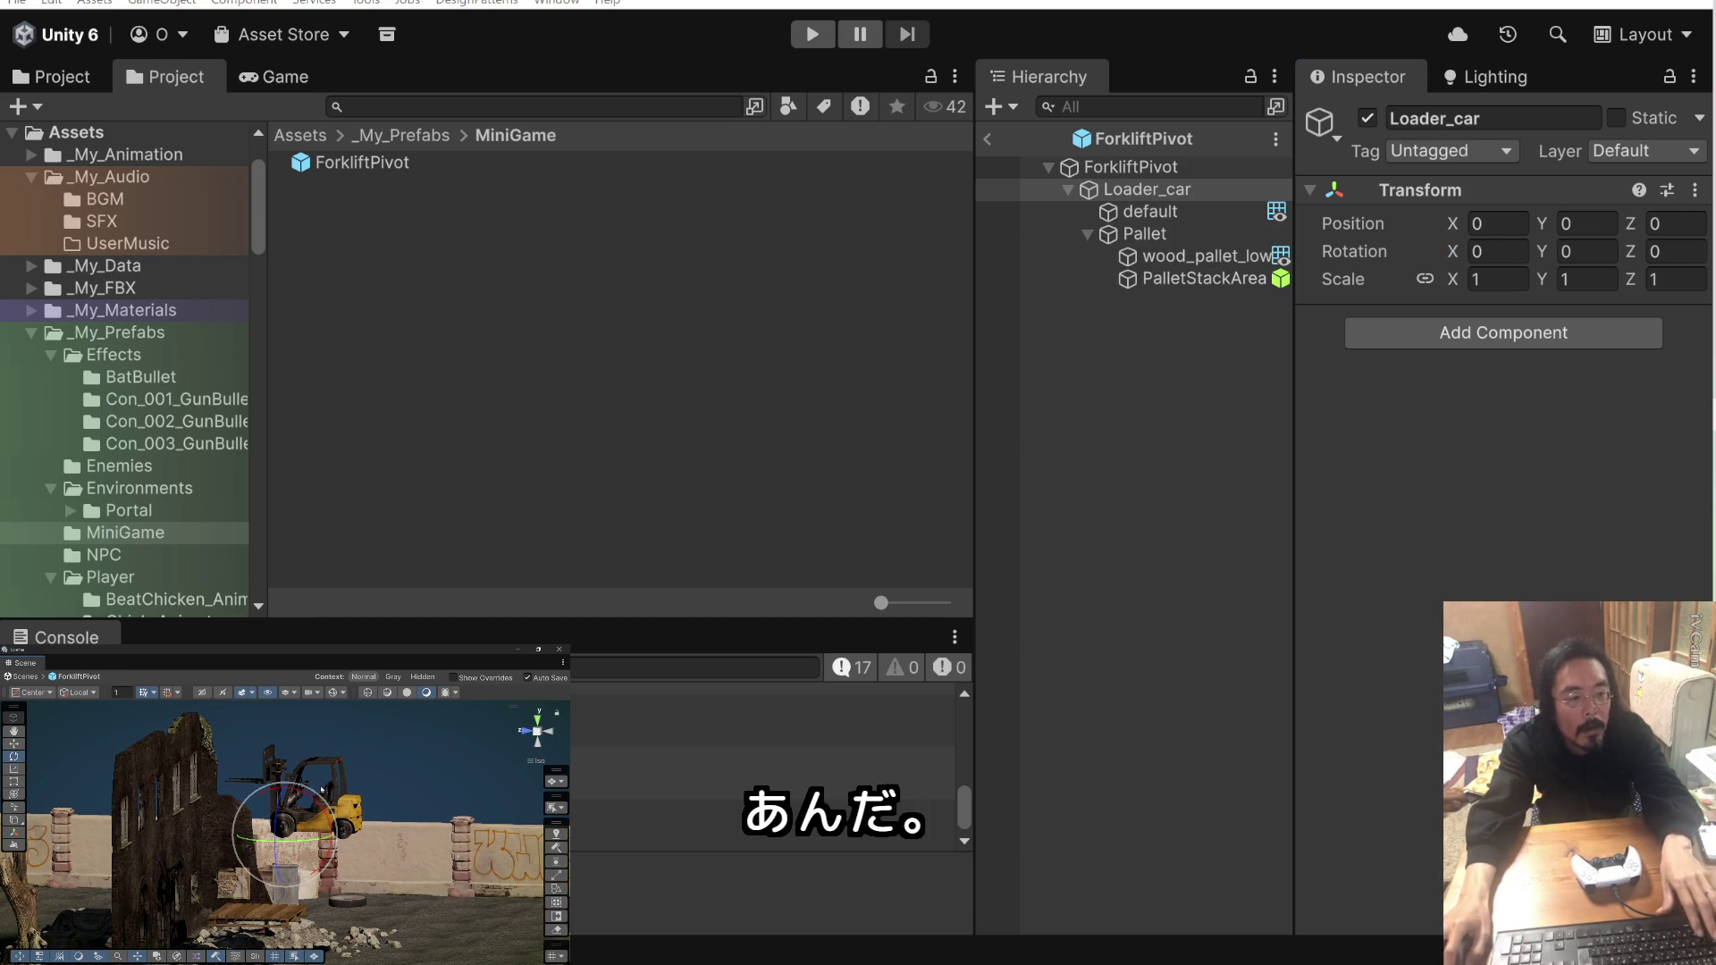
click(1199, 232)
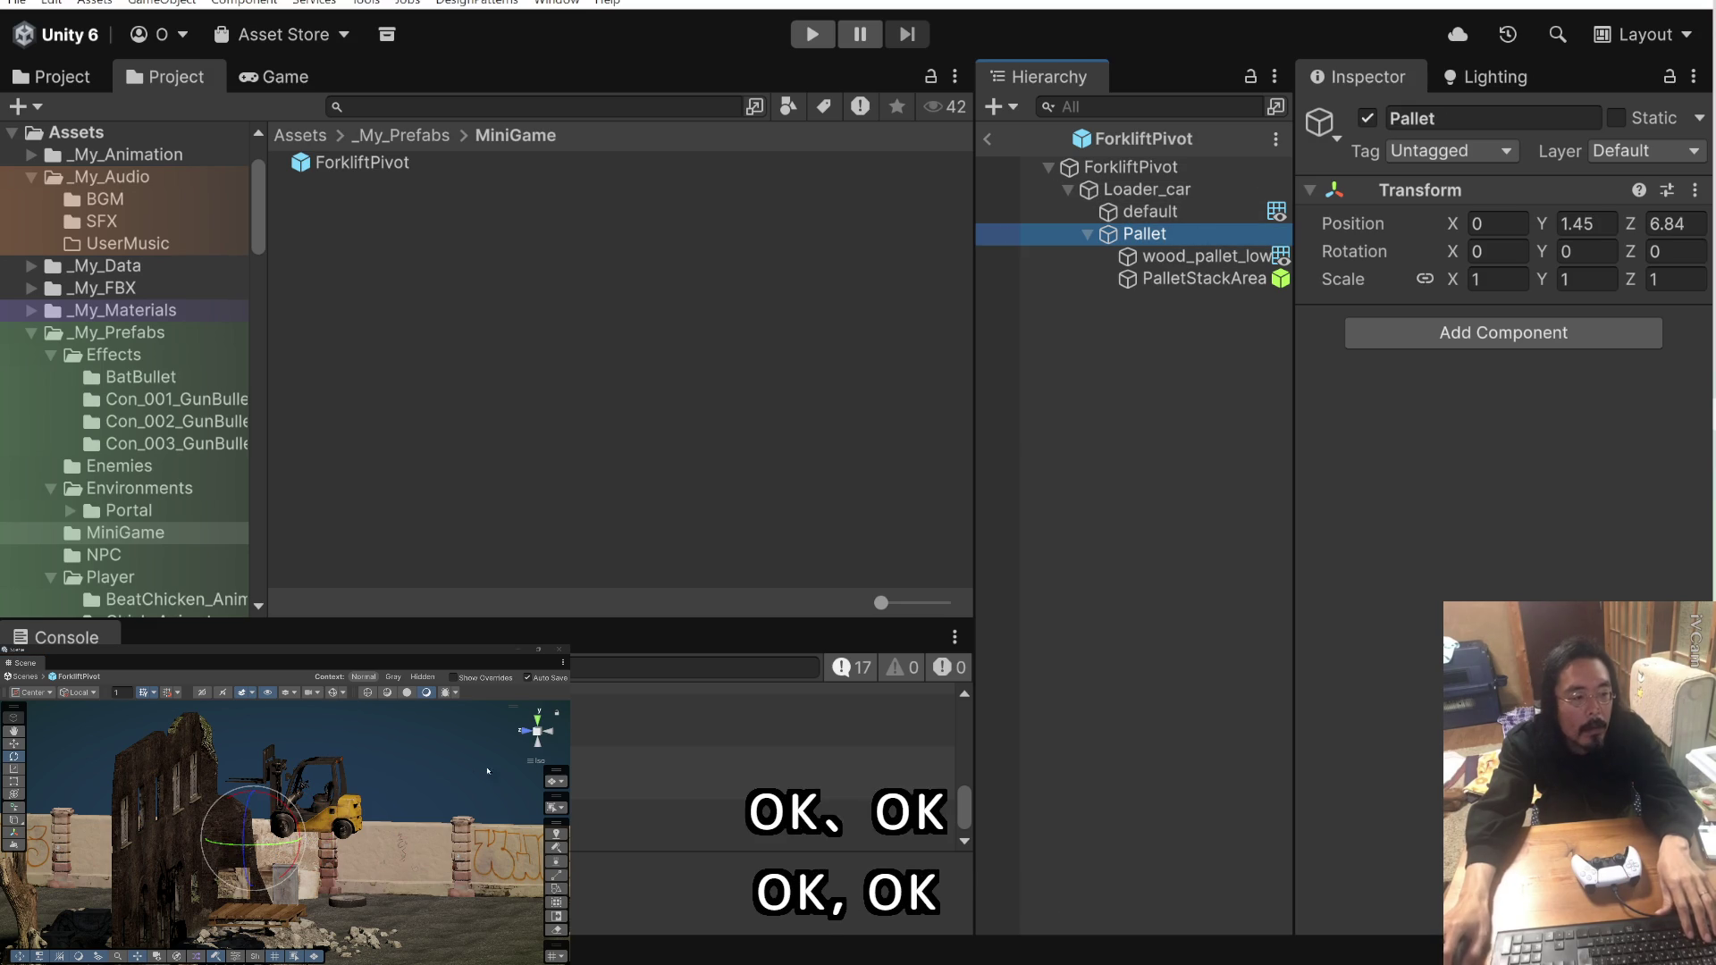
Move the Pallet group up to Y 11.66 and forward to Z 9.38
click(14, 744)
mouse_move(270, 814)
mouse_down()
mouse_move(270, 686)
mouse_move(376, 809)
mouse_up()
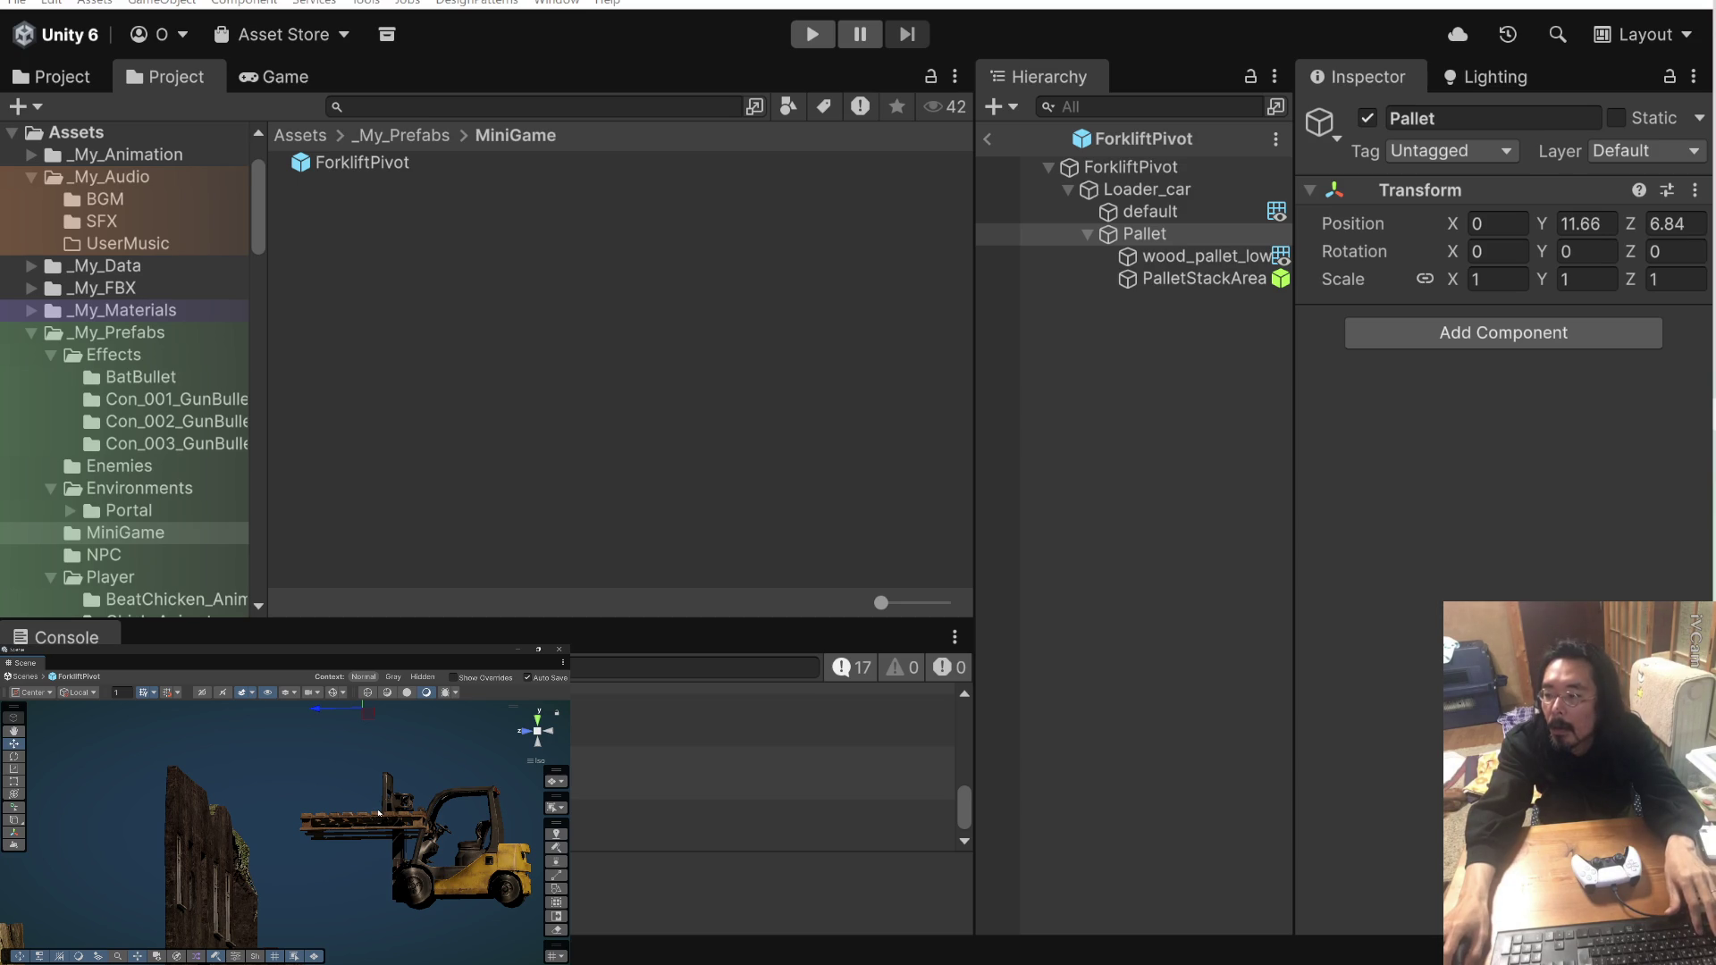
drag(369, 816, 354, 792)
drag(318, 732, 258, 730)
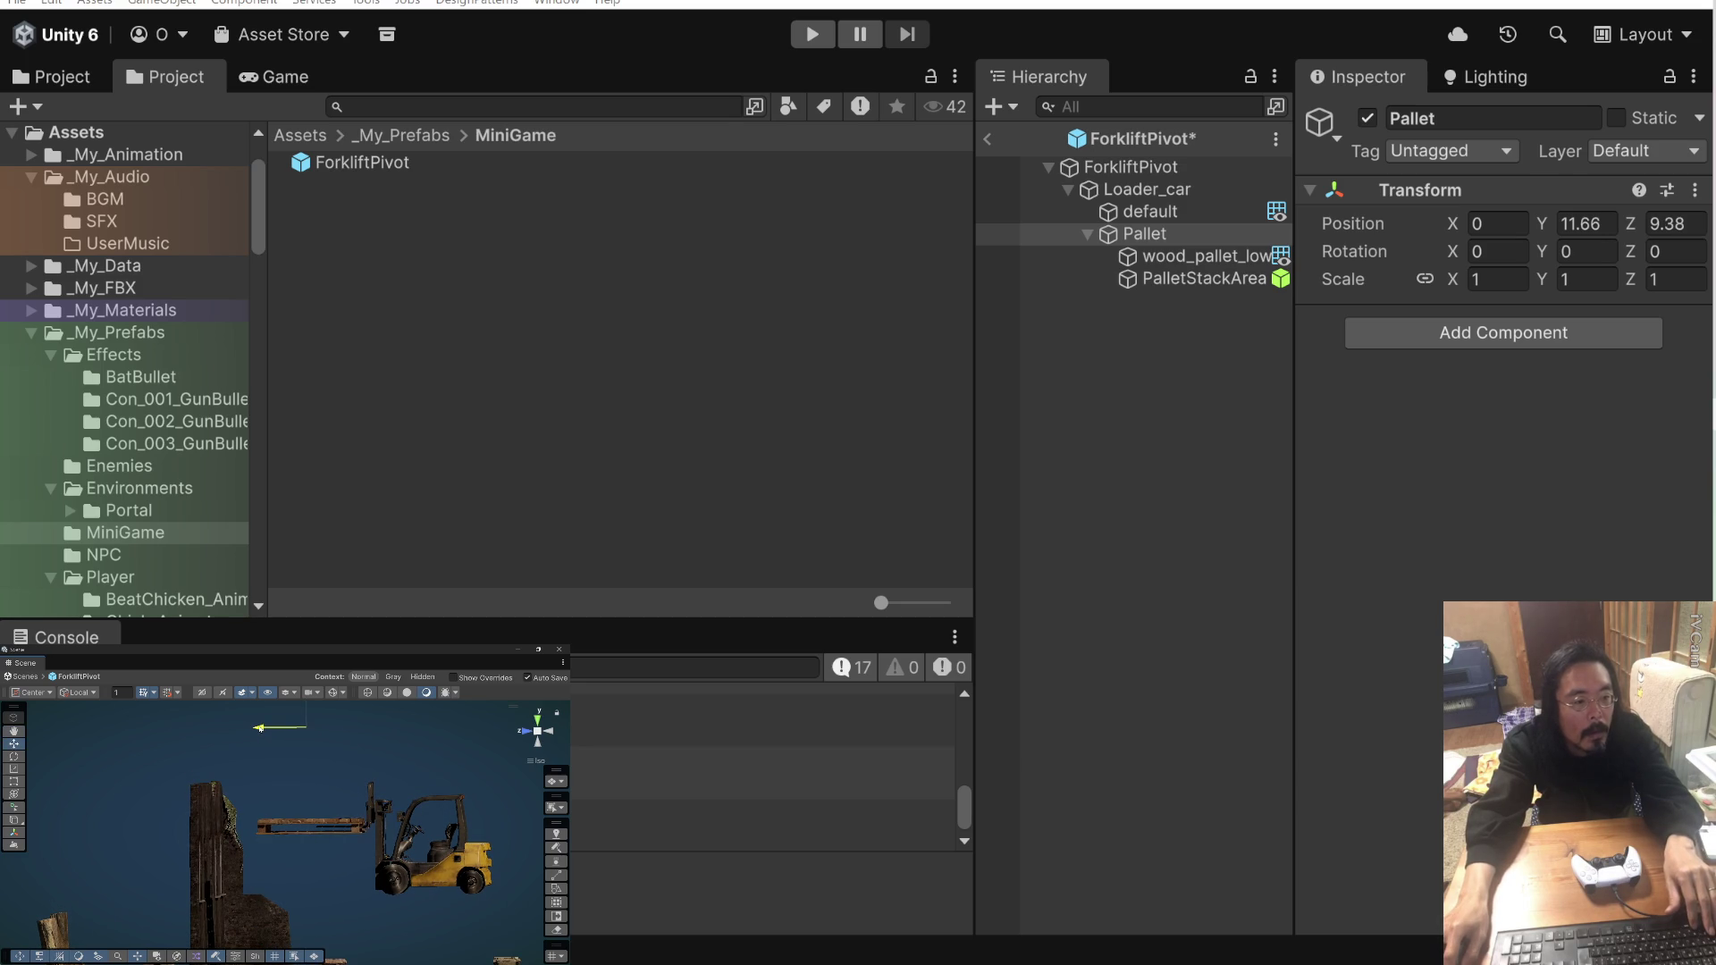
drag(279, 743, 400, 813)
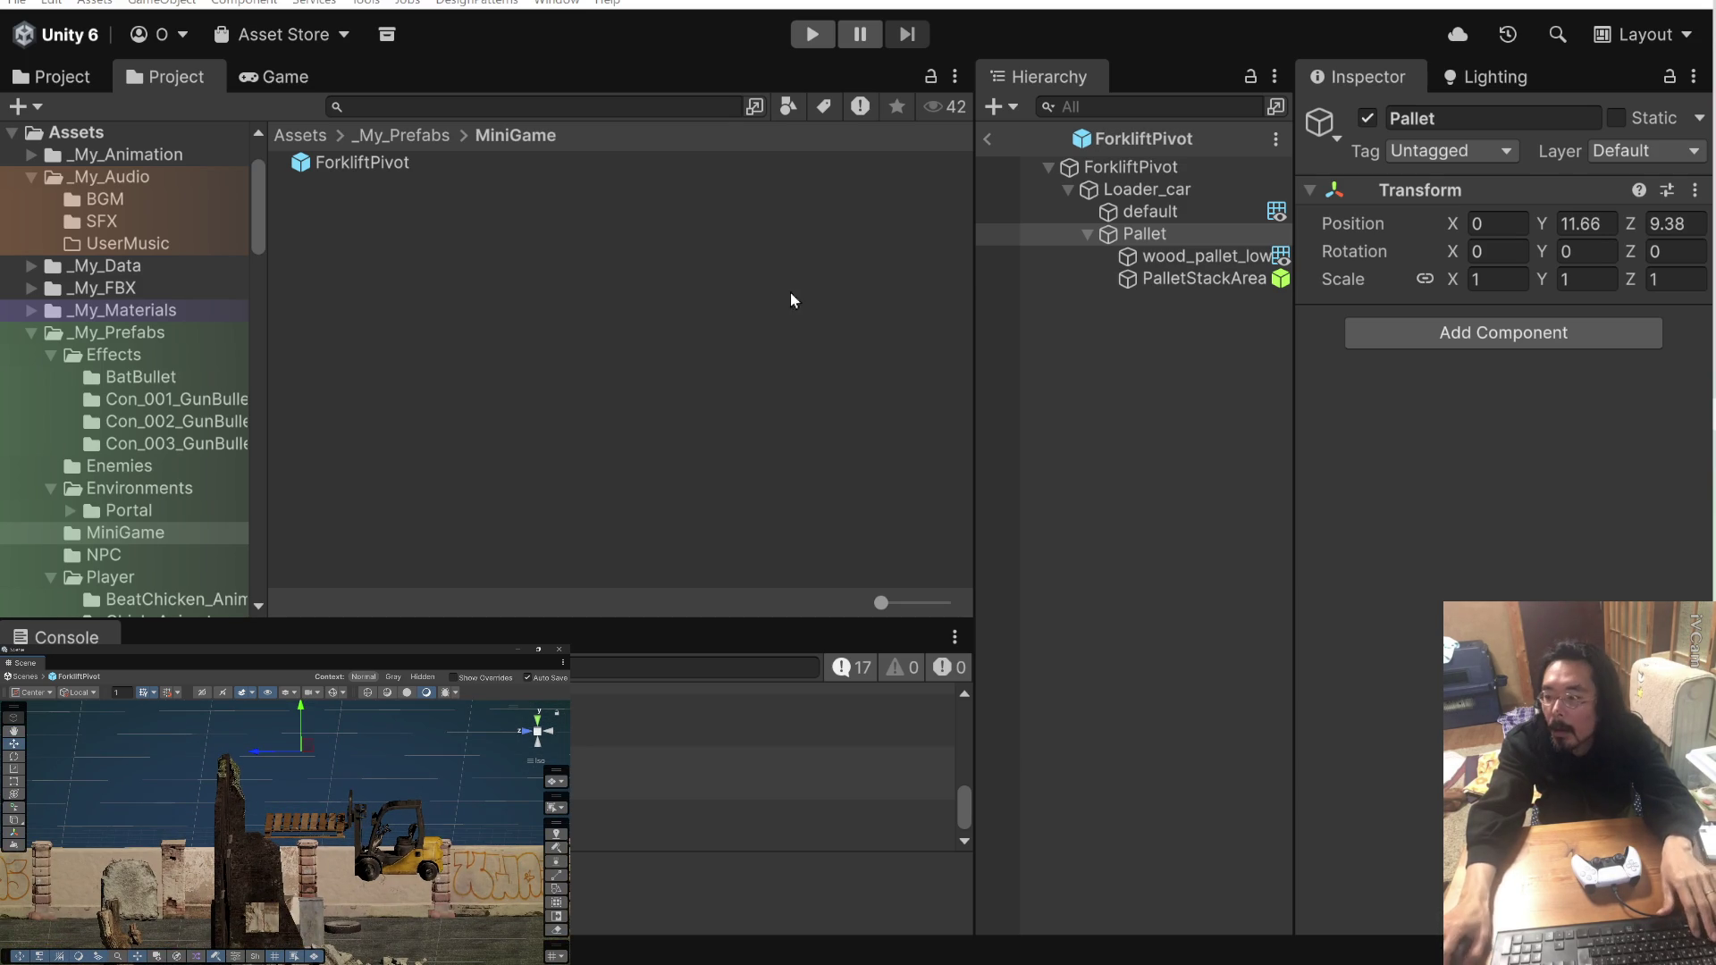
Compare the transforms and colliders of wood_pallet_low, PalletStackArea and the Pallet group
click(1180, 259)
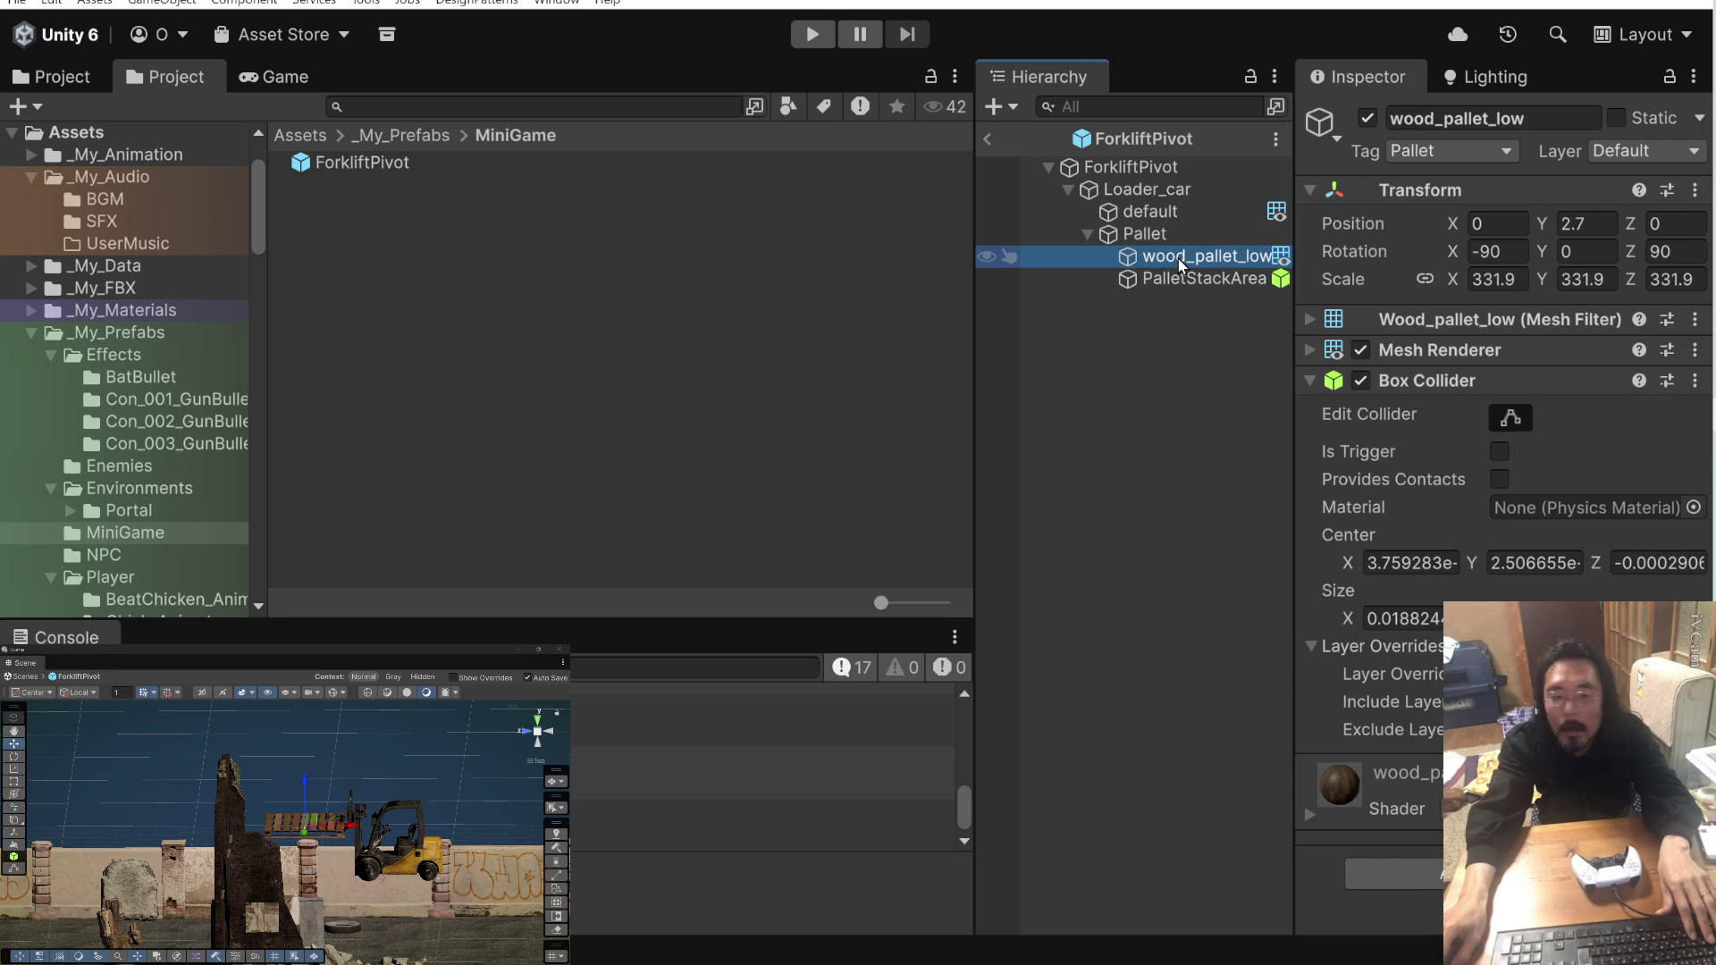
click(1177, 236)
click(1182, 279)
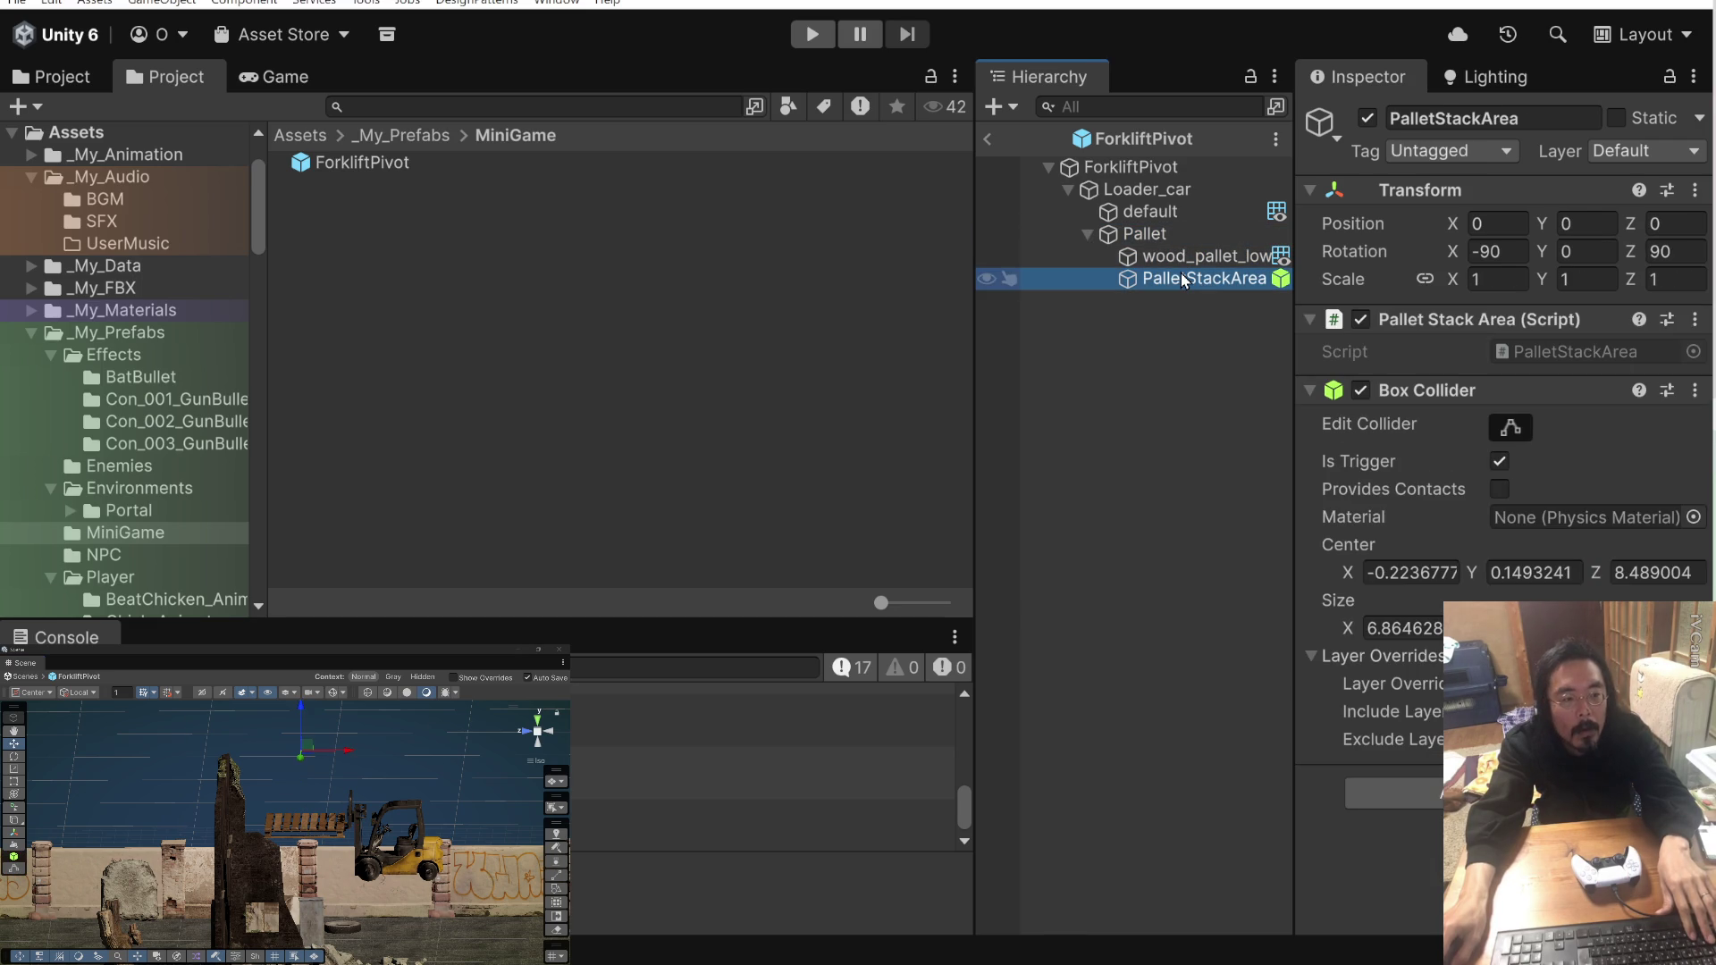
click(1178, 235)
click(1179, 258)
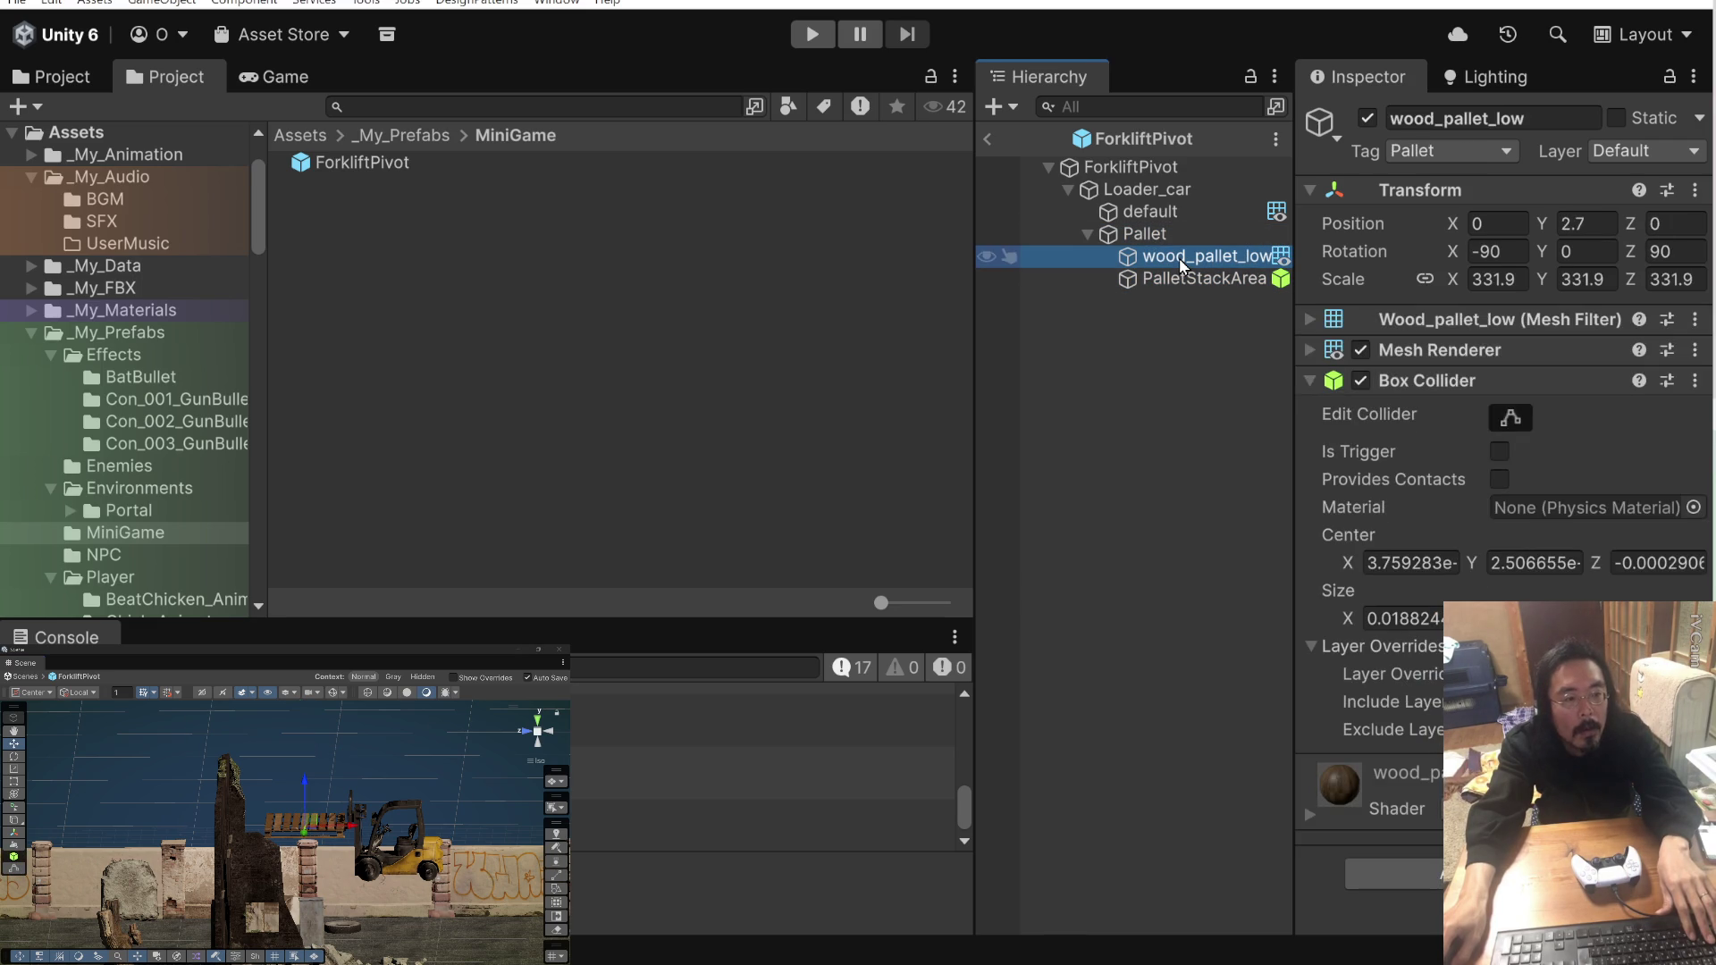
click(1179, 278)
click(1181, 256)
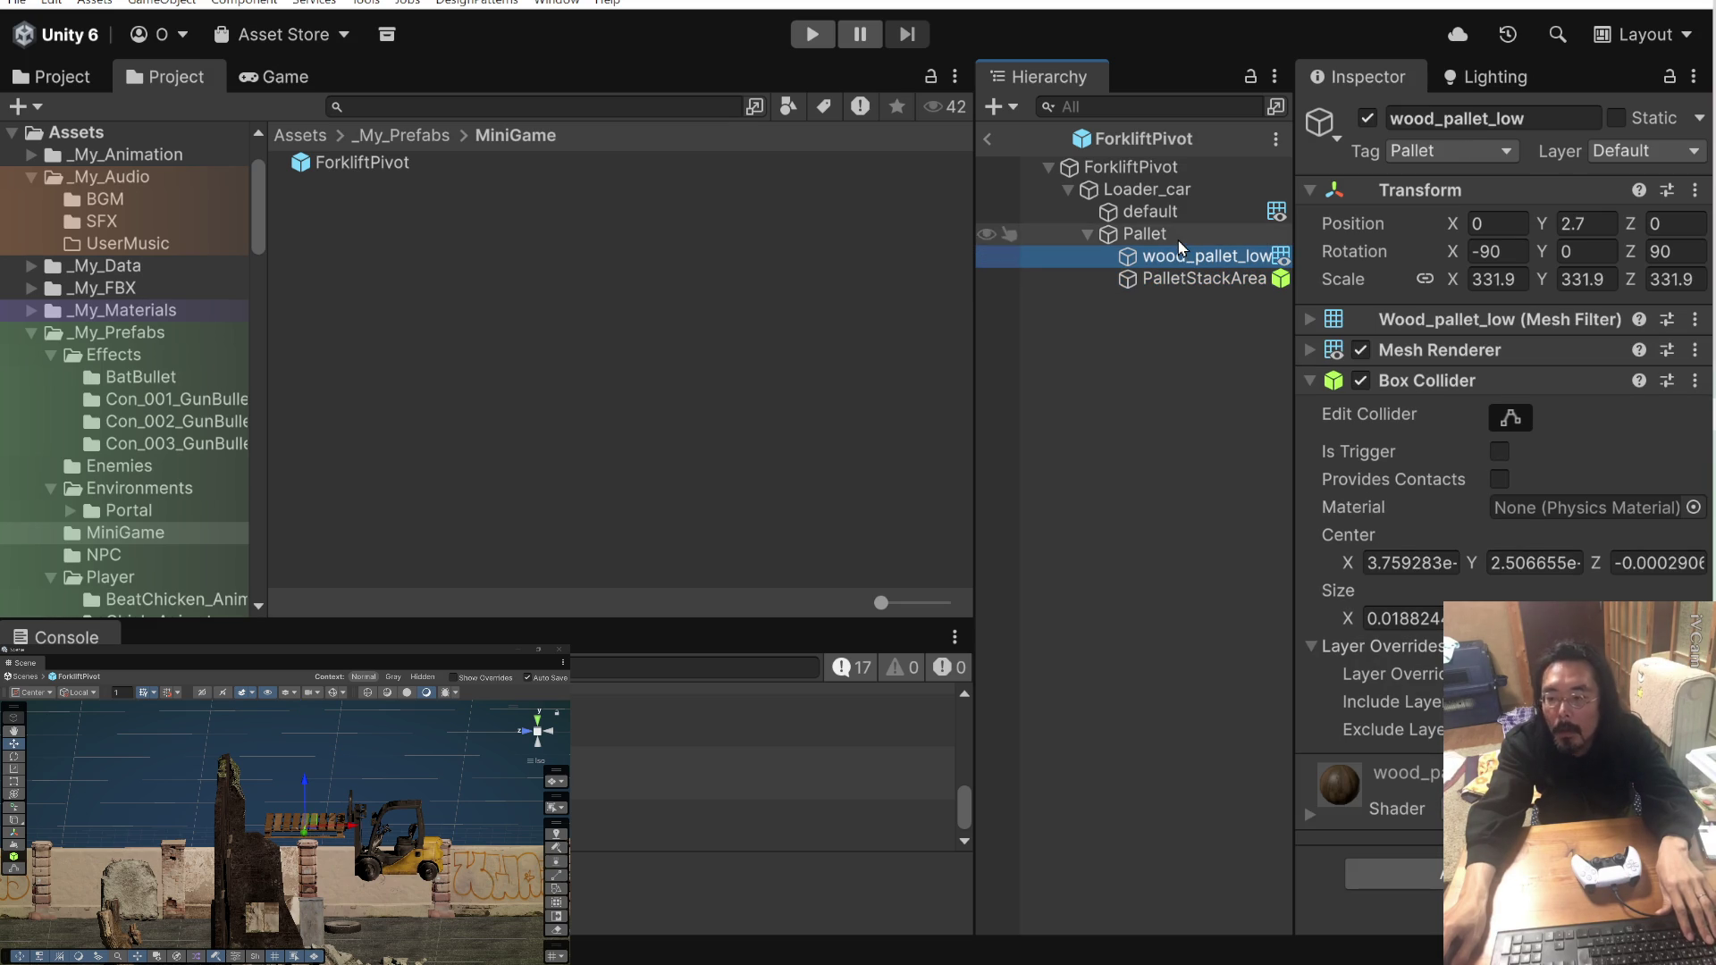
click(1179, 242)
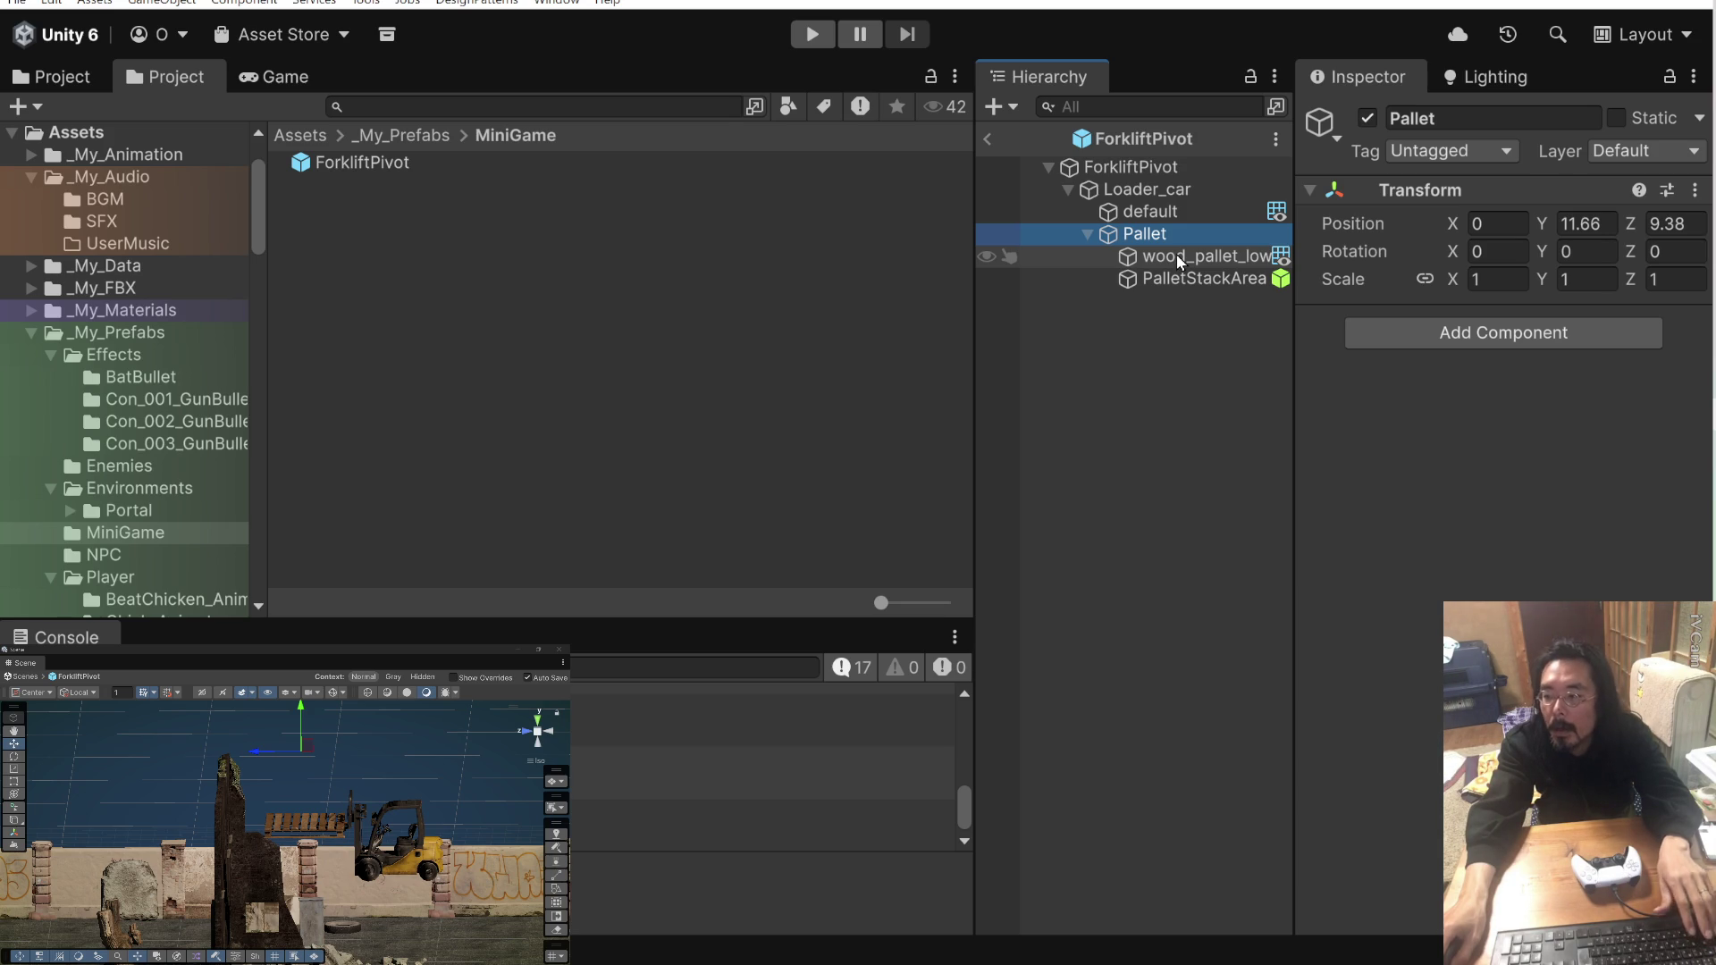
click(1176, 257)
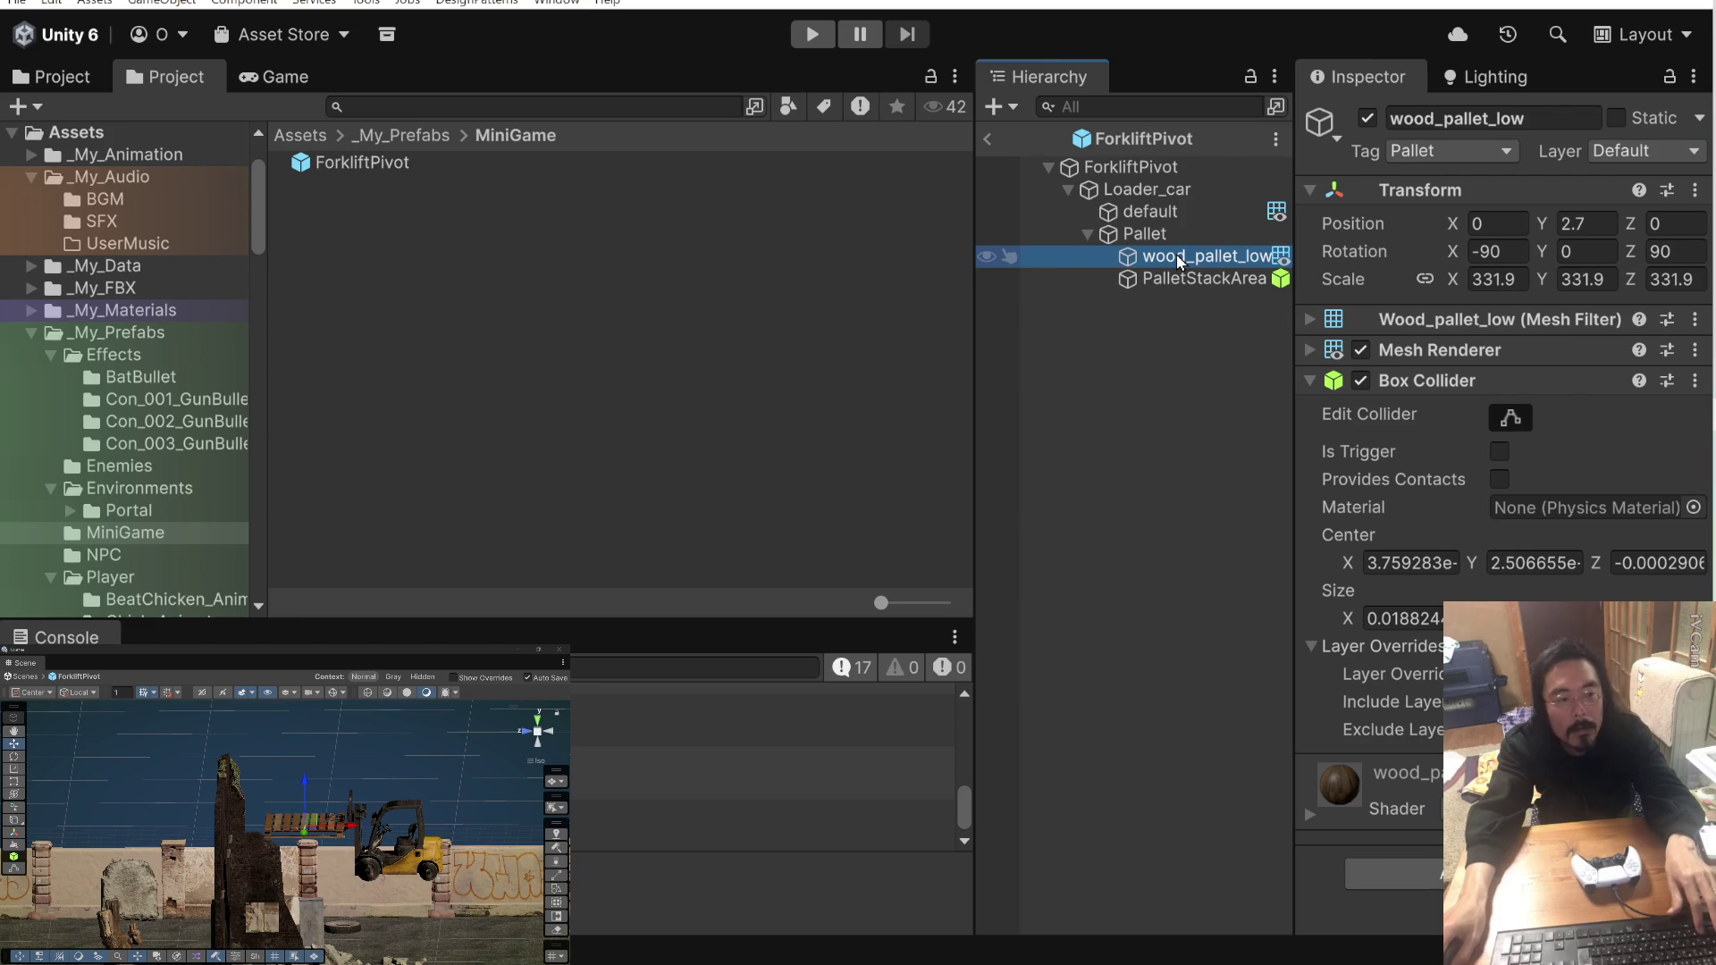
click(1171, 235)
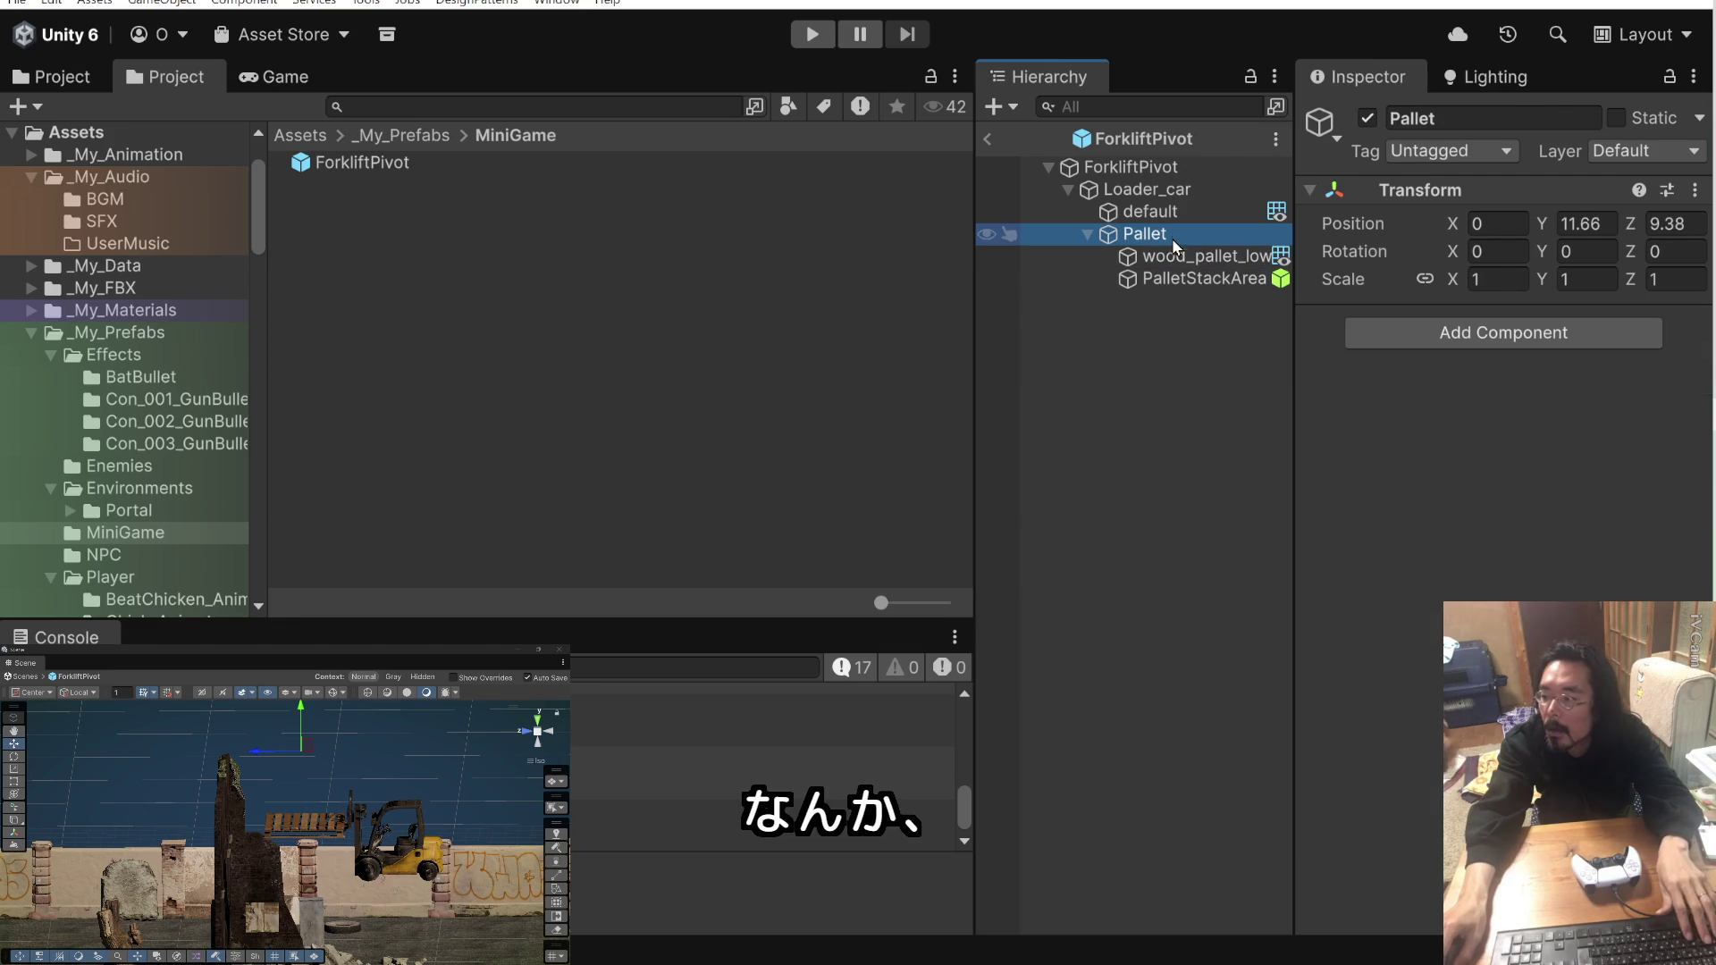
click(1695, 190)
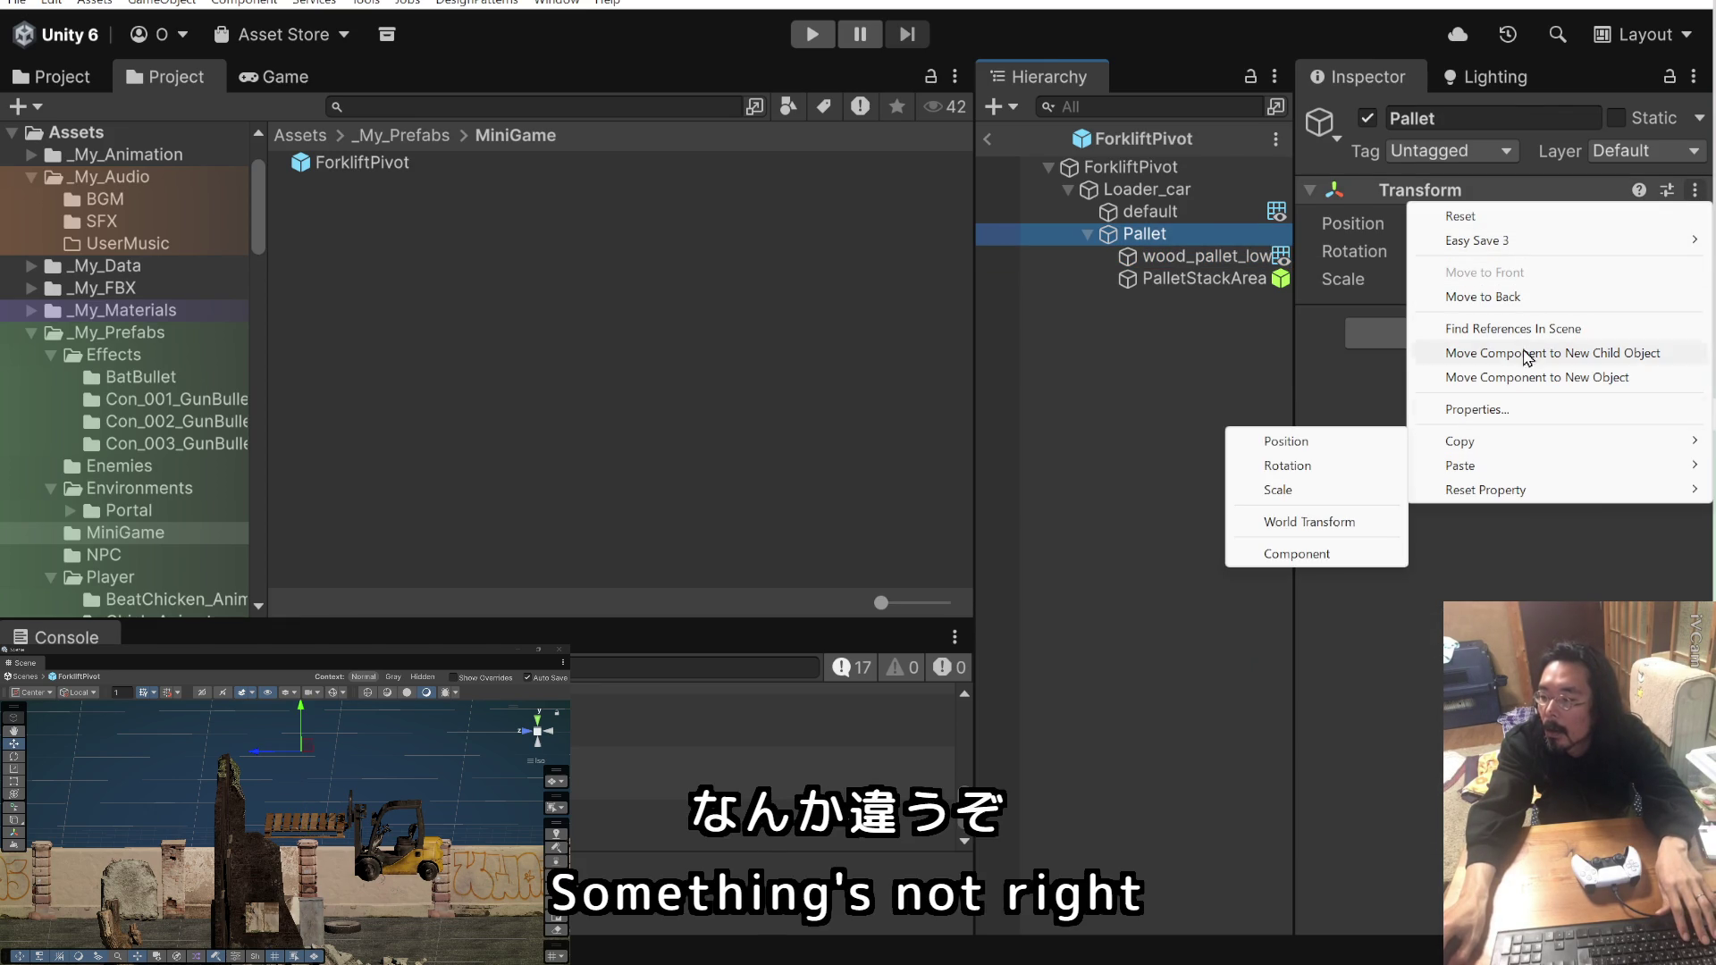
Reset the Pallet, then move it to about Y 5.93, Z 7.28 on the forks
mouse_move(1527, 250)
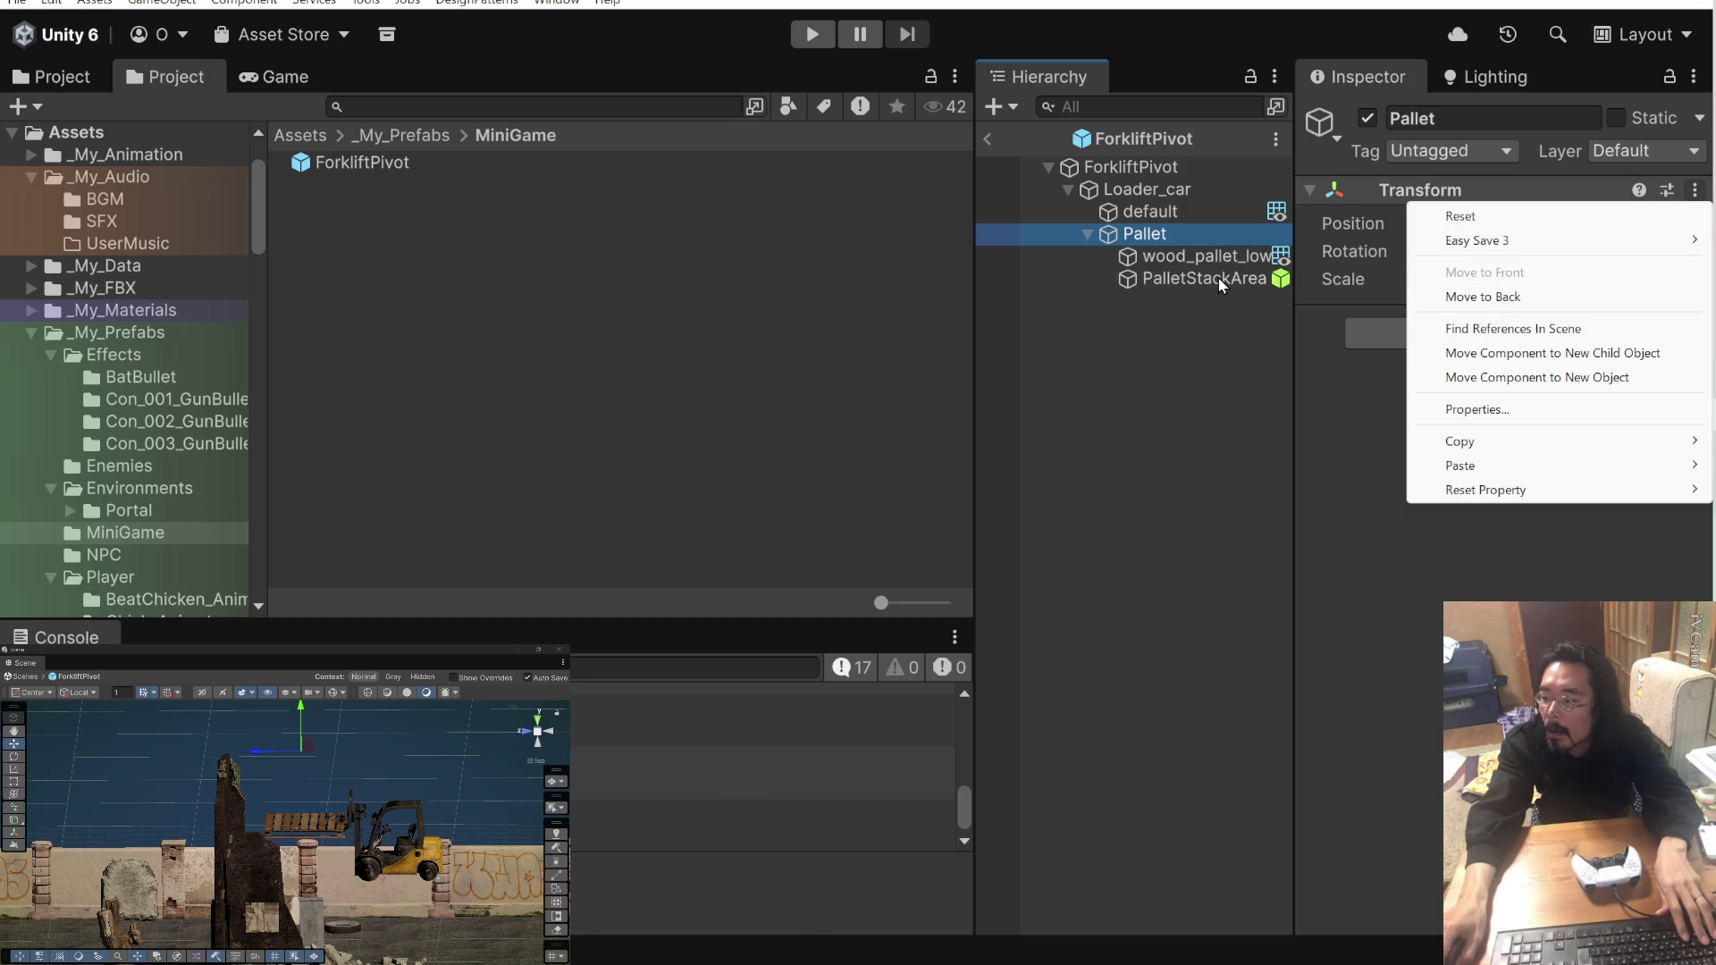
click(1548, 216)
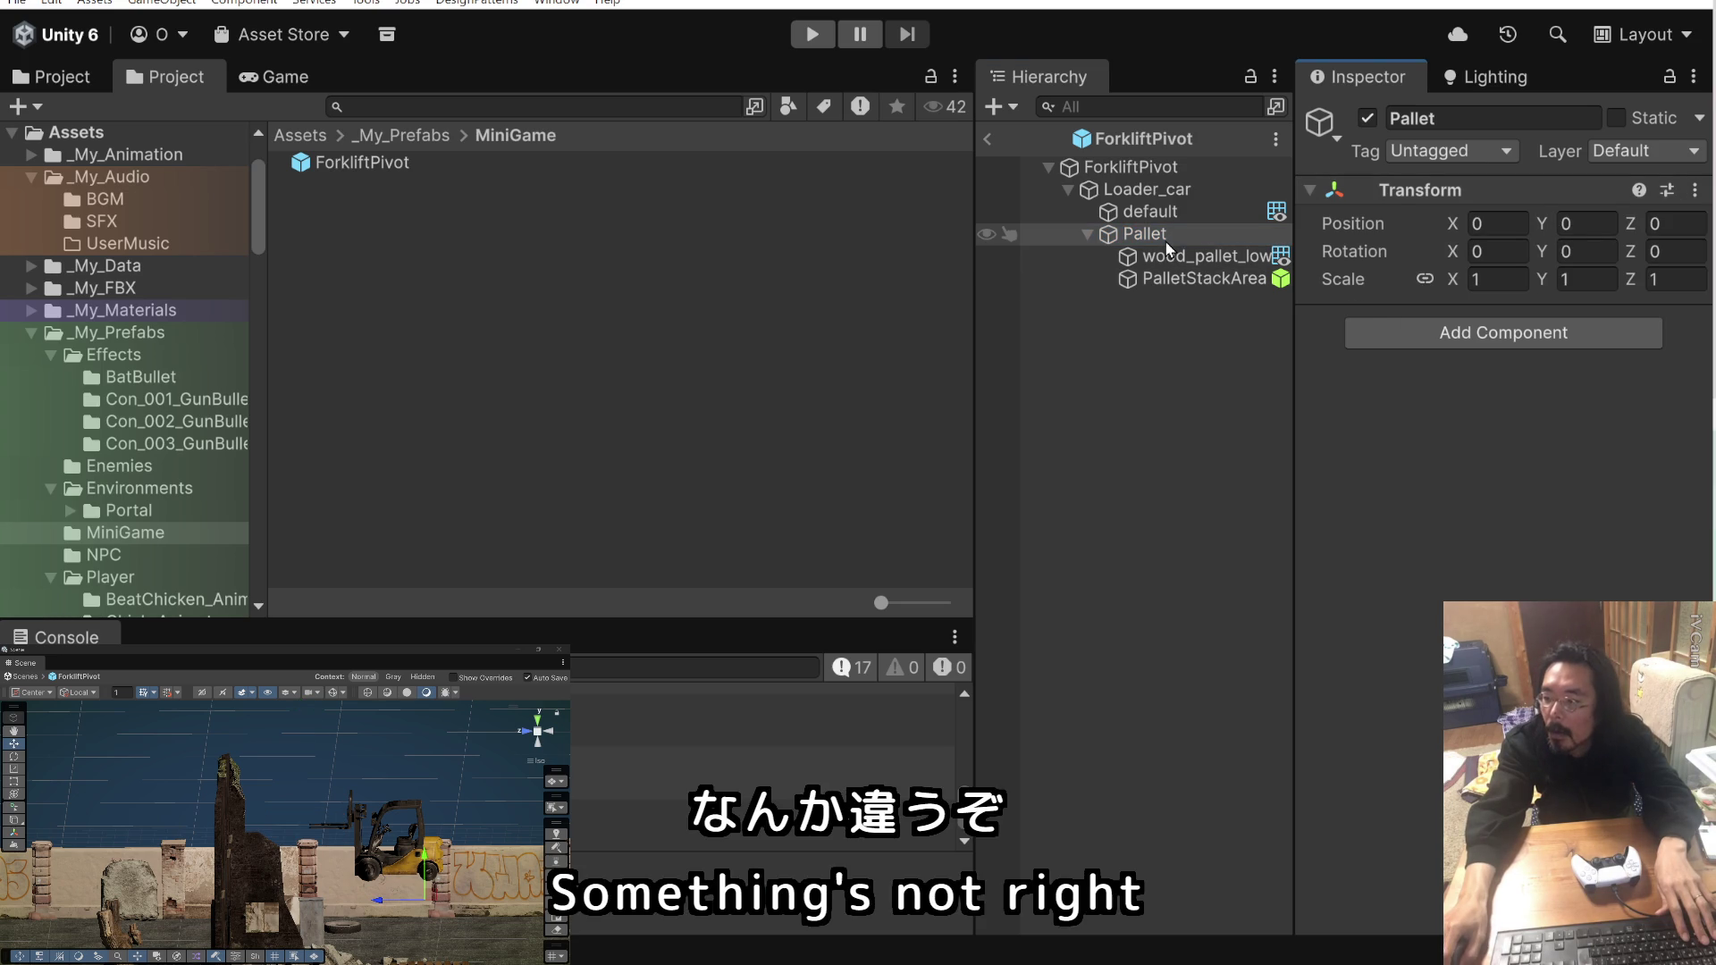
mouse_move(425, 854)
mouse_down()
mouse_move(424, 755)
mouse_move(422, 774)
mouse_up()
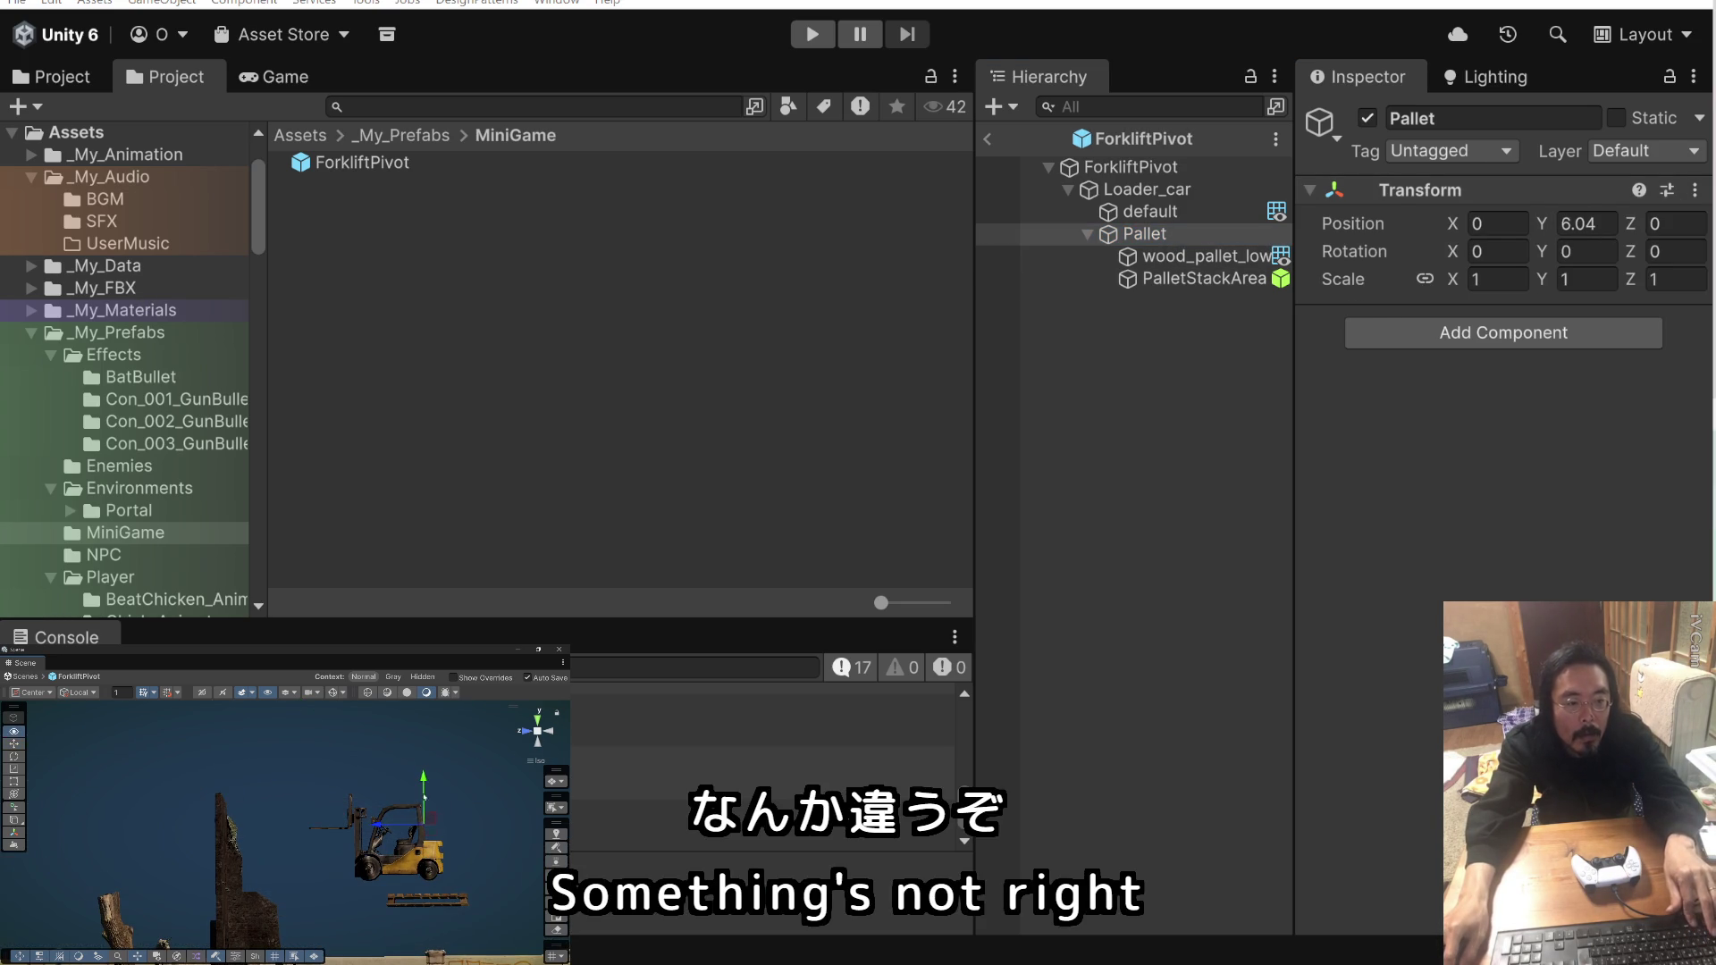
drag(391, 831, 300, 829)
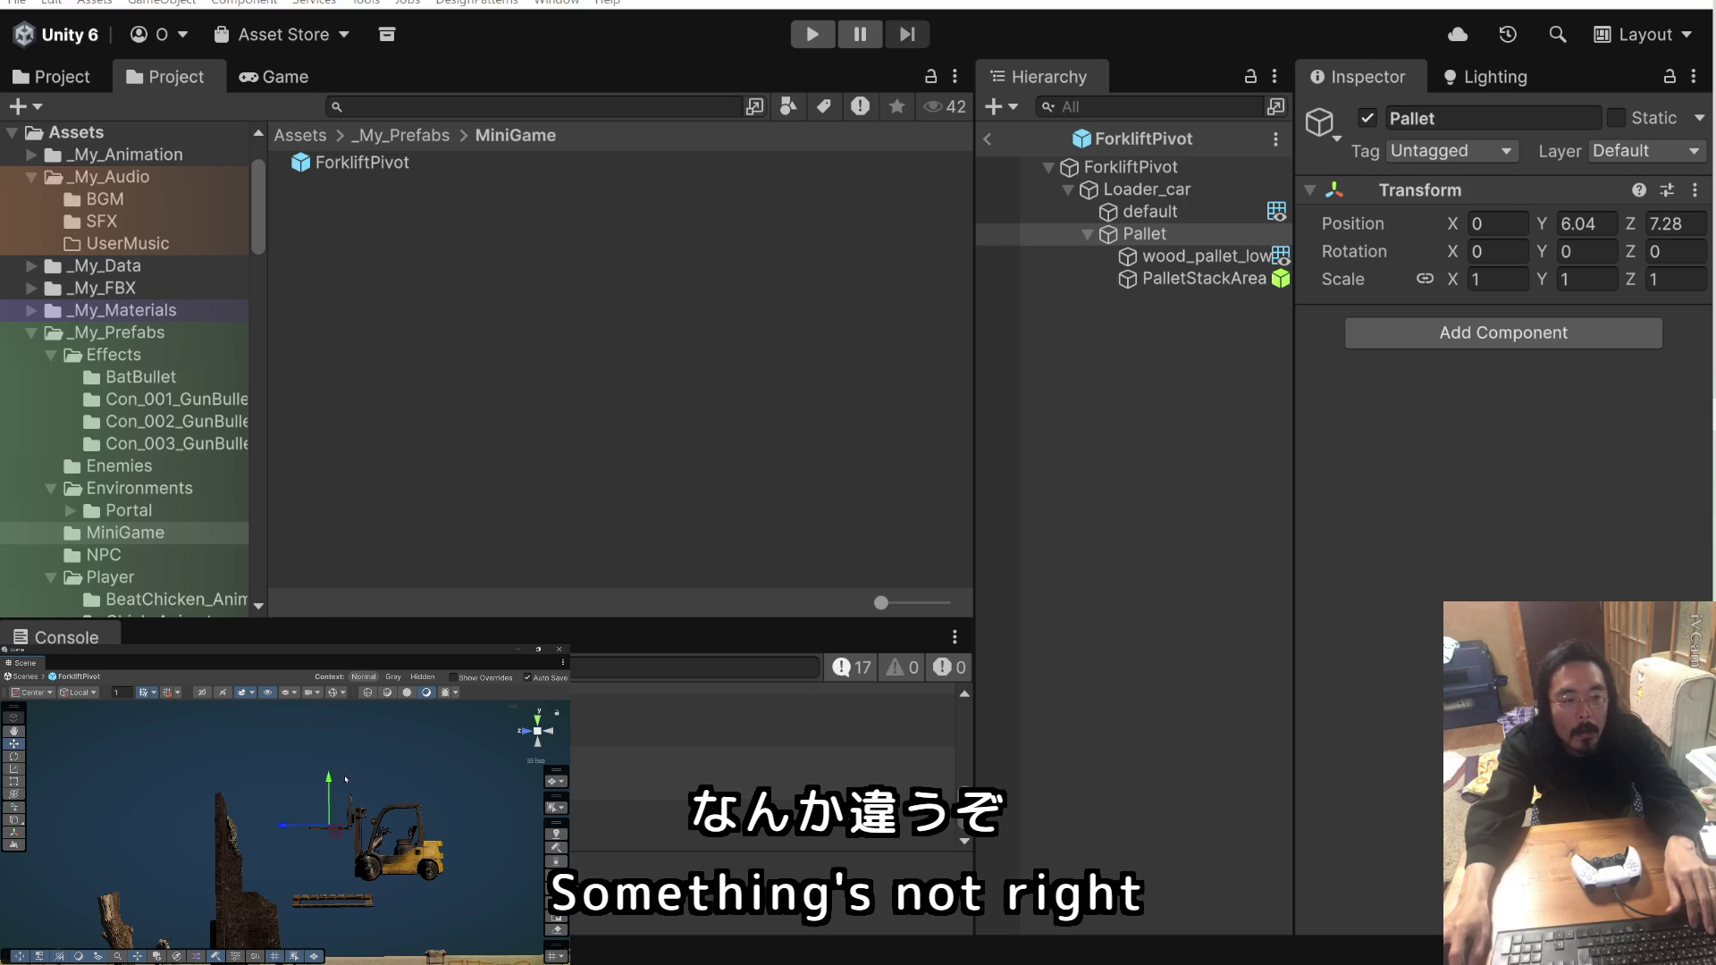
drag(329, 774, 329, 779)
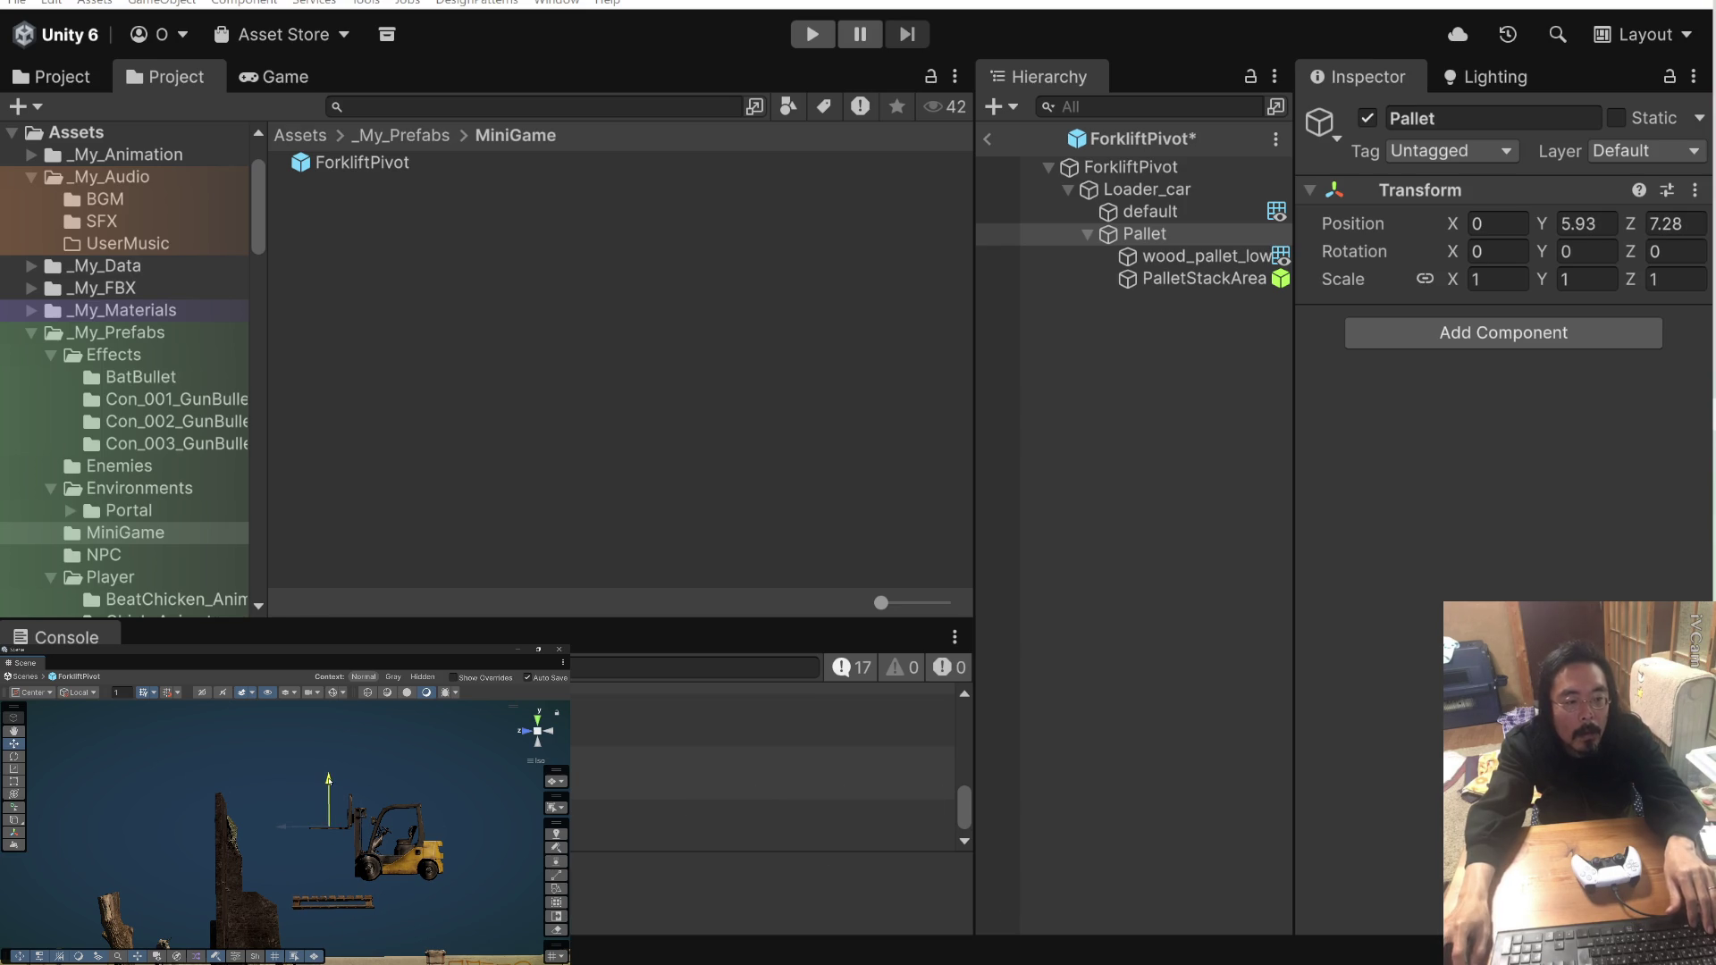
Lift wood_pallet_low up to position 0, 8.47, 2.13 so it rests on the forks
click(1197, 257)
mouse_move(335, 859)
mouse_down()
mouse_move(336, 784)
mouse_move(370, 829)
mouse_move(353, 831)
mouse_move(395, 855)
mouse_up()
click(1138, 282)
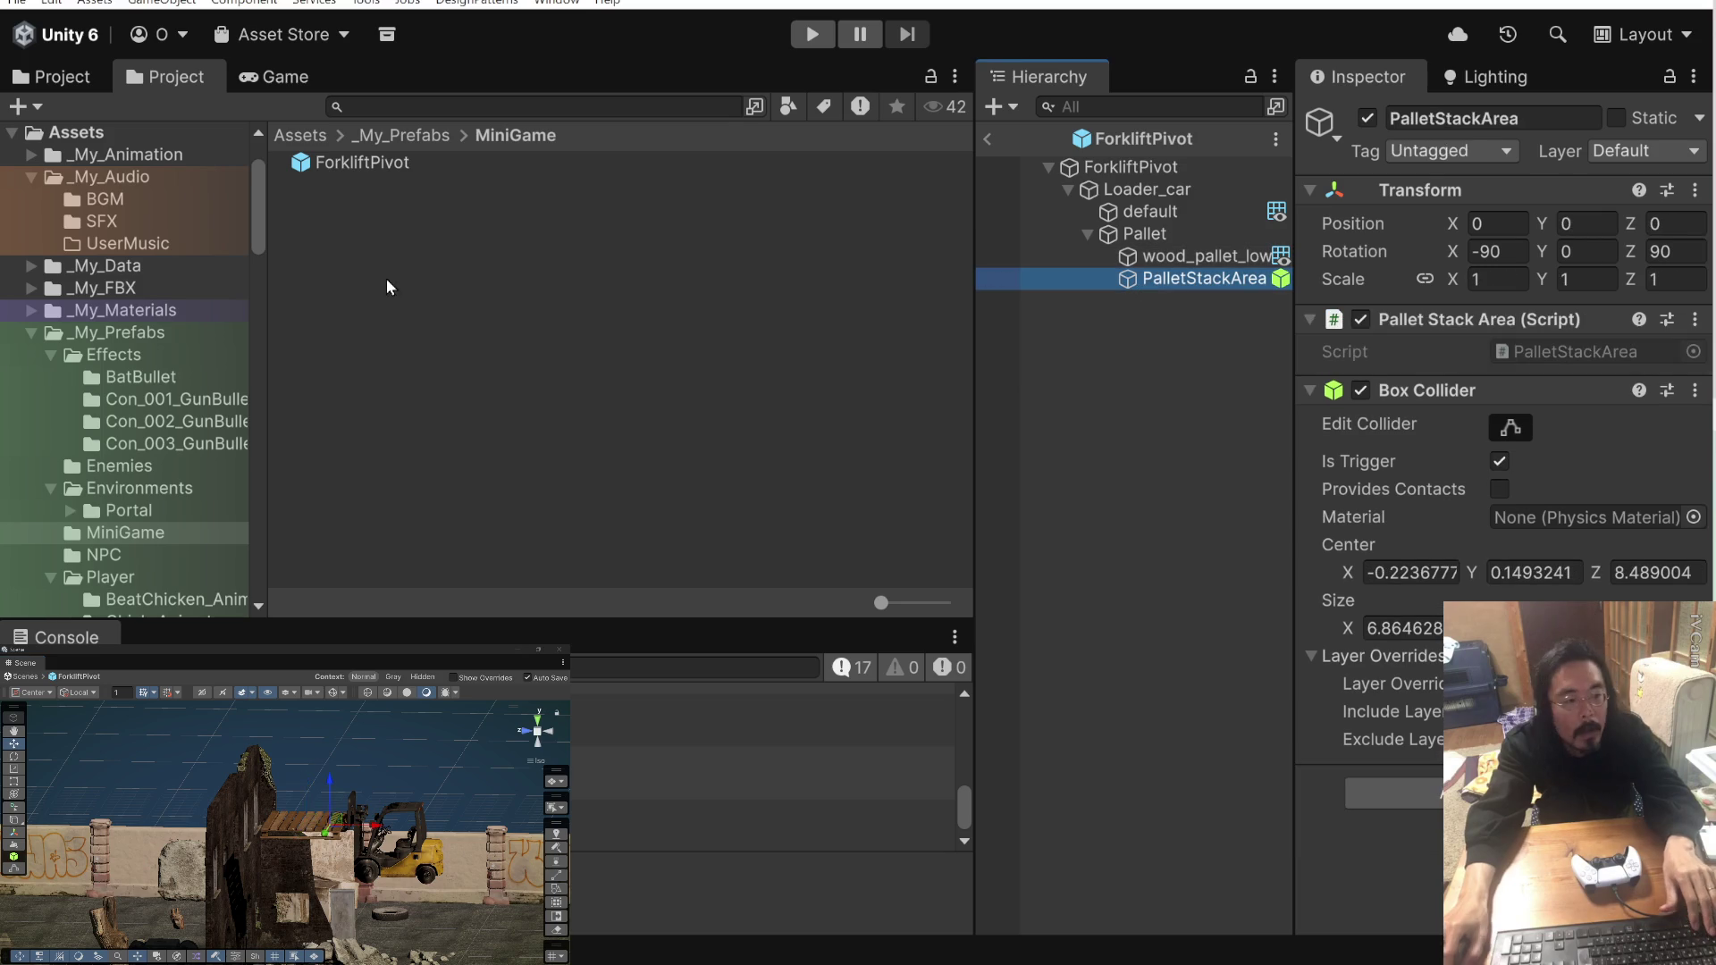
Select the PalletStackArea trigger and move its position Z forward to 2.16
click(1142, 256)
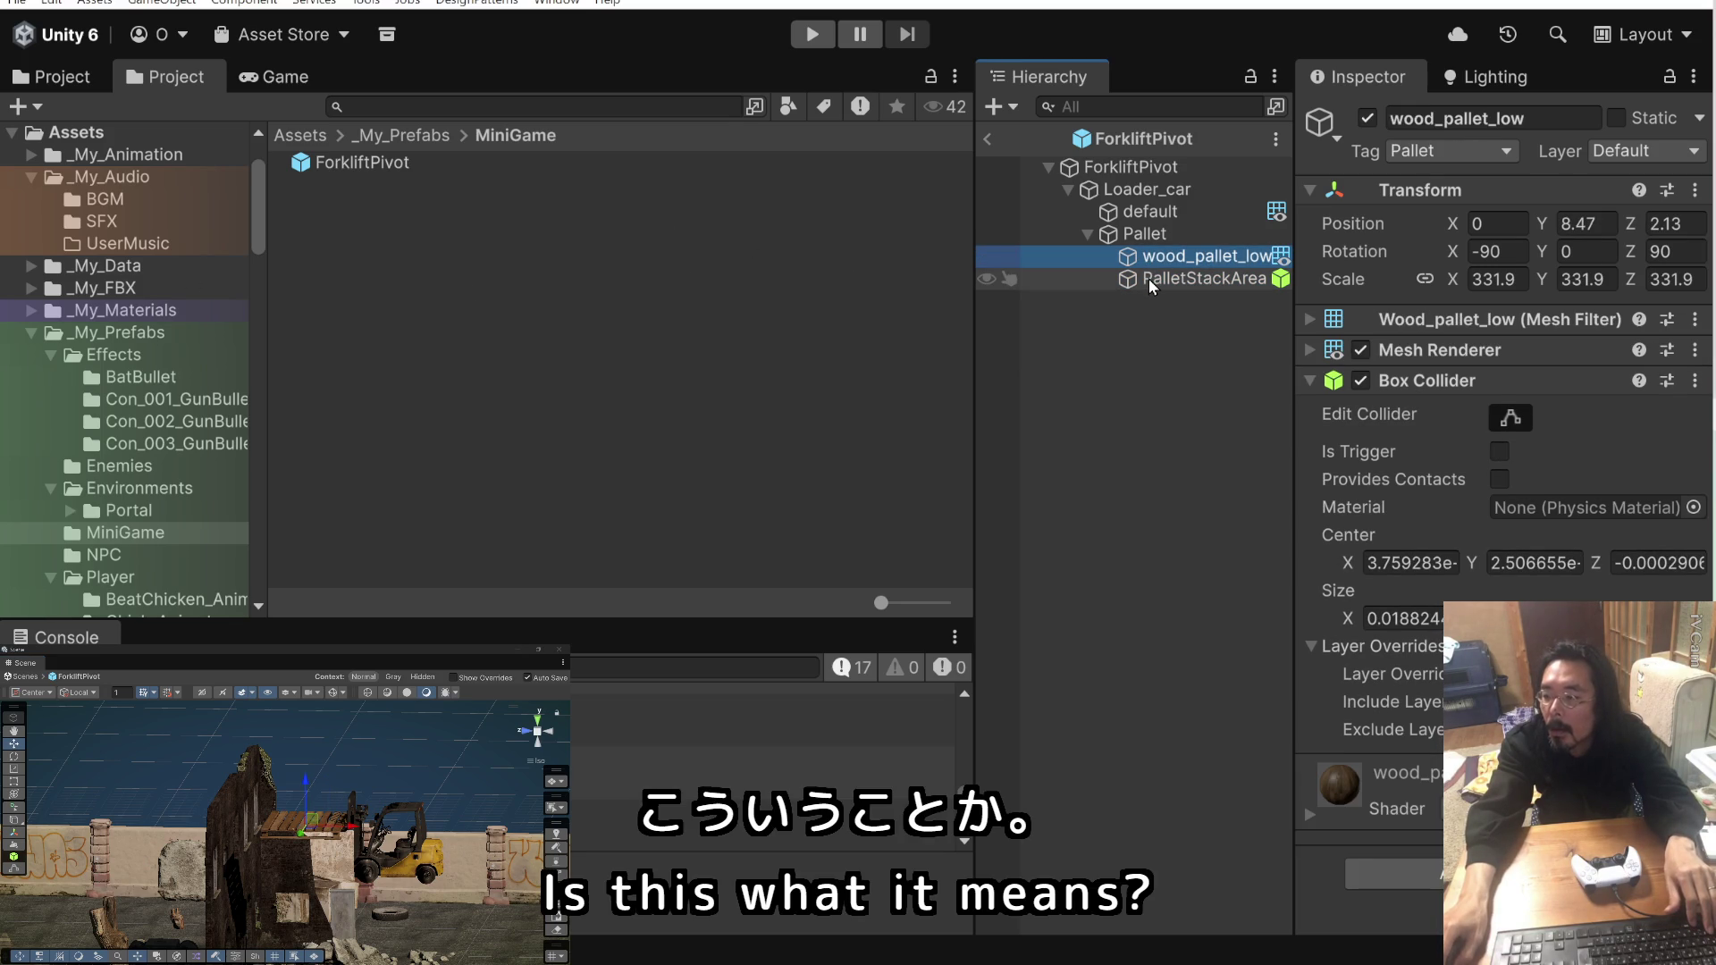
click(1149, 277)
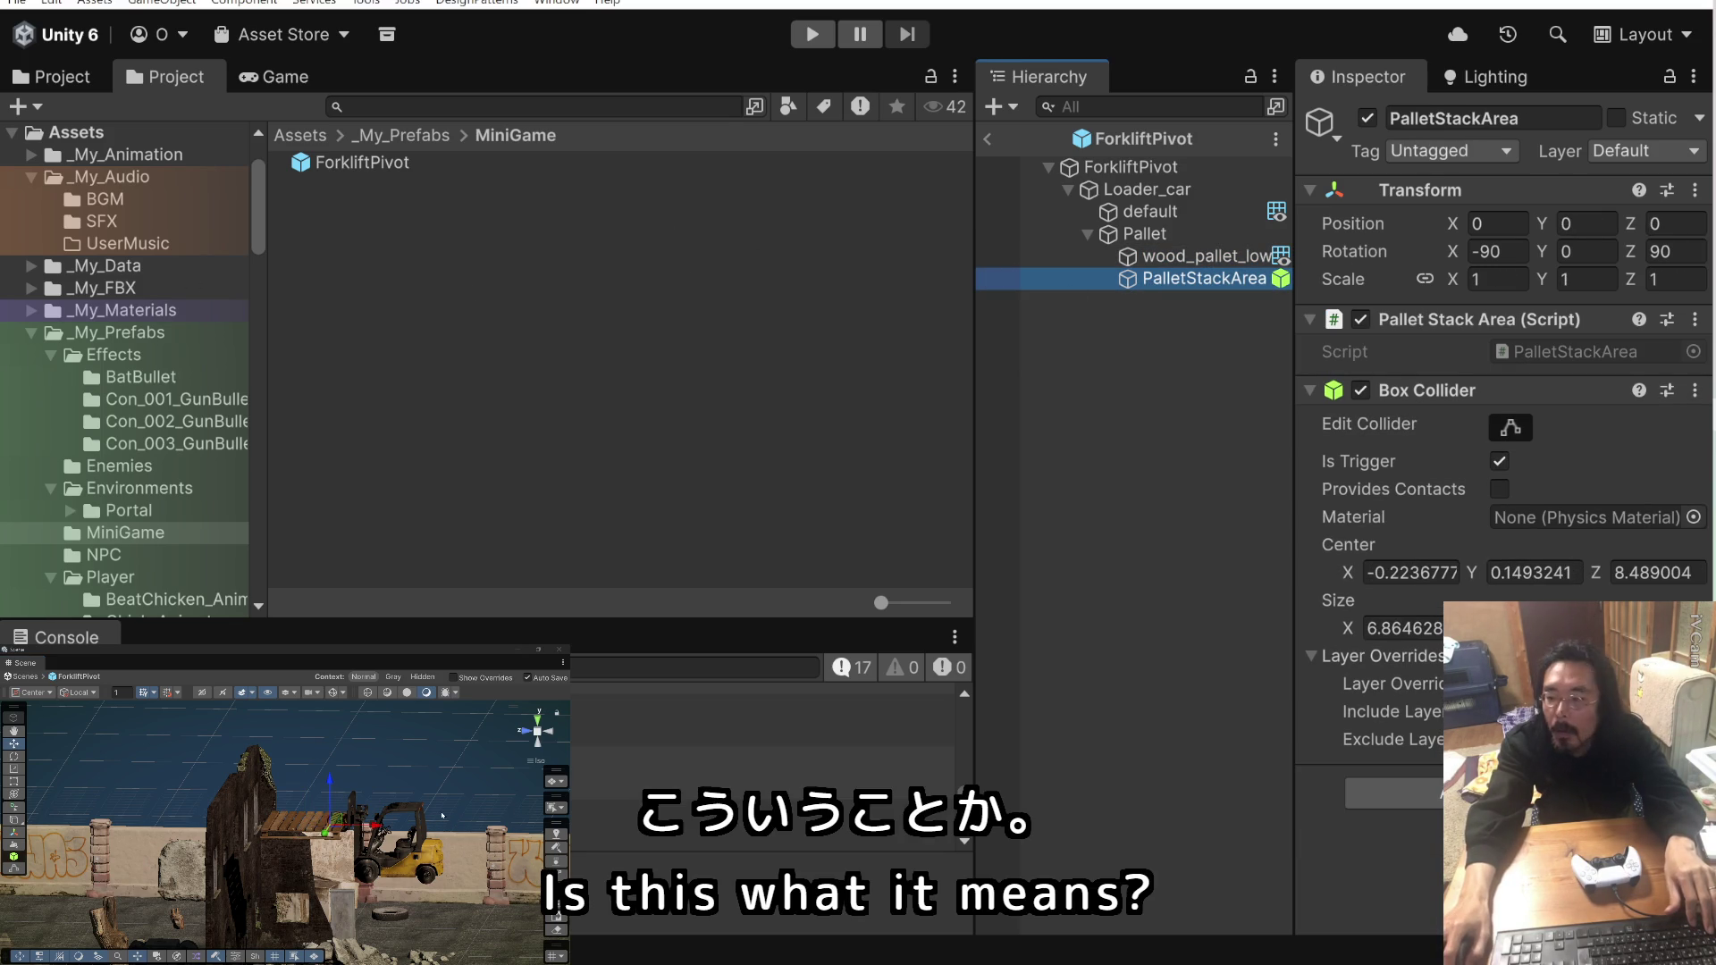
drag(377, 829, 386, 785)
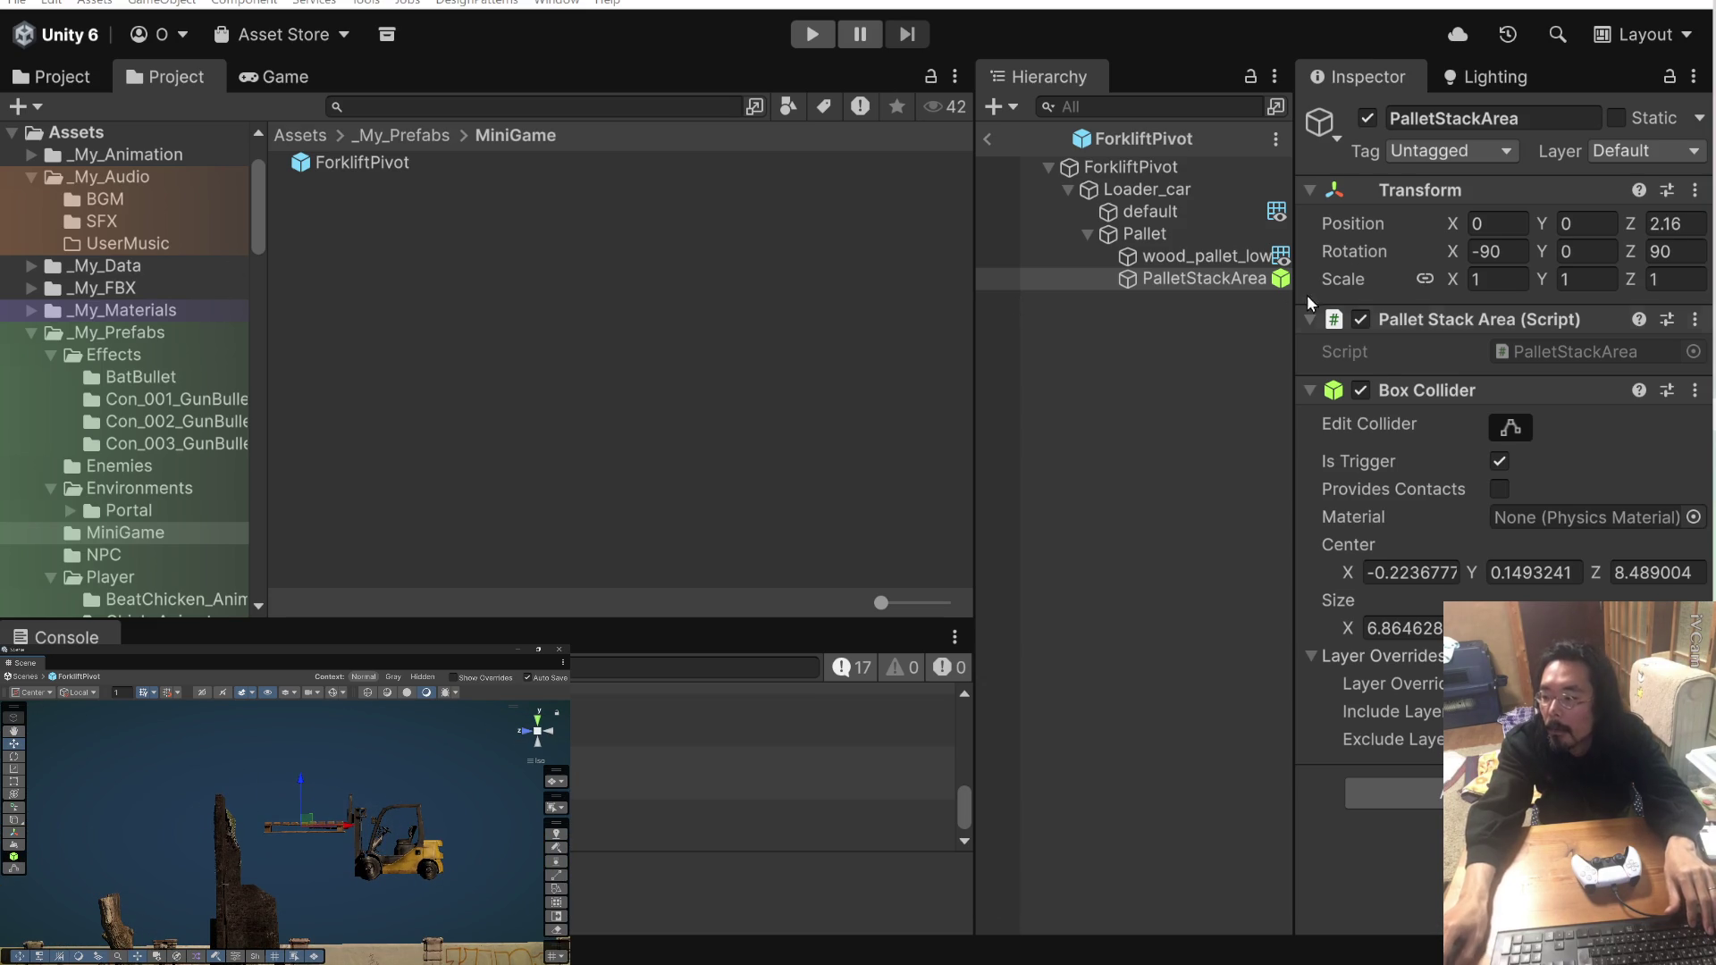
Stretch the PalletStackArea box collider along the forks until its centre Z reads about 13.1
click(1508, 428)
mouse_move(323, 843)
mouse_down()
mouse_move(281, 845)
mouse_move(301, 861)
mouse_up()
mouse_move(303, 749)
mouse_down()
mouse_move(312, 893)
mouse_move(295, 831)
mouse_up()
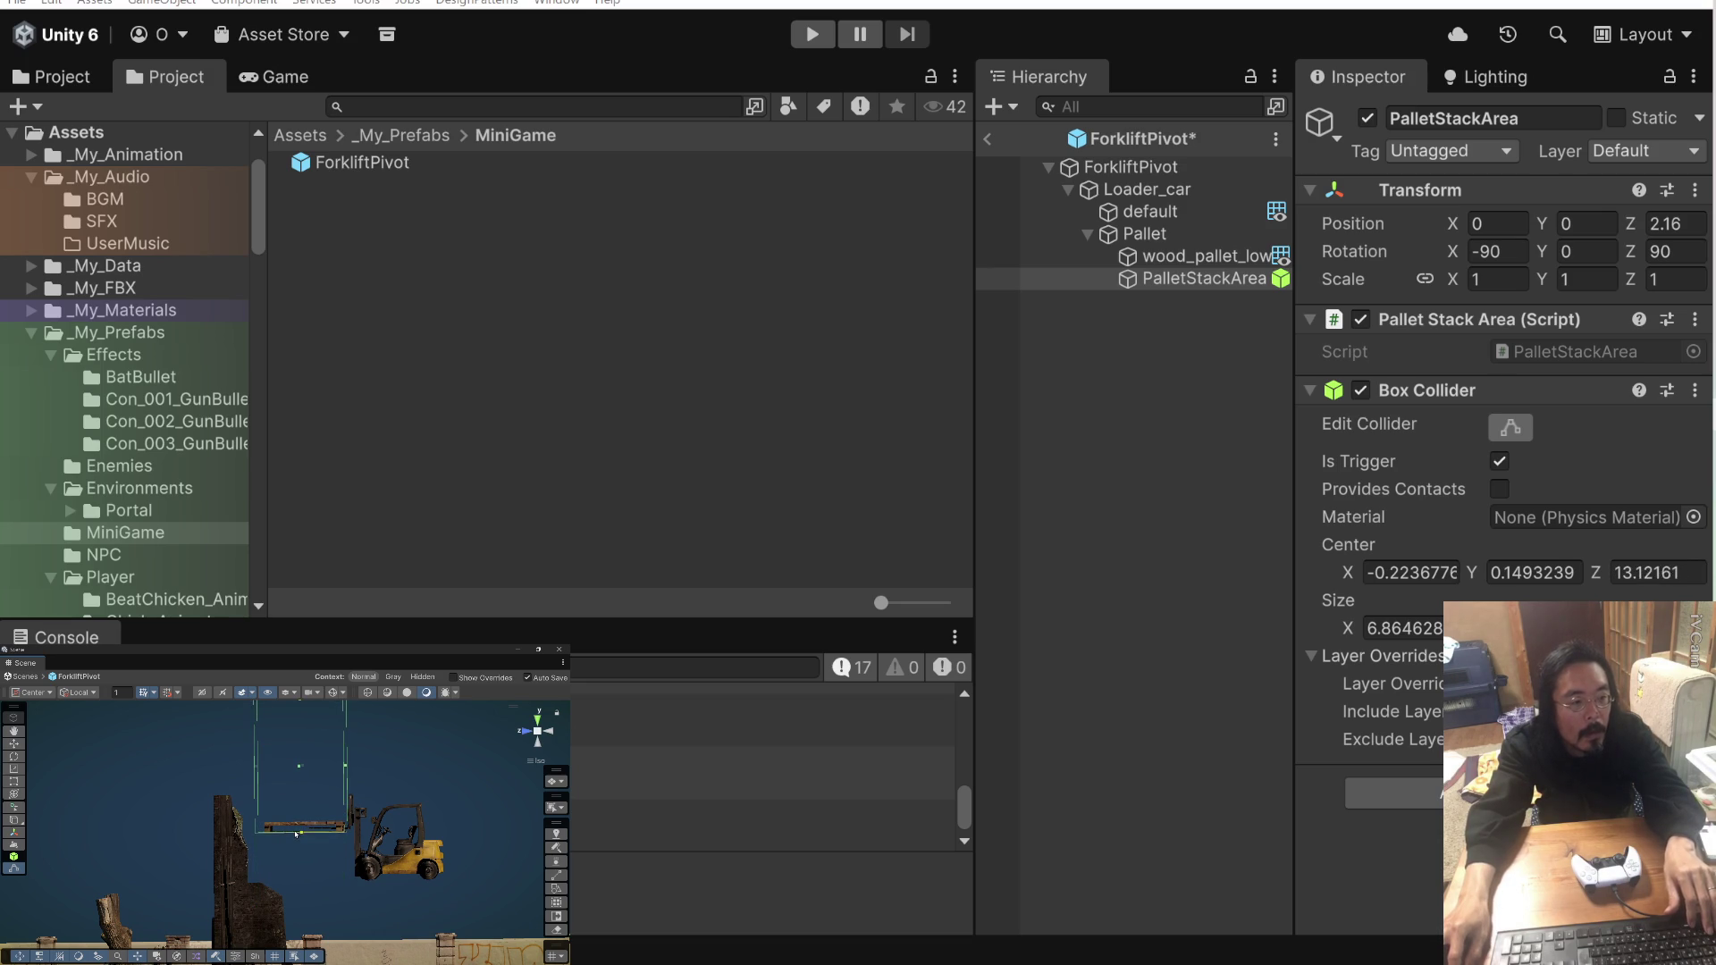
scroll(376, 837, up, 5)
scroll(378, 858, down, 5)
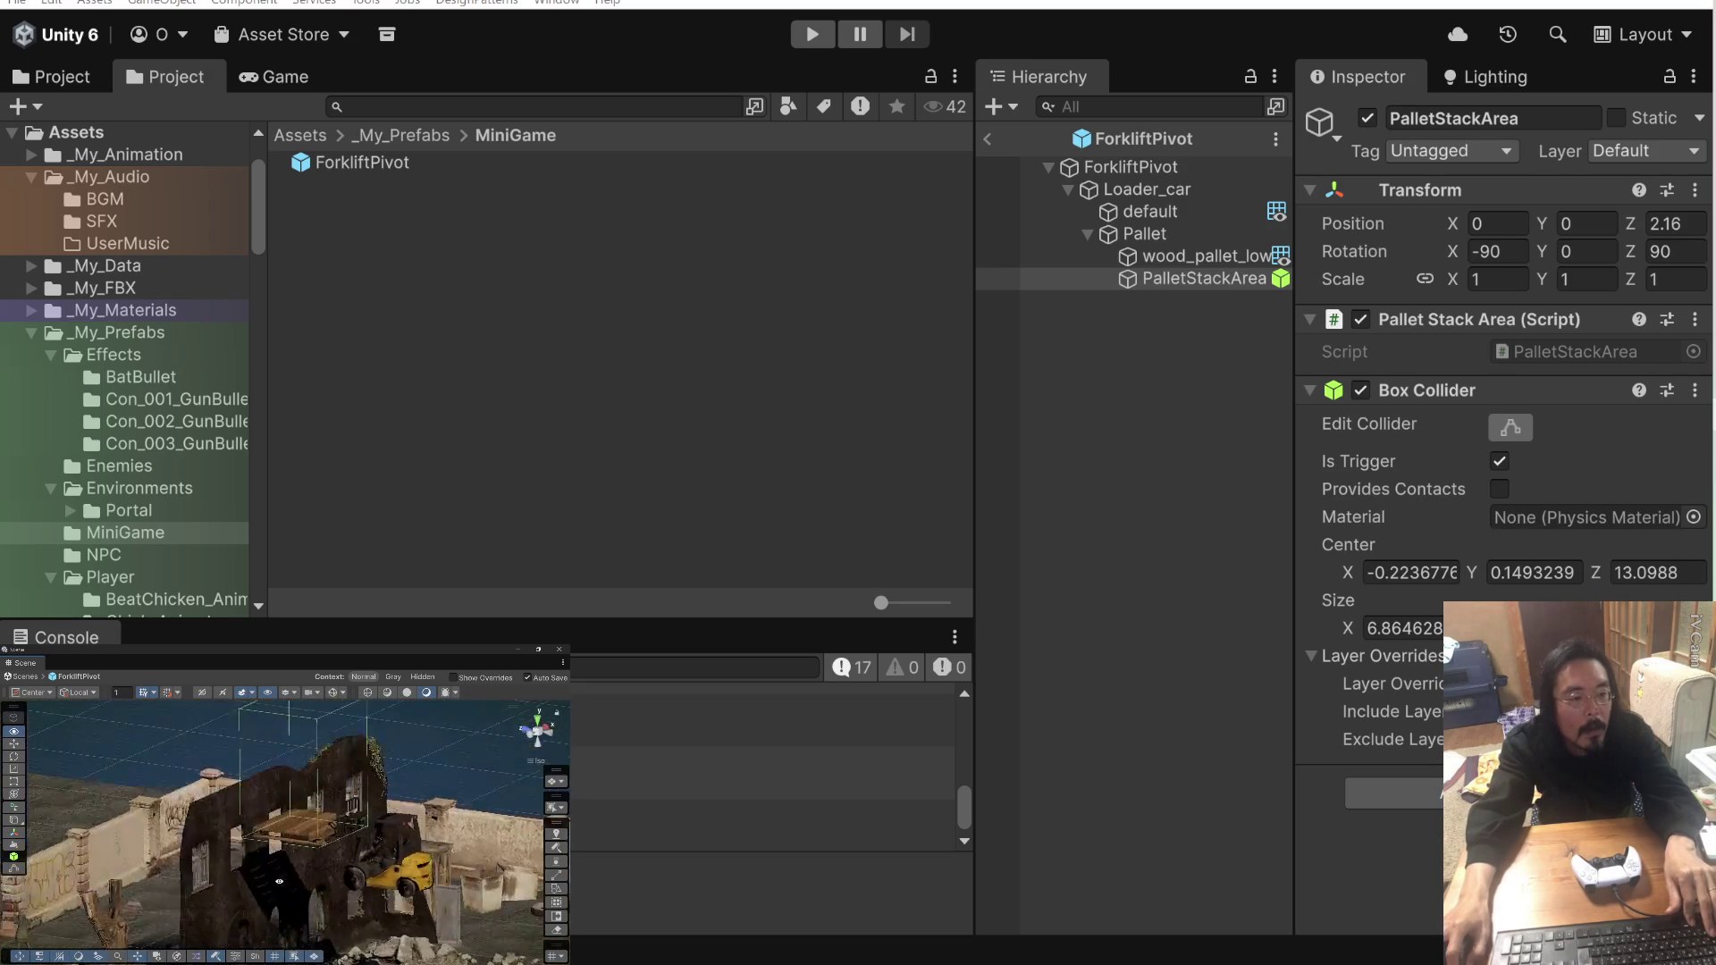
drag(378, 863, 416, 853)
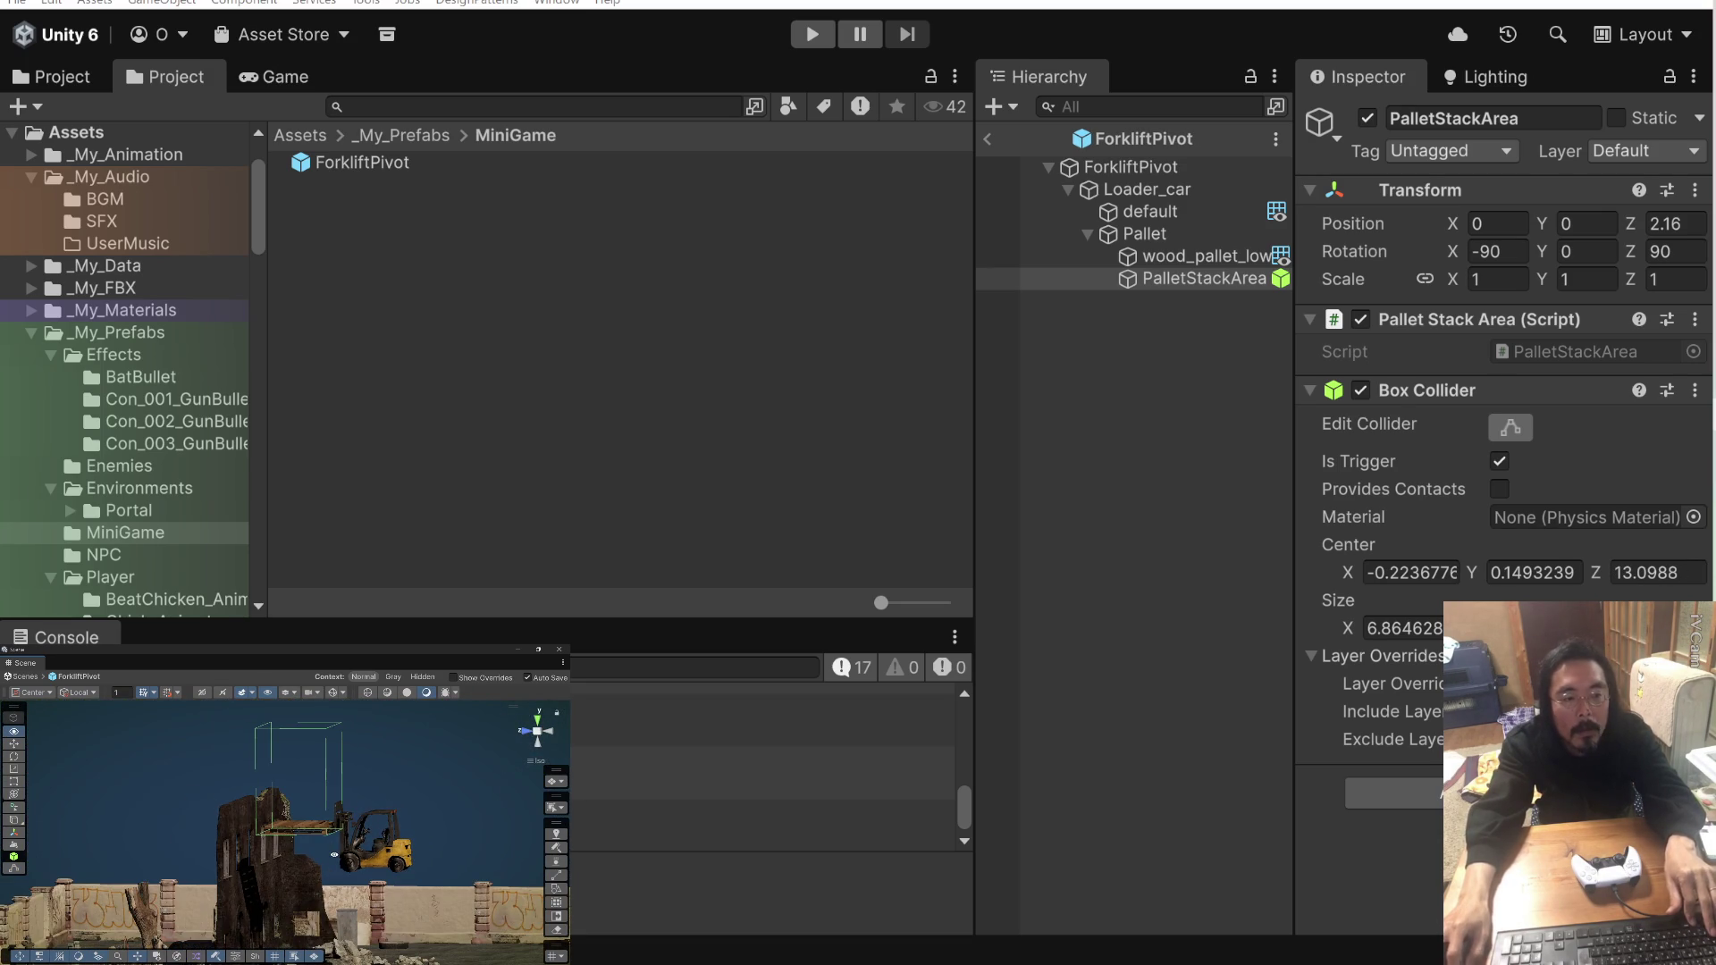
drag(286, 840, 303, 804)
drag(388, 899, 340, 880)
key(Up)
key(Up)
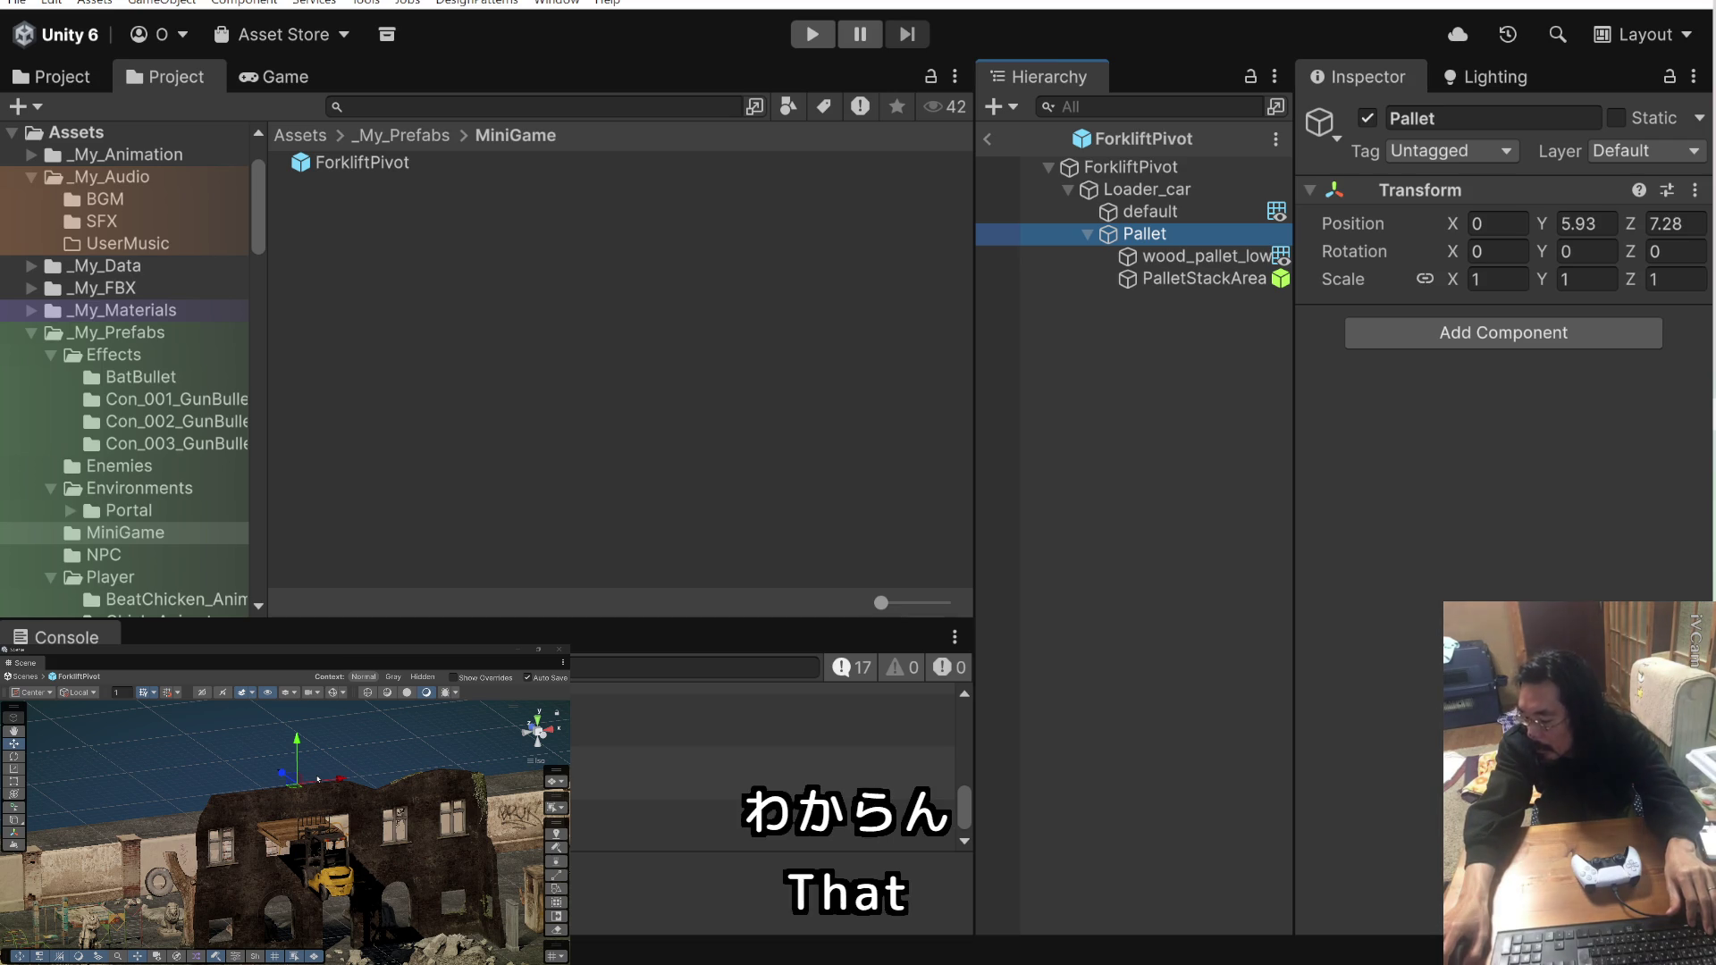
Compare the default, Loader_car and ForkliftPivot transforms inside the prefab
click(1046, 212)
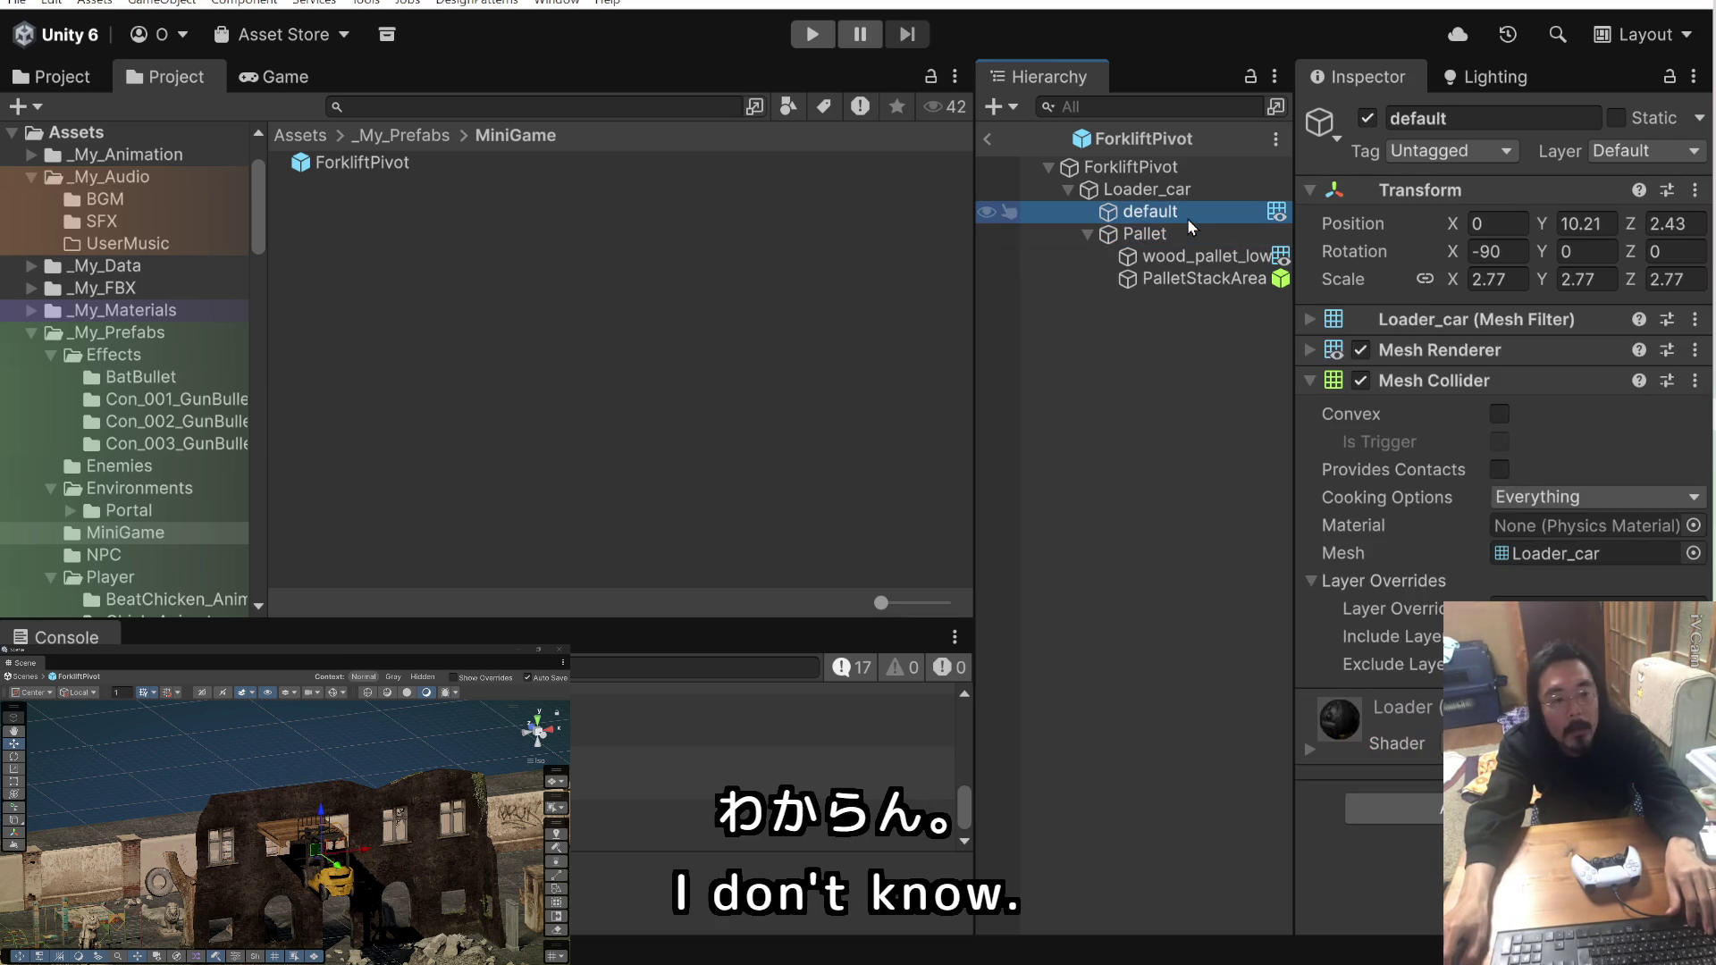
click(1174, 191)
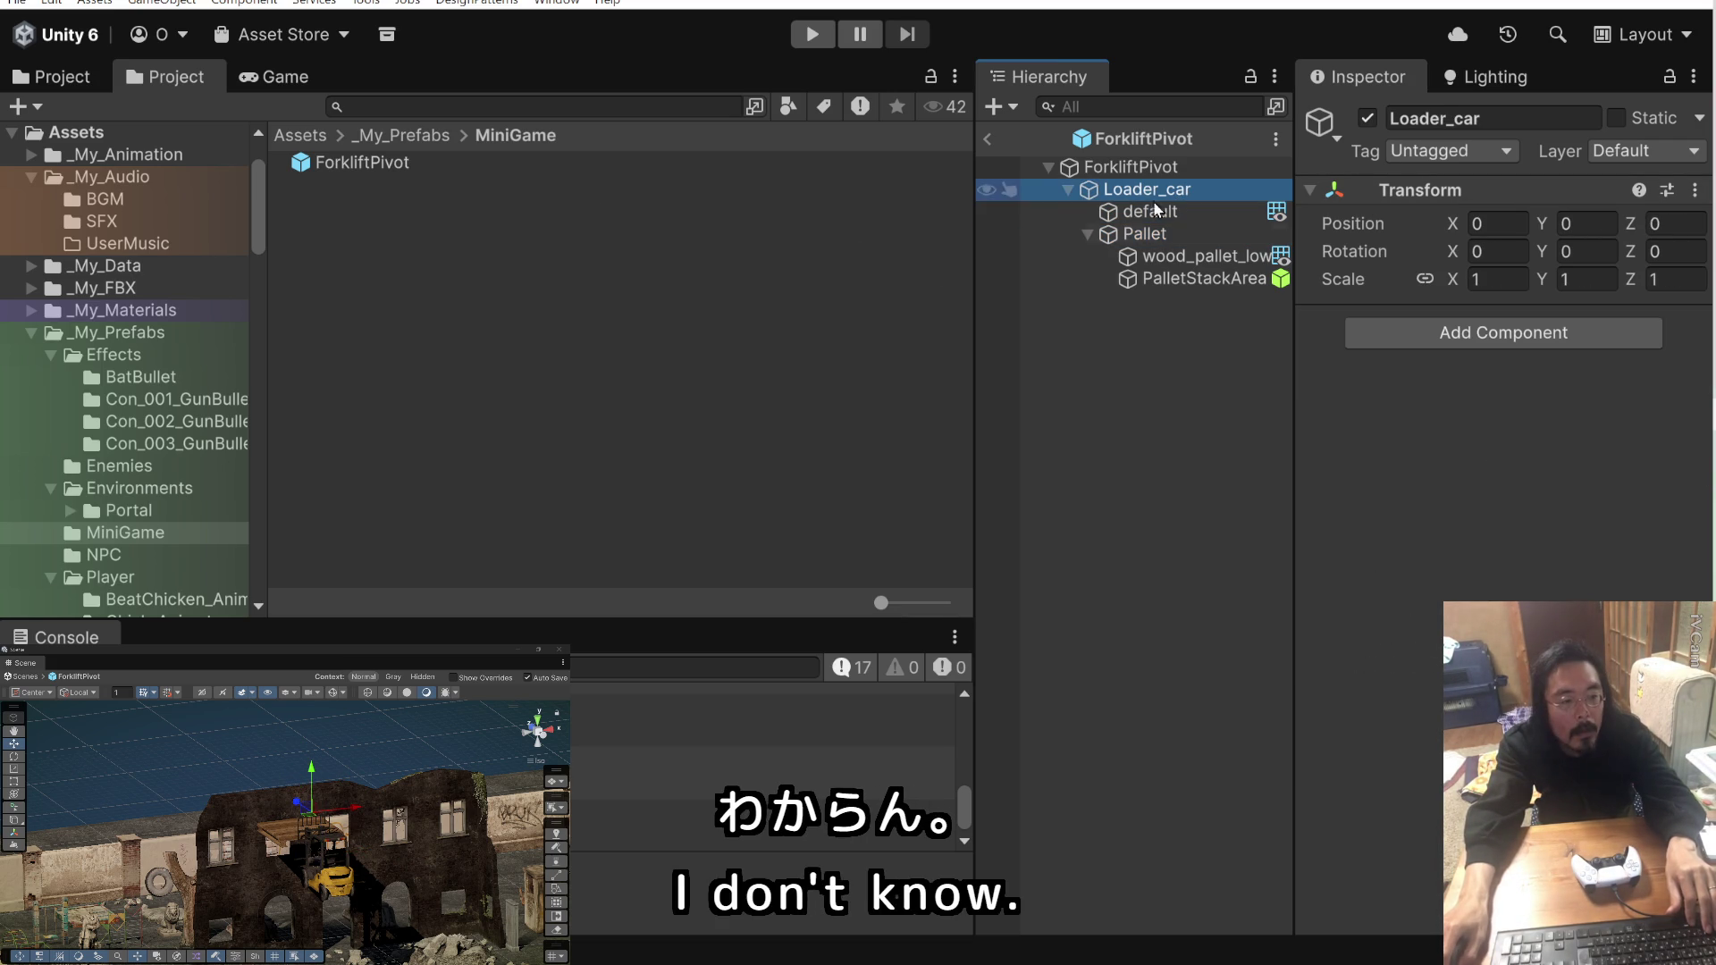
drag(381, 810, 380, 768)
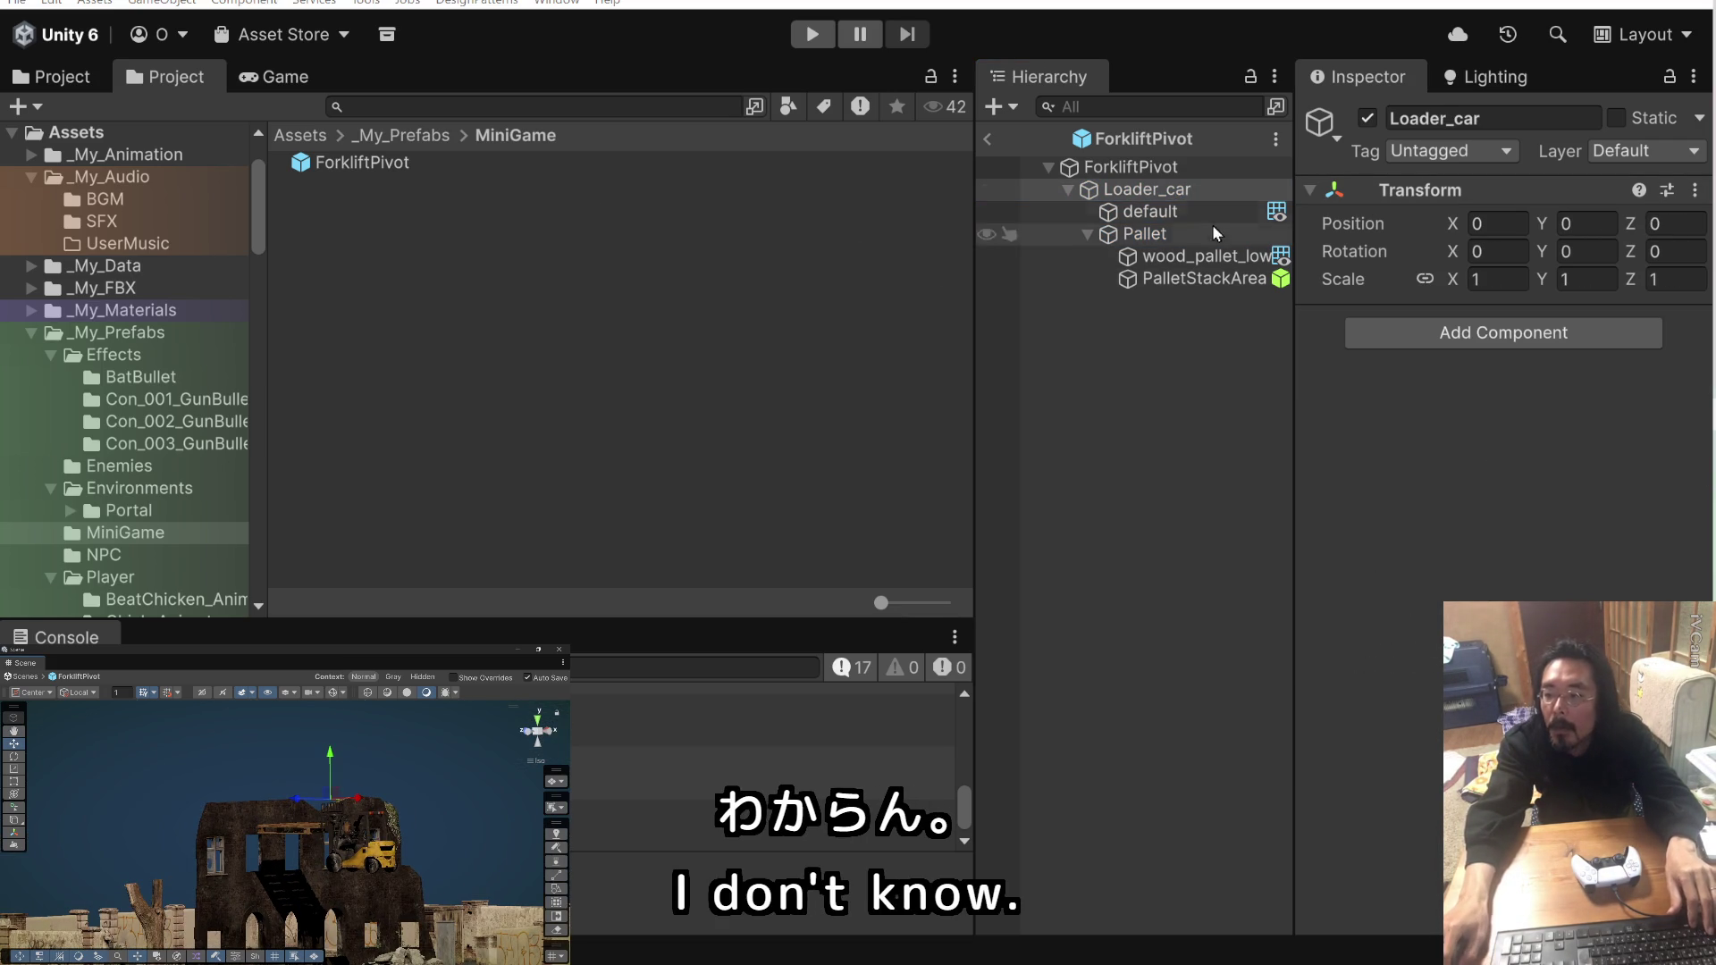
click(1187, 166)
click(1187, 184)
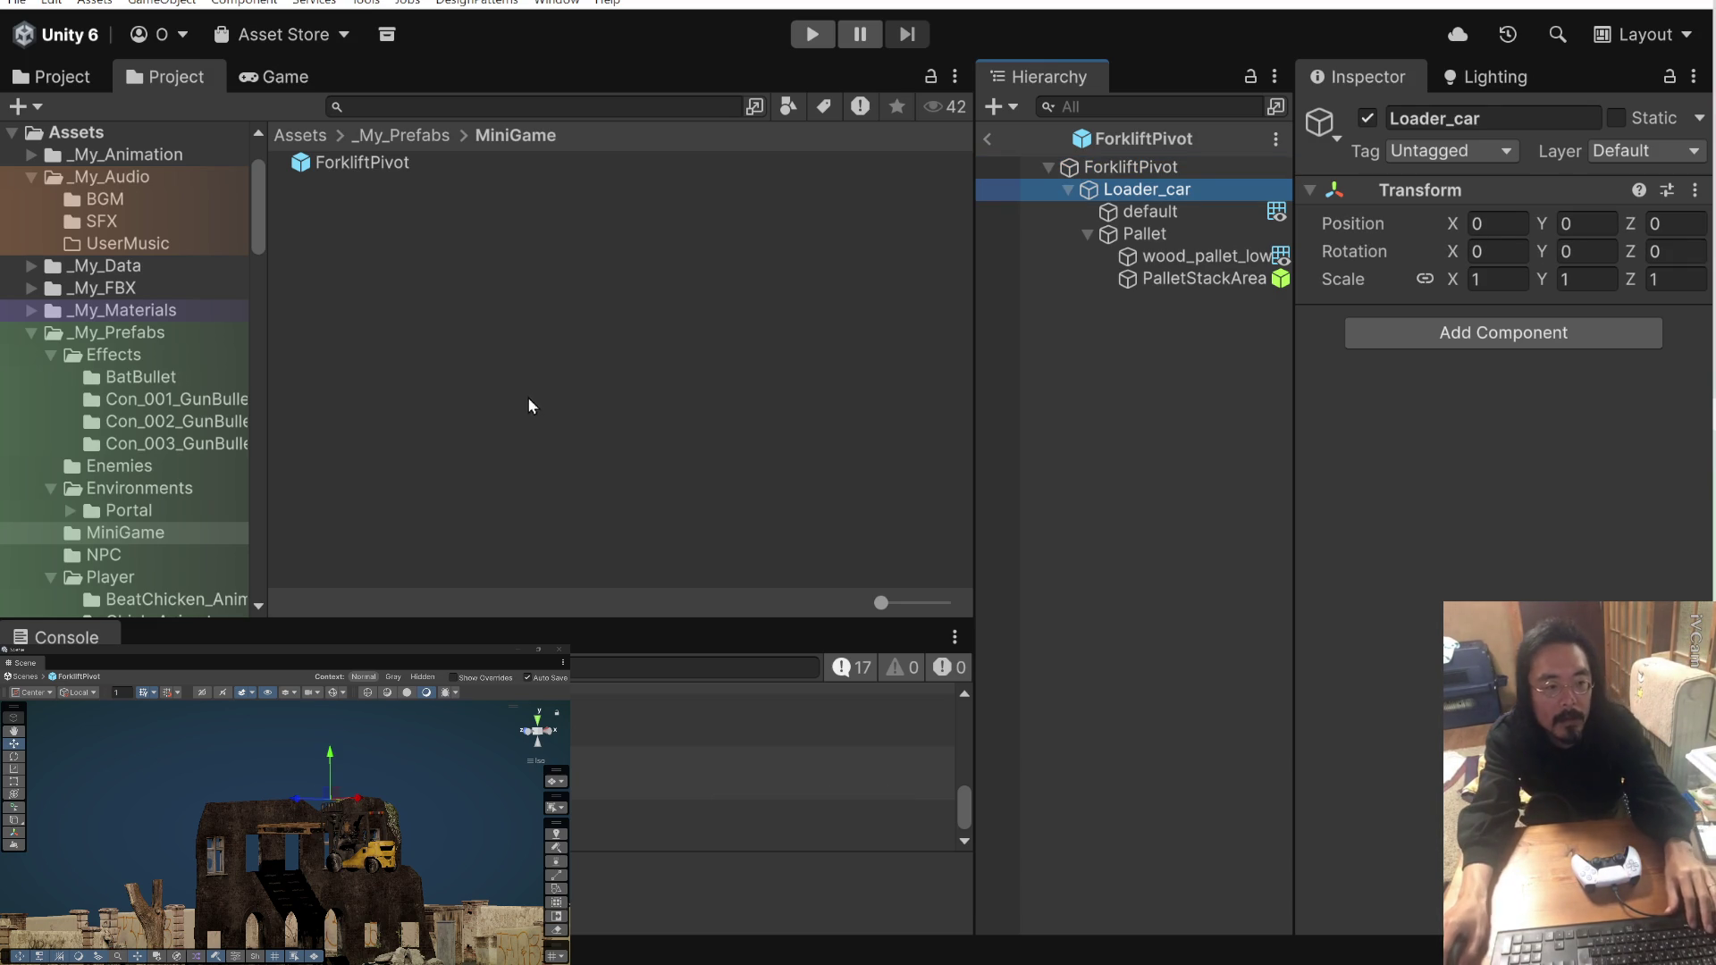
Check the default mesh once more, then exit Prefab Mode back to the mouhitotu scene
mouse_move(375, 853)
mouse_down()
mouse_move(423, 854)
mouse_move(374, 792)
mouse_move(403, 846)
mouse_up()
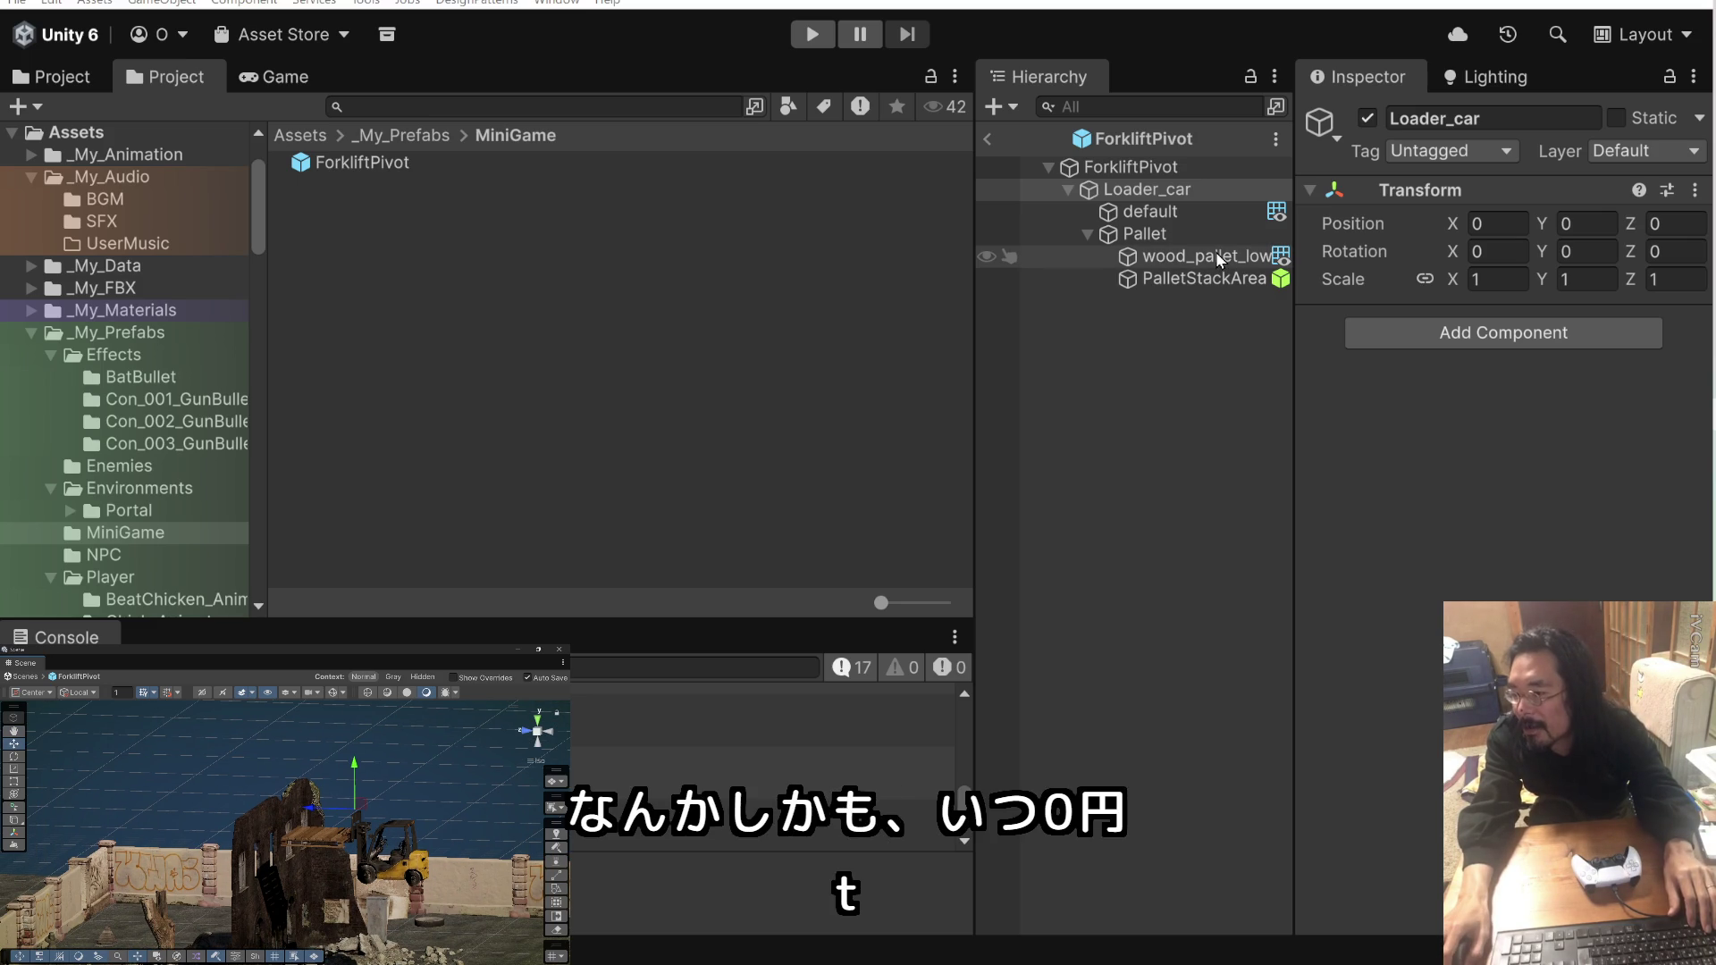
click(1217, 210)
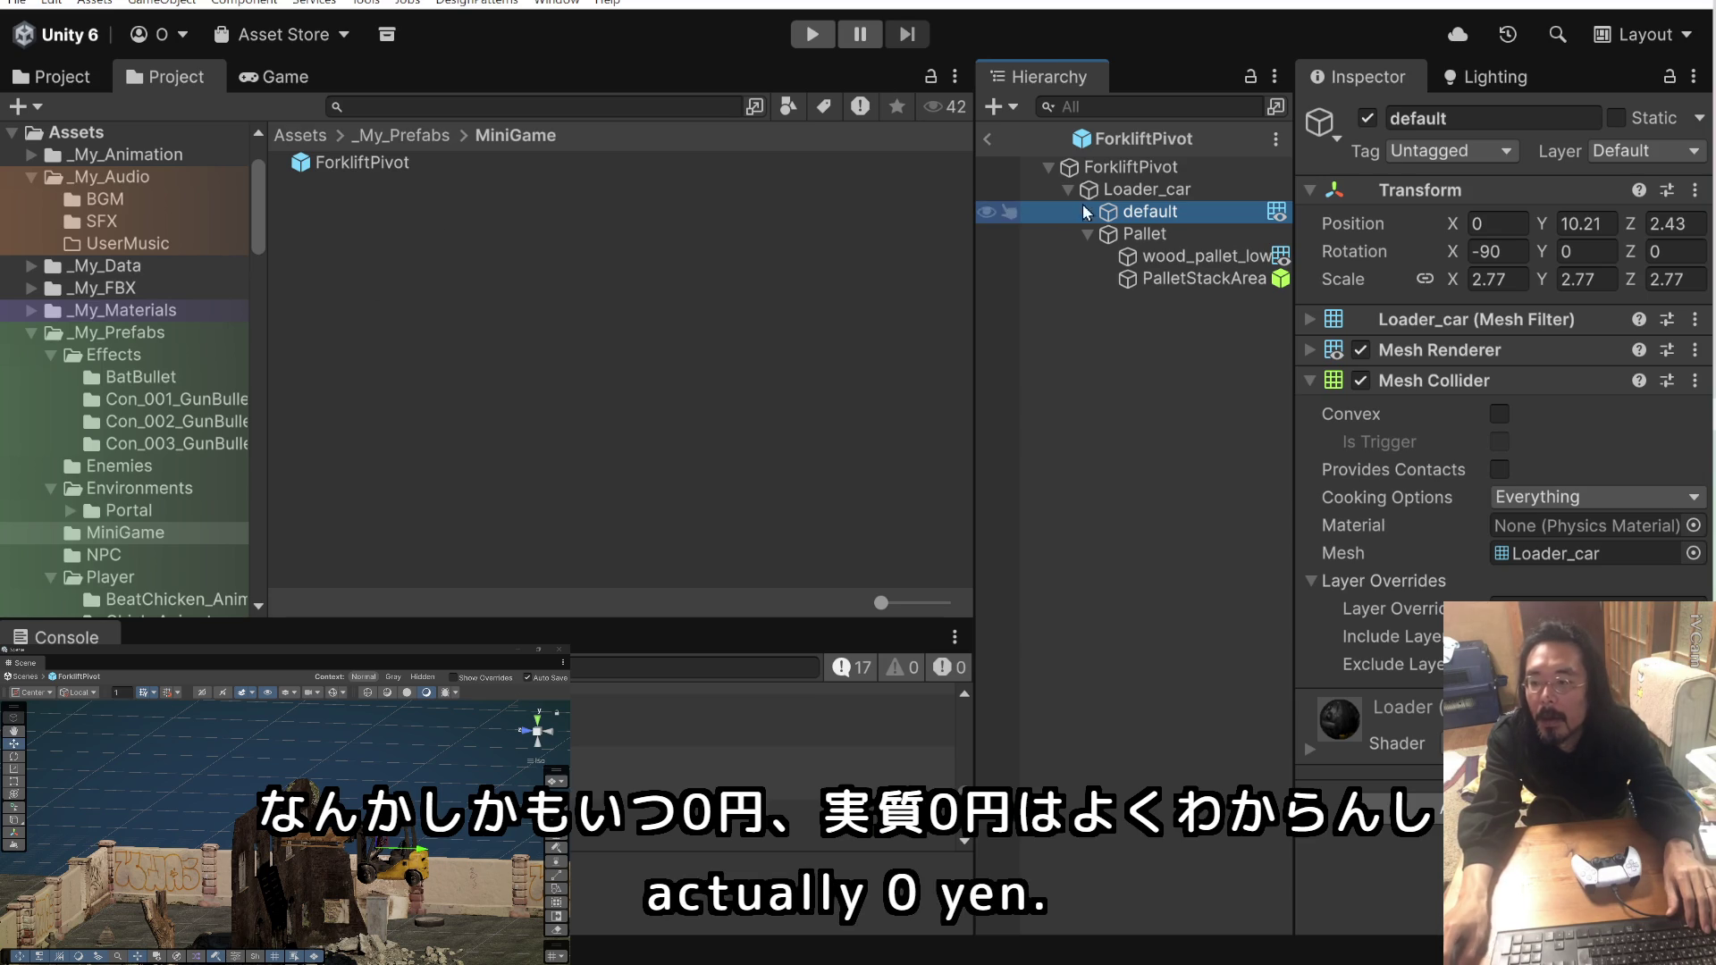
click(991, 139)
drag(411, 887, 357, 876)
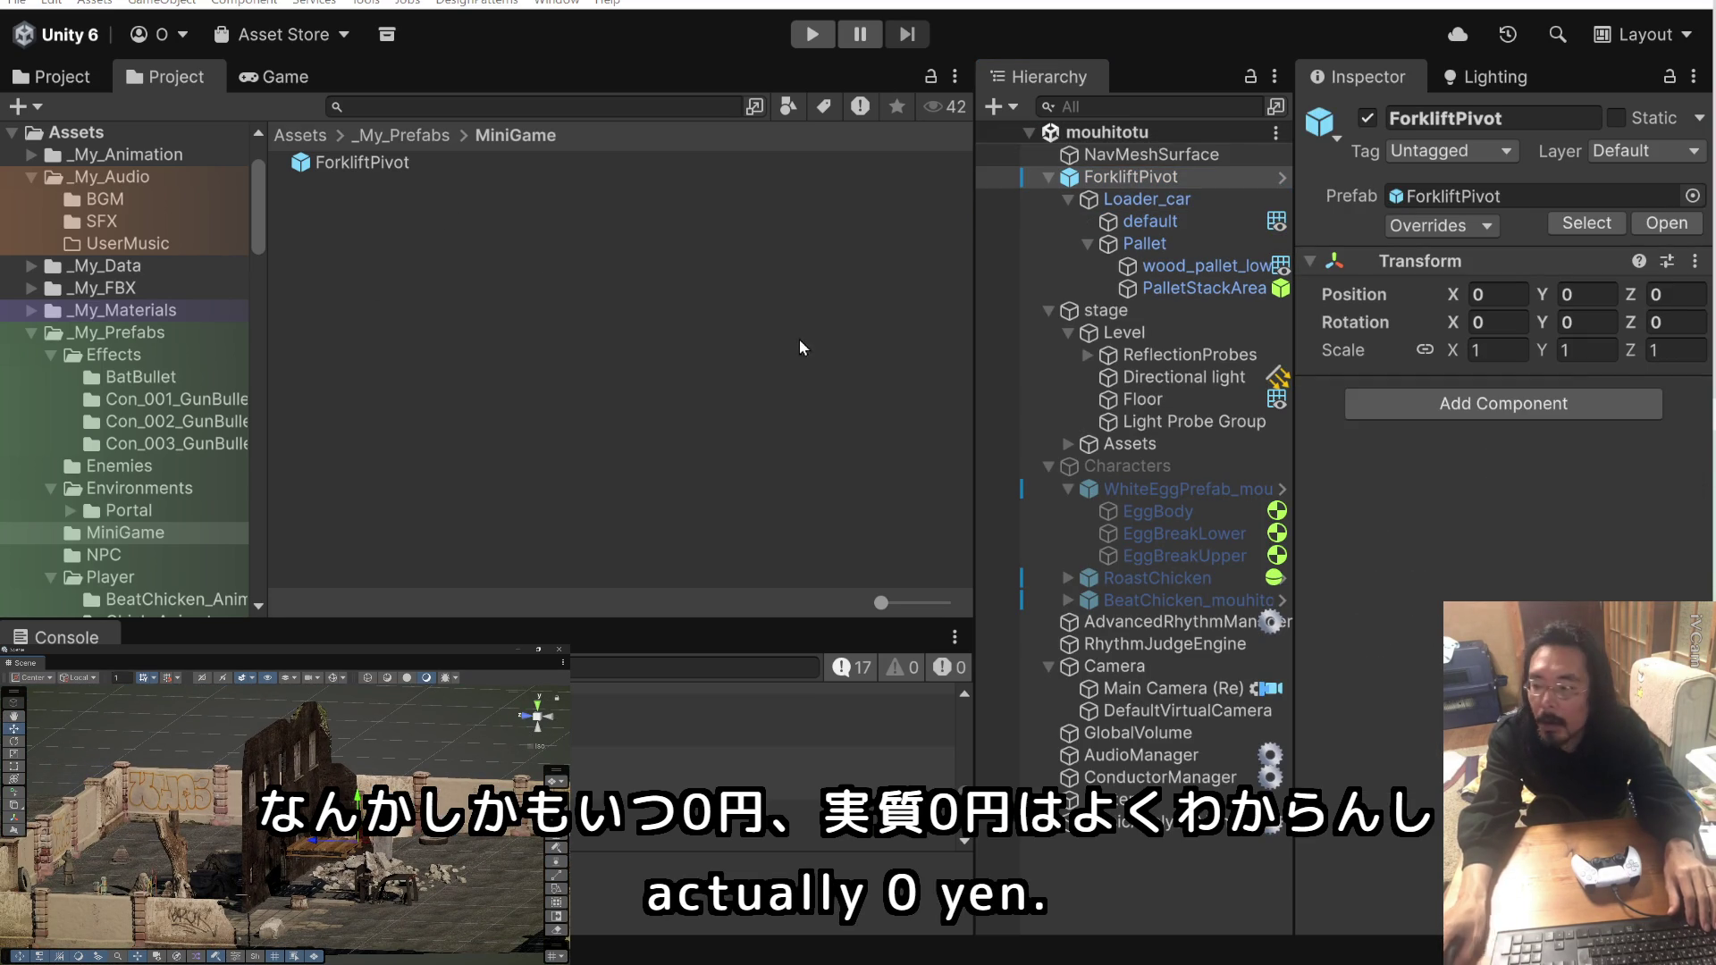
In the scene instance, compare Loader_car's transform against default and ForkliftPivot, ending on ForkliftPivot
click(1240, 200)
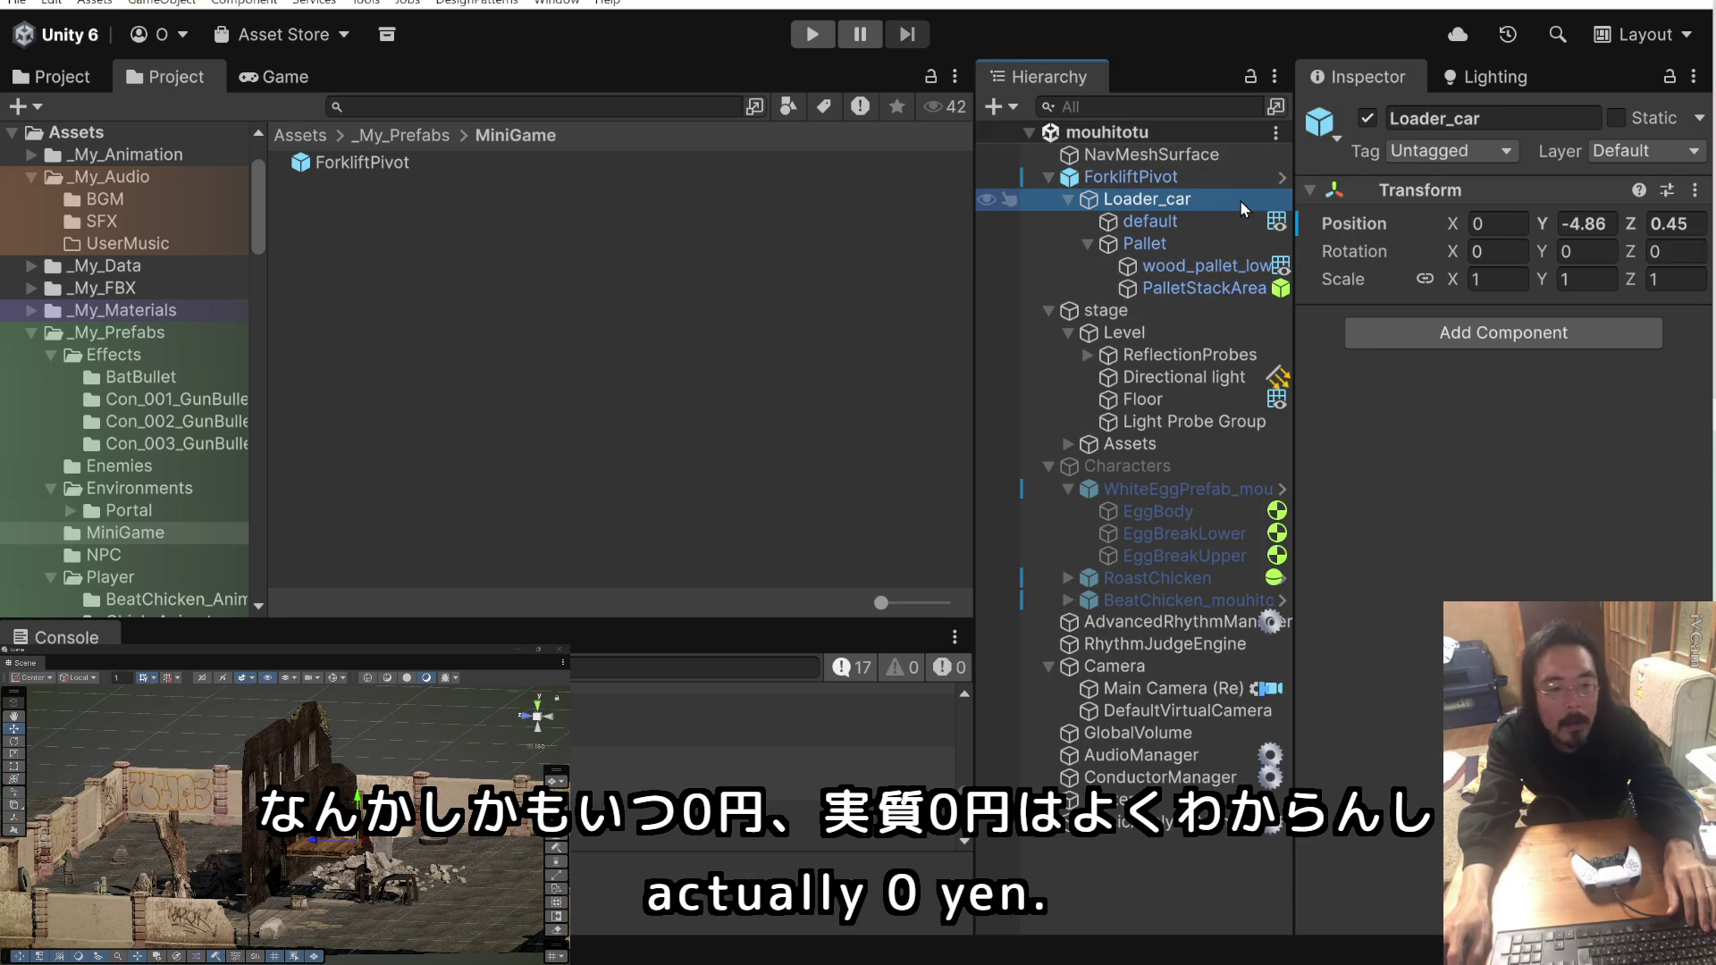
click(1237, 216)
click(1236, 201)
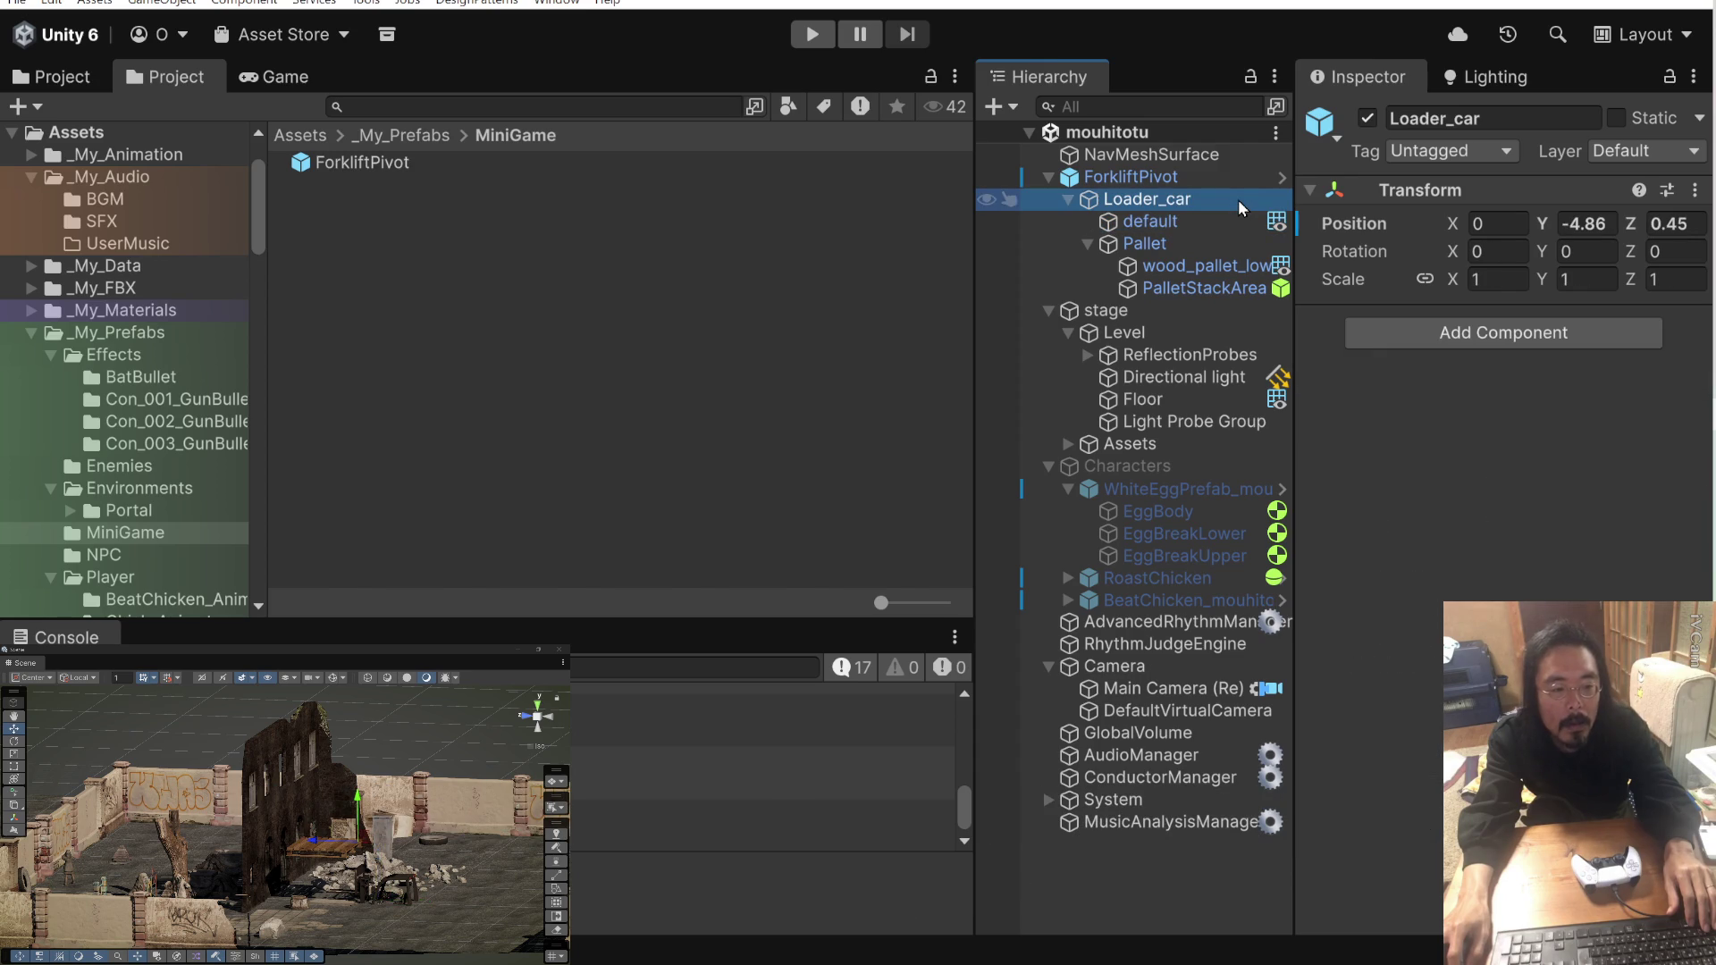
click(1230, 222)
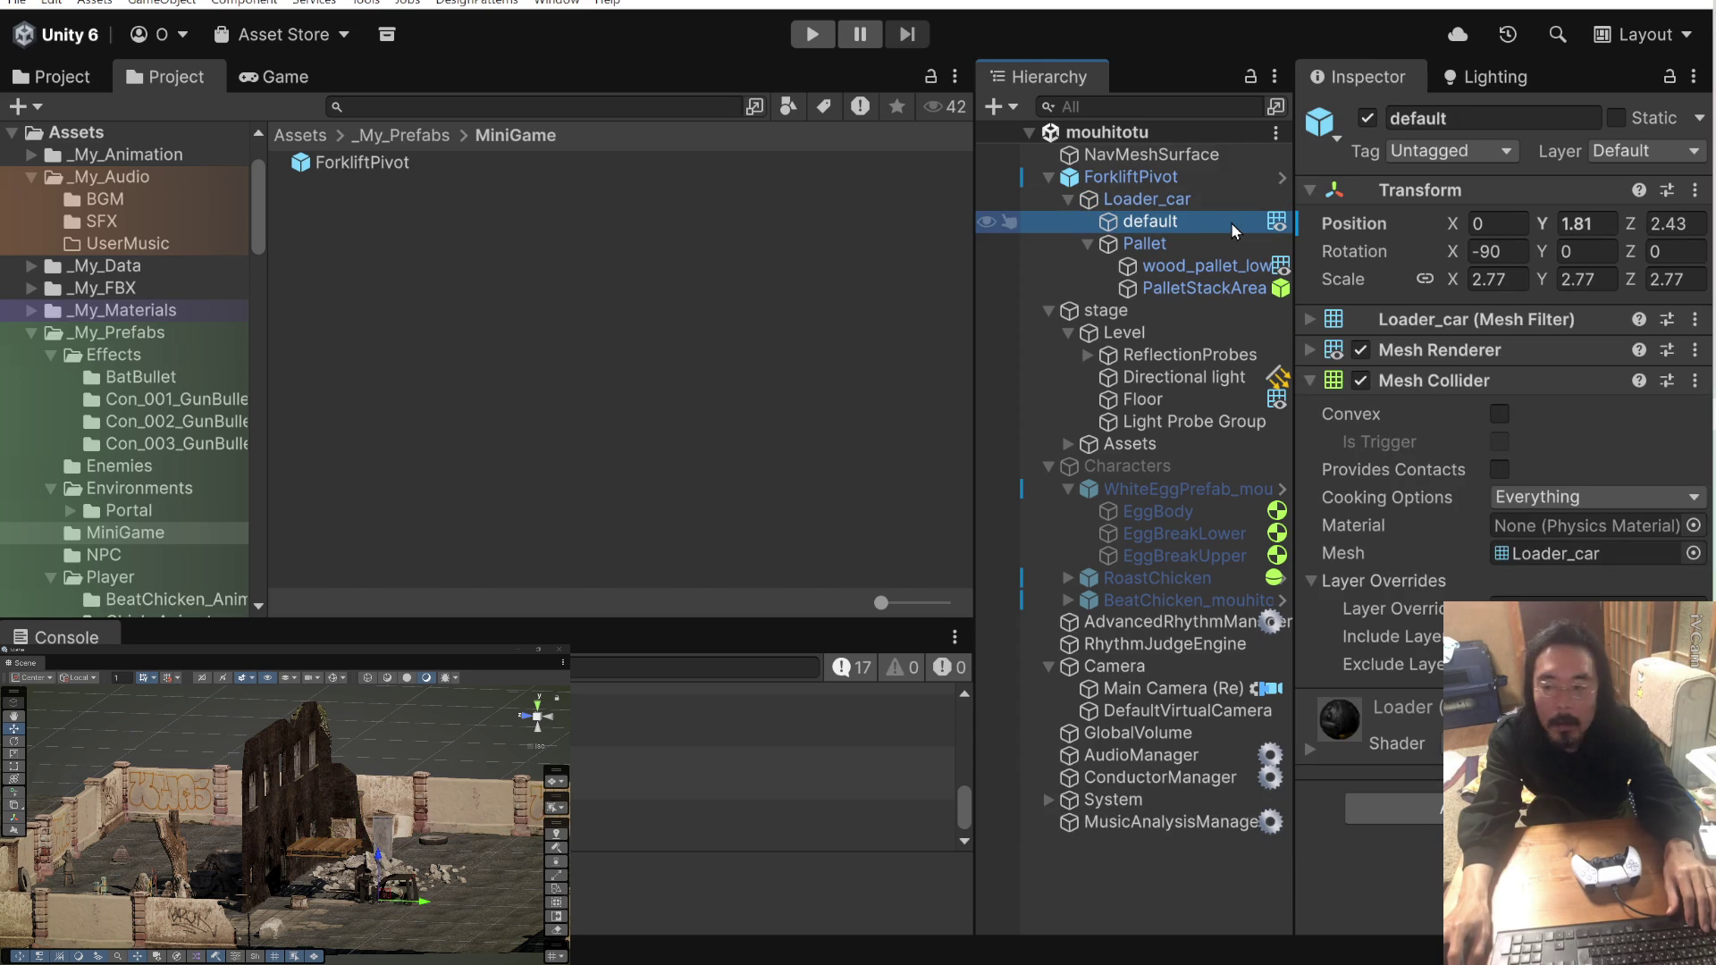
click(1230, 200)
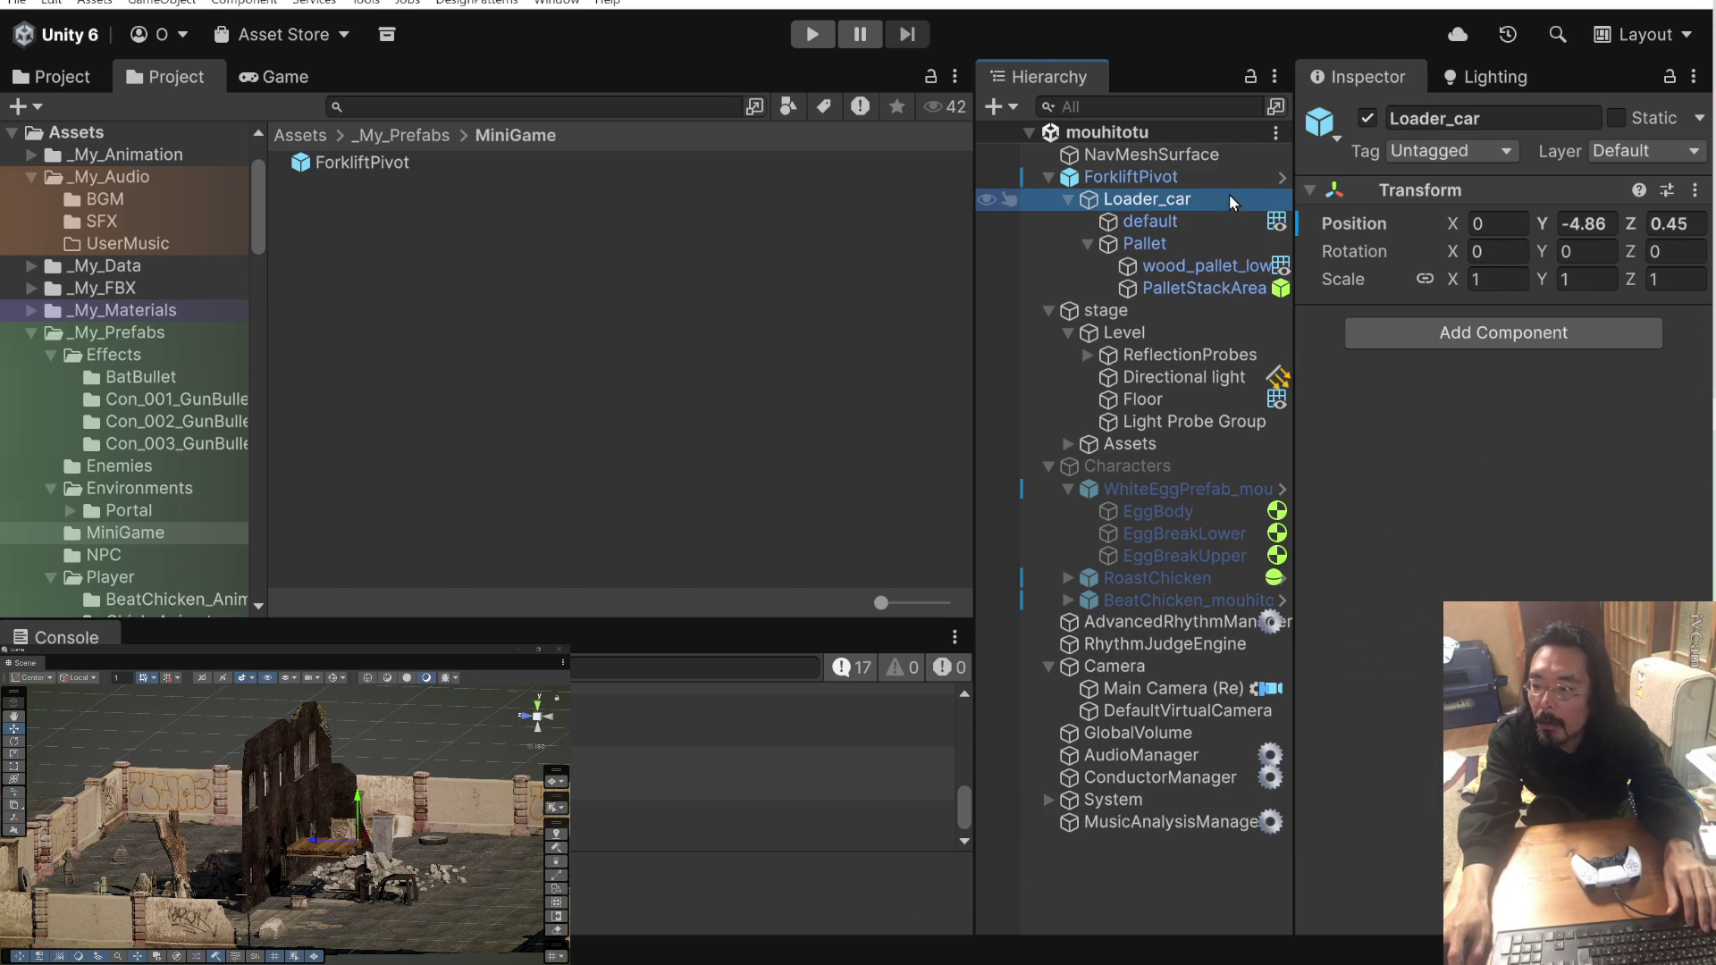
click(1226, 179)
click(1226, 201)
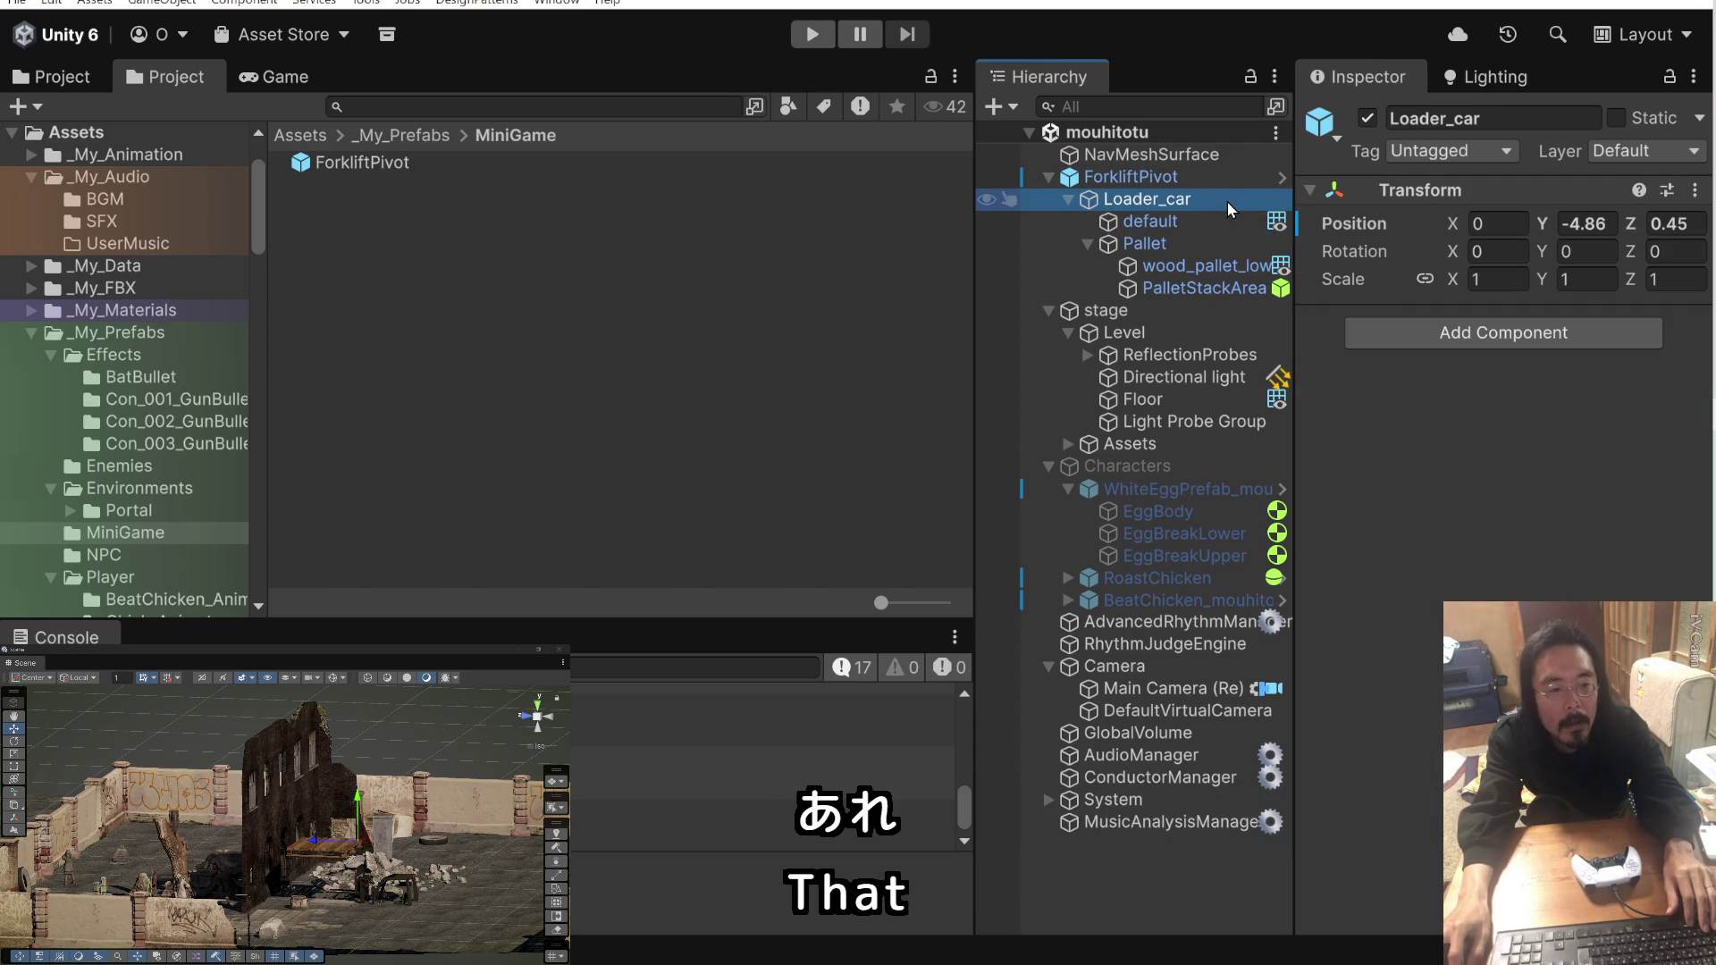
click(1226, 181)
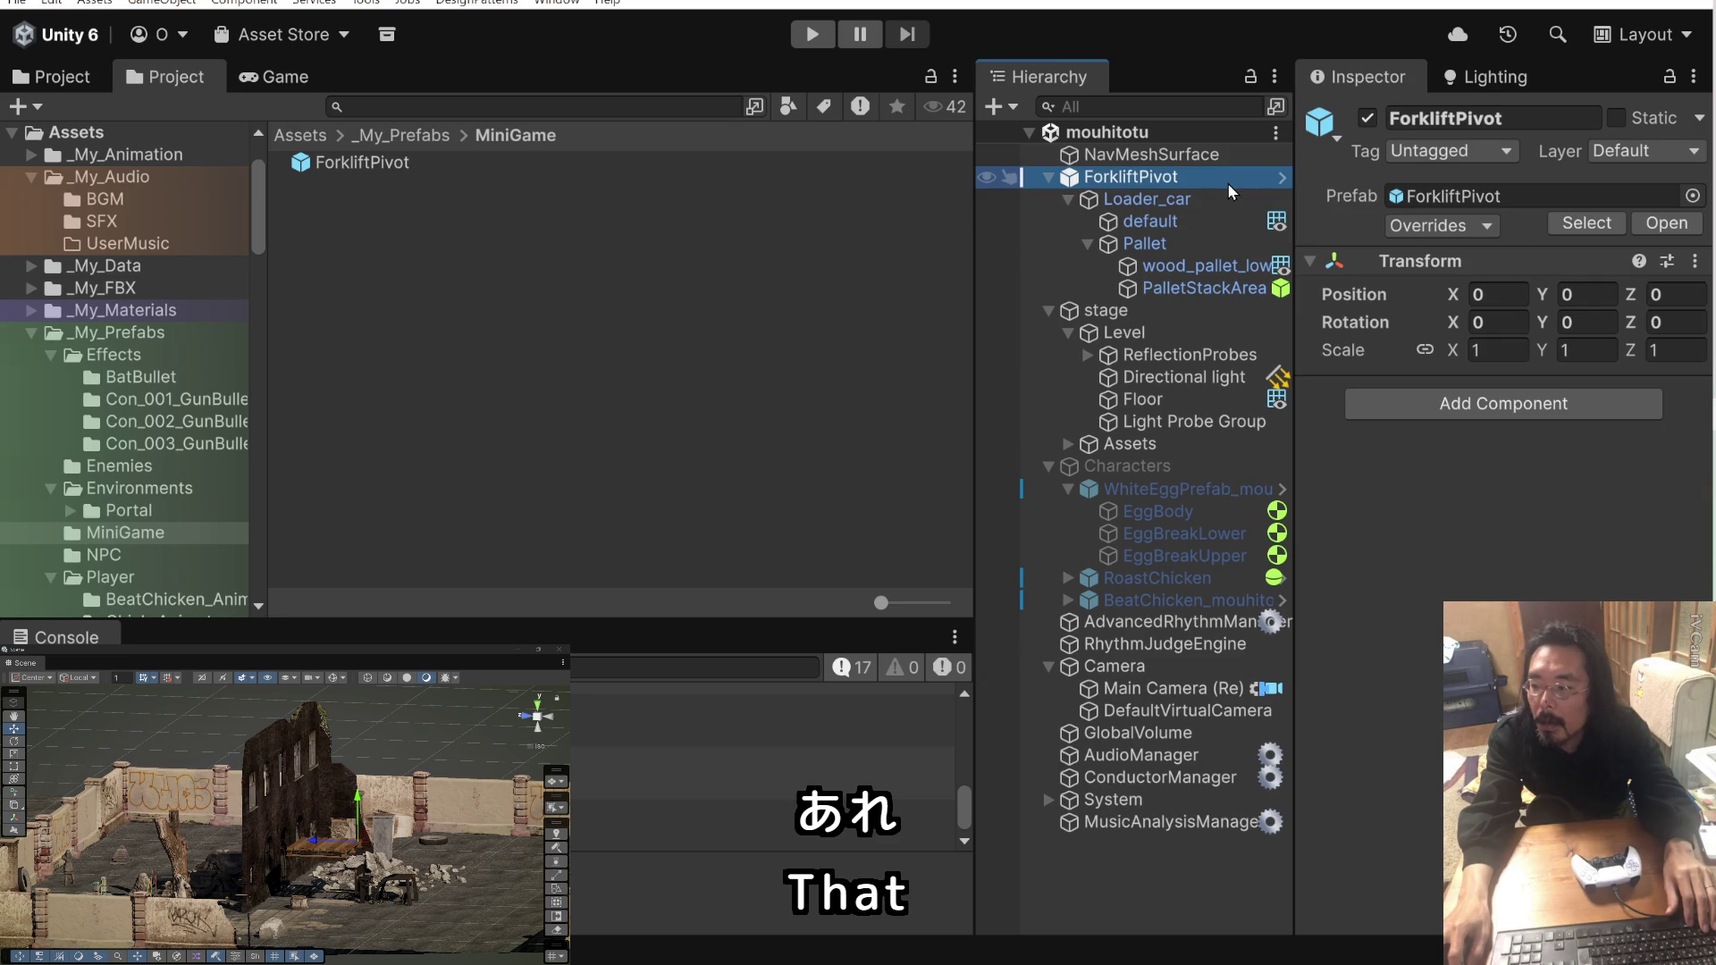
Briefly open the ForkliftPivot prefab, return to the scene and recheck Loader_car's offset
click(1274, 179)
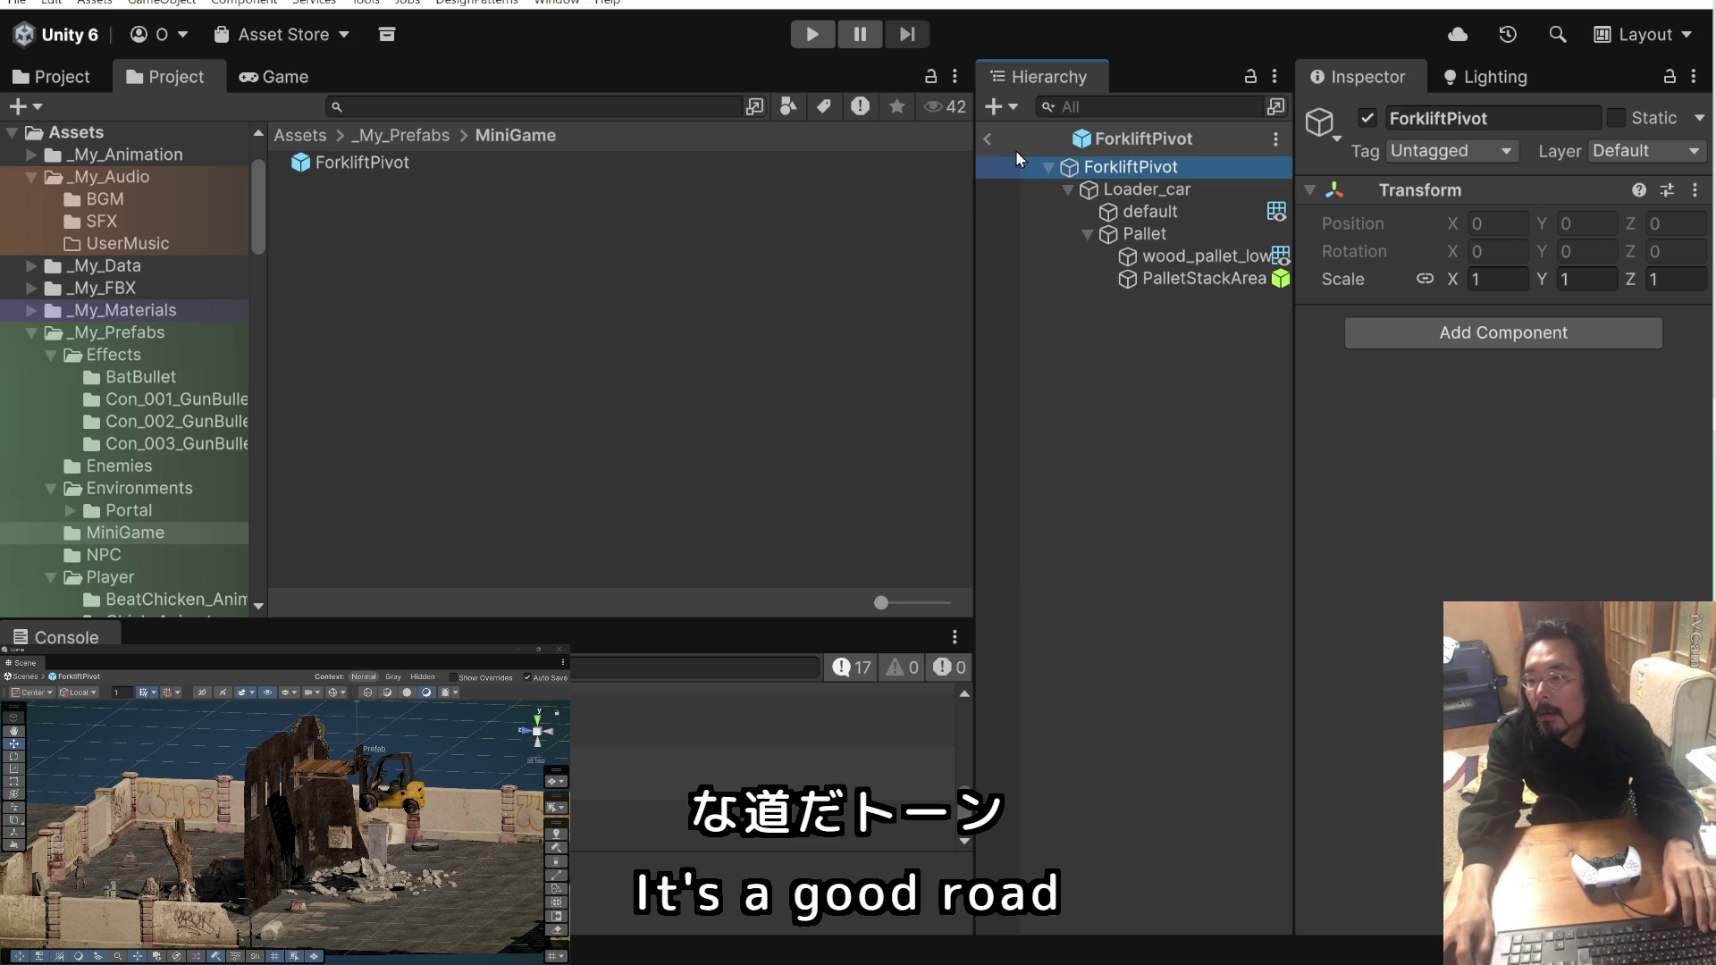
click(994, 142)
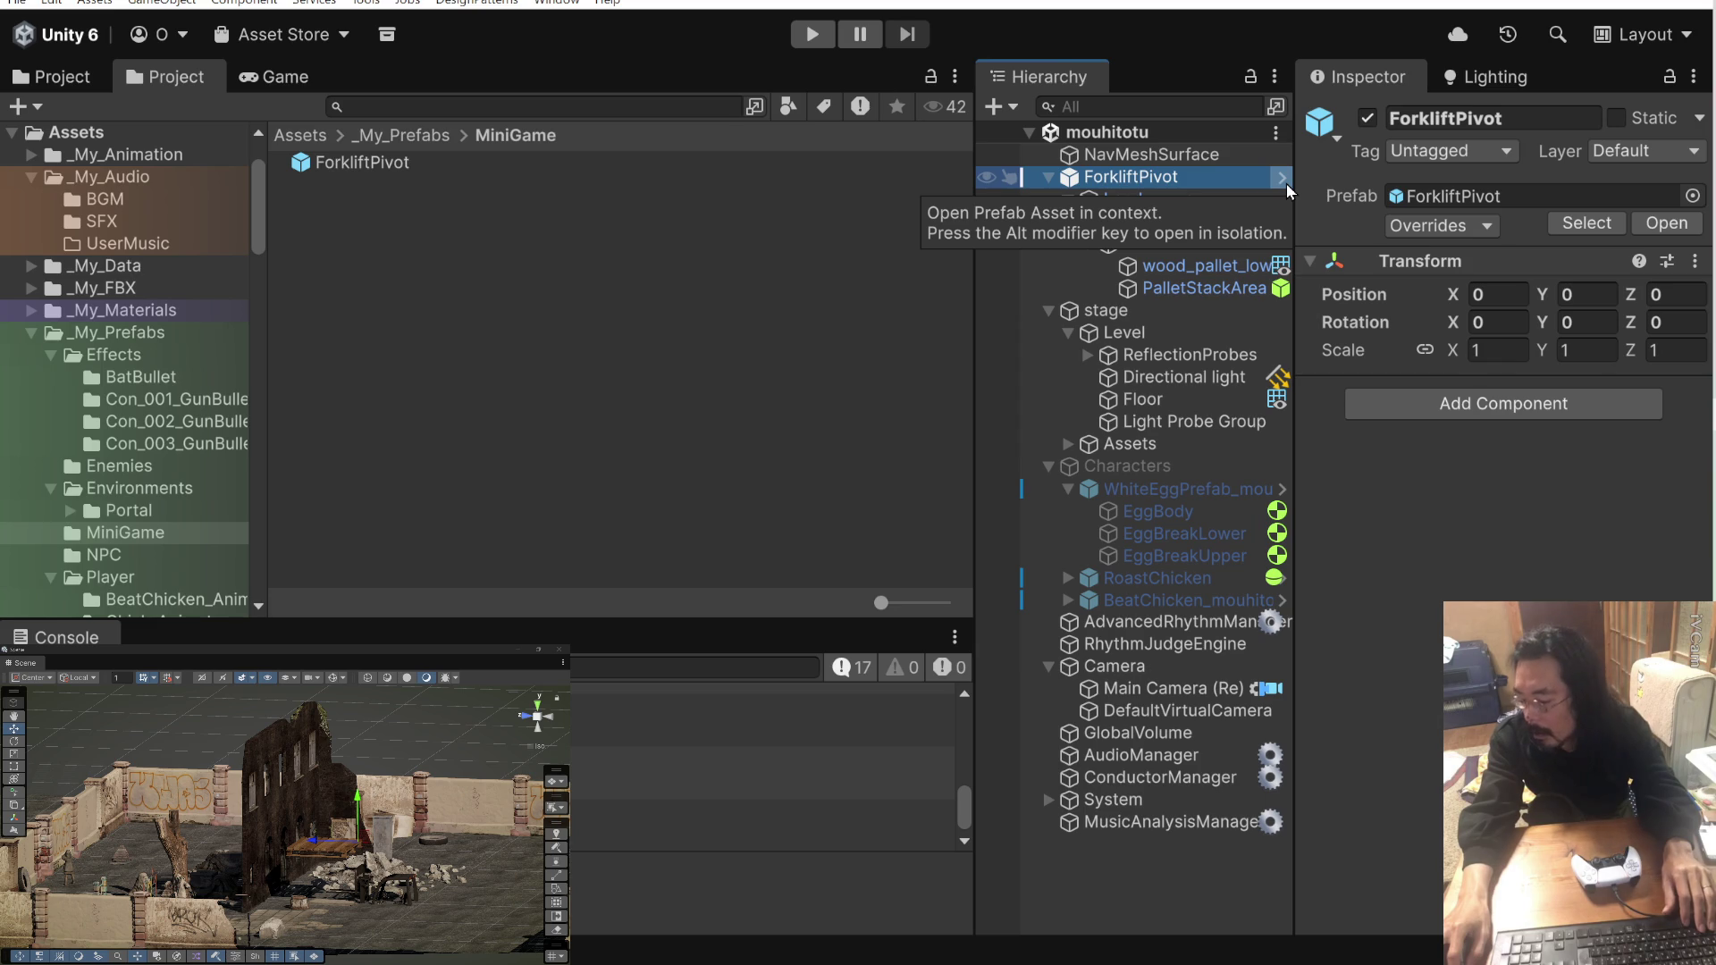
mouse_move(428, 787)
mouse_down()
mouse_move(536, 706)
mouse_move(489, 771)
mouse_move(537, 738)
mouse_move(293, 832)
mouse_up()
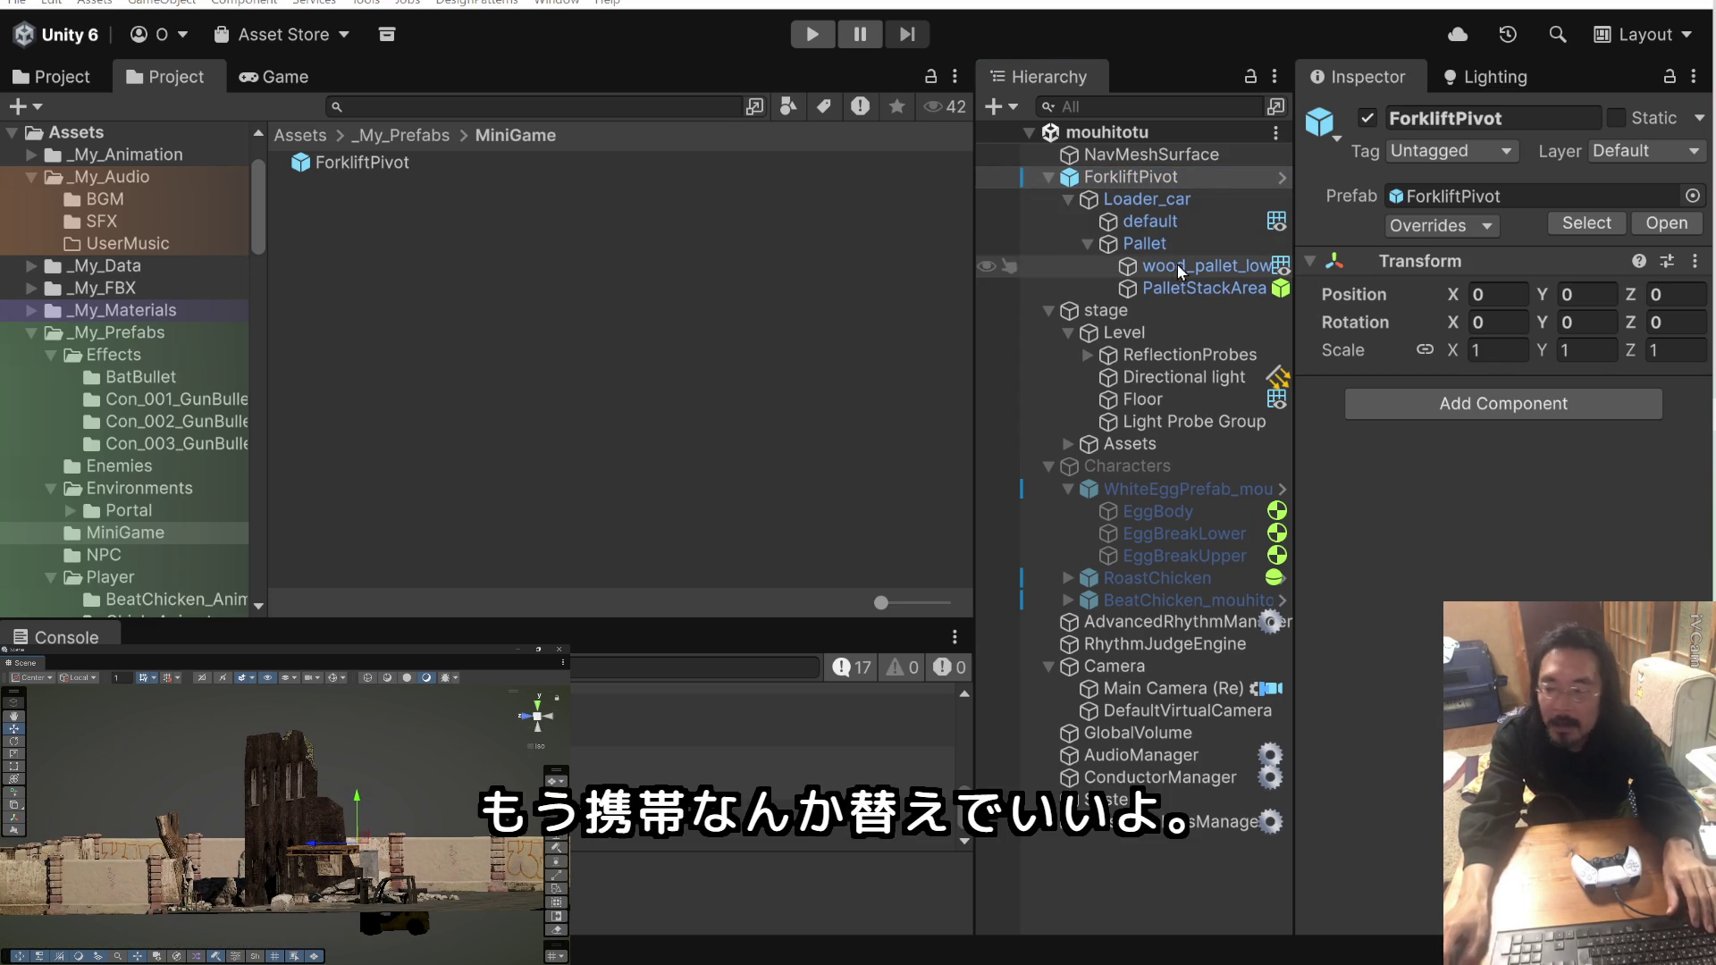
click(1212, 198)
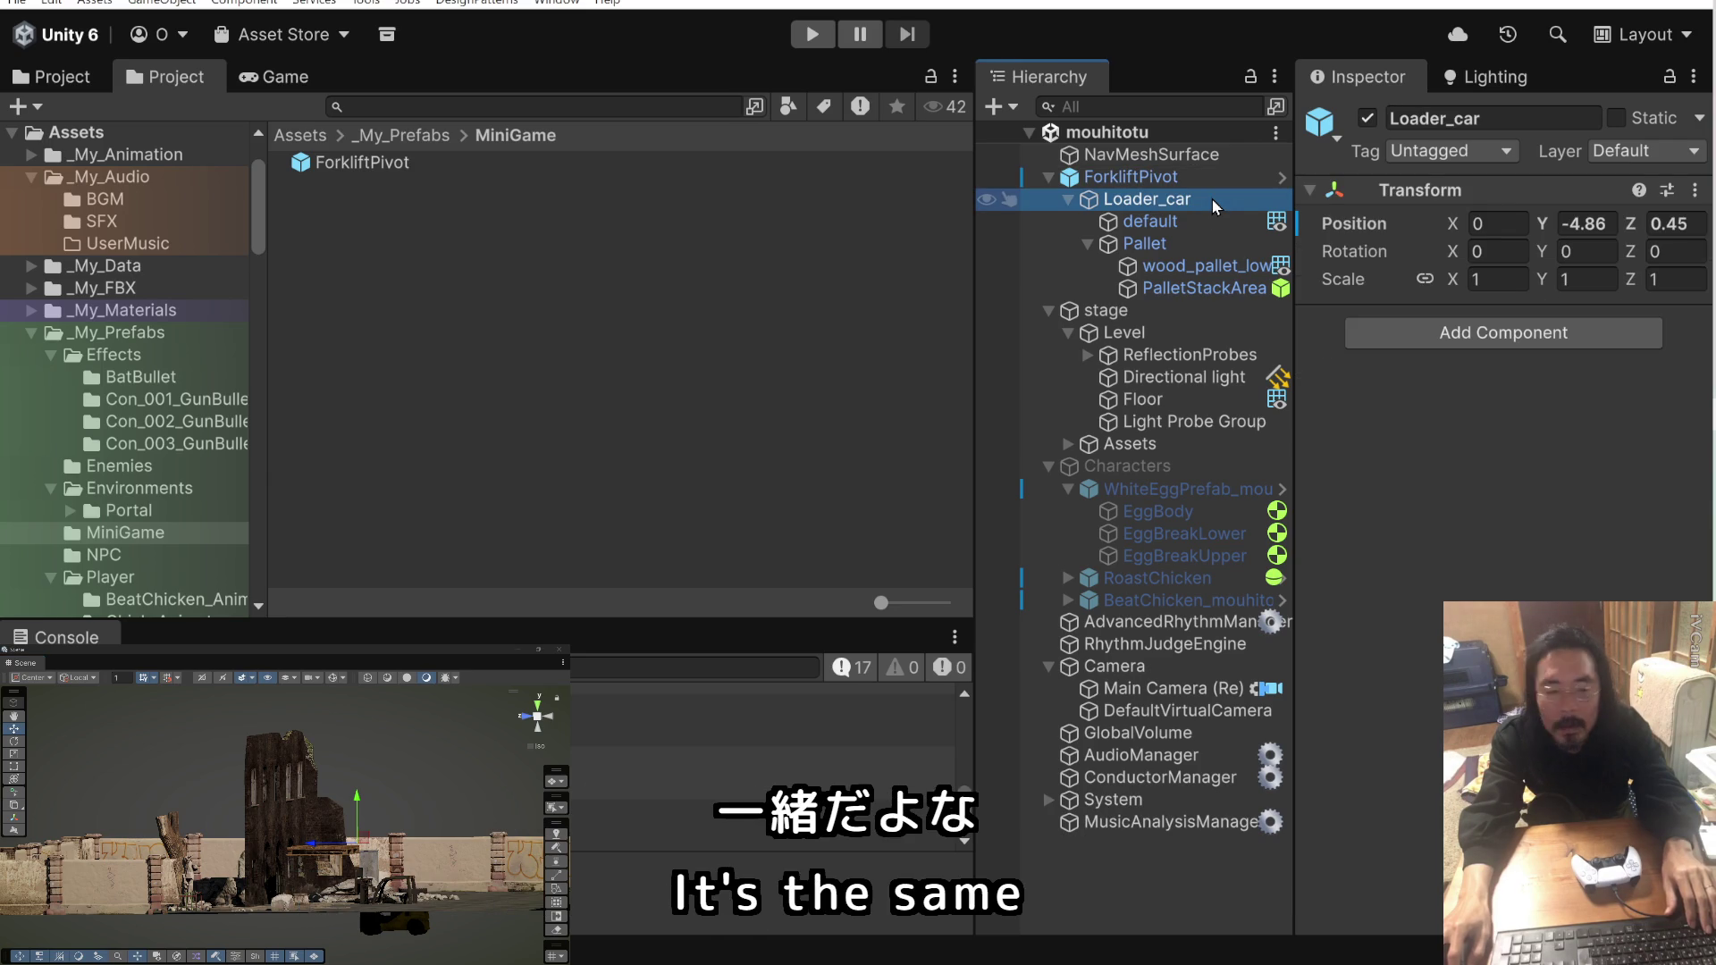
Reopen ForkliftPivot in Prefab Mode and inspect the root and the default mesh at 0, 10.21, 2.43, scale 2.77
click(1283, 178)
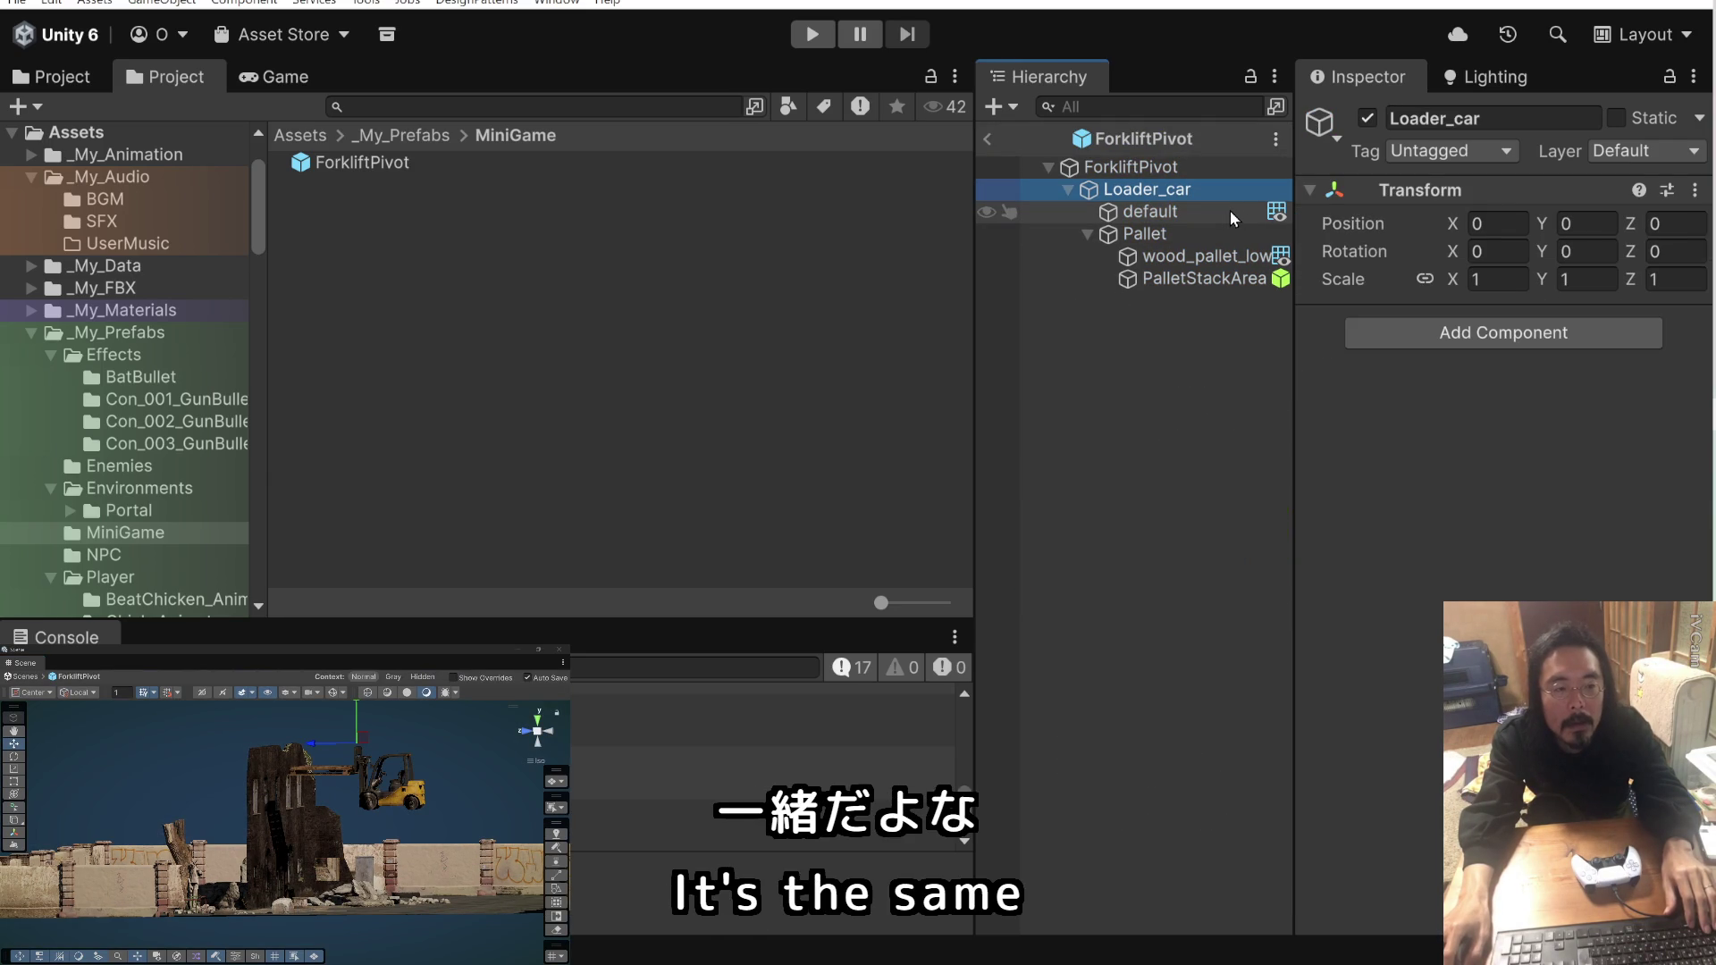
click(1219, 167)
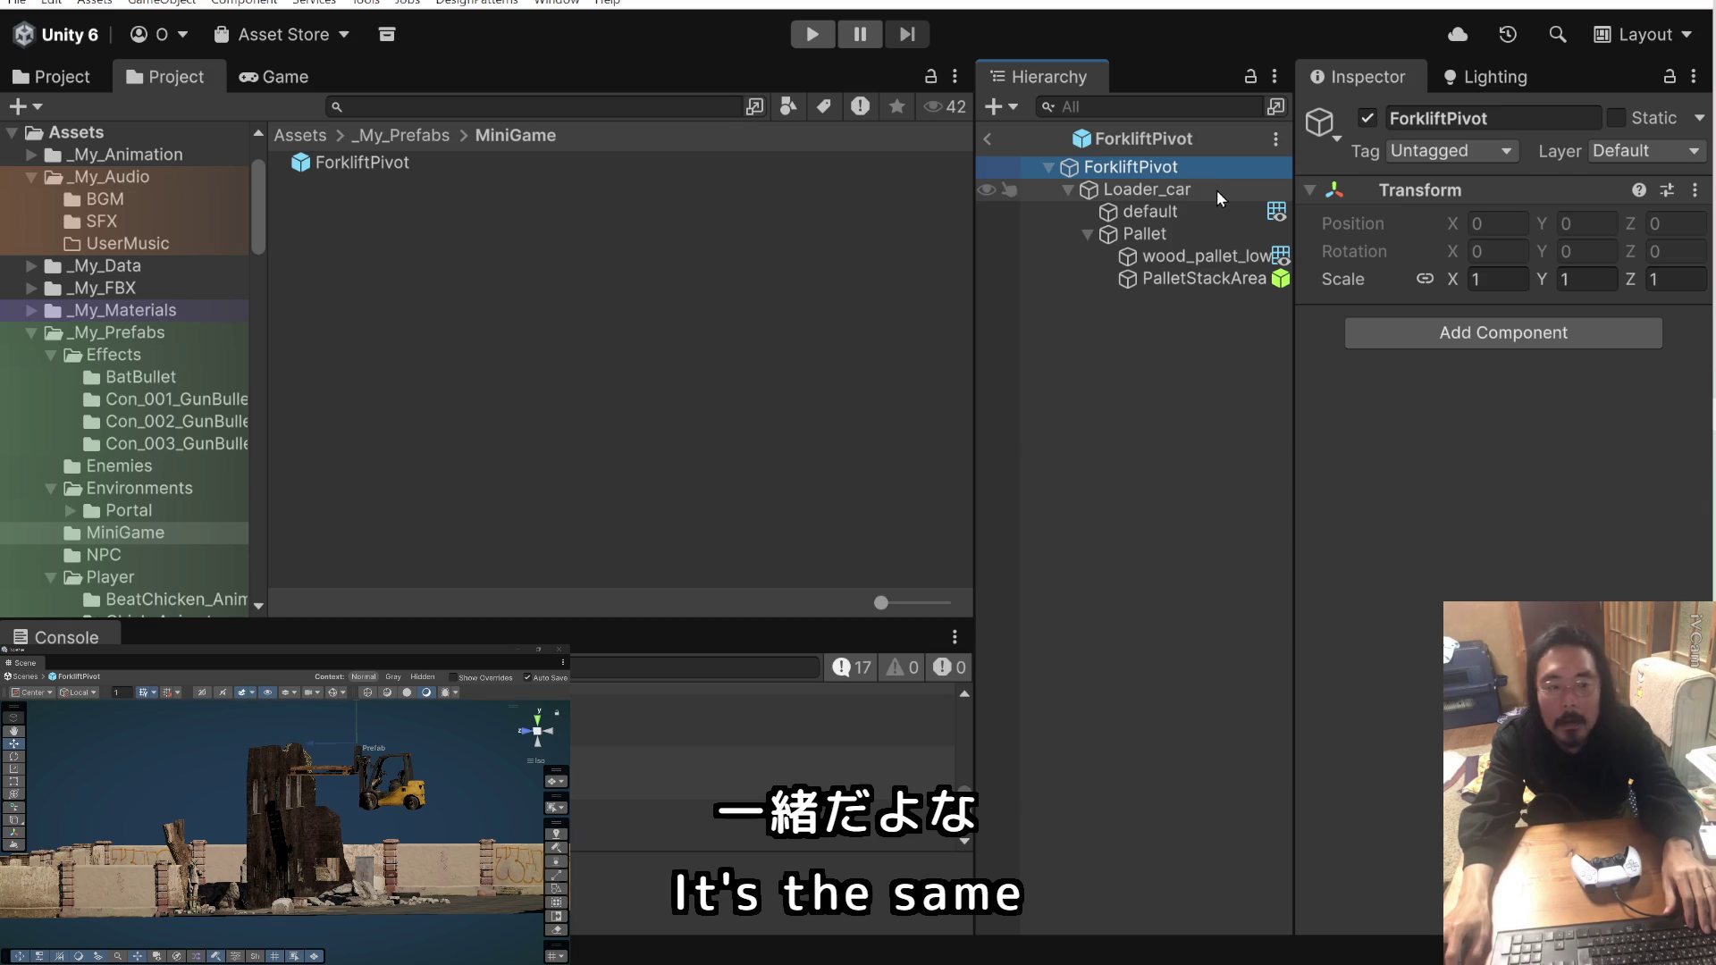
click(1216, 189)
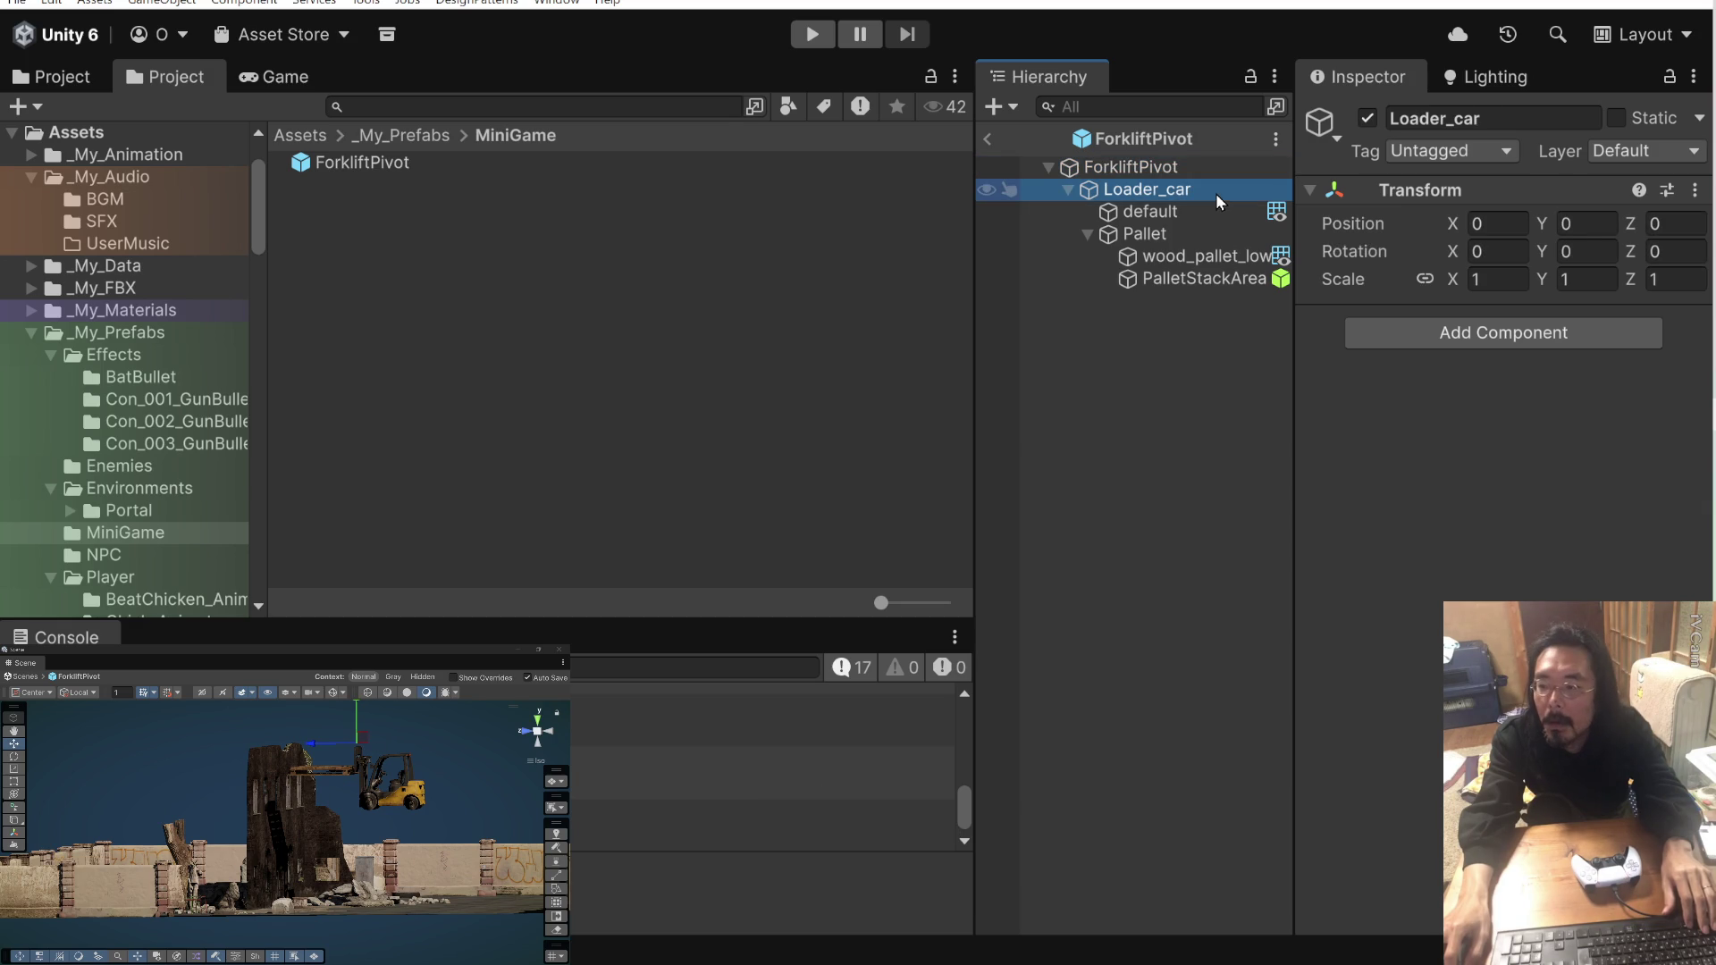
click(1204, 213)
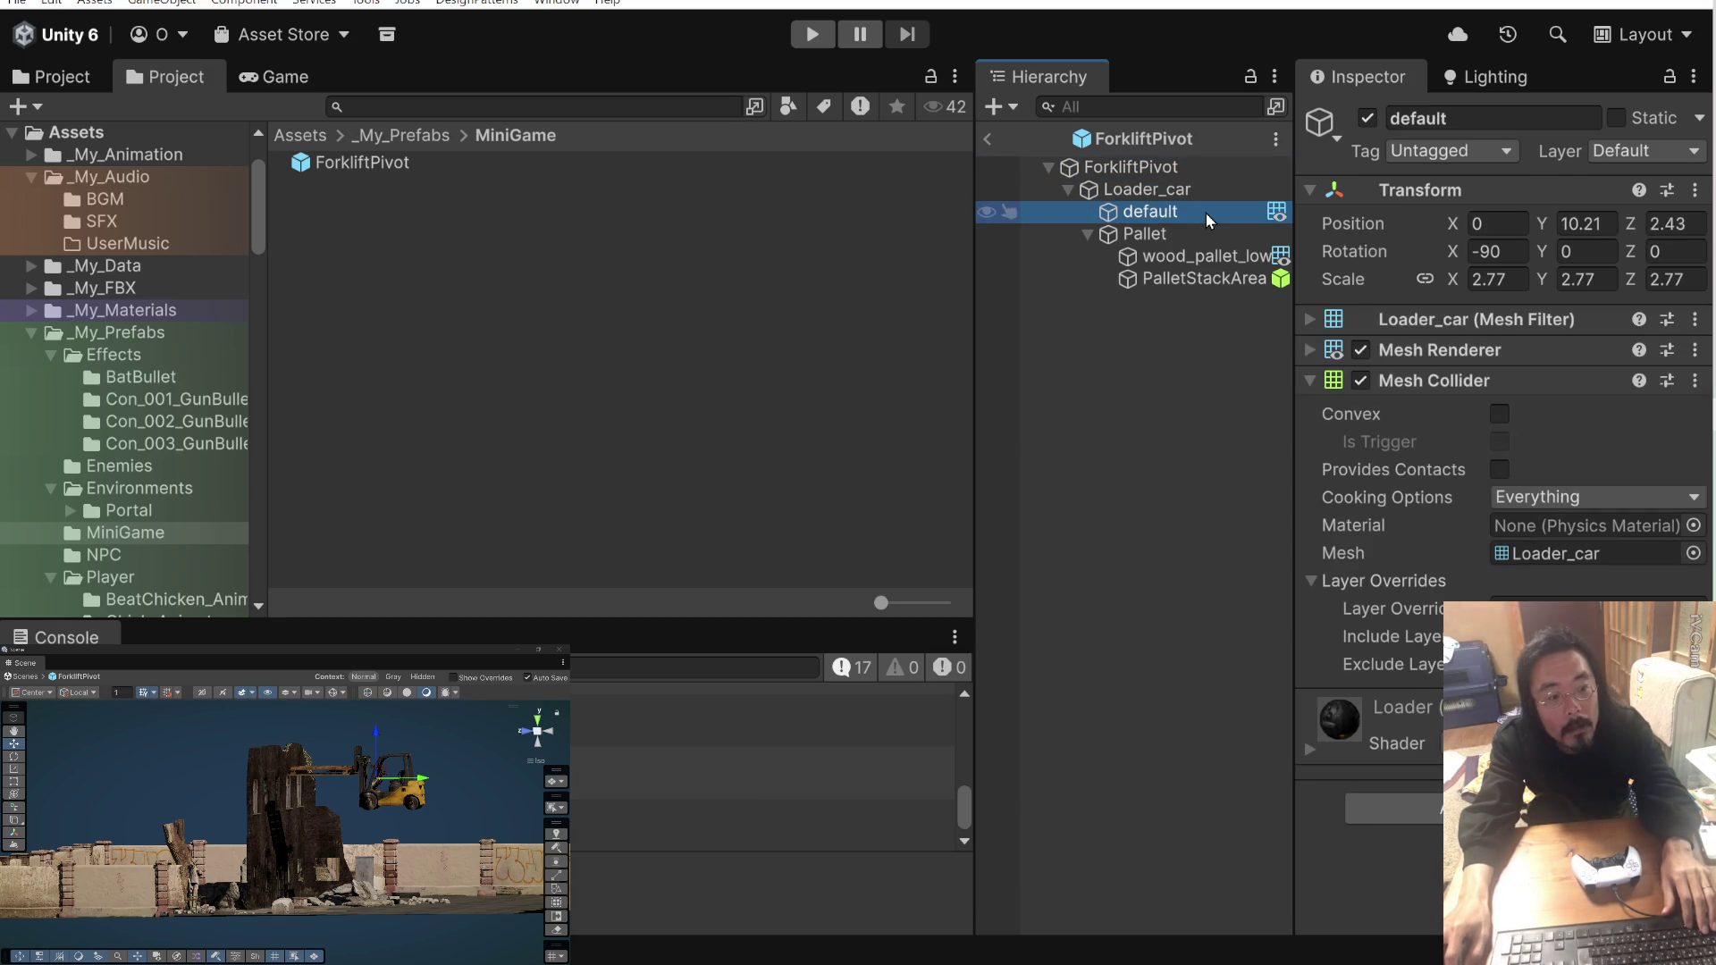